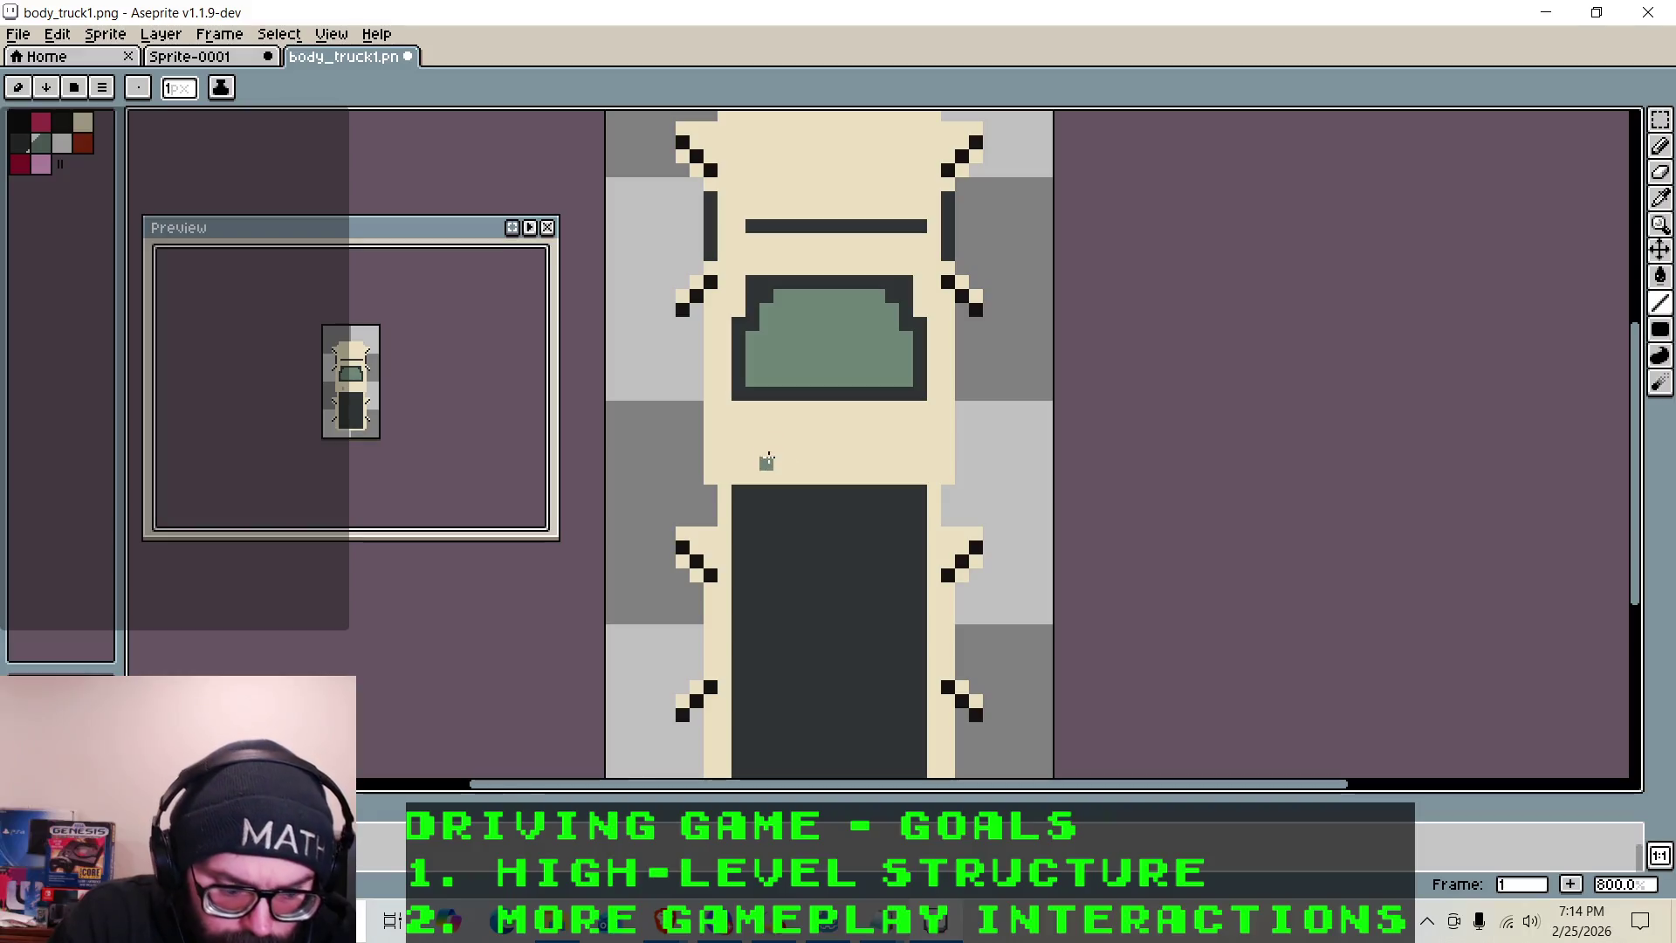
Draw a grey-green row under the truck's cab and columns up its left and right edges
{"action": "left_click_drag", "start_coordinate": [724, 478], "coordinate": [915, 479]}
{"action": "left_click", "coordinate": [947, 463]}
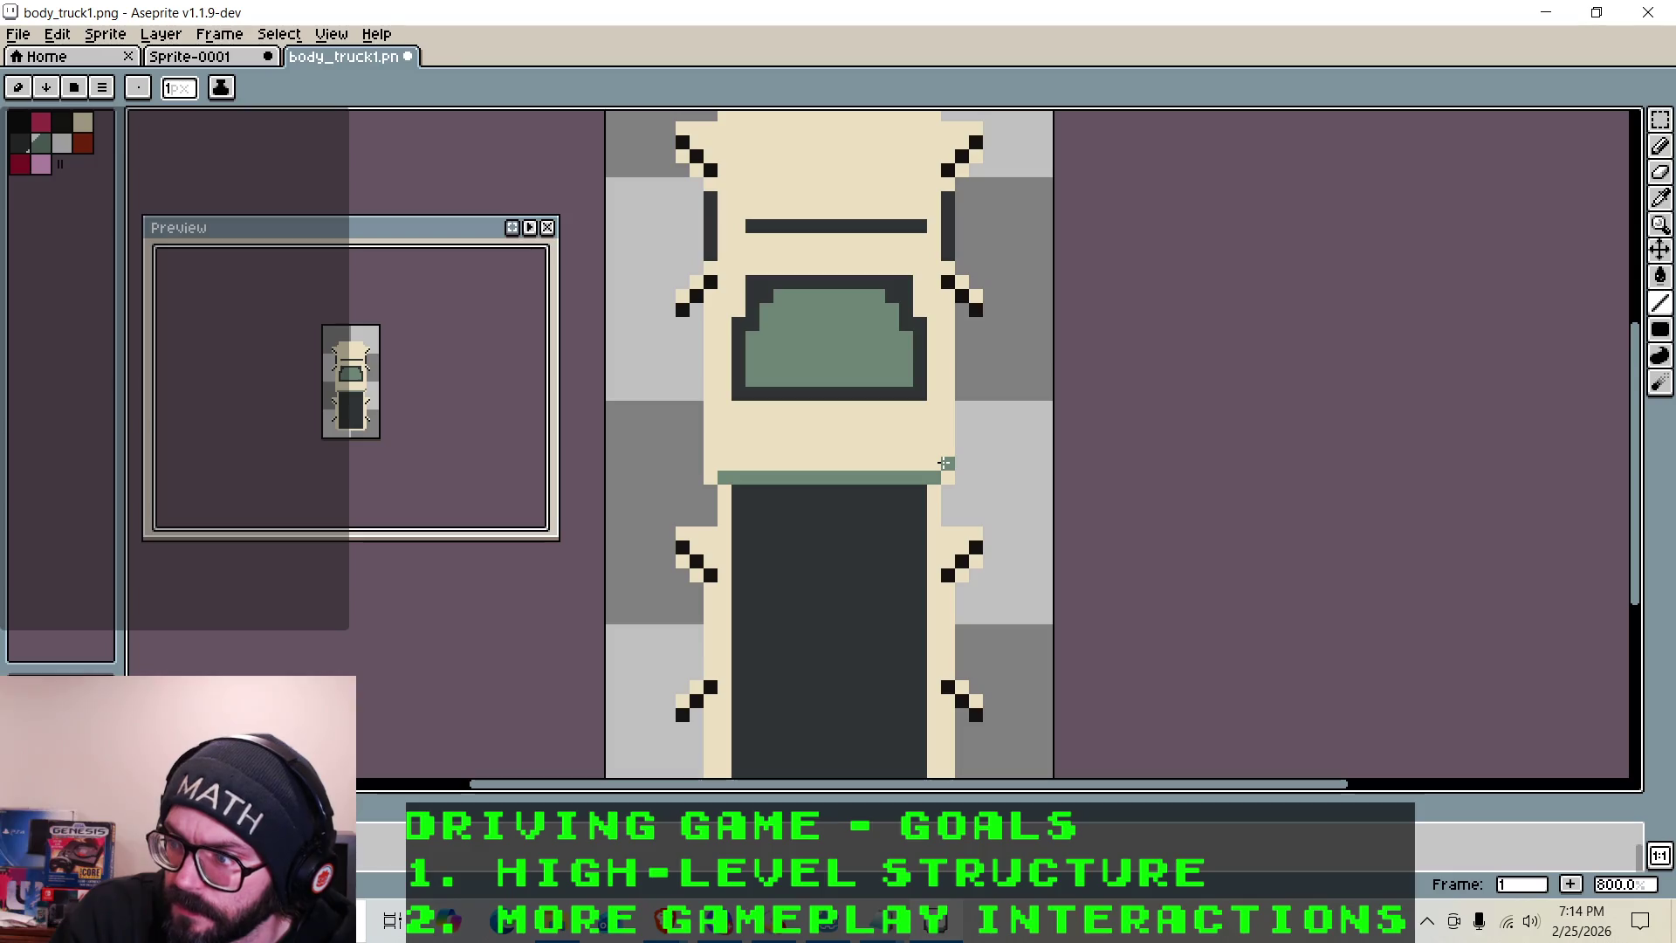
{"action": "left_click", "coordinate": [710, 463]}
{"action": "left_click_drag", "start_coordinate": [711, 463], "coordinate": [706, 353]}
{"action": "left_click_drag", "start_coordinate": [947, 463], "coordinate": [945, 337]}
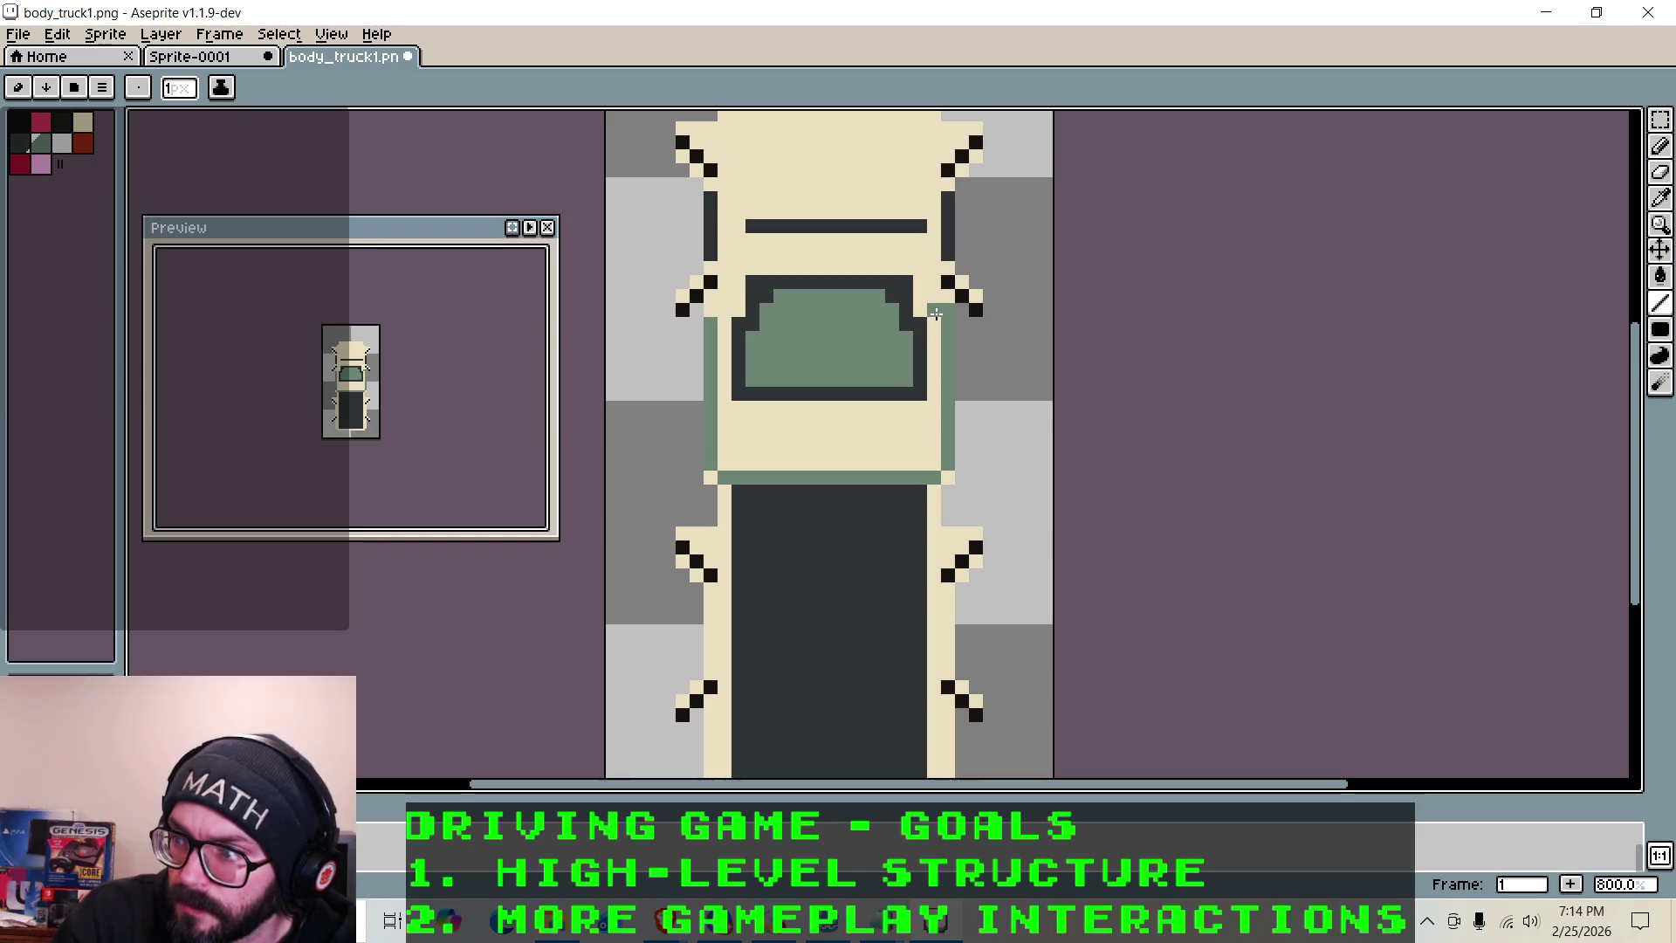
Pick the cream body colour and switch to the single-pixel pencil
{"action": "left_click", "coordinate": [83, 122]}
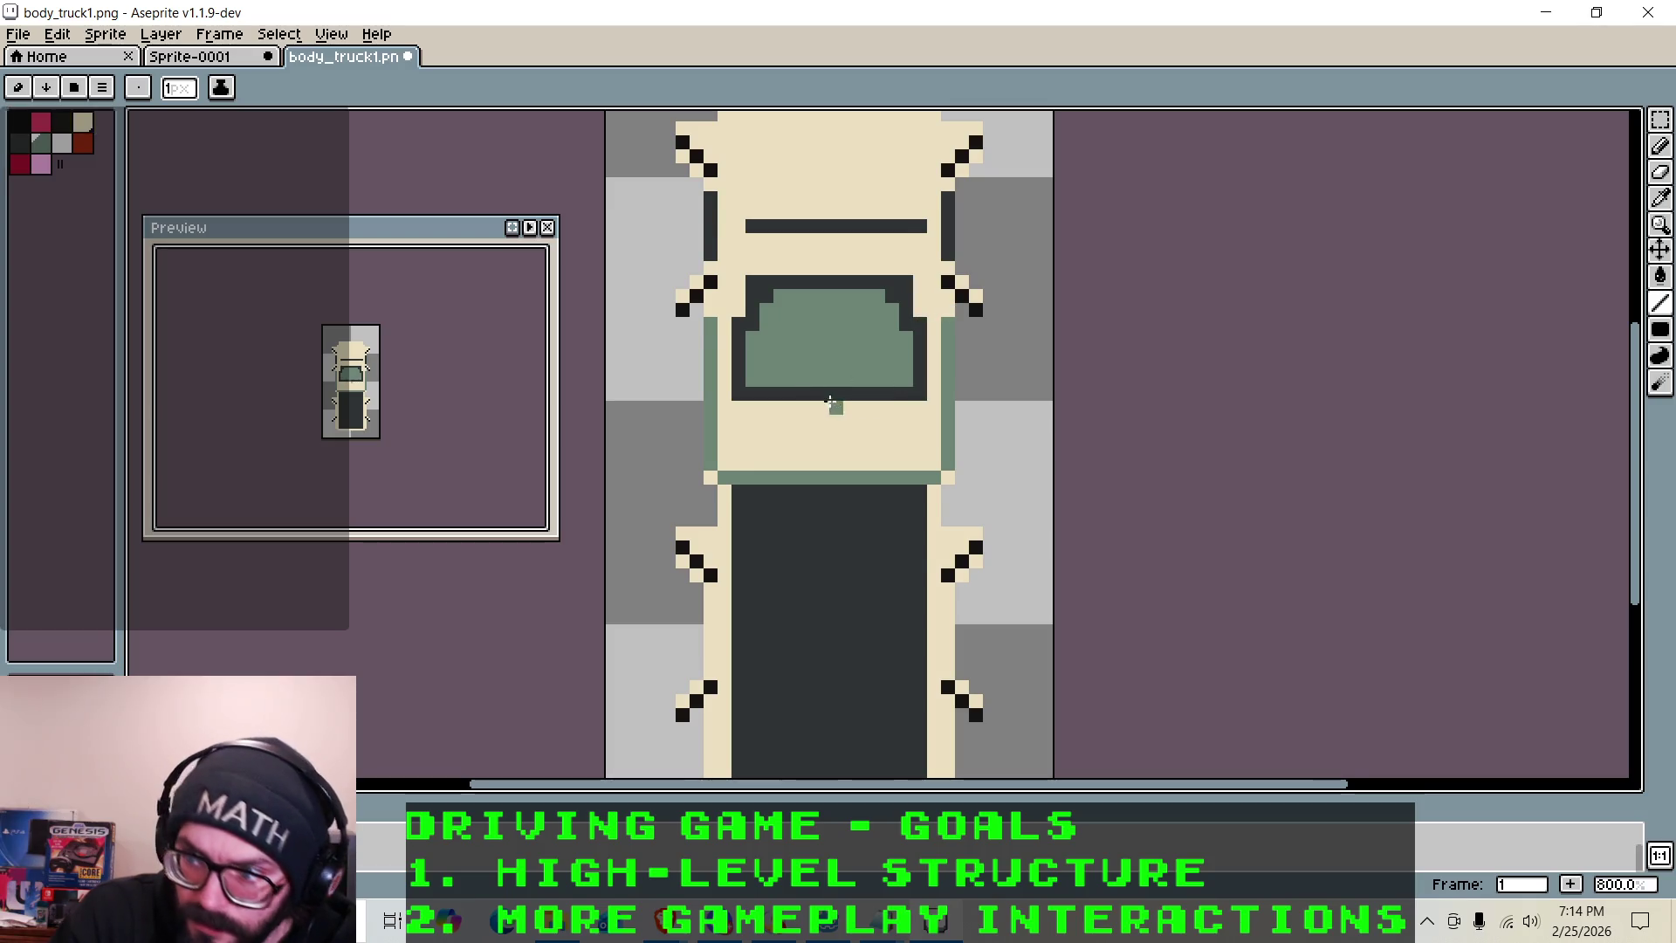
{"action": "scroll", "coordinate": [794, 436], "scroll_direction": "down", "scroll_amount": 4}
{"action": "scroll", "coordinate": [786, 449], "scroll_direction": "up", "scroll_amount": 3}
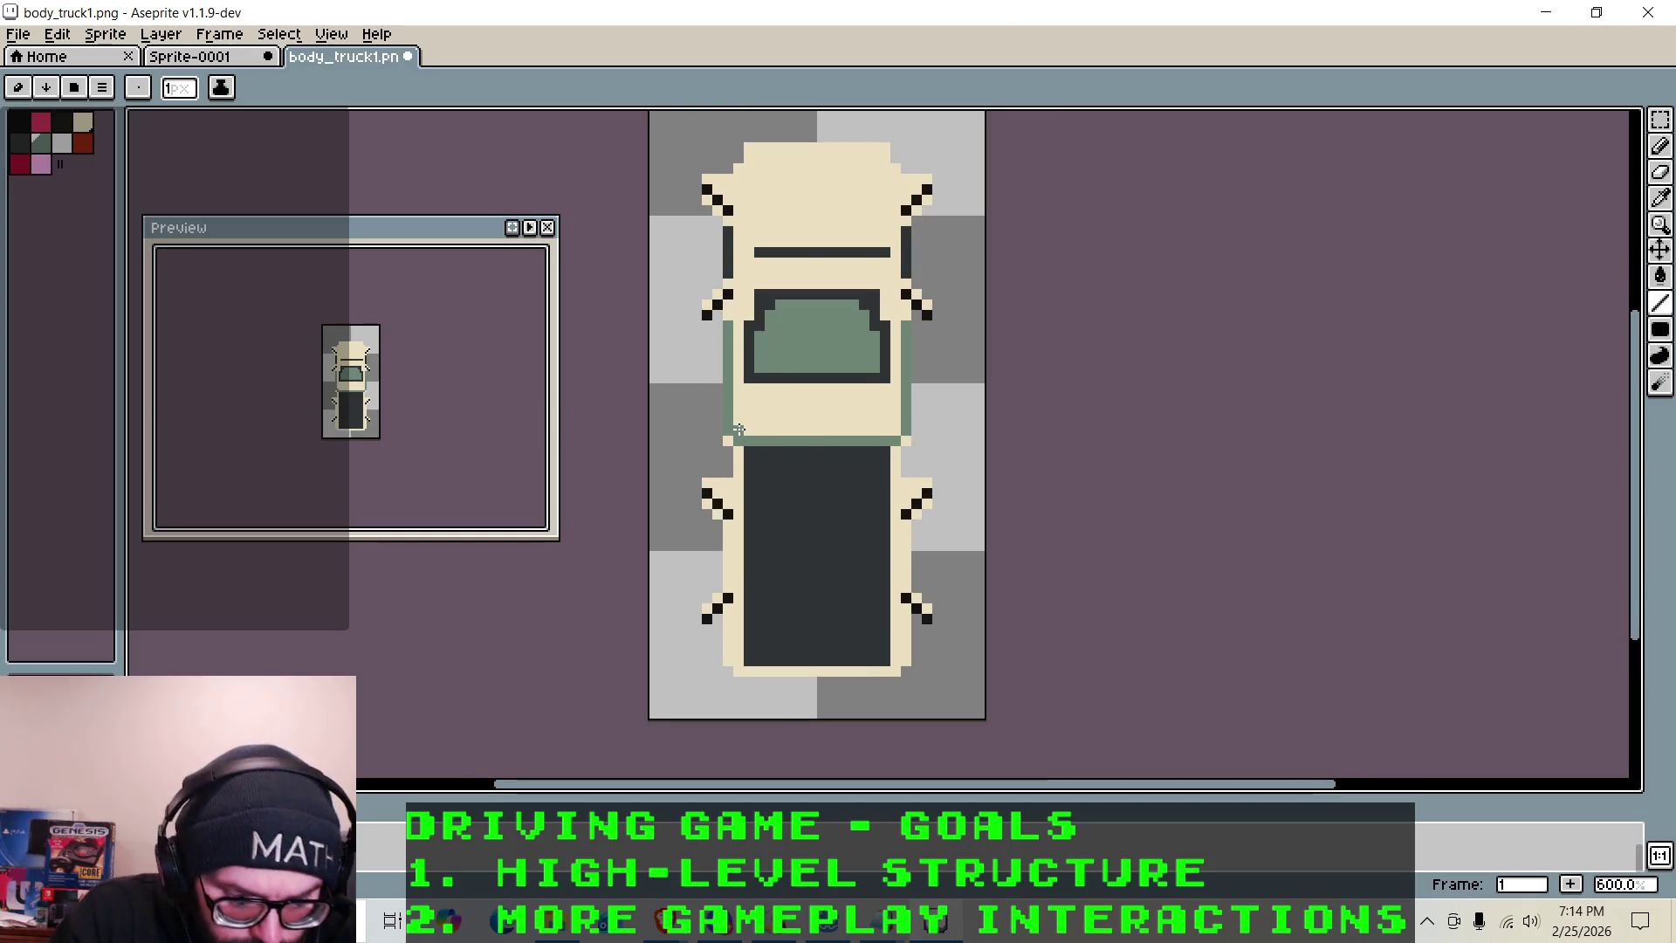
{"action": "key", "text": "b"}
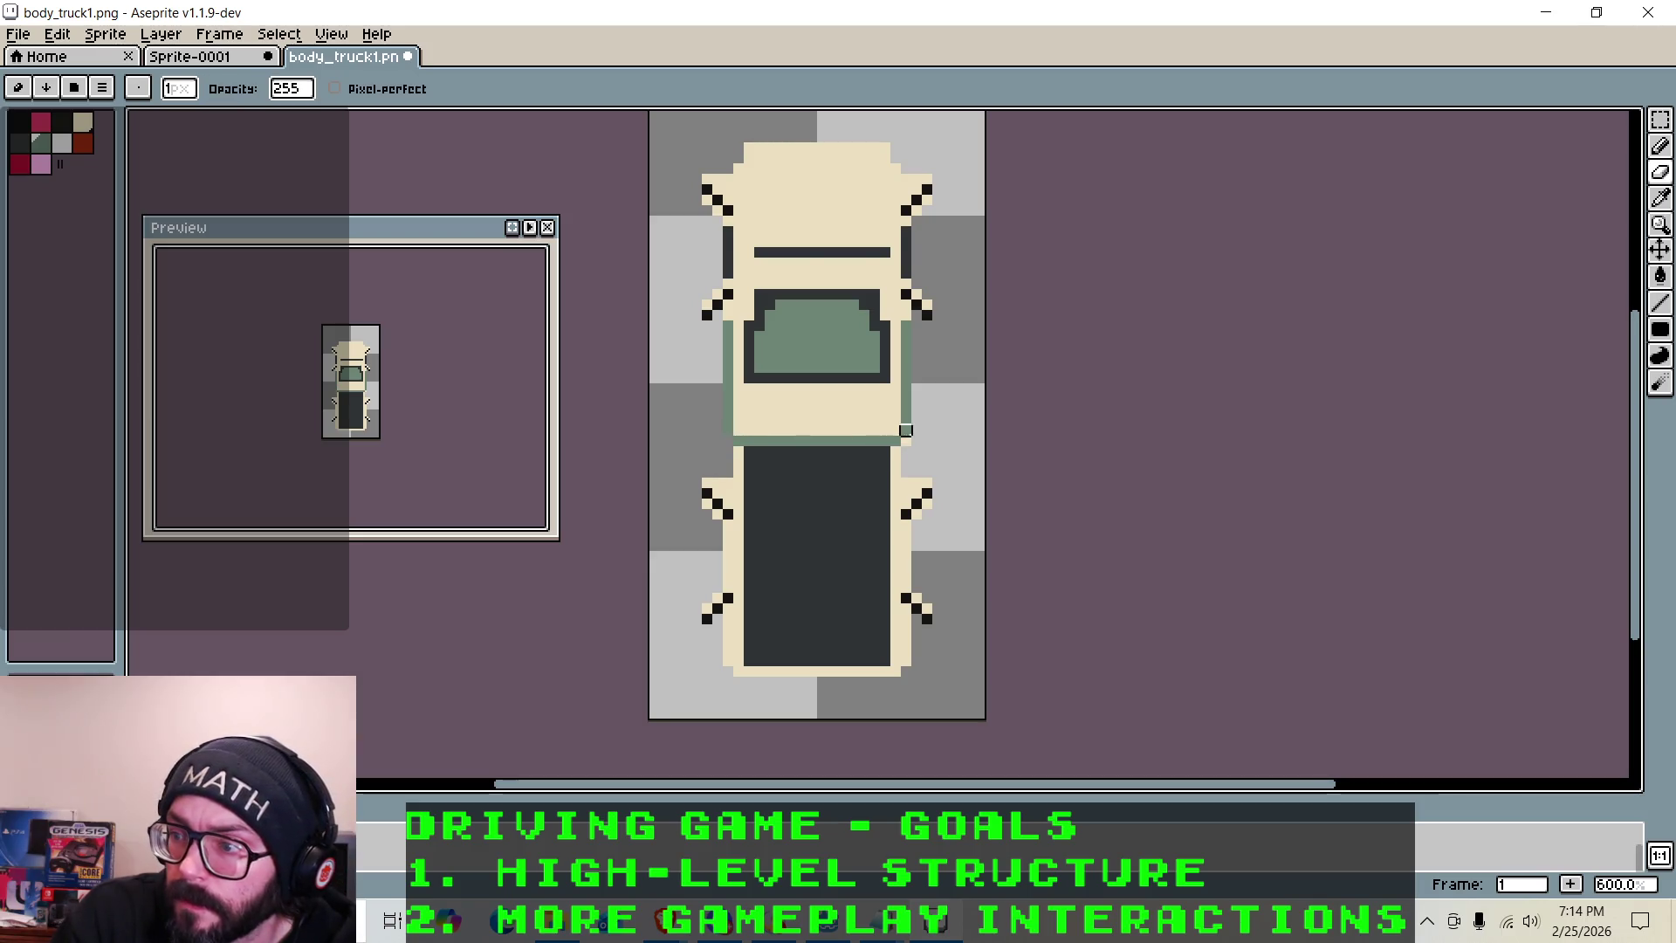
{"action": "scroll", "coordinate": [955, 262], "scroll_direction": "down", "scroll_amount": 2}
{"action": "scroll", "coordinate": [773, 146], "scroll_direction": "up", "scroll_amount": 2}
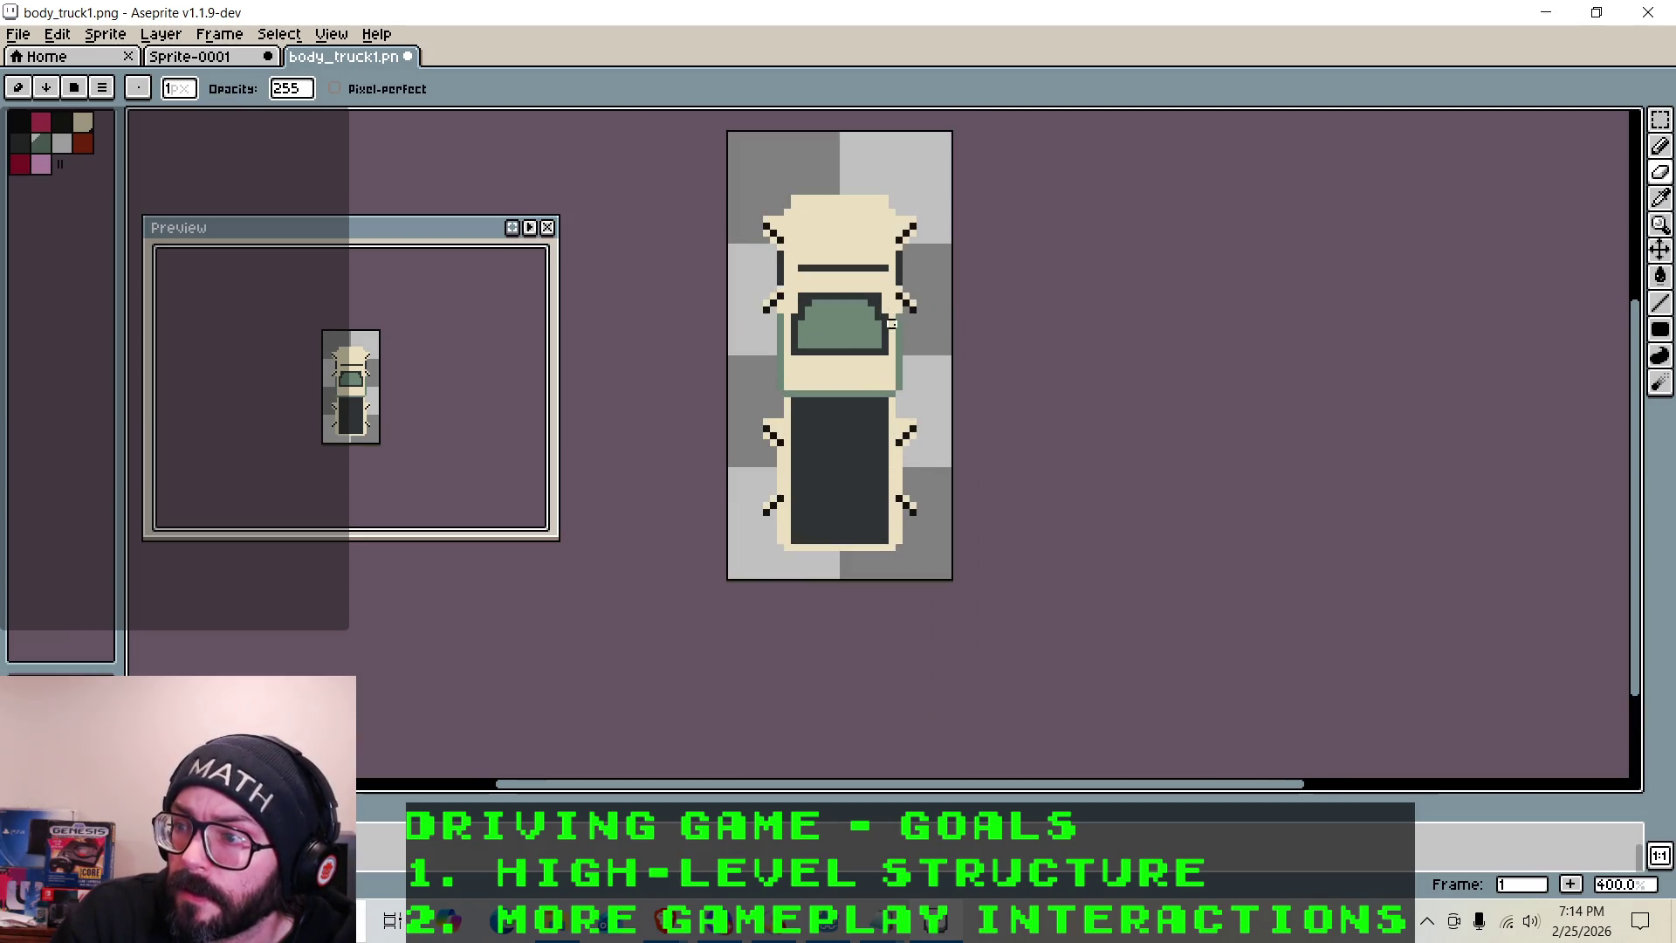
{"action": "scroll", "coordinate": [773, 146], "scroll_direction": "down", "scroll_amount": 1}
{"action": "scroll", "coordinate": [773, 146], "scroll_direction": "up", "scroll_amount": 4}
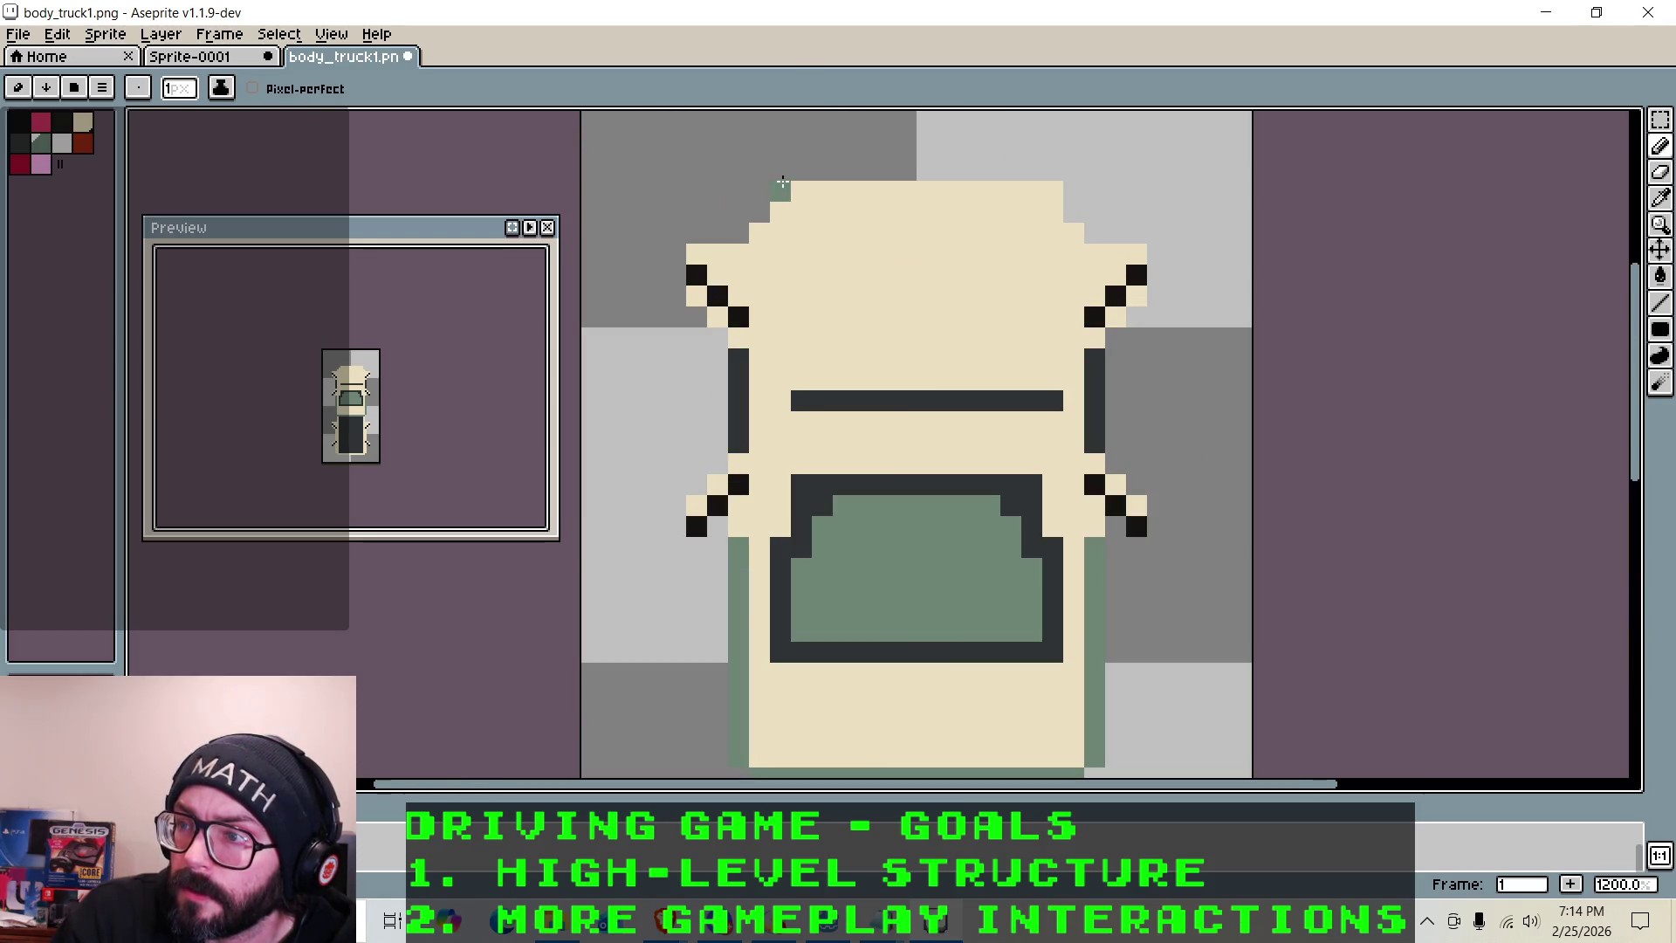
Pencil a grey-green outline row along the truck's front edge
{"action": "mouse_move", "coordinate": [780, 170]}
{"action": "left_mouse_down"}
{"action": "mouse_move", "coordinate": [1052, 170]}
{"action": "mouse_move", "coordinate": [1073, 212]}
{"action": "left_mouse_up"}
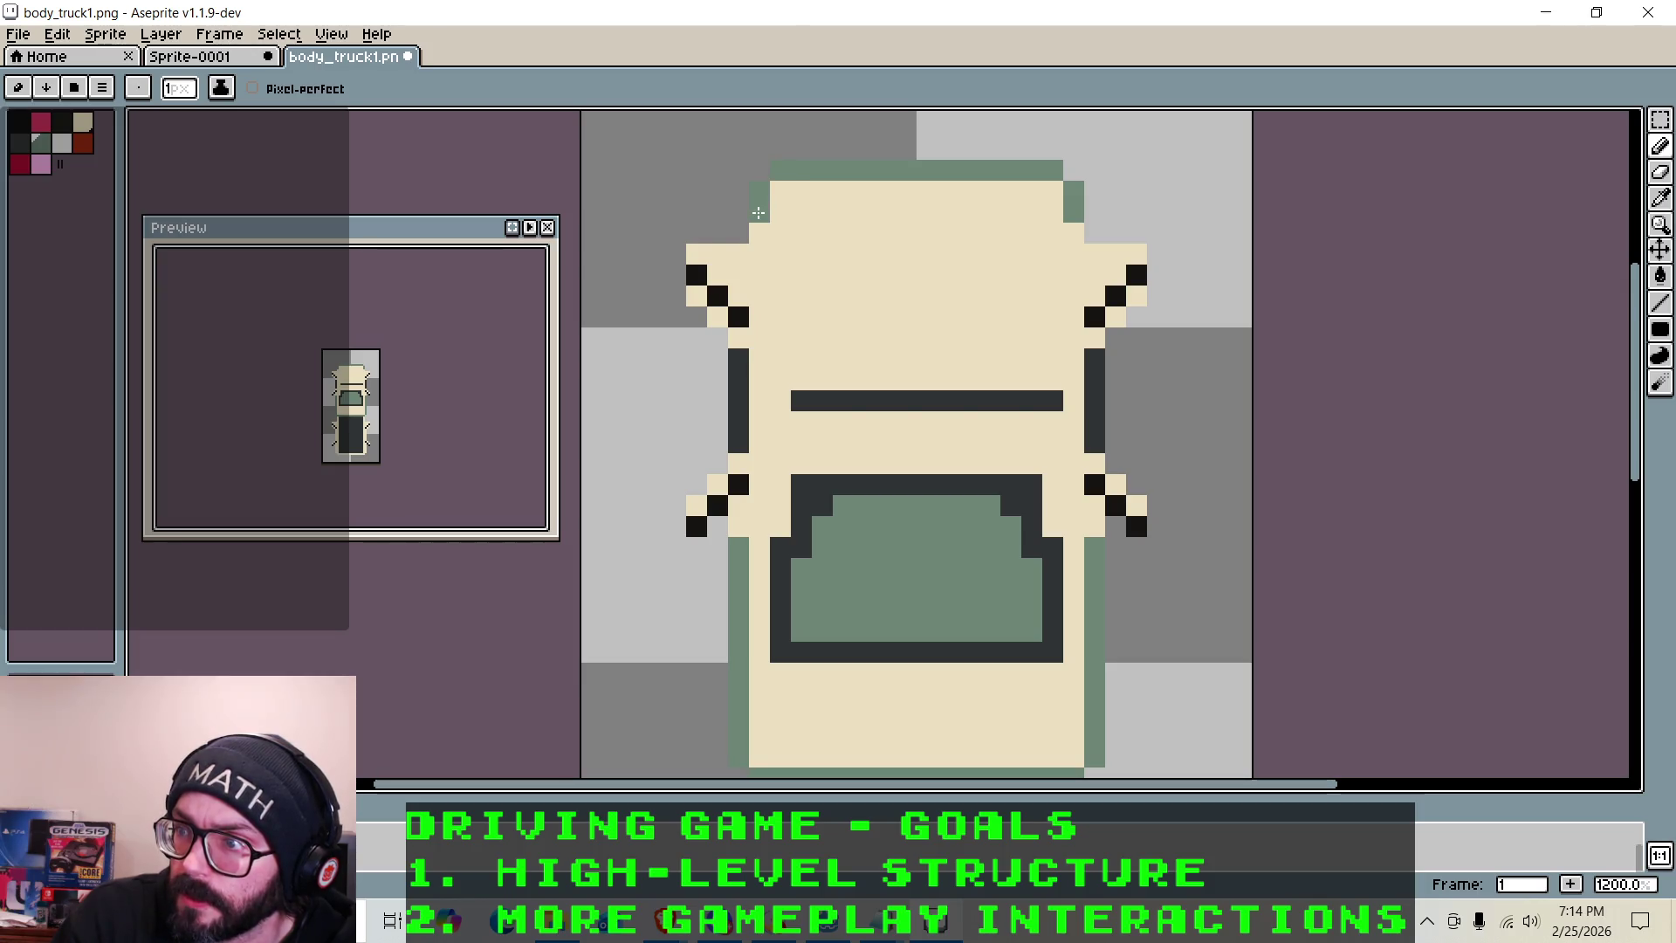
{"action": "scroll", "coordinate": [792, 154], "scroll_direction": "down", "scroll_amount": 6}
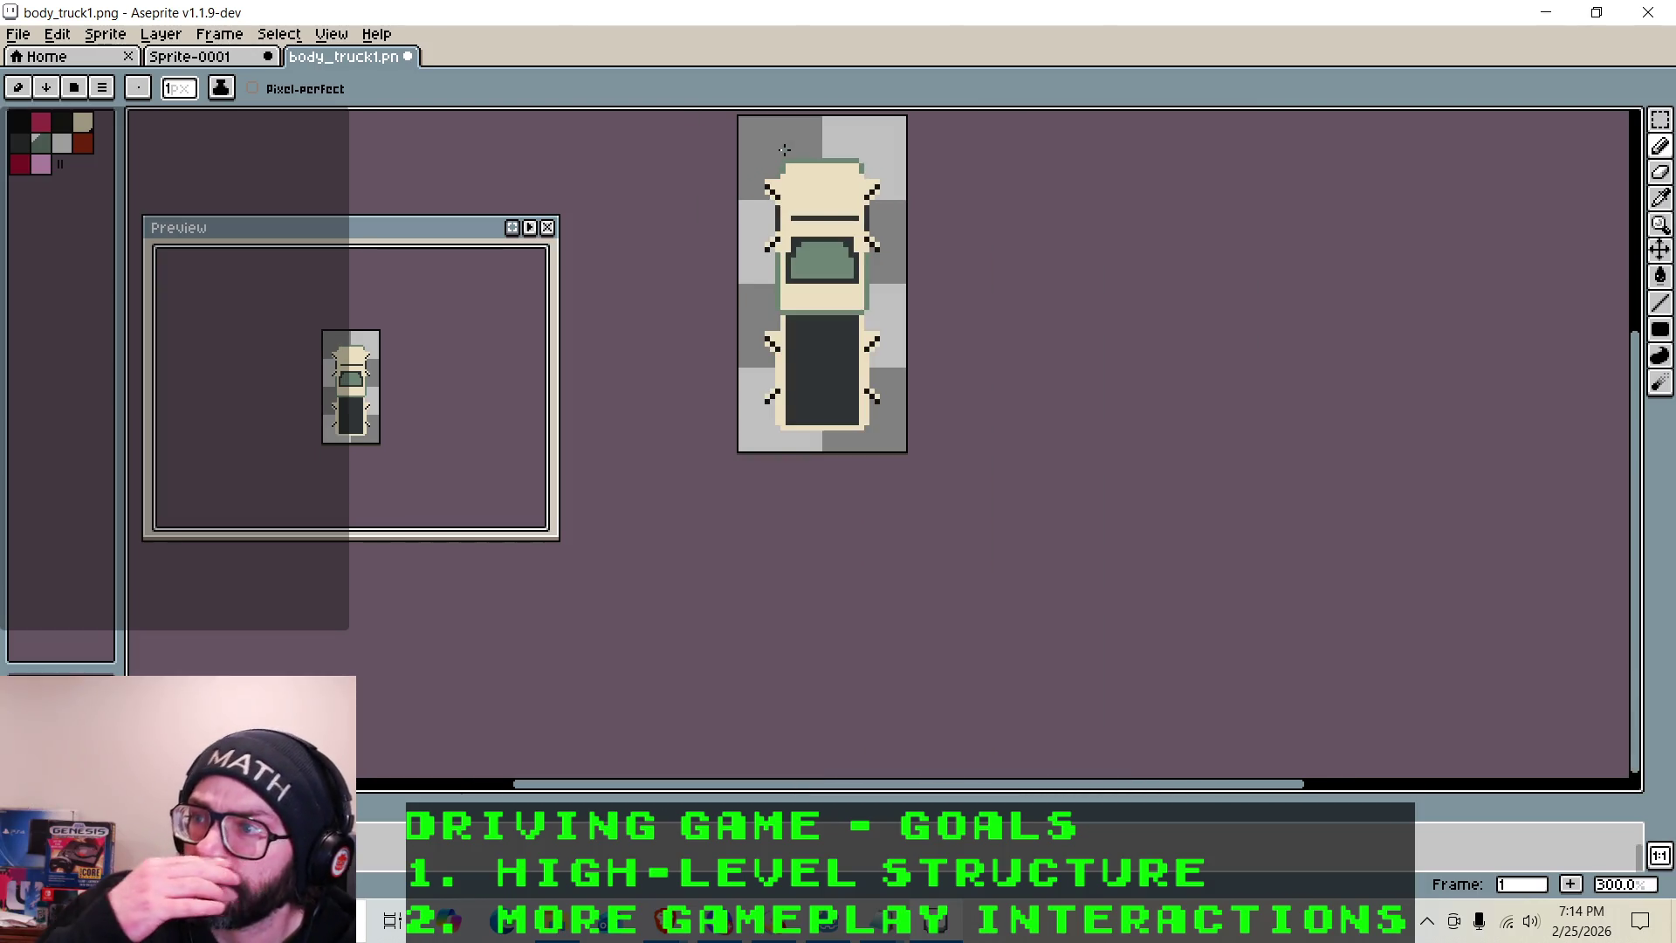
{"action": "scroll", "coordinate": [794, 184], "scroll_direction": "up", "scroll_amount": 4}
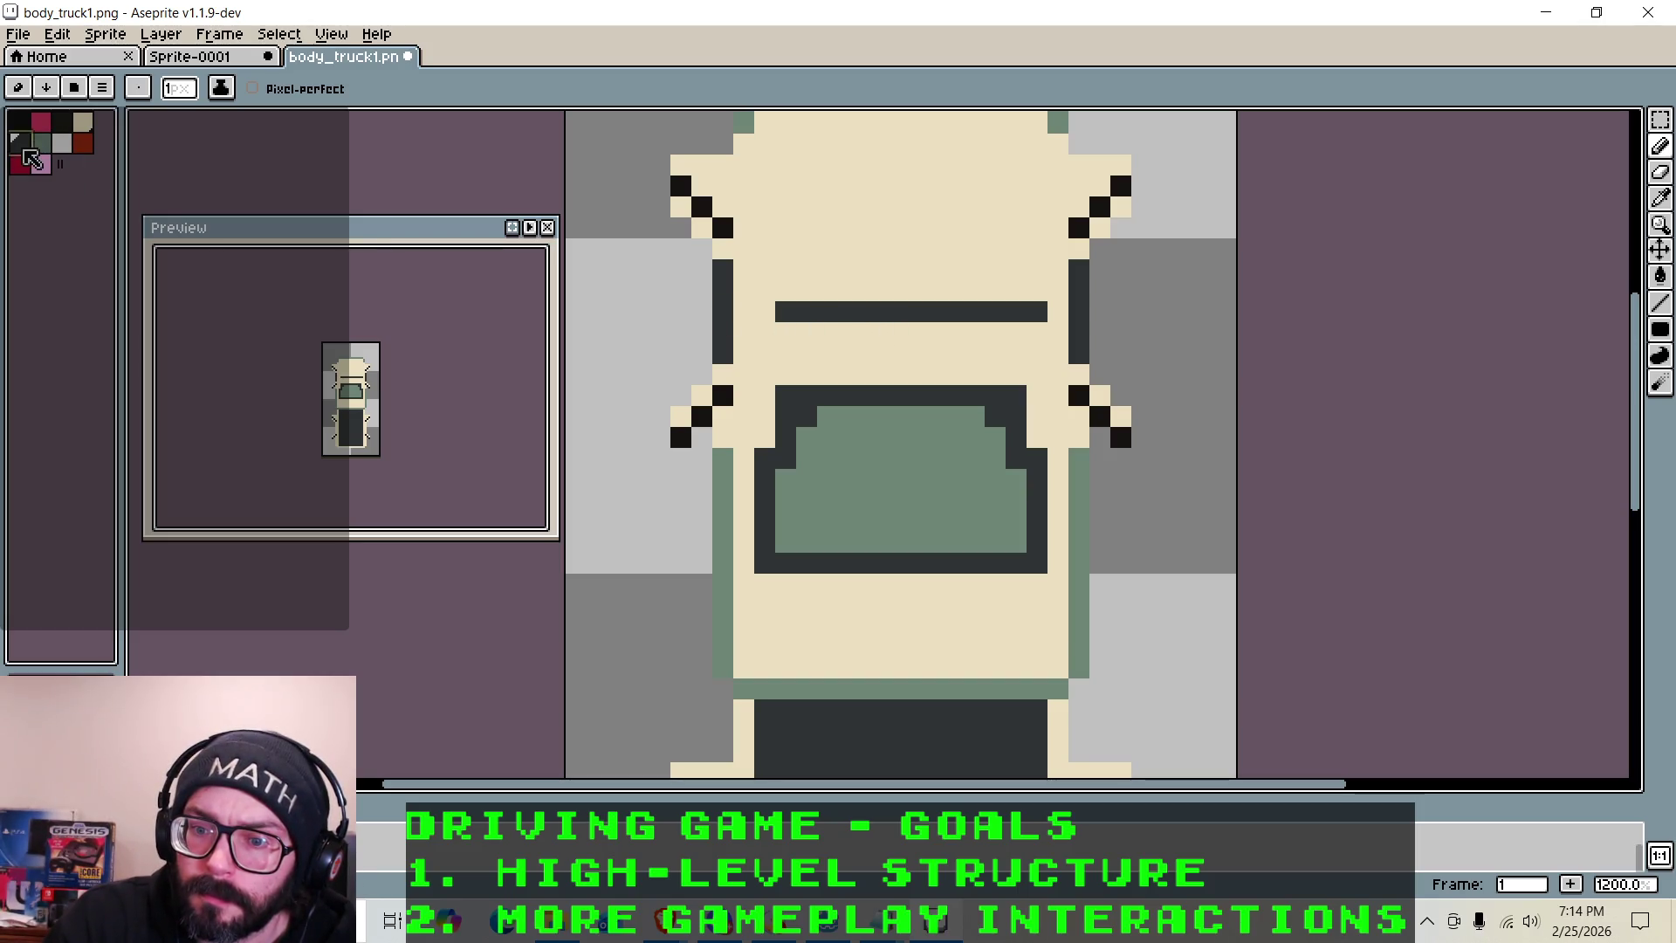
Thin the dark hood bar by painting dark pixels below it and erasing its upper rows with cream
{"action": "mouse_move", "coordinate": [786, 332]}
{"action": "left_mouse_down"}
{"action": "mouse_move", "coordinate": [1038, 336]}
{"action": "mouse_move", "coordinate": [837, 331]}
{"action": "mouse_move", "coordinate": [786, 355]}
{"action": "mouse_move", "coordinate": [1037, 358]}
{"action": "left_mouse_up"}
{"action": "mouse_move", "coordinate": [803, 309]}
{"action": "left_mouse_down"}
{"action": "mouse_move", "coordinate": [993, 313]}
{"action": "mouse_move", "coordinate": [994, 333]}
{"action": "mouse_move", "coordinate": [796, 333]}
{"action": "mouse_move", "coordinate": [786, 311]}
{"action": "left_mouse_up"}
{"action": "key", "text": "2"}
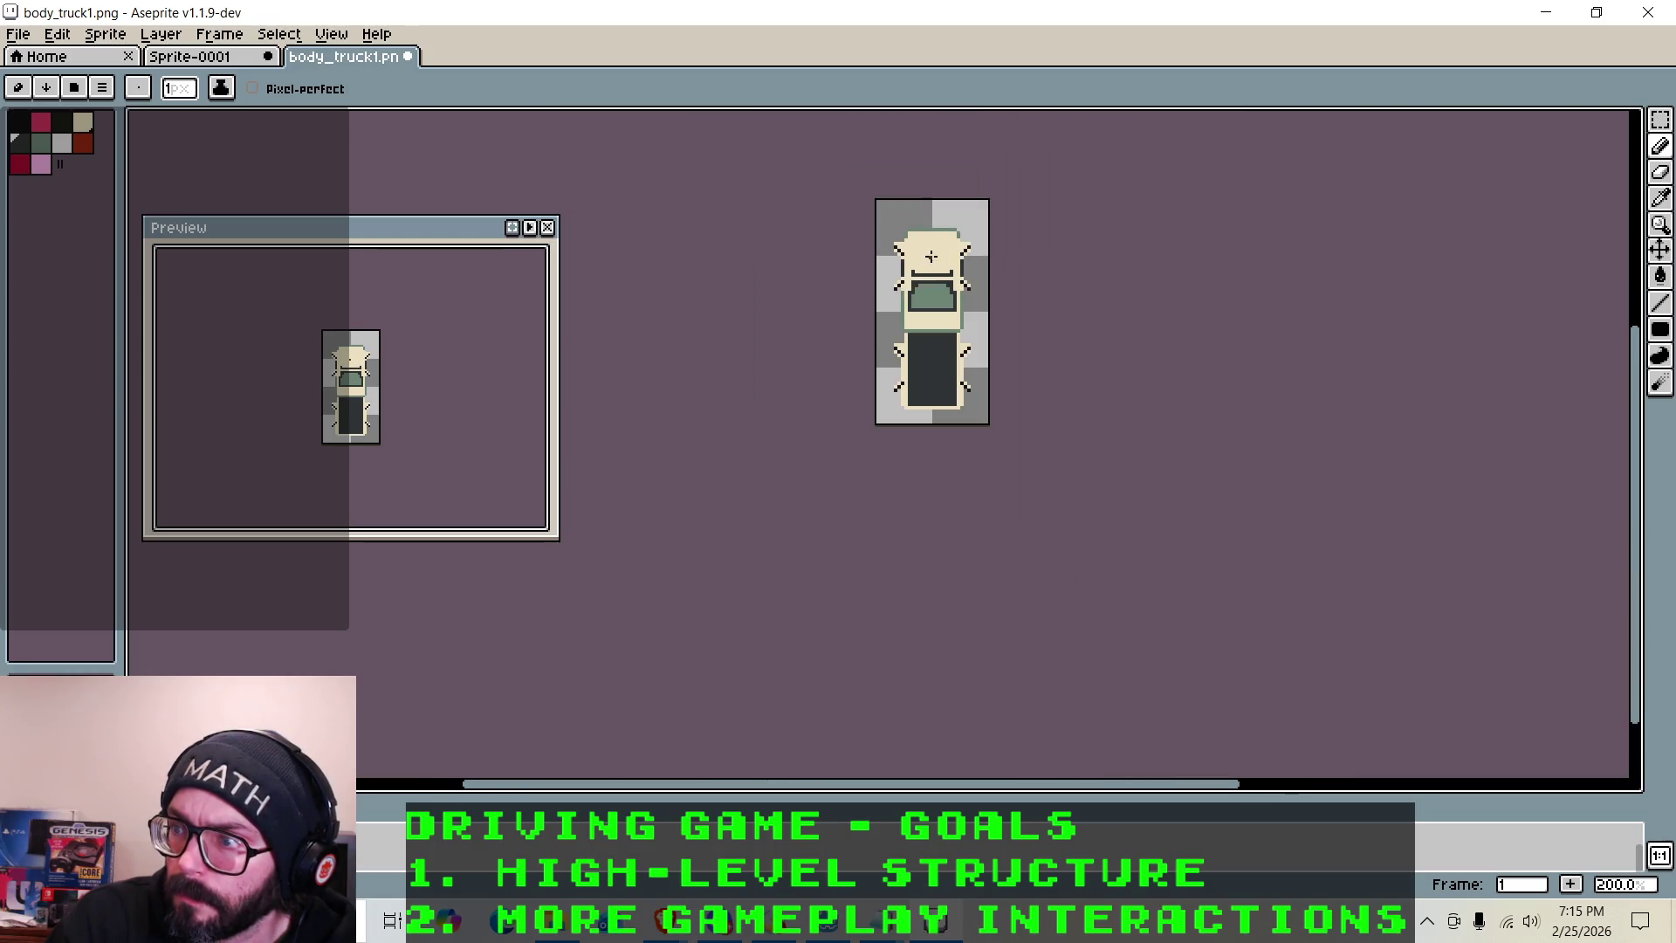
{"action": "key", "text": "3"}
{"action": "scroll", "coordinate": [876, 299], "scroll_direction": "up", "scroll_amount": 2}
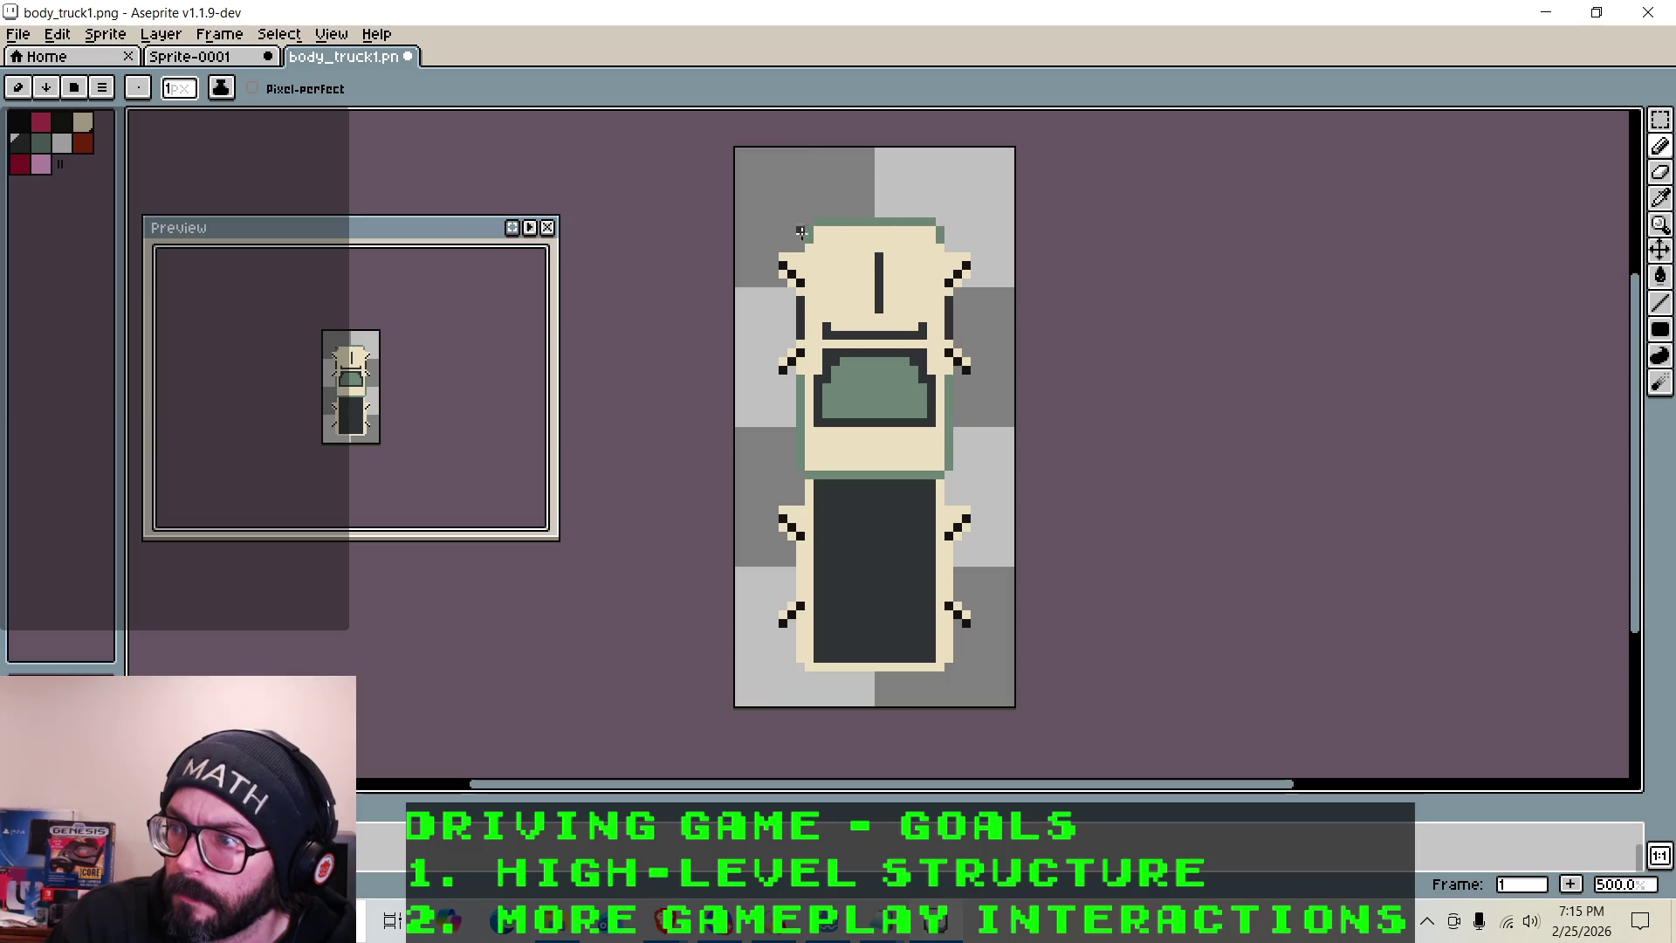
Zoom around the sprite and add a second dark vertical stripe beside the first on the hood
{"action": "scroll", "coordinate": [876, 253], "scroll_direction": "down", "scroll_amount": 3}
{"action": "scroll", "coordinate": [899, 297], "scroll_direction": "up", "scroll_amount": 3}
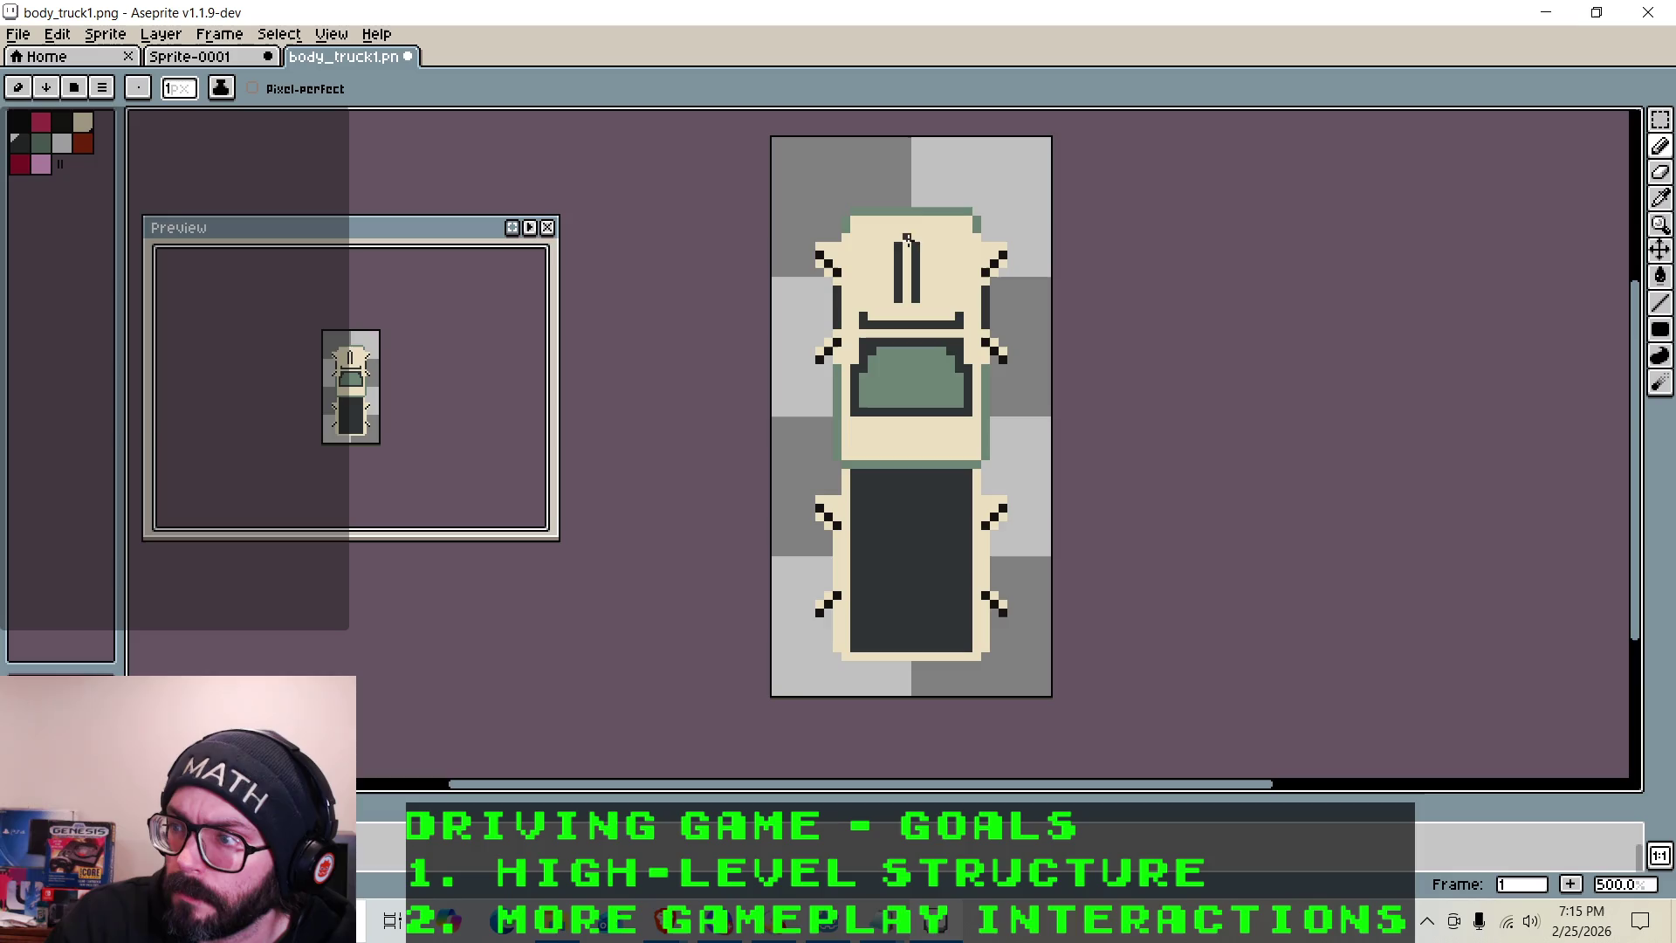
{"action": "scroll", "coordinate": [907, 239], "scroll_direction": "down", "scroll_amount": 3}
{"action": "scroll", "coordinate": [882, 317], "scroll_direction": "up", "scroll_amount": 1}
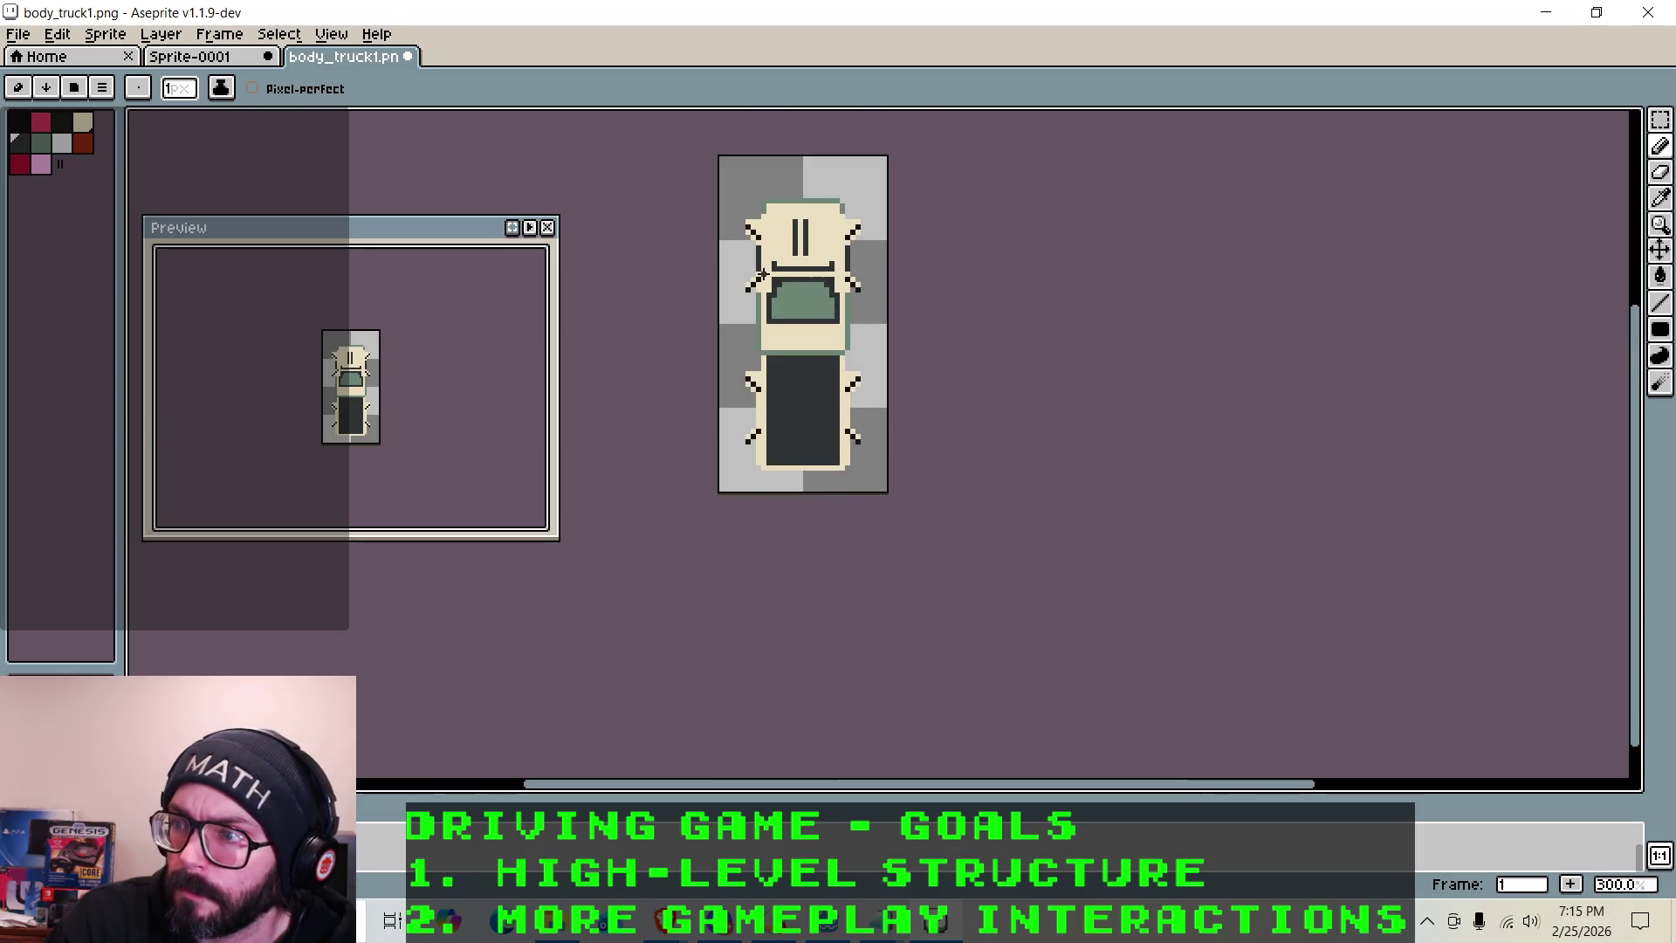
{"action": "scroll", "coordinate": [764, 275], "scroll_direction": "up", "scroll_amount": 1}
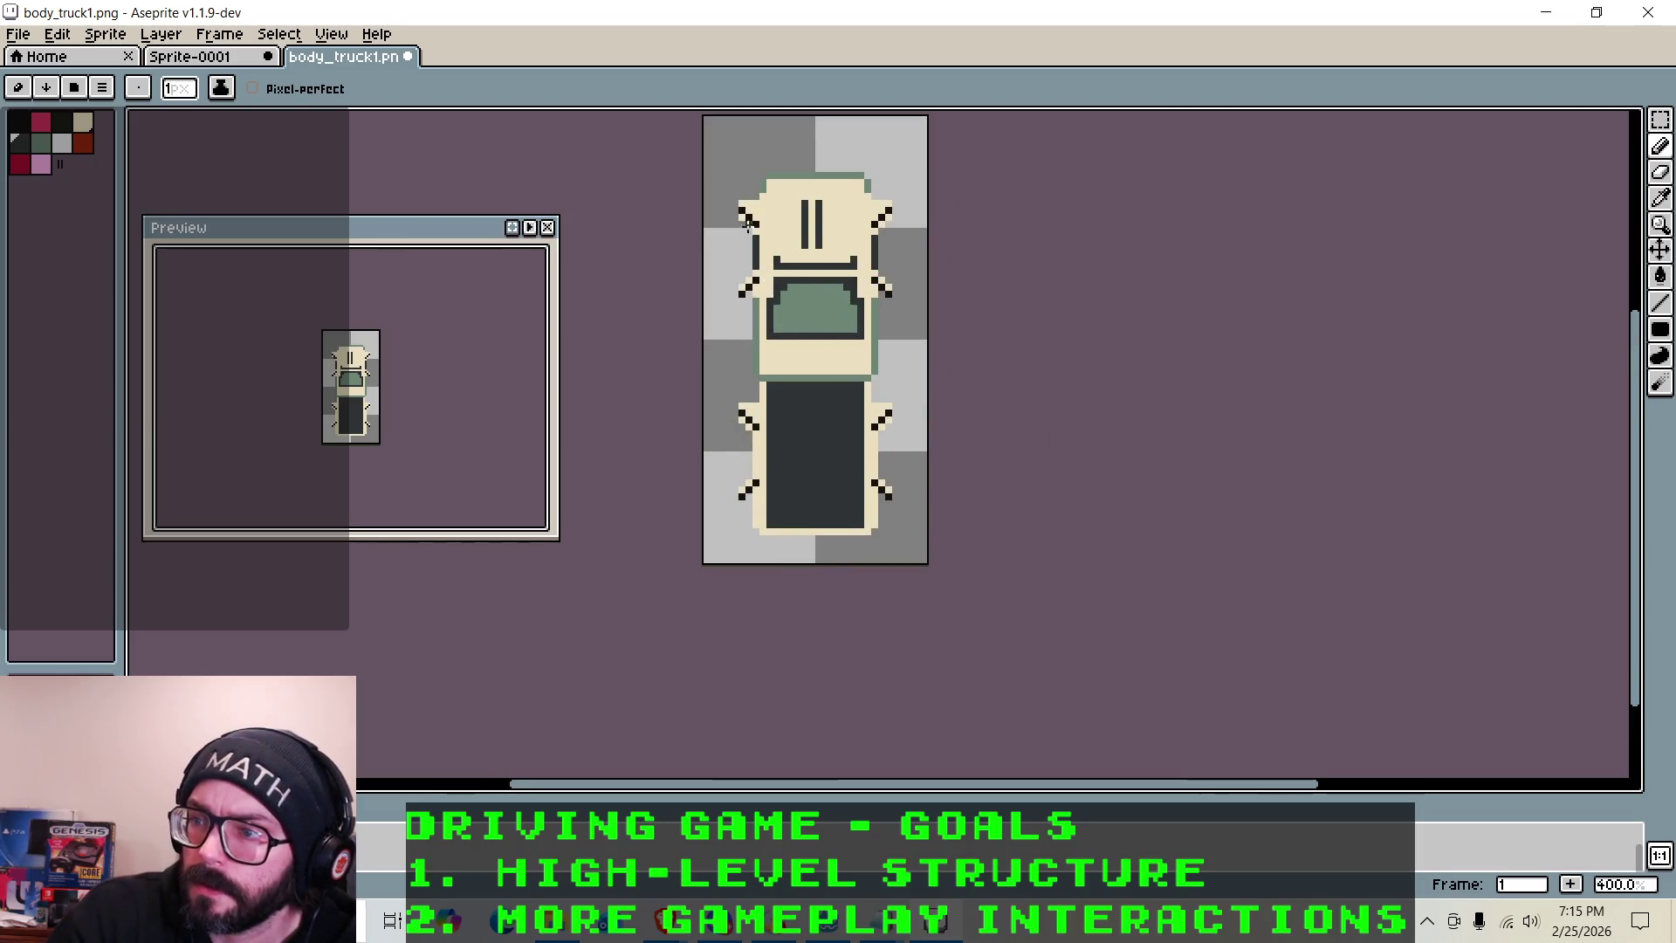
{"action": "scroll", "coordinate": [748, 382], "scroll_direction": "up", "scroll_amount": 1}
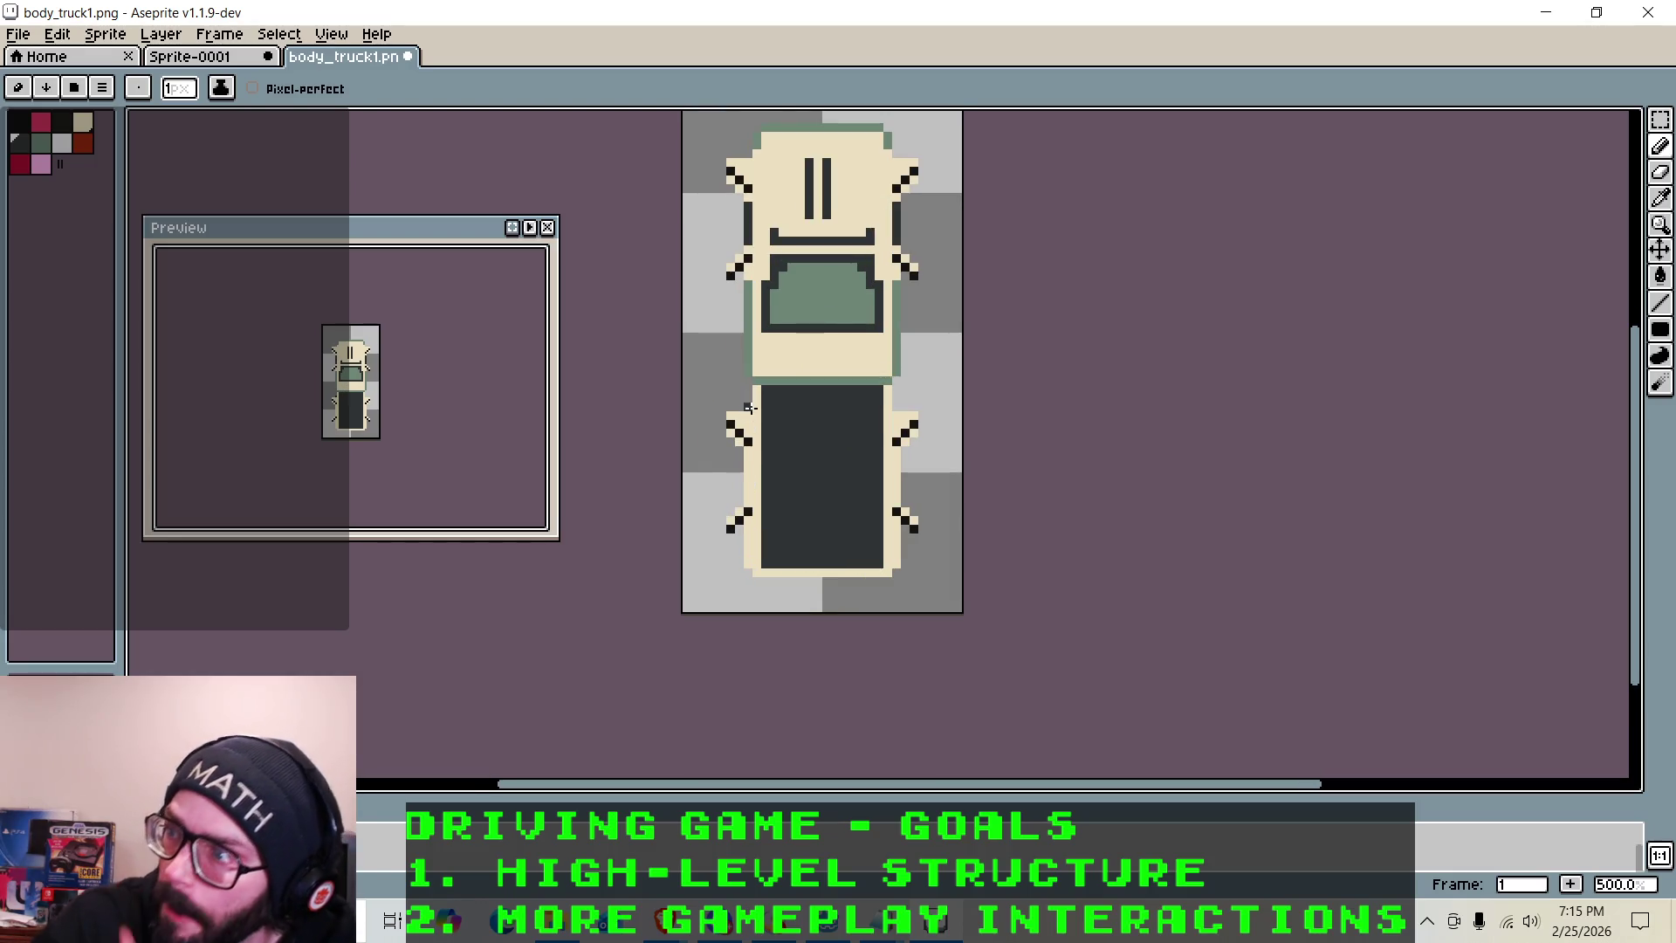
{"action": "scroll", "coordinate": [758, 352], "scroll_direction": "up", "scroll_amount": 2}
With the Line tool in grey-green, draw the rear section's left, right and bottom edges
{"action": "left_click", "coordinate": [40, 143]}
{"action": "key", "text": "l"}
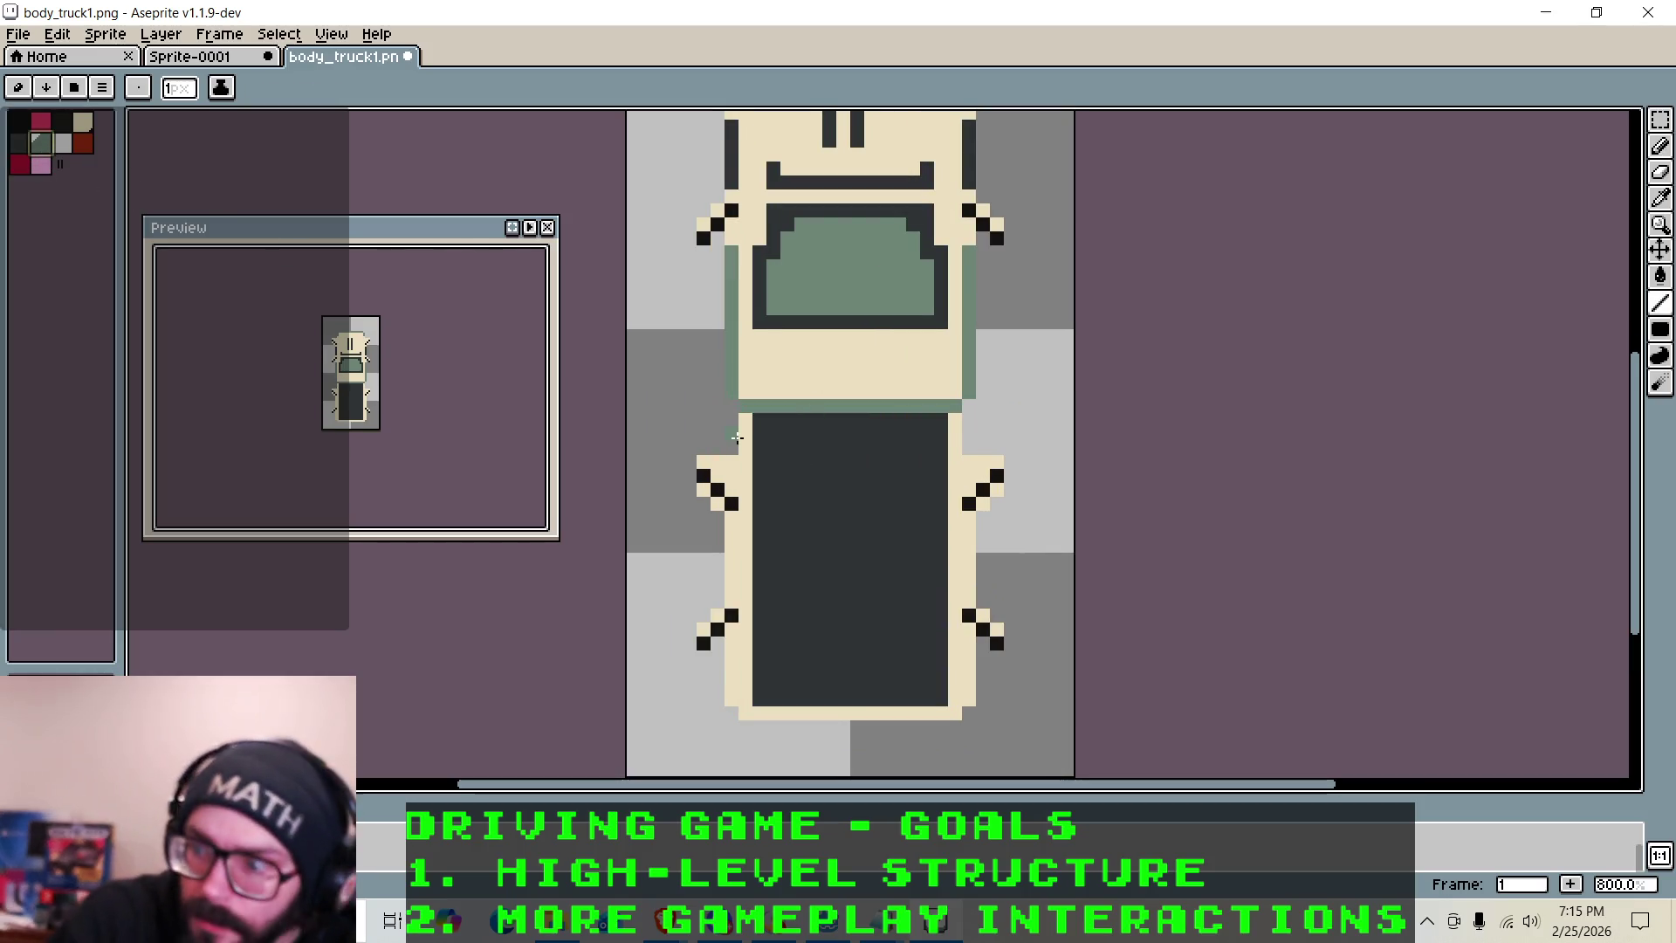
{"action": "left_click_drag", "start_coordinate": [731, 527], "coordinate": [731, 586]}
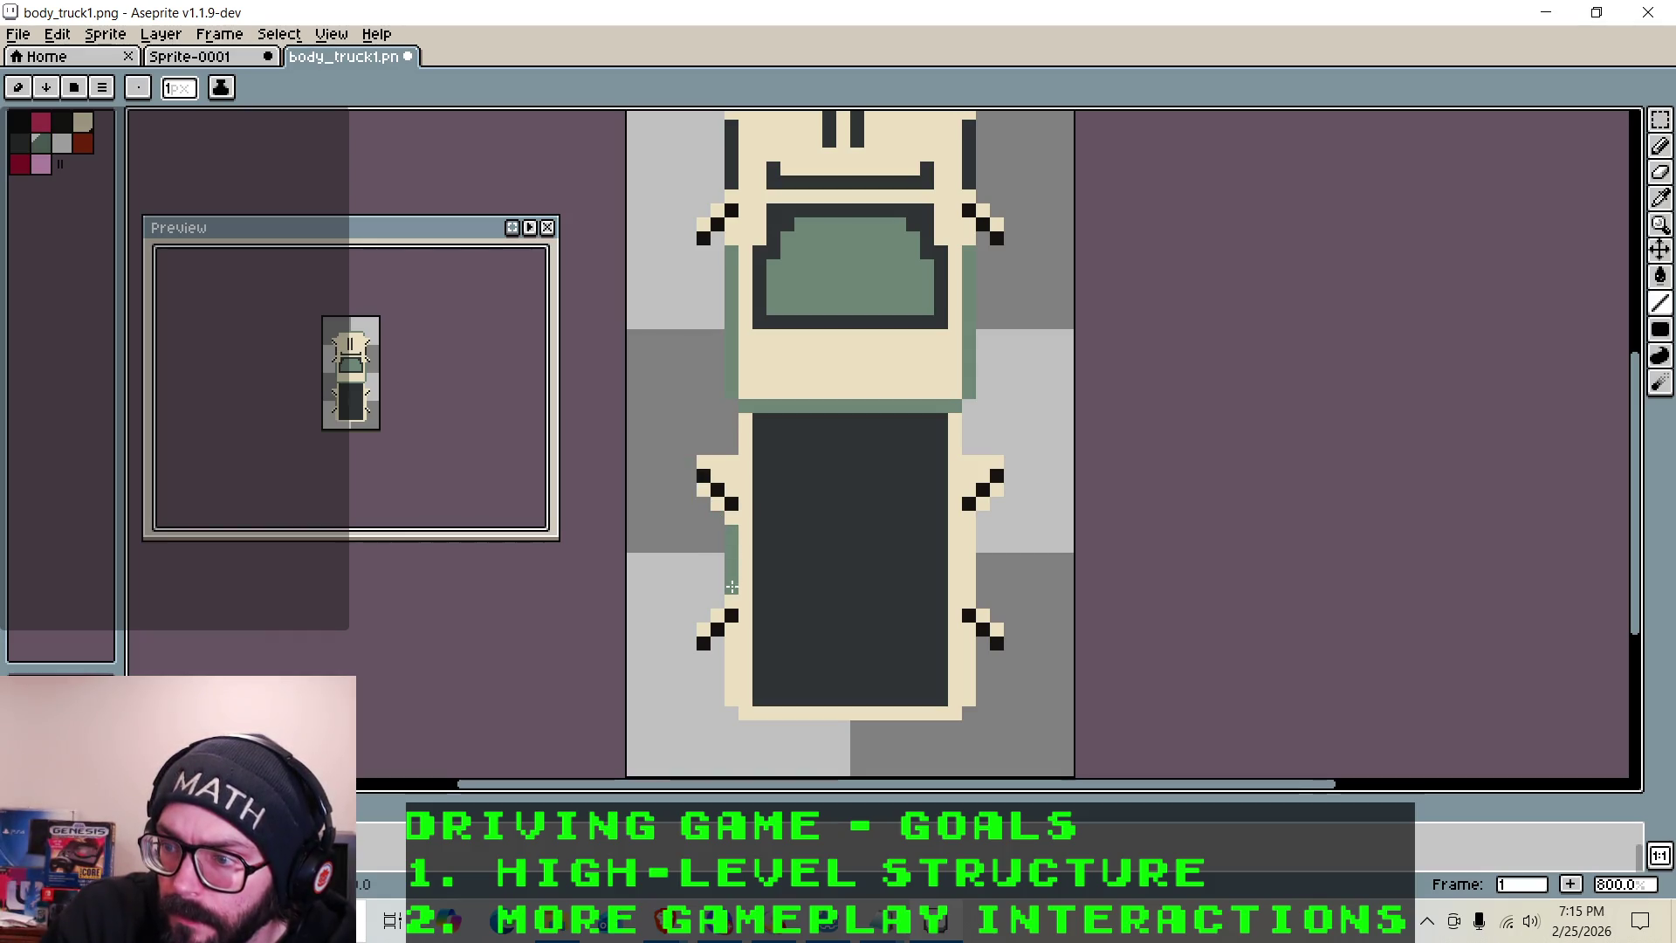
{"action": "left_click_drag", "start_coordinate": [968, 527], "coordinate": [969, 576]}
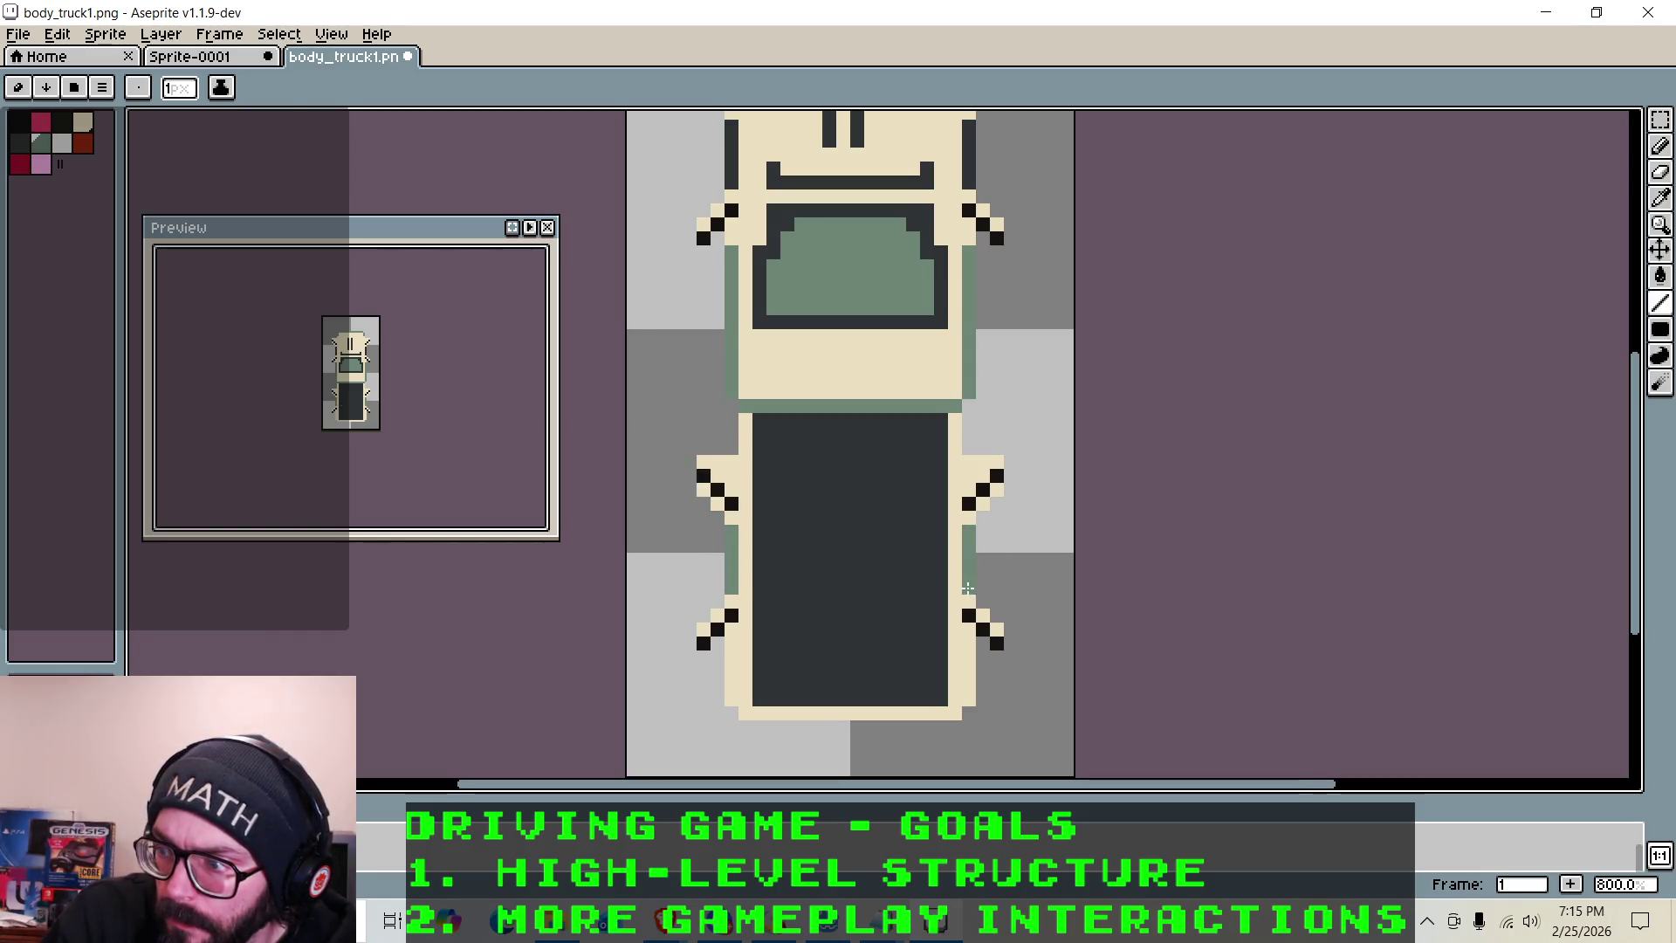
{"action": "scroll", "coordinate": [969, 590], "scroll_direction": "down", "scroll_amount": 5}
{"action": "scroll", "coordinate": [882, 561], "scroll_direction": "up", "scroll_amount": 2}
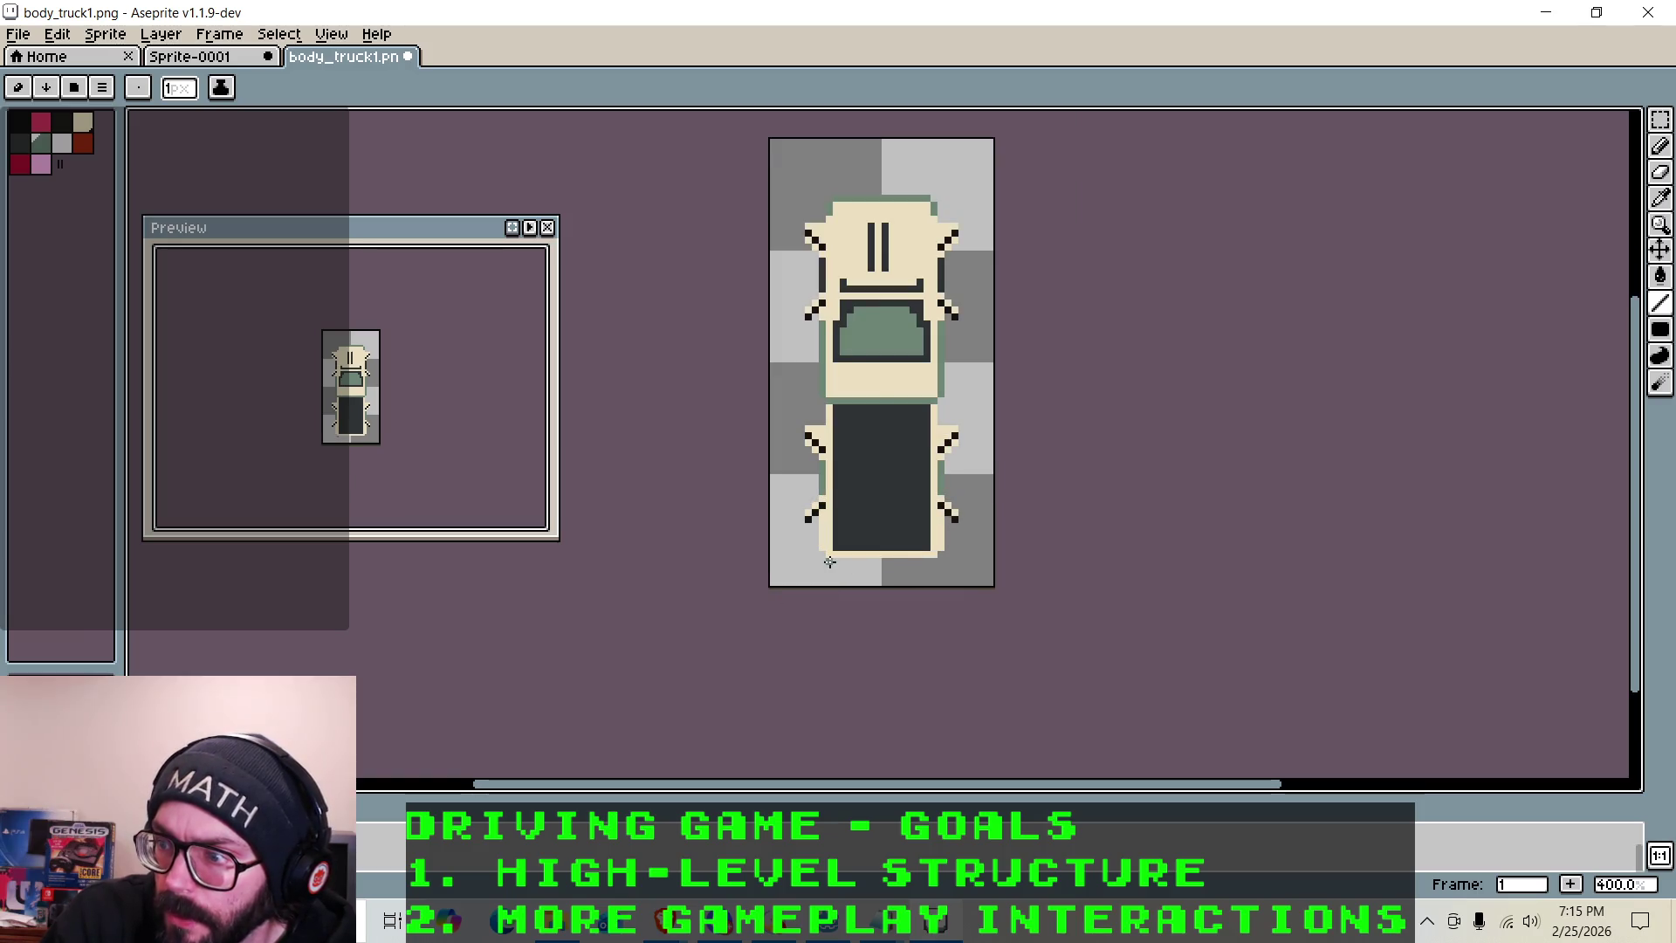
{"action": "left_click_drag", "start_coordinate": [860, 565], "coordinate": [916, 563]}
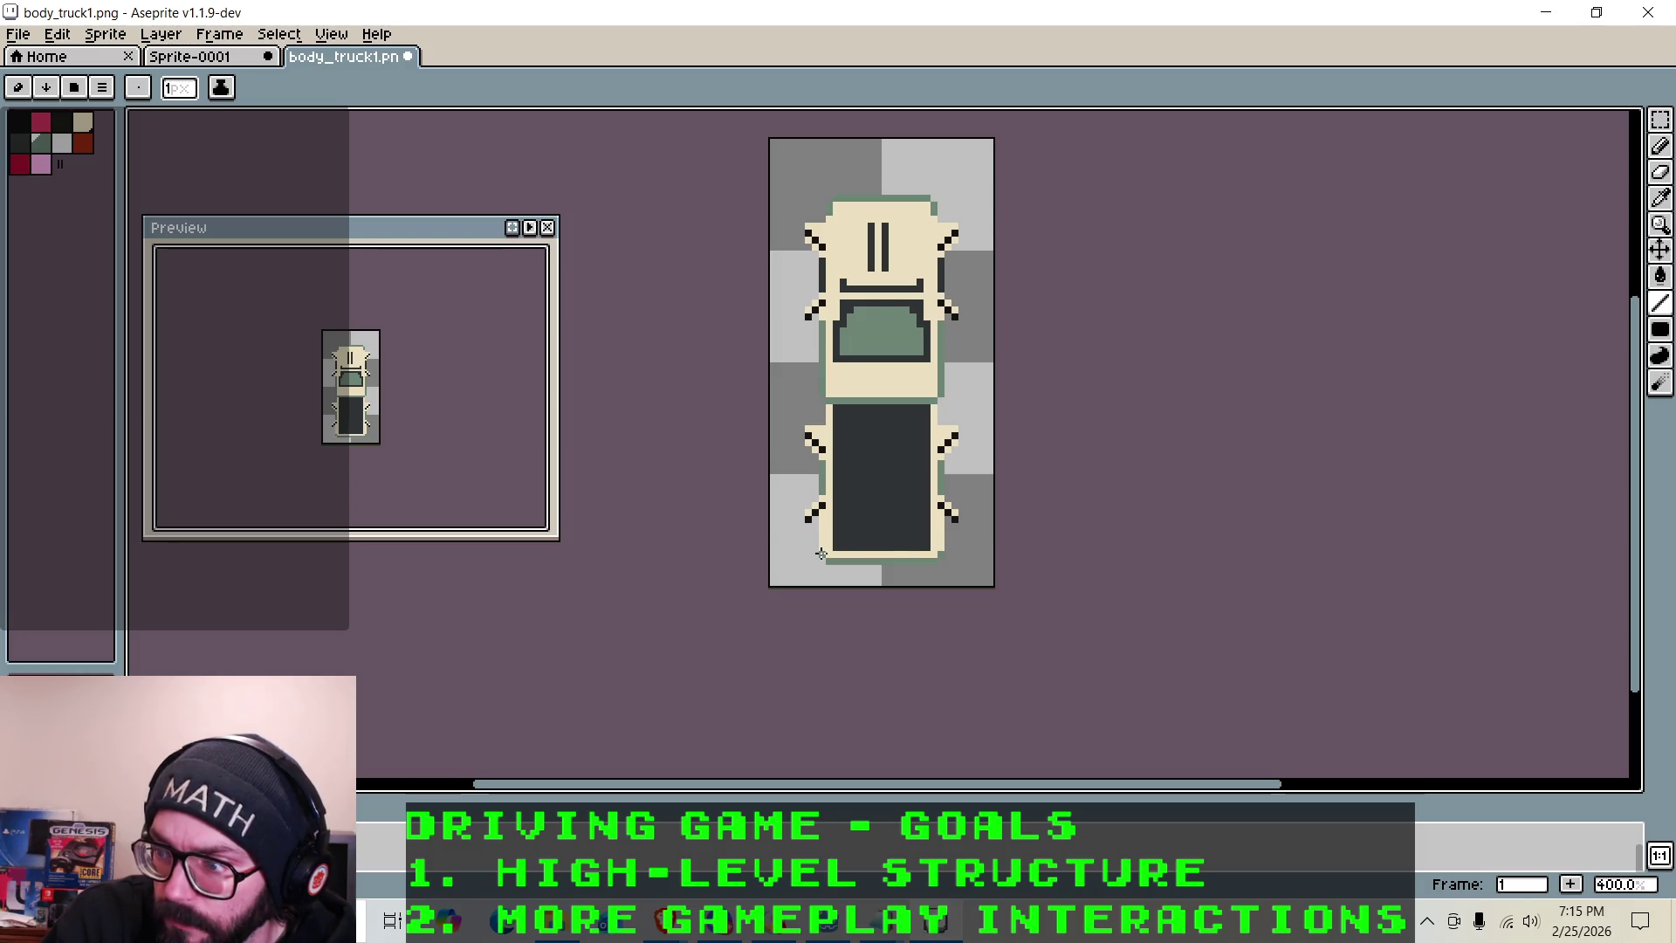
{"action": "scroll", "coordinate": [855, 525], "scroll_direction": "up", "scroll_amount": 5}
Fill the remaining gaps in the left and right edge outlines, then return to the pencil
{"action": "left_click_drag", "start_coordinate": [710, 524], "coordinate": [710, 456]}
{"action": "left_click_drag", "start_coordinate": [1071, 521], "coordinate": [1071, 459]}
{"action": "scroll", "coordinate": [1071, 459], "scroll_direction": "down", "scroll_amount": 5}
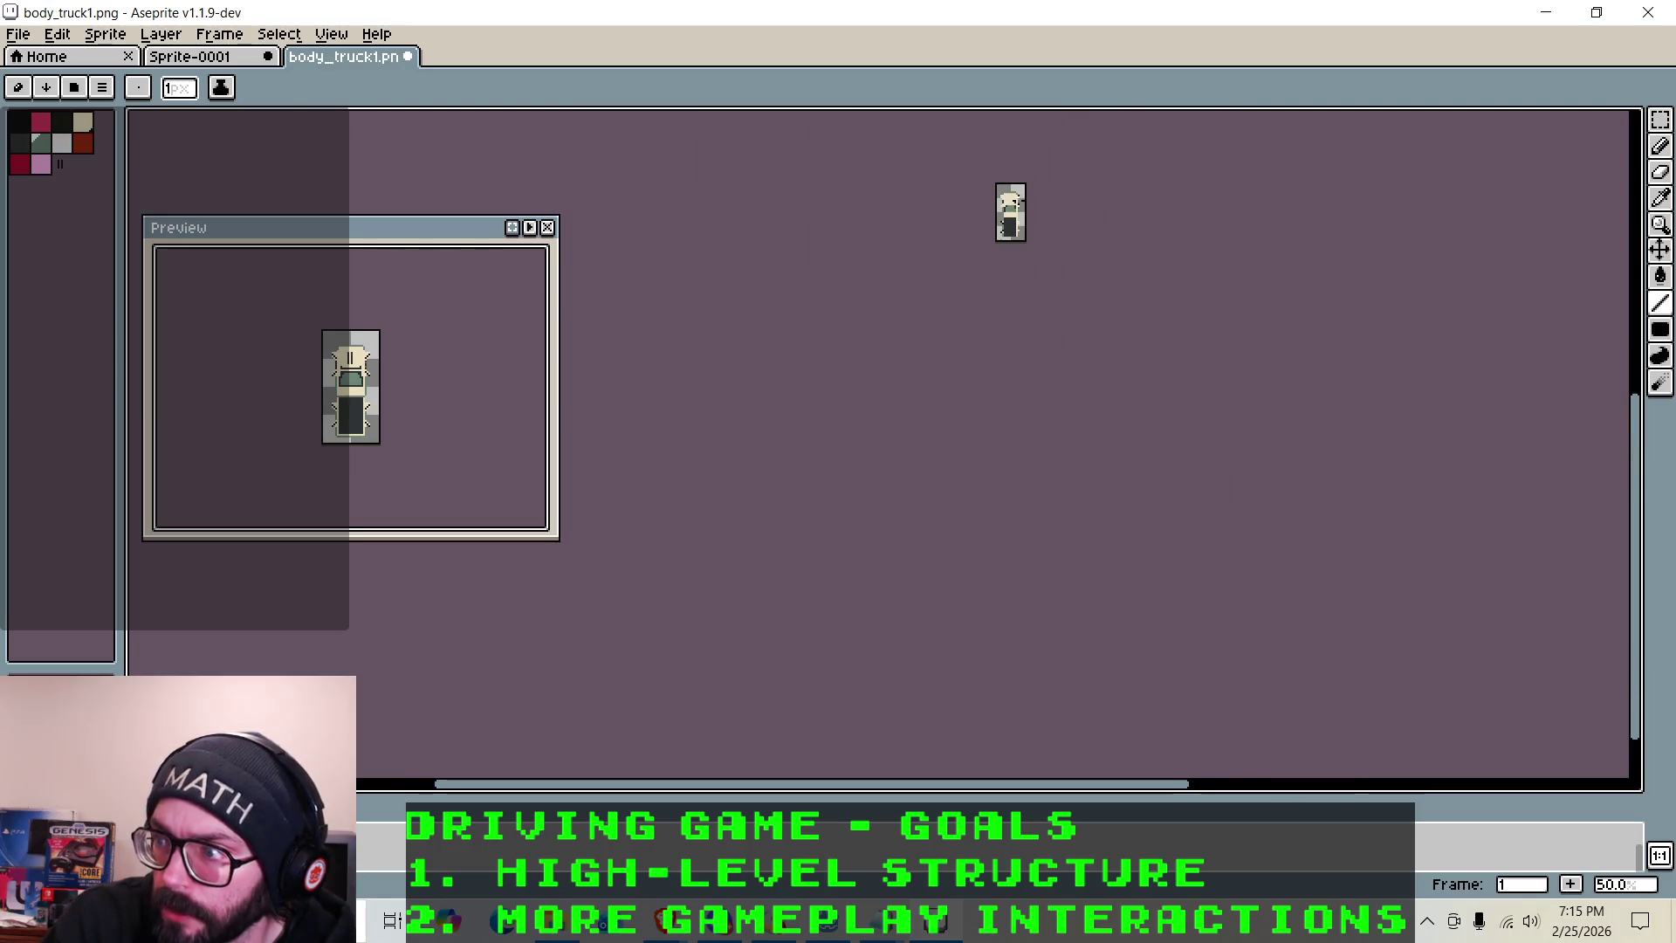
{"action": "scroll", "coordinate": [998, 198], "scroll_direction": "right", "scroll_amount": 5}
{"action": "left_click_drag", "start_coordinate": [908, 783], "coordinate": [650, 768]}
{"action": "scroll", "coordinate": [658, 205], "scroll_direction": "up", "scroll_amount": 2}
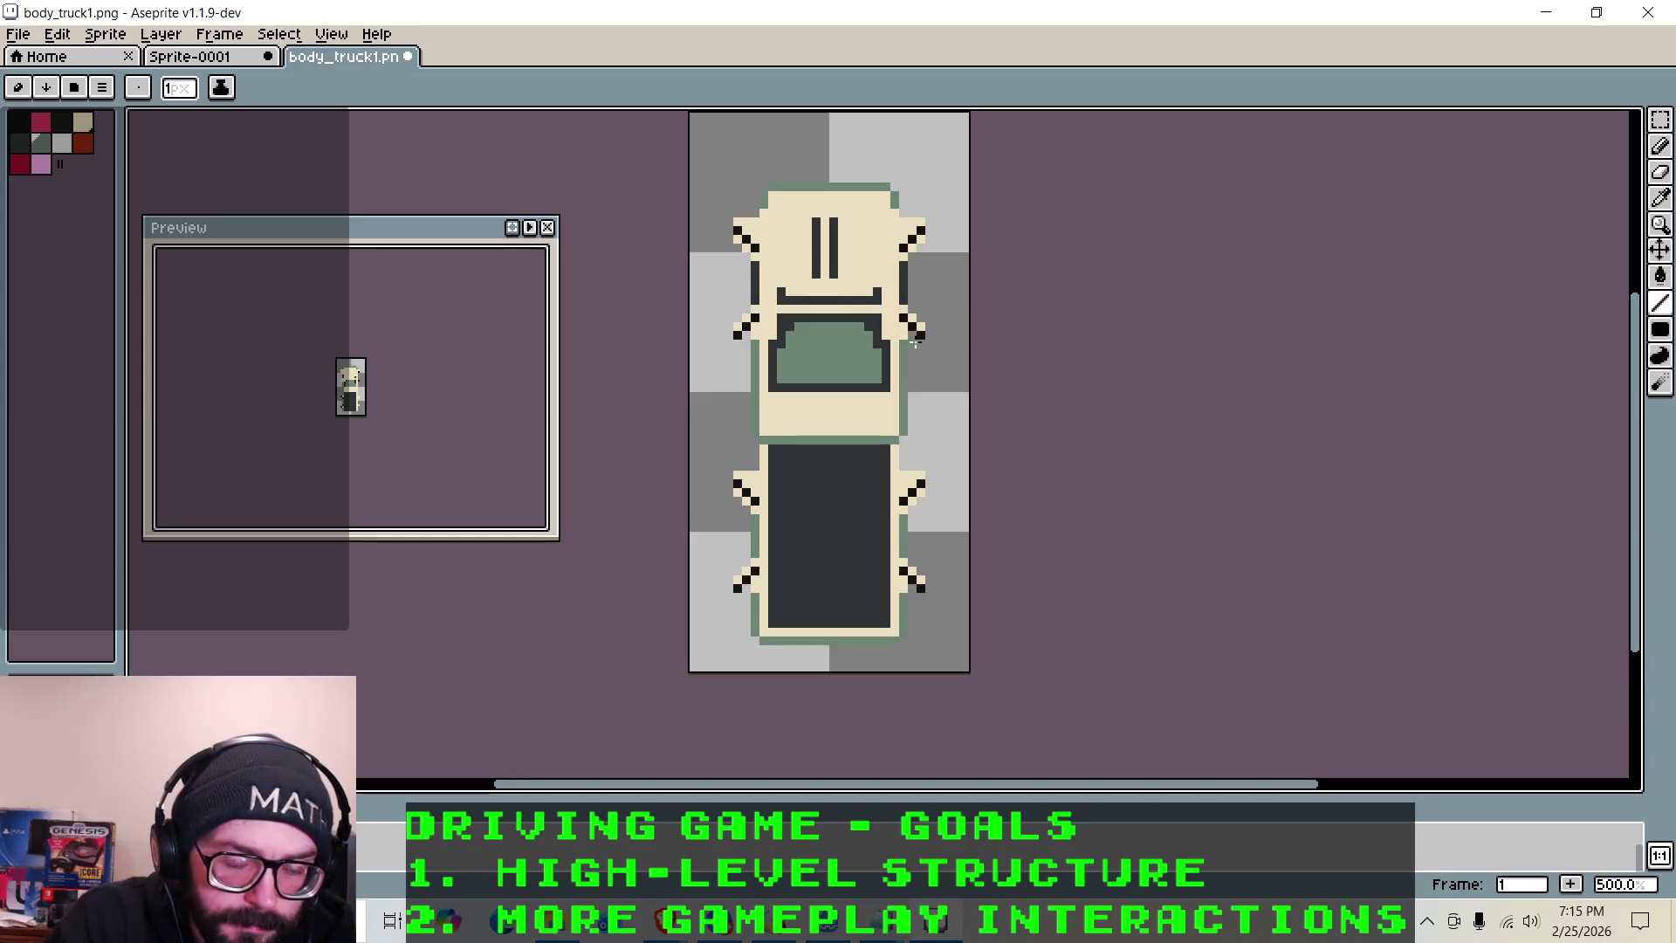
{"action": "scroll", "coordinate": [1078, 314], "scroll_direction": "down", "scroll_amount": 2}
{"action": "scroll", "coordinate": [1082, 275], "scroll_direction": "up", "scroll_amount": 2}
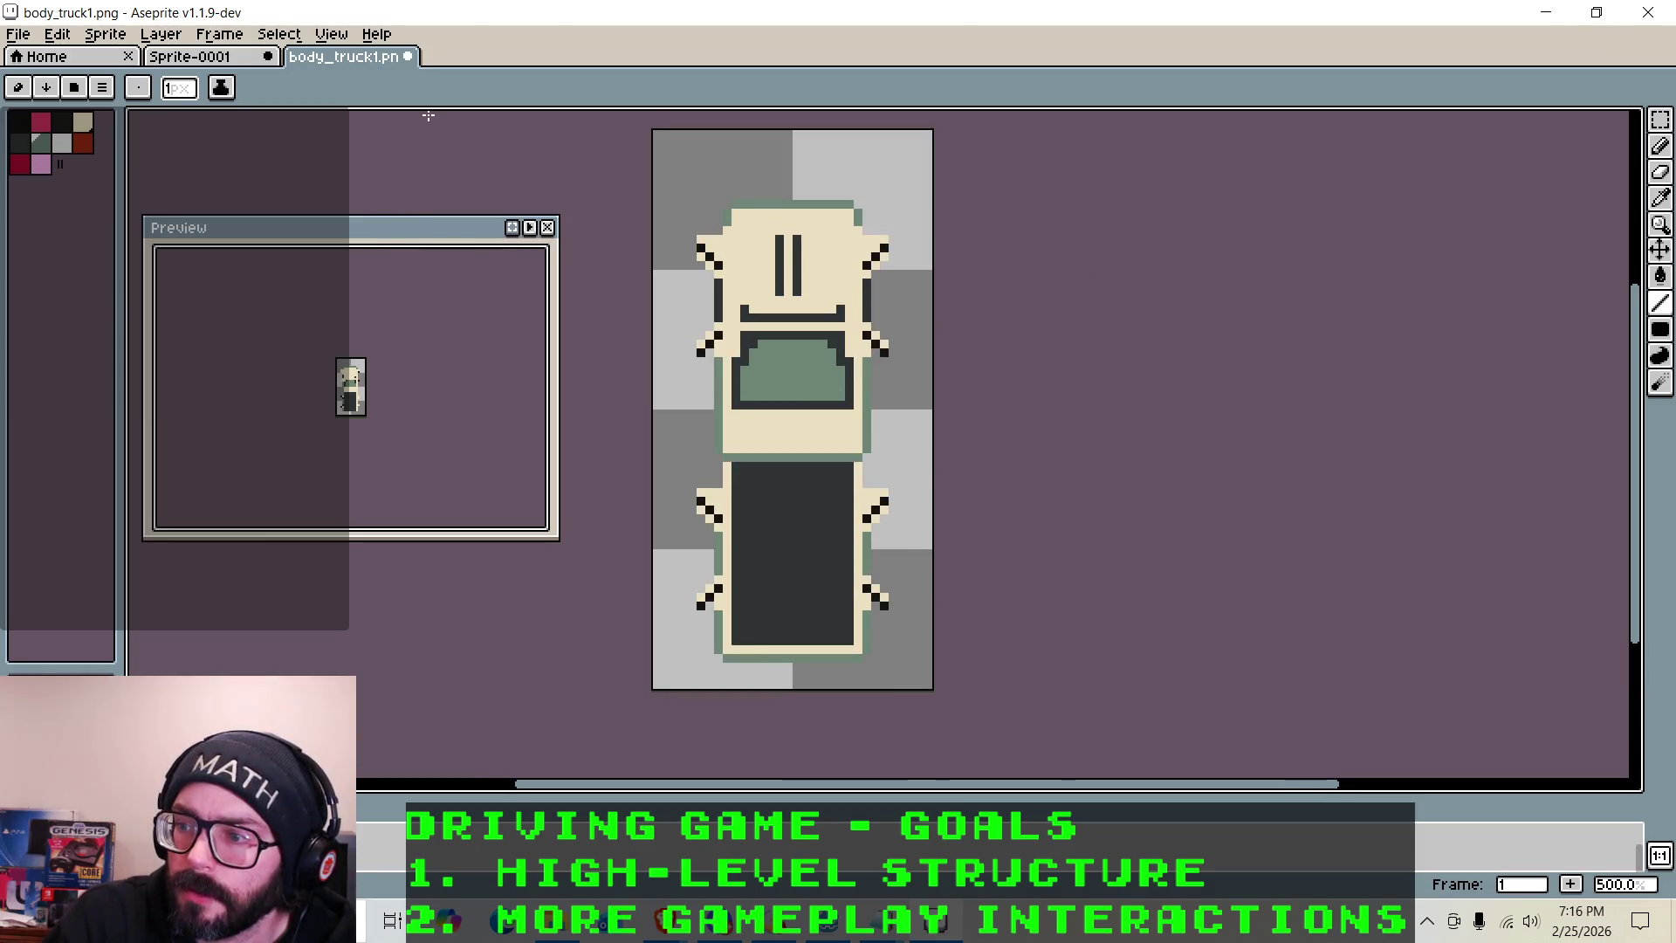
{"action": "scroll", "coordinate": [806, 511], "scroll_direction": "up", "scroll_amount": 1}
{"action": "key", "text": "b"}
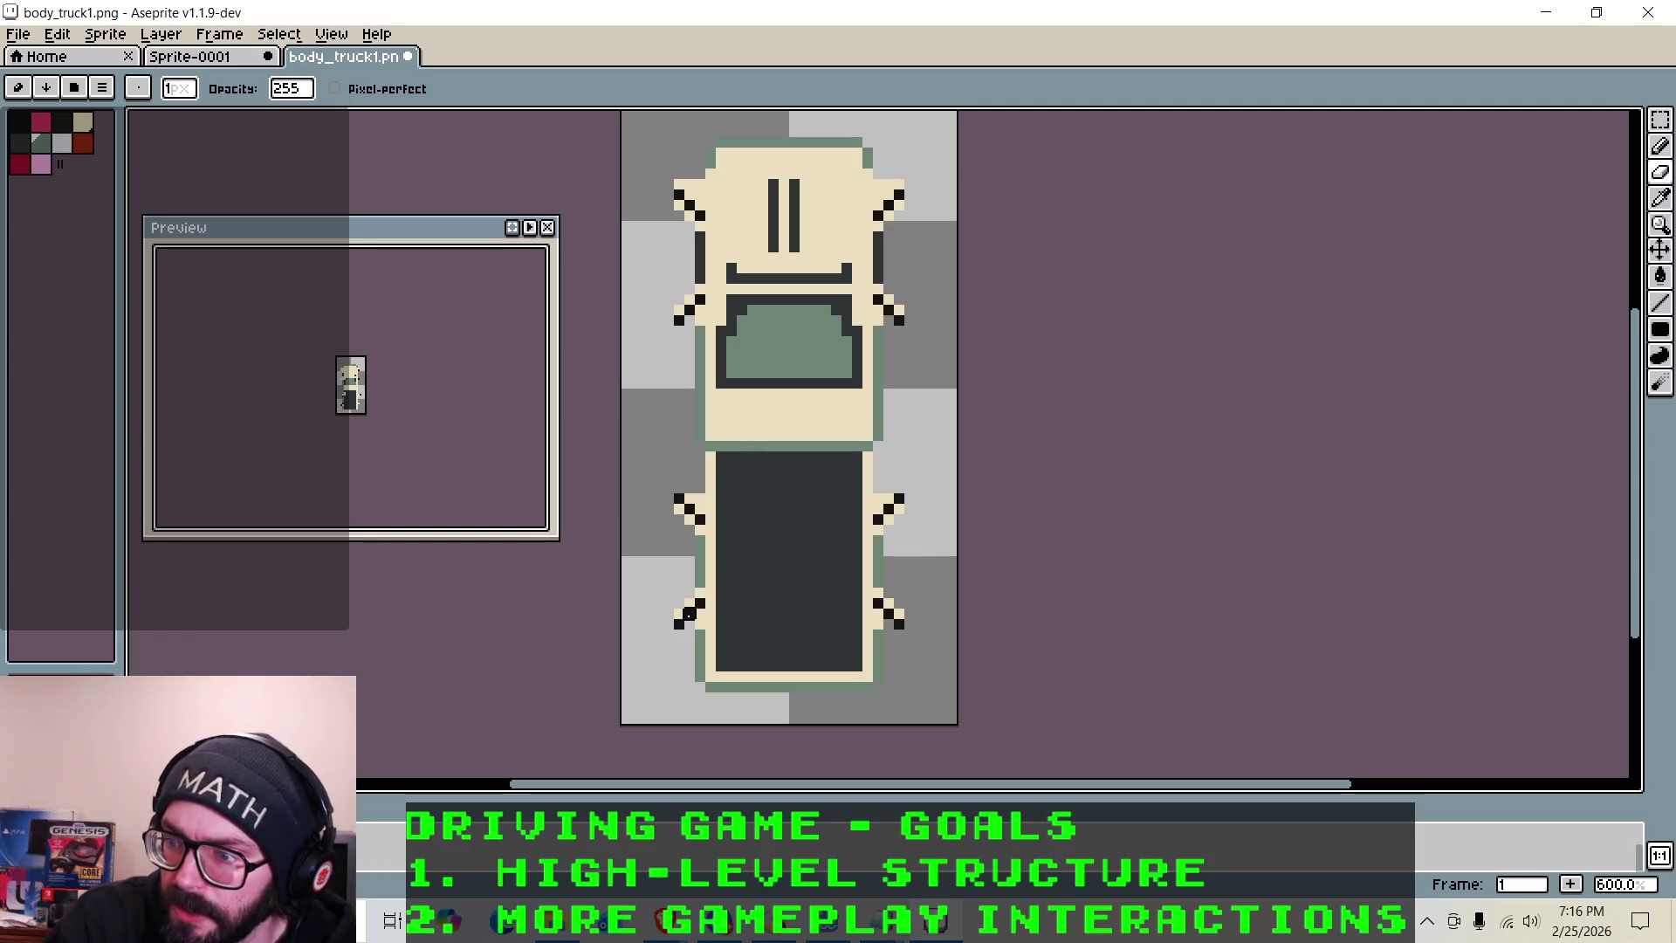
{"action": "scroll", "coordinate": [689, 614], "scroll_direction": "up", "scroll_amount": 3}
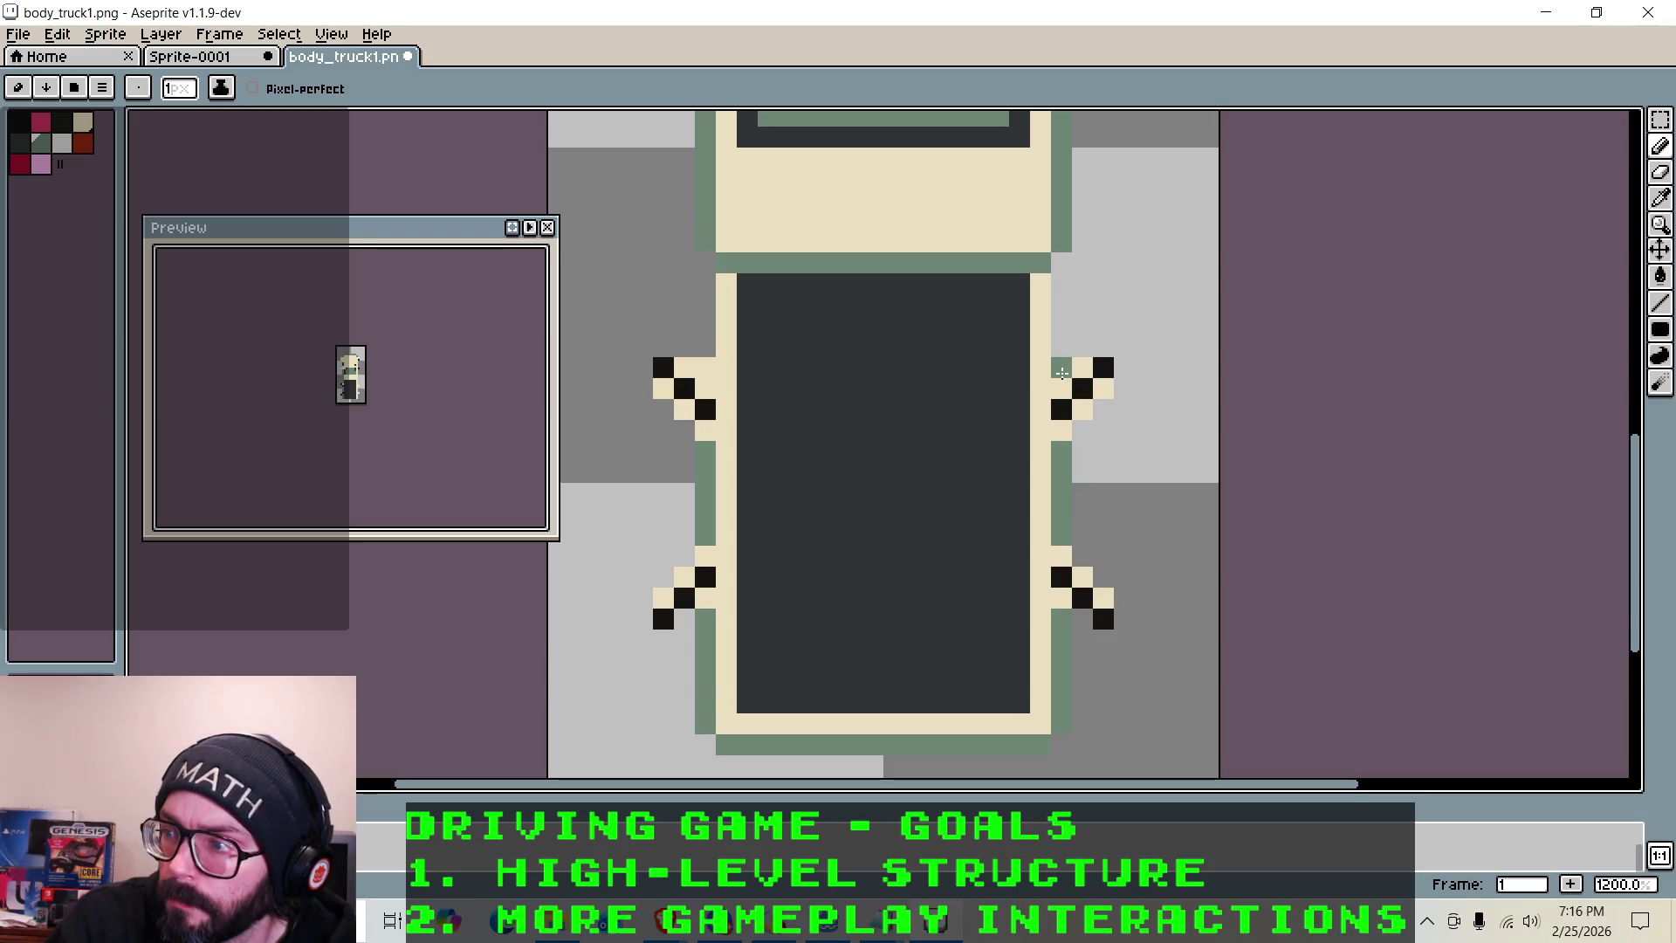
Fill the gap in the rear's right-edge outline and repaint the upper-right outline pixel
{"action": "mouse_move", "coordinate": [1061, 309]}
{"action": "left_mouse_down"}
{"action": "mouse_move", "coordinate": [1061, 365]}
{"action": "mouse_move", "coordinate": [1062, 283]}
{"action": "left_mouse_up"}
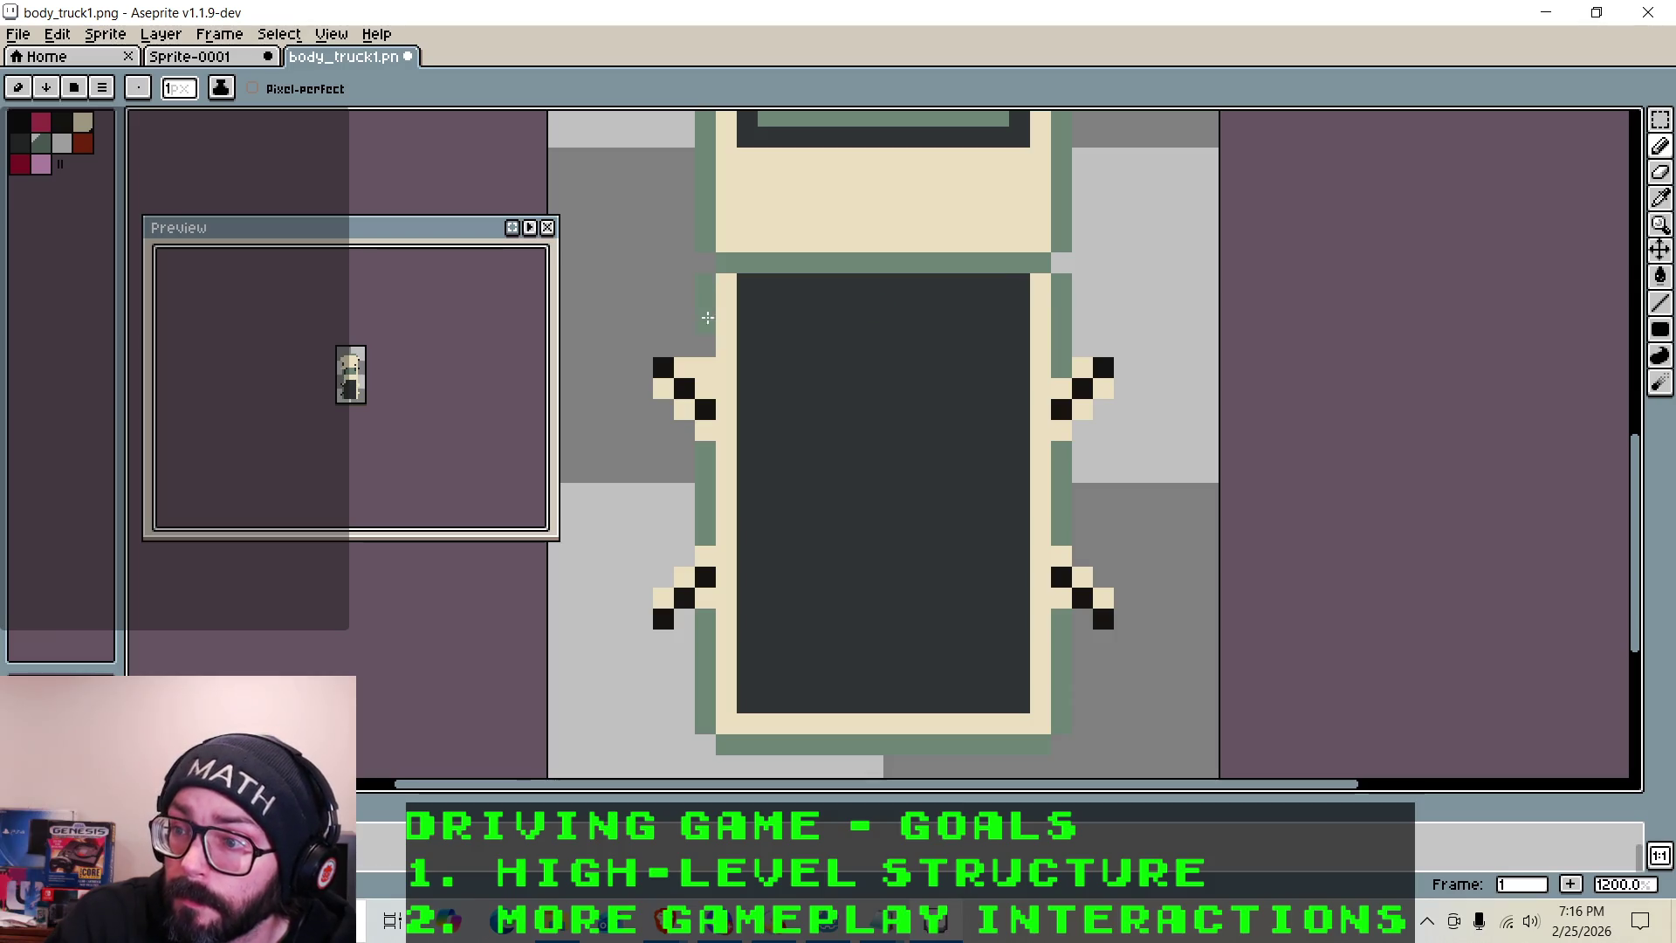
{"action": "scroll", "coordinate": [704, 303], "scroll_direction": "down", "scroll_amount": 6}
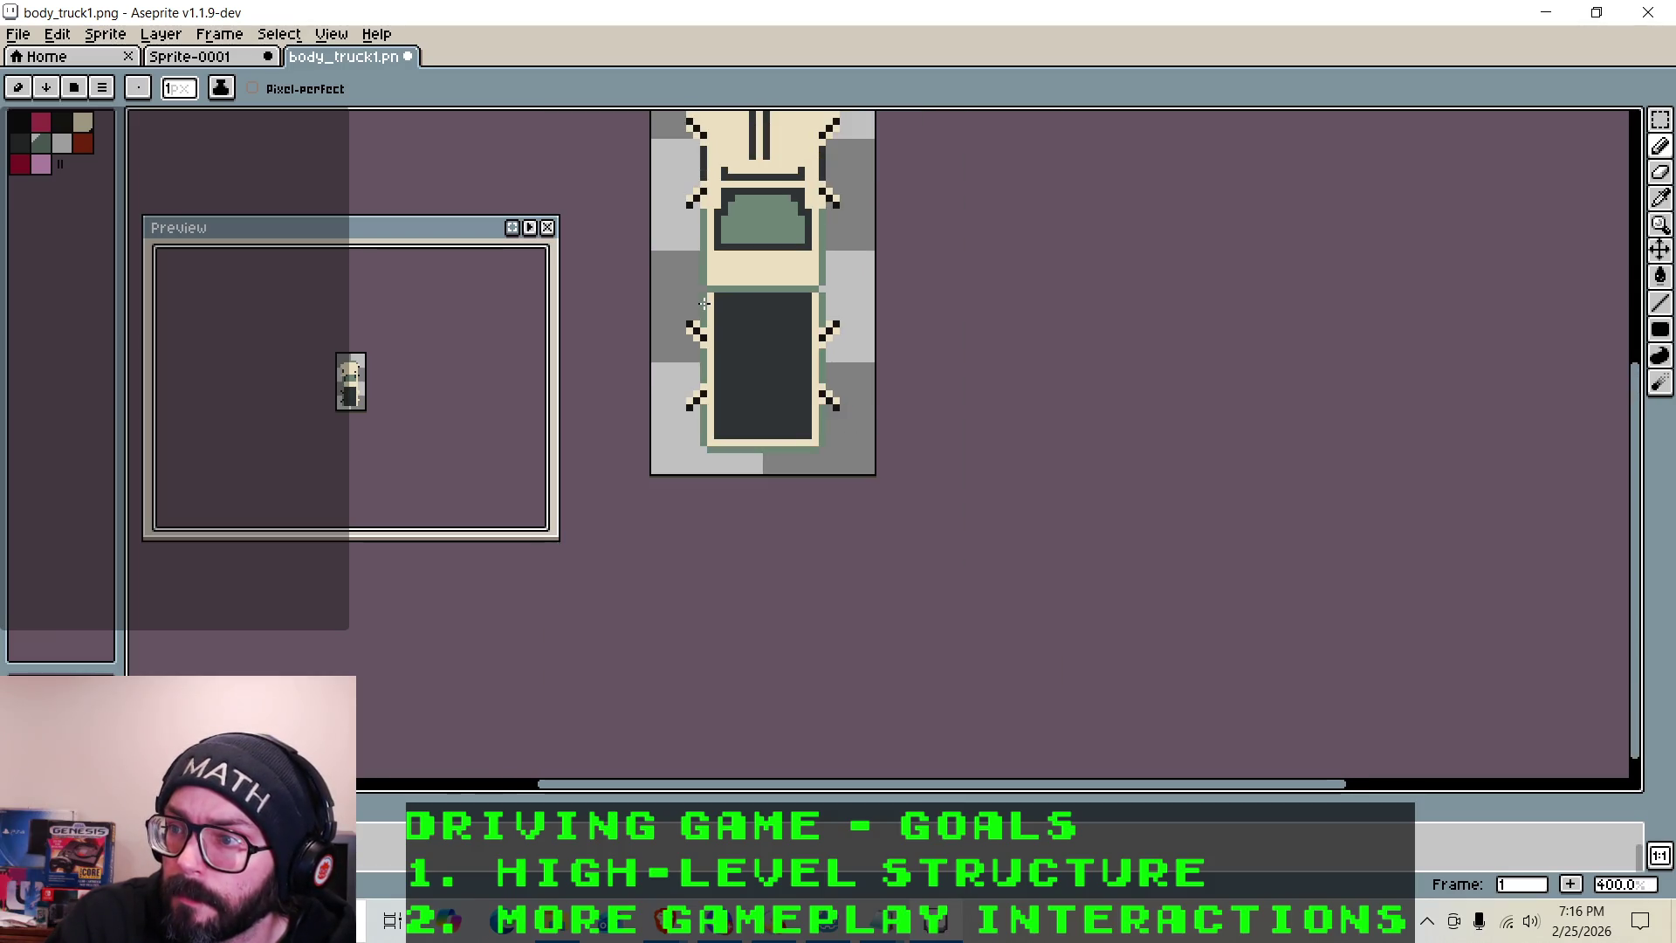
{"action": "scroll", "coordinate": [644, 174], "scroll_direction": "up", "scroll_amount": 2}
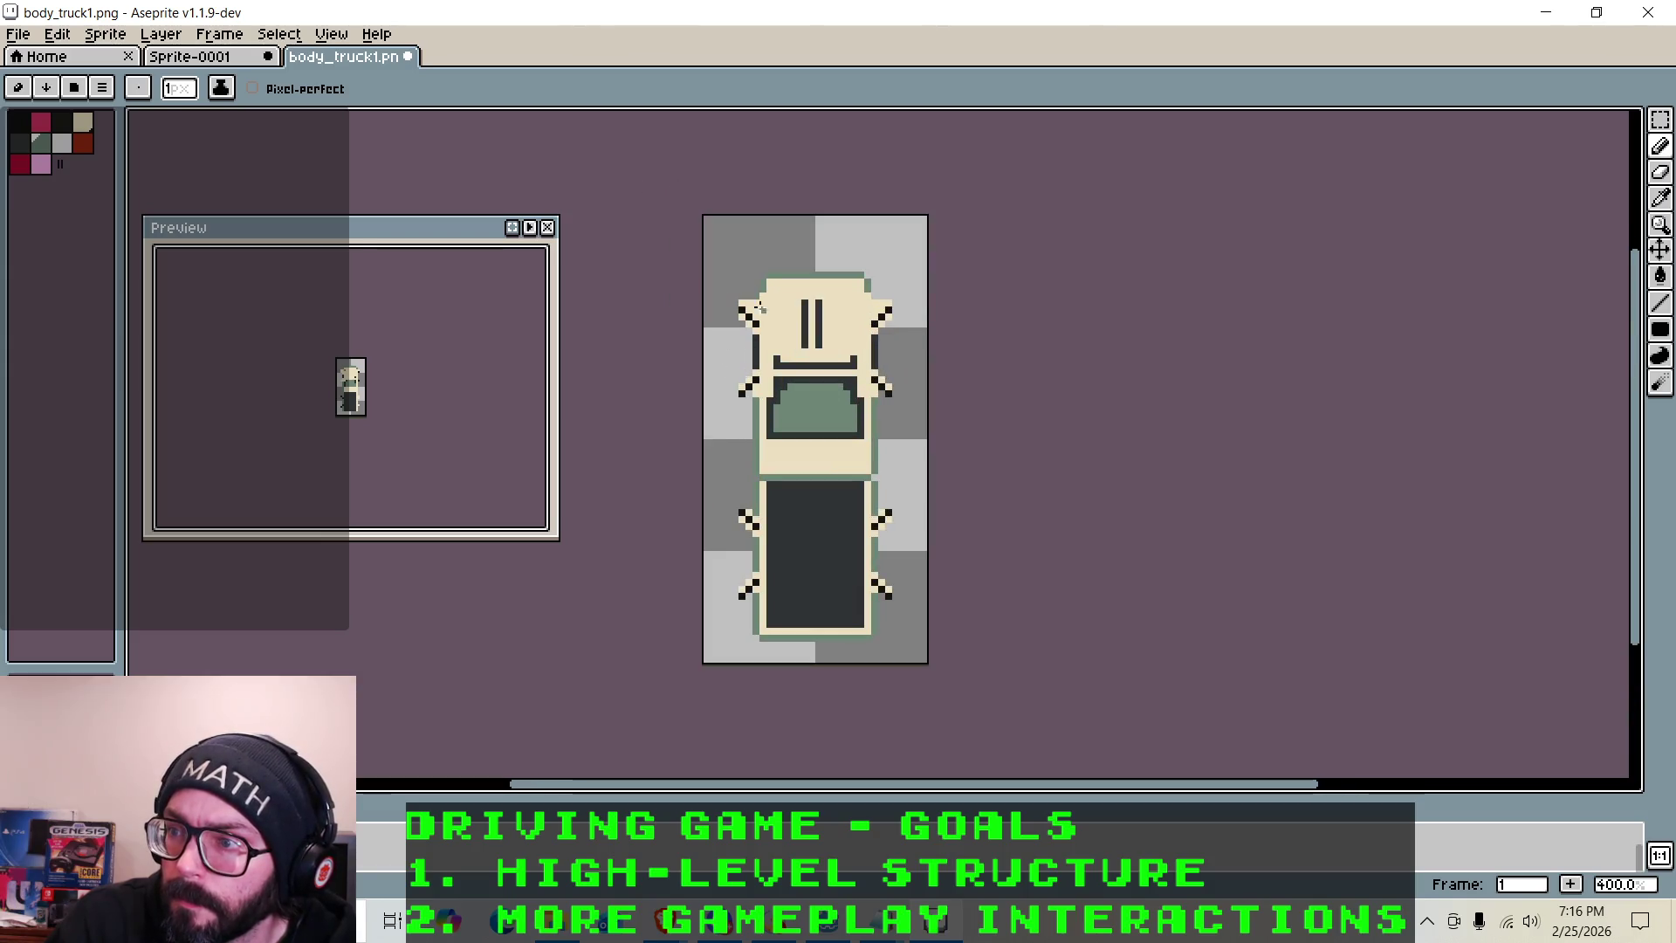
{"action": "scroll", "coordinate": [759, 306], "scroll_direction": "up", "scroll_amount": 4}
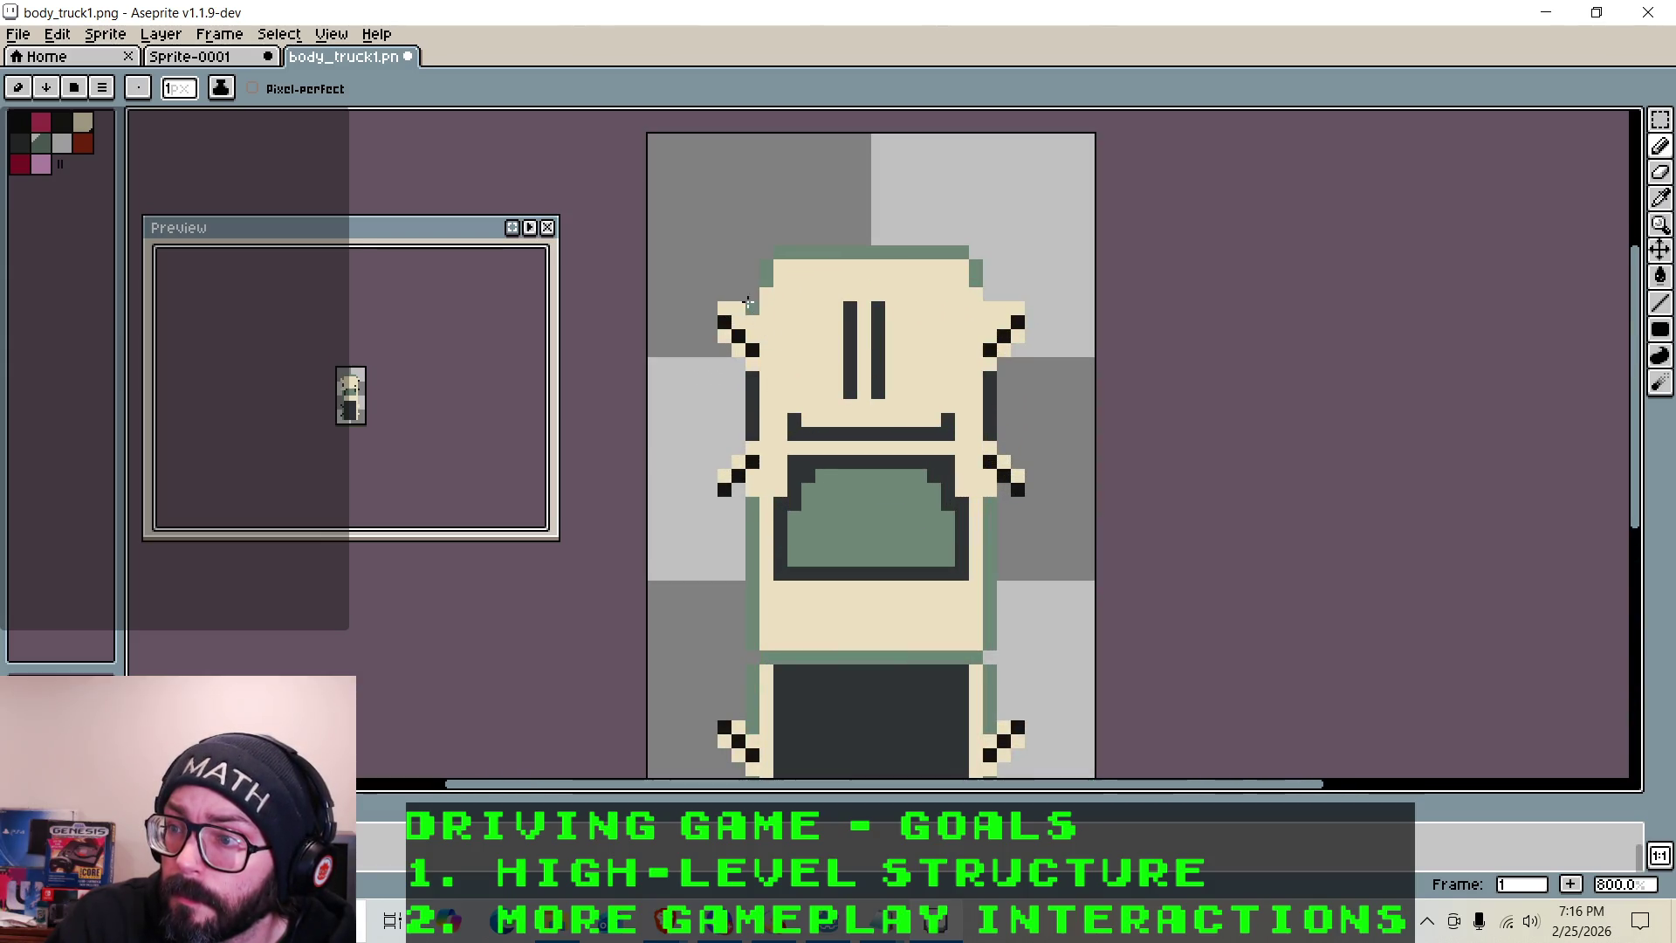
{"action": "left_click", "coordinate": [980, 291]}
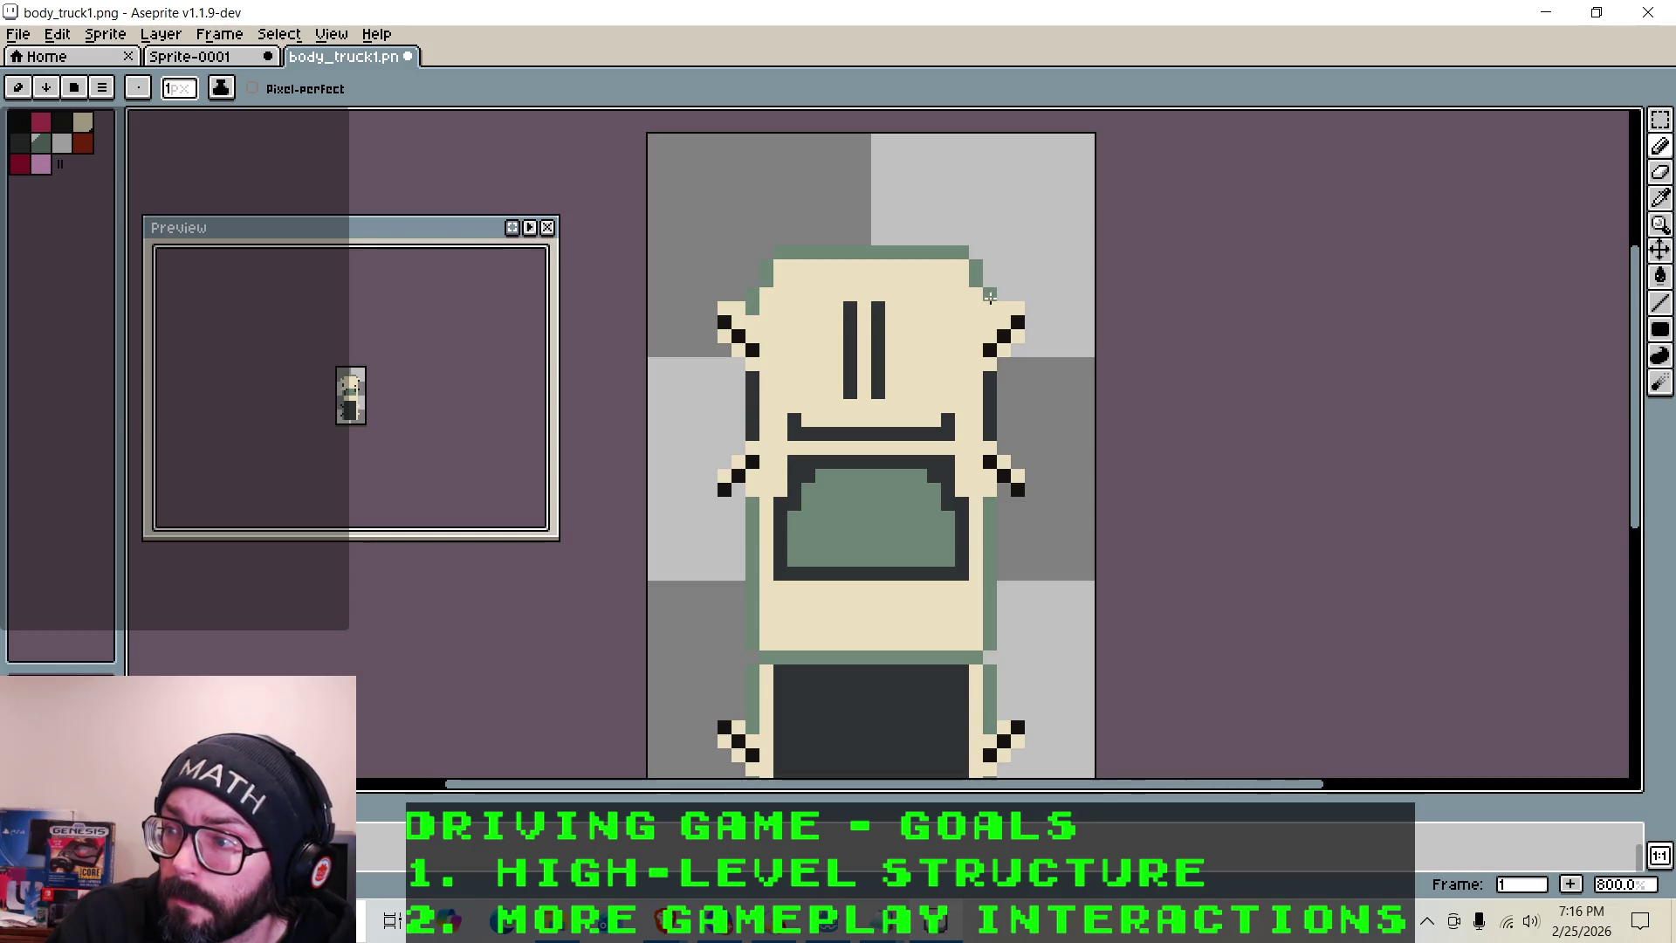
{"action": "scroll", "coordinate": [1034, 307], "scroll_direction": "down", "scroll_amount": 2}
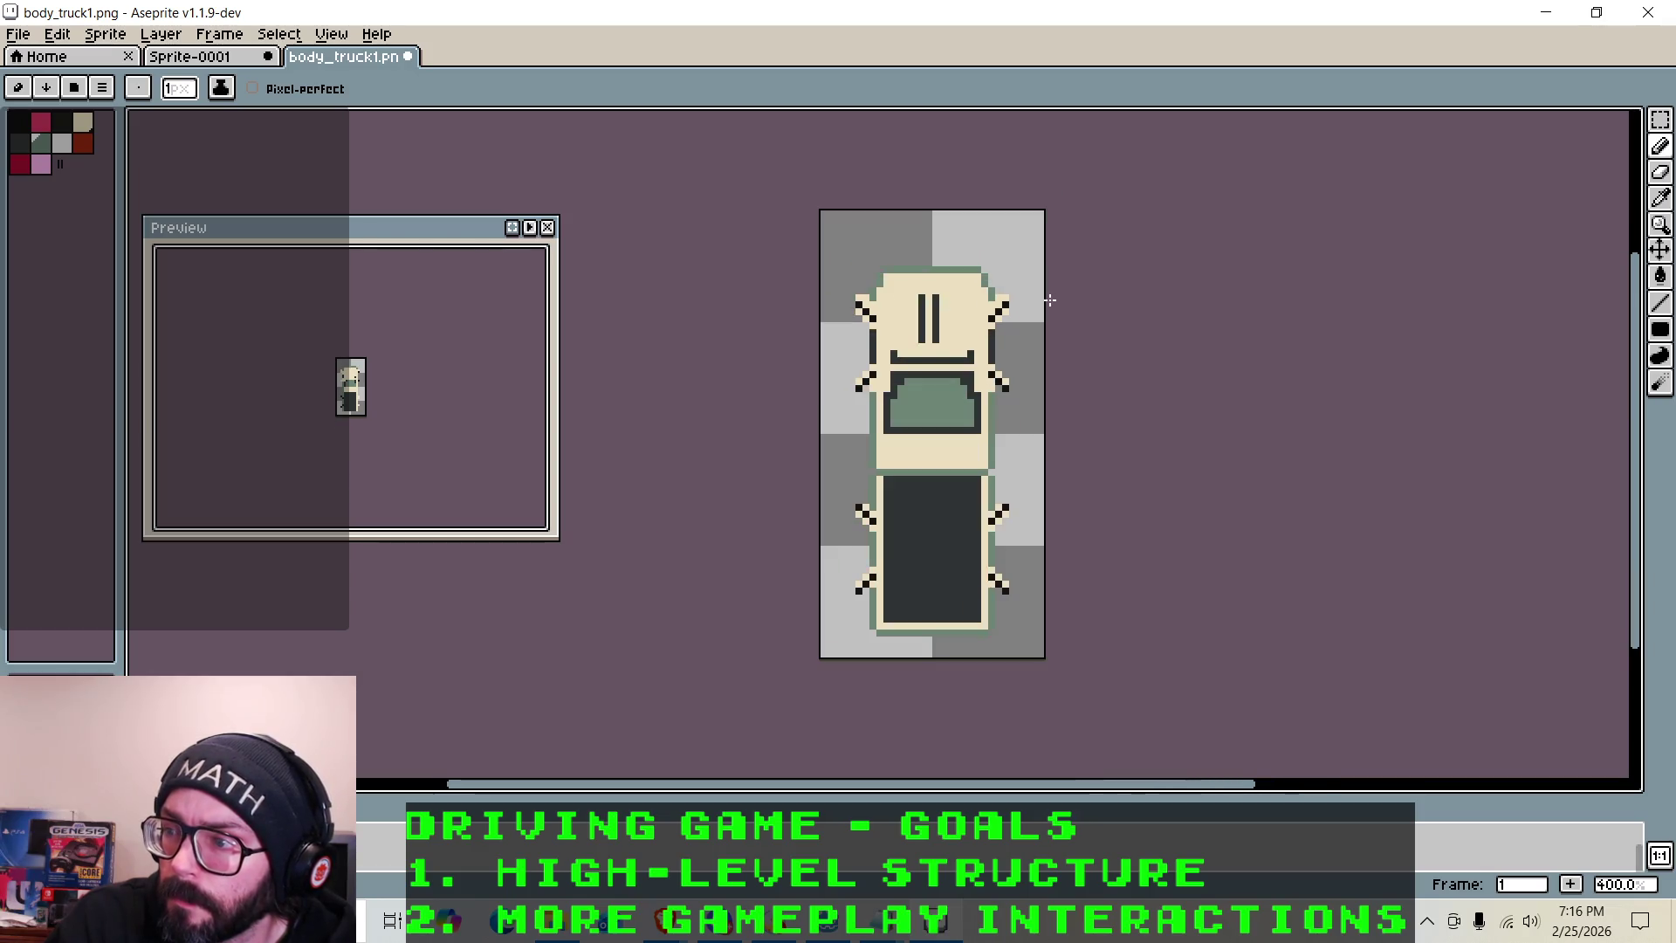
Zoom out to view the whole truck, switch to the pencil and pick the dark palette colour
{"action": "key", "text": "b"}
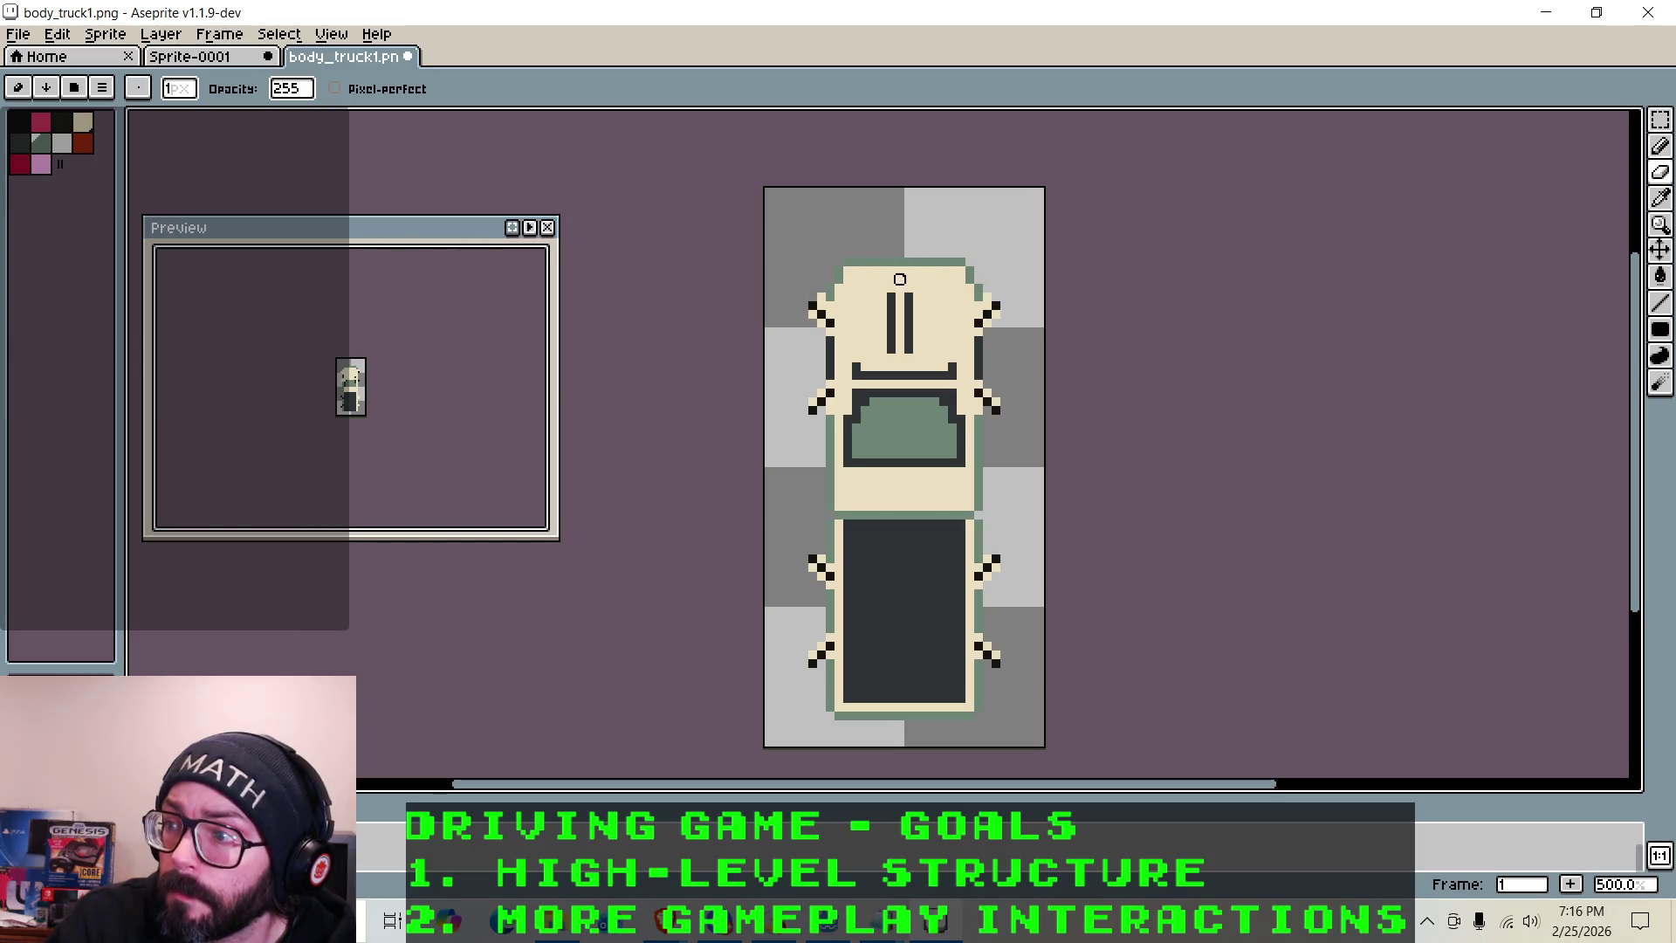
{"action": "scroll", "coordinate": [837, 280], "scroll_direction": "up", "scroll_amount": 1}
{"action": "scroll", "coordinate": [808, 276], "scroll_direction": "down", "scroll_amount": 2}
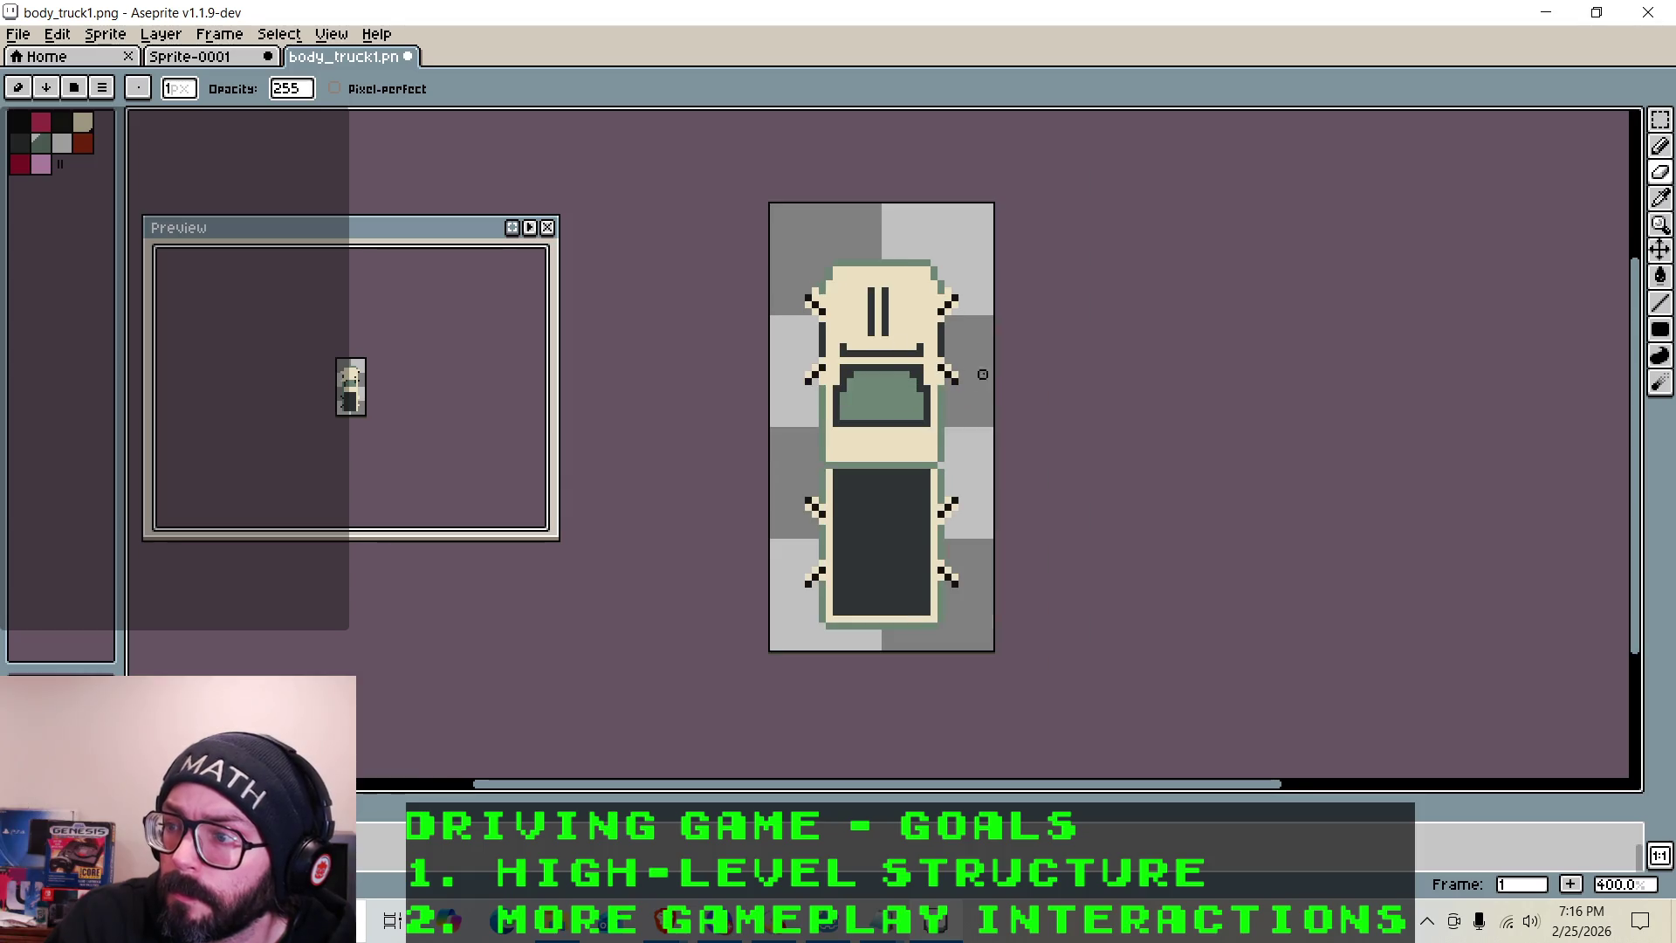
{"action": "scroll", "coordinate": [968, 374], "scroll_direction": "up", "scroll_amount": 1}
{"action": "scroll", "coordinate": [254, 365], "scroll_direction": "up", "scroll_amount": 2}
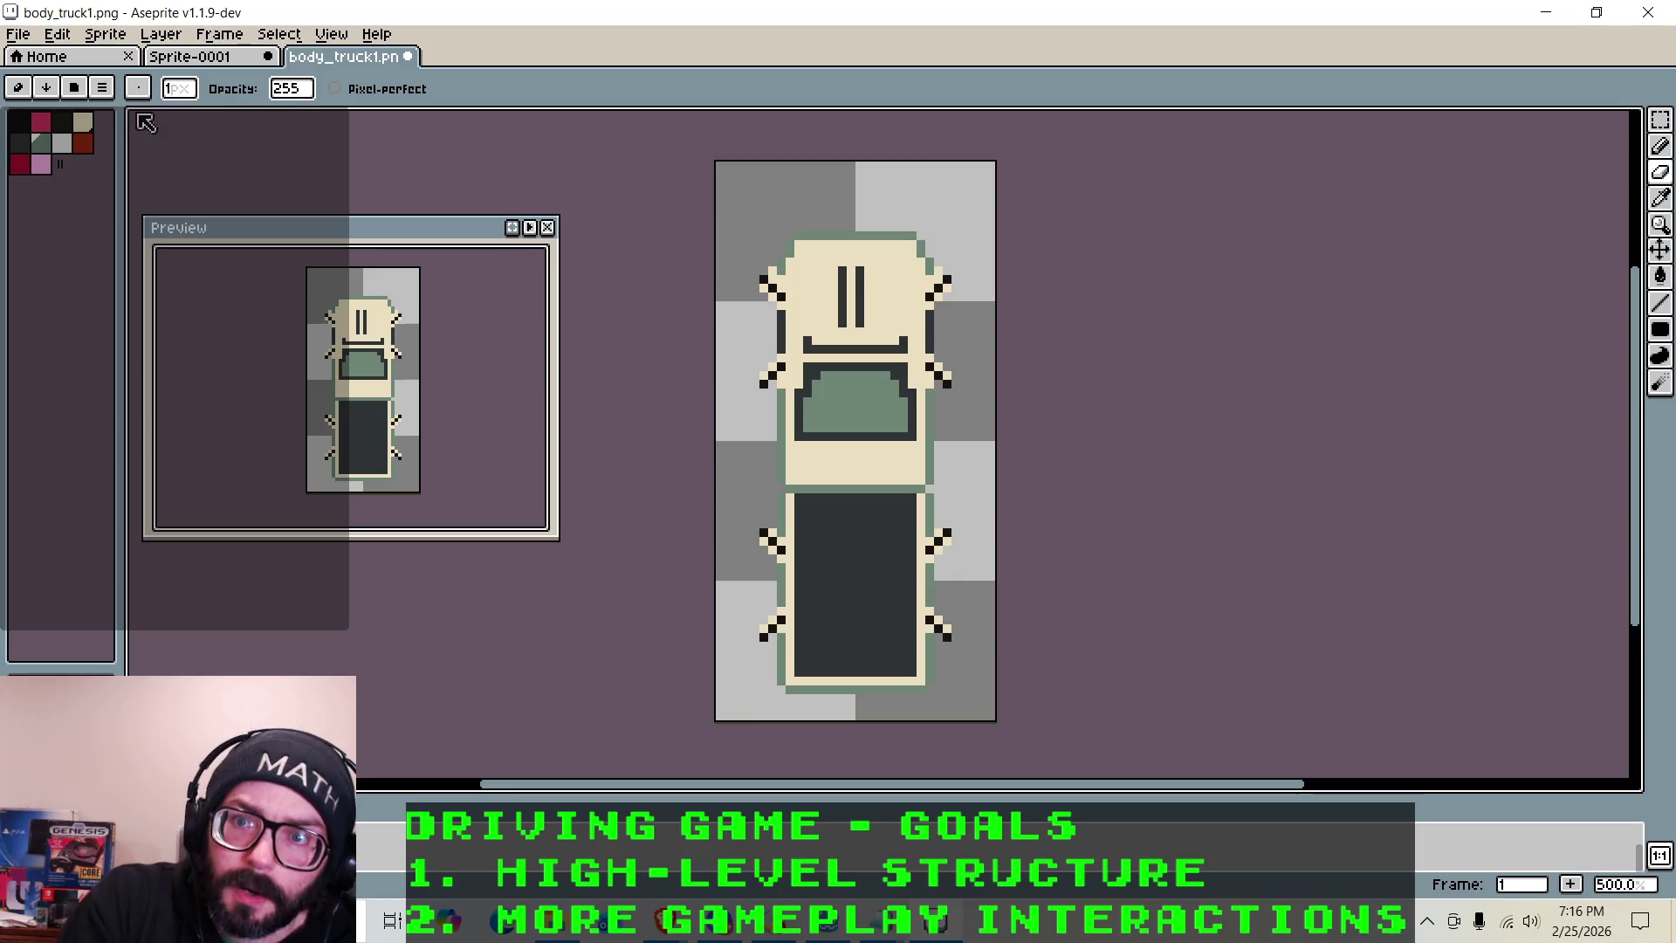
{"action": "left_click", "coordinate": [62, 121]}
{"action": "scroll", "coordinate": [793, 643], "scroll_direction": "up", "scroll_amount": 2}
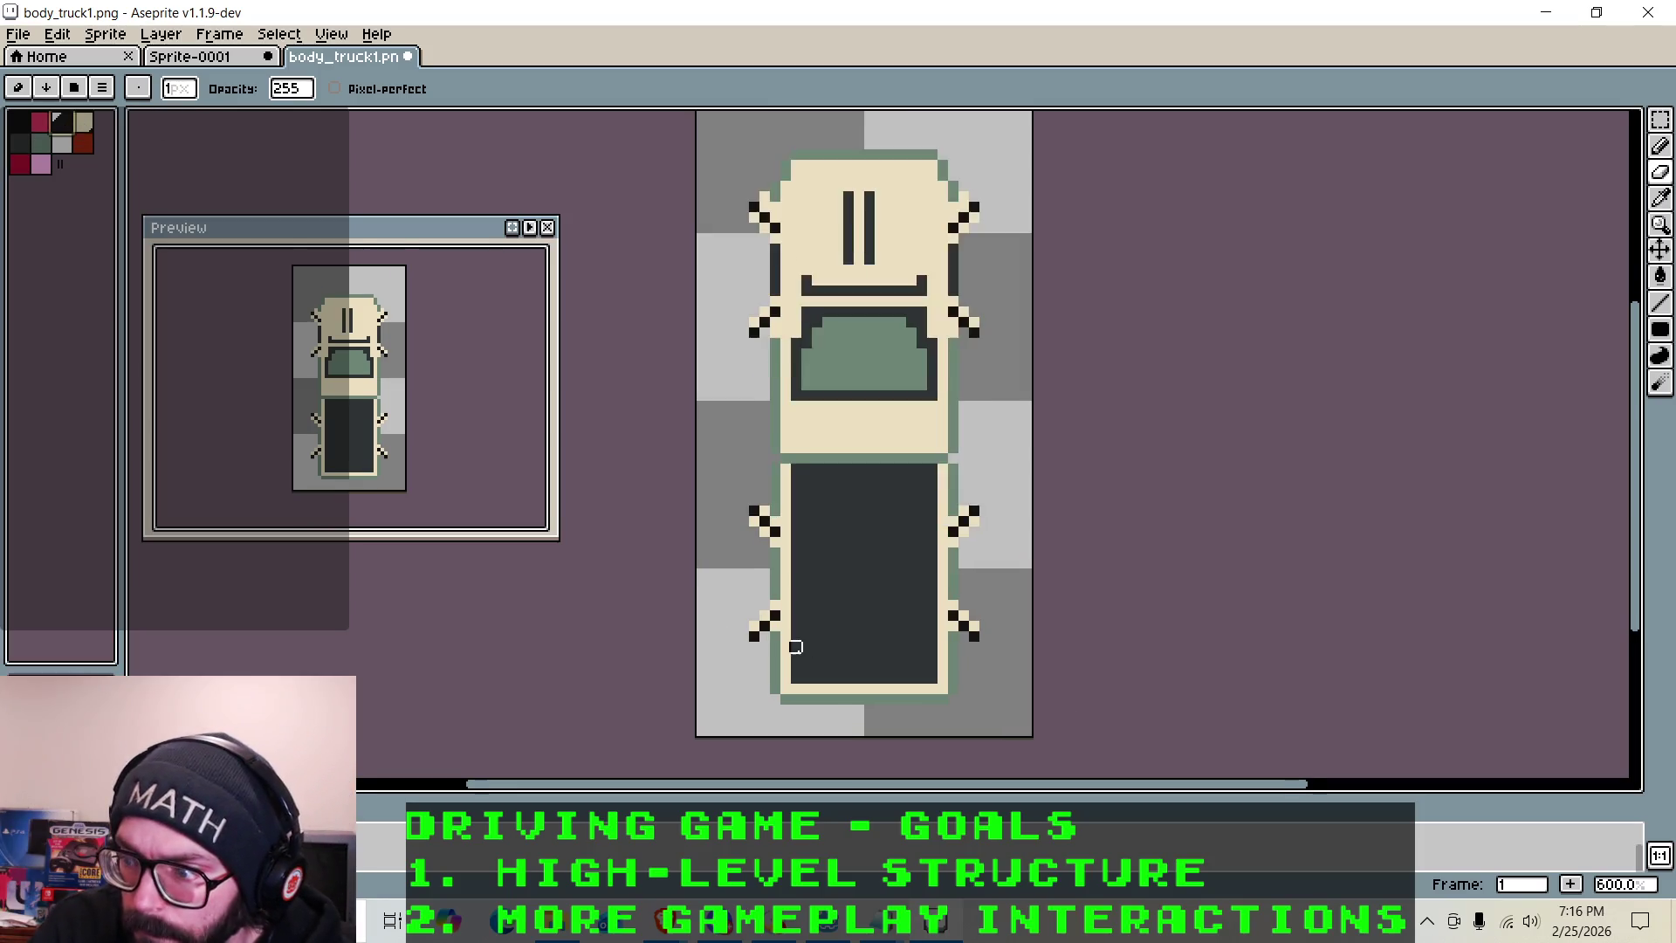
Draw four dark vertical stripes down the truck's rear bed, undoing and covering stray strokes
{"action": "left_click_drag", "start_coordinate": [824, 672], "coordinate": [835, 549]}
{"action": "key", "text": "ctrl+z"}
{"action": "left_click", "coordinate": [810, 433]}
{"action": "mouse_move", "coordinate": [812, 429]}
{"action": "left_mouse_down"}
{"action": "mouse_move", "coordinate": [808, 676]}
{"action": "mouse_move", "coordinate": [864, 671]}
{"action": "mouse_move", "coordinate": [861, 455]}
{"action": "mouse_move", "coordinate": [938, 651]}
{"action": "mouse_move", "coordinate": [924, 673]}
{"action": "mouse_move", "coordinate": [961, 572]}
{"action": "mouse_move", "coordinate": [963, 466]}
{"action": "mouse_move", "coordinate": [909, 460]}
{"action": "mouse_move", "coordinate": [907, 681]}
{"action": "mouse_move", "coordinate": [846, 599]}
{"action": "mouse_move", "coordinate": [845, 437]}
{"action": "left_mouse_up"}
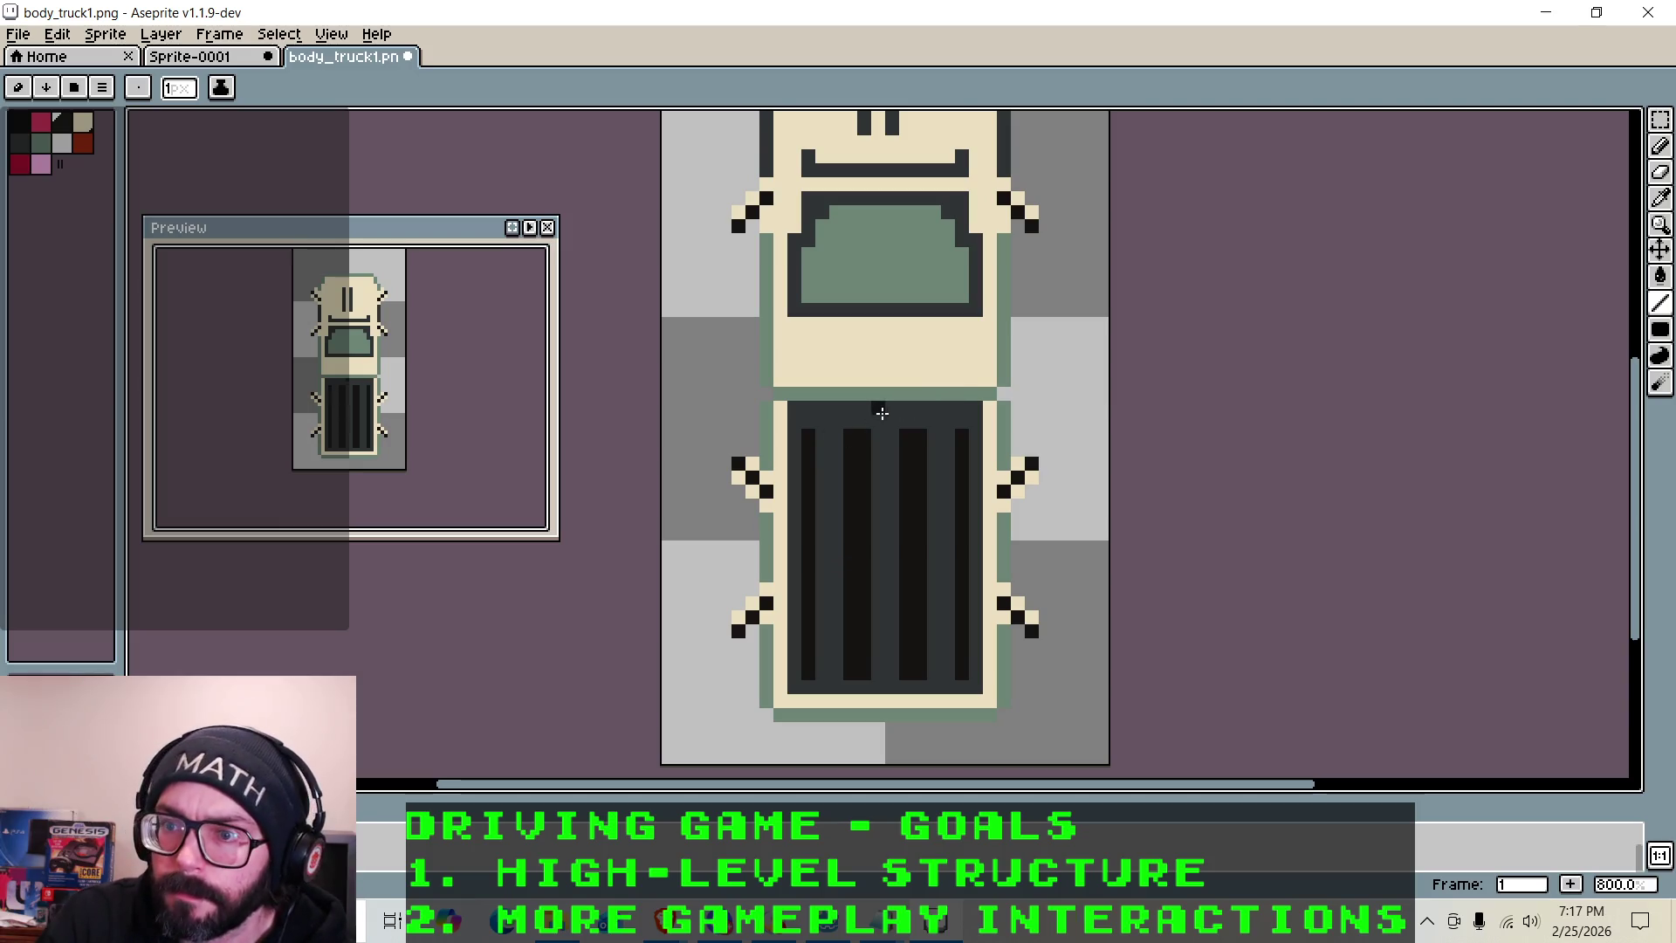
{"action": "left_click_drag", "start_coordinate": [867, 679], "coordinate": [865, 542]}
{"action": "left_click", "coordinate": [19, 147]}
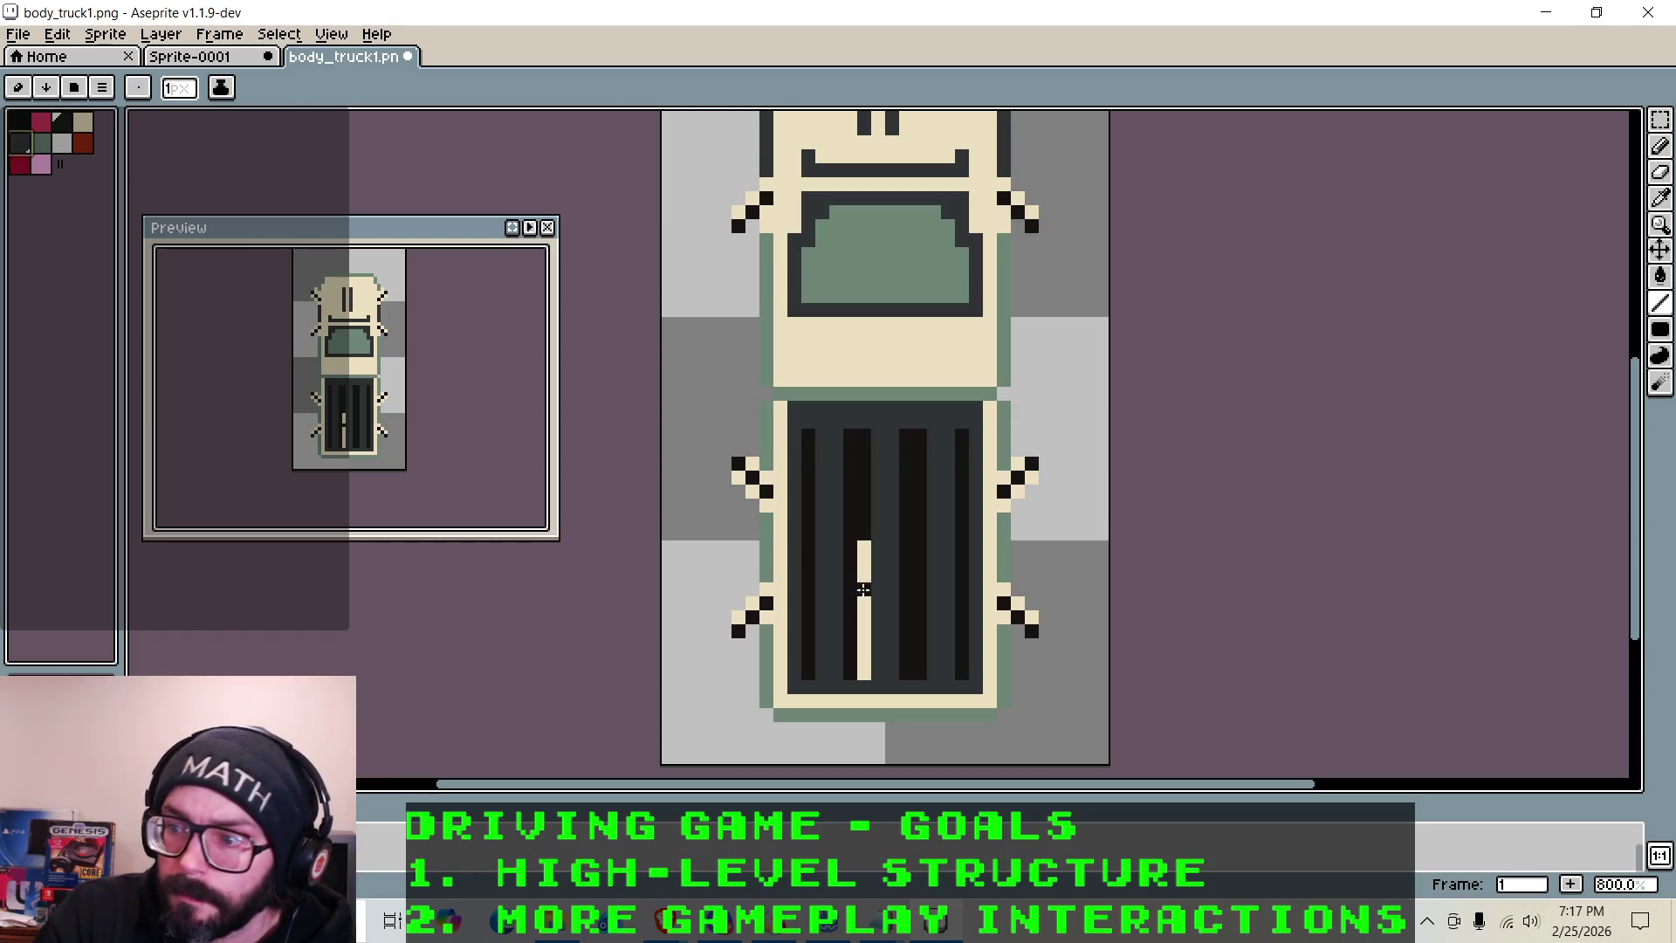
{"action": "mouse_move", "coordinate": [865, 674]}
{"action": "left_mouse_down"}
{"action": "mouse_move", "coordinate": [861, 442]}
{"action": "mouse_move", "coordinate": [905, 490]}
{"action": "mouse_move", "coordinate": [901, 673]}
{"action": "left_mouse_up"}
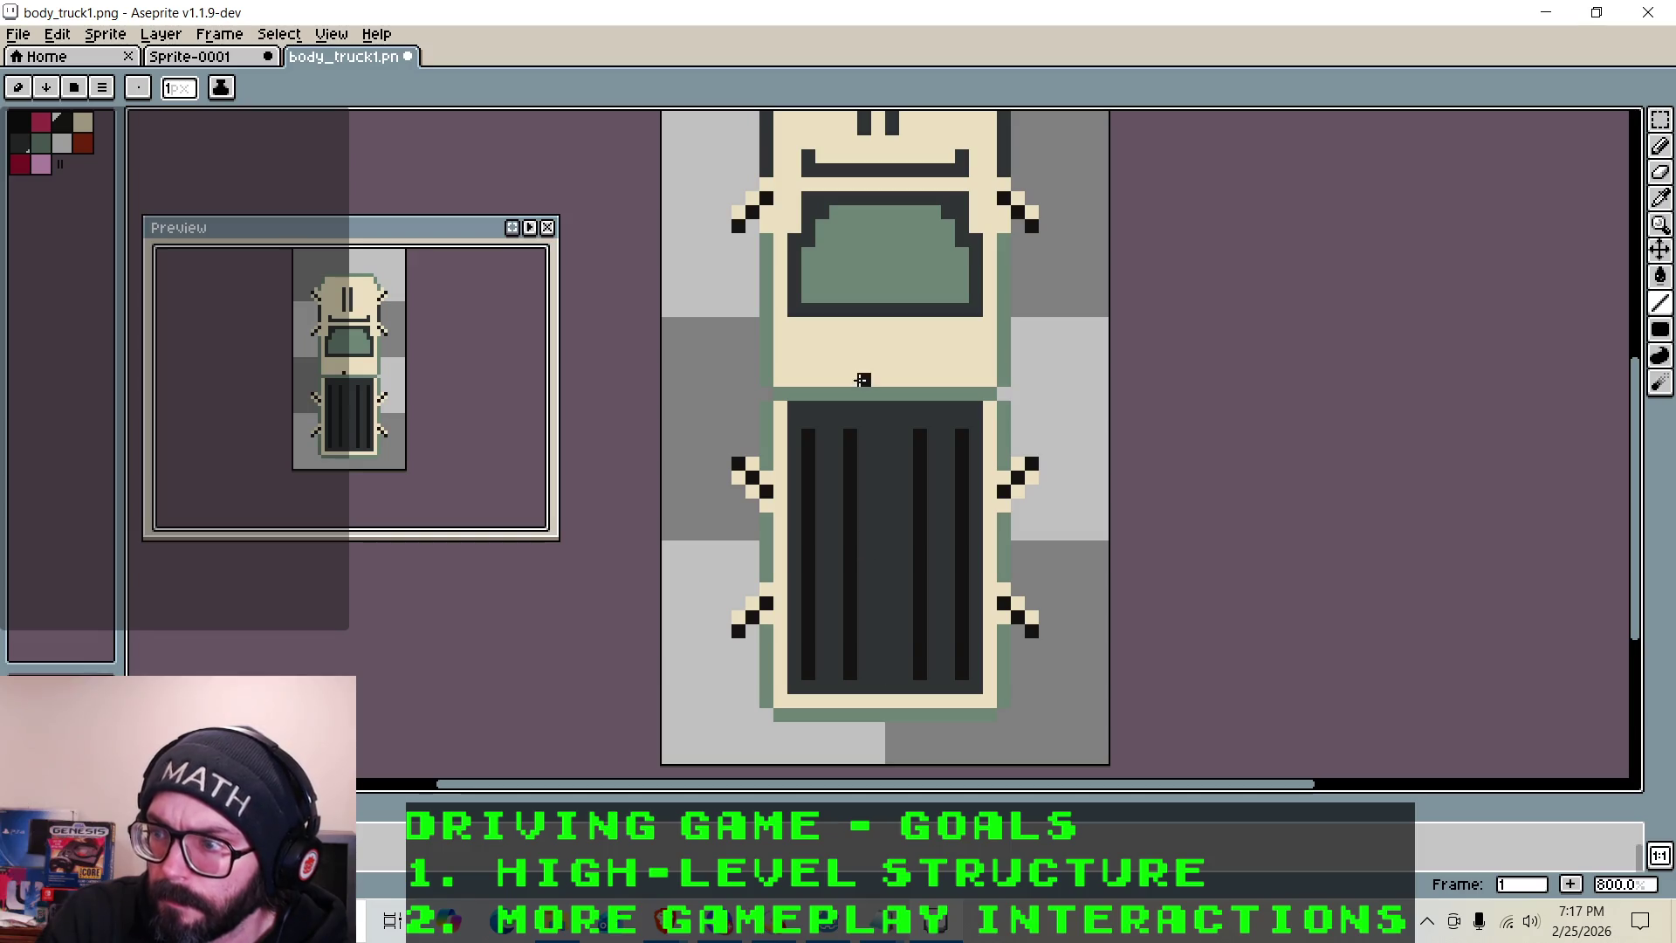
{"action": "scroll", "coordinate": [821, 382], "scroll_direction": "down", "scroll_amount": 4}
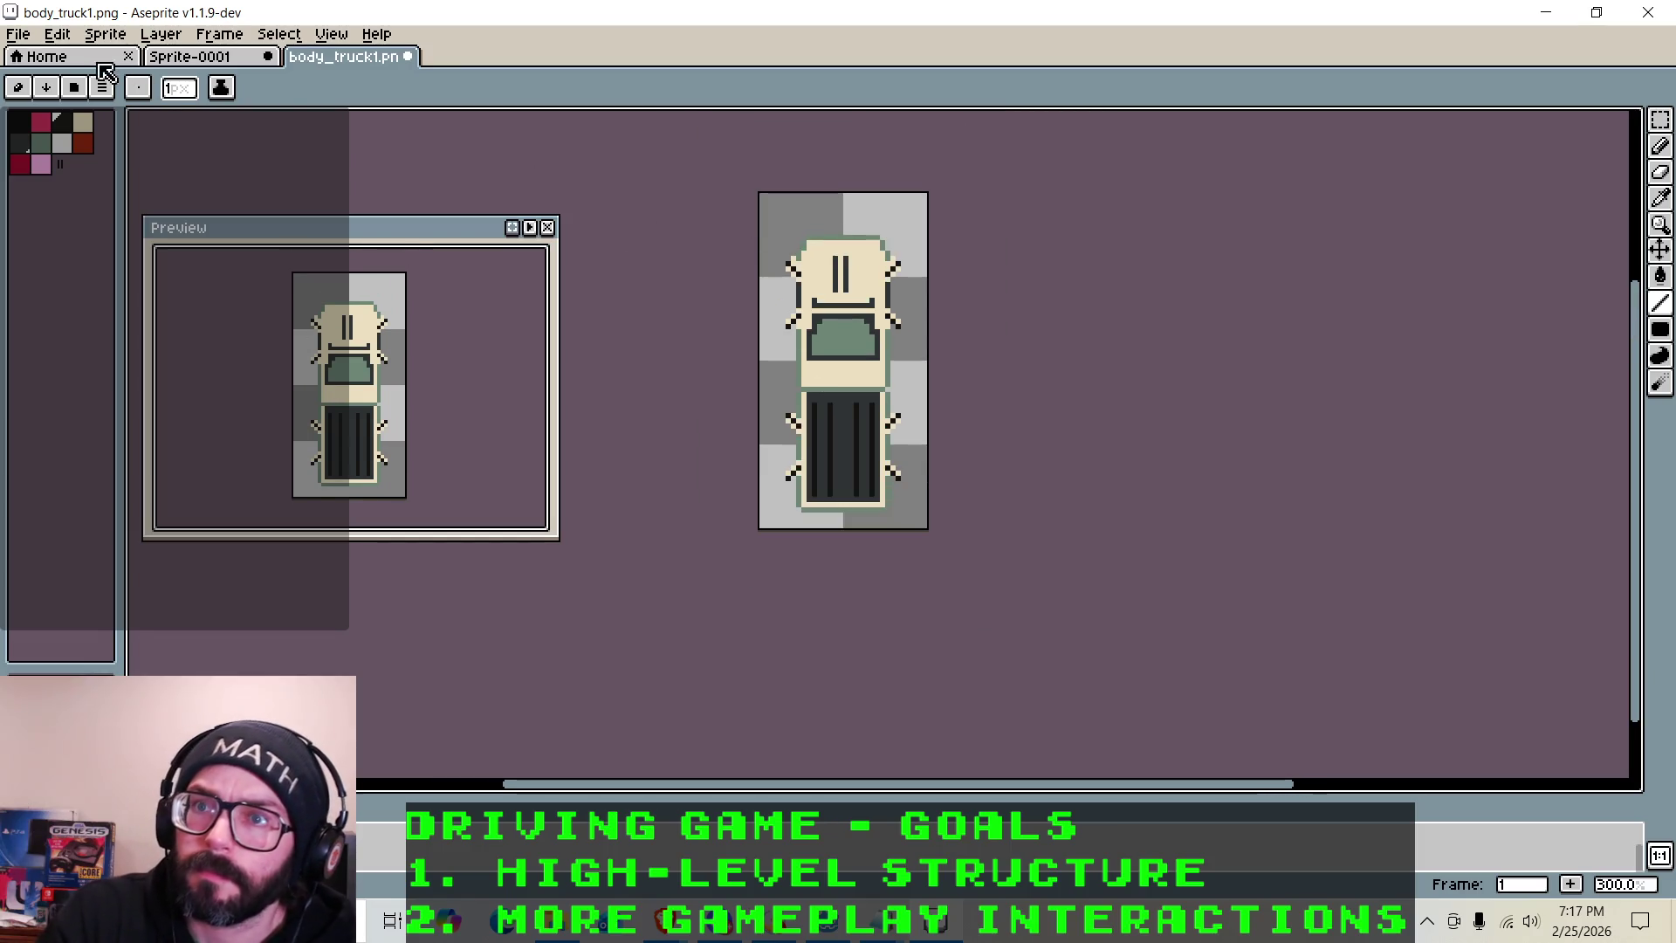
Save body_truck1.png and minimize Aseprite to return to Godot
{"action": "left_click", "coordinate": [18, 35]}
{"action": "left_click", "coordinate": [39, 124]}
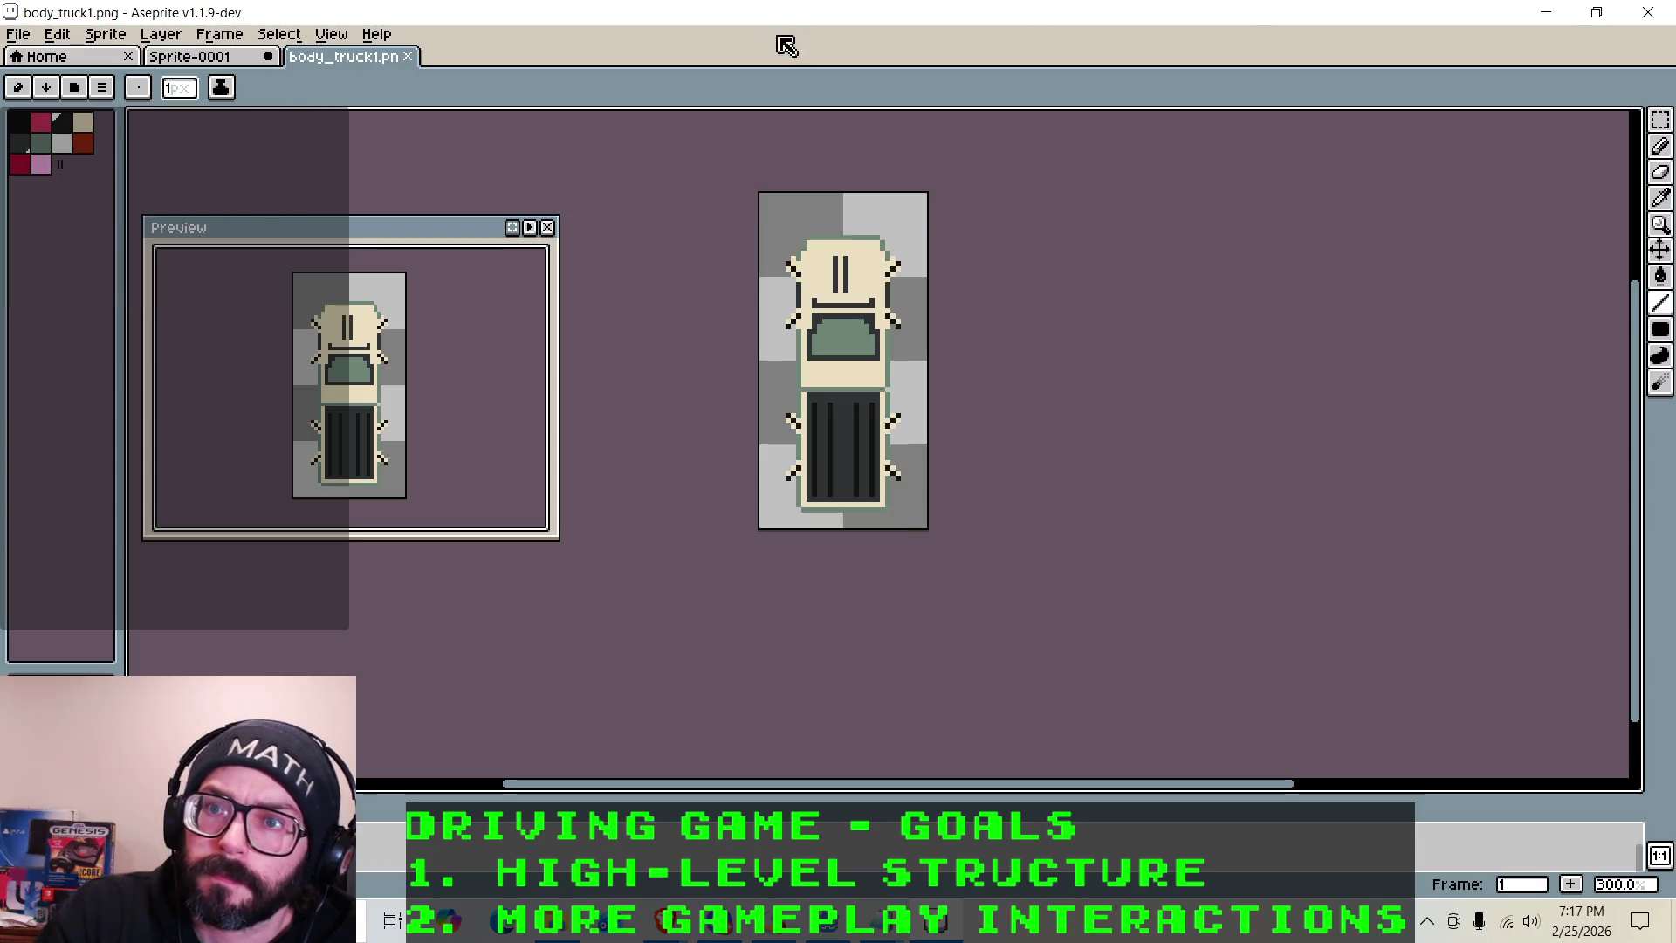
{"action": "left_click", "coordinate": [1547, 13]}
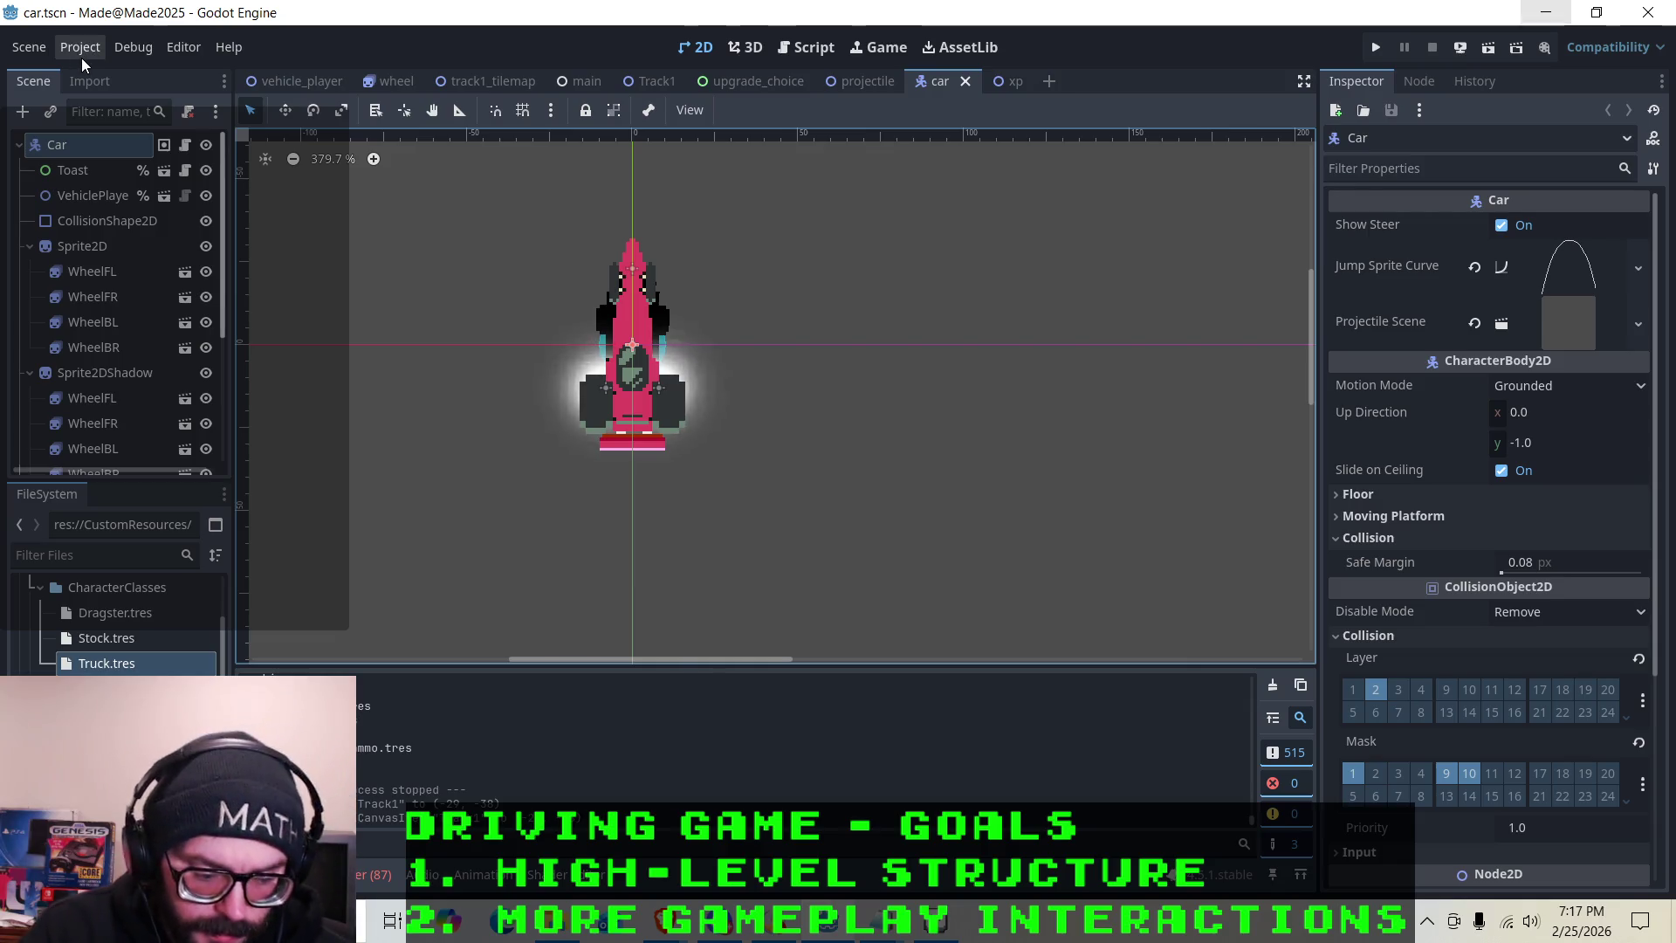
Open Truck.tres and set its Wheels Positions array size to 4
{"action": "right_click", "coordinate": [96, 663]}
{"action": "left_click", "coordinate": [131, 495]}
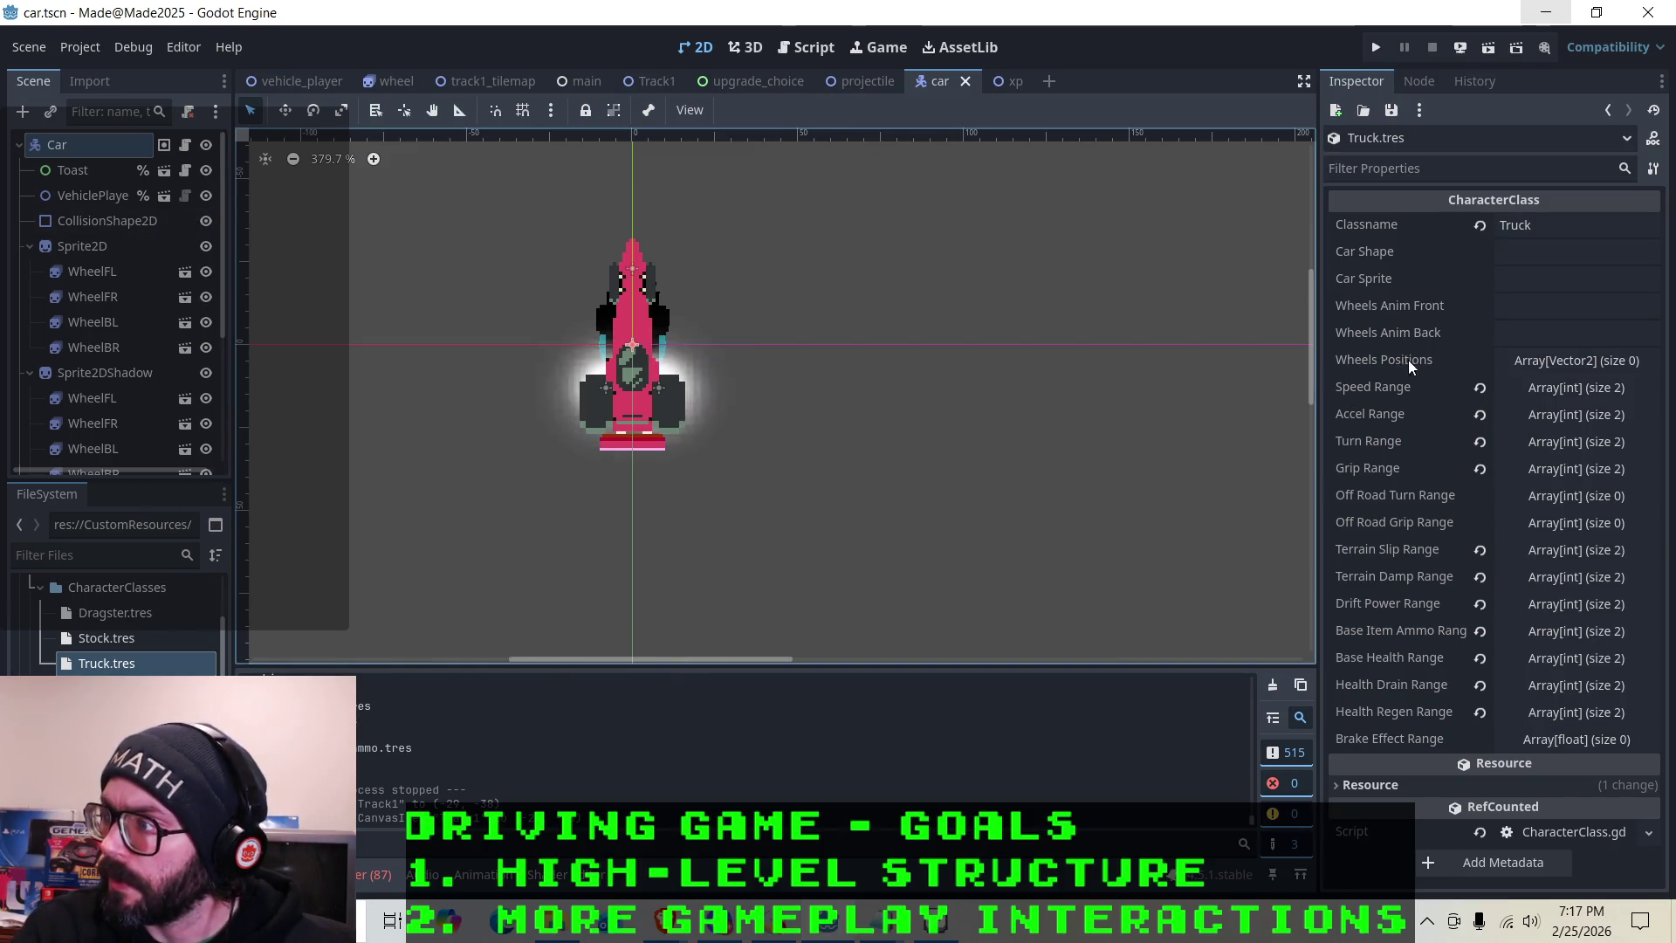
{"action": "left_click", "coordinate": [1566, 360]}
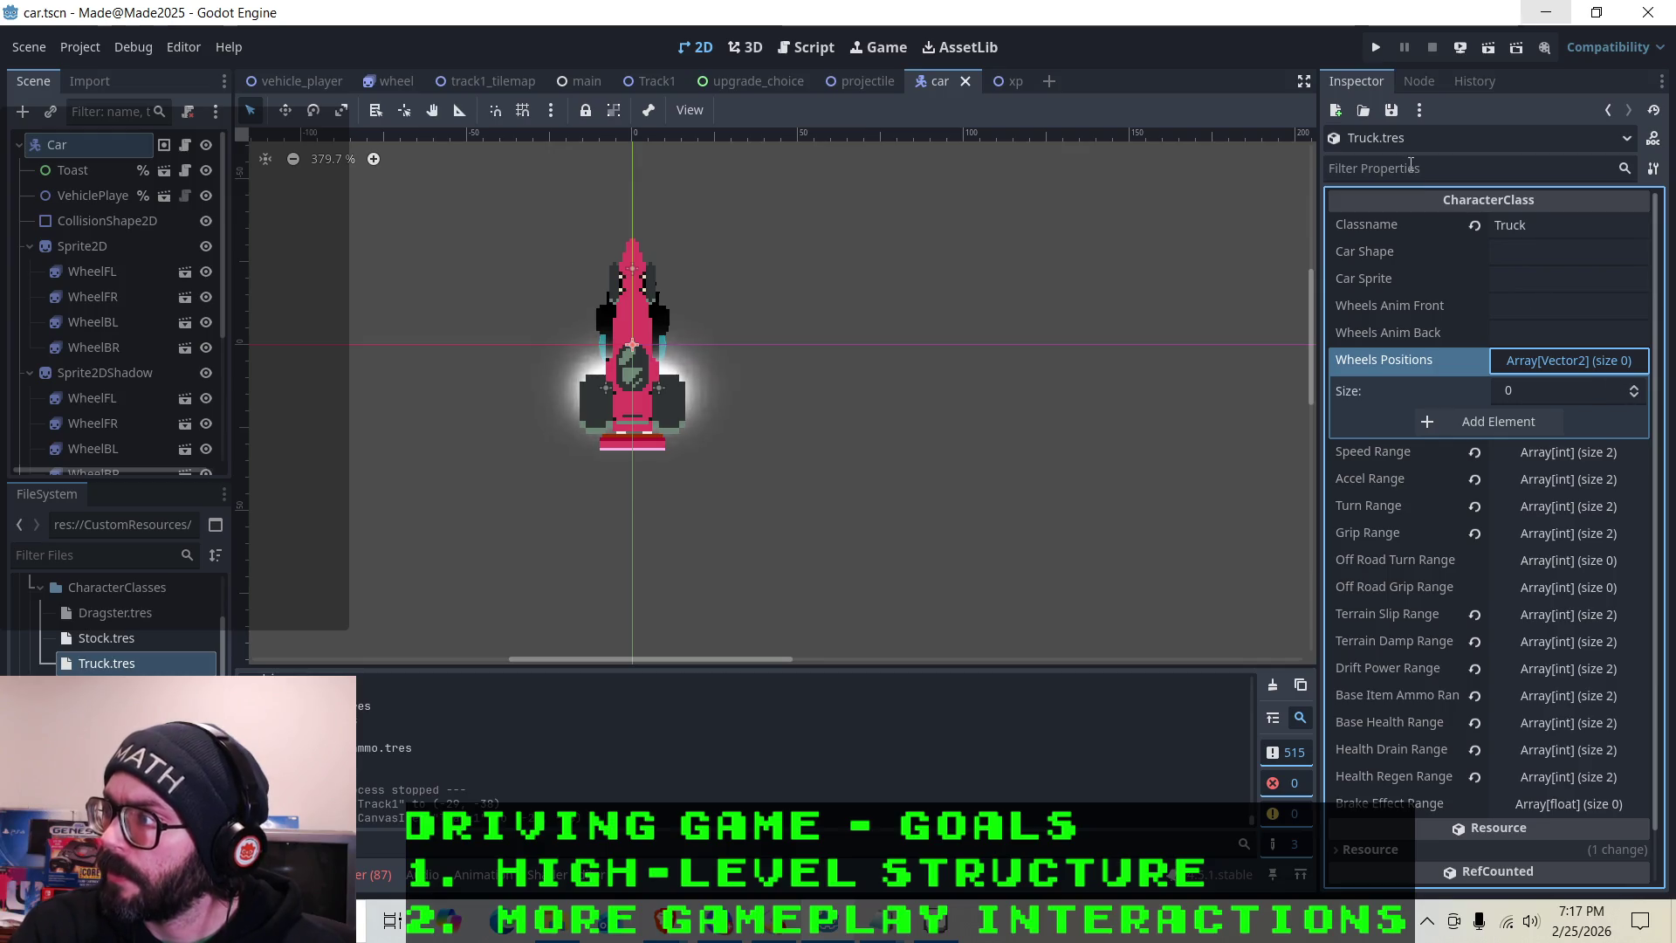
{"action": "left_click", "coordinate": [1632, 388]}
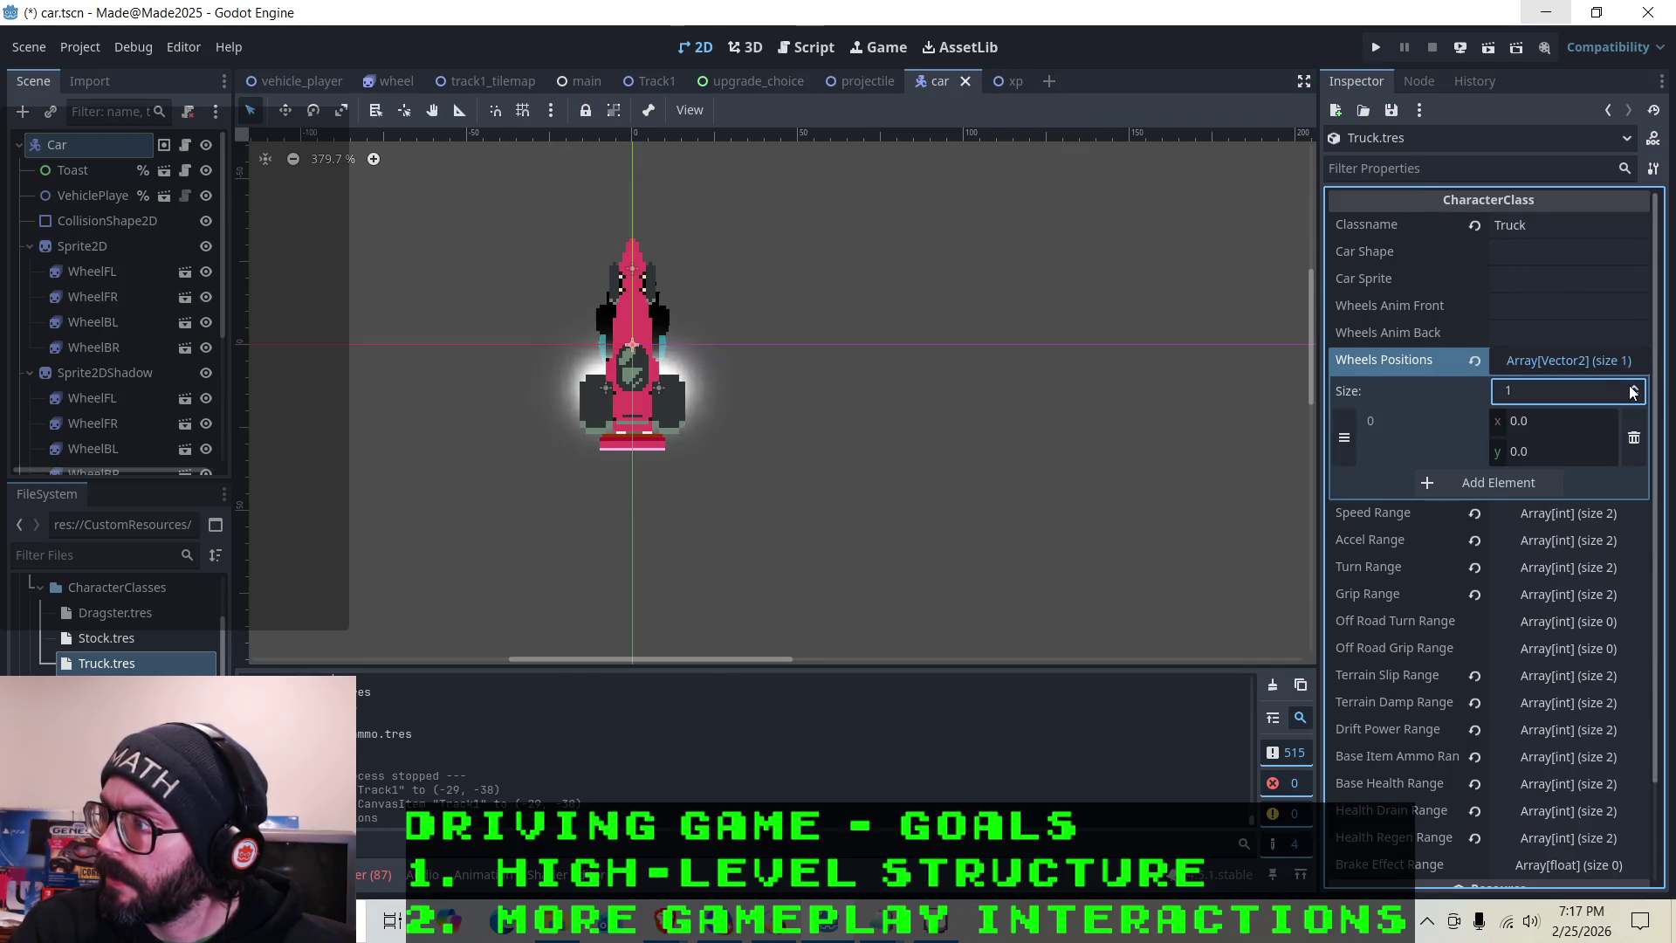
{"action": "left_click", "coordinate": [1632, 388]}
{"action": "left_click", "coordinate": [1632, 387]}
{"action": "left_click", "coordinate": [1631, 387]}
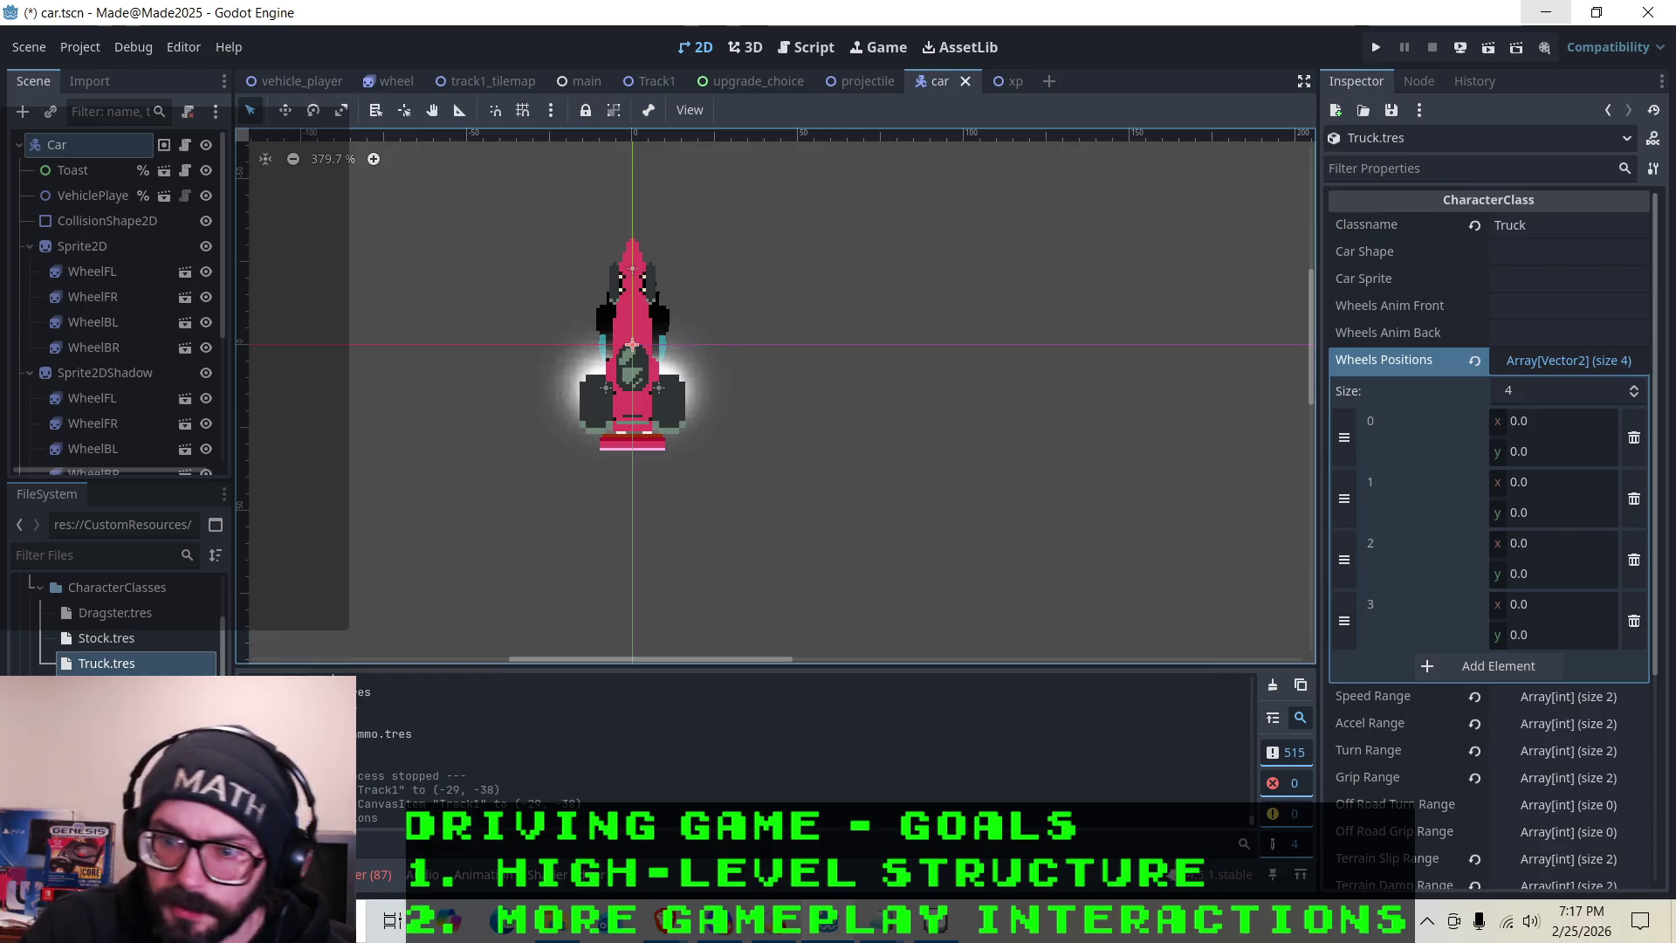
Open Dragster.tres and expand its Wheels Positions for reference
{"action": "right_click", "coordinate": [127, 615]}
{"action": "left_click", "coordinate": [157, 500]}
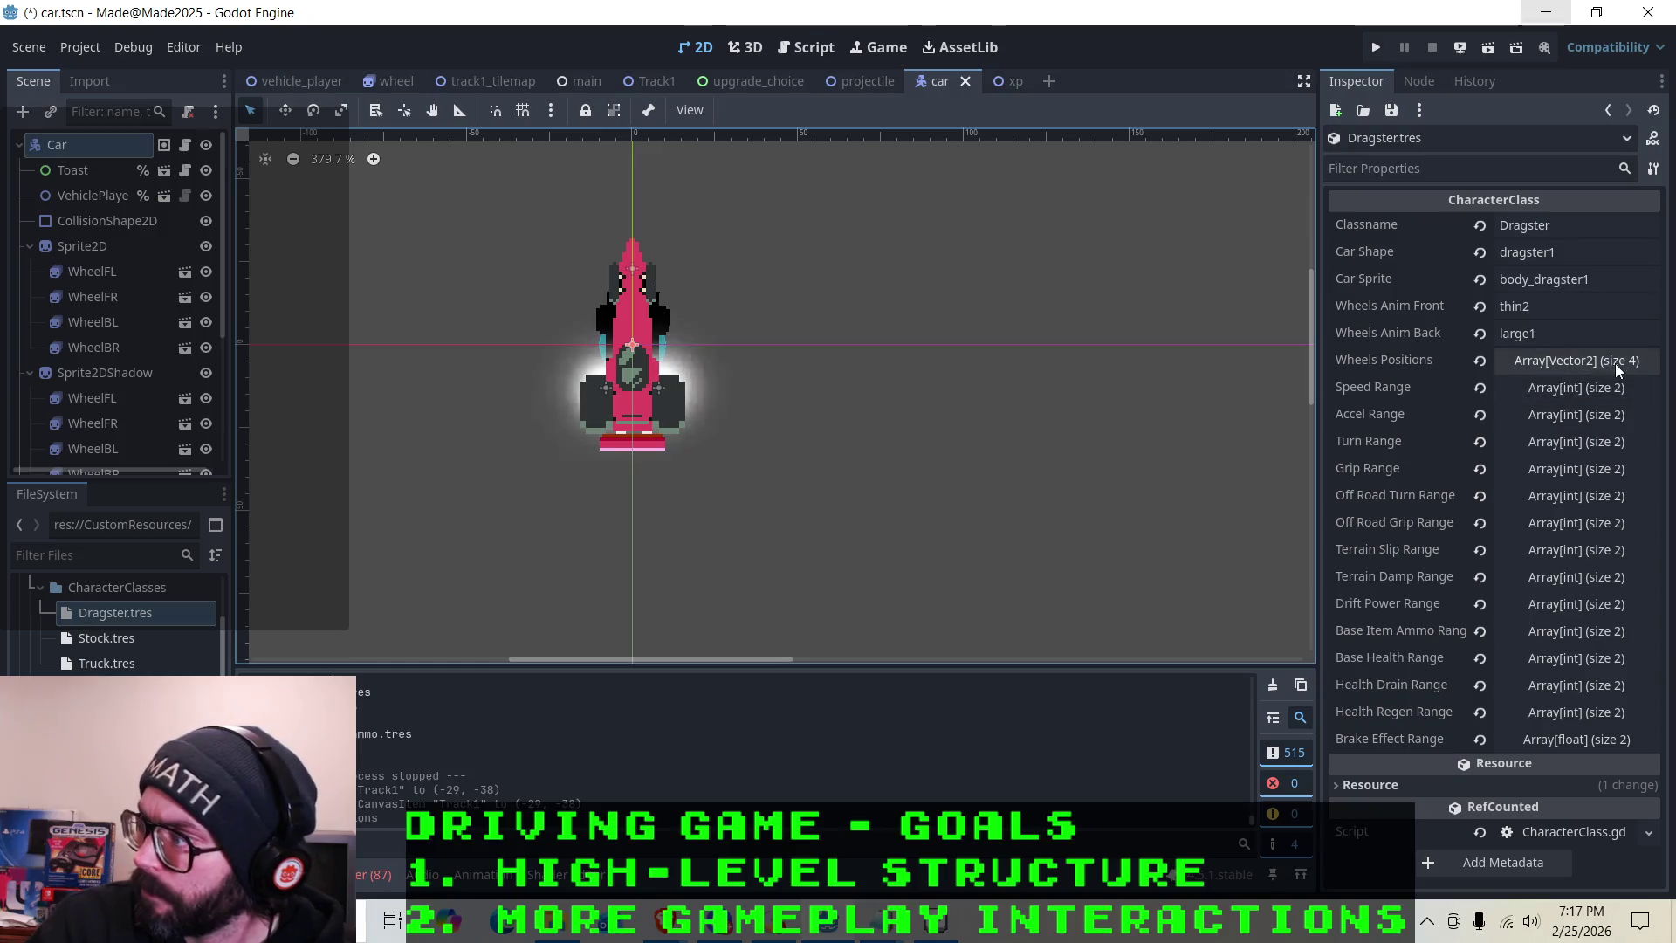
{"action": "left_click", "coordinate": [1617, 361]}
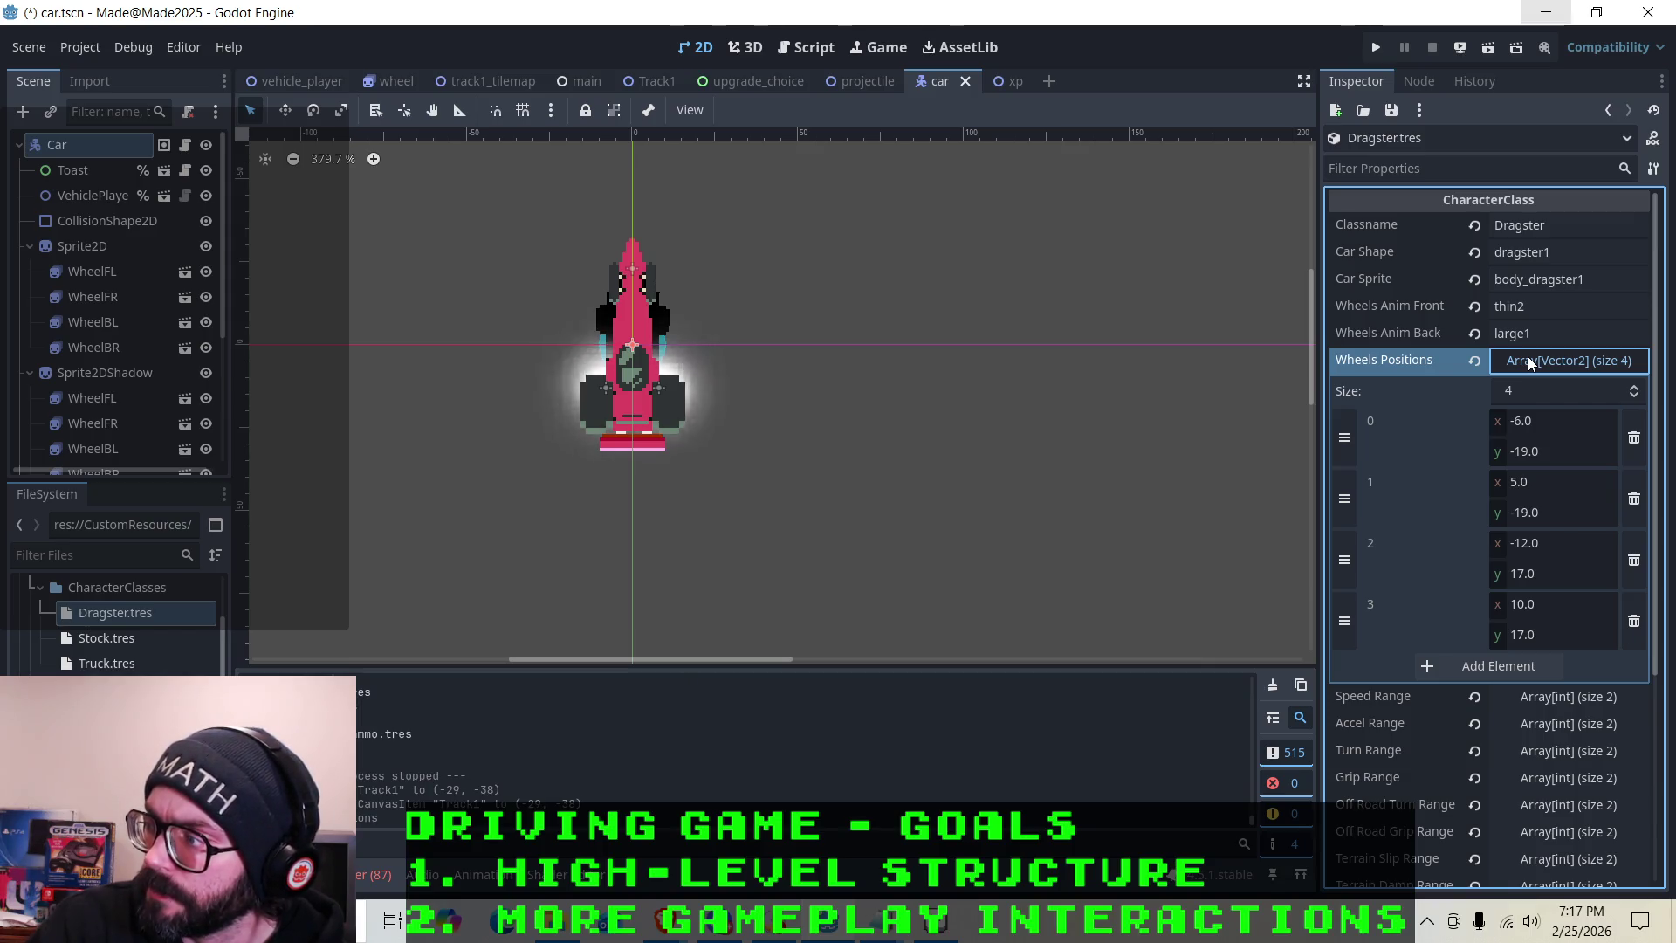
Open CharacterClass.gd in the Script workspace and scroll through its exported properties
{"action": "left_click", "coordinate": [804, 47]}
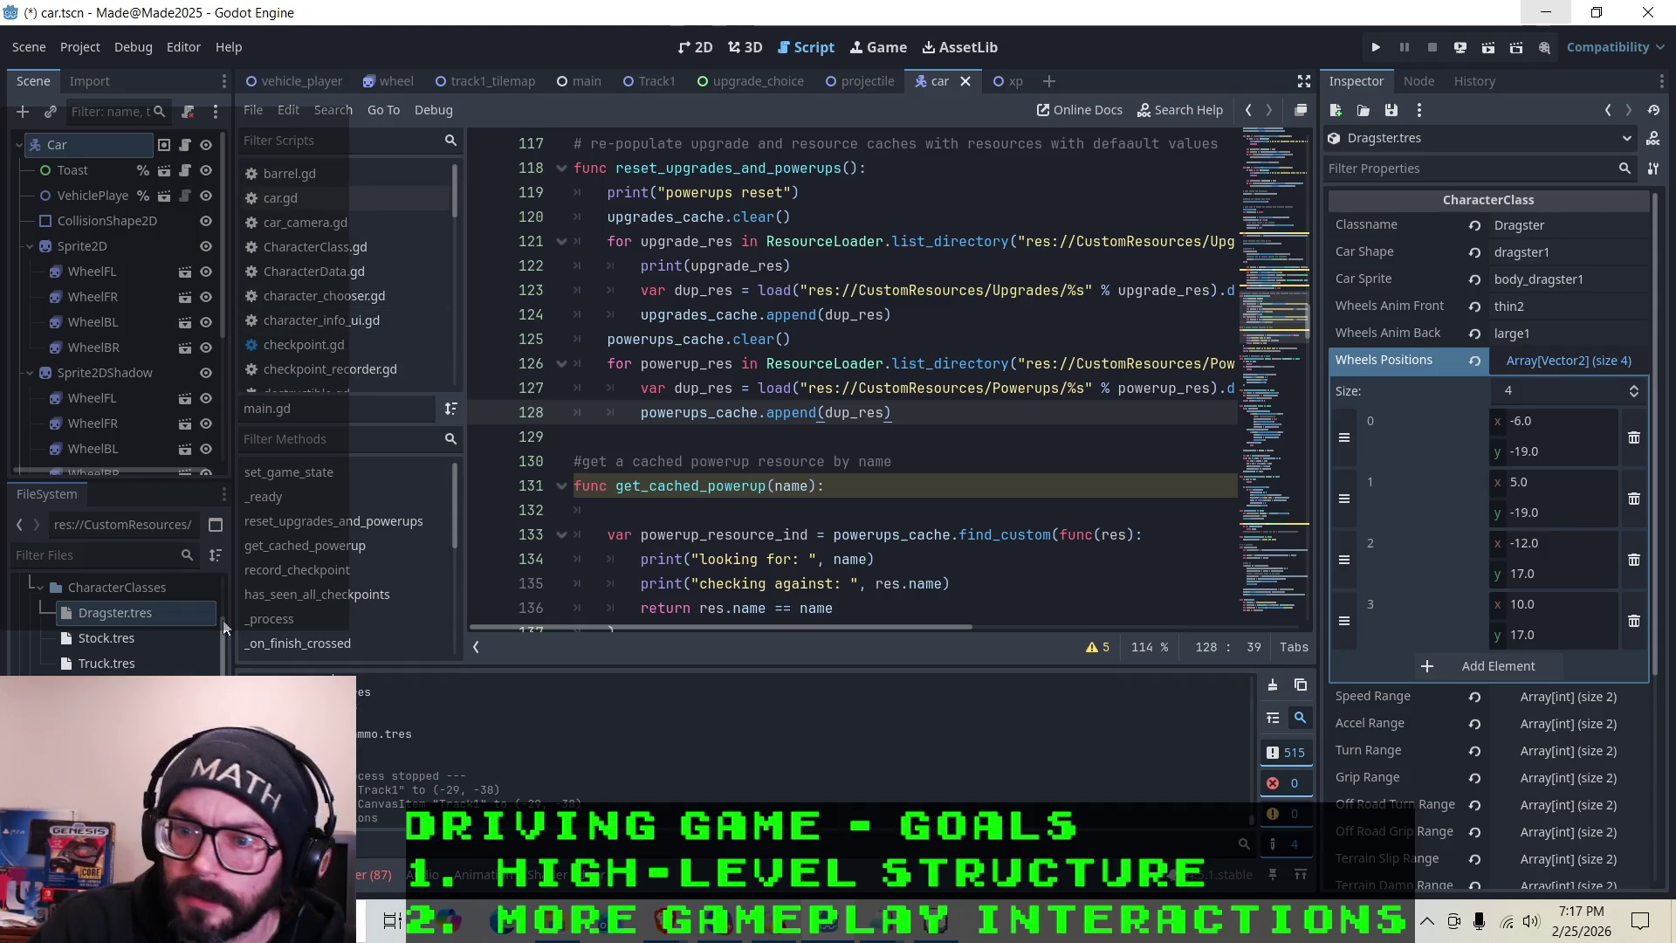
{"action": "left_click", "coordinate": [346, 250]}
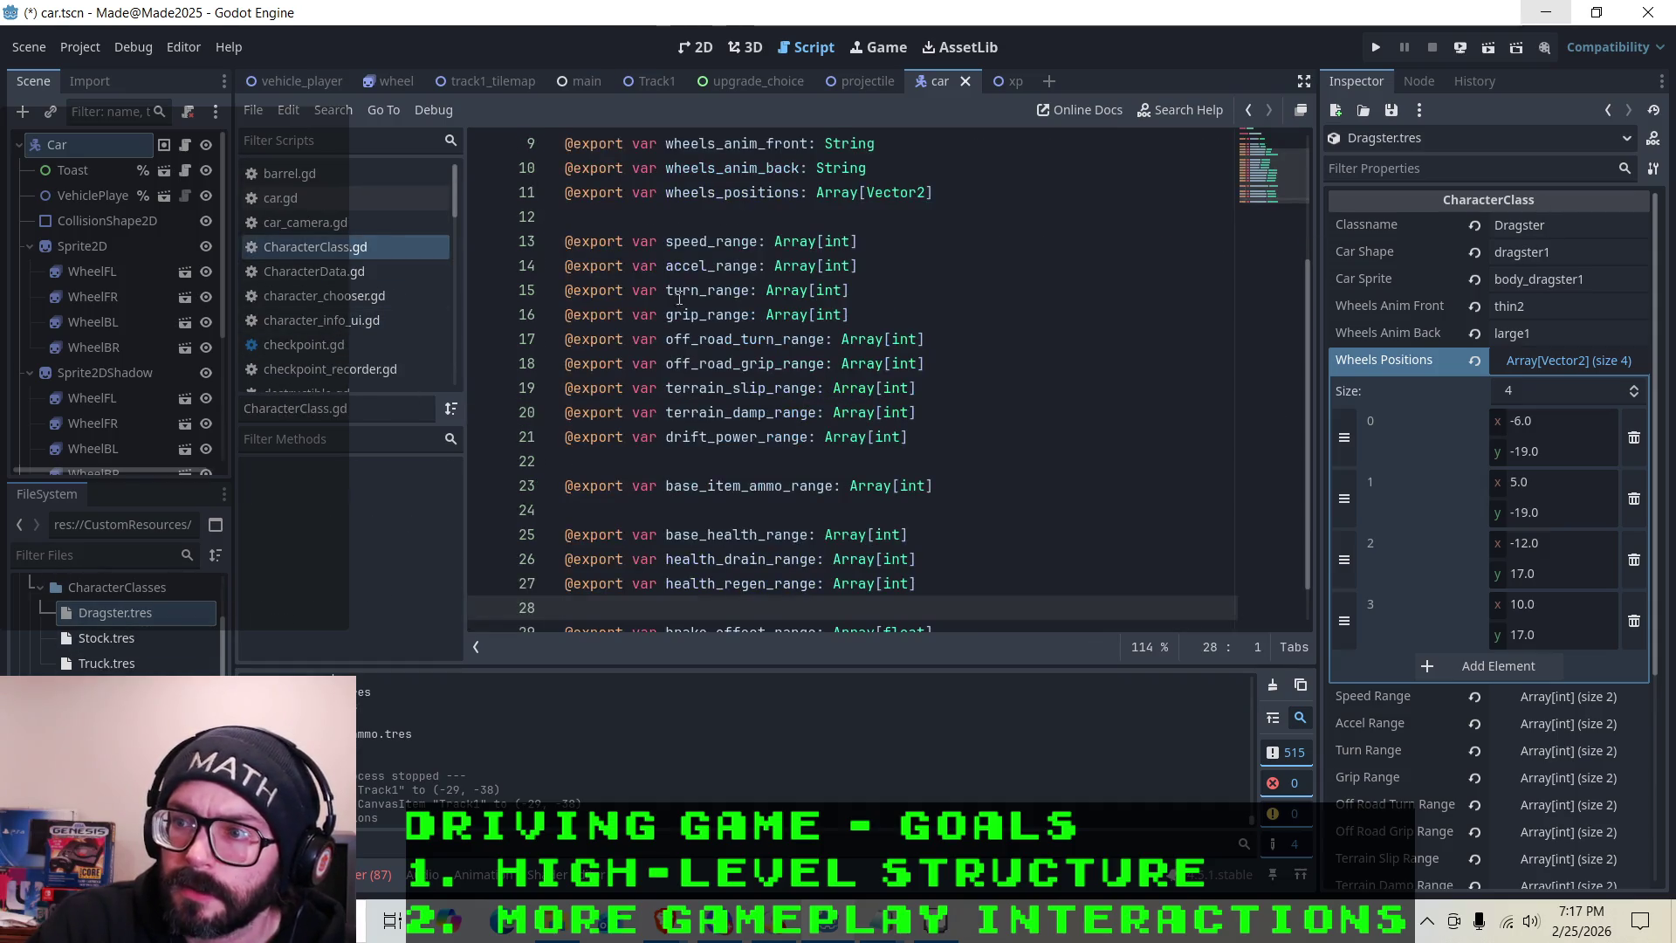
{"action": "scroll", "coordinate": [691, 373], "scroll_direction": "up", "scroll_amount": 3}
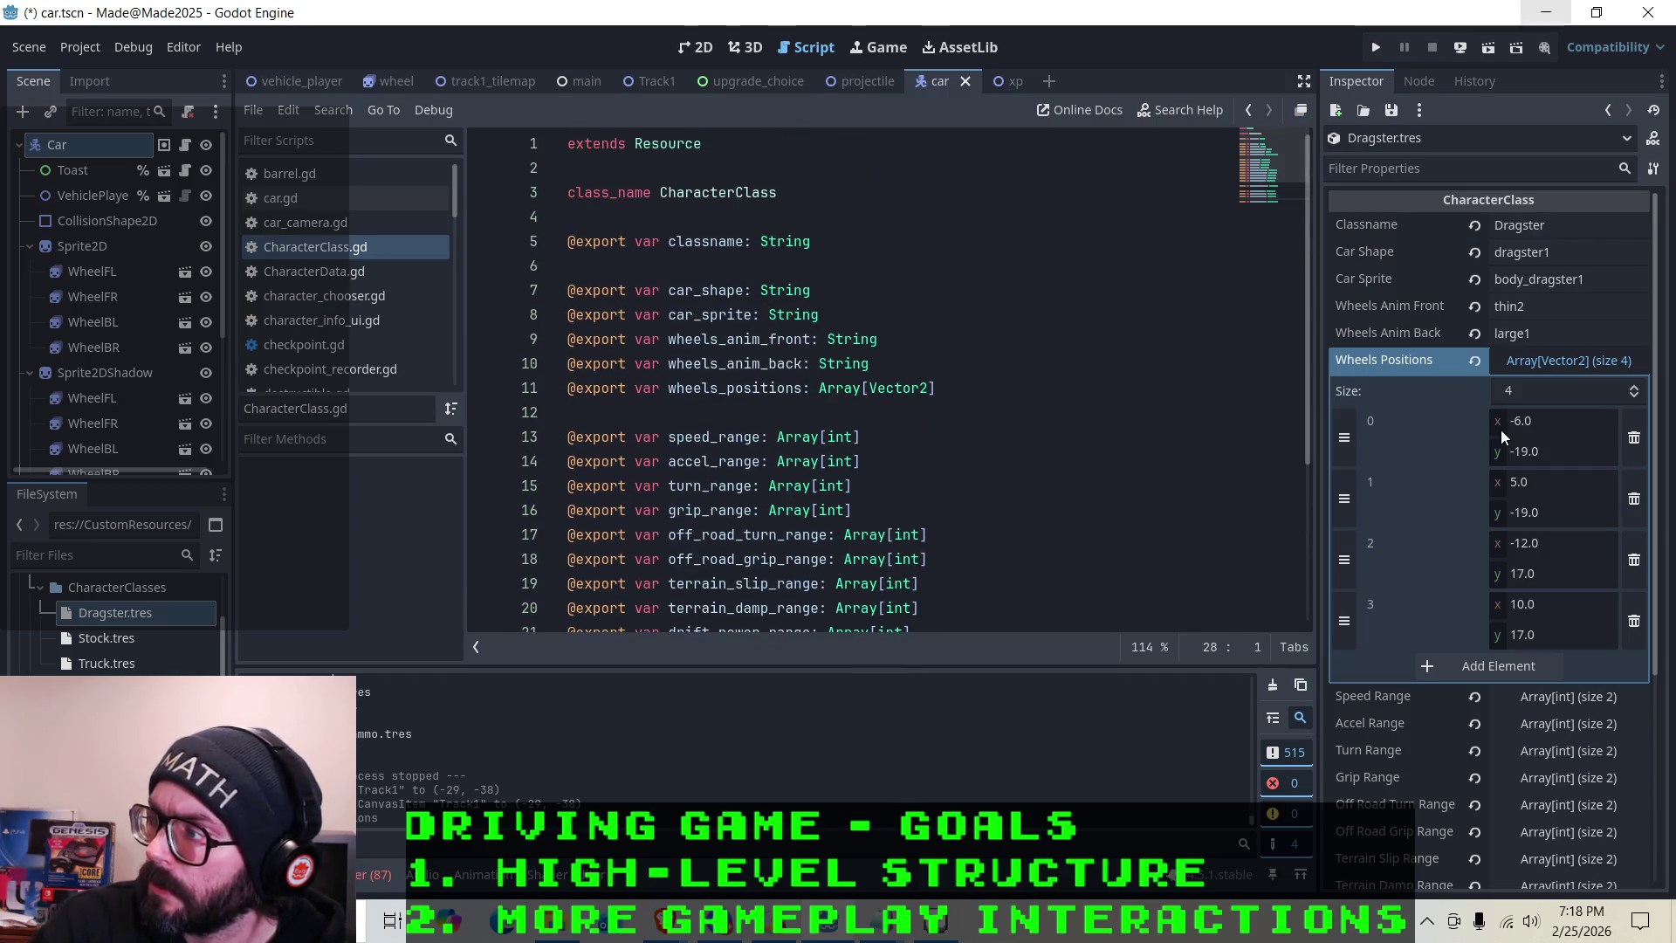
{"action": "scroll", "coordinate": [1396, 449], "scroll_direction": "down", "scroll_amount": 2}
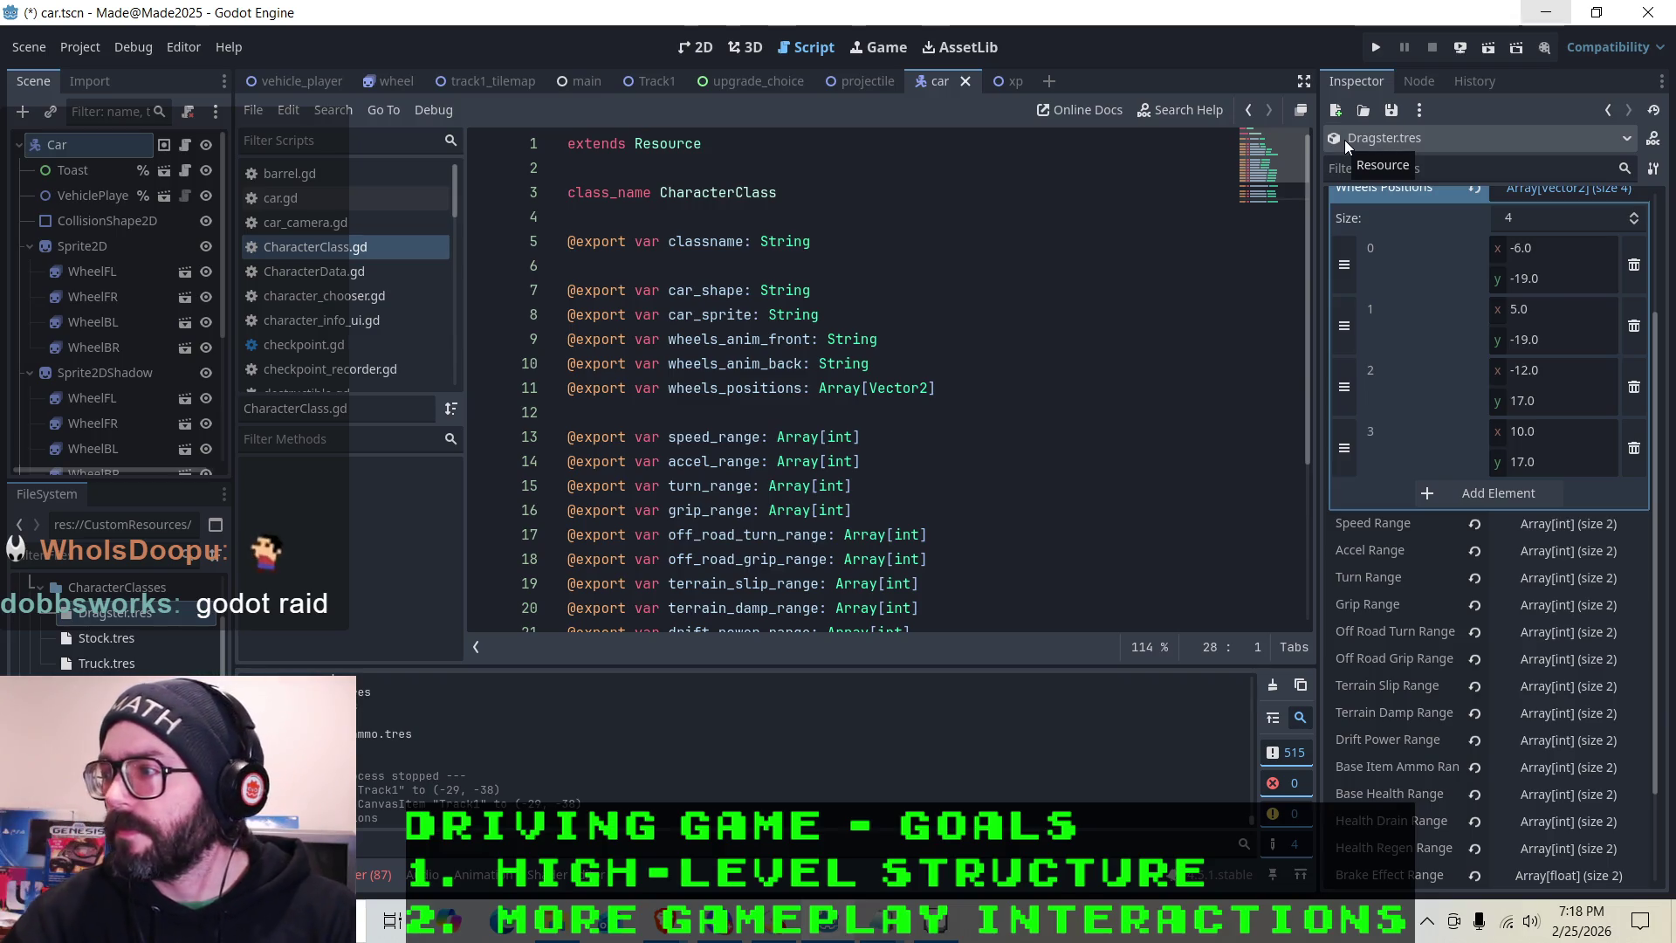
{"action": "scroll", "coordinate": [1394, 316], "scroll_direction": "up", "scroll_amount": 2}
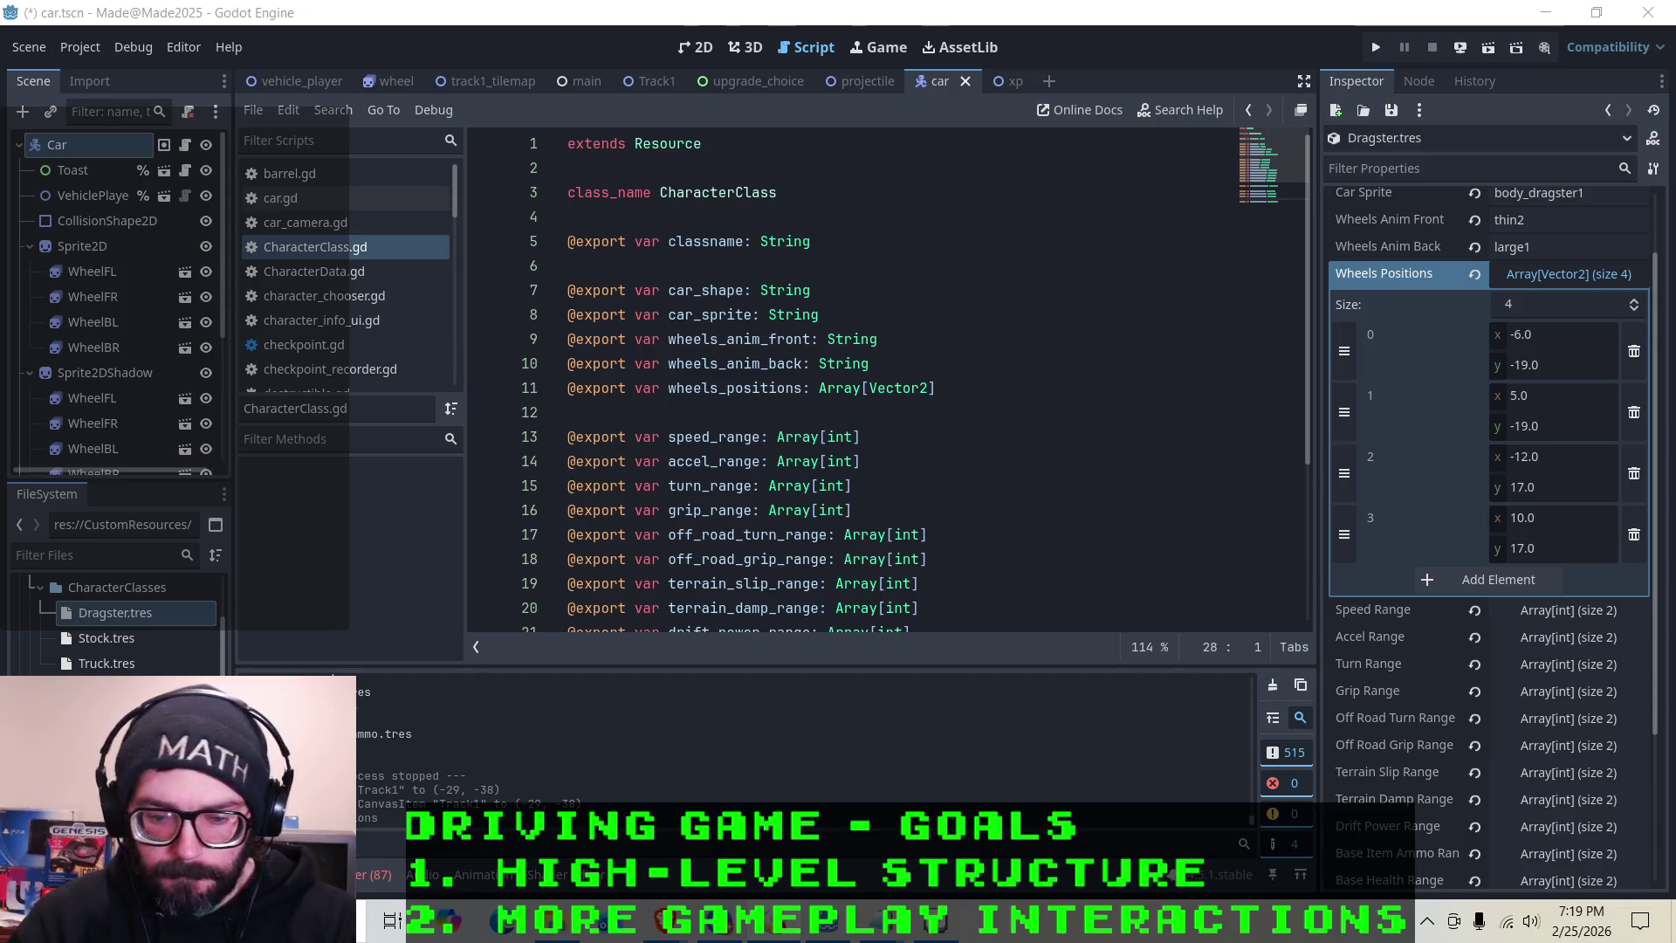
{"action": "left_click", "coordinate": [859, 292]}
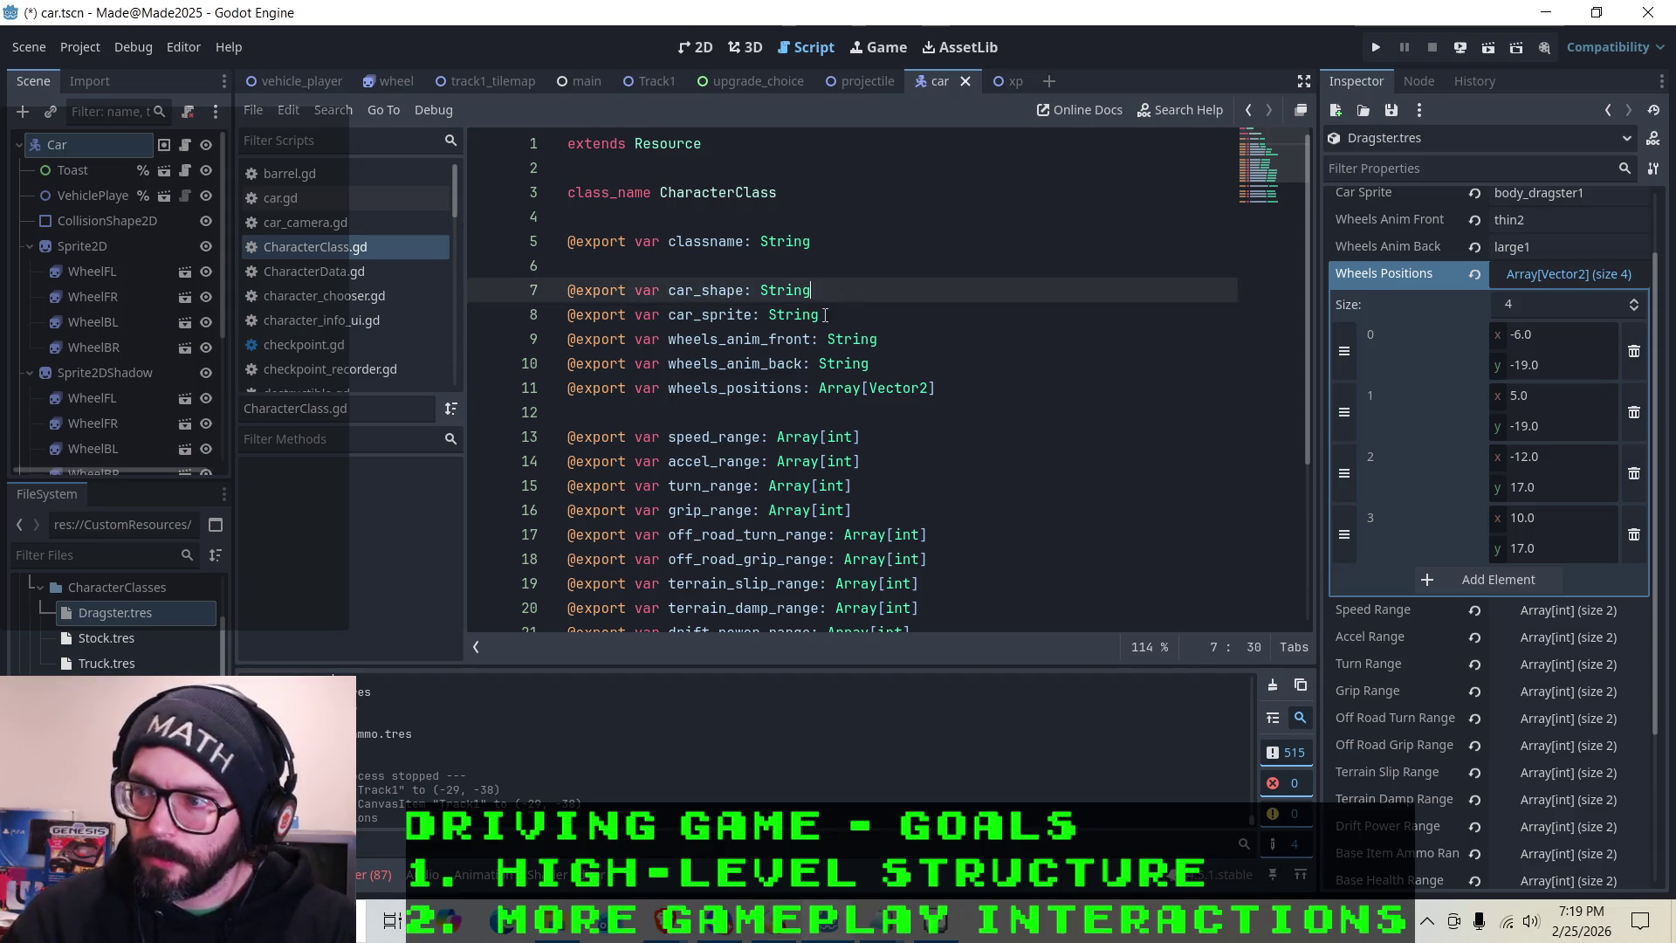
{"action": "left_click", "coordinate": [836, 303]}
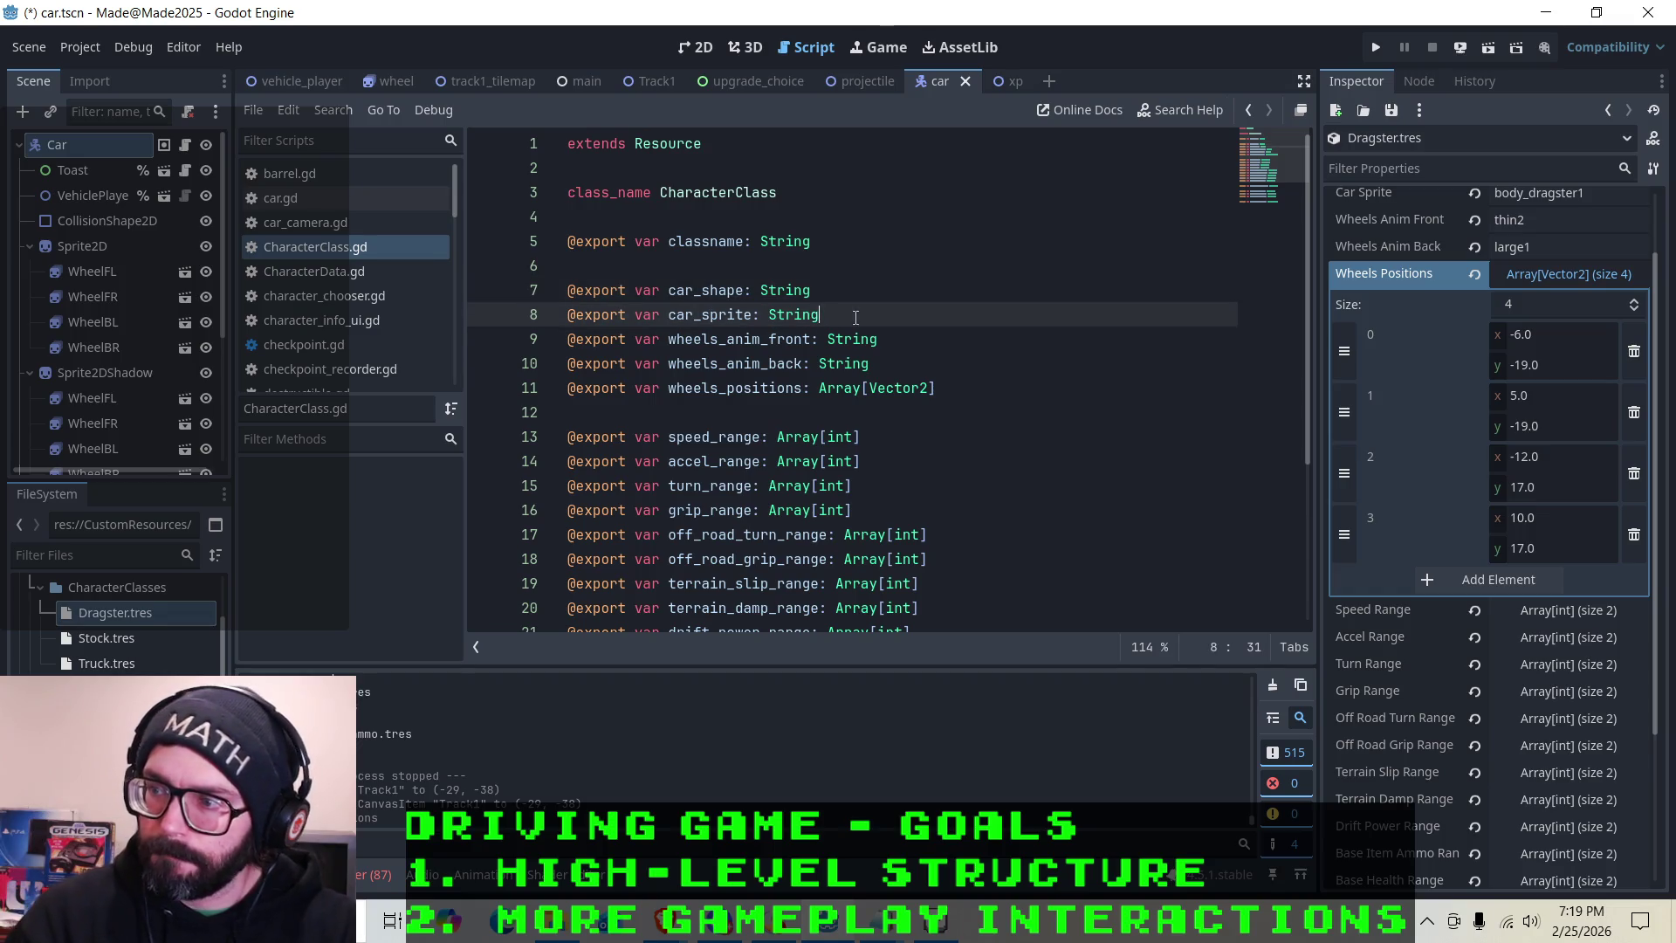
{"action": "left_click", "coordinate": [872, 341]}
{"action": "left_click", "coordinate": [917, 365]}
{"action": "left_click", "coordinate": [860, 340]}
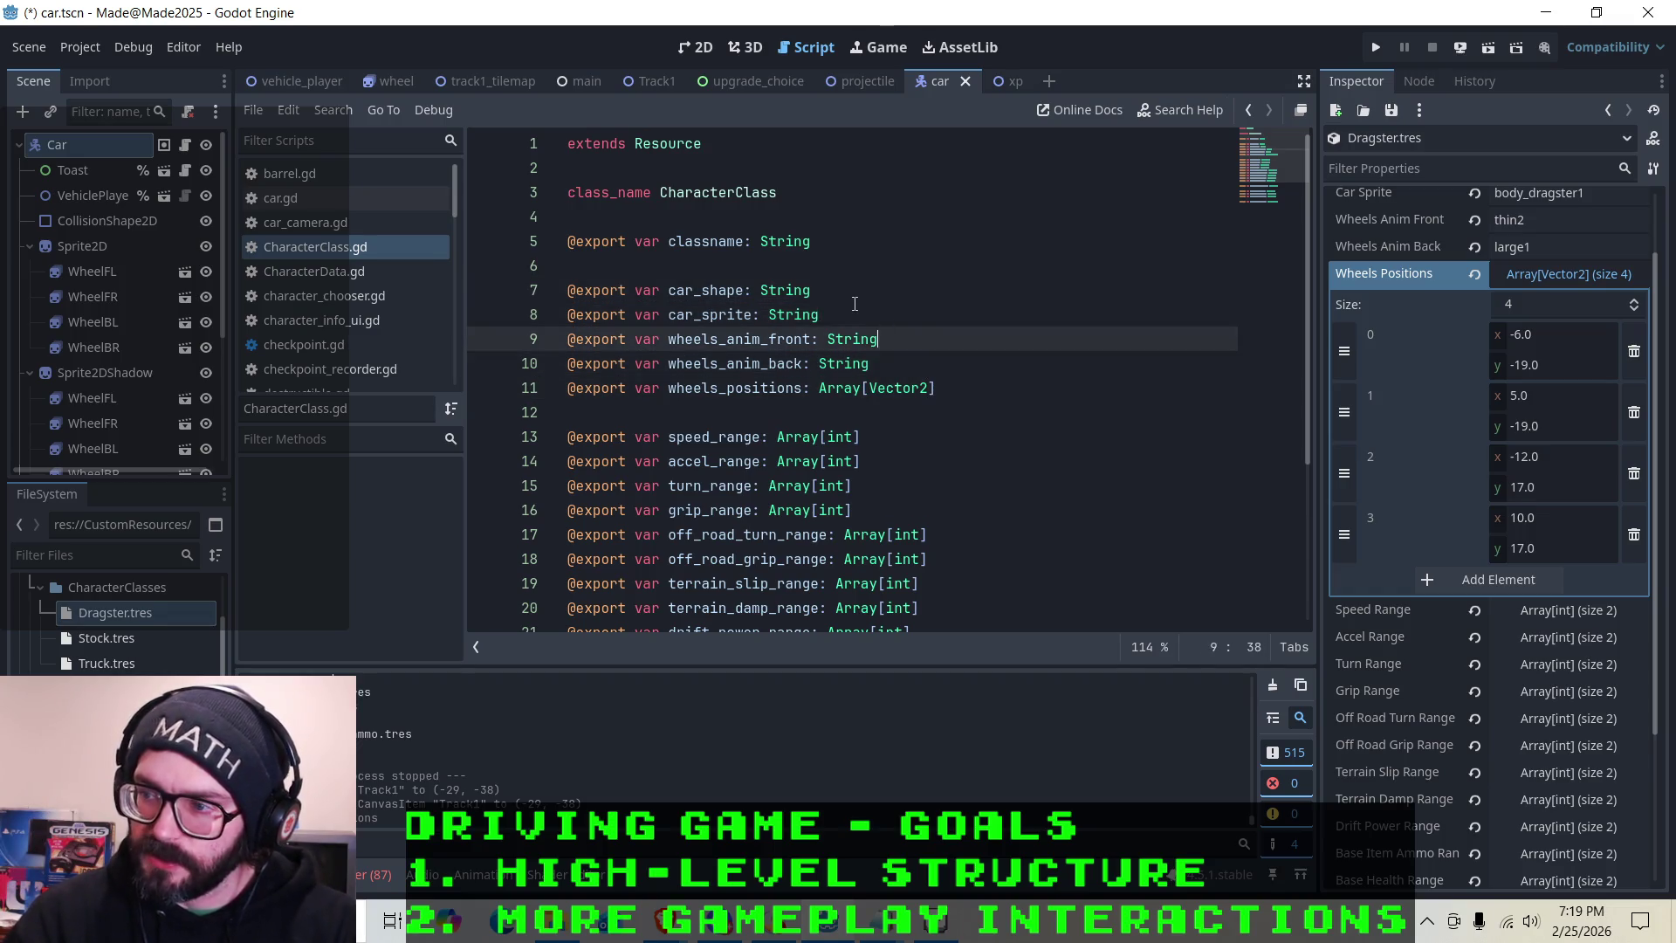
{"action": "left_click", "coordinate": [842, 290]}
{"action": "left_click", "coordinate": [848, 307]}
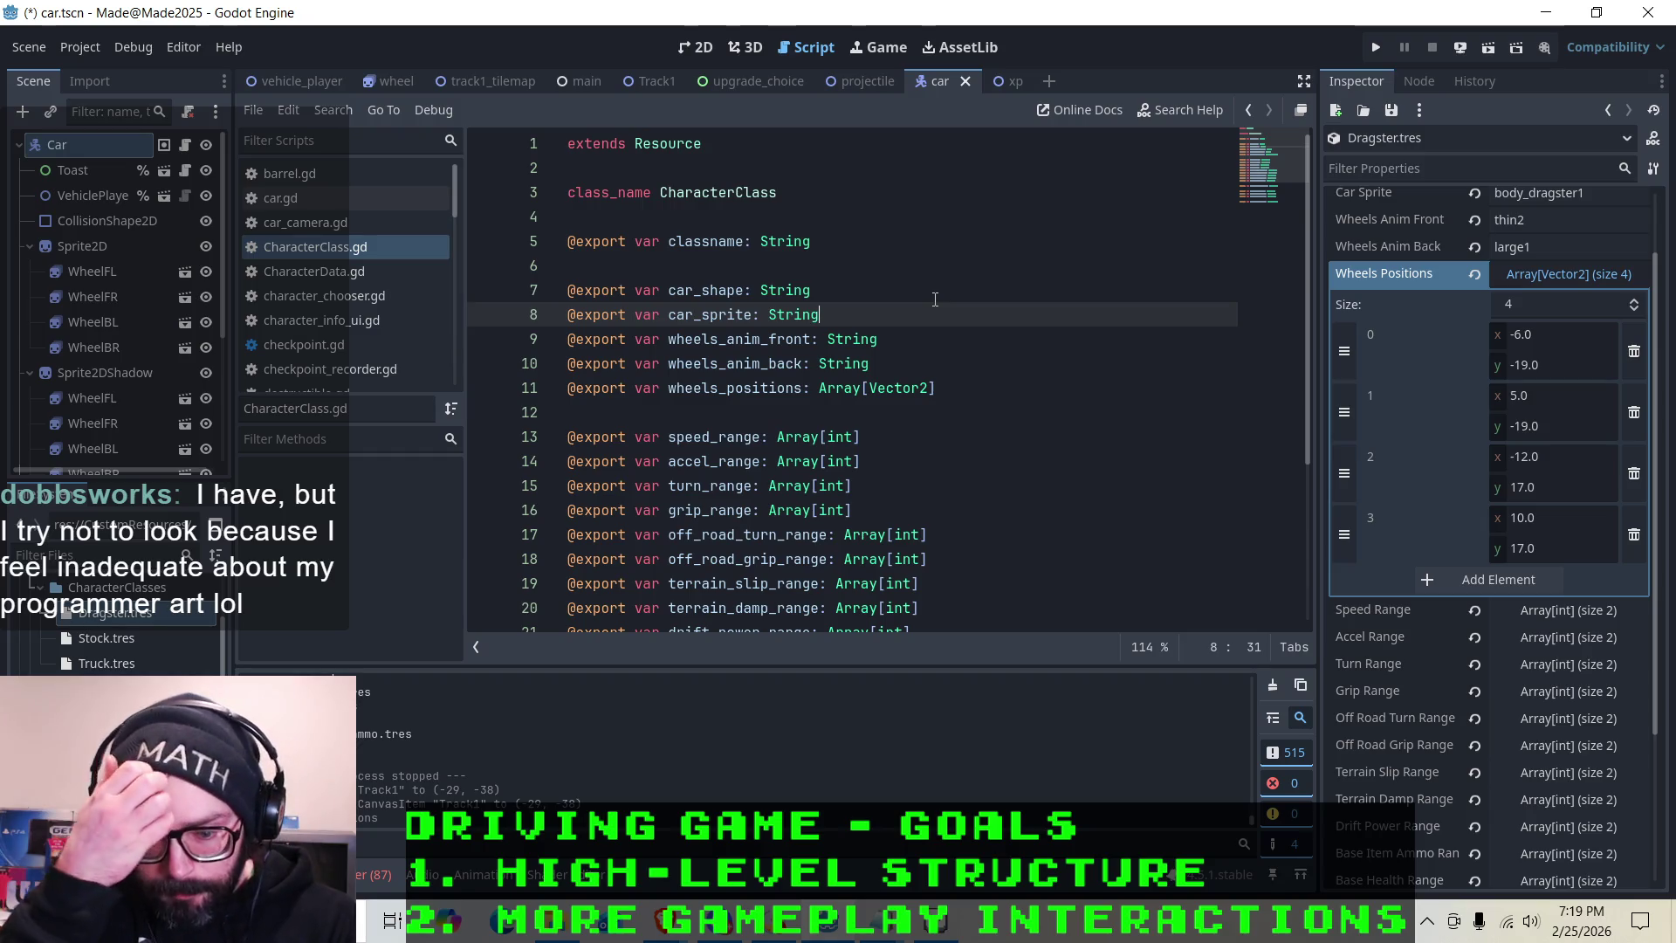
{"action": "left_click", "coordinate": [853, 286]}
{"action": "left_click", "coordinate": [881, 316]}
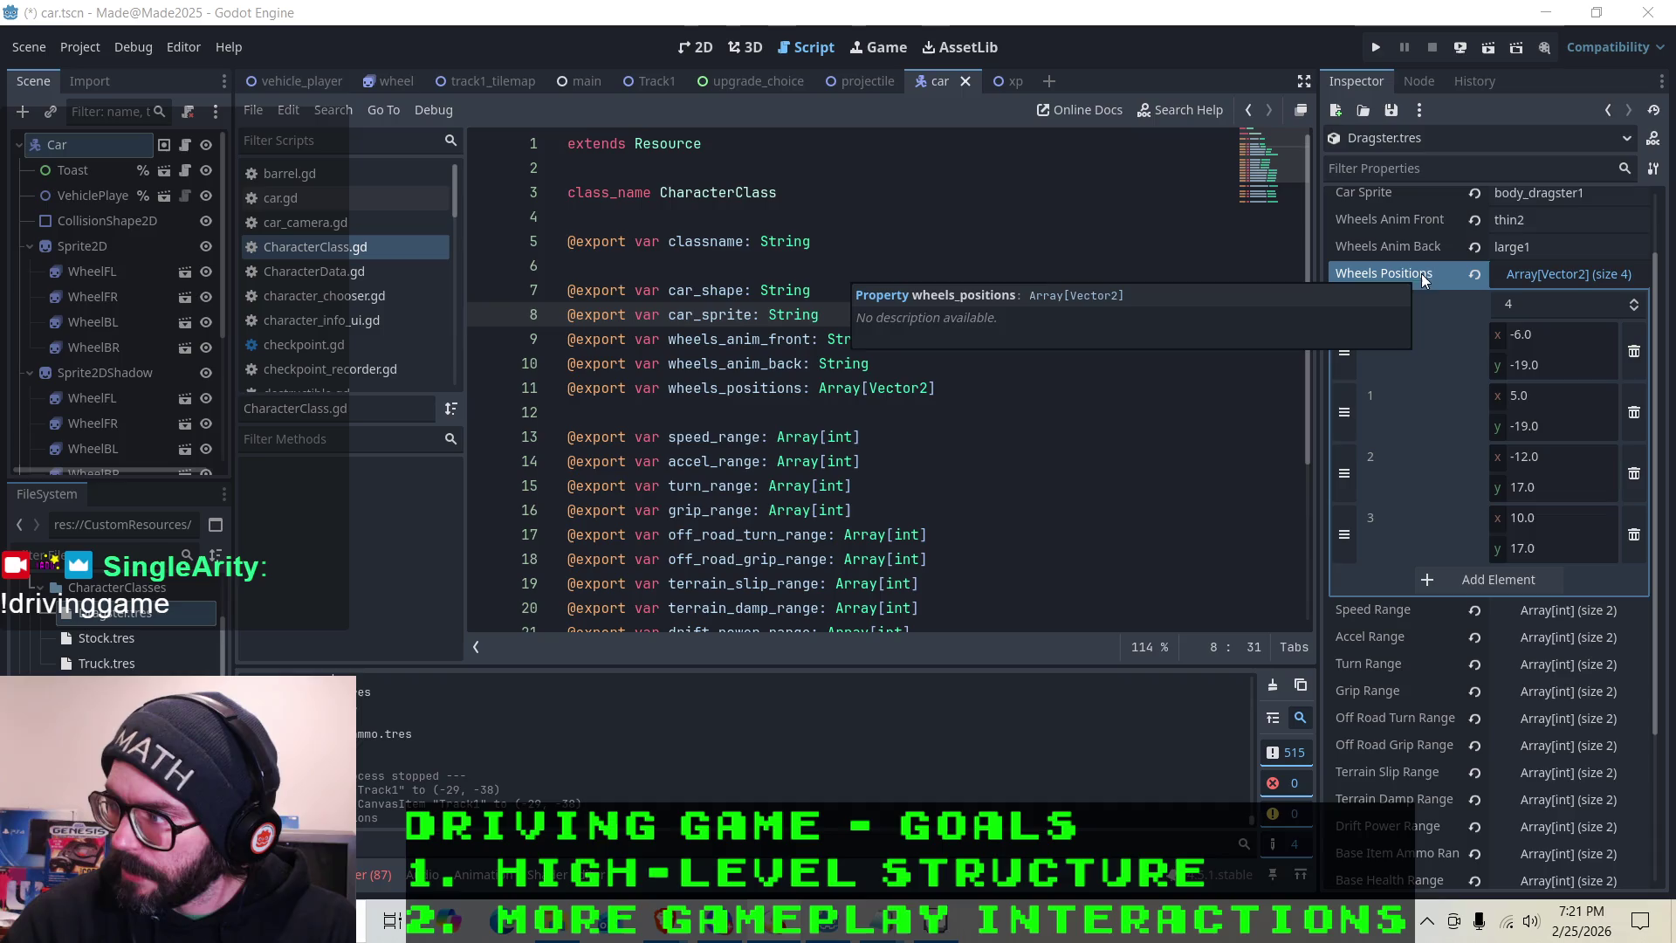
In the 2D view of car.tscn, select the WheelFL and WheelFR nodes to check their positions
{"action": "left_click", "coordinate": [703, 47]}
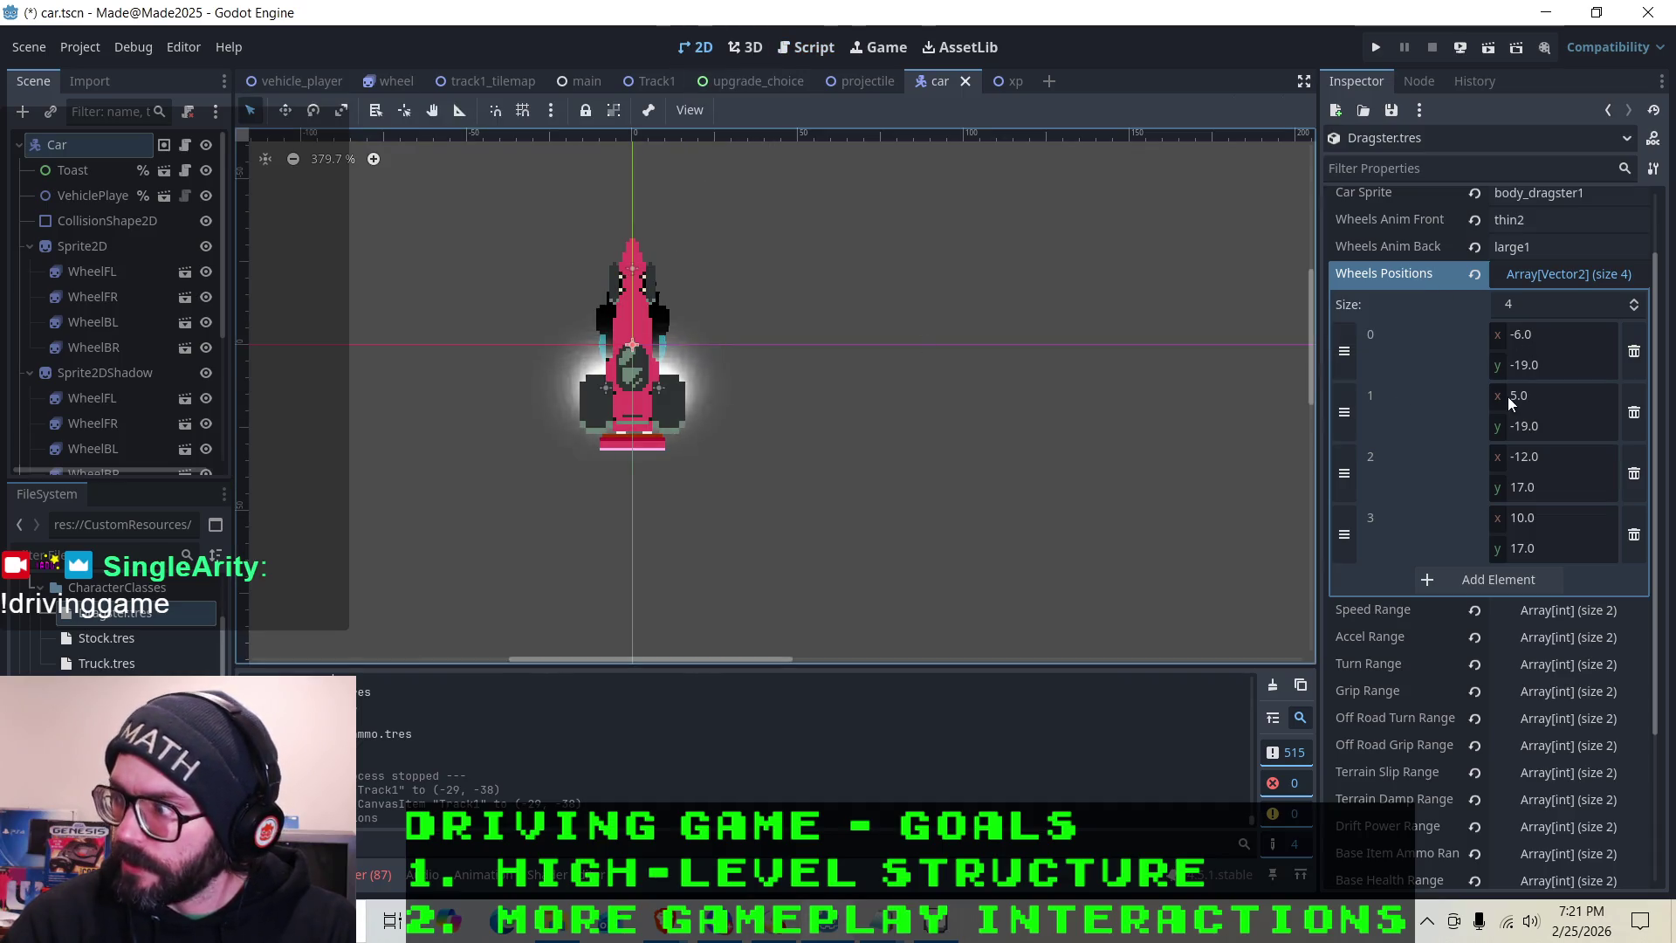
{"action": "left_click", "coordinate": [103, 276]}
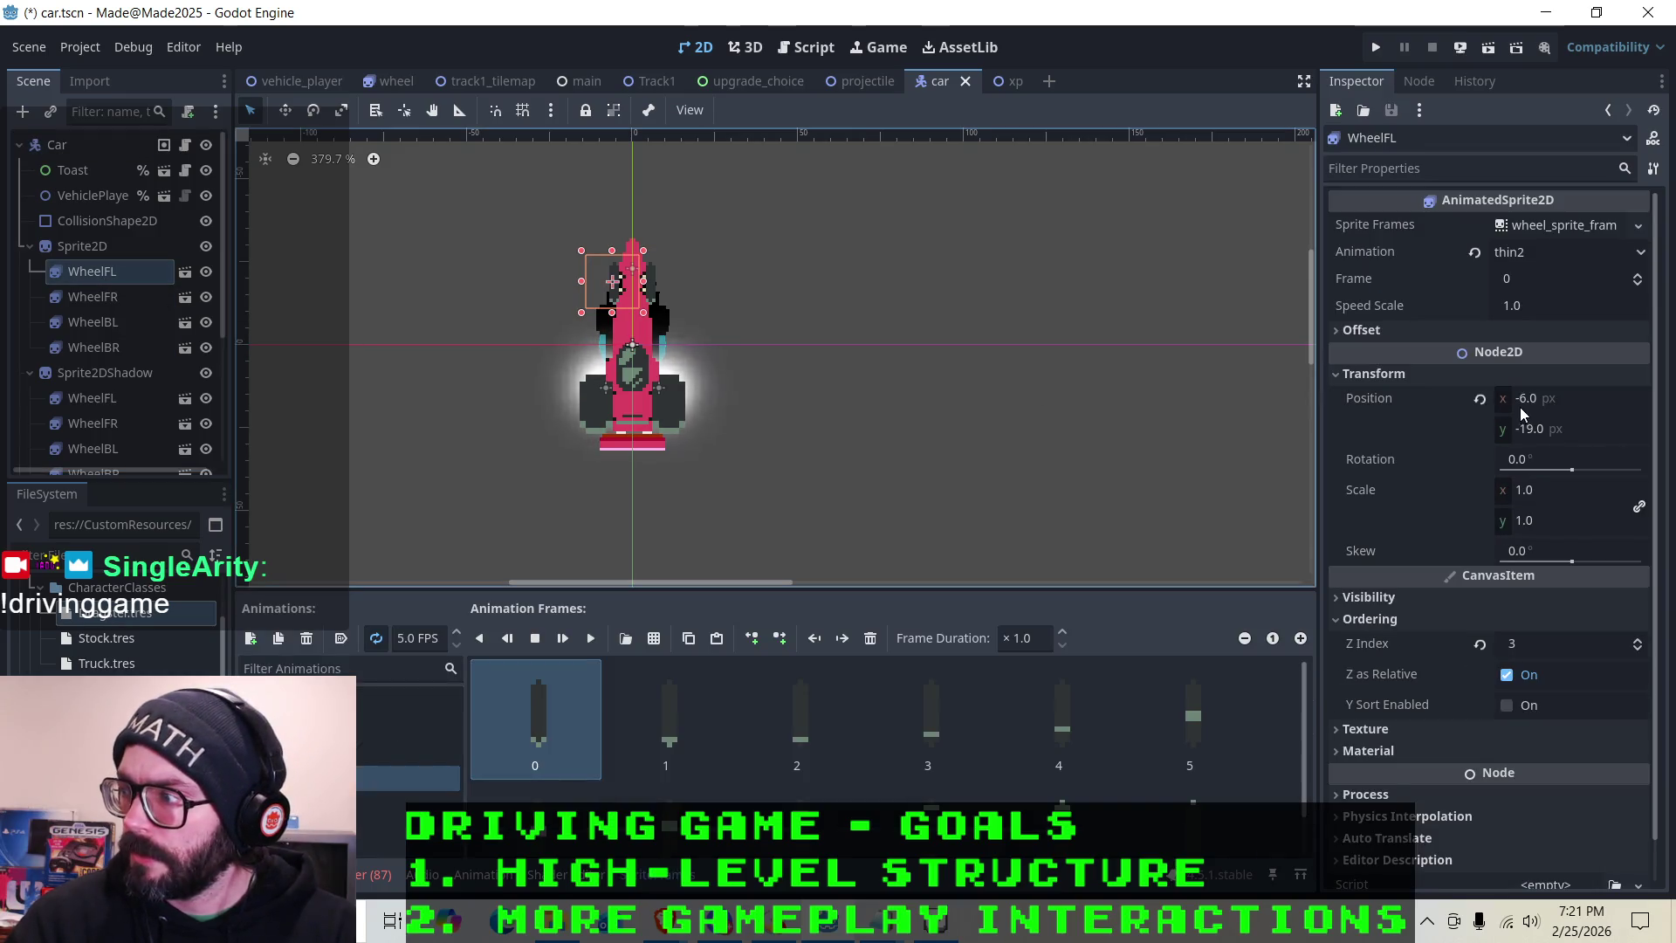
{"action": "left_click", "coordinate": [122, 298]}
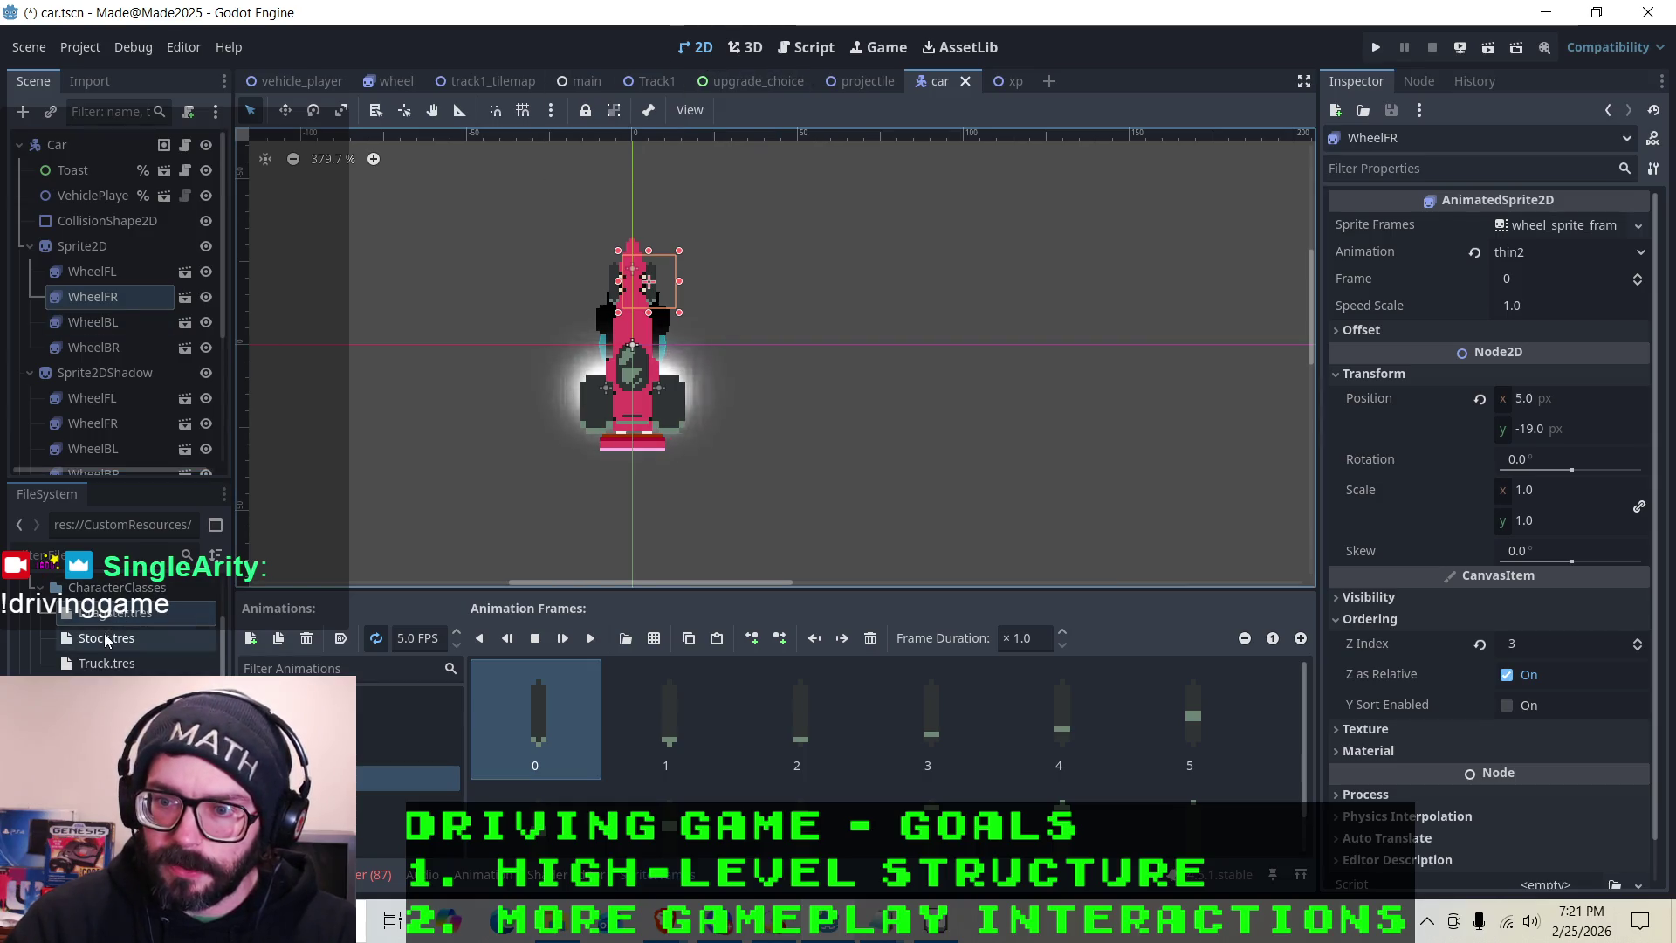
Open Dragster.tres in the Inspector to view its four wheel positions
{"action": "right_click", "coordinate": [96, 664]}
{"action": "left_click", "coordinate": [87, 612]}
{"action": "right_click", "coordinate": [88, 612]}
{"action": "left_click", "coordinate": [160, 495]}
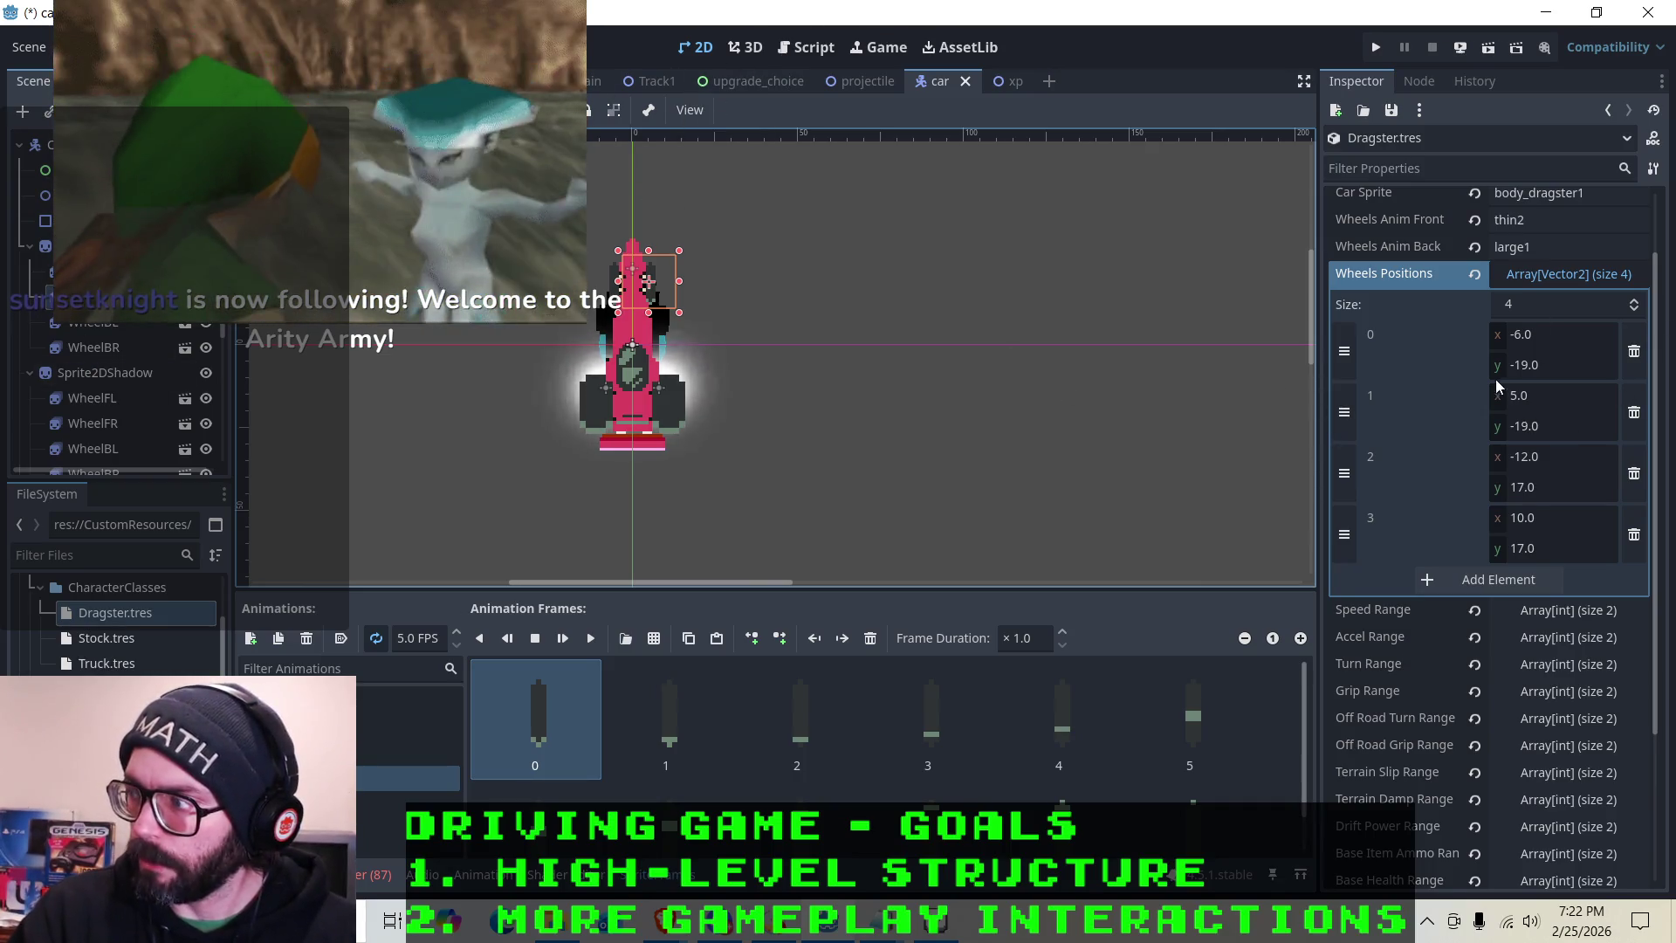
{"action": "scroll", "coordinate": [1458, 416], "scroll_direction": "up", "scroll_amount": 2}
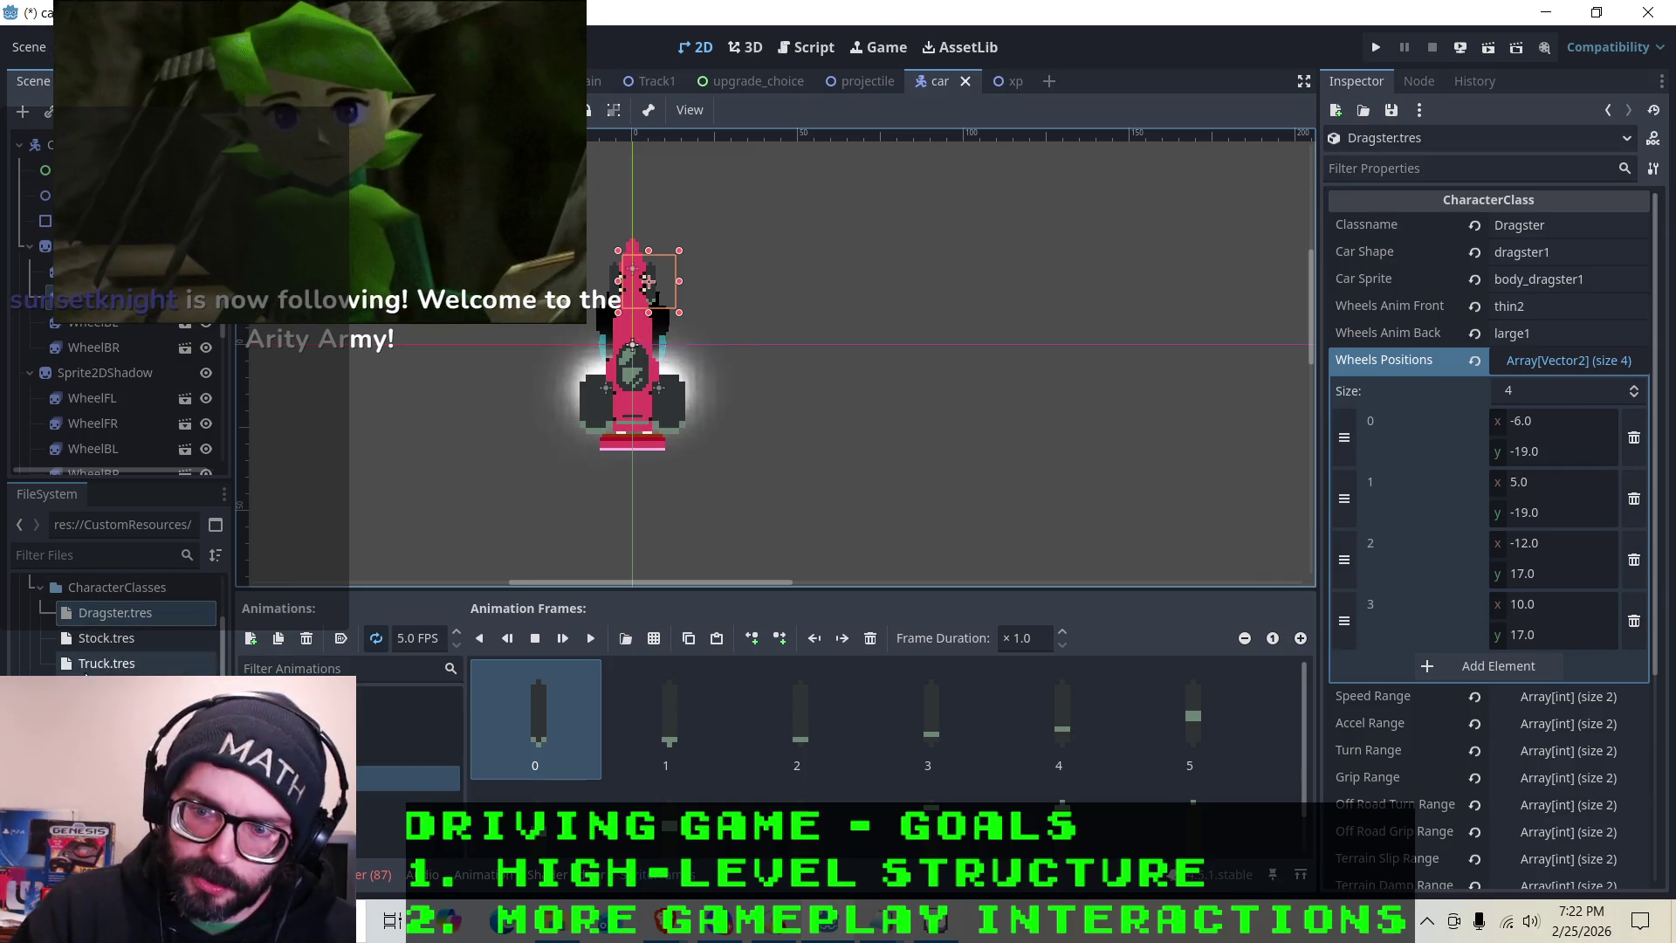
Open Truck.tres, then drag the truck body texture from Sprites/Car onto Sprite2D's Texture
{"action": "right_click", "coordinate": [94, 665]}
{"action": "left_click", "coordinate": [120, 495]}
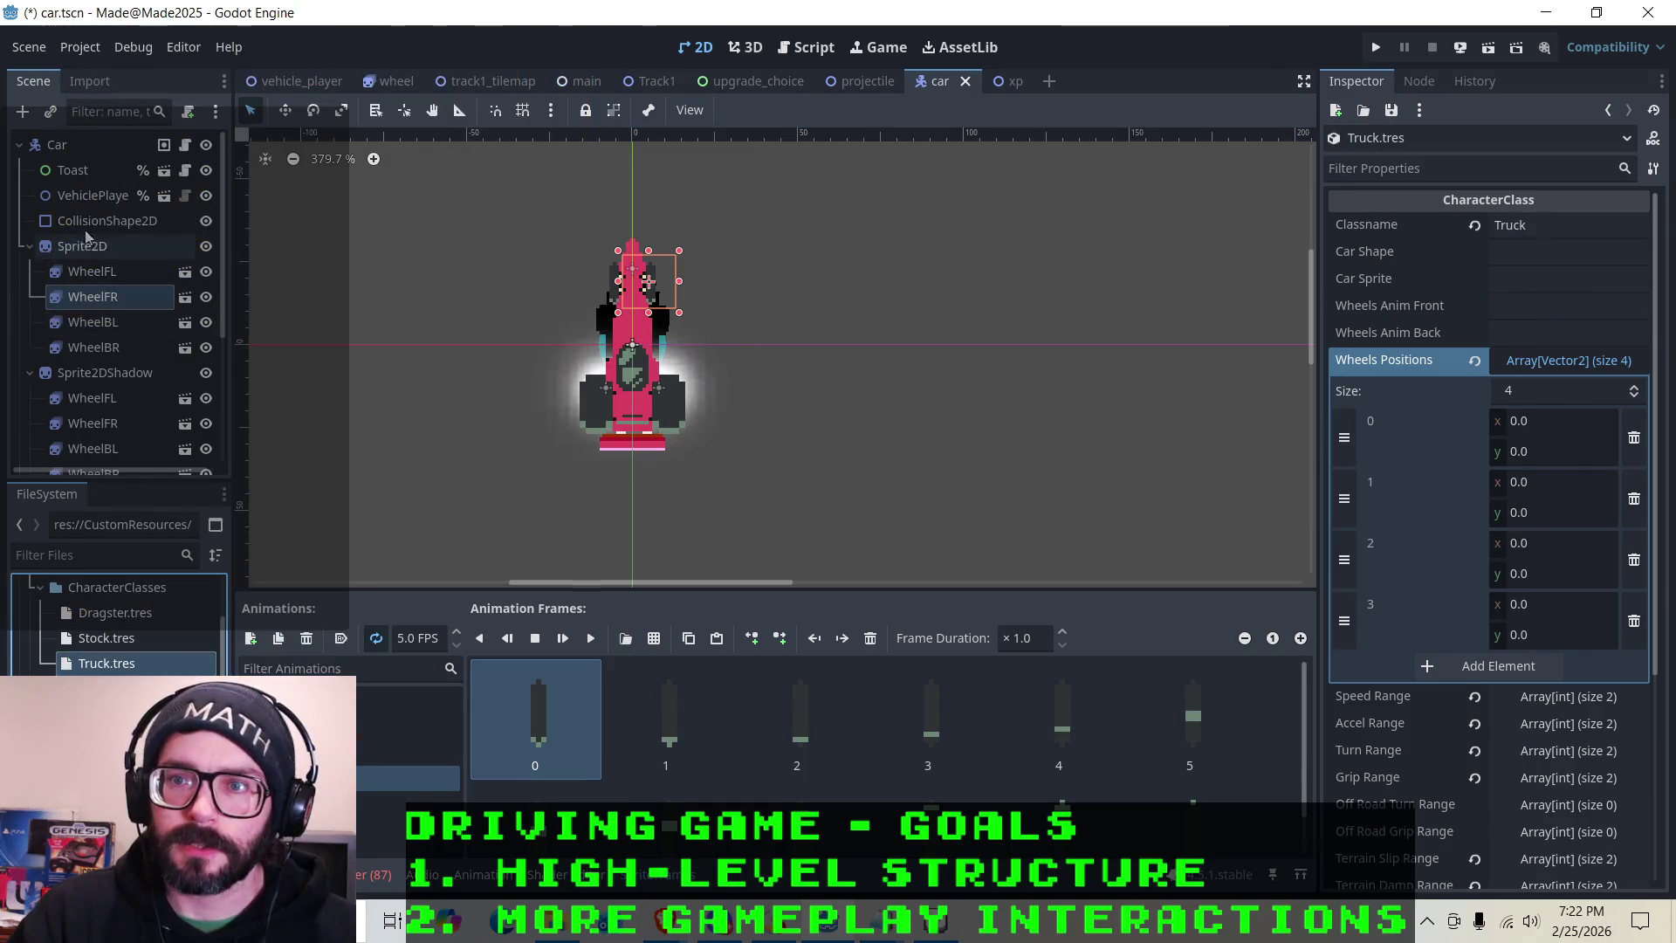
{"action": "left_click", "coordinate": [88, 247]}
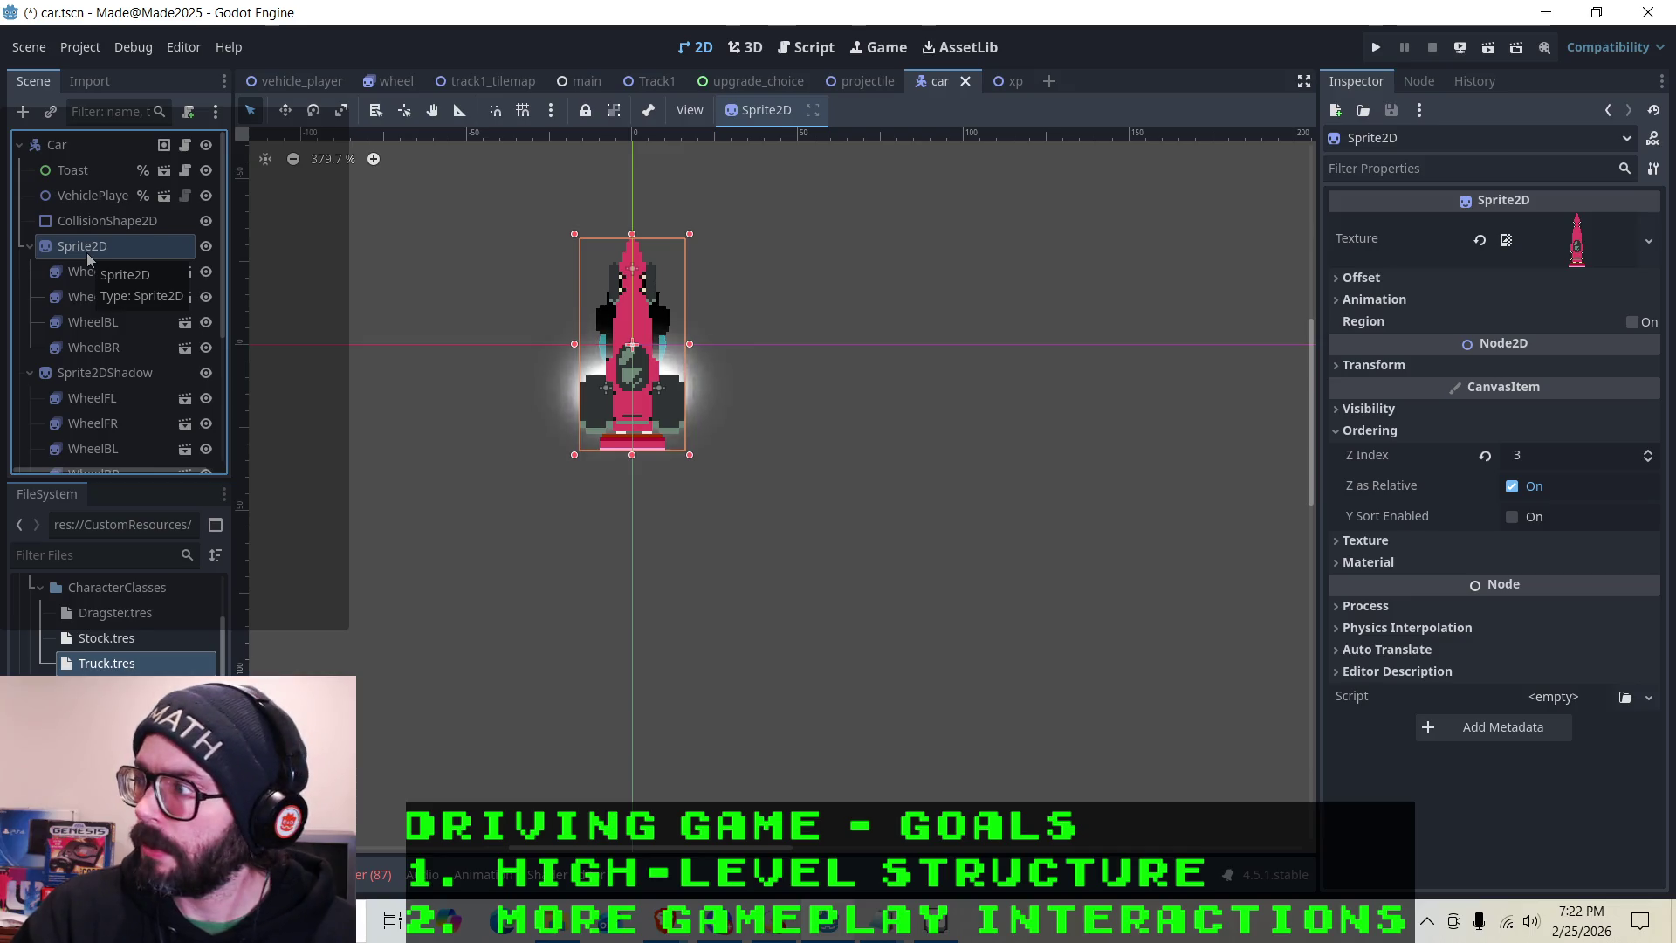
{"action": "scroll", "coordinate": [113, 628], "scroll_direction": "down", "scroll_amount": 2}
{"action": "scroll", "coordinate": [150, 669], "scroll_direction": "down", "scroll_amount": 3}
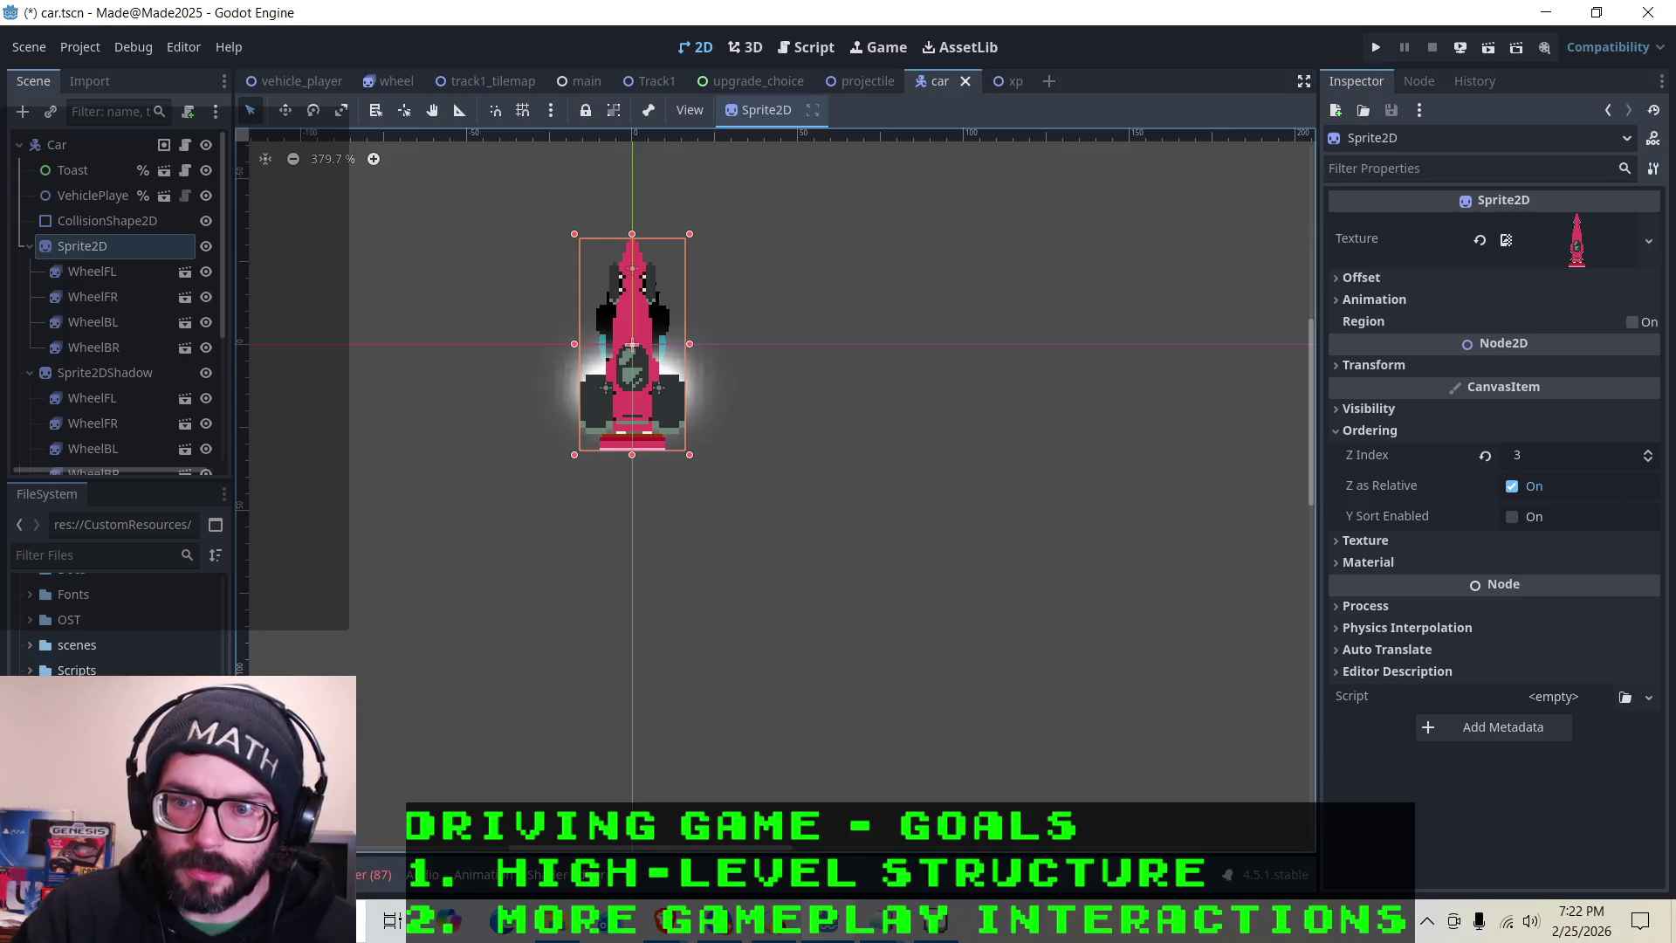
{"action": "left_click", "coordinate": [118, 698]}
{"action": "scroll", "coordinate": [119, 628], "scroll_direction": "down", "scroll_amount": 2}
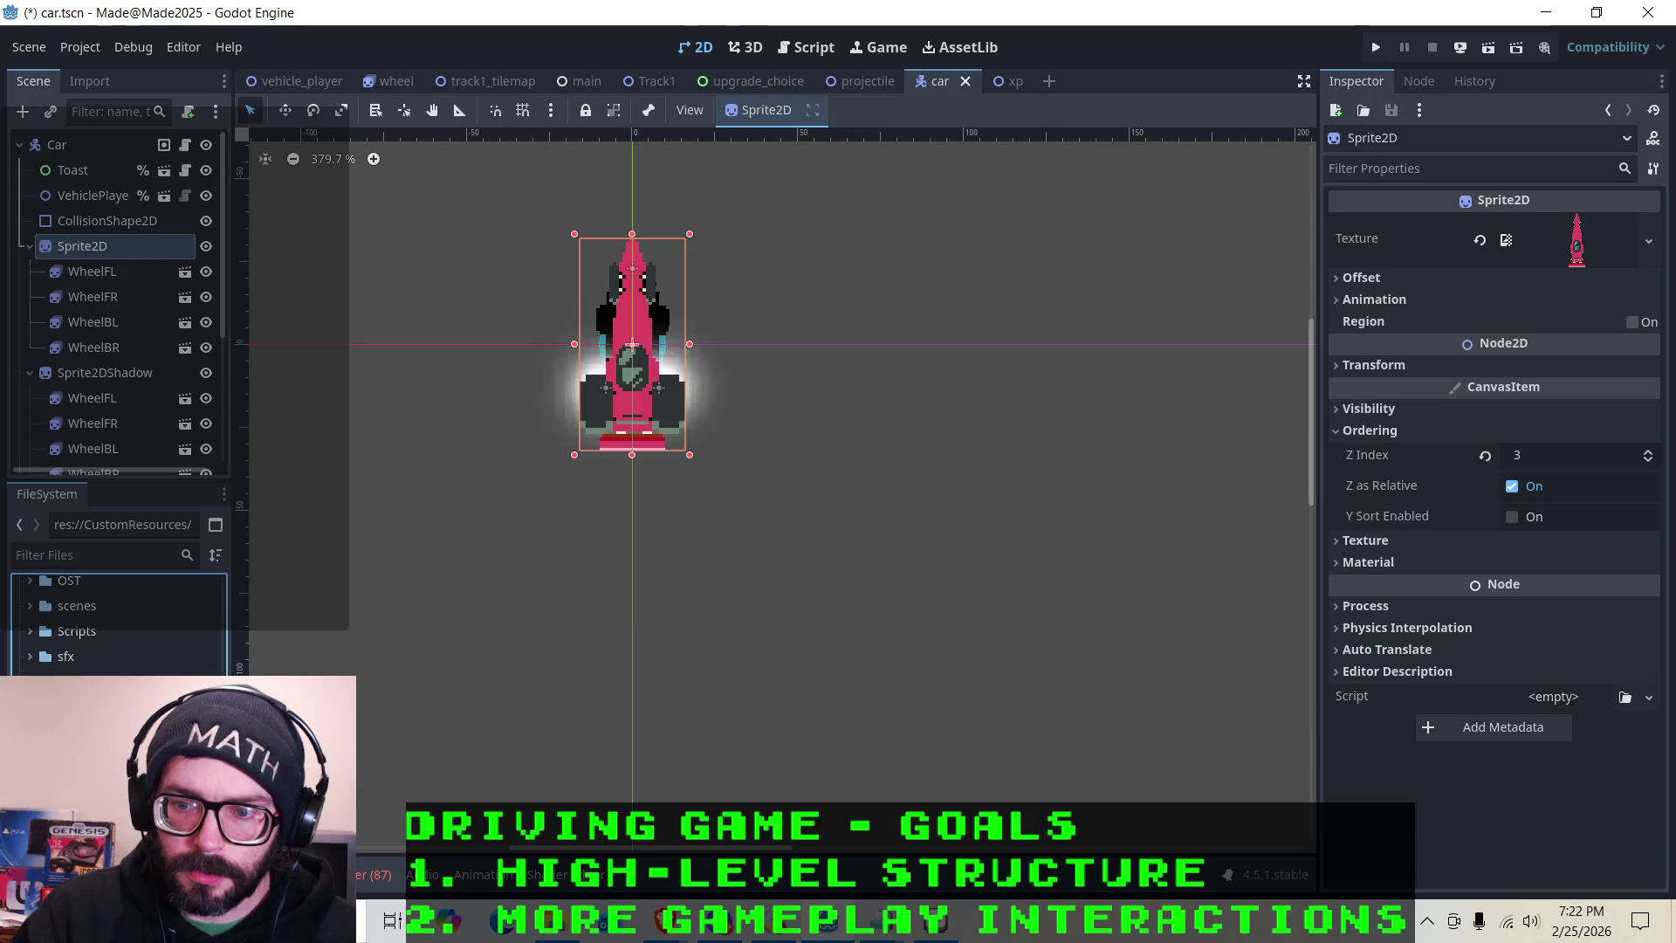
{"action": "mouse_move", "coordinate": [118, 698]}
{"action": "left_mouse_down"}
{"action": "mouse_move", "coordinate": [934, 529]}
{"action": "mouse_move", "coordinate": [1576, 242]}
{"action": "left_mouse_up"}
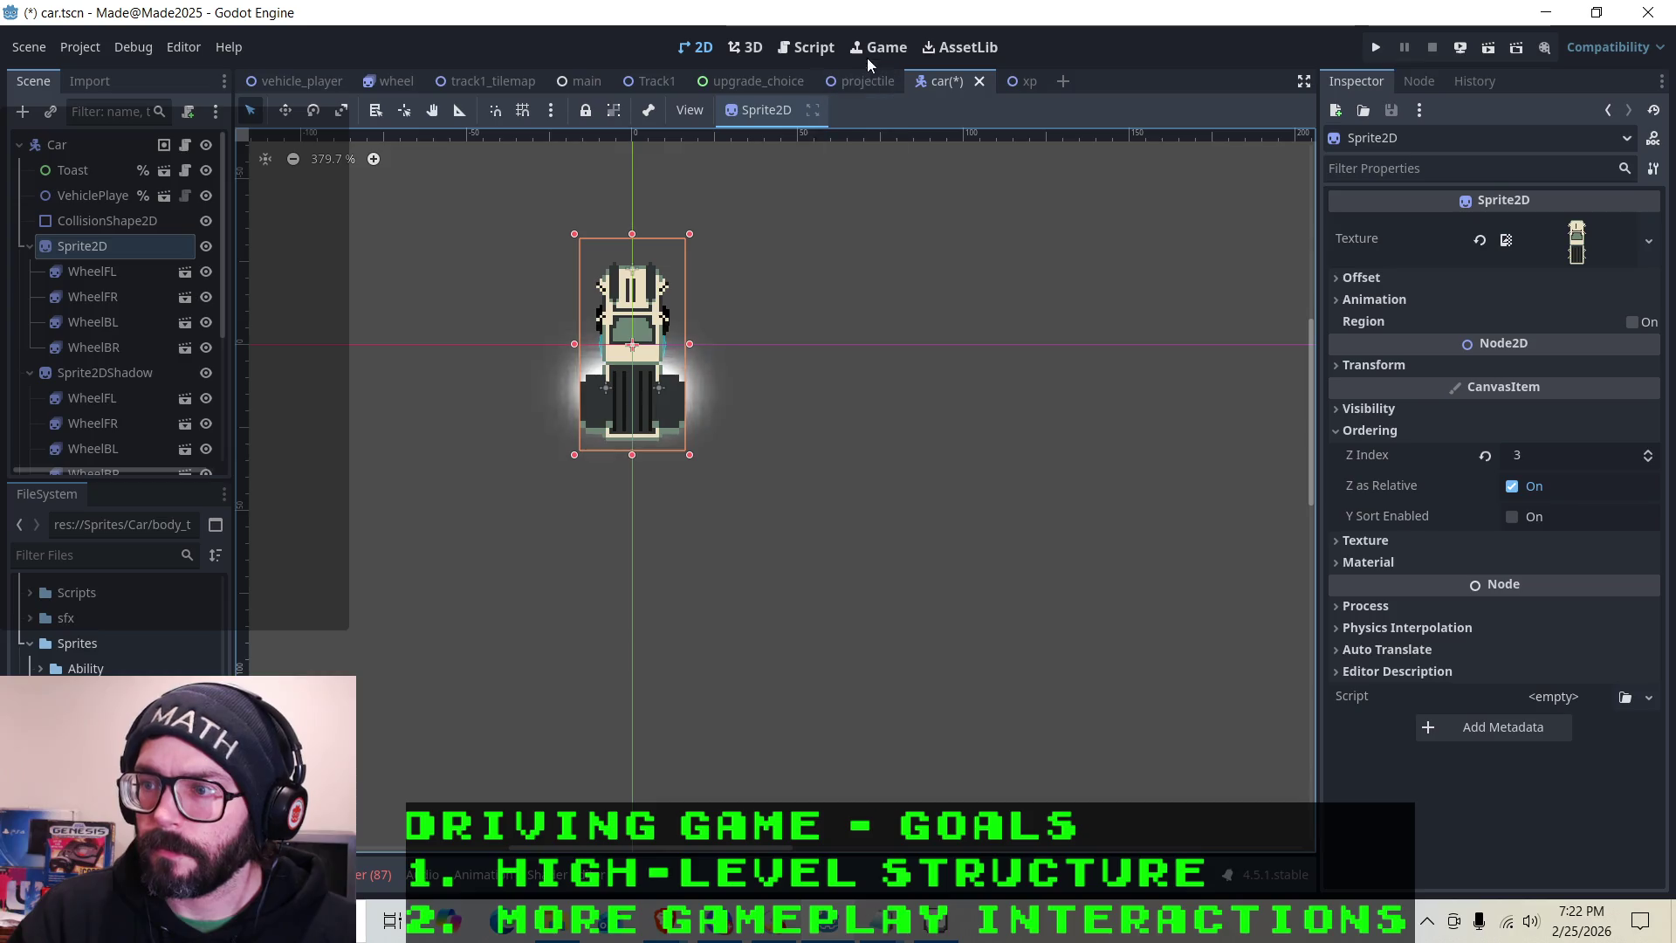
{"action": "left_click", "coordinate": [122, 272]}
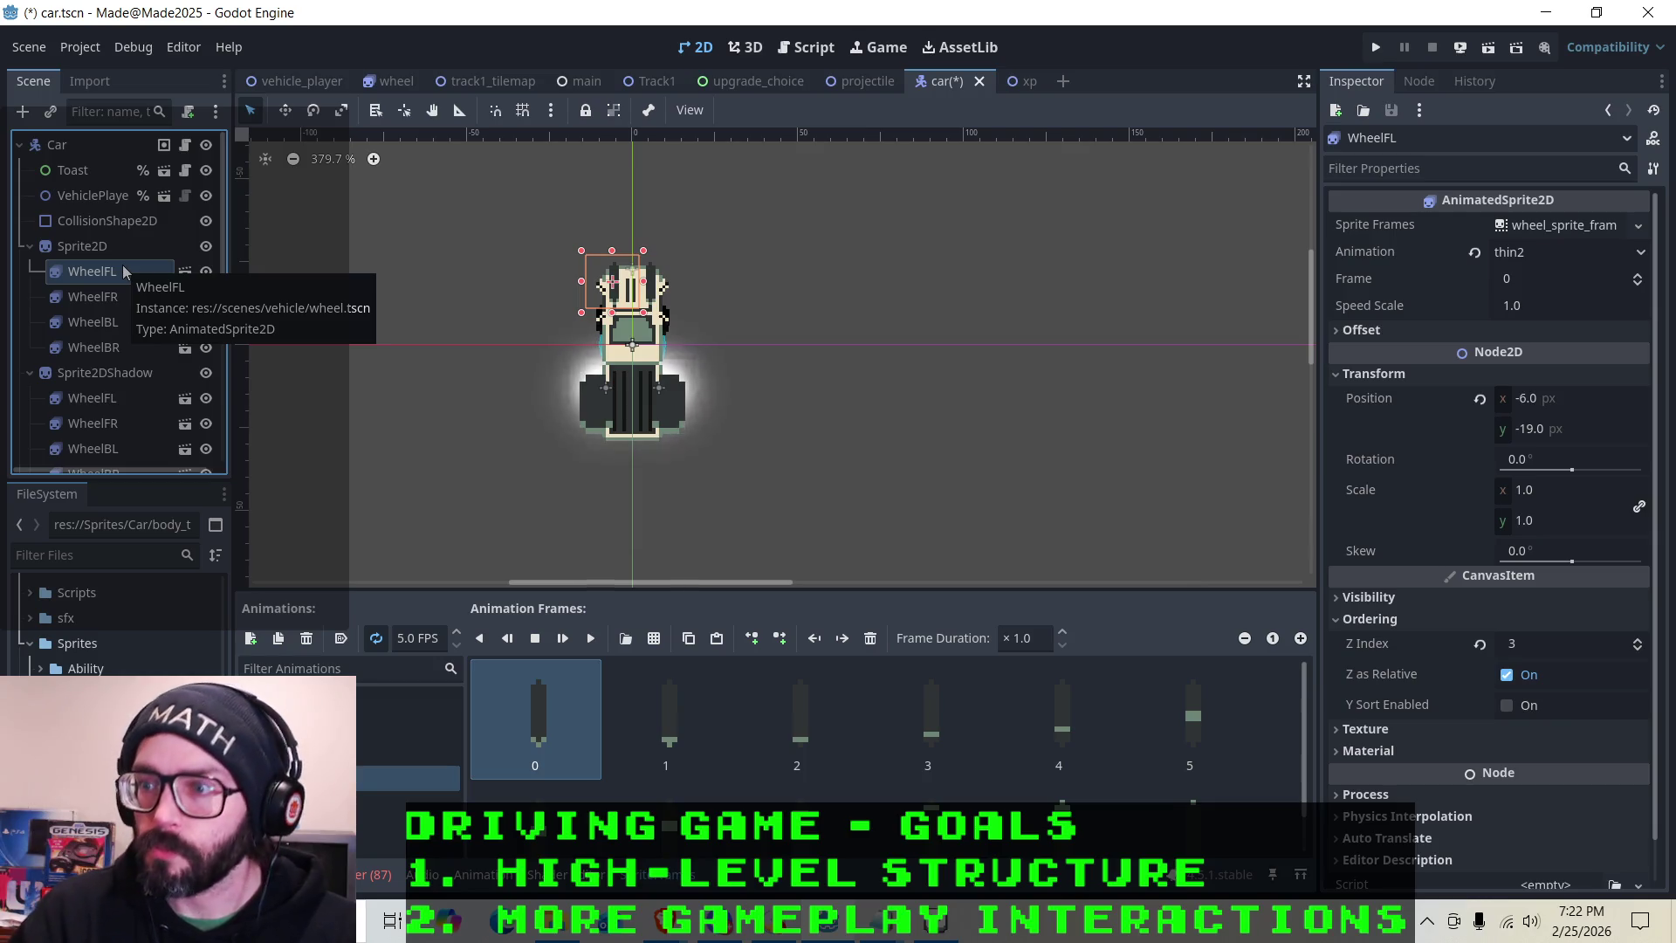
{"action": "left_click", "coordinate": [122, 322]}
{"action": "left_click", "coordinate": [126, 356]}
{"action": "scroll", "coordinate": [616, 390], "scroll_direction": "up", "scroll_amount": 5}
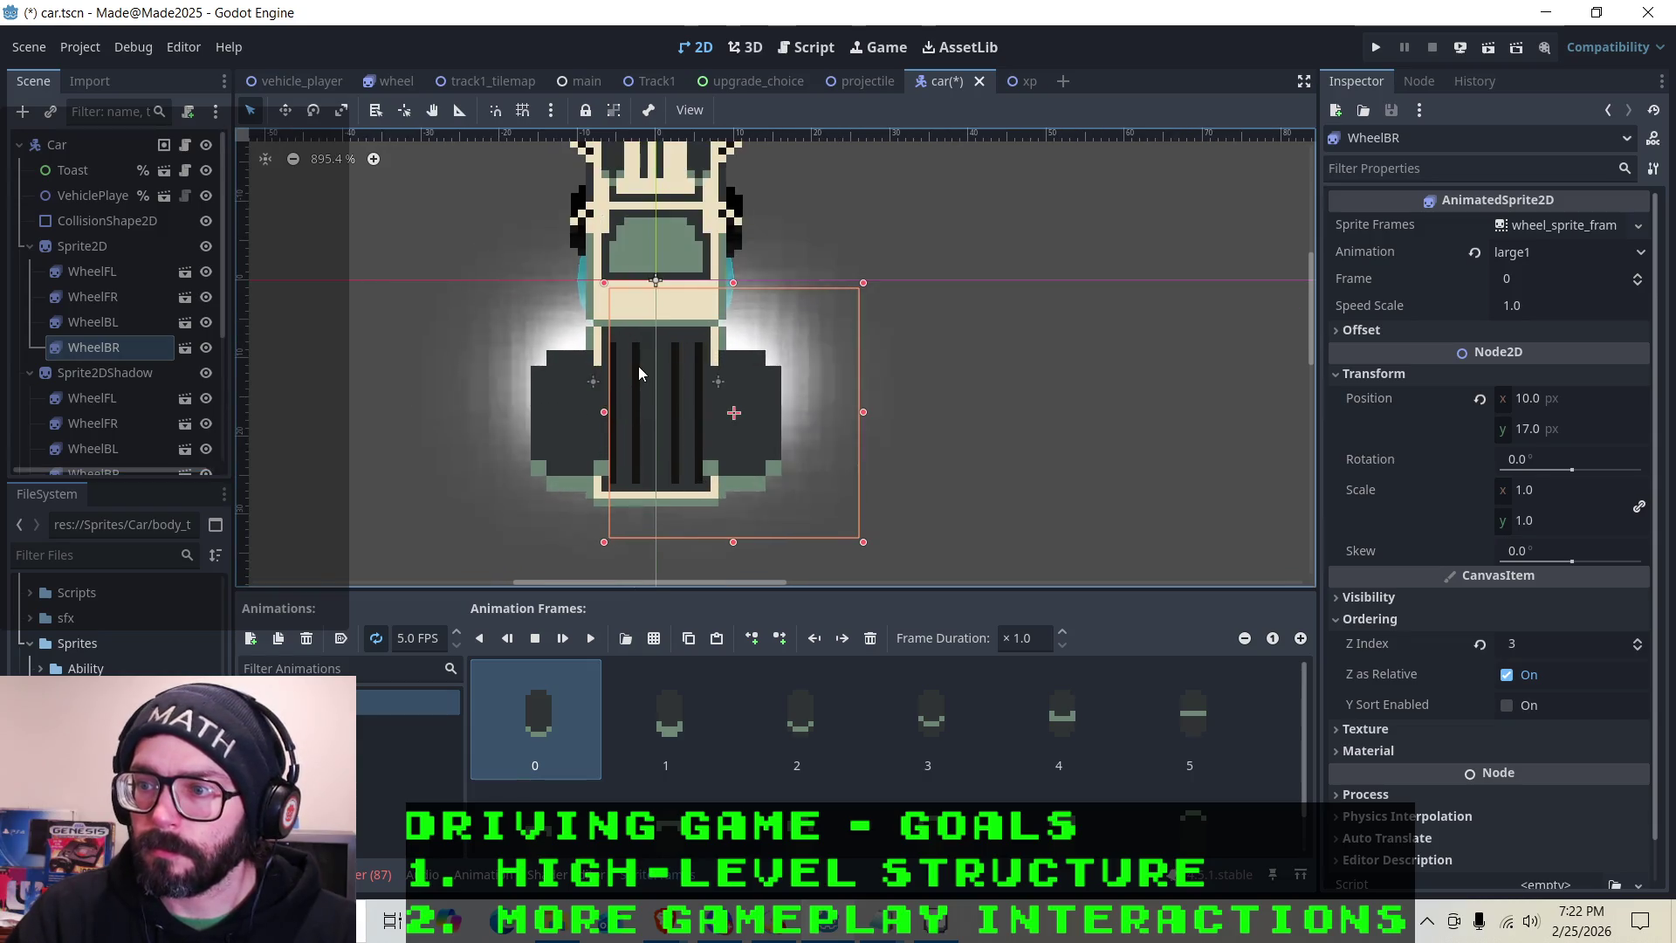
{"action": "scroll", "coordinate": [633, 360], "scroll_direction": "down", "scroll_amount": 1}
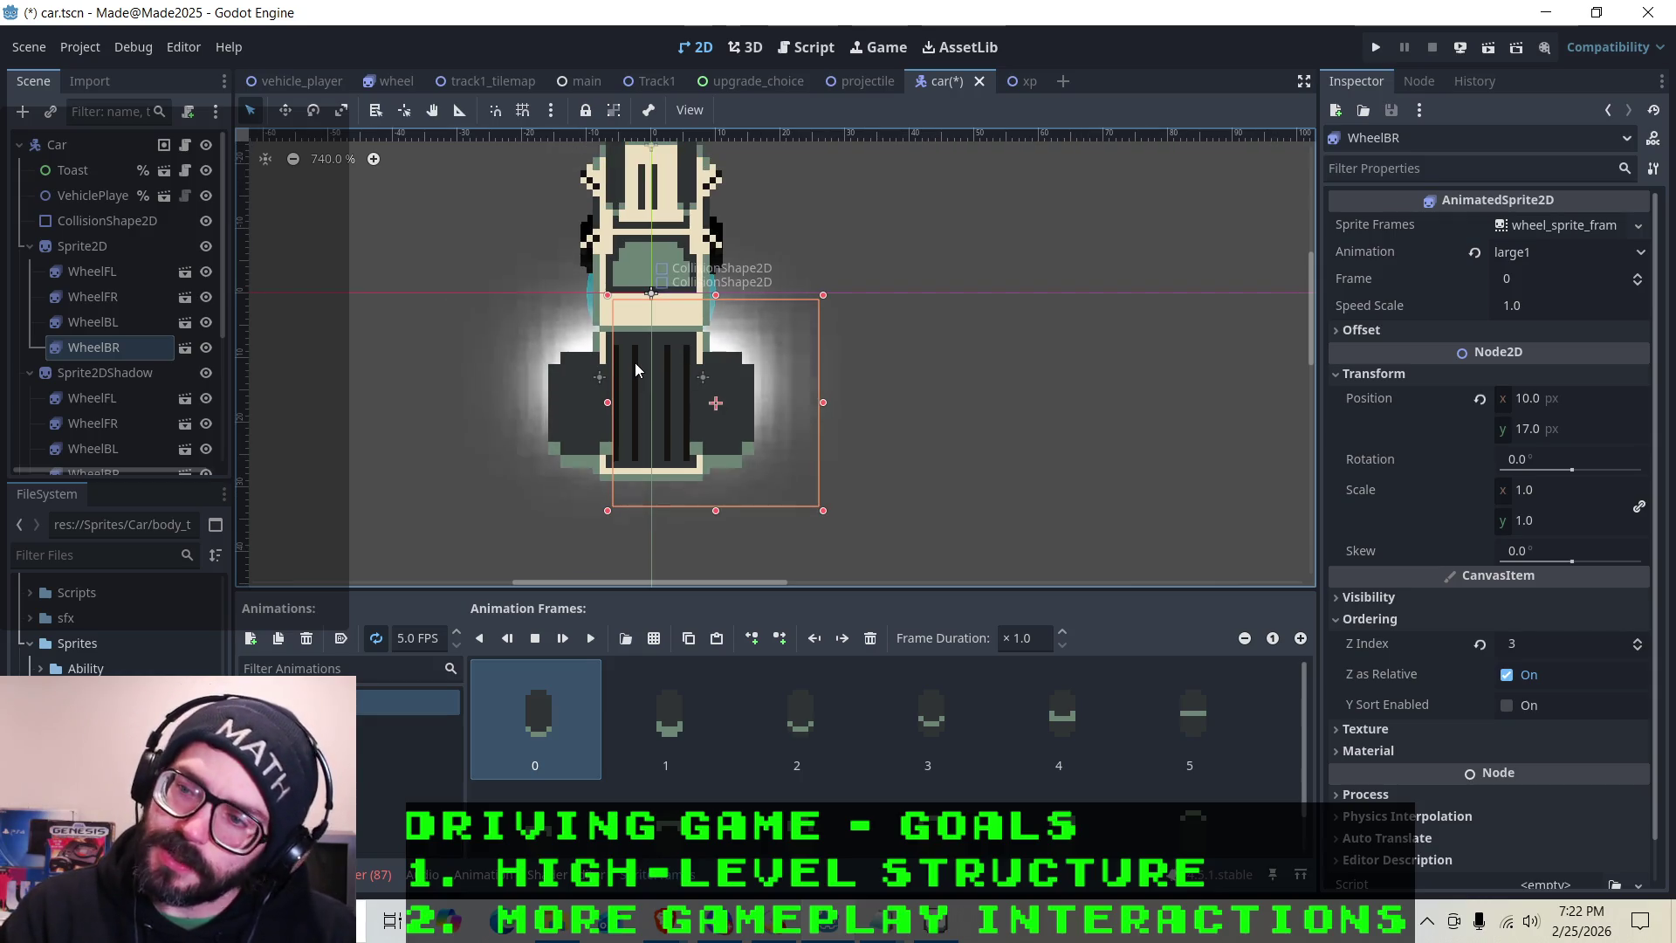
{"action": "scroll", "coordinate": [637, 365], "scroll_direction": "down", "scroll_amount": 1}
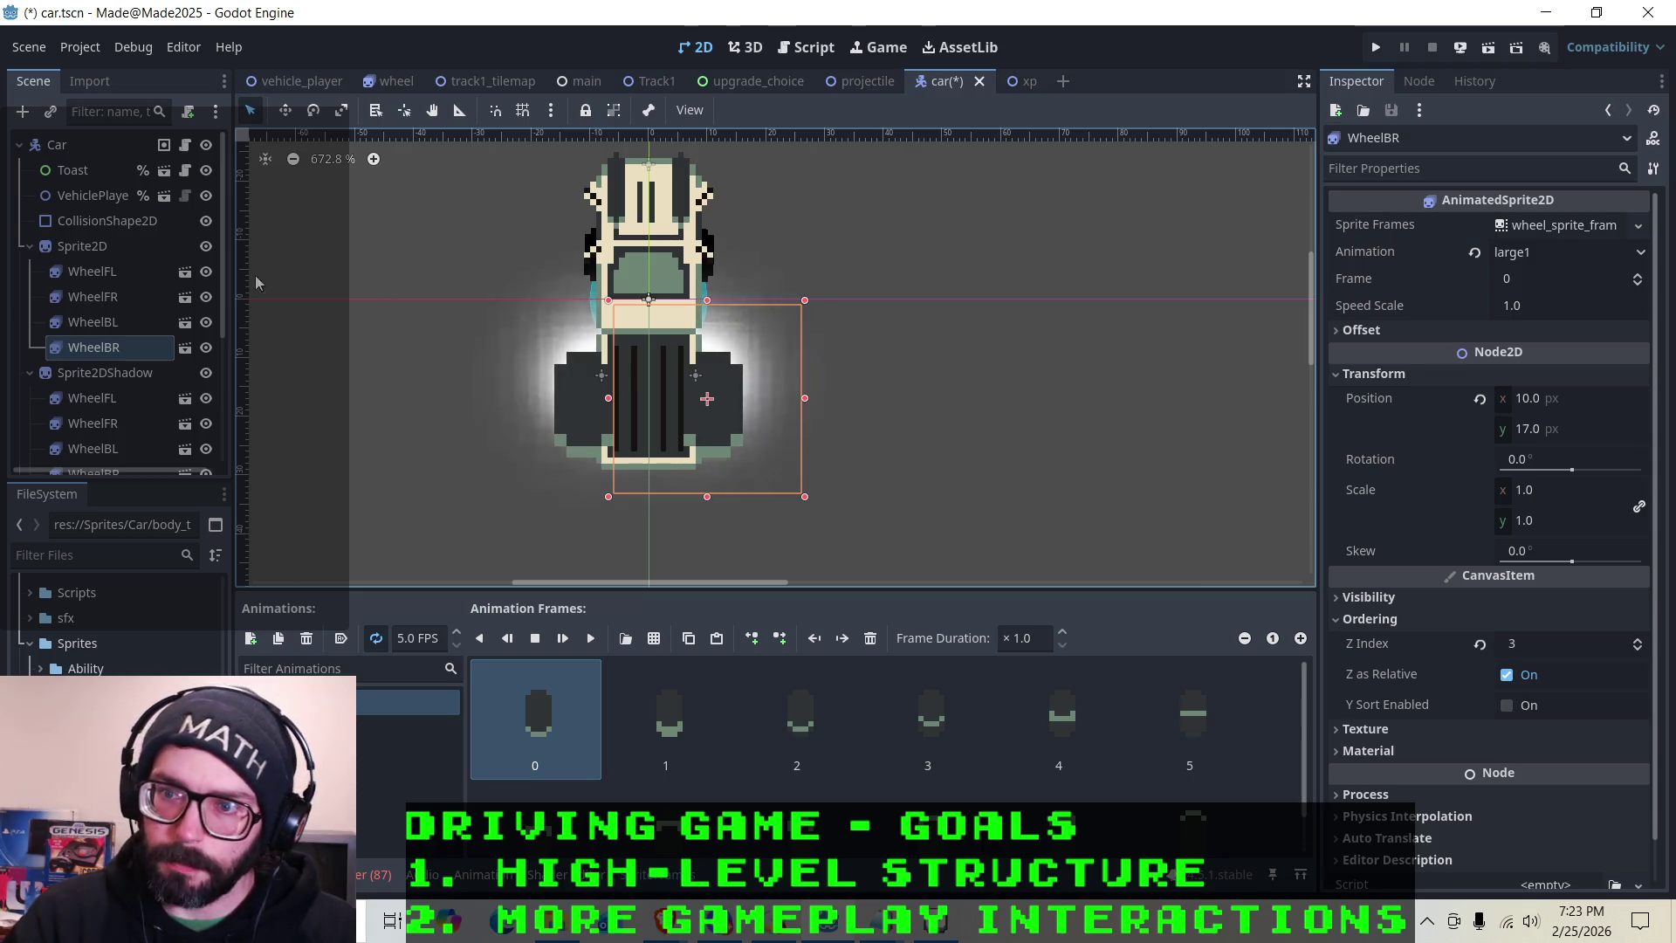
{"action": "left_click", "coordinate": [96, 322]}
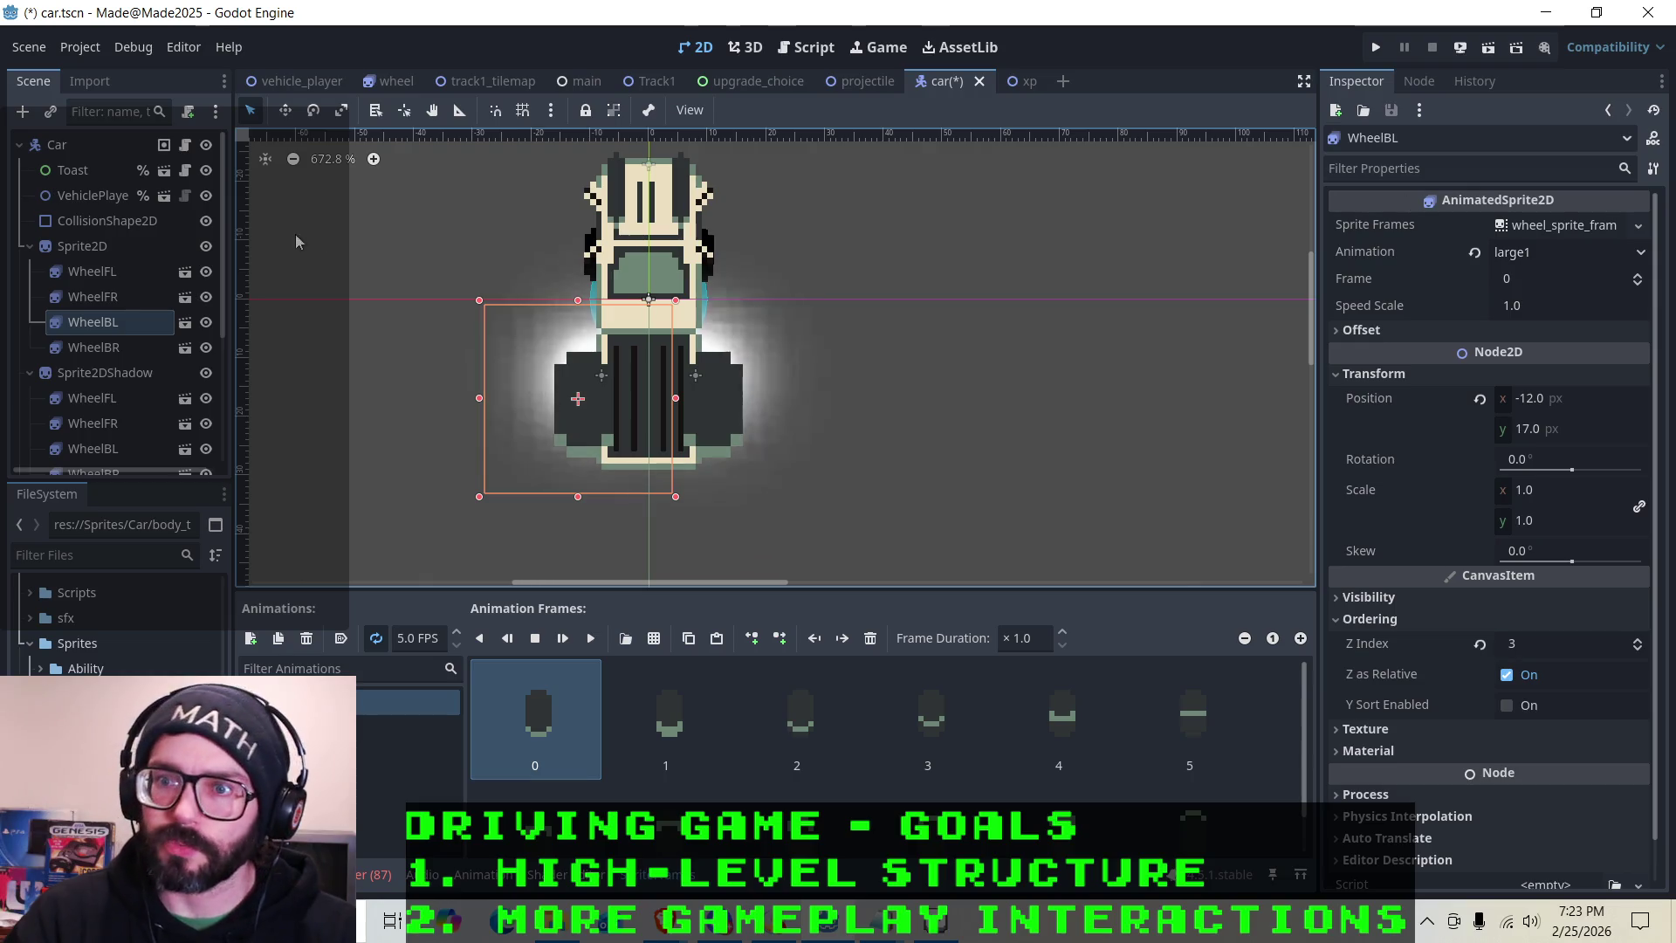
Set the Animation of both WheelFL and WheelFR to large1
{"action": "left_click", "coordinate": [120, 270]}
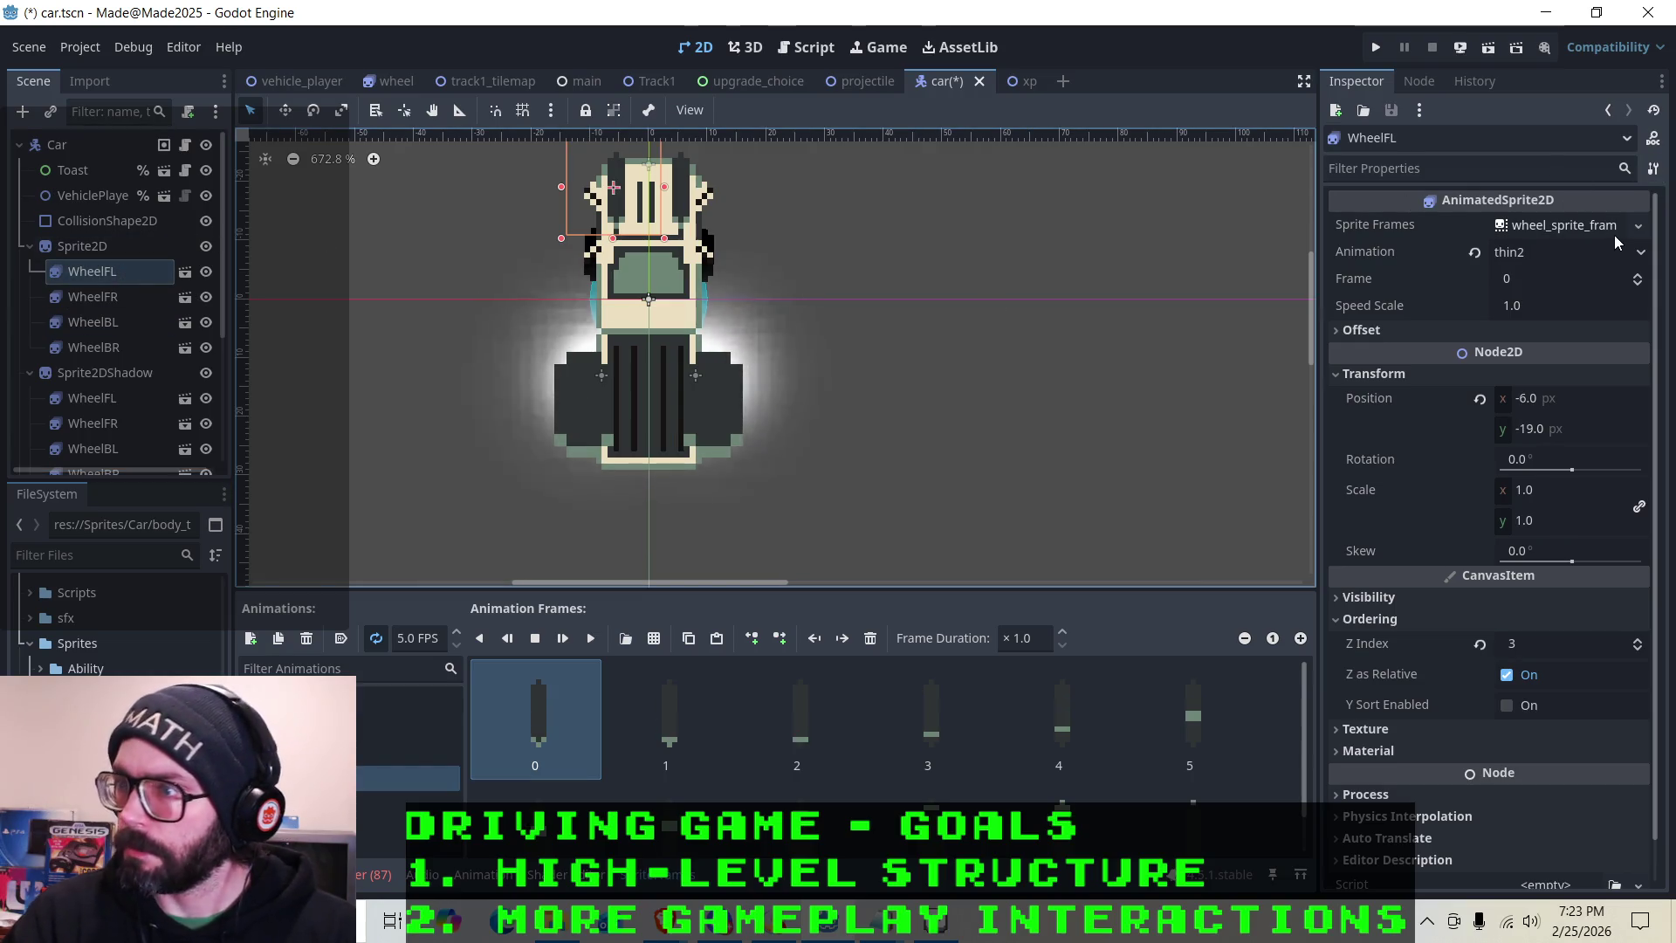
{"action": "left_click", "coordinate": [1585, 253]}
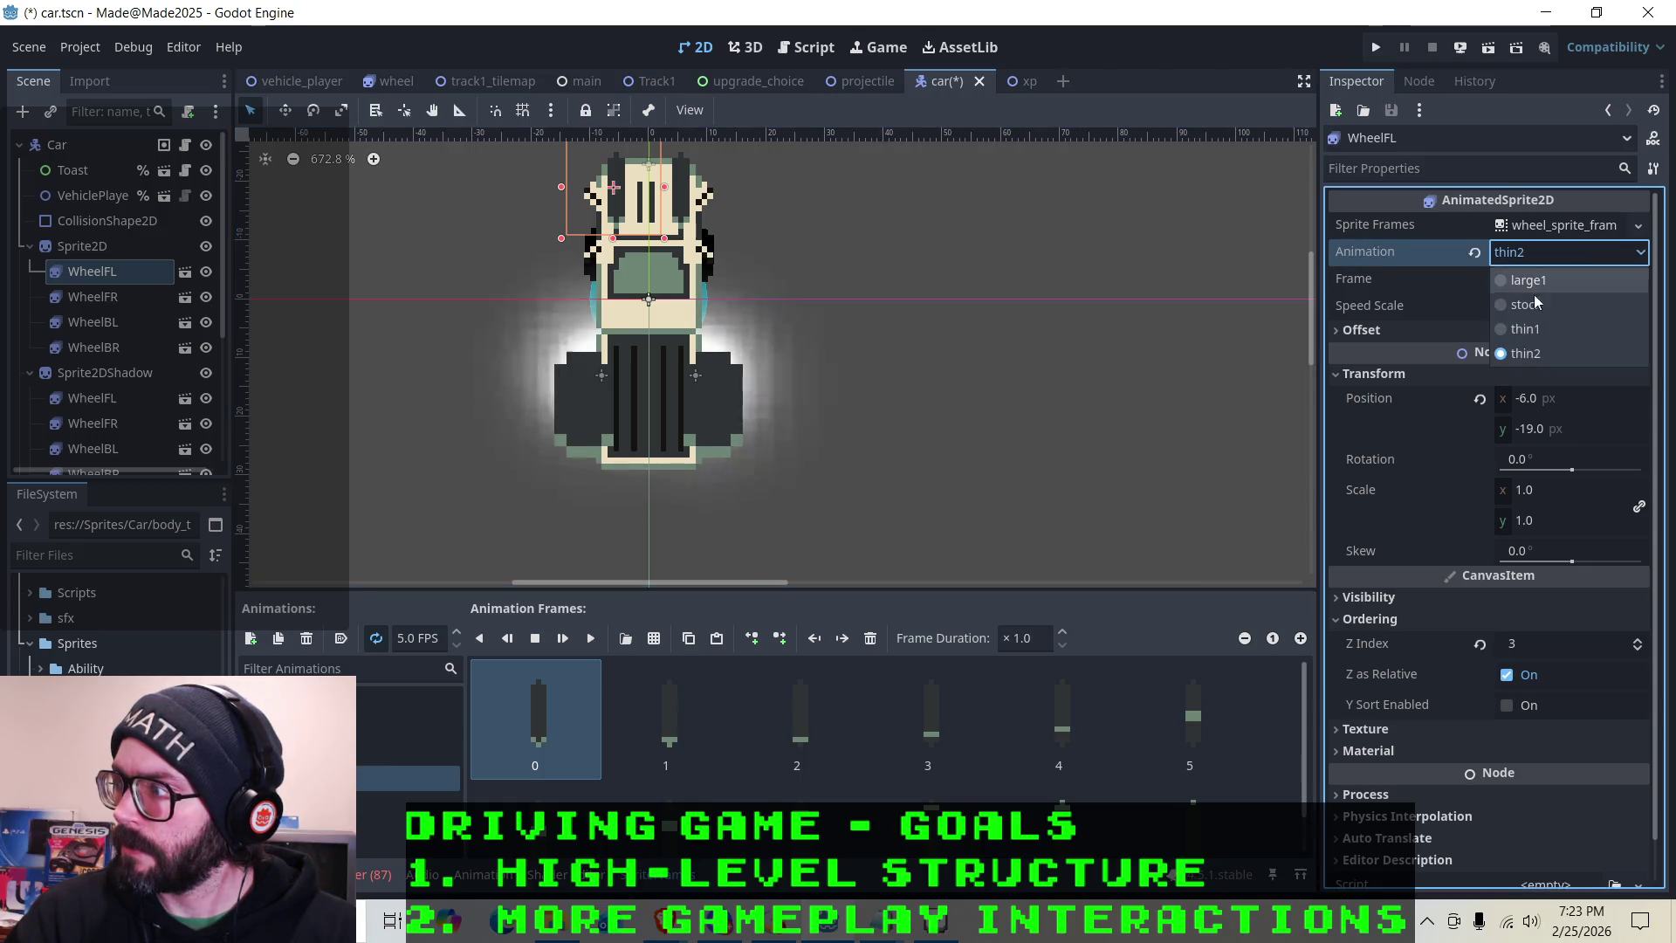
{"action": "left_click", "coordinate": [1527, 279]}
{"action": "left_click", "coordinate": [92, 296]}
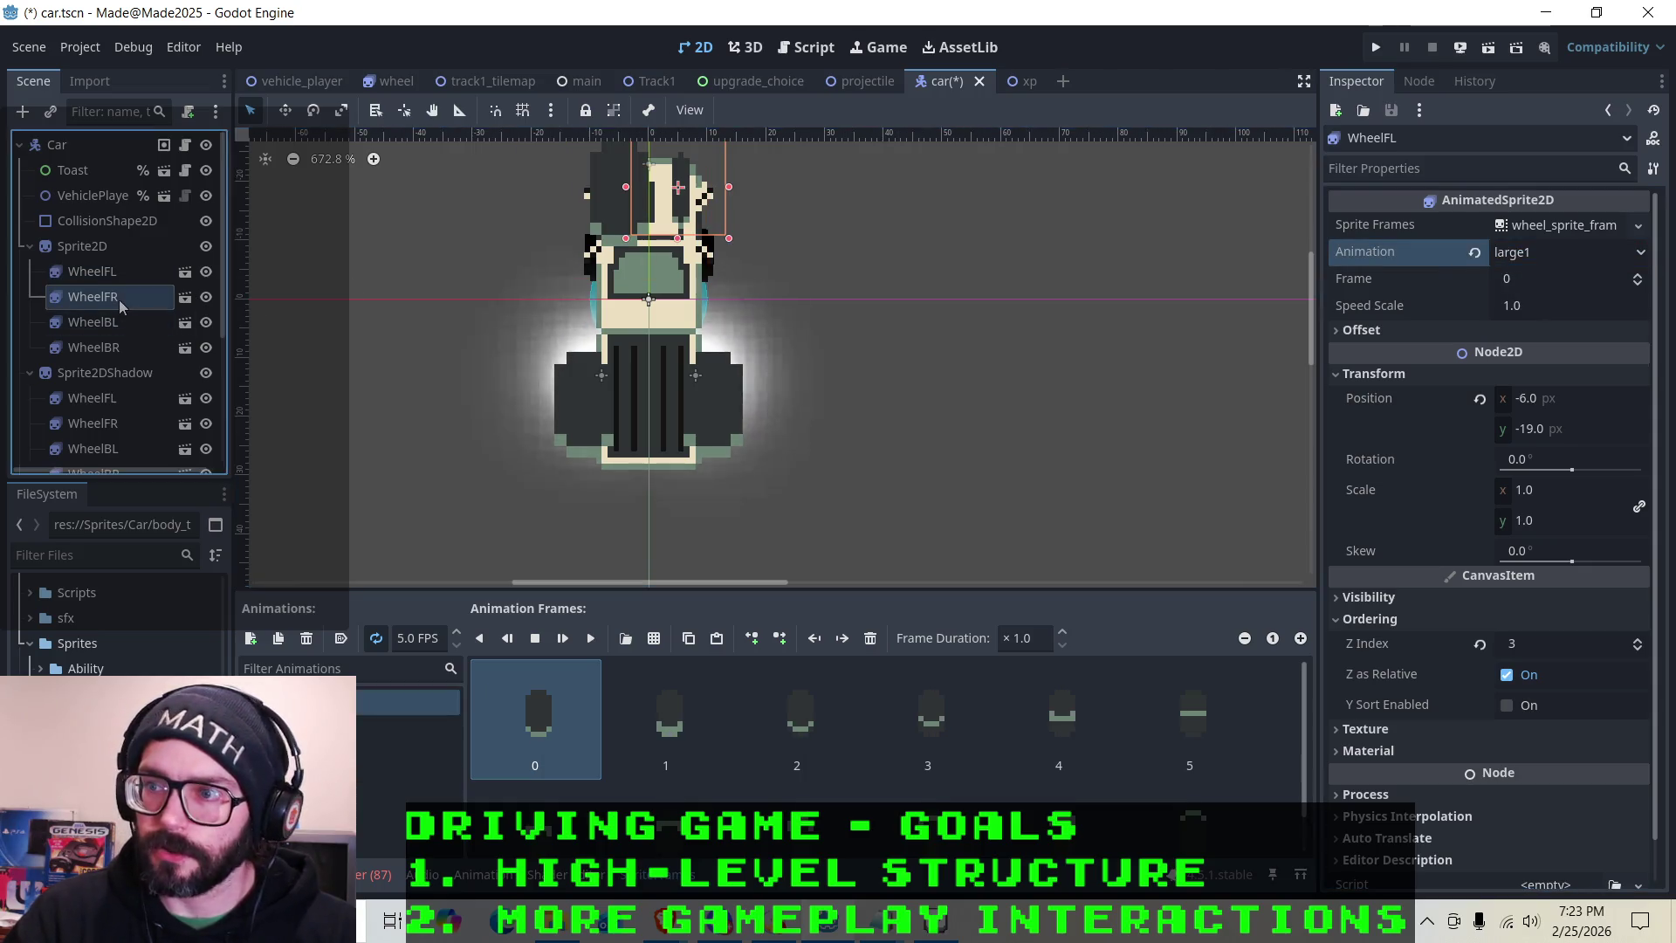
{"action": "left_click", "coordinate": [1555, 253]}
{"action": "left_click", "coordinate": [1535, 281]}
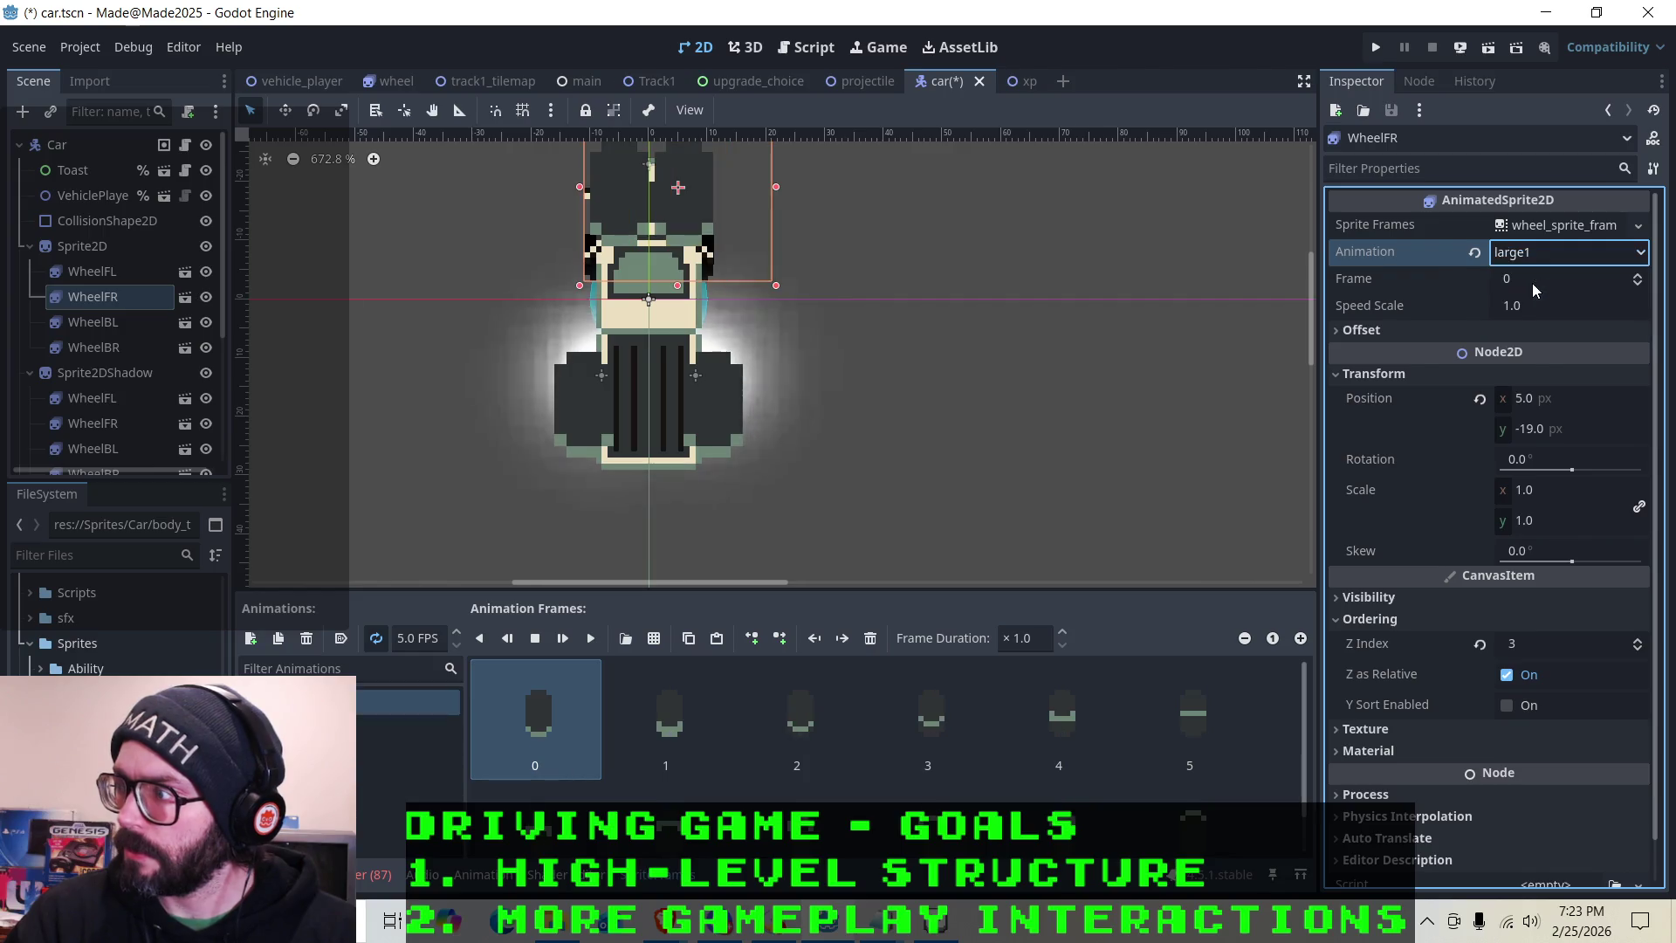
Nudge WheelFL left and down with the arrow keys
{"action": "left_click", "coordinate": [94, 271]}
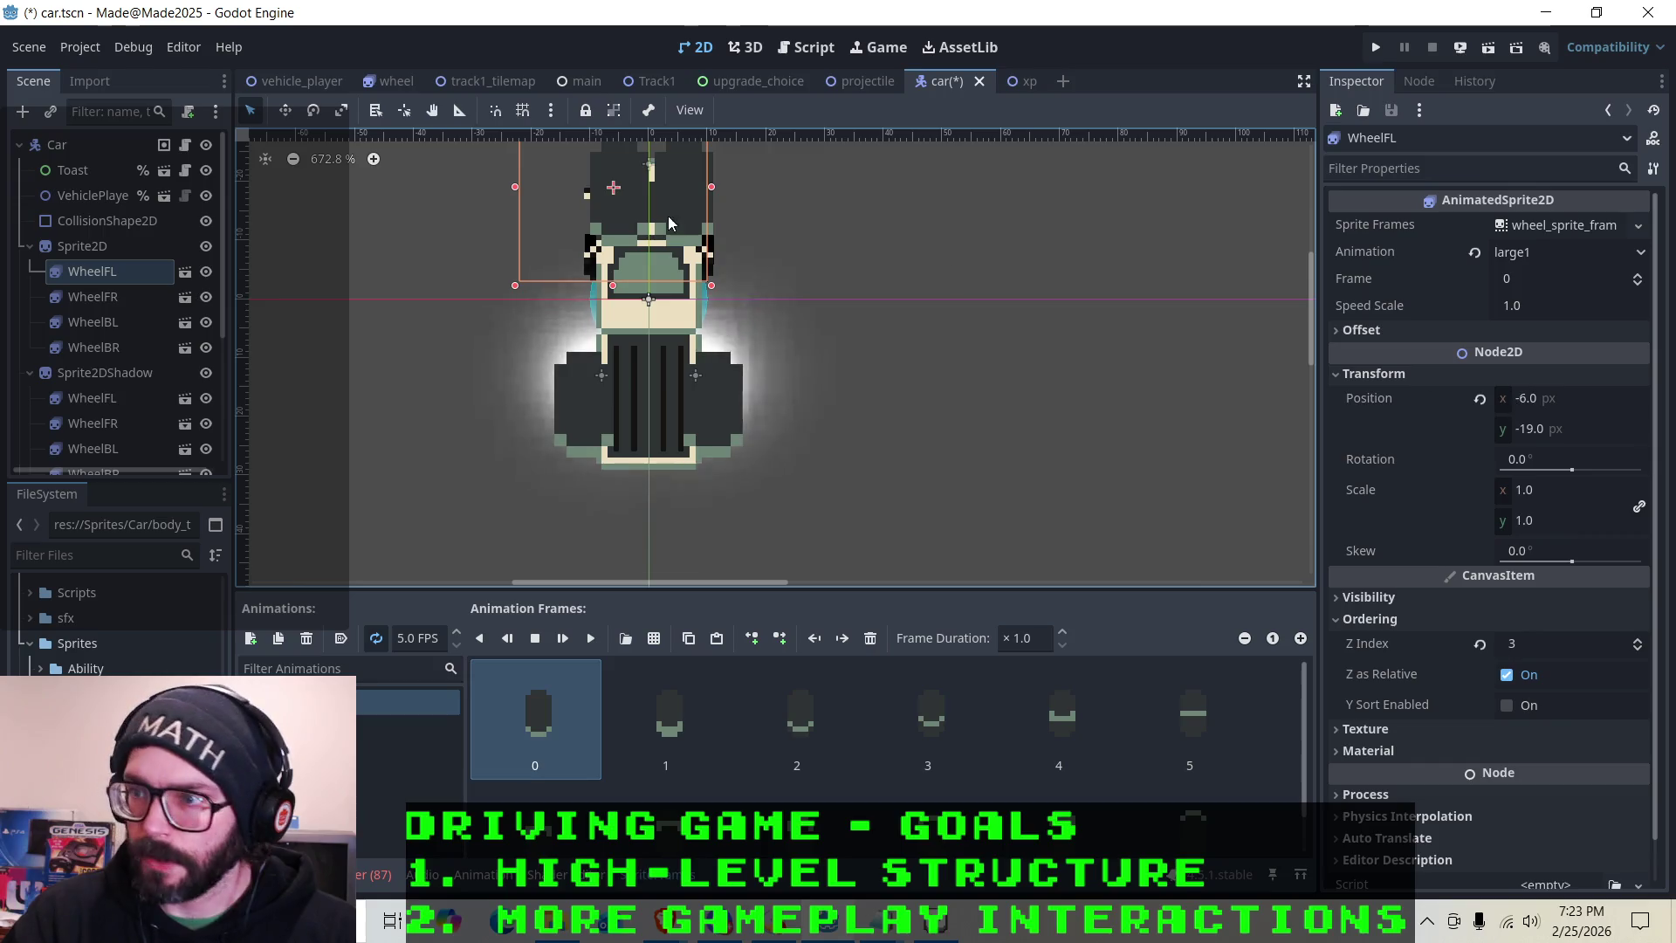
{"action": "key", "text": "Left"}
{"action": "key", "text": "Left"}
{"action": "key", "text": "Left"}
{"action": "key", "text": "Down"}
{"action": "key", "text": "Down"}
{"action": "key", "text": "Down"}
Fine-tune WheelFL with arrow nudges and a drag until it sits at (-14, -14)
{"action": "key", "text": "Right"}
{"action": "key", "text": "Up"}
{"action": "key", "text": "Up"}
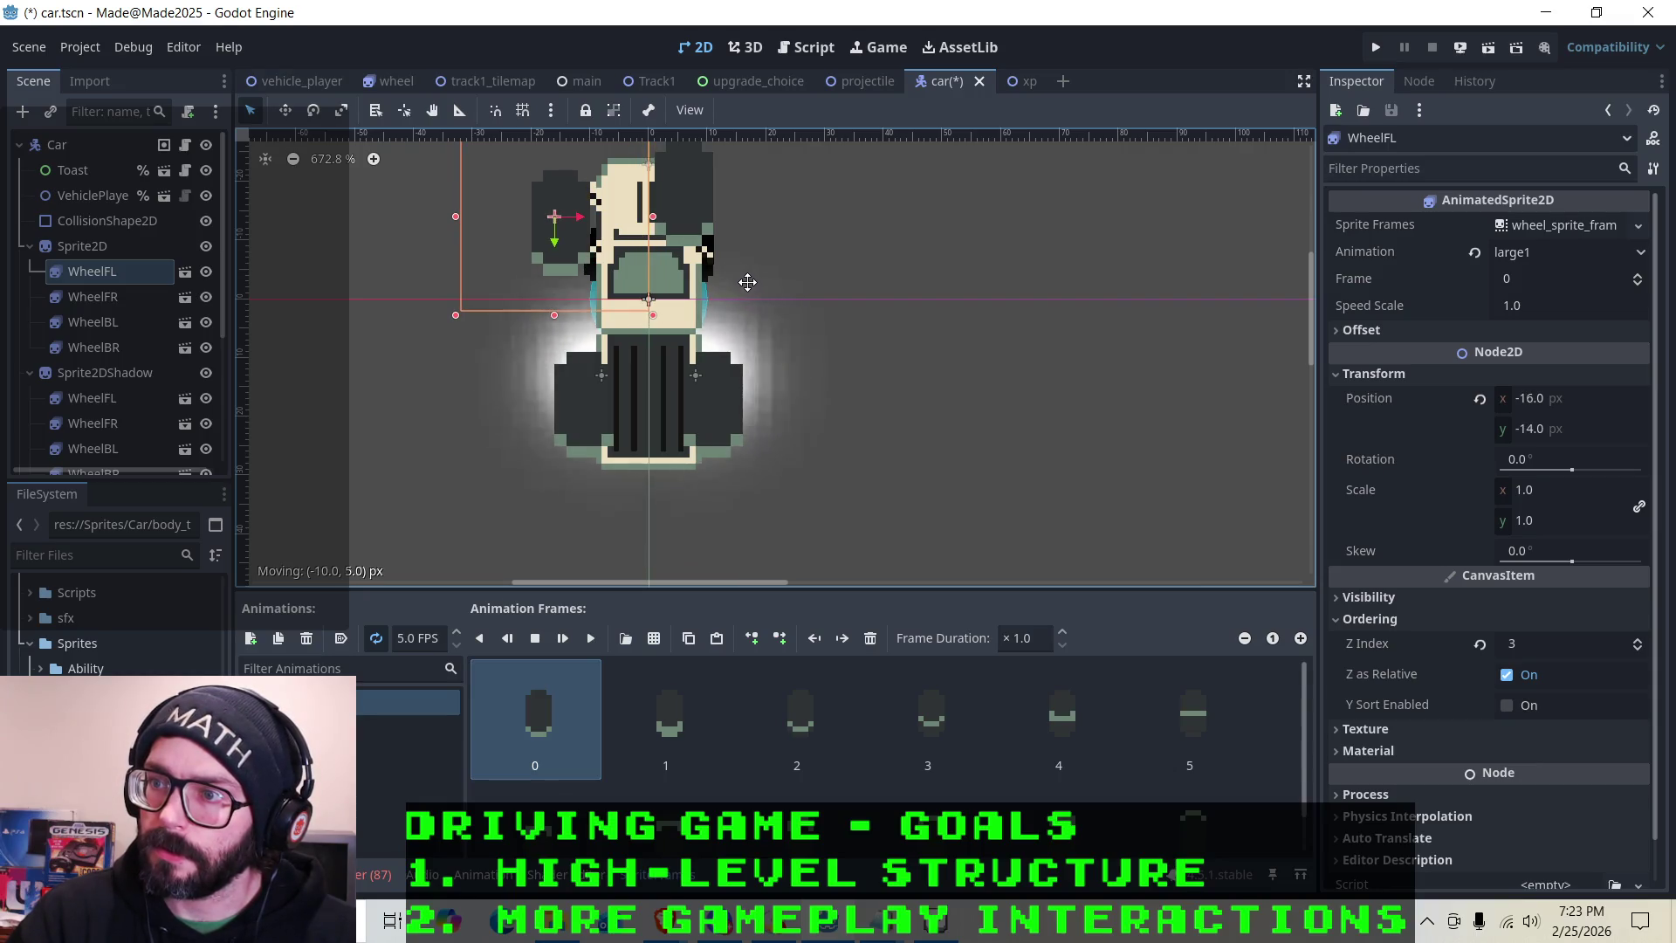
{"action": "key", "text": "Down"}
{"action": "key", "text": "Right"}
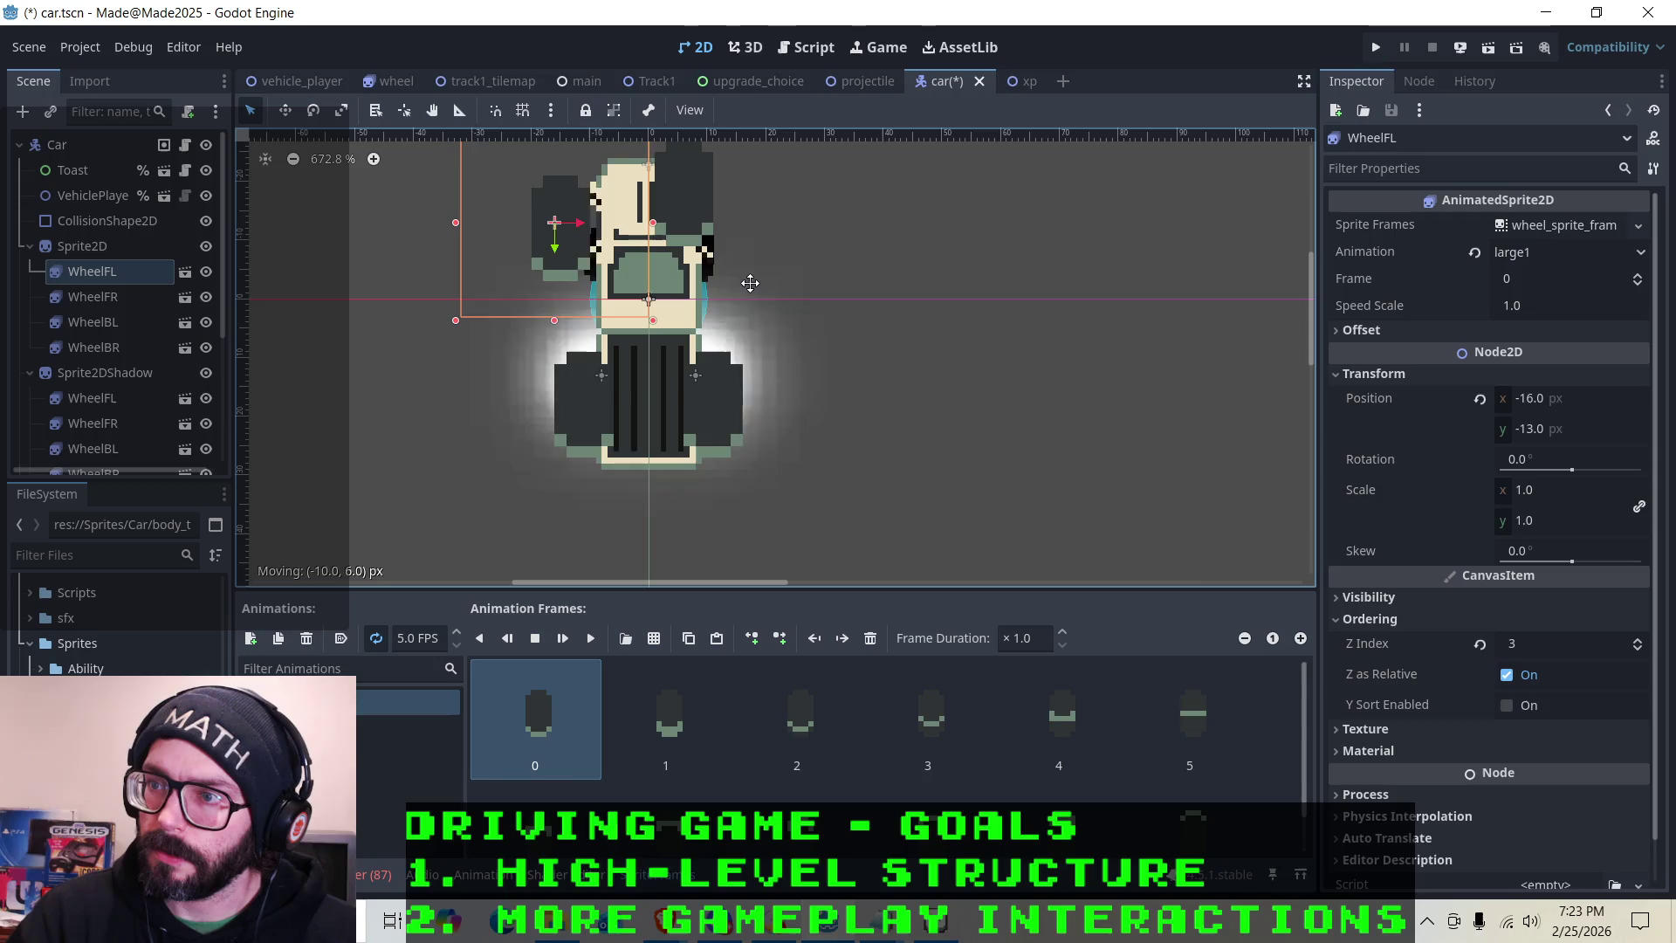
{"action": "key", "text": "Left"}
{"action": "key", "text": "Left"}
{"action": "left_click_drag", "start_coordinate": [821, 310], "coordinate": [836, 302]}
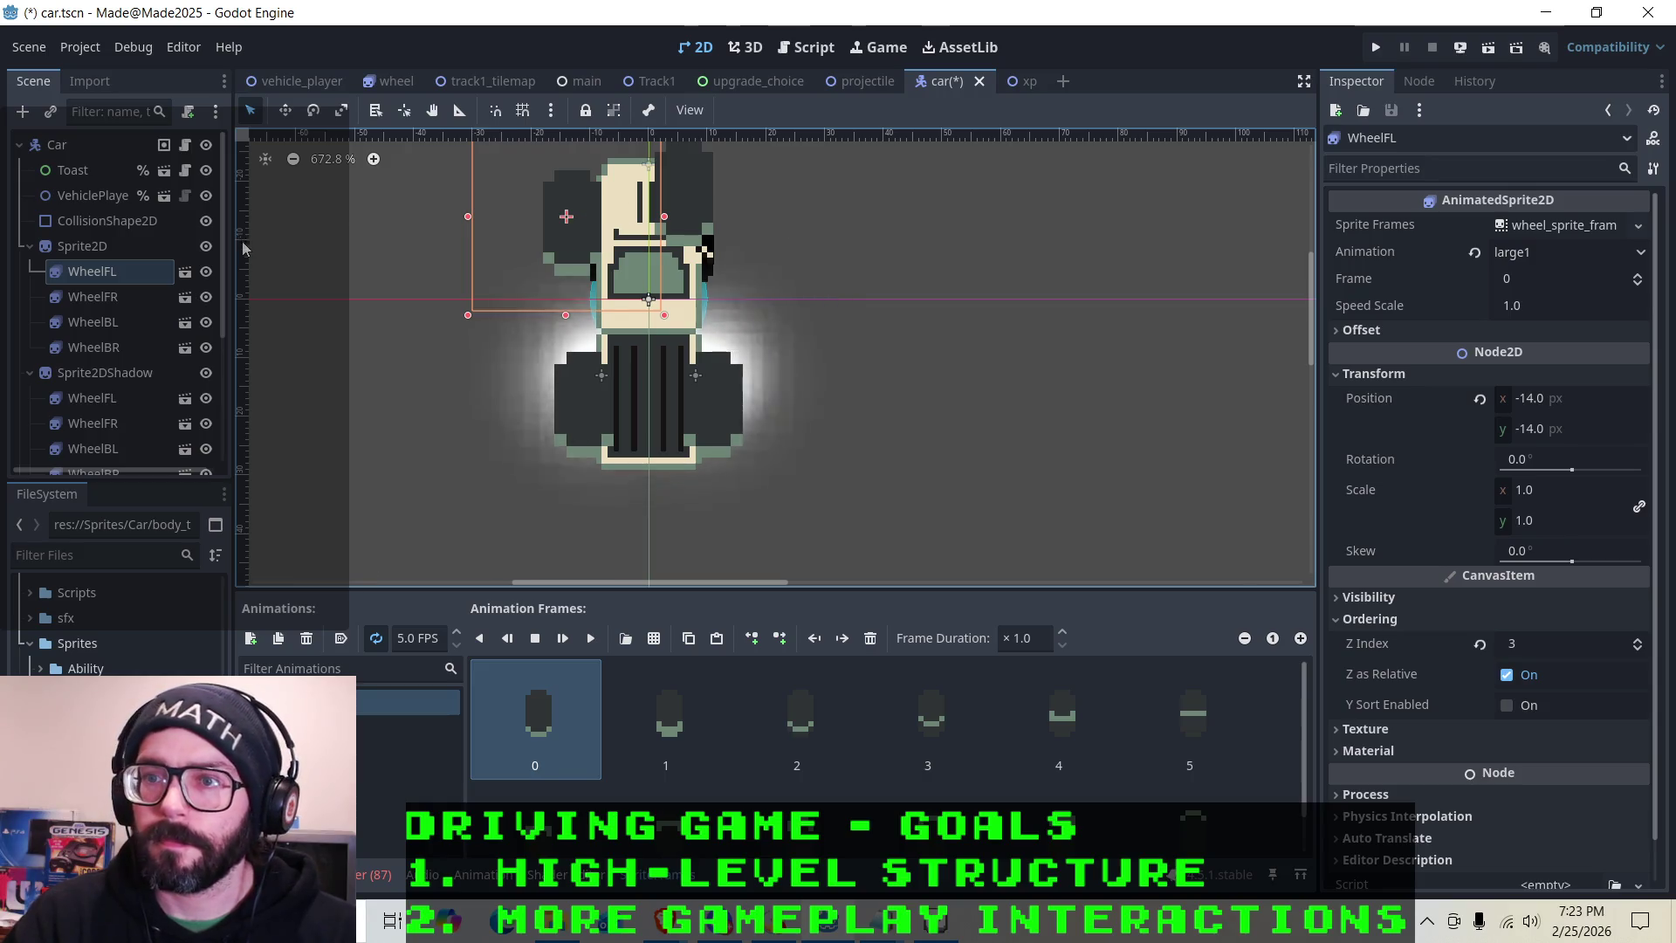
Drag WheelFR, WheelBL and WheelBR out to sit snugly beside the truck body
{"action": "left_click", "coordinate": [123, 308]}
{"action": "left_click_drag", "start_coordinate": [727, 225], "coordinate": [773, 257]}
{"action": "left_click", "coordinate": [94, 322]}
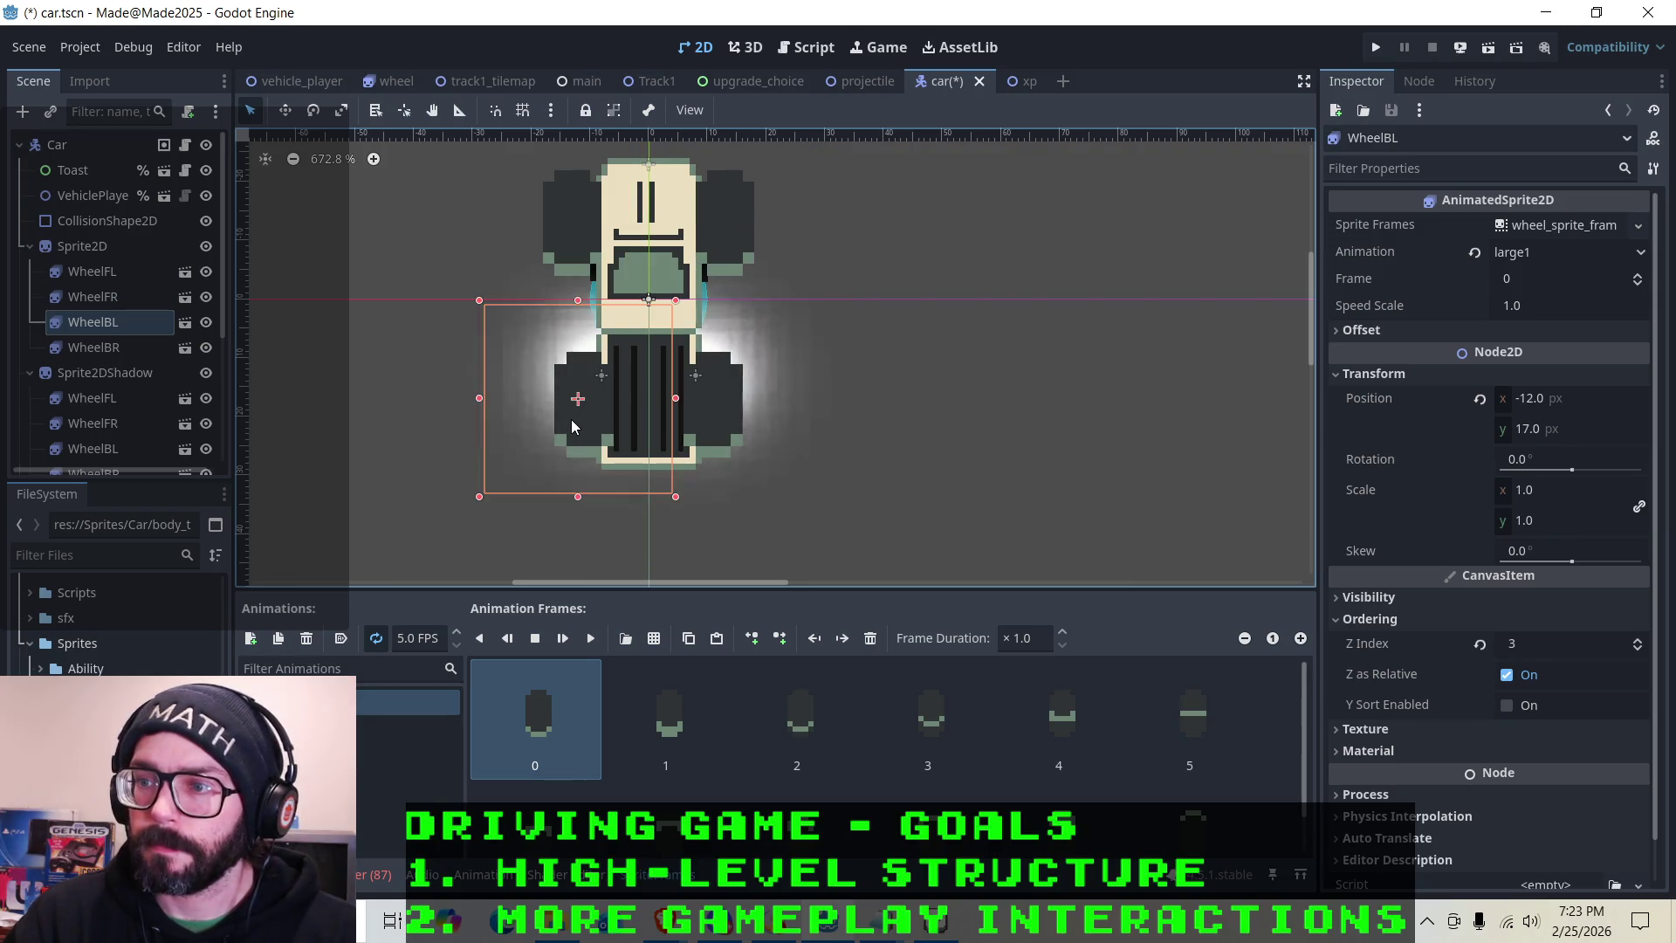
{"action": "left_click_drag", "start_coordinate": [623, 450], "coordinate": [612, 449]}
{"action": "left_click_drag", "start_coordinate": [741, 417], "coordinate": [786, 422]}
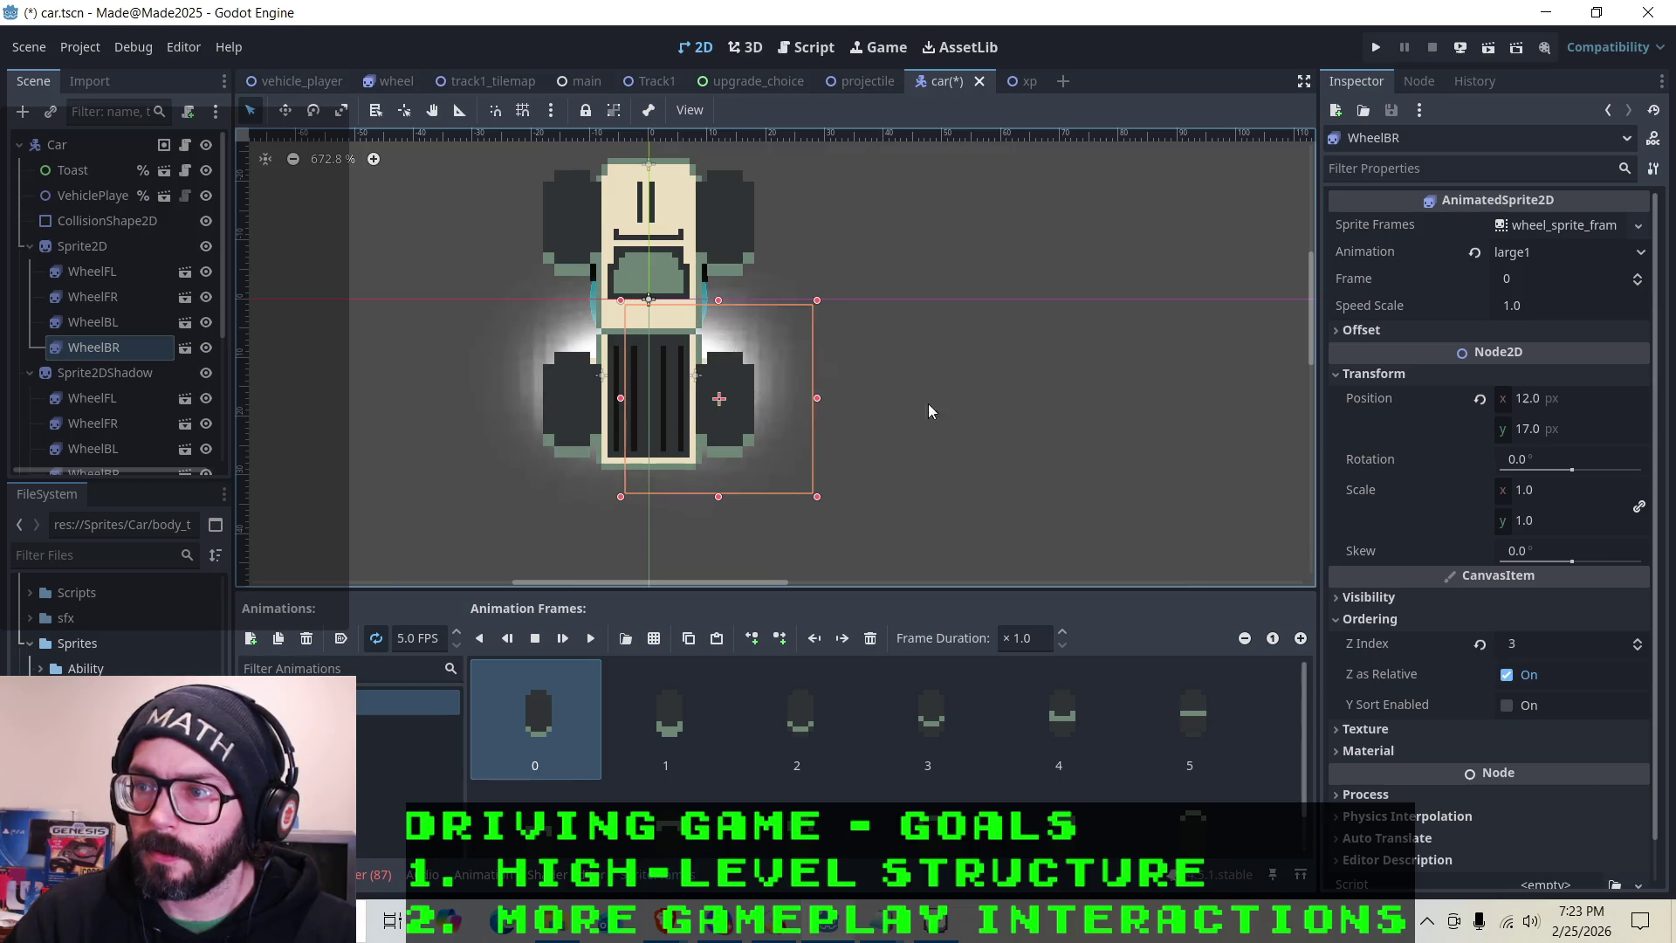
{"action": "scroll", "coordinate": [1012, 332], "scroll_direction": "down", "scroll_amount": 2}
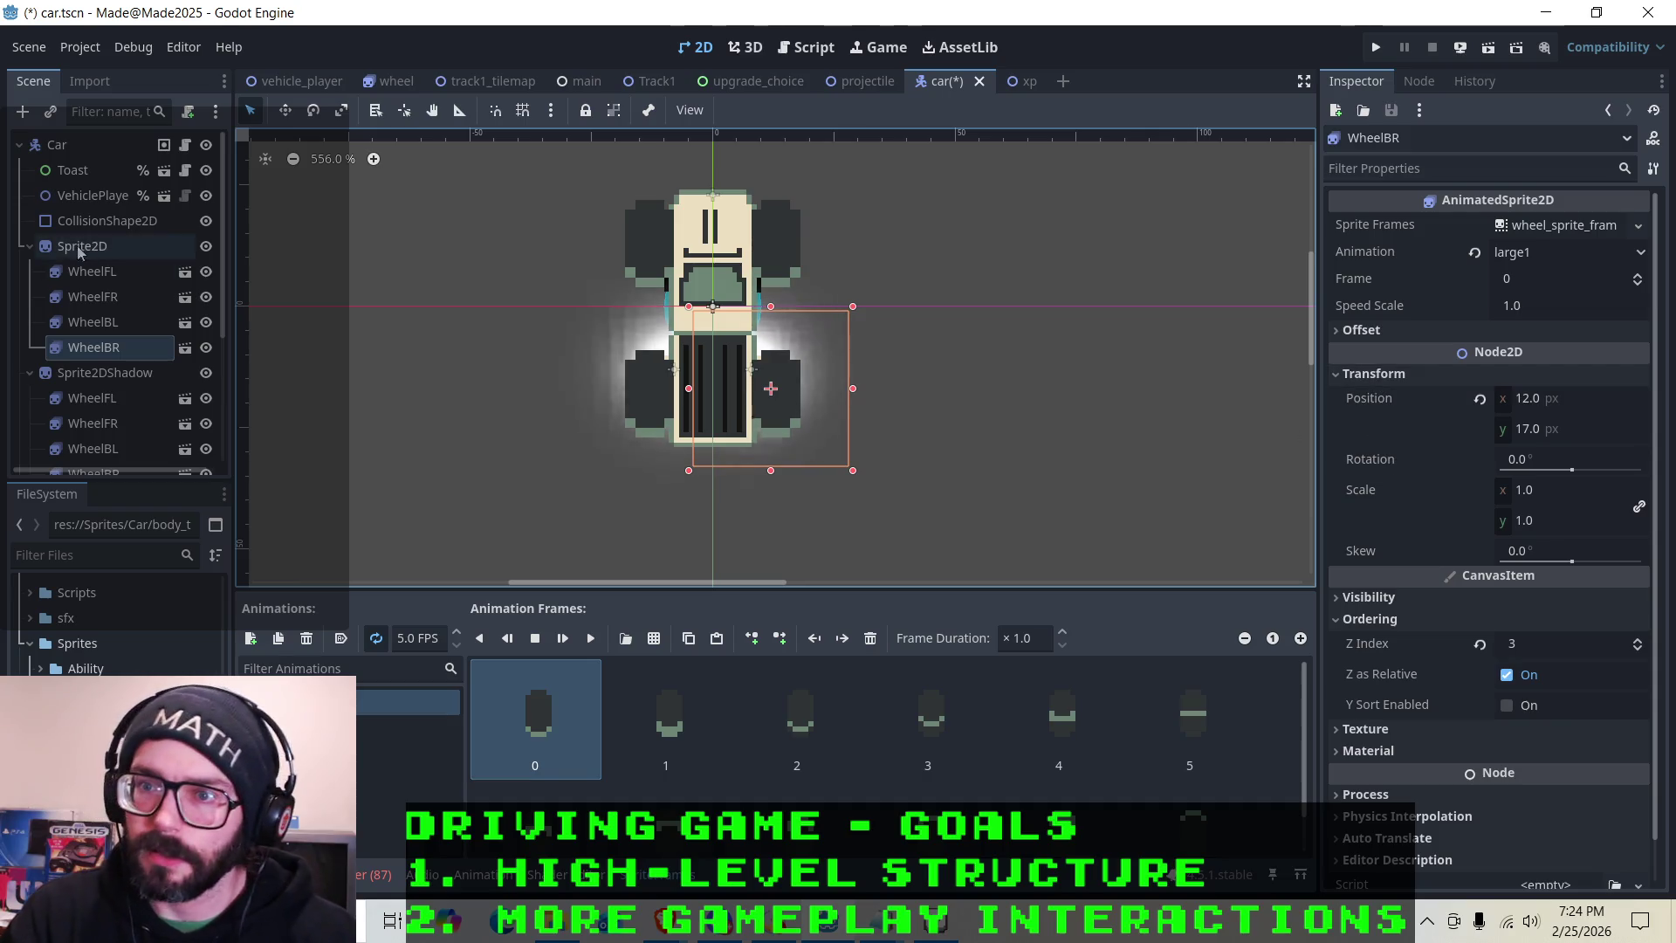
Check WheelFL's position and bring the untitled Notepad notes to the front
{"action": "left_click", "coordinate": [91, 271]}
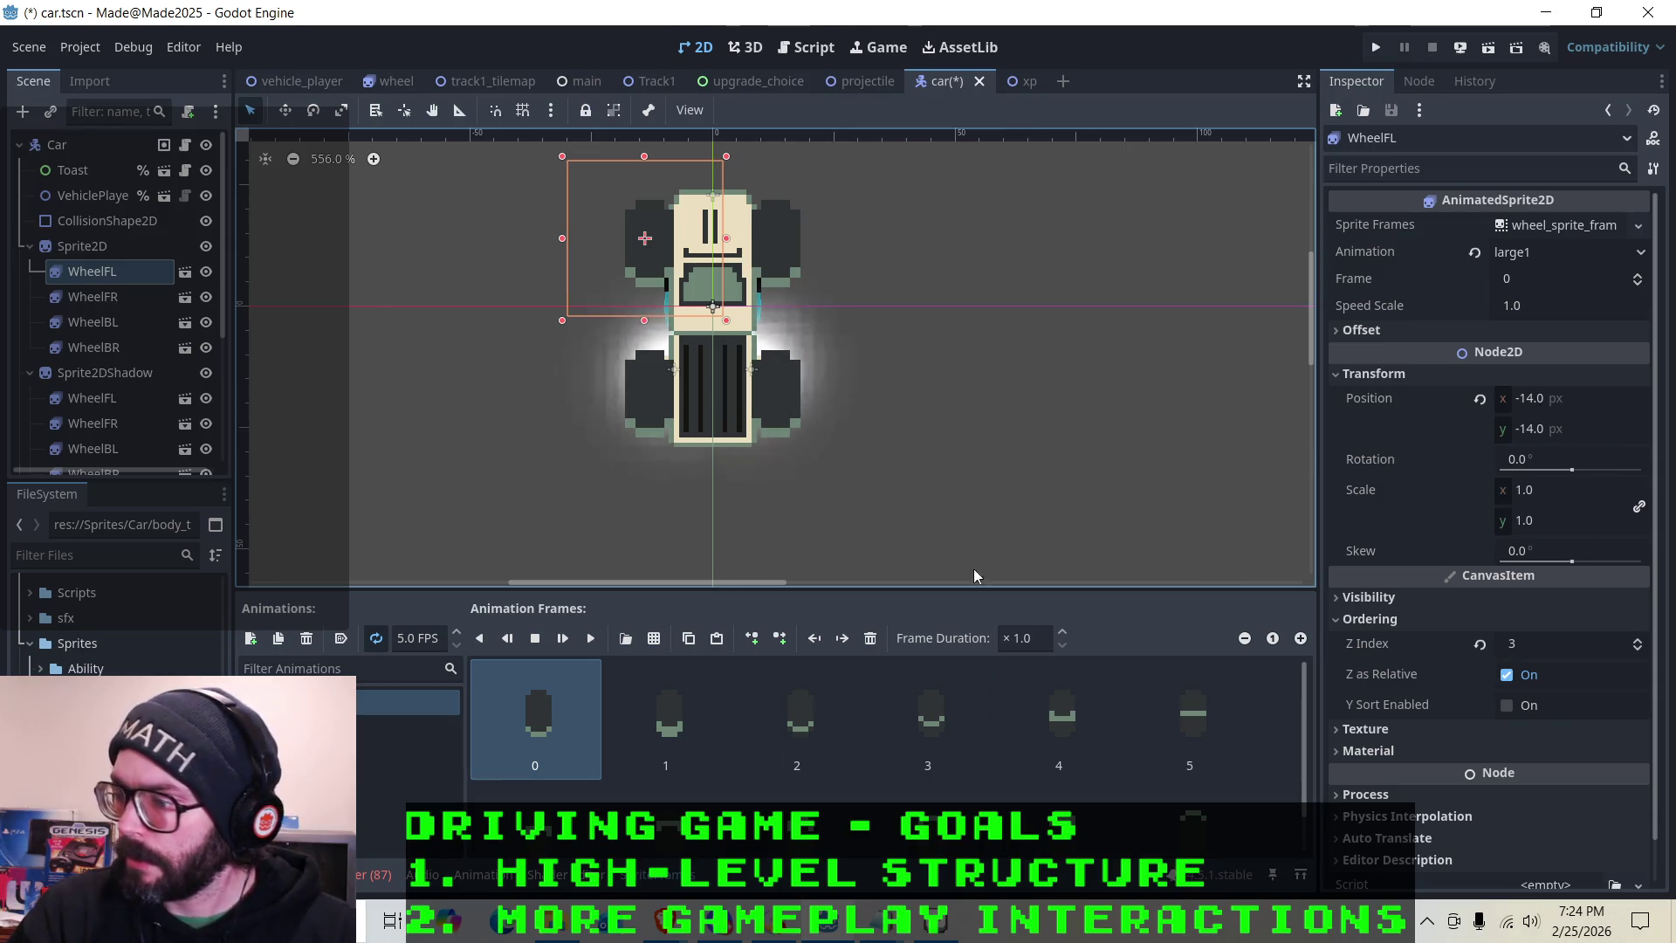
{"action": "mouse_move", "coordinate": [872, 919]}
{"action": "left_click", "coordinate": [986, 786]}
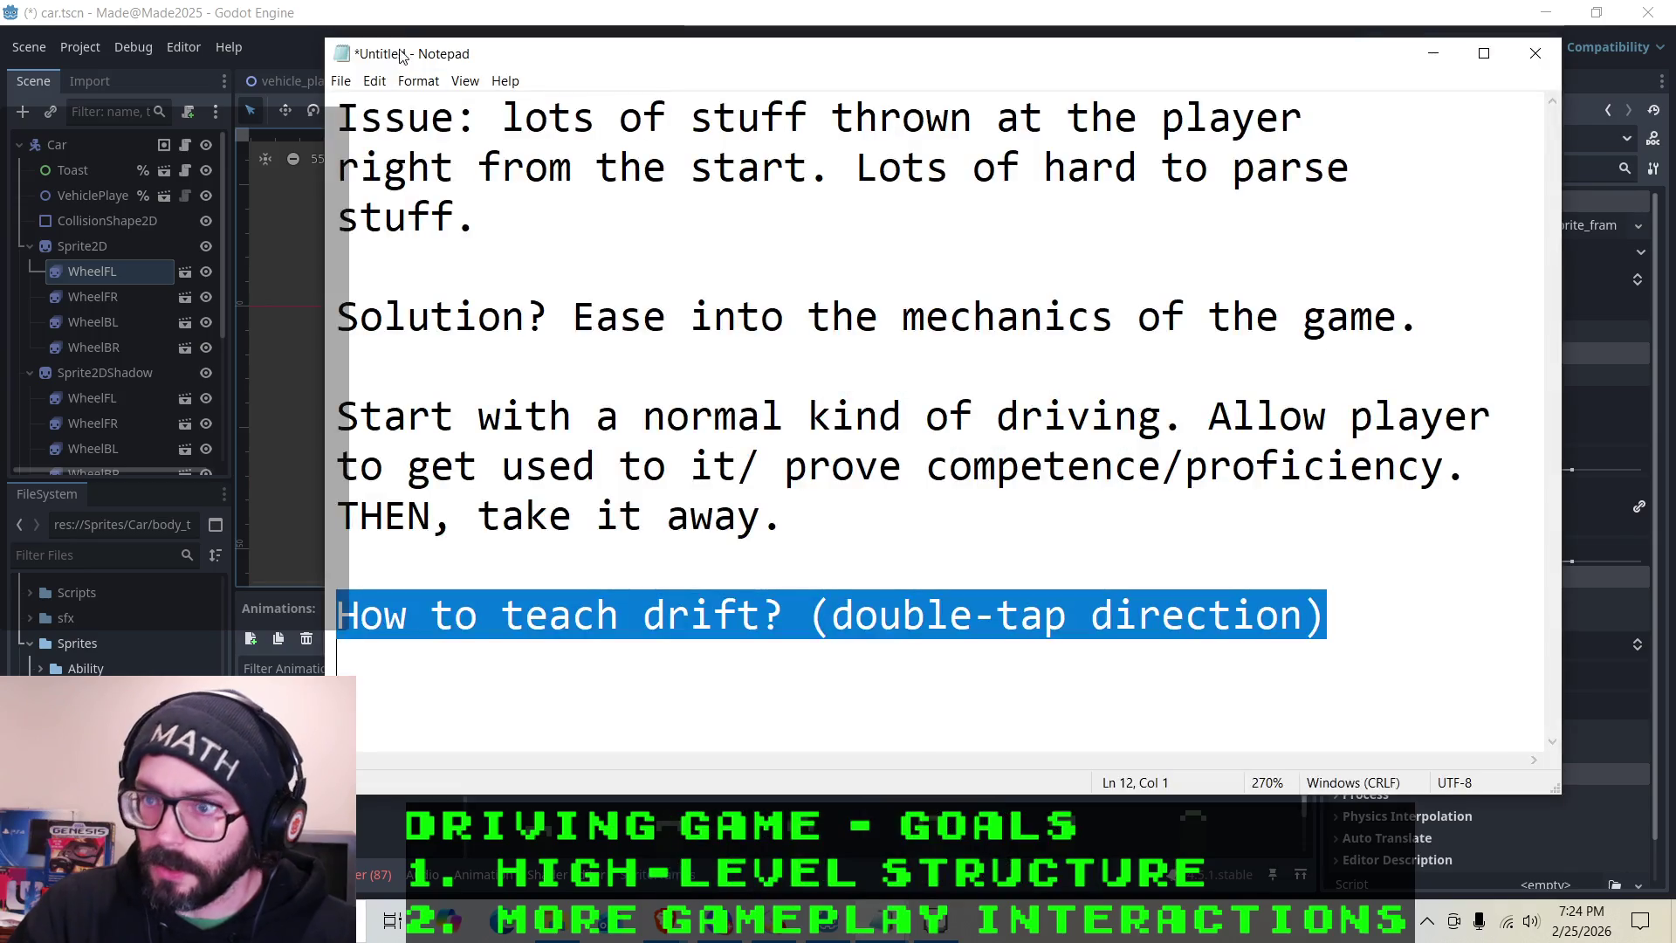
Note the front-left wheel coordinates as 14-14 on a new line, then return to Godot
{"action": "left_click", "coordinate": [516, 673]}
{"action": "key", "text": "Return"}
{"action": "type", "text": "14,-14"}
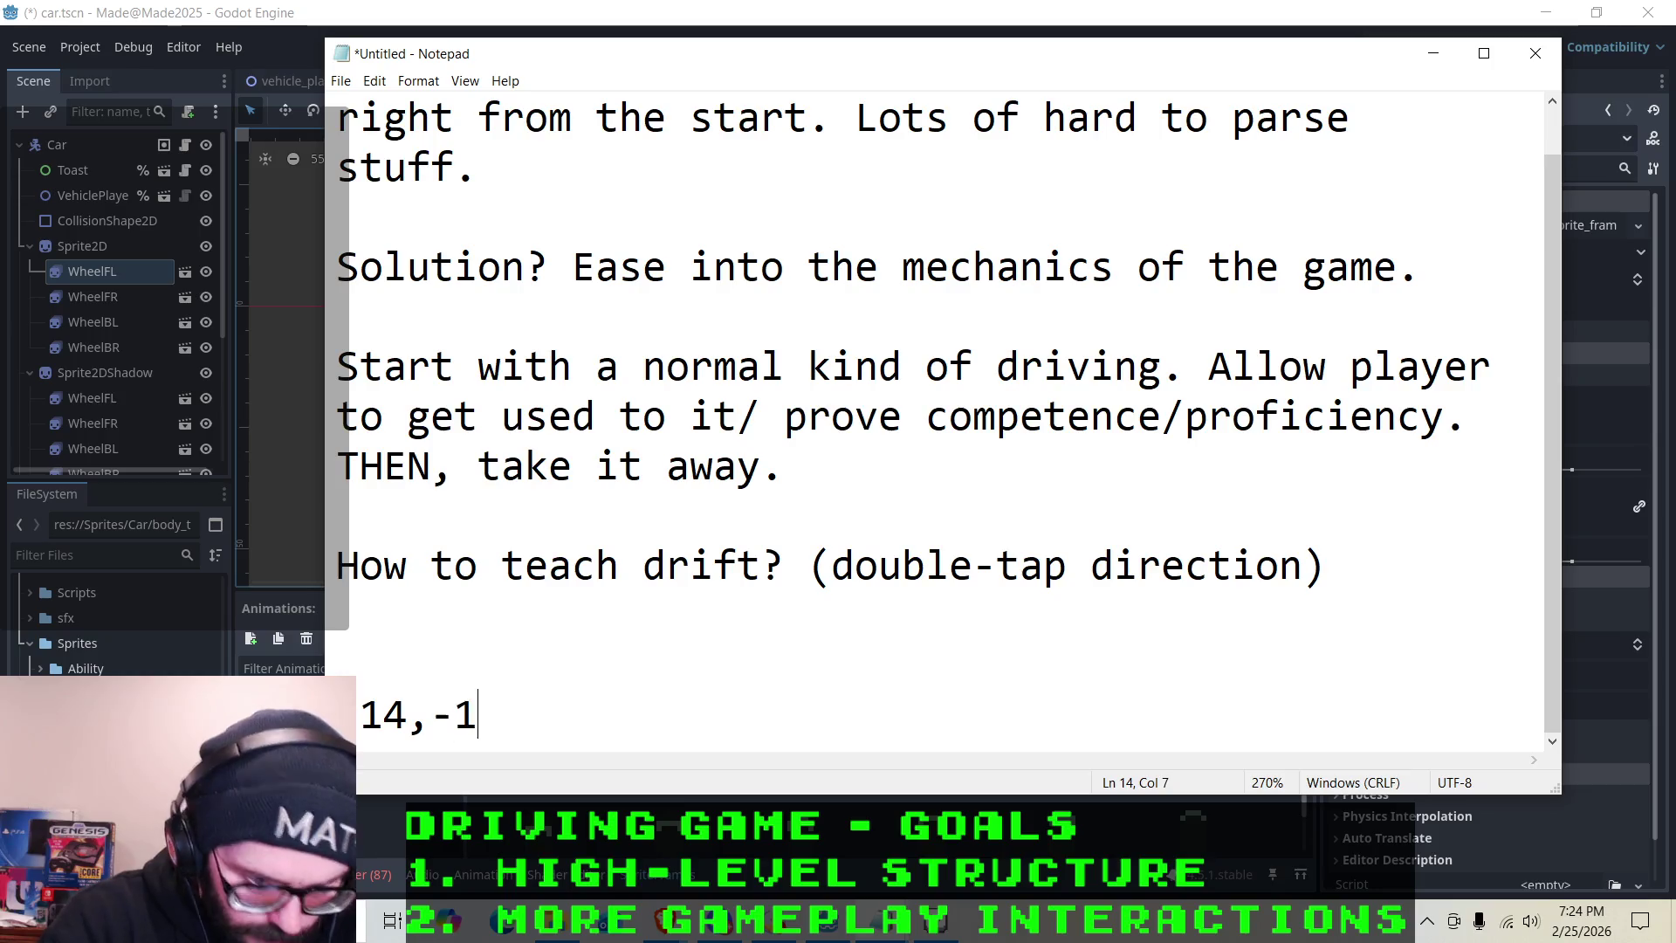
{"action": "left_click", "coordinate": [1432, 53]}
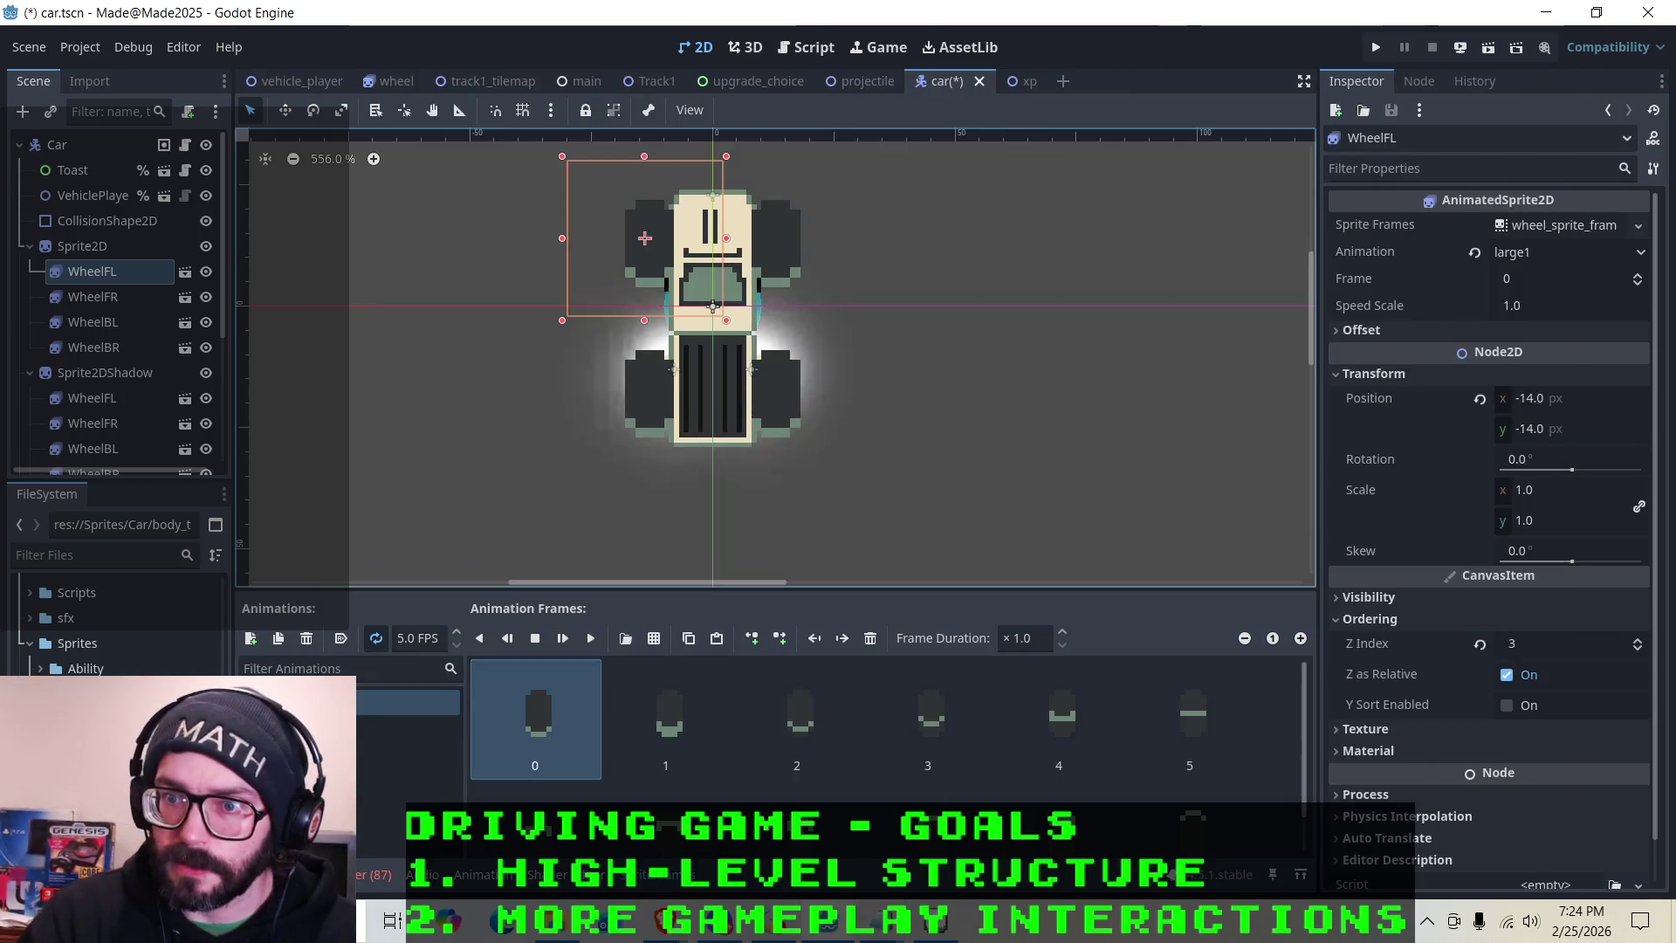
Read WheelFR's position, make the first pair negative, and add 12, -14 below
{"action": "left_click", "coordinate": [92, 297]}
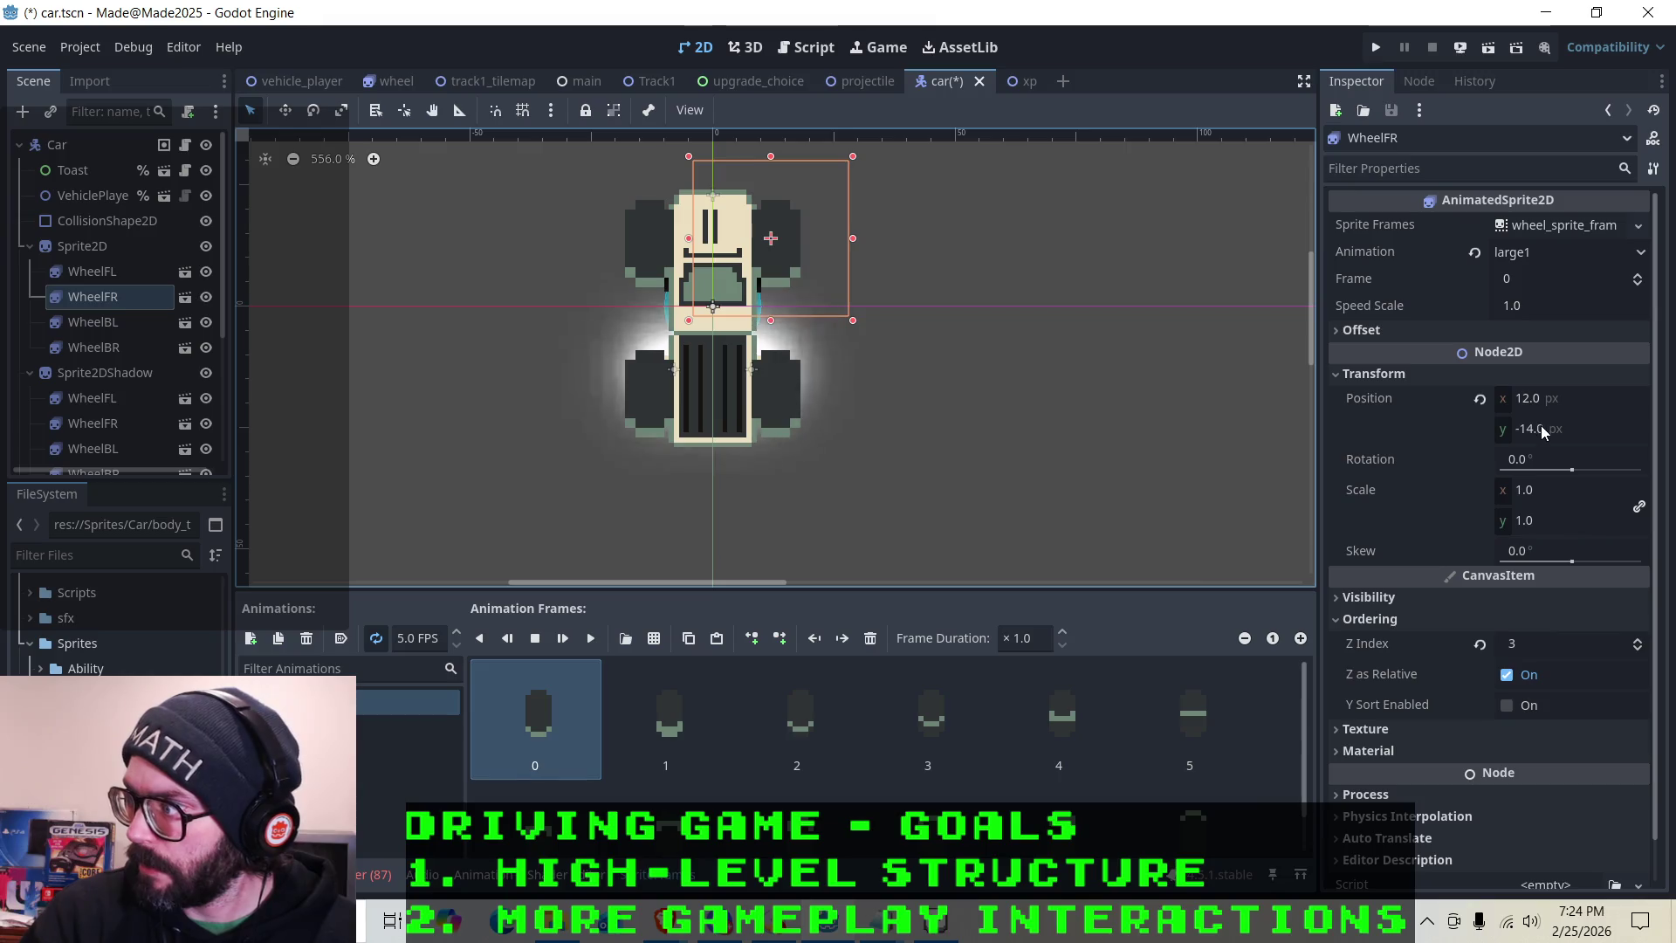
{"action": "mouse_move", "coordinate": [878, 900]}
{"action": "left_click", "coordinate": [963, 839]}
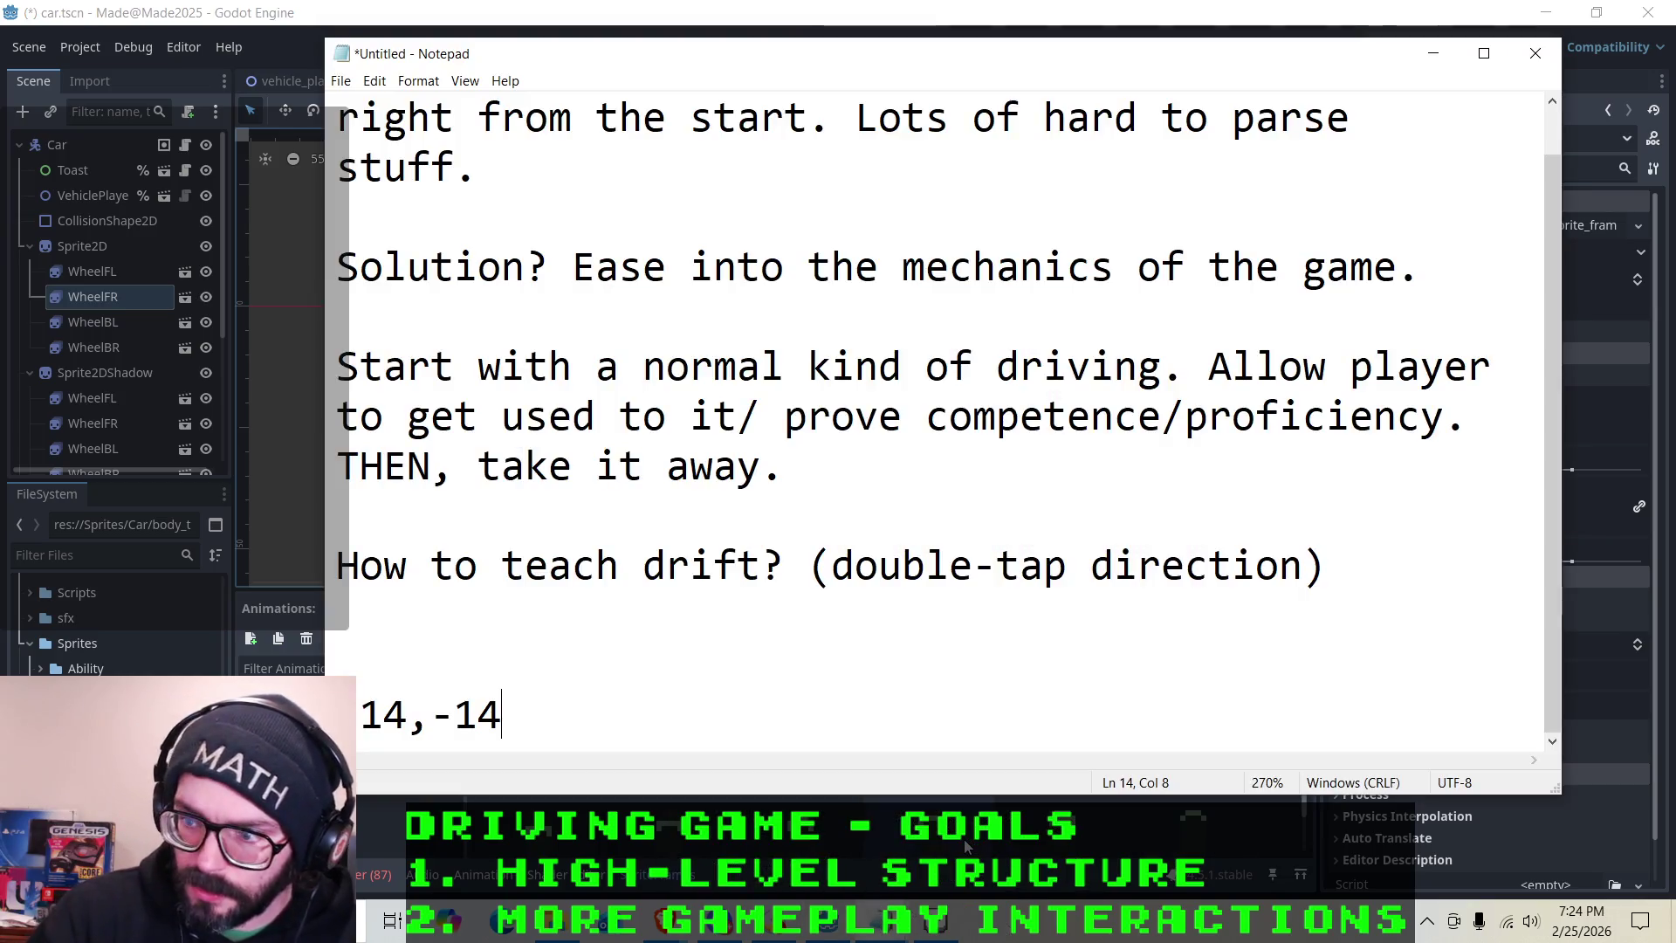
{"action": "key", "text": "Home"}
{"action": "type", "text": "-"}
{"action": "key", "text": "End"}
{"action": "key", "text": "Return"}
{"action": "type", "text": "12, -14"}
{"action": "key", "text": "Return"}
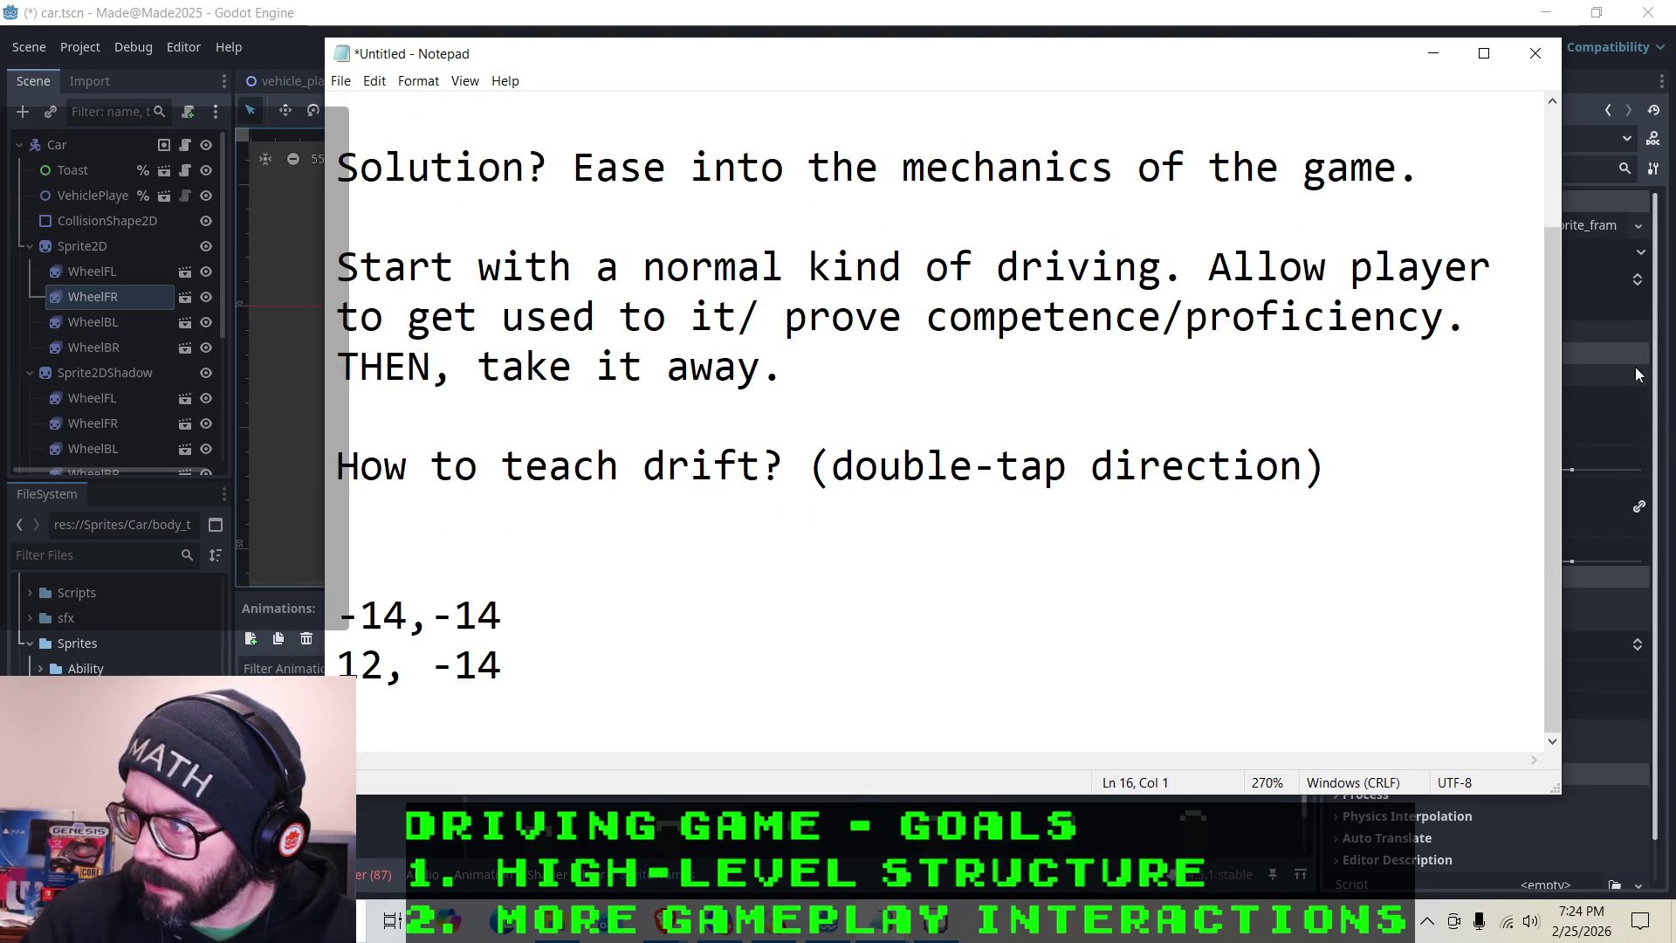
Read WheelBL's position, add 14,17, remove the space in 12, -14, and bring up GDD.txt
{"action": "left_click", "coordinate": [93, 322]}
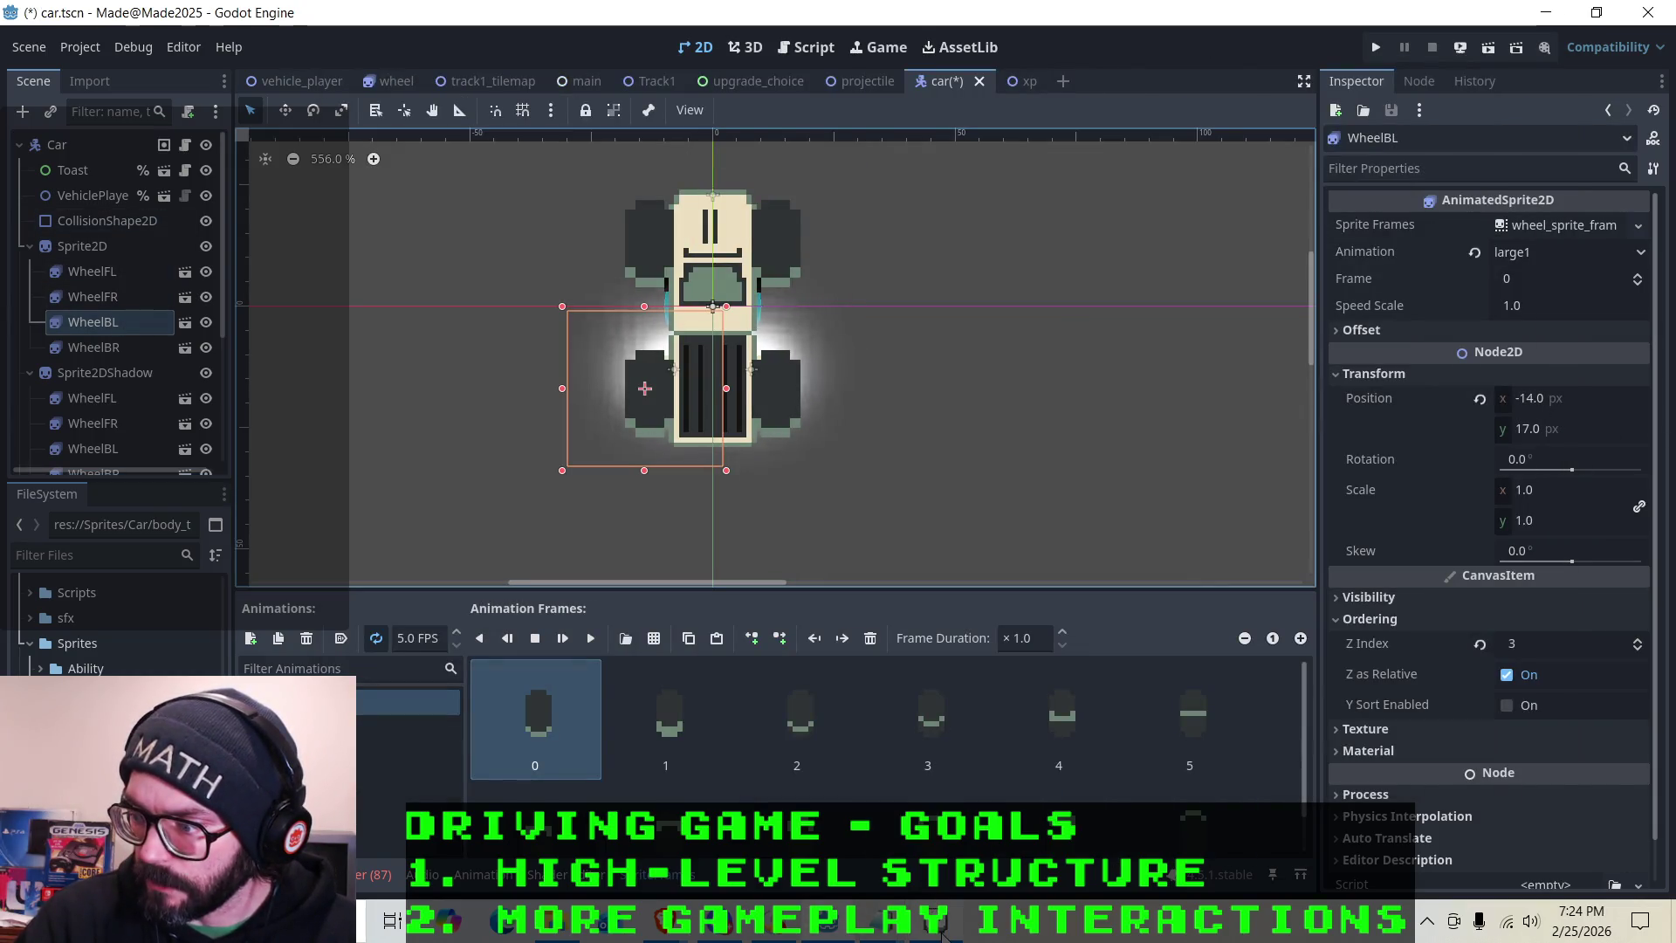
{"action": "mouse_move", "coordinate": [892, 932]}
{"action": "left_click", "coordinate": [987, 803]}
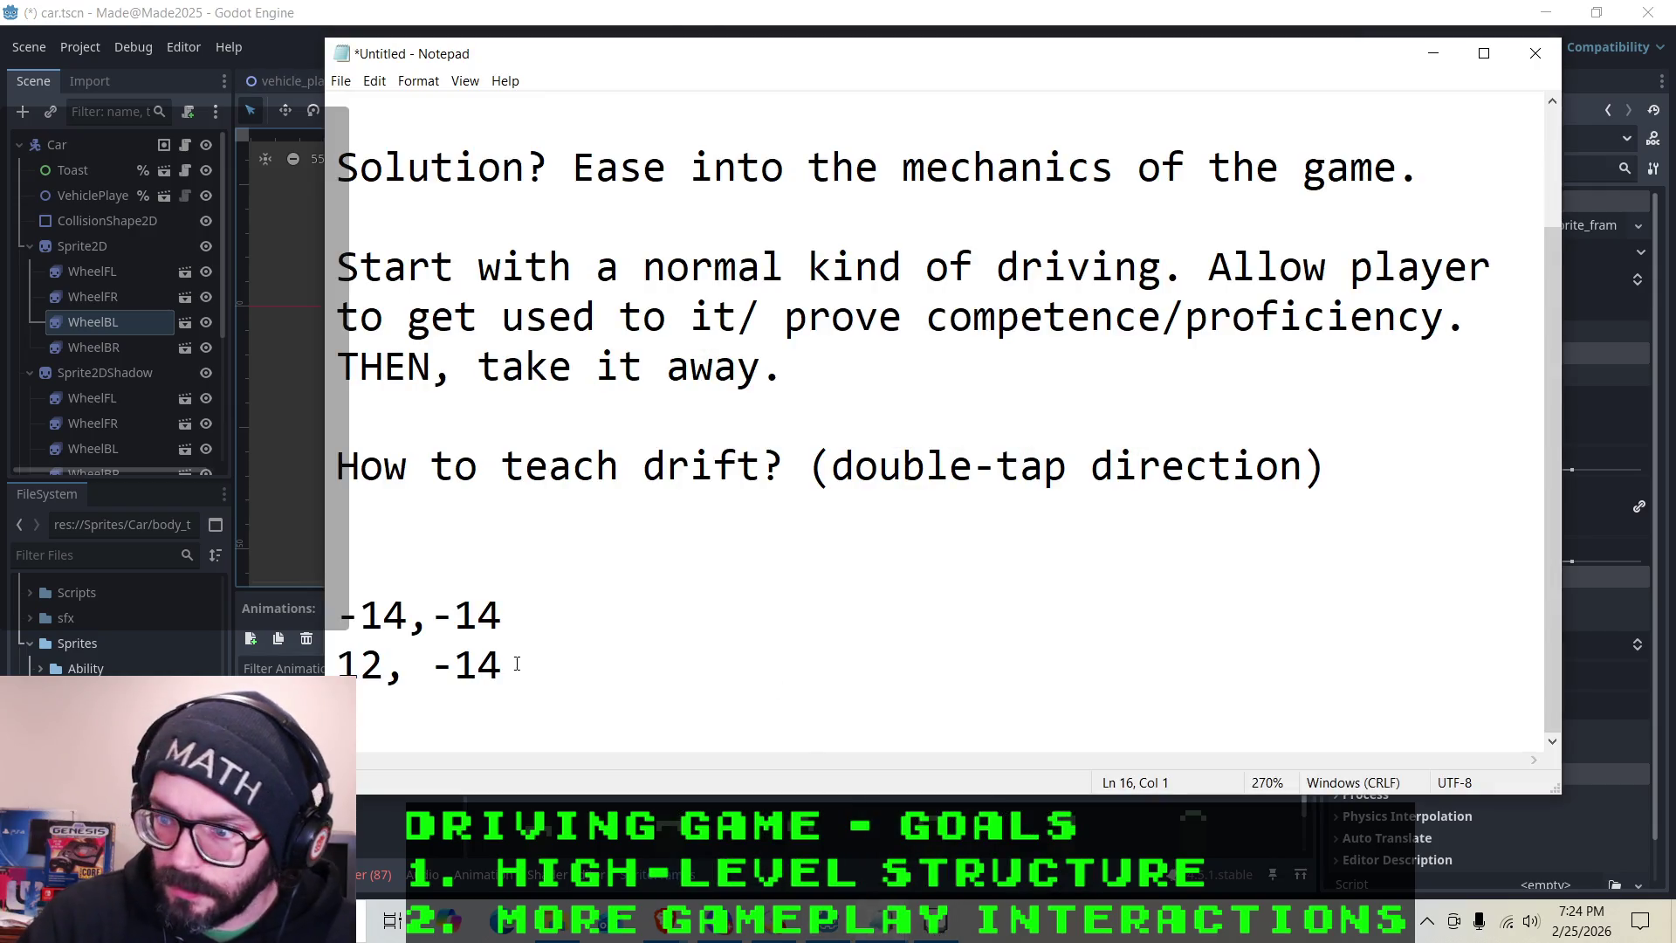
{"action": "type", "text": "14"}
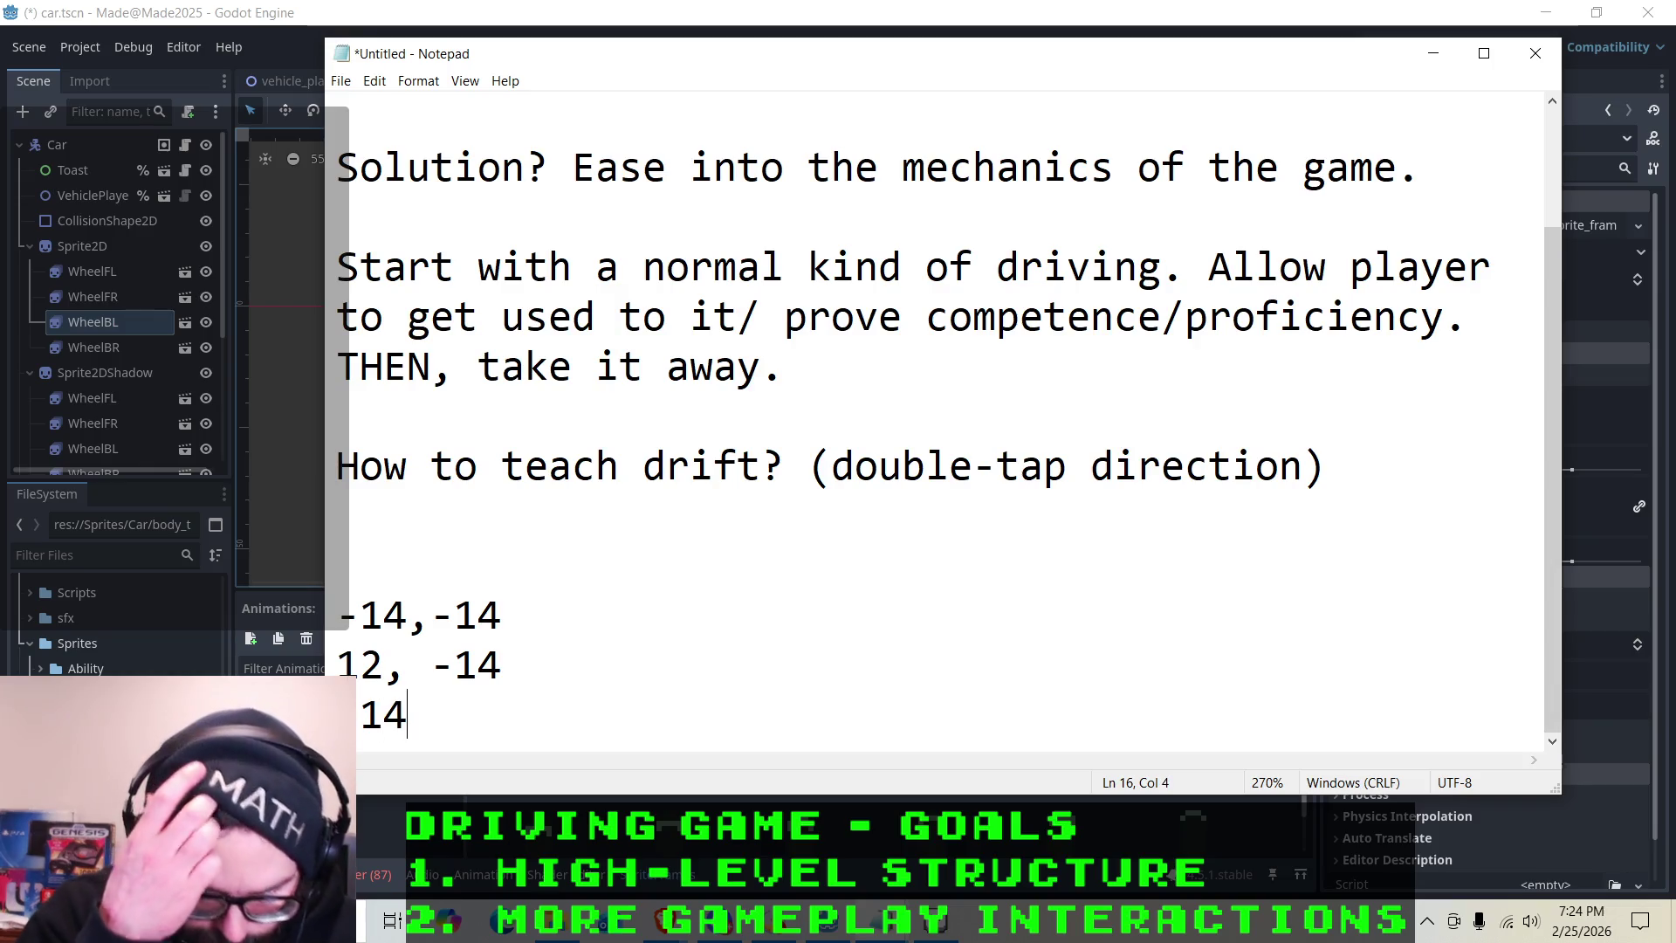
{"action": "type", "text": ",17"}
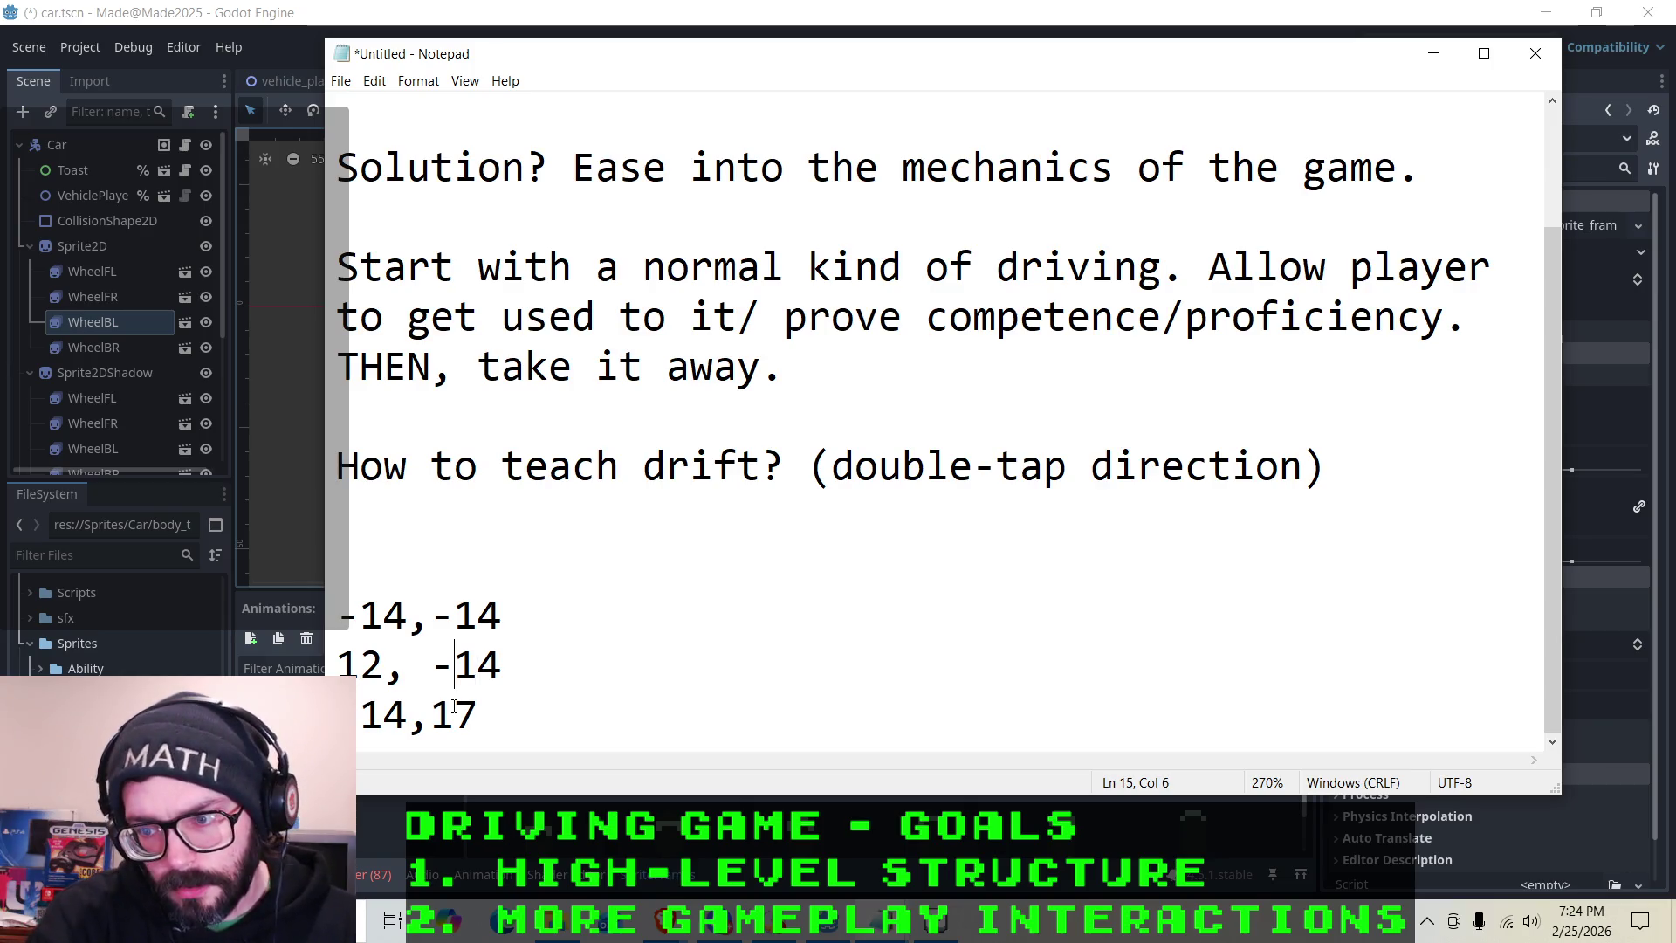
{"action": "key", "text": "BackSpace"}
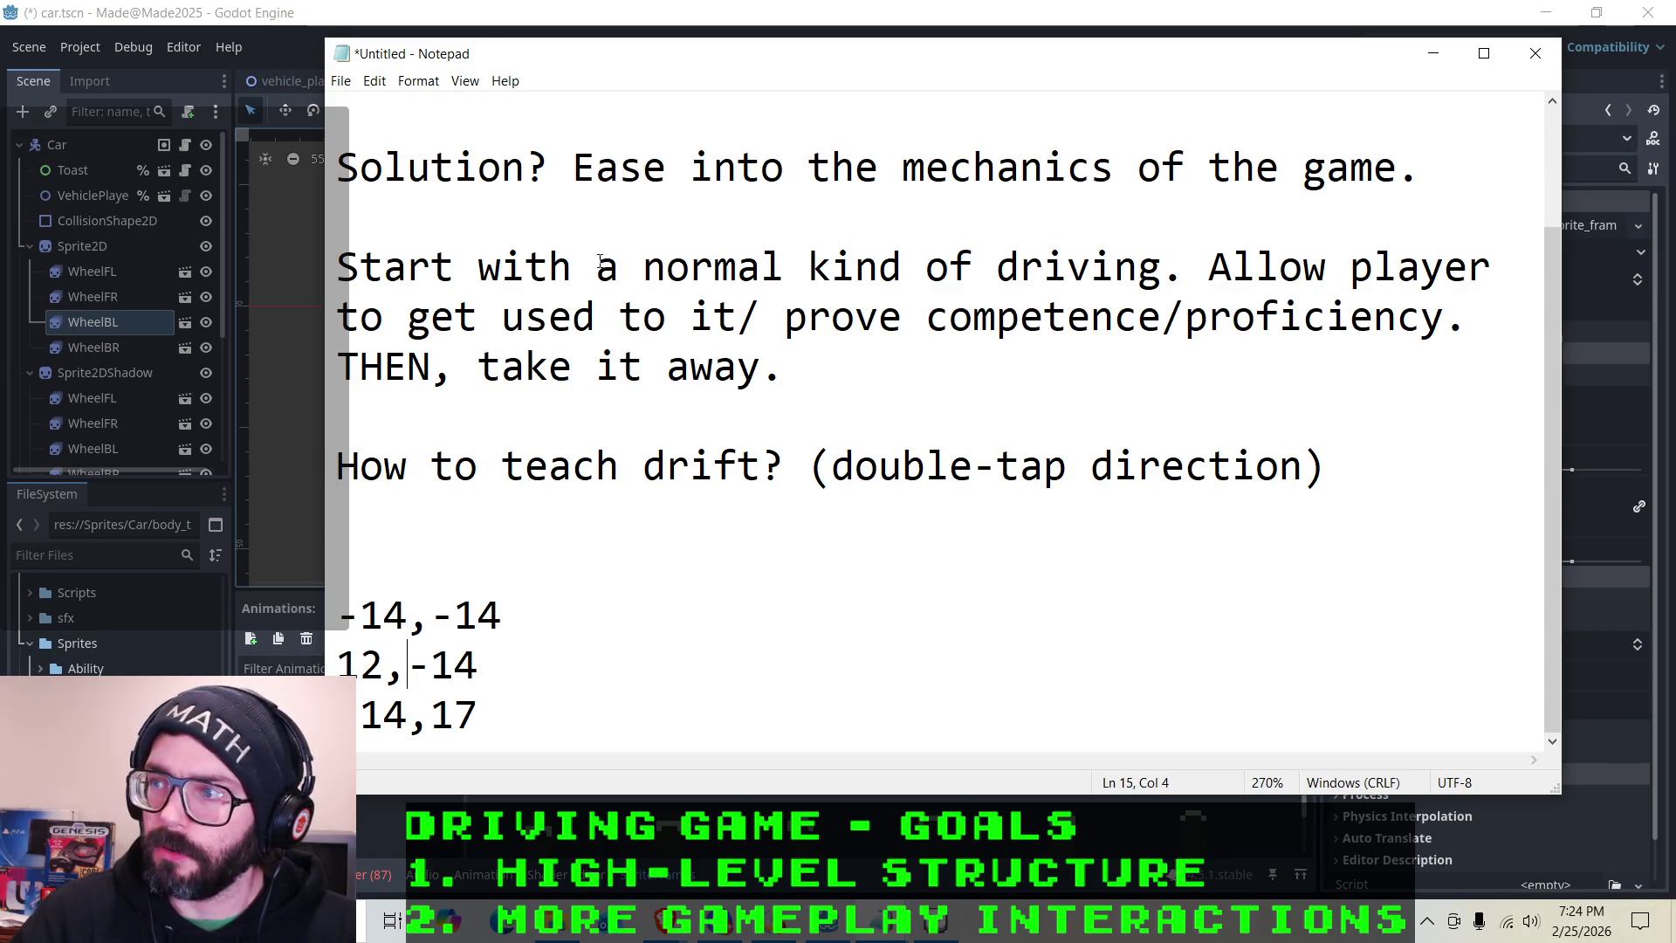
{"action": "scroll", "coordinate": [599, 260], "scroll_direction": "up", "scroll_amount": 1}
{"action": "scroll", "coordinate": [850, 525], "scroll_direction": "down", "scroll_amount": 1}
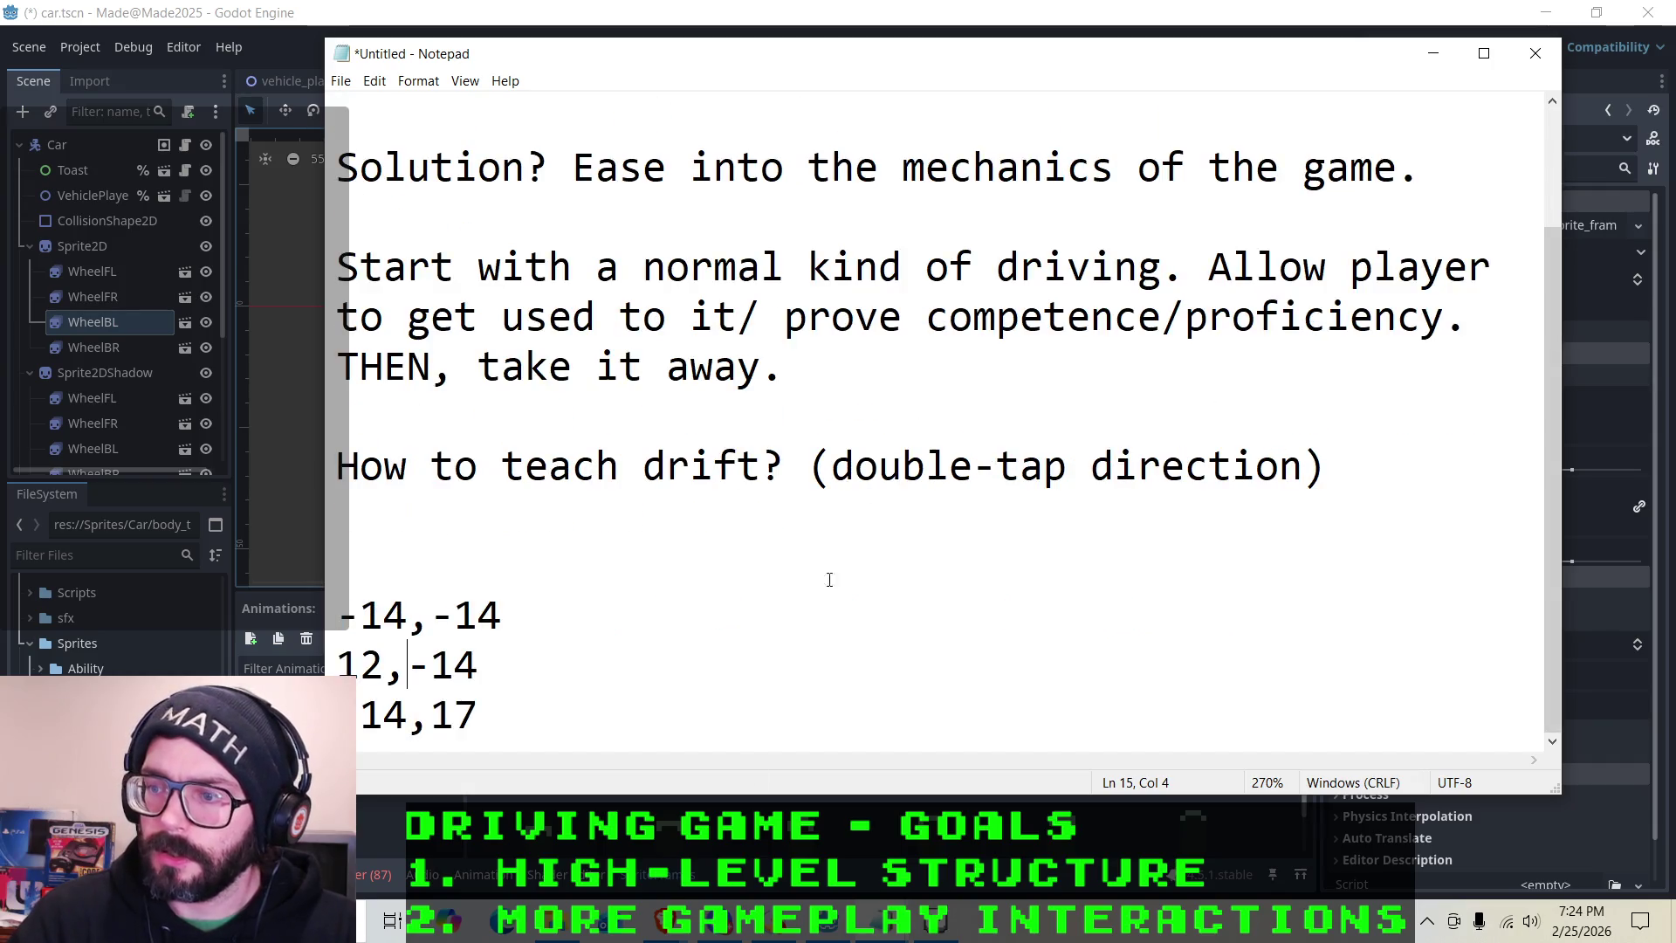
{"action": "left_click", "coordinate": [887, 936]}
{"action": "left_click", "coordinate": [761, 864]}
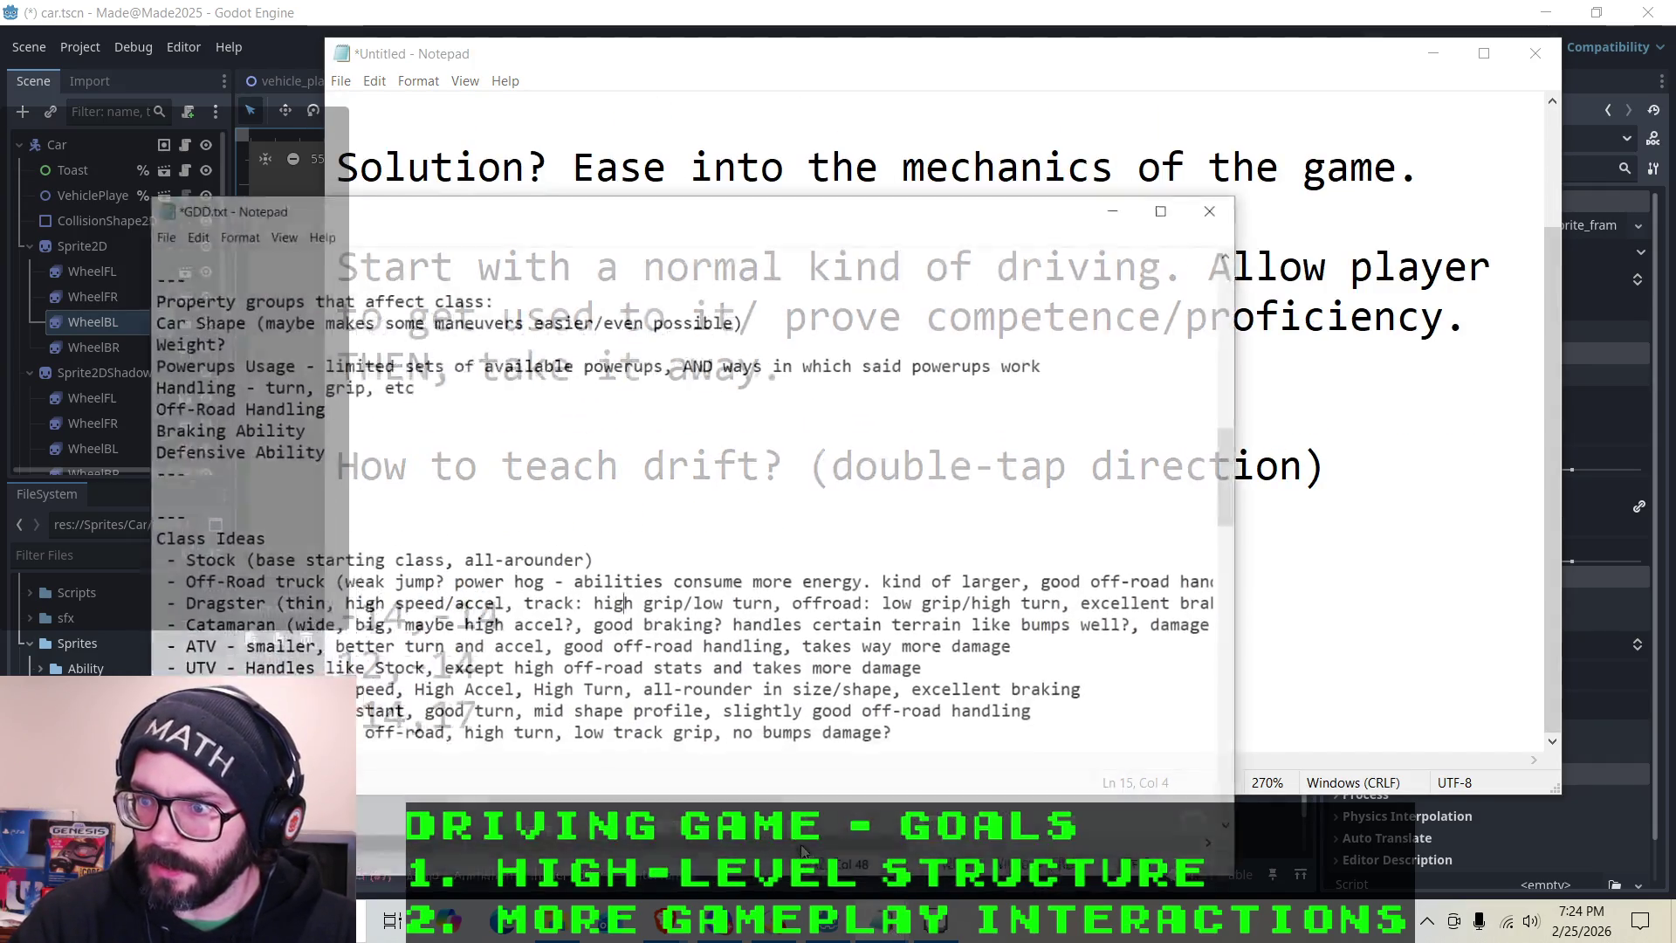
Review the Class Ideas section of GDD.txt and minimize it
{"action": "scroll", "coordinate": [447, 559], "scroll_direction": "down", "scroll_amount": 4}
{"action": "scroll", "coordinate": [446, 559], "scroll_direction": "up", "scroll_amount": 8}
{"action": "scroll", "coordinate": [446, 559], "scroll_direction": "up", "scroll_amount": 10}
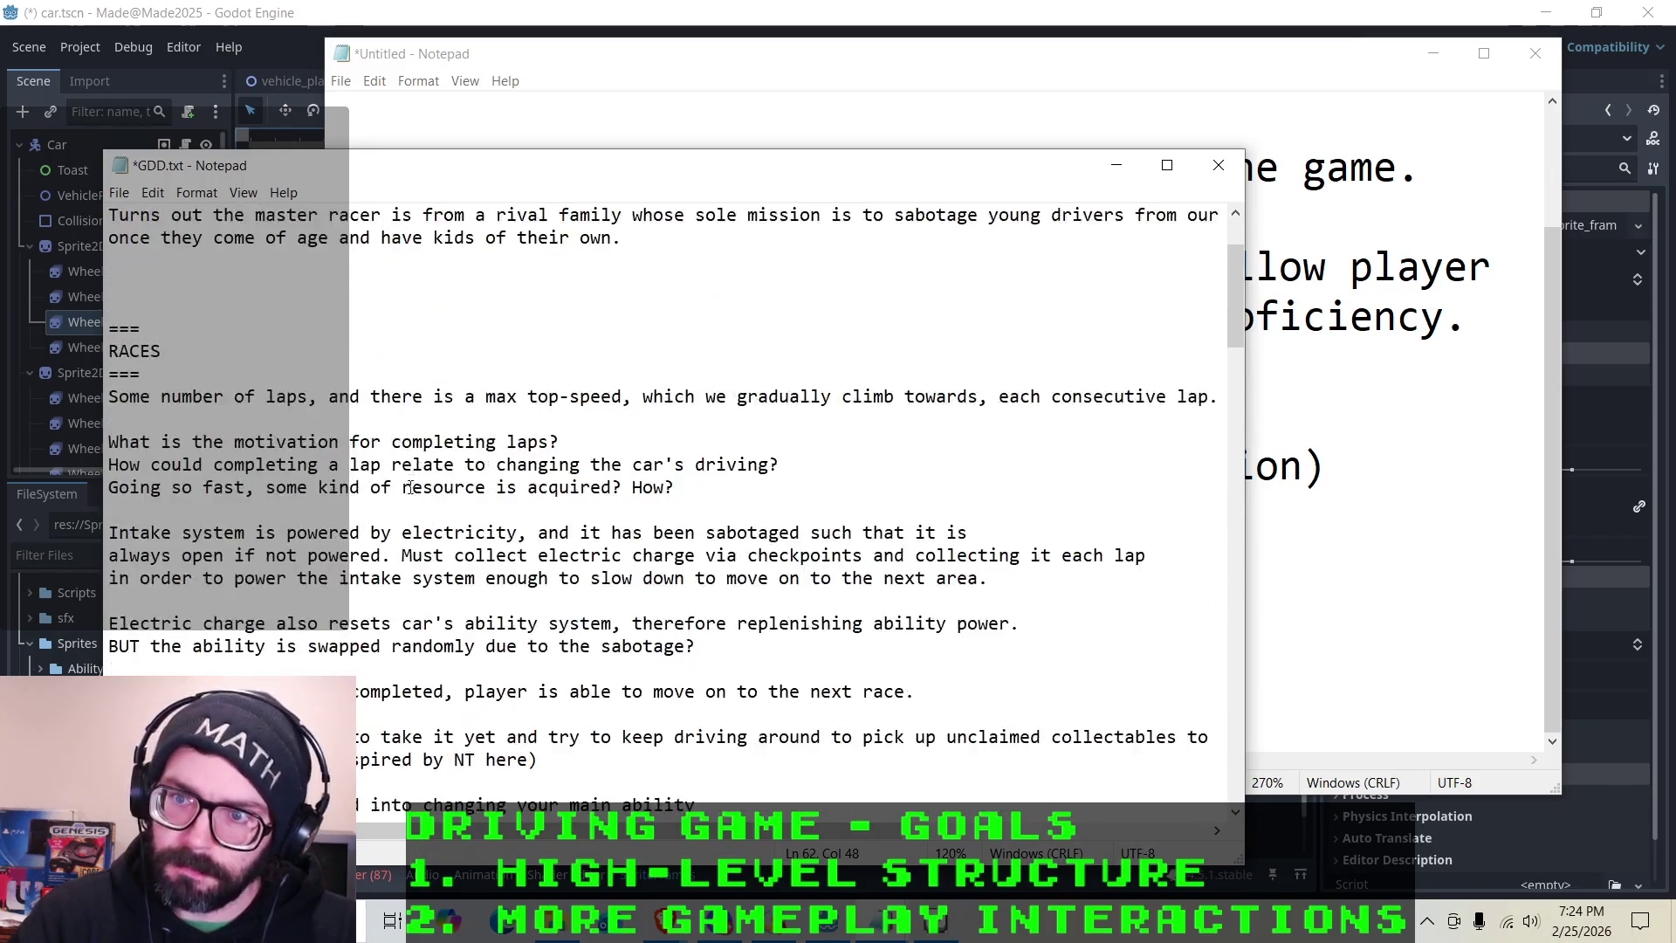
{"action": "scroll", "coordinate": [532, 460], "scroll_direction": "down", "scroll_amount": 9}
{"action": "scroll", "coordinate": [533, 460], "scroll_direction": "down", "scroll_amount": 6}
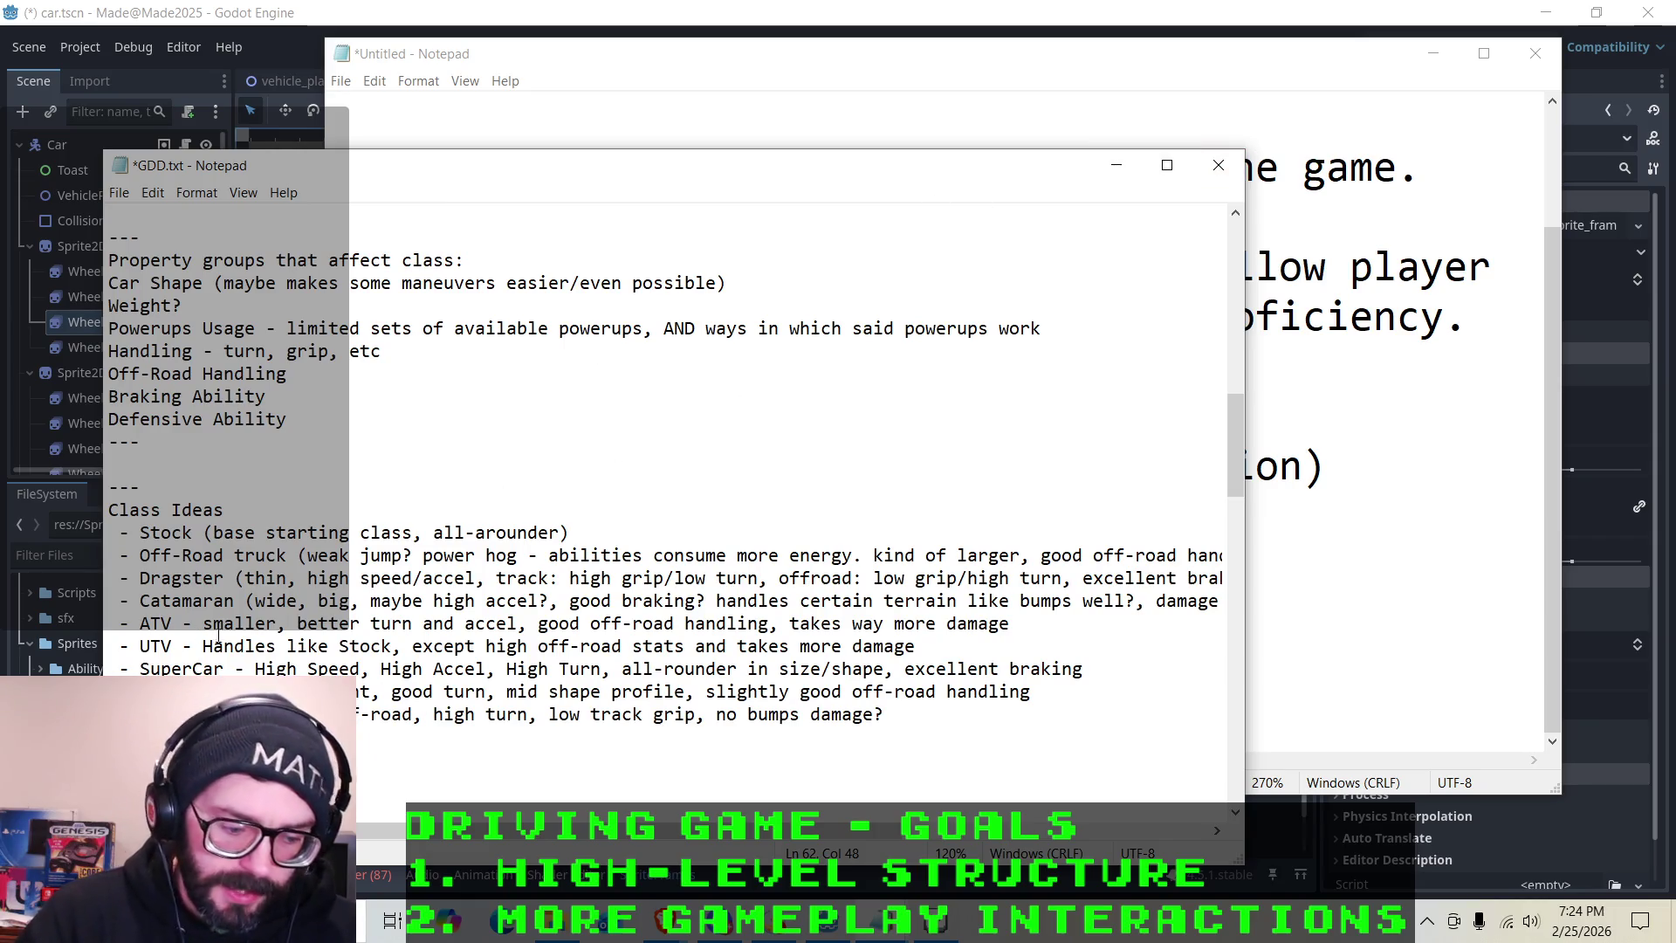
{"action": "scroll", "coordinate": [229, 610], "scroll_direction": "up", "scroll_amount": 1}
{"action": "left_click", "coordinate": [1118, 162]}
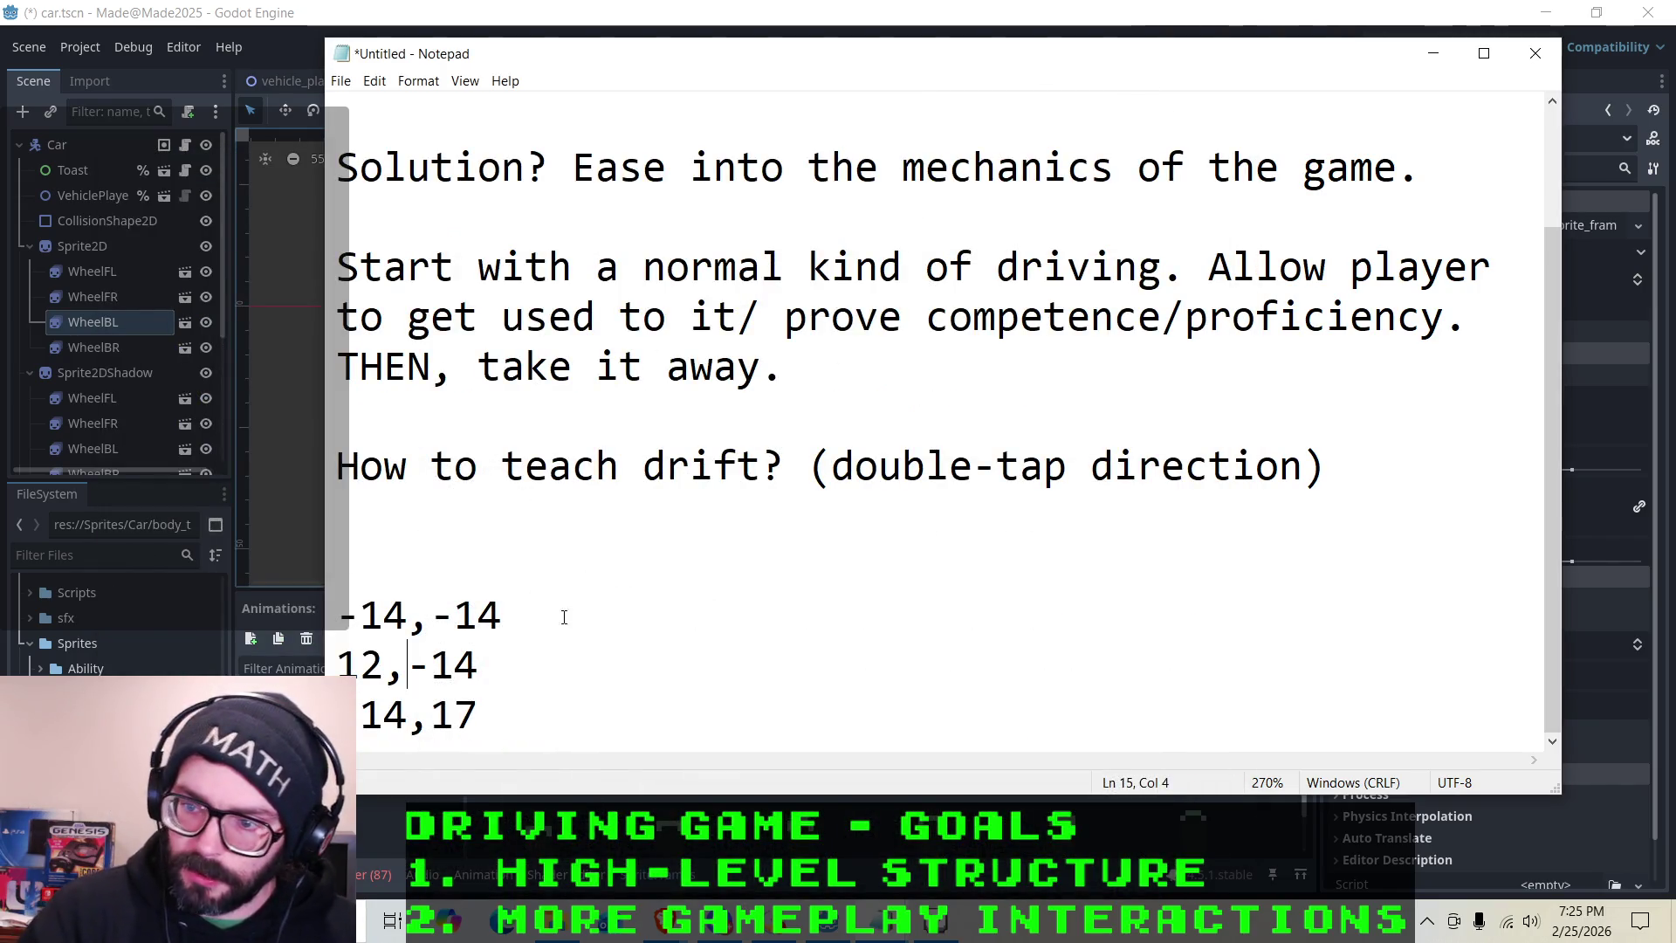
Delete the stray apostrophe after 14,17, add 12,17 on a new line, and return to Godot
{"action": "left_click", "coordinate": [507, 707]}
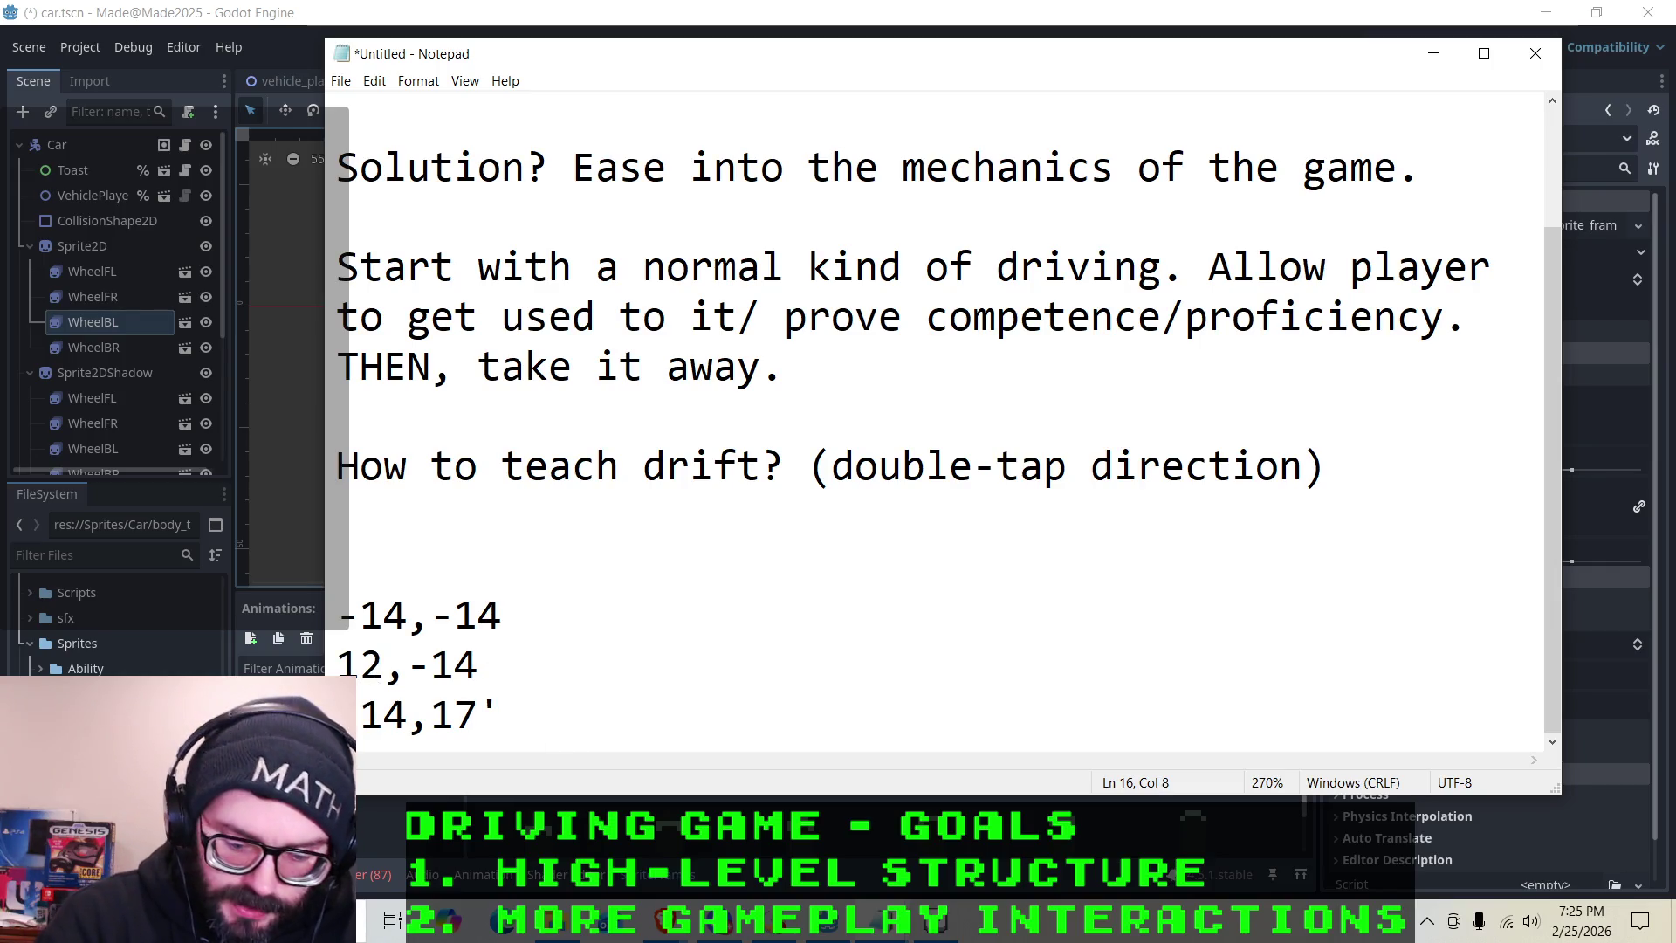
{"action": "key", "text": "BackSpace"}
{"action": "key", "text": "Return"}
{"action": "type", "text": "12,17"}
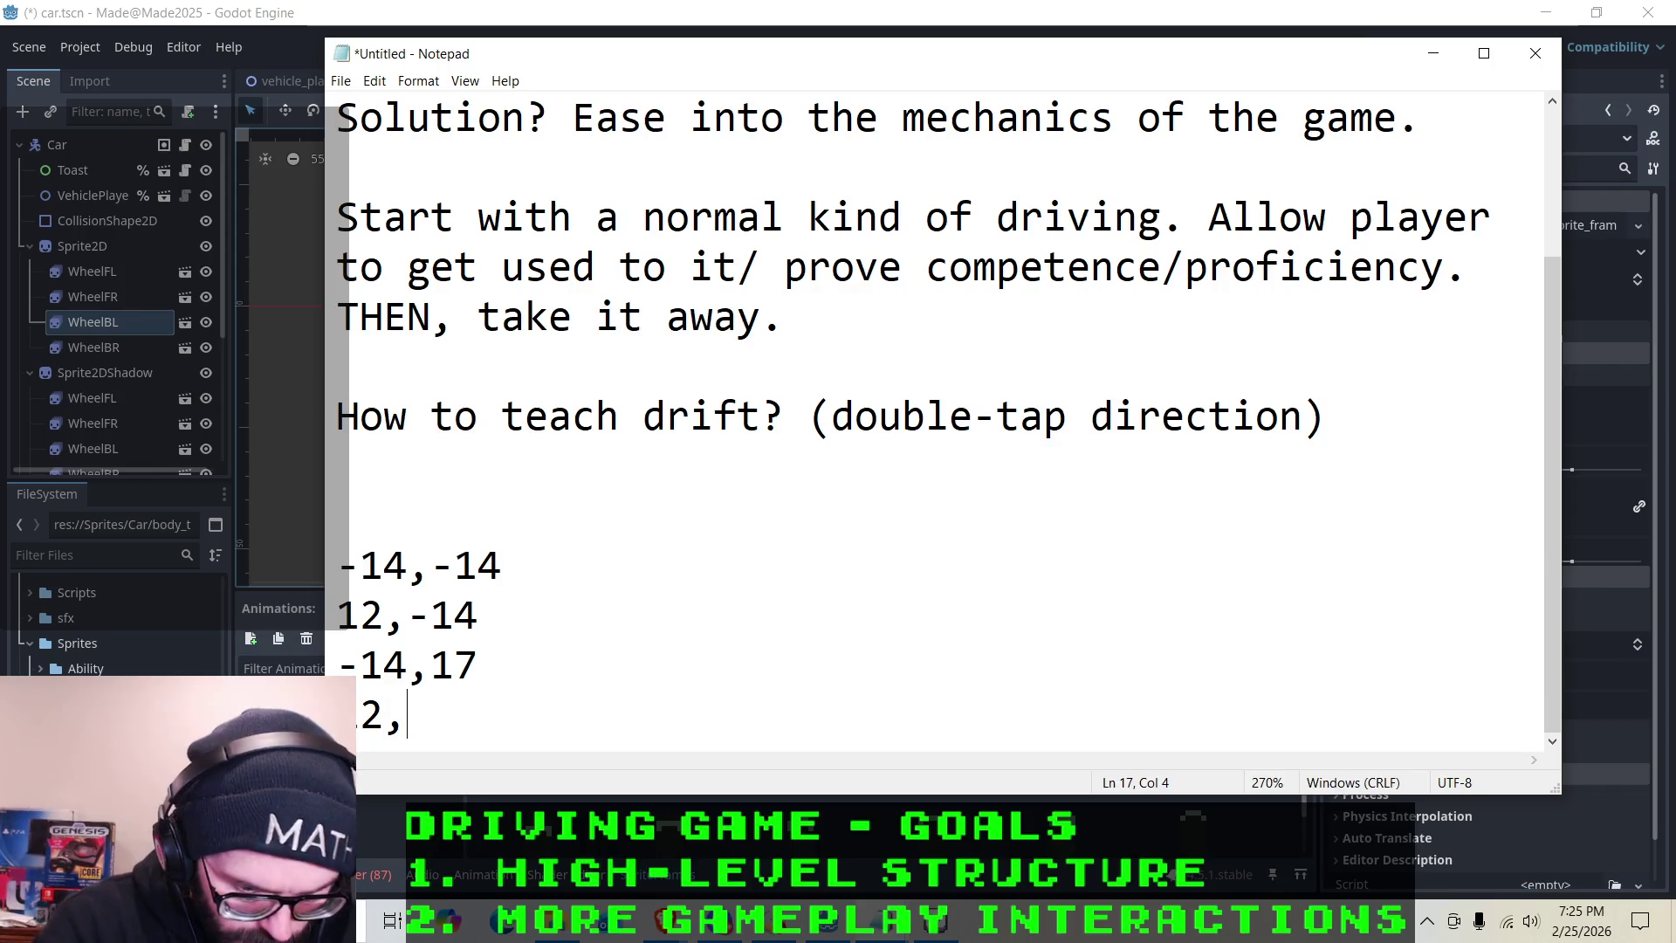
{"action": "left_click", "coordinate": [202, 16]}
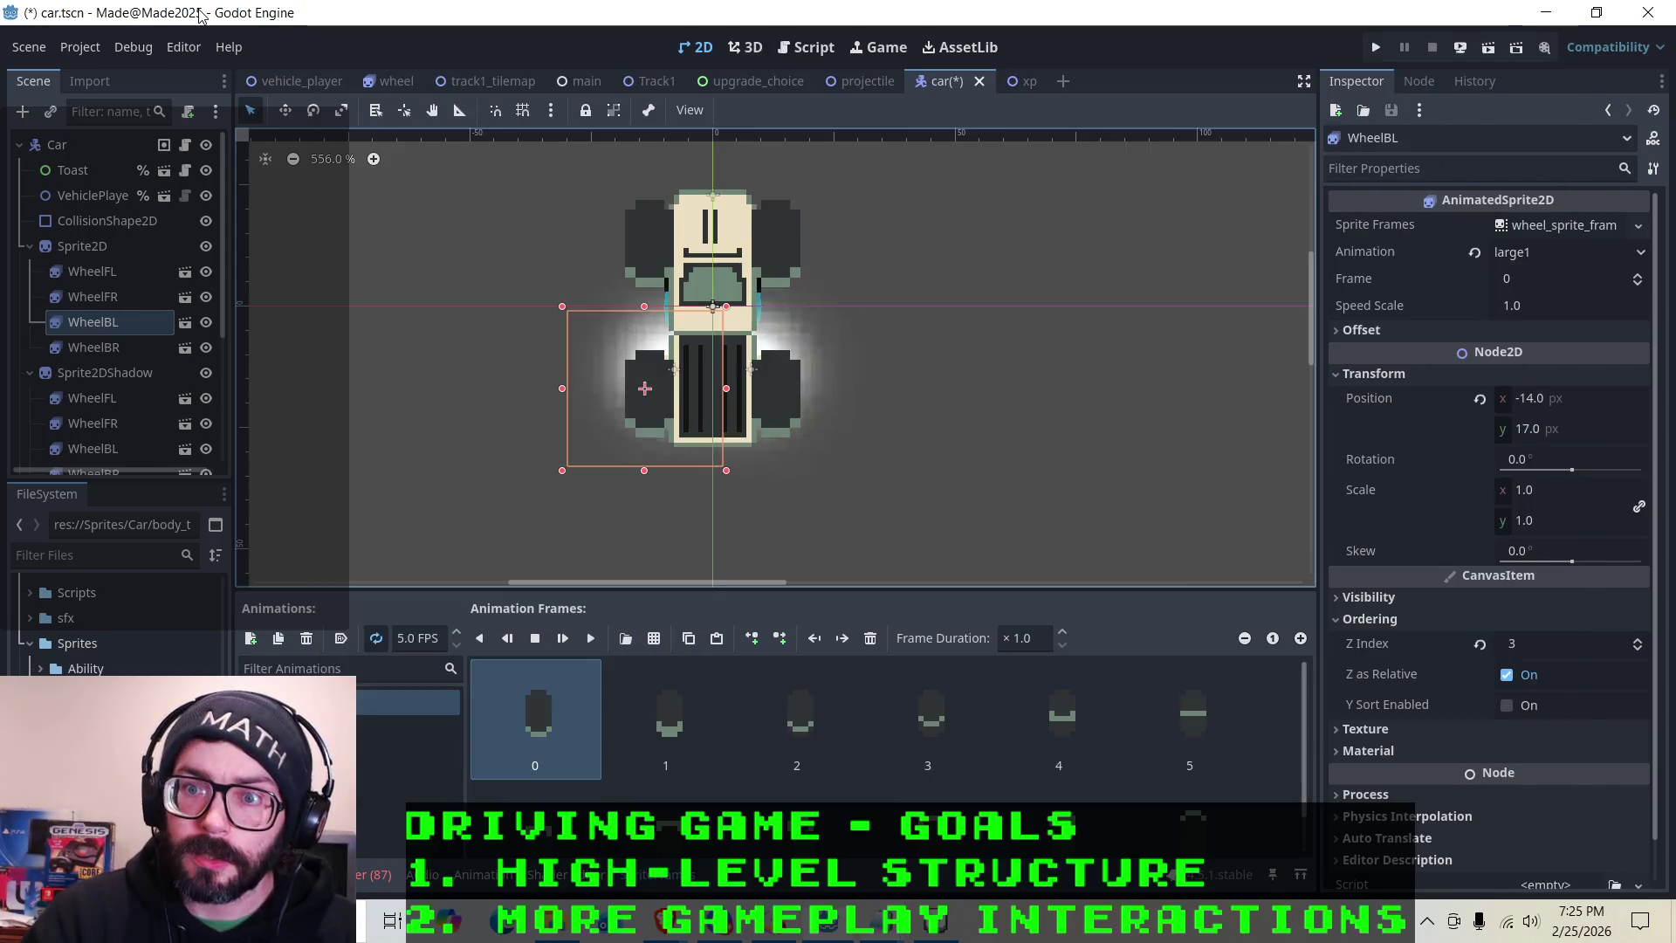
Check WheelBR's position and open Truck.tres in the Inspector
{"action": "left_click", "coordinate": [103, 348]}
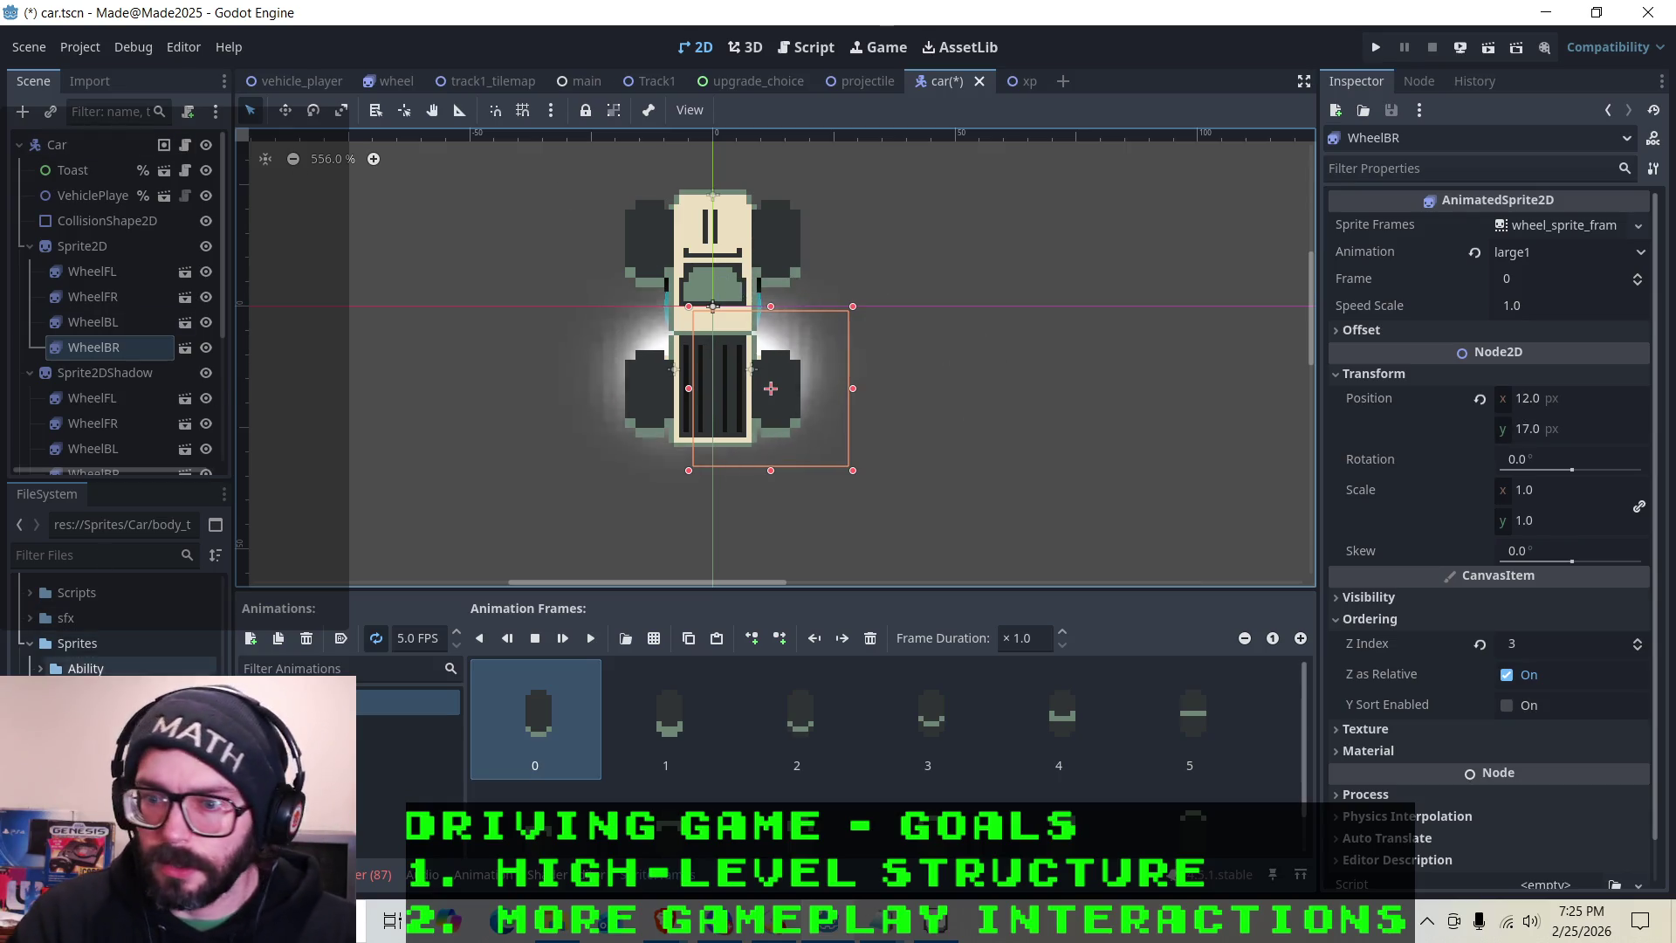
{"action": "scroll", "coordinate": [93, 663], "scroll_direction": "down", "scroll_amount": 5}
{"action": "scroll", "coordinate": [93, 667], "scroll_direction": "up", "scroll_amount": 10}
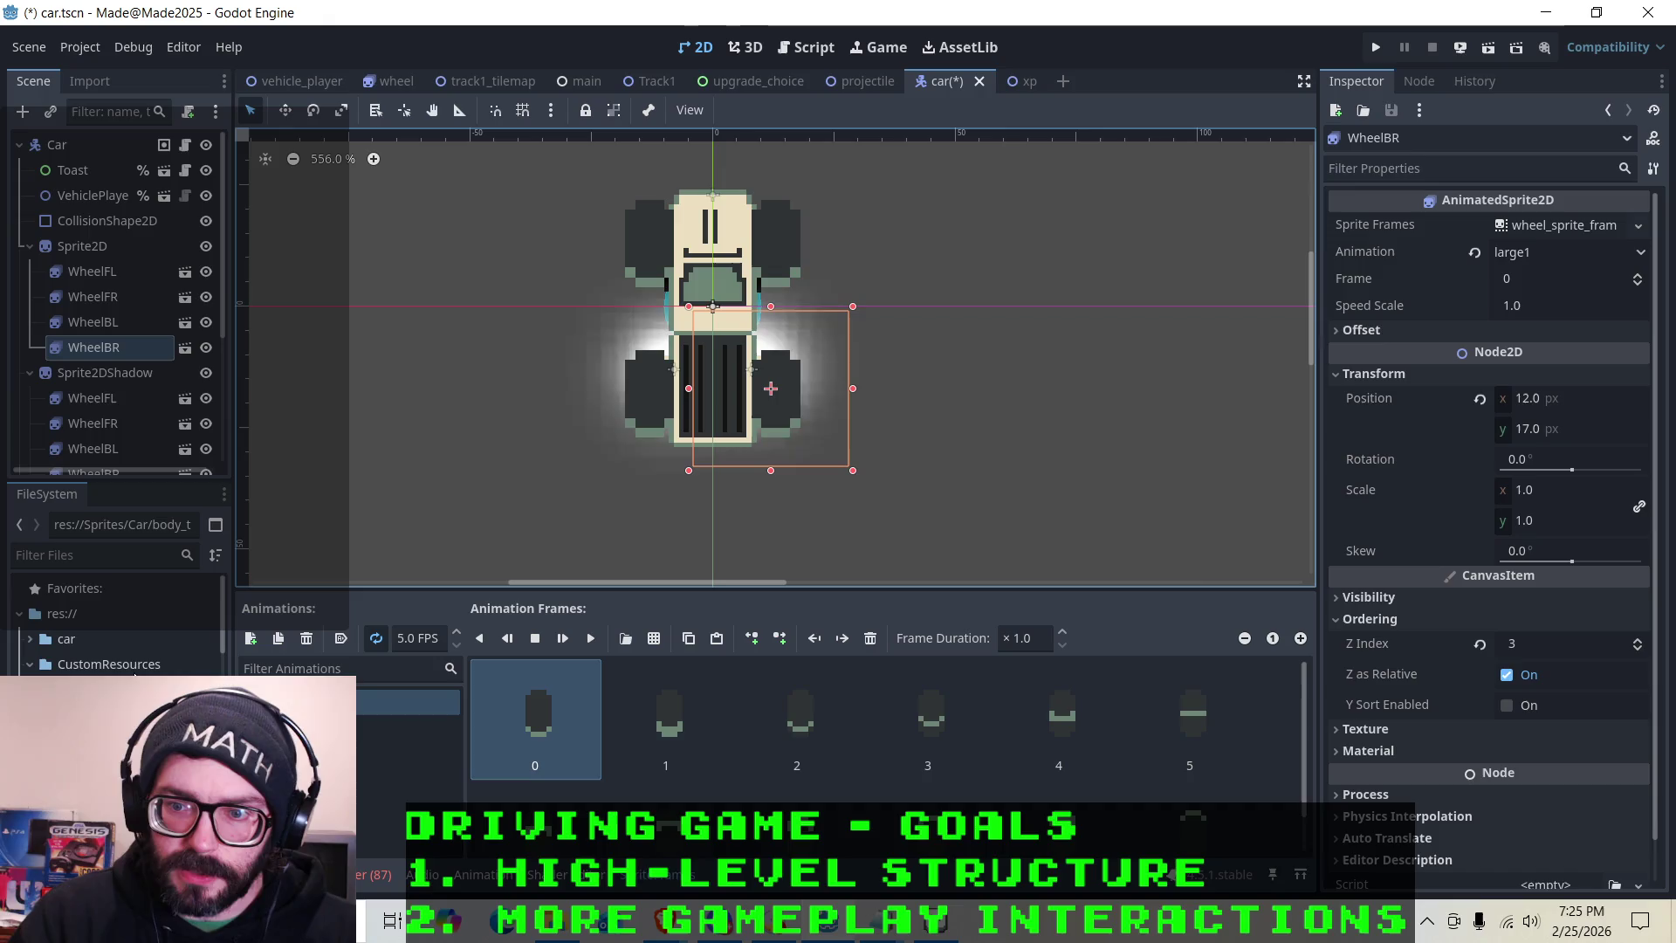
{"action": "right_click", "coordinate": [131, 664]}
{"action": "left_click", "coordinate": [189, 495]}
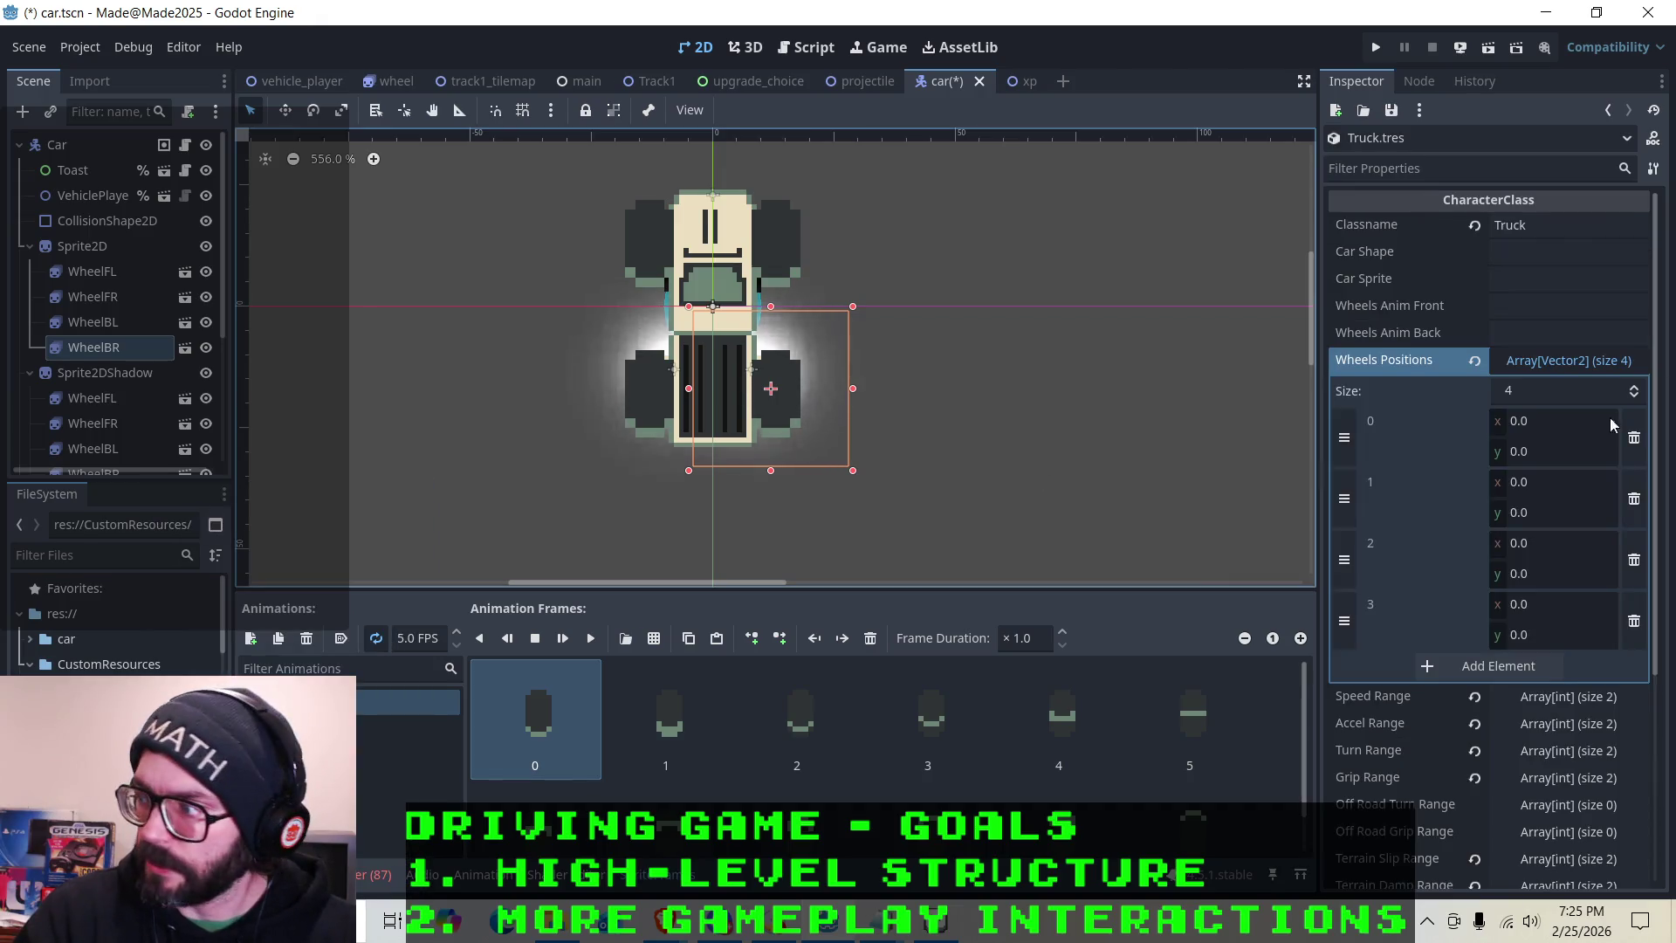
Place the coordinate notes alongside and set Wheels Positions element 0's x to -14
{"action": "left_click", "coordinate": [1535, 422]}
{"action": "mouse_move", "coordinate": [881, 921]}
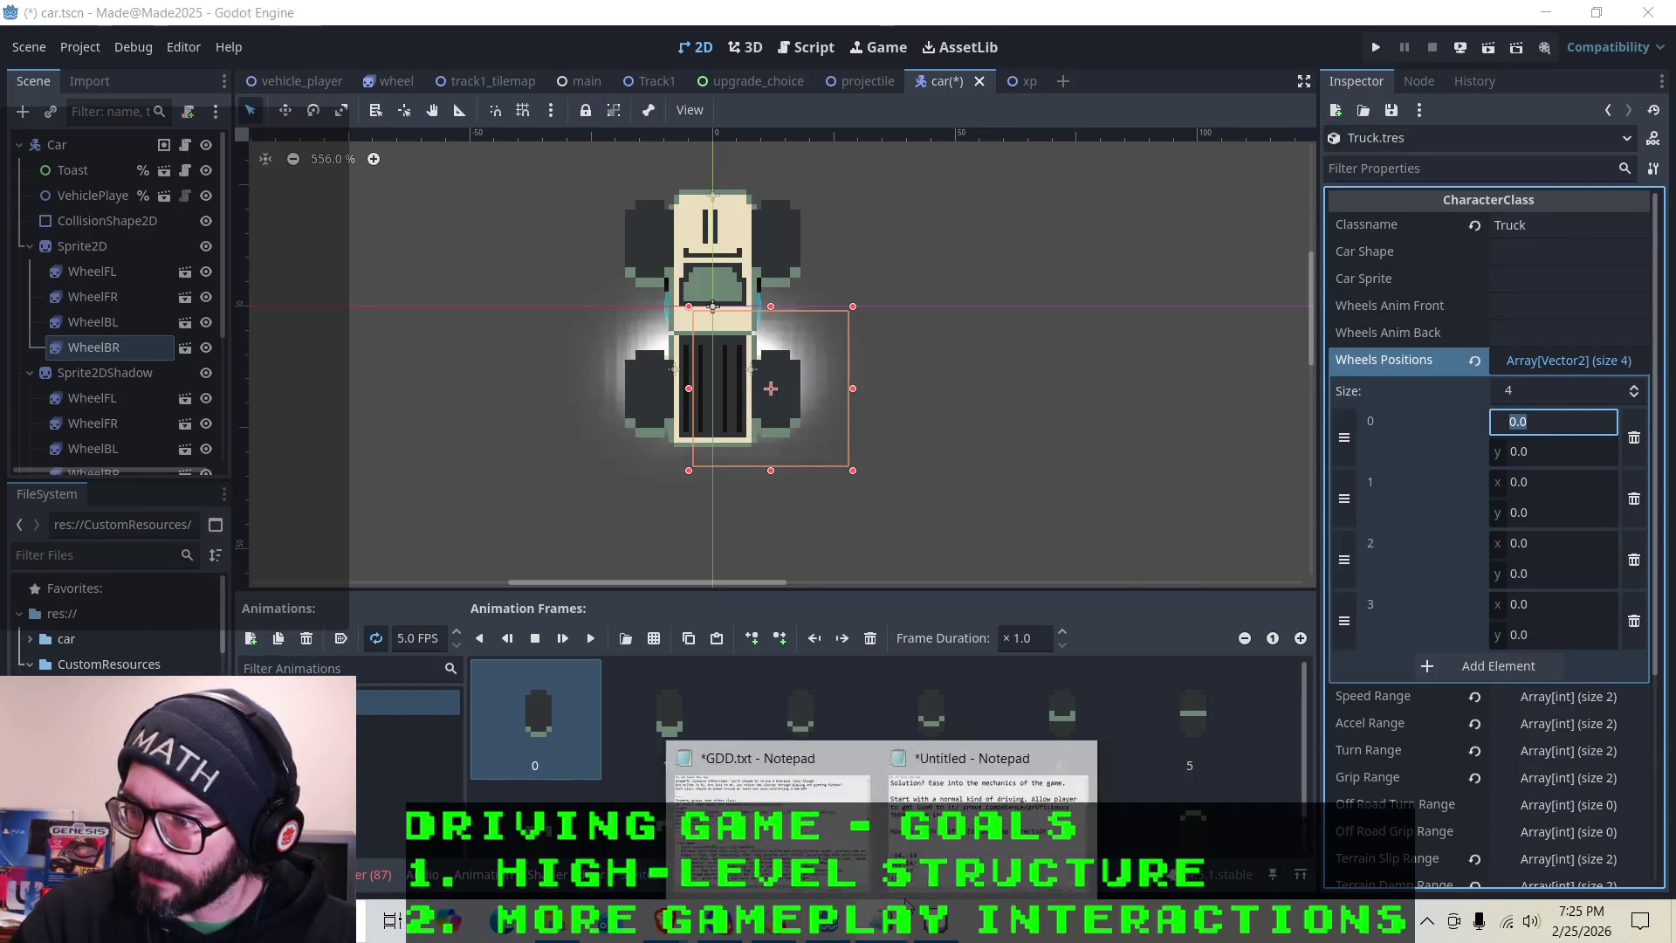
{"action": "left_click", "coordinate": [981, 771]}
{"action": "mouse_move", "coordinate": [987, 77]}
{"action": "left_mouse_down"}
{"action": "mouse_move", "coordinate": [616, 144]}
{"action": "mouse_move", "coordinate": [720, 157]}
{"action": "left_mouse_up"}
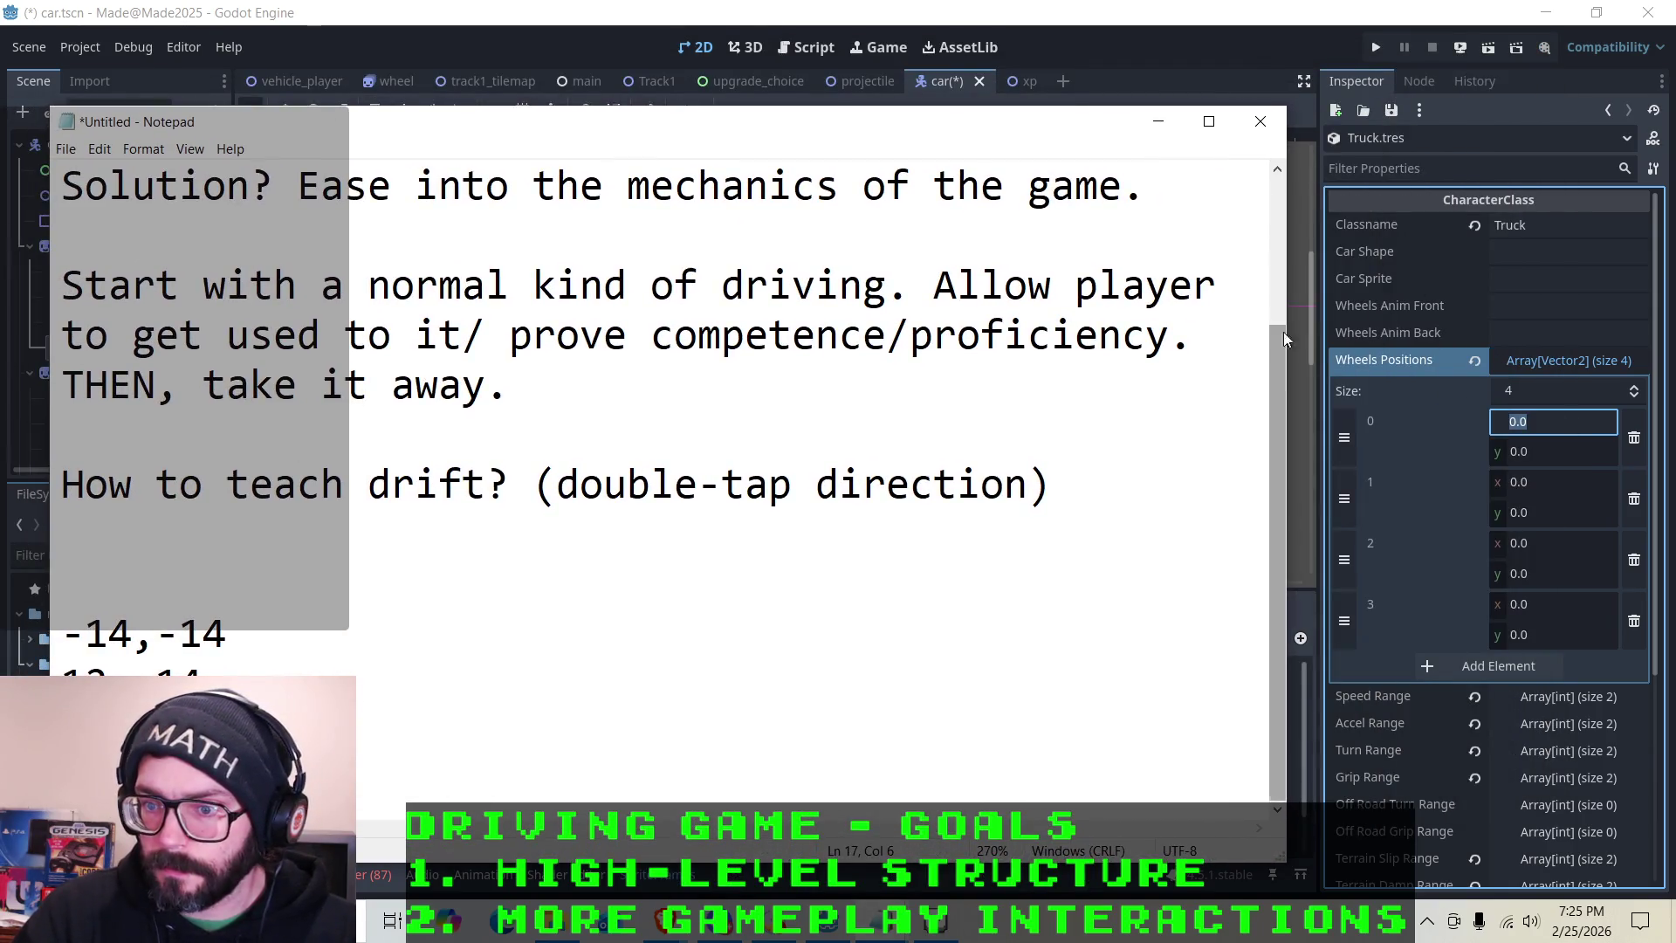
{"action": "left_click", "coordinate": [1551, 423]}
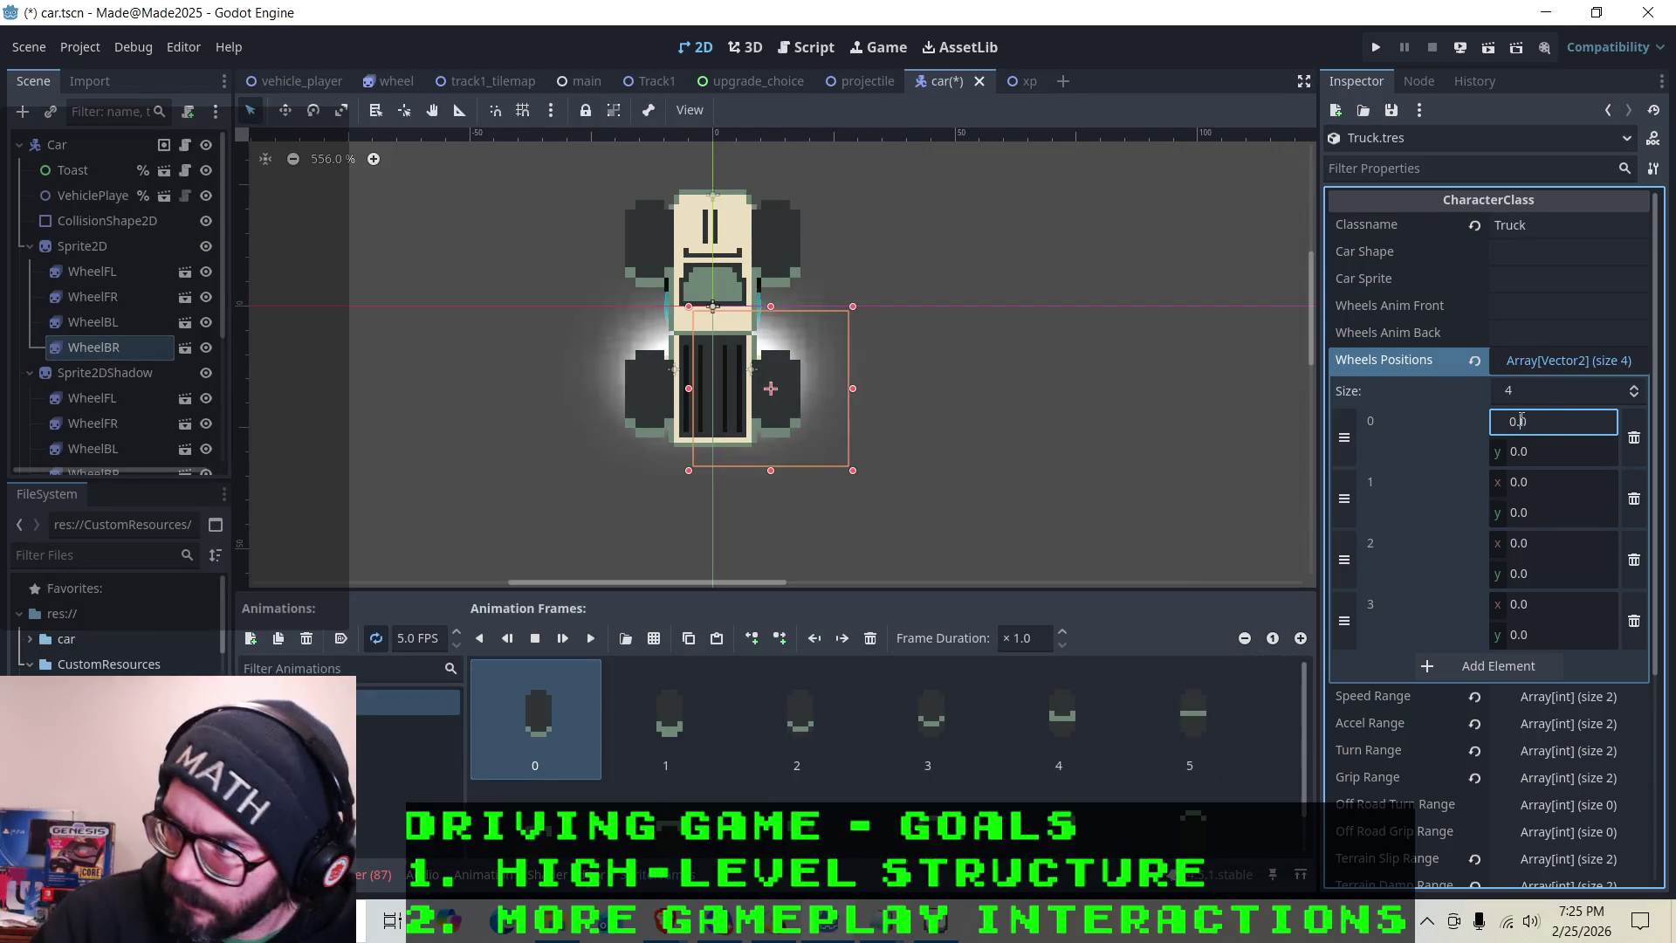
{"action": "double_click", "coordinate": [1521, 419]}
{"action": "type", "text": "-14"}
{"action": "left_click", "coordinate": [1578, 447]}
{"action": "type", "text": "14"}
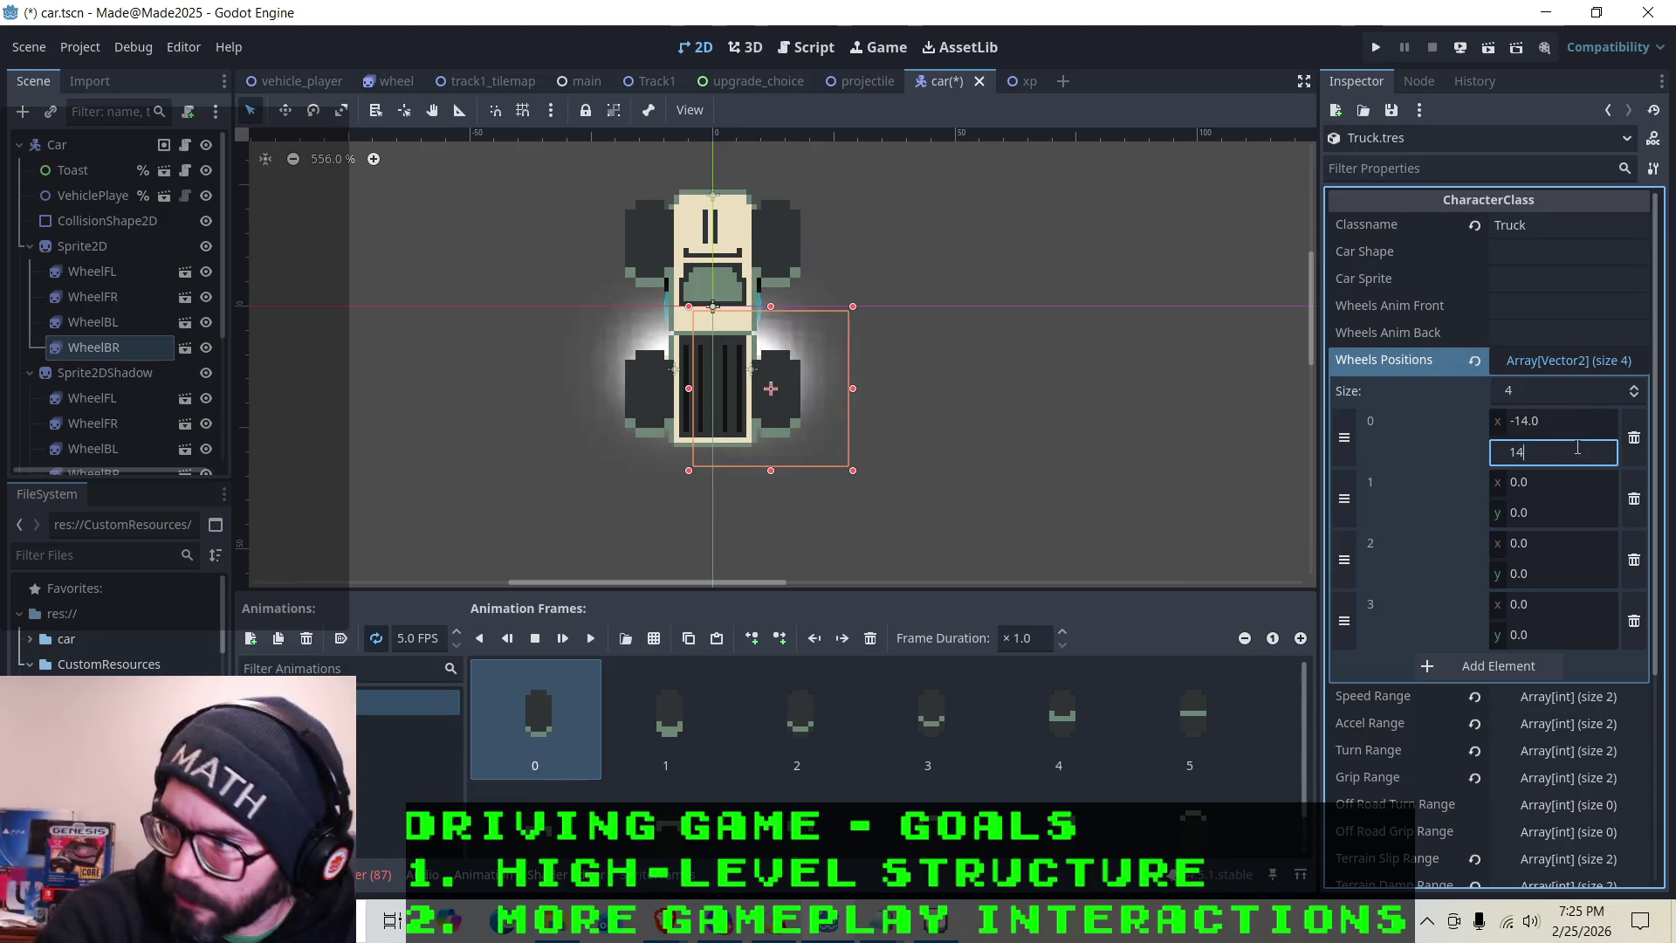
{"action": "key", "text": "Return"}
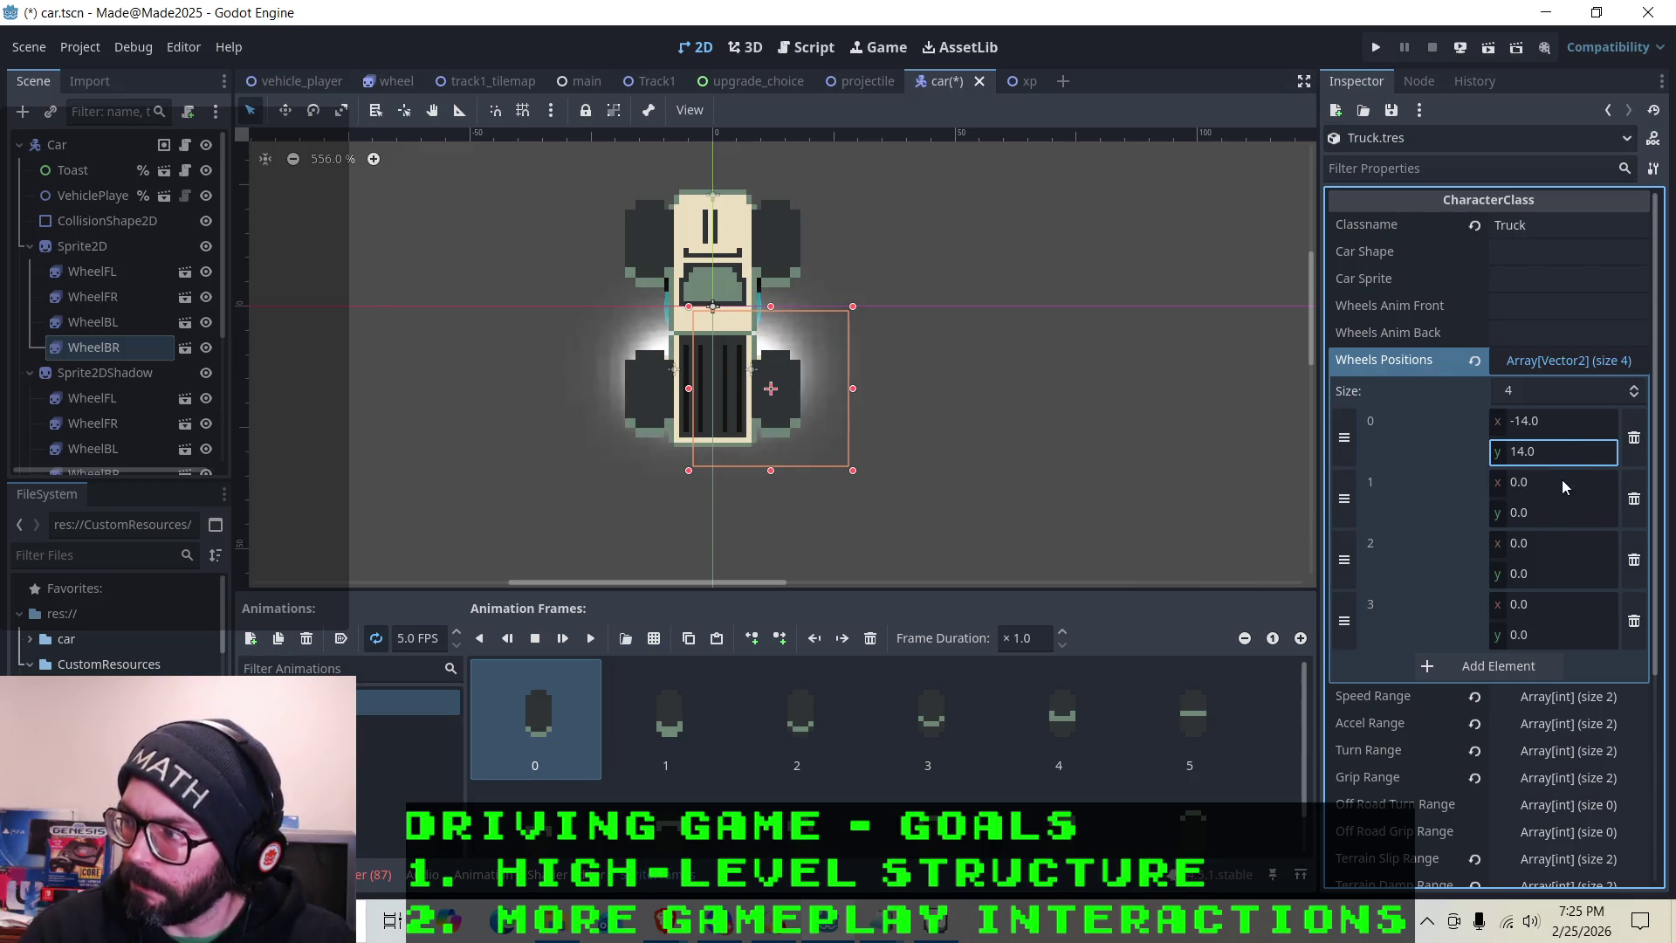
Correct element 0's y to -14 and set element 1 to (12, -14)
{"action": "left_click", "coordinate": [1563, 481]}
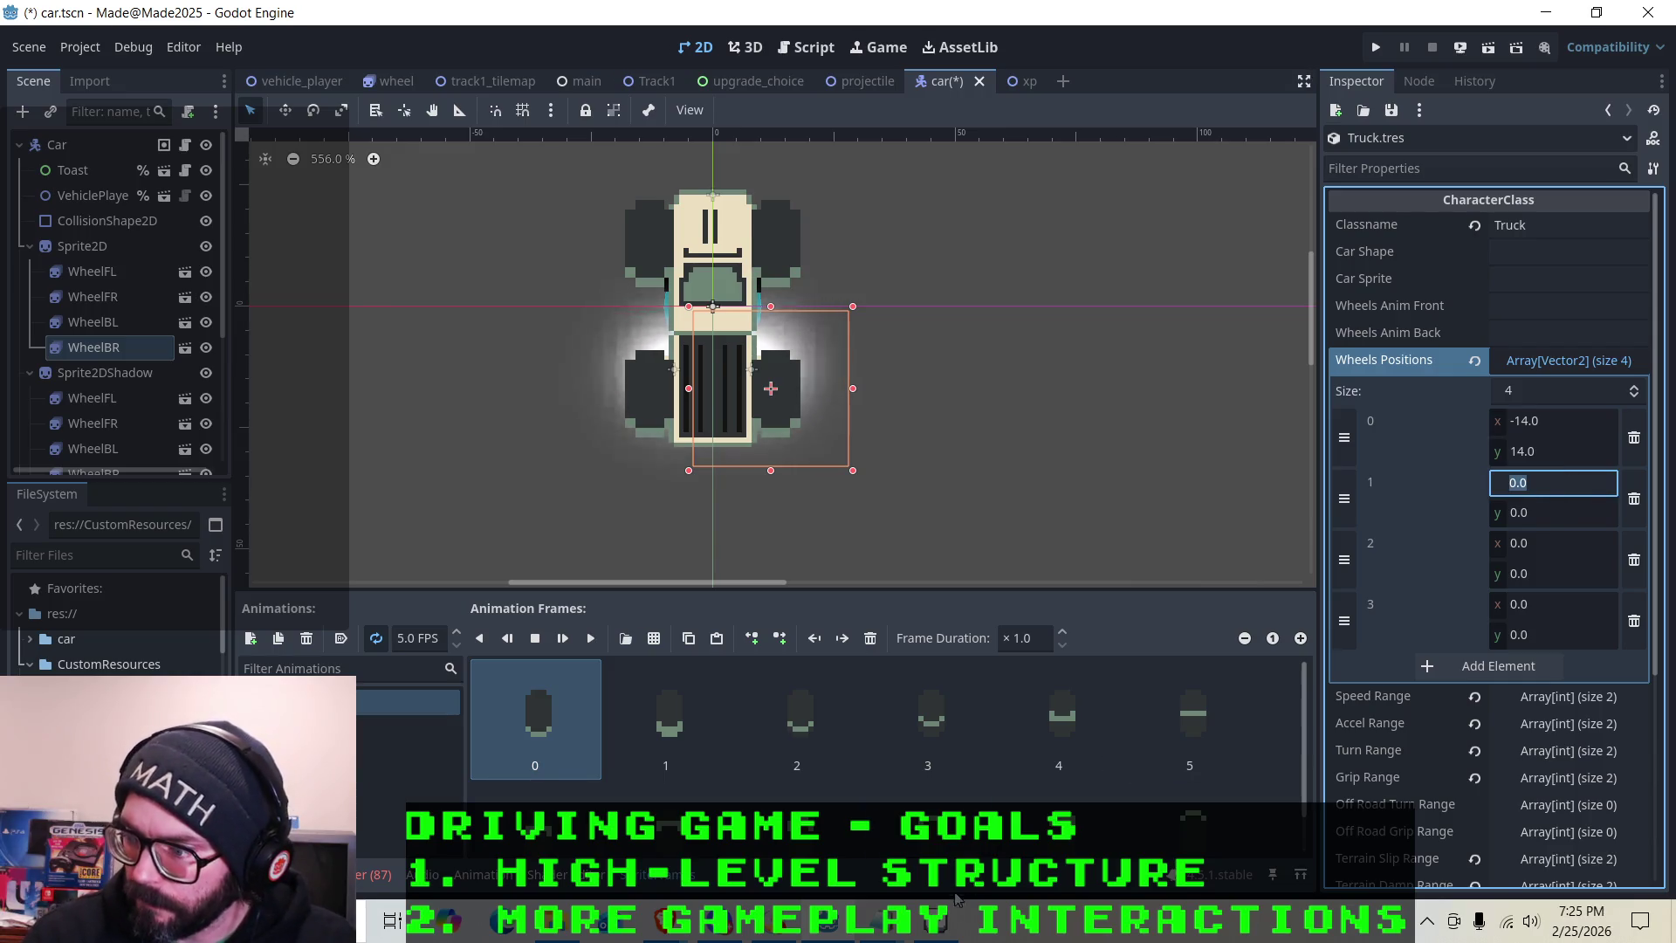
{"action": "mouse_move", "coordinate": [918, 930]}
{"action": "left_click", "coordinate": [988, 860]}
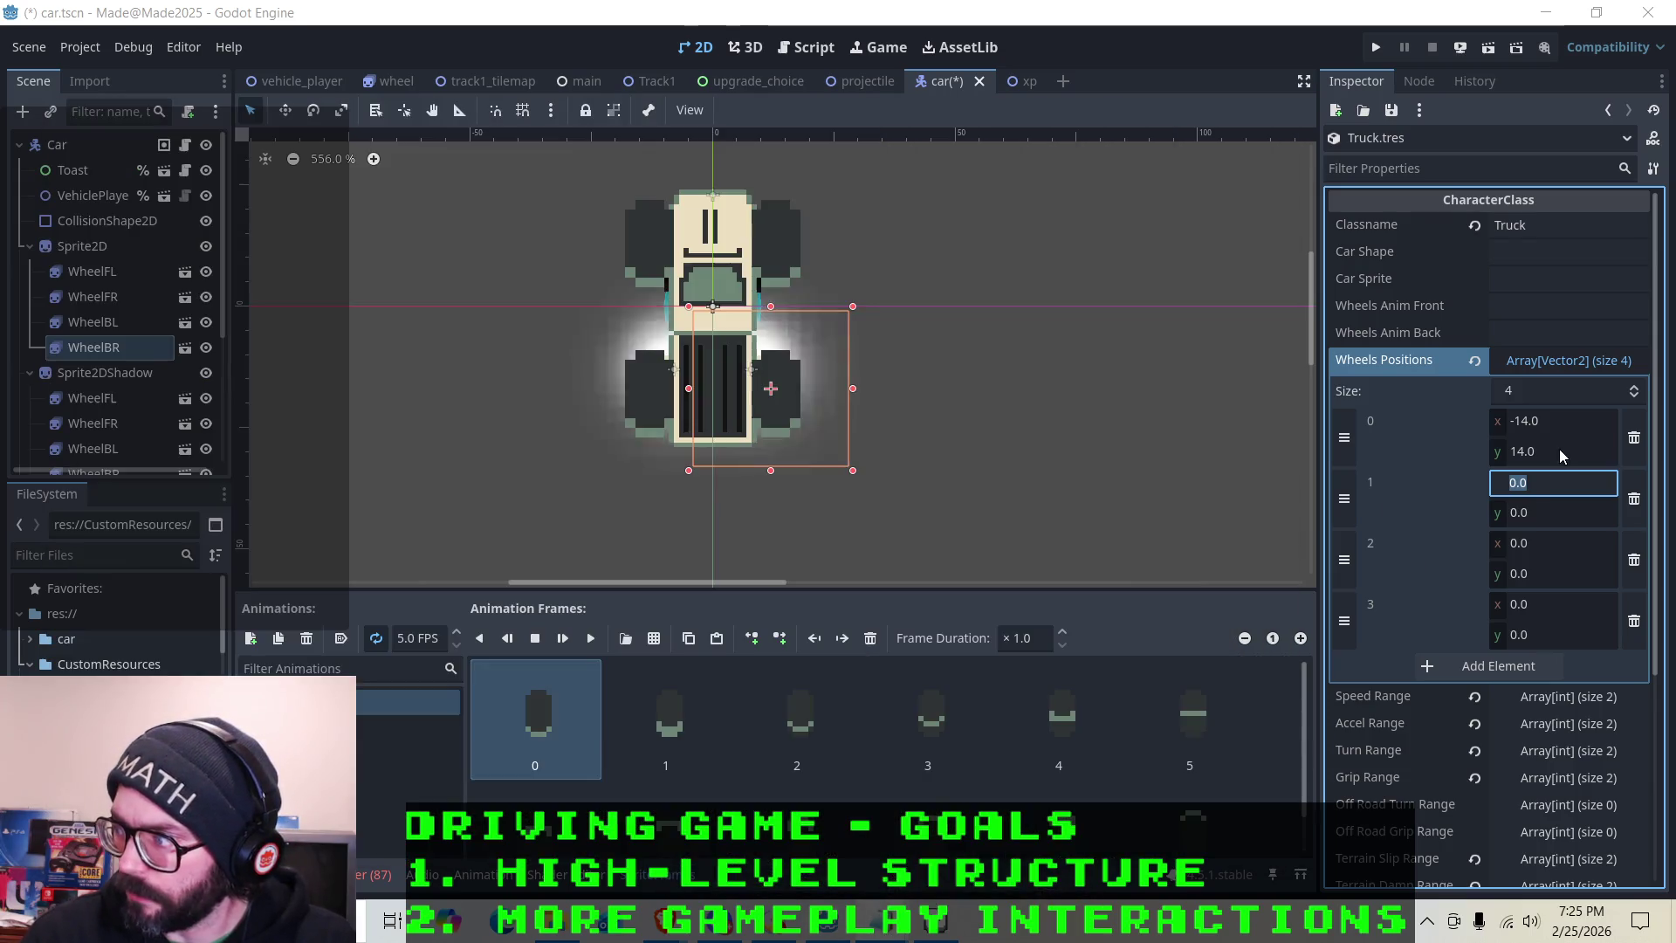
{"action": "left_click", "coordinate": [1557, 449]}
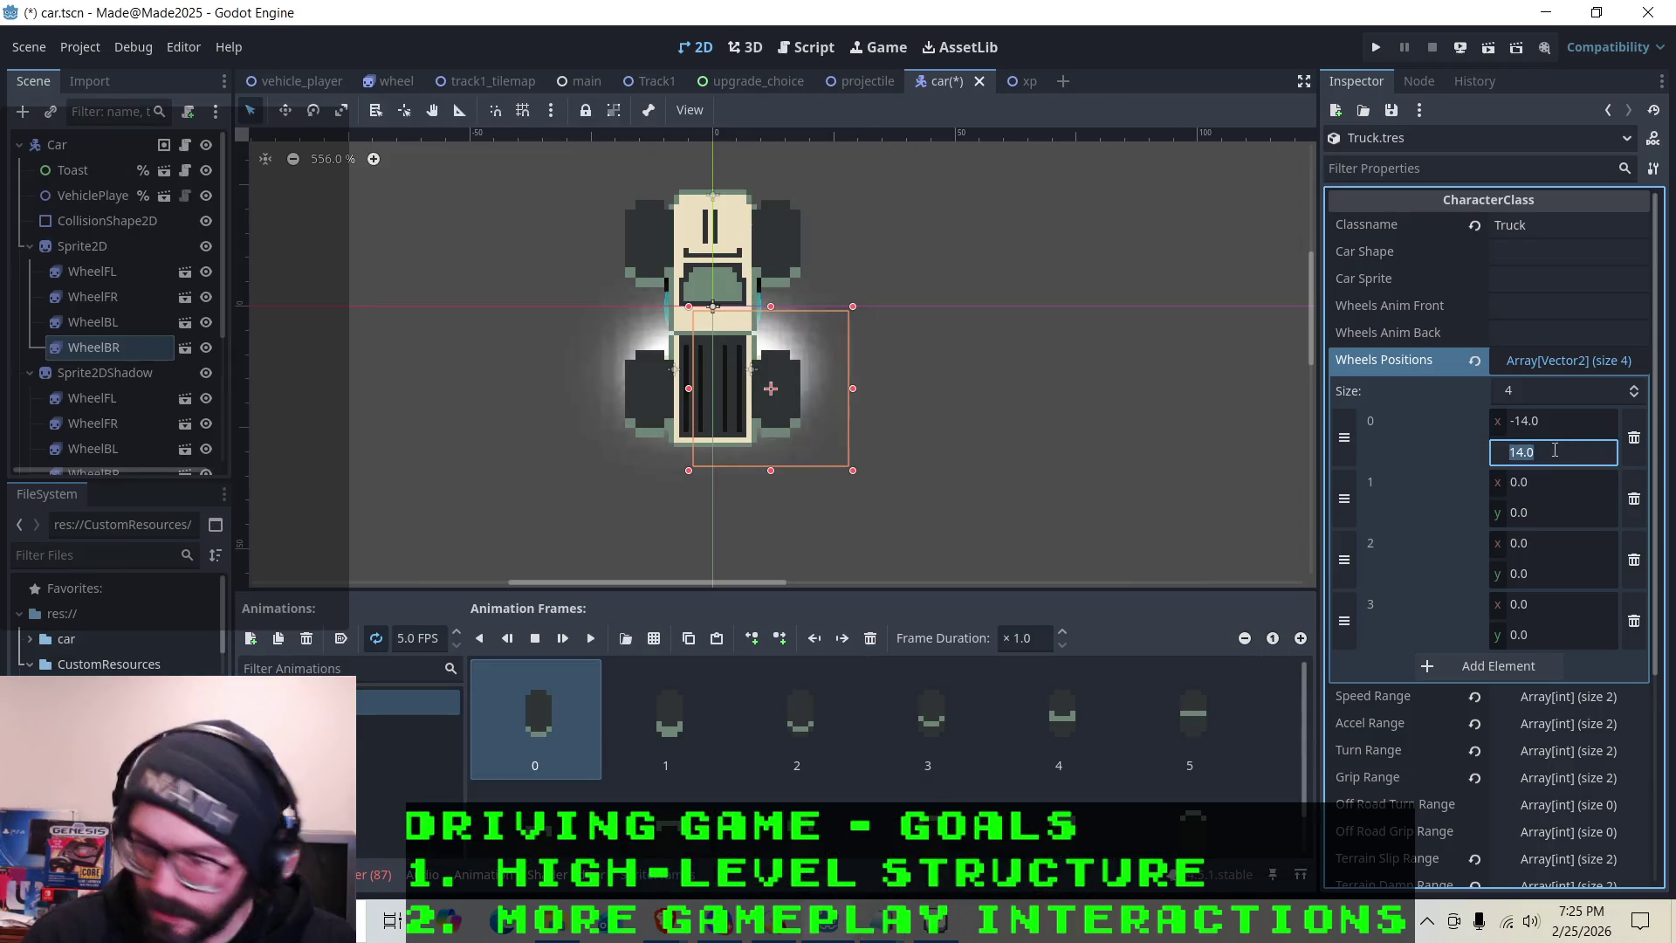
{"action": "type", "text": "-14"}
{"action": "key", "text": "Return"}
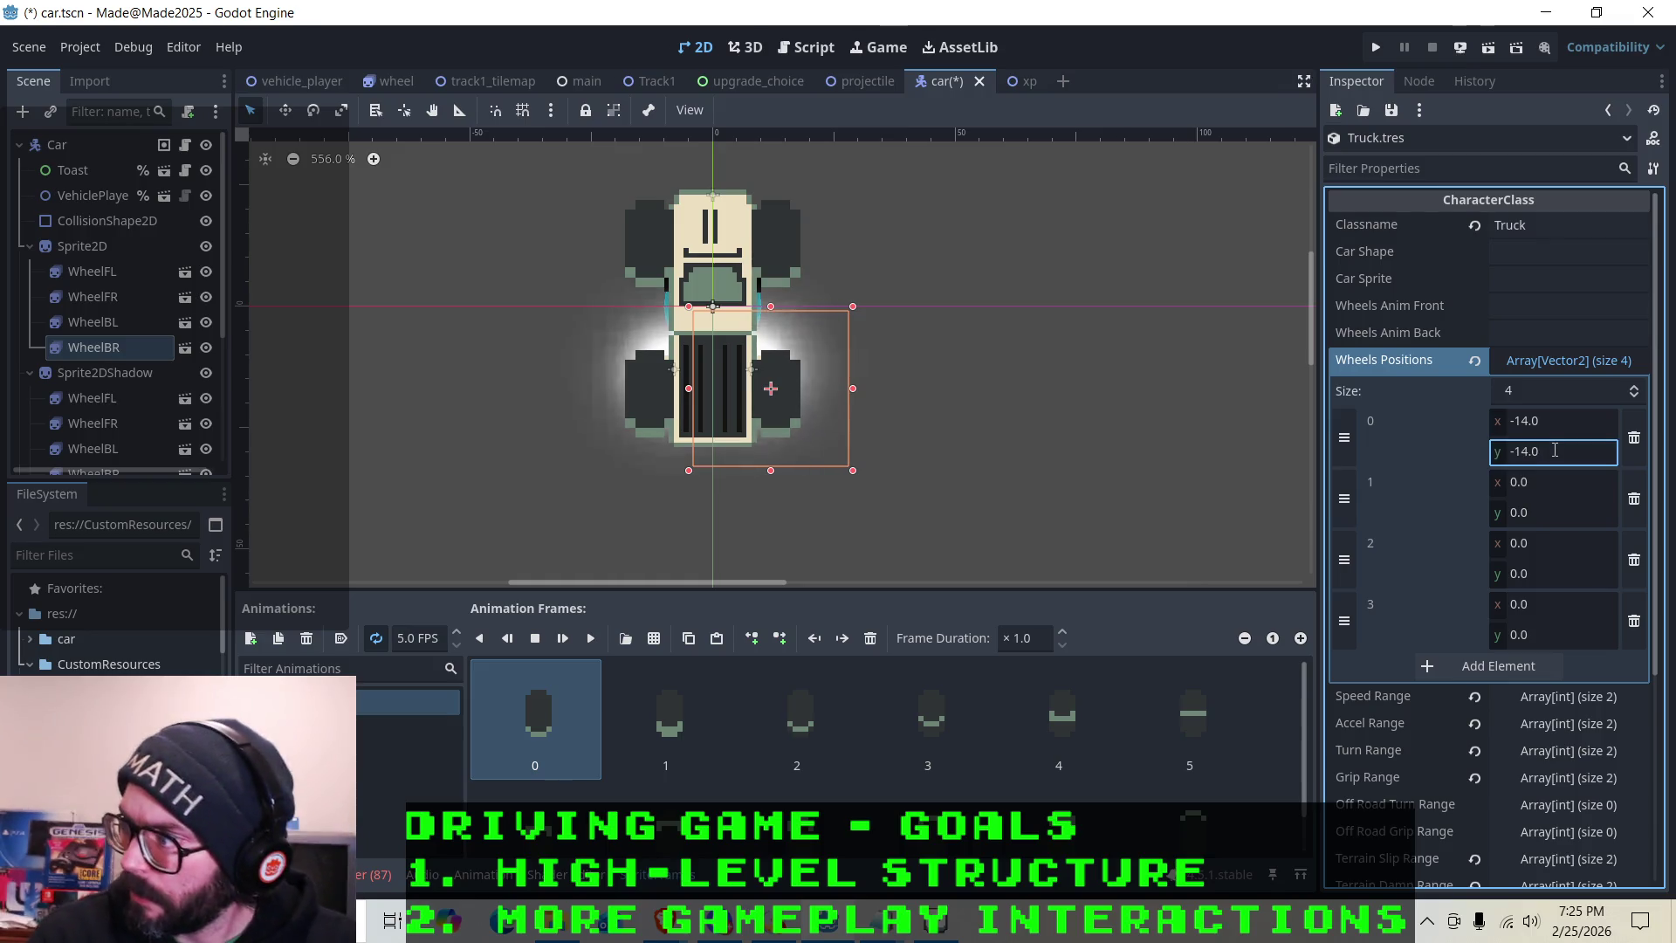
{"action": "left_click", "coordinate": [1538, 482]}
{"action": "type", "text": "12"}
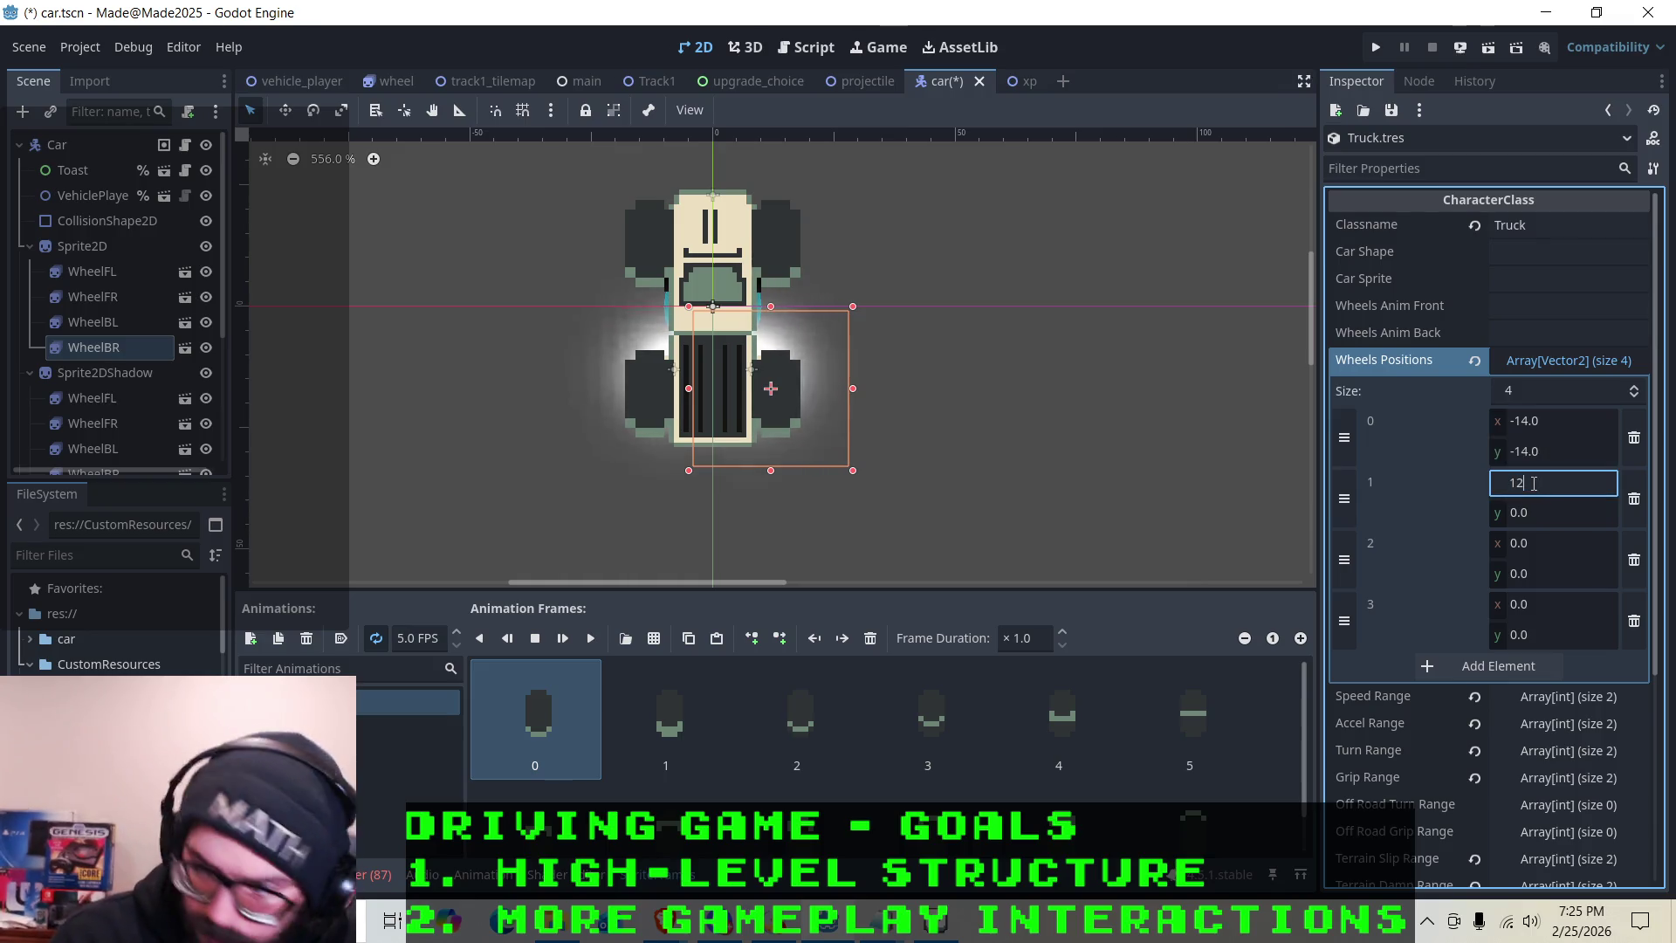
{"action": "key", "text": "Tab"}
{"action": "left_click", "coordinate": [1531, 514]}
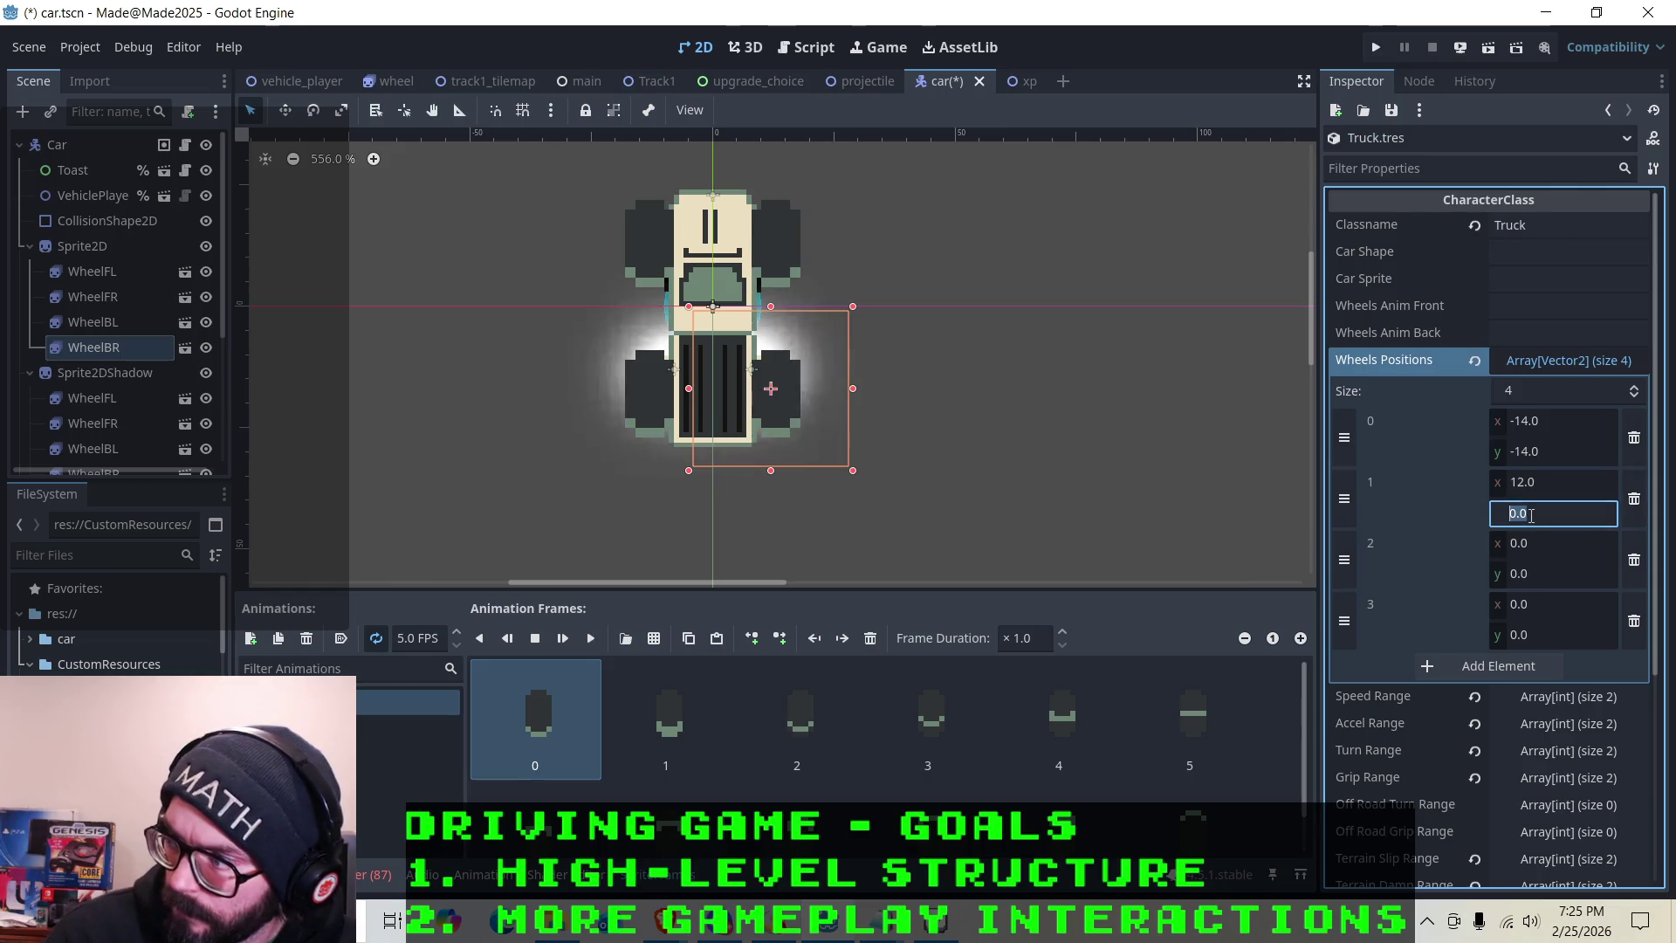
{"action": "type", "text": "-14"}
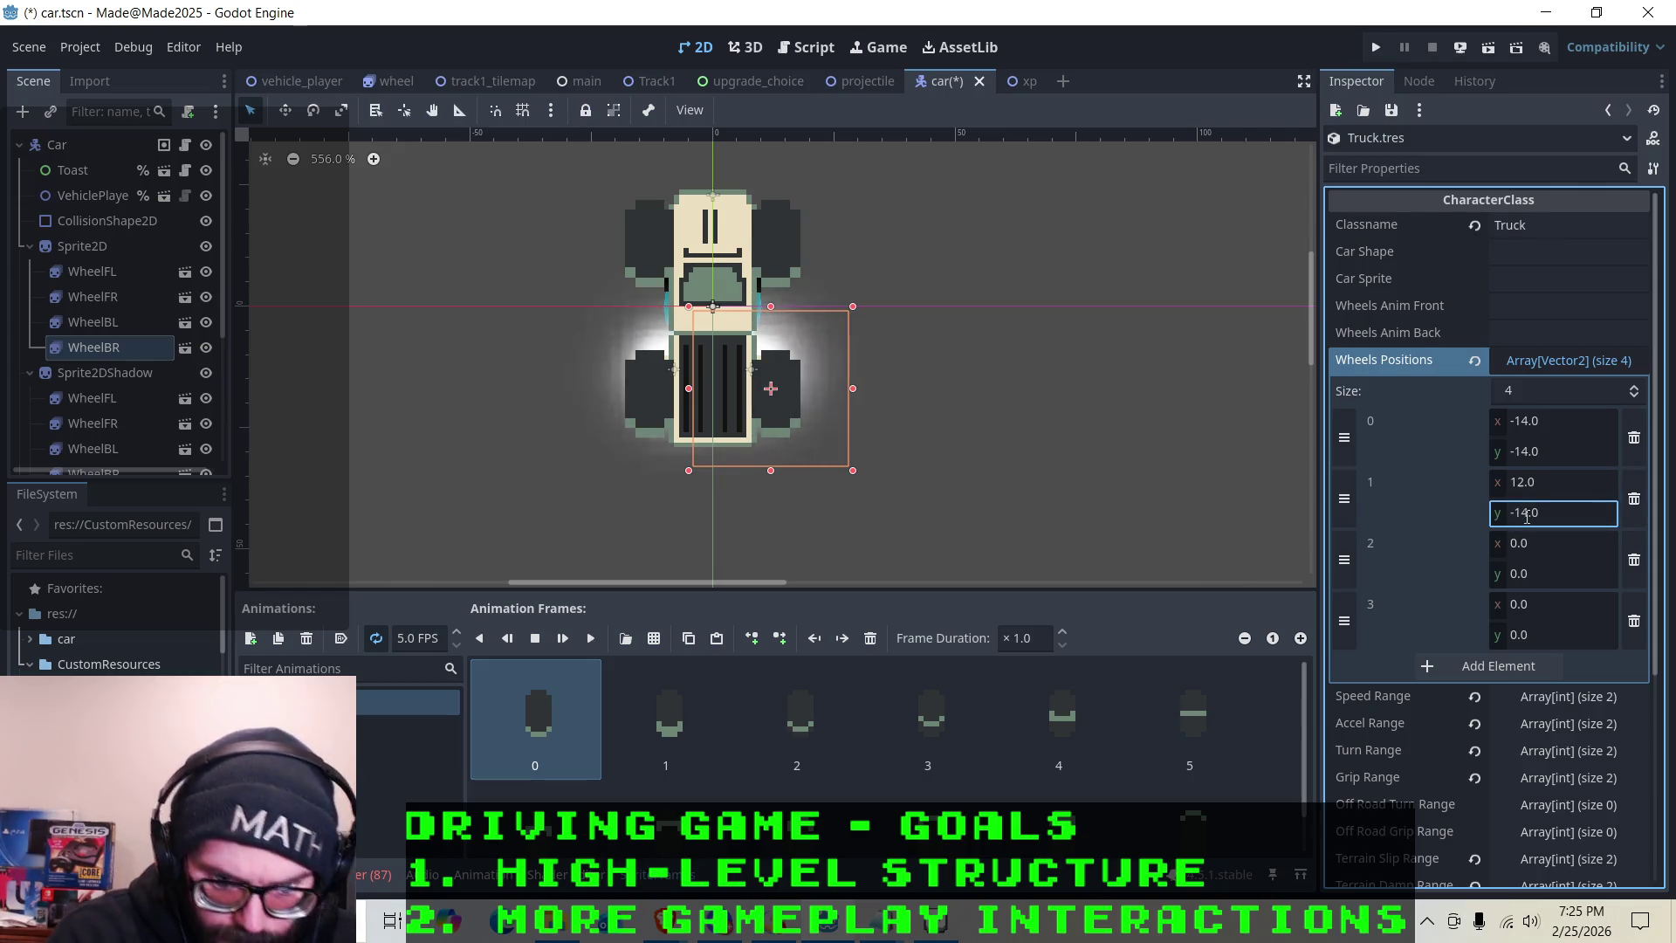
{"action": "key", "text": "Return"}
{"action": "scroll", "coordinate": [663, 138], "scroll_direction": "down", "scroll_amount": 1}
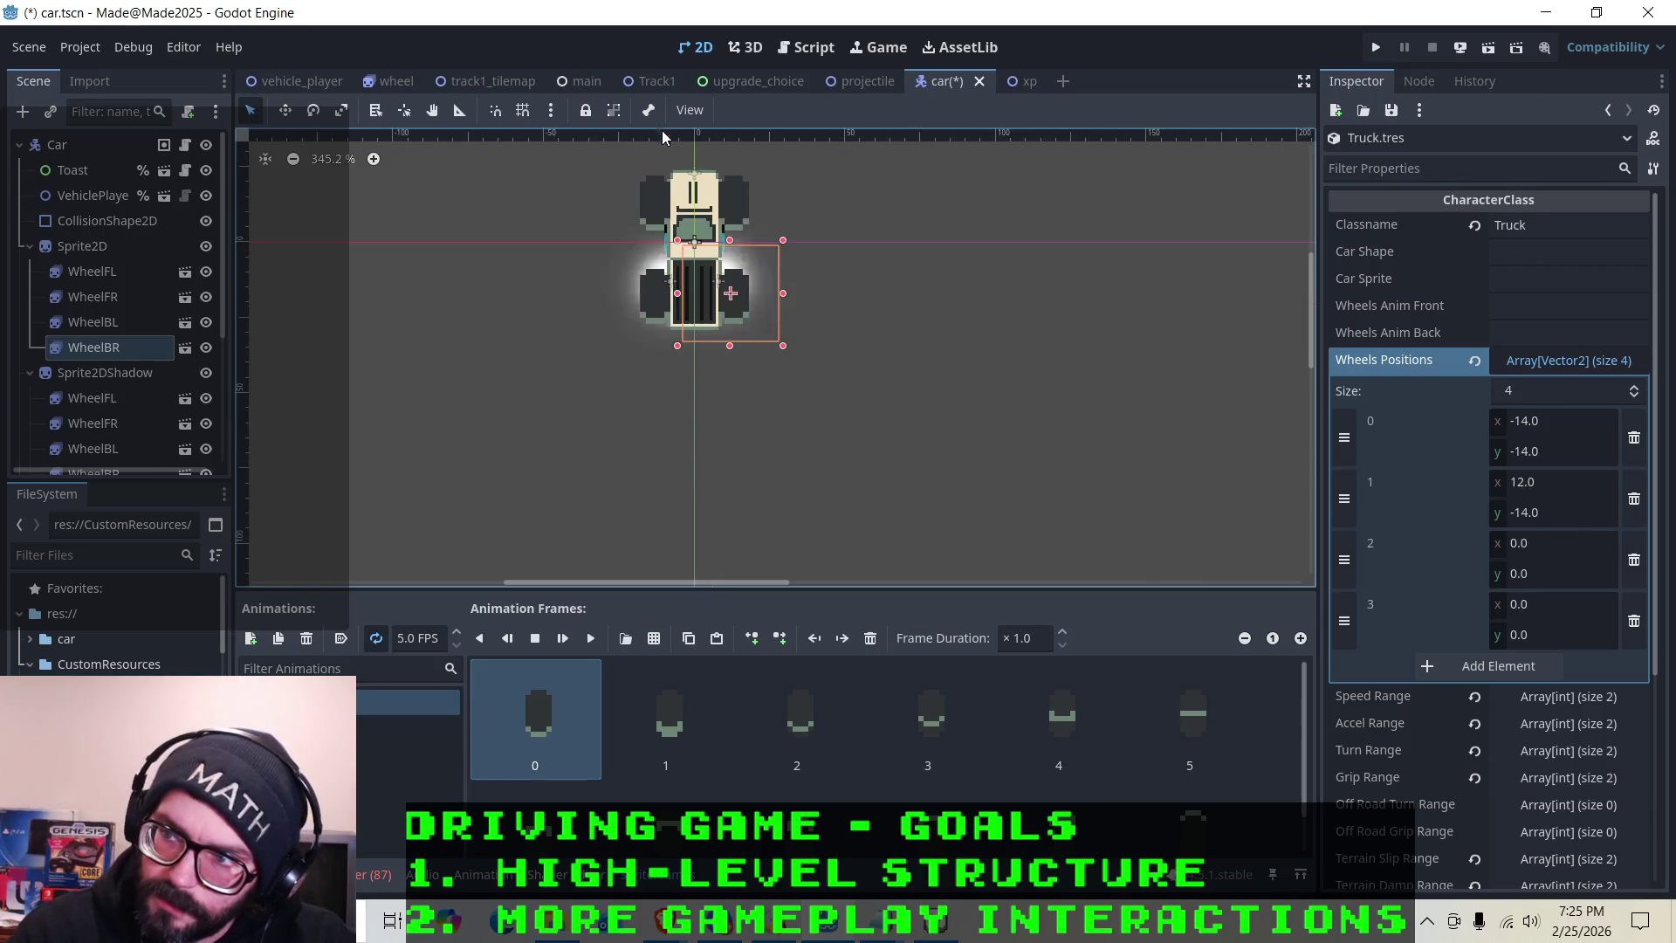
Set Wheels Positions element 2 to x -14, y 17
{"action": "scroll", "coordinate": [642, 139], "scroll_direction": "up", "scroll_amount": 3}
{"action": "scroll", "coordinate": [473, 164], "scroll_direction": "down", "scroll_amount": 1}
{"action": "scroll", "coordinate": [453, 169], "scroll_direction": "up", "scroll_amount": 1}
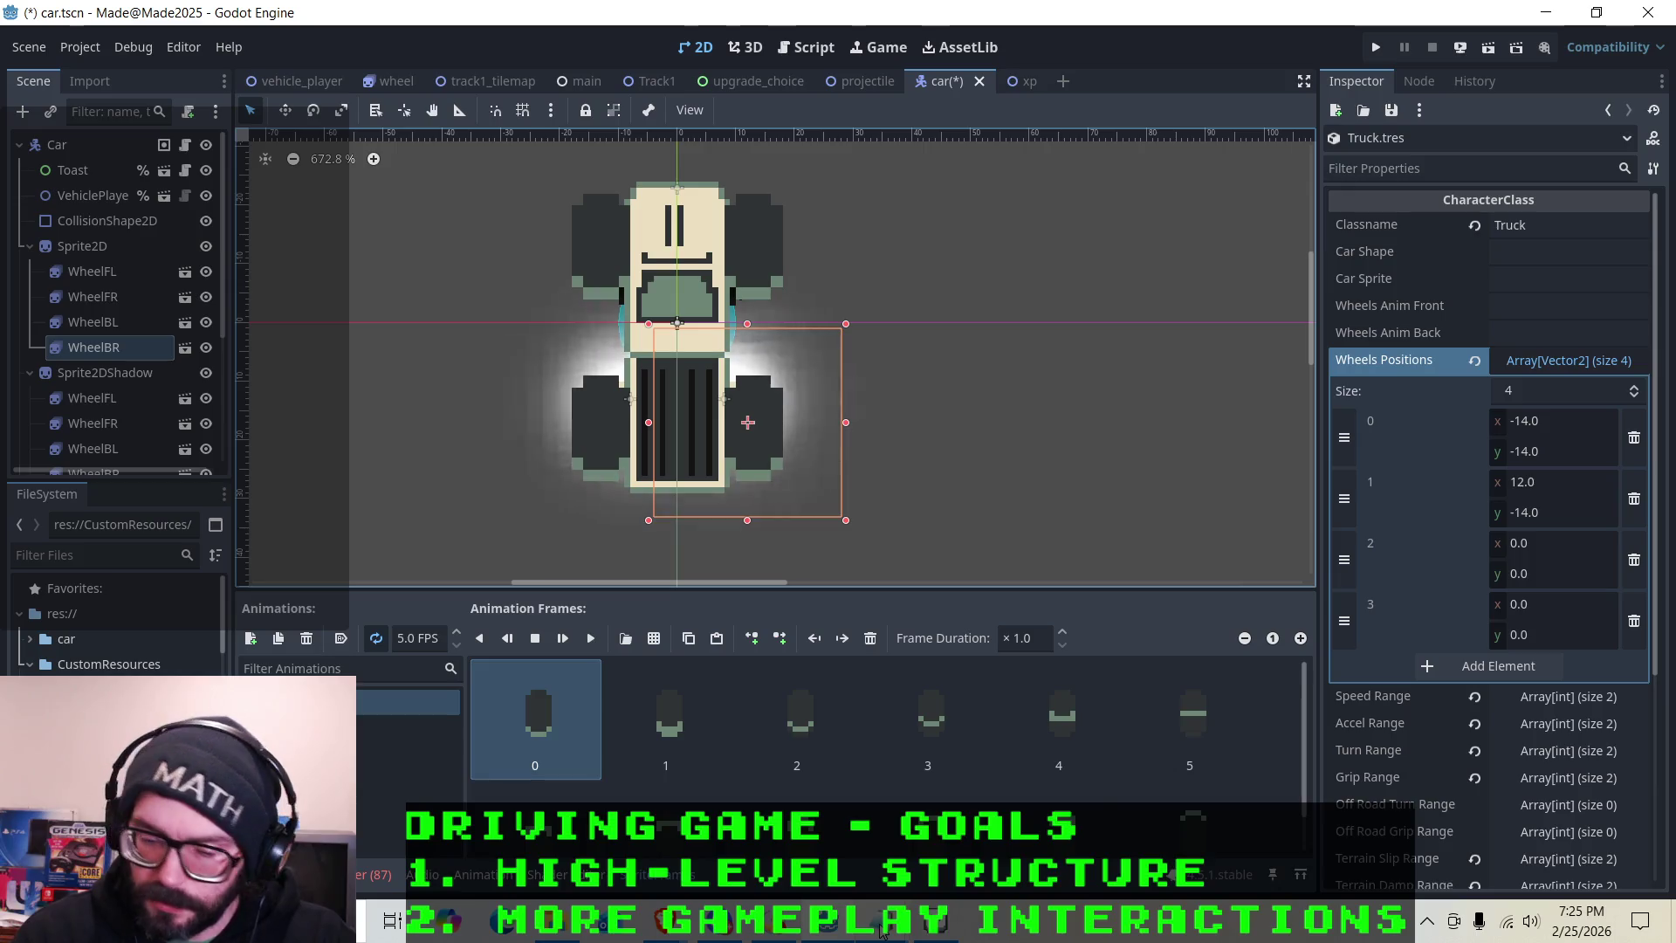
{"action": "mouse_move", "coordinate": [882, 921]}
{"action": "left_click", "coordinate": [1538, 545]}
{"action": "mouse_move", "coordinate": [908, 916]}
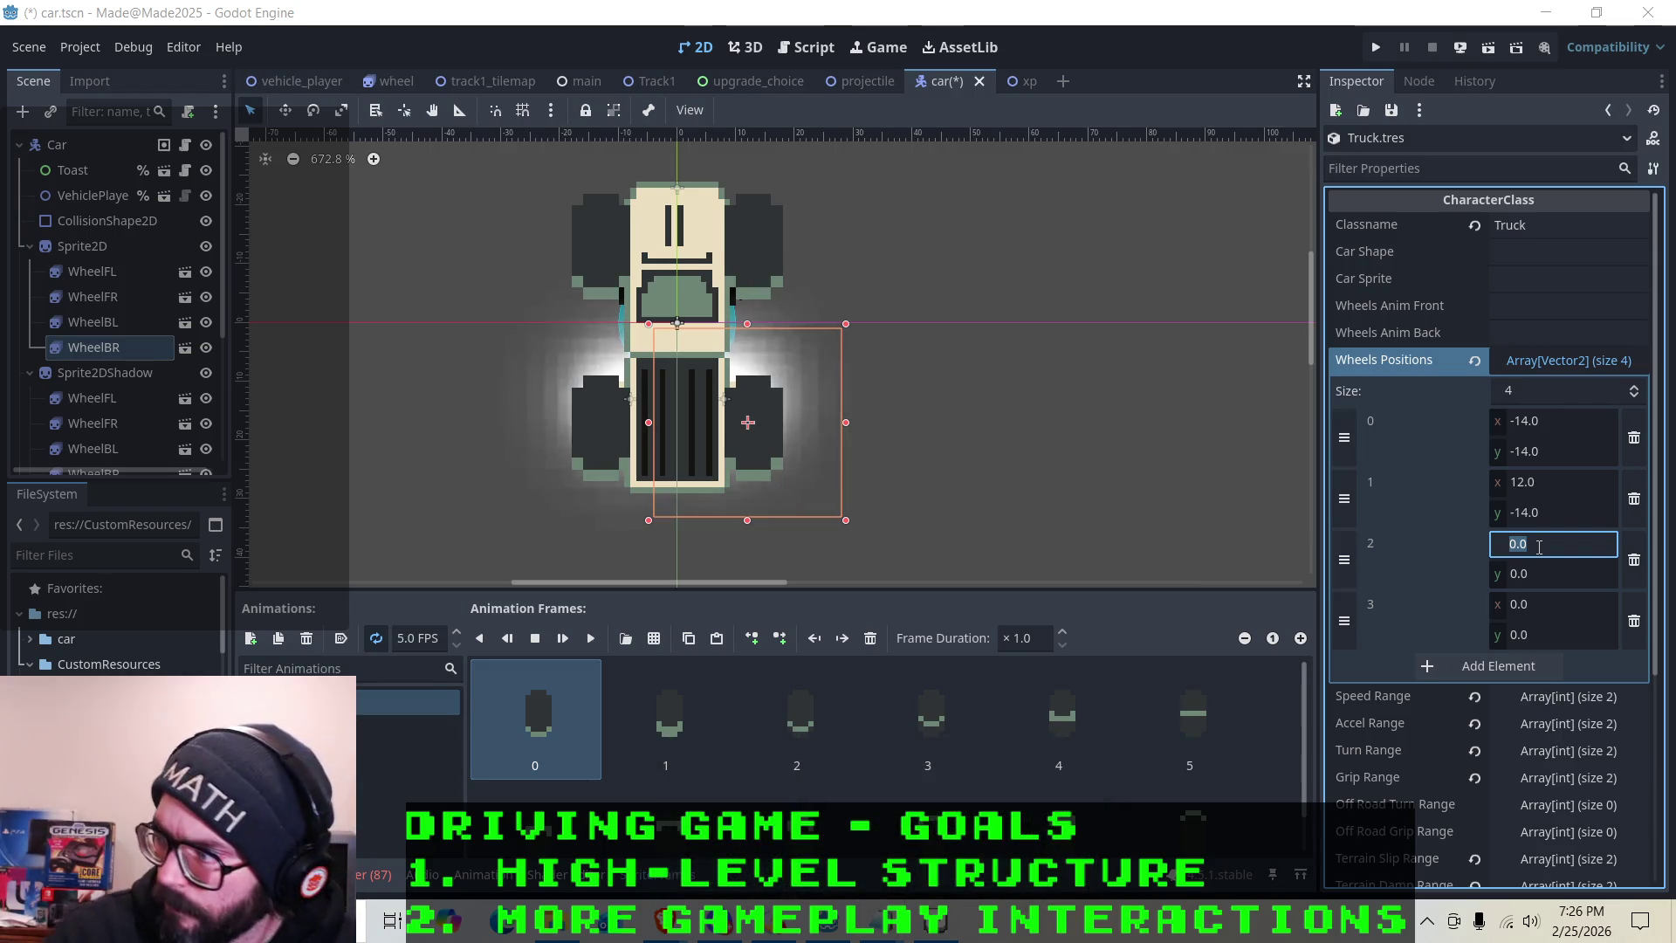
{"action": "left_click", "coordinate": [1541, 534]}
{"action": "type", "text": "-14"}
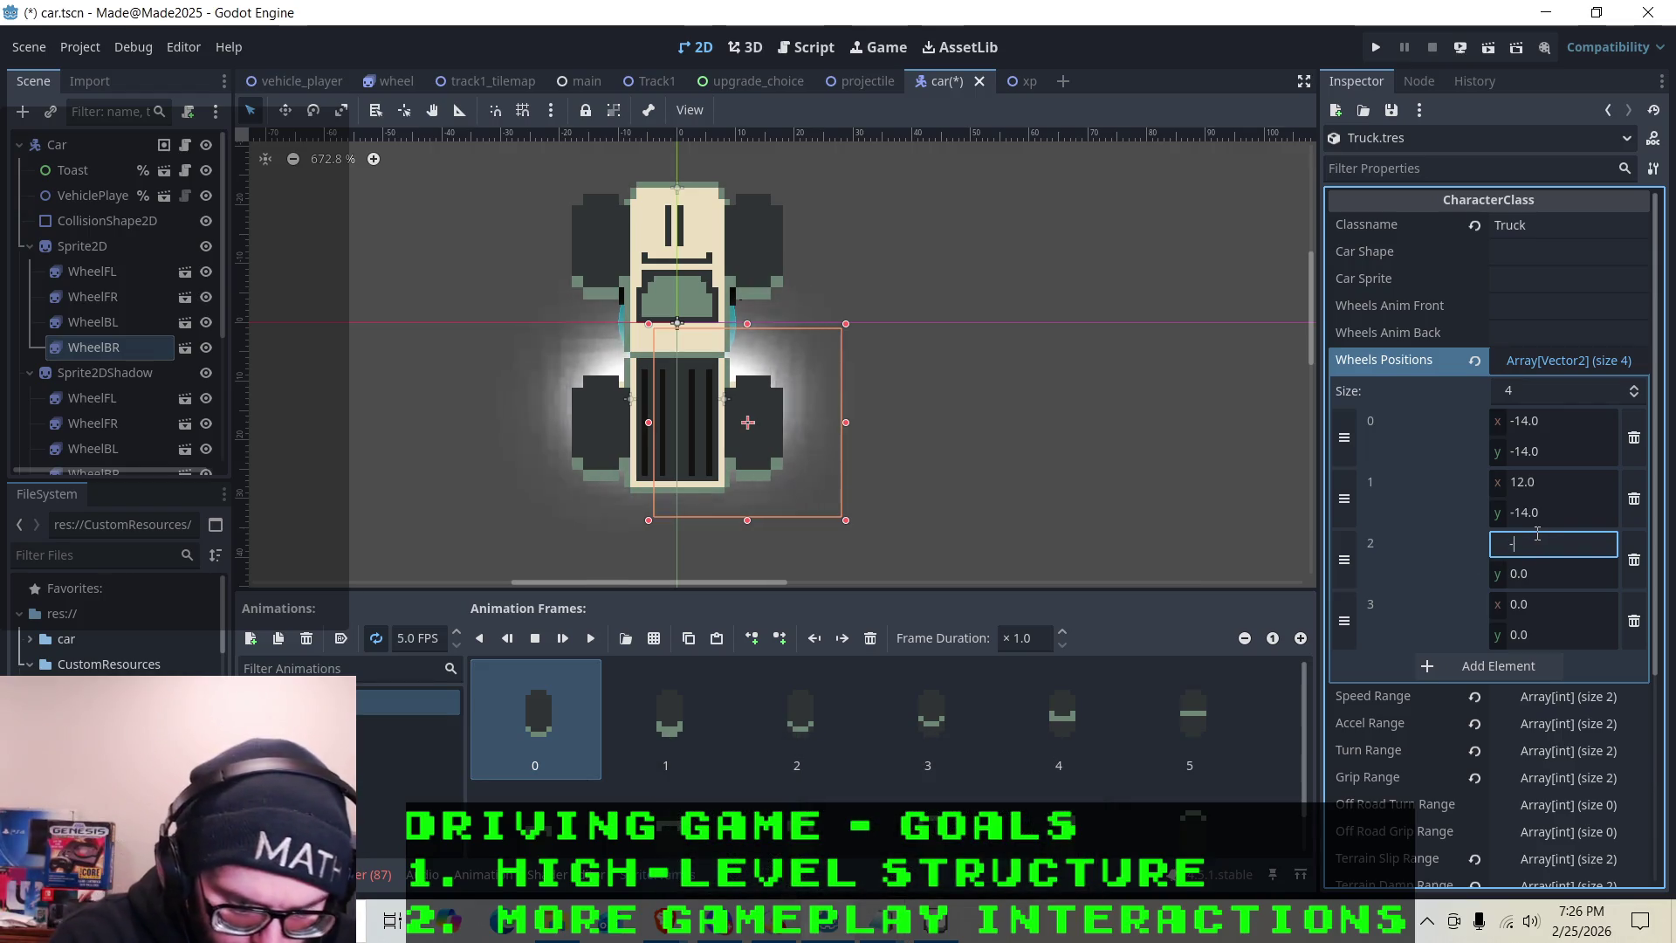
{"action": "key", "text": "Tab"}
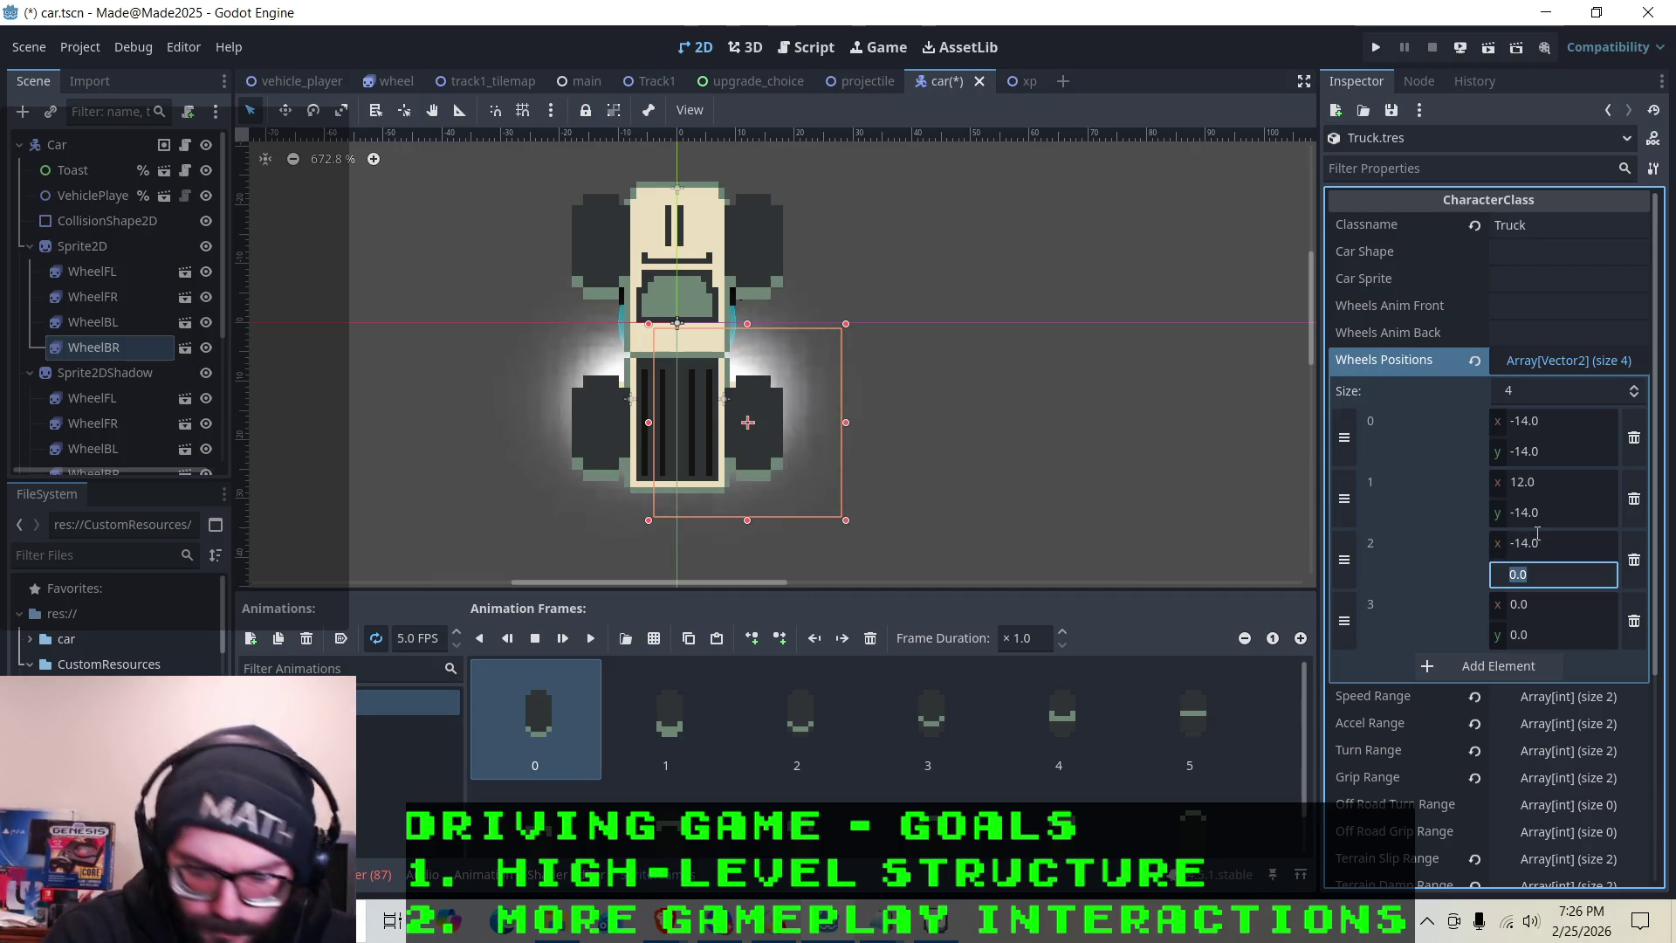
{"action": "type", "text": "17"}
{"action": "key", "text": "Tab"}
Set Wheels Positions element 3 to x 12, y 17
{"action": "type", "text": "-1"}
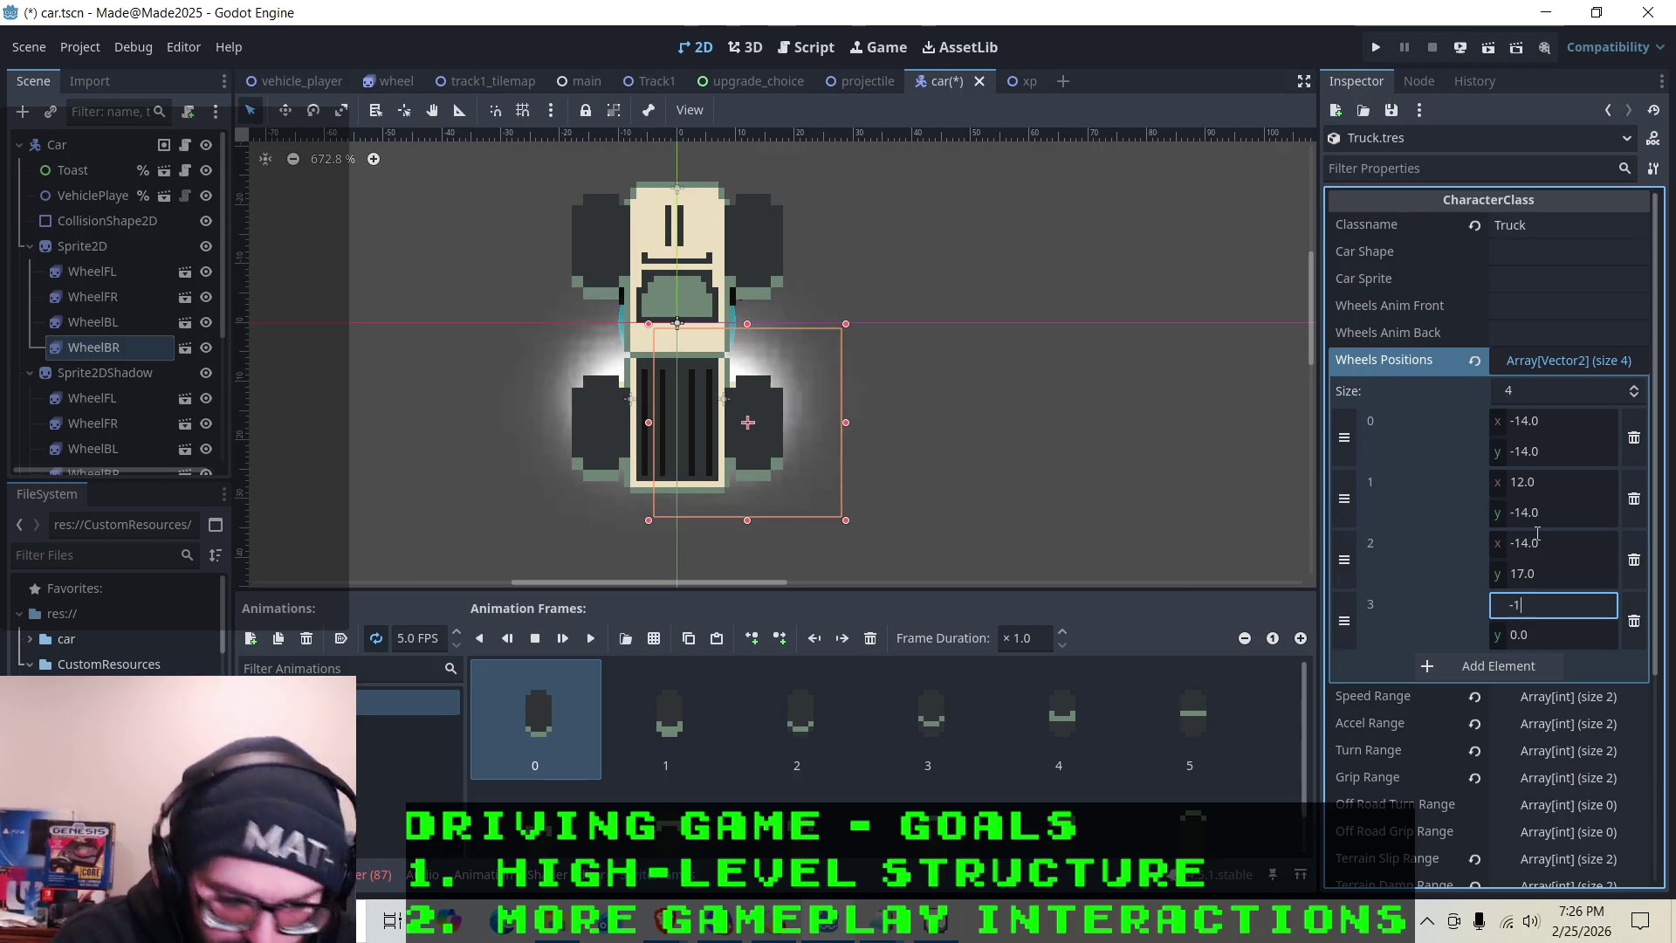
{"action": "key", "text": "BackSpace"}
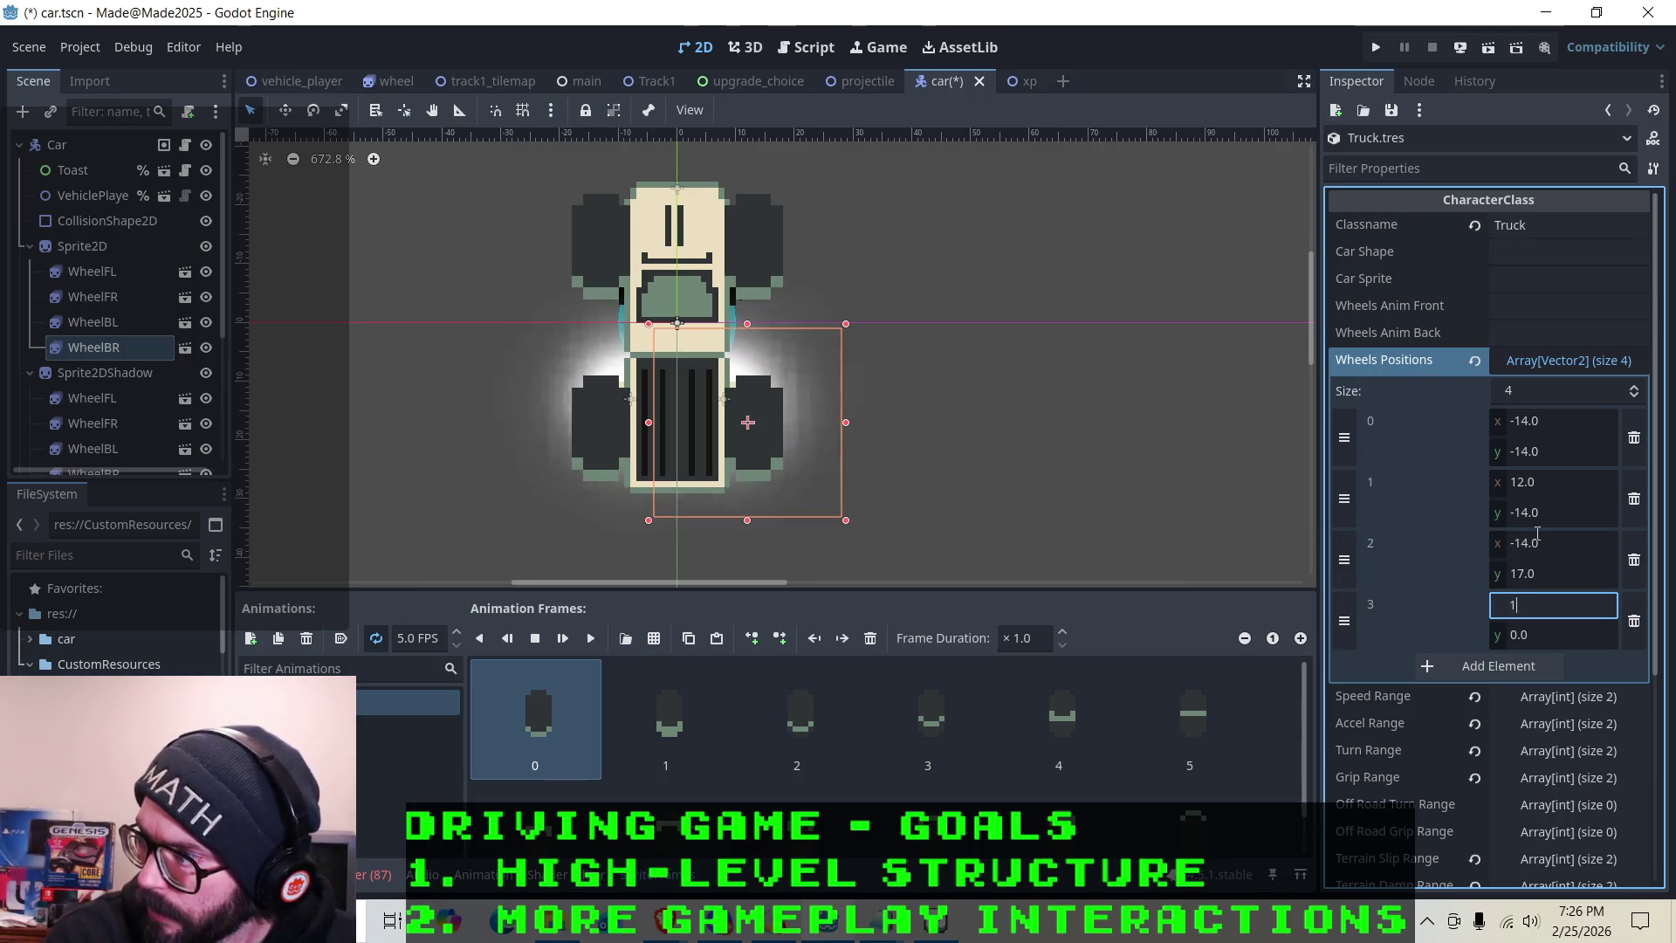
{"action": "key", "text": "Tab"}
{"action": "type", "text": "7"}
{"action": "key", "text": "Return"}
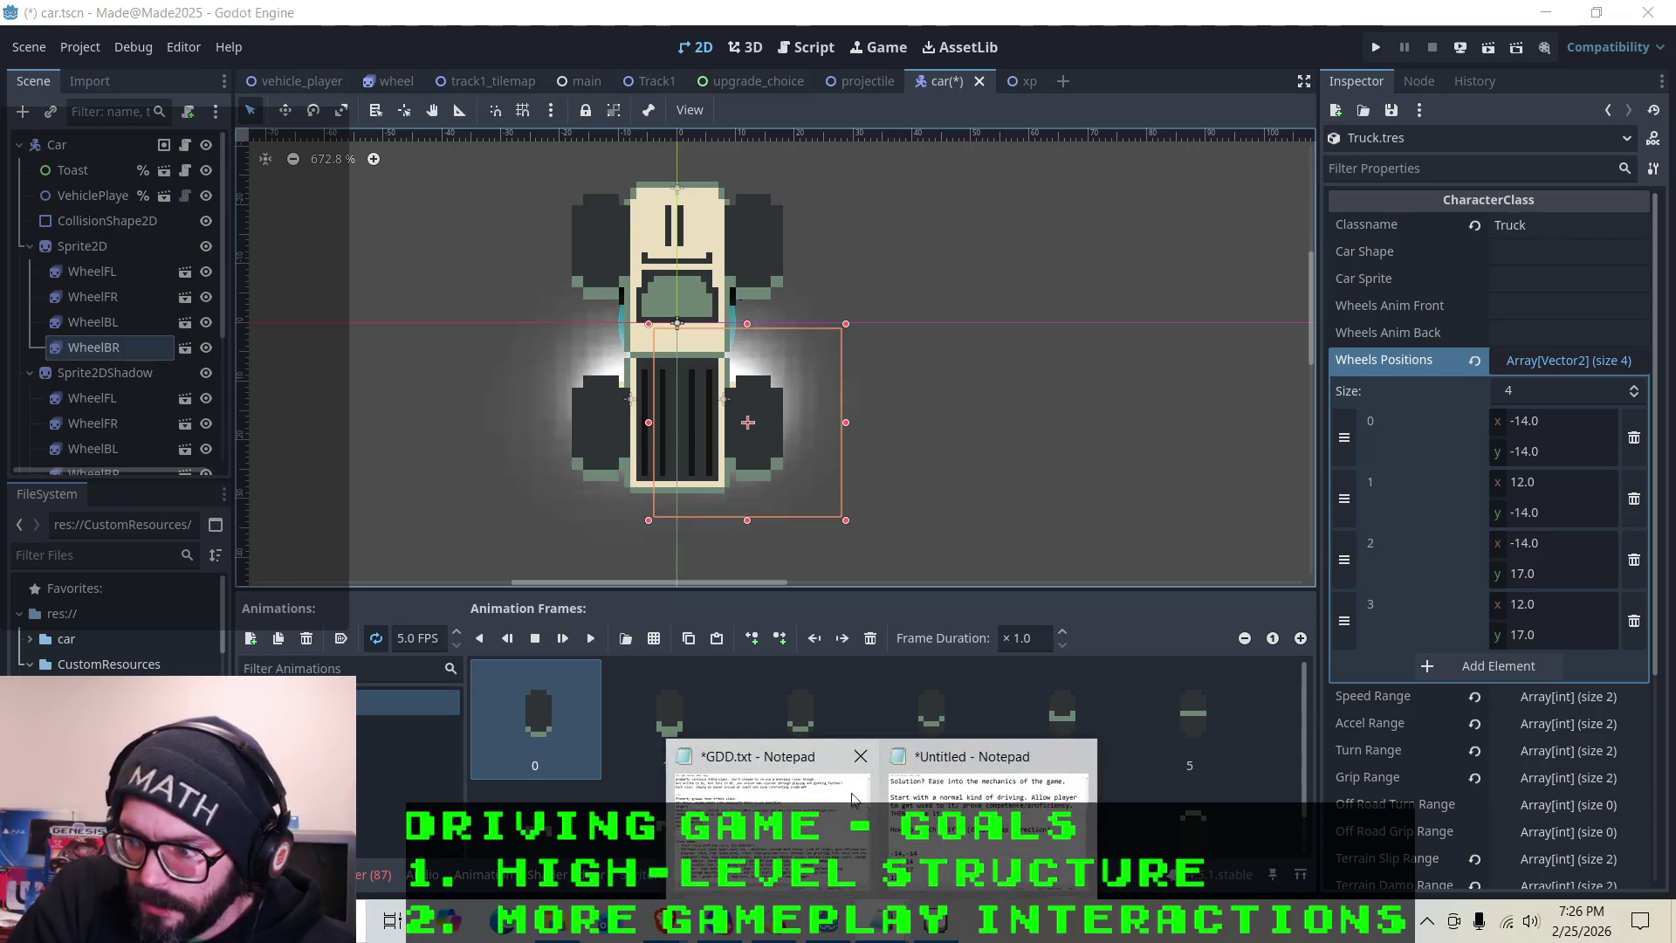
Scroll GDD.txt to its top, enlarge and raise the window to read it, then minimize it
{"action": "left_click", "coordinate": [805, 849]}
{"action": "scroll", "coordinate": [473, 460], "scroll_direction": "up", "scroll_amount": 14}
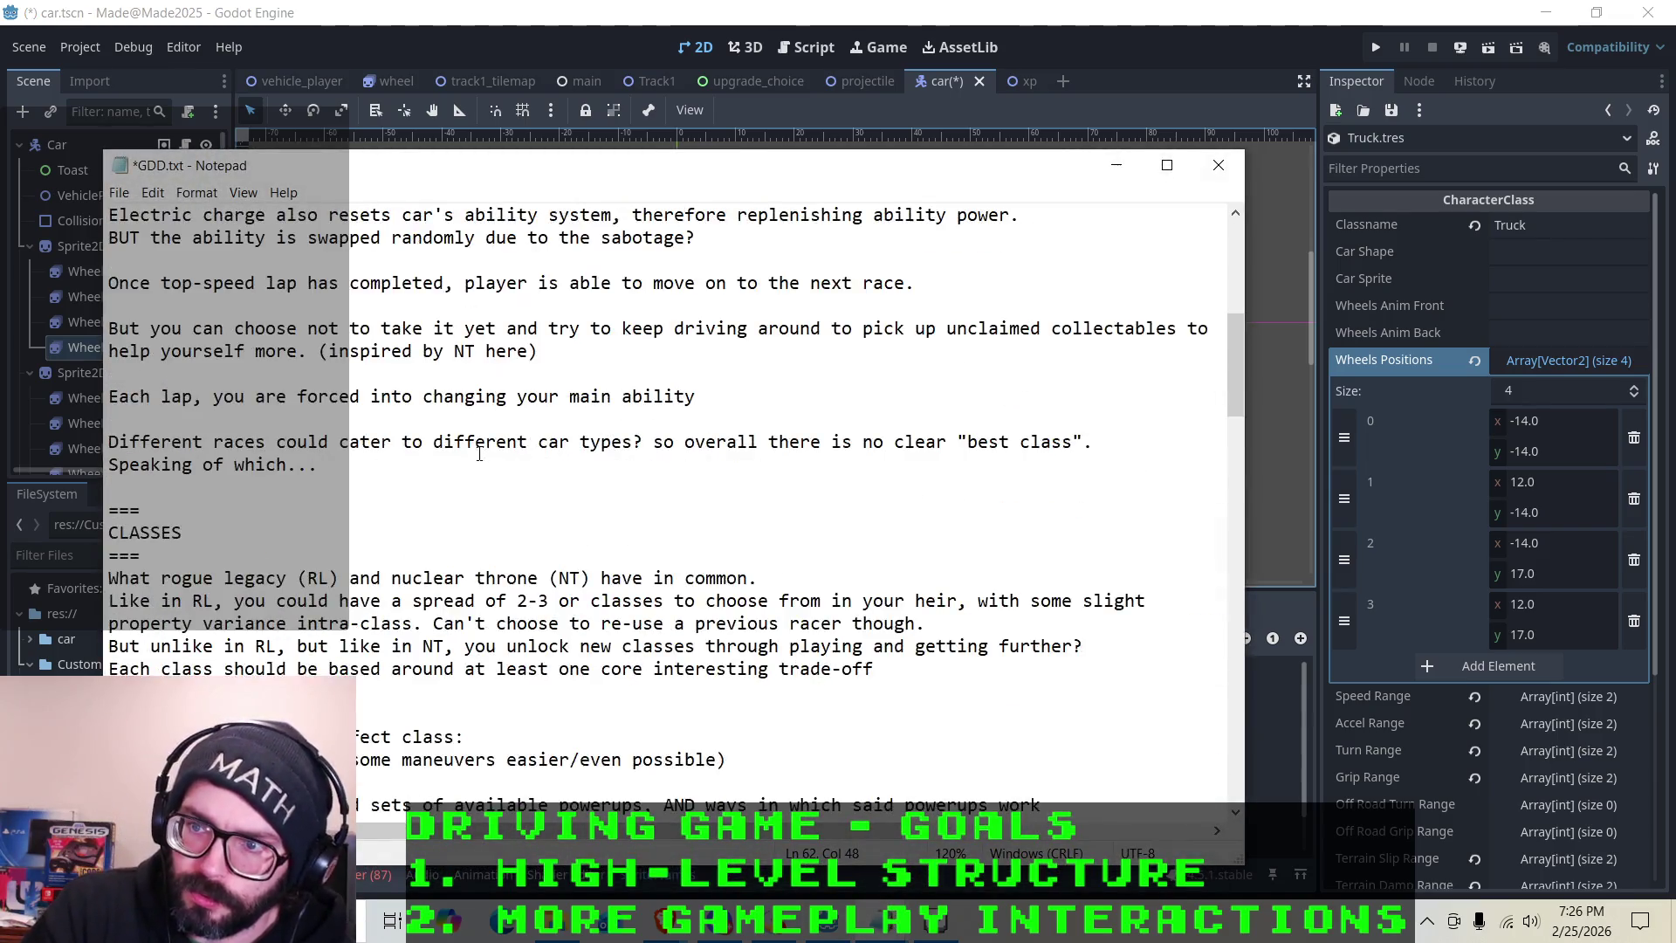
{"action": "left_click", "coordinate": [193, 277]}
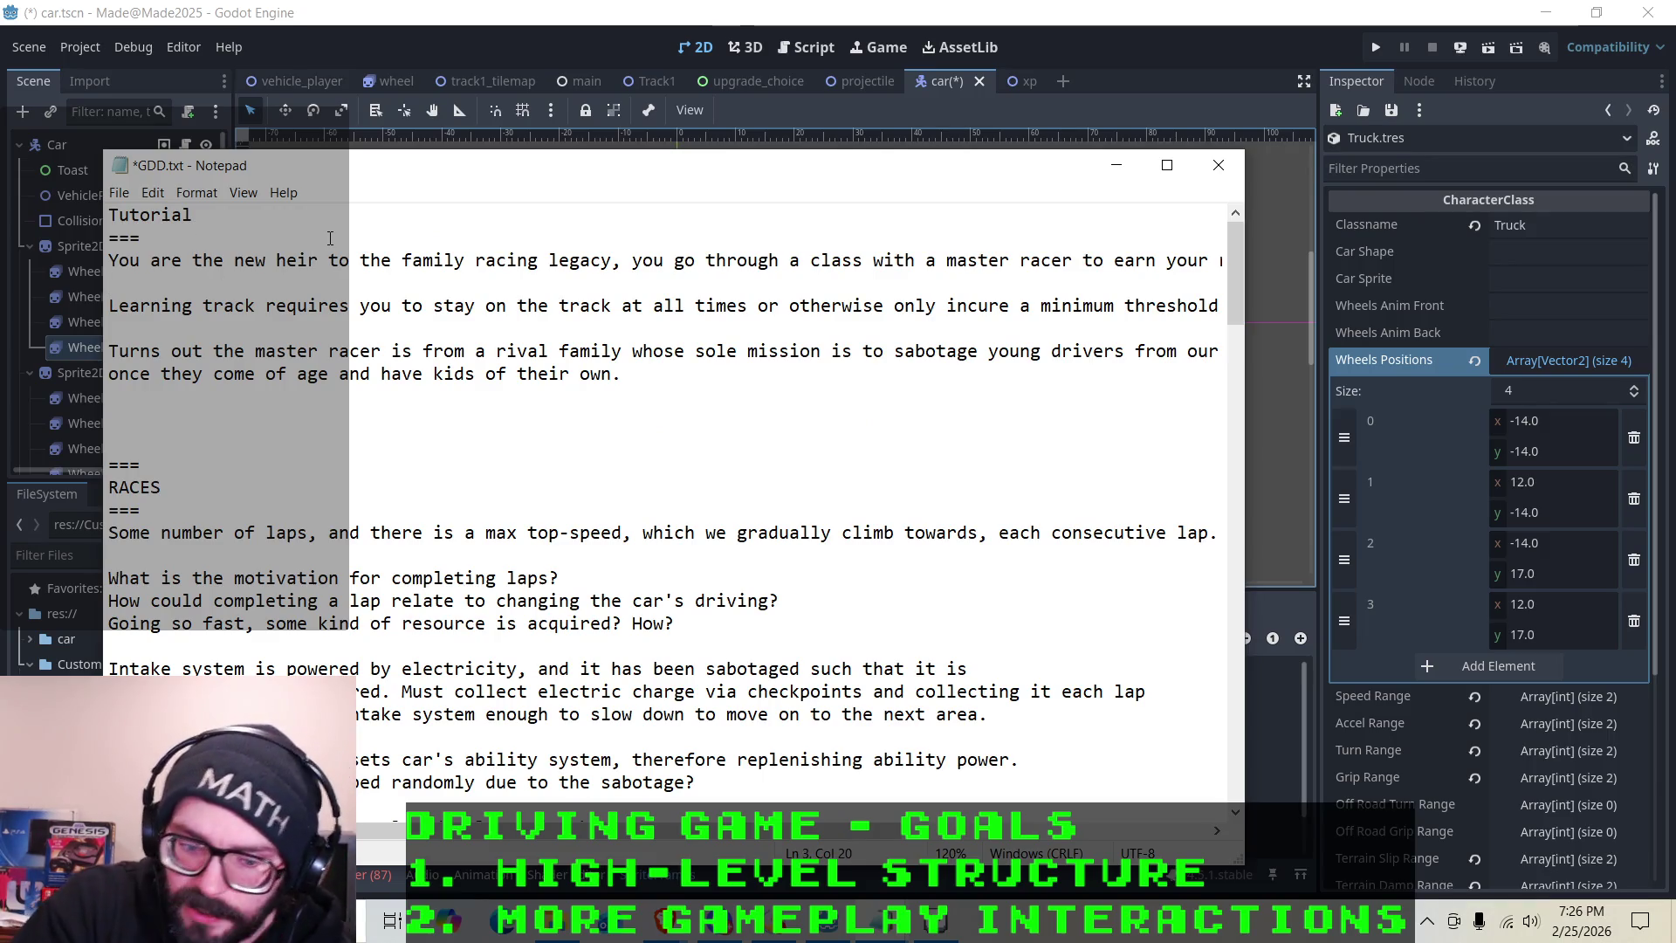
{"action": "left_click_drag", "start_coordinate": [1241, 857], "coordinate": [1519, 888]}
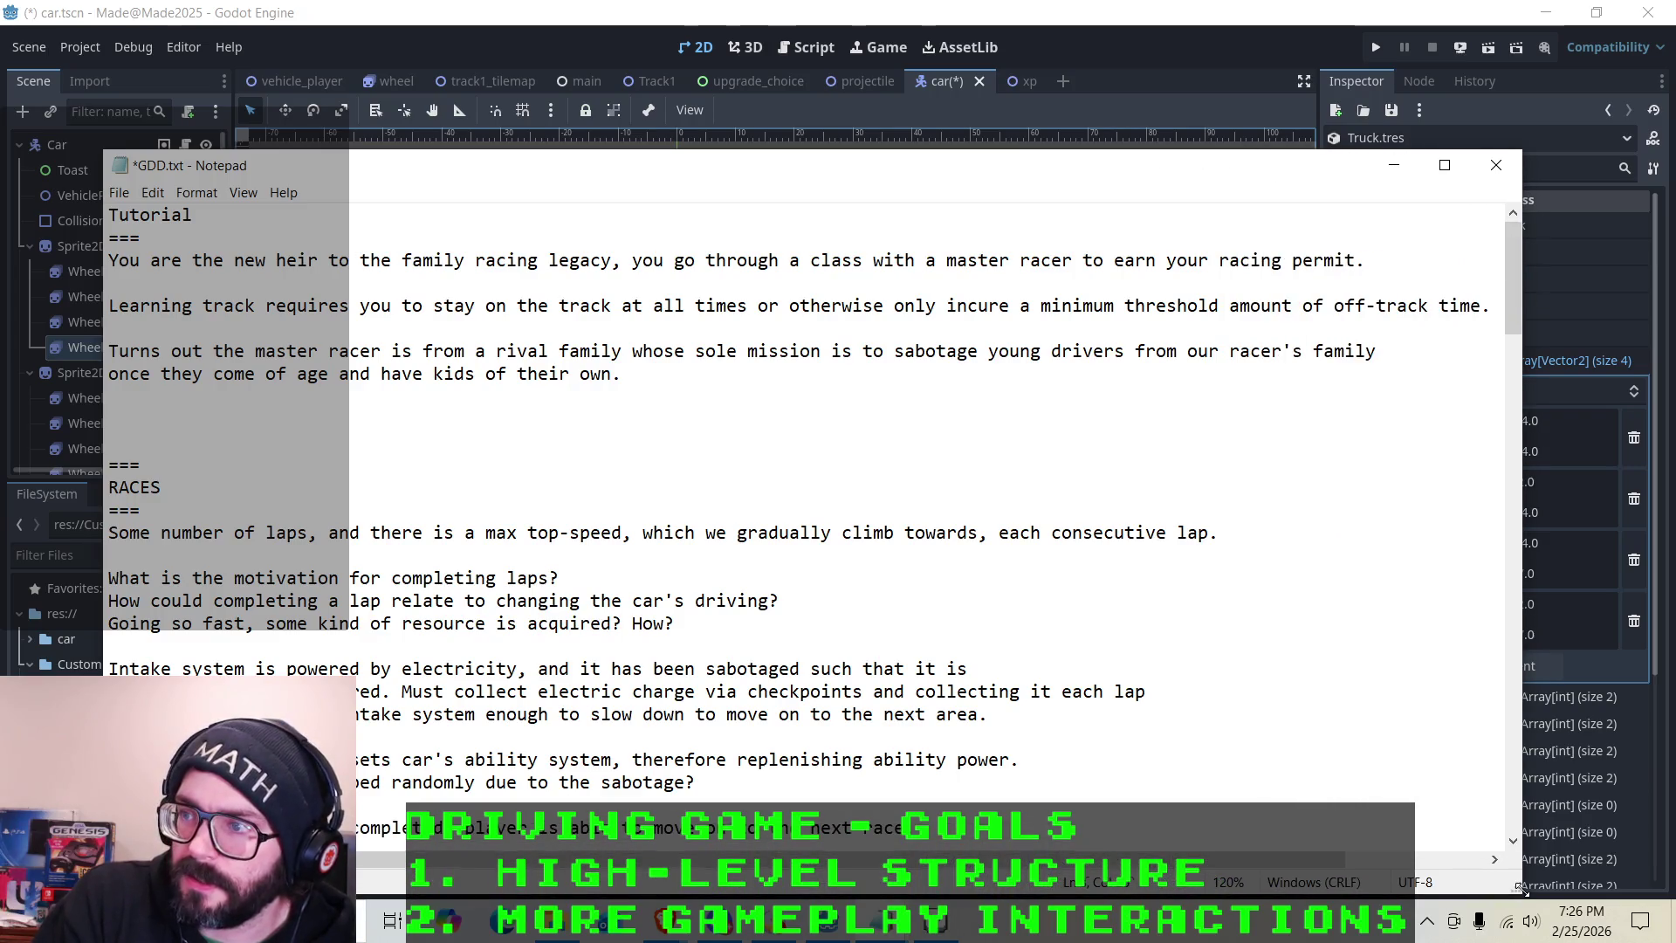
{"action": "left_click_drag", "start_coordinate": [810, 175], "coordinate": [815, 112]}
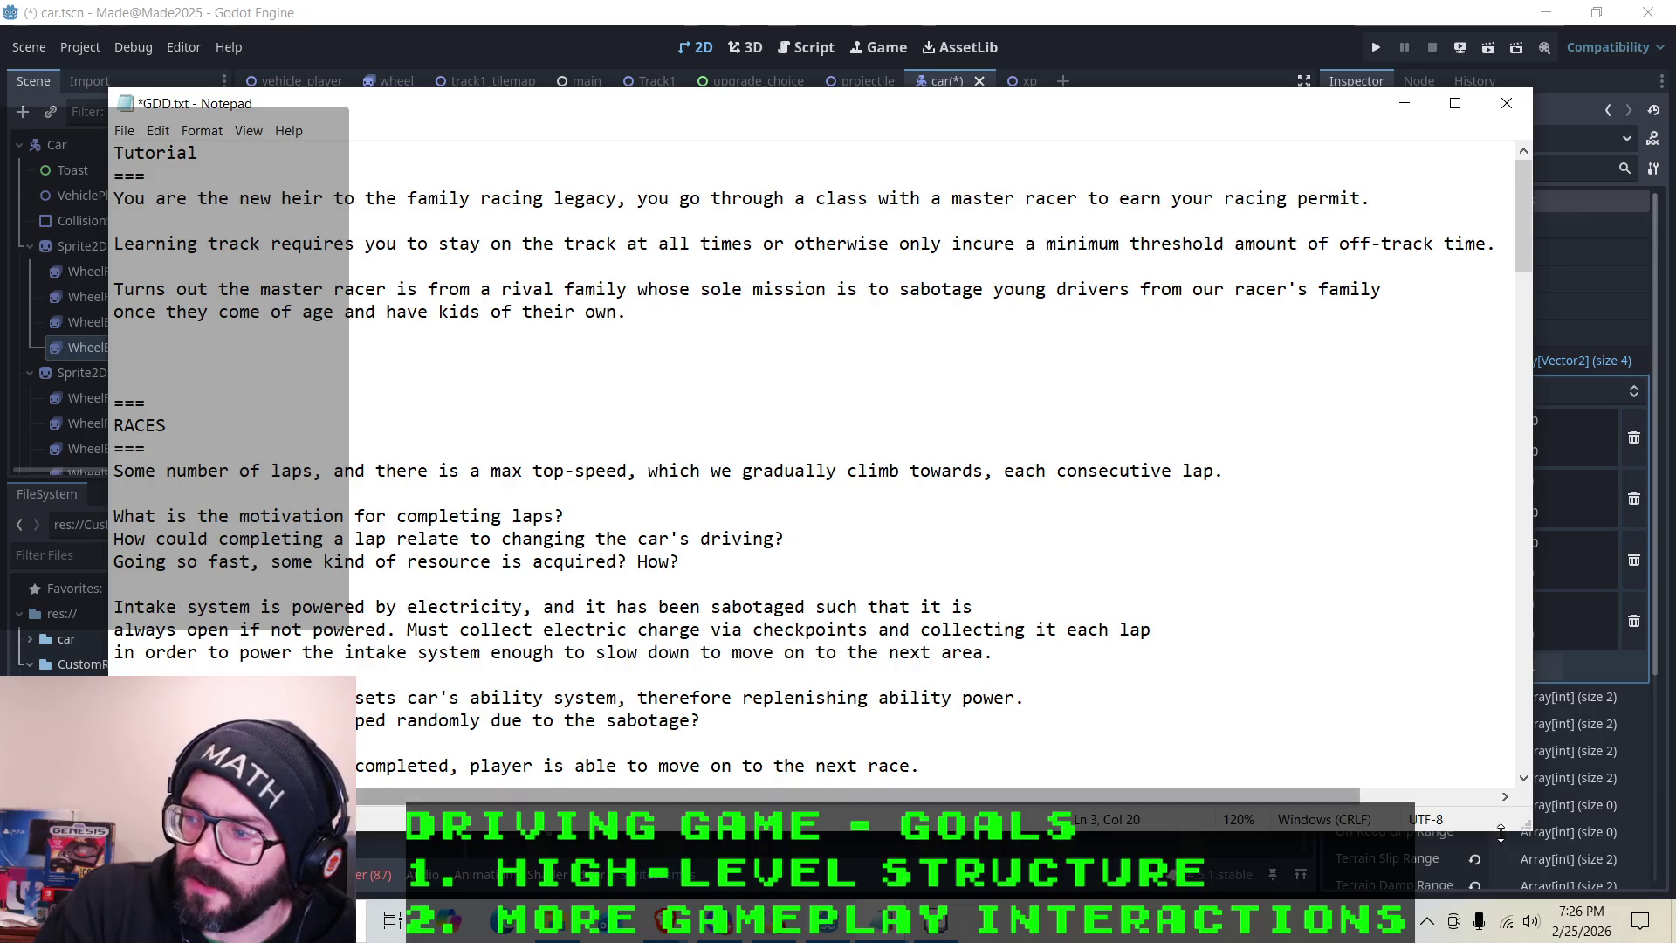
{"action": "mouse_move", "coordinate": [1520, 830]}
{"action": "left_mouse_down"}
{"action": "mouse_move", "coordinate": [1536, 860]}
{"action": "mouse_move", "coordinate": [1518, 890]}
{"action": "mouse_move", "coordinate": [1555, 879]}
{"action": "left_mouse_up"}
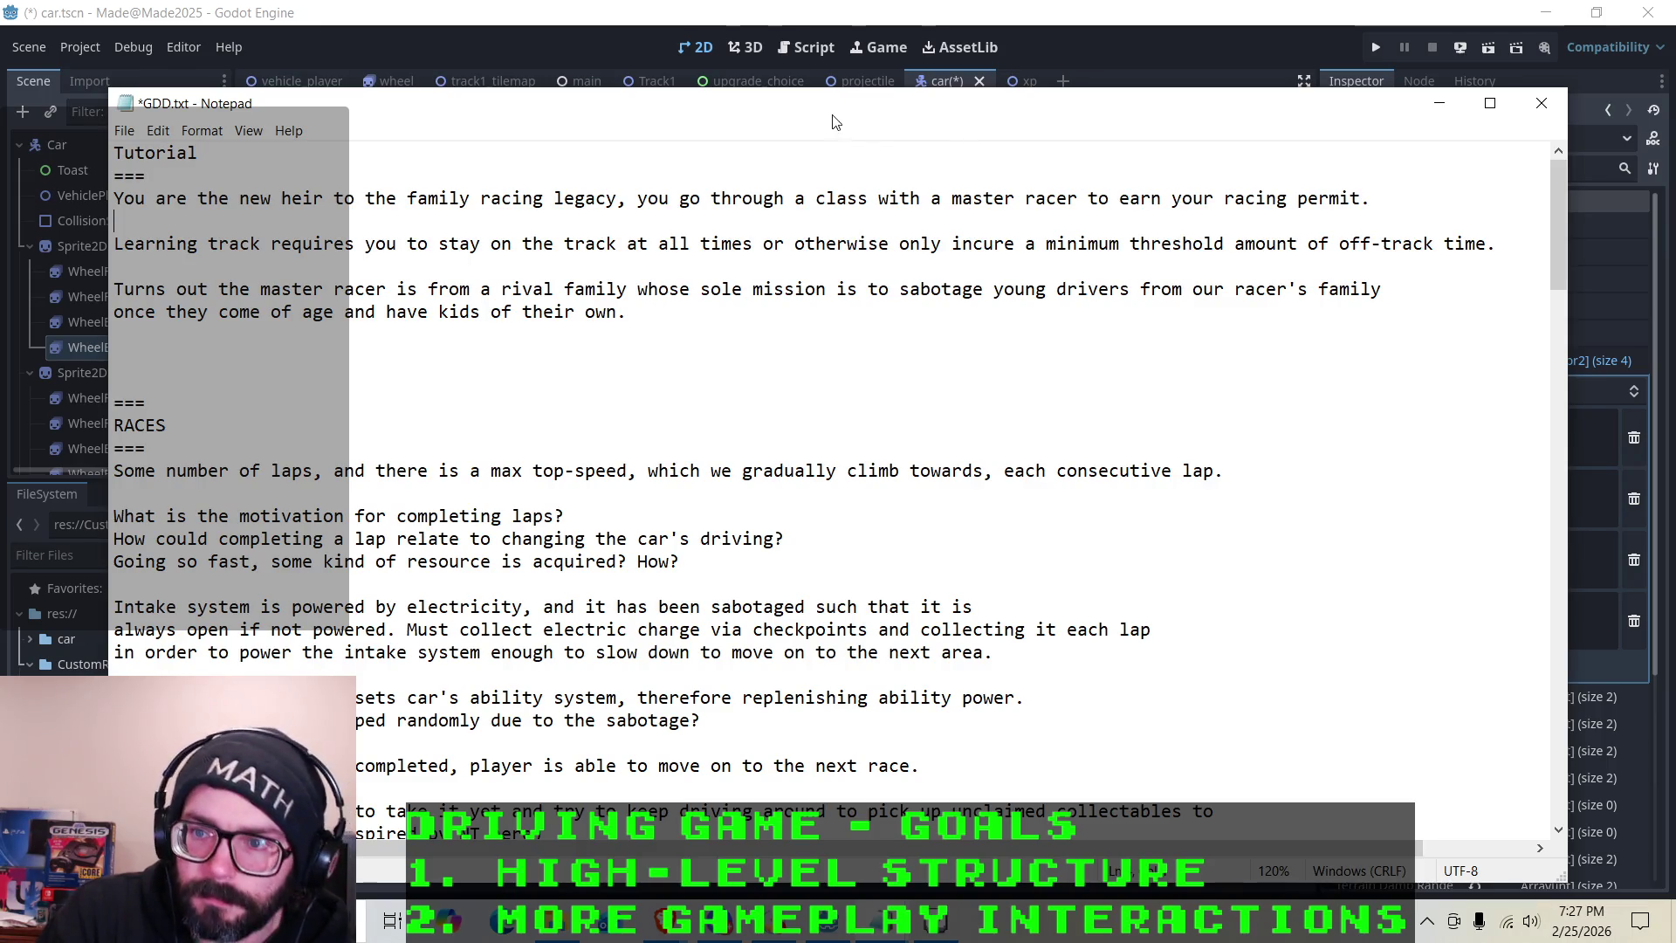
{"action": "left_click", "coordinate": [898, 245]}
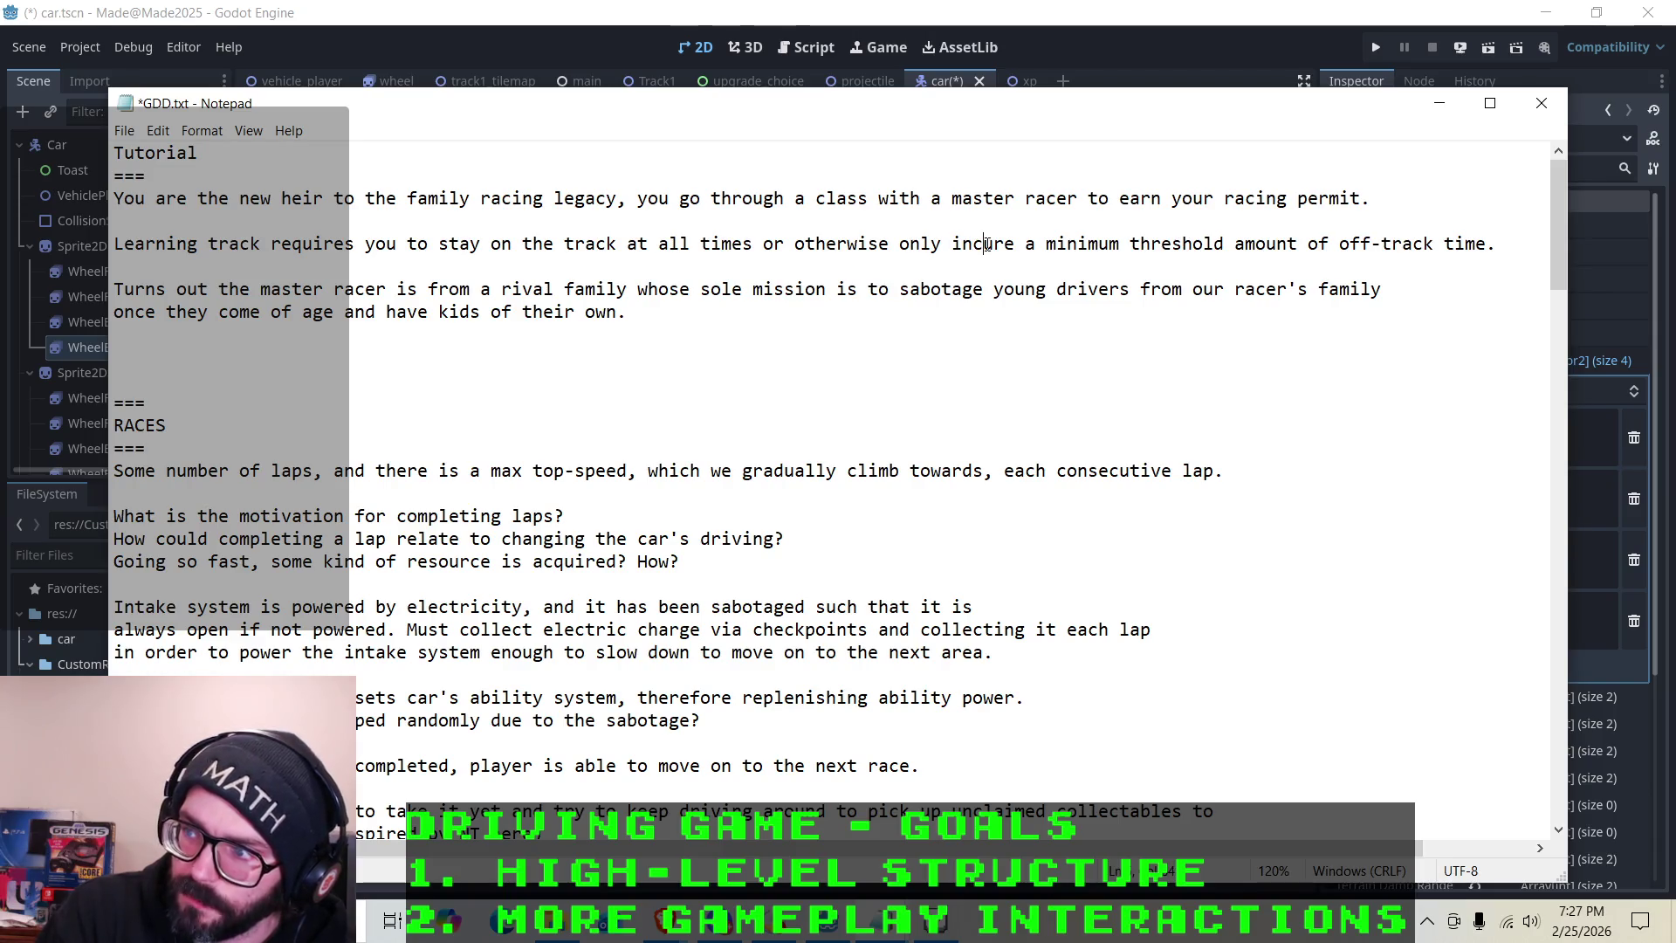
{"action": "left_click", "coordinate": [1439, 103]}
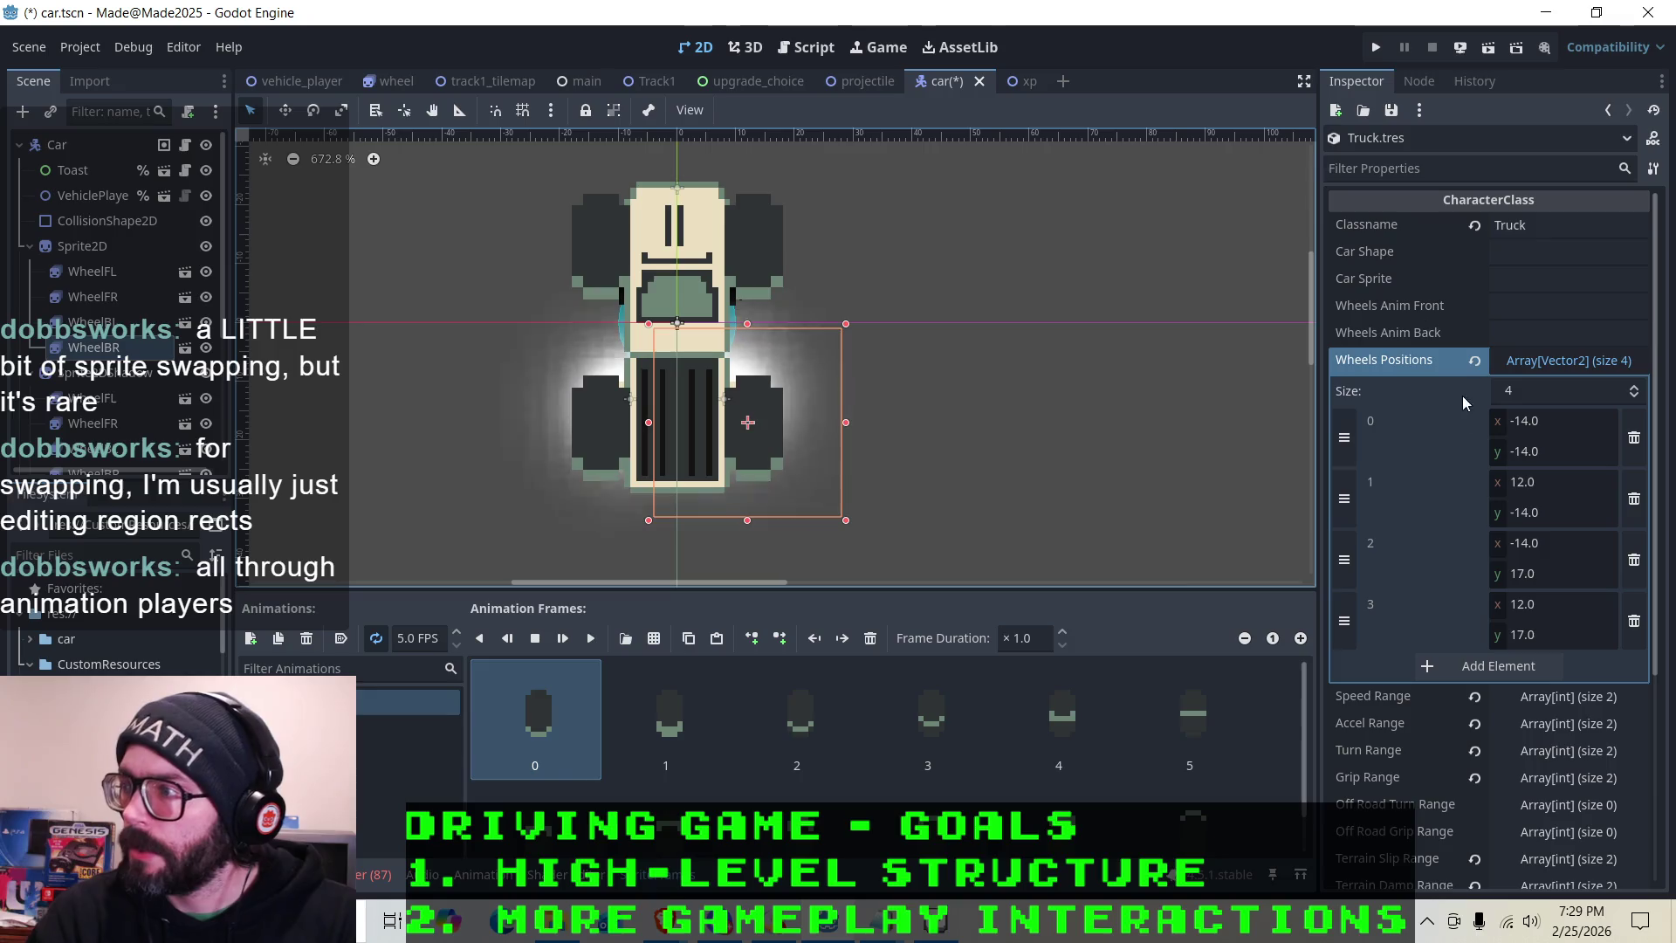
{"action": "left_click", "coordinate": [1568, 252]}
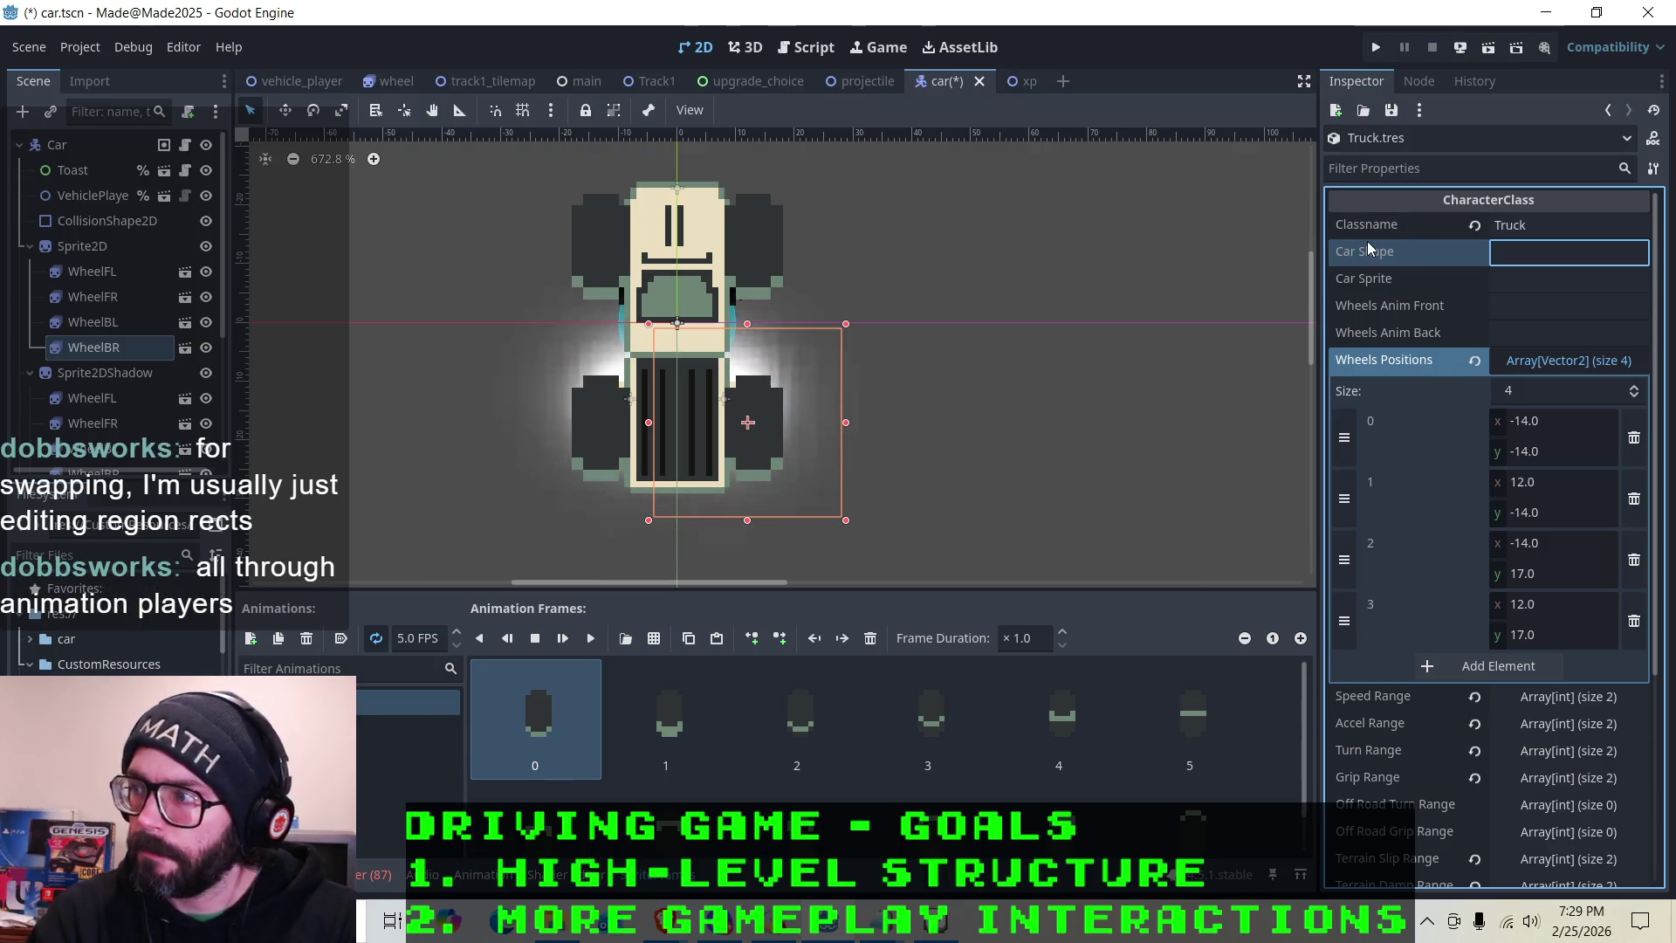
Save Truck.tres from the Inspector and switch to the CharacterClass.gd script
{"action": "left_click", "coordinate": [1391, 109]}
{"action": "left_click", "coordinate": [1409, 139]}
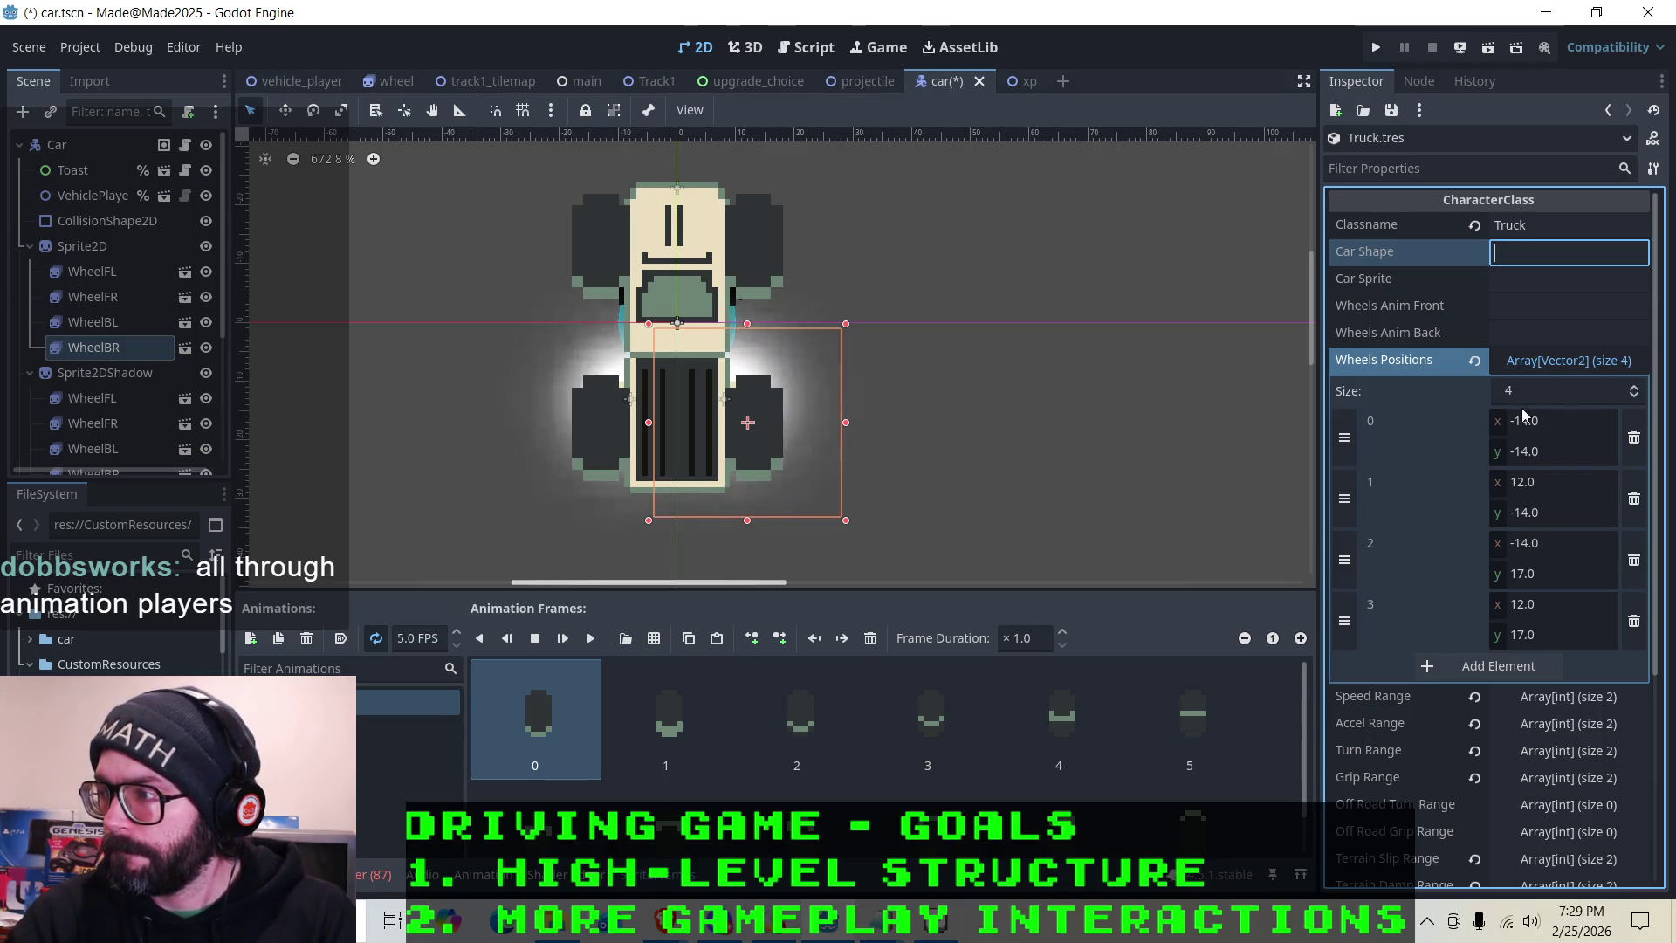
{"action": "left_click", "coordinate": [807, 47]}
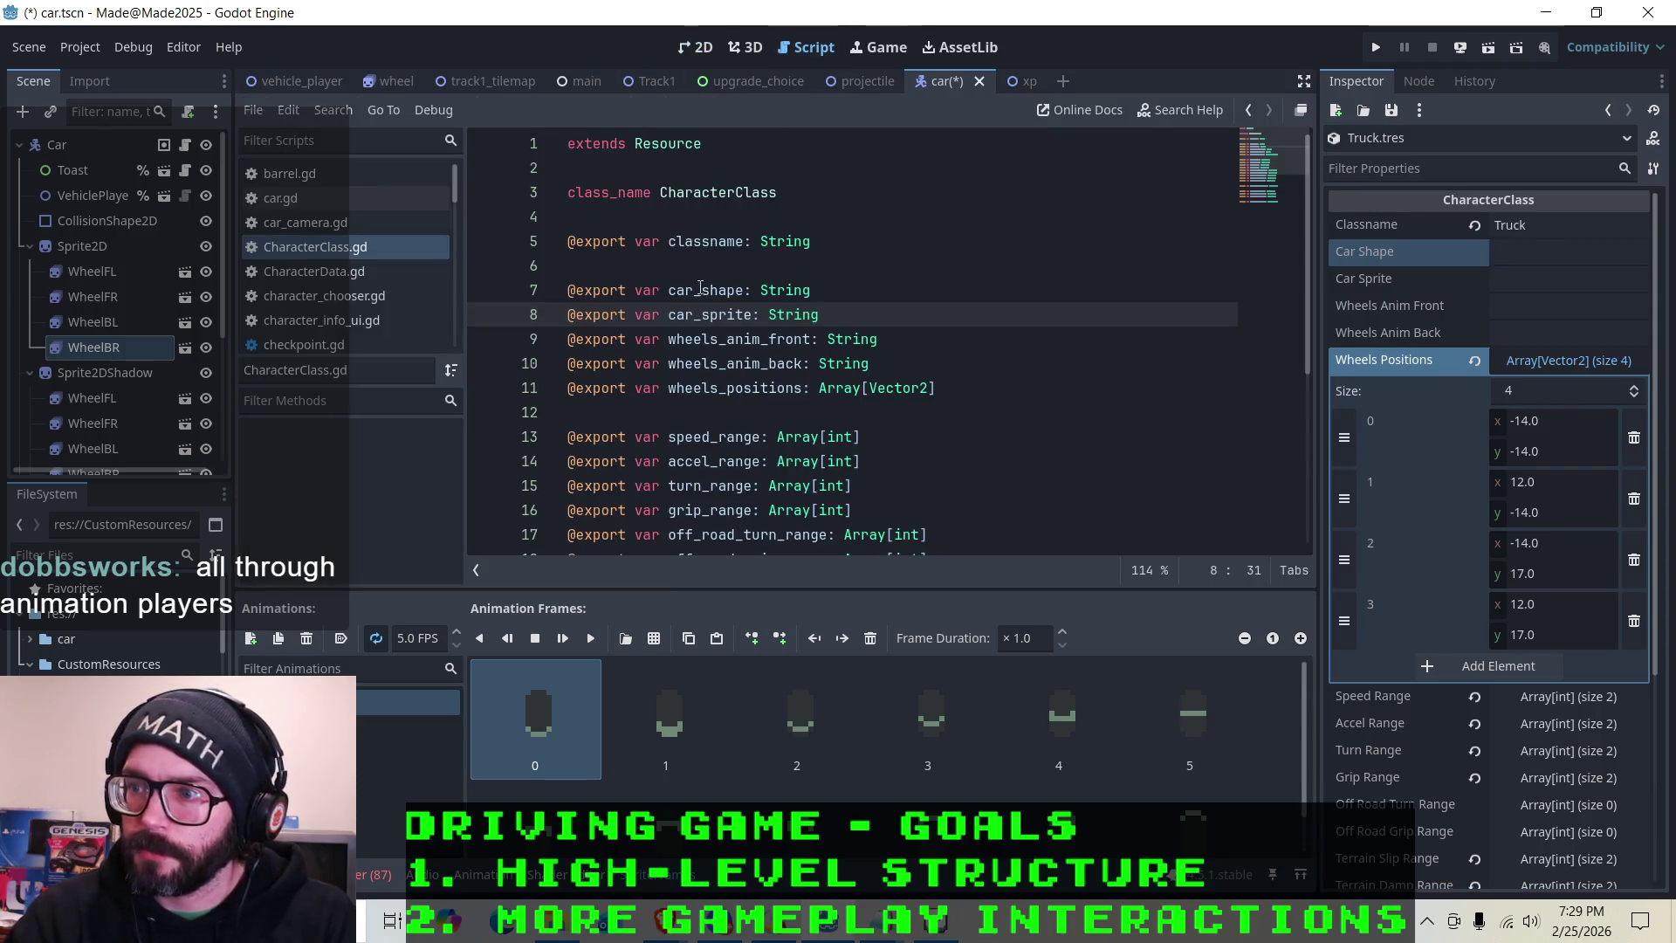
Run a Find in Files search for hint across all project scripts
{"action": "left_click", "coordinate": [725, 389]}
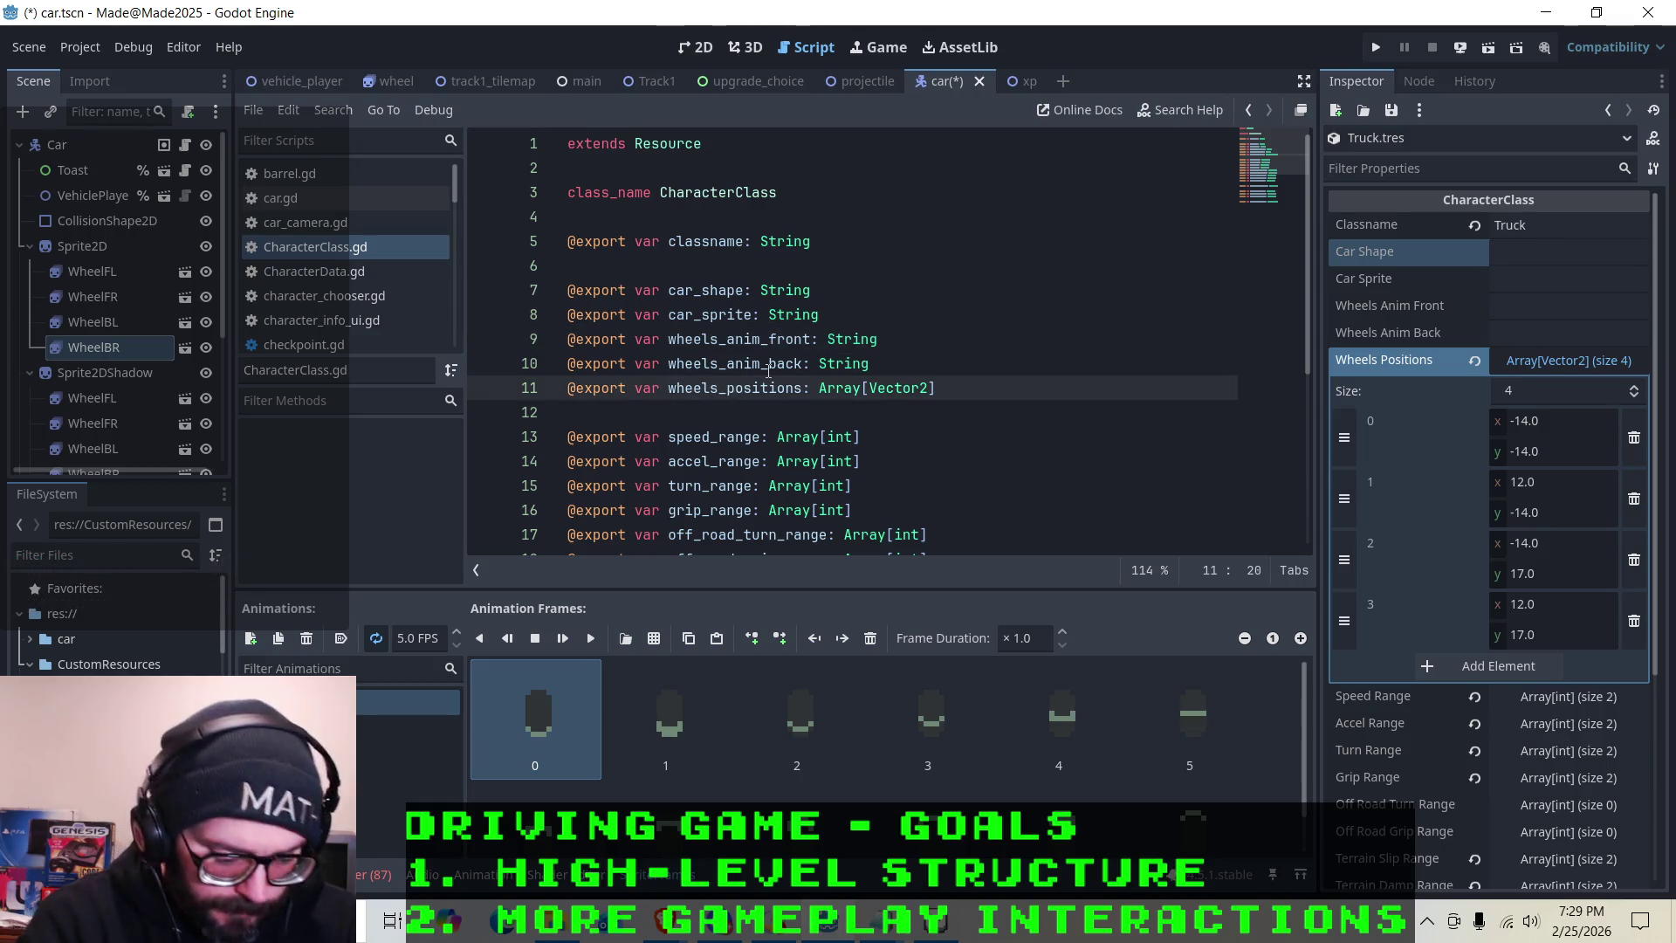
{"action": "key", "text": "ctrl+shift+f"}
{"action": "type", "text": "hint"}
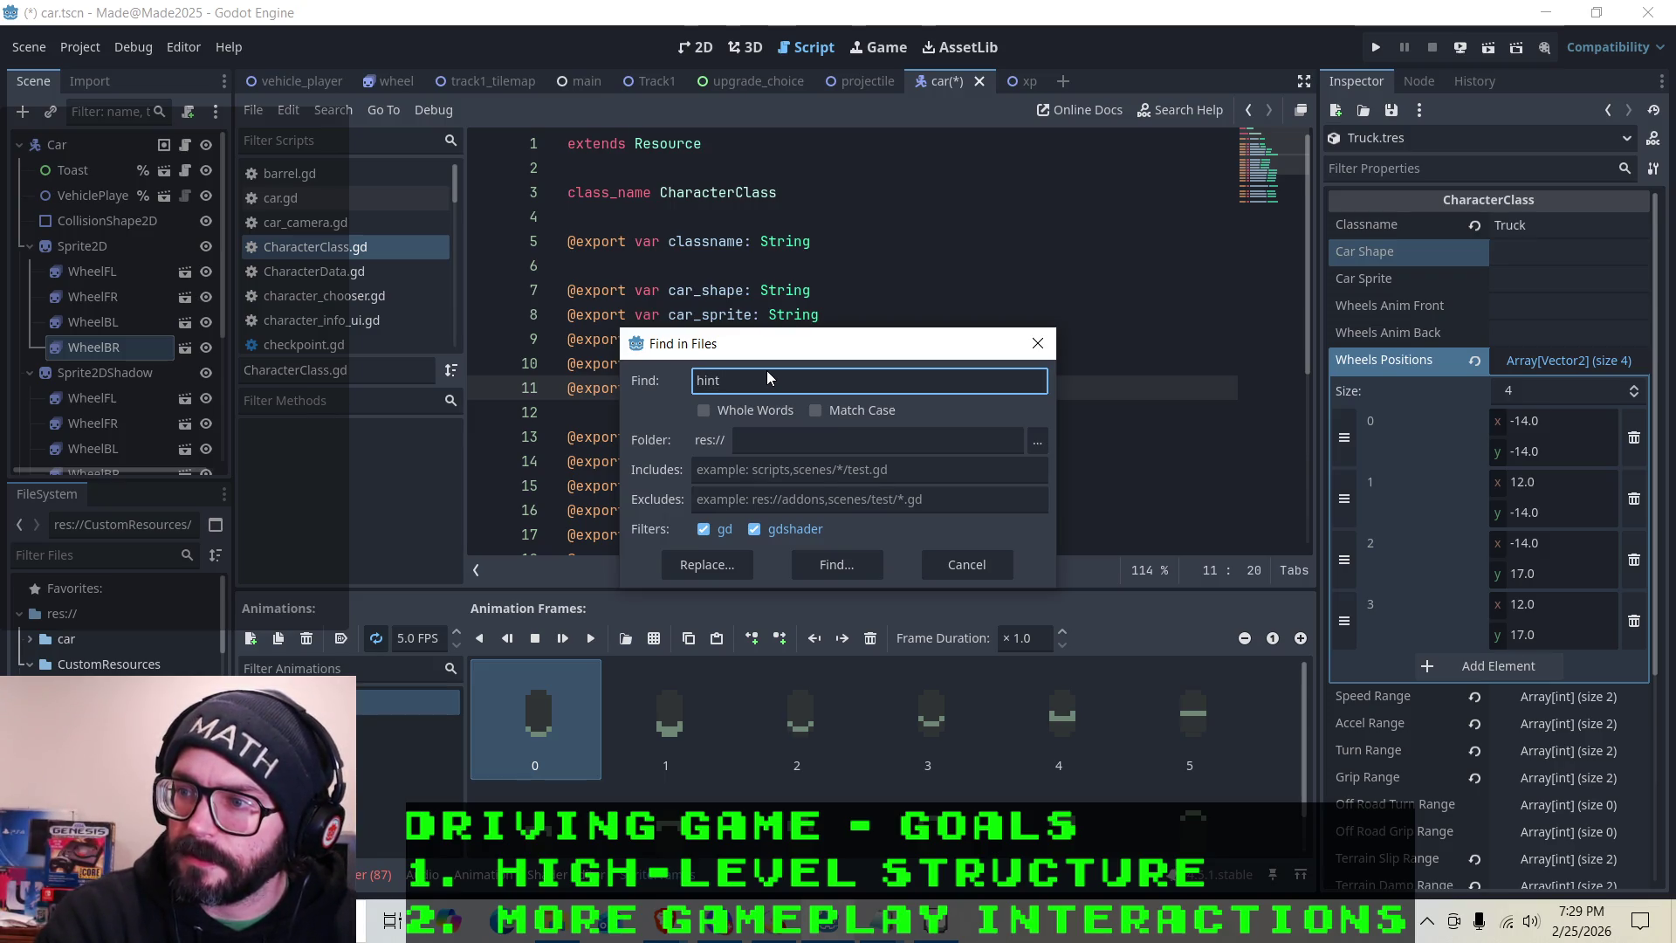
{"action": "key", "text": "Return"}
Step the caret around the wheels_anim_back, car_shape and car_sprite declarations
{"action": "left_click", "coordinate": [753, 367]}
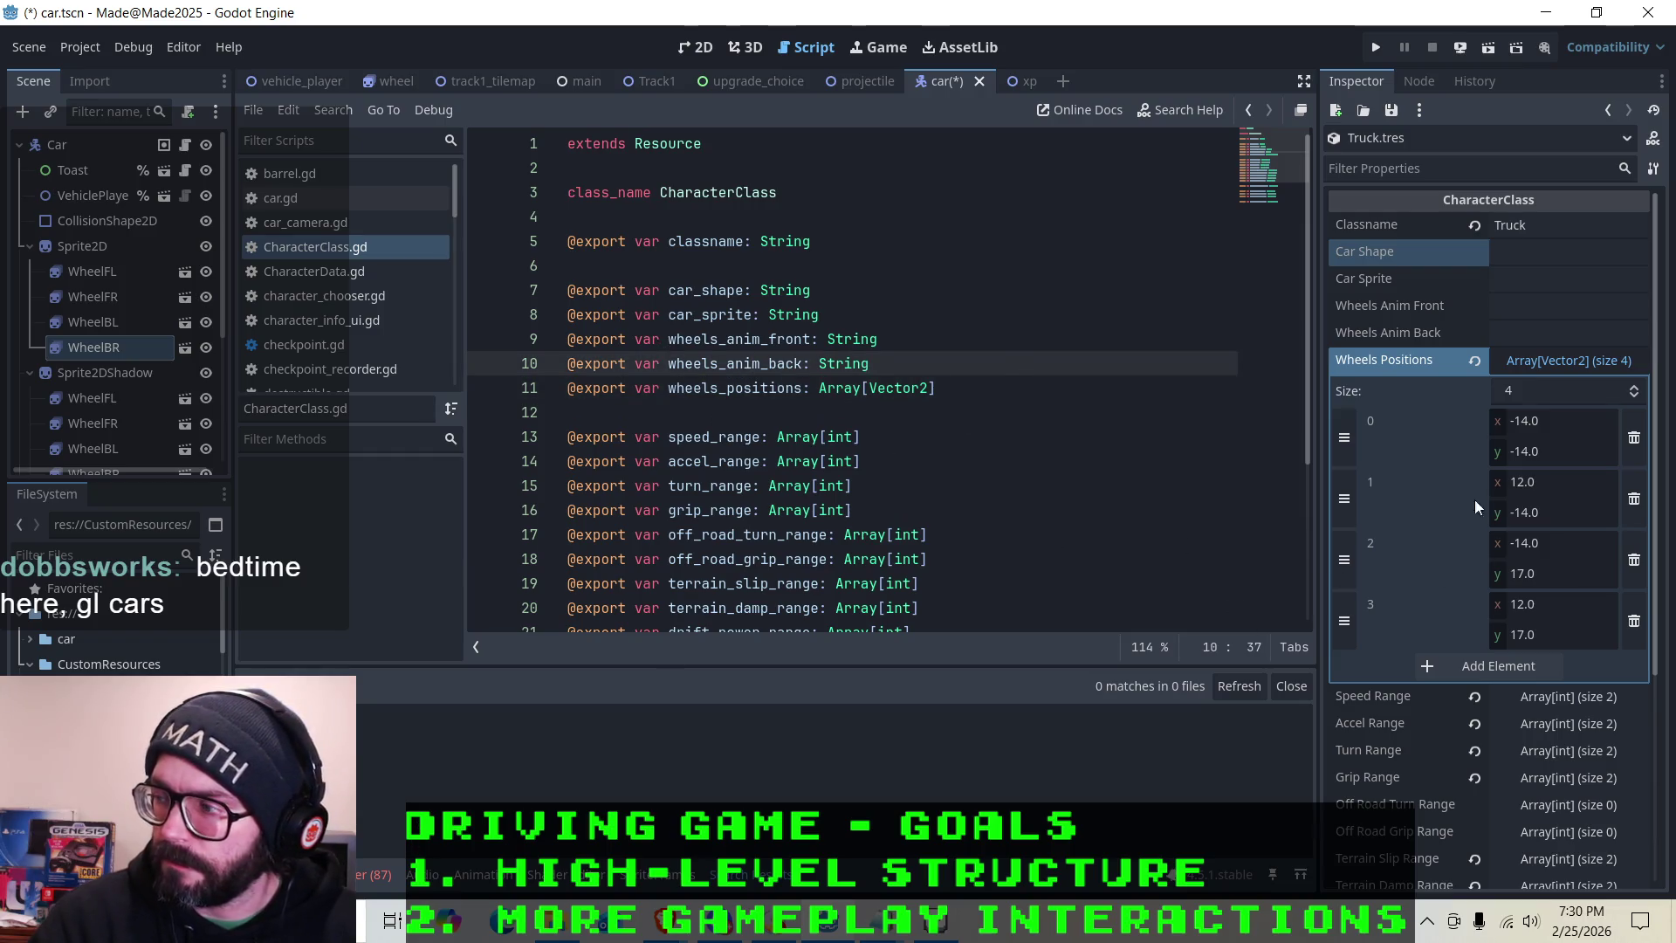
{"action": "key", "text": "Up"}
{"action": "key", "text": "Up"}
{"action": "key", "text": "Up"}
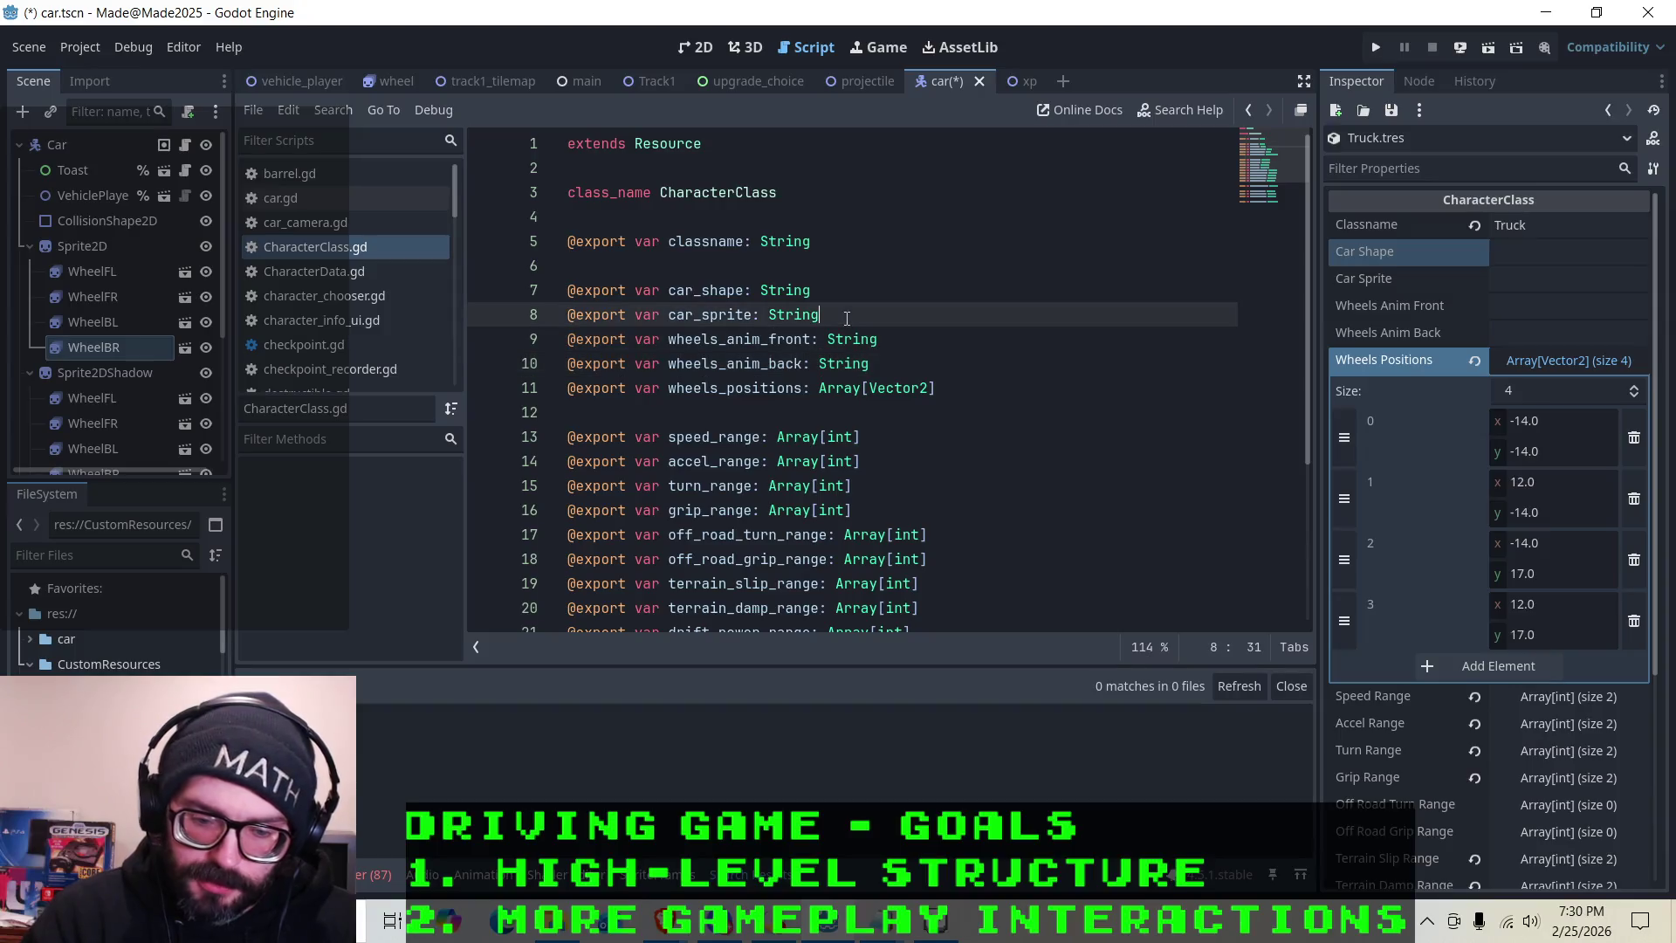
{"action": "key", "text": "Down"}
{"action": "left_click", "coordinate": [923, 367]}
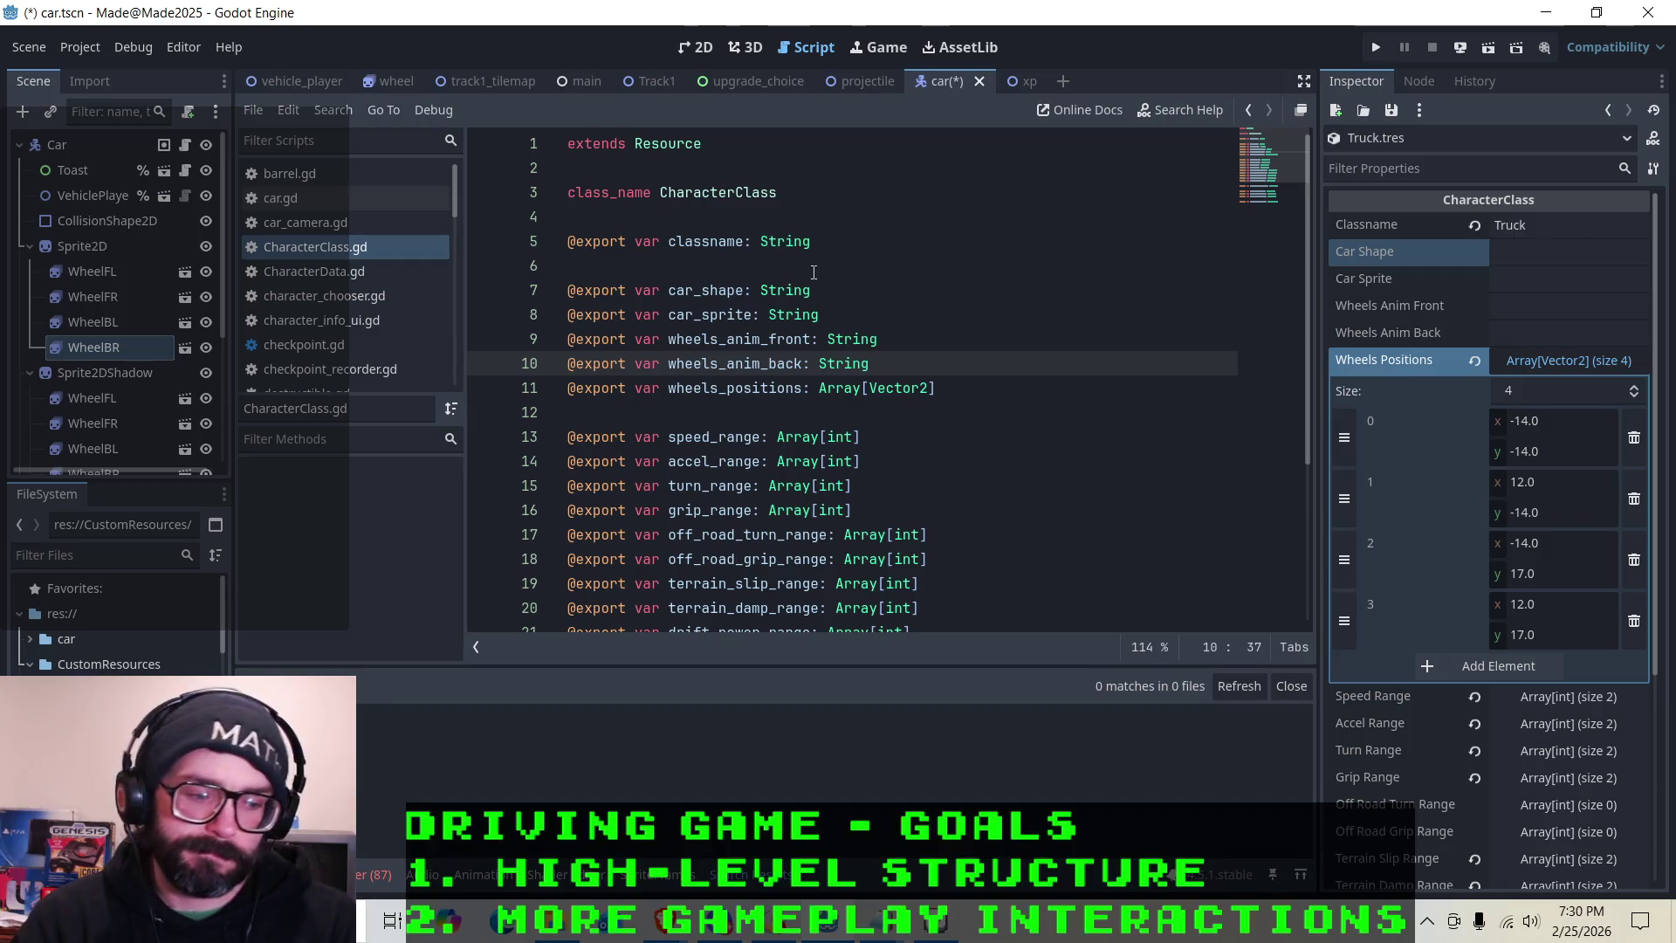
{"action": "key", "text": "Up"}
{"action": "key", "text": "Up"}
{"action": "key", "text": "Up"}
{"action": "key", "text": "Down"}
{"action": "key", "text": "Down"}
{"action": "key", "text": "Down"}
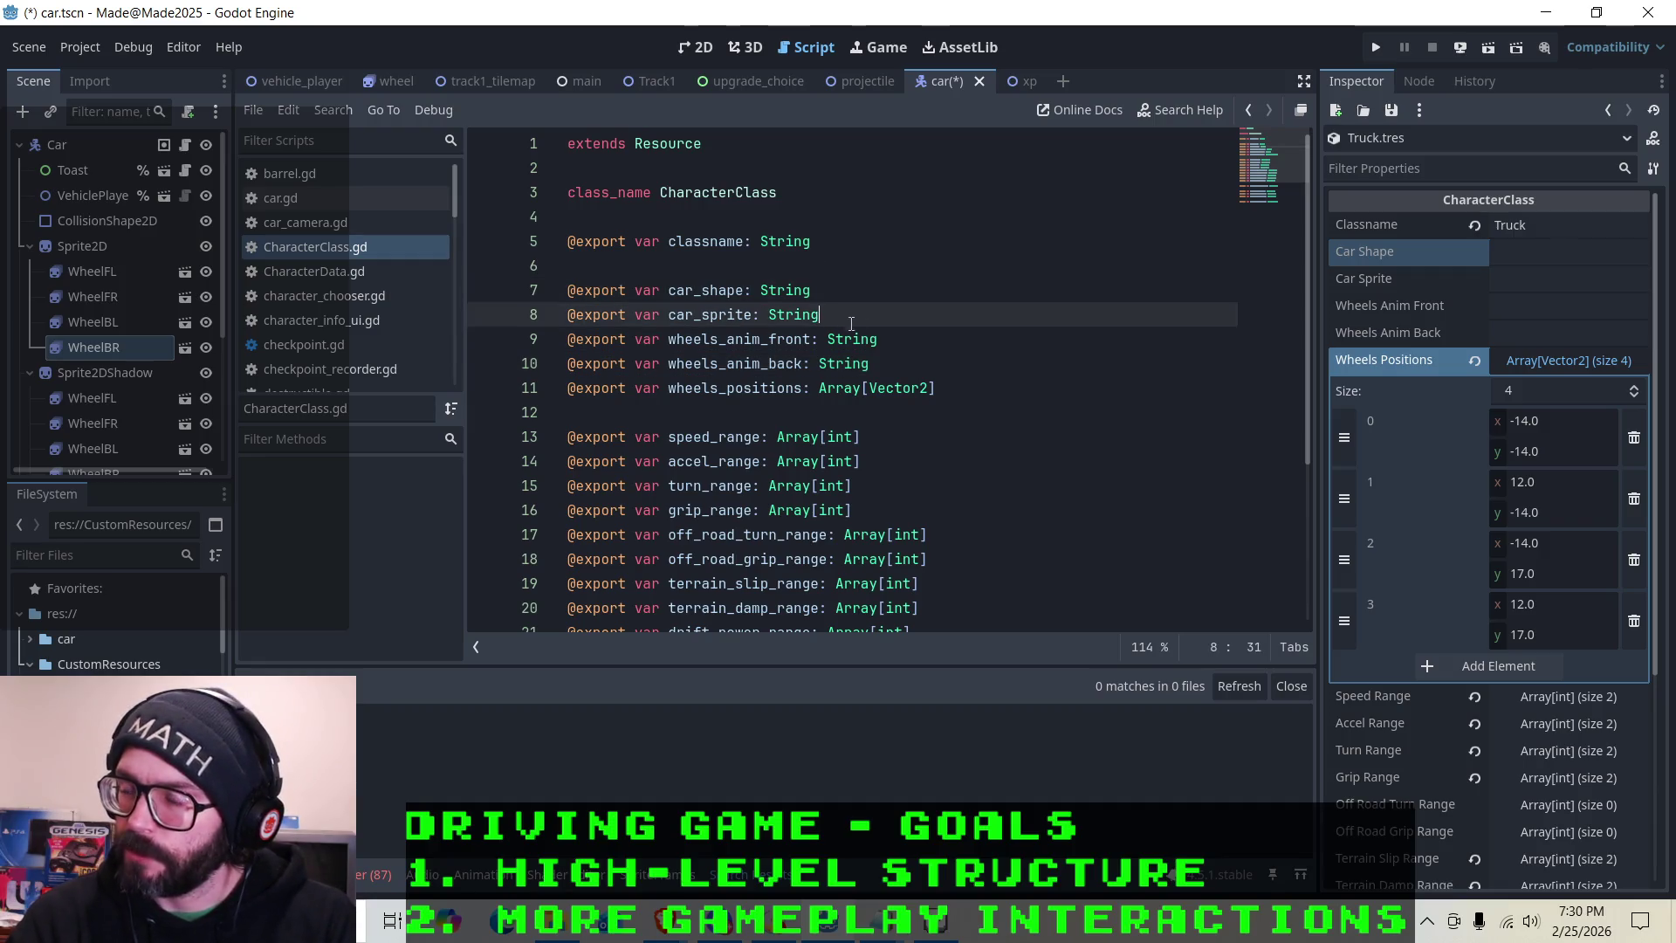
{"action": "key", "text": "Up"}
{"action": "key", "text": "Up"}
{"action": "key", "text": "Up"}
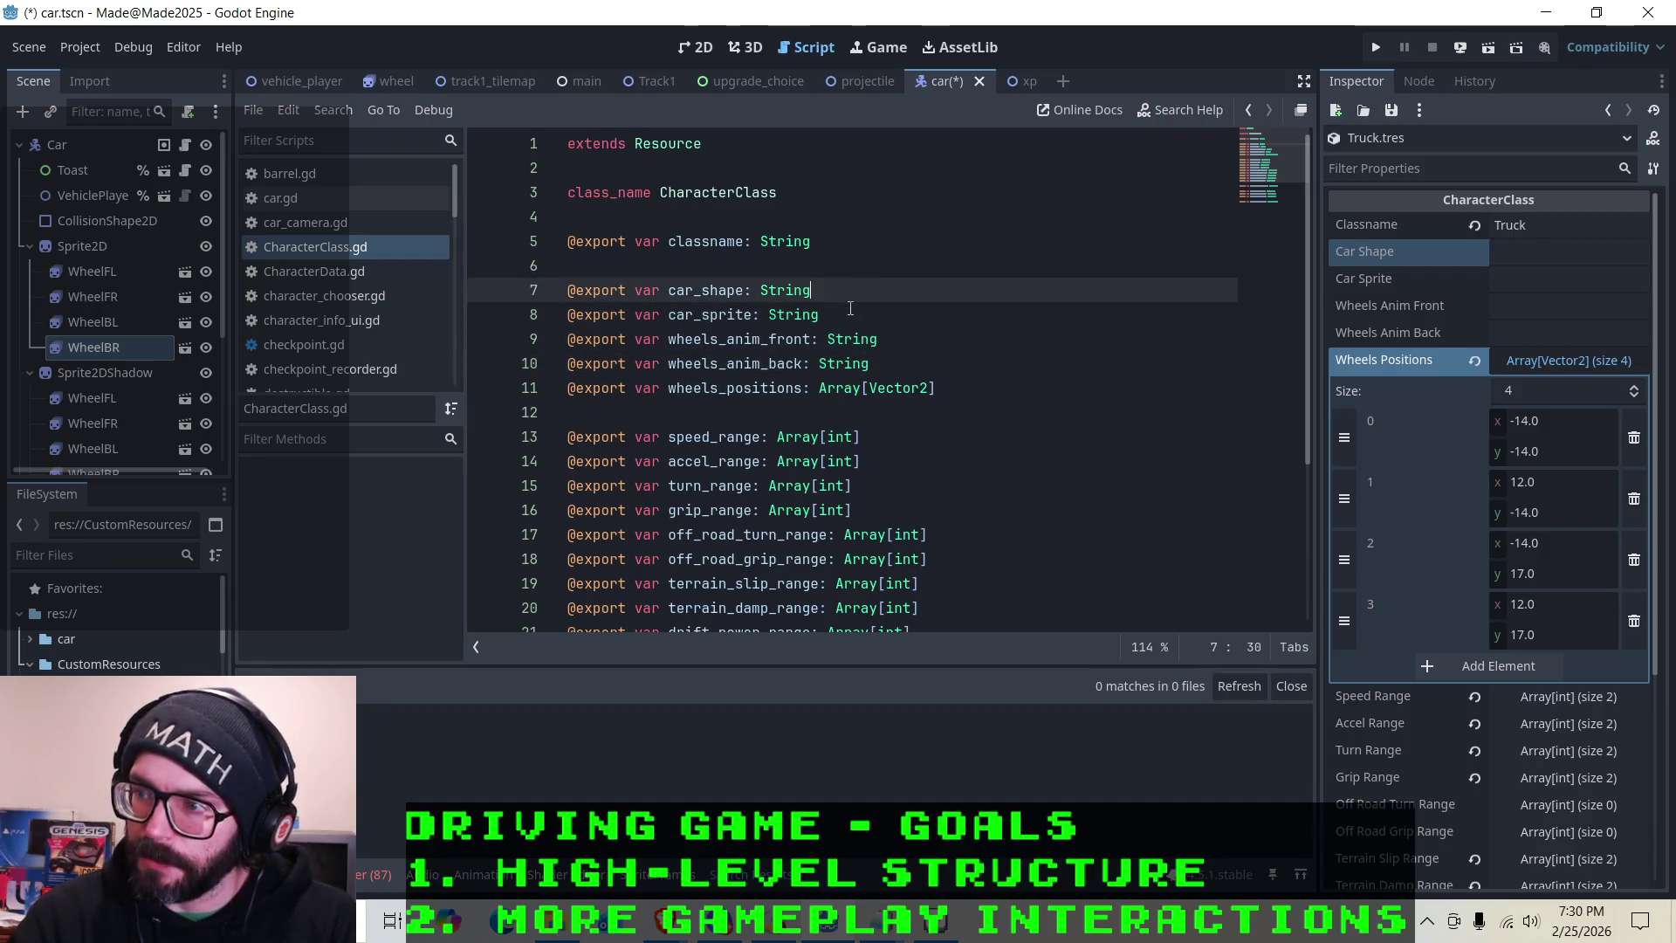
{"action": "key", "text": "Up"}
{"action": "key", "text": "Up"}
{"action": "key", "text": "Up"}
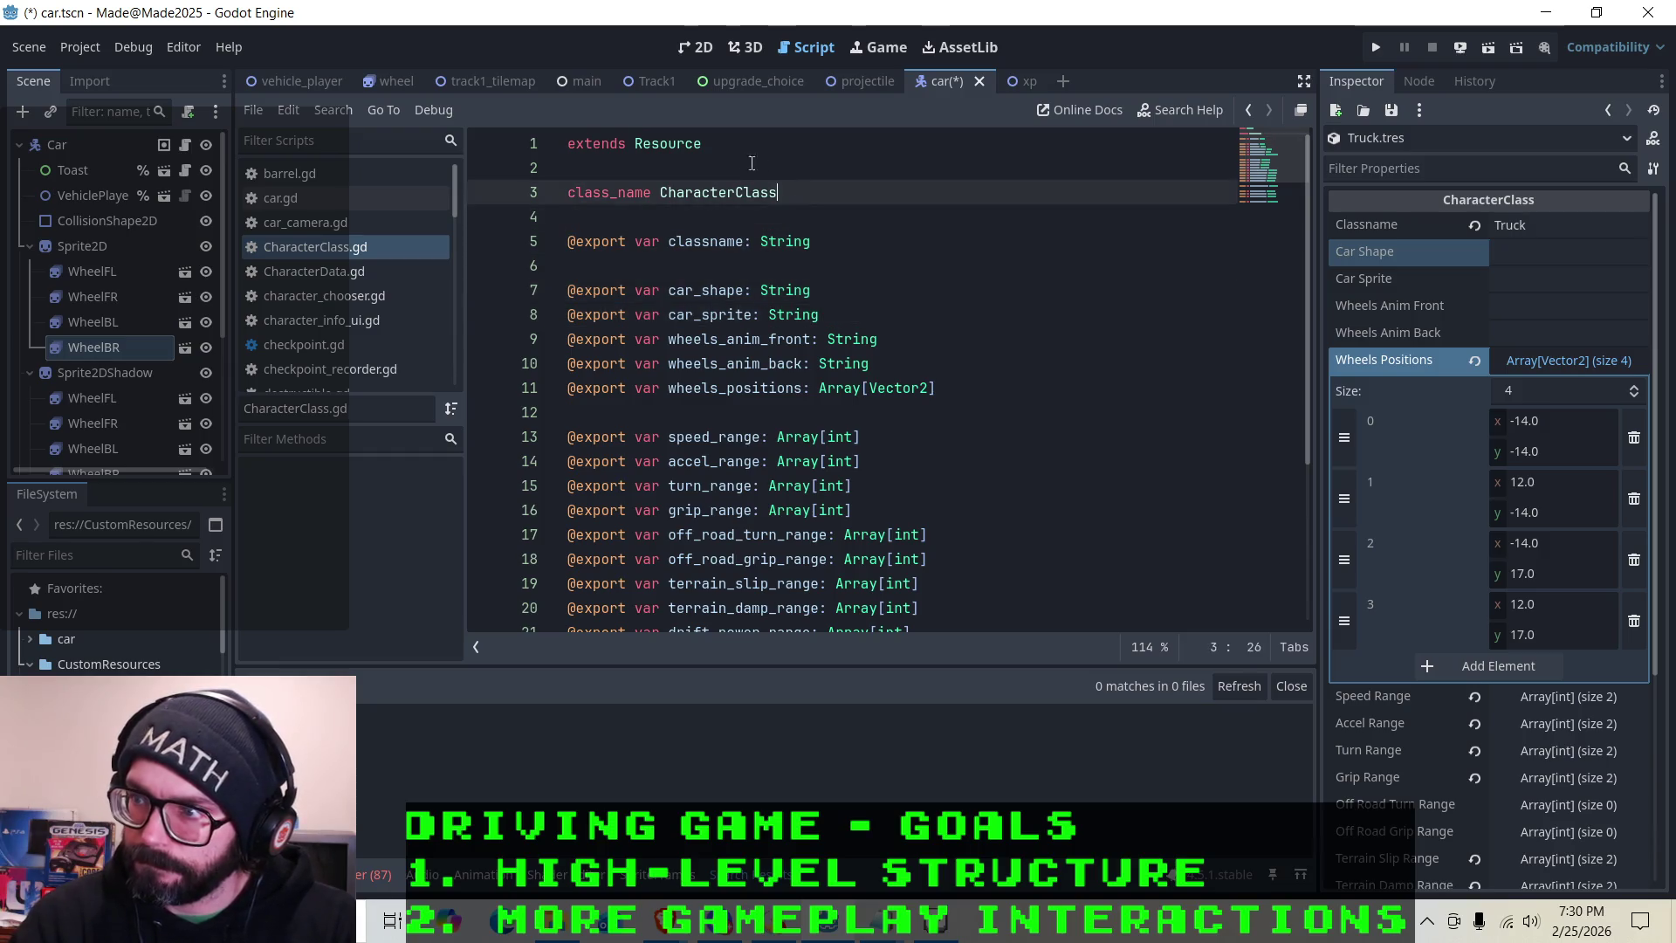
{"action": "key", "text": "Down"}
{"action": "key", "text": "Down"}
{"action": "key", "text": "Down"}
{"action": "key", "text": "Down"}
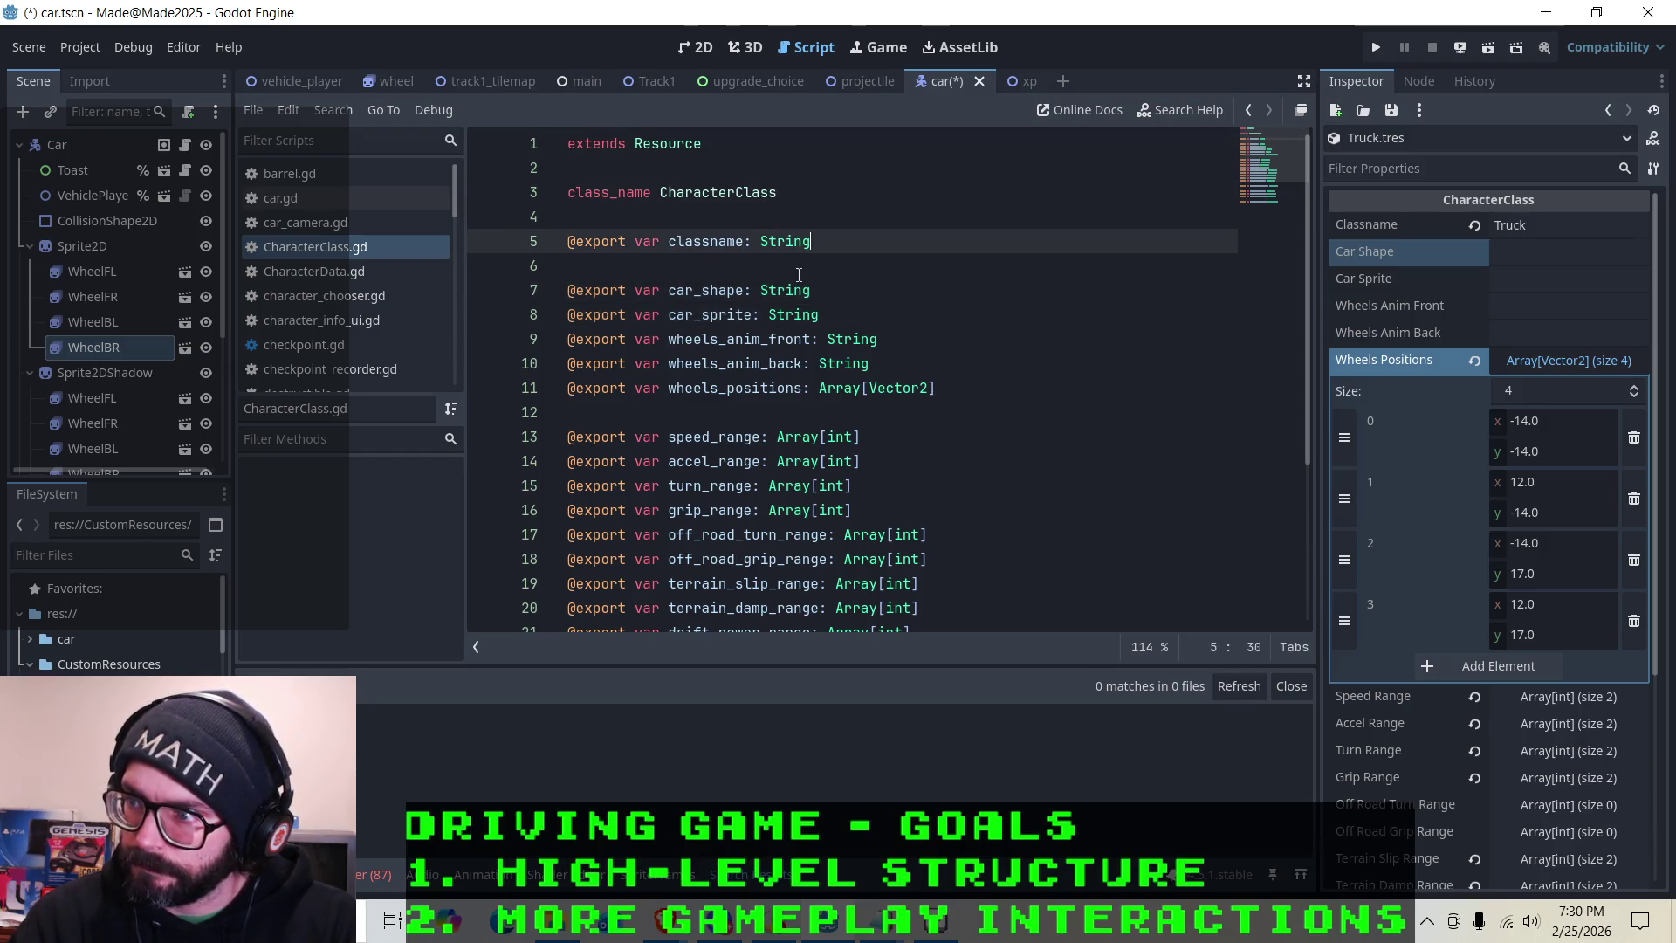
{"action": "key", "text": "End"}
{"action": "key", "text": "Down"}
{"action": "key", "text": "Down"}
{"action": "key", "text": "End"}
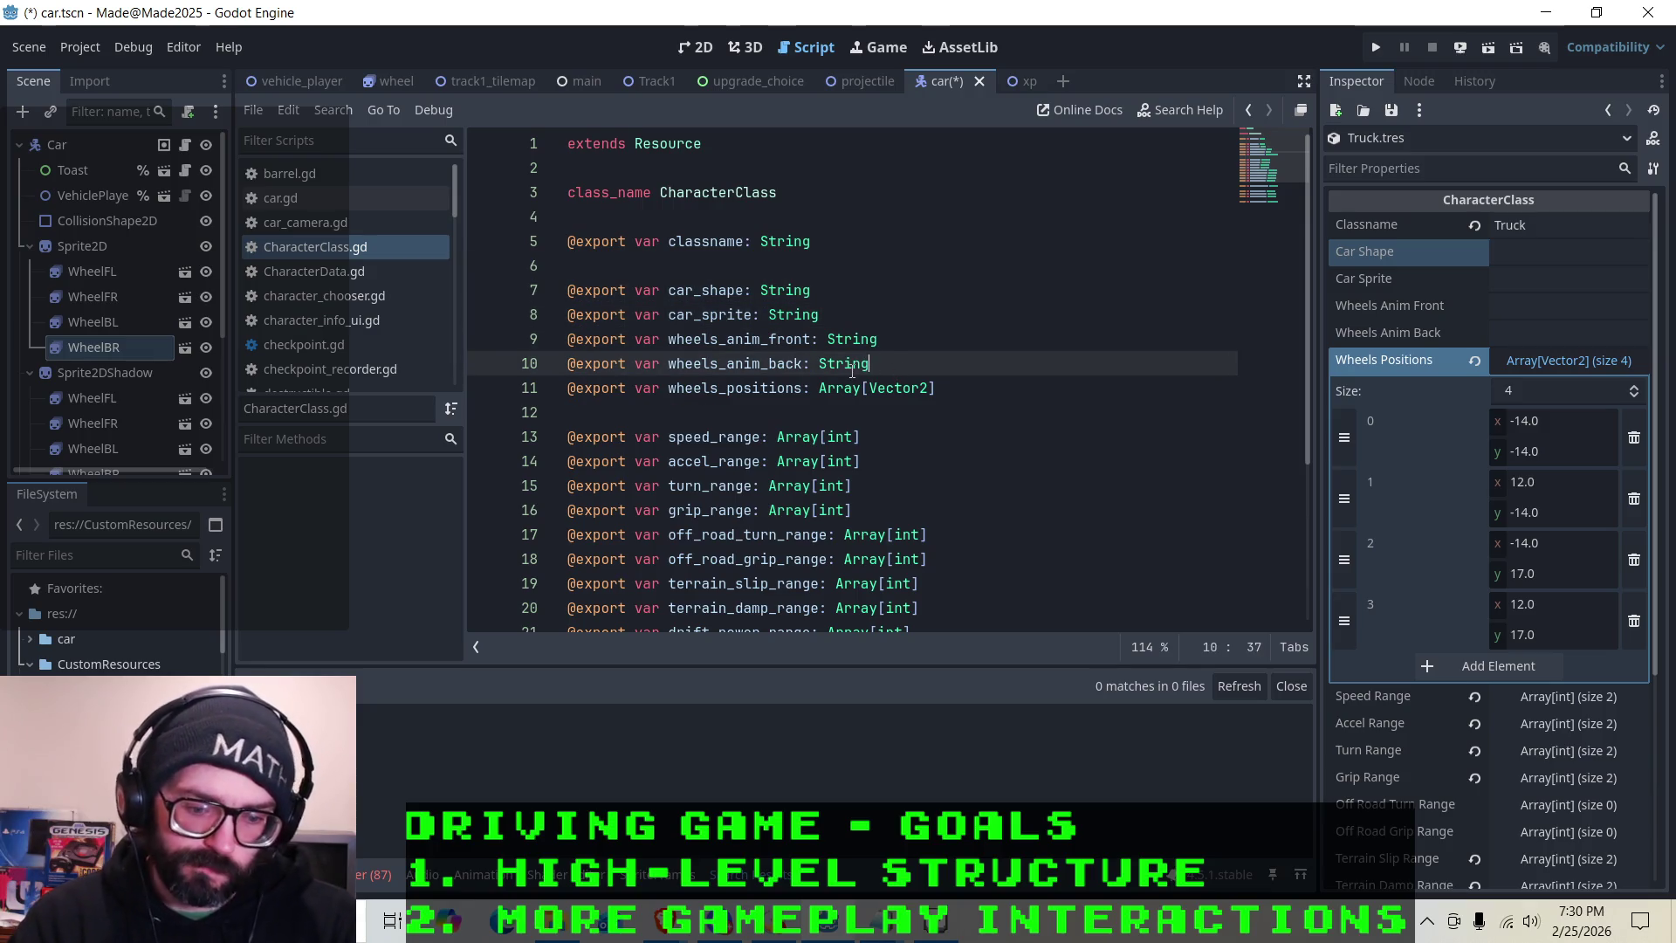
Step the caret between the wheels_anim_front and wheels_anim_back lines
{"action": "left_click", "coordinate": [902, 338]}
{"action": "key", "text": "Down"}
{"action": "key", "text": "Up"}
{"action": "key", "text": "Up"}
{"action": "key", "text": "Up"}
{"action": "key", "text": "Down"}
{"action": "key", "text": "Down"}
{"action": "key", "text": "Down"}
{"action": "key", "text": "Up"}
{"action": "key", "text": "Up"}
{"action": "key", "text": "Up"}
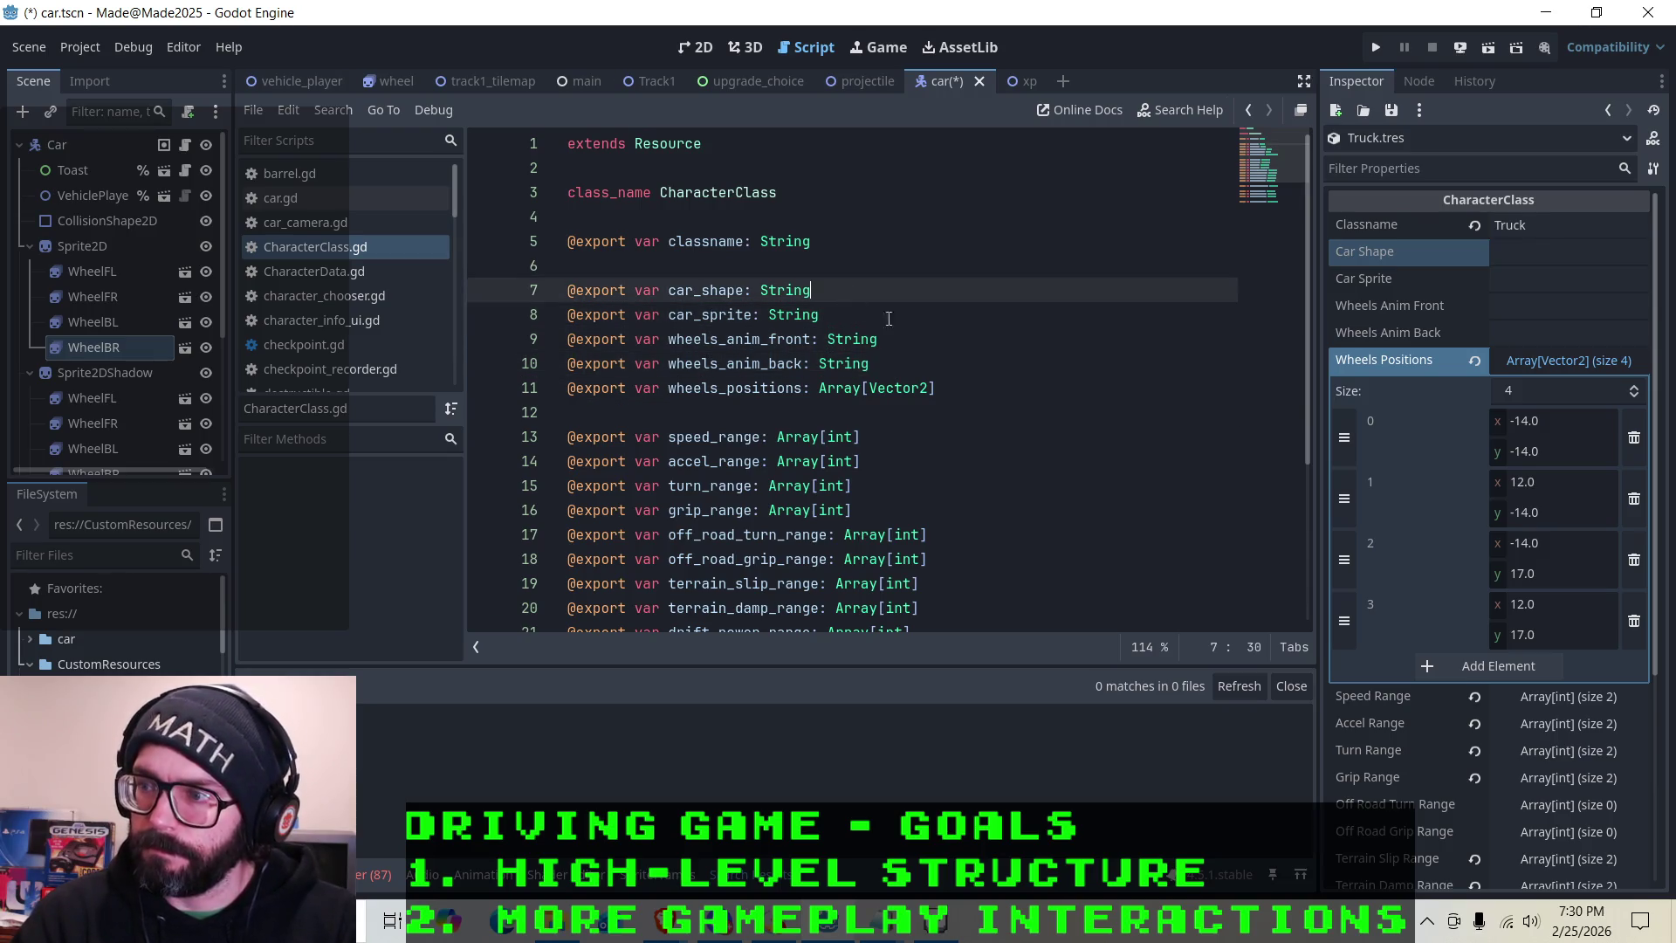
{"action": "key", "text": "Down"}
{"action": "key", "text": "Down"}
{"action": "key", "text": "Down"}
{"action": "key", "text": "Down"}
{"action": "key", "text": "Up"}
{"action": "key", "text": "Up"}
{"action": "key", "text": "Up"}
{"action": "key", "text": "Up"}
{"action": "key", "text": "Down"}
{"action": "key", "text": "Down"}
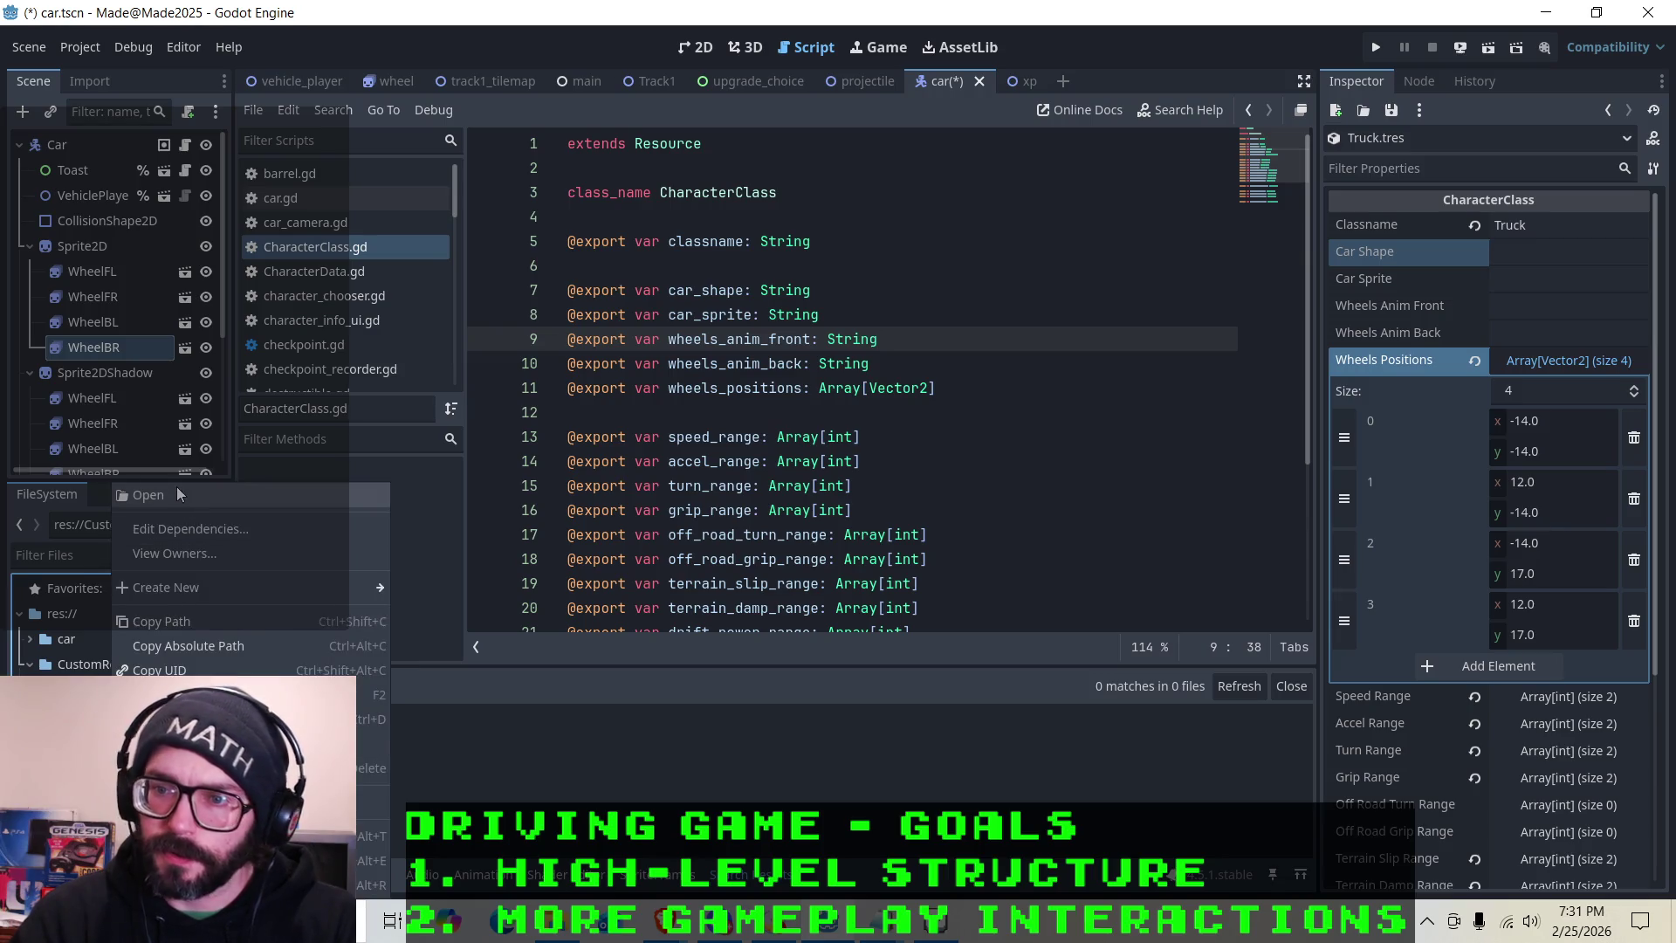
Load Stock.tres and return to the car scene's 2D view with shape stock1 and sprite body_concept1
{"action": "left_click", "coordinate": [157, 689]}
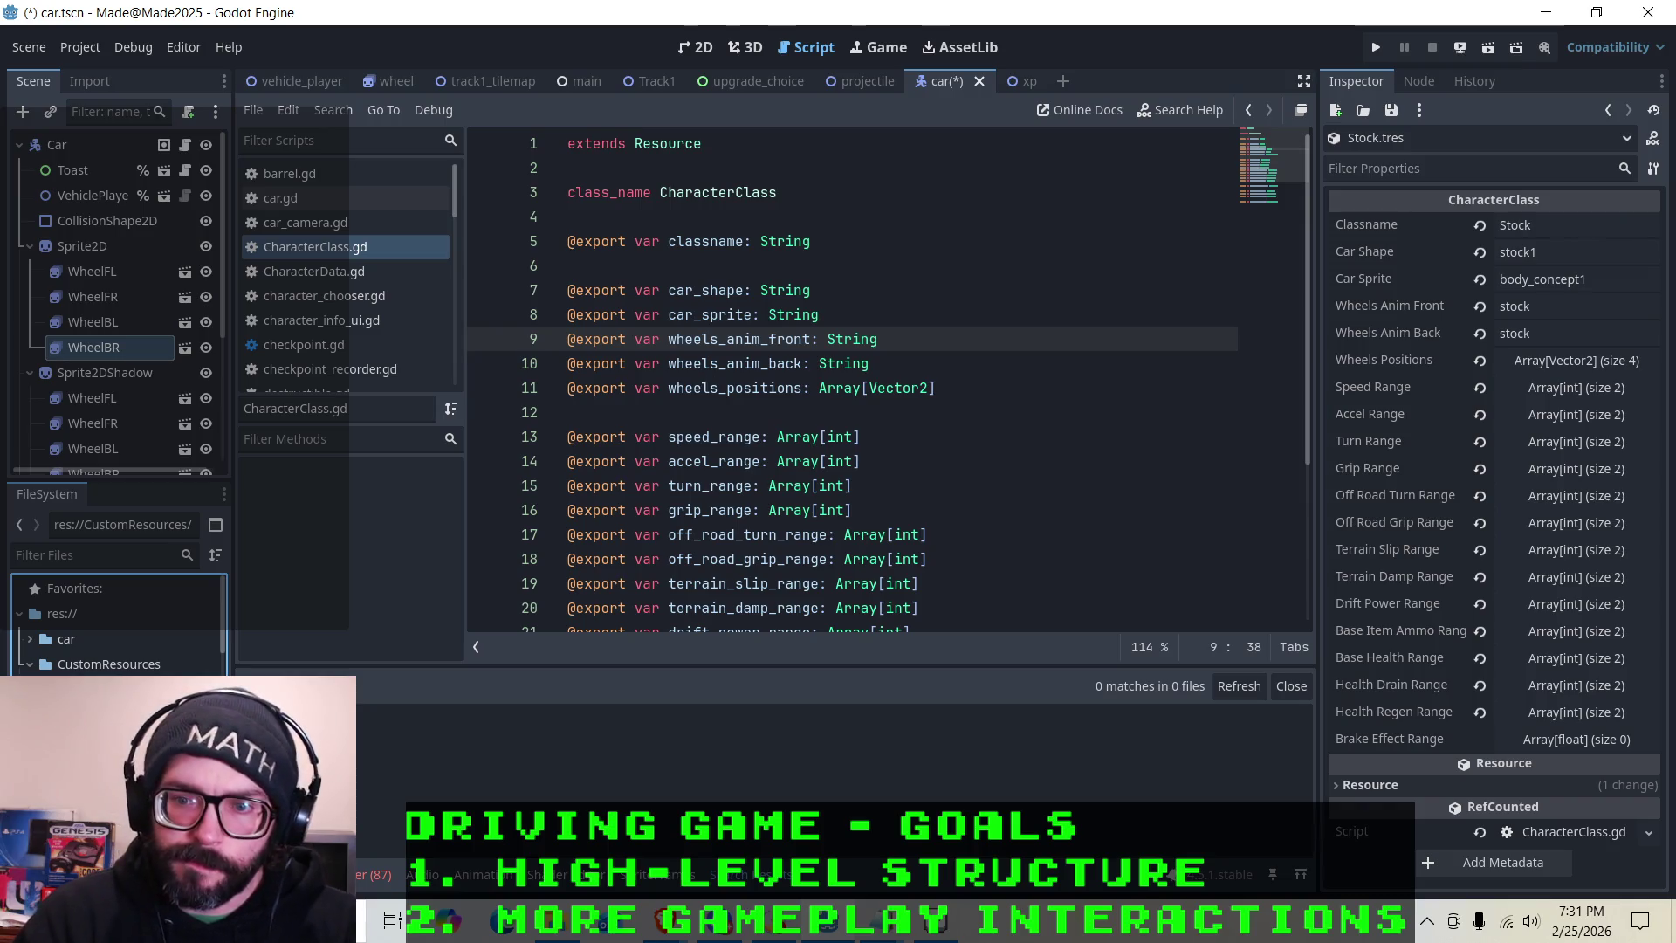
{"action": "scroll", "coordinate": [61, 646], "scroll_direction": "down", "scroll_amount": 5}
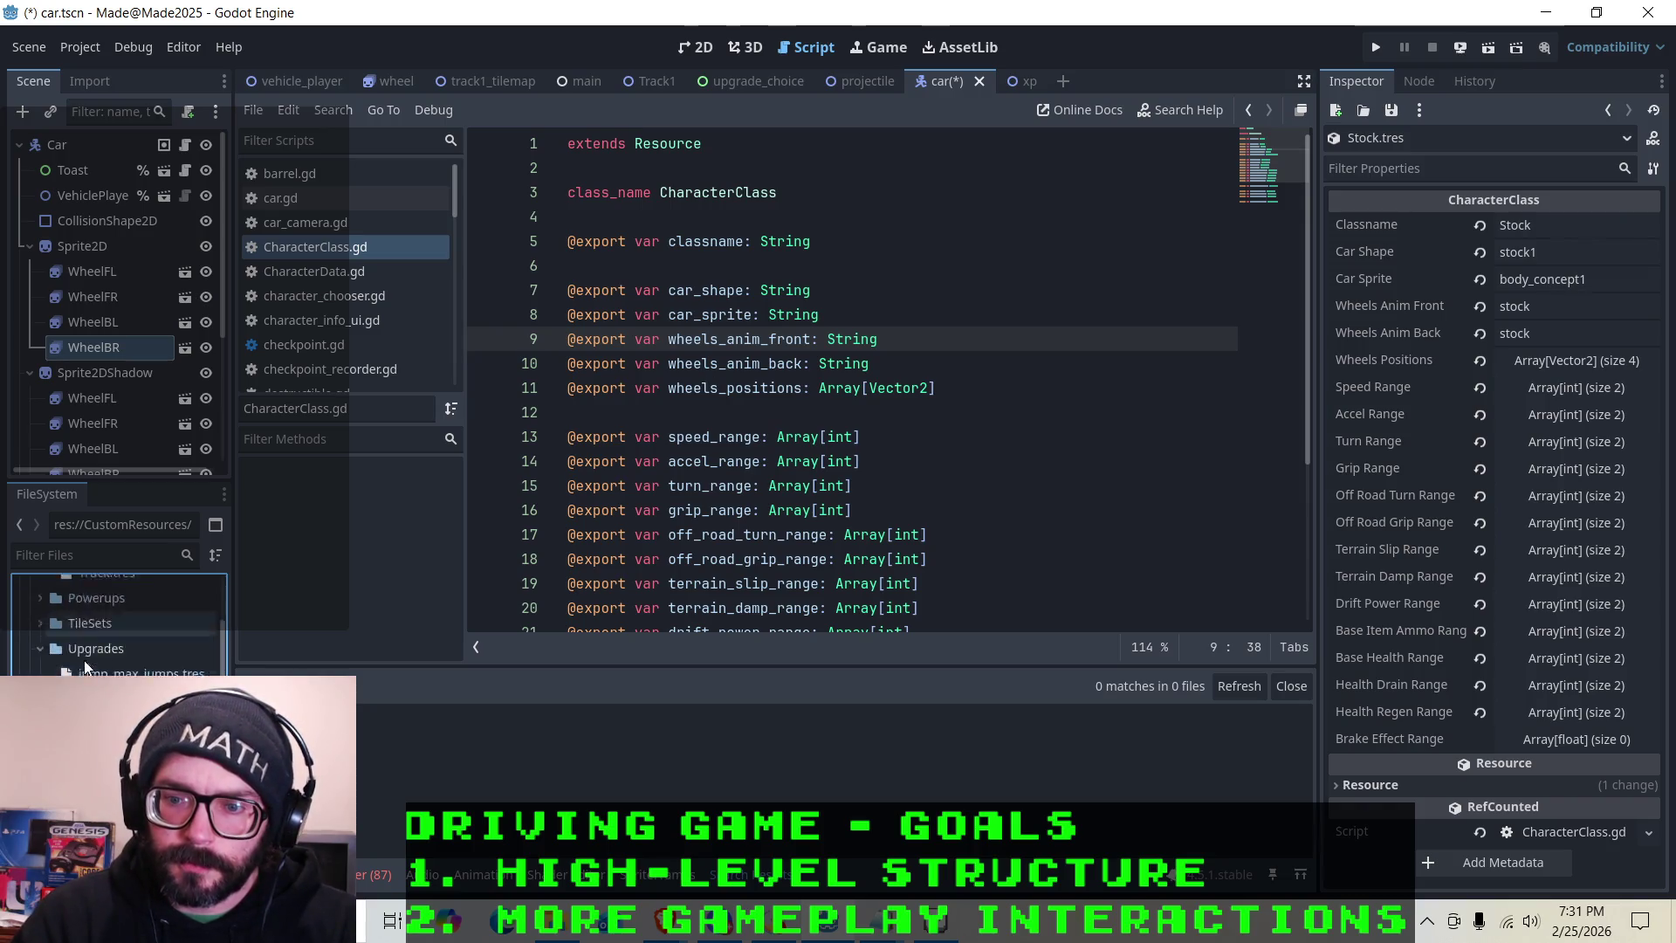
{"action": "scroll", "coordinate": [118, 624], "scroll_direction": "down", "scroll_amount": 2}
{"action": "scroll", "coordinate": [118, 628], "scroll_direction": "down", "scroll_amount": 1}
{"action": "scroll", "coordinate": [118, 629], "scroll_direction": "down", "scroll_amount": 4}
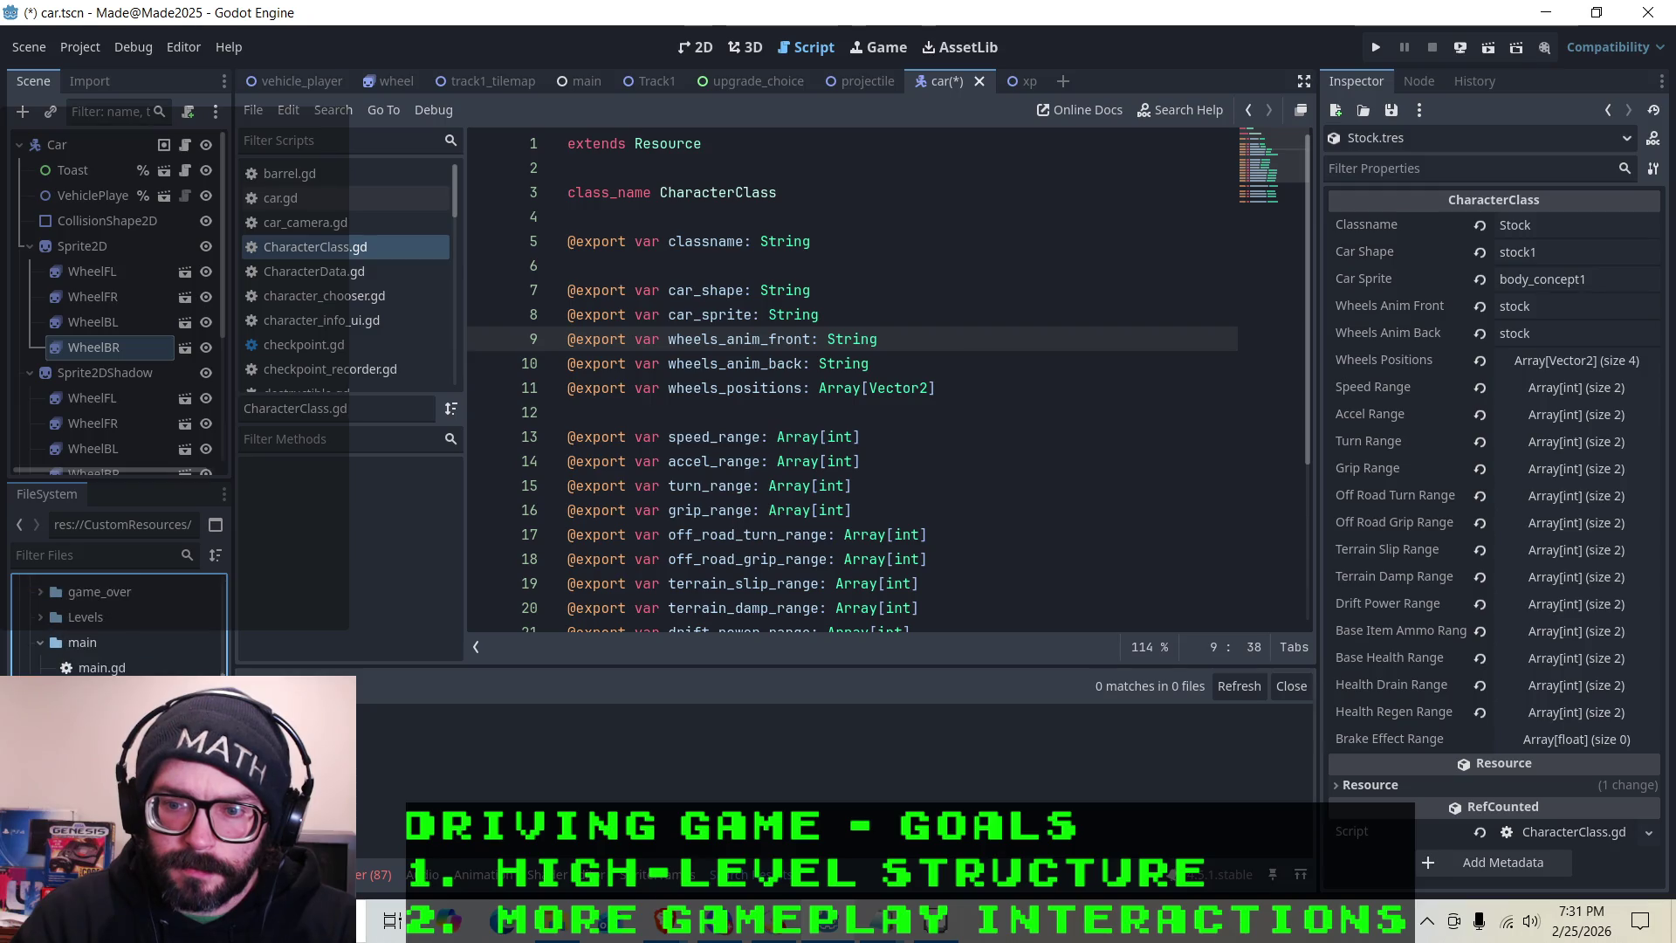
{"action": "scroll", "coordinate": [118, 629], "scroll_direction": "down", "scroll_amount": 5}
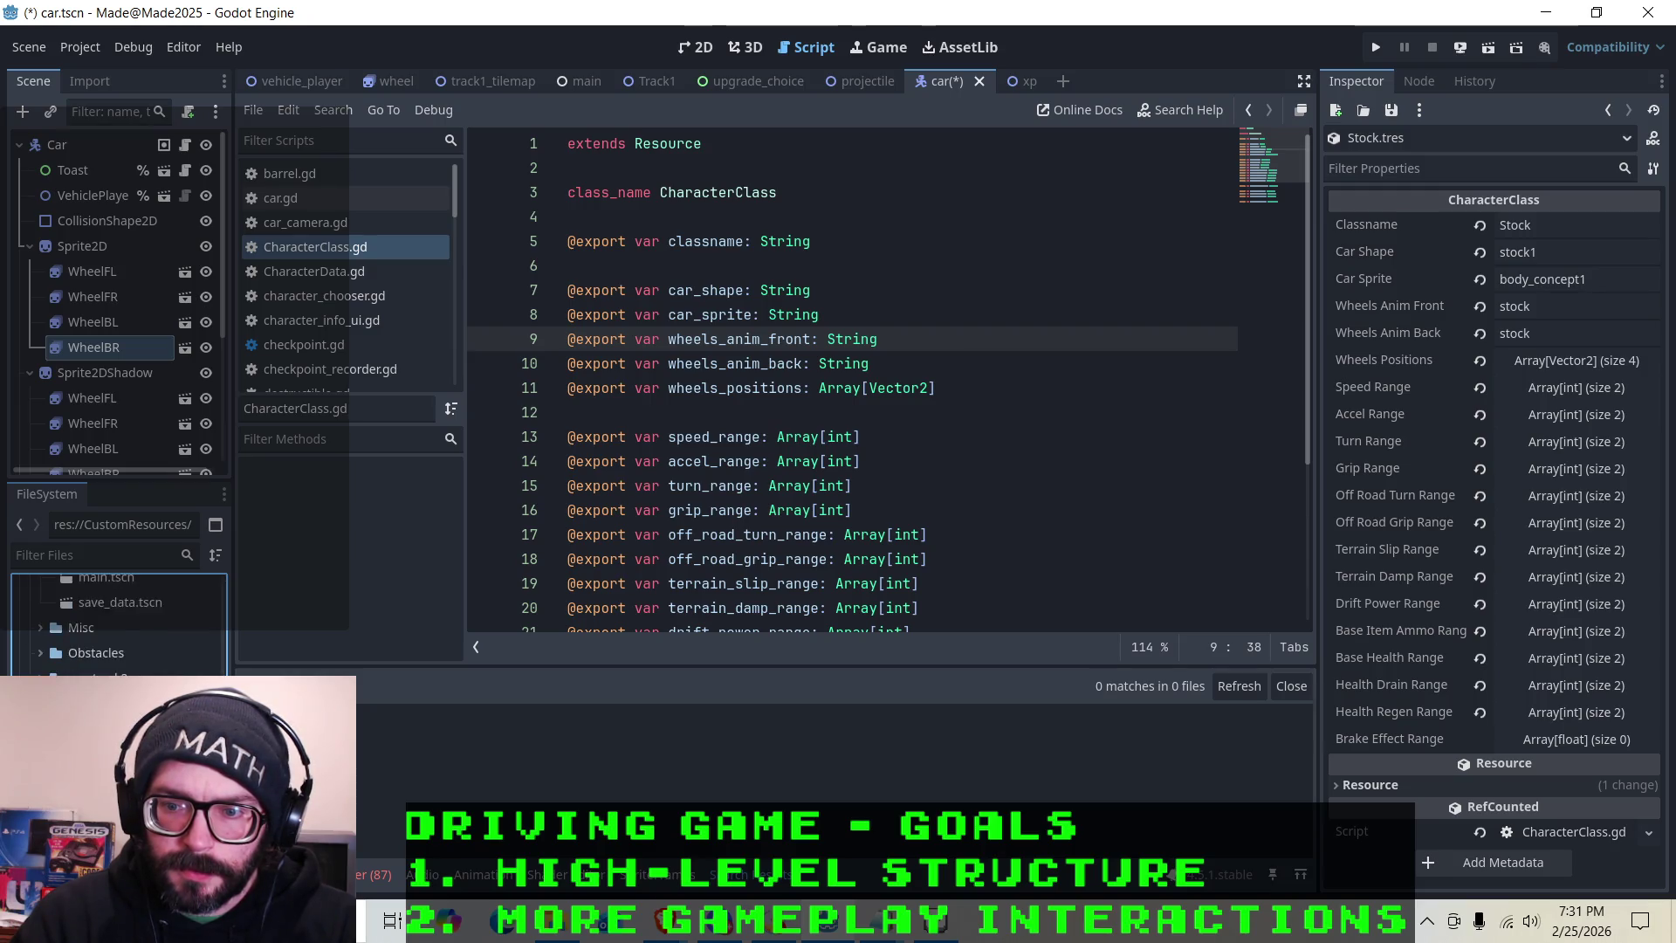
{"action": "scroll", "coordinate": [118, 624], "scroll_direction": "down", "scroll_amount": 2}
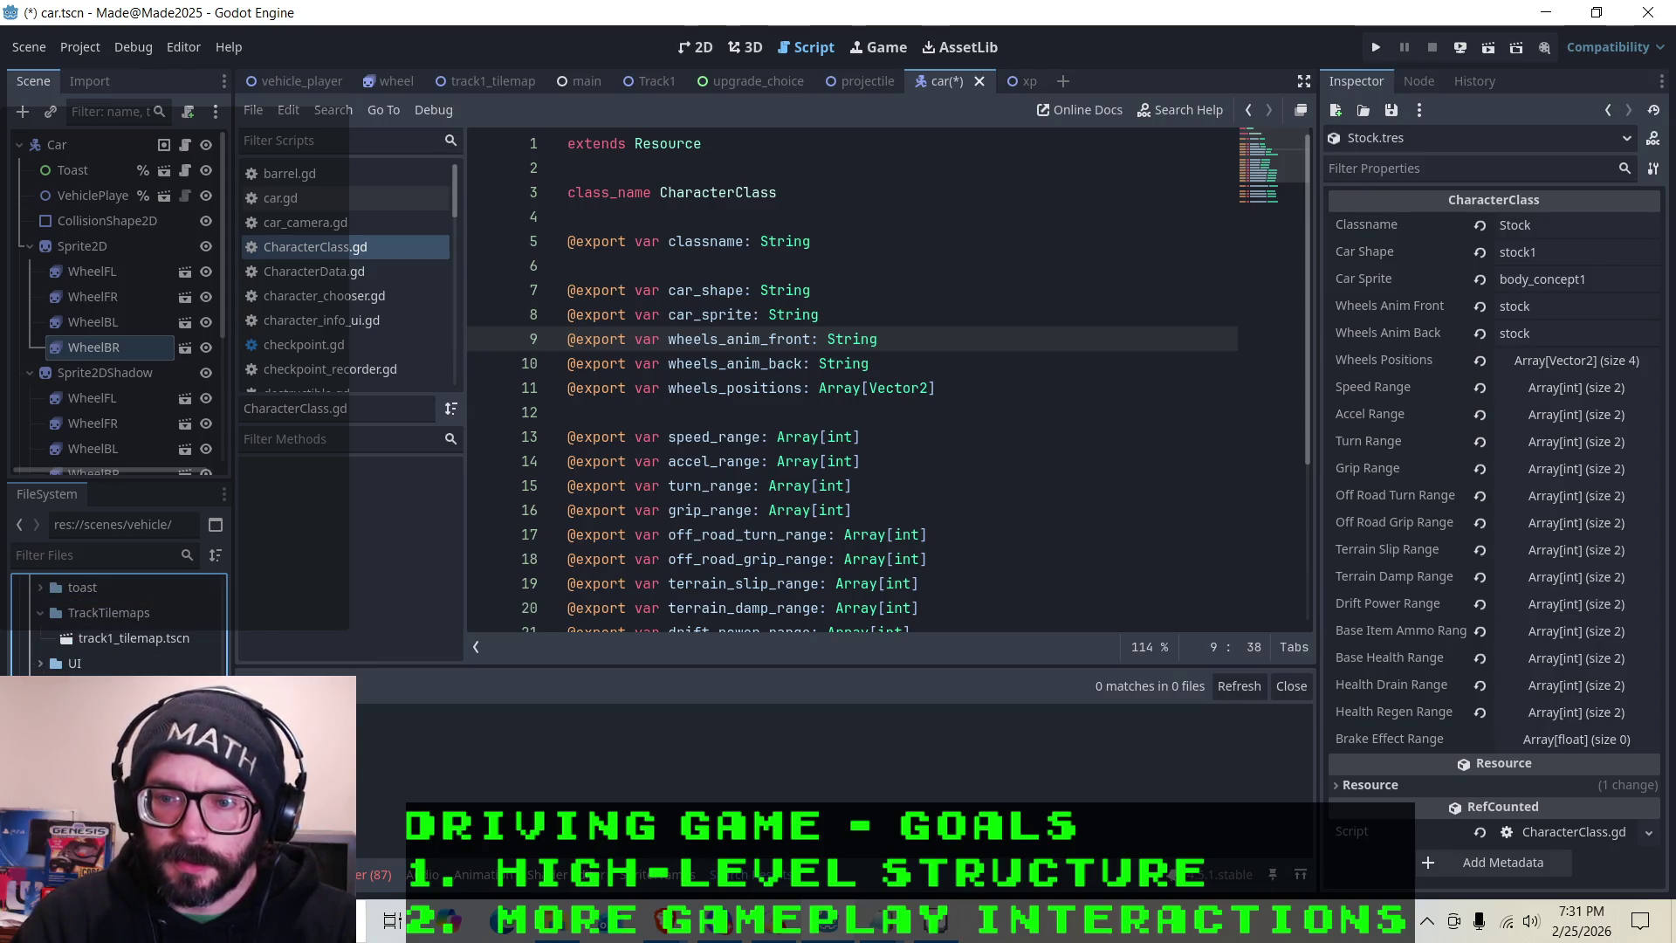
{"action": "scroll", "coordinate": [118, 624], "scroll_direction": "up", "scroll_amount": 2}
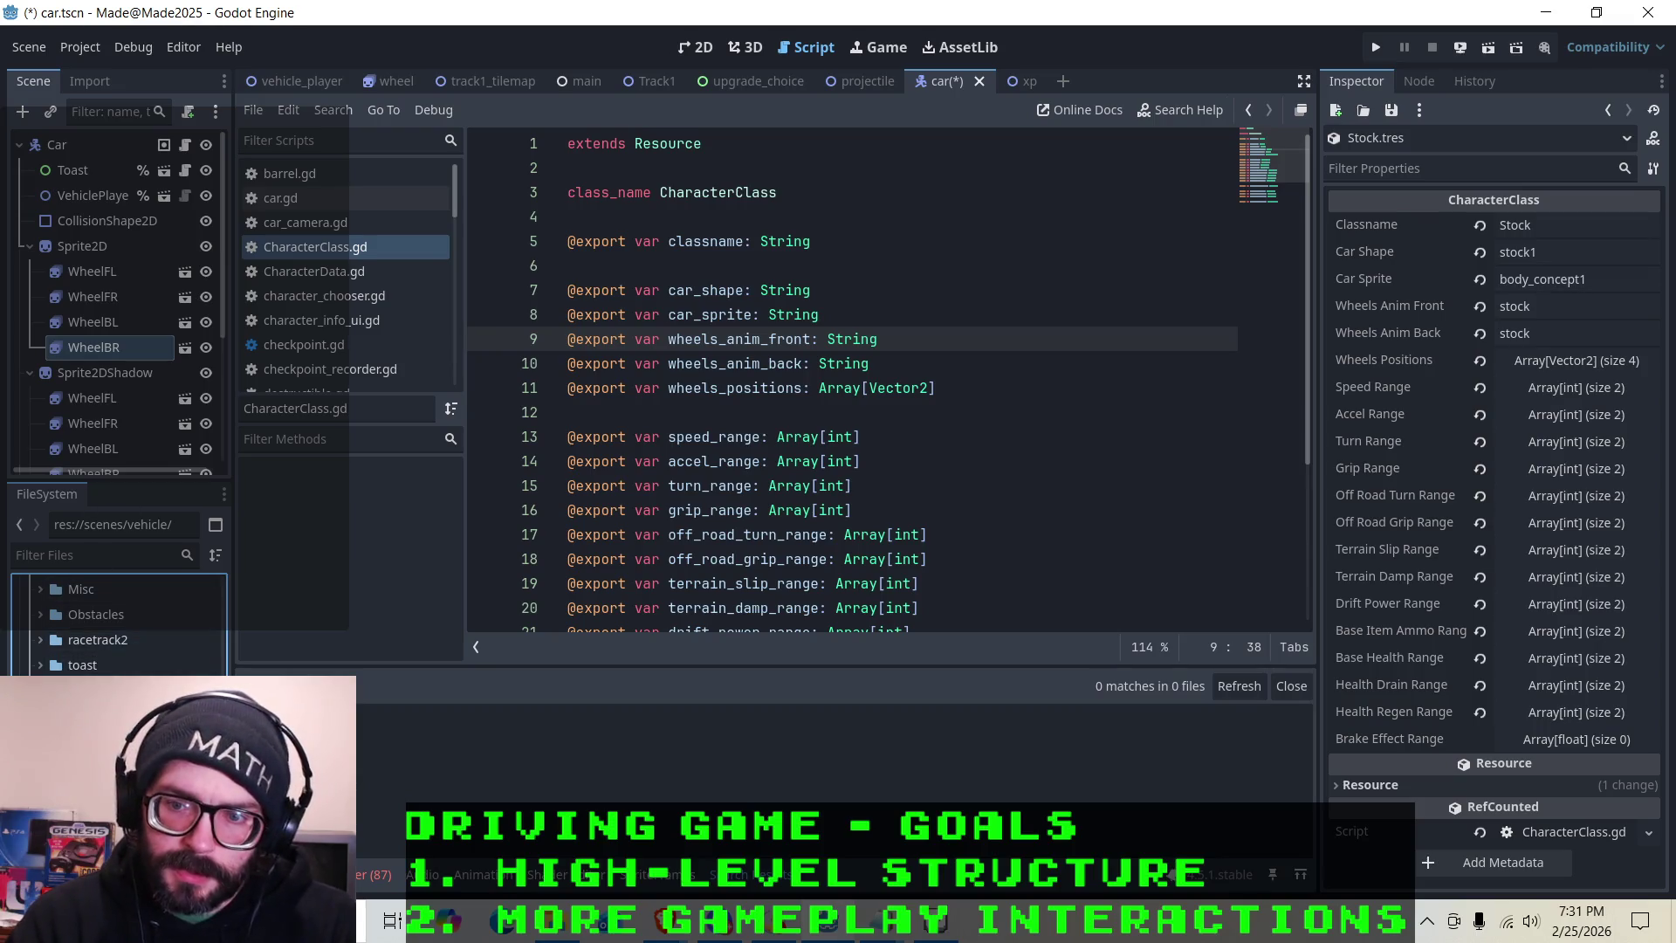
{"action": "scroll", "coordinate": [131, 668], "scroll_direction": "down", "scroll_amount": 3}
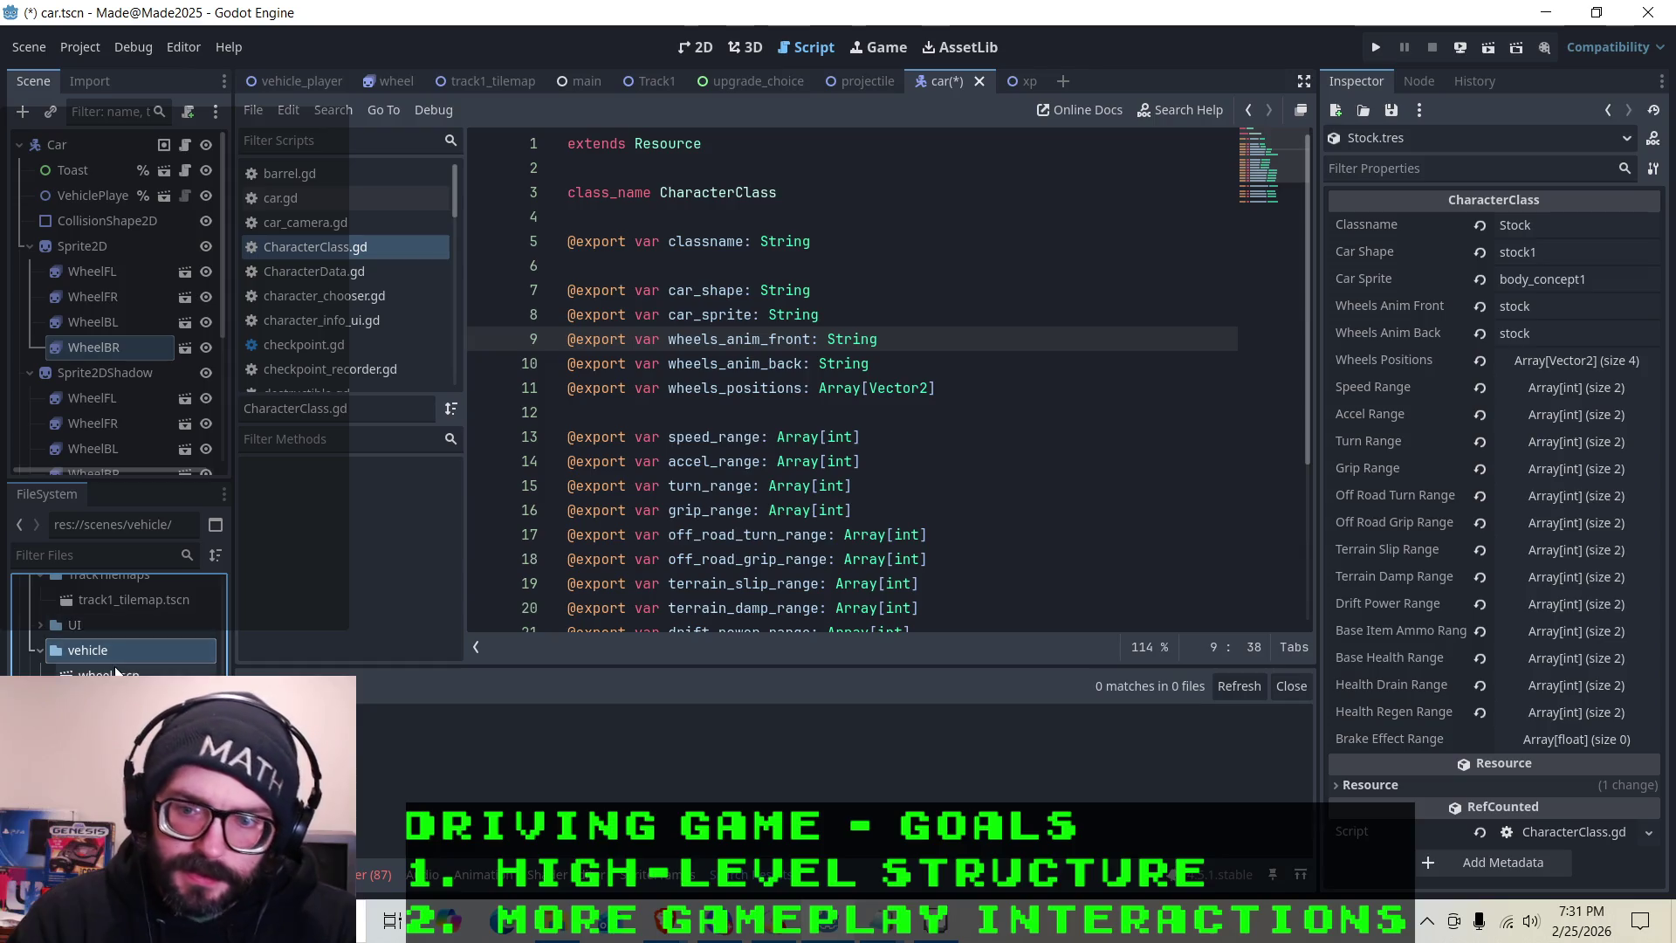
{"action": "scroll", "coordinate": [120, 630], "scroll_direction": "down", "scroll_amount": 1}
{"action": "scroll", "coordinate": [115, 646], "scroll_direction": "down", "scroll_amount": 1}
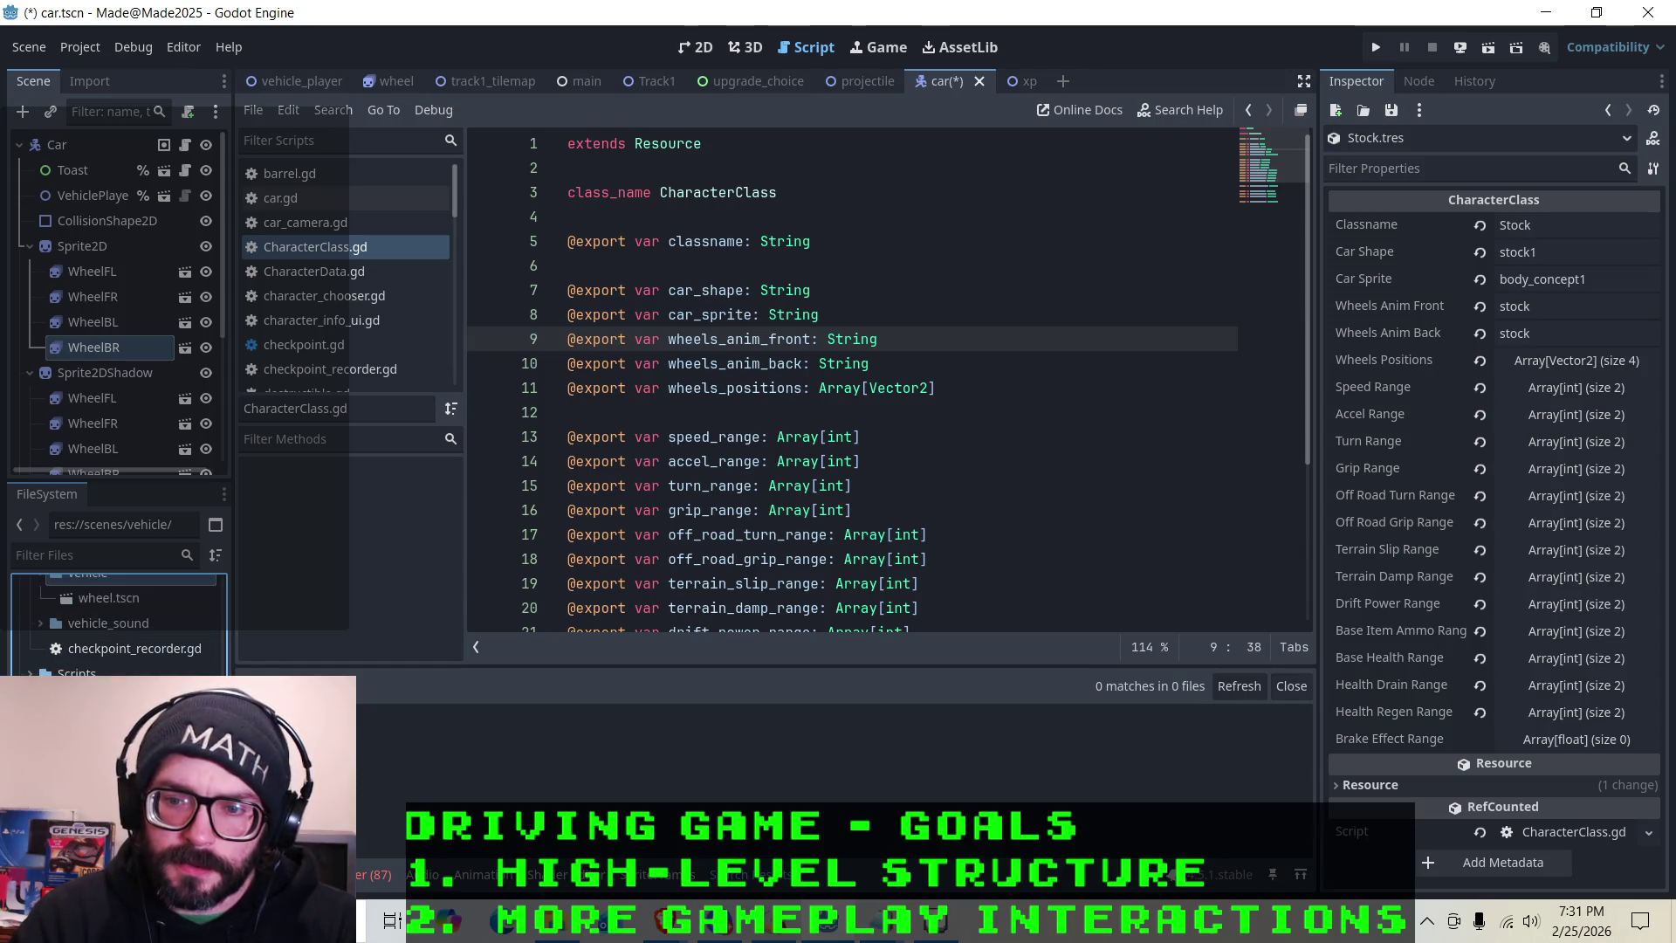
{"action": "scroll", "coordinate": [118, 624], "scroll_direction": "down", "scroll_amount": 2}
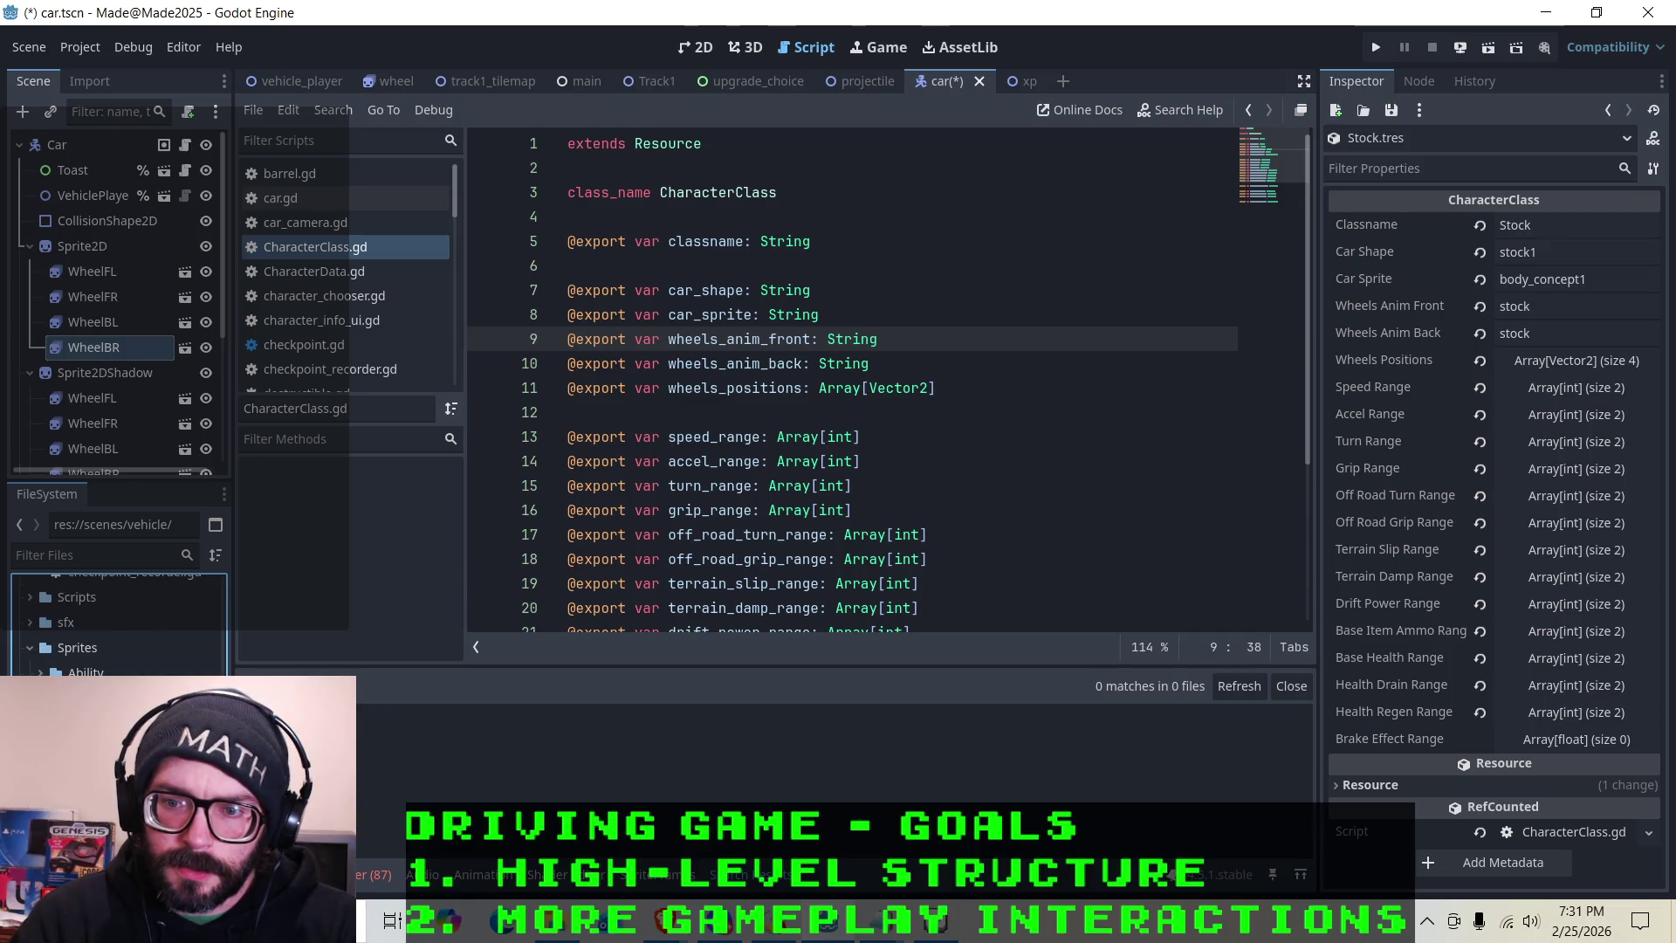
{"action": "scroll", "coordinate": [118, 624], "scroll_direction": "down", "scroll_amount": 4}
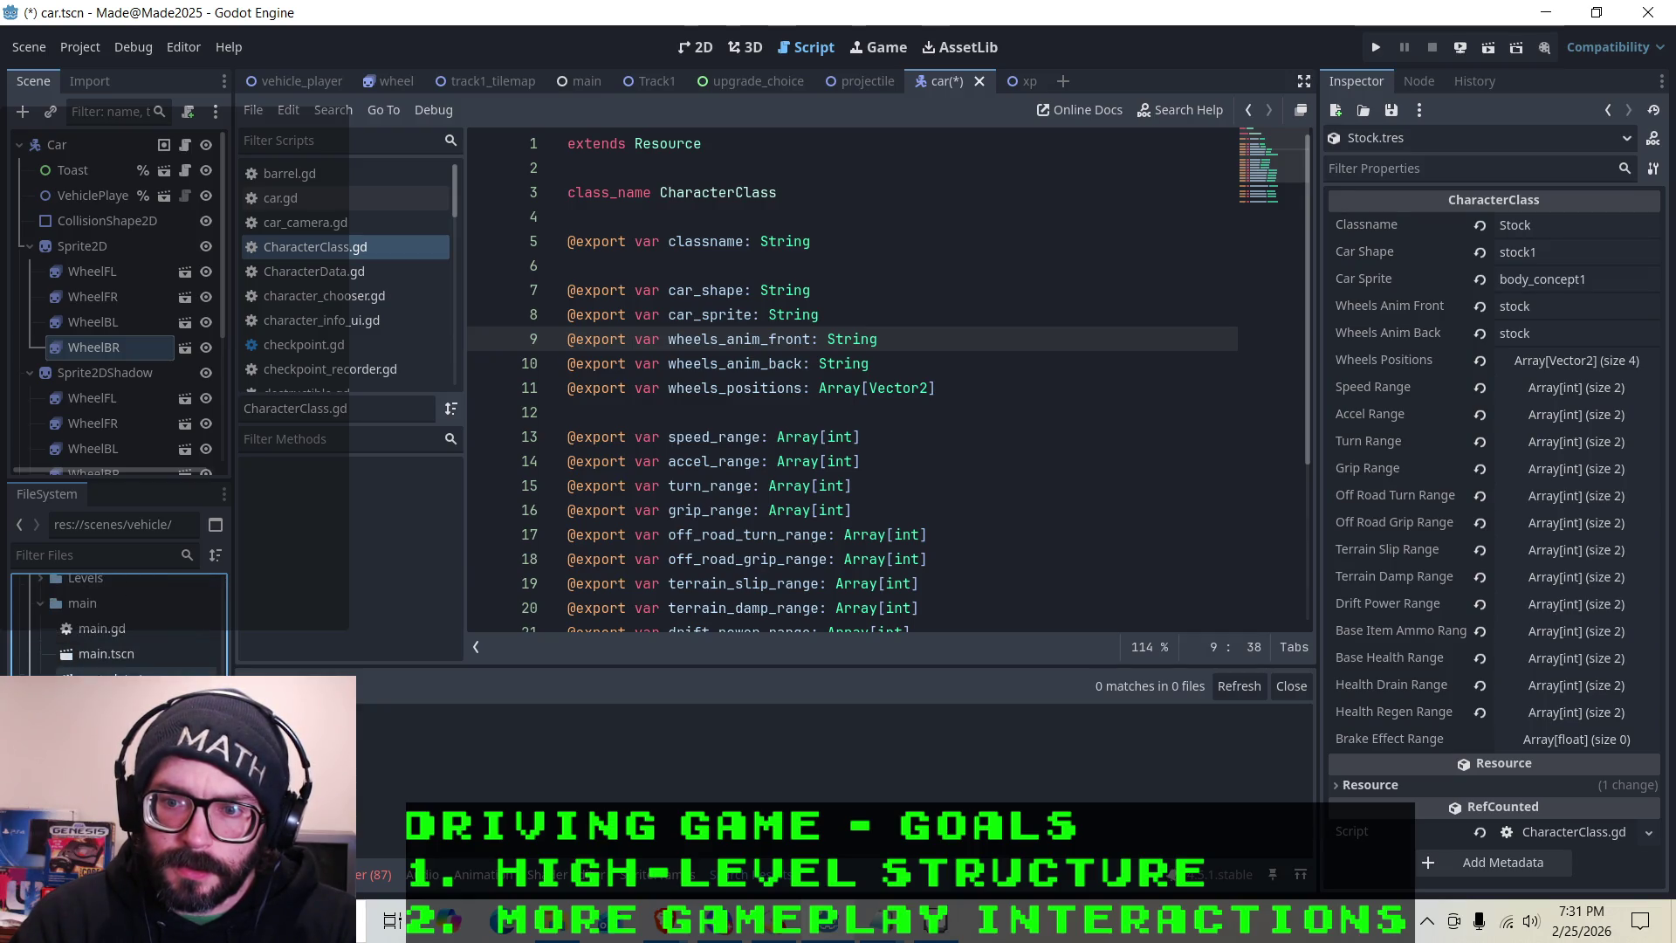
{"action": "scroll", "coordinate": [118, 624], "scroll_direction": "down", "scroll_amount": 5}
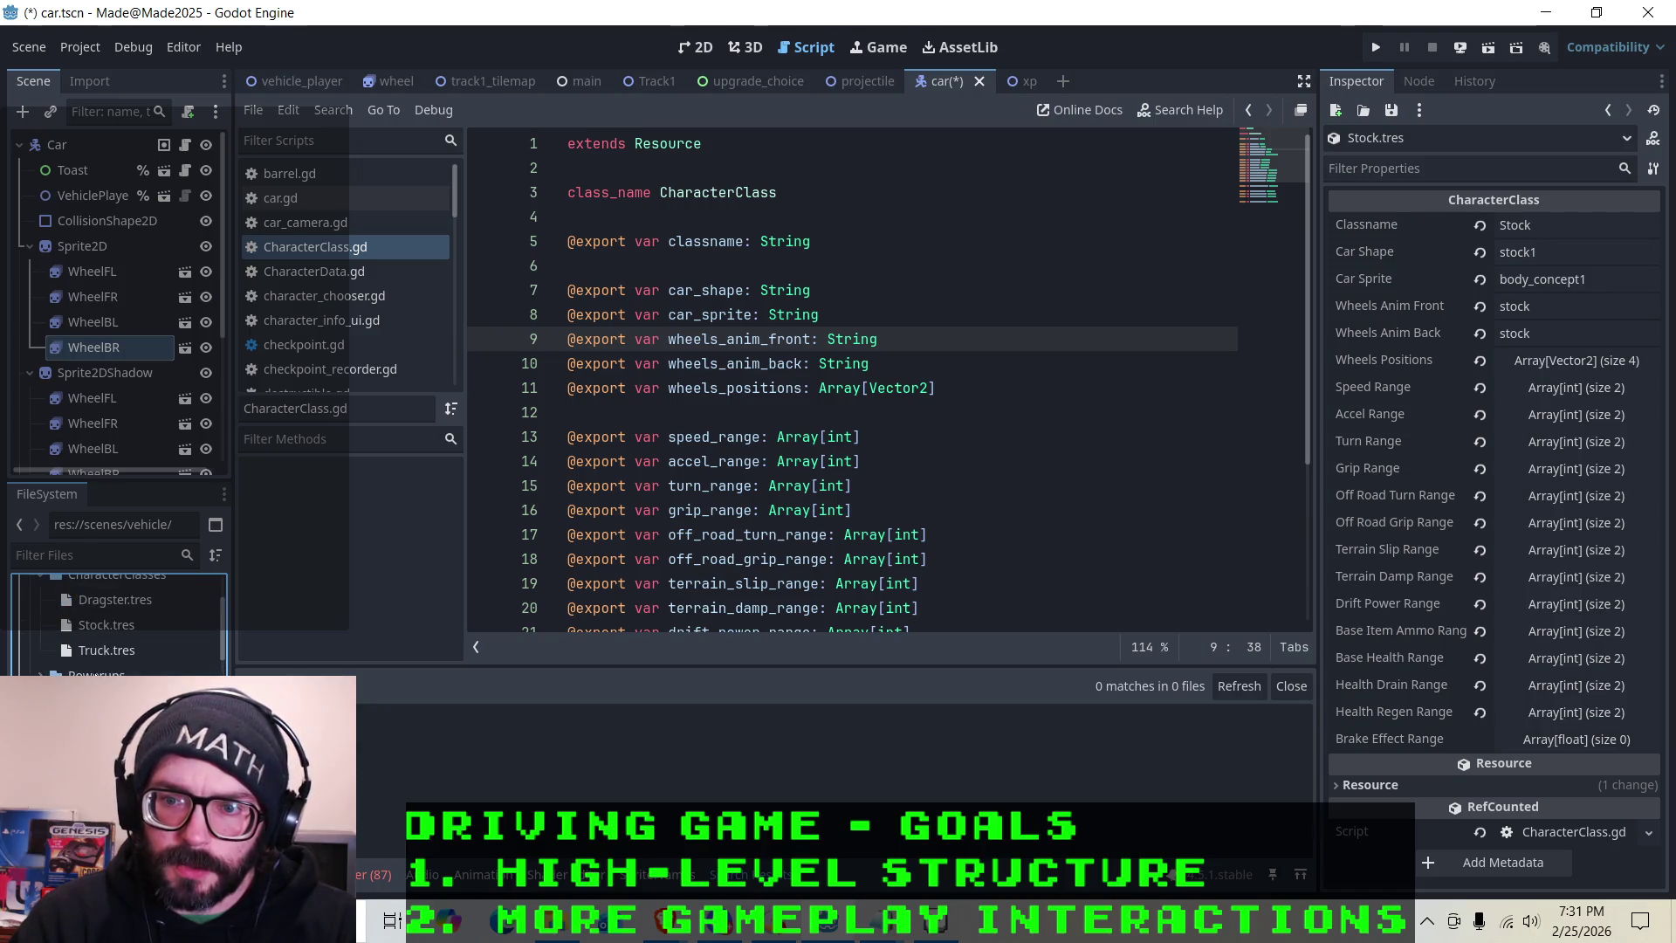
{"action": "scroll", "coordinate": [48, 665], "scroll_direction": "up", "scroll_amount": 10}
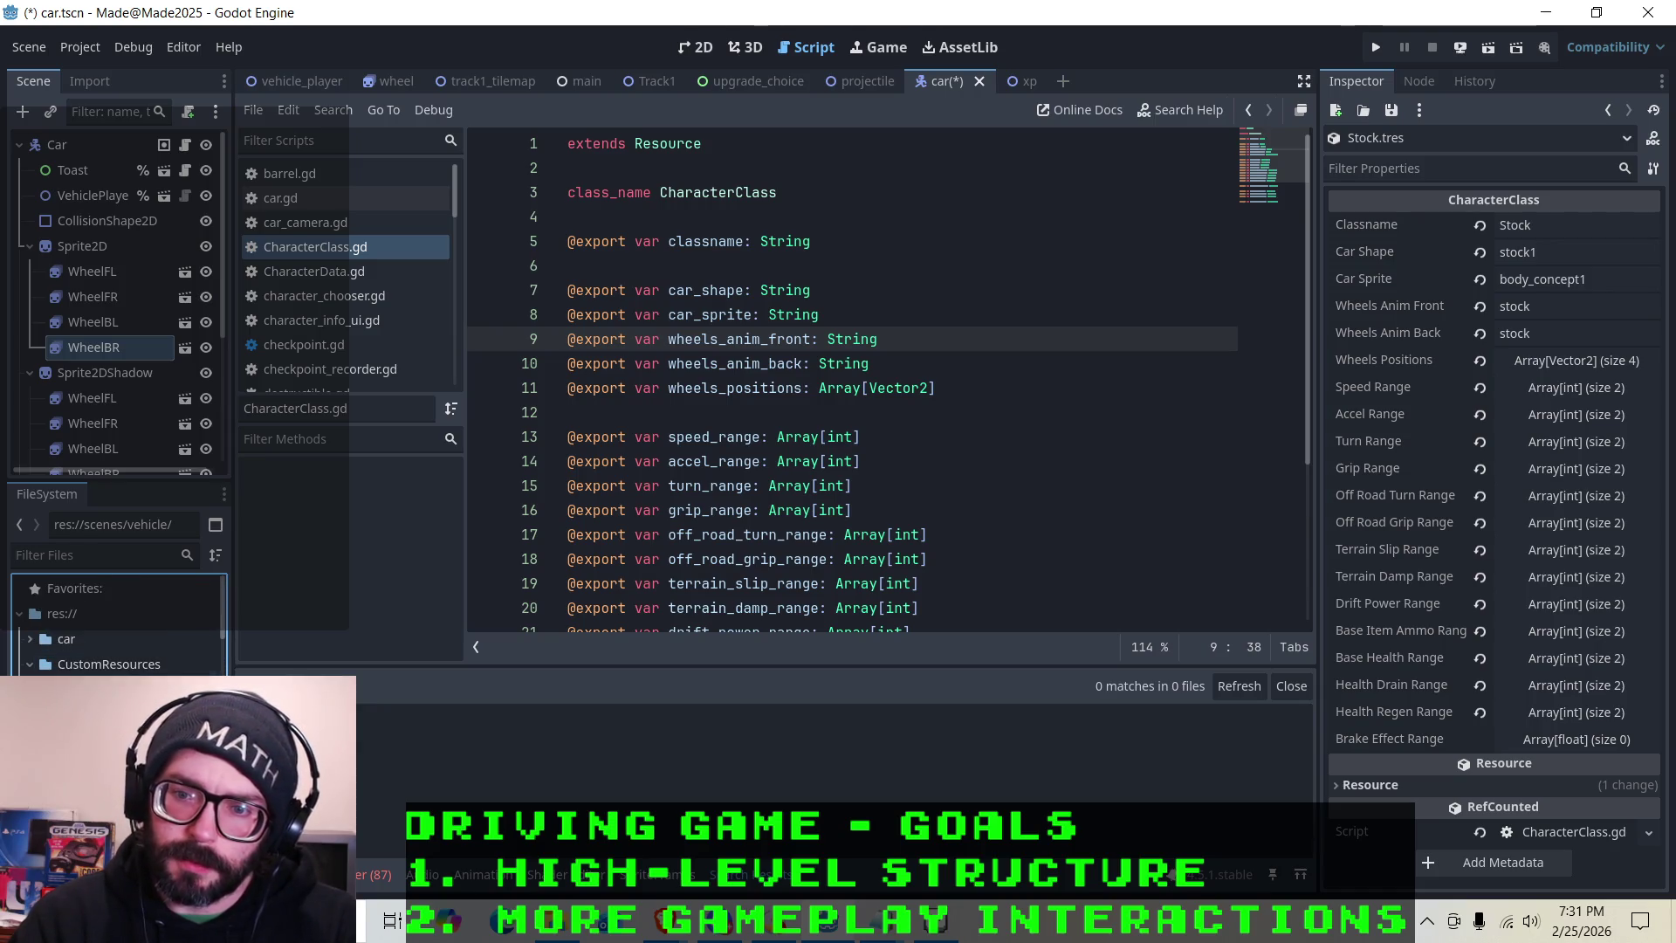
{"action": "scroll", "coordinate": [118, 624], "scroll_direction": "down", "scroll_amount": 3}
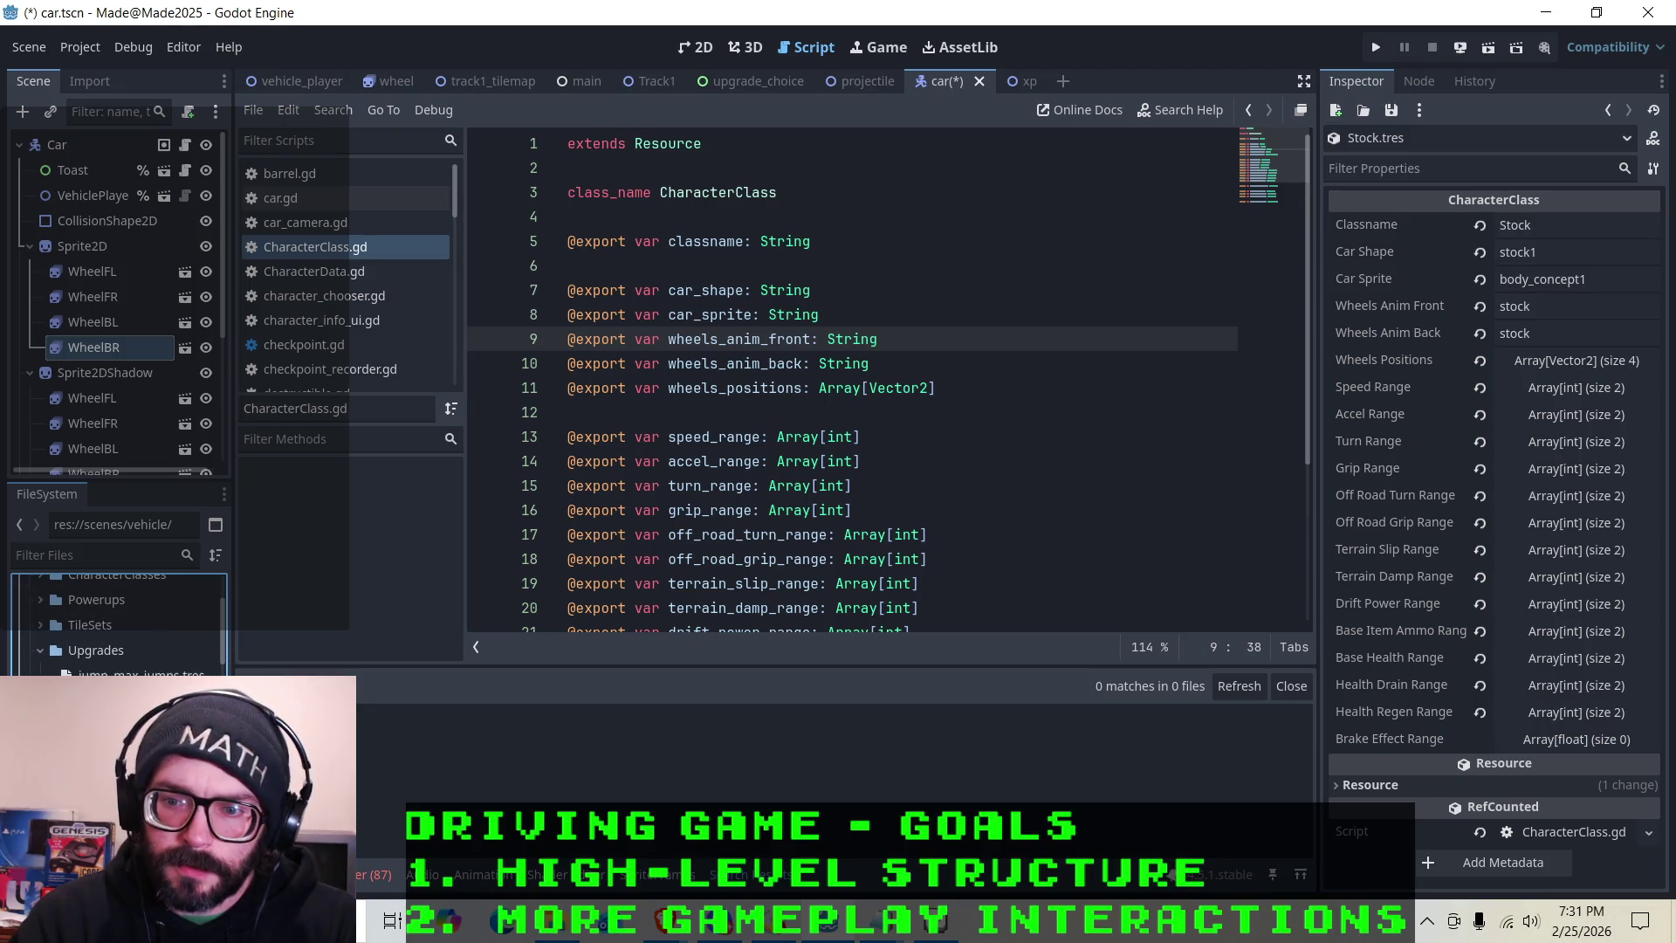
{"action": "scroll", "coordinate": [118, 624], "scroll_direction": "up", "scroll_amount": 3}
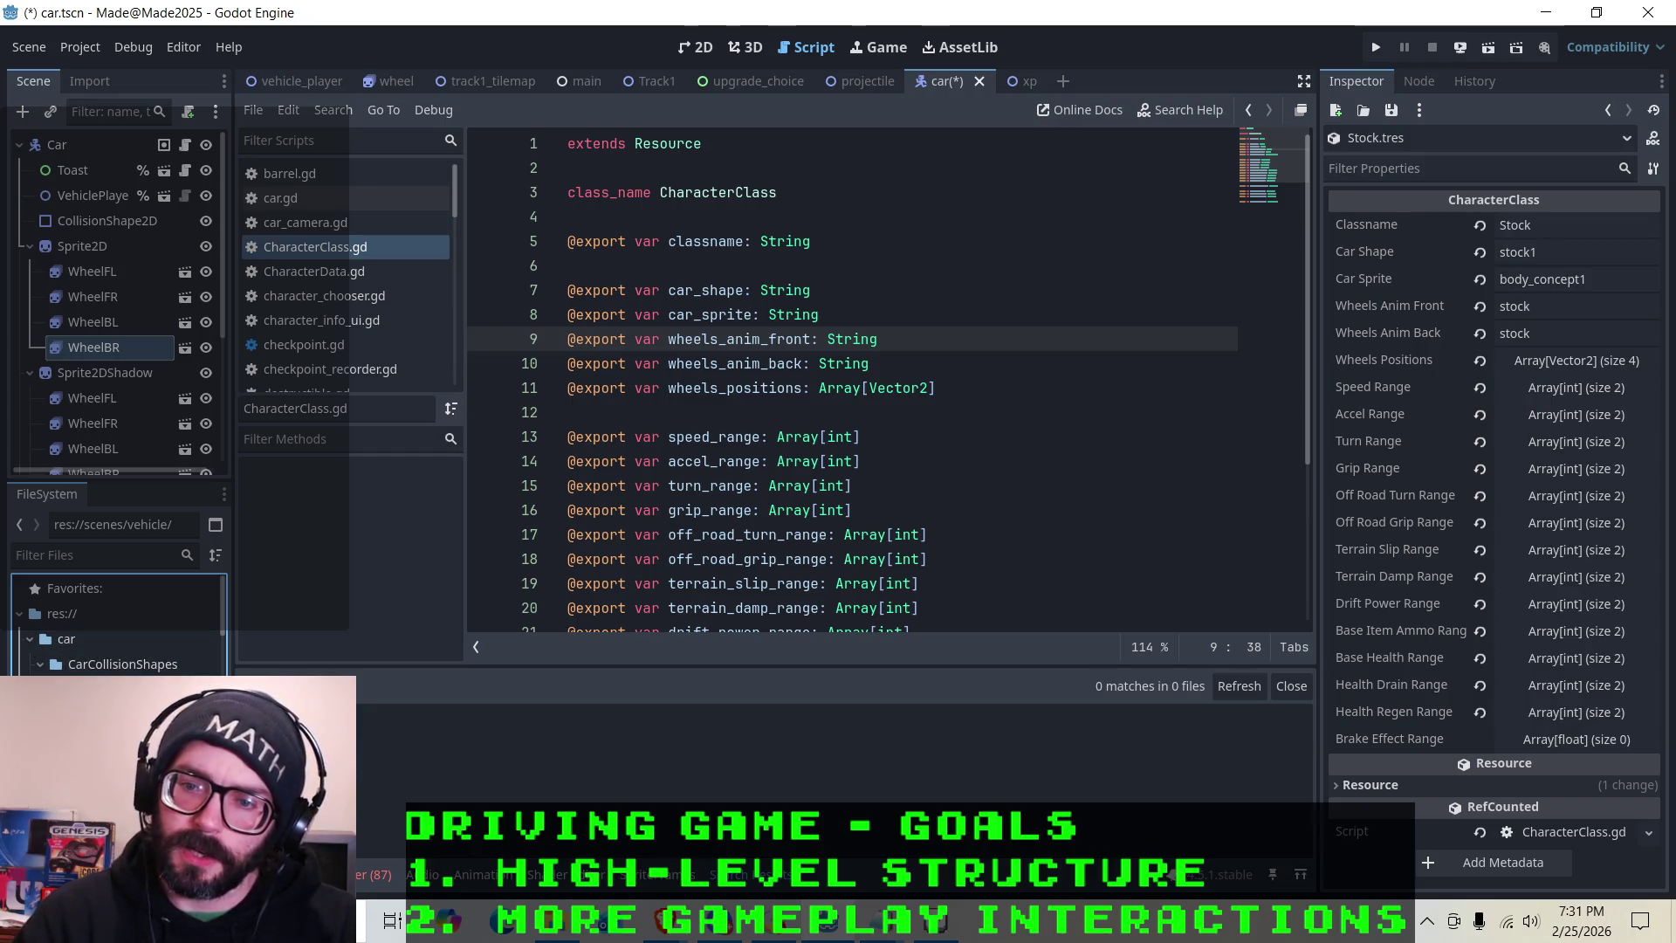
{"action": "left_click", "coordinate": [673, 44]}
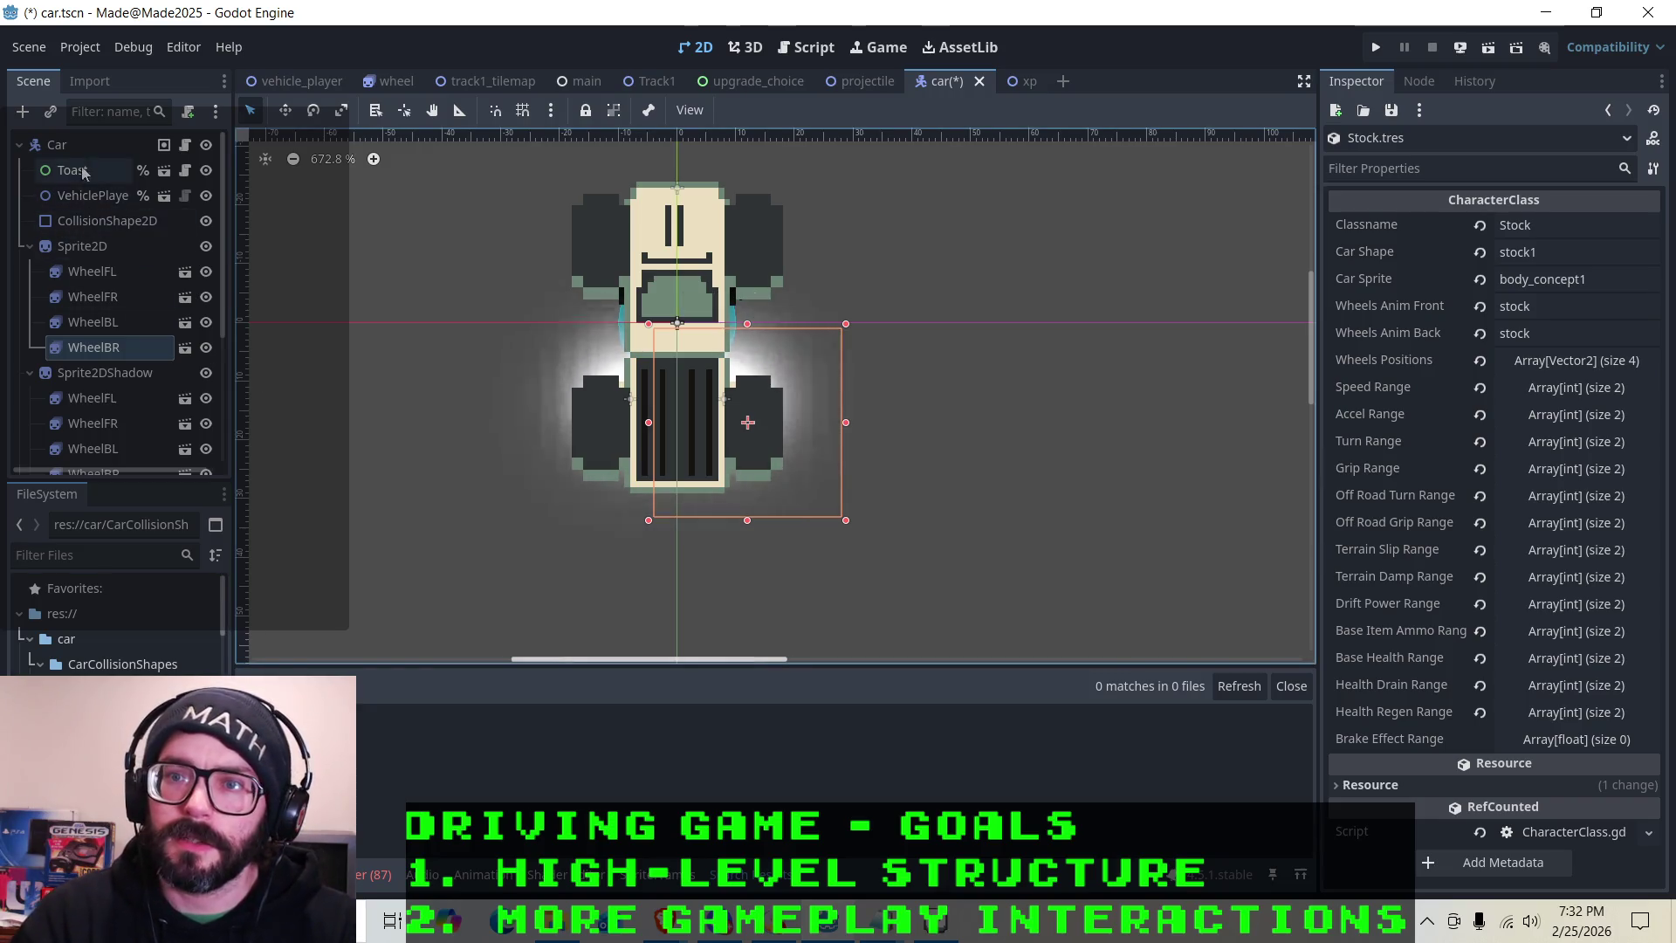
Replace the car's collision shape with a new CapsuleShape2D of height 40 and radius 8
{"action": "left_click", "coordinate": [87, 223]}
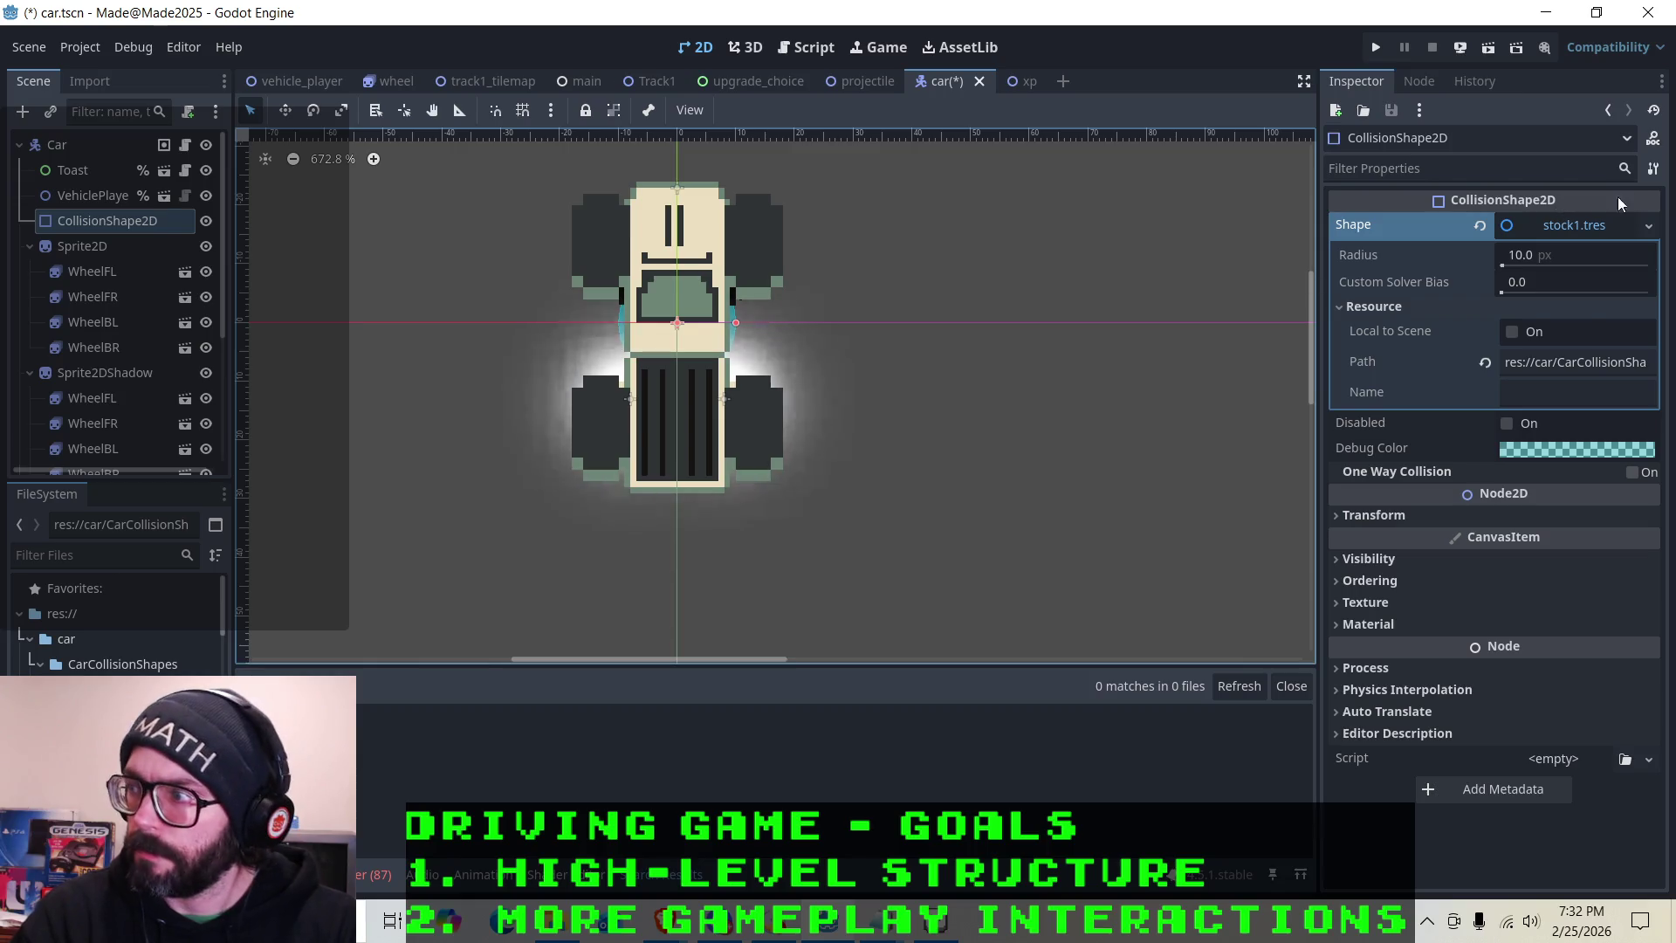
{"action": "left_click", "coordinate": [1648, 226]}
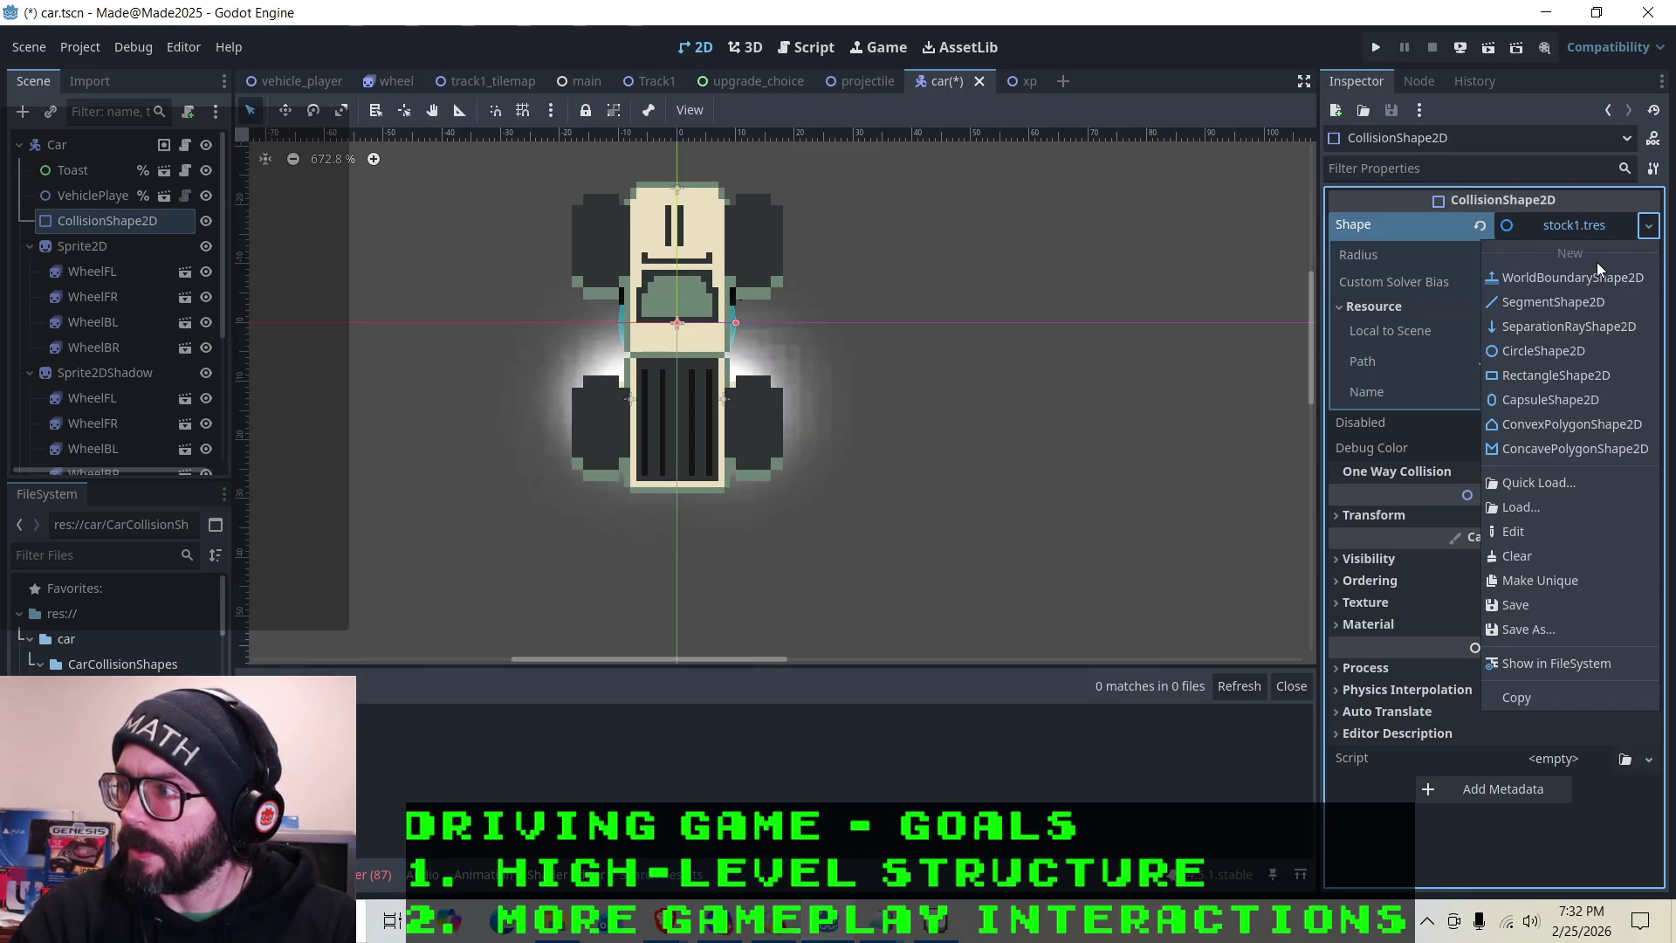
{"action": "left_click", "coordinate": [1538, 398]}
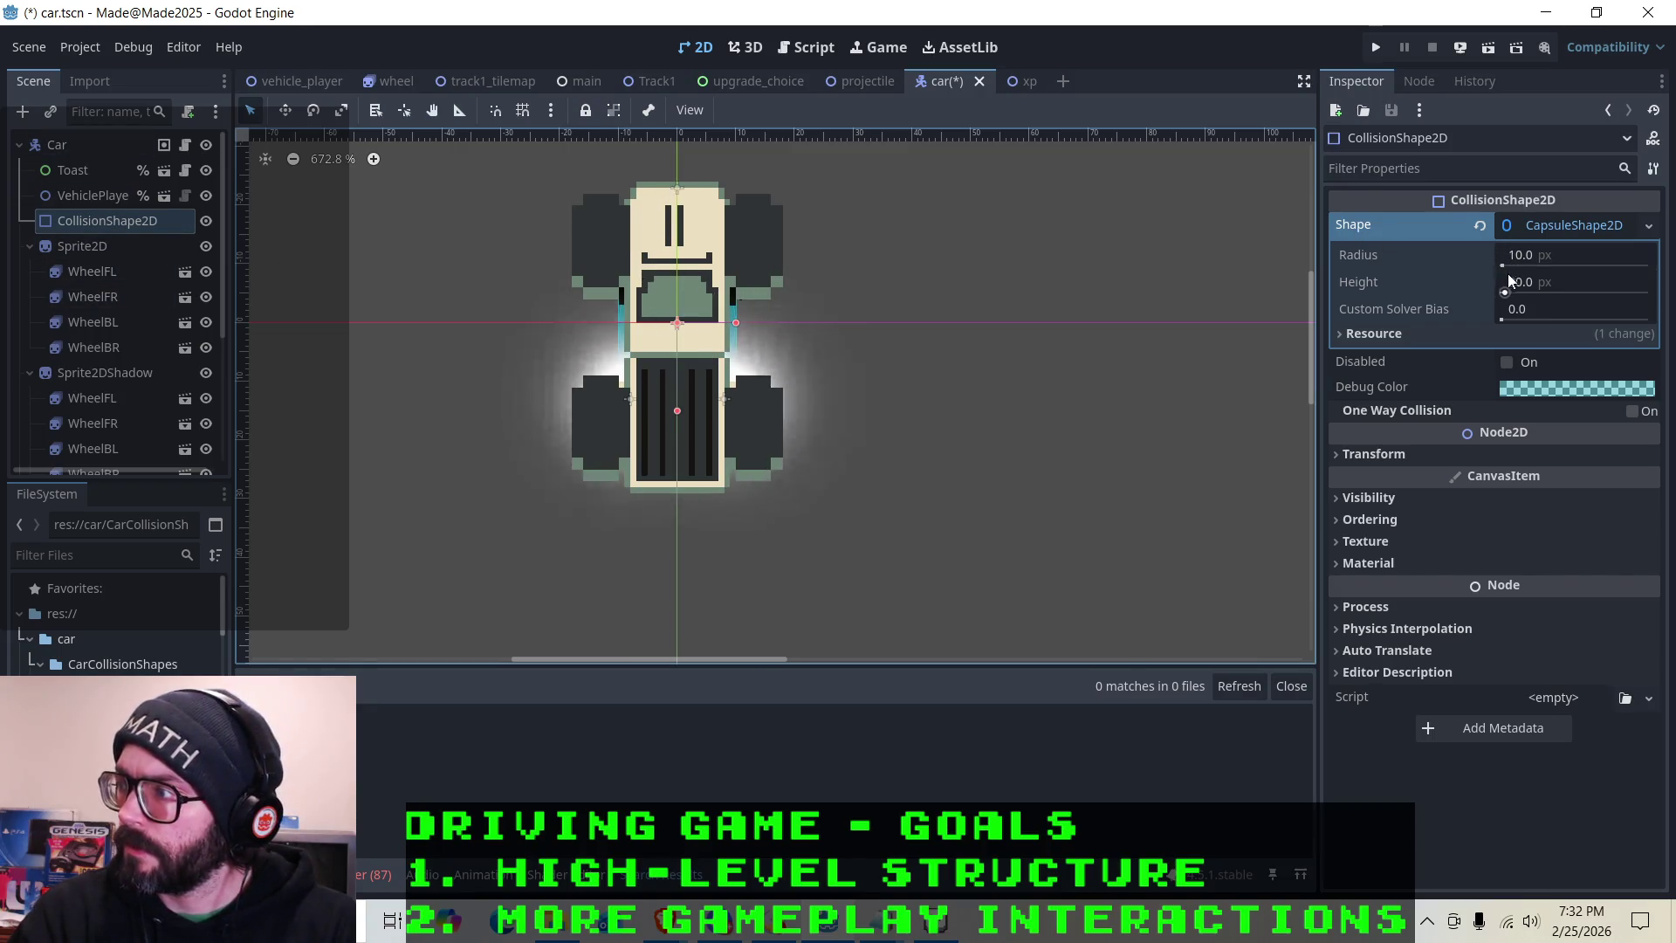
{"action": "left_click_drag", "start_coordinate": [1508, 281], "coordinate": [1508, 294]}
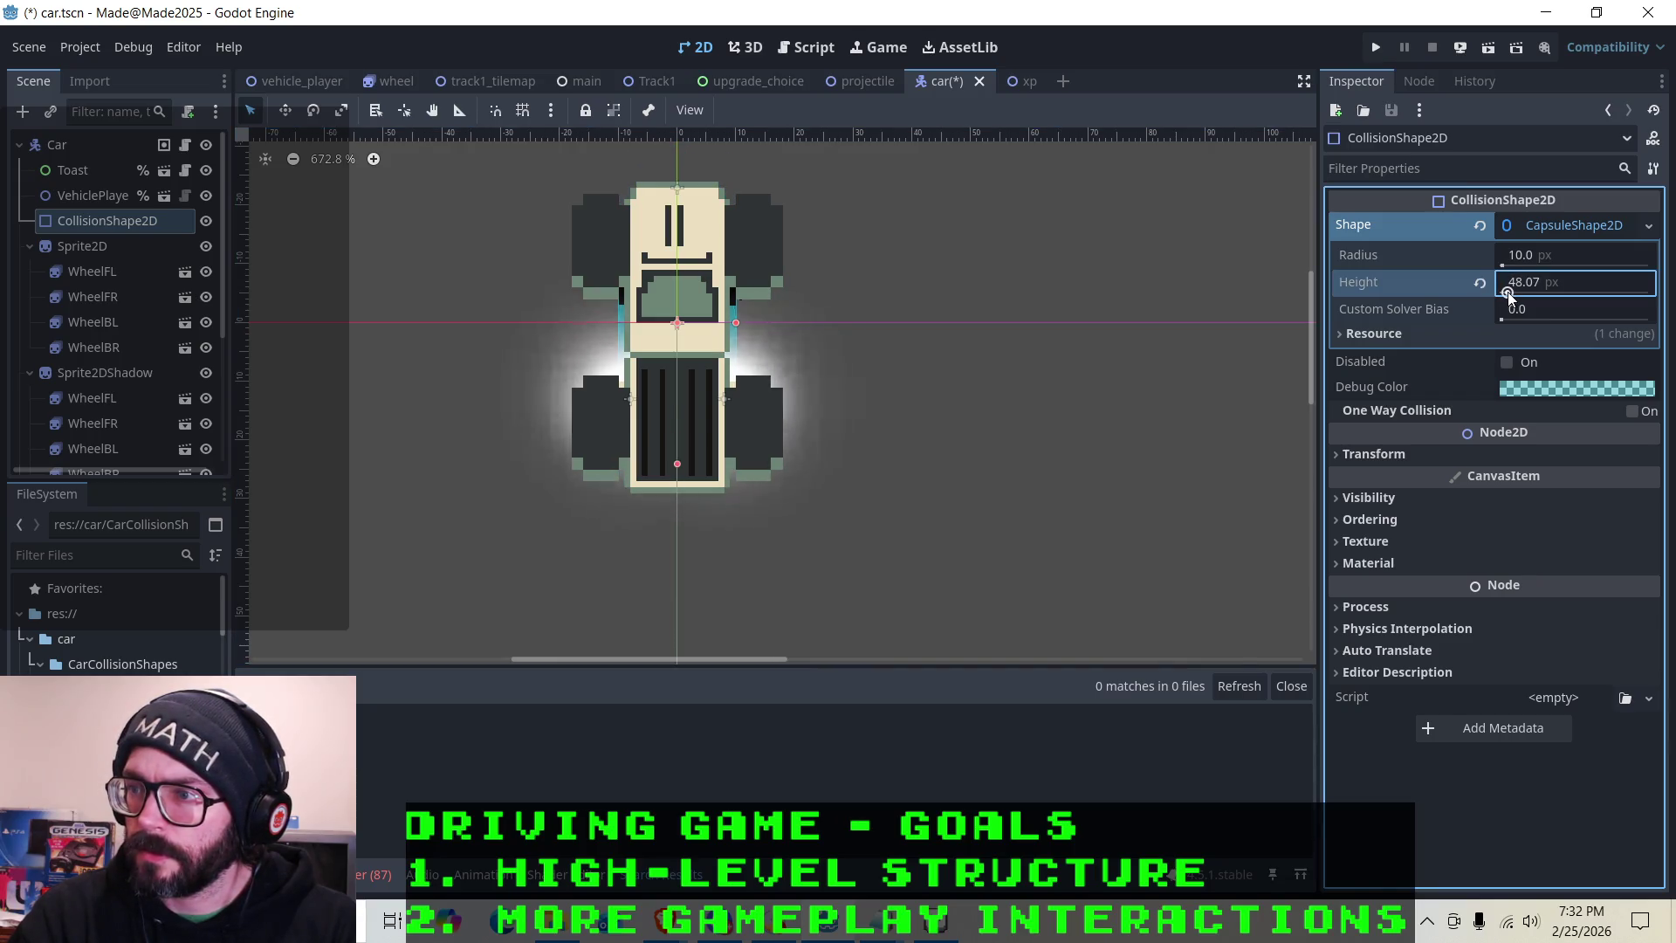
{"action": "left_click", "coordinate": [1534, 288]}
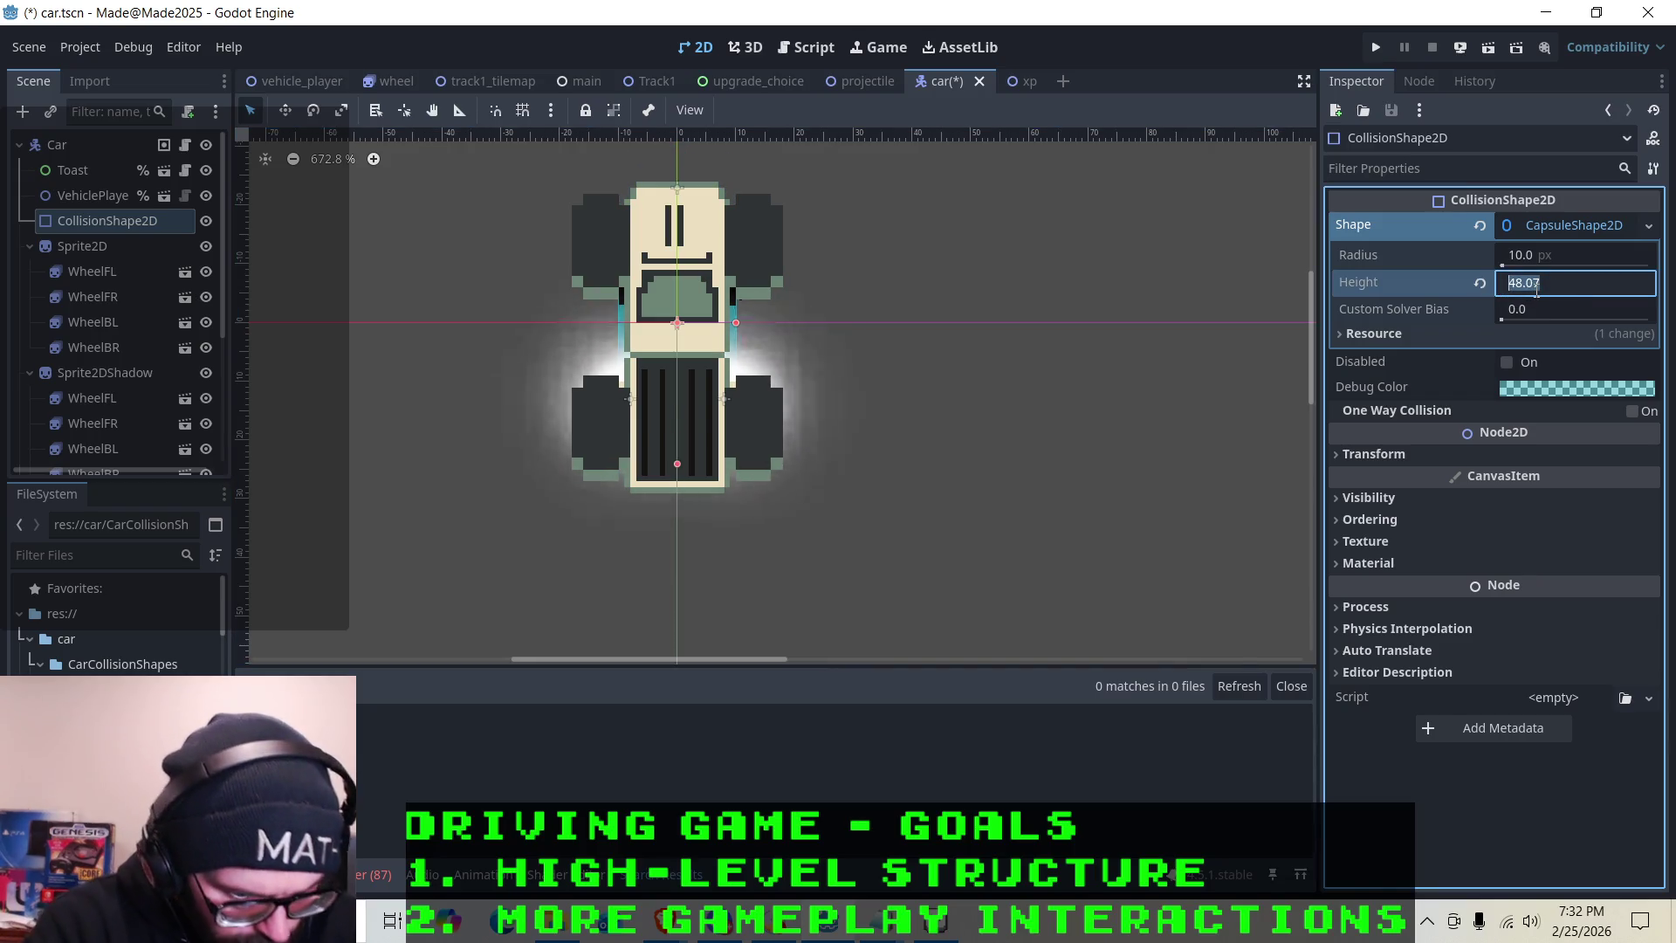
{"action": "type", "text": "40"}
{"action": "key", "text": "Return"}
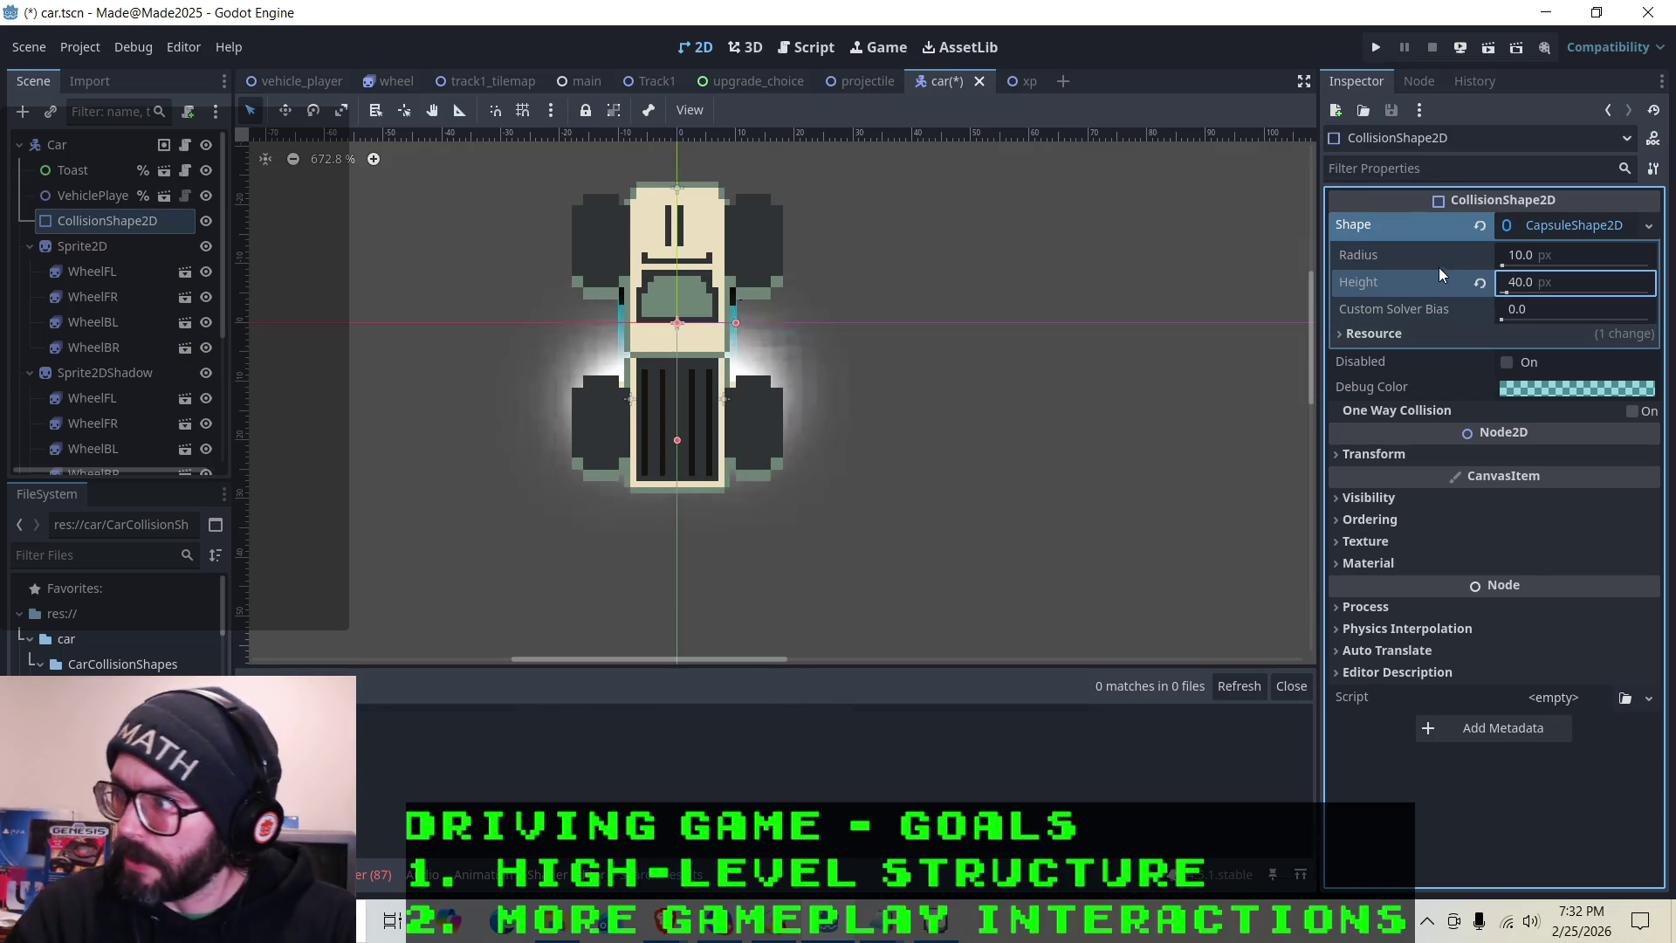
{"action": "left_click", "coordinate": [1526, 253]}
{"action": "type", "text": "8"}
{"action": "key", "text": "Return"}
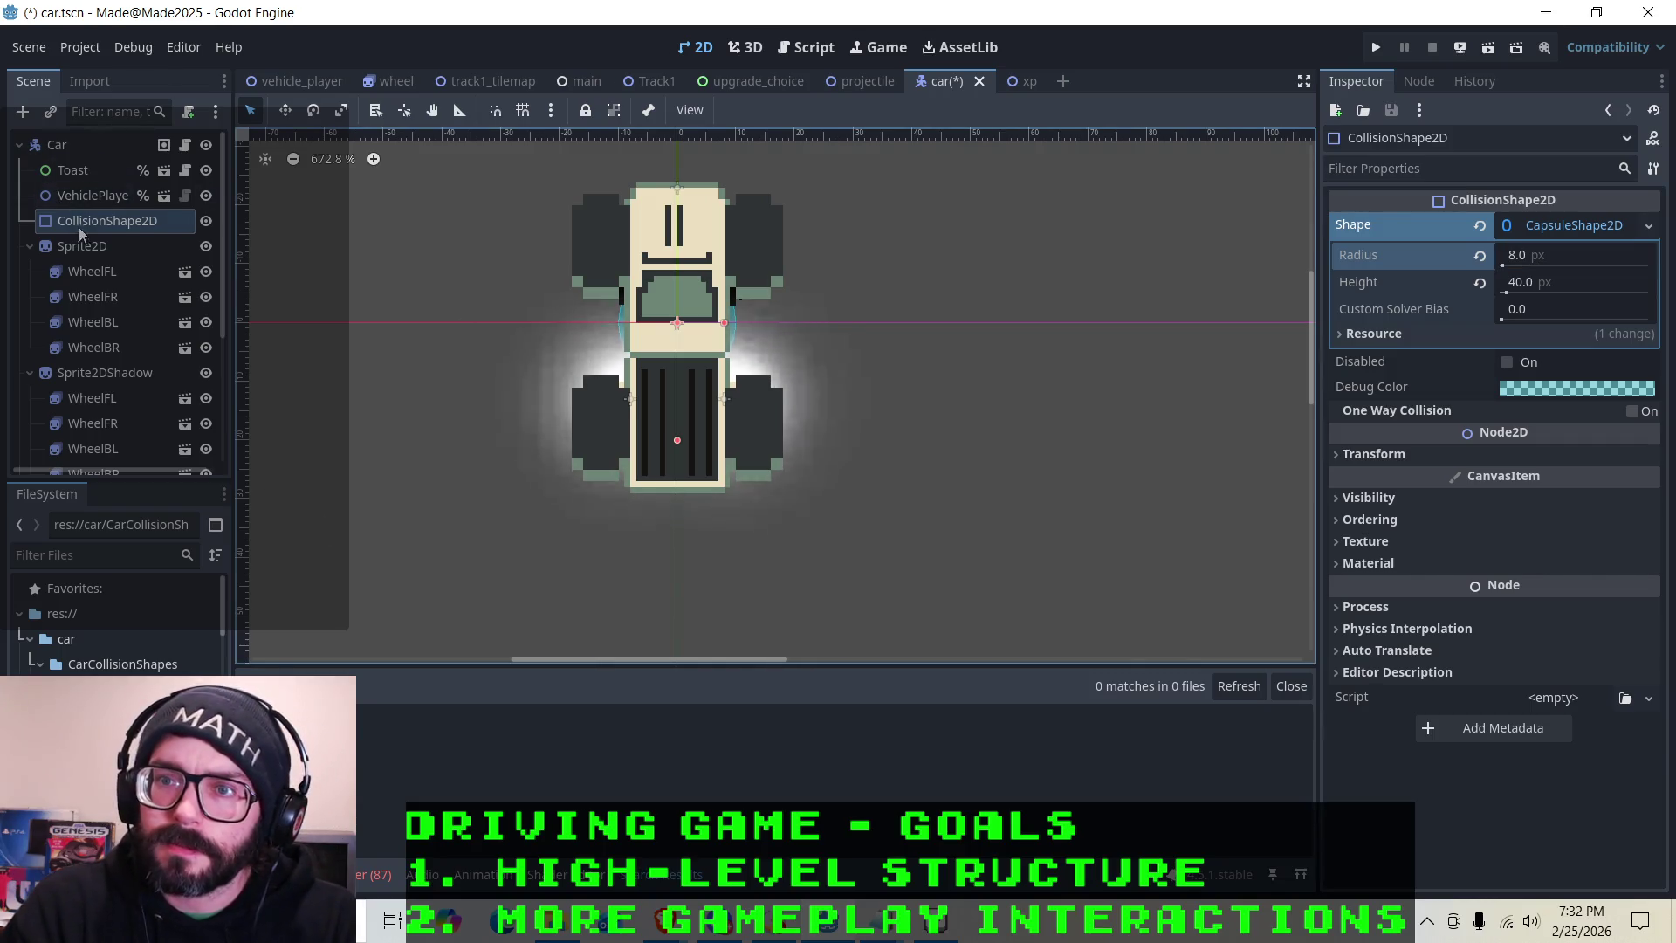
Hide the car's shadow and toggle the car sprite to compare it with the capsule
{"action": "left_click", "coordinate": [207, 245]}
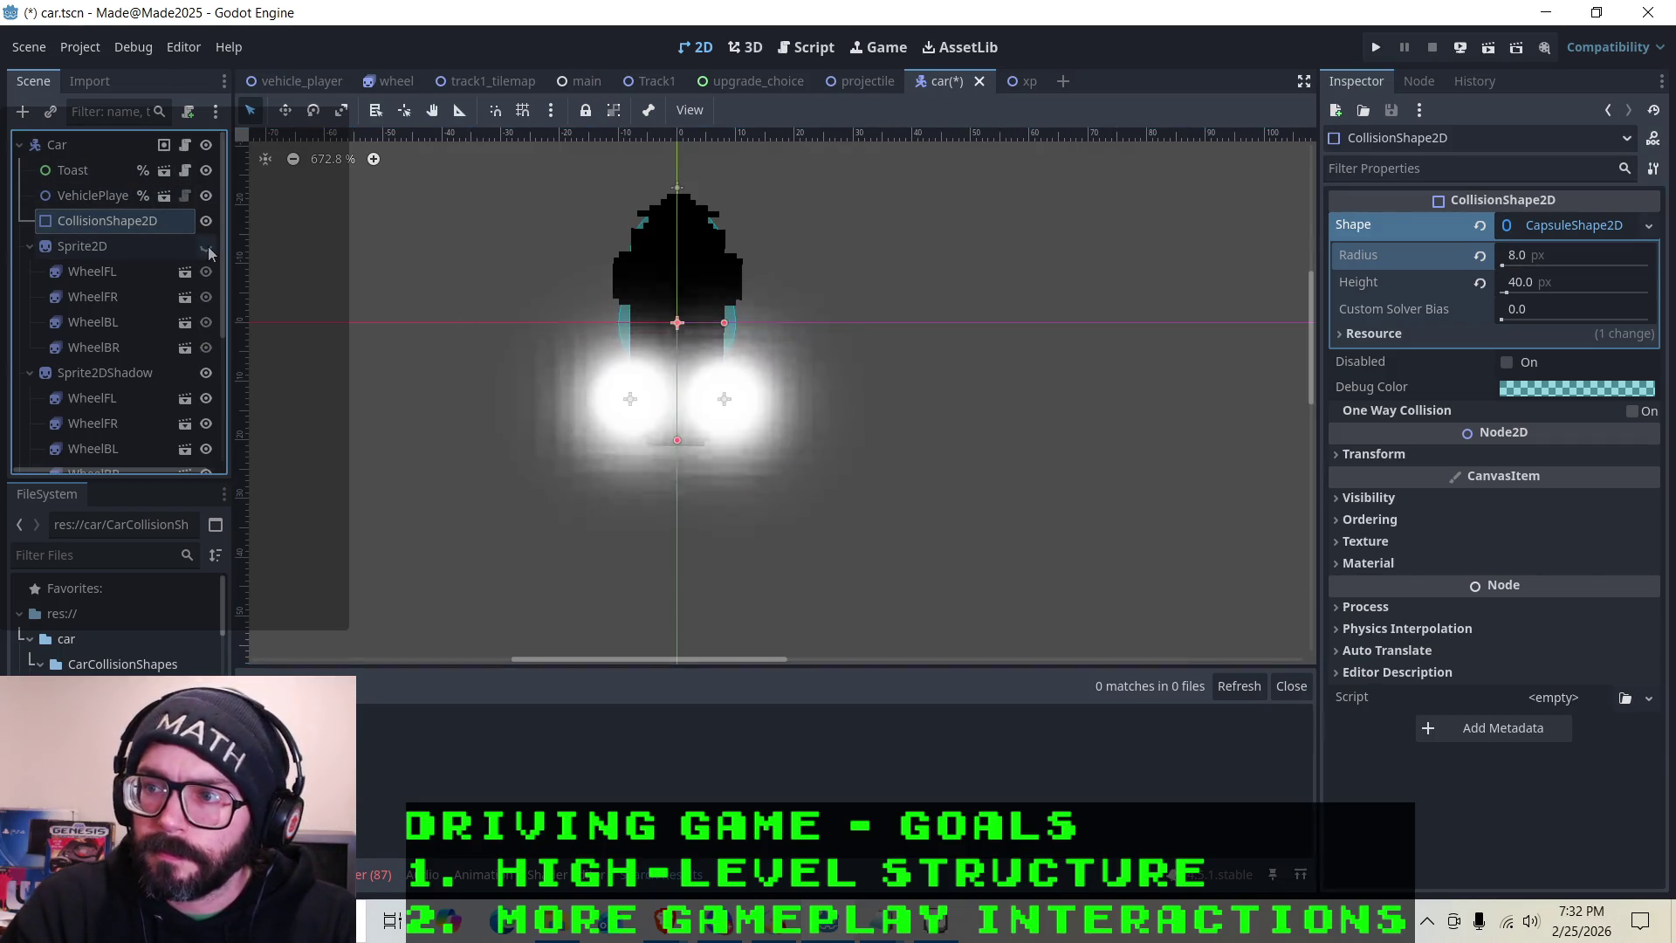
{"action": "left_click", "coordinate": [206, 374]}
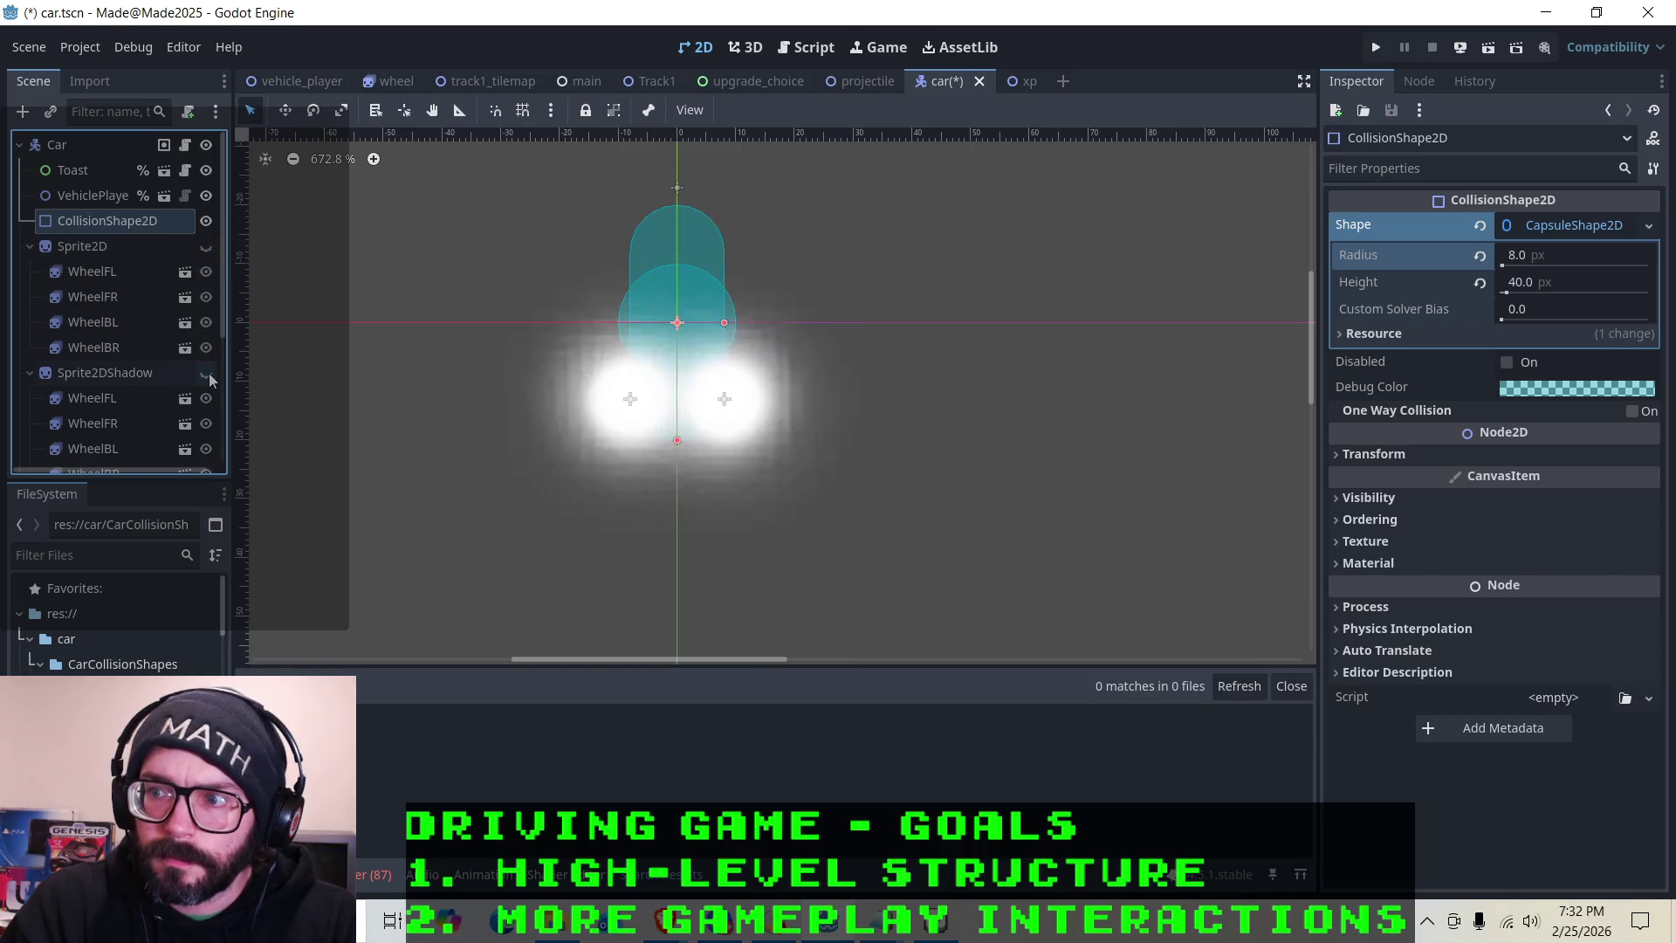
{"action": "left_click", "coordinate": [210, 249]}
{"action": "left_click", "coordinate": [212, 251]}
{"action": "left_click", "coordinate": [211, 251]}
{"action": "left_click", "coordinate": [211, 251]}
{"action": "left_click", "coordinate": [211, 251]}
{"action": "left_click", "coordinate": [211, 251]}
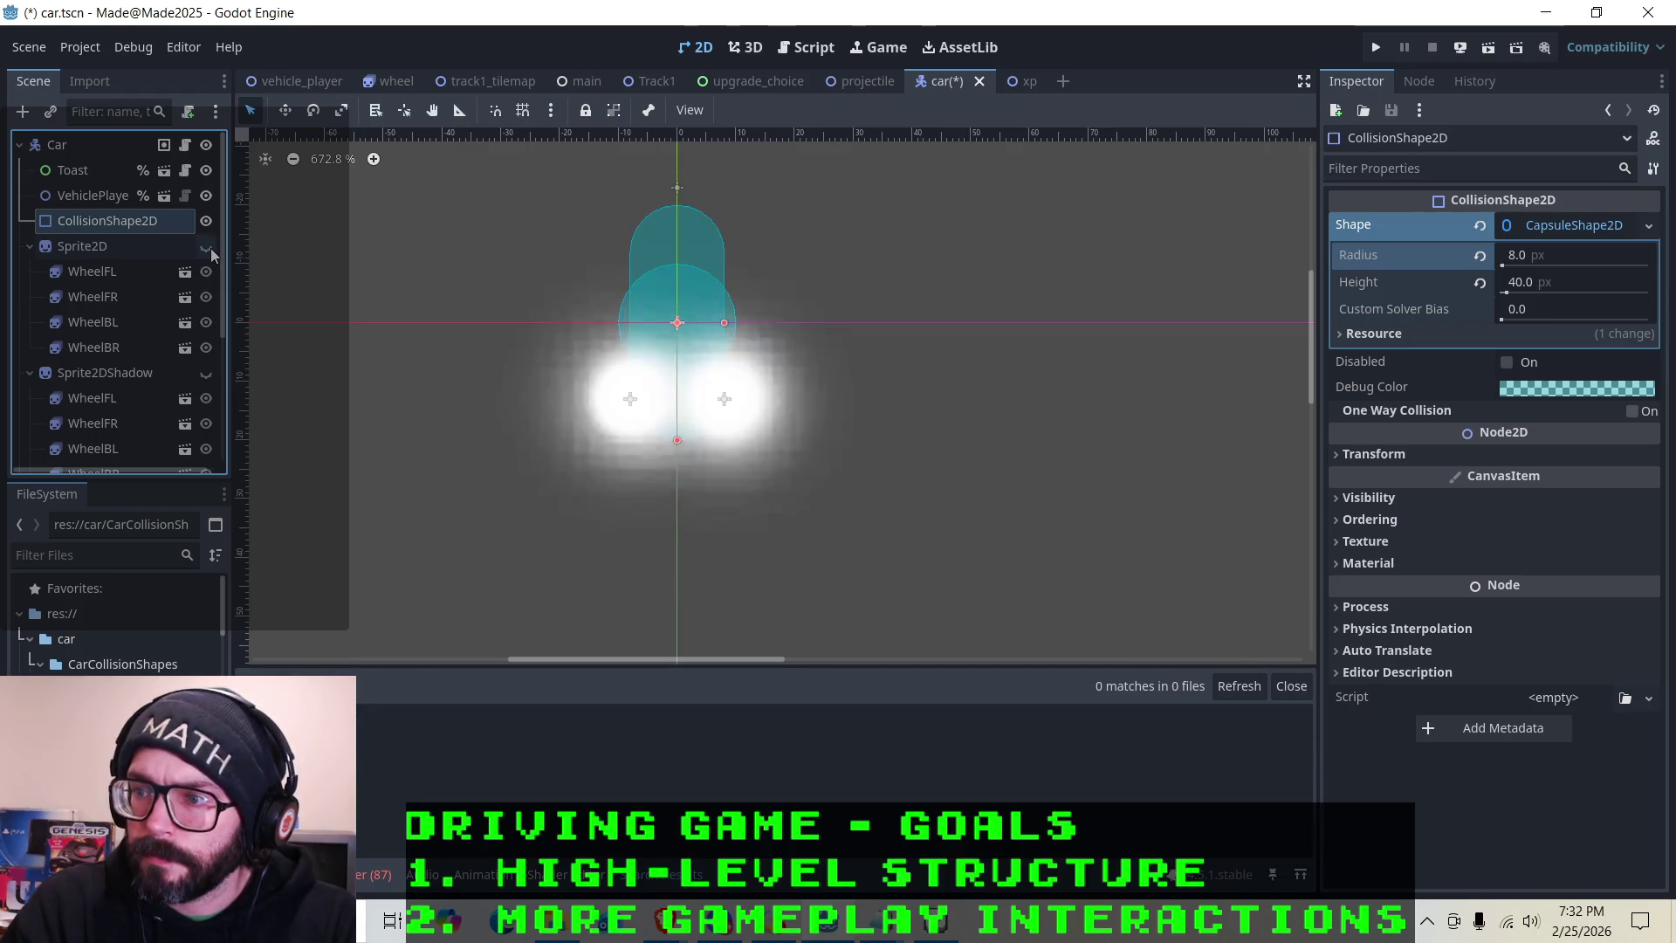
{"action": "left_click", "coordinate": [211, 251]}
{"action": "left_click", "coordinate": [212, 252]}
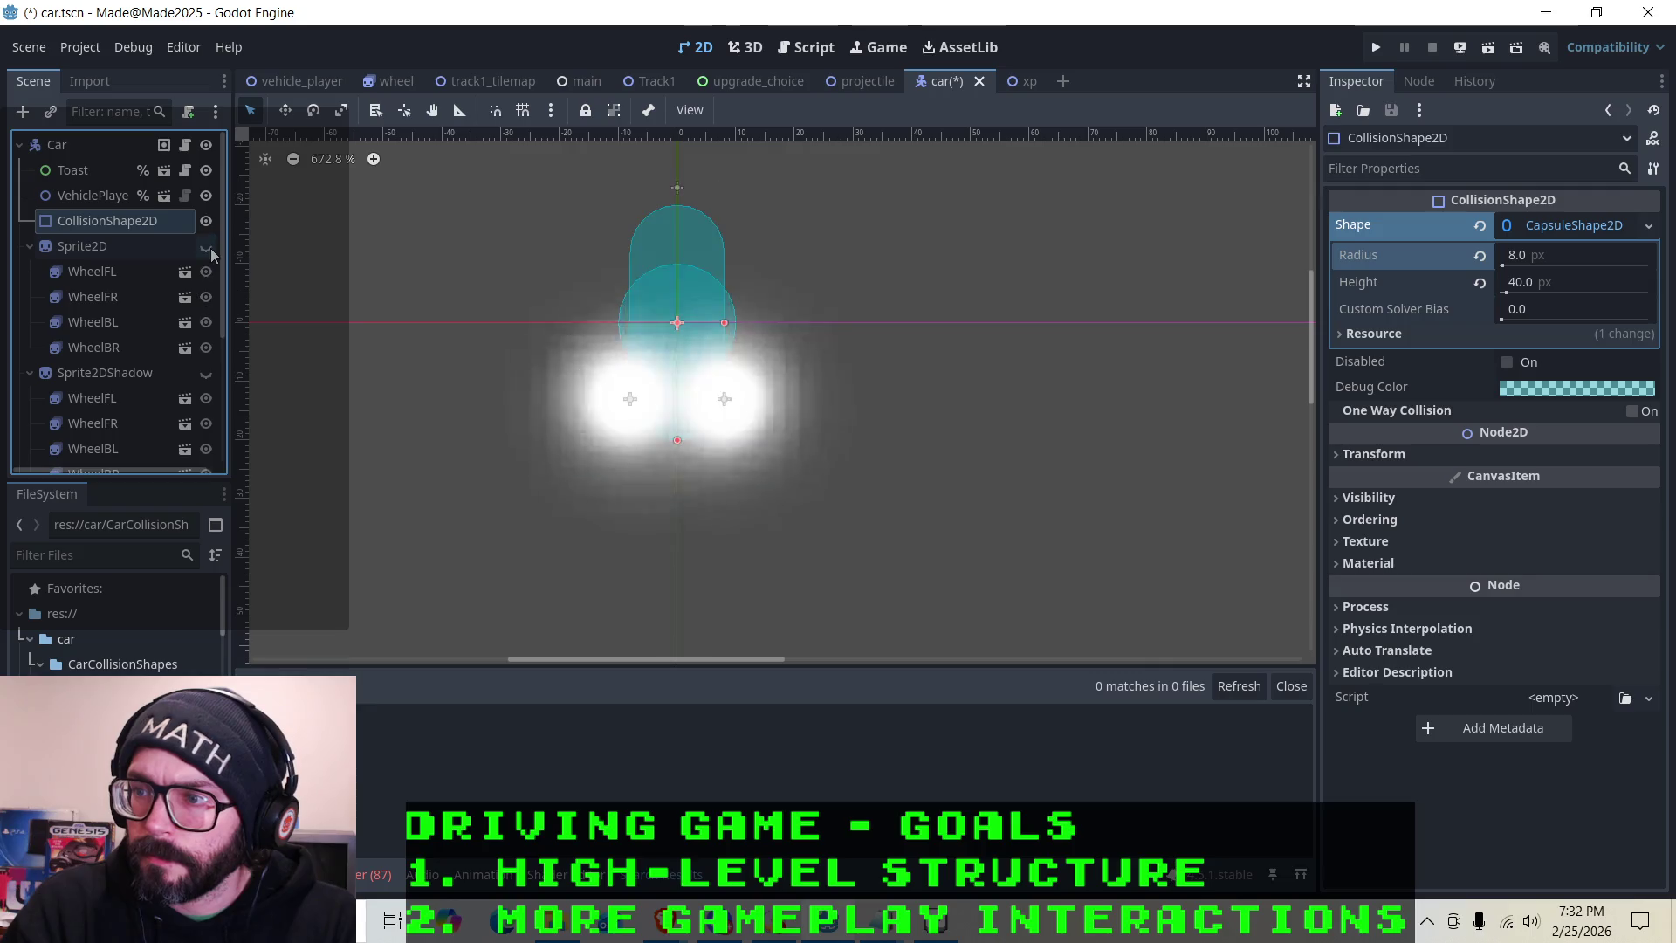
Raise the capsule height to 48 and recheck it against the car sprite
{"action": "left_click", "coordinate": [1526, 292]}
{"action": "type", "text": "48"}
{"action": "key", "text": "Return"}
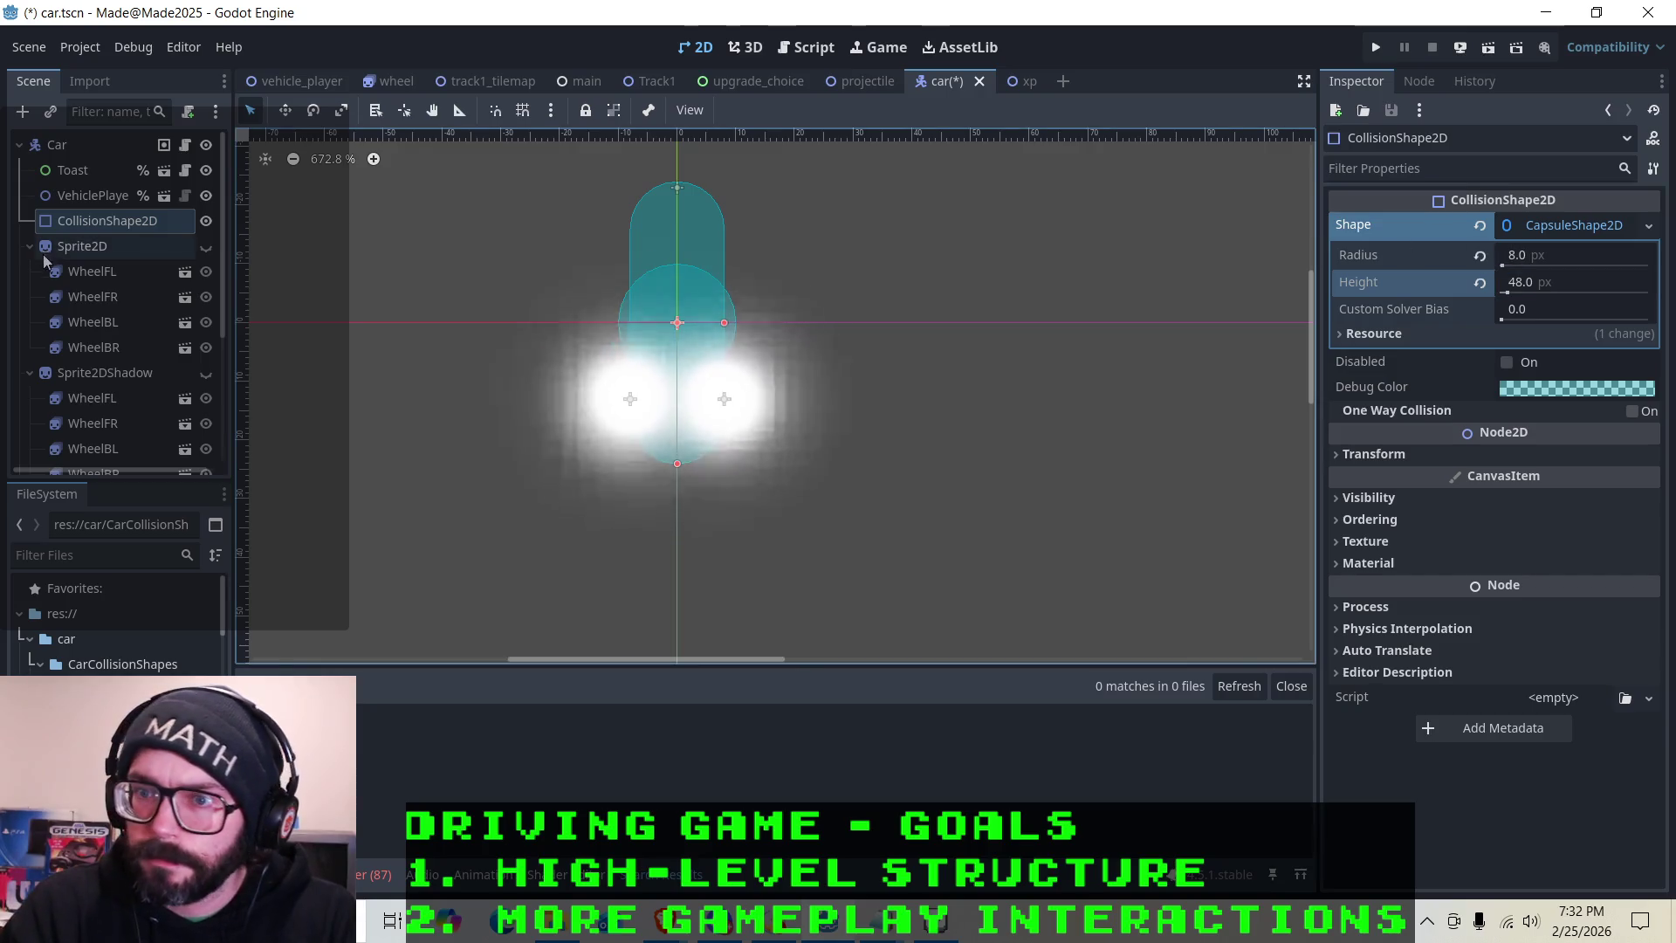
{"action": "left_click", "coordinate": [207, 247]}
{"action": "double_click", "coordinate": [209, 250]}
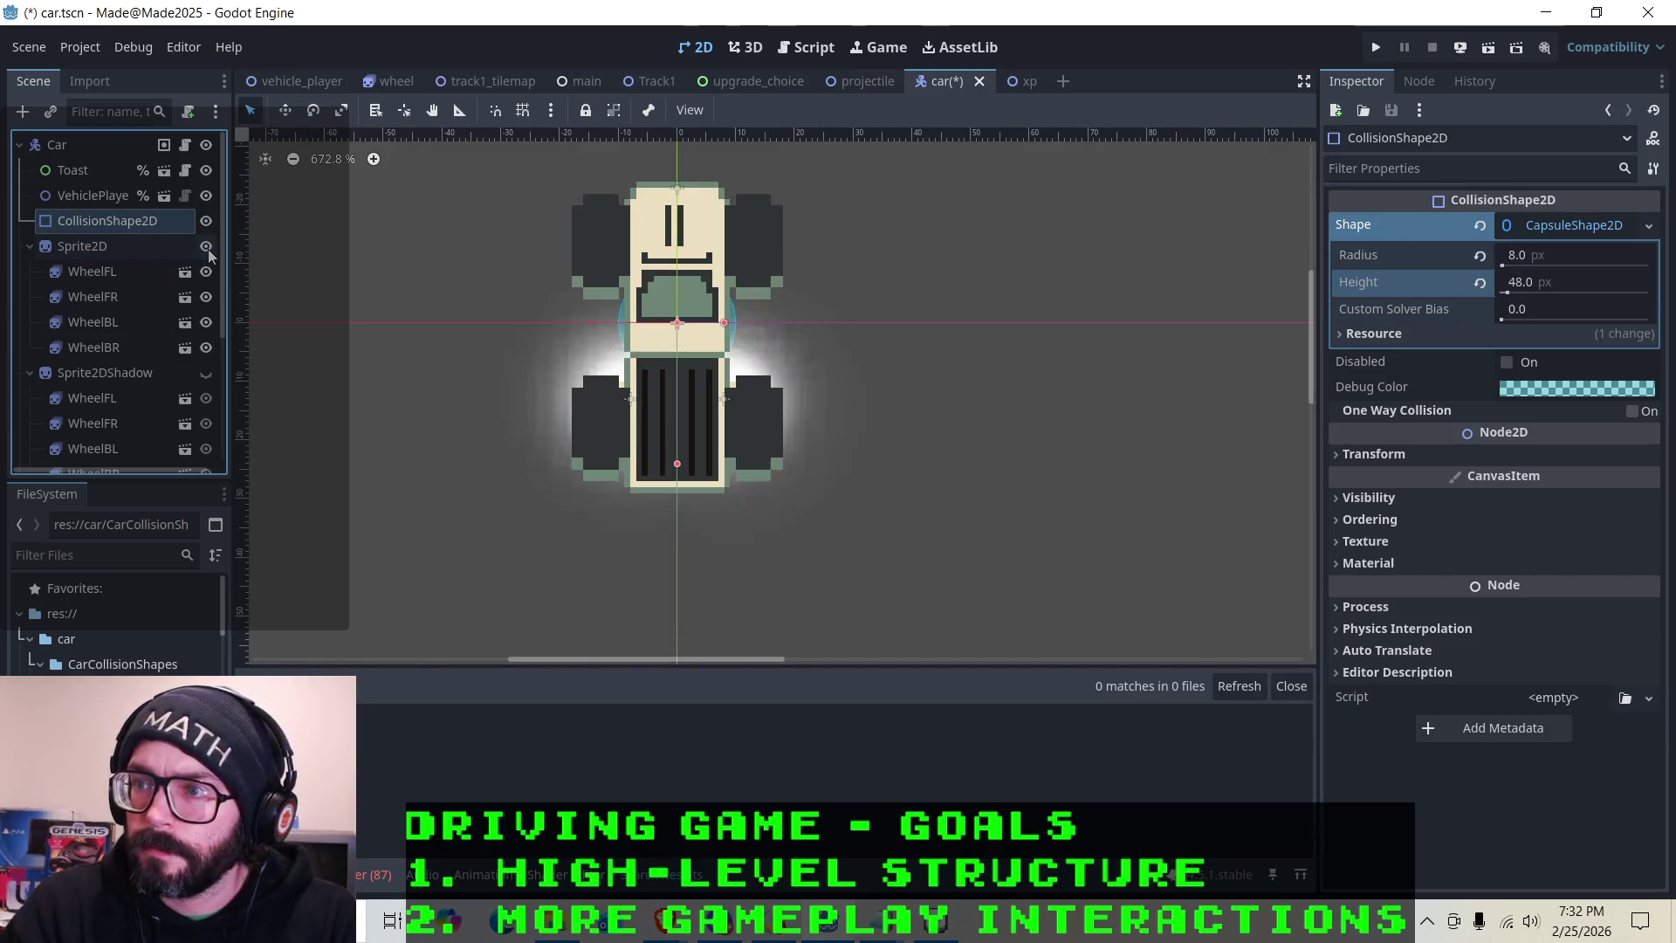
{"action": "left_click", "coordinate": [208, 250]}
{"action": "left_click", "coordinate": [208, 250]}
{"action": "left_click", "coordinate": [208, 249]}
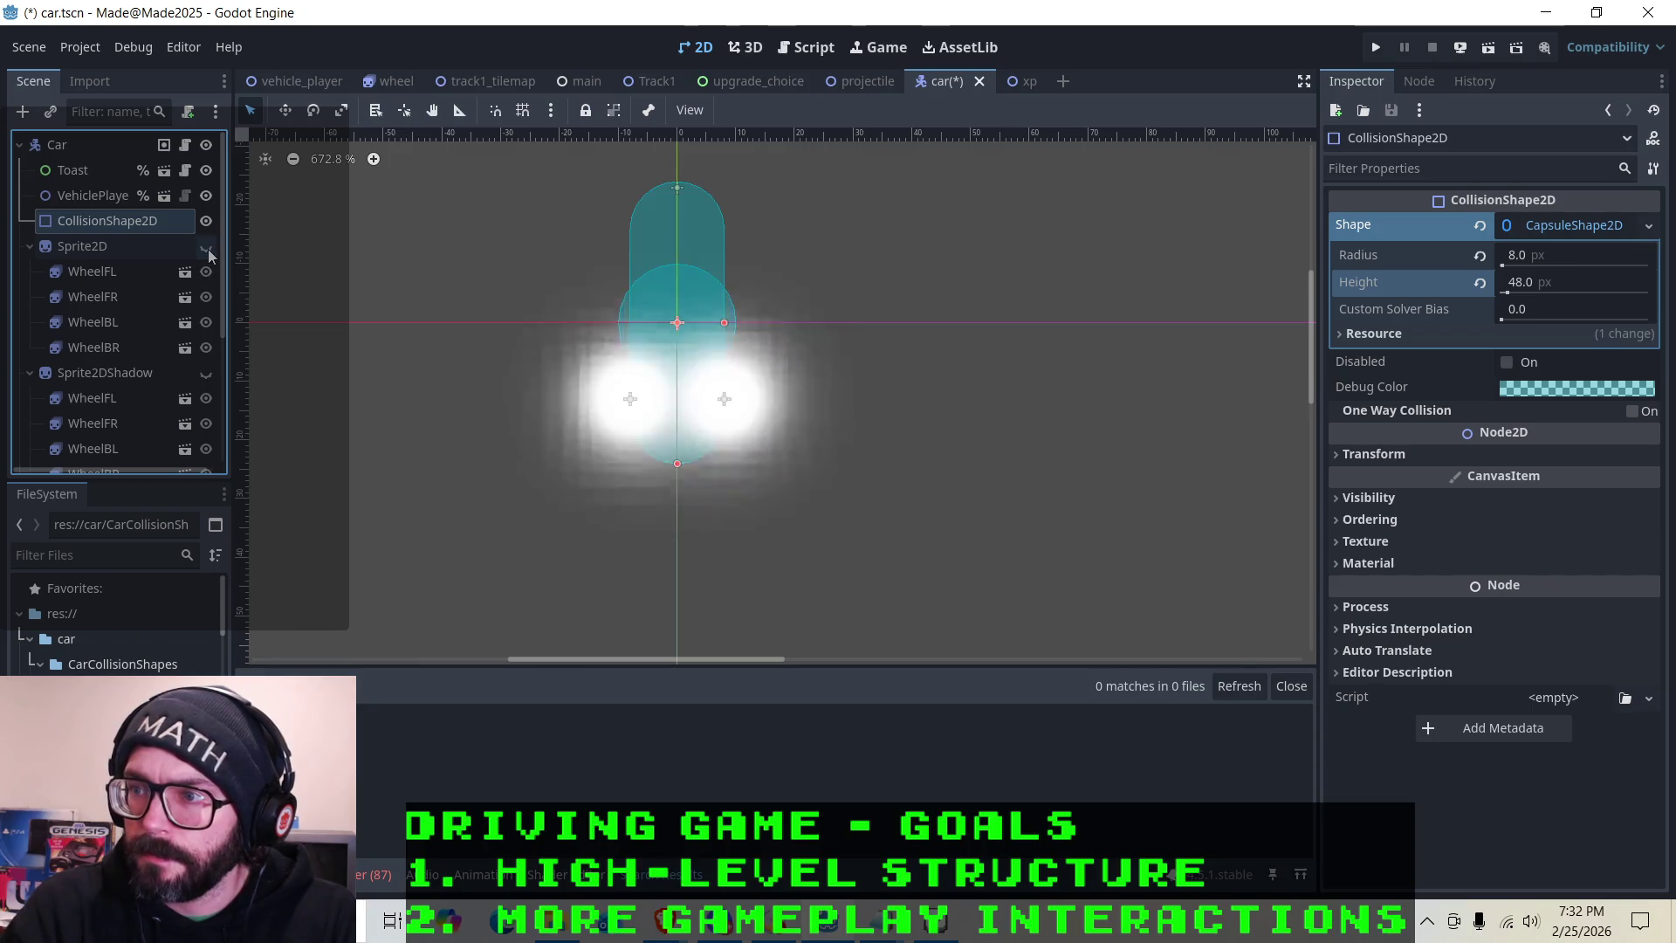
{"action": "left_click", "coordinate": [207, 249]}
{"action": "left_click", "coordinate": [207, 250]}
{"action": "double_click", "coordinate": [207, 250]}
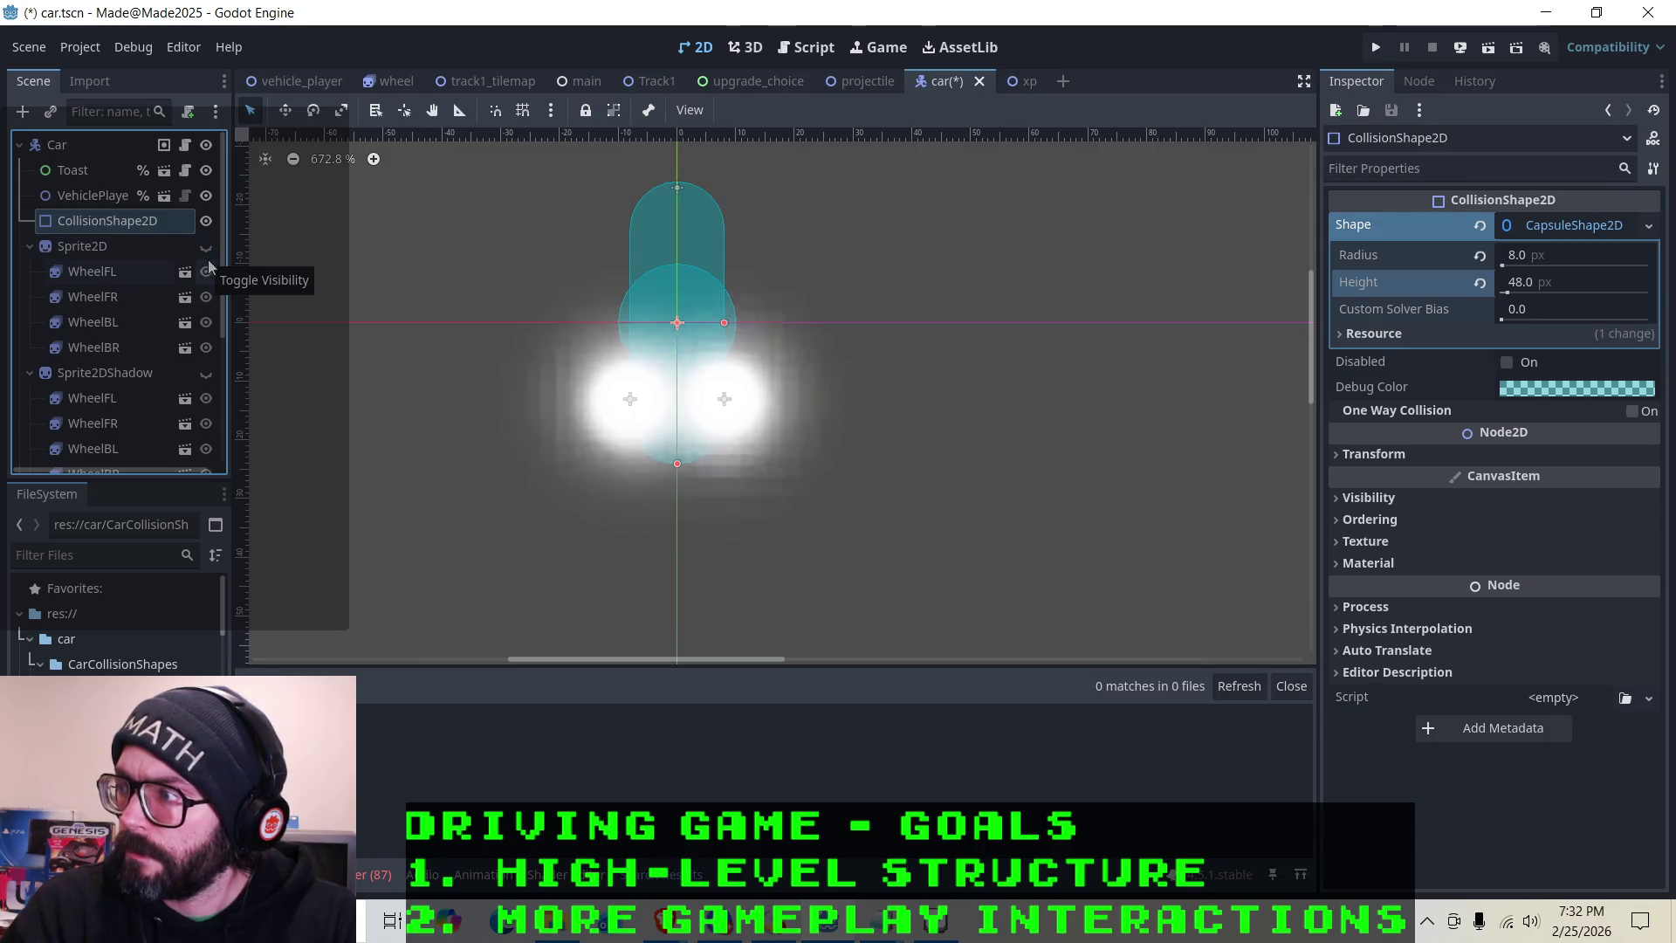
Try capsule radii of 7 and 8 before settling on a 10 px radius
{"action": "left_click", "coordinate": [1520, 254]}
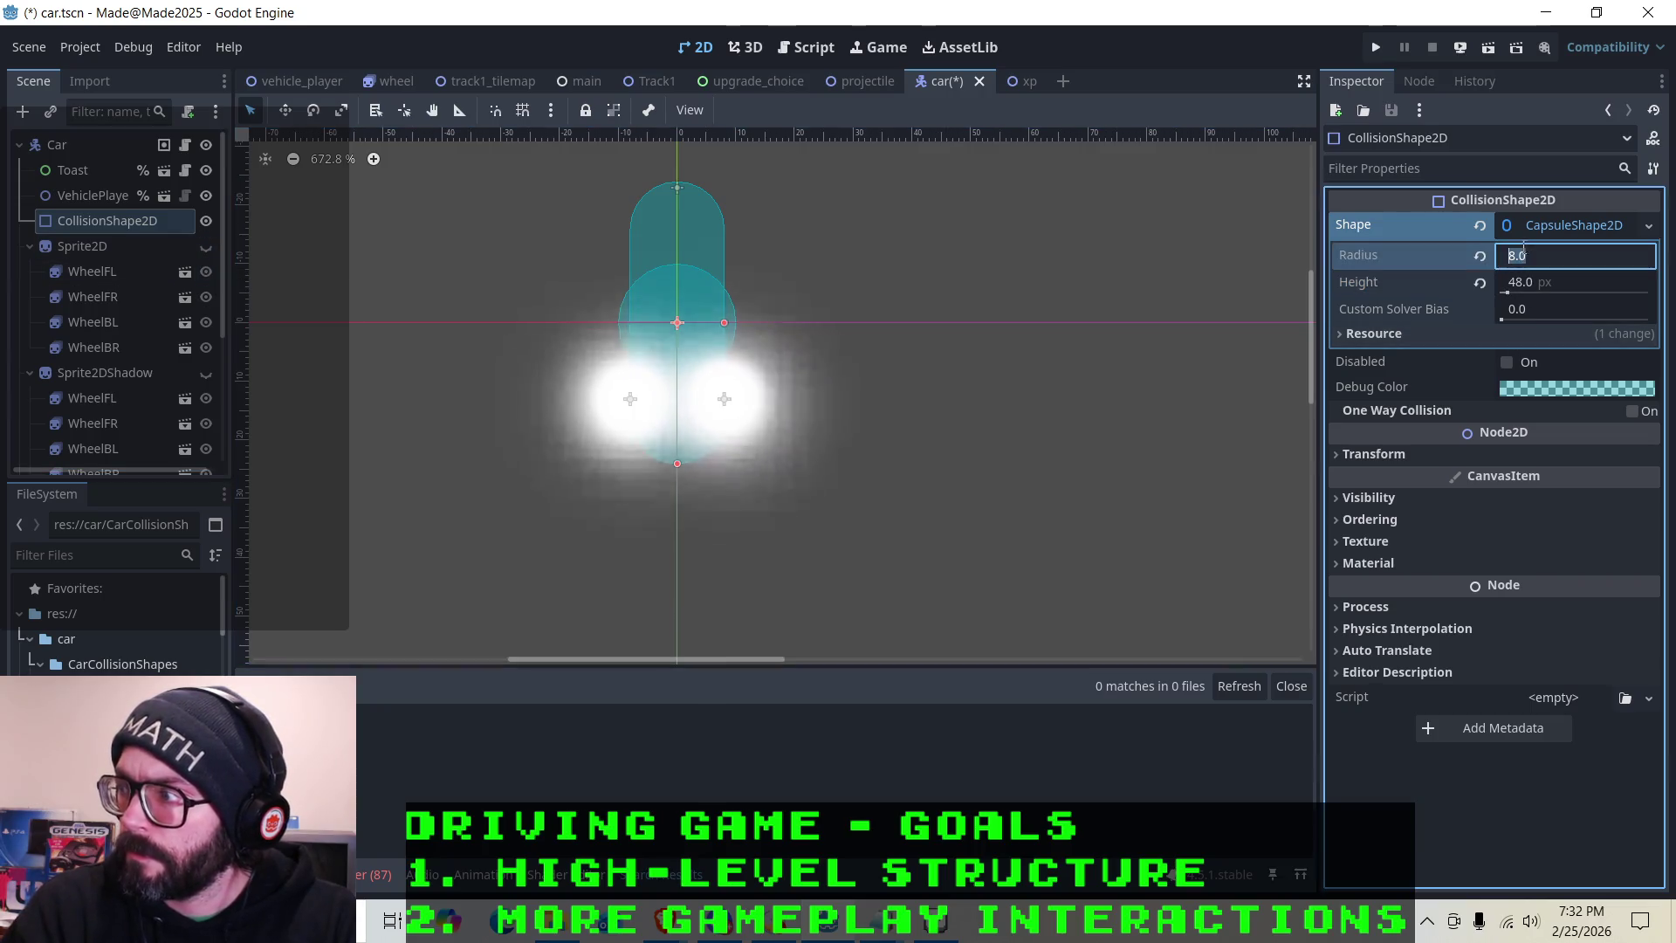
{"action": "type", "text": "7"}
{"action": "key", "text": "Return"}
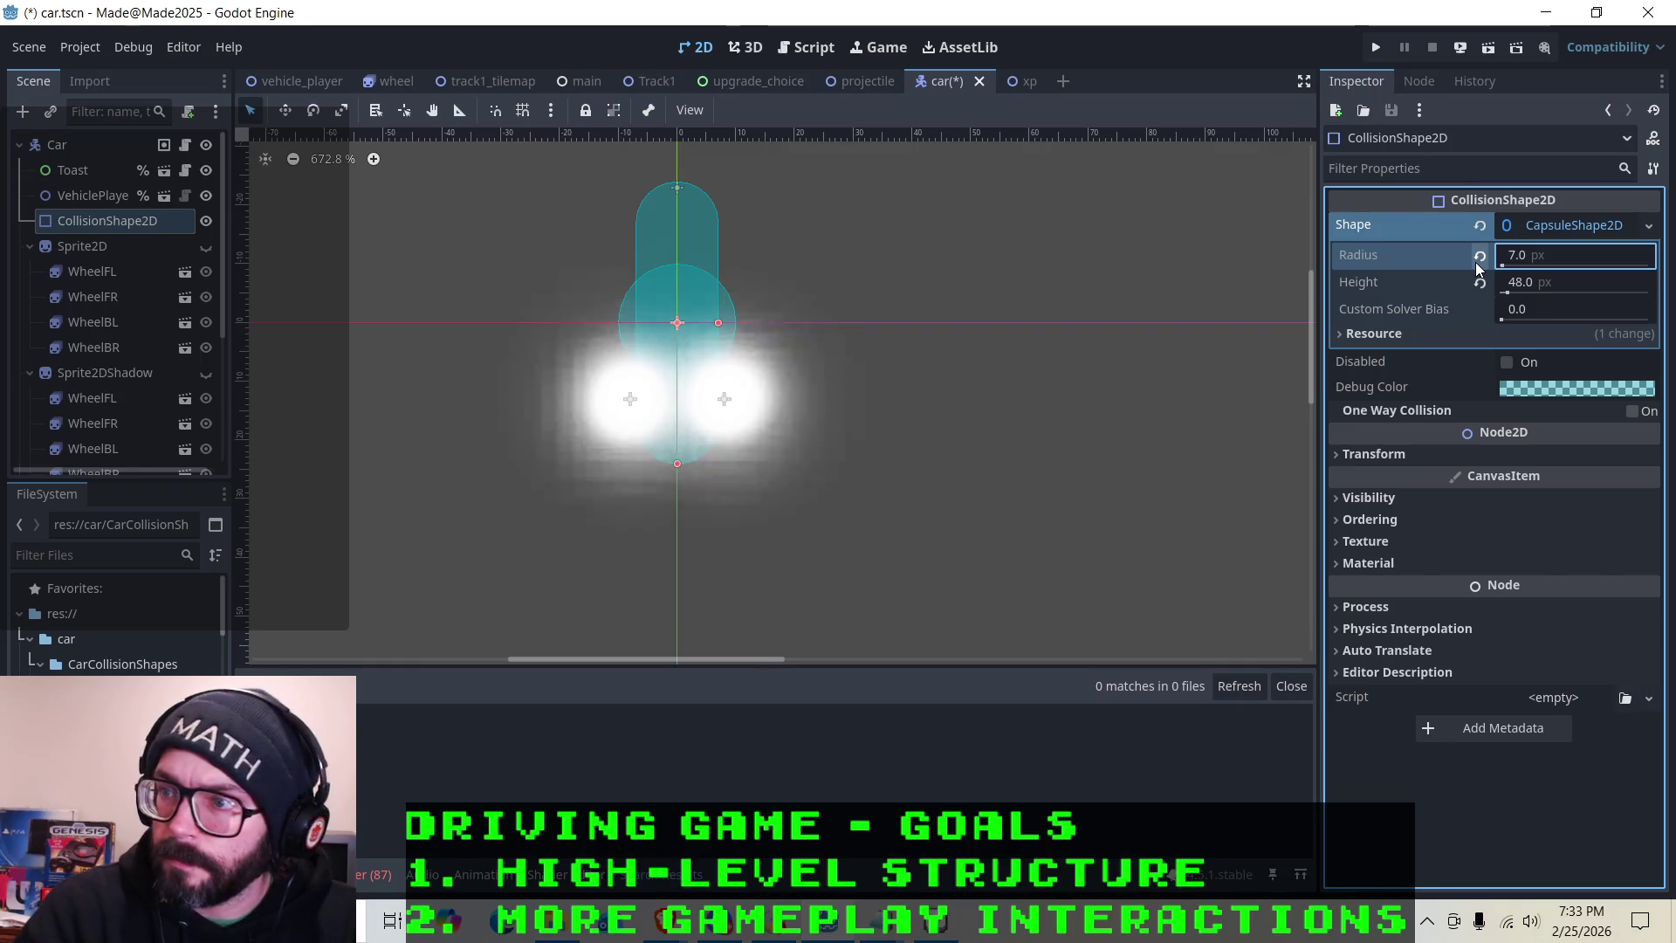
{"action": "left_click", "coordinate": [1518, 257]}
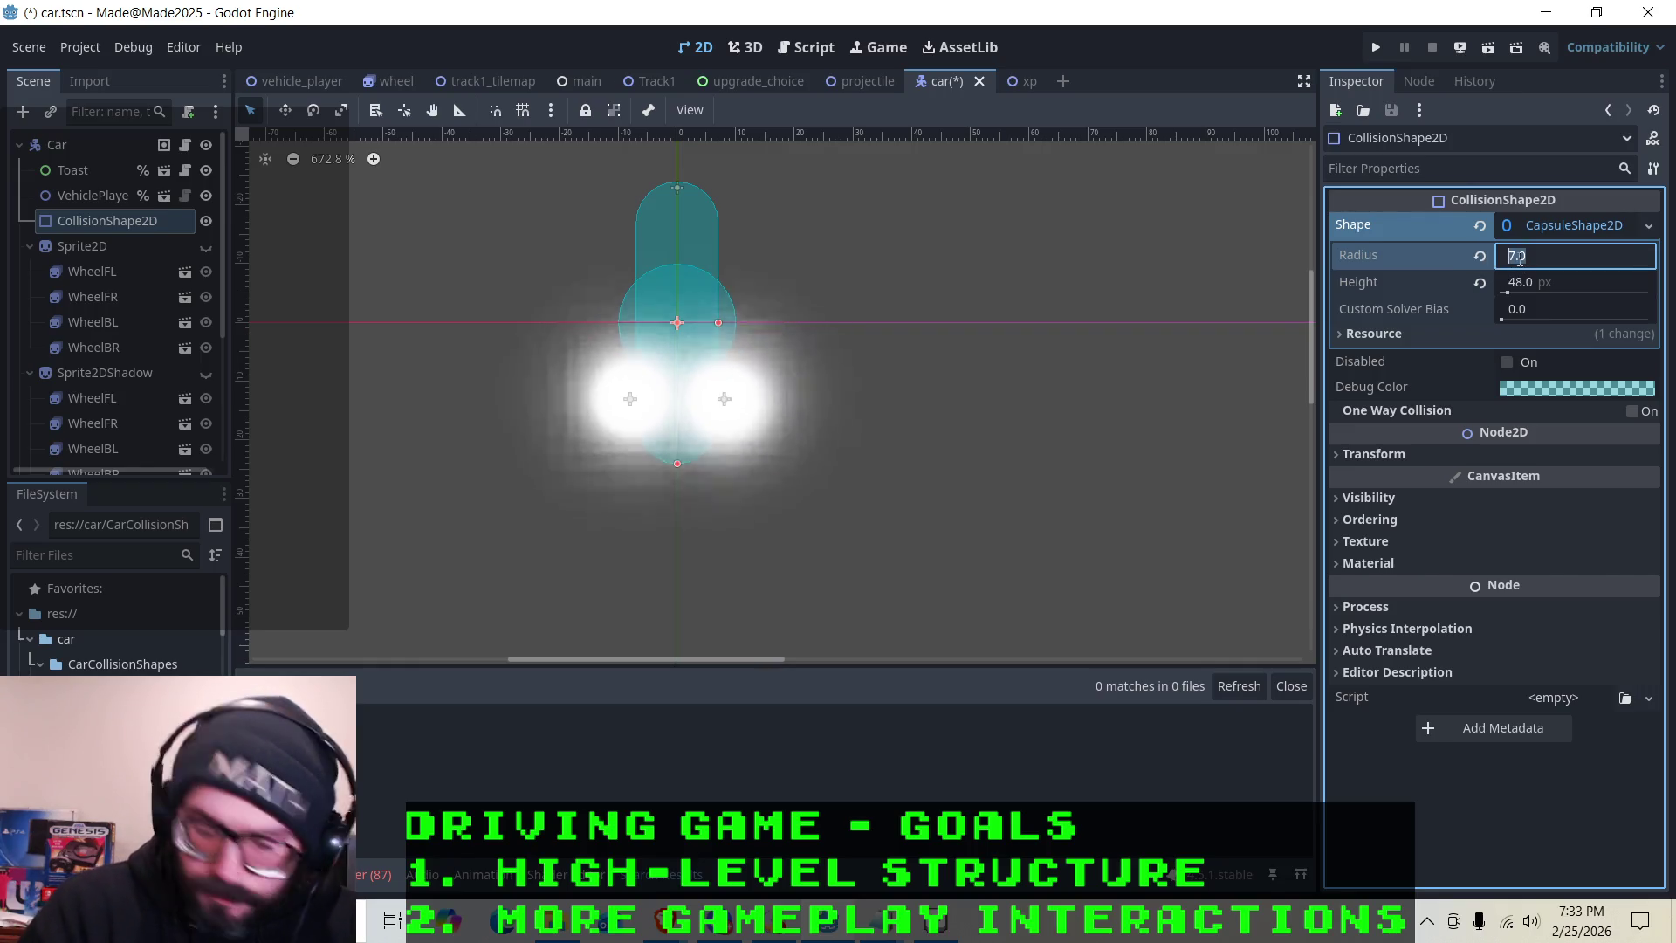
{"action": "type", "text": "8"}
{"action": "key", "text": "Return"}
{"action": "left_click", "coordinate": [1498, 257]}
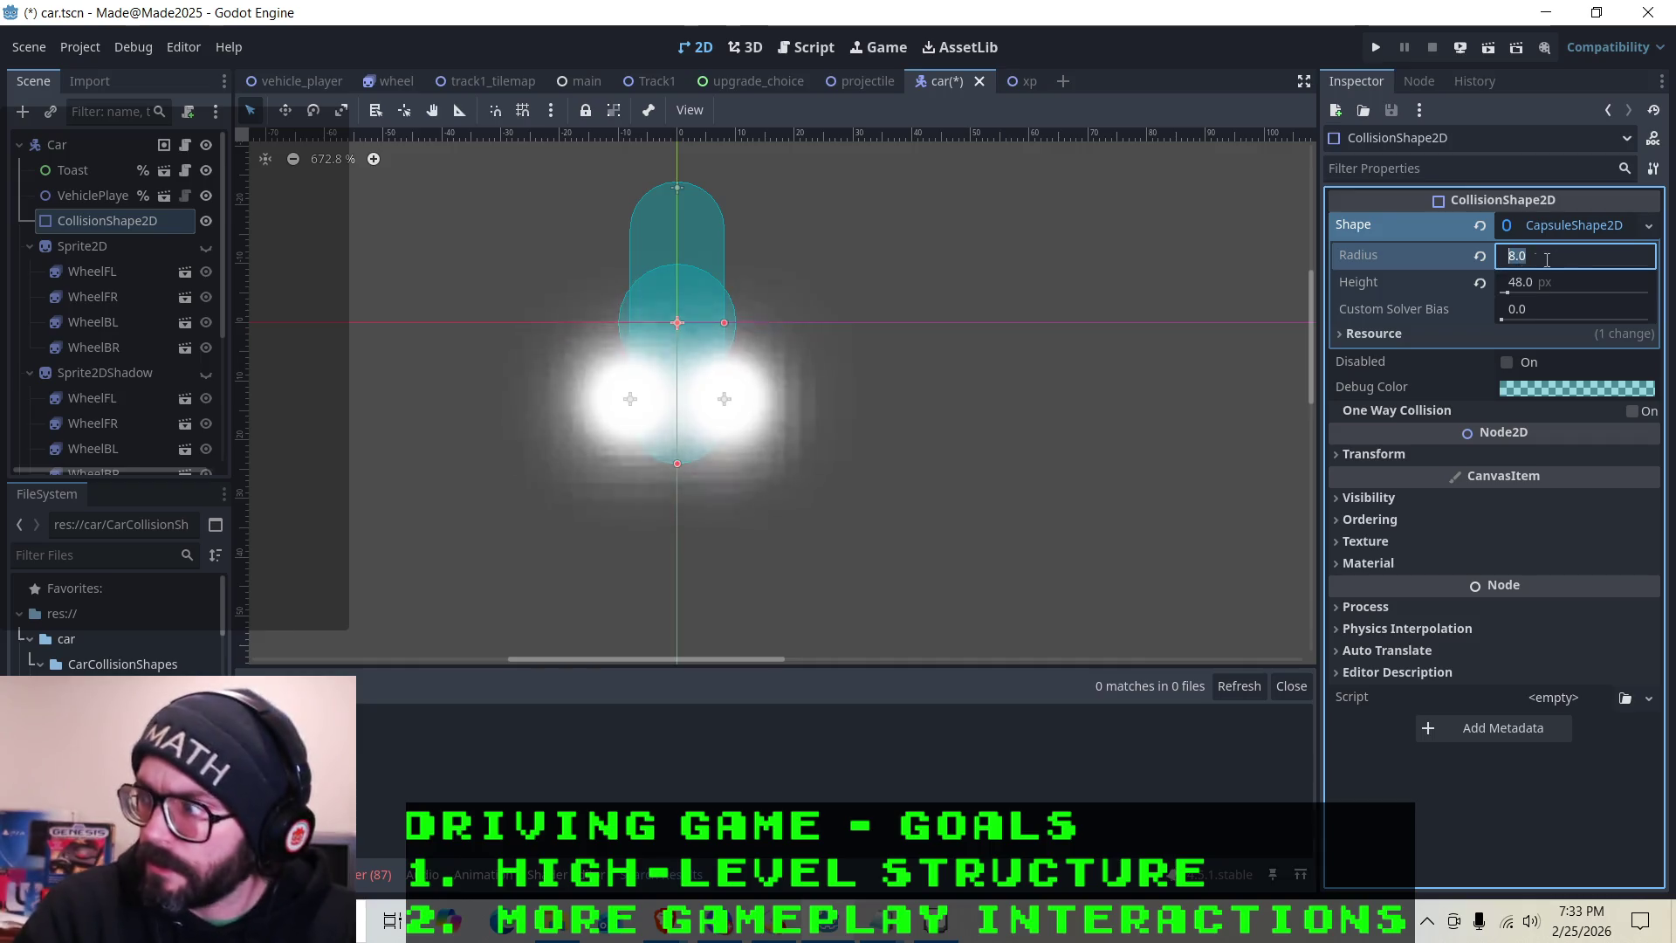
{"action": "type", "text": "10"}
{"action": "key", "text": "Return"}
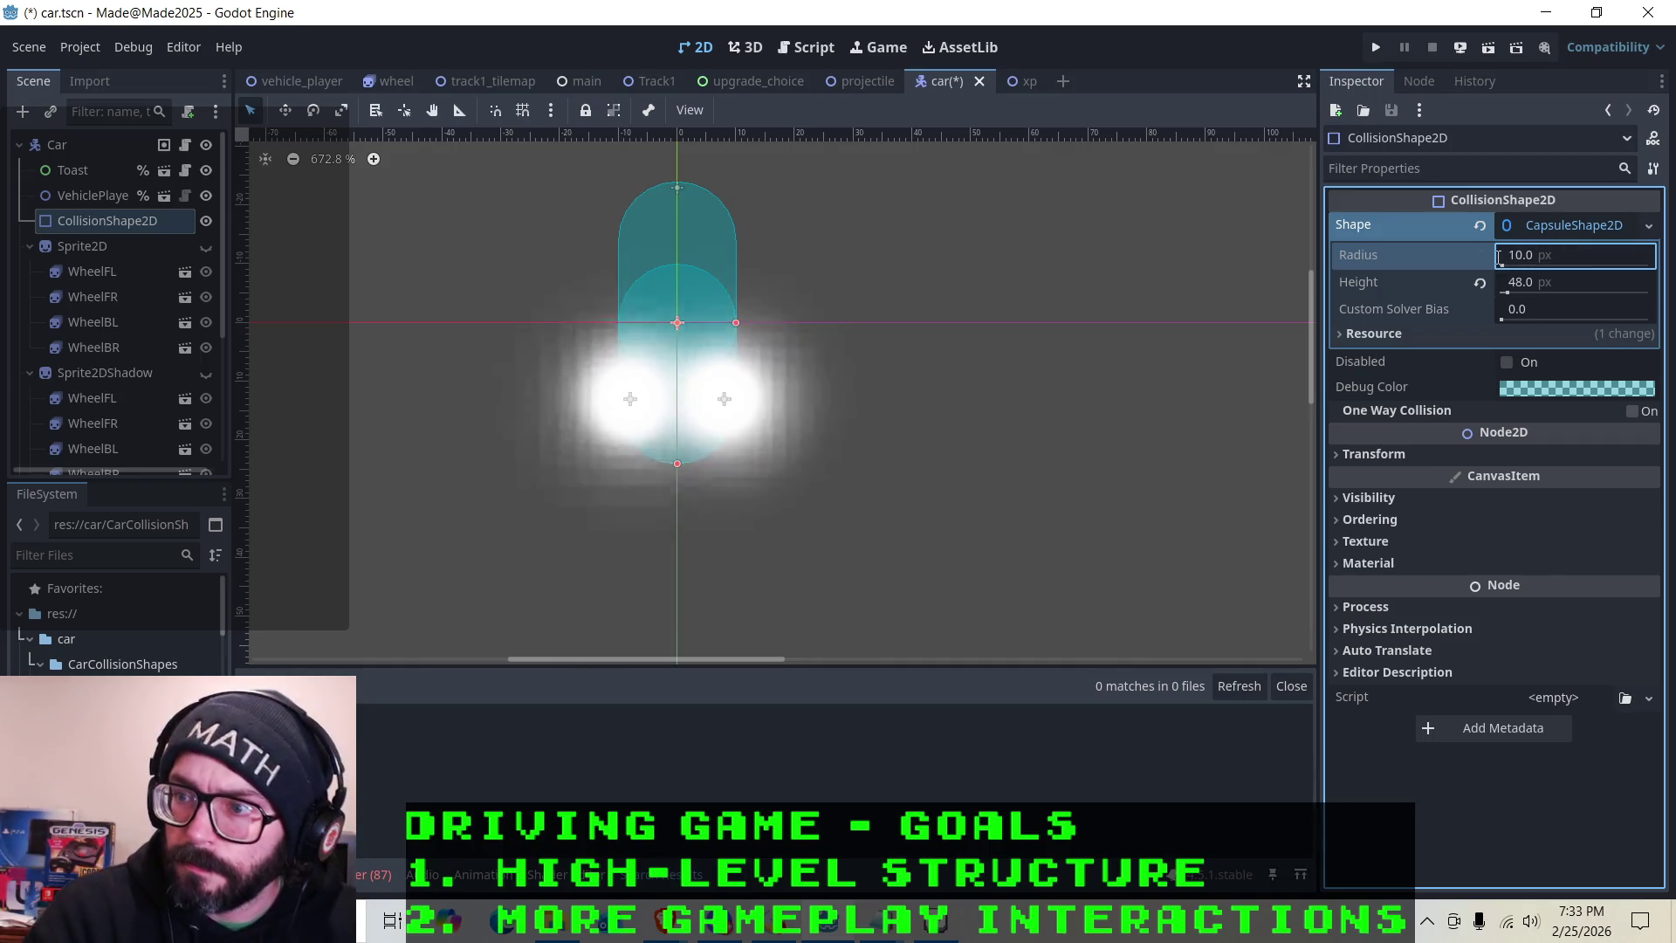
Toggle the car sprite repeatedly to confirm the 10 px capsule fits the truck body
{"action": "left_click", "coordinate": [206, 248]}
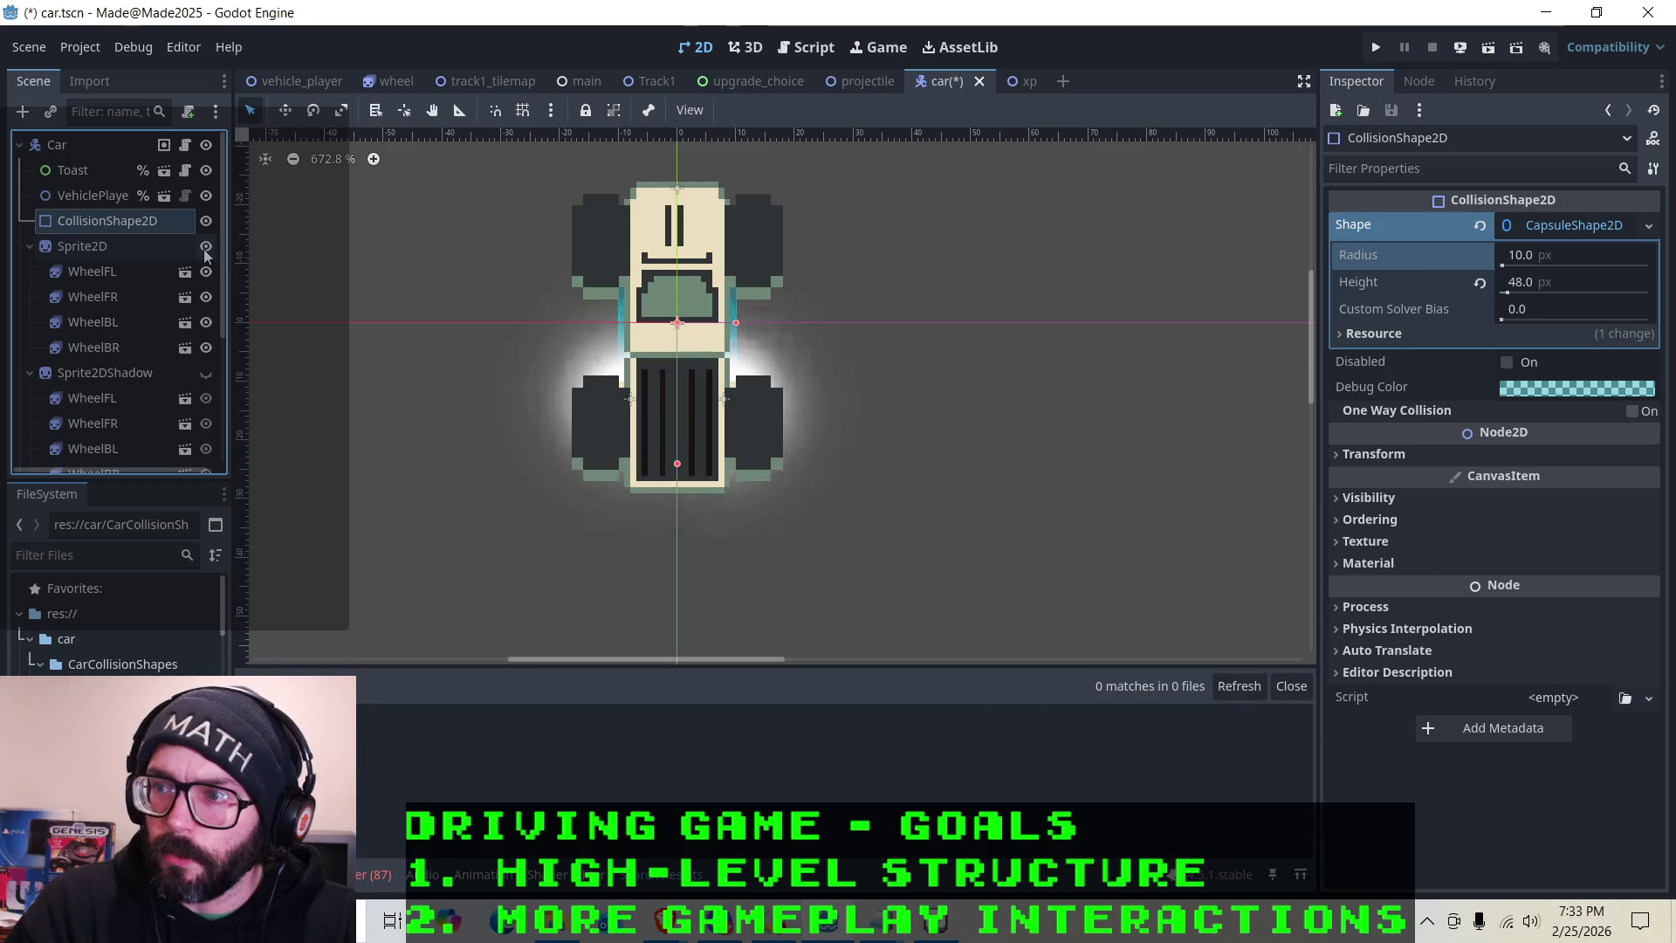
{"action": "left_click", "coordinate": [206, 248]}
{"action": "left_click", "coordinate": [206, 248]}
{"action": "left_click", "coordinate": [206, 248]}
{"action": "left_click", "coordinate": [206, 248]}
{"action": "left_click", "coordinate": [206, 247]}
{"action": "left_click", "coordinate": [206, 248]}
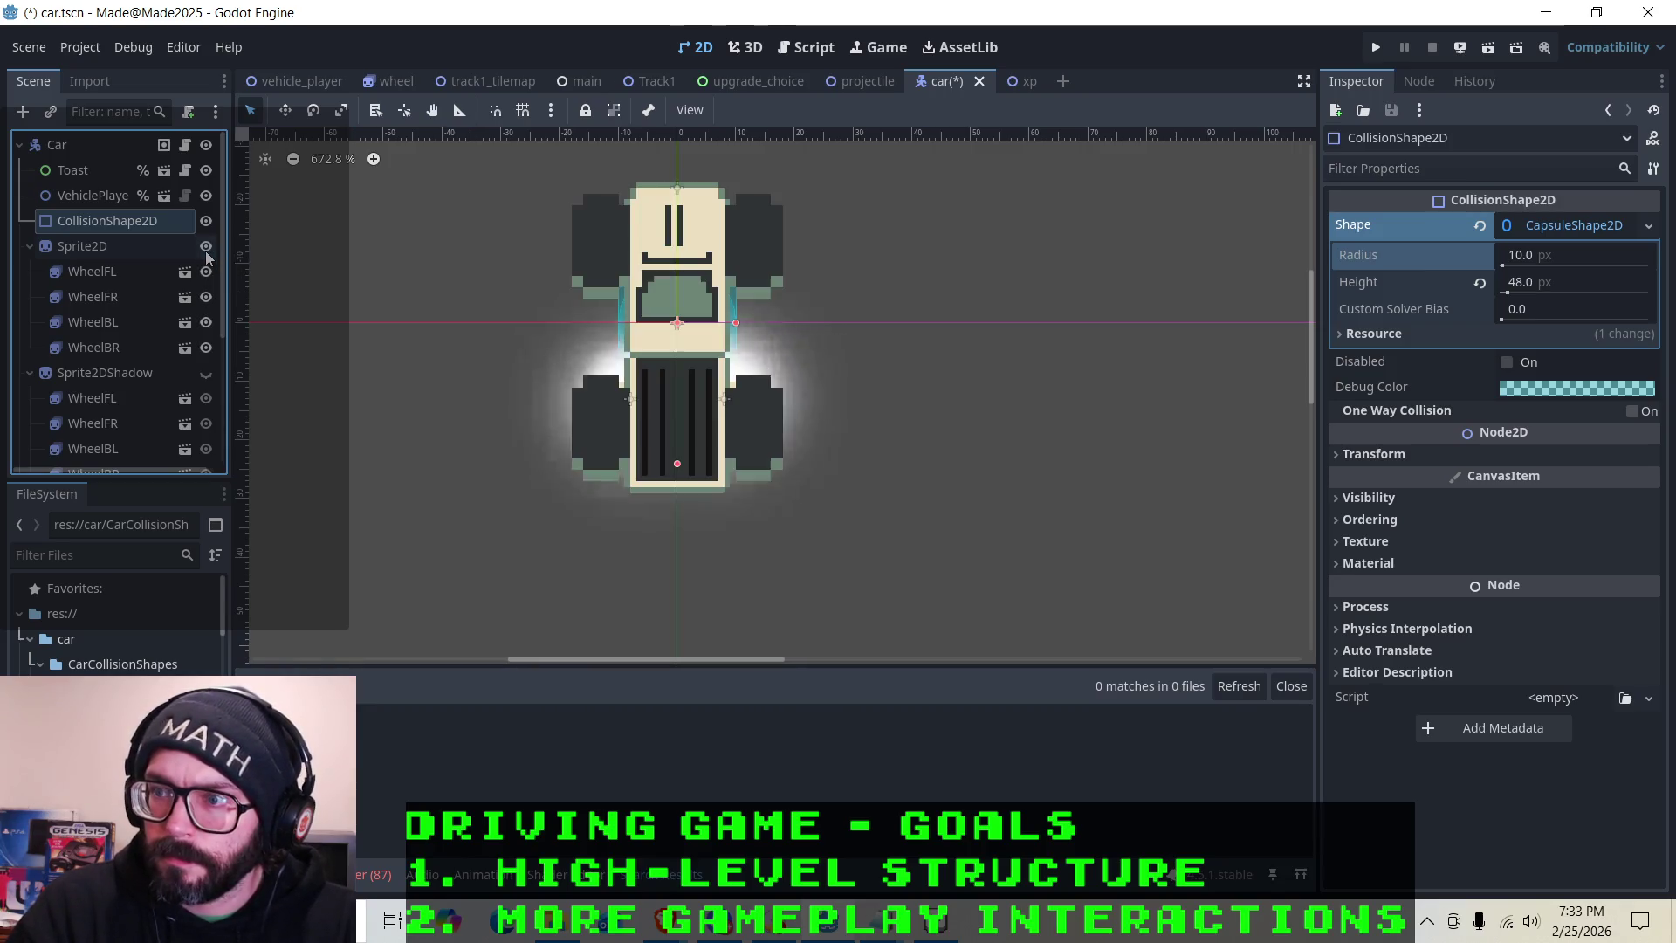
{"action": "left_click", "coordinate": [206, 248]}
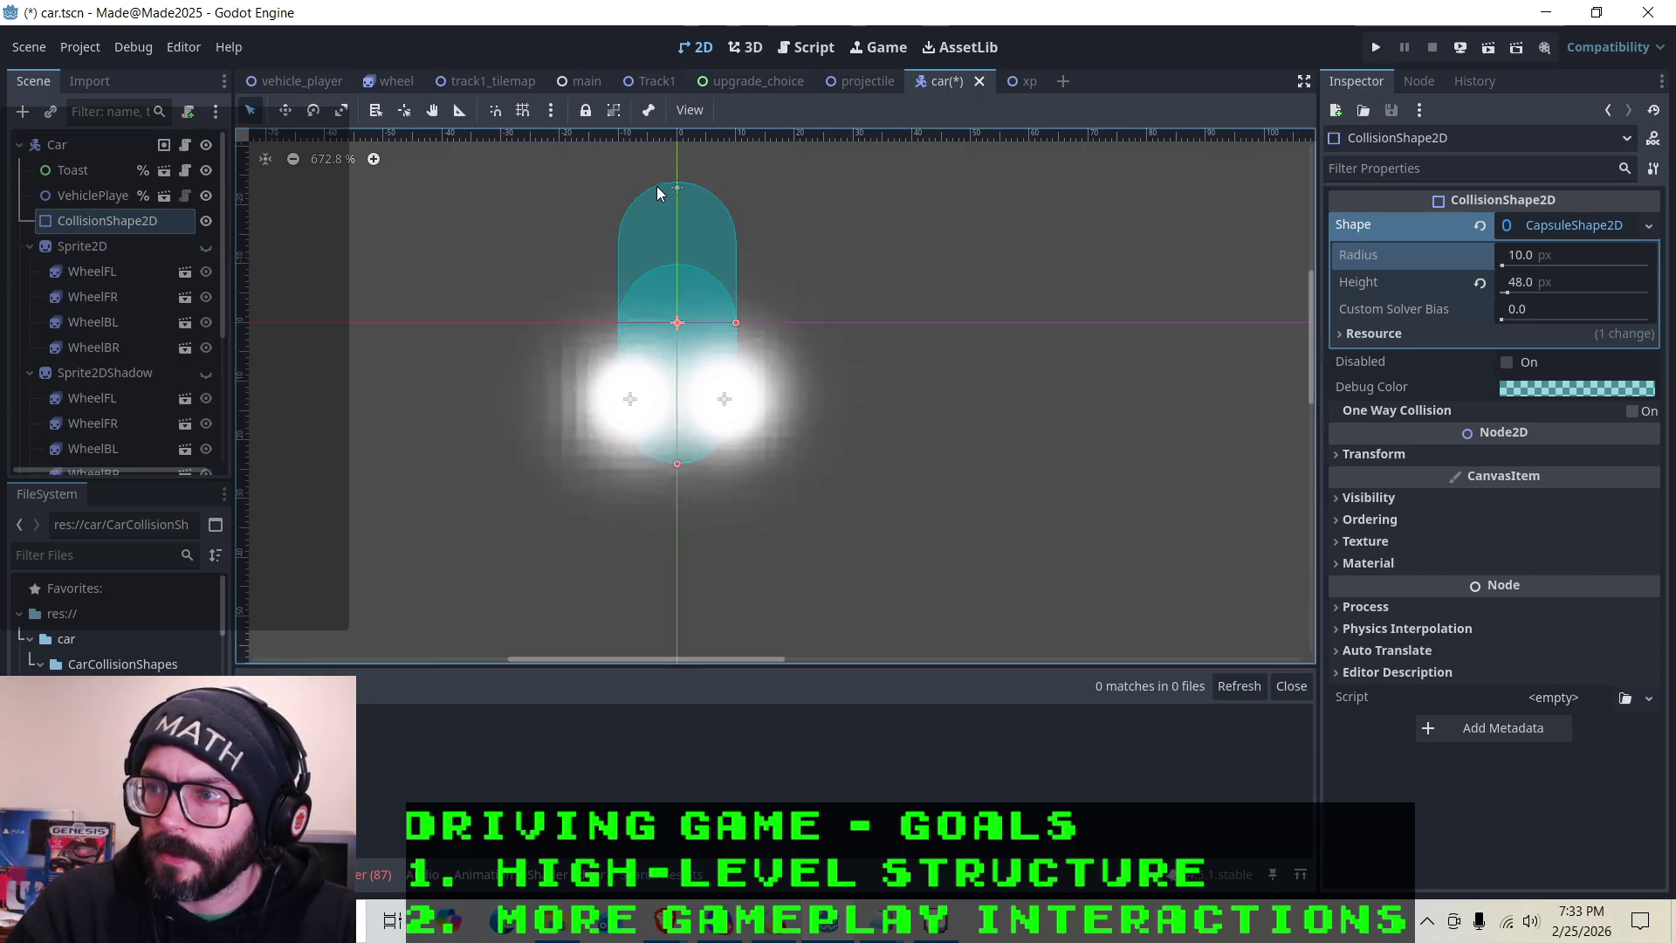
{"action": "left_click", "coordinate": [206, 247]}
{"action": "left_click", "coordinate": [206, 248]}
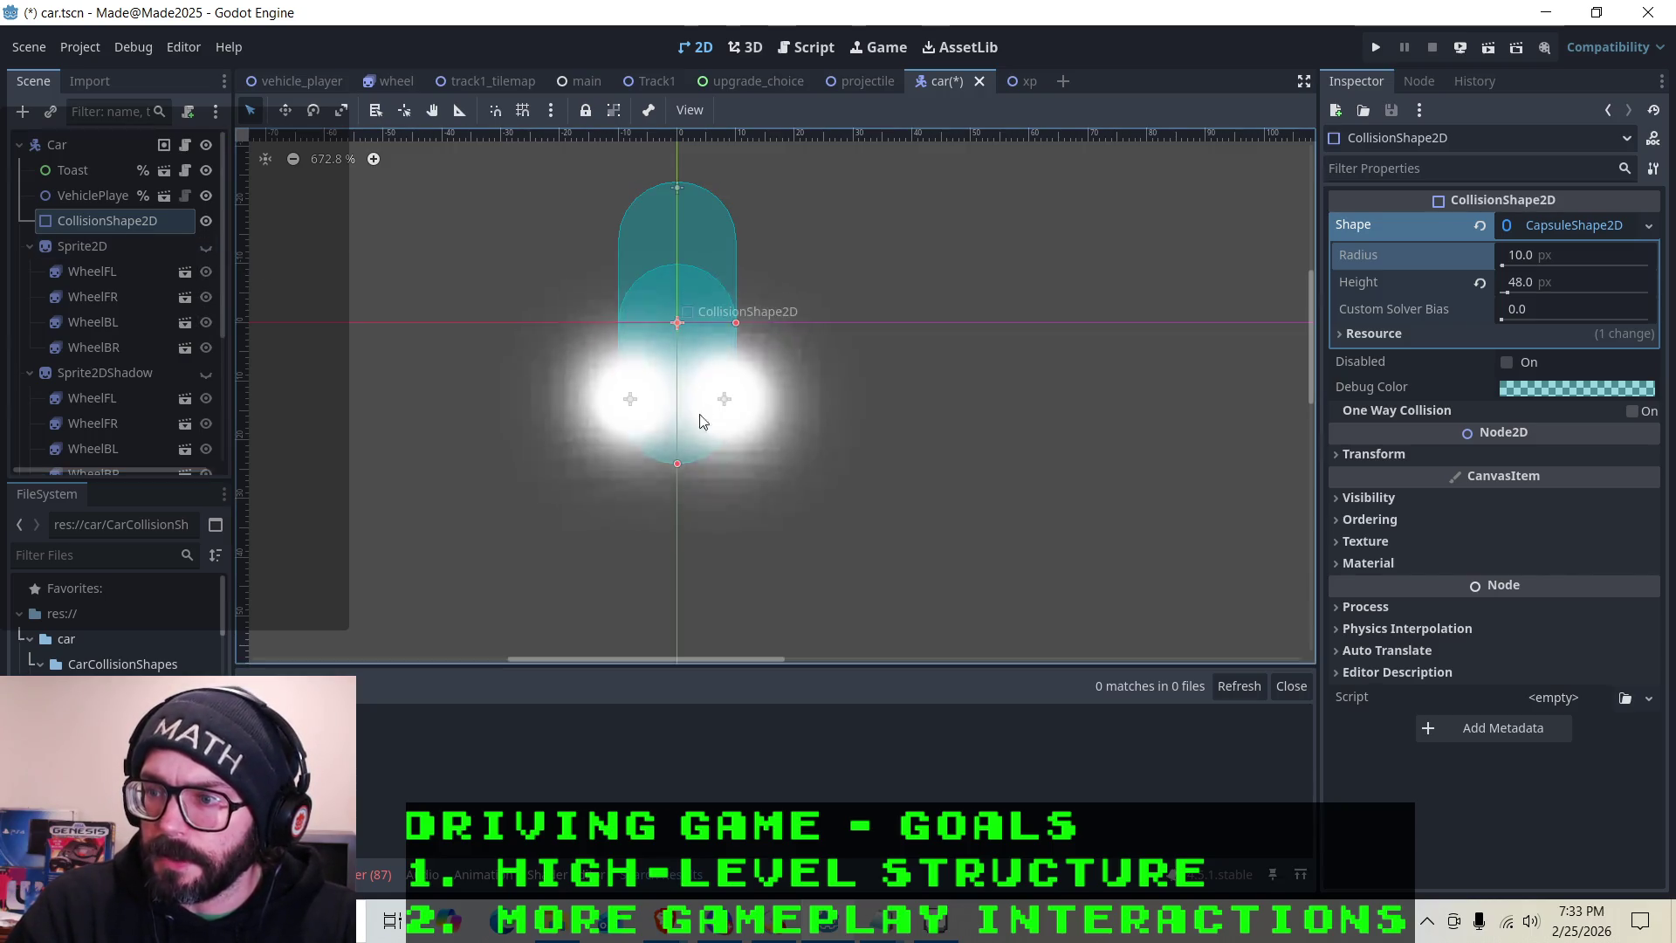
{"action": "left_click", "coordinate": [206, 250]}
{"action": "left_click", "coordinate": [206, 249]}
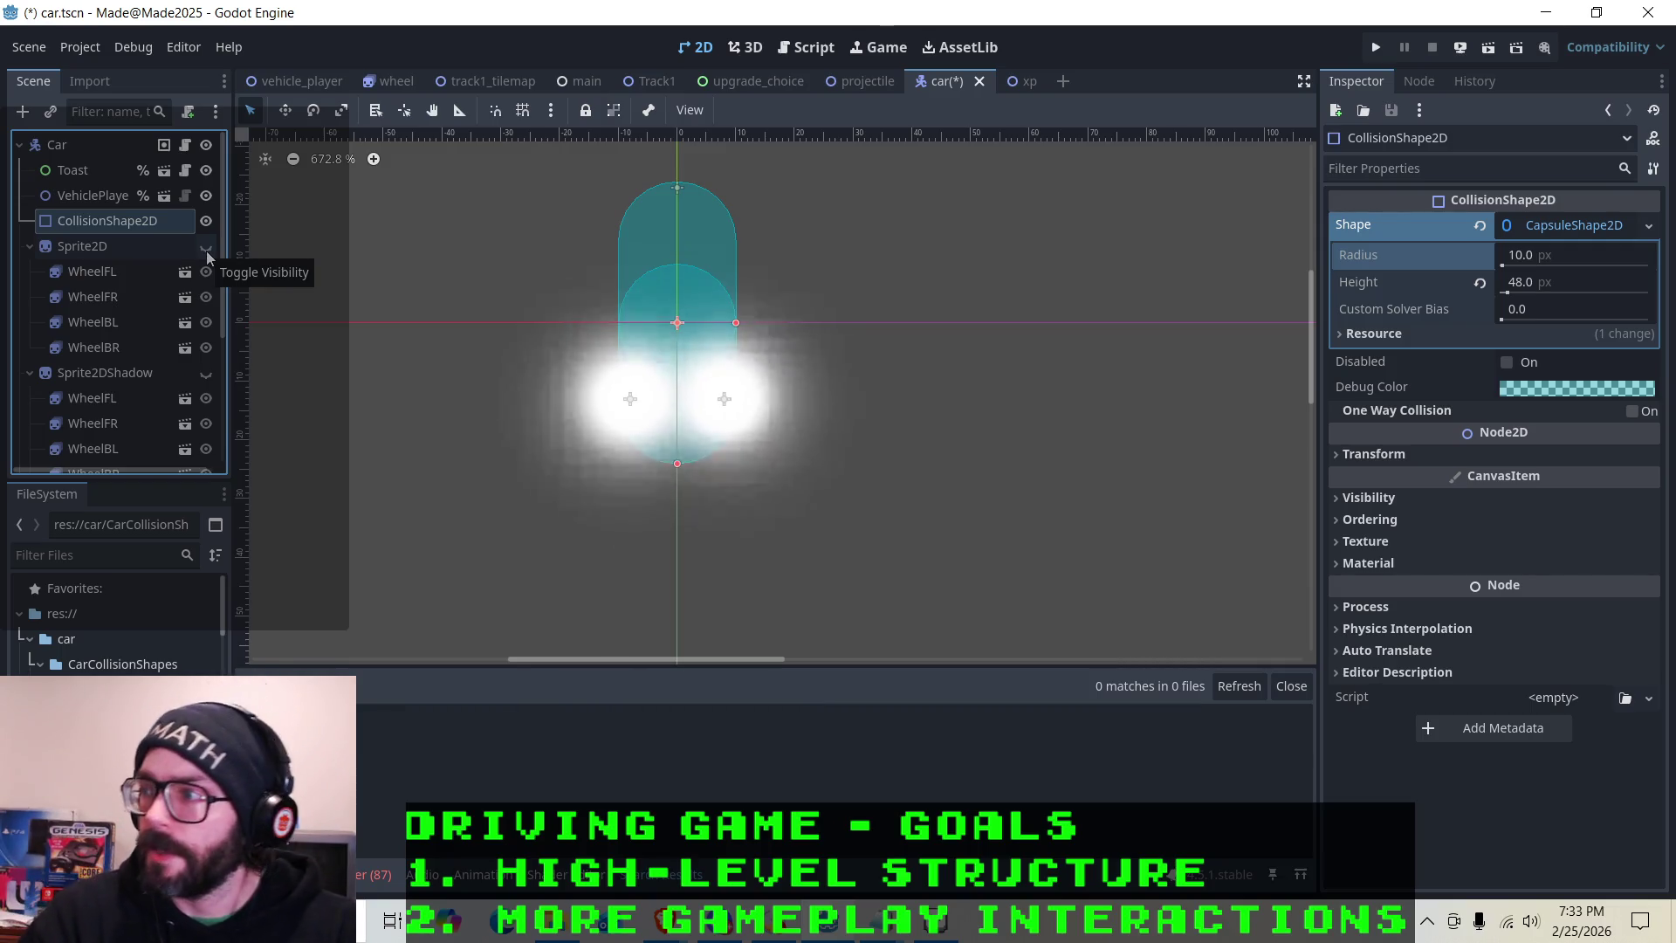
{"action": "left_click", "coordinate": [205, 250]}
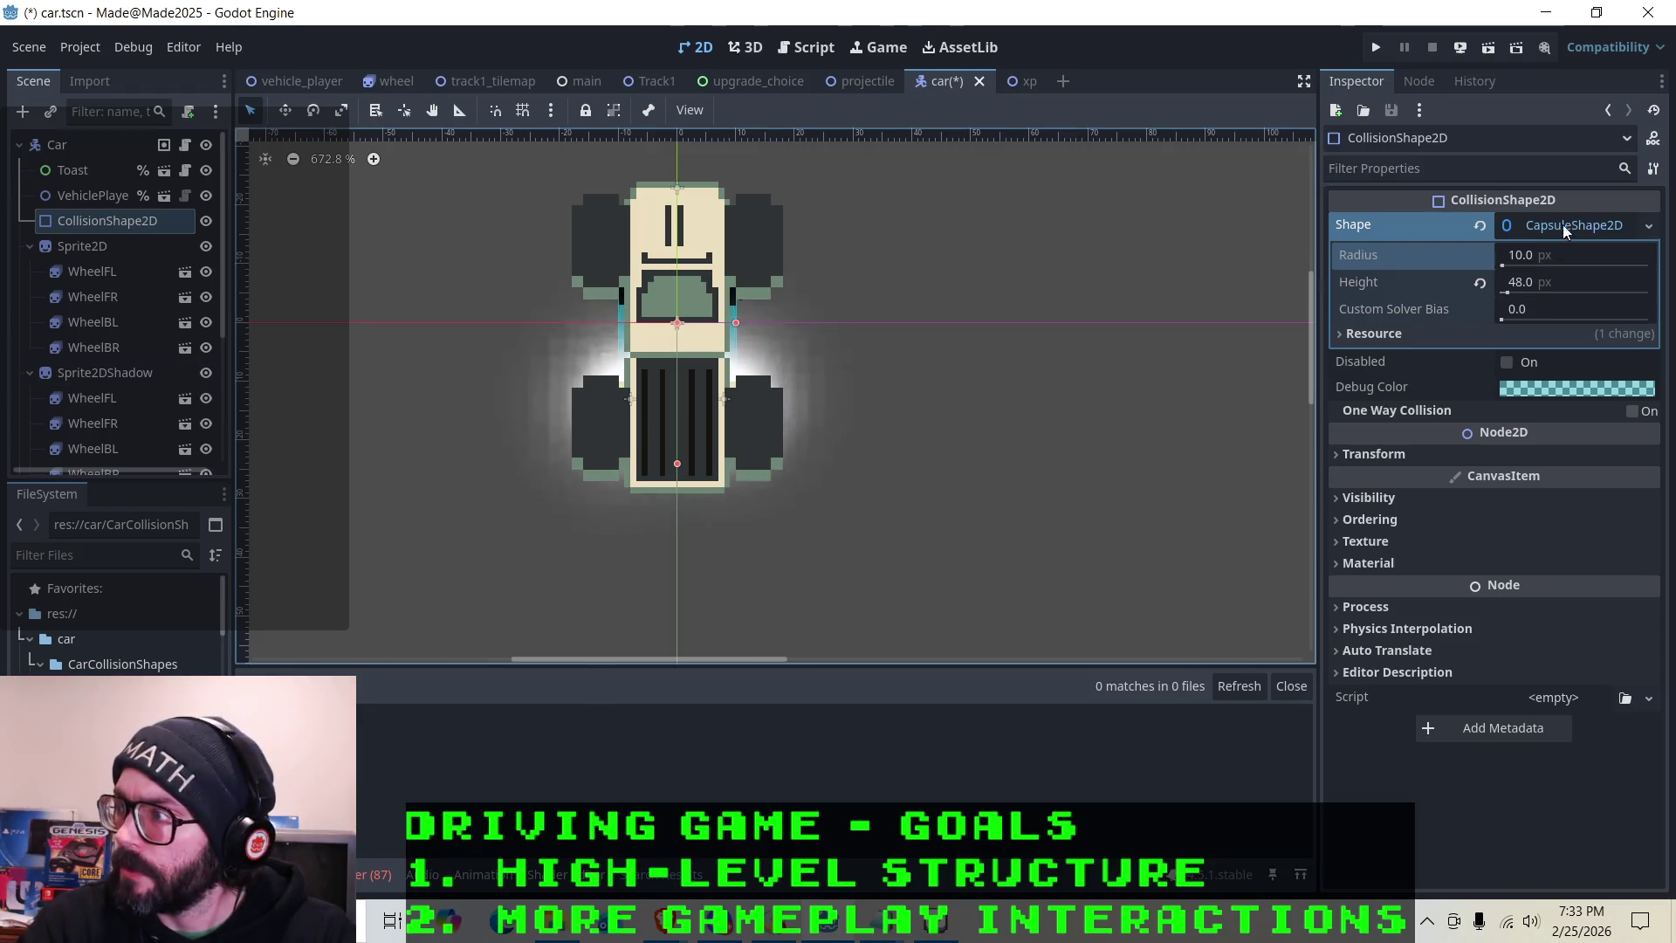
{"action": "left_click", "coordinate": [1647, 226]}
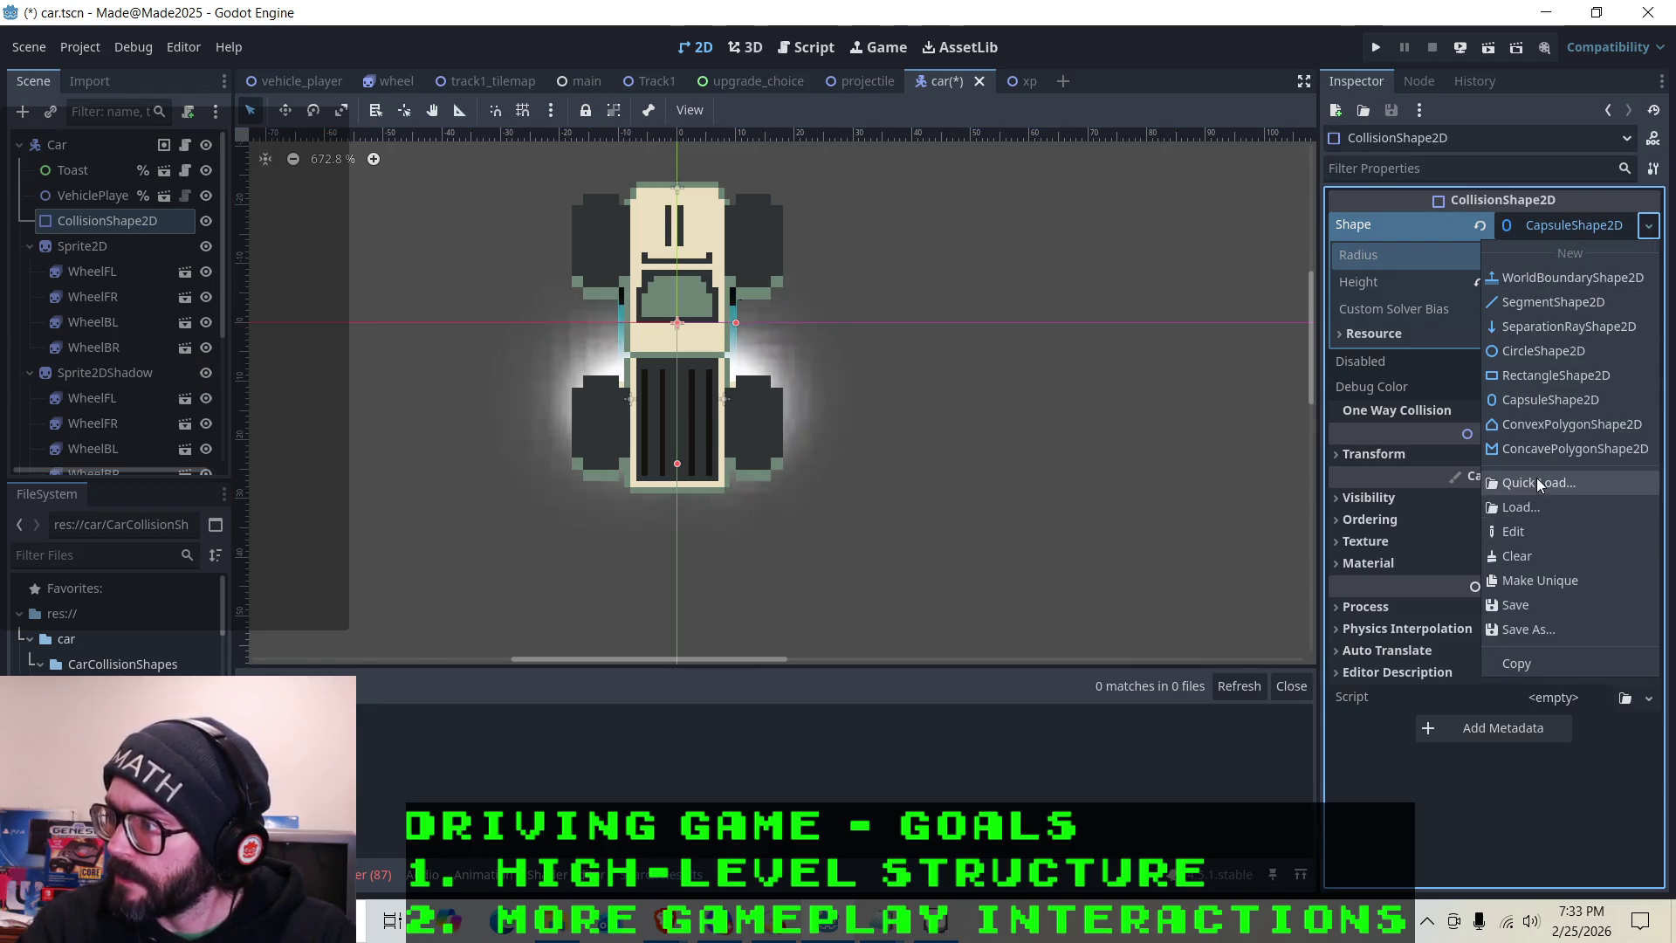
Save the capsule collision shape as truck1.tres in res://car/CarCollisionShapes
{"action": "left_click", "coordinate": [1519, 629]}
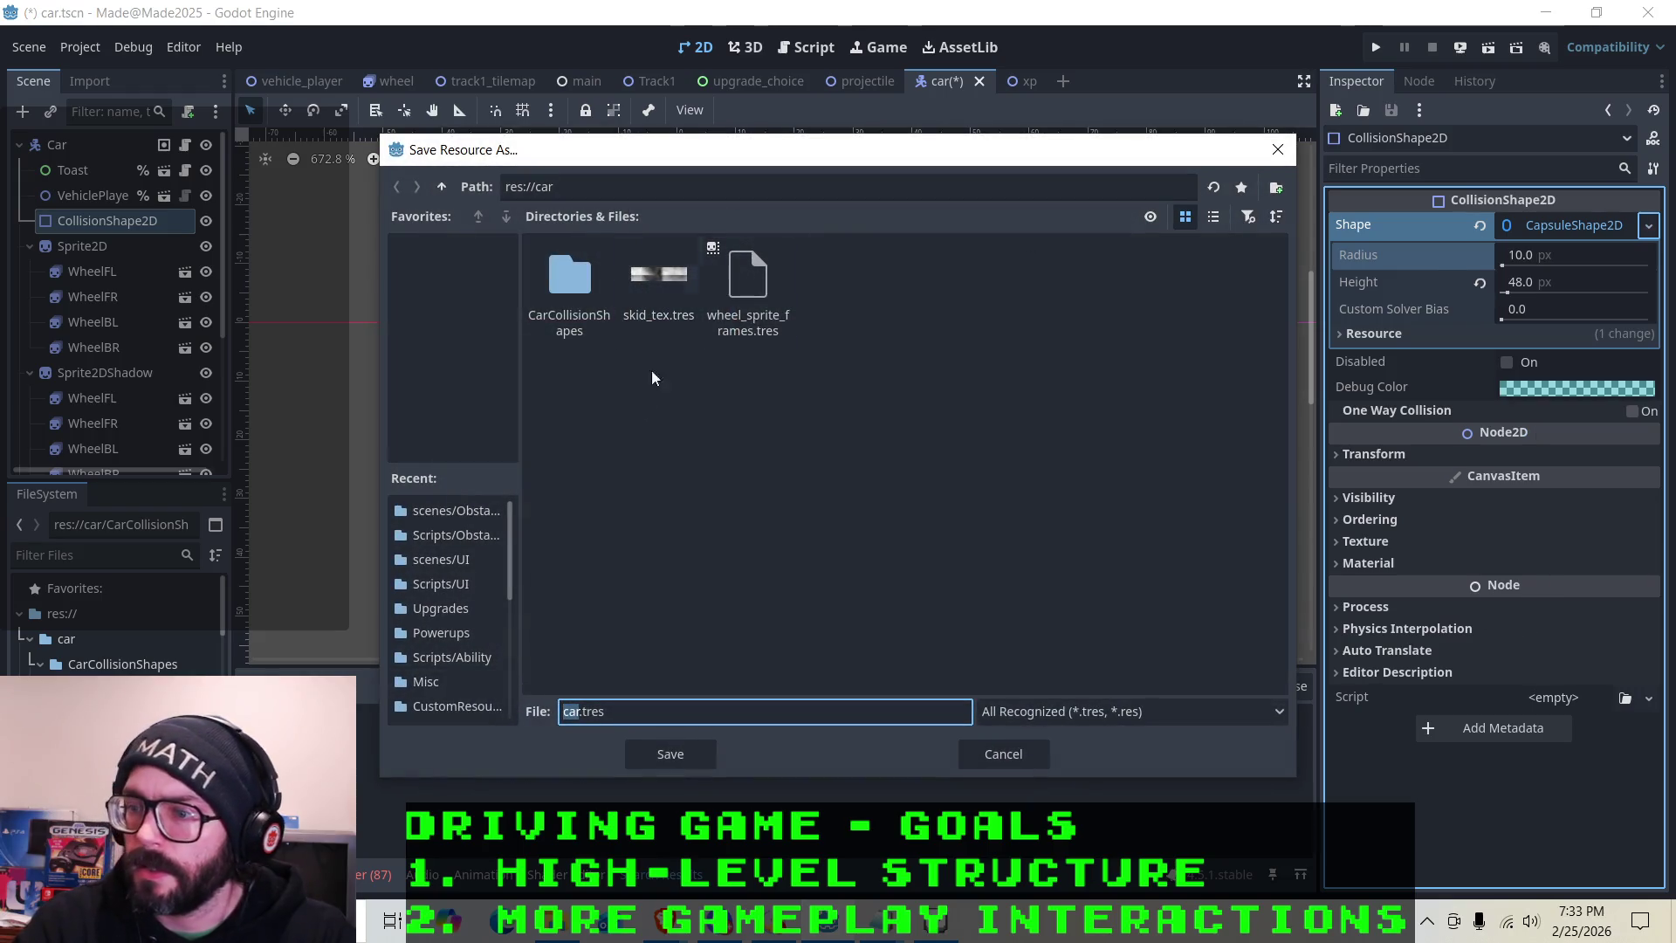
{"action": "left_click", "coordinate": [442, 186]}
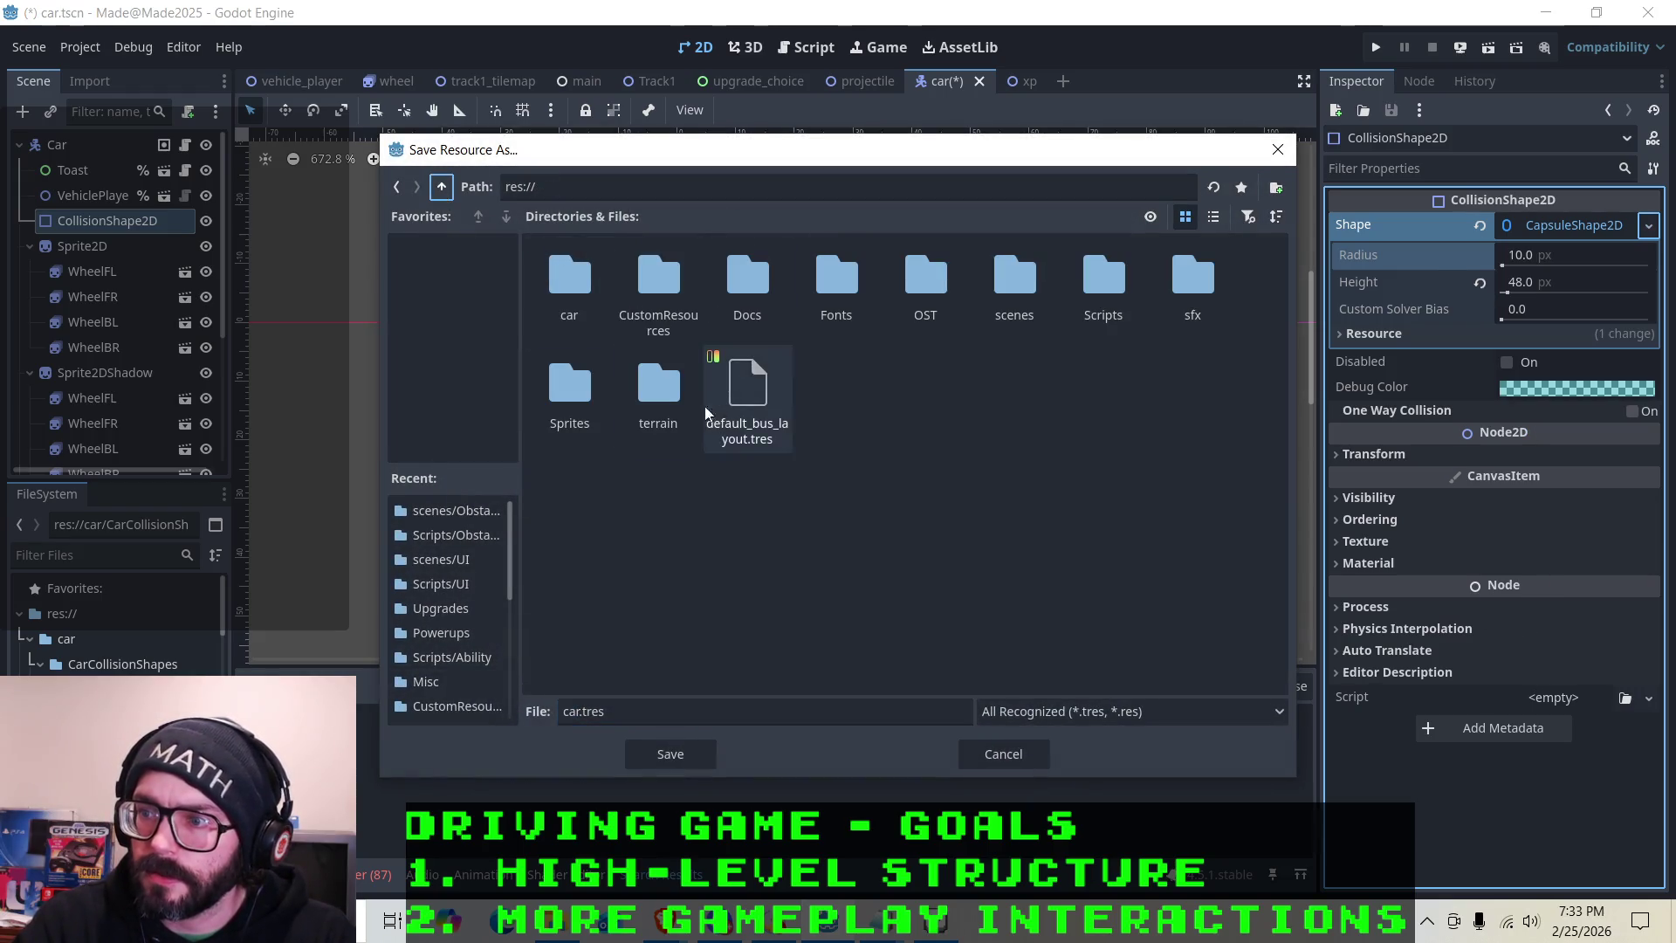
{"action": "double_click", "coordinate": [562, 297]}
{"action": "double_click", "coordinate": [562, 297]}
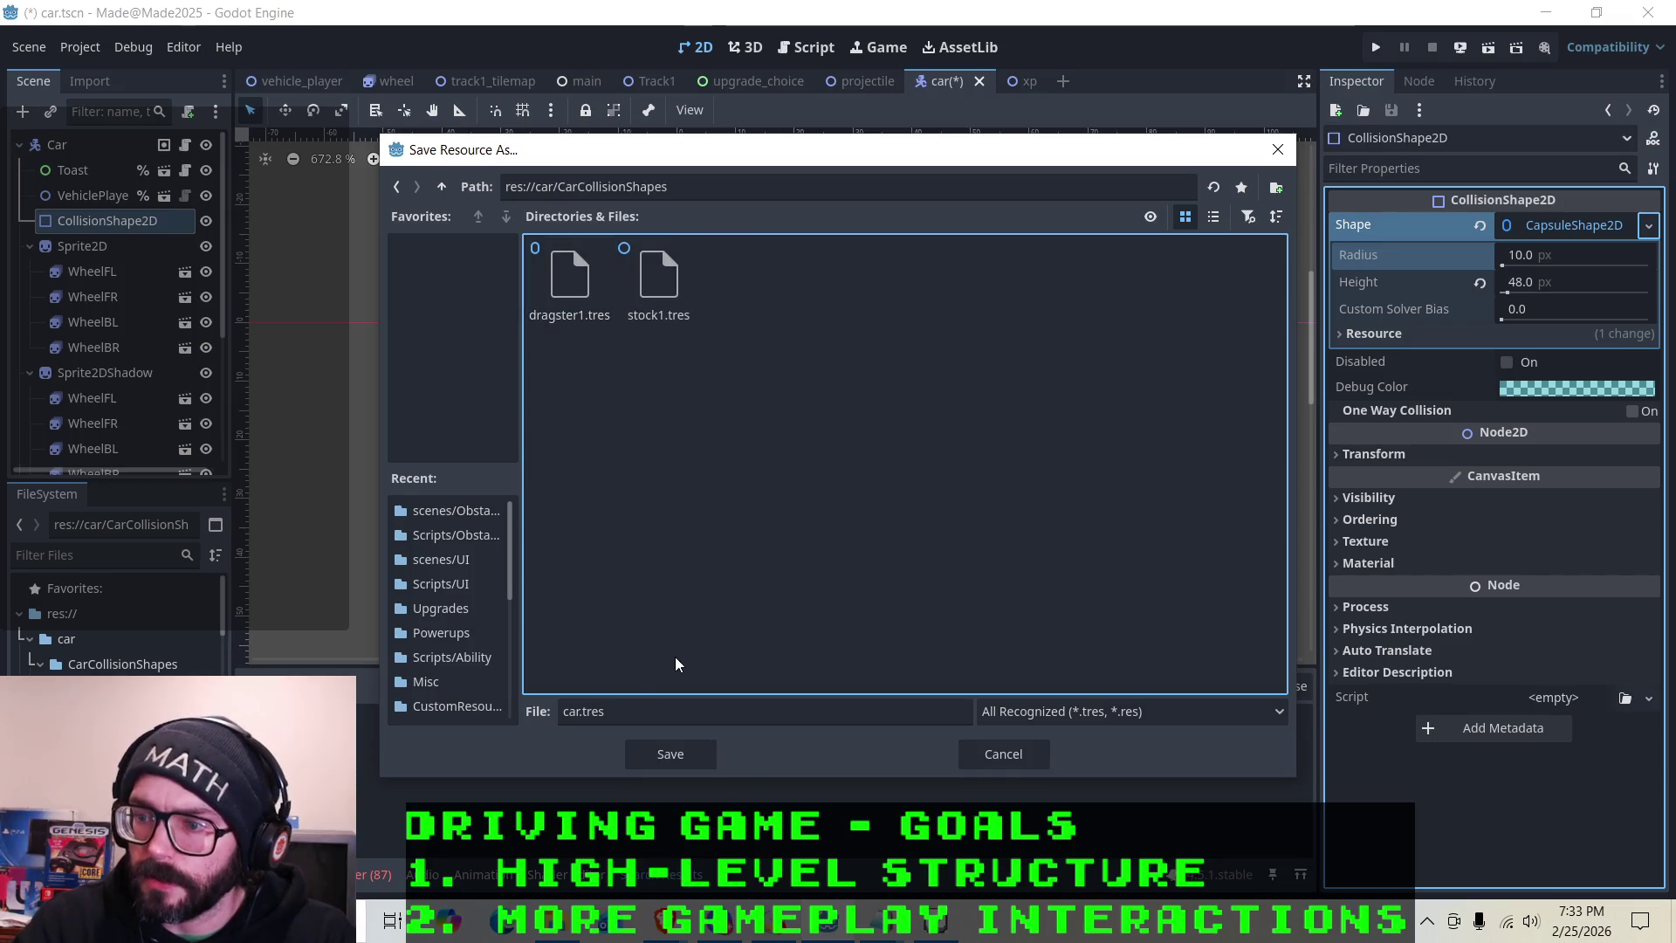
{"action": "left_click", "coordinate": [583, 710]}
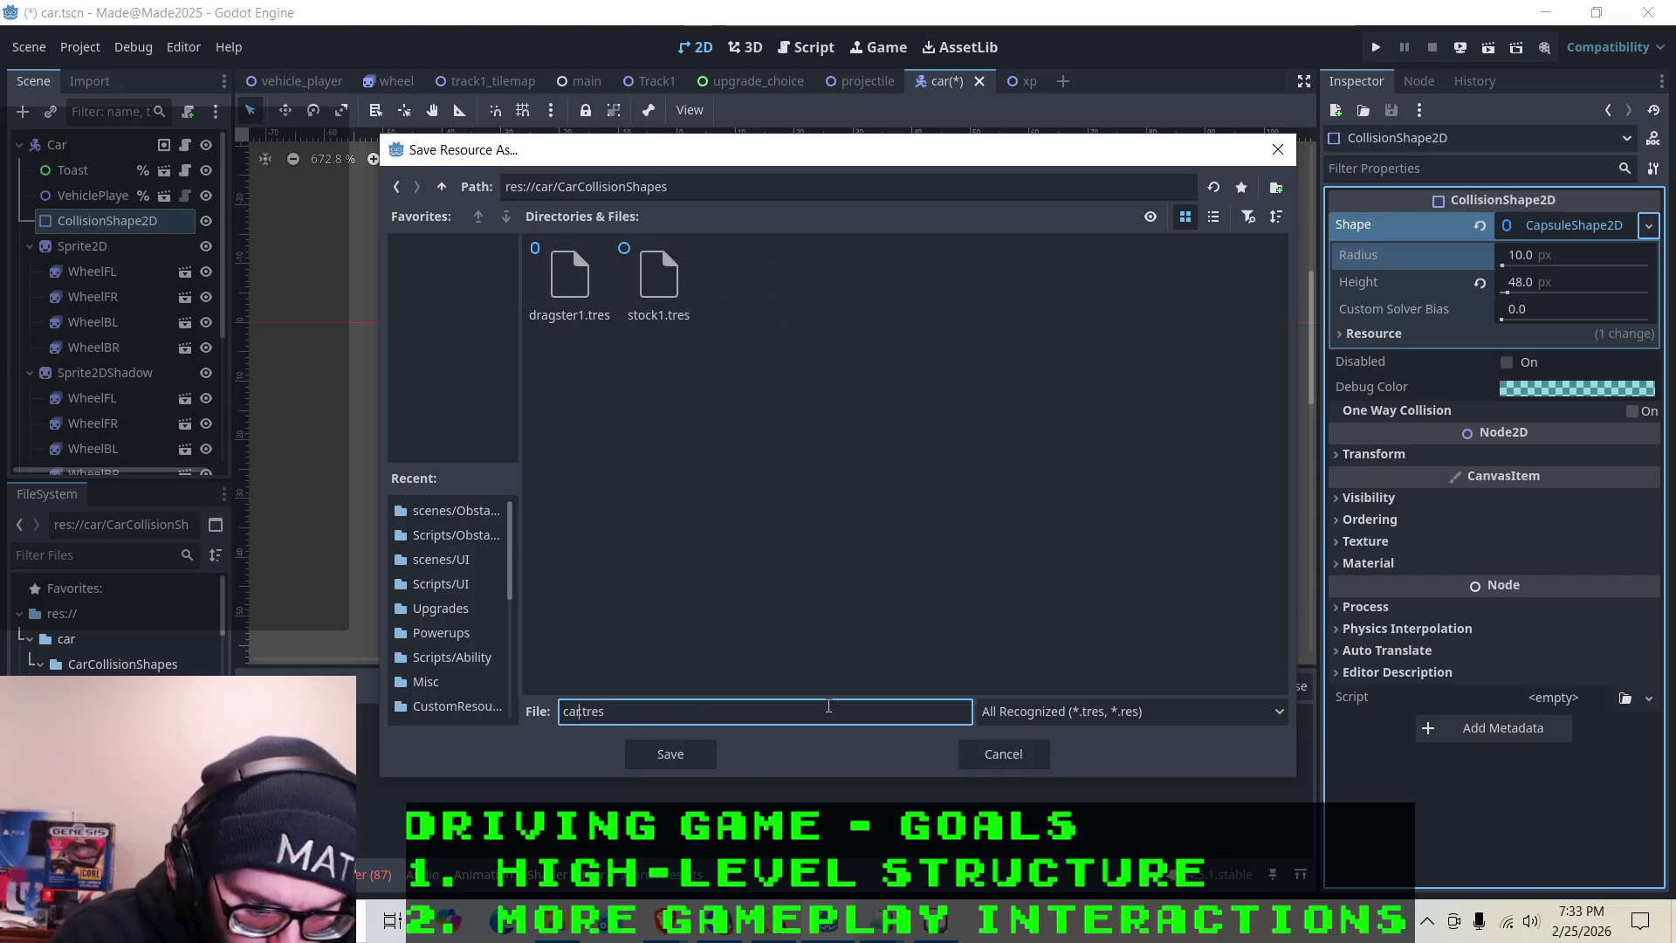
{"action": "type", "text": "truk"}
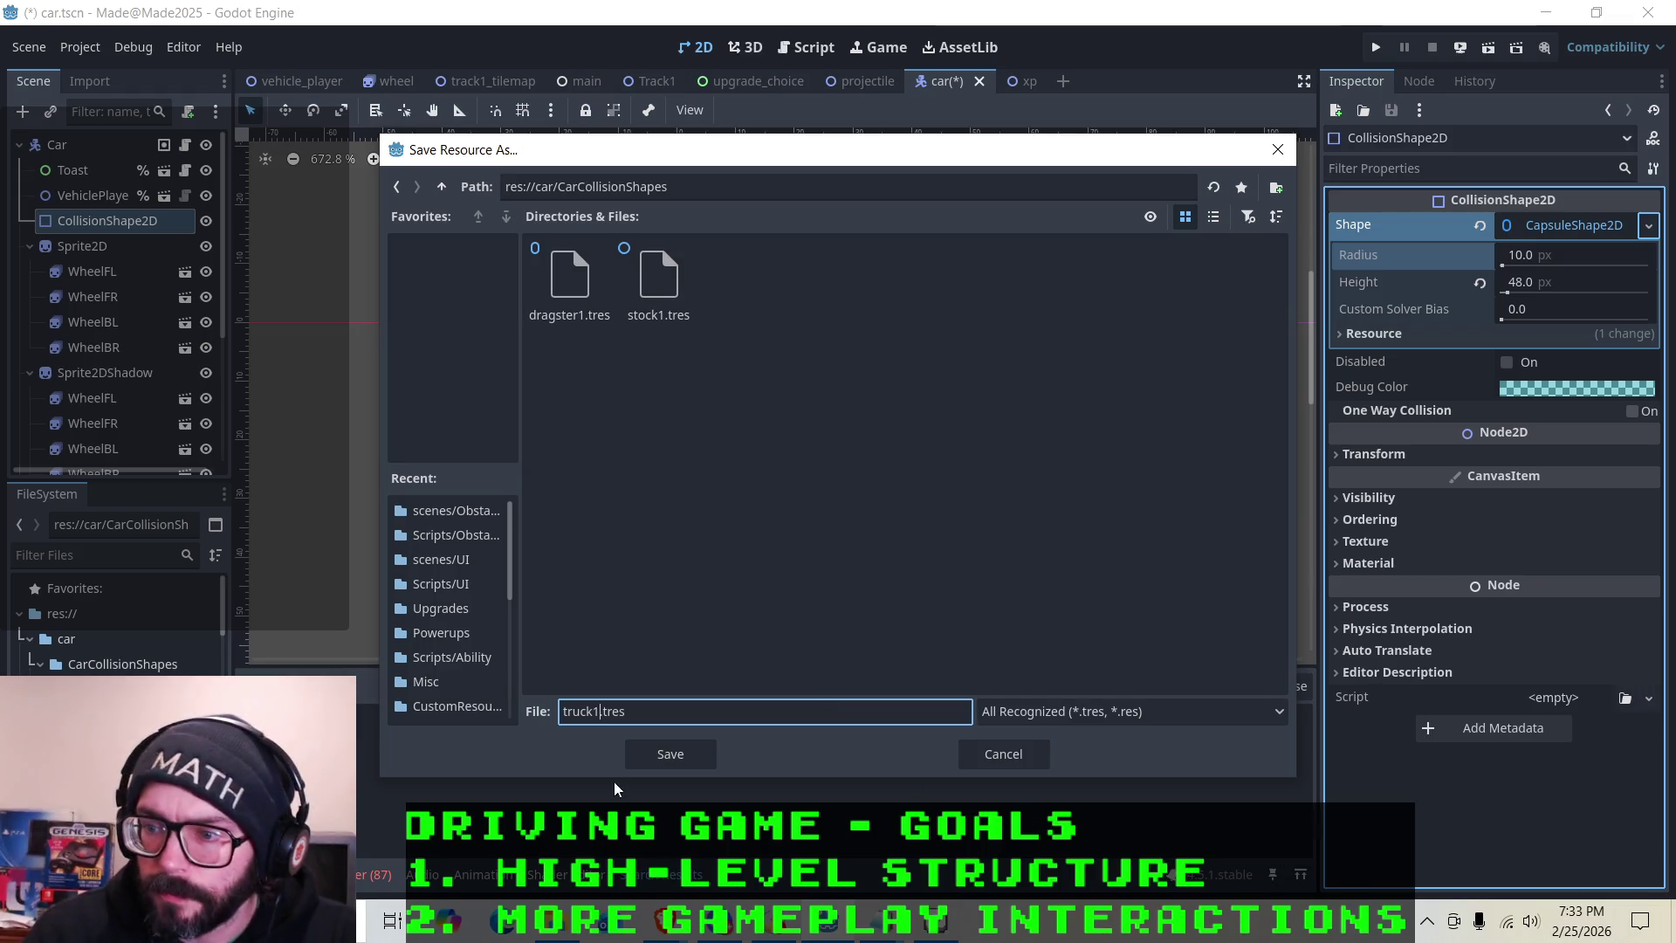
{"action": "left_click", "coordinate": [648, 751]}
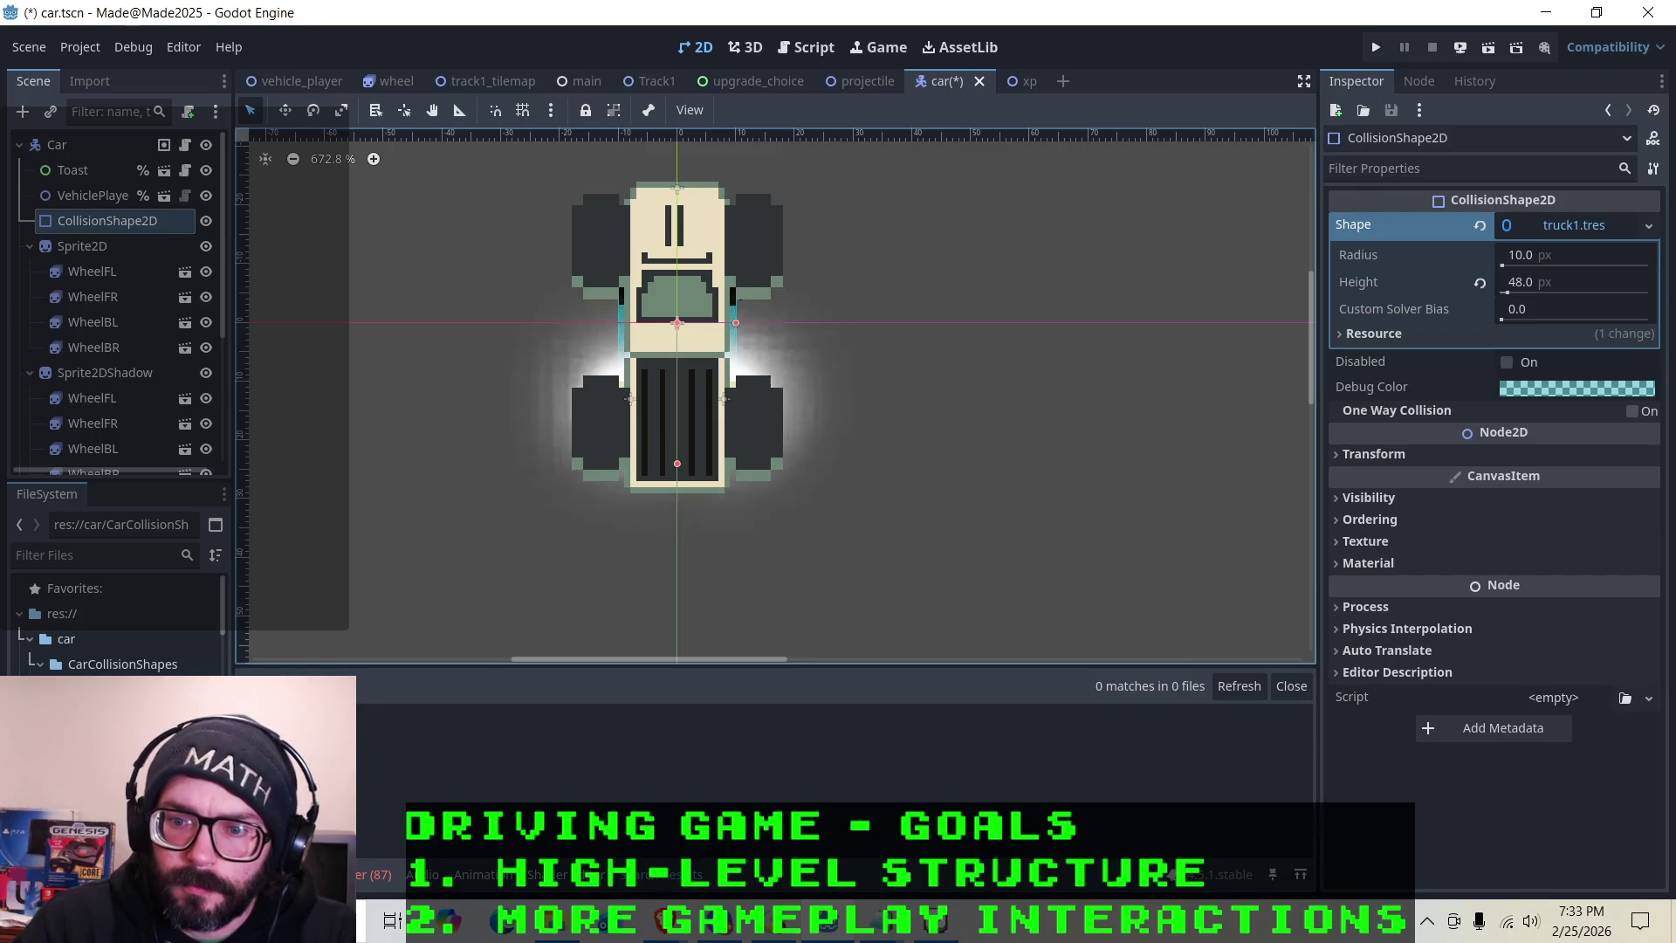
Open Truck.tres from the FileSystem and set its Car Shape to truck1
{"action": "left_click", "coordinate": [38, 668]}
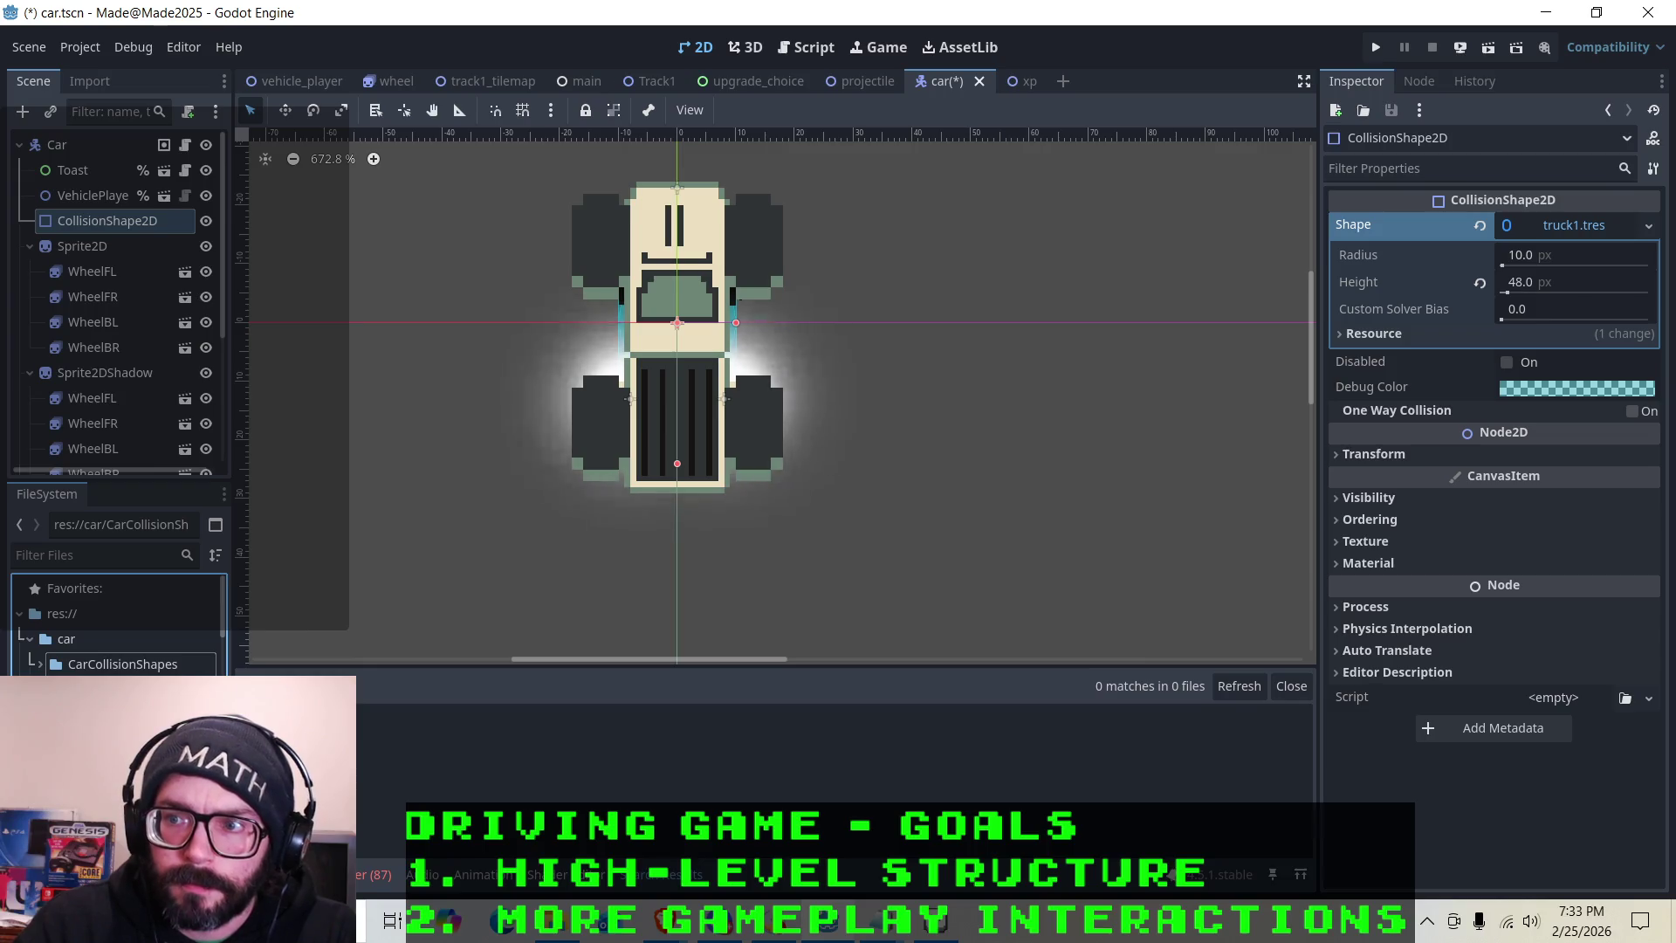
{"action": "scroll", "coordinate": [118, 624], "scroll_direction": "down", "scroll_amount": 5}
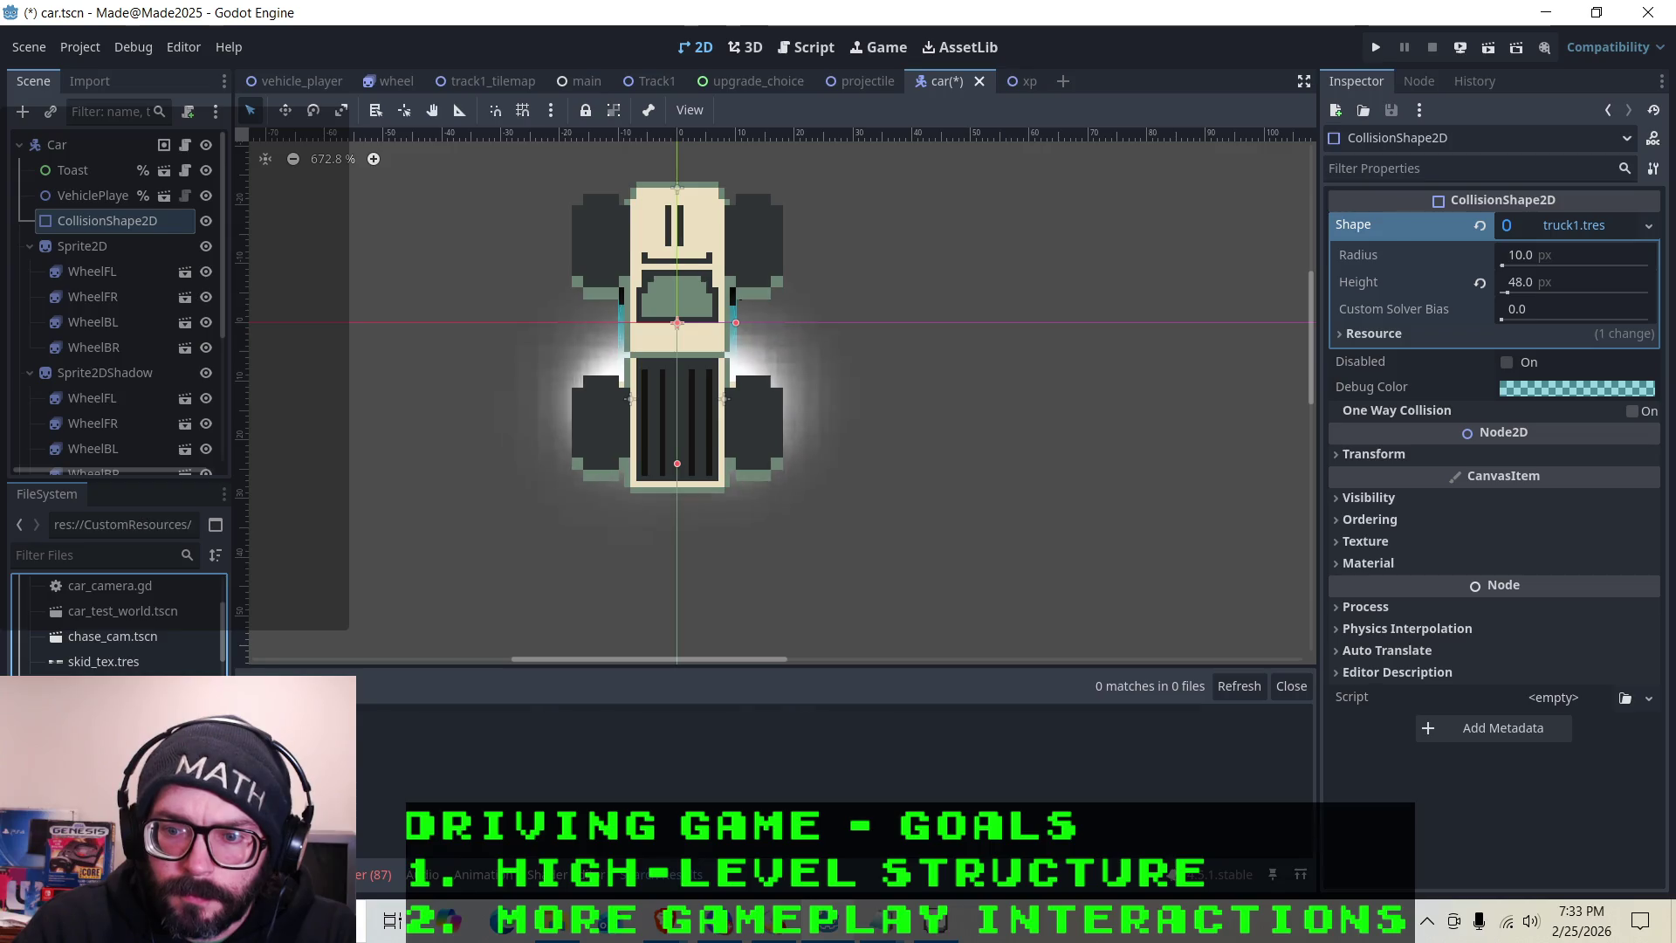
{"action": "right_click", "coordinate": [109, 482]}
{"action": "left_click", "coordinate": [139, 495]}
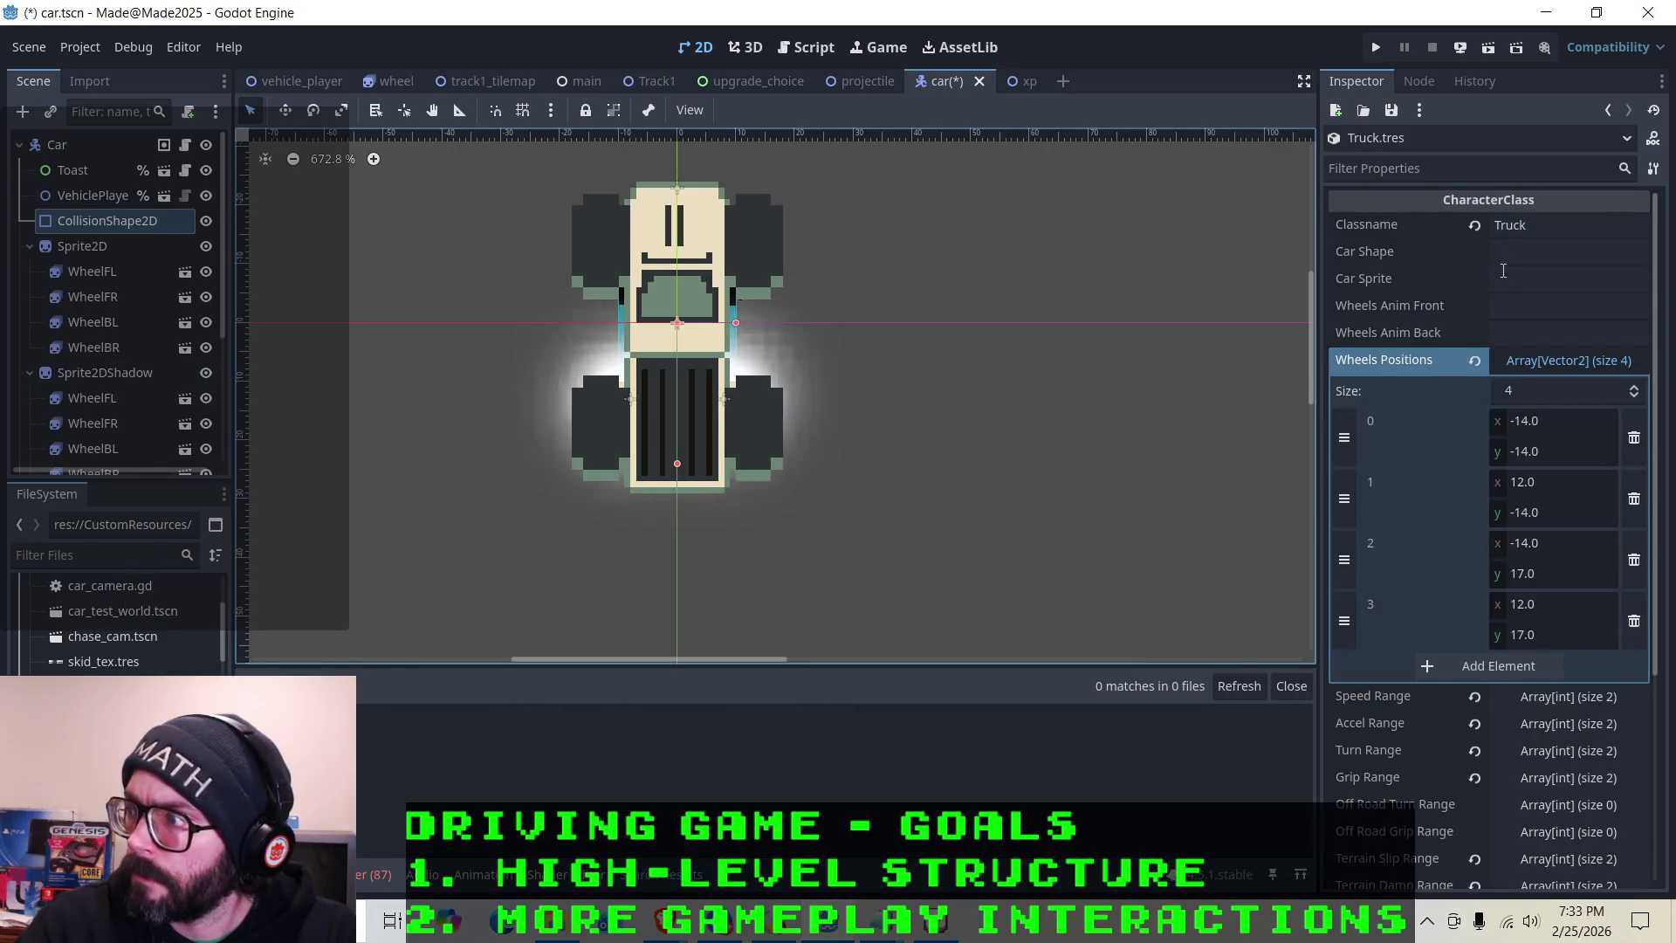
{"action": "left_click", "coordinate": [1508, 254]}
{"action": "type", "text": "truck1"}
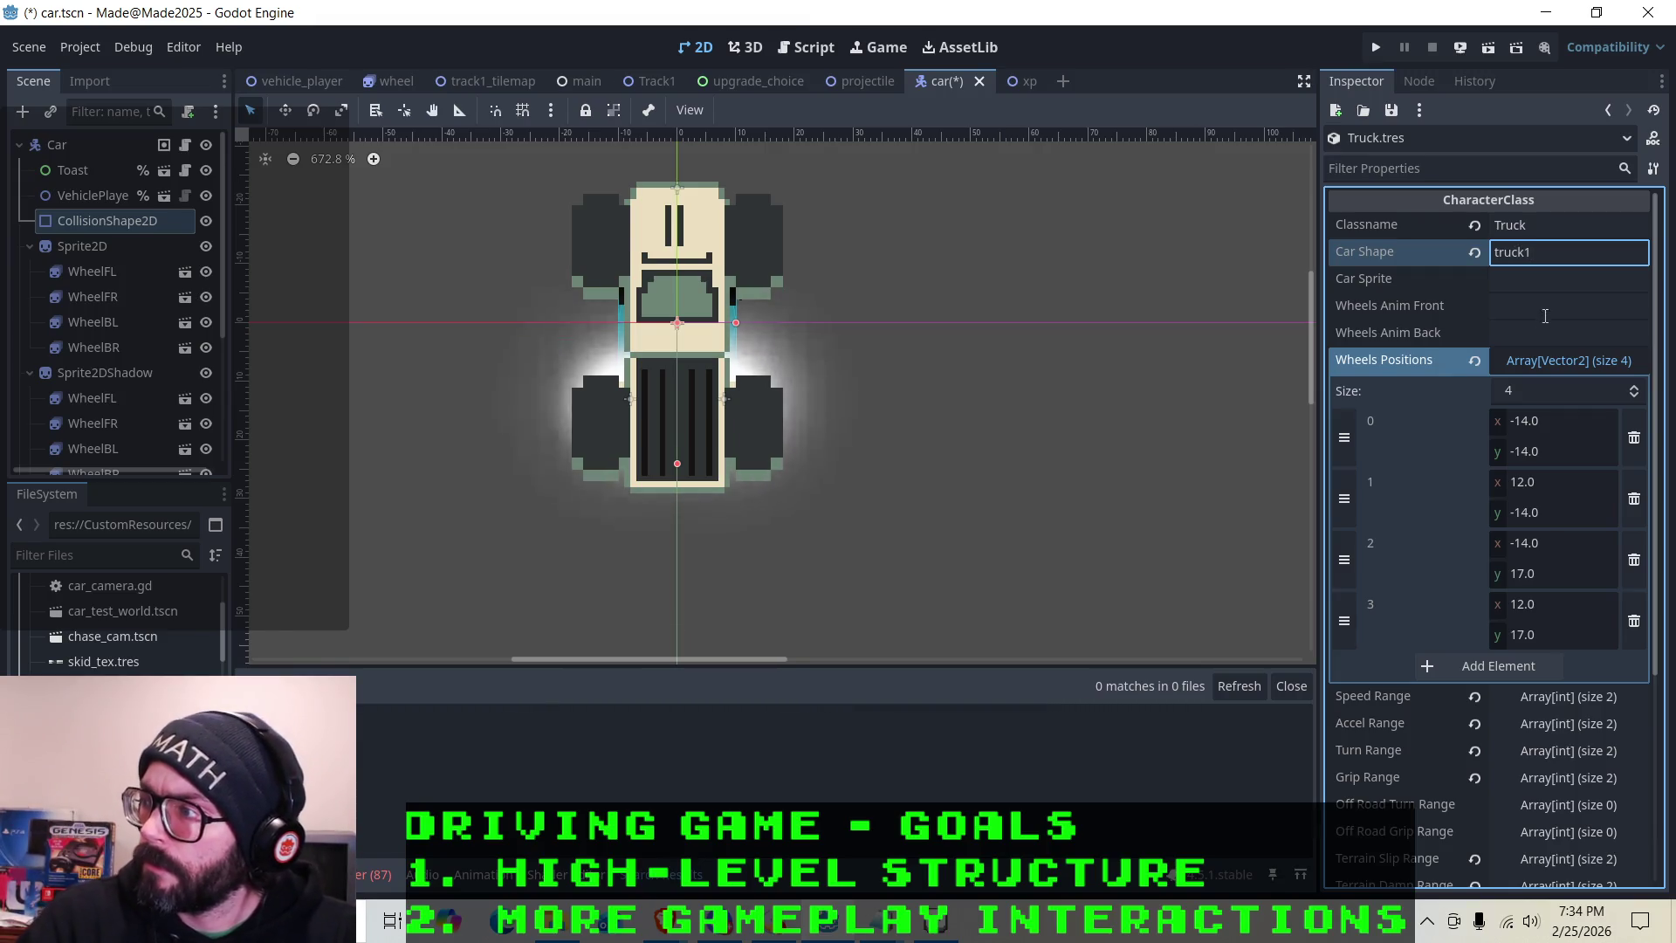
{"action": "left_click", "coordinate": [1527, 282]}
Set the Truck class's Car Sprite to body_truck1
{"action": "scroll", "coordinate": [113, 619], "scroll_direction": "up", "scroll_amount": 5}
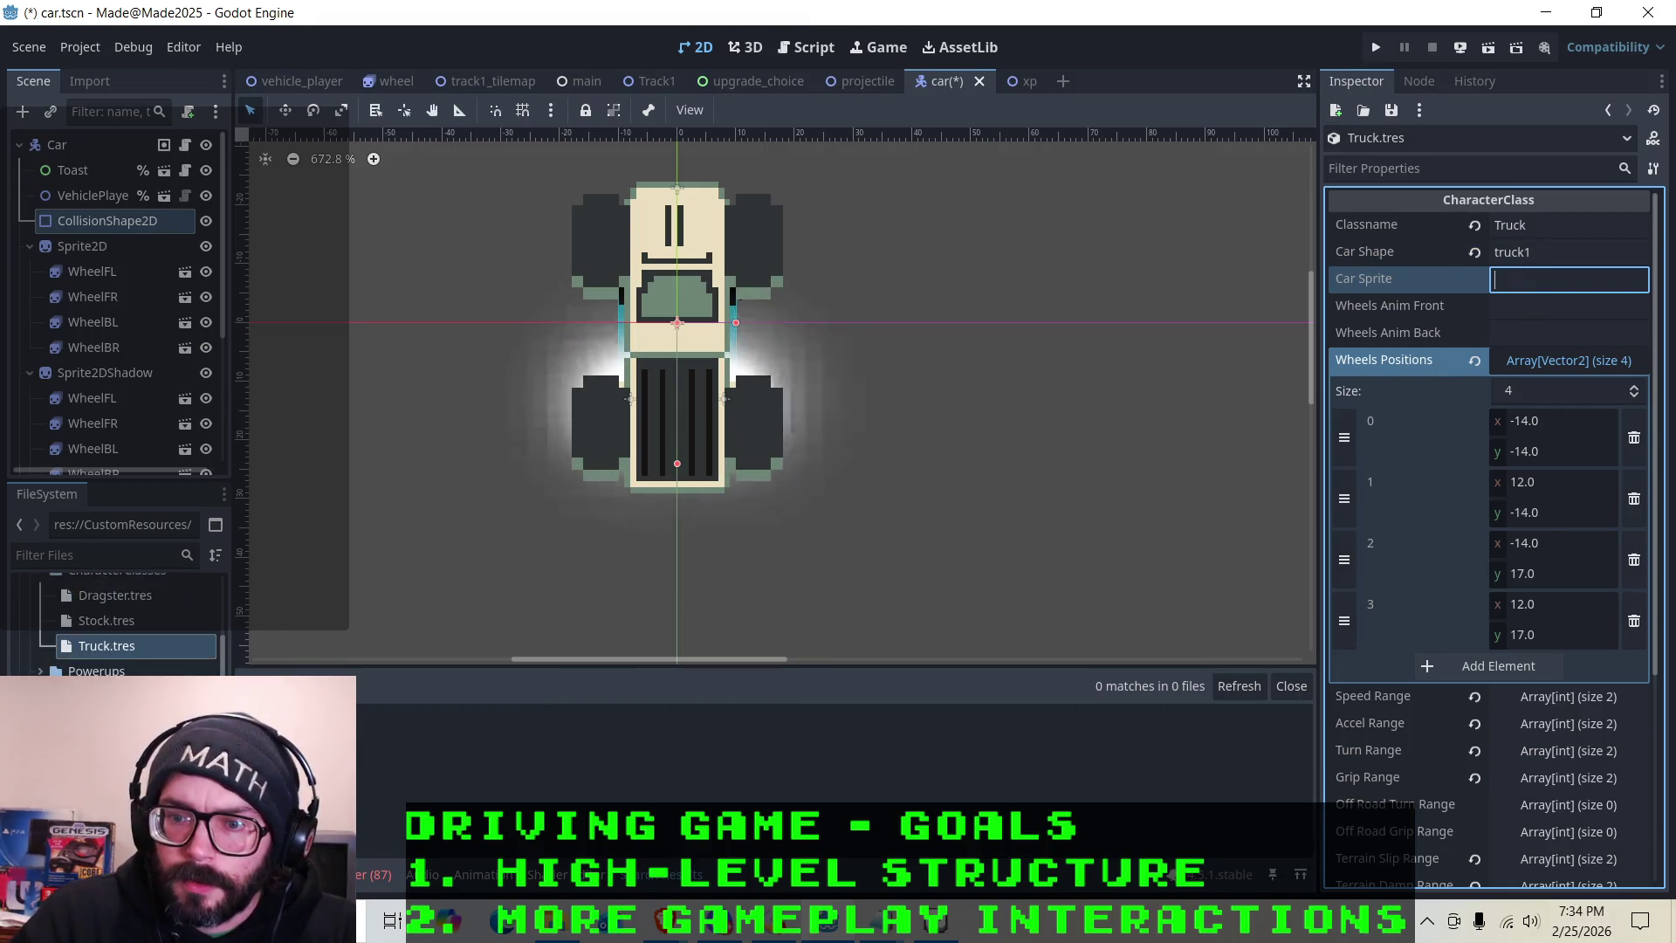
{"action": "scroll", "coordinate": [113, 611], "scroll_direction": "down", "scroll_amount": 5}
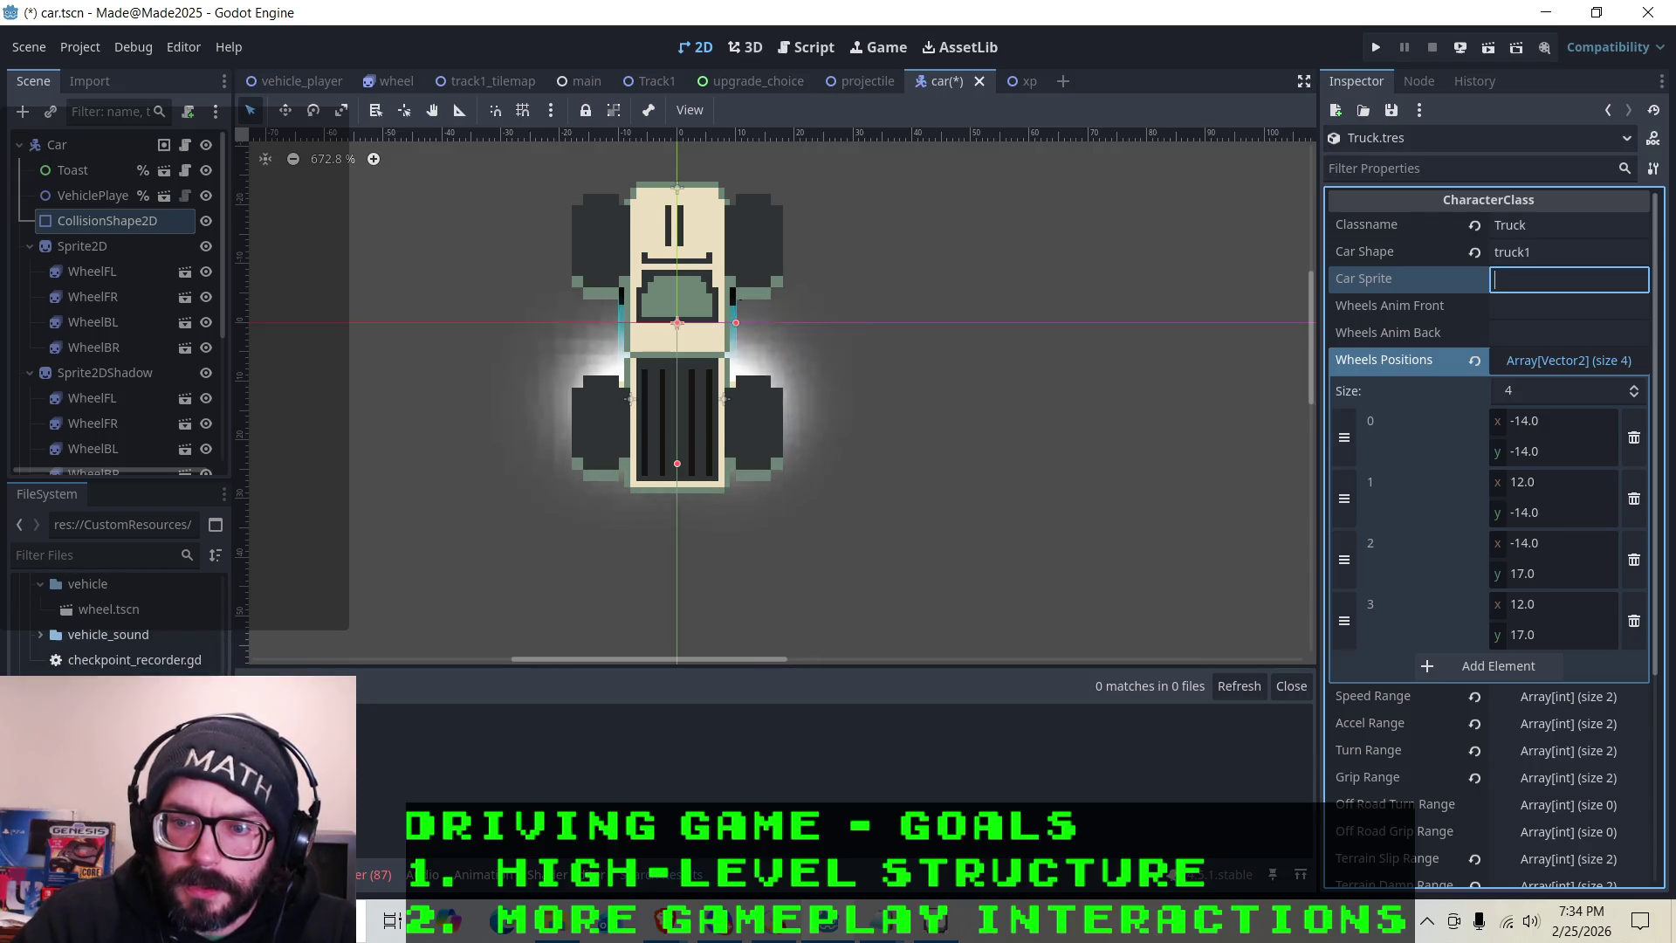
{"action": "left_click", "coordinate": [113, 610]}
{"action": "scroll", "coordinate": [113, 620], "scroll_direction": "down", "scroll_amount": 3}
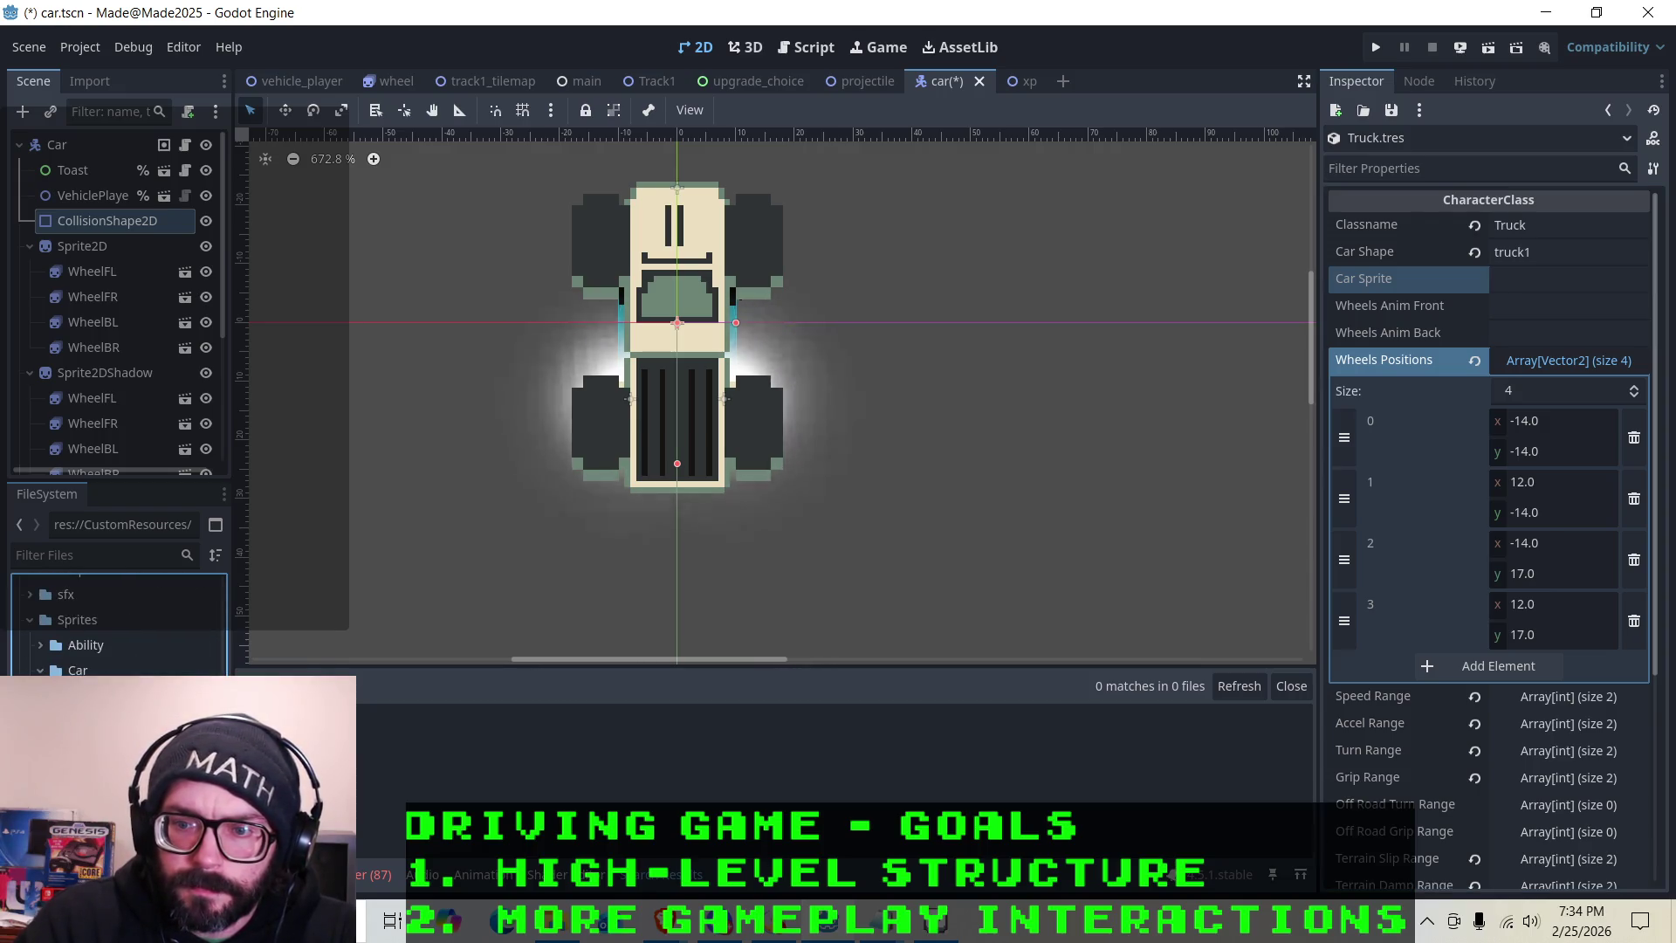
{"action": "left_click", "coordinate": [1535, 280]}
{"action": "type", "text": "body_truck1"}
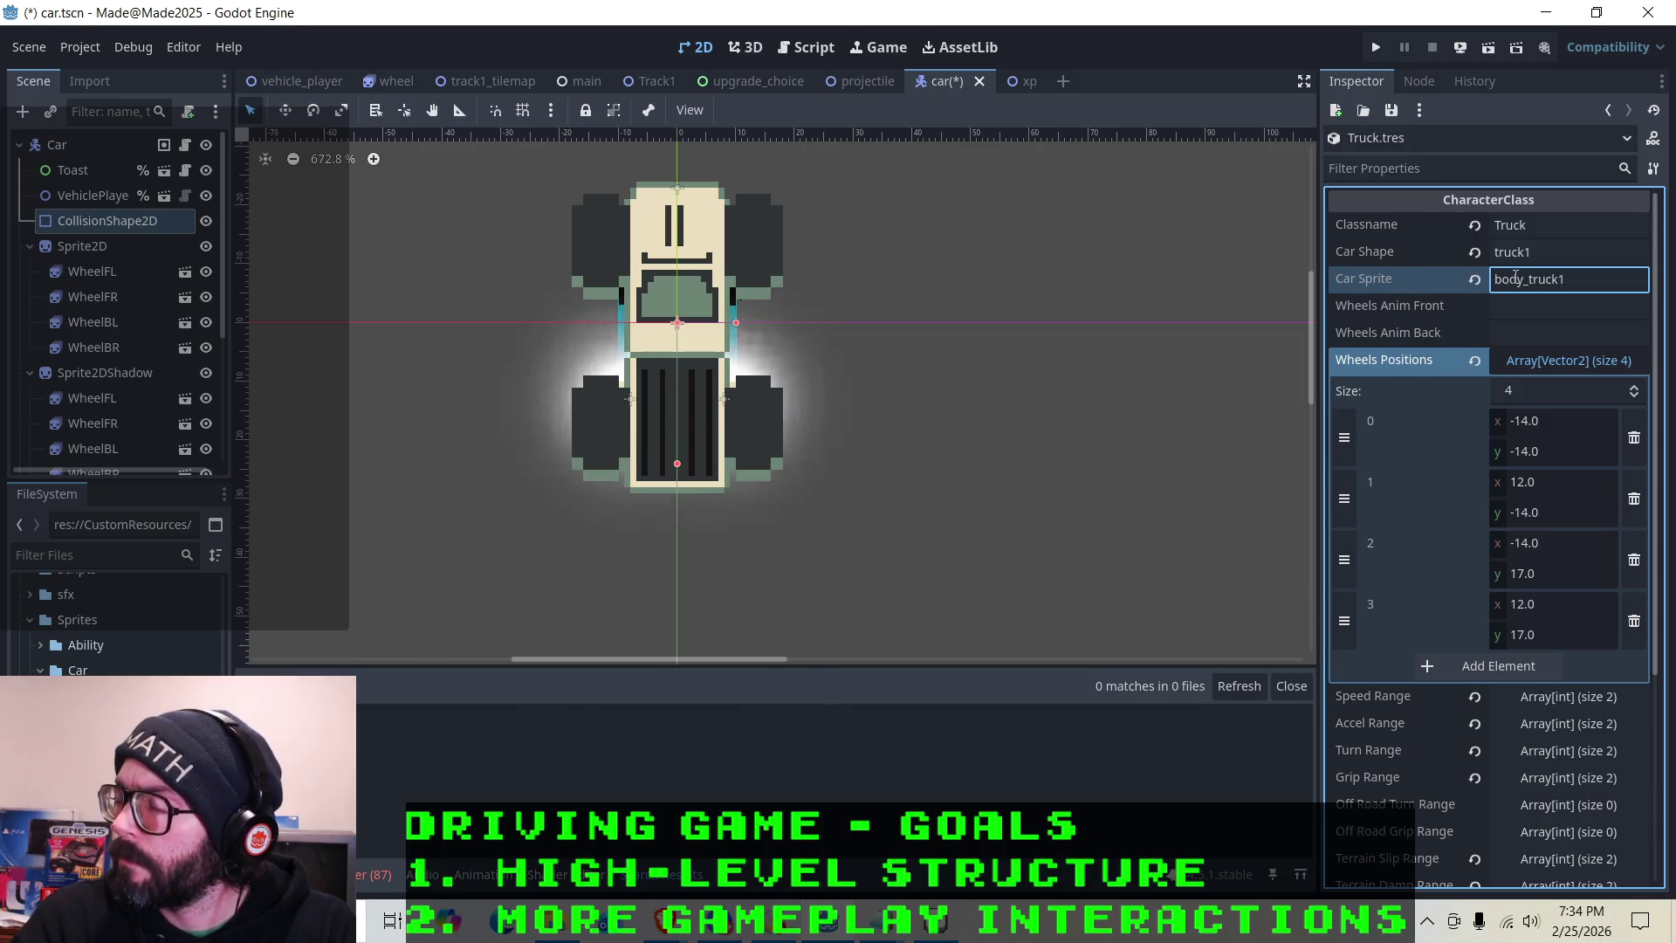
{"action": "left_click", "coordinate": [1537, 307]}
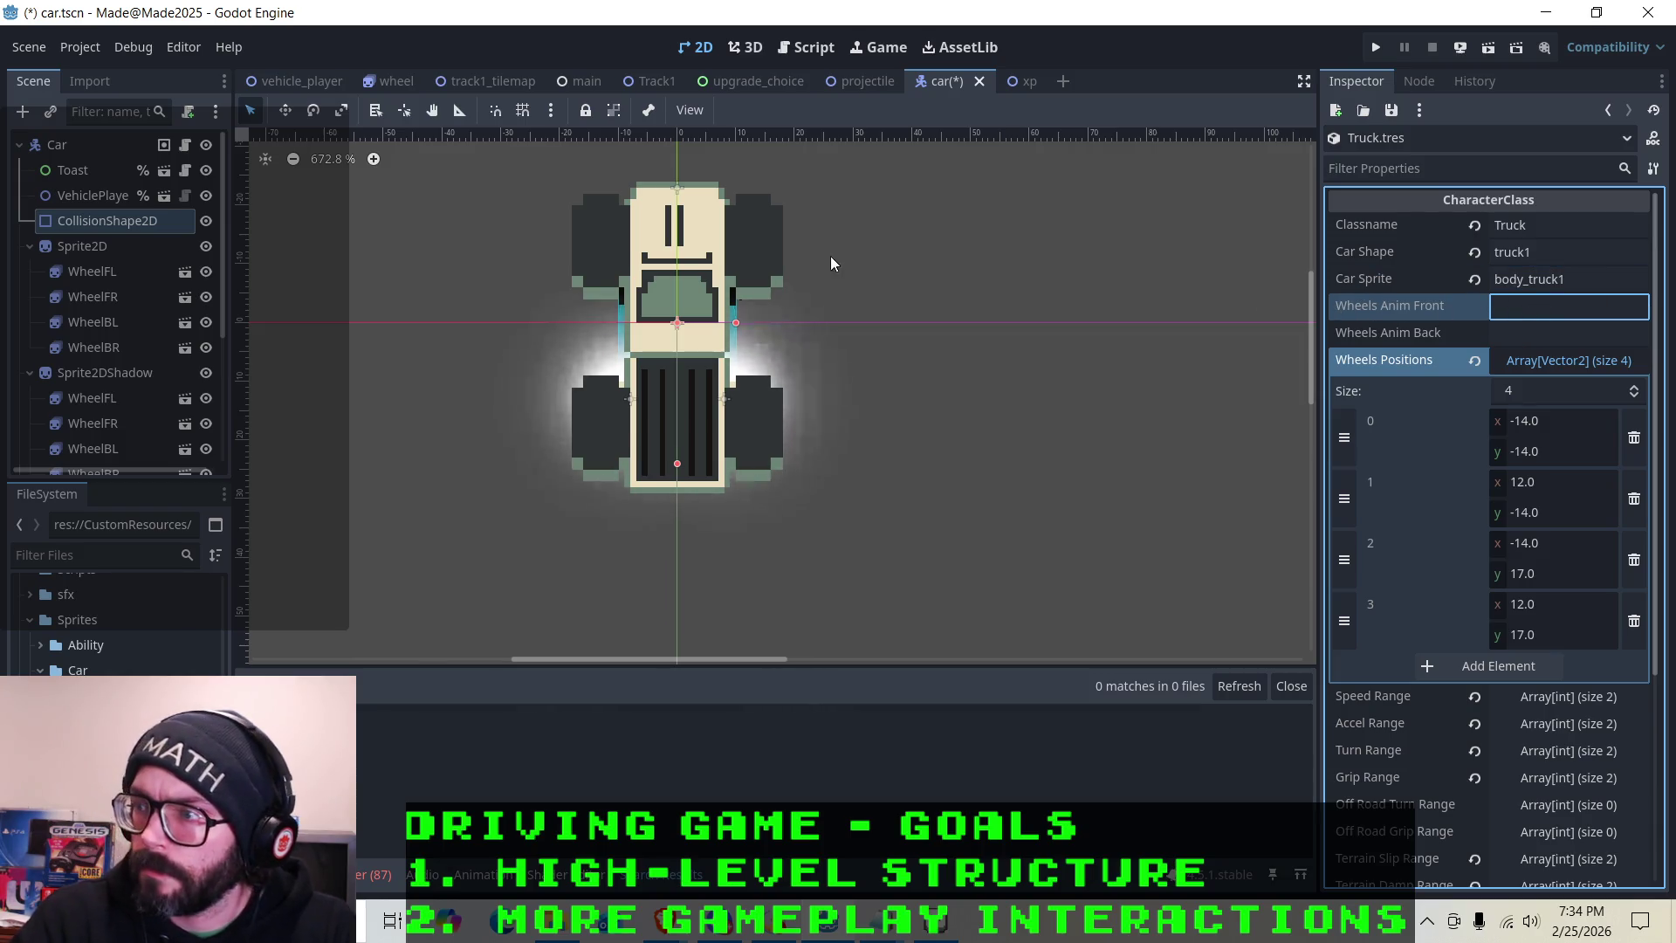
Check WheelFL's AnimatedSprite2D settings and its large1 animation frames at position (-14, -14)
{"action": "left_click", "coordinate": [115, 281]}
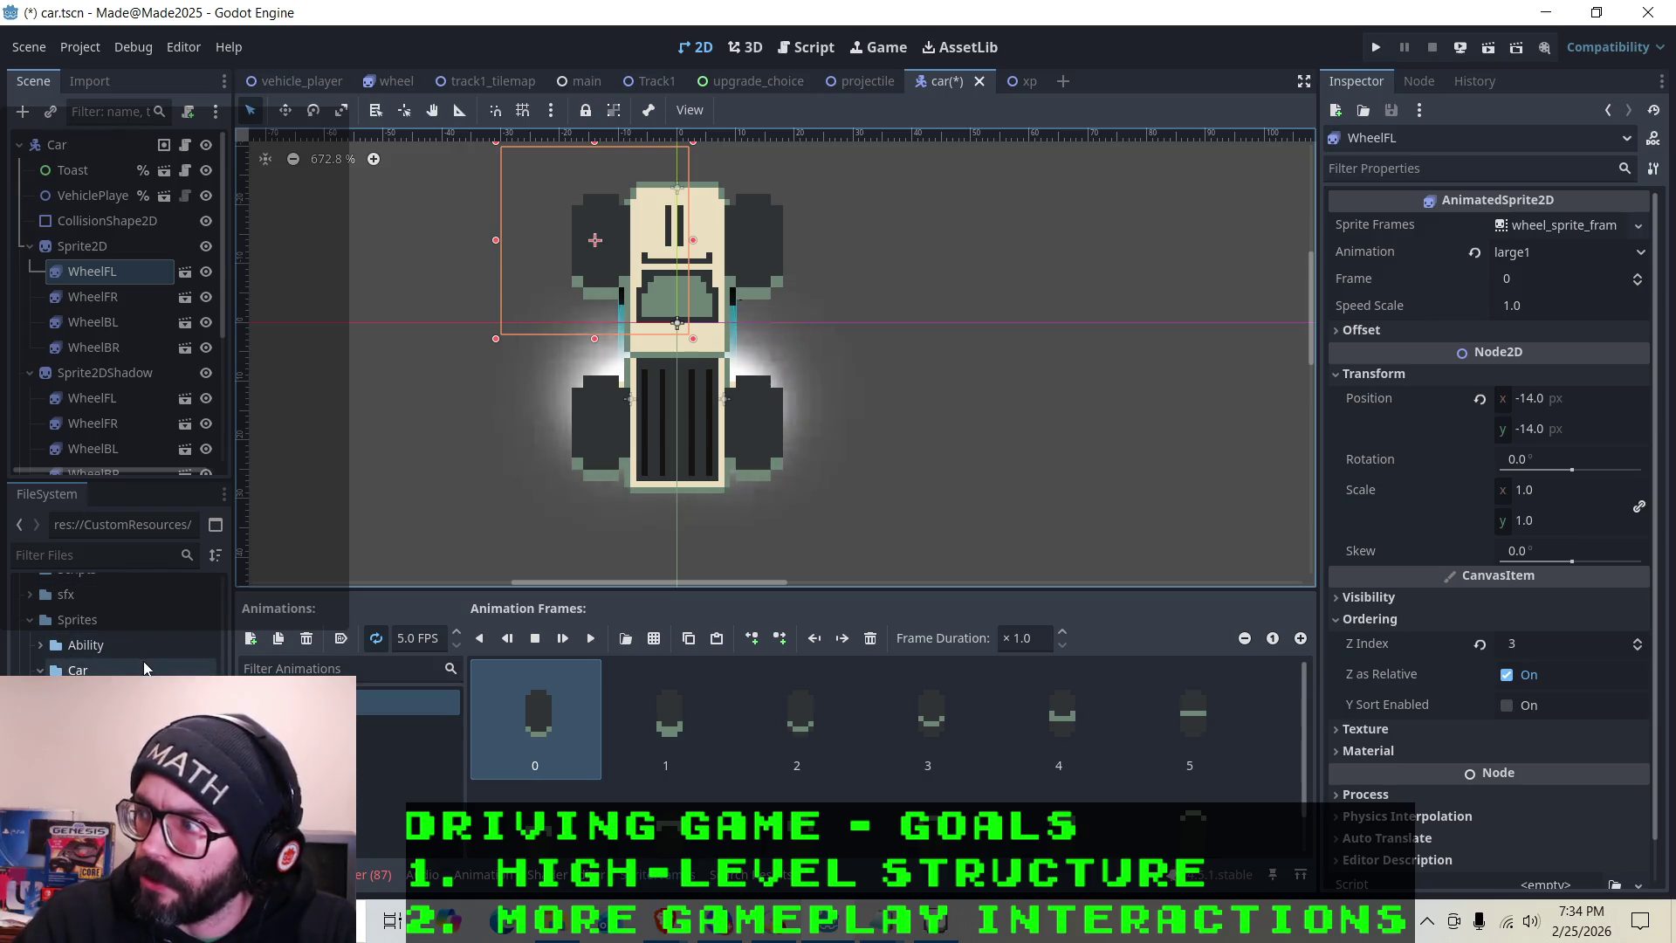
{"action": "scroll", "coordinate": [113, 619], "scroll_direction": "down", "scroll_amount": 5}
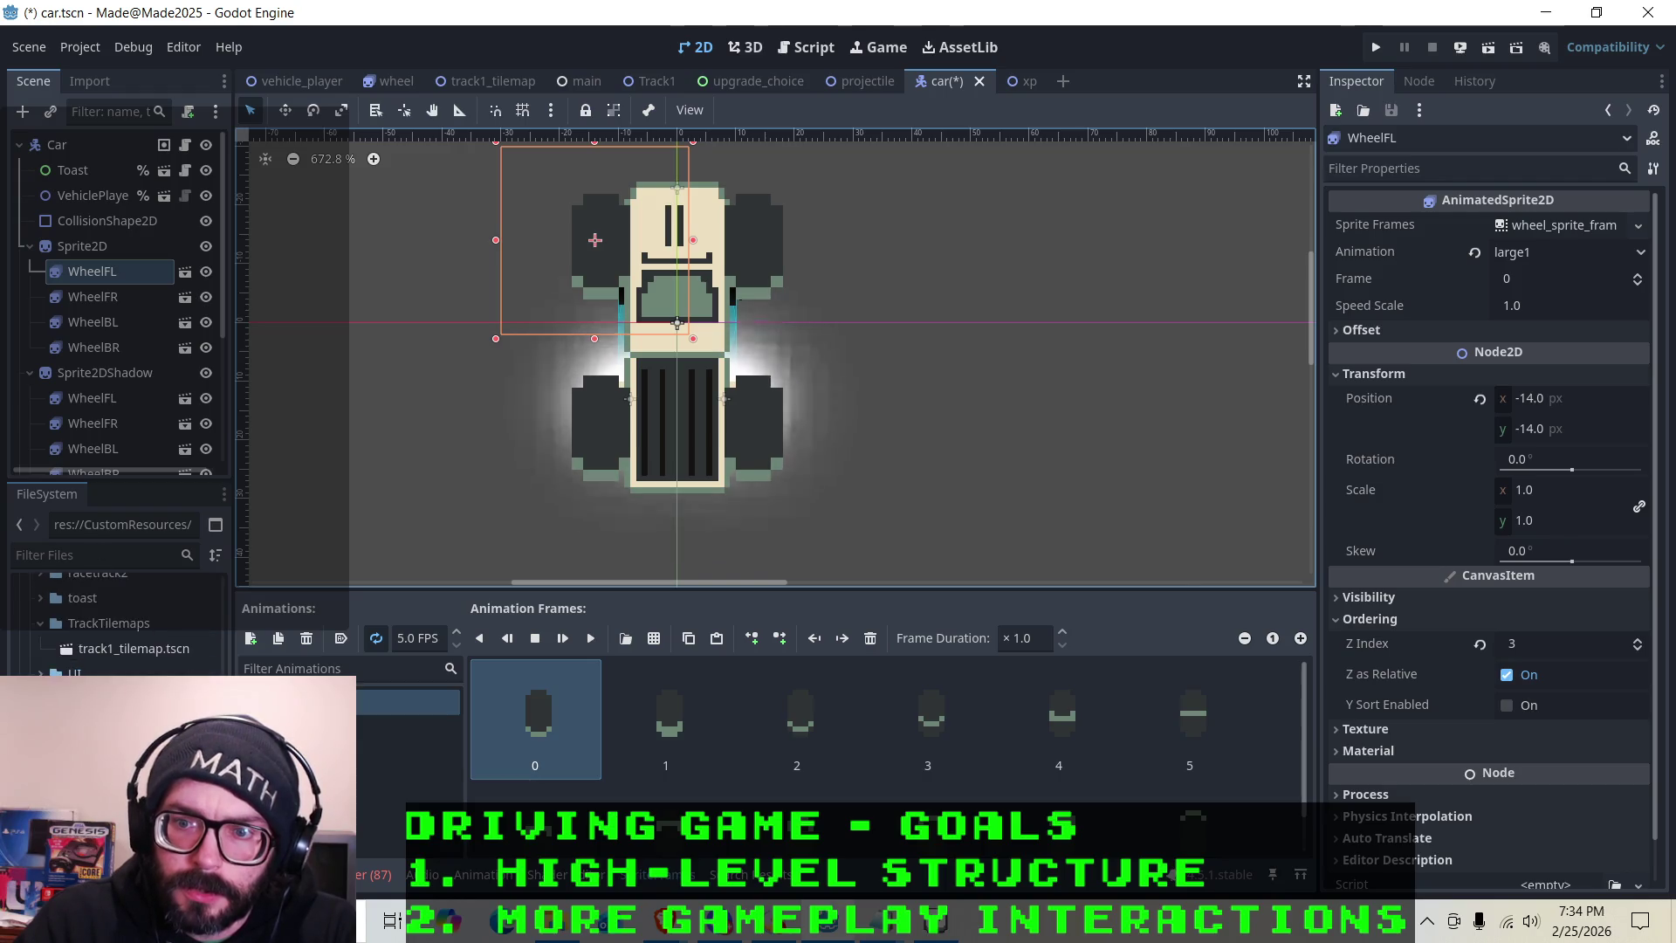
{"action": "scroll", "coordinate": [114, 620], "scroll_direction": "down", "scroll_amount": 4}
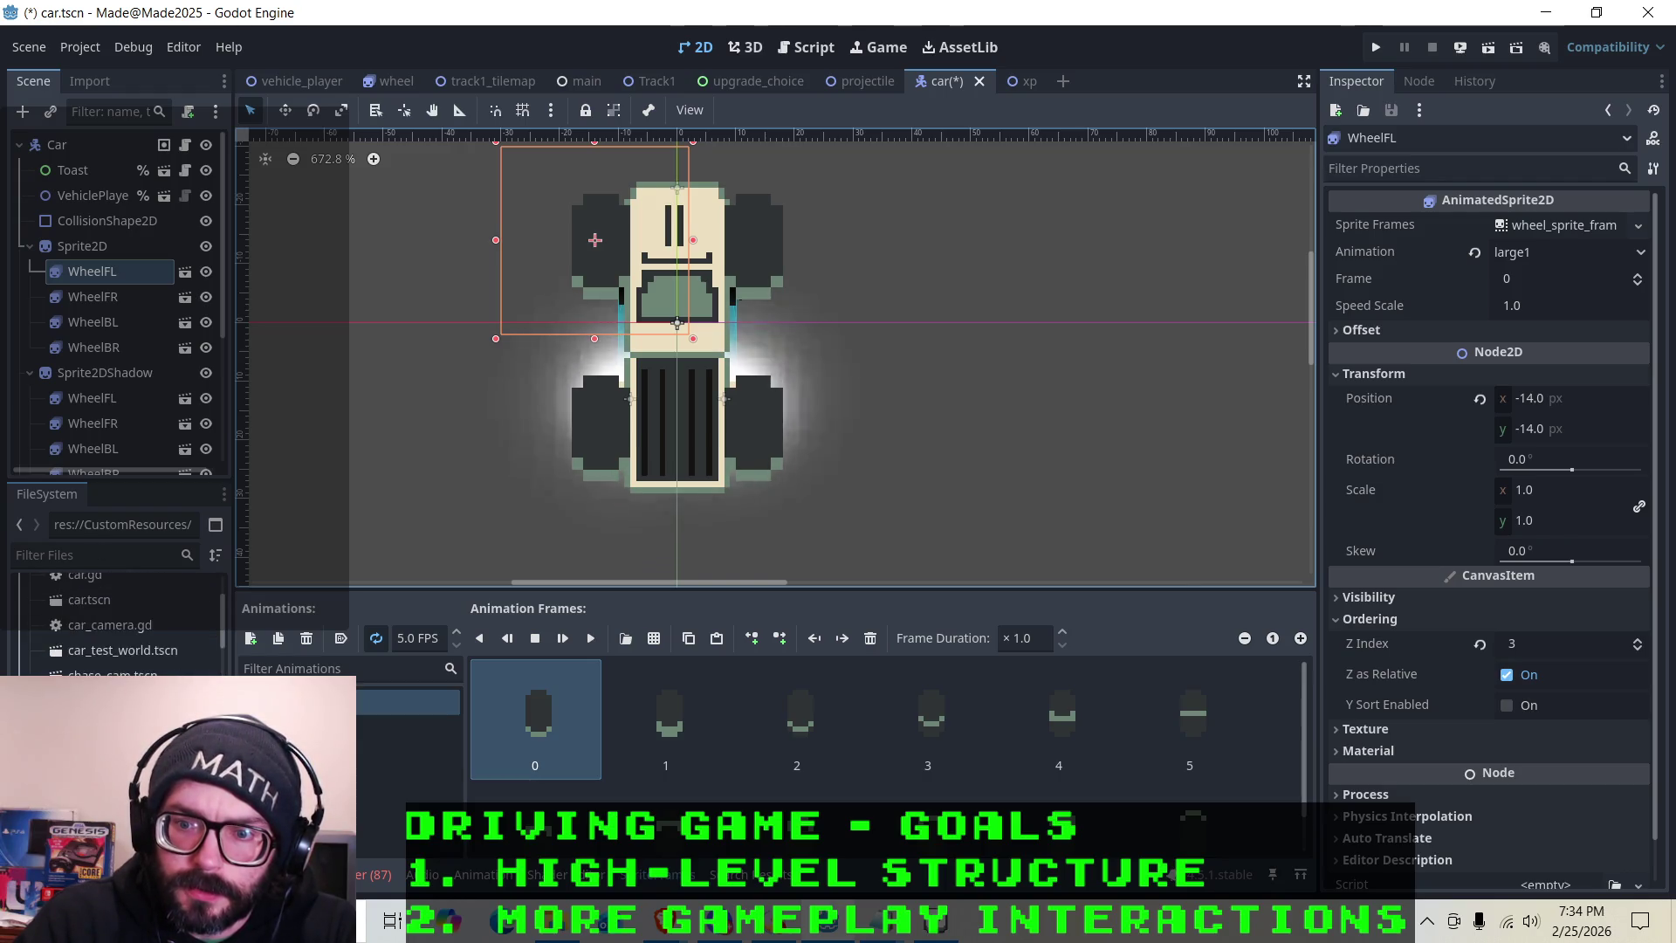
{"action": "right_click", "coordinate": [116, 670]}
{"action": "left_click", "coordinate": [153, 495]}
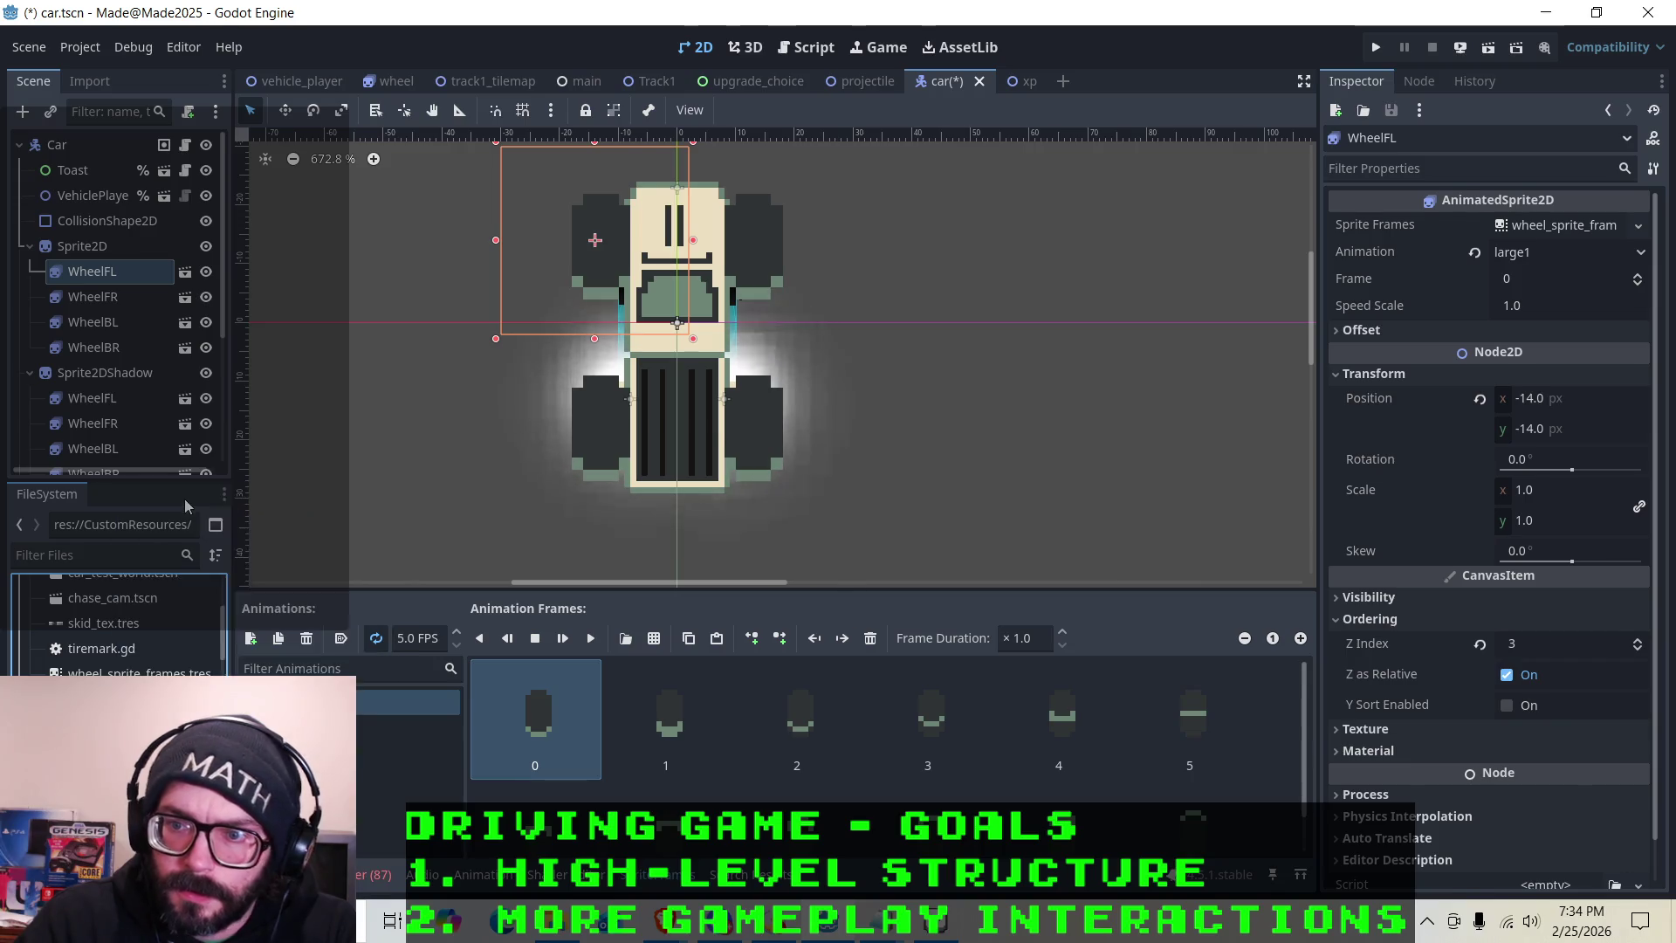
Set Truck's front and back wheel animations to large1 and save with Ctrl+S
{"action": "left_click", "coordinate": [1523, 307]}
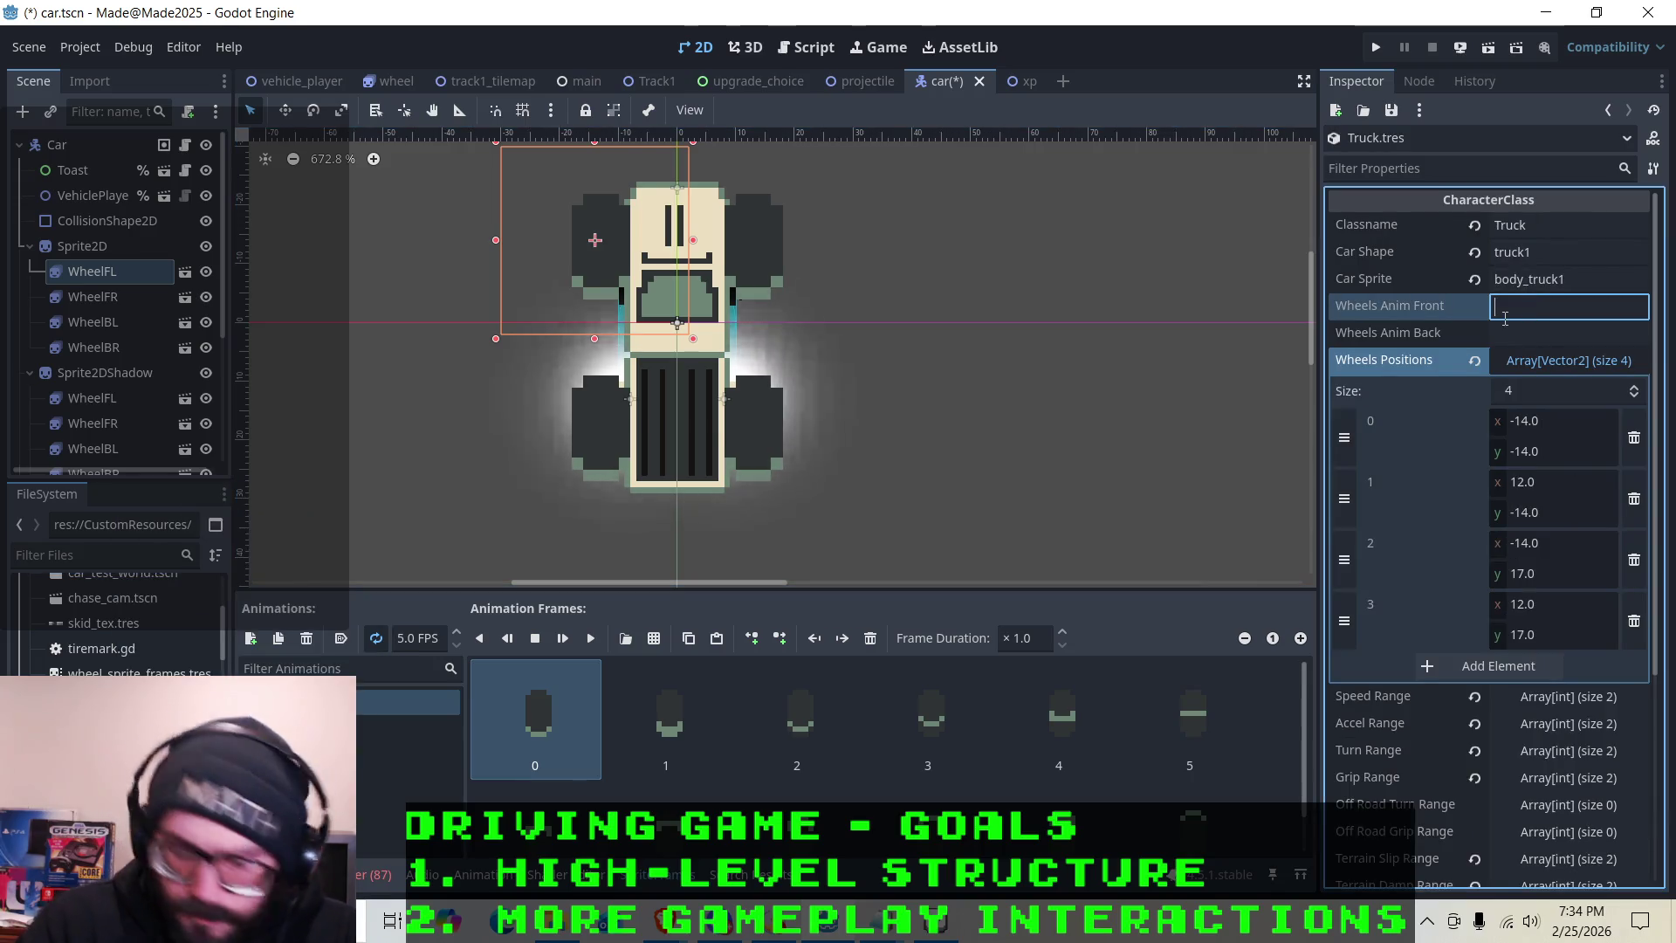
{"action": "type", "text": "large1"}
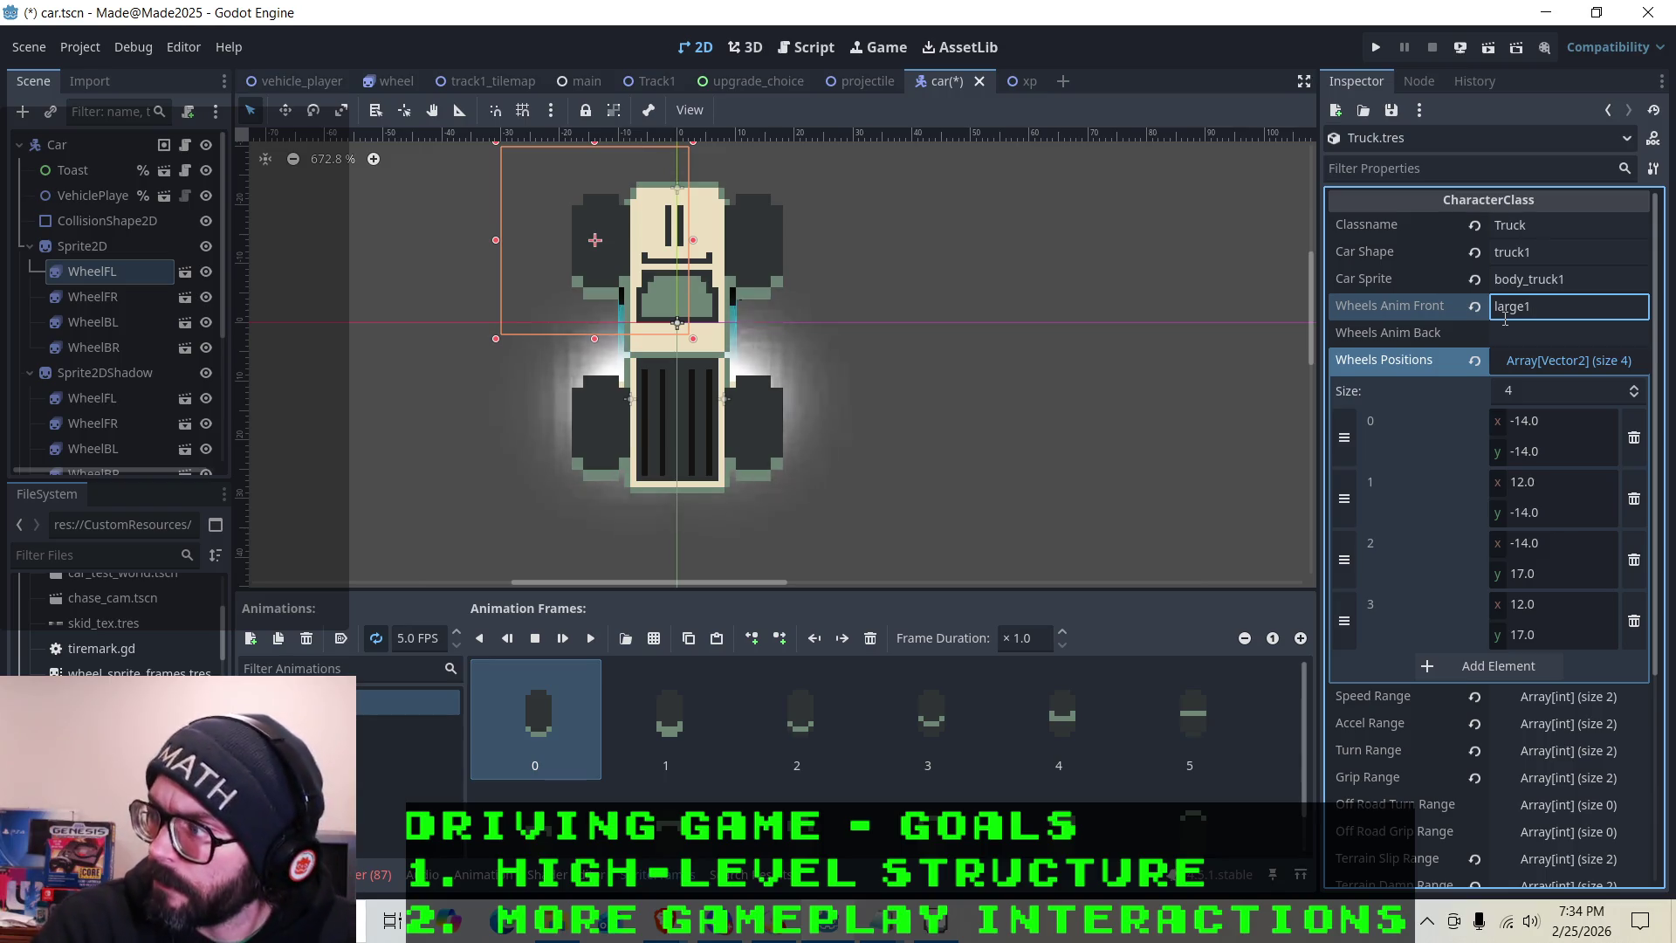
{"action": "left_click", "coordinate": [1525, 335]}
{"action": "type", "text": "large1"}
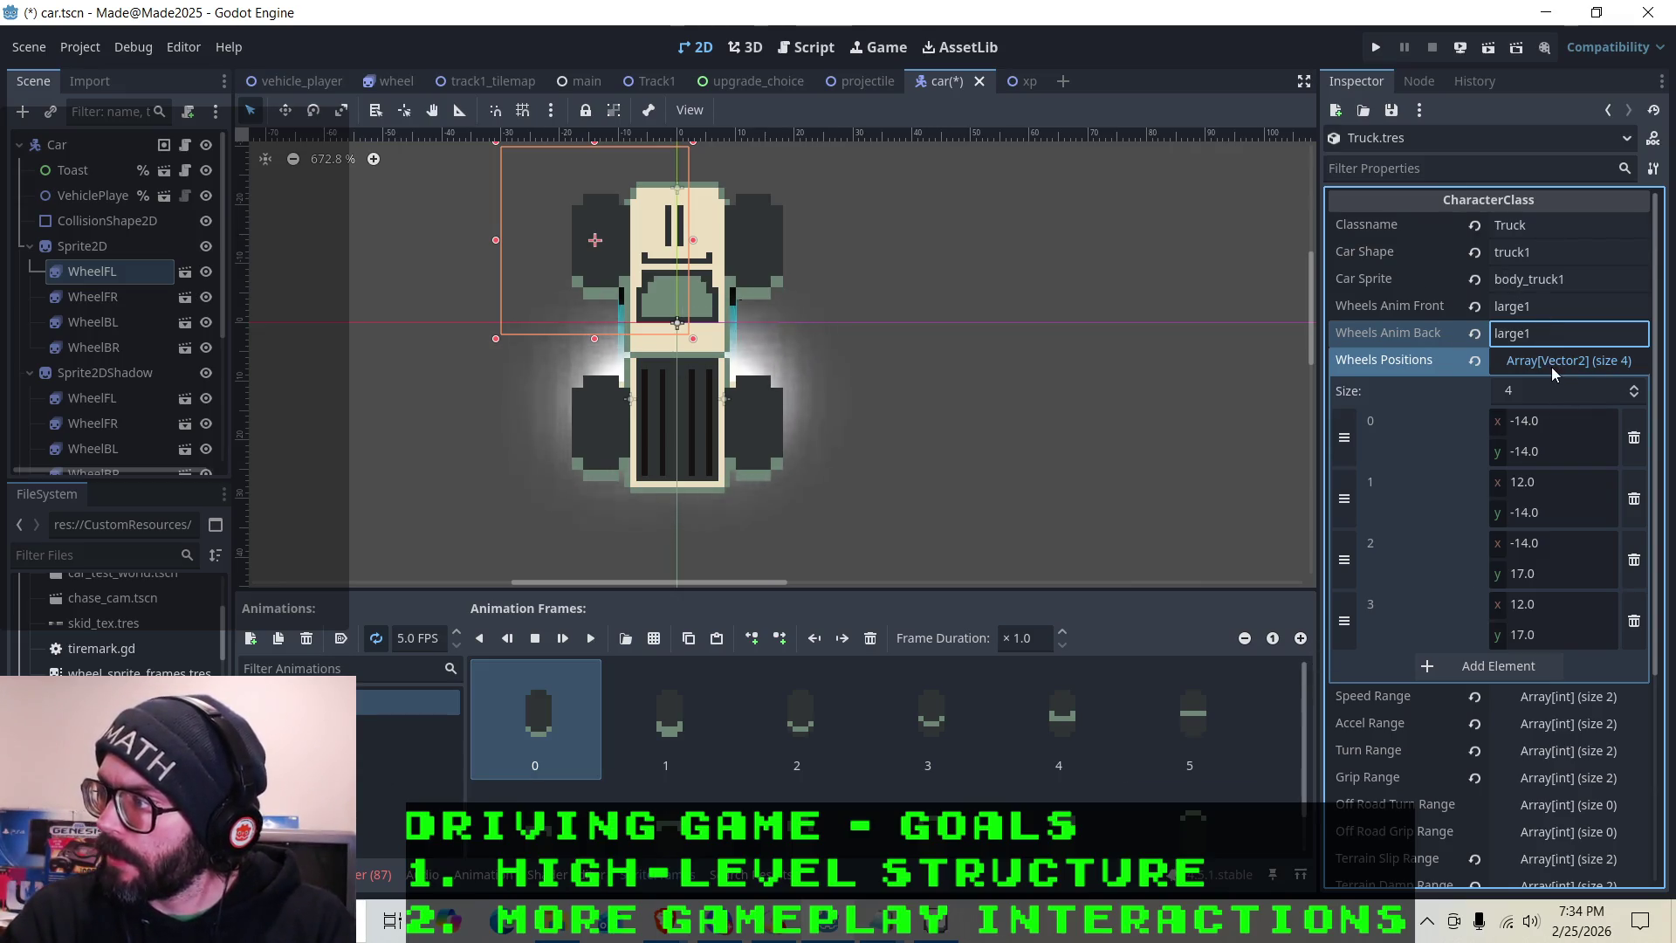
{"action": "left_click", "coordinate": [1552, 366]}
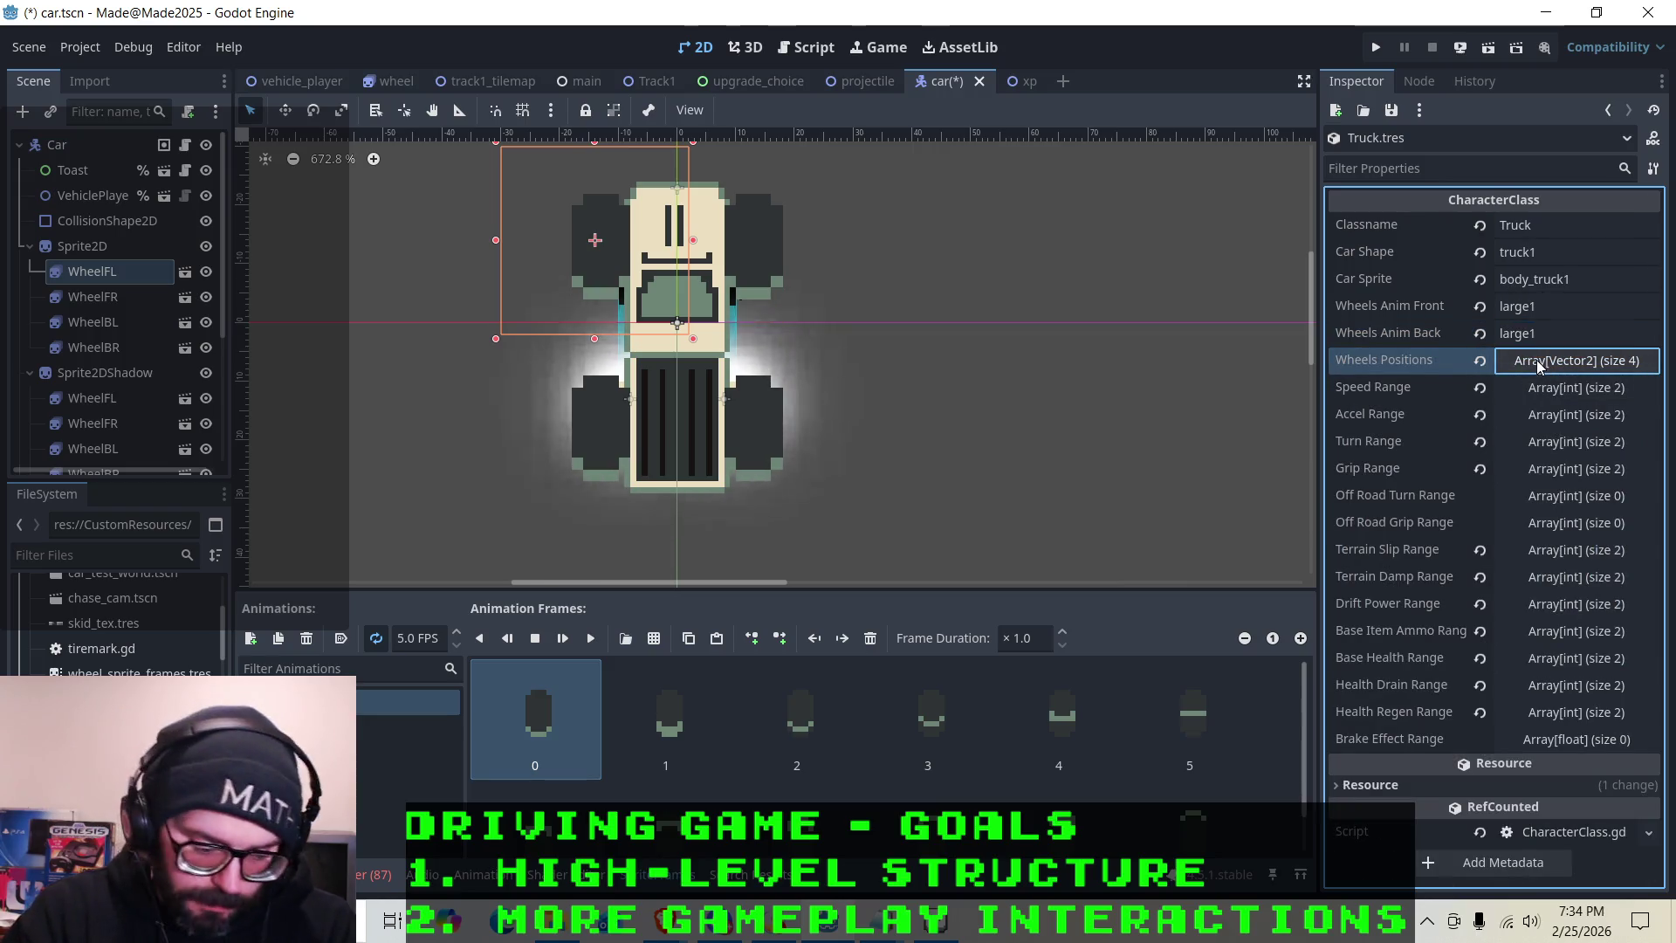
{"action": "key", "text": "ctrl+s"}
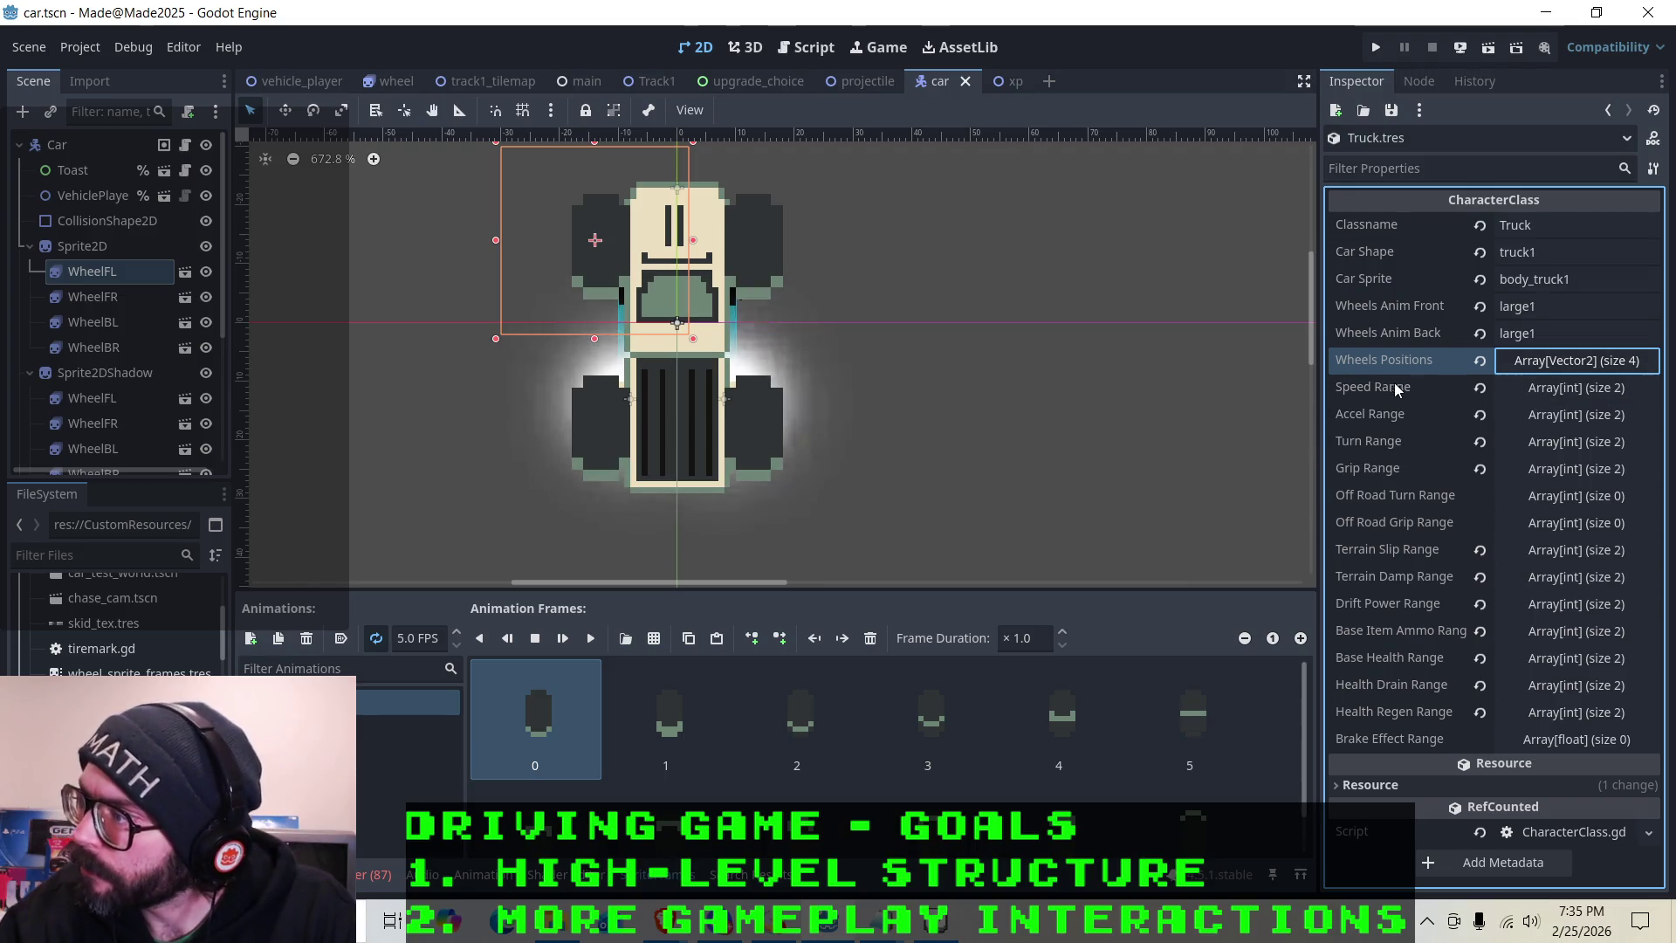
{"action": "left_click", "coordinate": [1532, 388]}
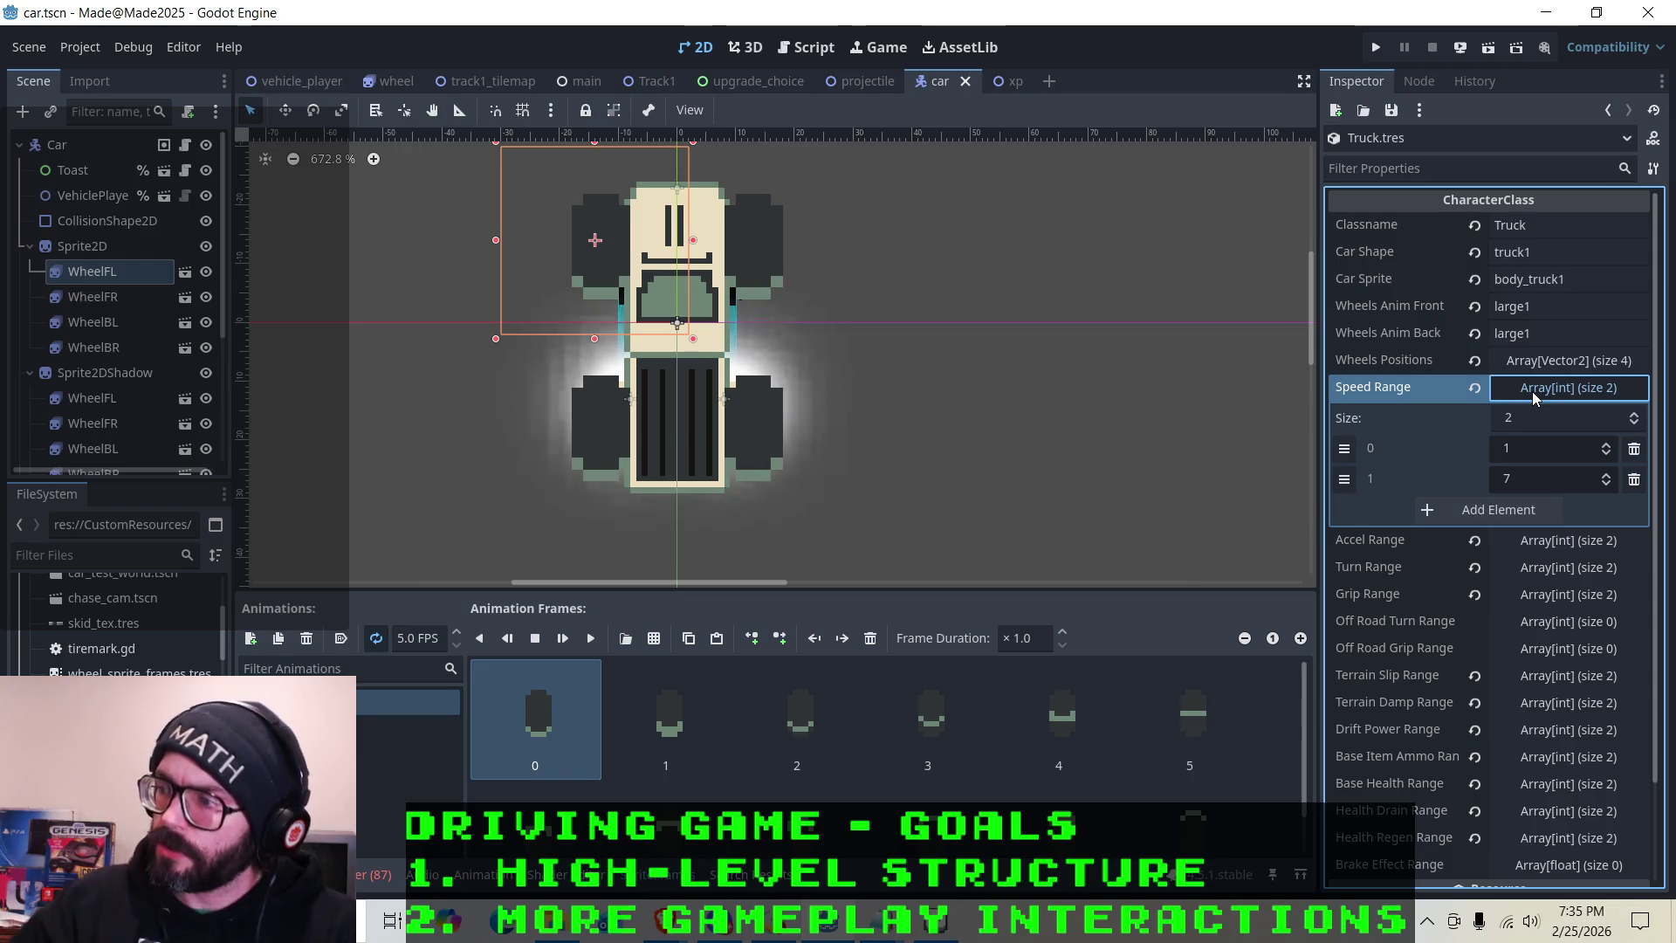
{"action": "left_click", "coordinate": [1532, 388]}
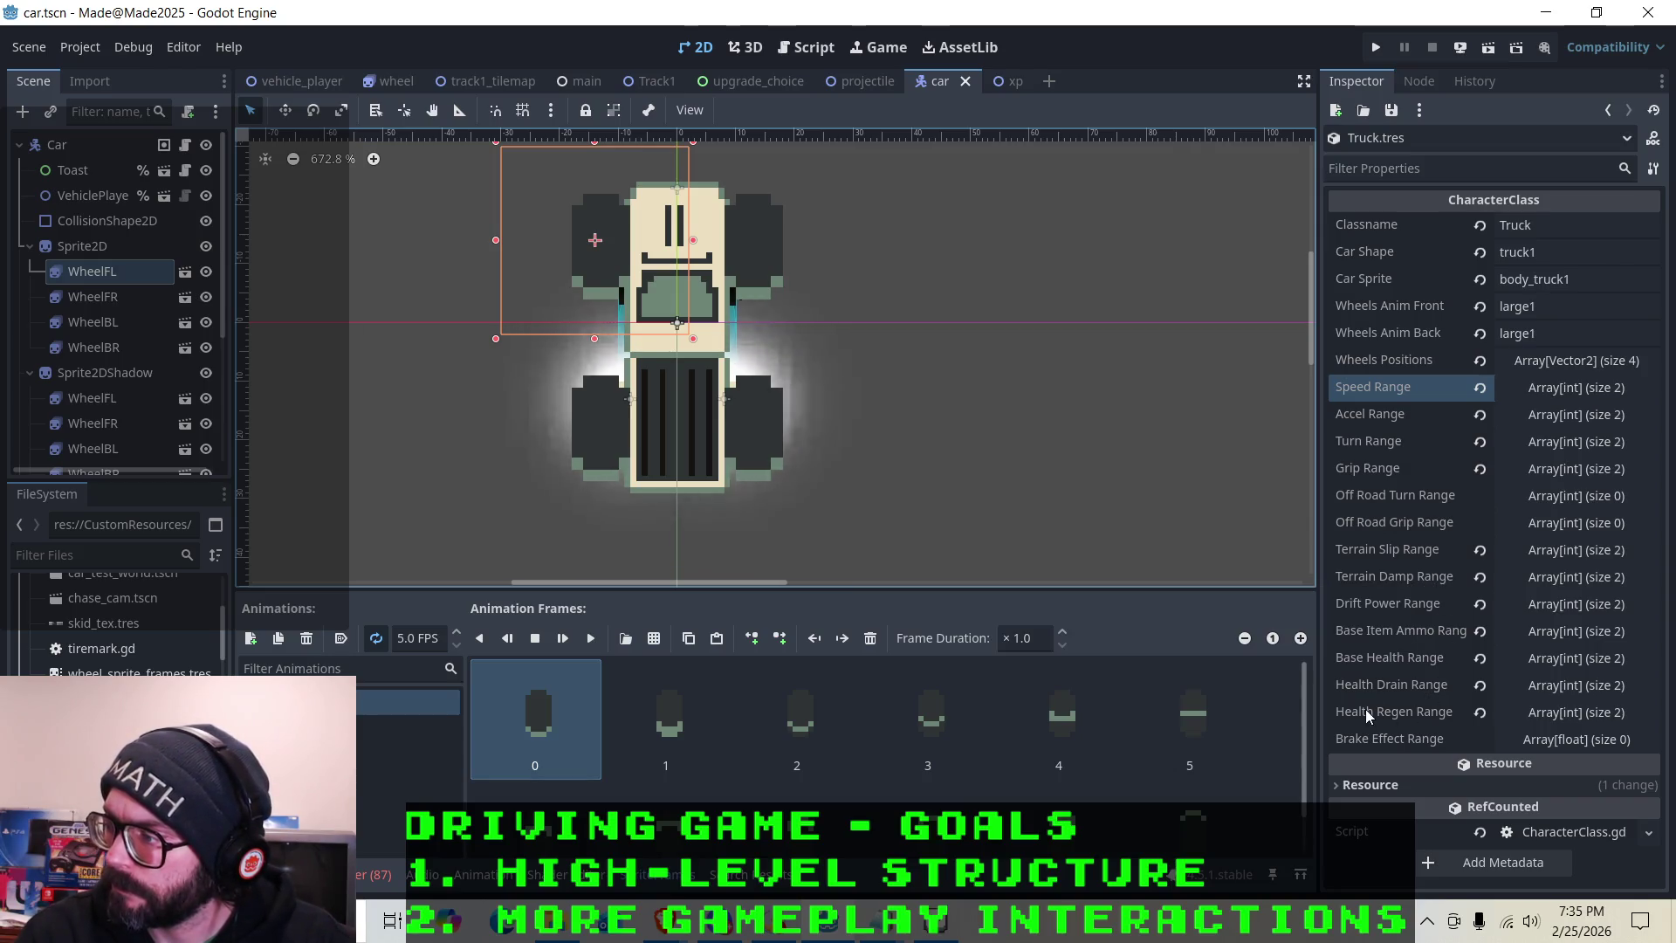
{"action": "left_click", "coordinate": [1558, 684]}
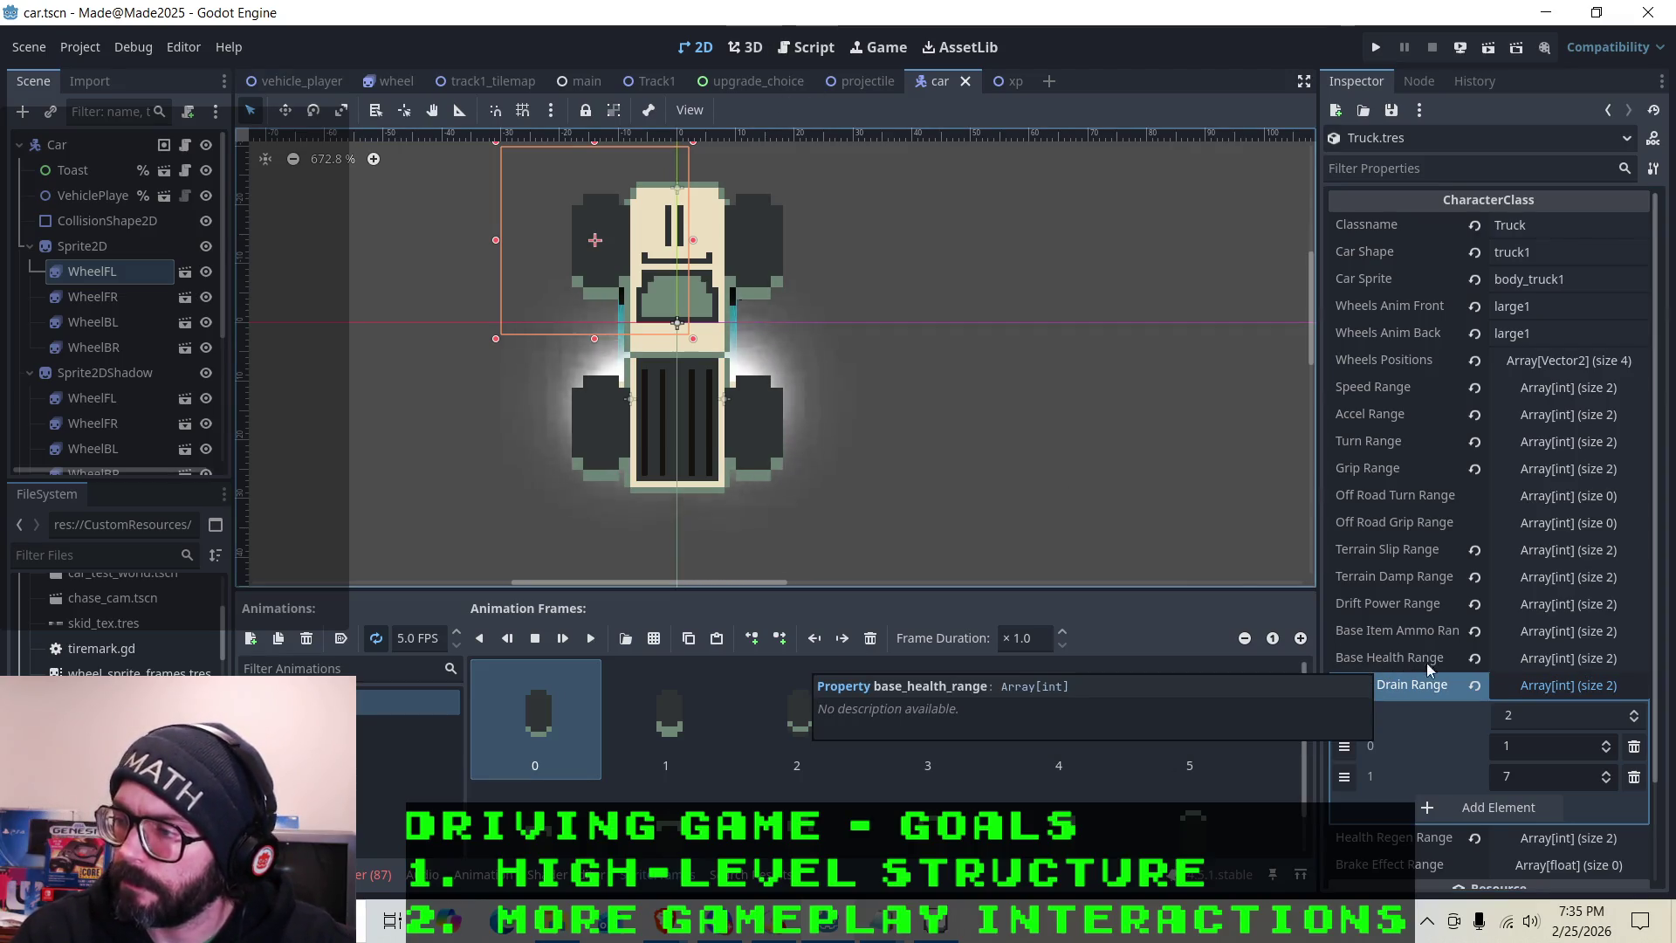
{"action": "left_click", "coordinate": [1523, 691]}
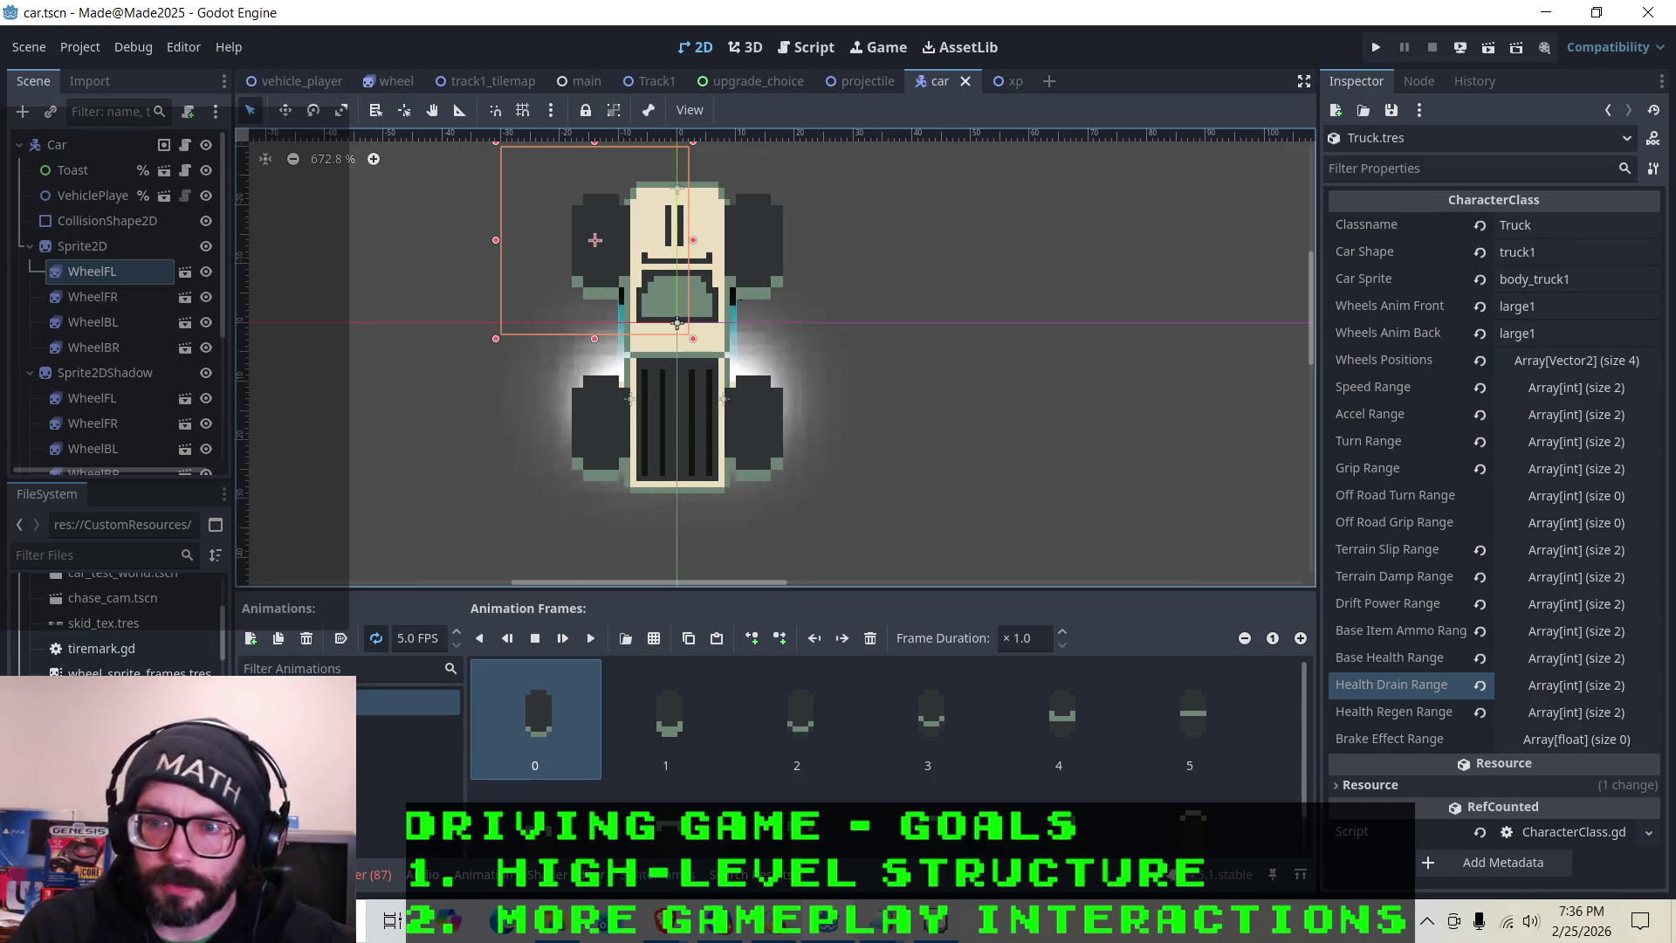
{"action": "right_click", "coordinate": [174, 611]}
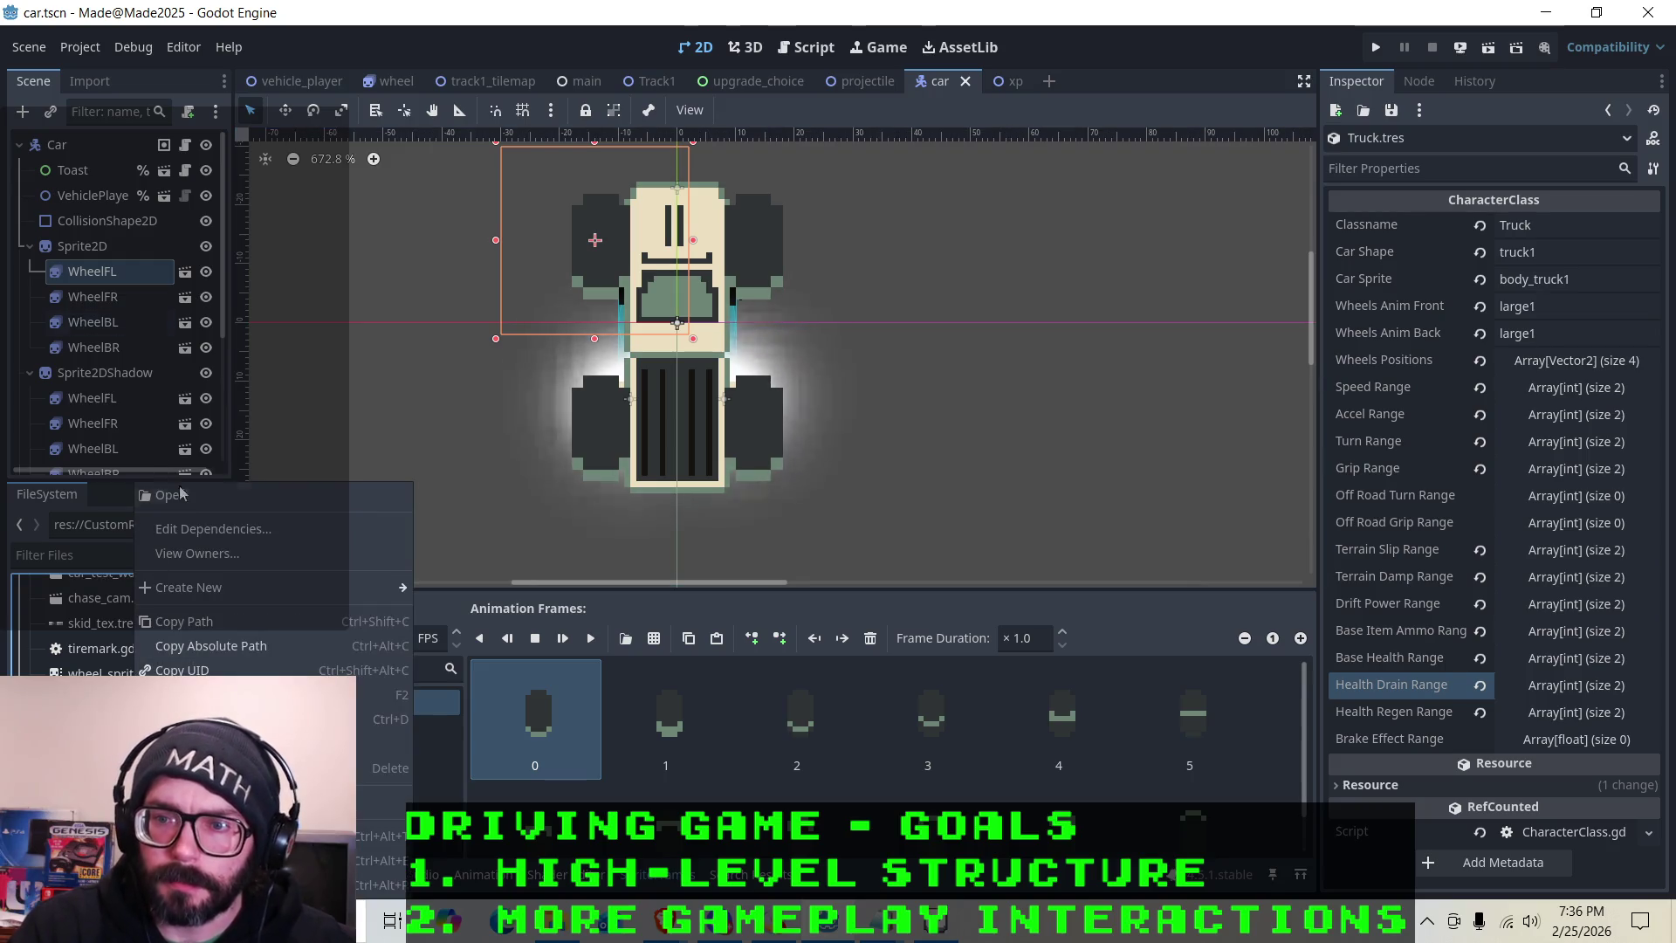
{"action": "left_click", "coordinate": [190, 506]}
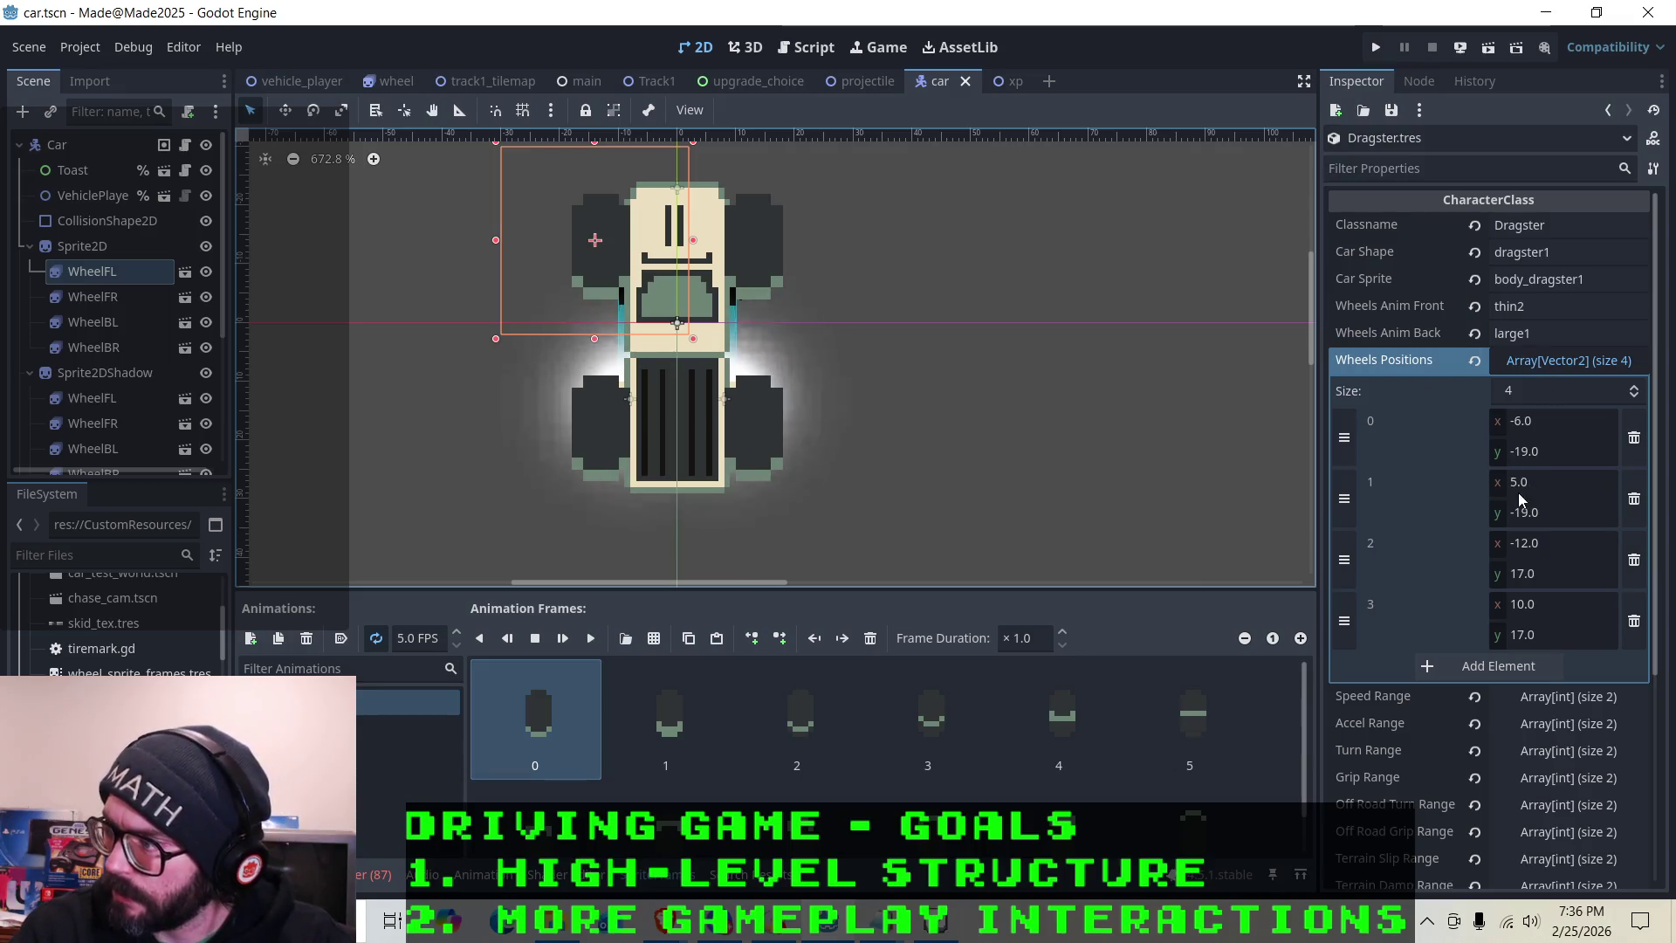
{"action": "left_click", "coordinate": [1522, 360]}
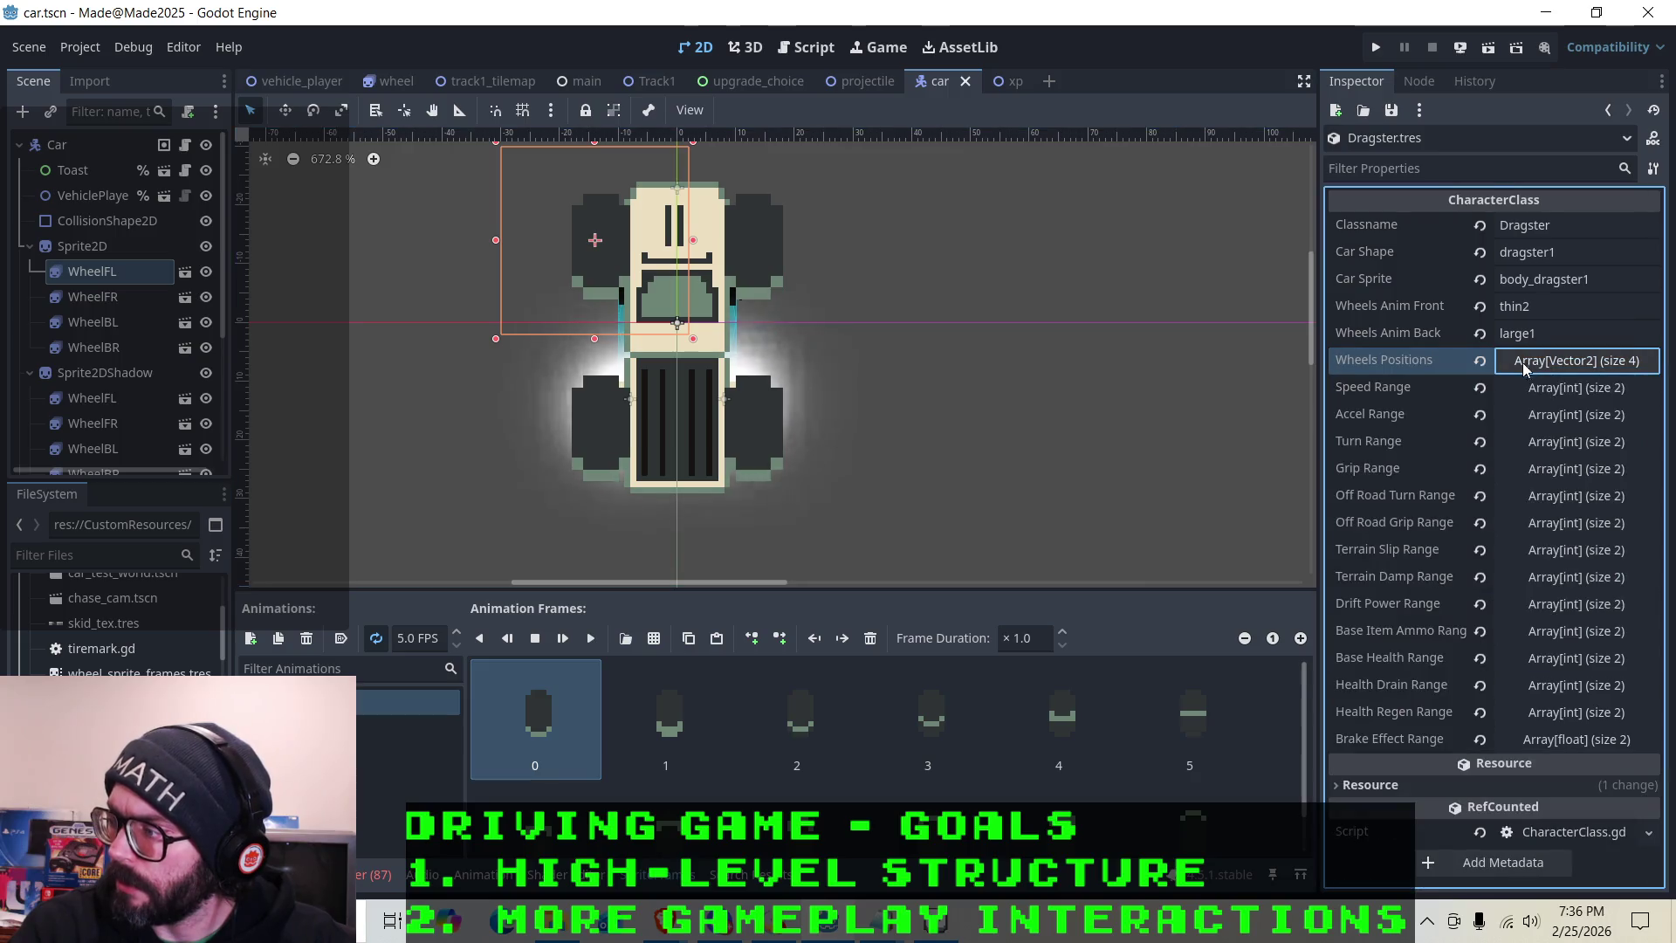
{"action": "left_click", "coordinate": [1547, 501]}
{"action": "left_click", "coordinate": [1547, 502]}
{"action": "left_click", "coordinate": [1548, 522]}
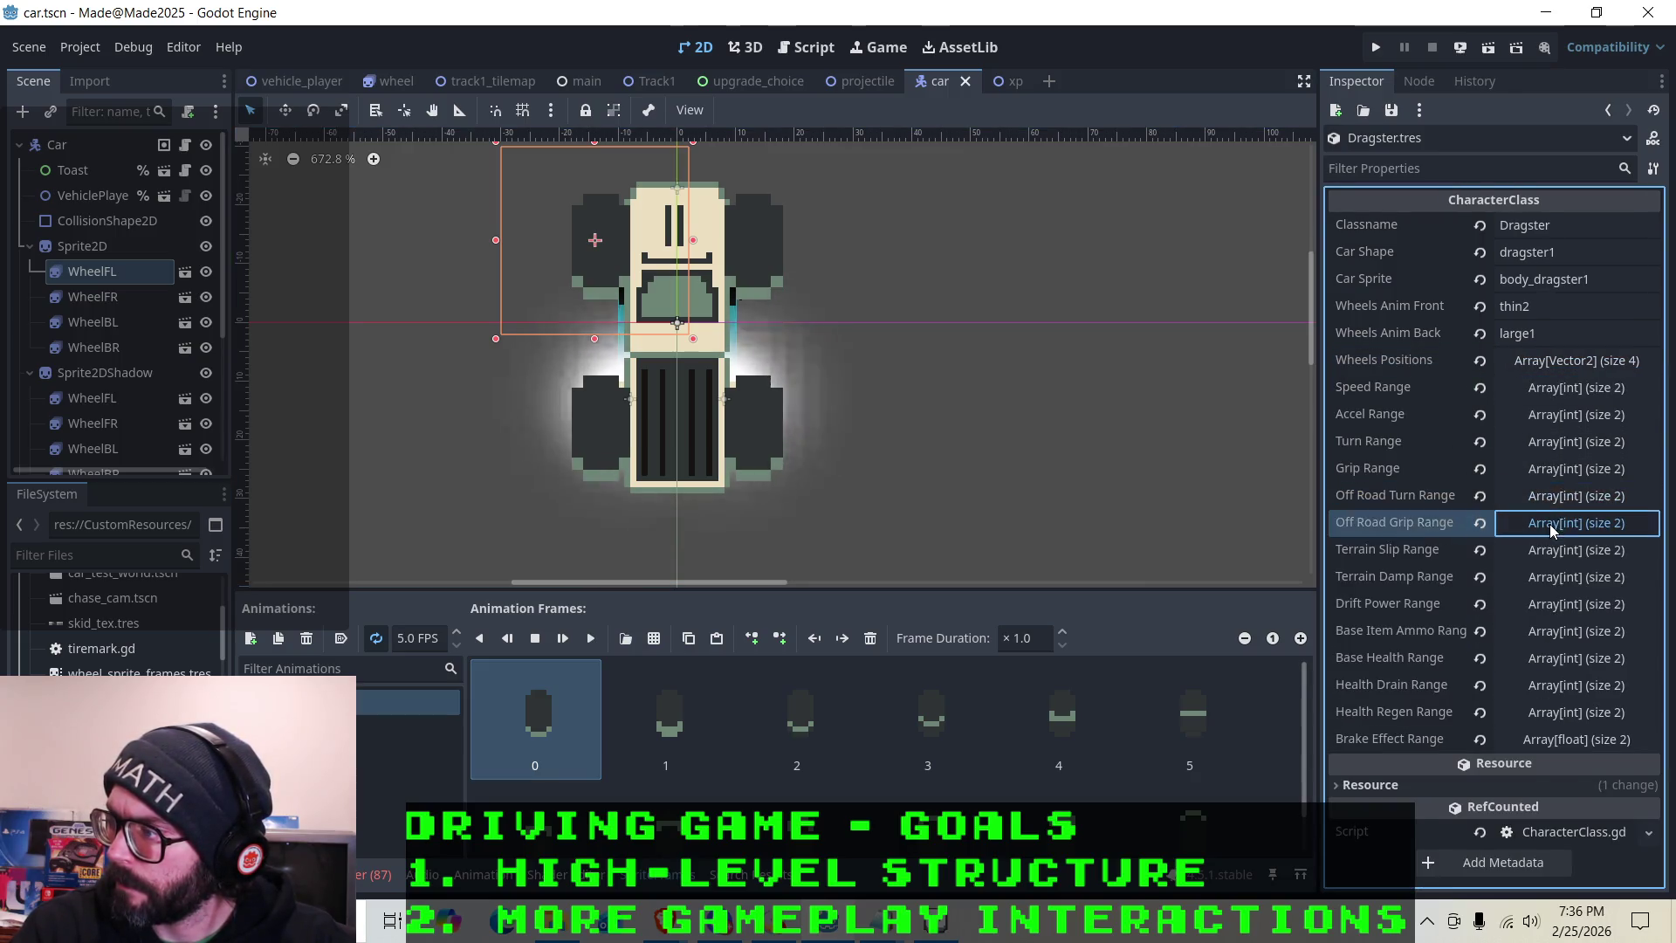
{"action": "left_click", "coordinate": [1548, 522]}
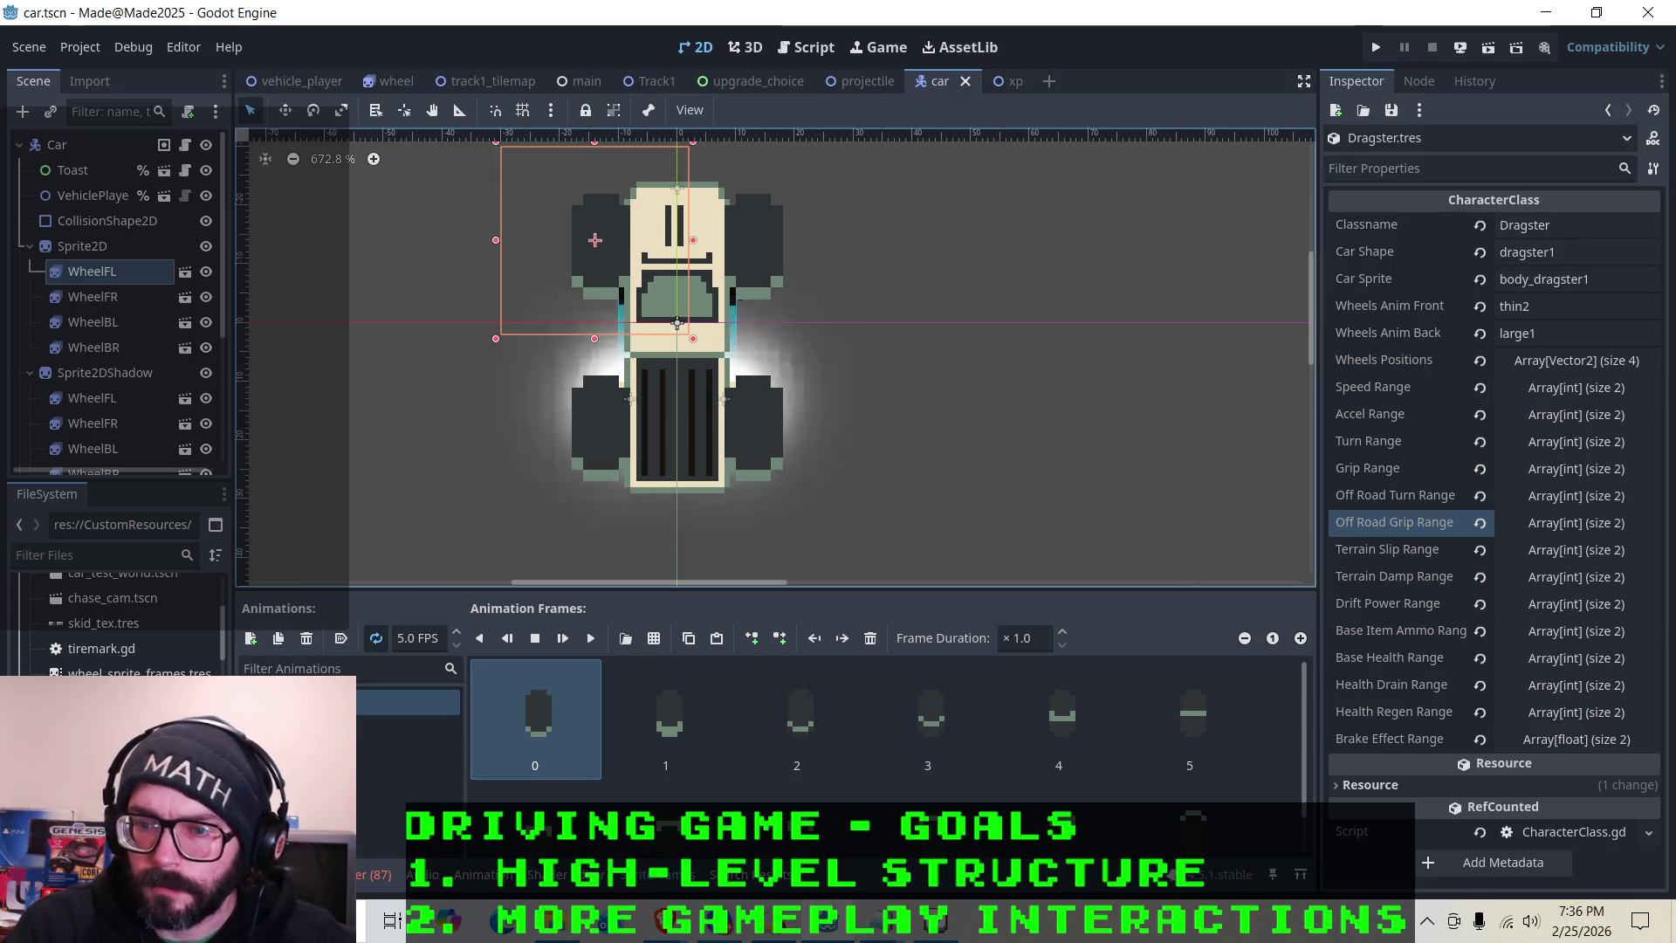
{"action": "right_click", "coordinate": [122, 668]}
{"action": "left_click", "coordinate": [195, 497]}
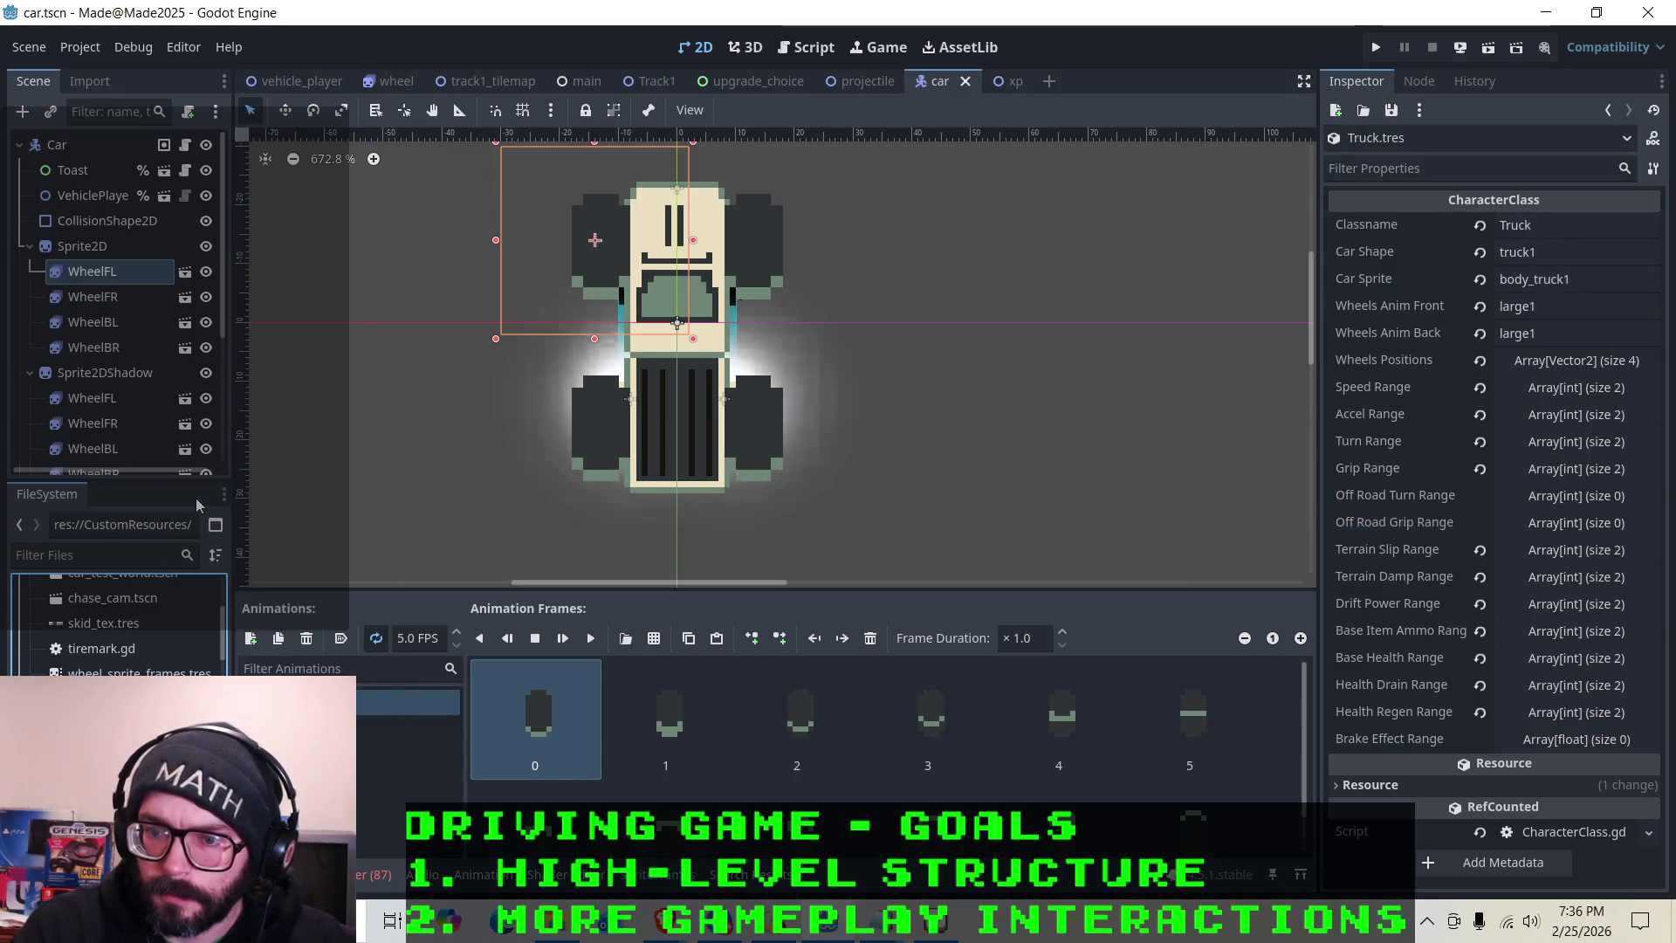
Give the Truck's Off Road Turn Range two values, 5 and 7
{"action": "left_click", "coordinate": [1562, 496]}
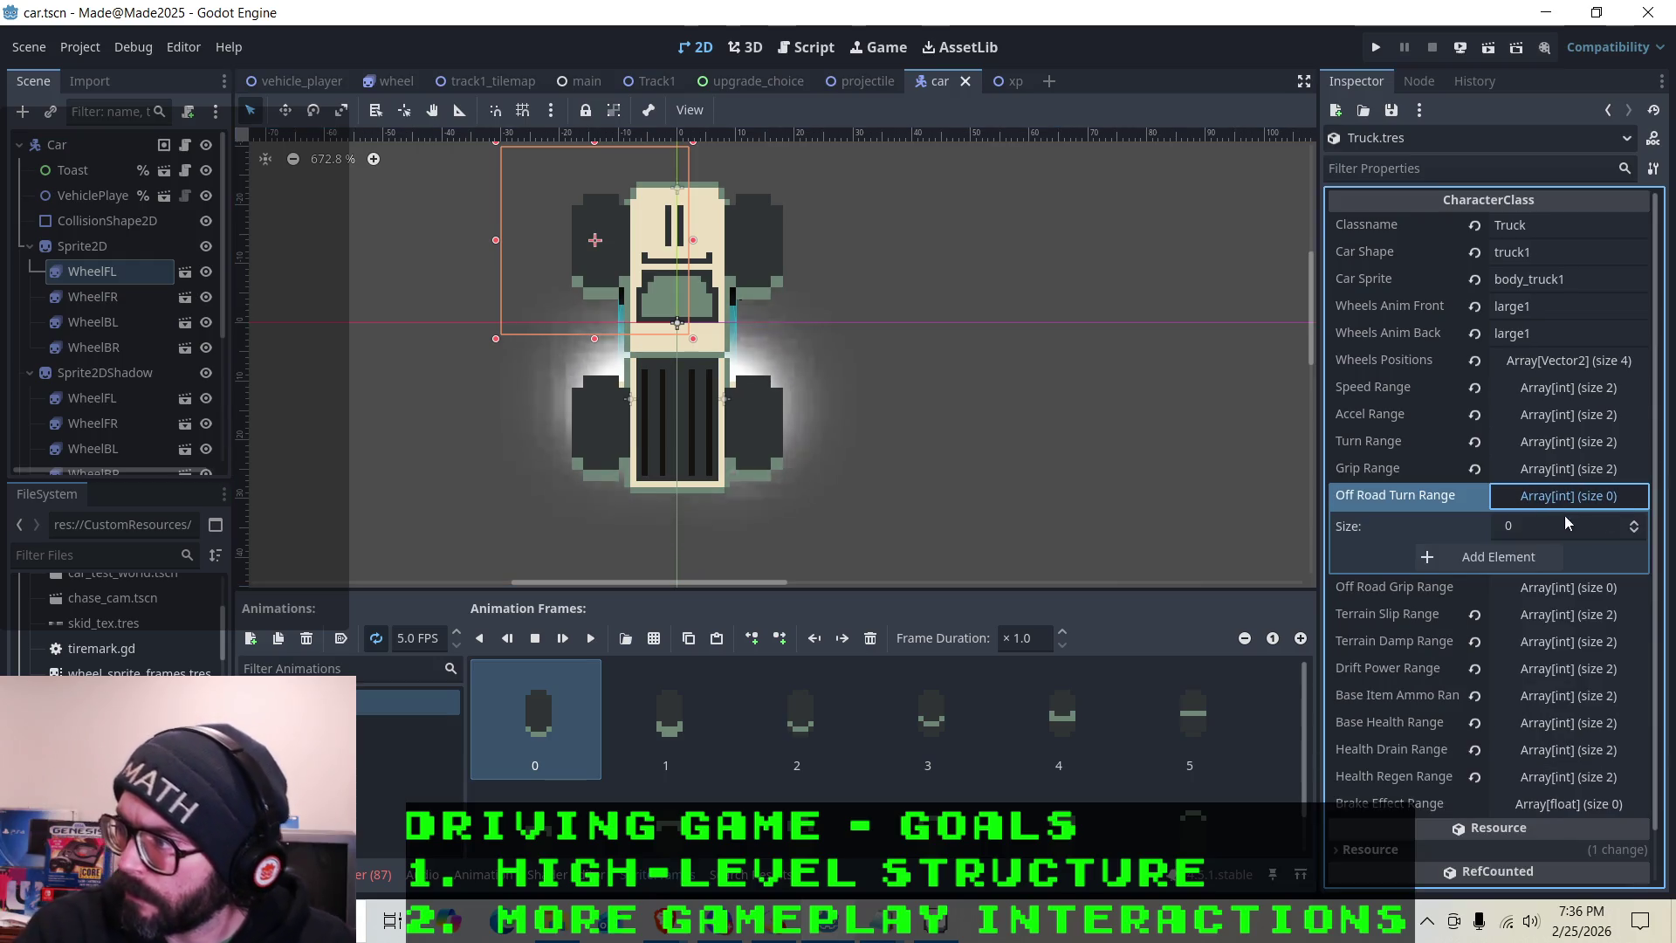
{"action": "left_click", "coordinate": [1633, 521]}
{"action": "left_click", "coordinate": [1633, 521]}
{"action": "left_click", "coordinate": [1611, 553]}
{"action": "left_click", "coordinate": [1611, 554]}
{"action": "left_click", "coordinate": [1611, 554]}
{"action": "left_click", "coordinate": [1604, 582]}
{"action": "left_click", "coordinate": [1604, 581]}
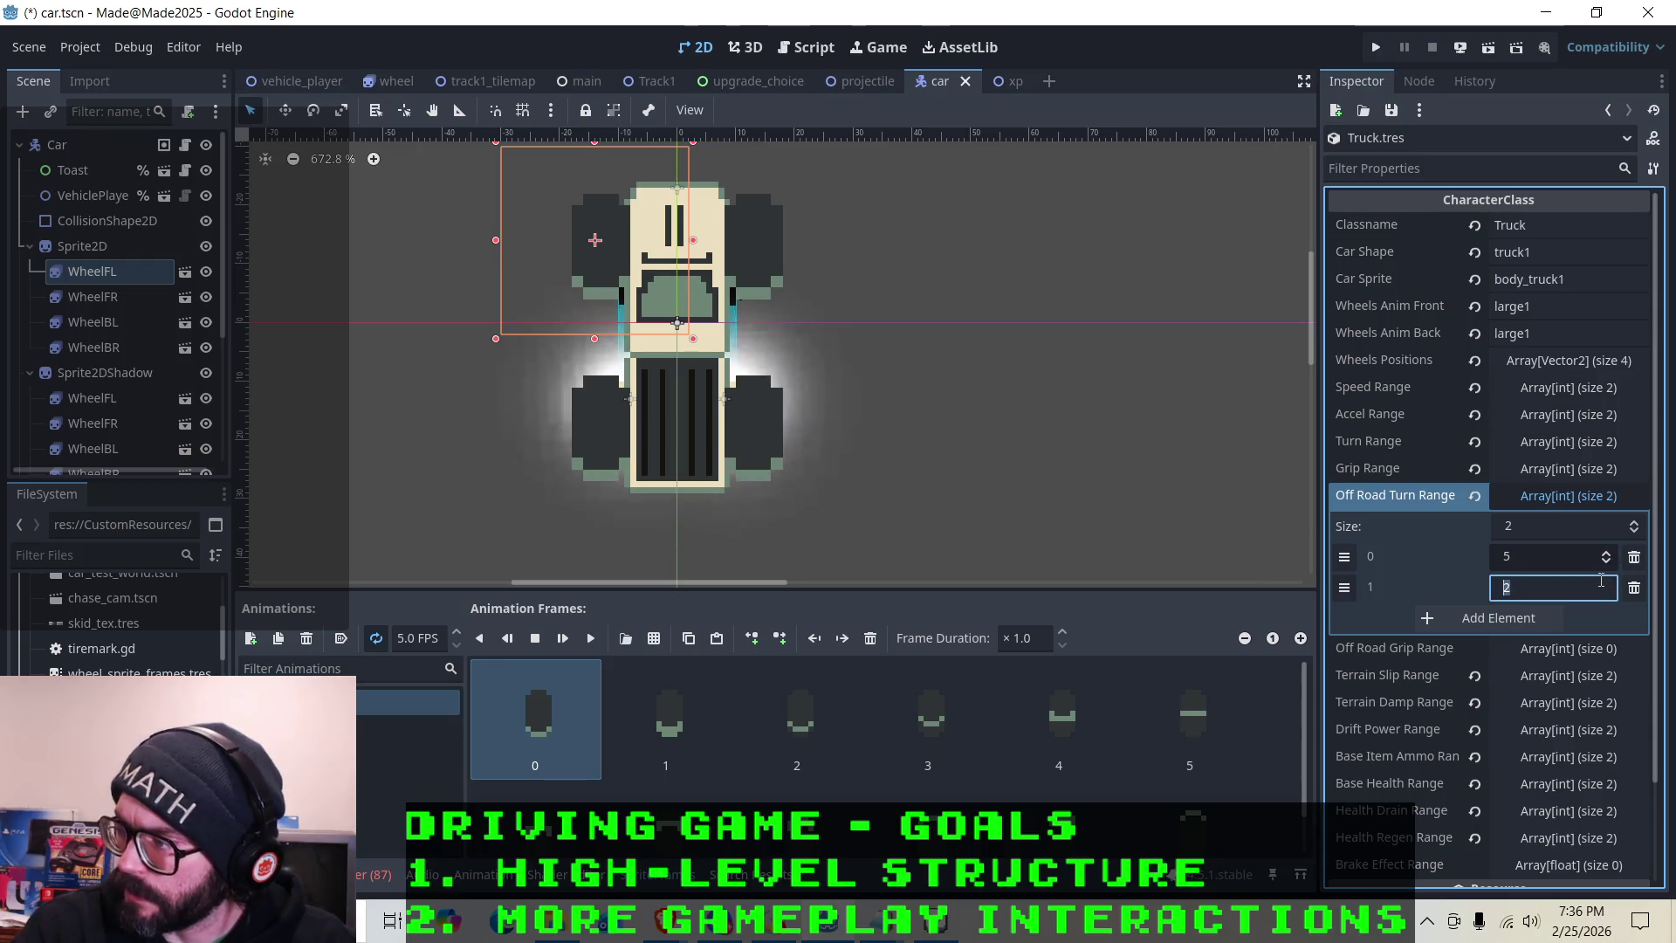
{"action": "key", "text": "Tab"}
{"action": "key", "text": "Return"}
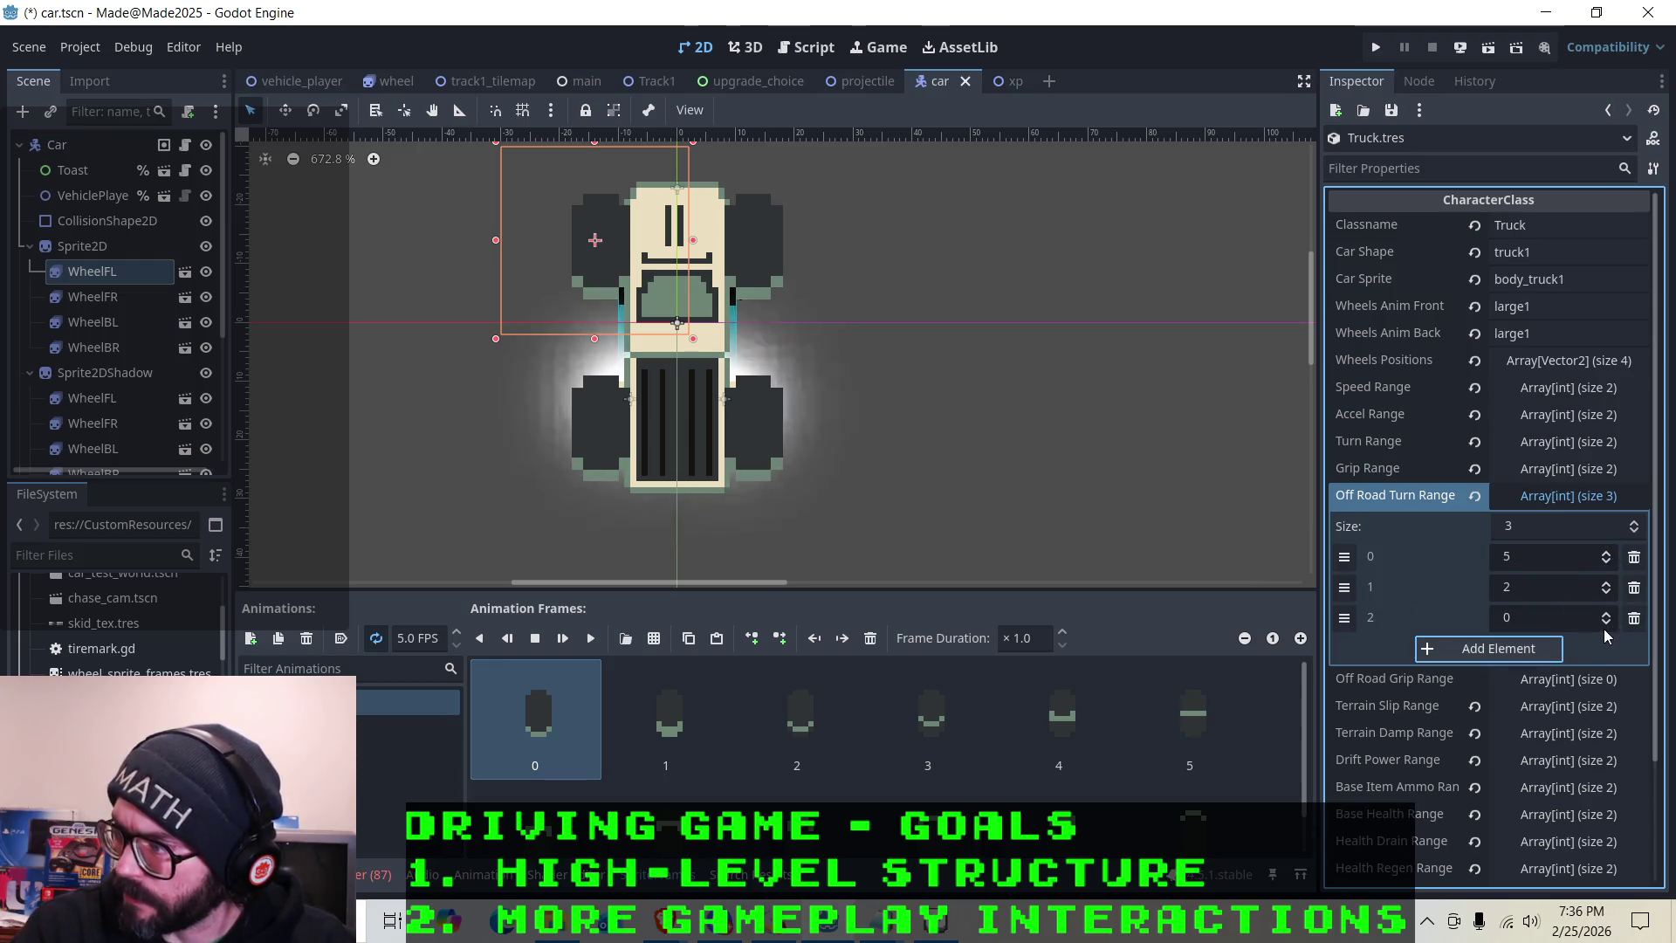
{"action": "left_click", "coordinate": [1634, 617]}
{"action": "left_click", "coordinate": [1608, 583]}
{"action": "left_click", "coordinate": [1608, 583]}
{"action": "left_click", "coordinate": [1609, 583]}
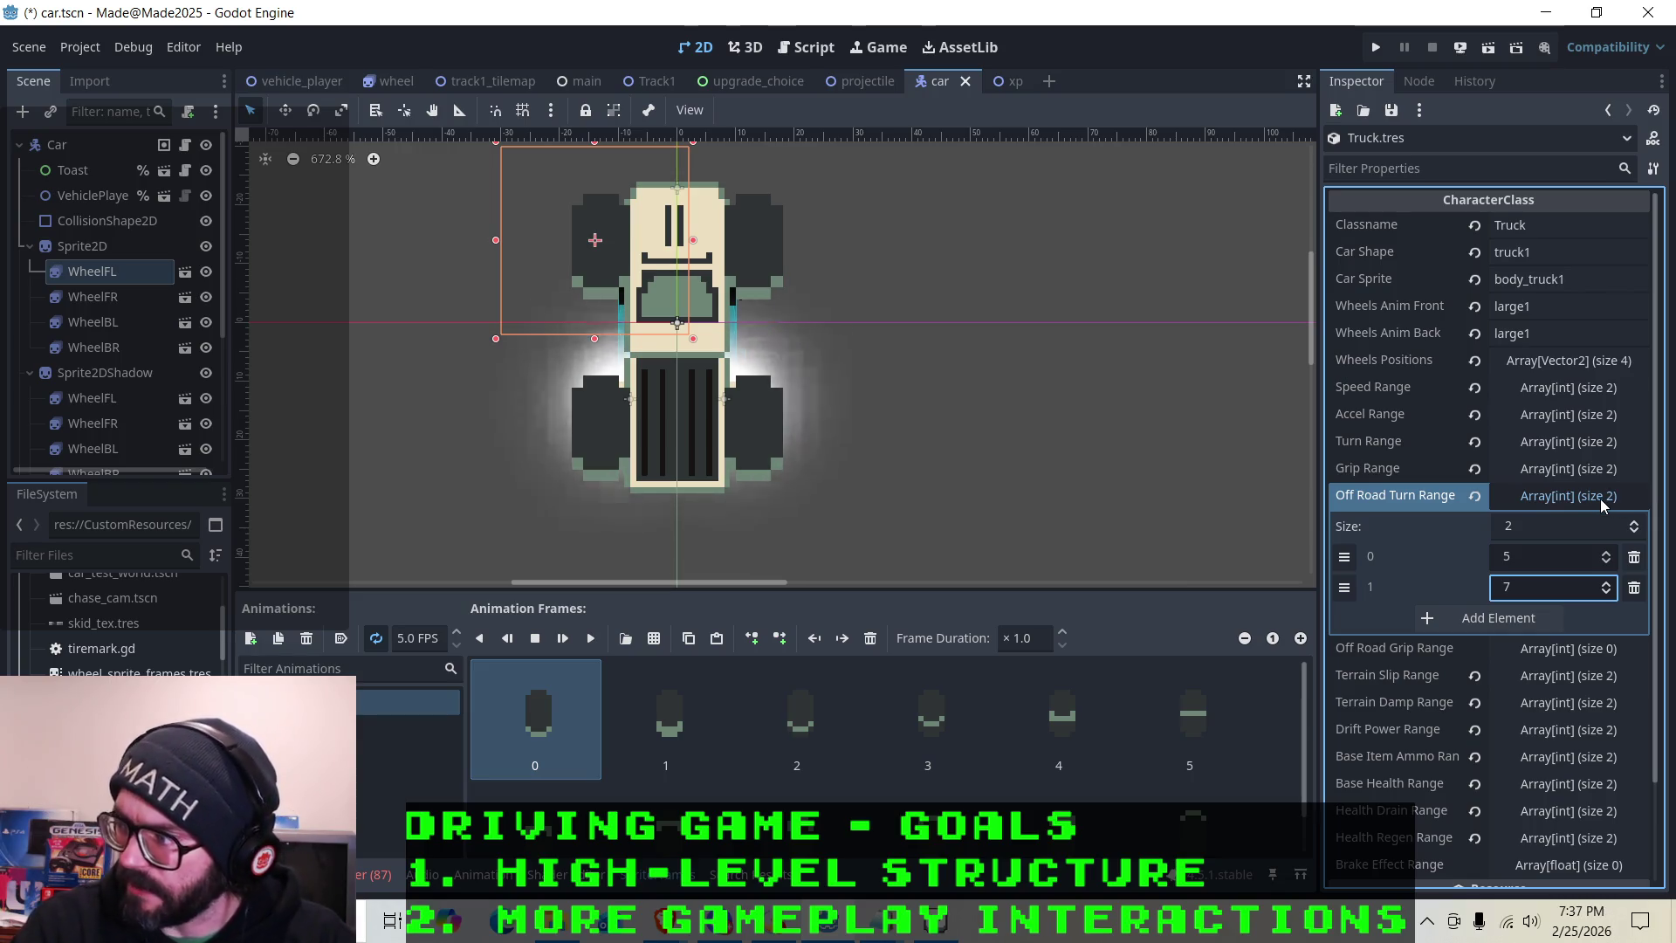
{"action": "left_click", "coordinate": [1600, 499]}
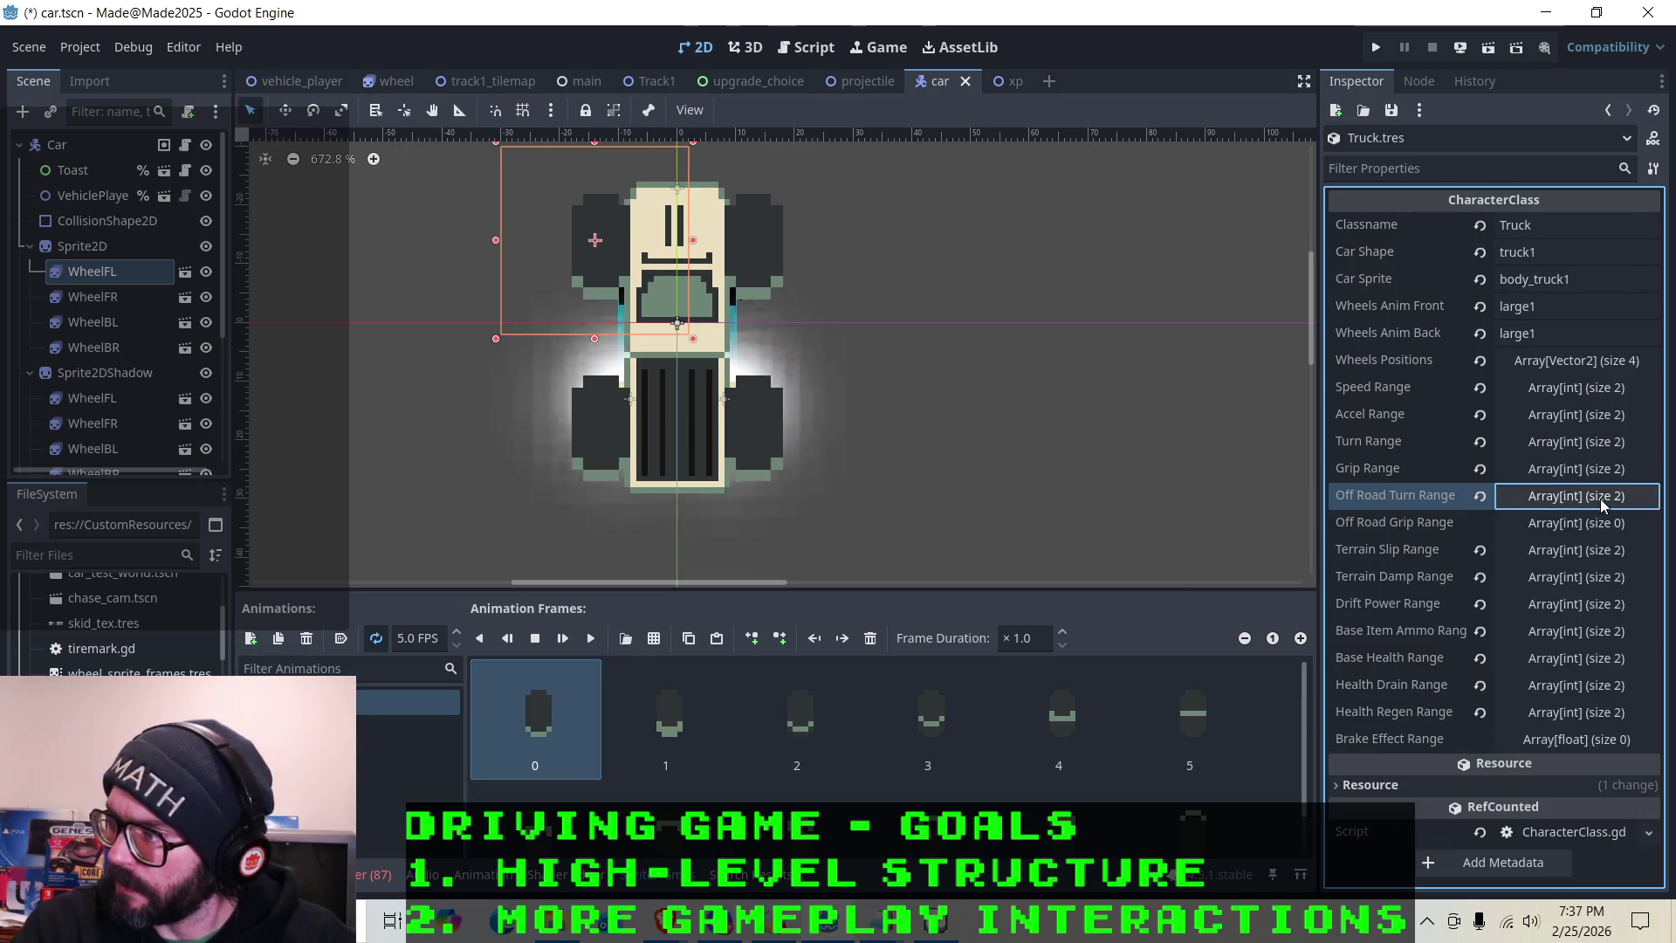
Give the Off Road Grip Range two values, 1 and 7, and save Truck.tres
{"action": "left_click", "coordinate": [1557, 530]}
{"action": "left_click", "coordinate": [1613, 548]}
{"action": "left_click", "coordinate": [1612, 548]}
{"action": "type", "text": "2"}
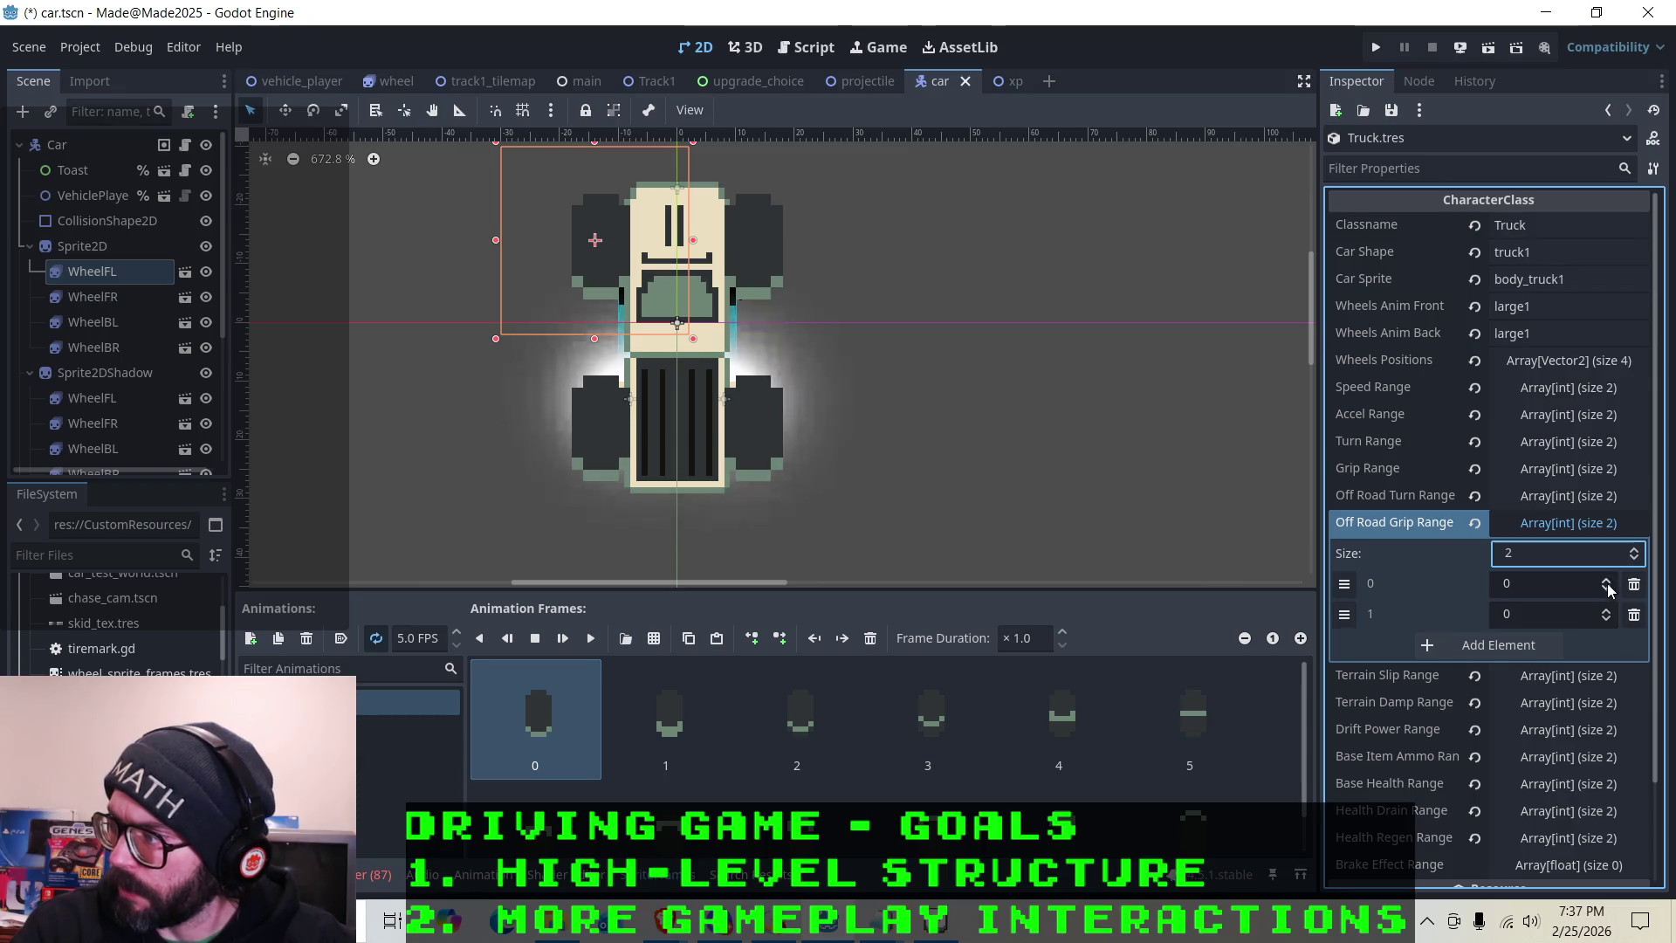
{"action": "left_click", "coordinate": [1607, 580]}
{"action": "left_click", "coordinate": [1609, 581]}
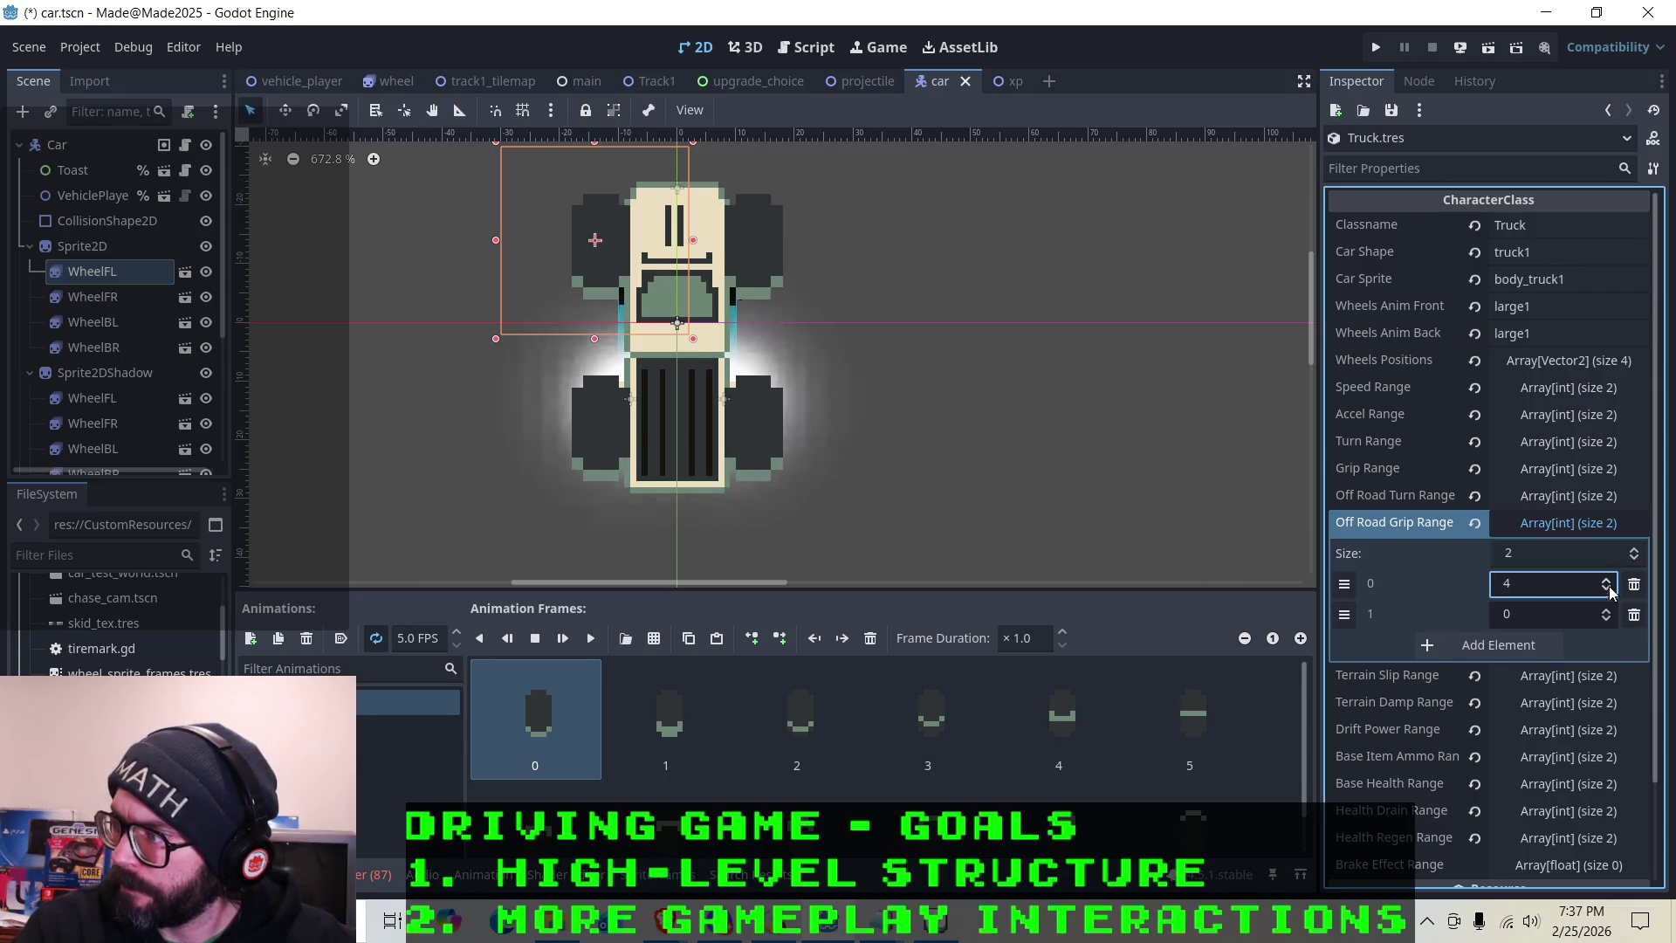
{"action": "left_click", "coordinate": [1607, 610]}
{"action": "left_click", "coordinate": [1606, 610]}
{"action": "left_click", "coordinate": [1606, 610]}
{"action": "left_click", "coordinate": [1607, 610]}
{"action": "left_click", "coordinate": [1607, 610]}
{"action": "left_click", "coordinate": [1608, 588]}
{"action": "left_click", "coordinate": [1608, 590]}
{"action": "left_click", "coordinate": [1609, 590]}
{"action": "left_click", "coordinate": [1606, 610]}
{"action": "left_click", "coordinate": [1607, 610]}
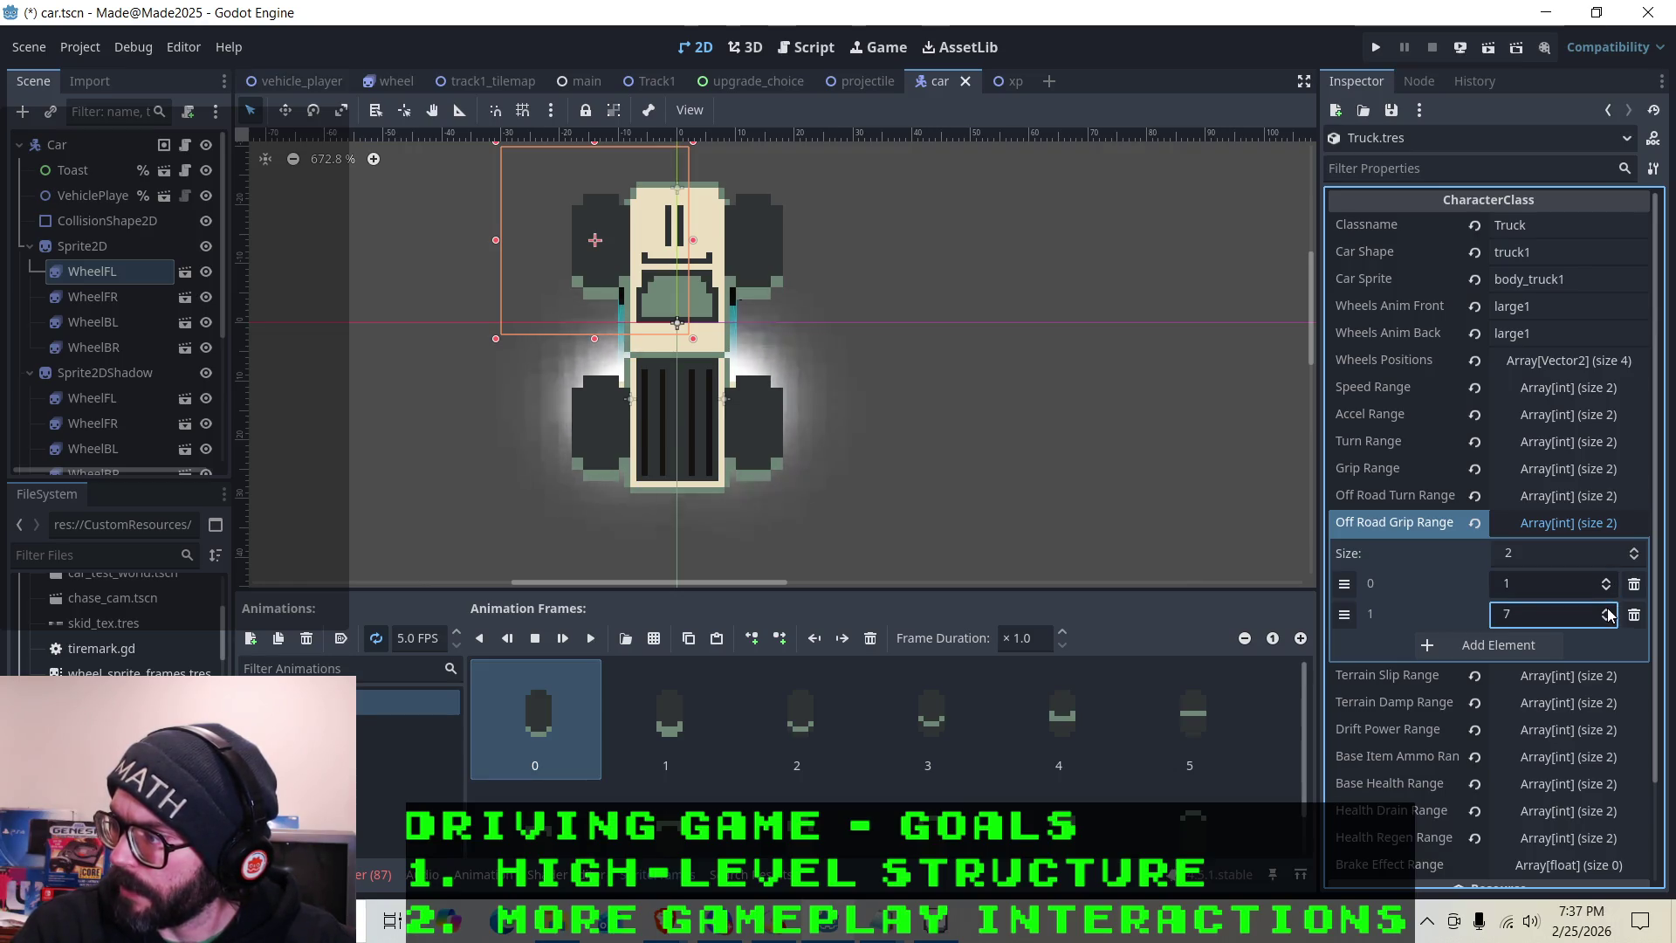
{"action": "left_click", "coordinate": [1553, 525]}
{"action": "key", "text": "ctrl+s"}
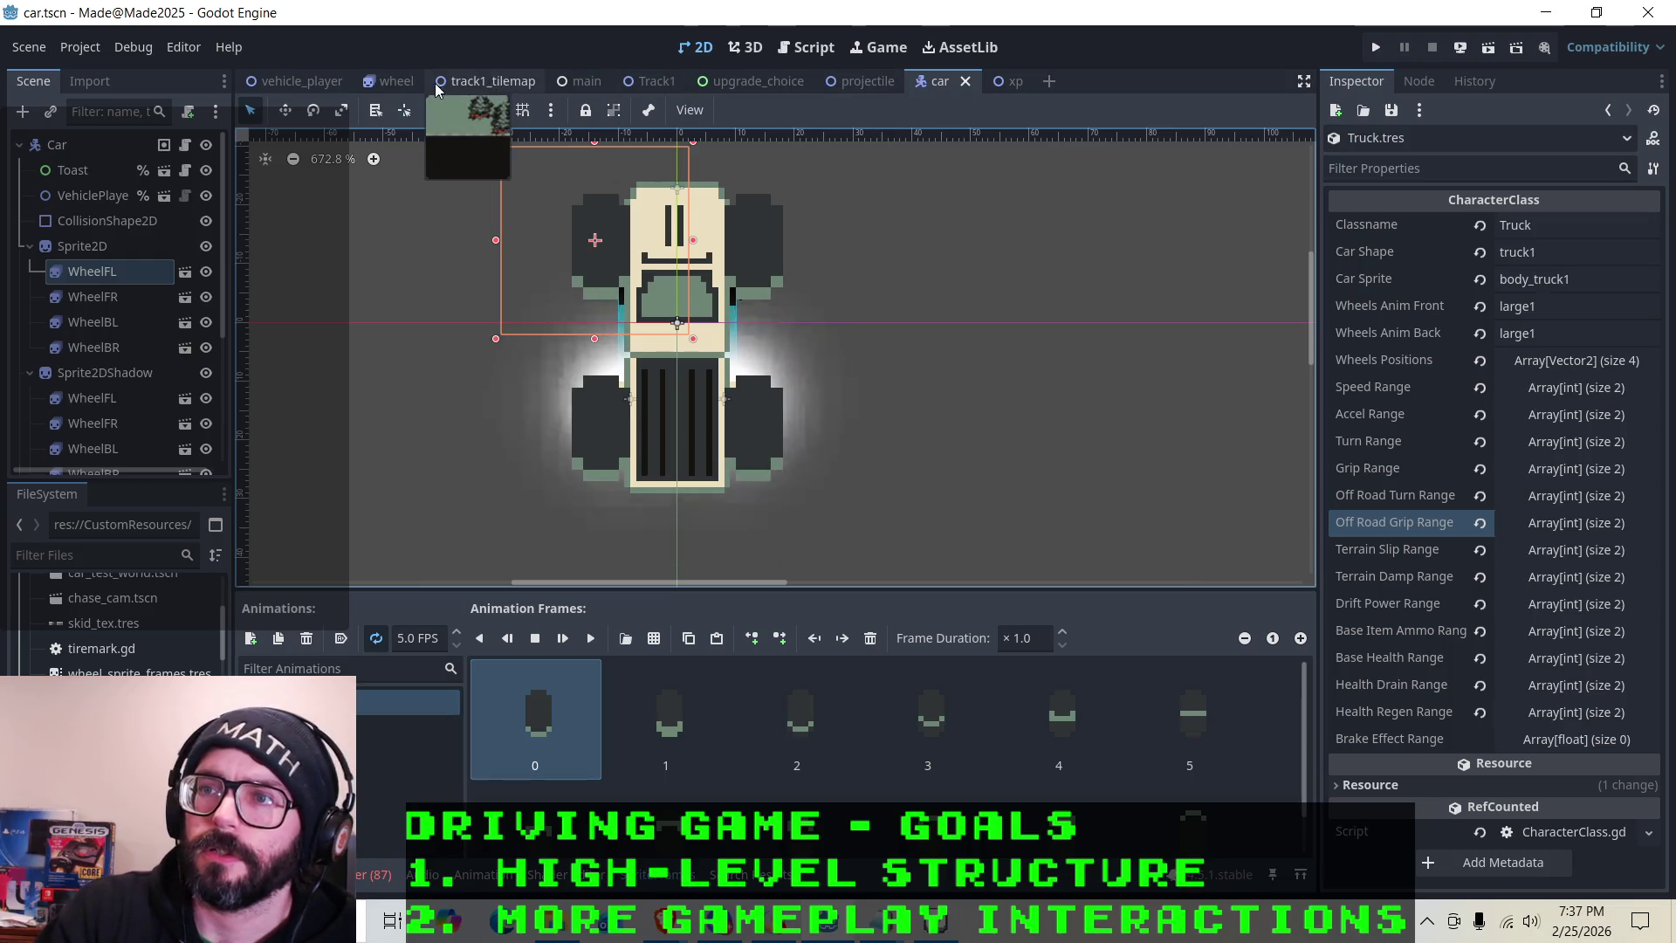
Inspect the Game Data resource in the main scene
{"action": "left_click", "coordinate": [577, 80]}
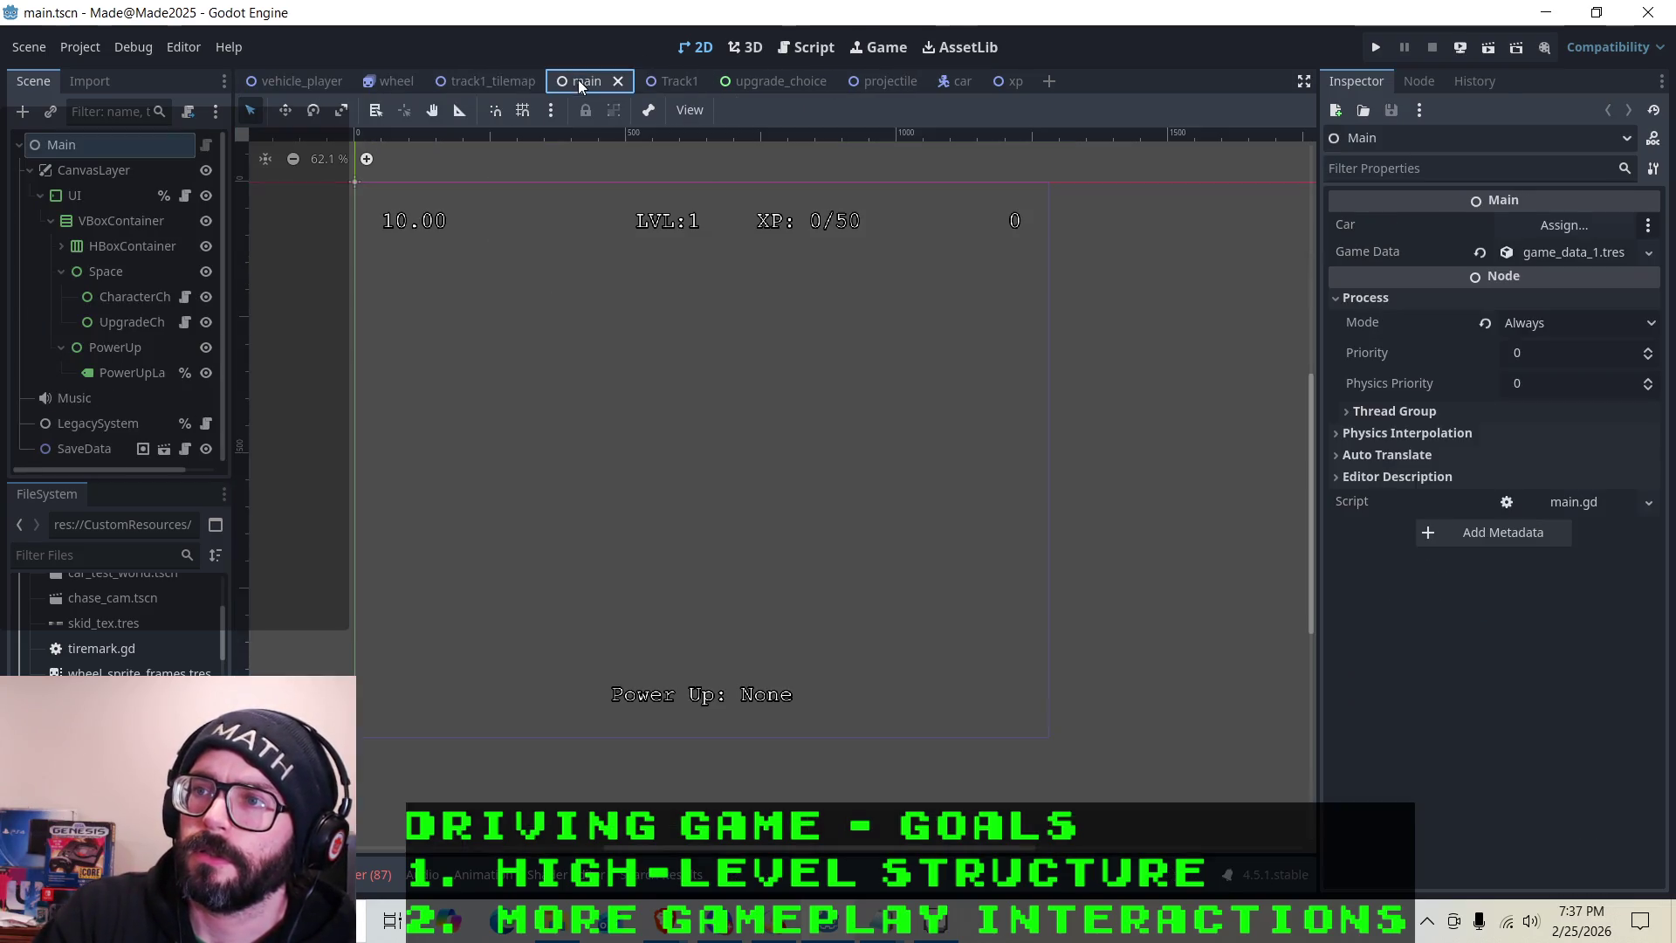
{"action": "left_click", "coordinate": [1583, 256]}
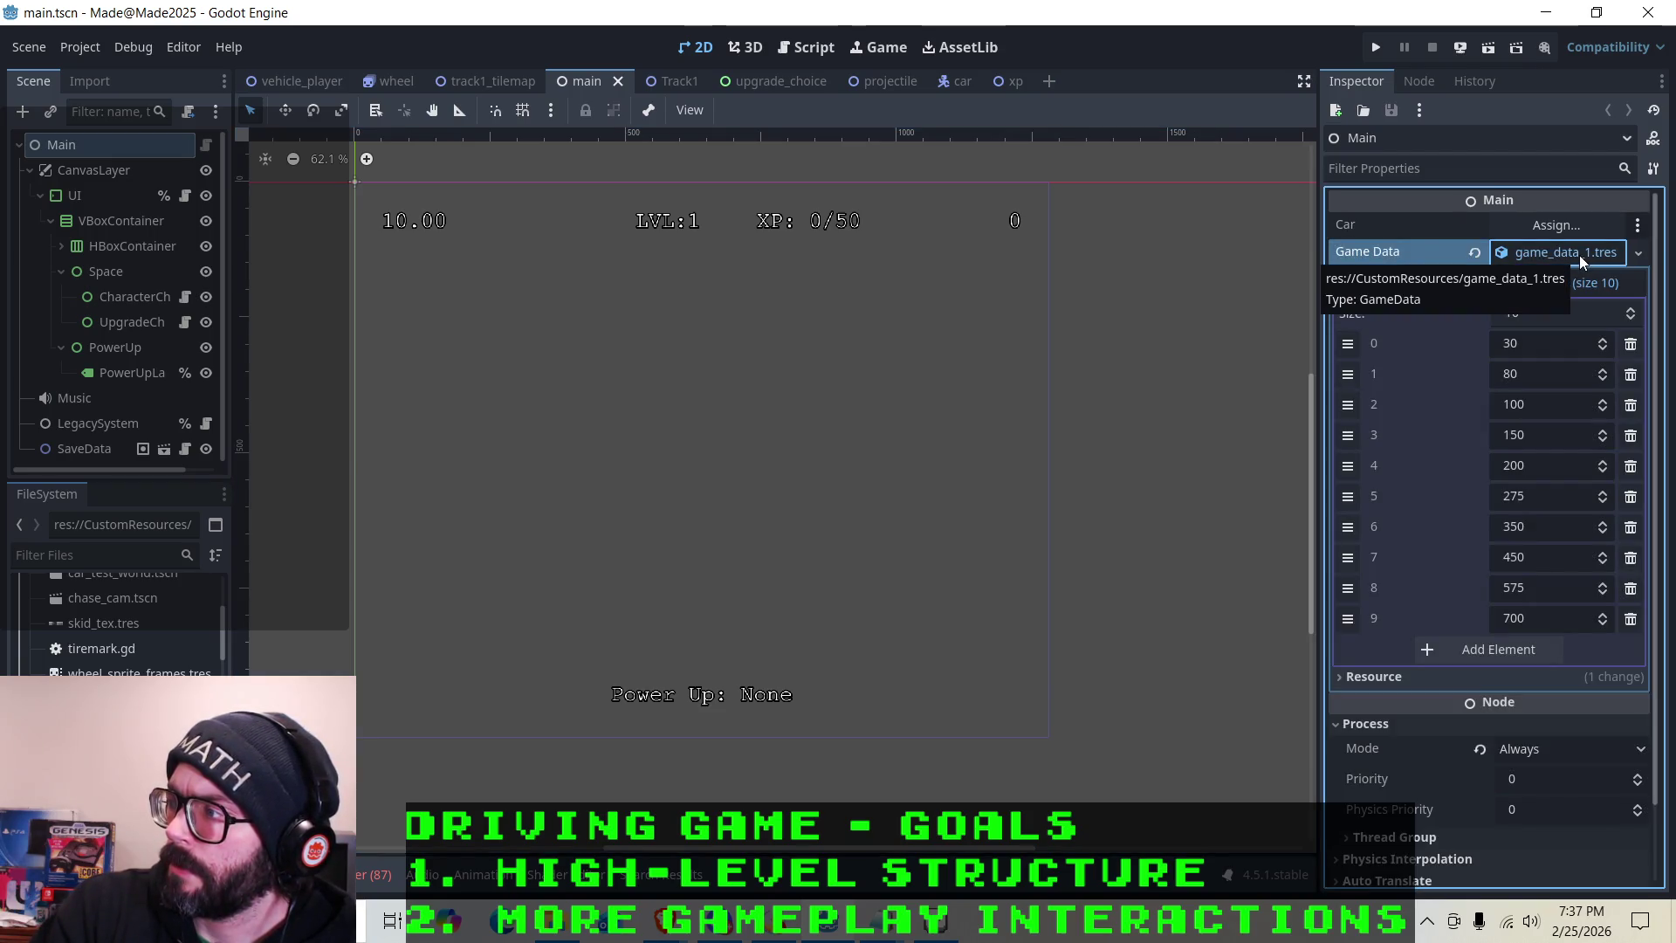
{"action": "left_click", "coordinate": [1534, 255]}
{"action": "scroll", "coordinate": [118, 624], "scroll_direction": "up", "scroll_amount": 10}
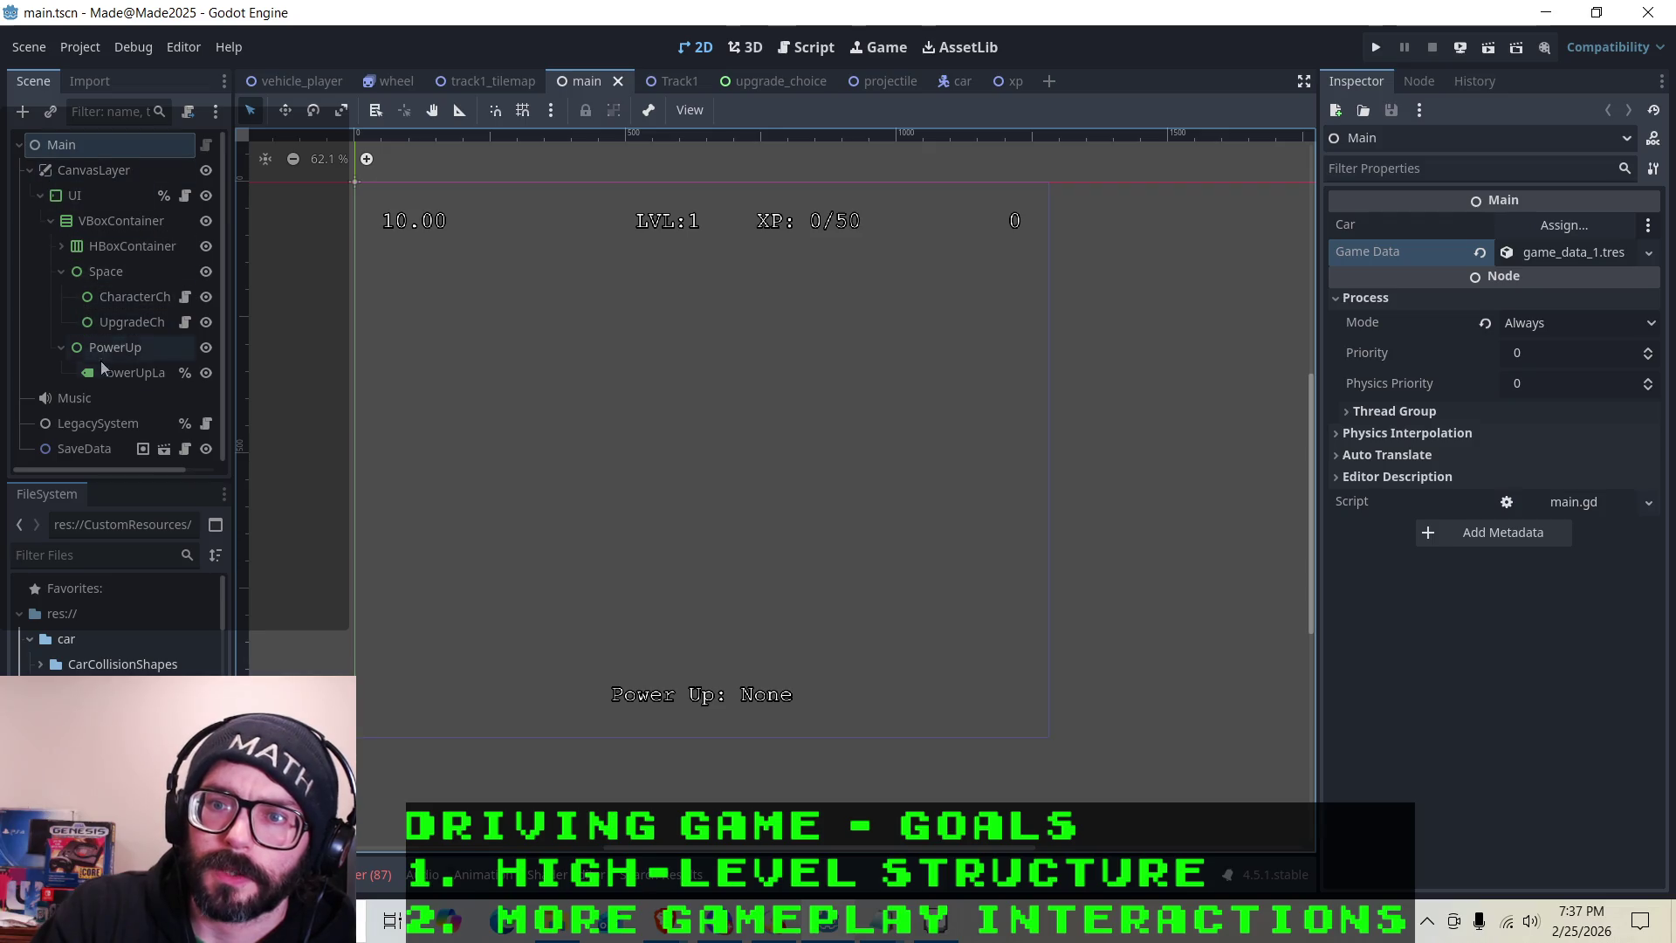
Select the Car node in Track1 and view CharacterClass.gd in the script editor
{"action": "left_click", "coordinate": [669, 81]}
{"action": "scroll", "coordinate": [91, 233], "scroll_direction": "up", "scroll_amount": 5}
{"action": "left_click", "coordinate": [68, 218]}
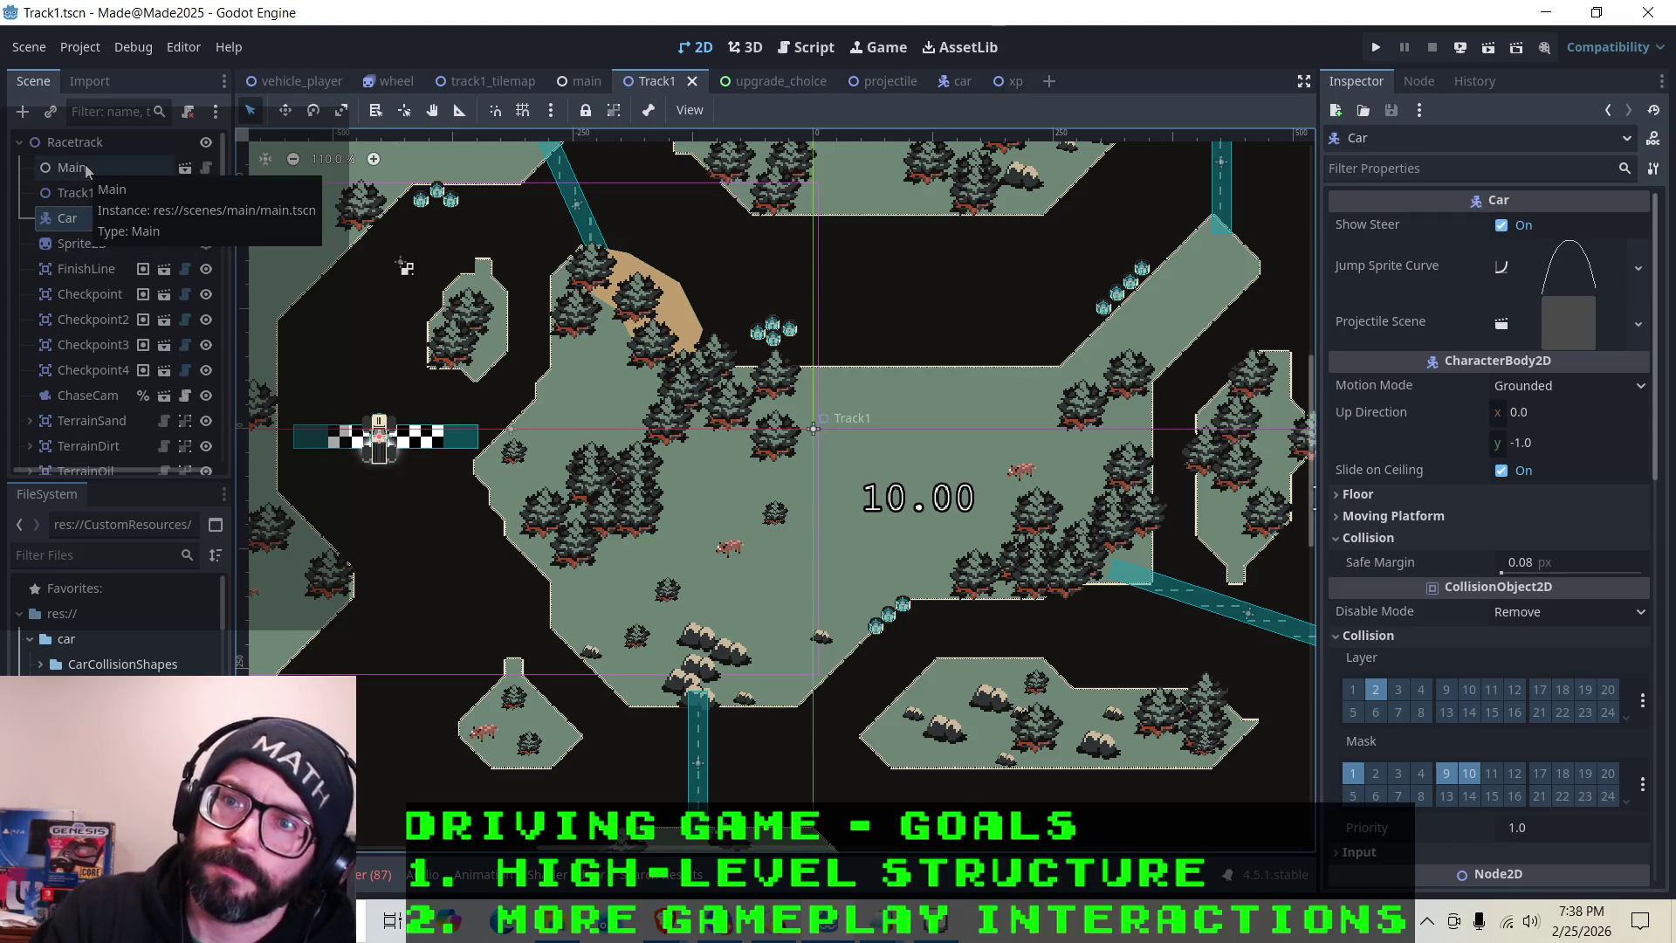
{"action": "left_click", "coordinate": [785, 48]}
{"action": "scroll", "coordinate": [306, 365], "scroll_direction": "down", "scroll_amount": 10}
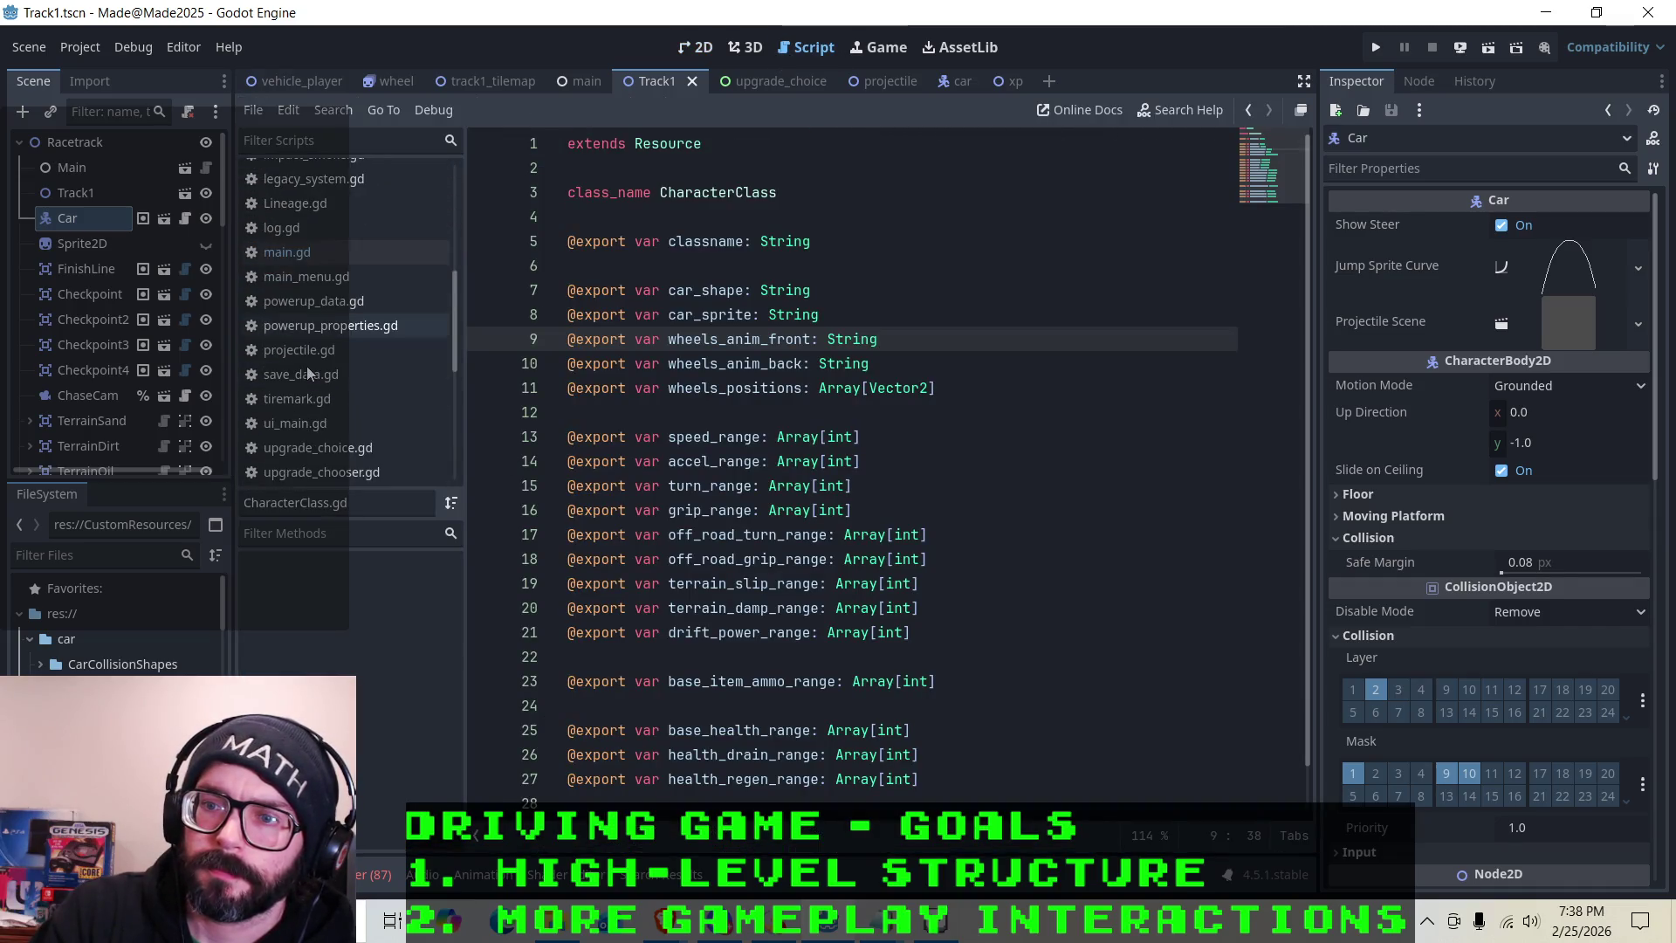
Find legacy_system.gd in the script list and open it
{"action": "scroll", "coordinate": [340, 279], "scroll_direction": "up", "scroll_amount": 5}
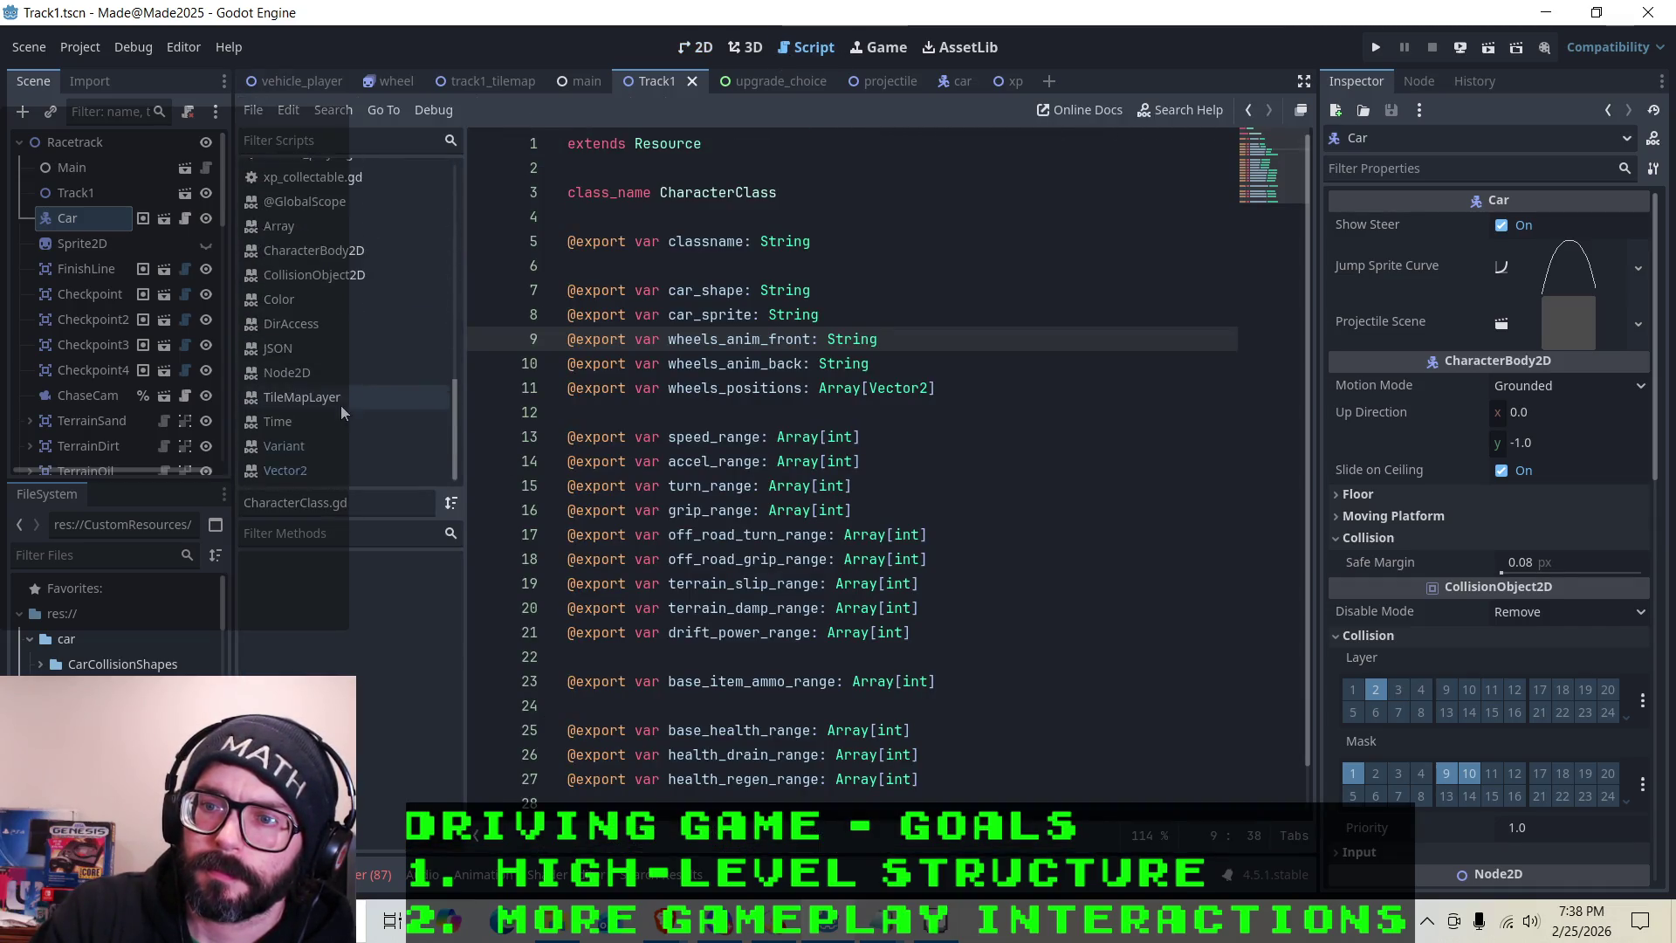
{"action": "scroll", "coordinate": [340, 336], "scroll_direction": "up", "scroll_amount": 3}
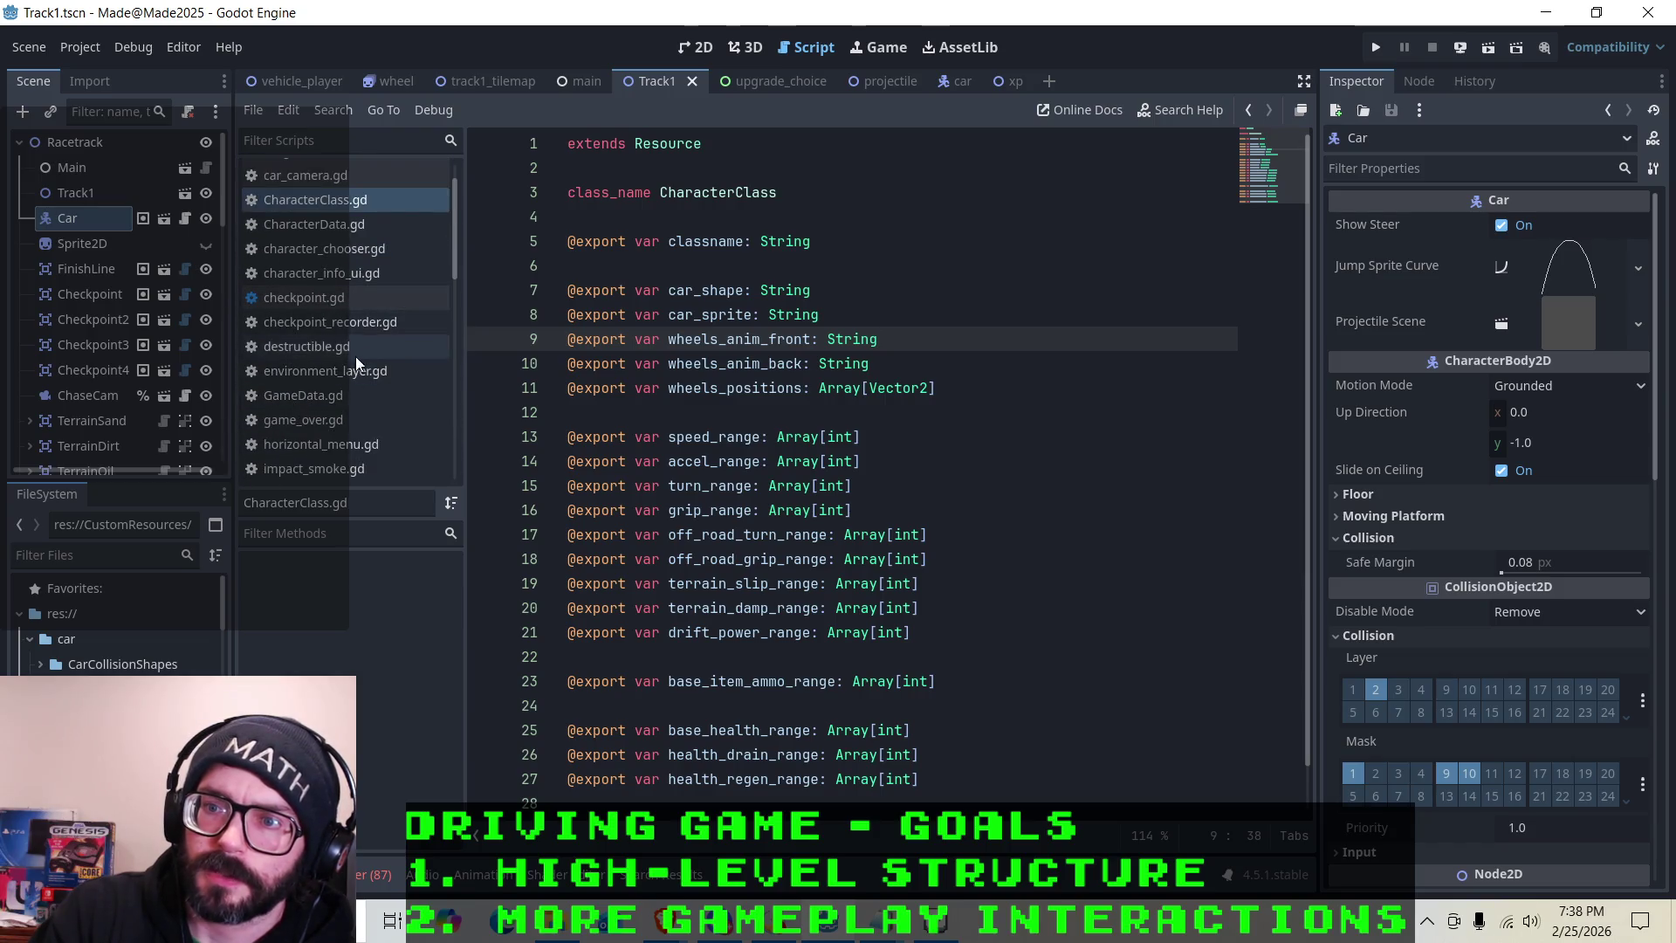
{"action": "scroll", "coordinate": [340, 314], "scroll_direction": "down", "scroll_amount": 5}
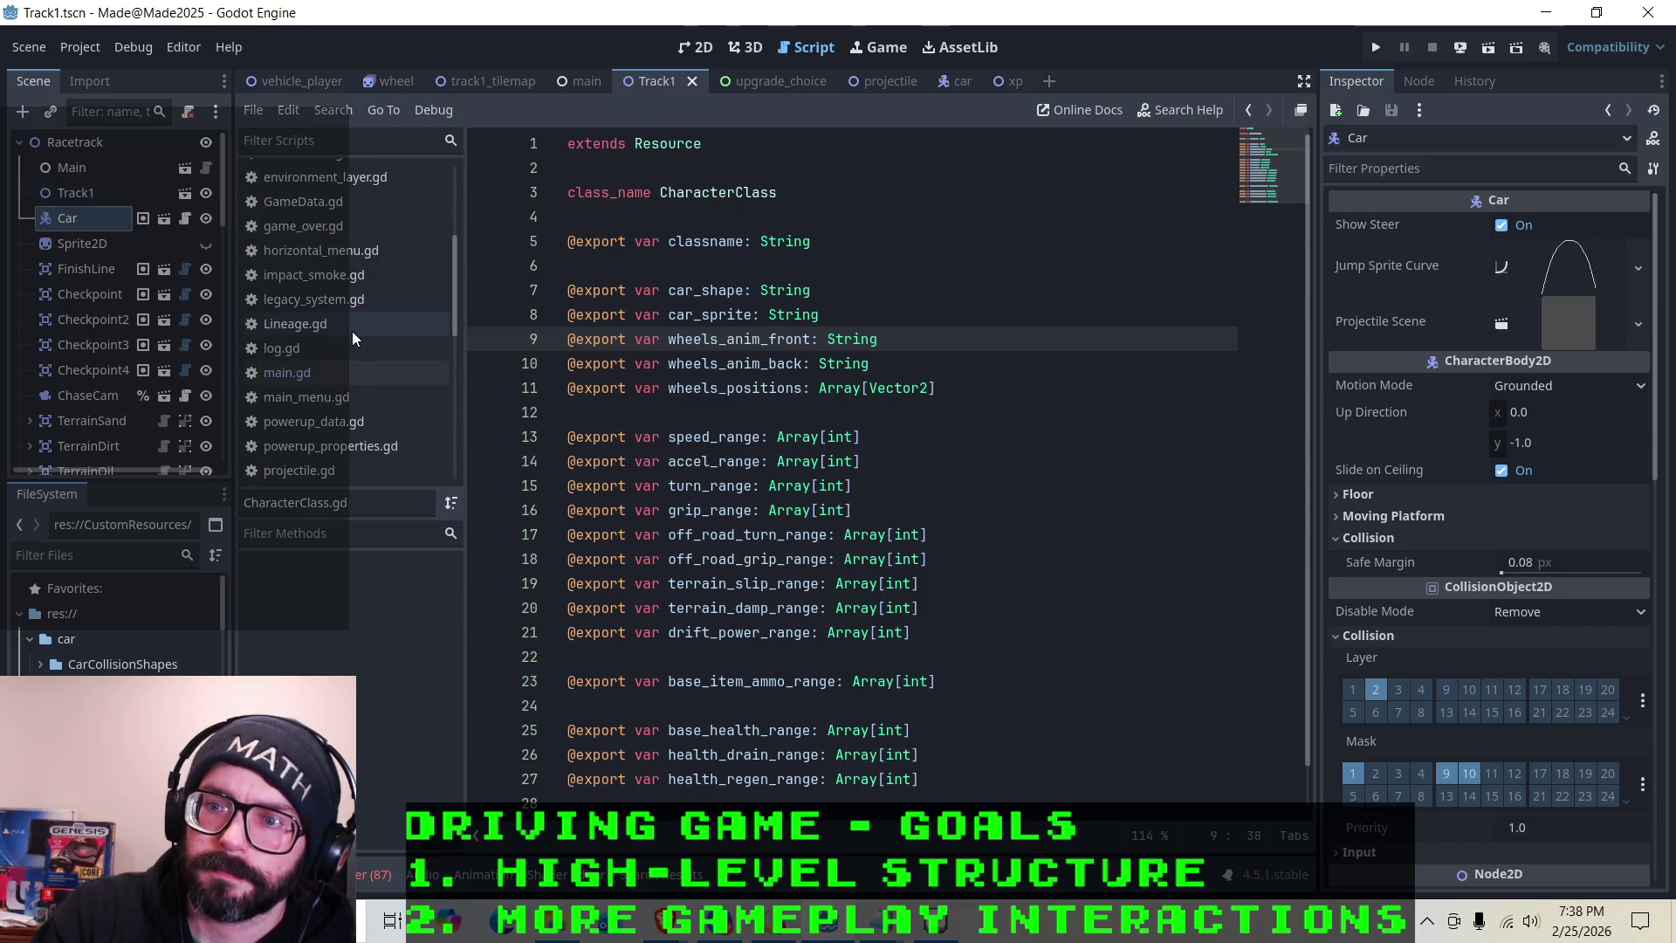
{"action": "left_click", "coordinate": [308, 244]}
{"action": "left_click", "coordinate": [349, 218]}
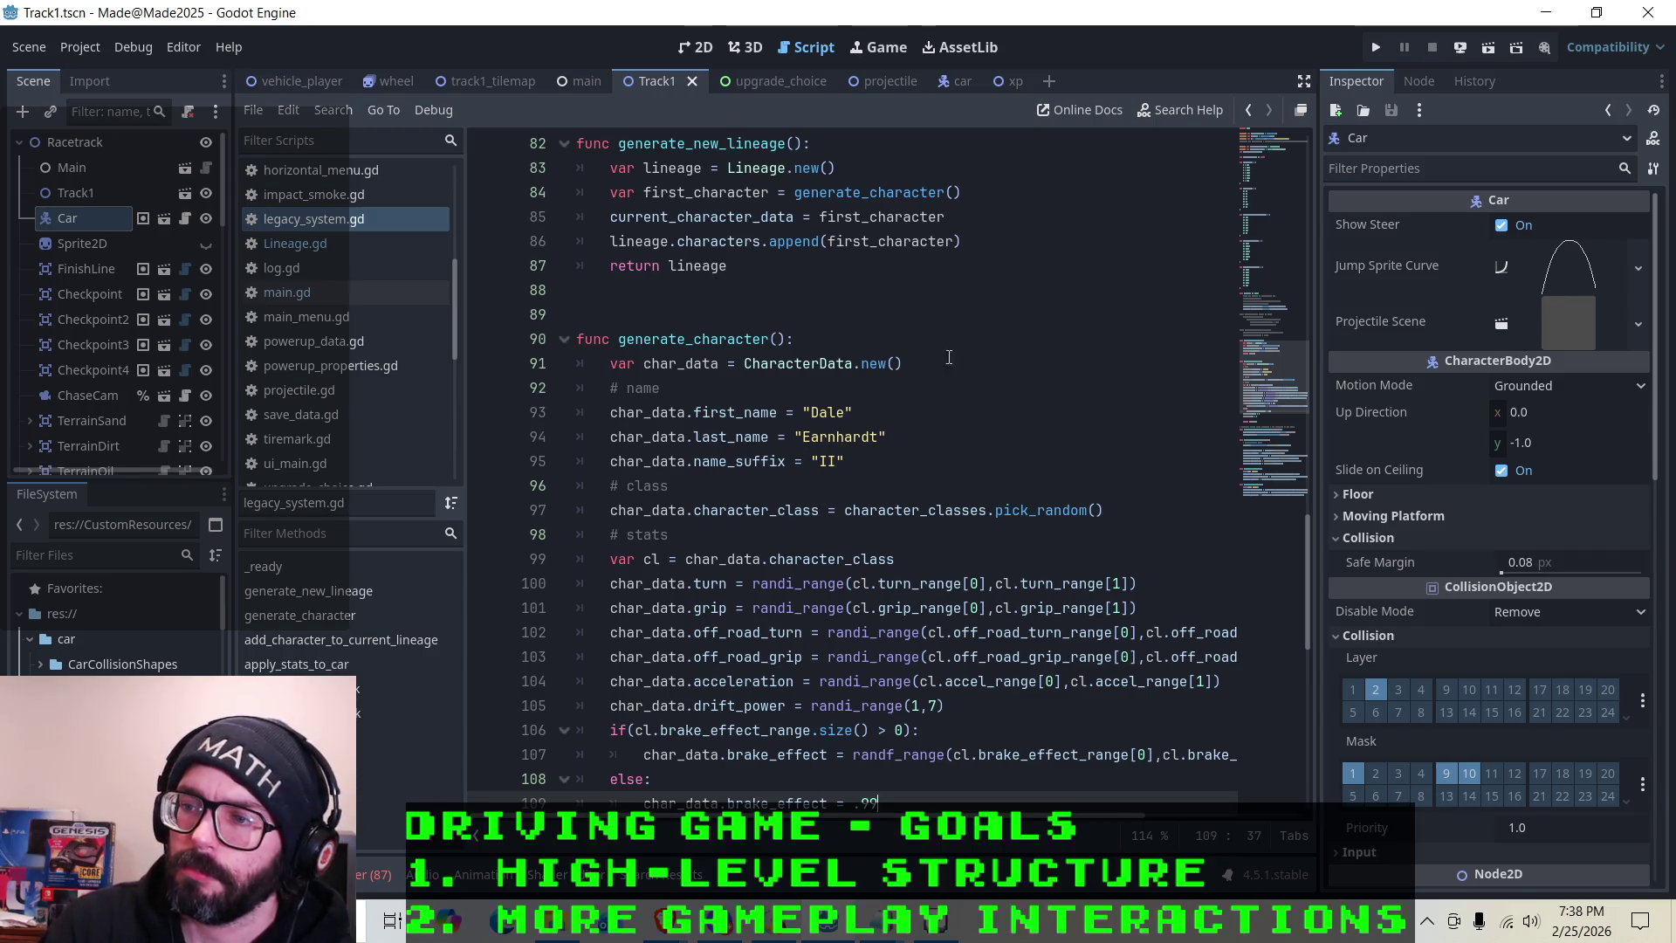
Read generate_character(): the driver name suffix, CharacterData creation and the random class pick
{"action": "scroll", "coordinate": [806, 379], "scroll_direction": "down", "scroll_amount": 2}
{"action": "scroll", "coordinate": [796, 487], "scroll_direction": "down", "scroll_amount": 7}
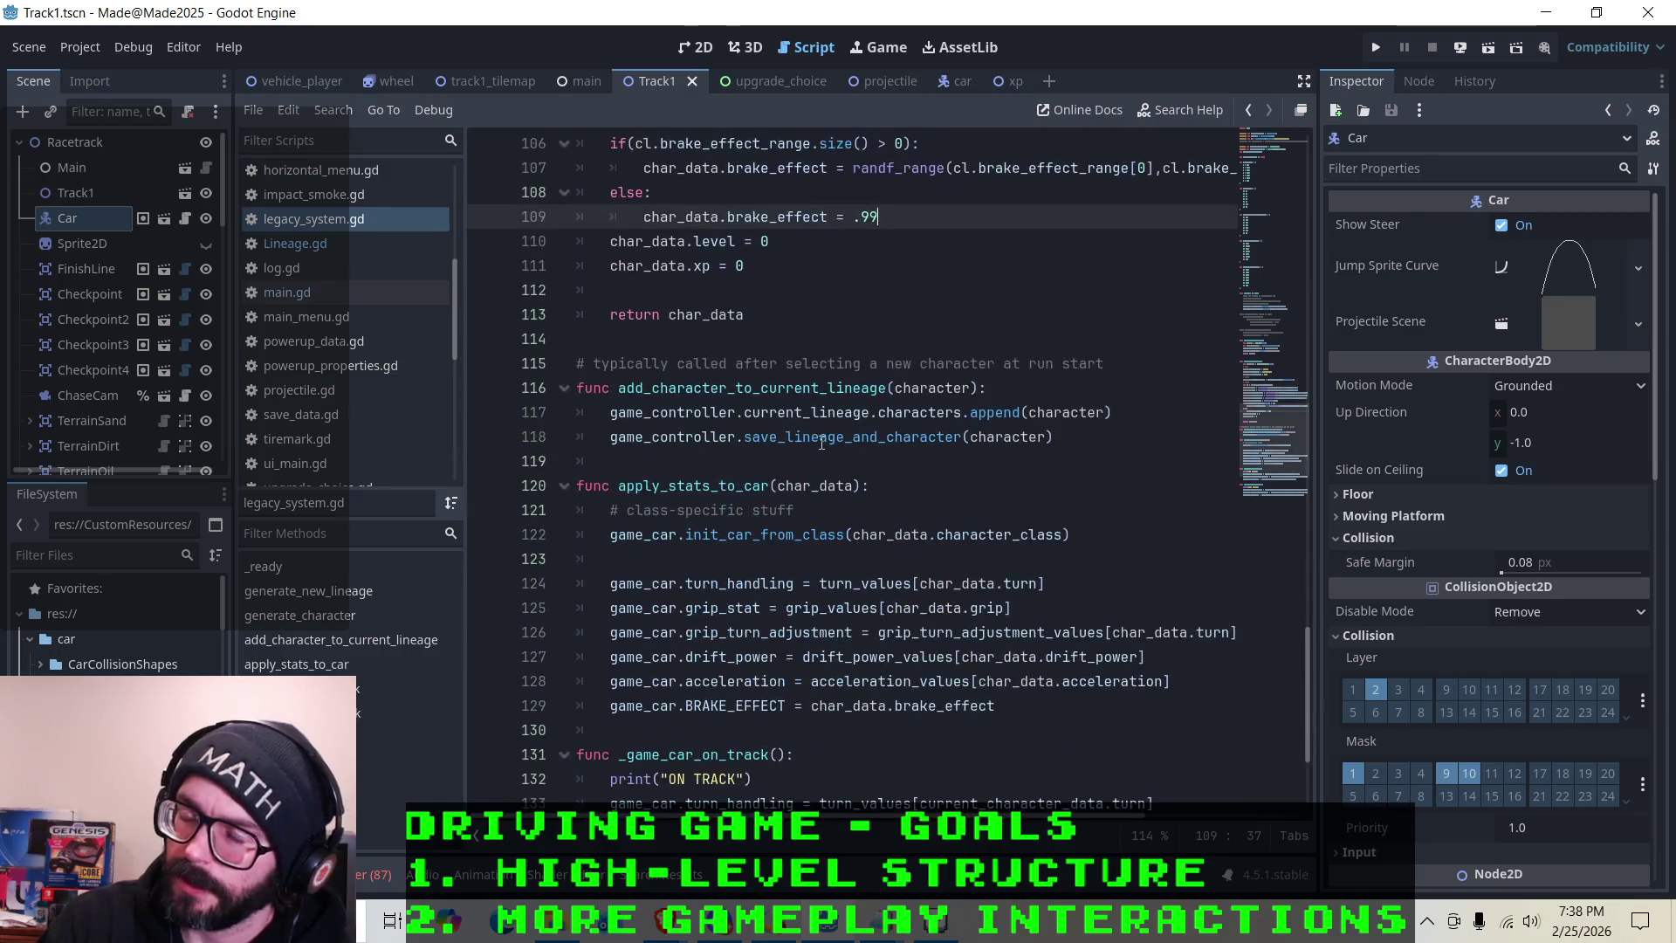
{"action": "scroll", "coordinate": [1025, 446], "scroll_direction": "up", "scroll_amount": 4}
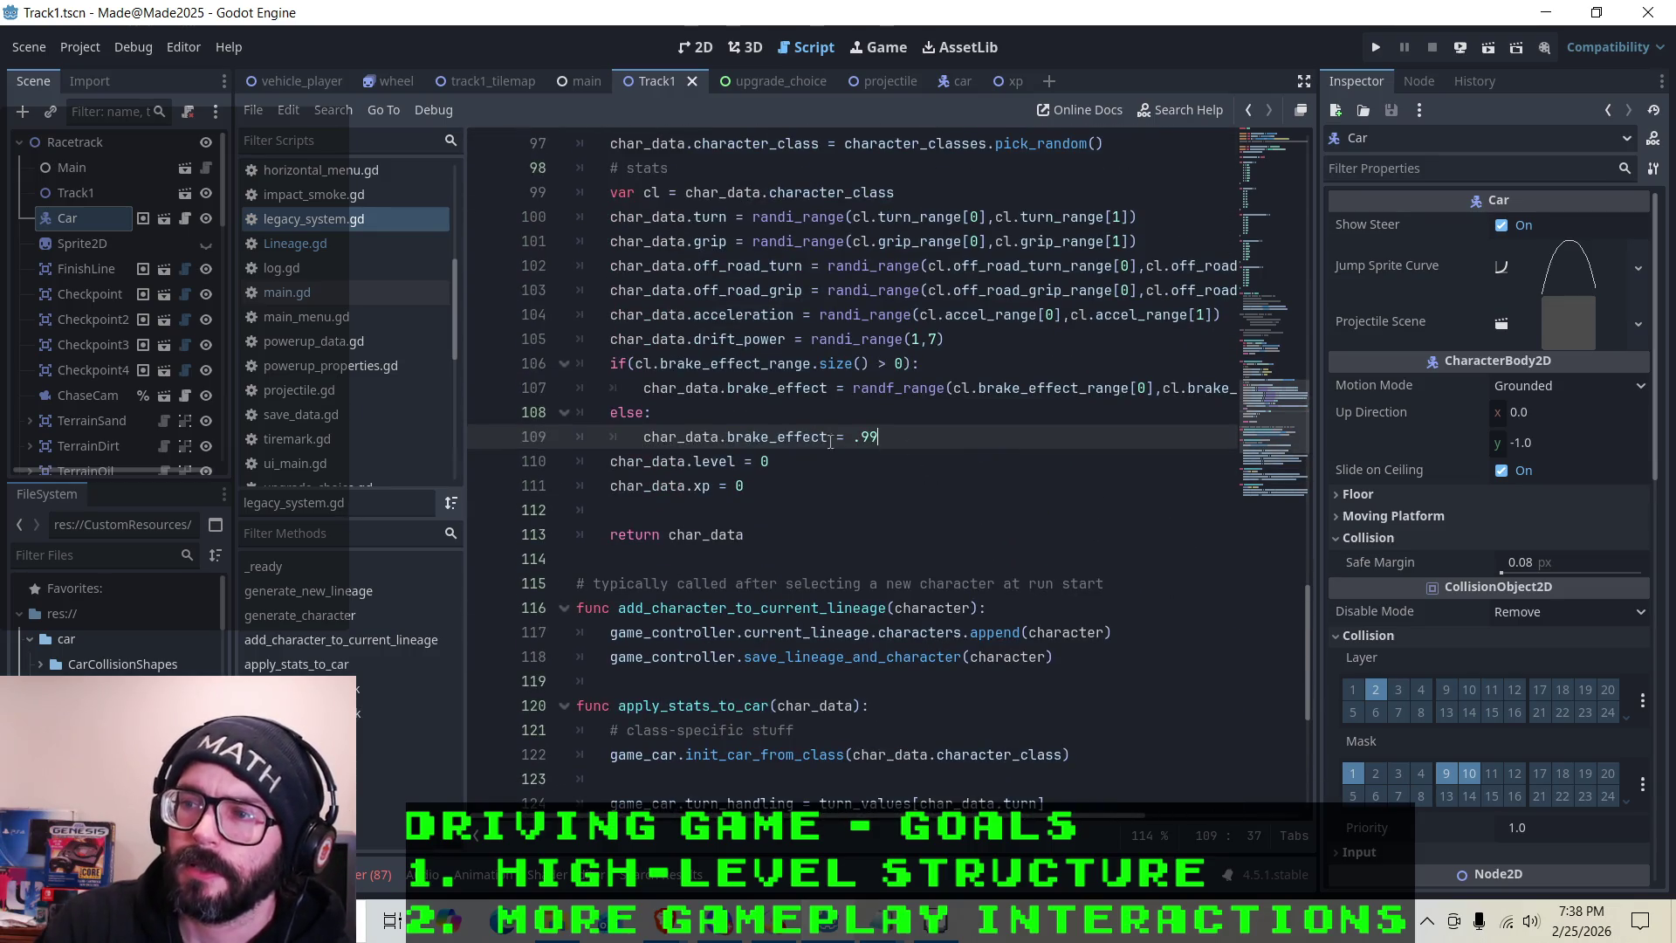
{"action": "left_click", "coordinate": [843, 405]}
{"action": "scroll", "coordinate": [787, 407], "scroll_direction": "up", "scroll_amount": 4}
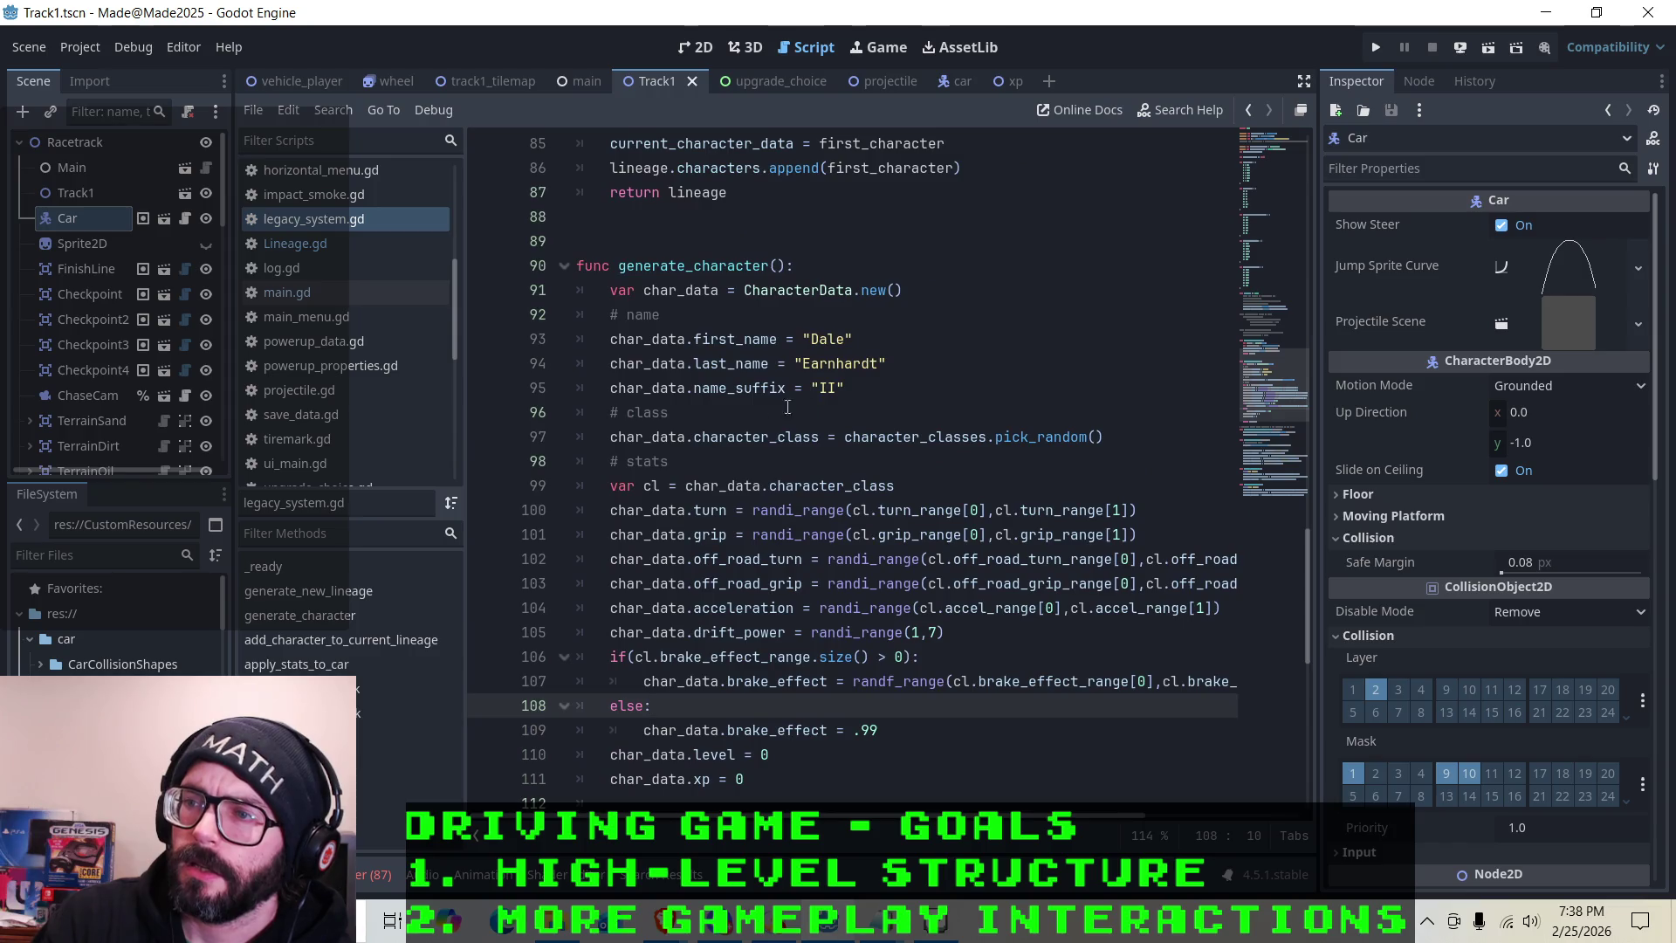
{"action": "left_click", "coordinate": [884, 375]}
{"action": "key", "text": "Up"}
{"action": "left_click", "coordinate": [921, 384]}
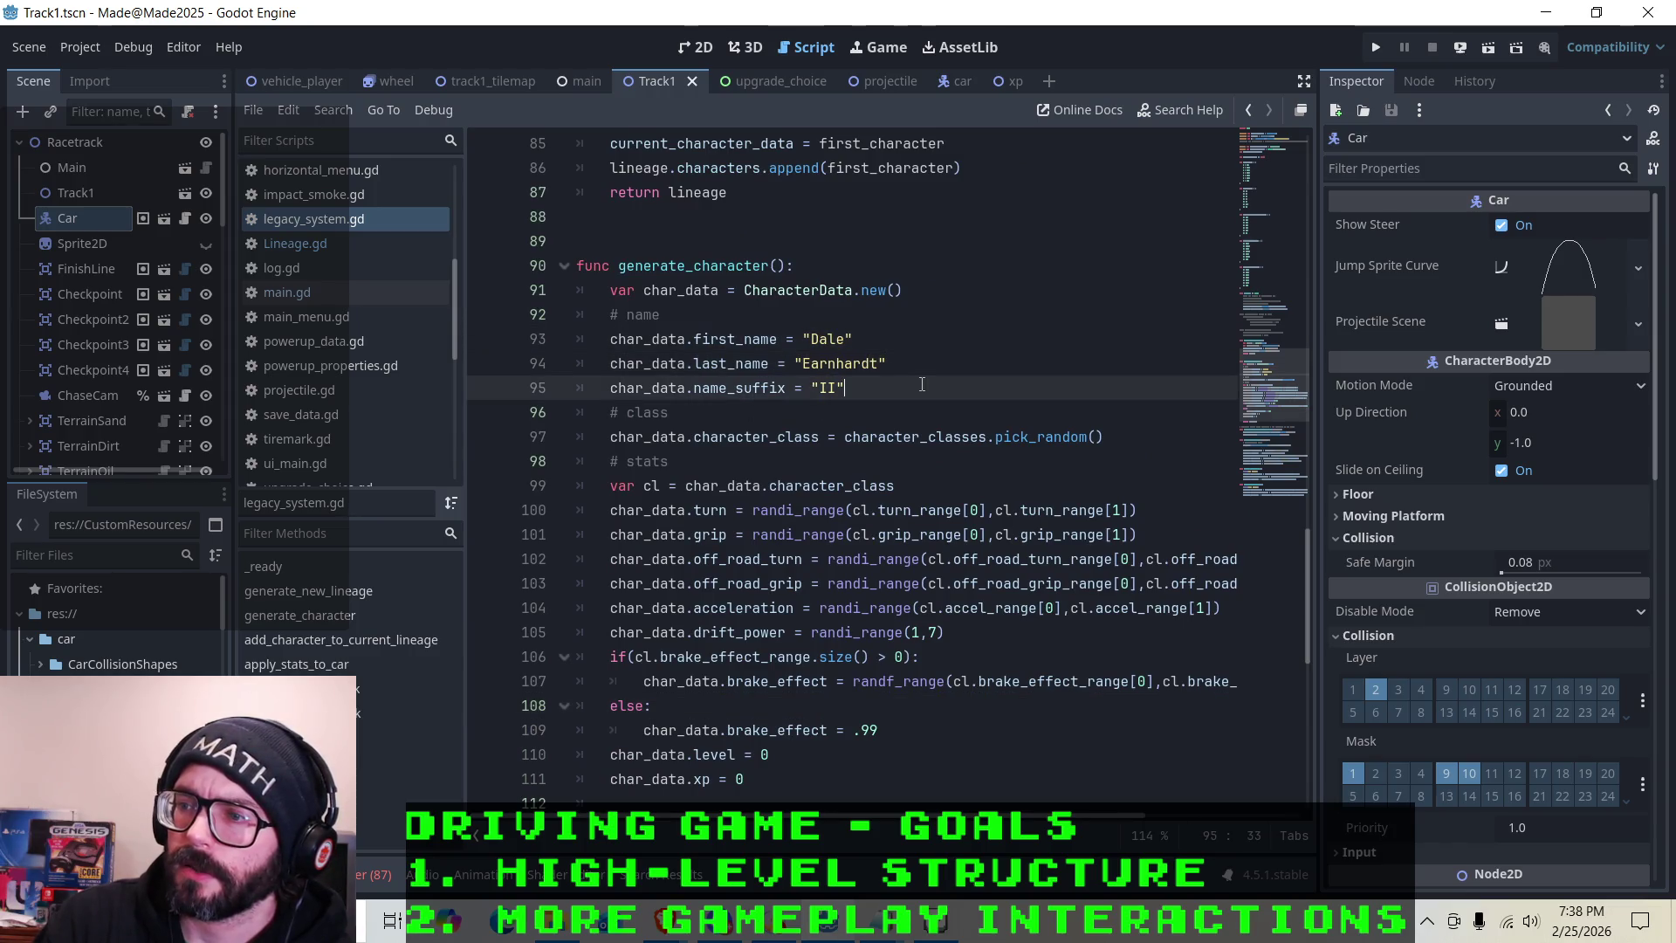
{"action": "left_click", "coordinate": [828, 306]}
{"action": "key", "text": "Up"}
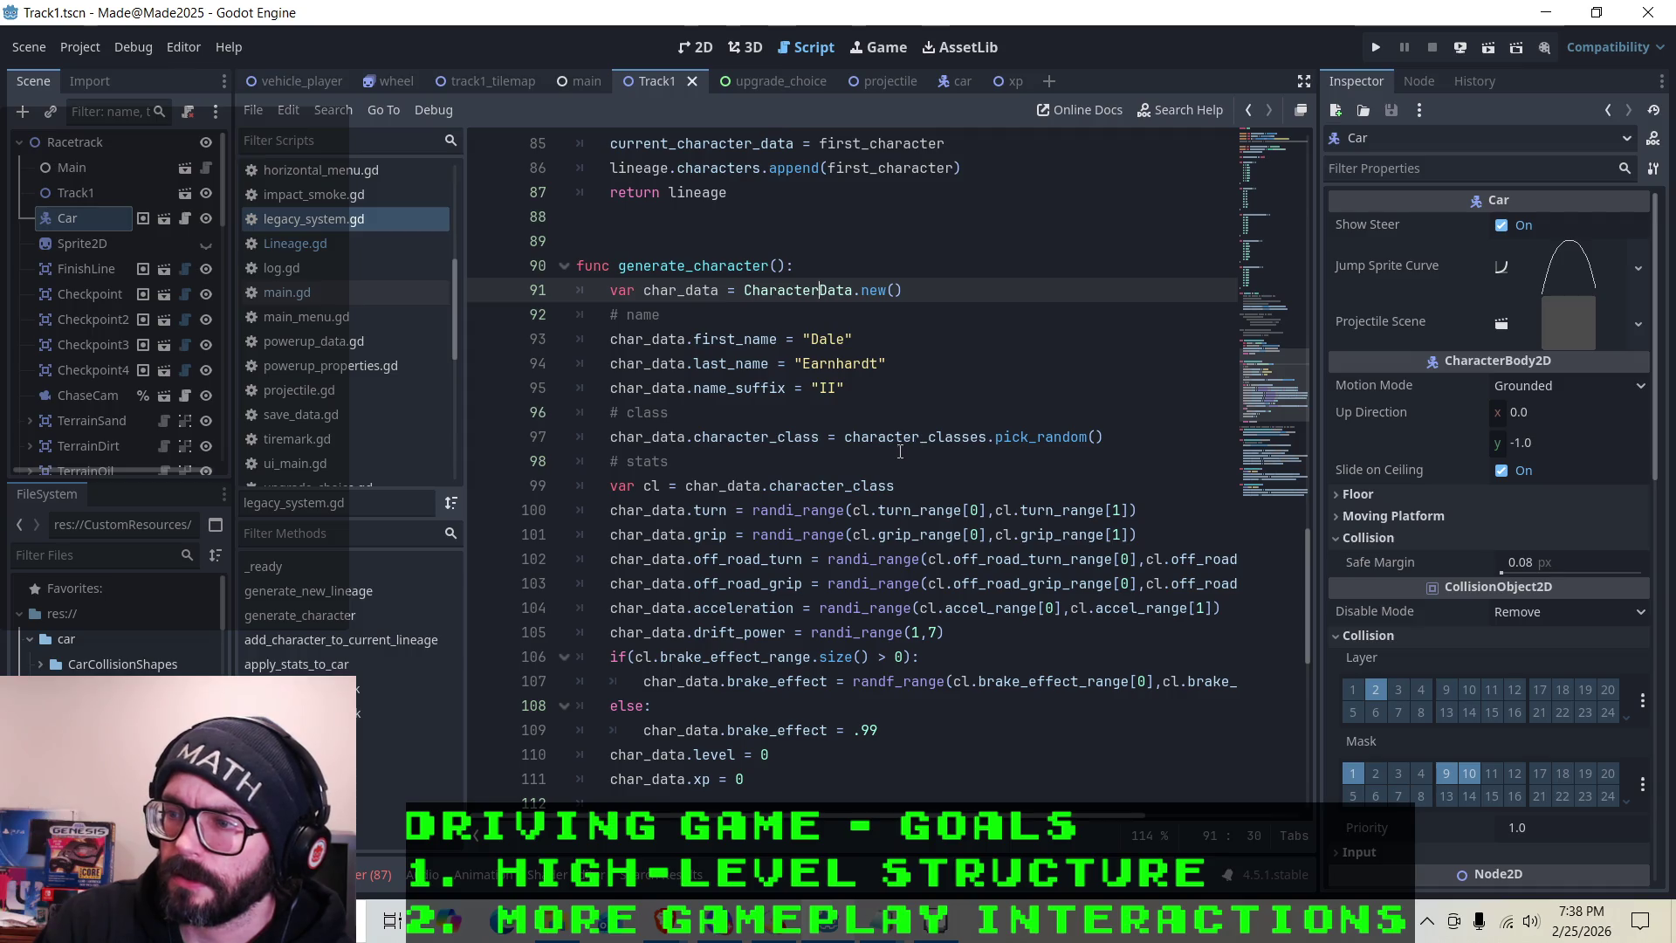
{"action": "left_click", "coordinate": [901, 363]}
{"action": "key", "text": "Down"}
{"action": "left_click", "coordinate": [839, 439]}
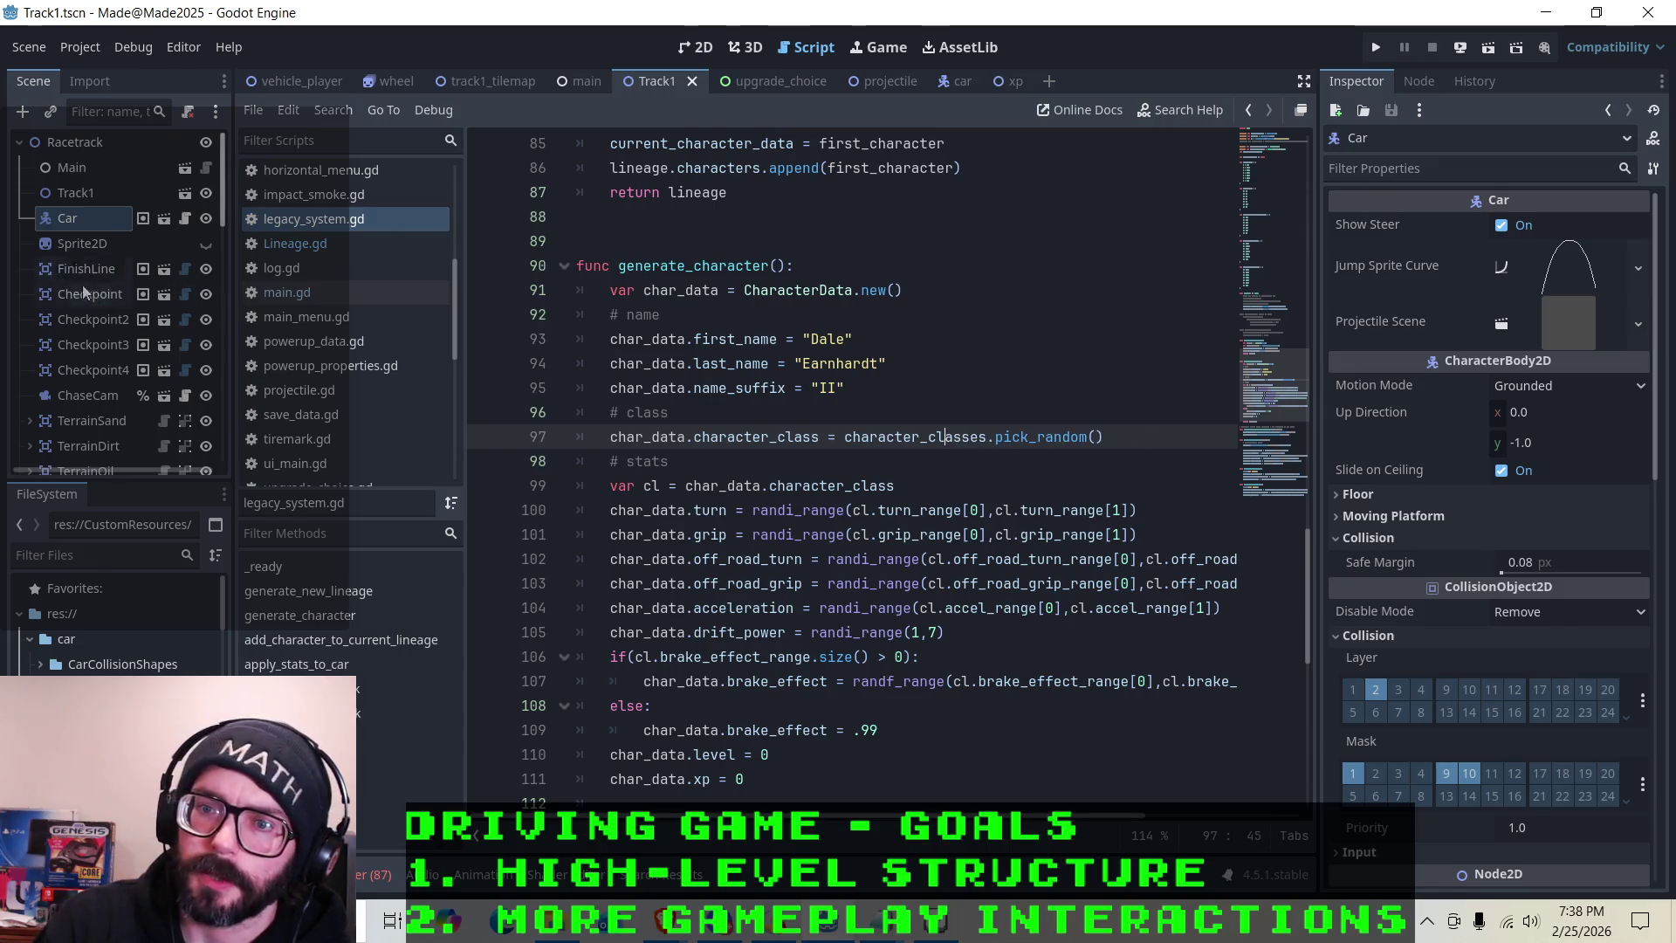
Review the random class pick once more, then bring up the main scene
{"action": "scroll", "coordinate": [75, 281], "scroll_direction": "down", "scroll_amount": 15}
{"action": "scroll", "coordinate": [127, 298], "scroll_direction": "up", "scroll_amount": 10}
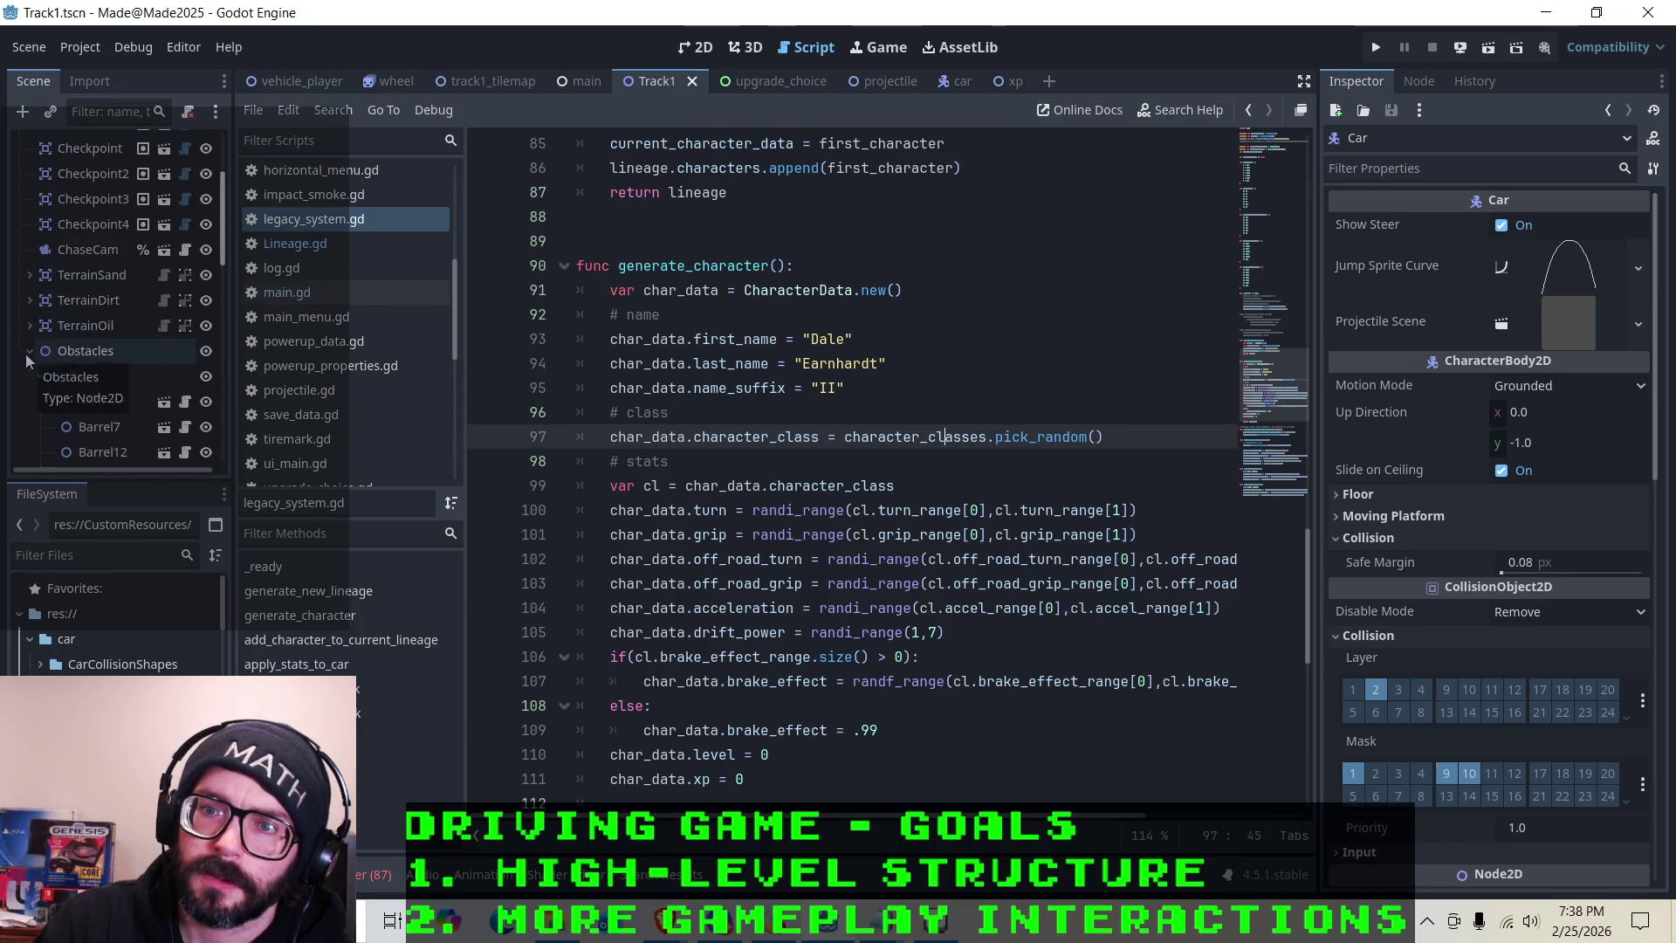
{"action": "scroll", "coordinate": [54, 327], "scroll_direction": "up", "scroll_amount": 5}
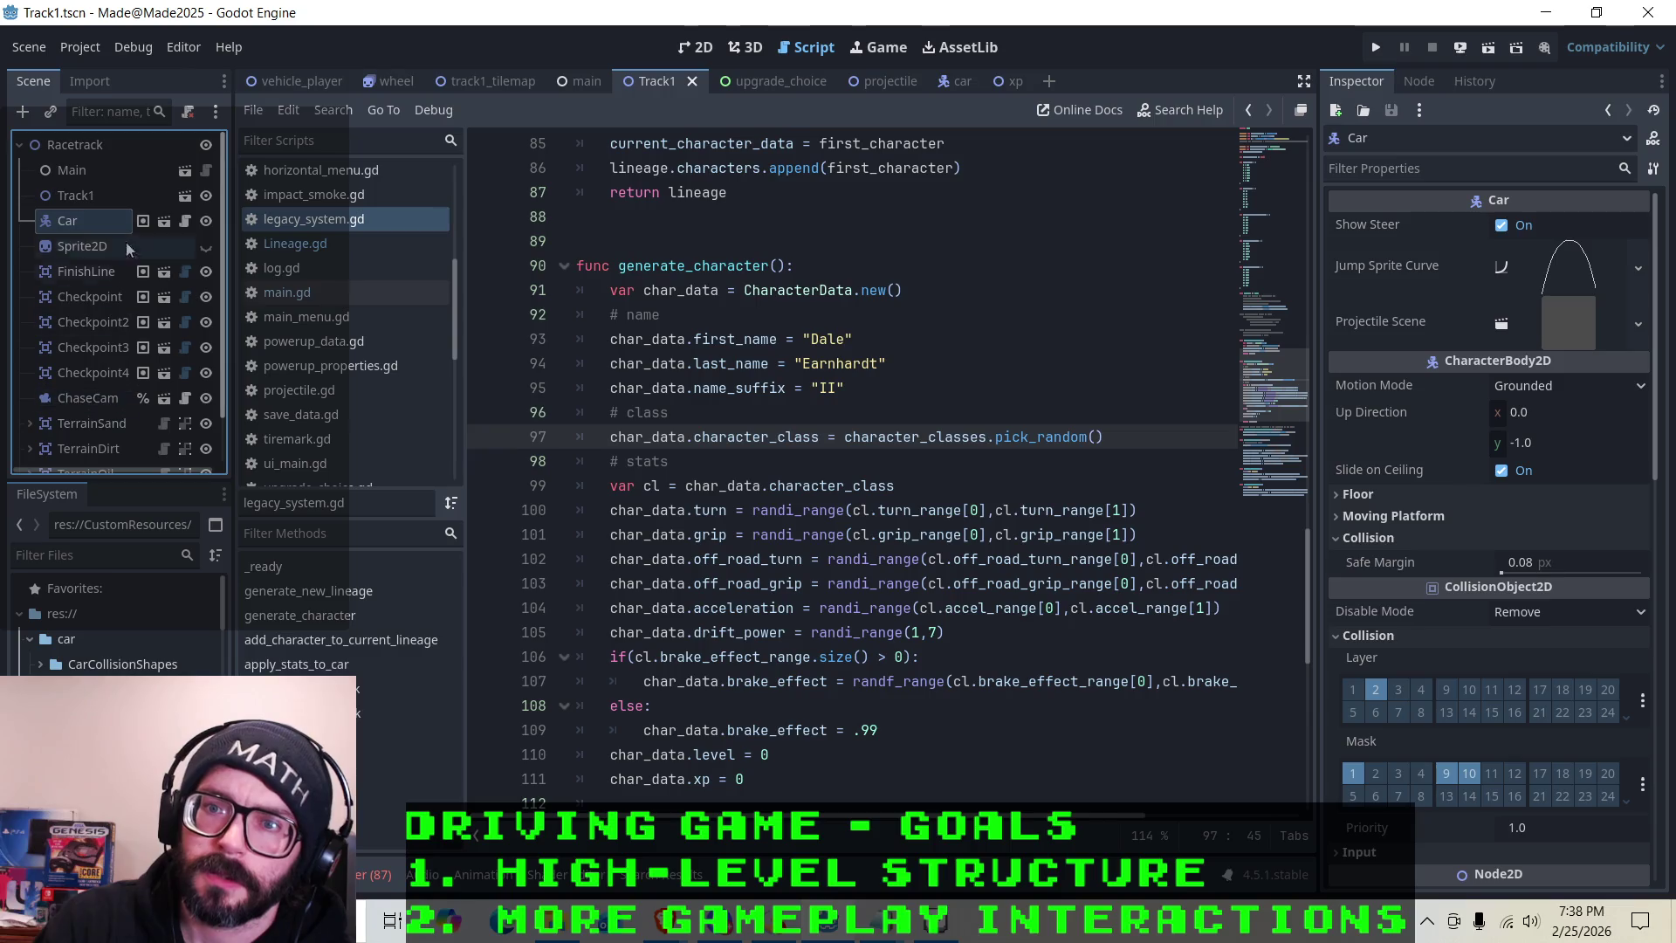
{"action": "left_click", "coordinate": [583, 81]}
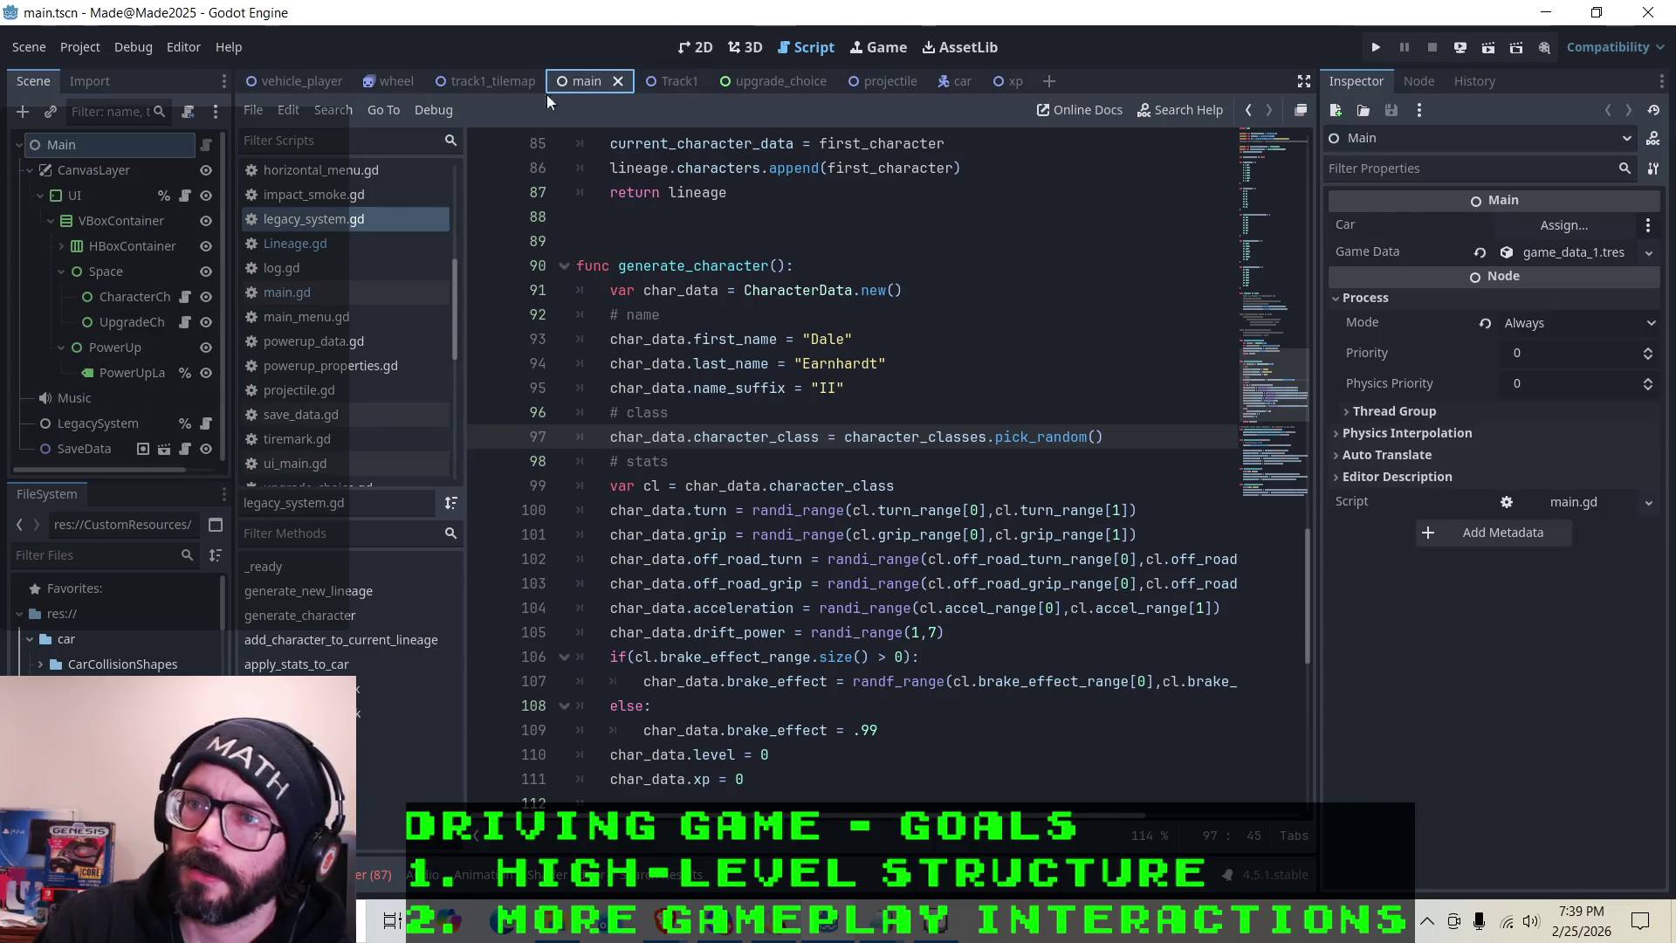
Put Truck.tres in a new third Character Classes slot on LegacySystem, save the scene, and run the project
{"action": "left_click", "coordinate": [89, 423]}
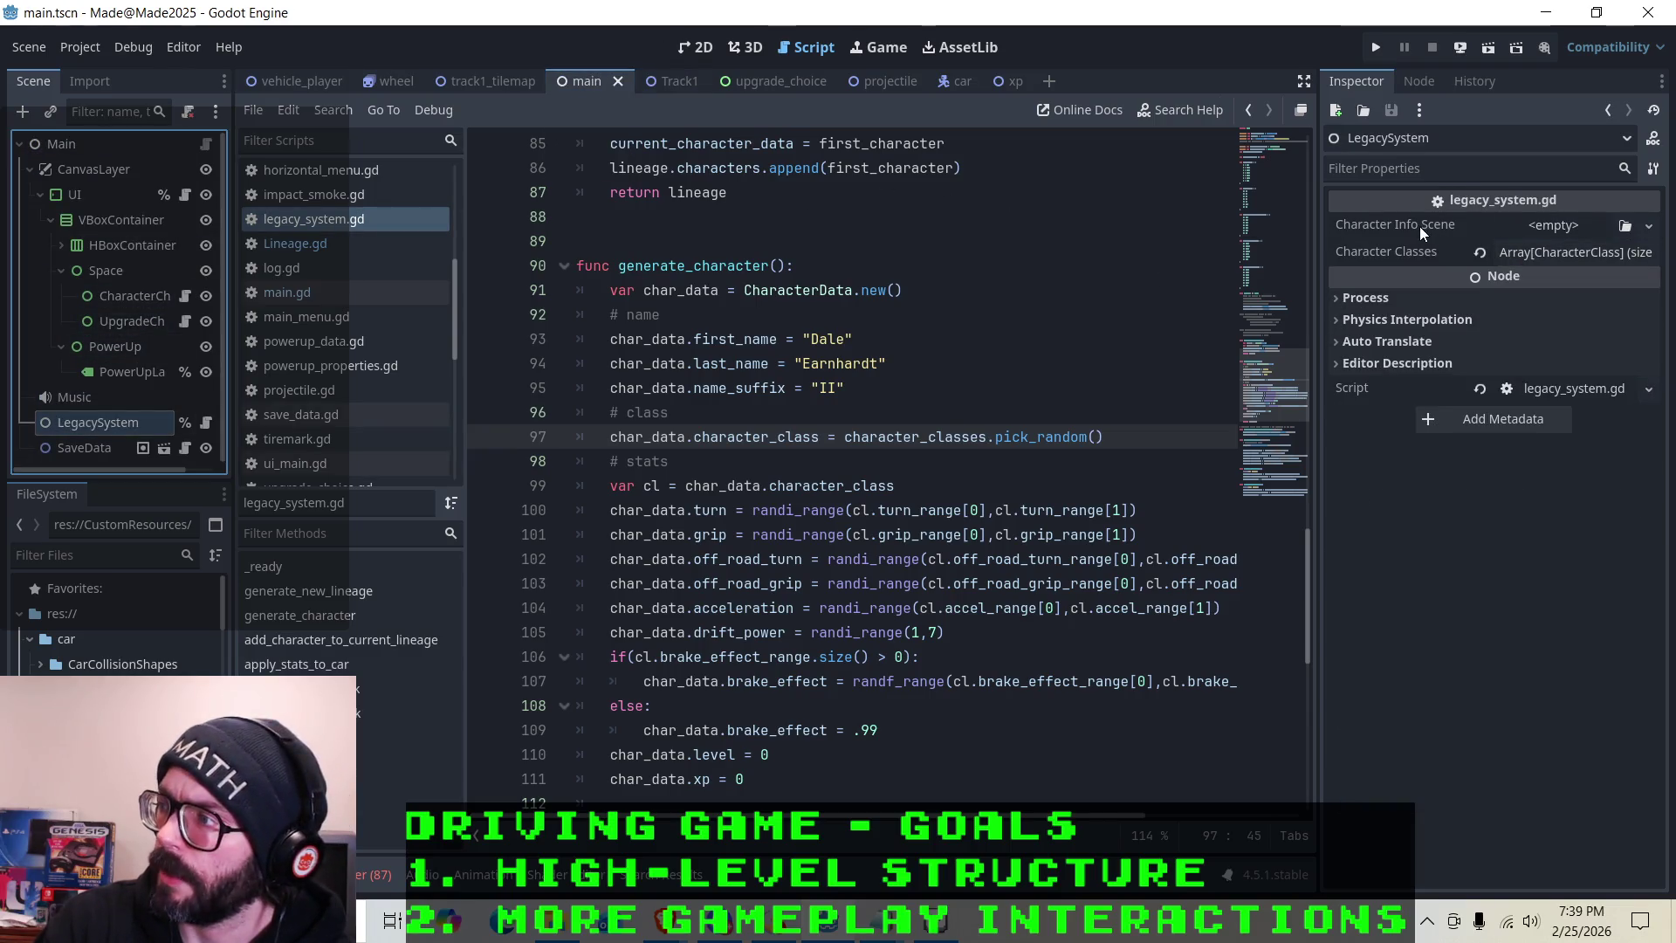
{"action": "left_click", "coordinate": [1558, 253]}
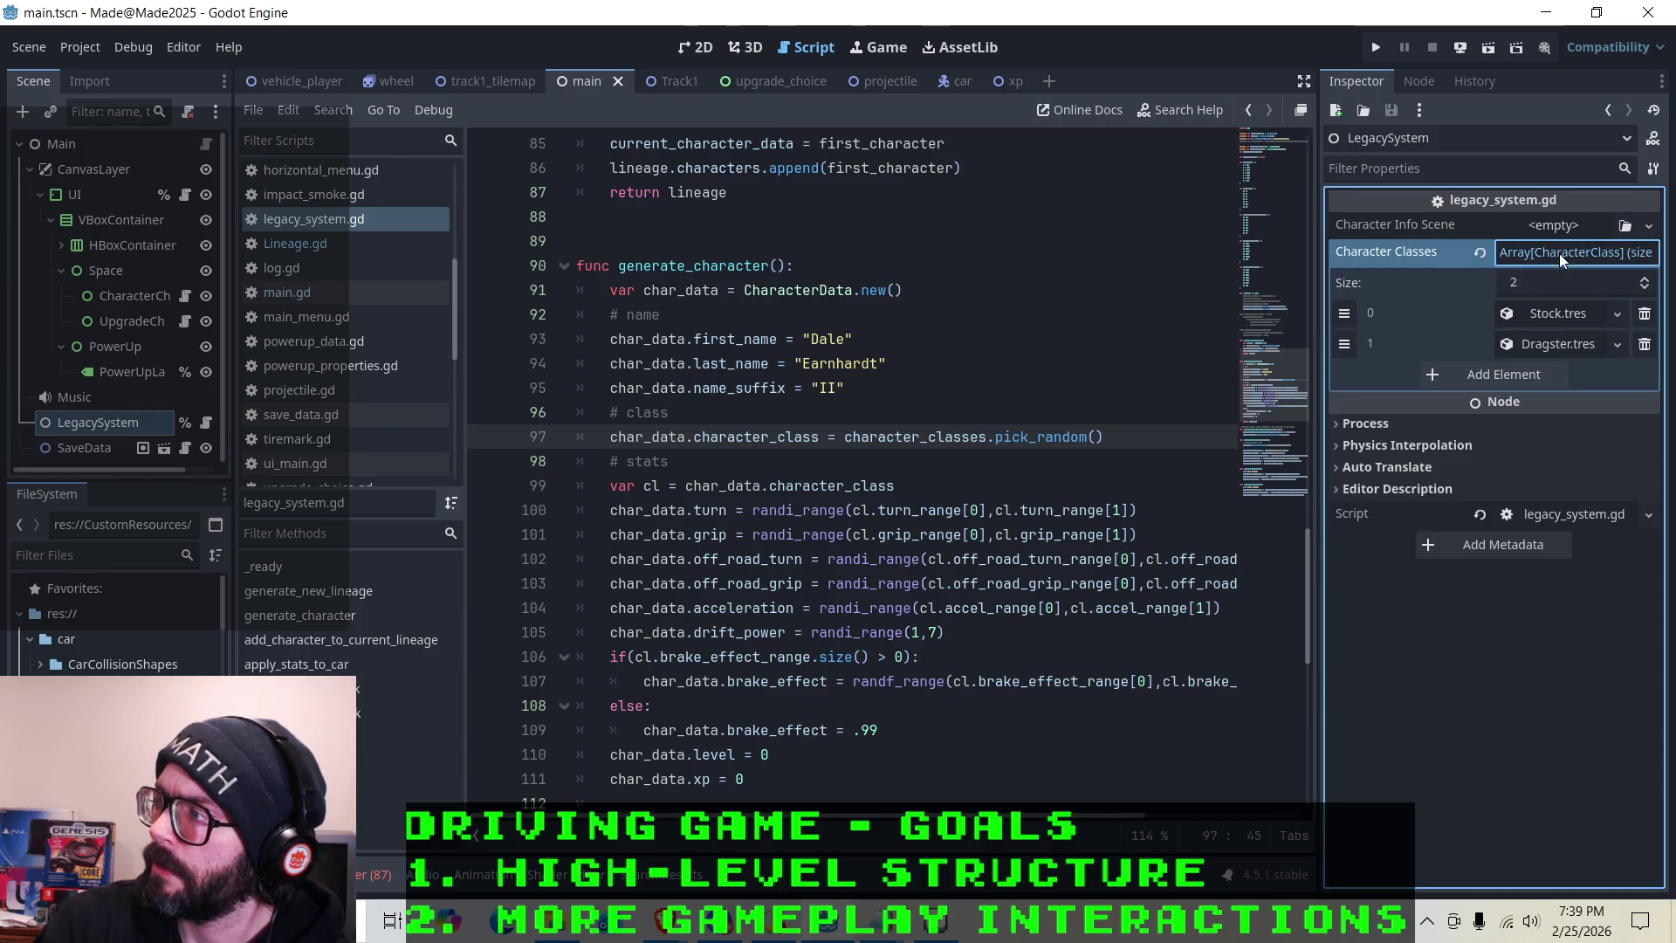
{"action": "left_click", "coordinate": [1646, 278]}
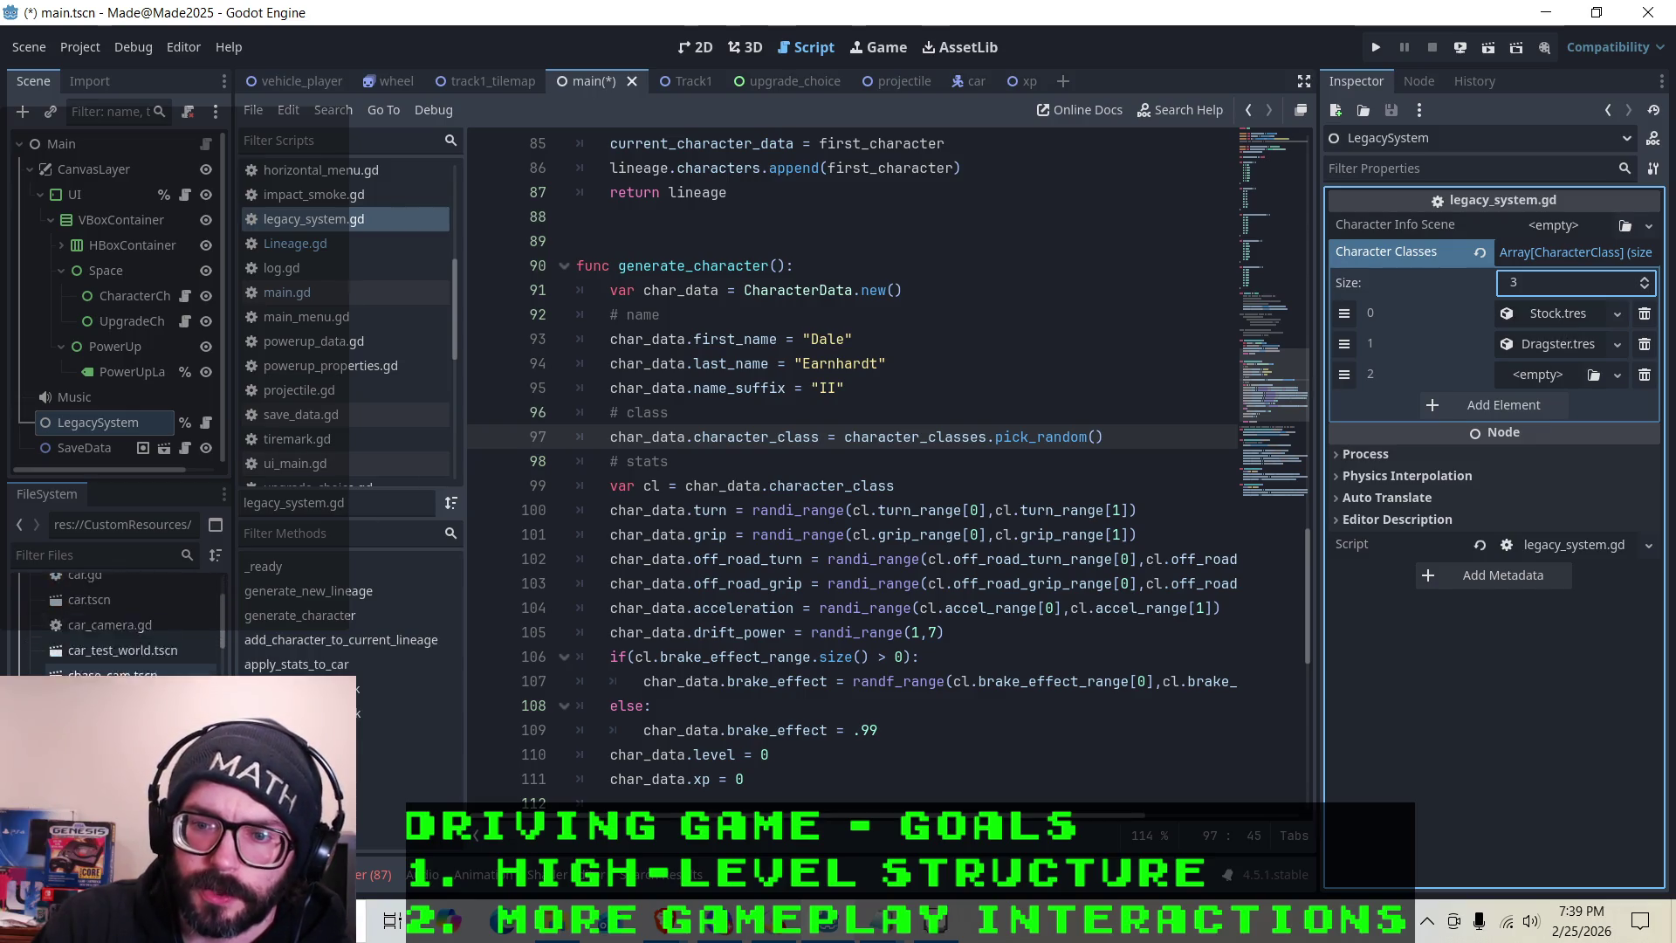
{"action": "mouse_move", "coordinate": [114, 742]}
{"action": "left_mouse_down"}
{"action": "mouse_move", "coordinate": [1222, 419]}
{"action": "mouse_move", "coordinate": [1479, 399]}
{"action": "mouse_move", "coordinate": [1543, 375]}
{"action": "left_mouse_up"}
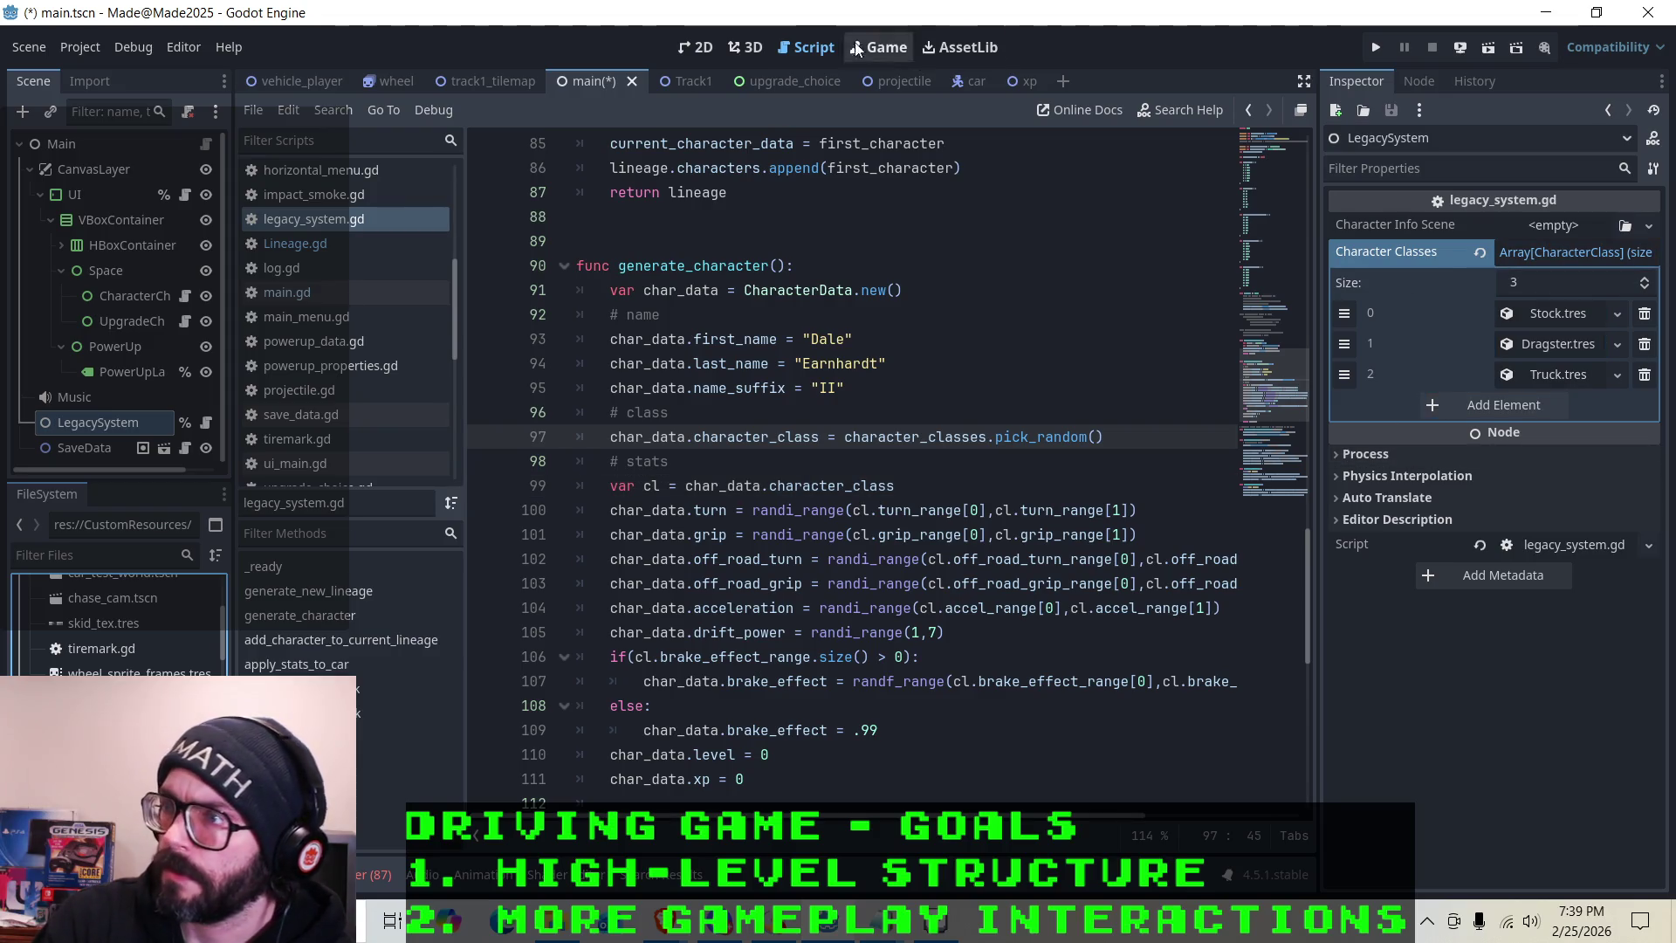
{"action": "key", "text": "ctrl+s"}
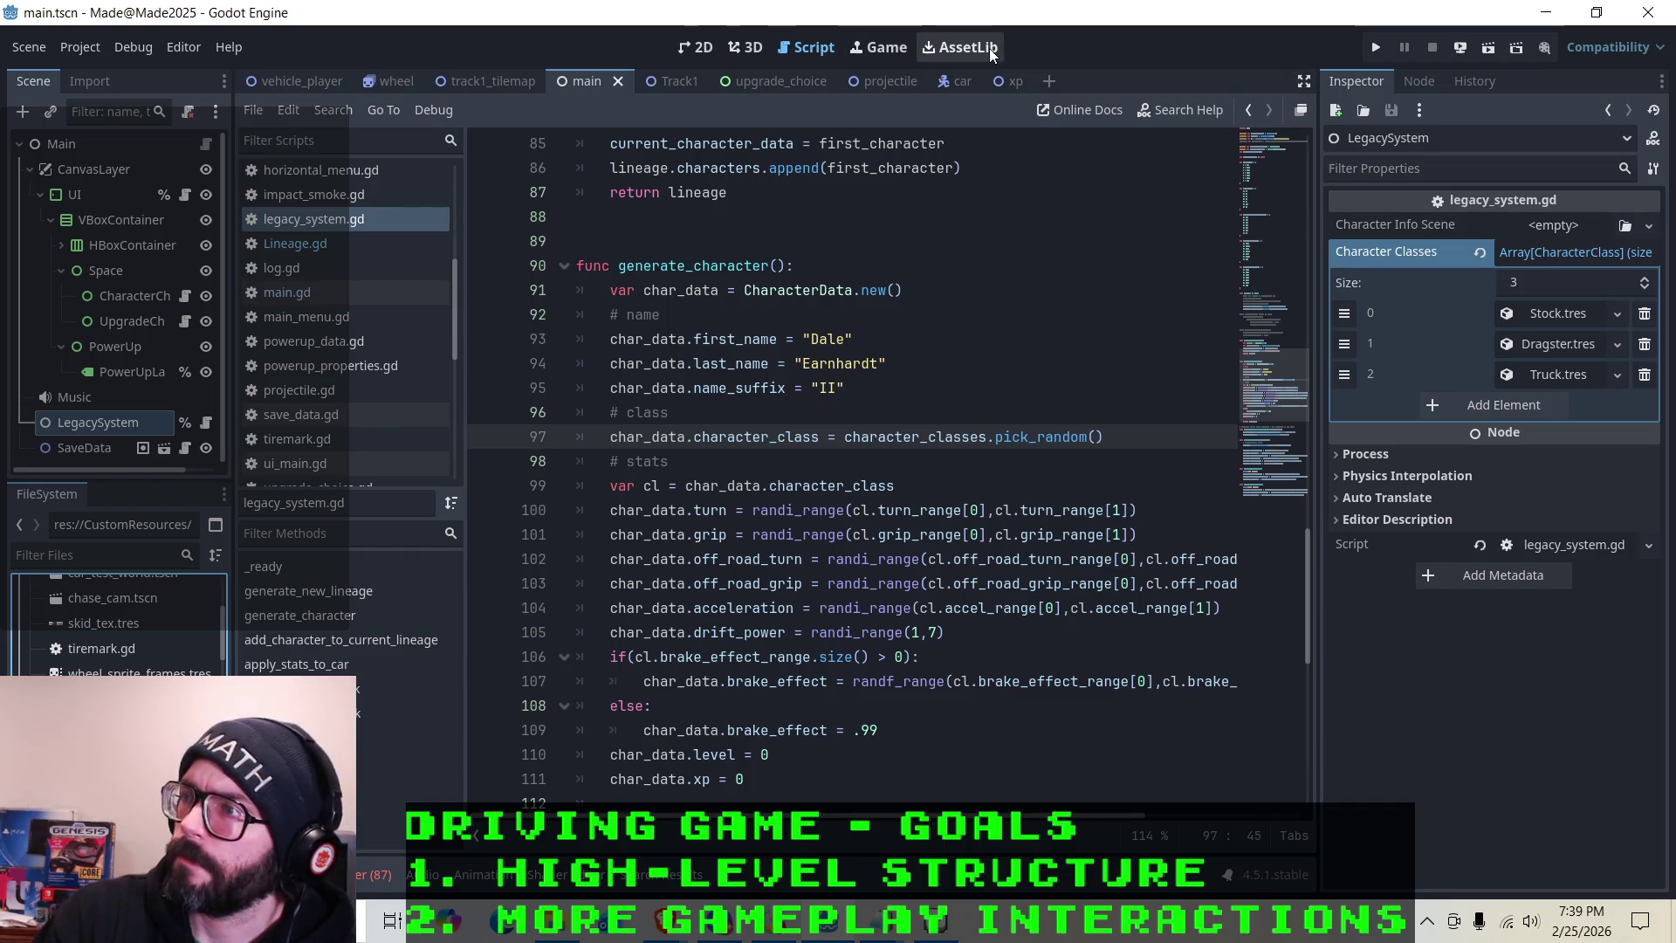
{"action": "left_click", "coordinate": [1372, 51]}
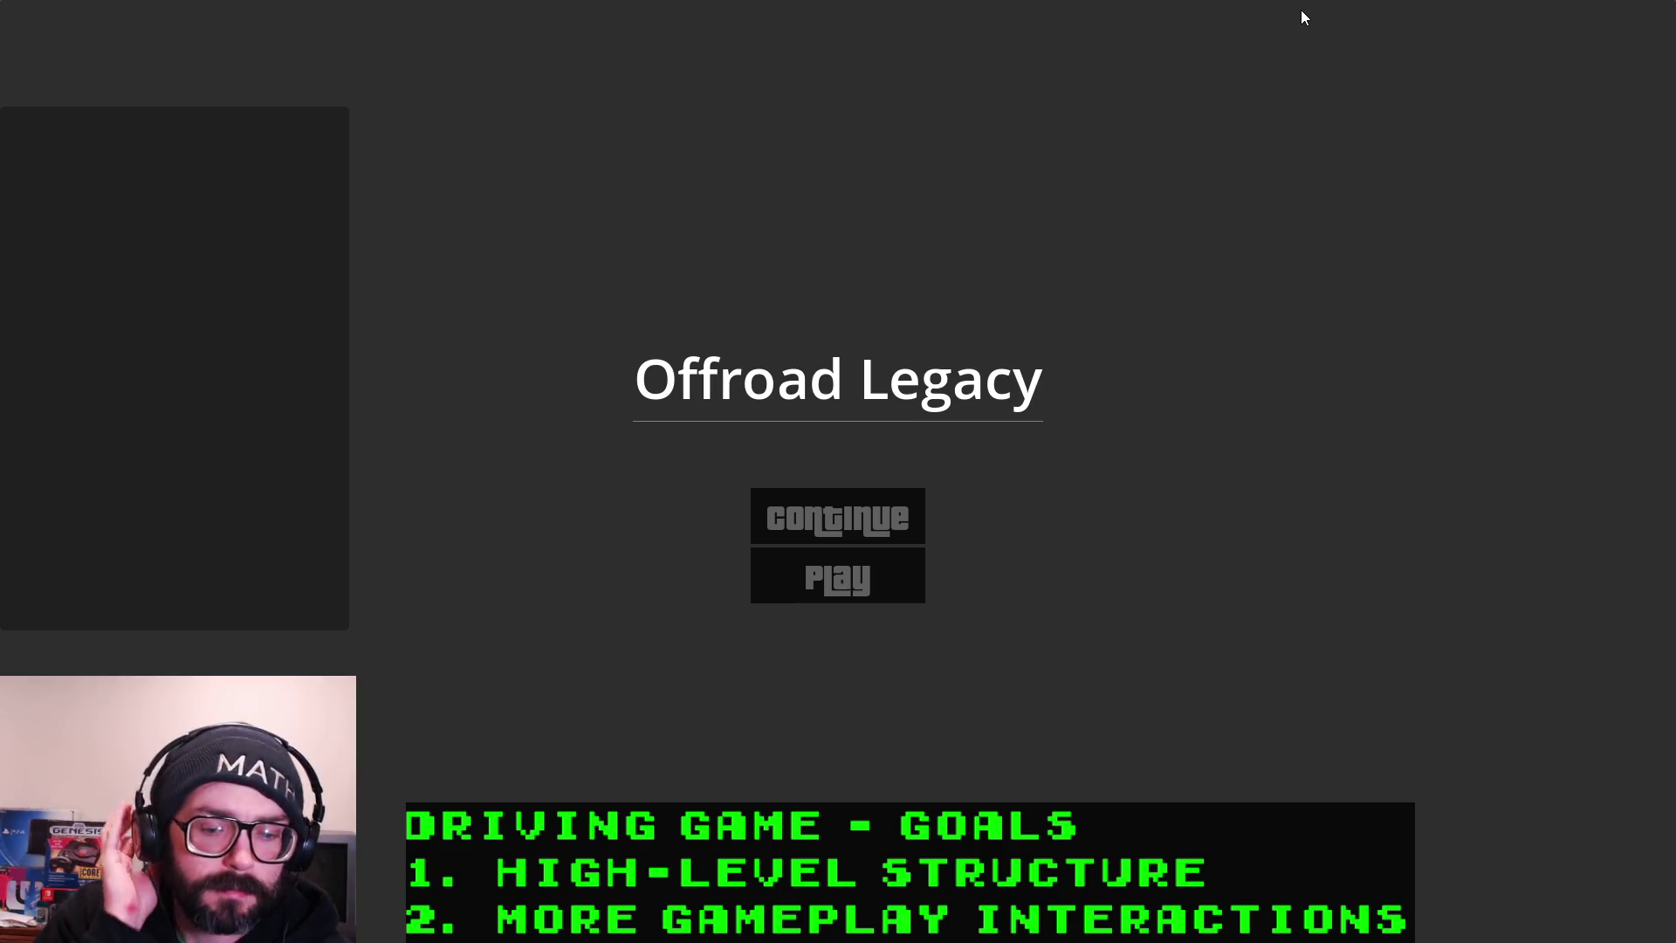
Start a new game, choose the Truck-class driver, and drift it around the first corner
{"action": "left_click", "coordinate": [833, 589]}
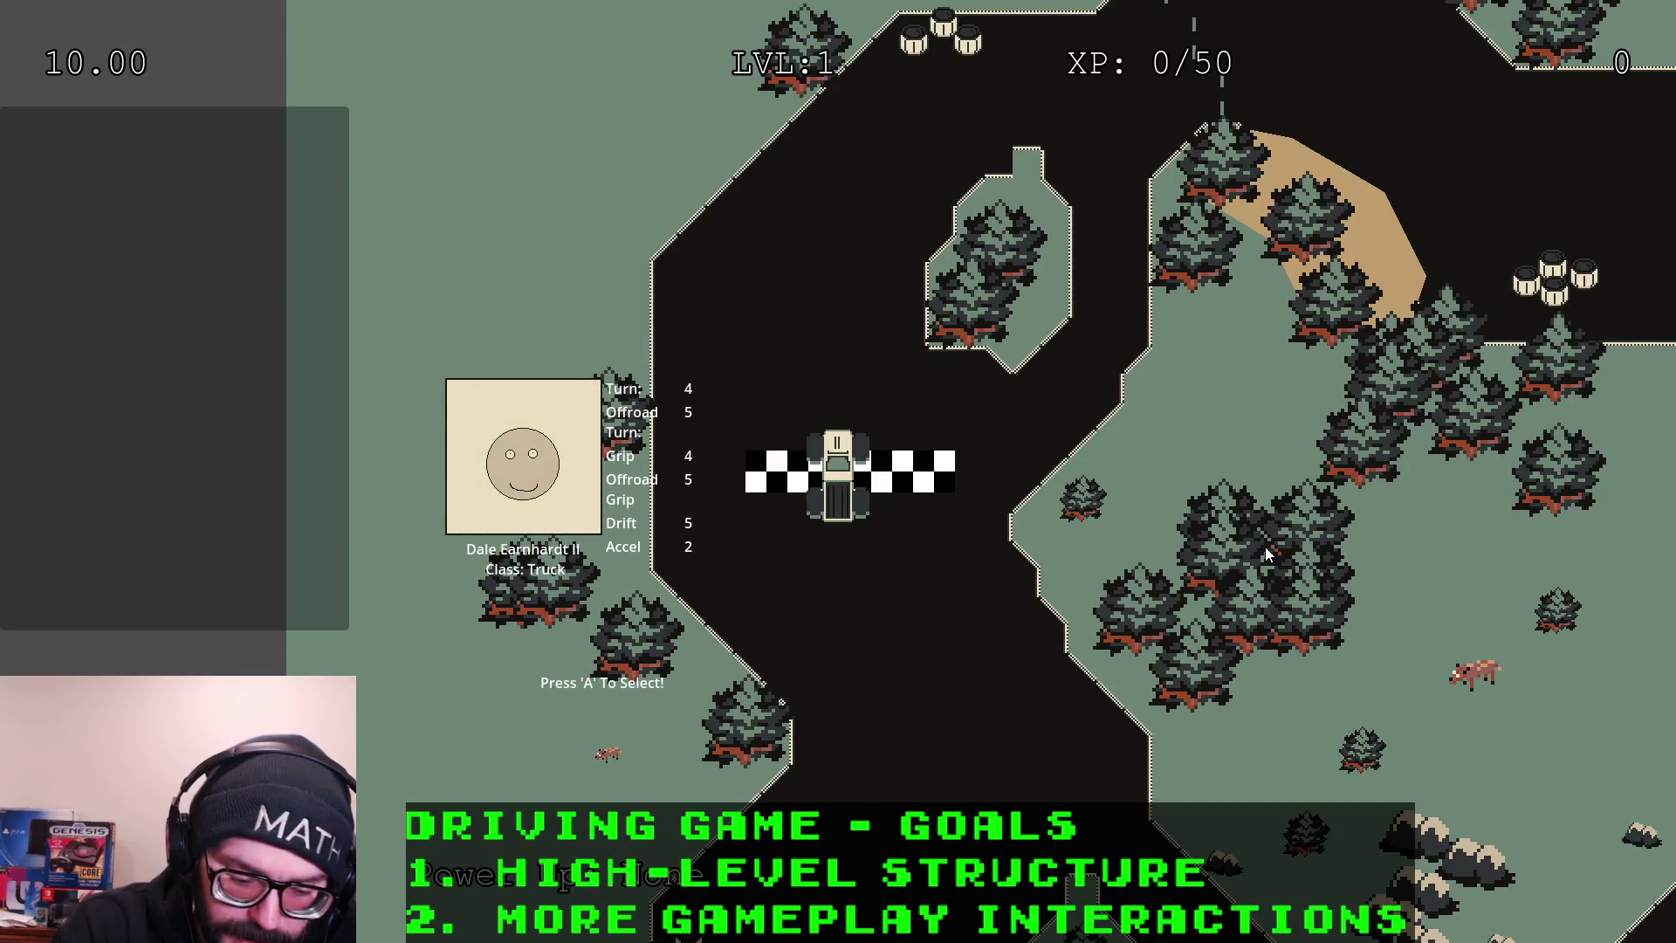
{"action": "key", "text": "a"}
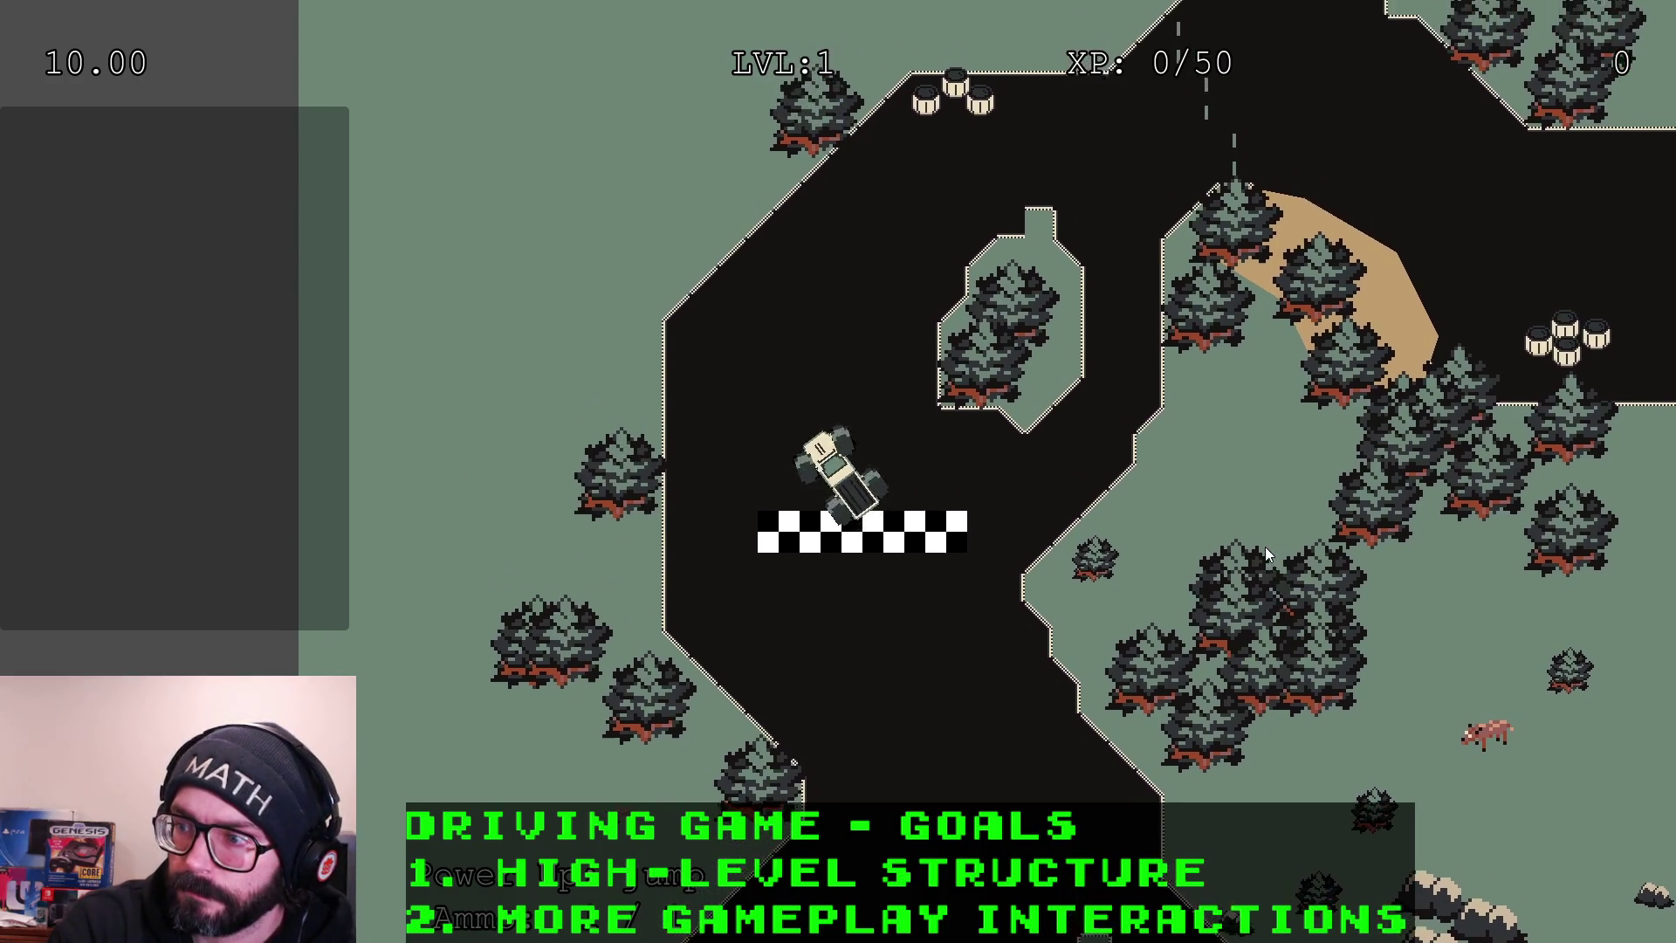
{"action": "key", "text": "Right"}
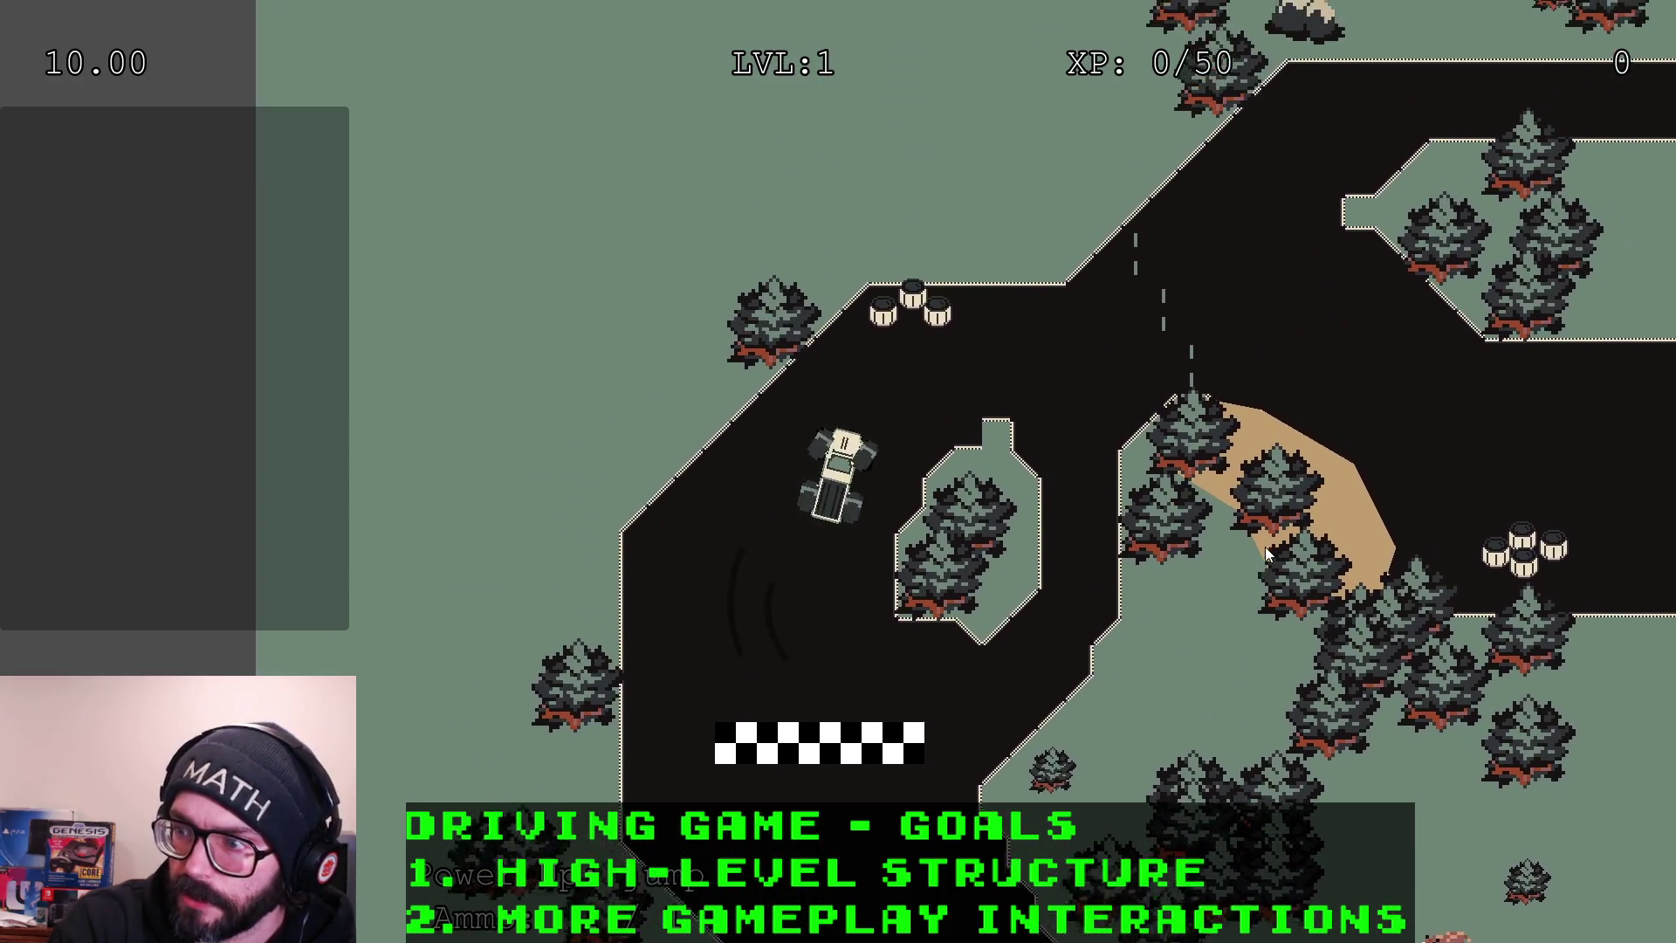
{"action": "key", "text": "Right"}
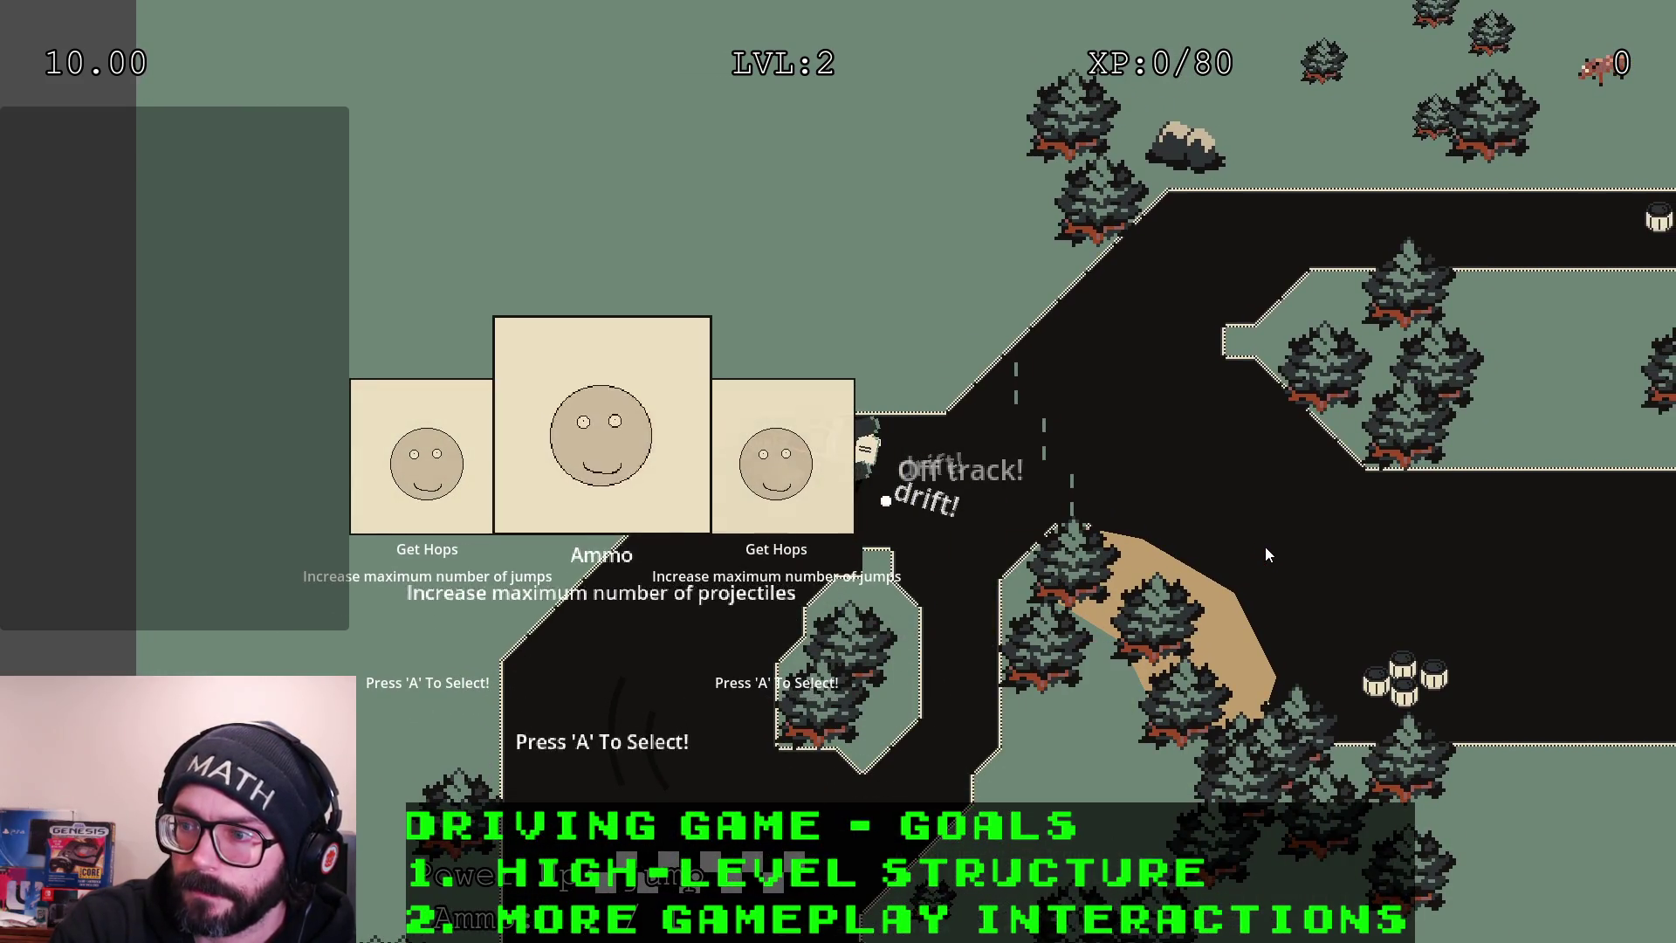
Take the Ammo upgrade, then Damage Repair at the next level-up
{"action": "key", "text": "Left"}
{"action": "key", "text": "Left"}
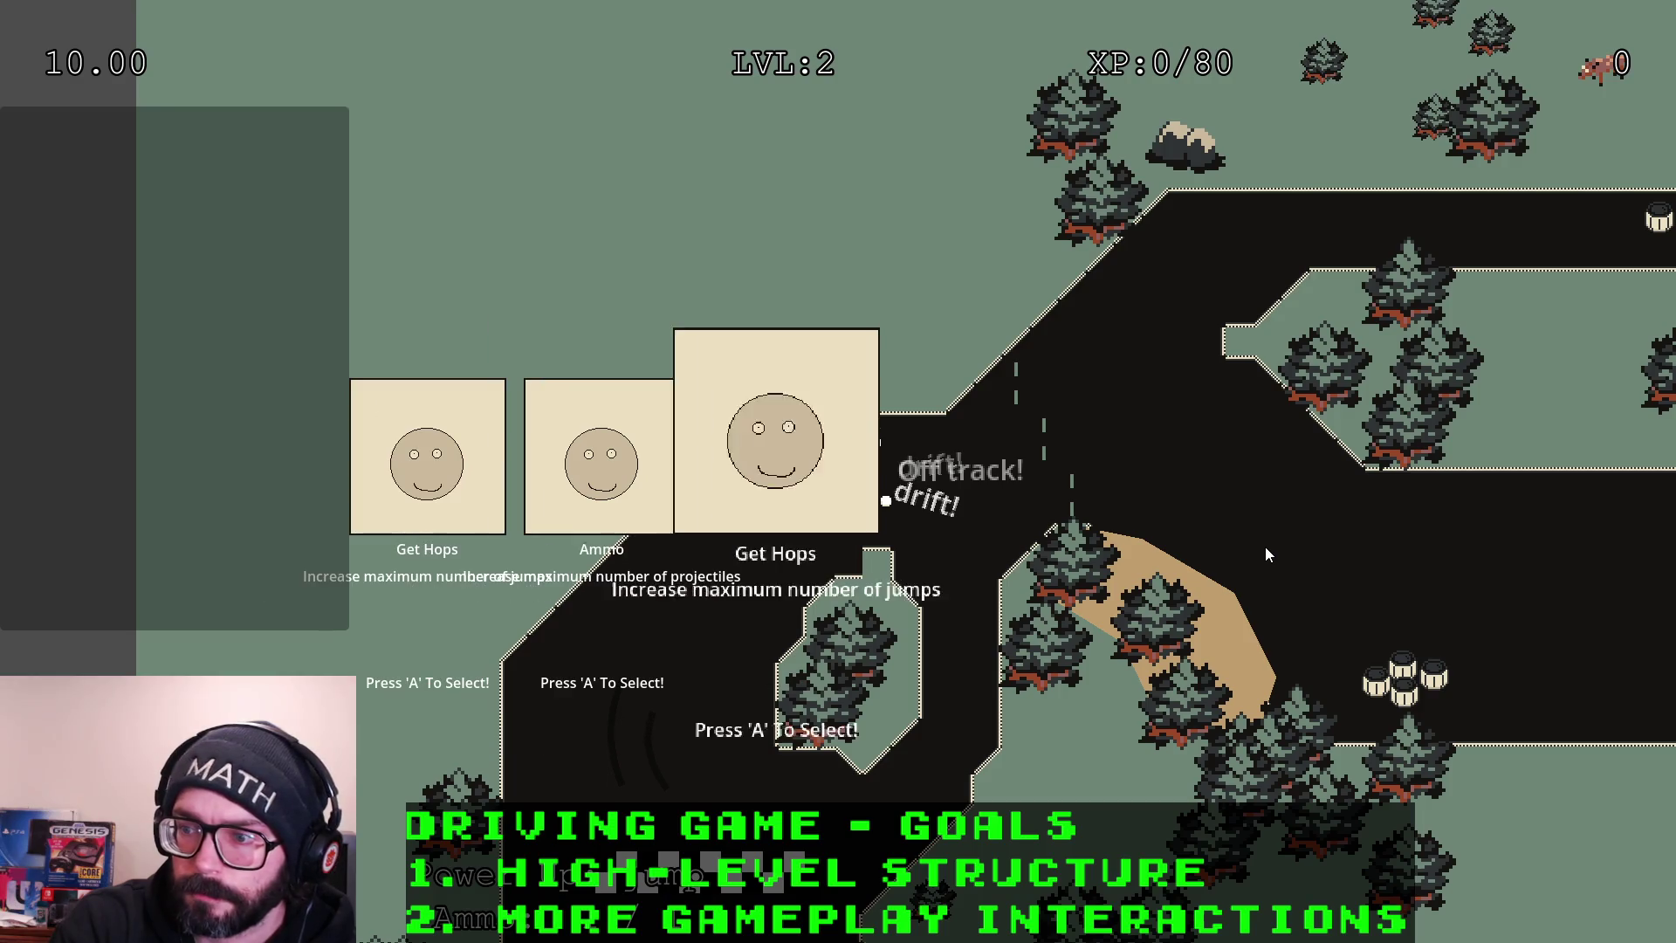
{"action": "key", "text": "Left"}
{"action": "key", "text": "a"}
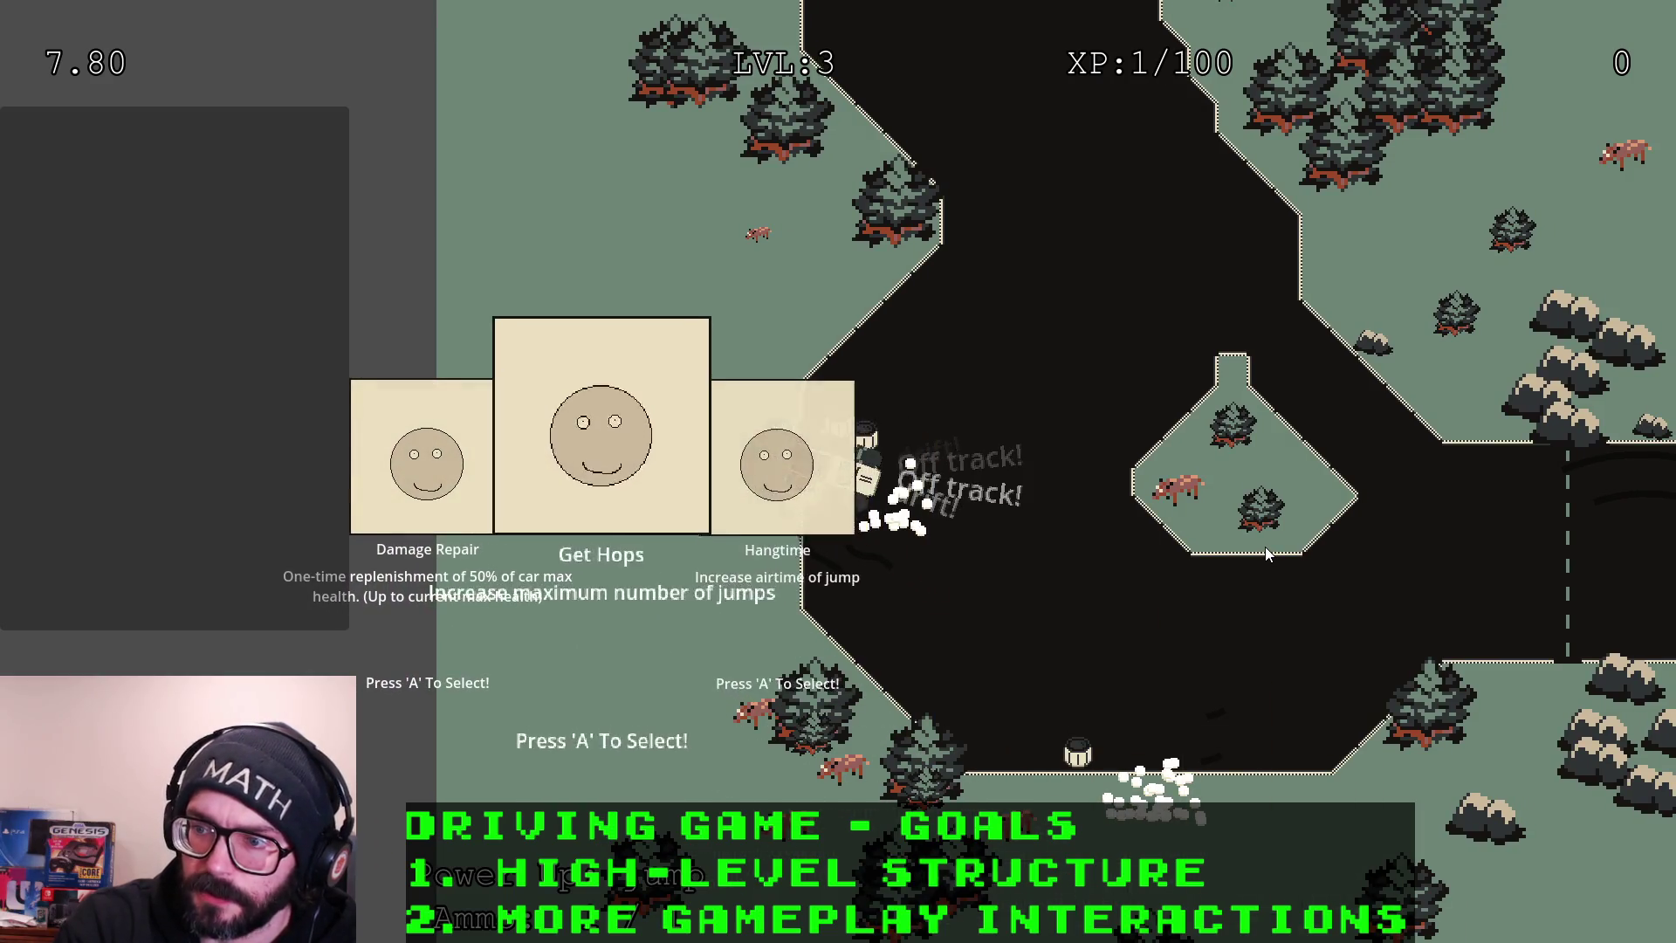
{"action": "key", "text": "Left"}
{"action": "key", "text": "a"}
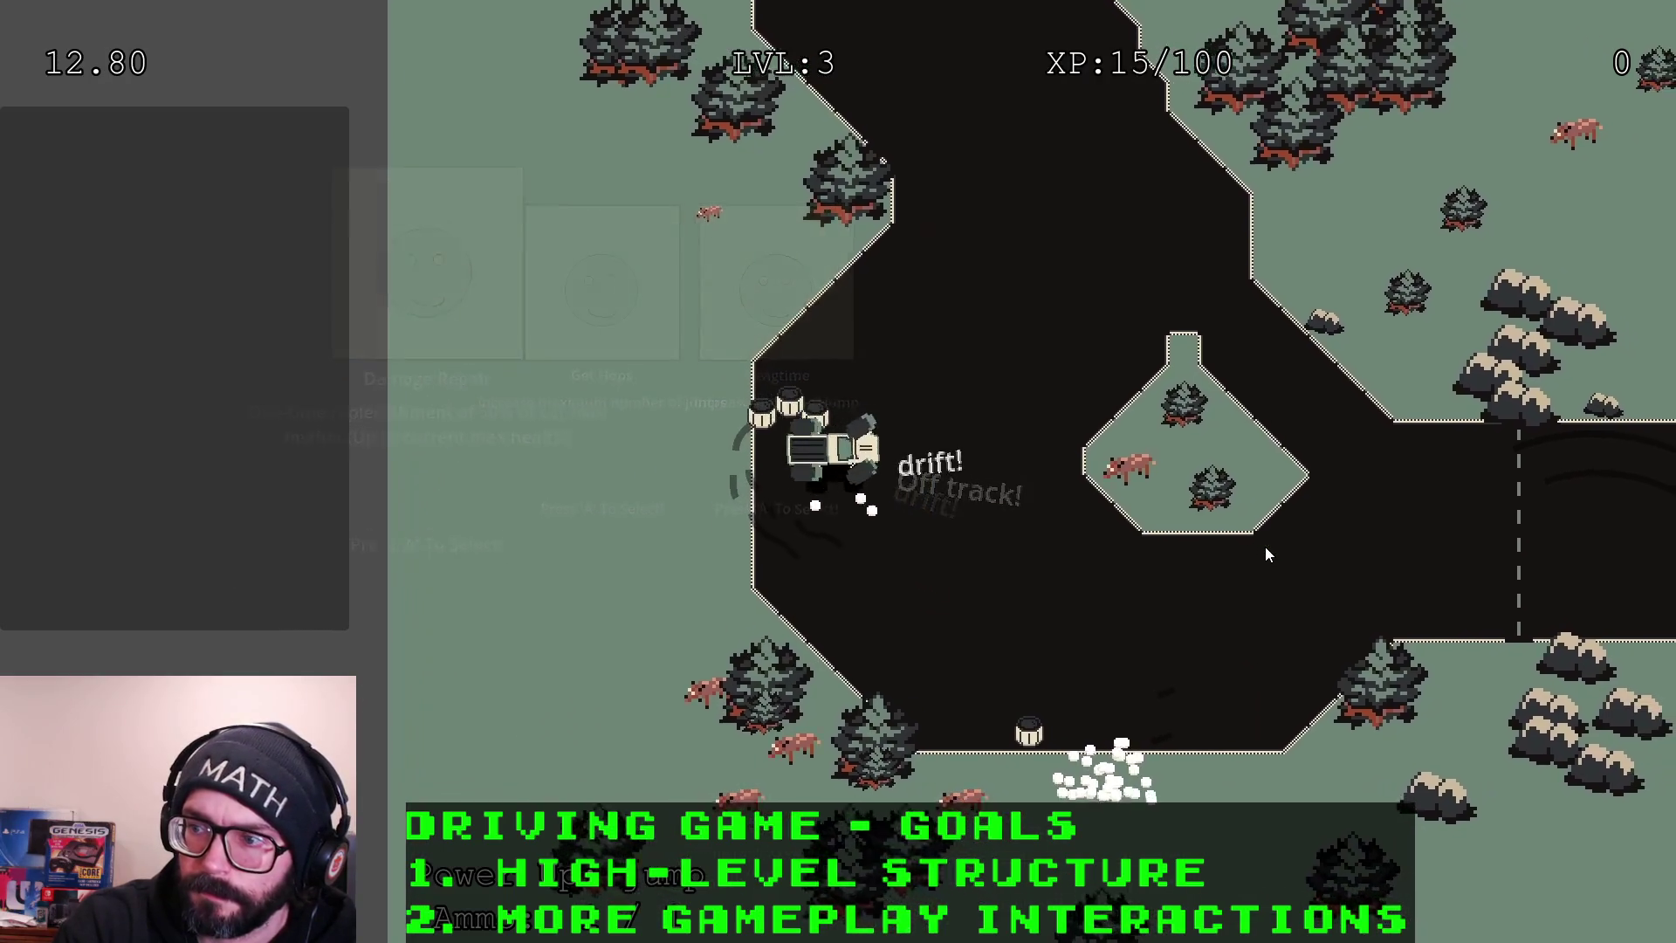
Drive the truck past the finish line, drift through the bend, and continue down the road
{"action": "key", "text": "a"}
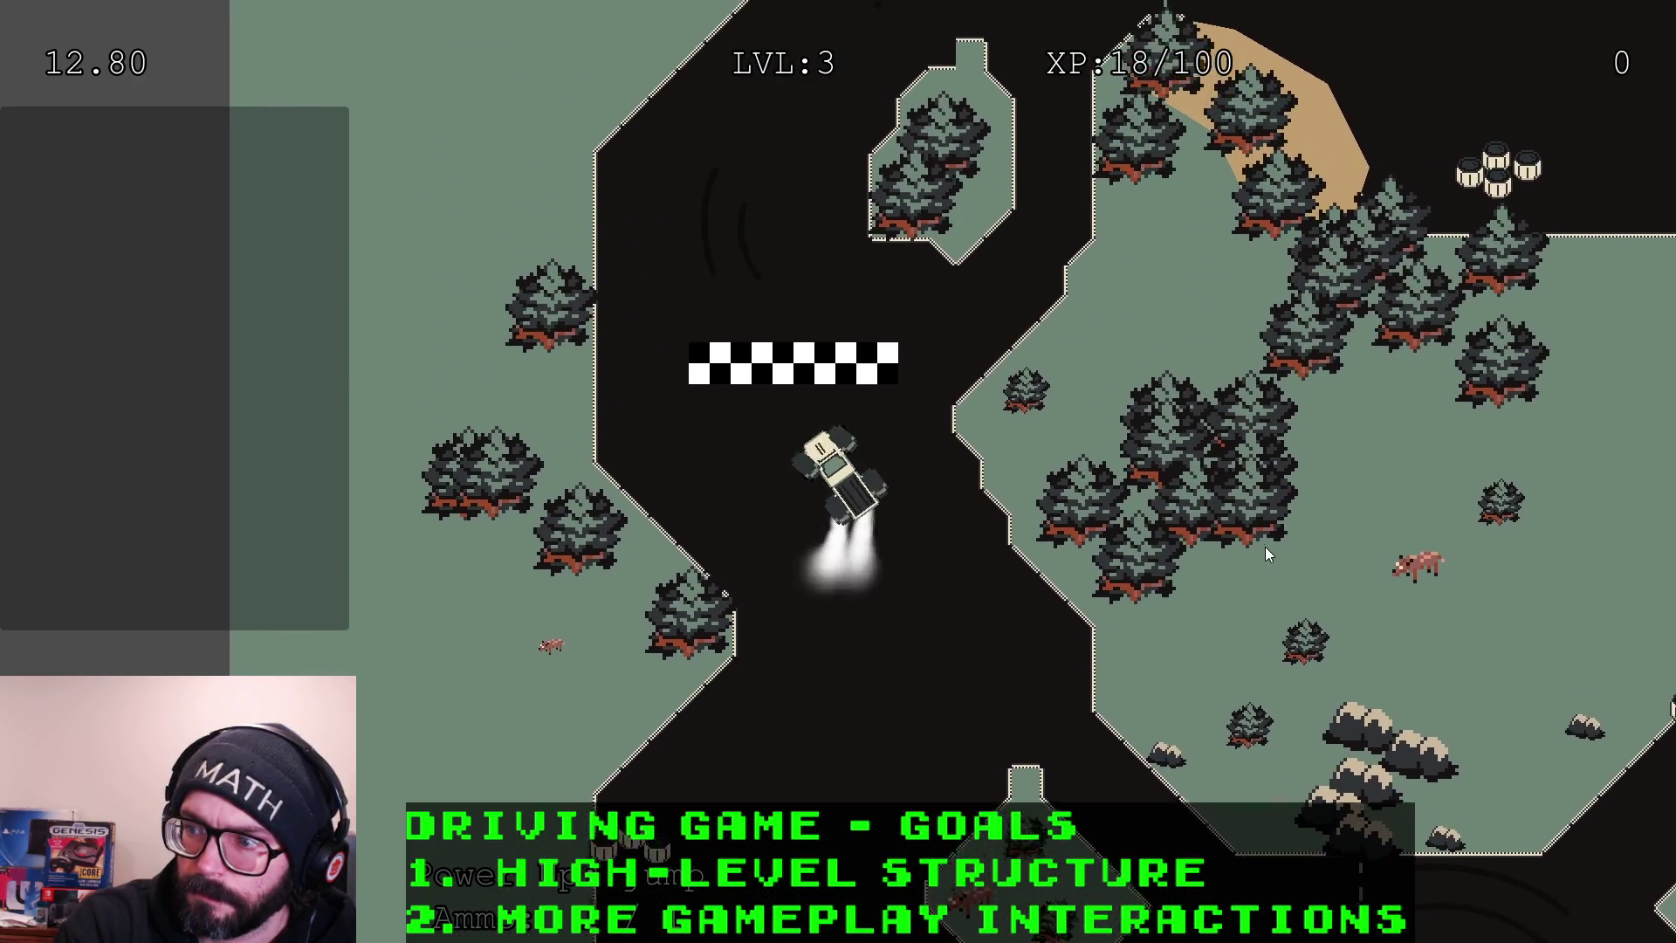
{"action": "key", "text": "a"}
{"action": "key", "text": "d"}
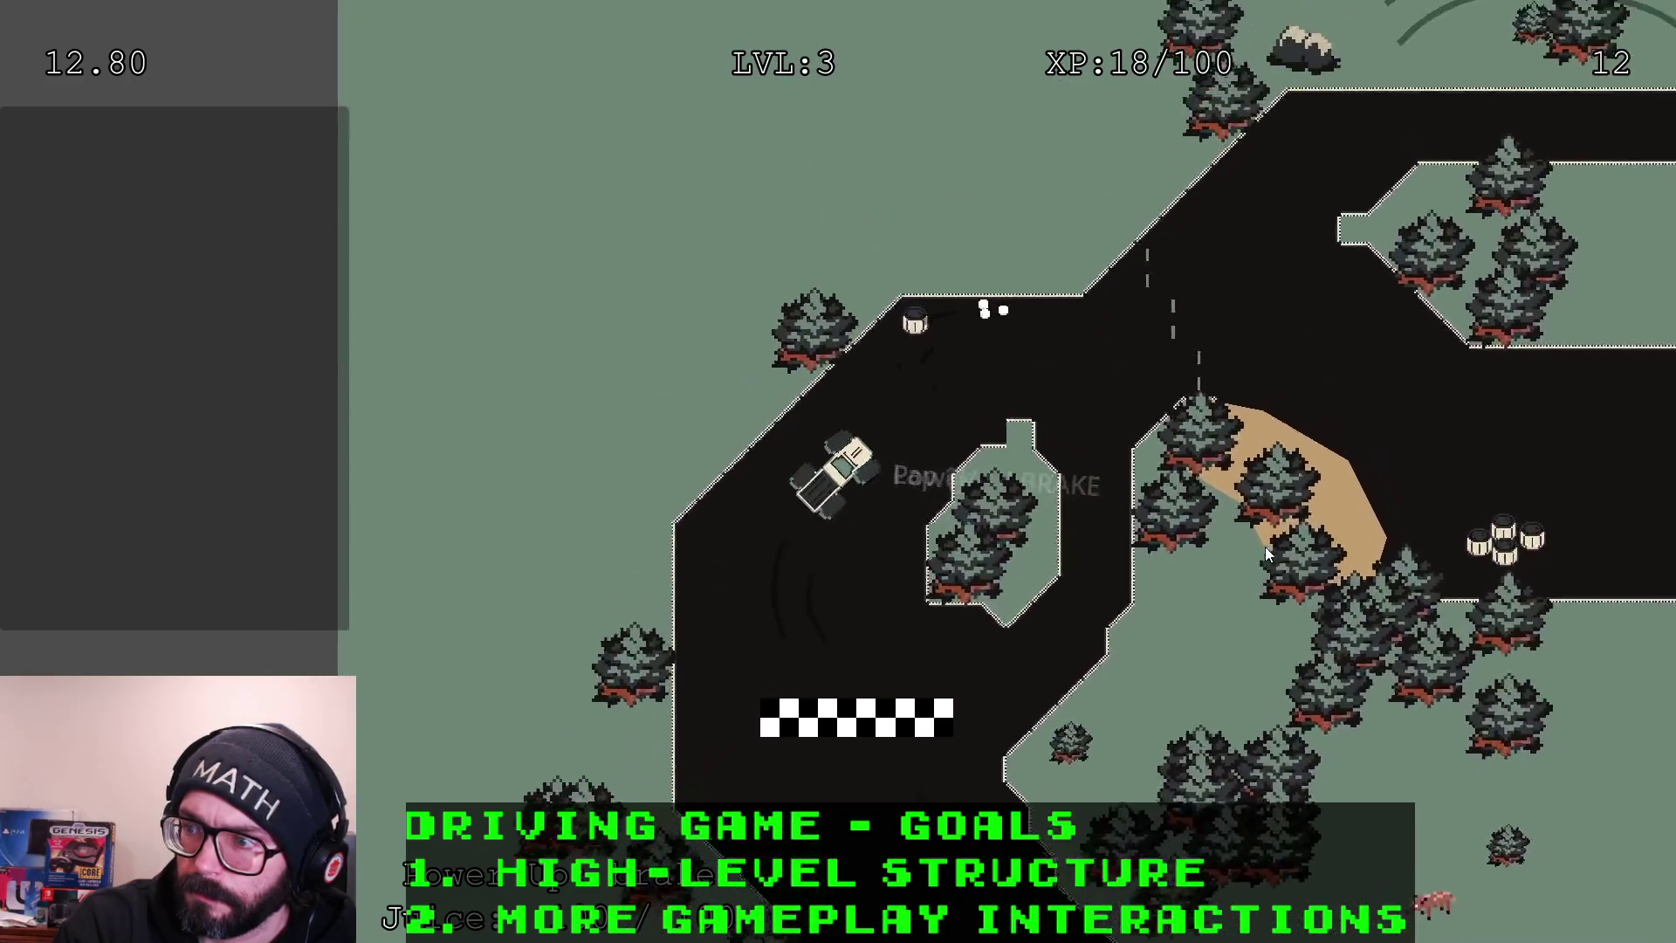
{"action": "key", "text": "d"}
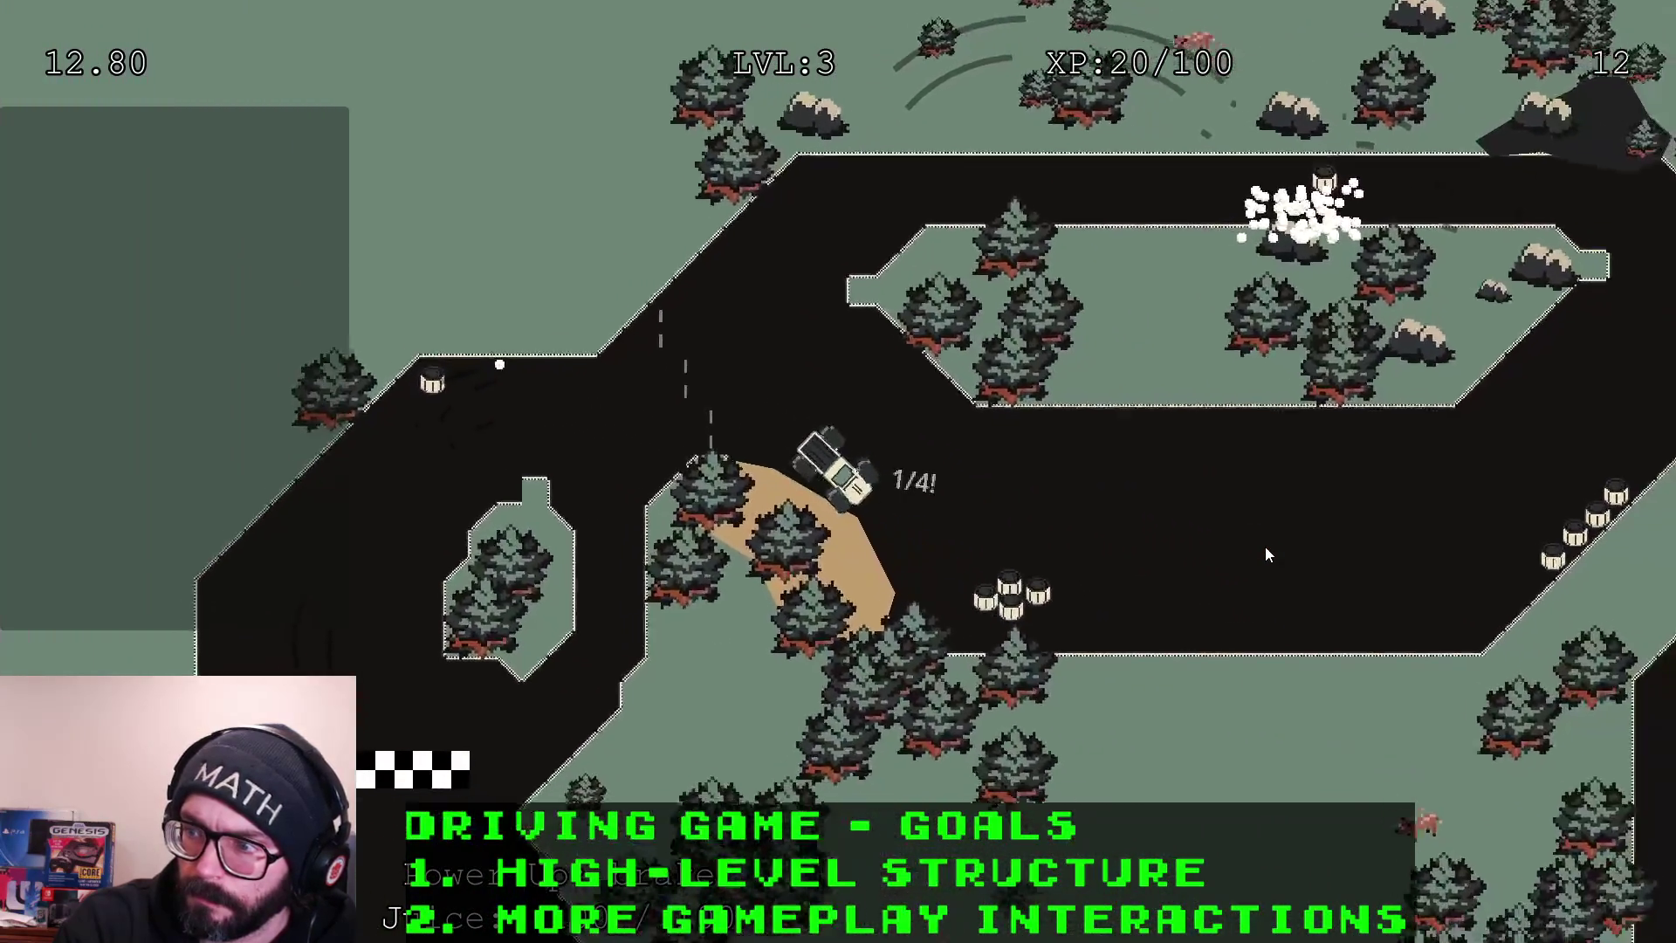
{"action": "key", "text": "d"}
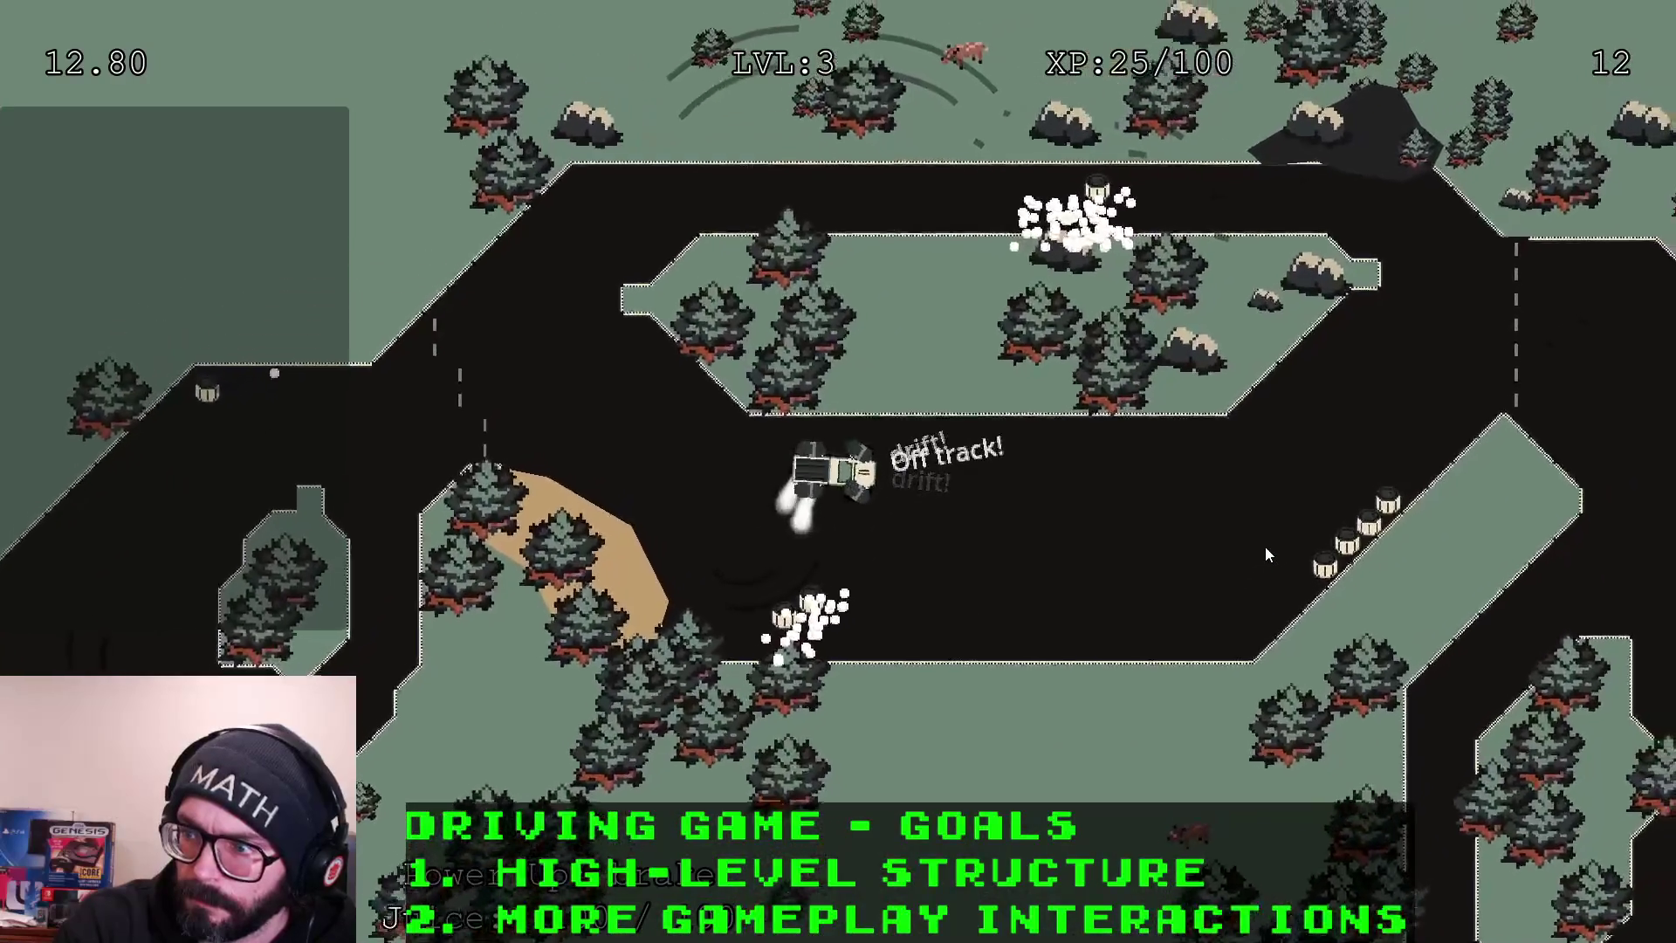
{"action": "key", "text": "d"}
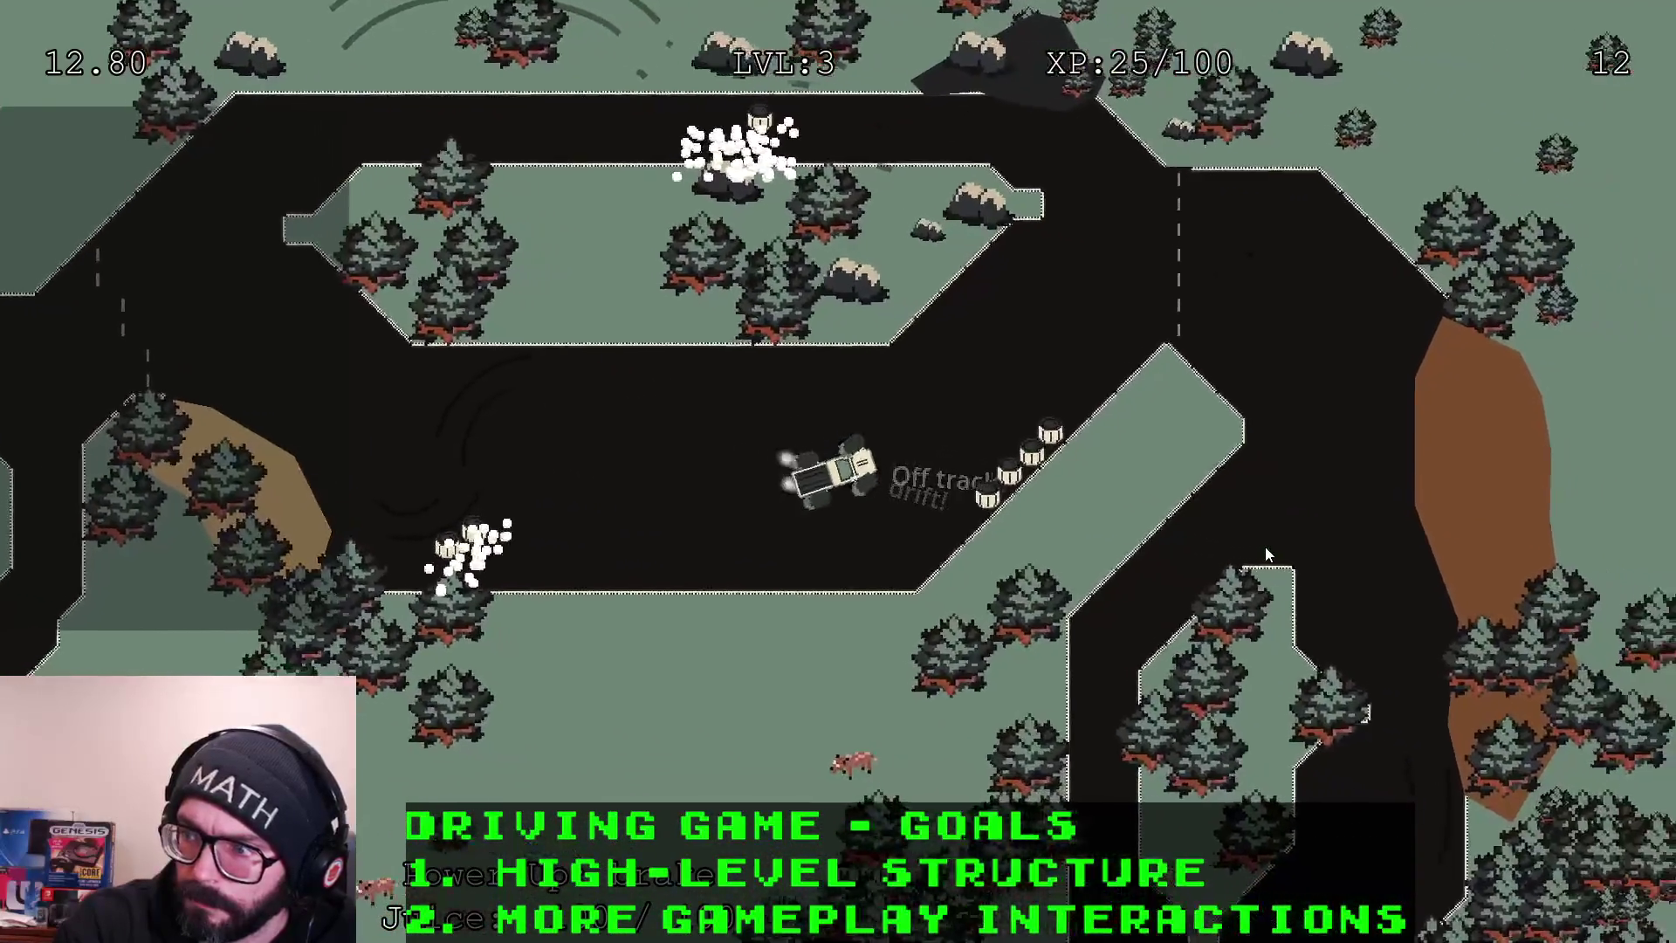
{"action": "key", "text": "a"}
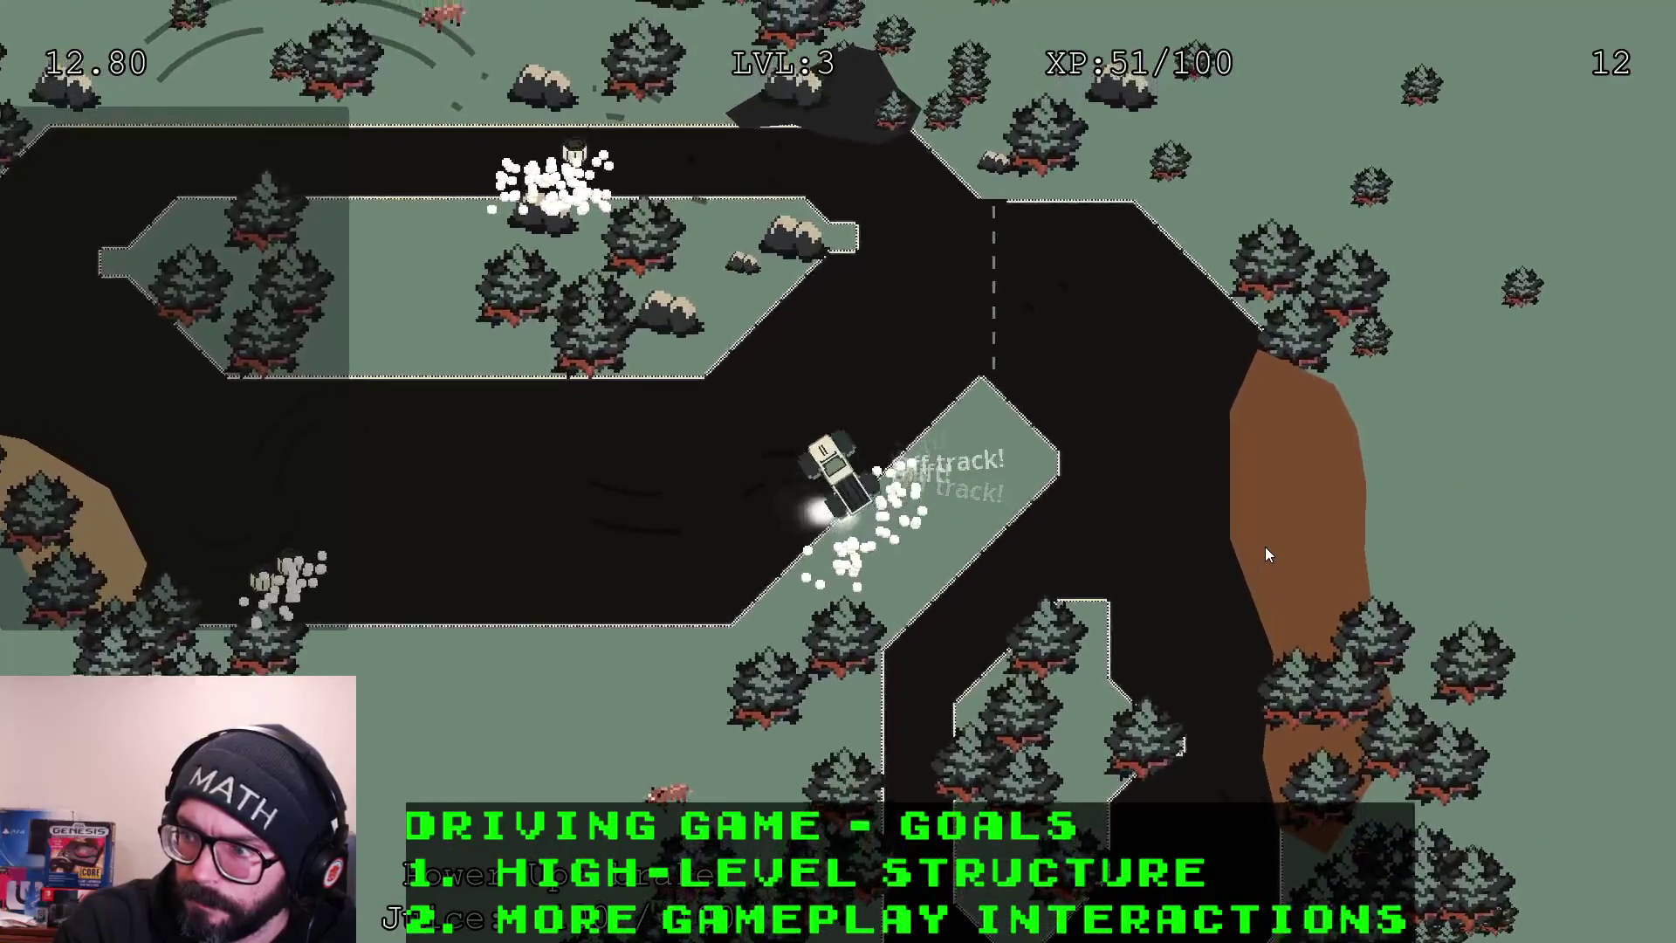
{"action": "key", "text": "d"}
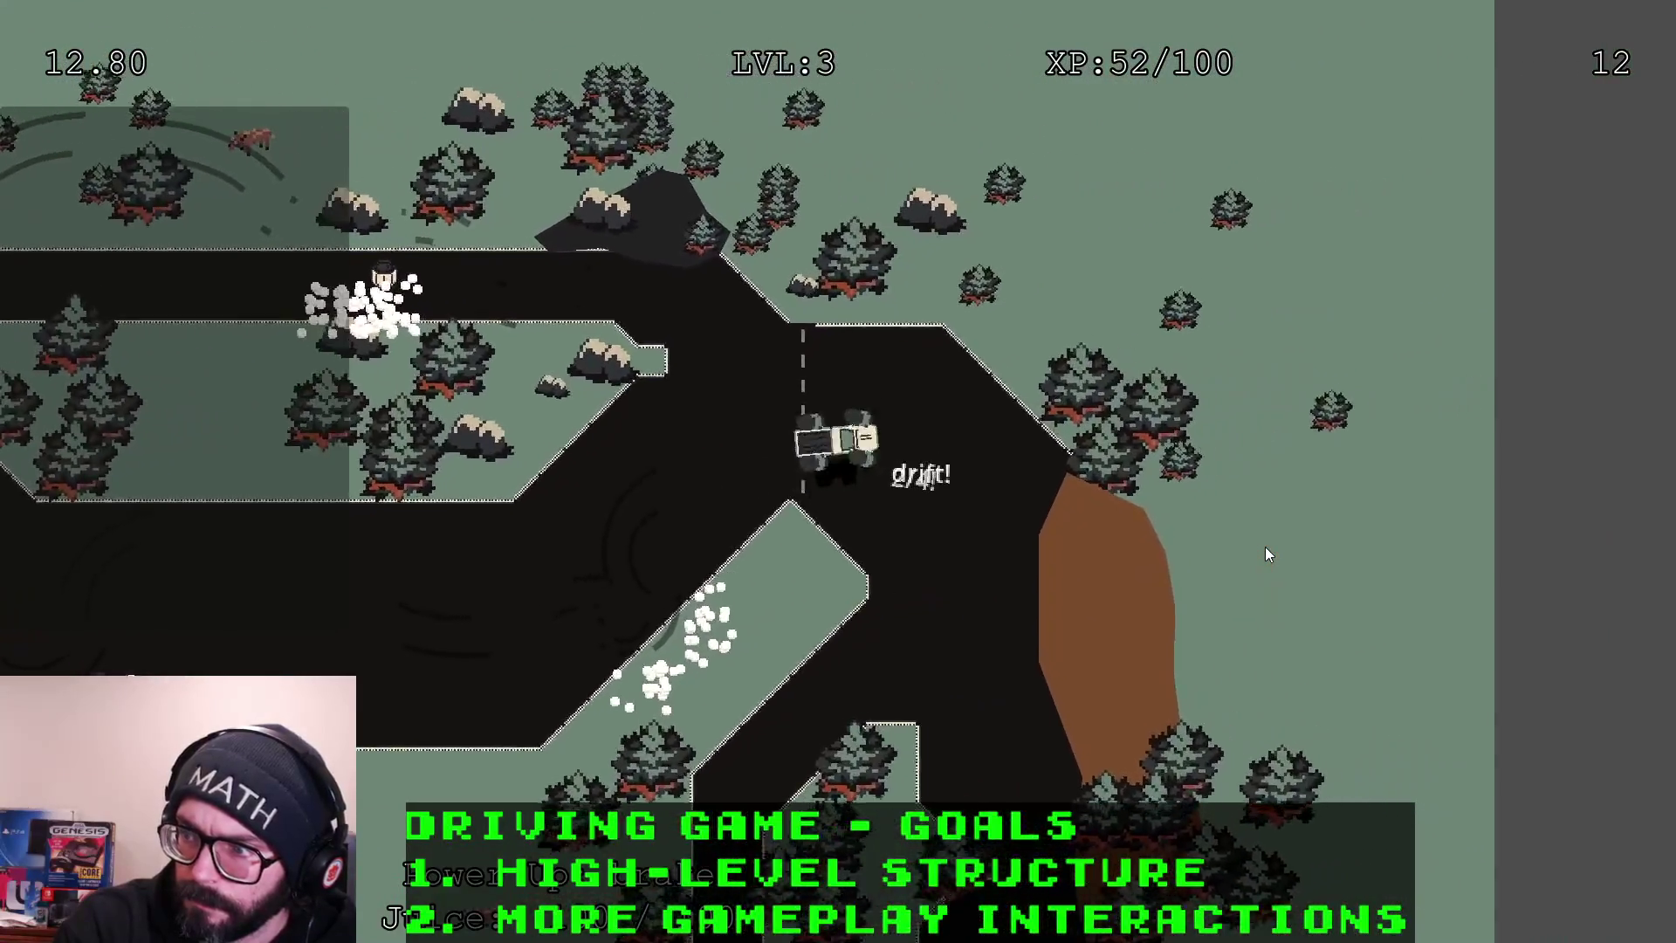
{"action": "key", "text": "d"}
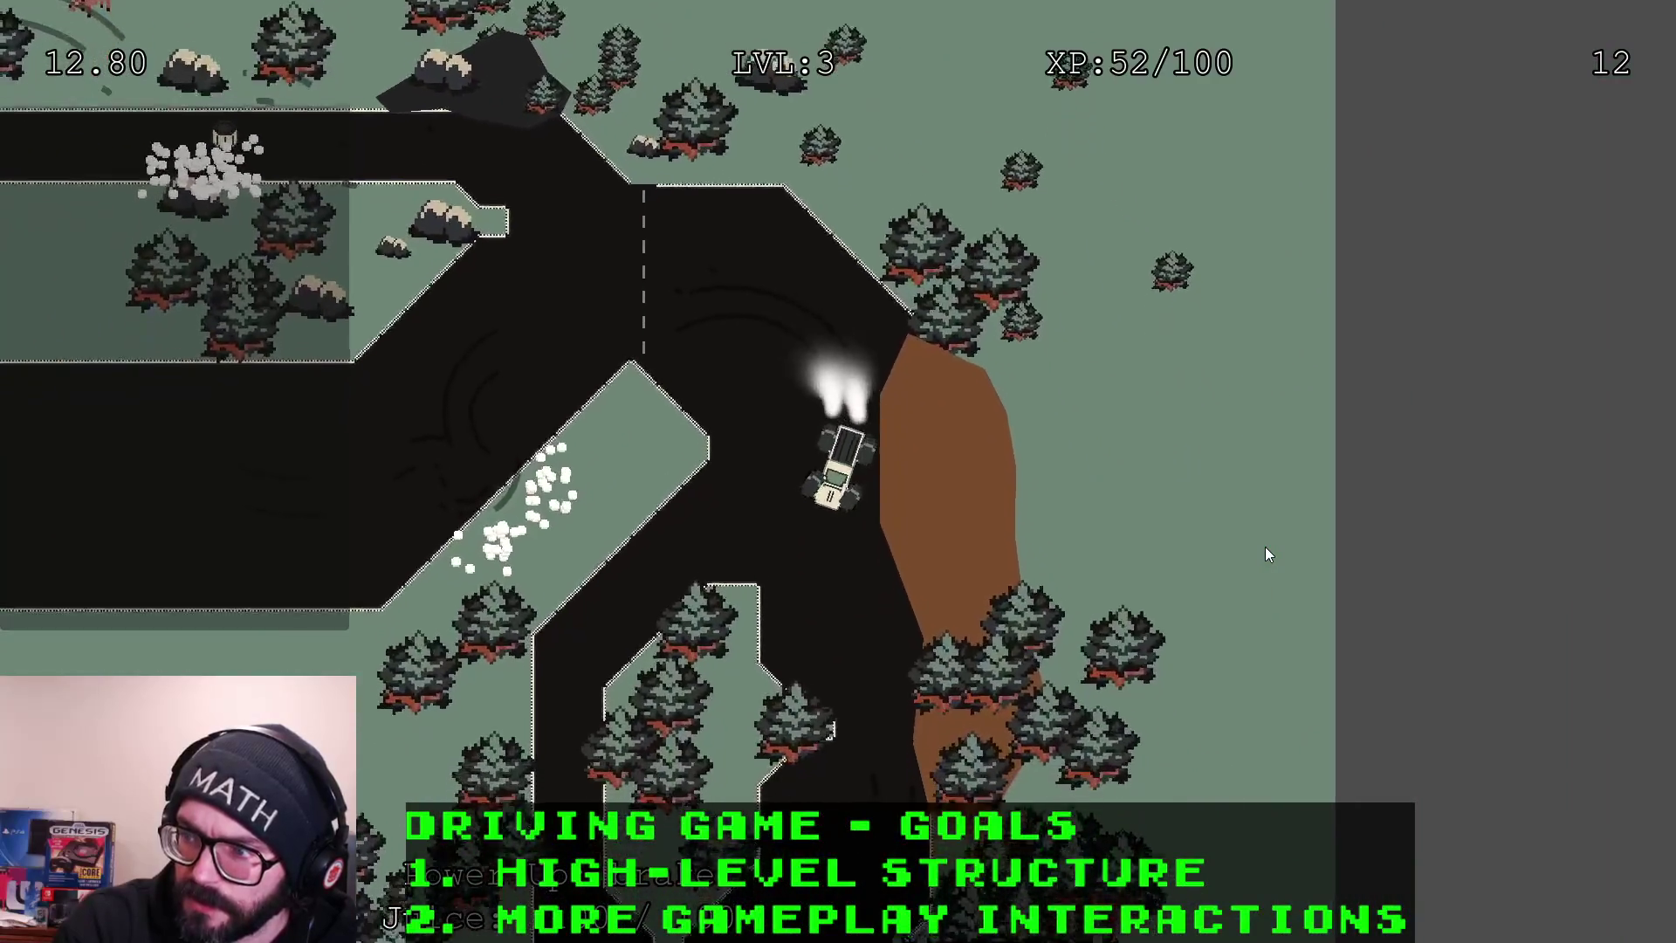
{"action": "key", "text": "d"}
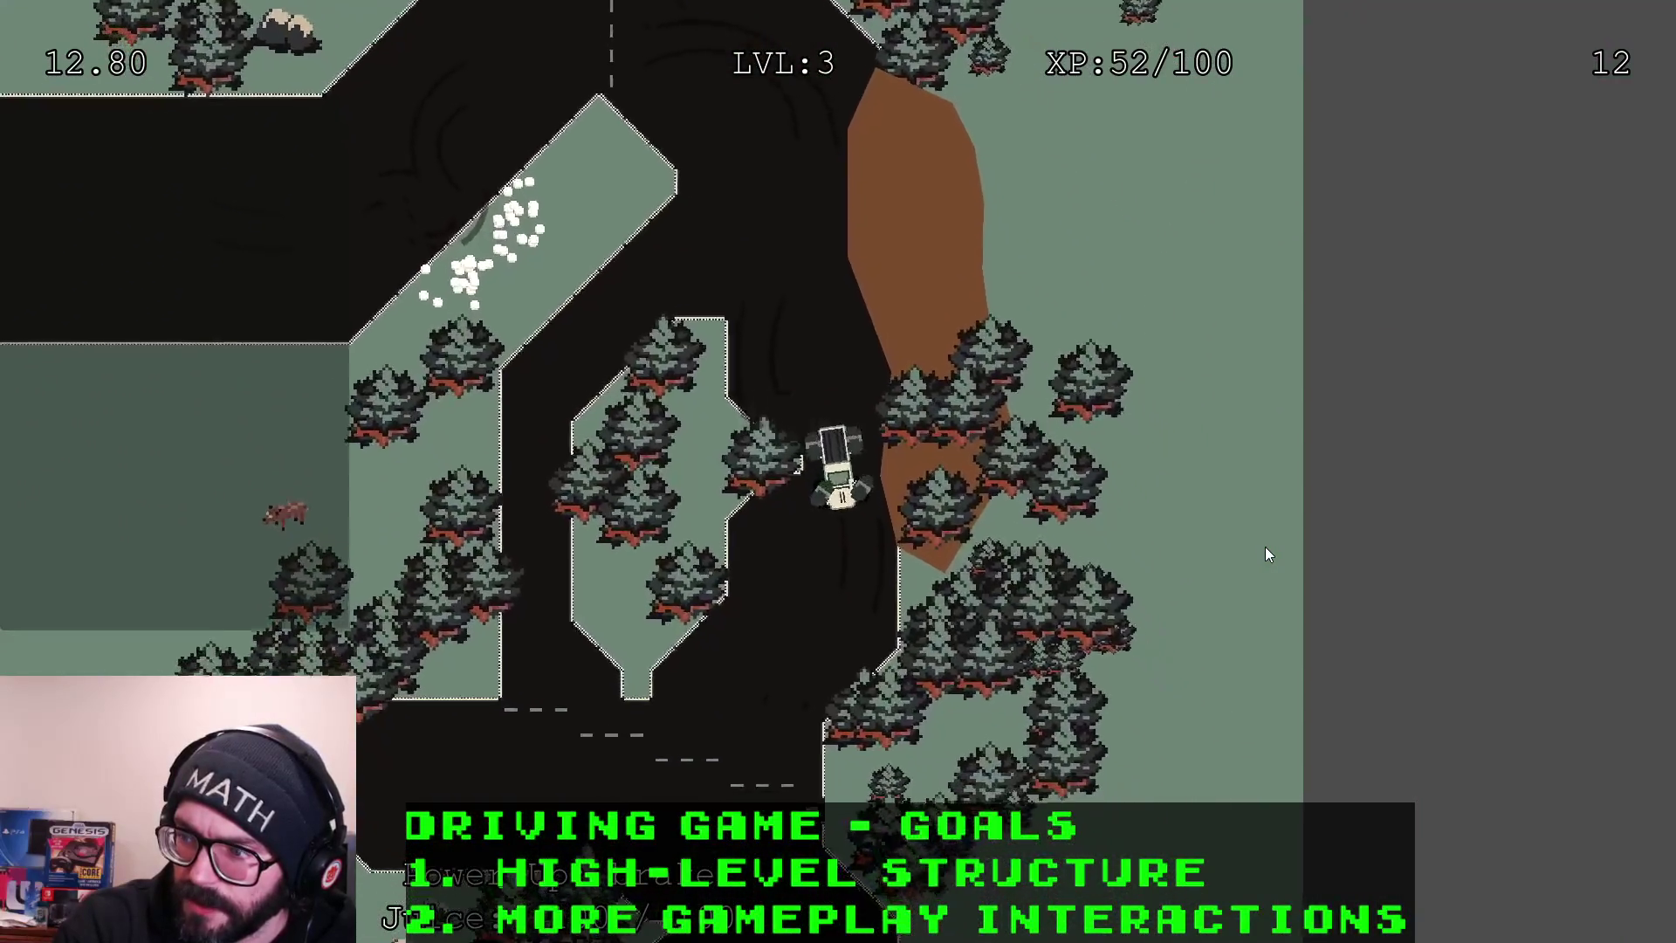
Steer through the junction, across the finish line, and into the next lap
{"action": "key", "text": "d"}
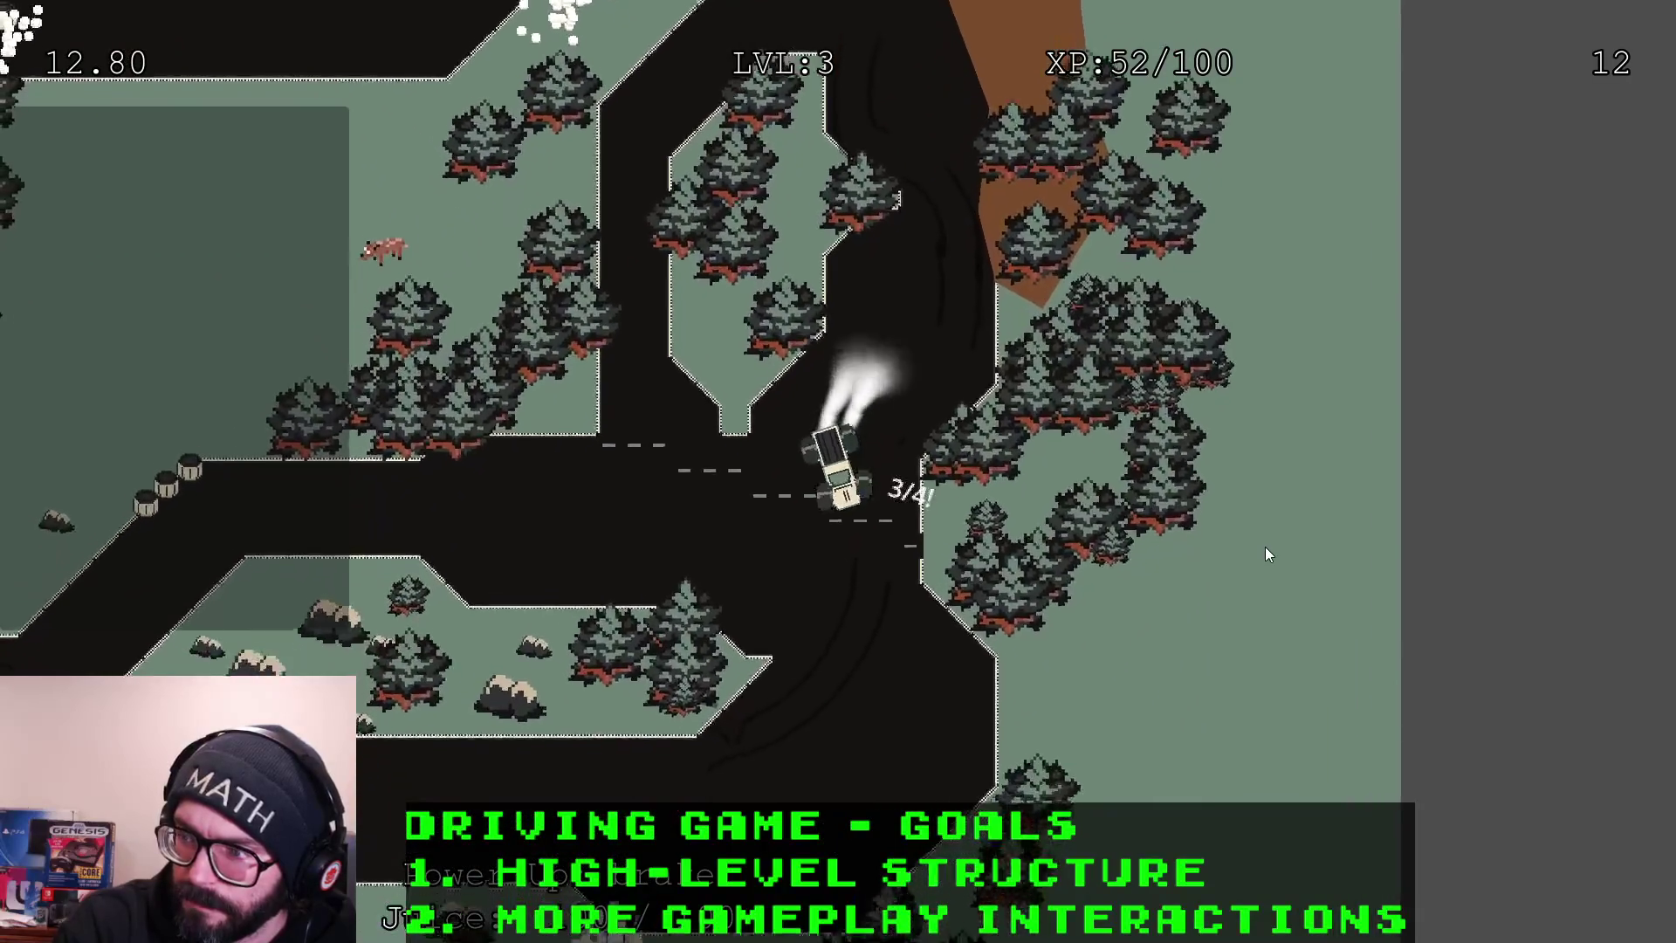
{"action": "key", "text": "d"}
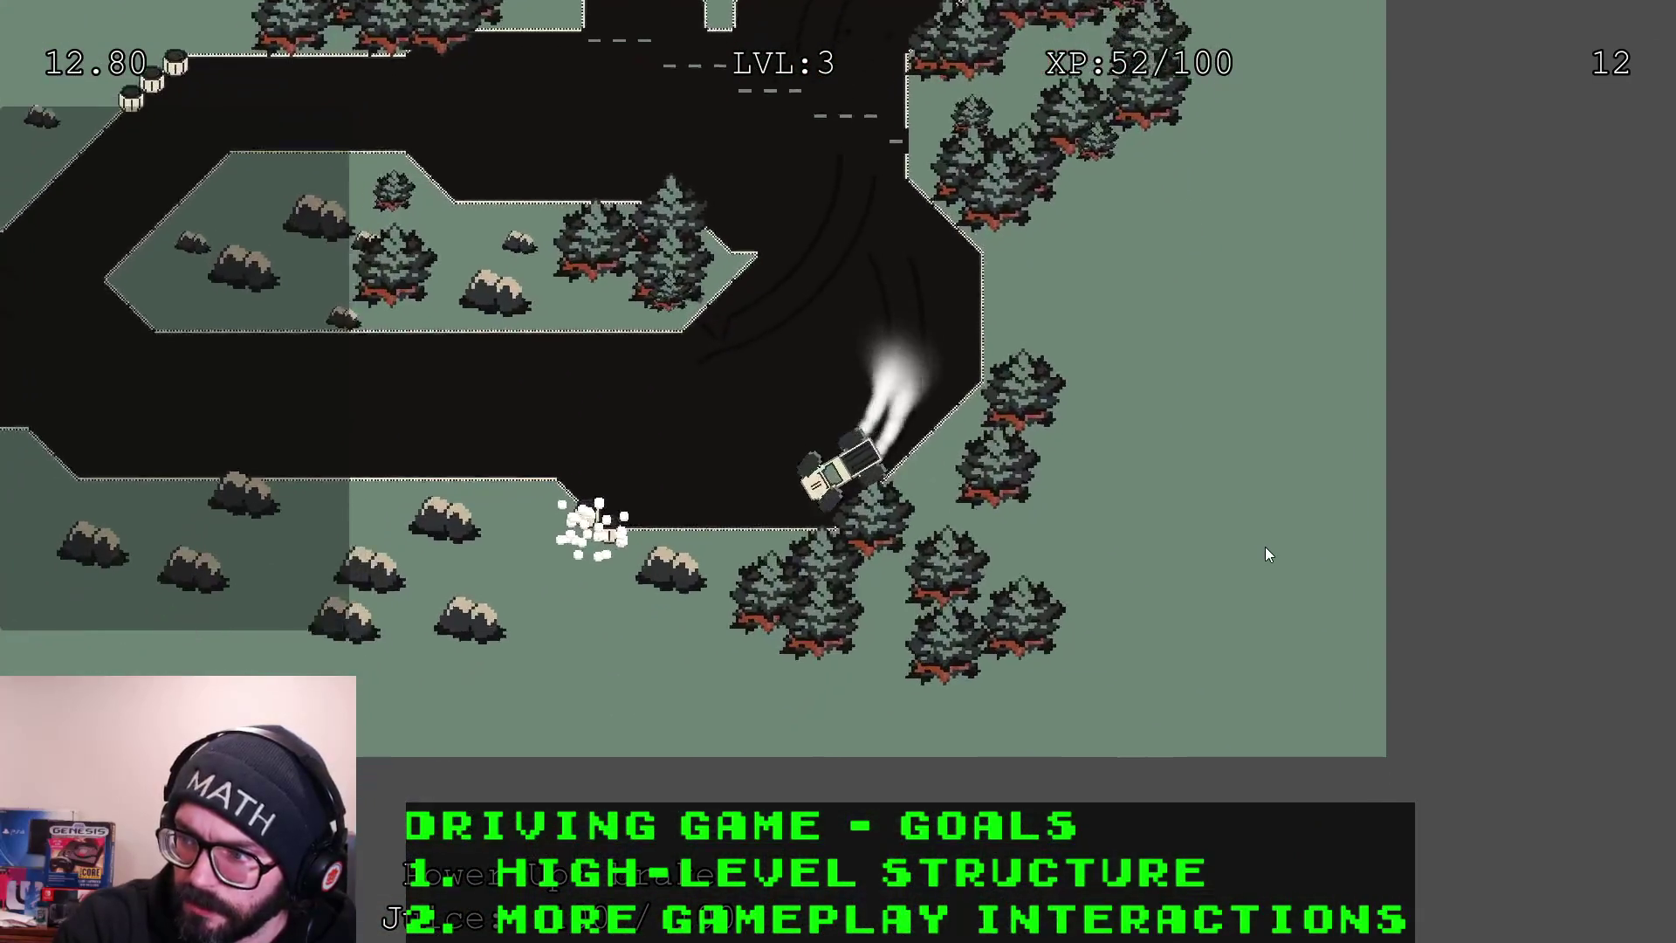
{"action": "key", "text": "d"}
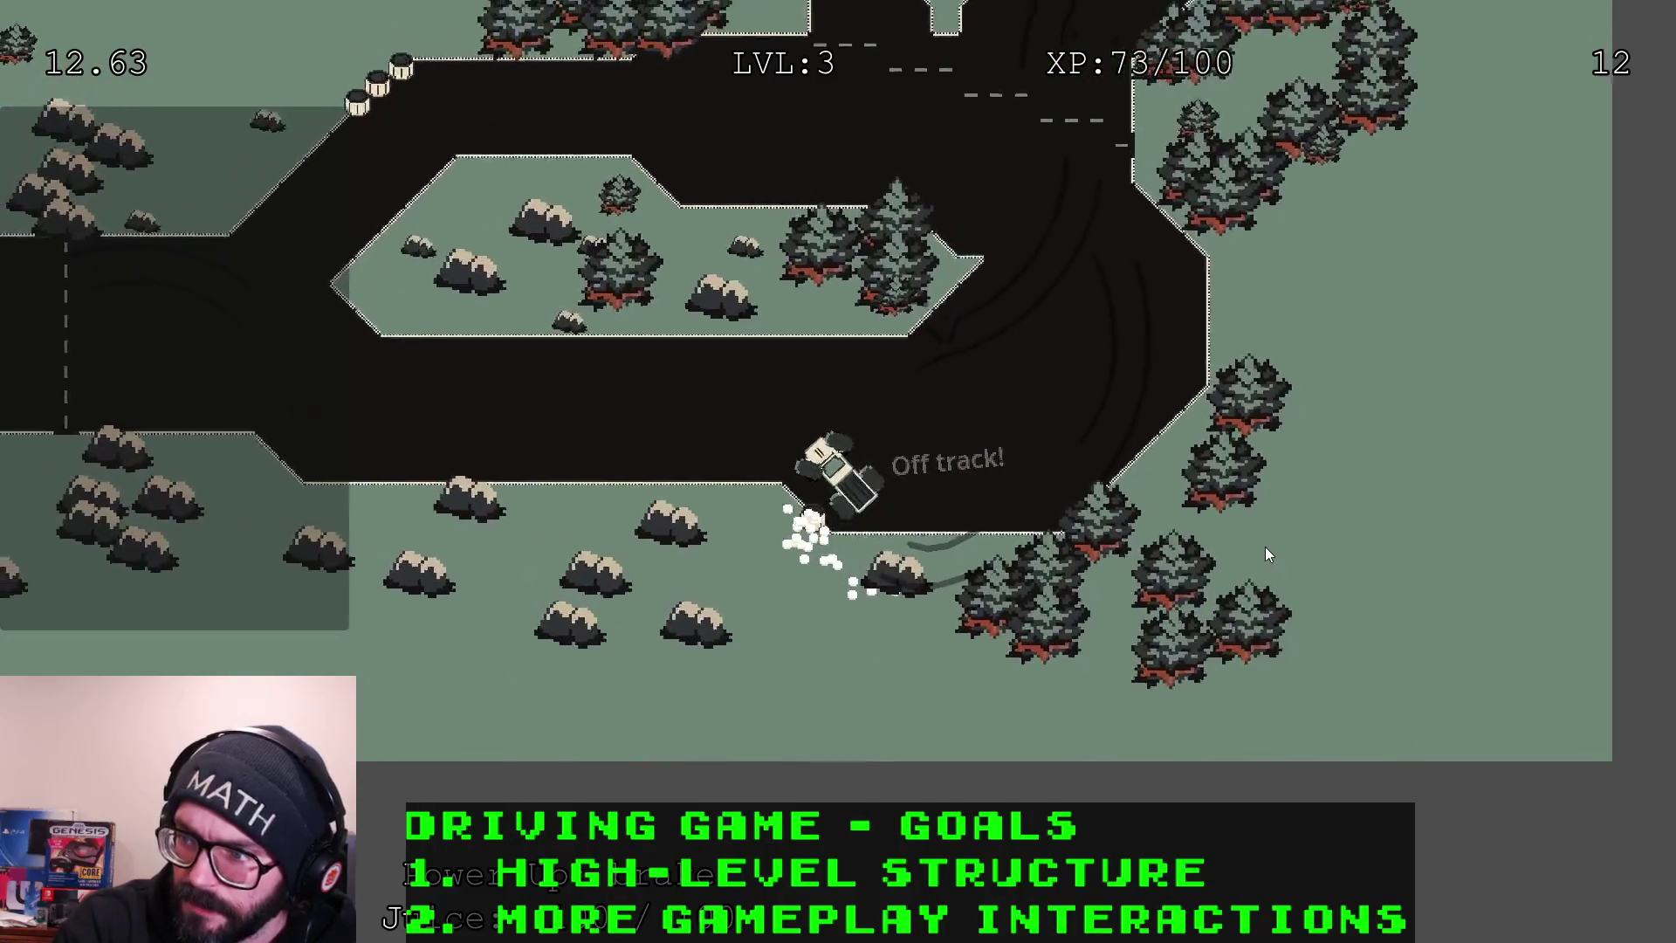
{"action": "key", "text": "d"}
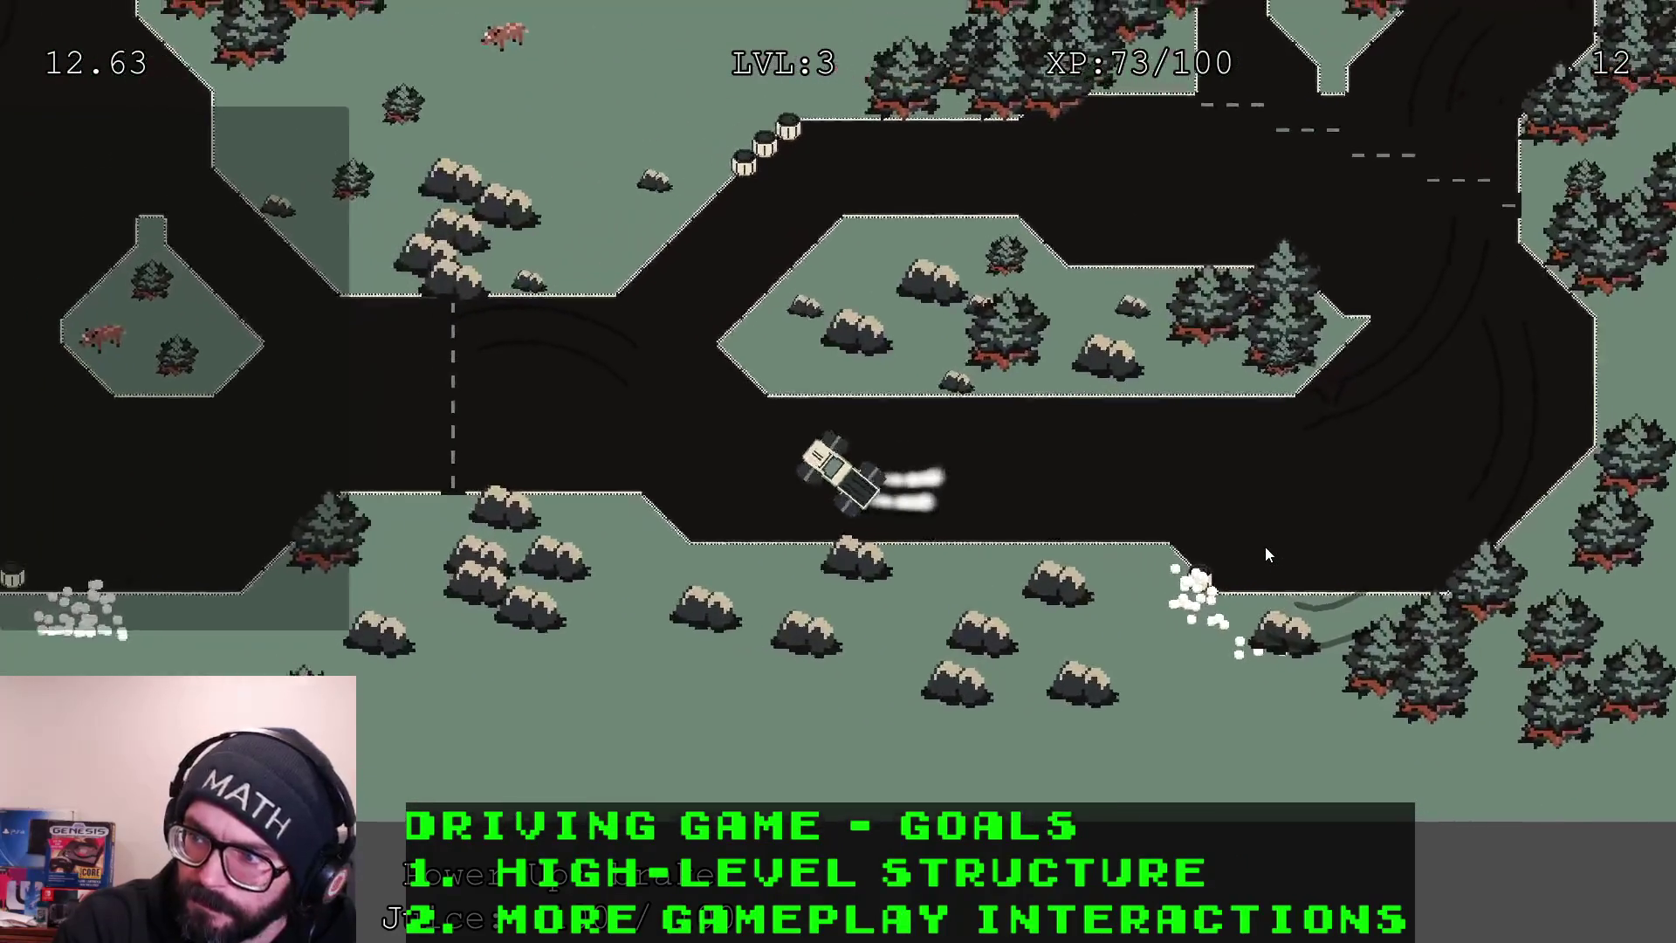
{"action": "key", "text": "w"}
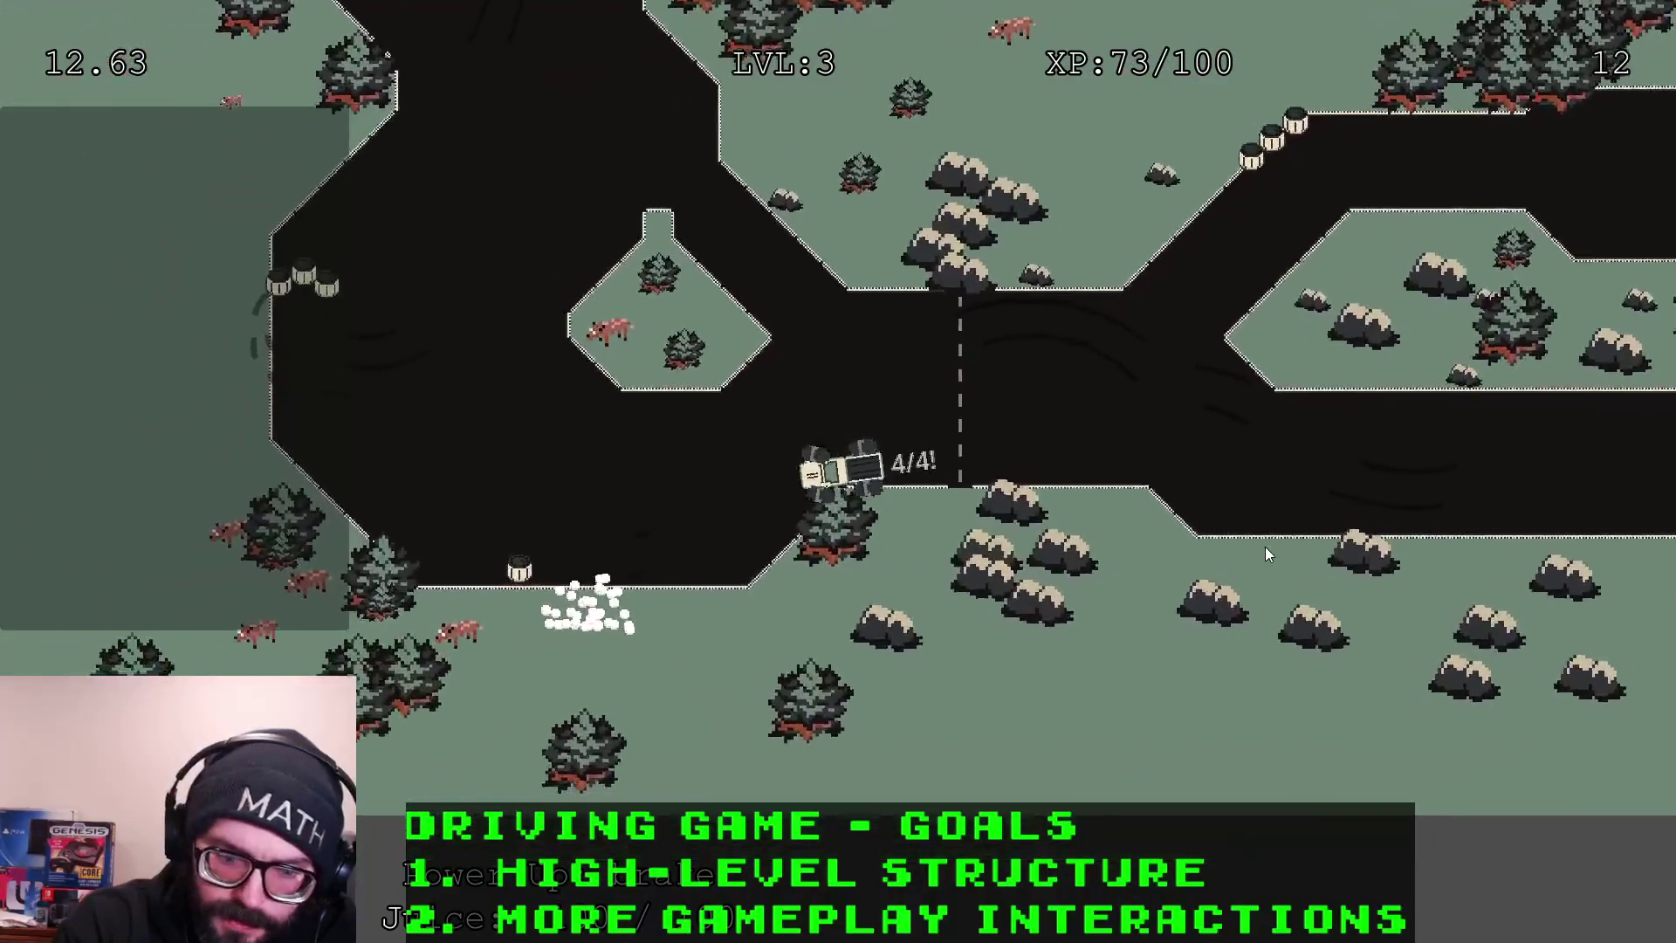
{"action": "key", "text": "d"}
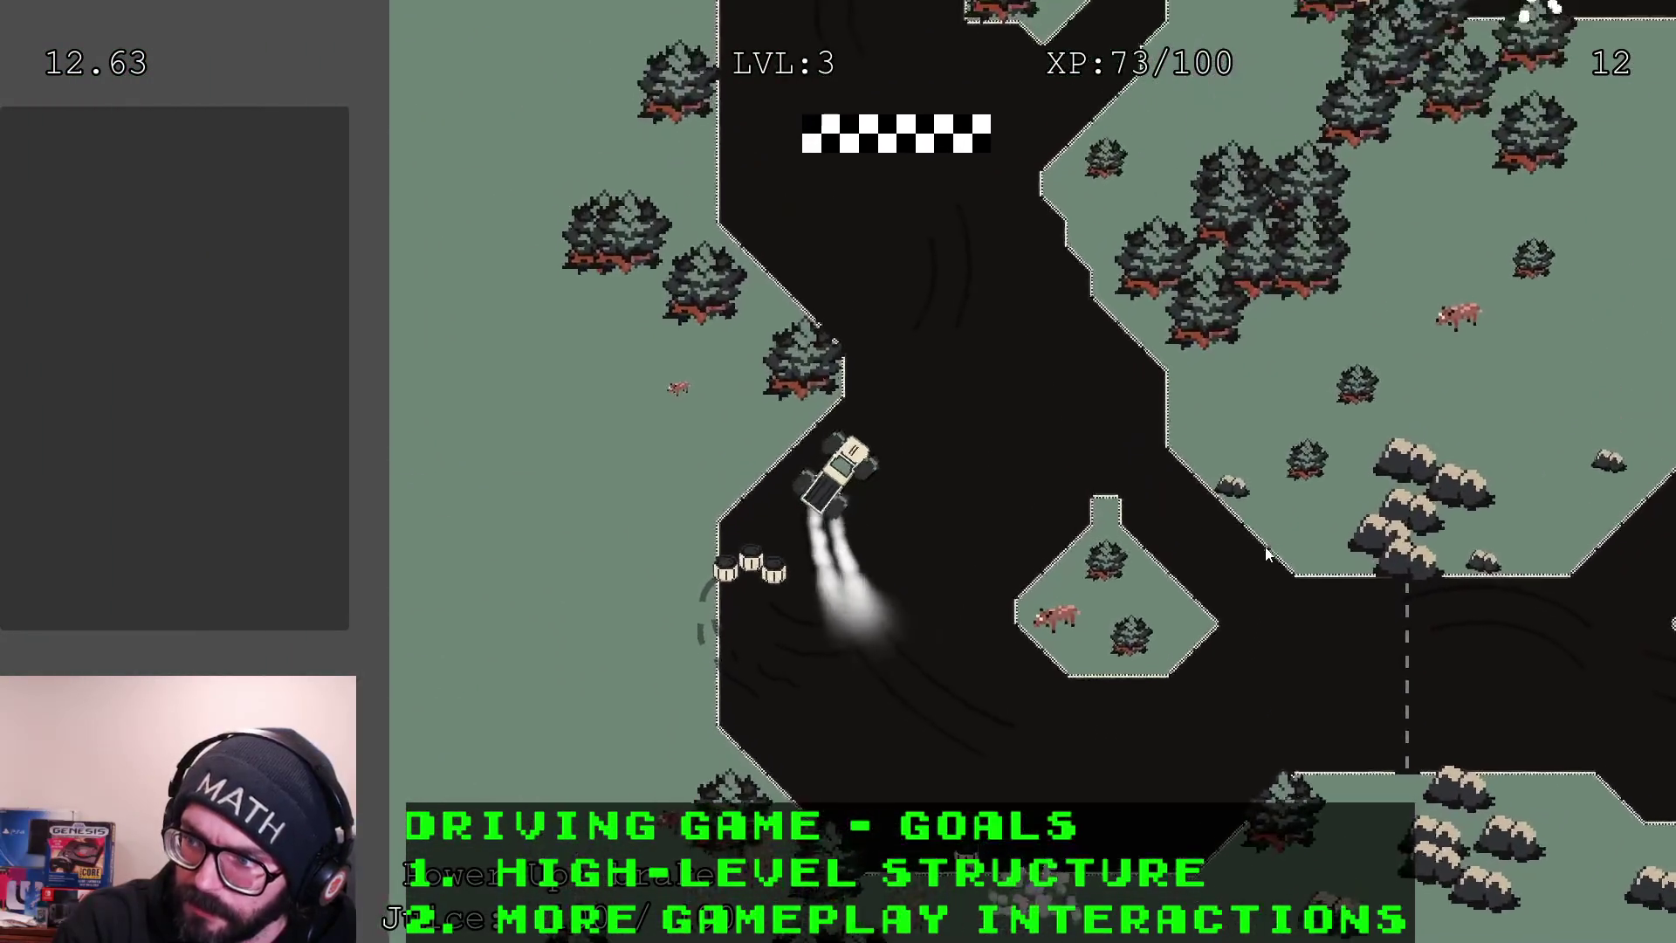
{"action": "key", "text": "w"}
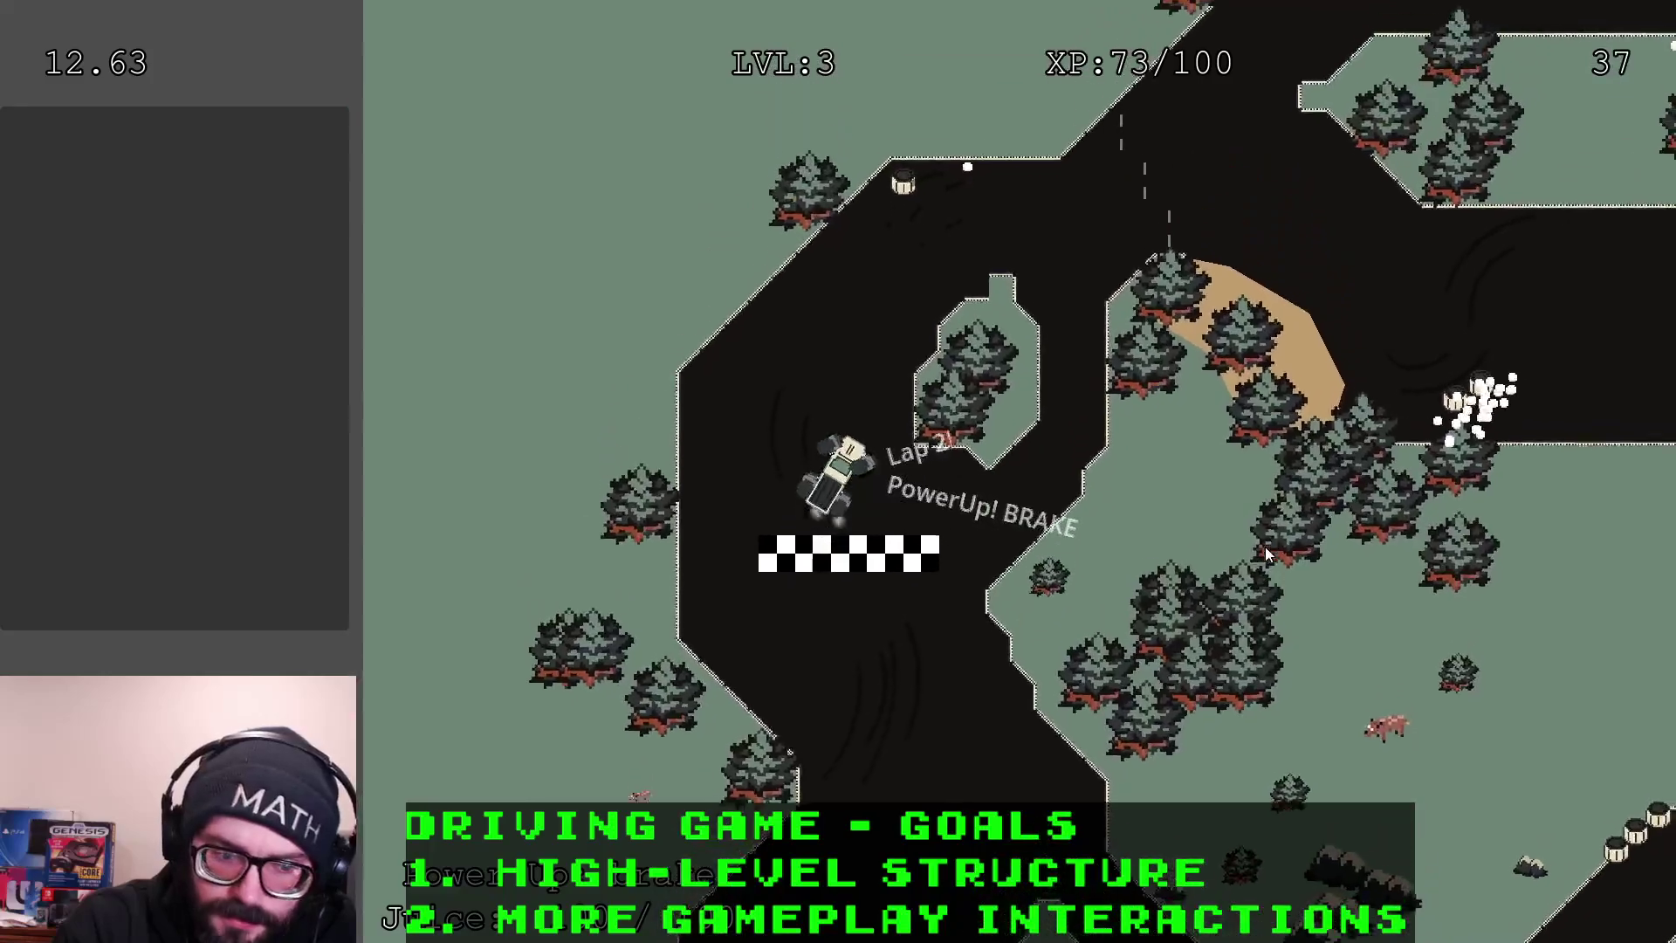
{"action": "key", "text": "d"}
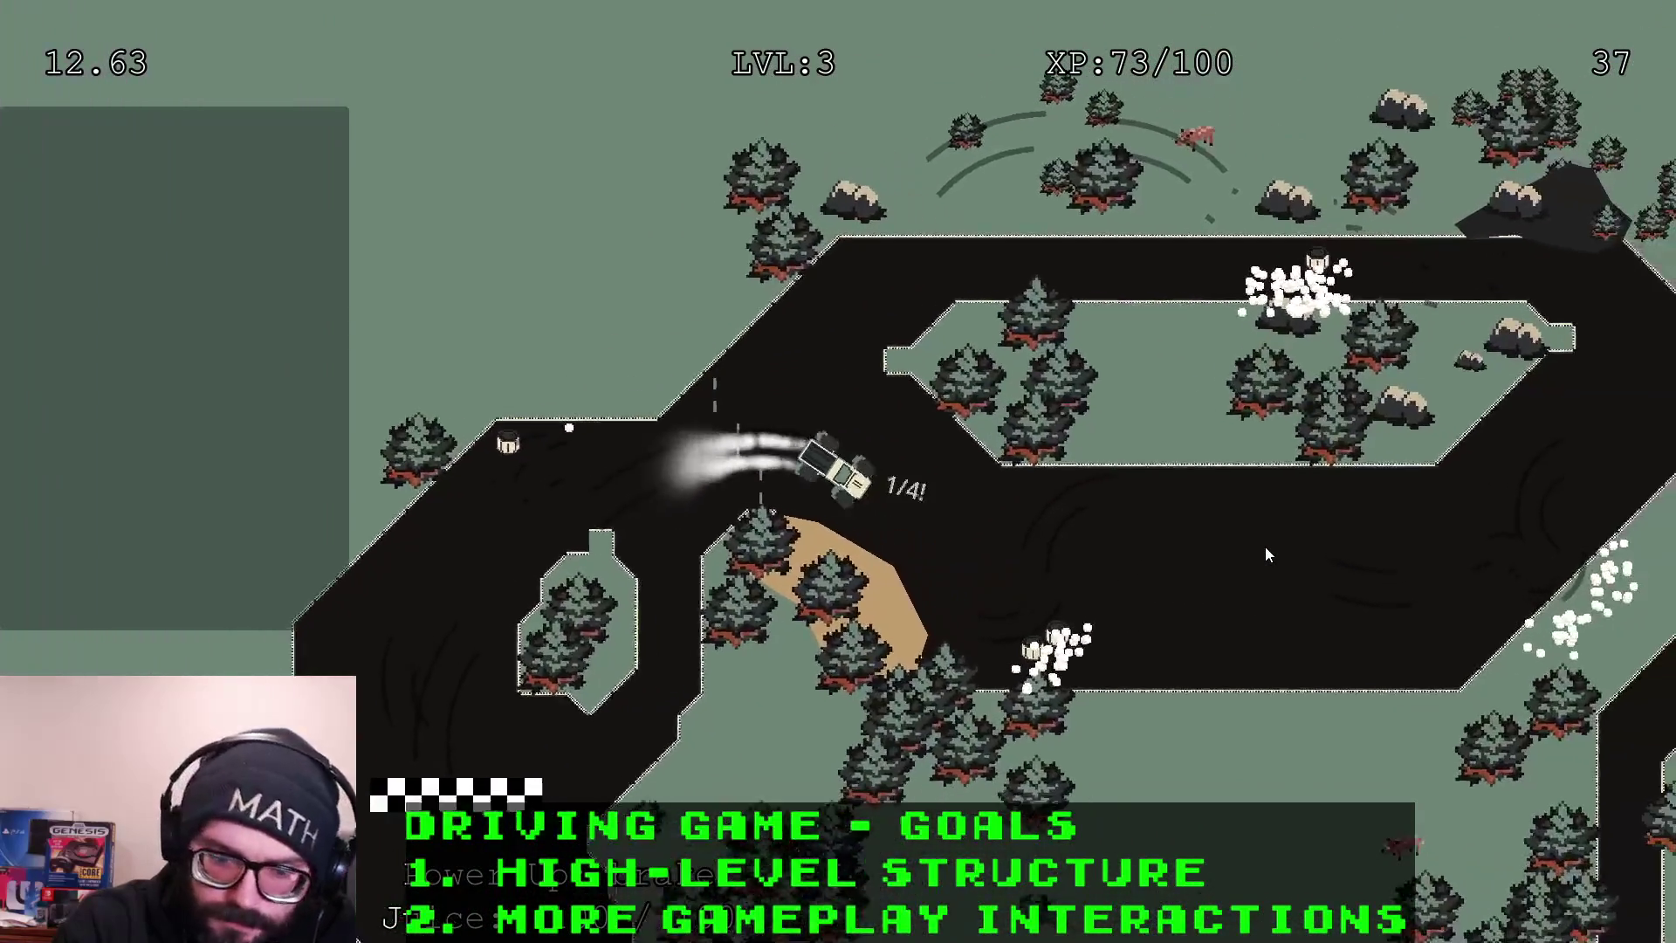
{"action": "key", "text": "d"}
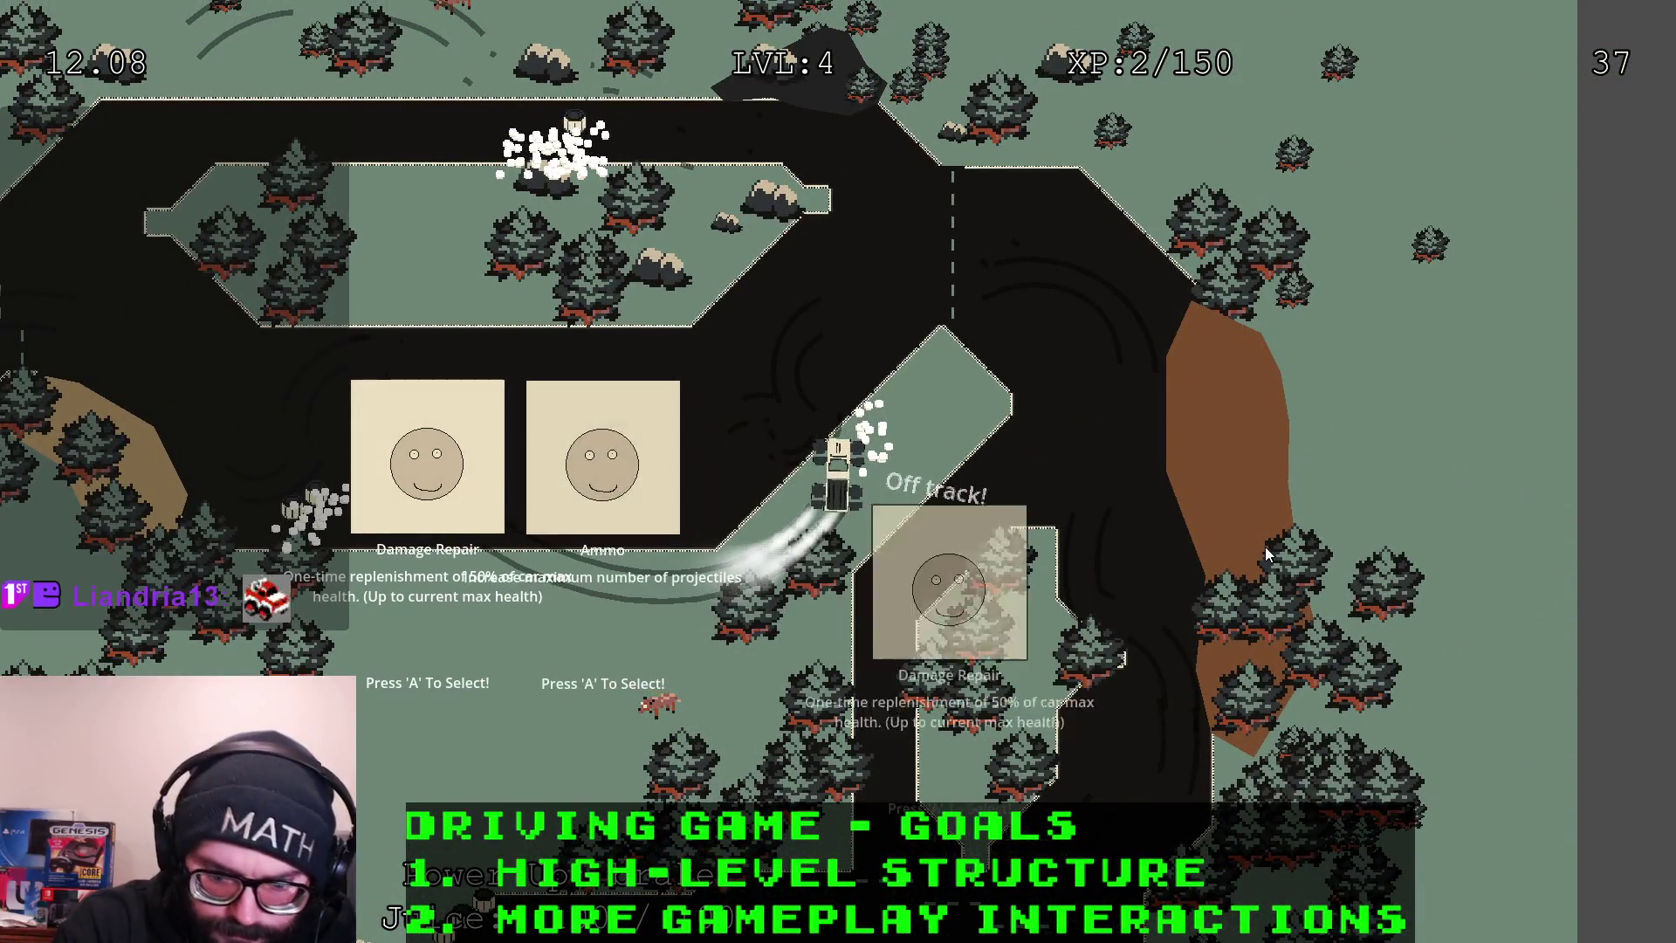
Take Damage Repair as the level-4 upgrade and turn the truck back down the road
{"action": "key", "text": "d"}
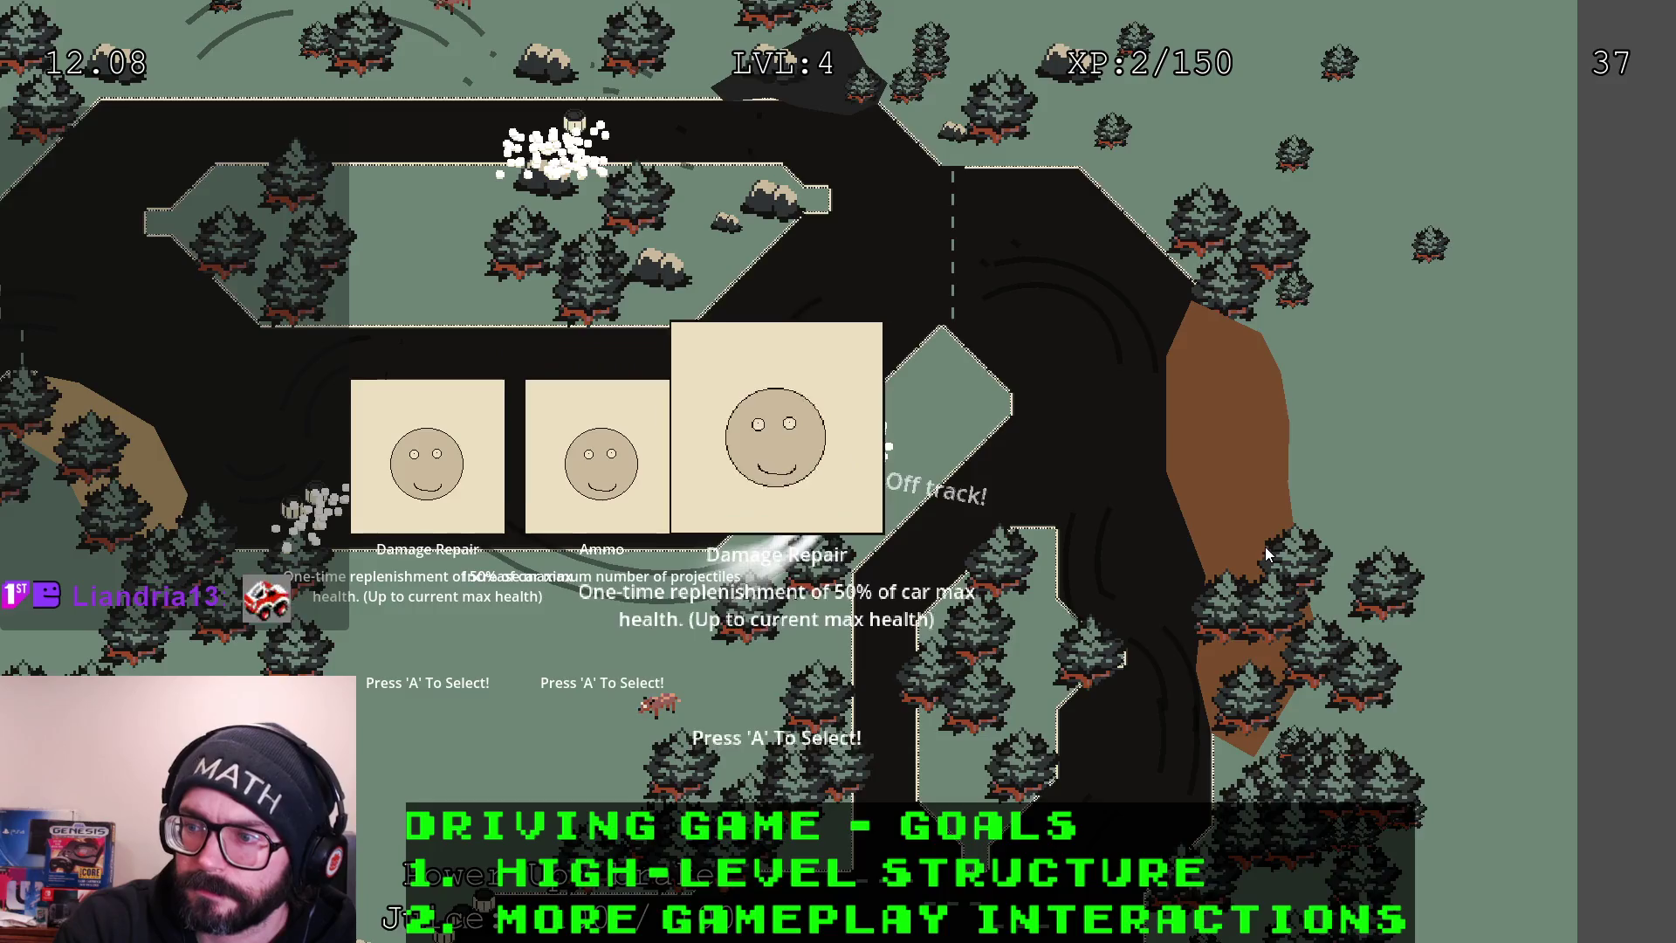
{"action": "key", "text": "Return"}
{"action": "key", "text": "d"}
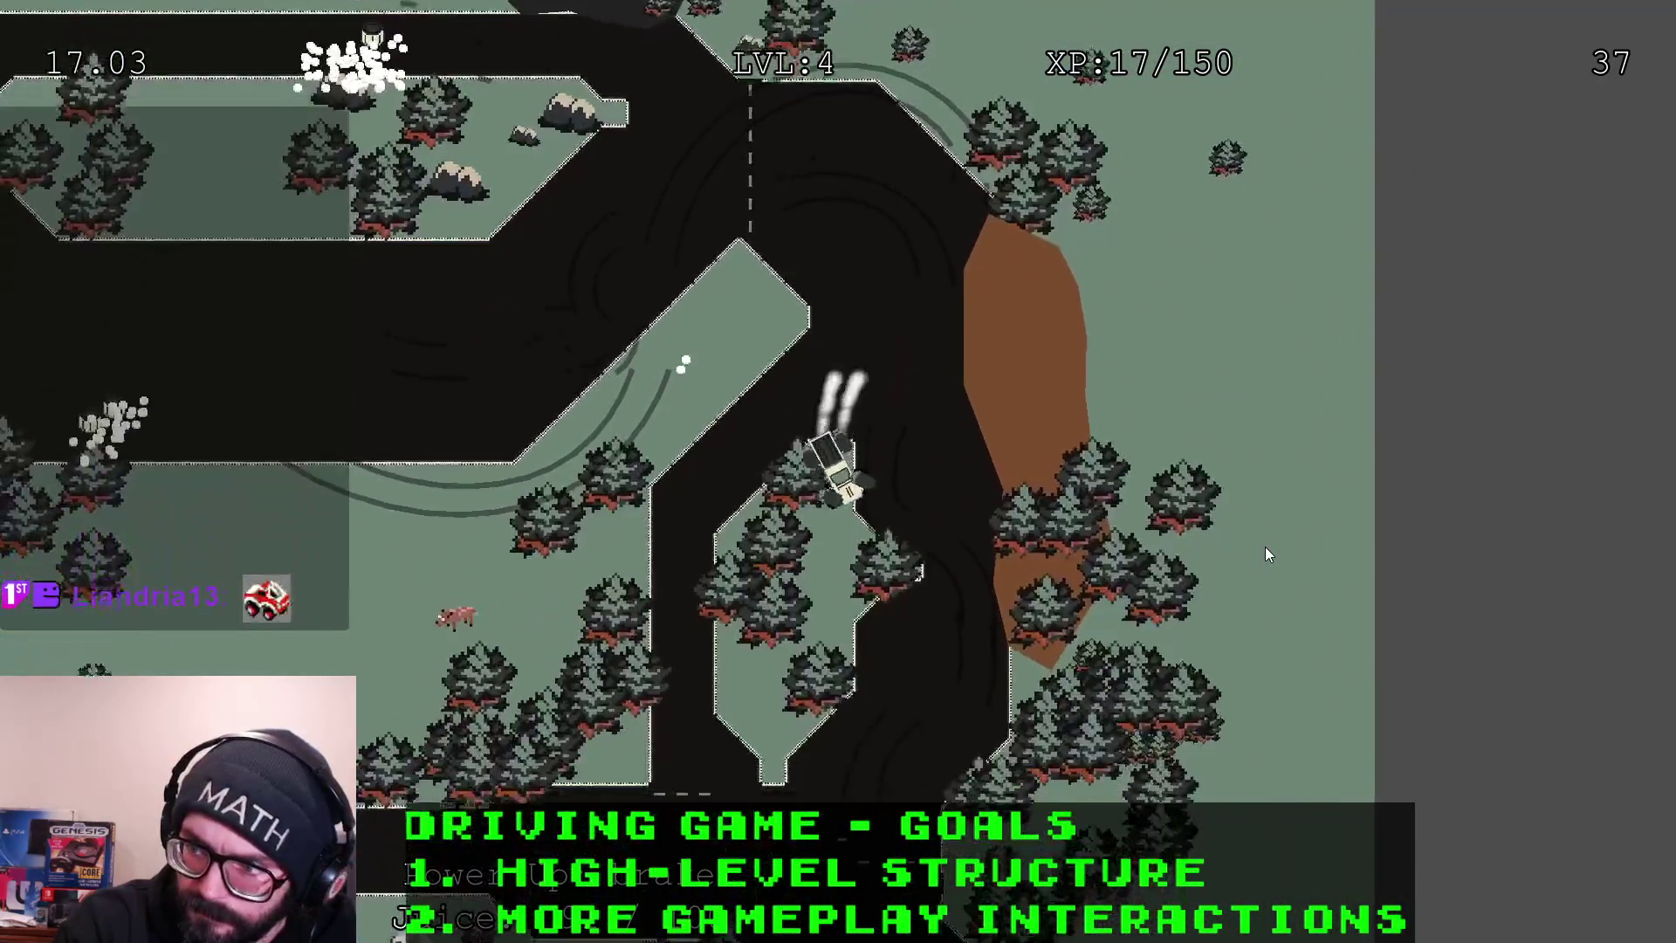
{"action": "key", "text": "a"}
Brake the truck through the bend and keep driving south as it drifts off-track
{"action": "key", "text": "d"}
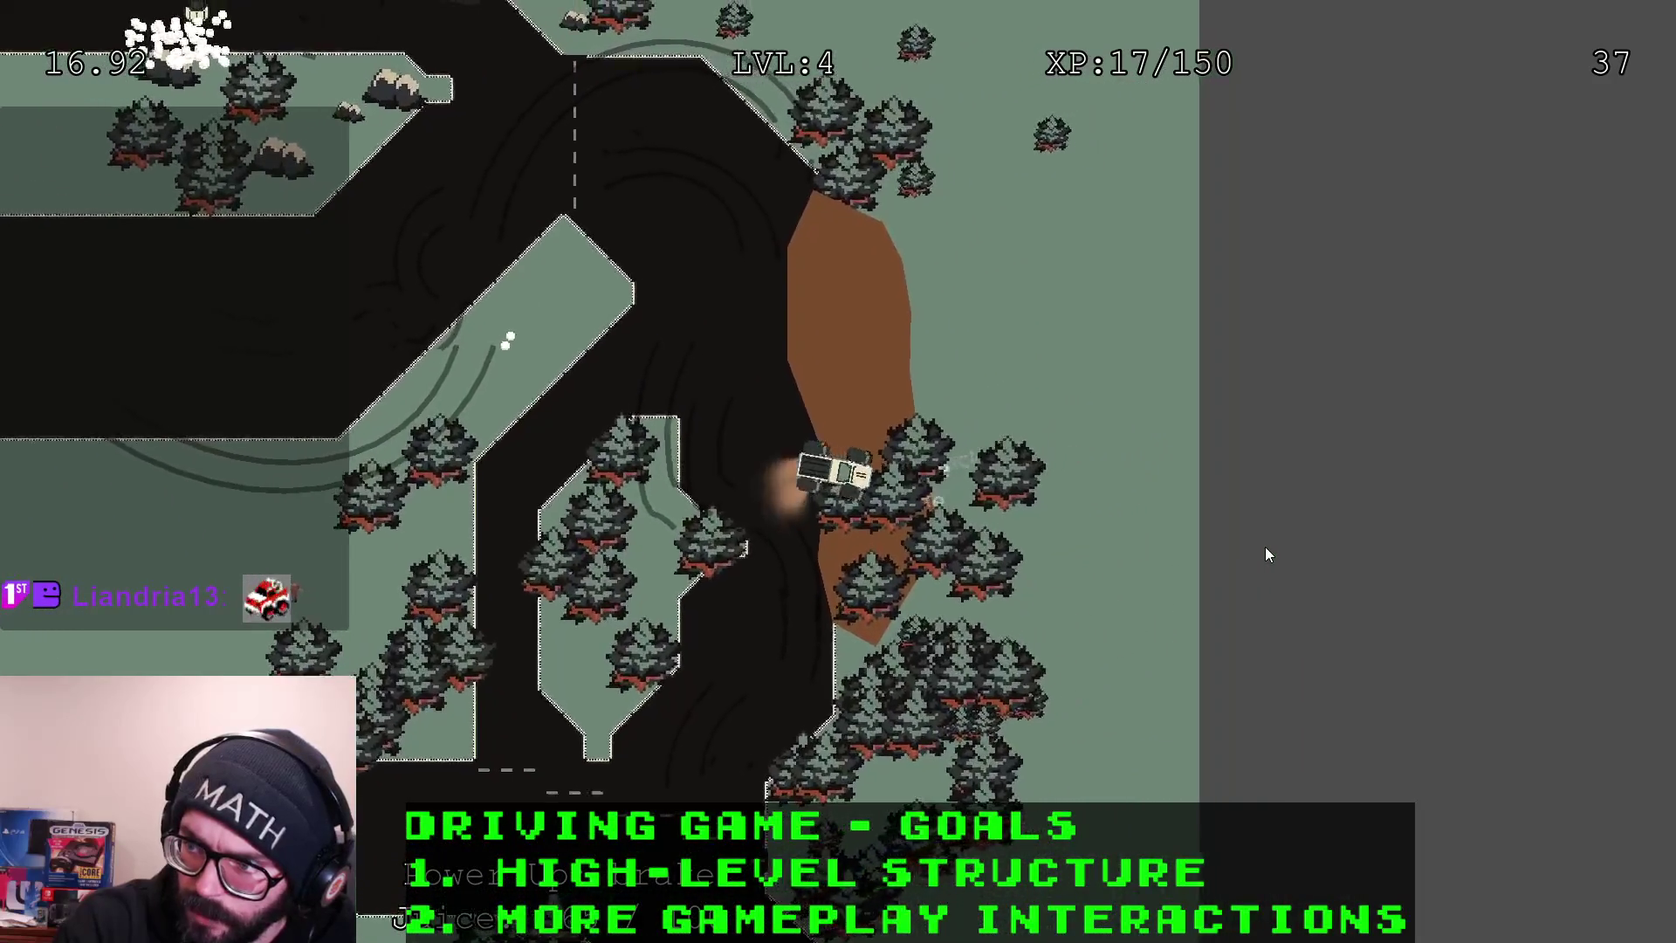
{"action": "key", "text": "s"}
{"action": "key", "text": "w"}
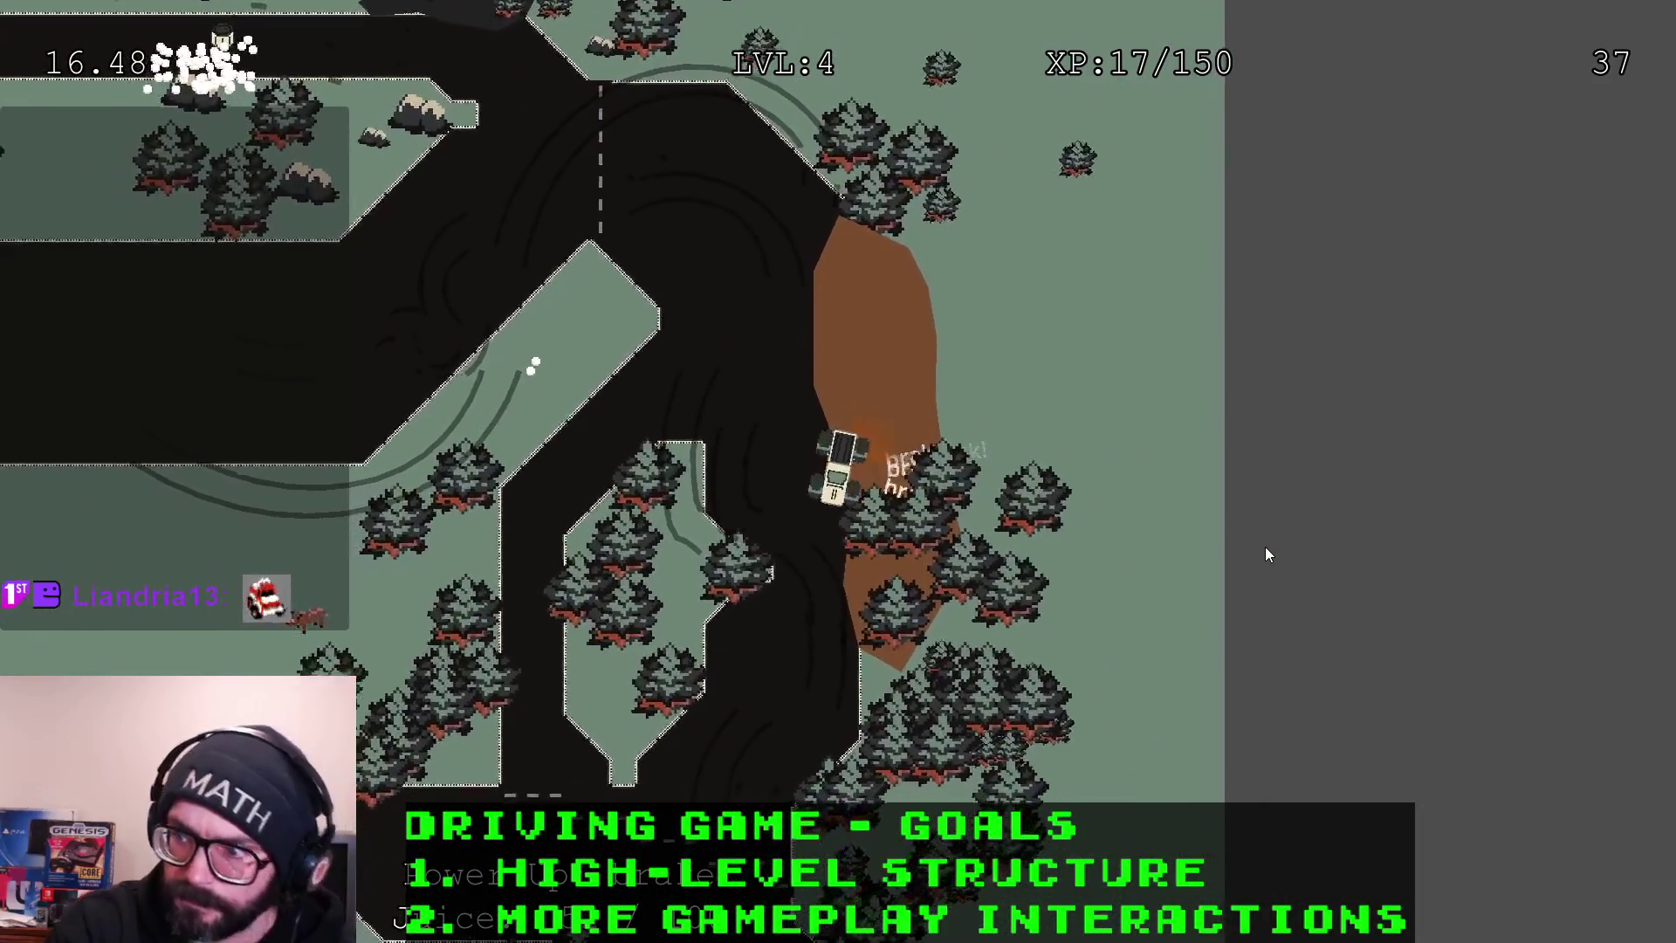
{"action": "key", "text": "w"}
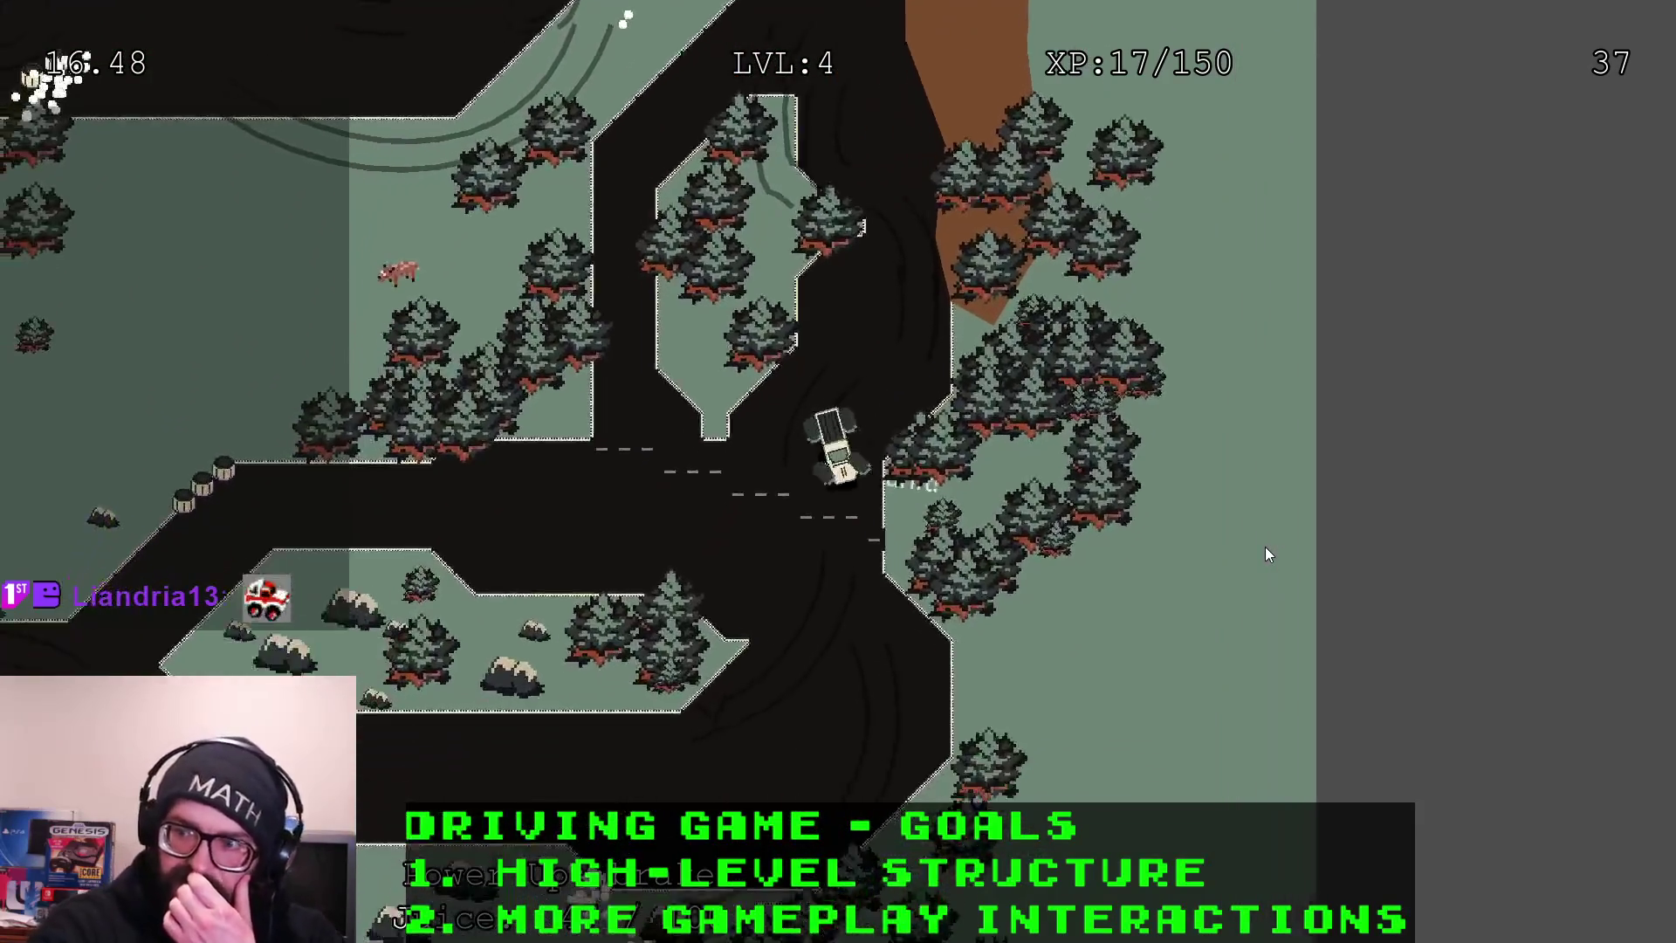
{"action": "key", "text": "w"}
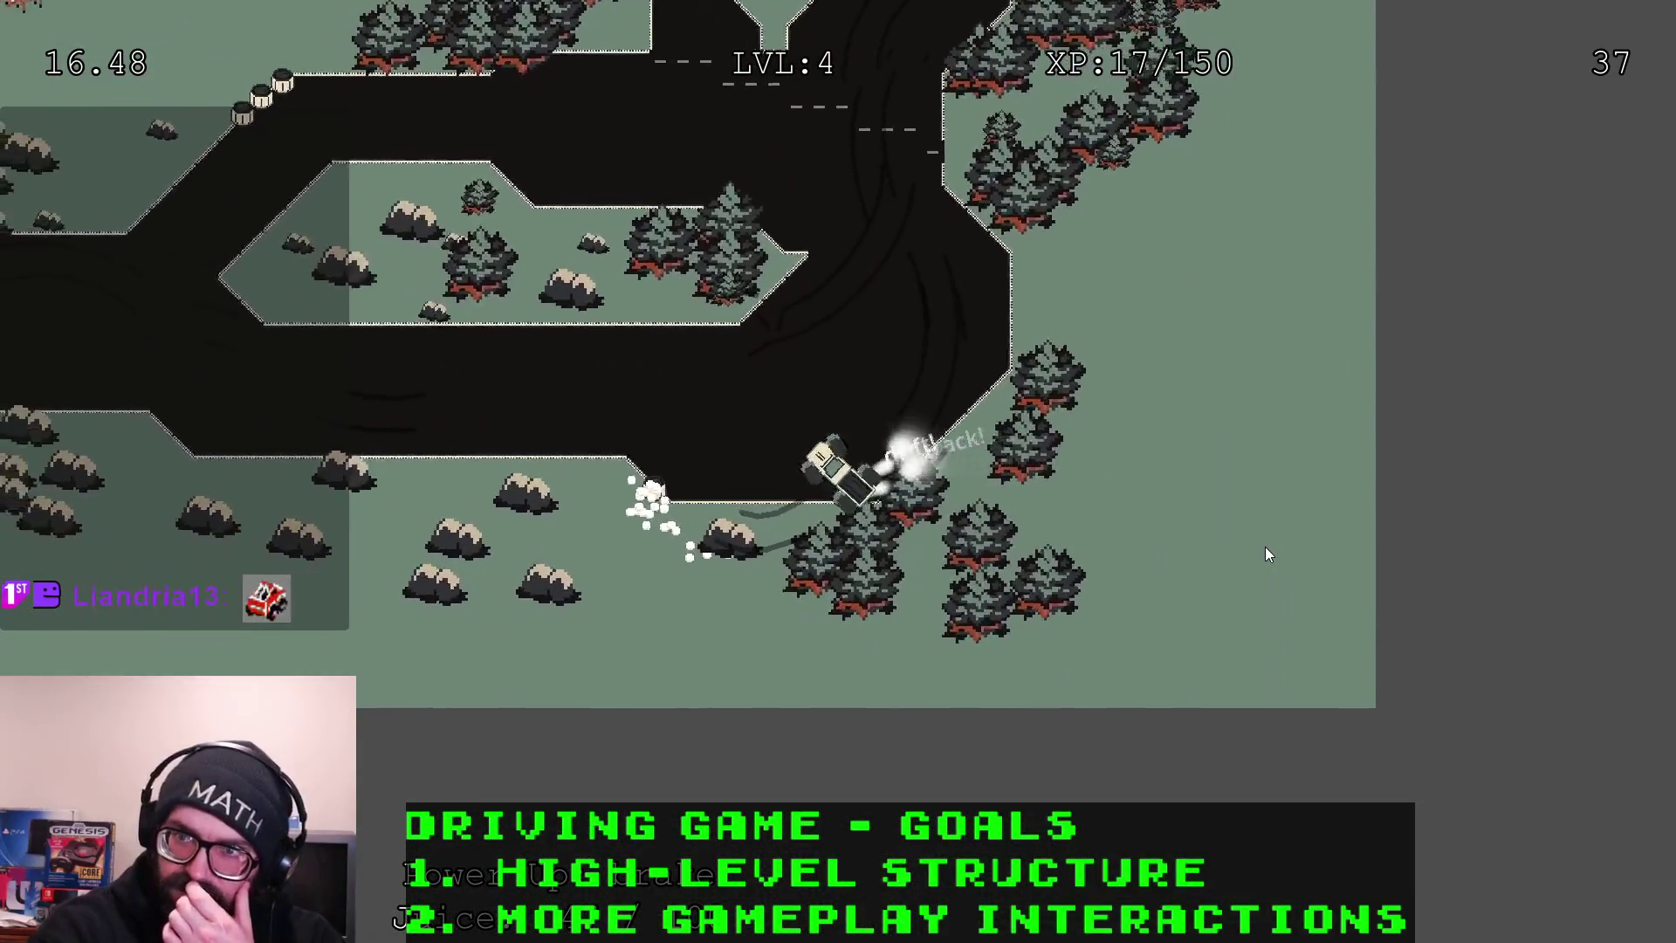
{"action": "key", "text": "w"}
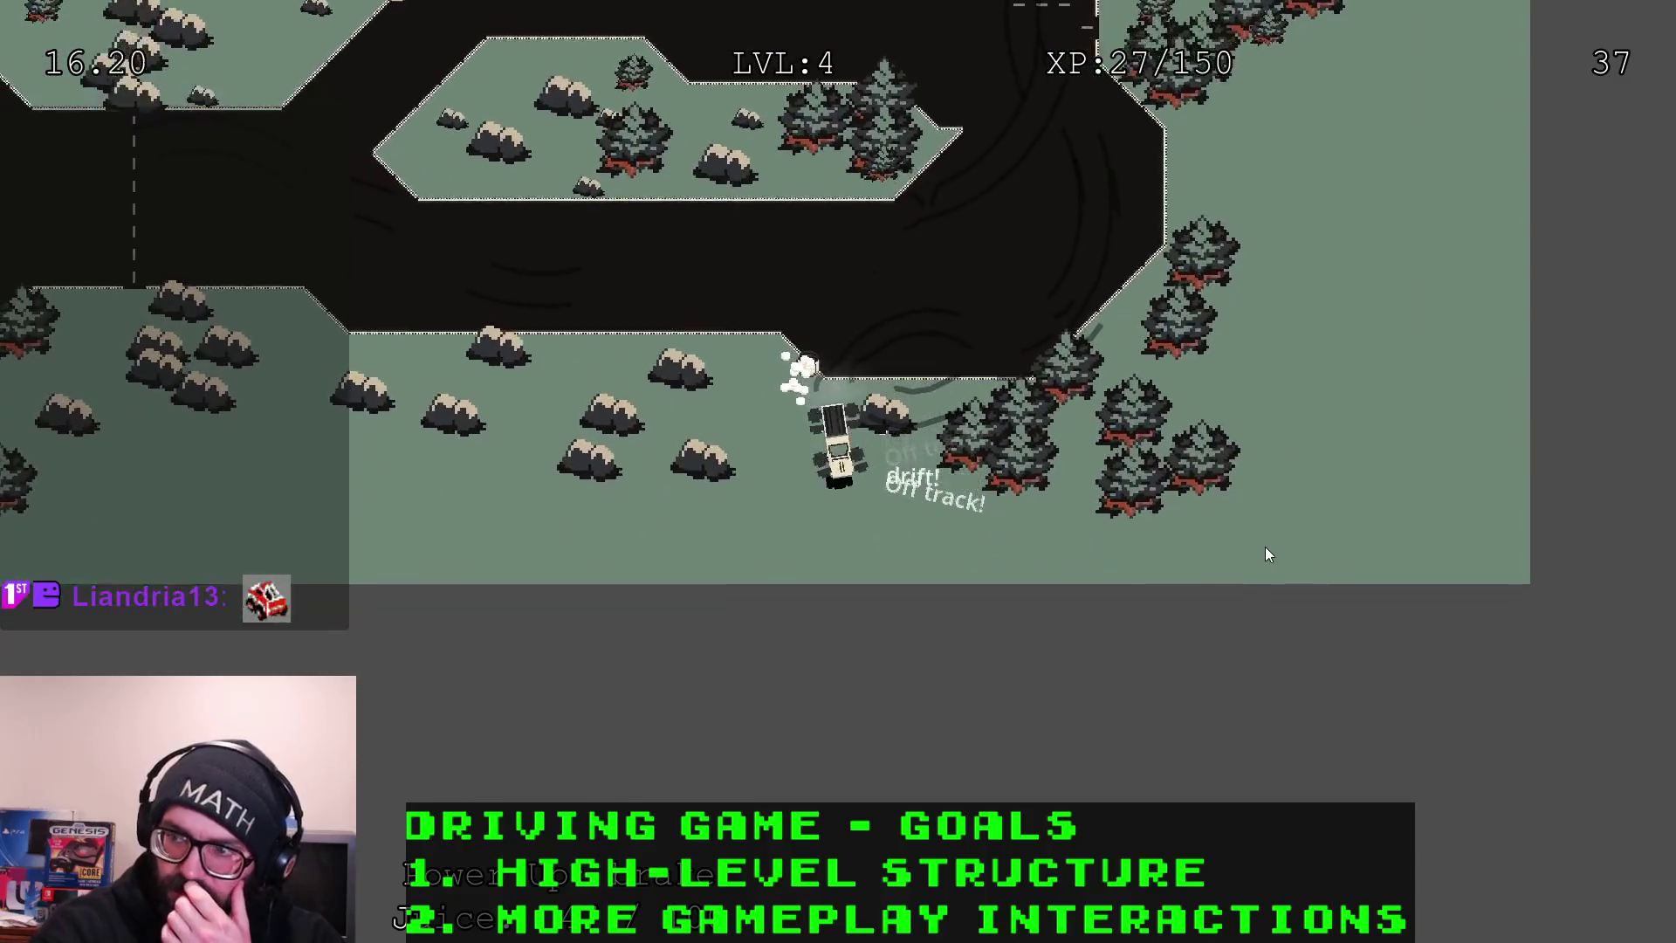
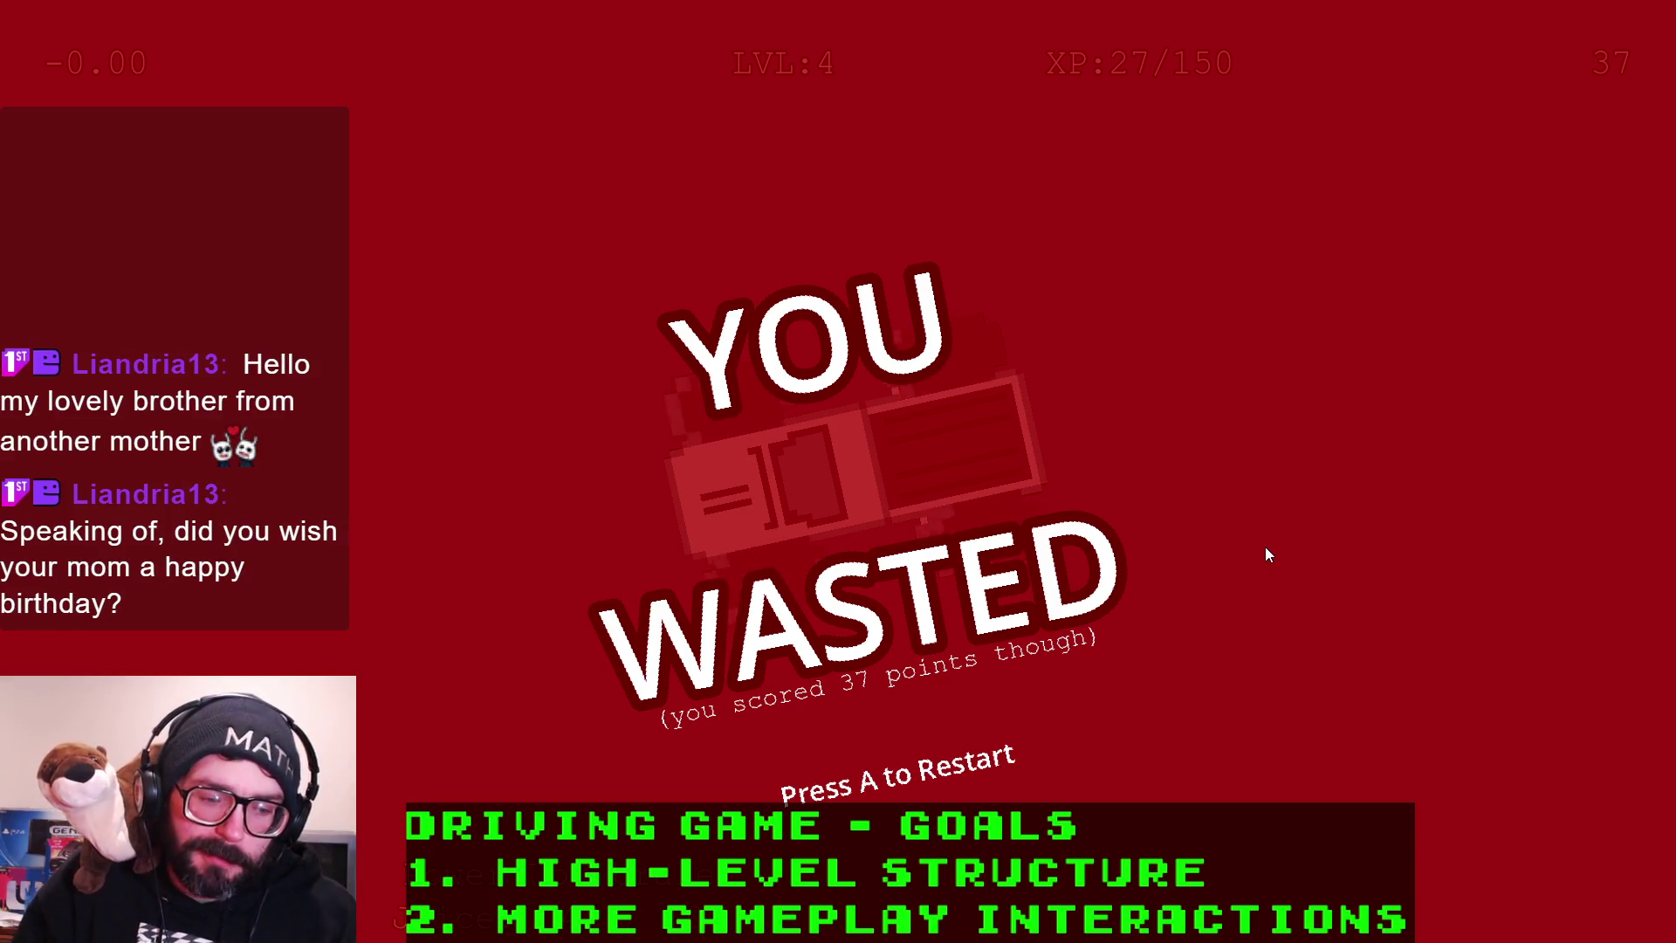
Restart from the YOU WASTED screen and begin a new Offroad Legacy run from the title menu
{"action": "key", "text": "a"}
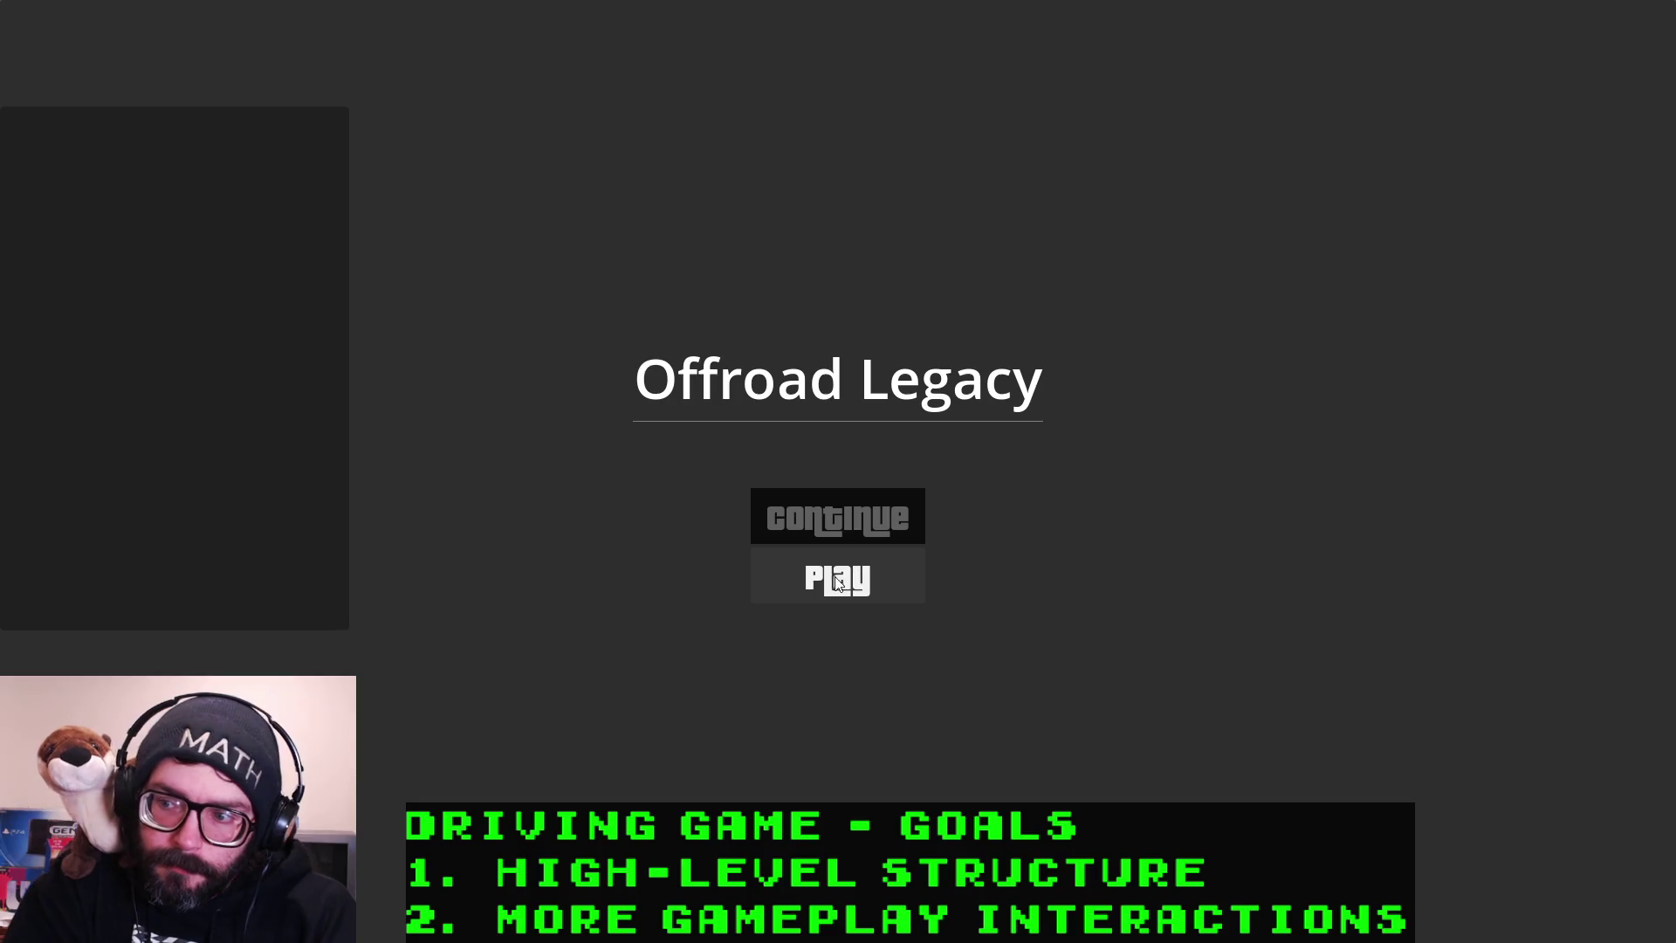
{"action": "left_click", "coordinate": [854, 521]}
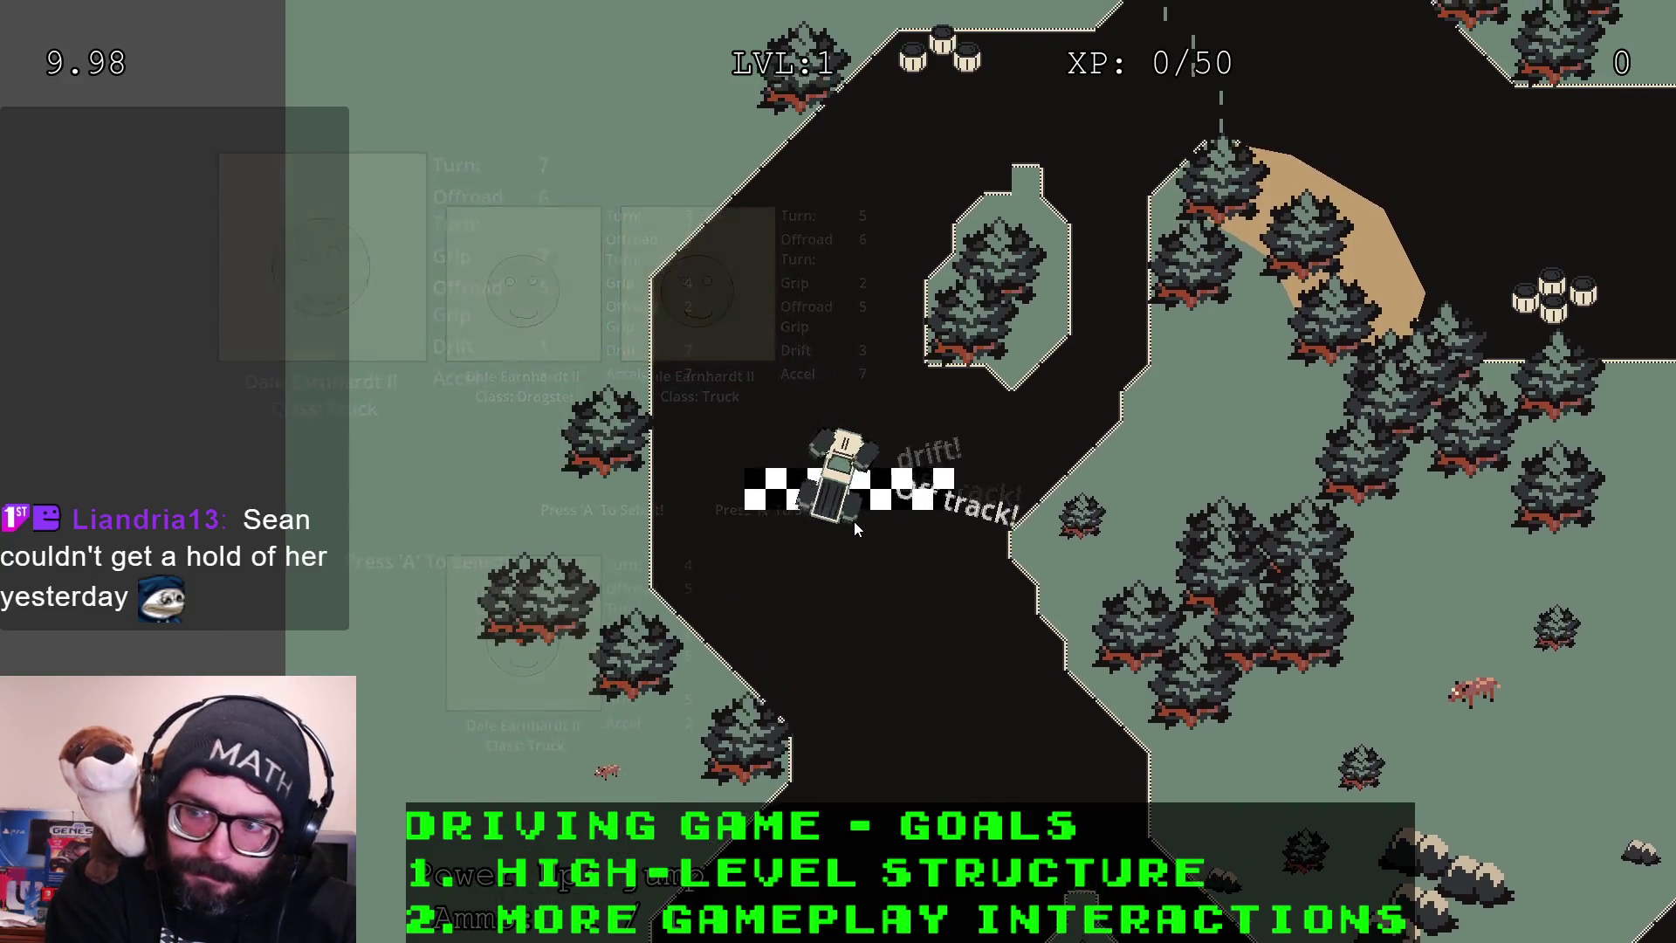
Drive the truck off the start line and drift down the track to 16/30 XP
{"action": "key", "text": "Up"}
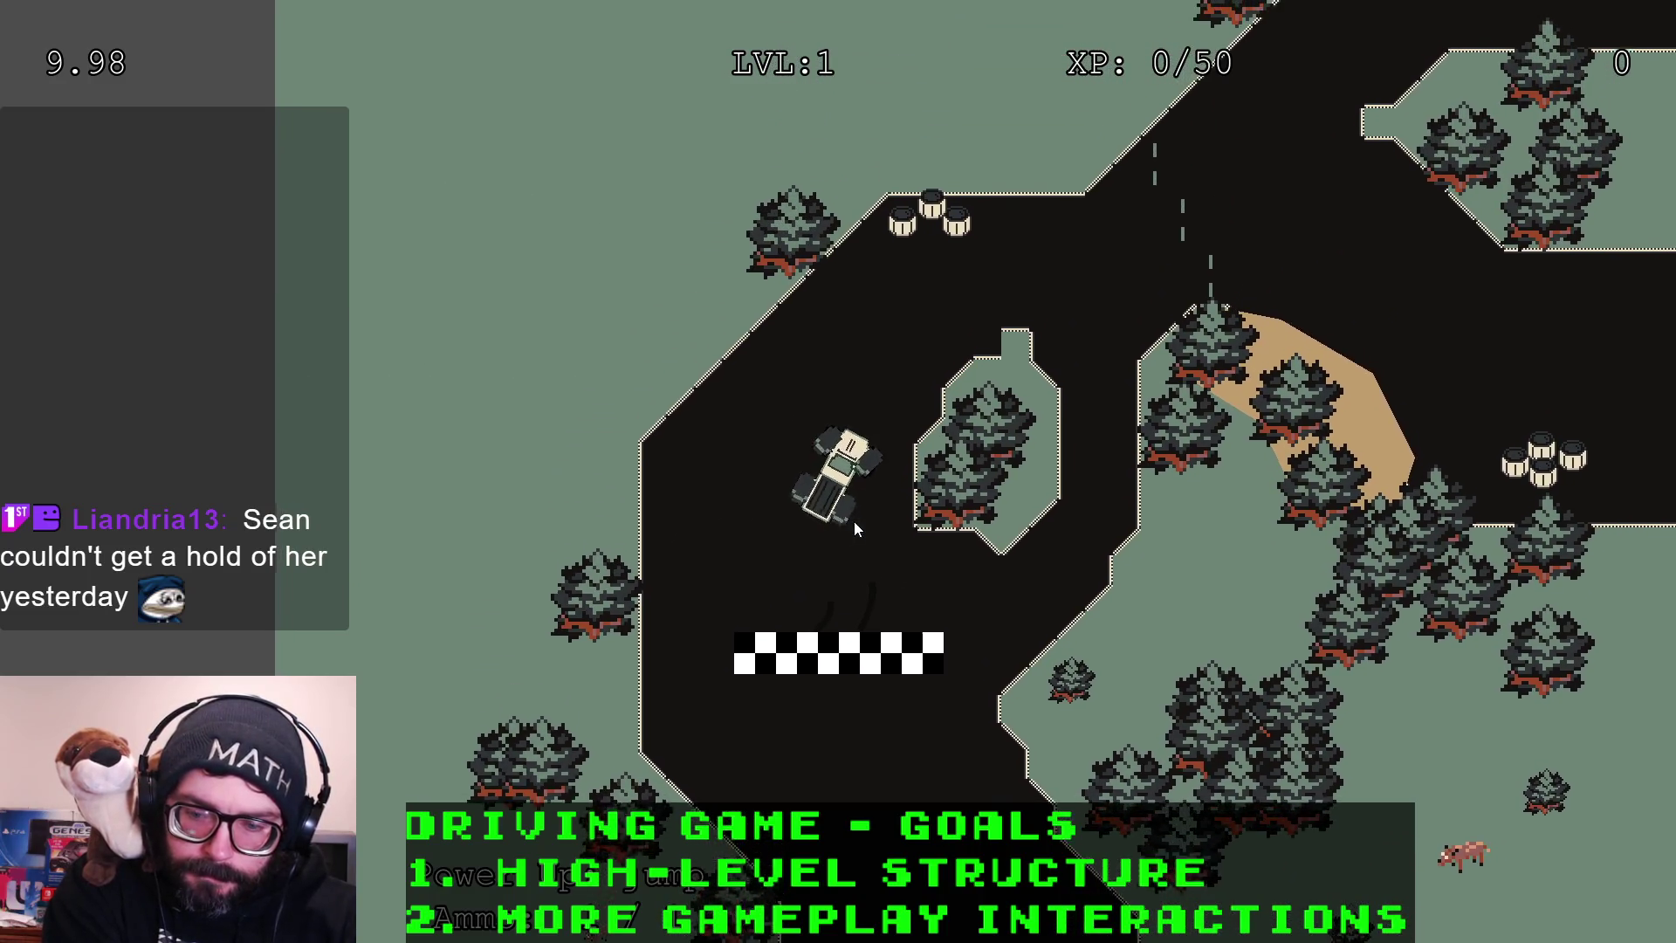
{"action": "key", "text": "Right"}
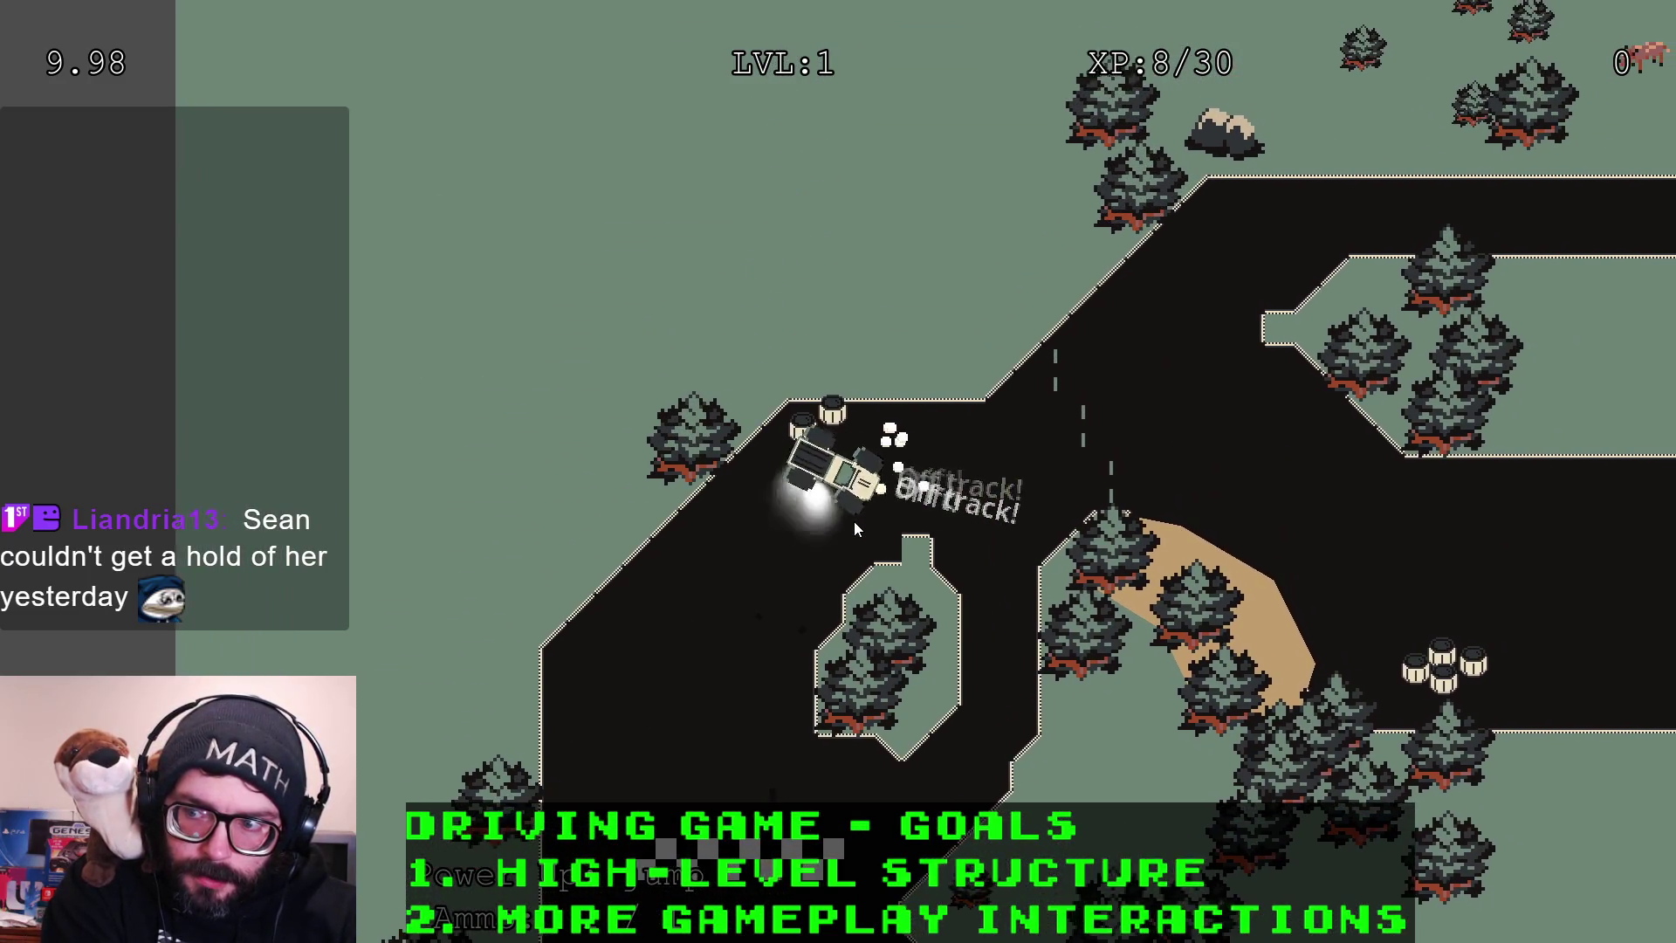
{"action": "key", "text": "Left"}
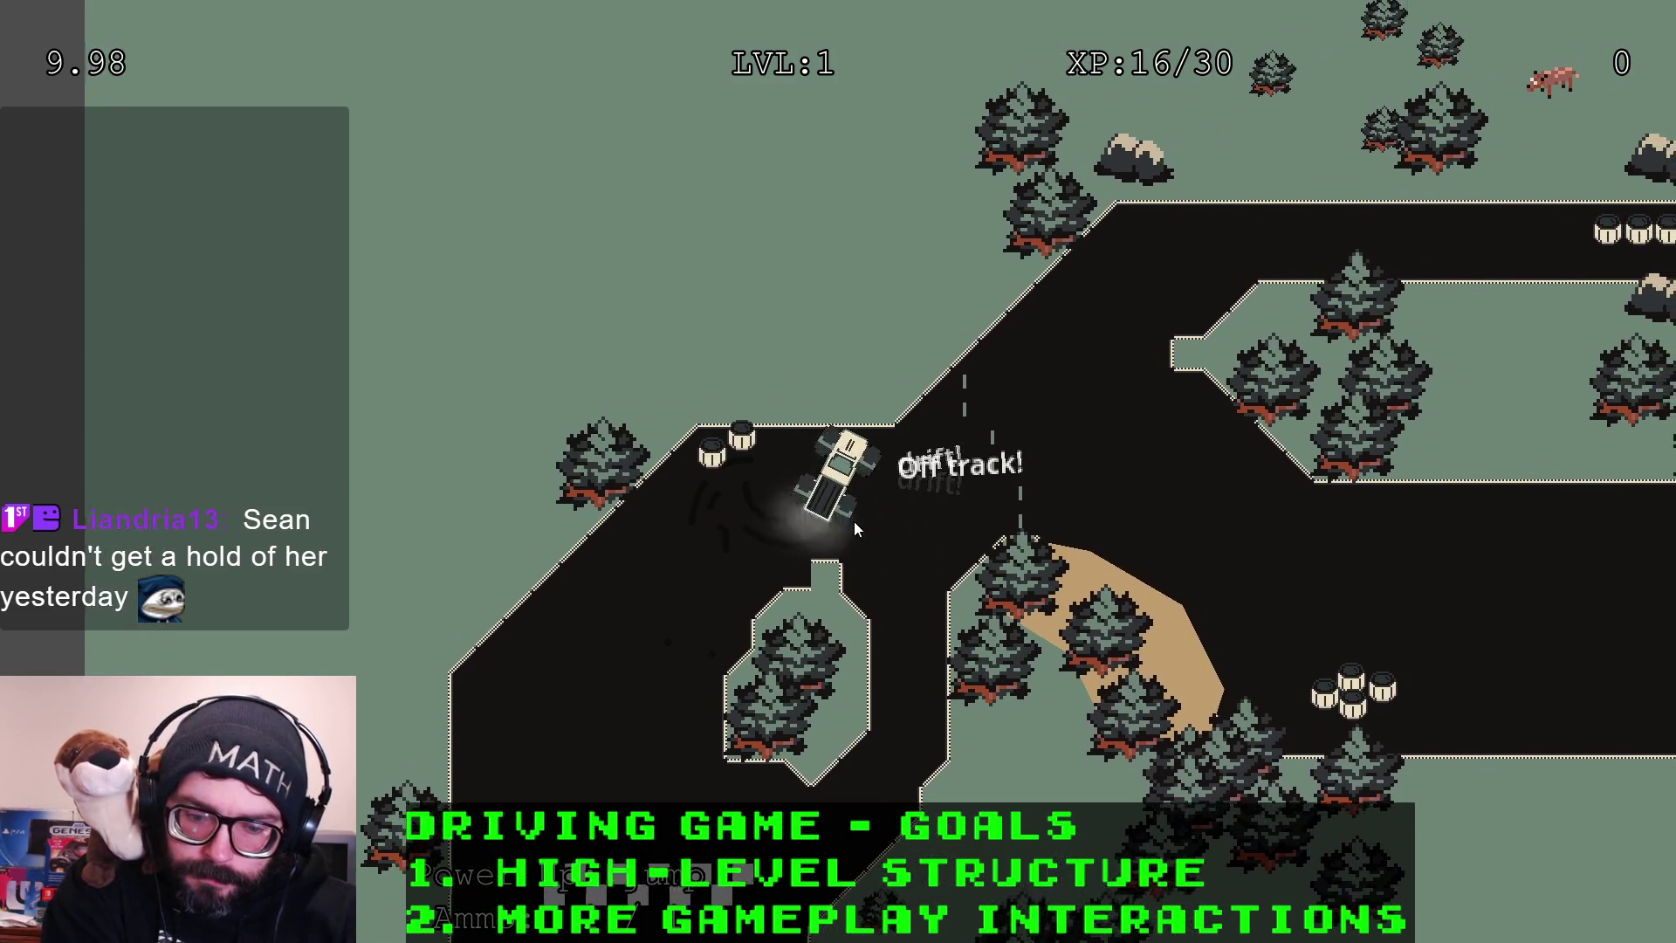
{"action": "key", "text": "Right"}
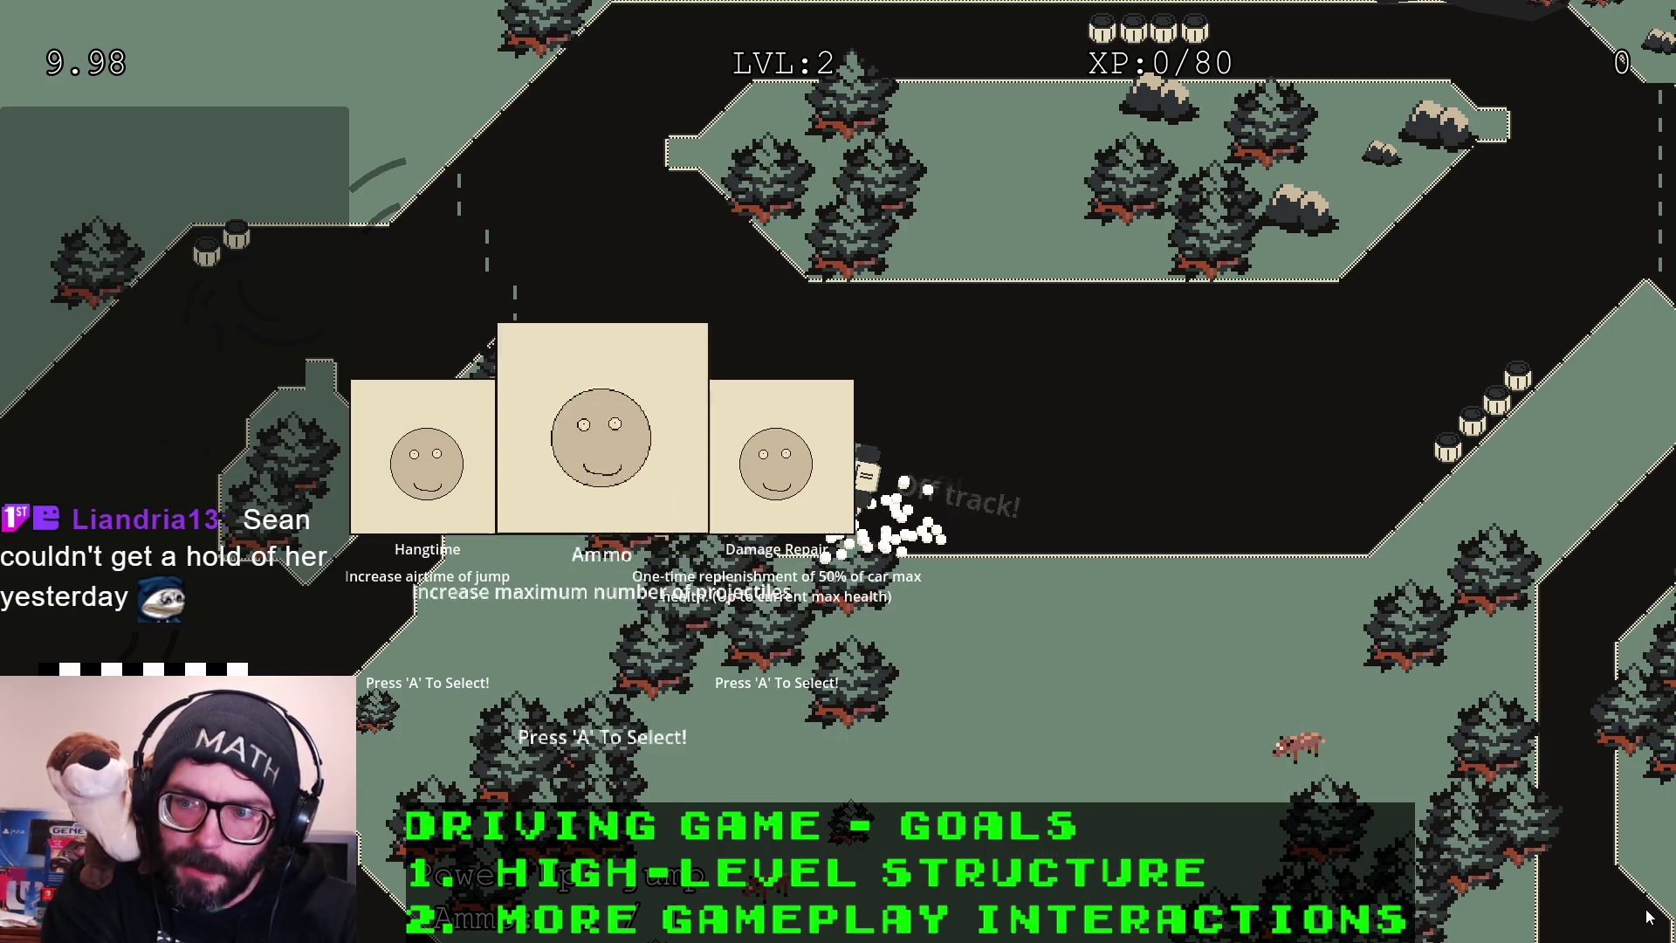
Pick a level-2 upgrade card and drift the truck up onto the upper road
{"action": "key", "text": "a"}
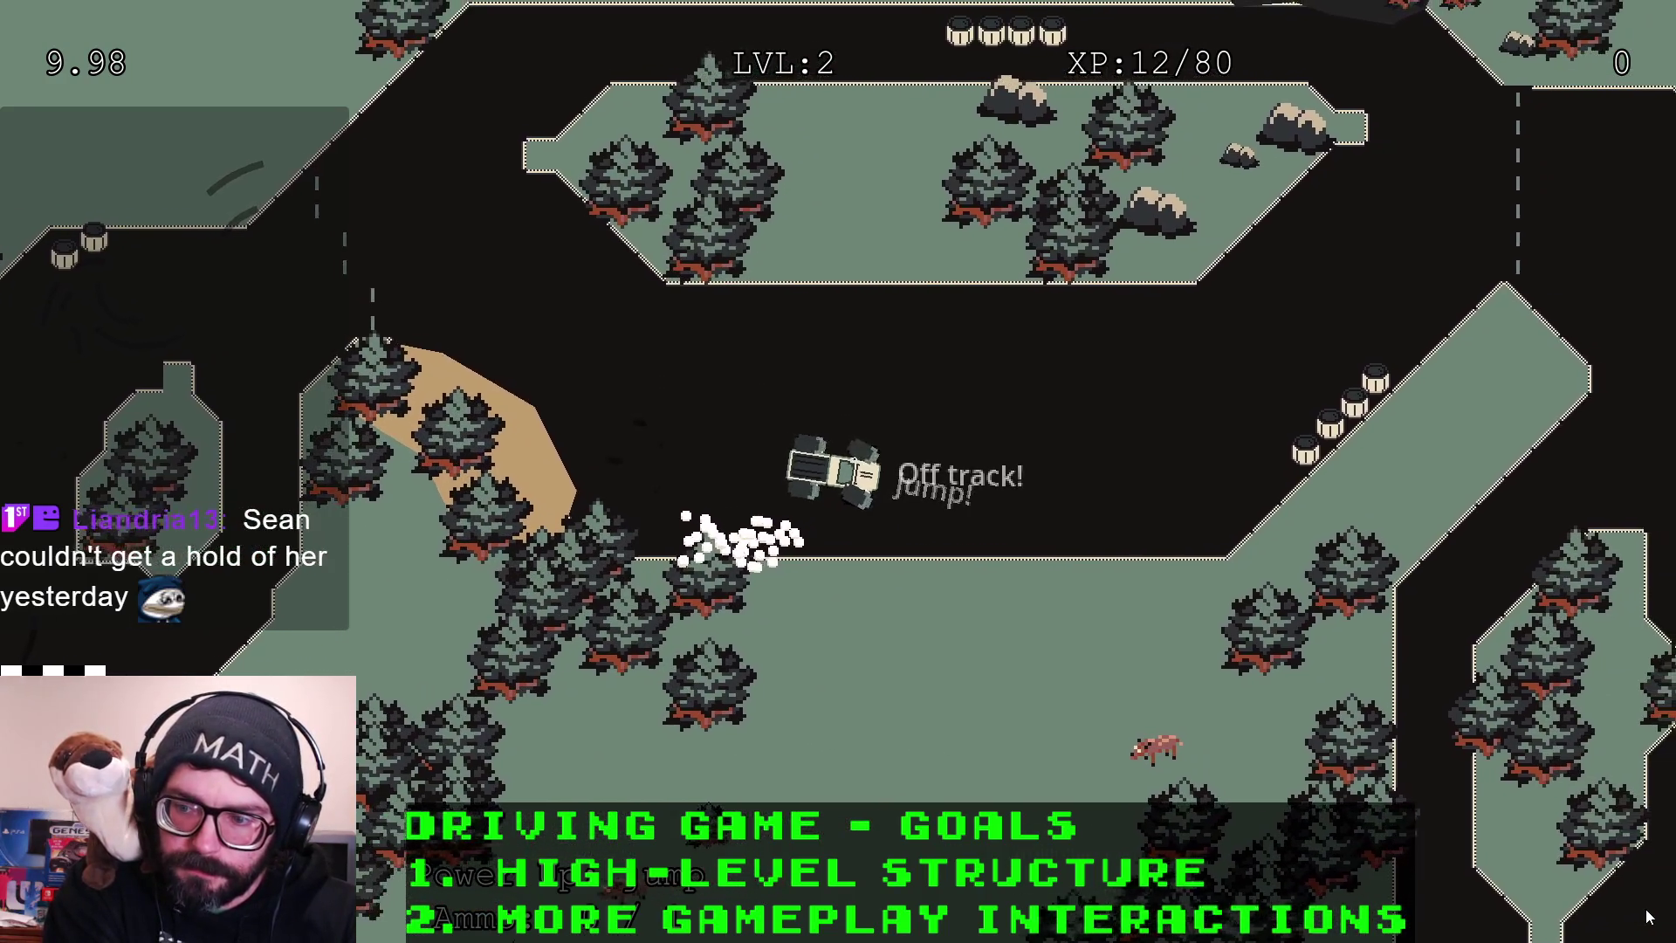
{"action": "key", "text": "a"}
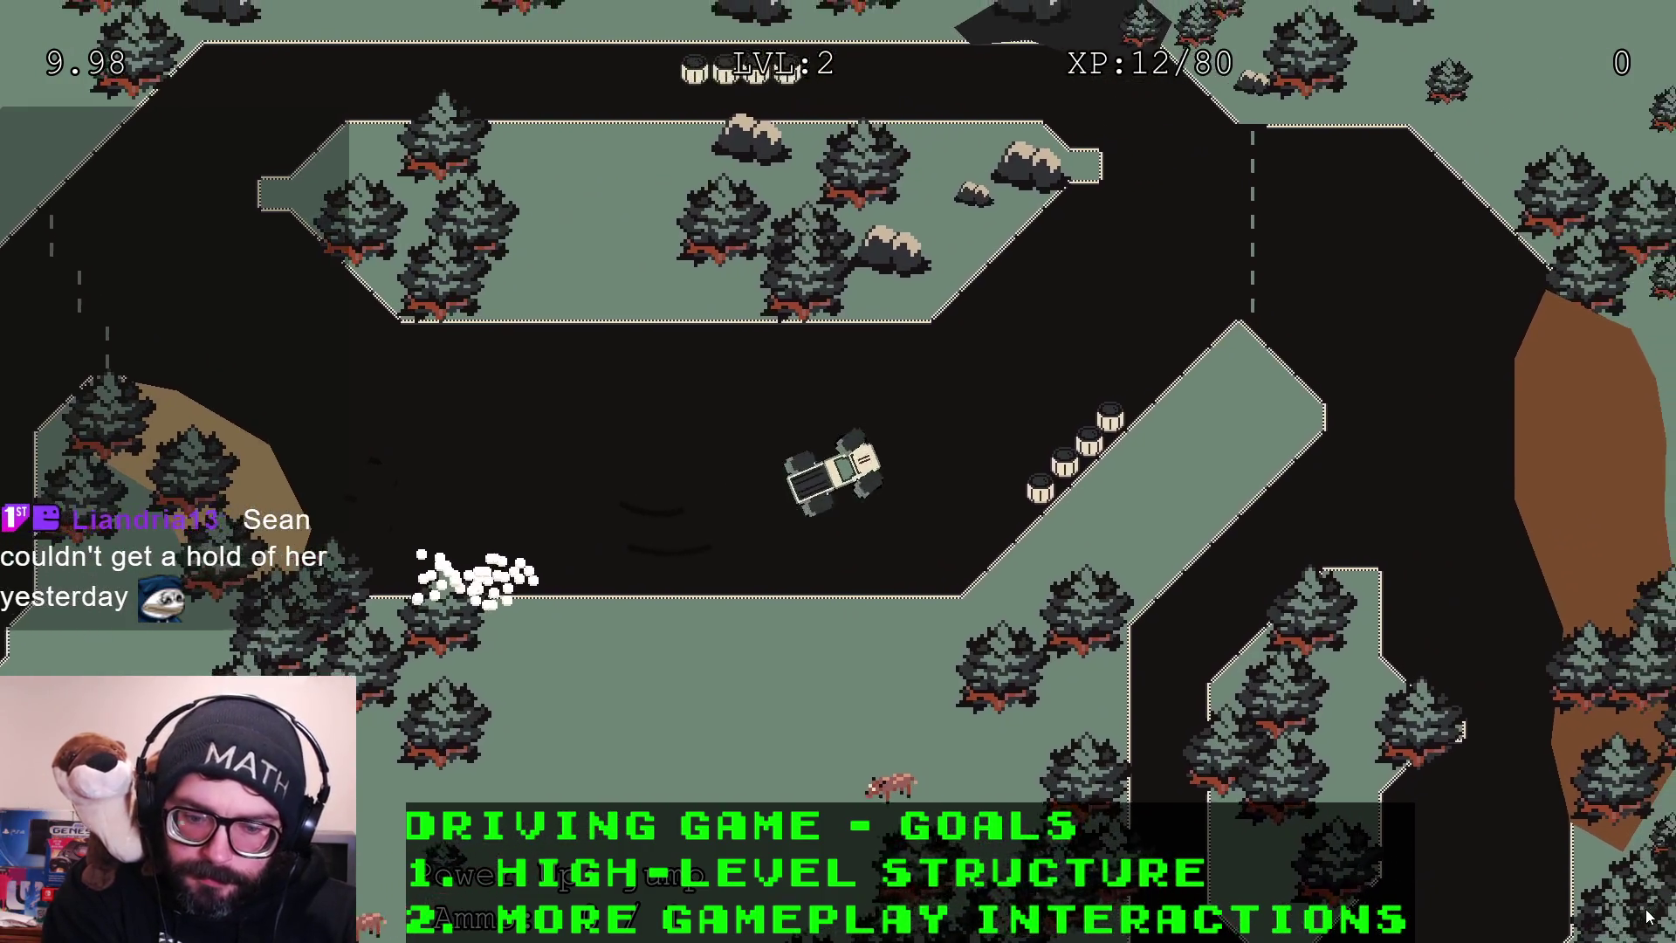
{"action": "key", "text": "a"}
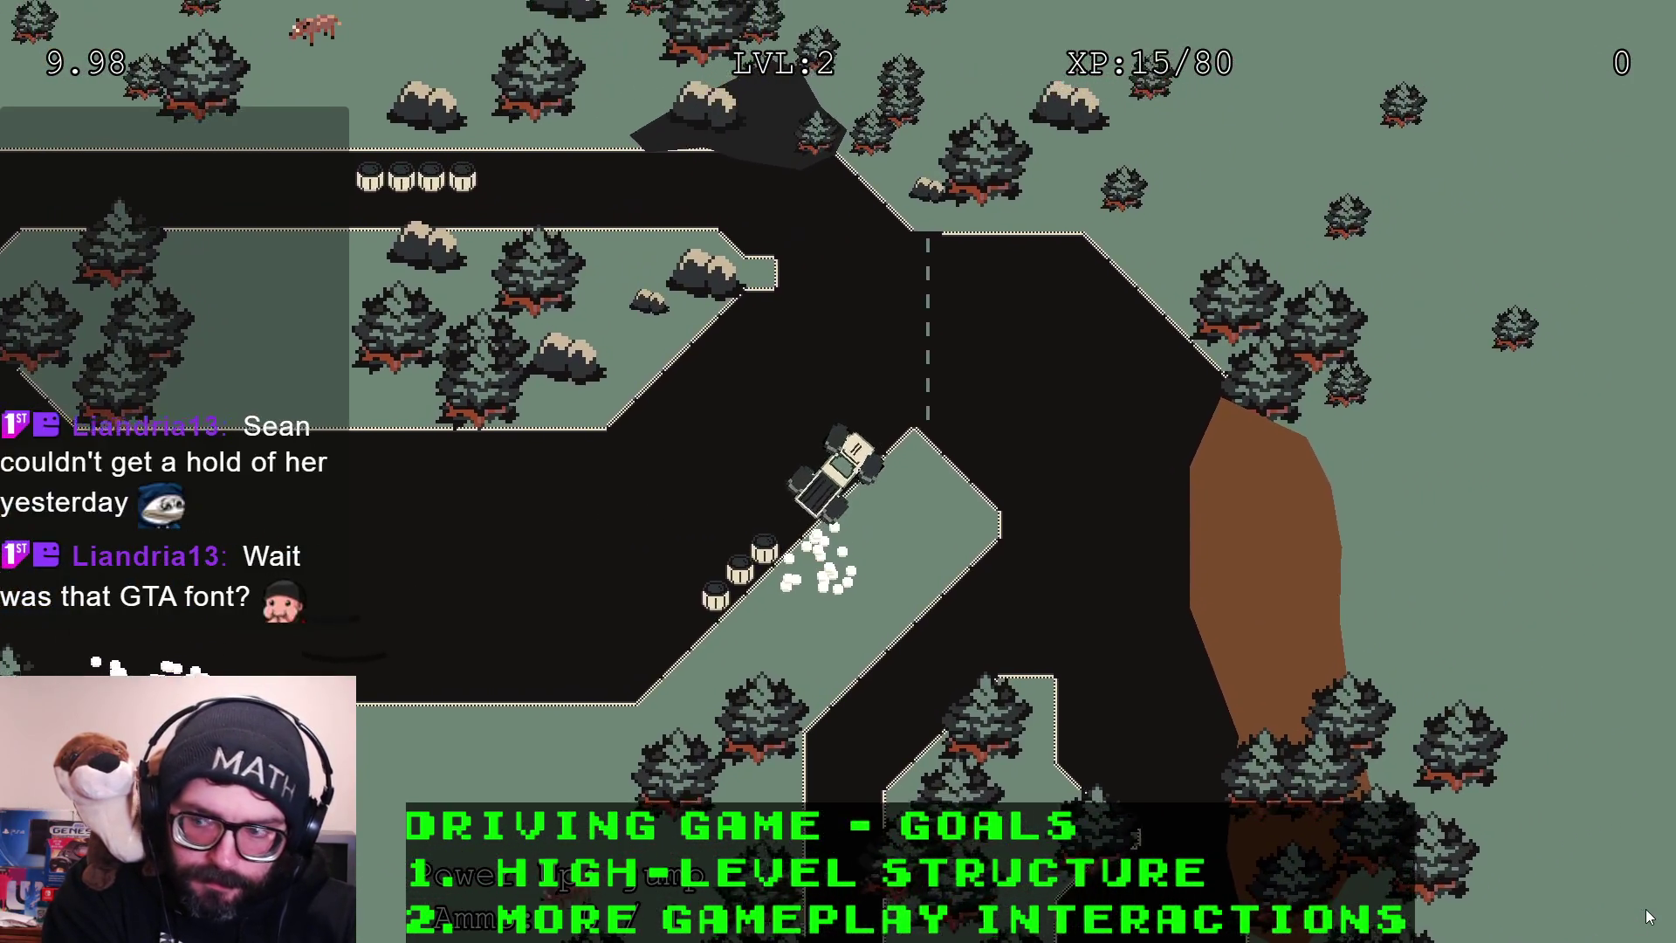
{"action": "key", "text": "d"}
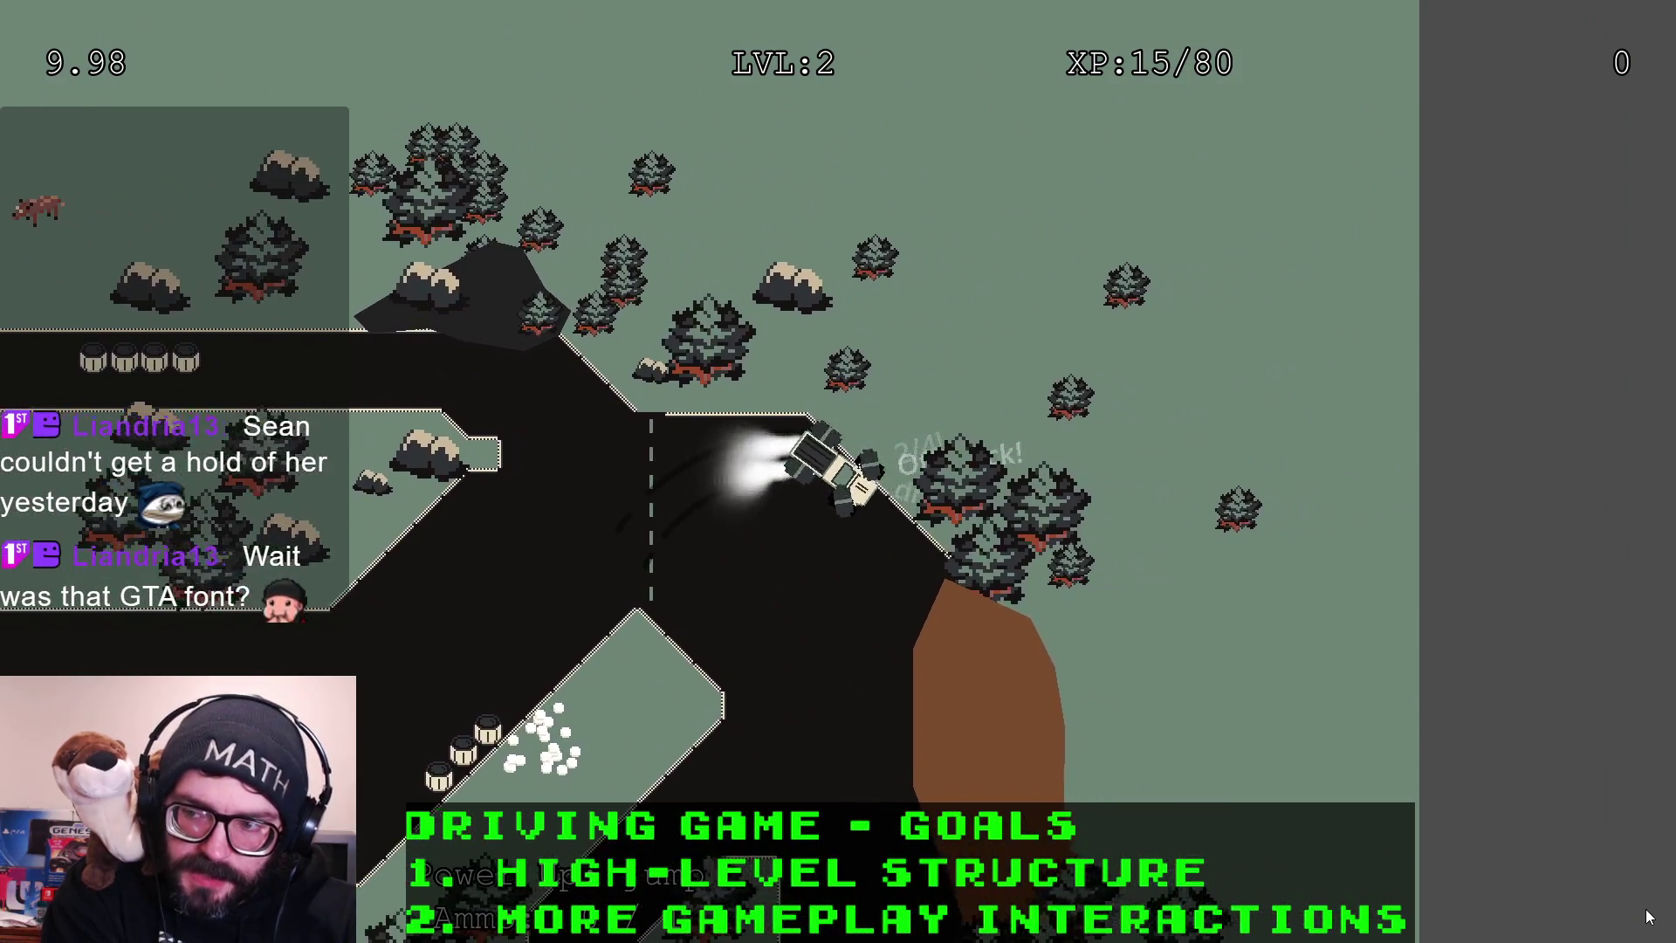
{"action": "key", "text": "d"}
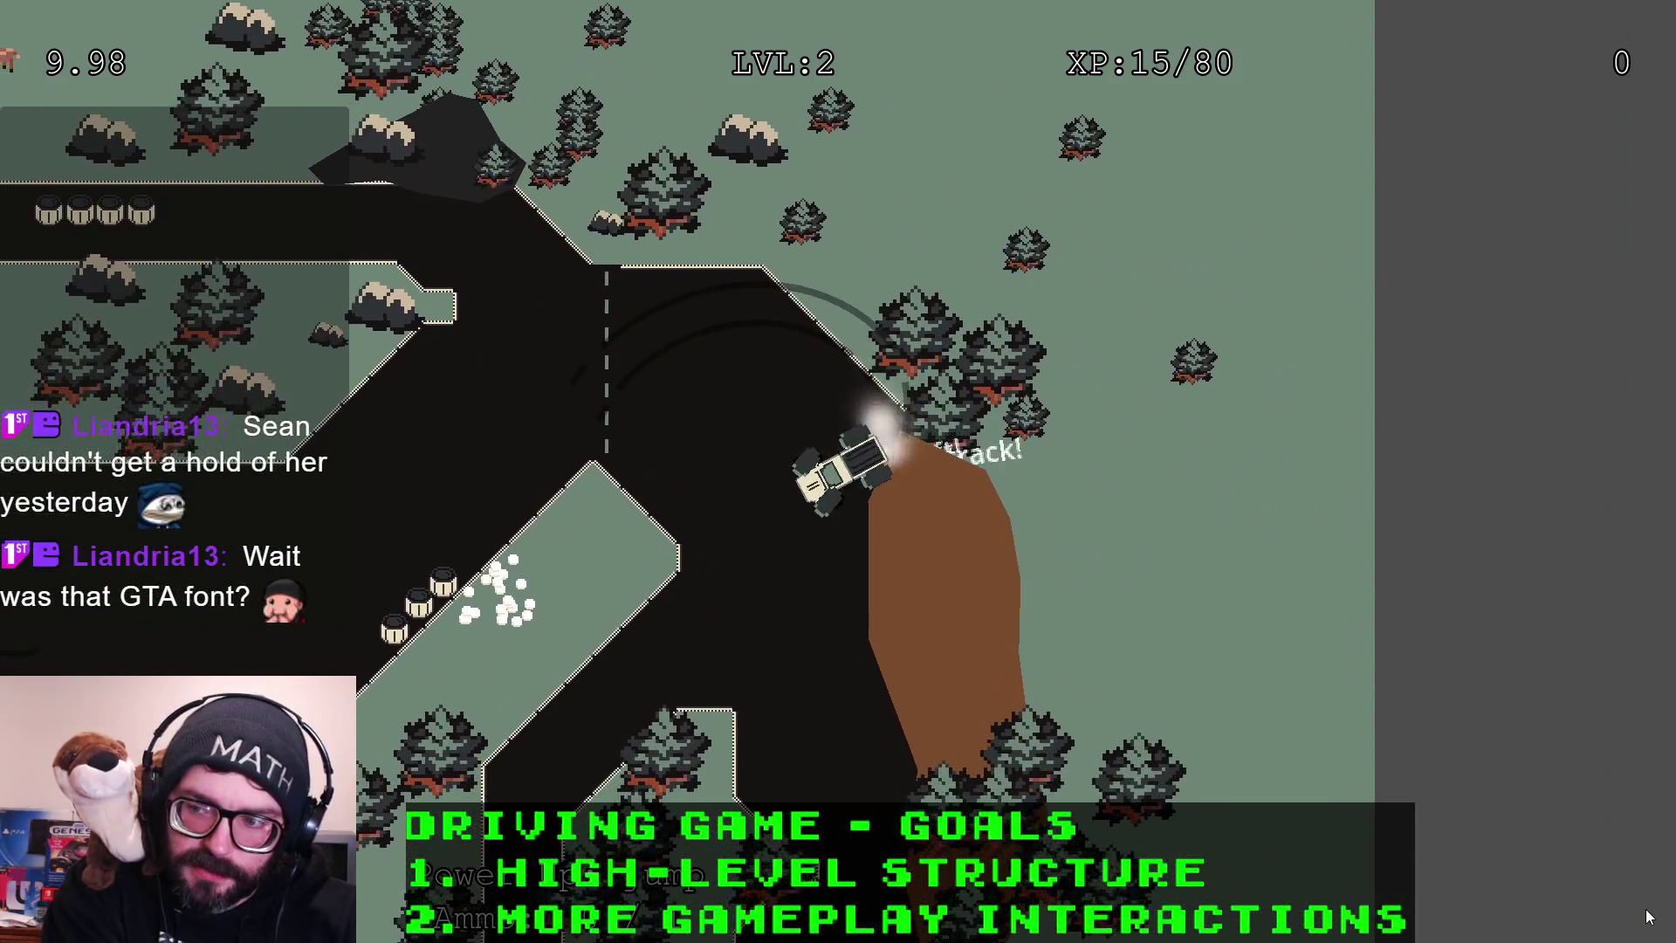
{"action": "key", "text": "a"}
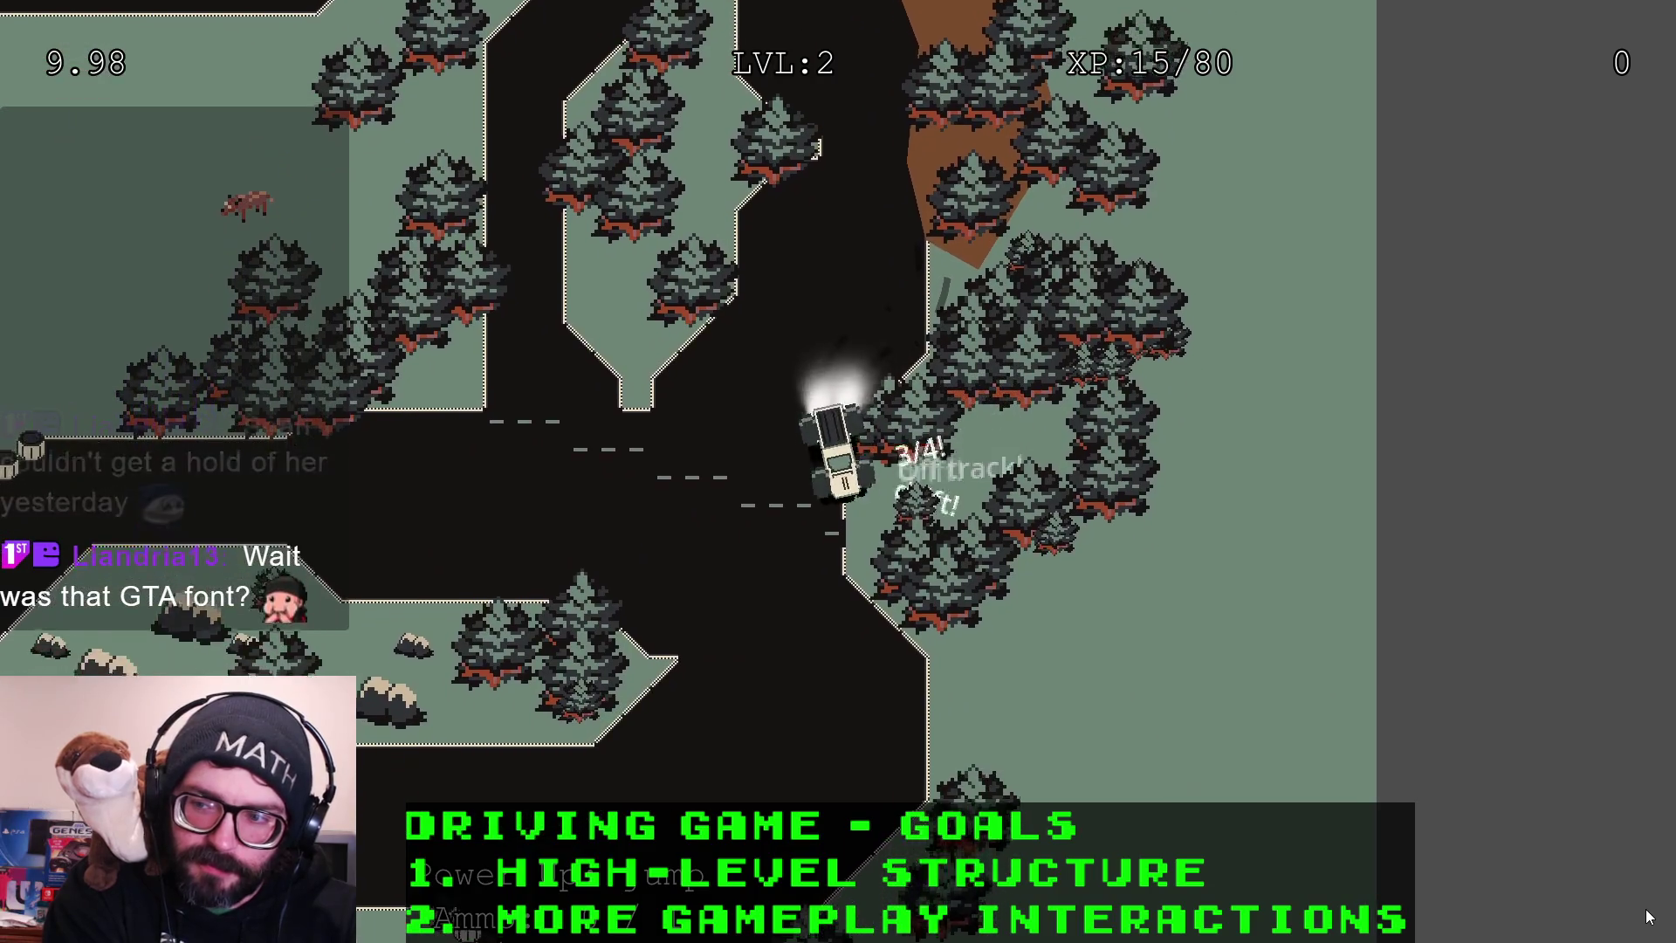
Drift along the lower road and around the barrels until level 3 and the Hangtime card appear
{"action": "key", "text": "d"}
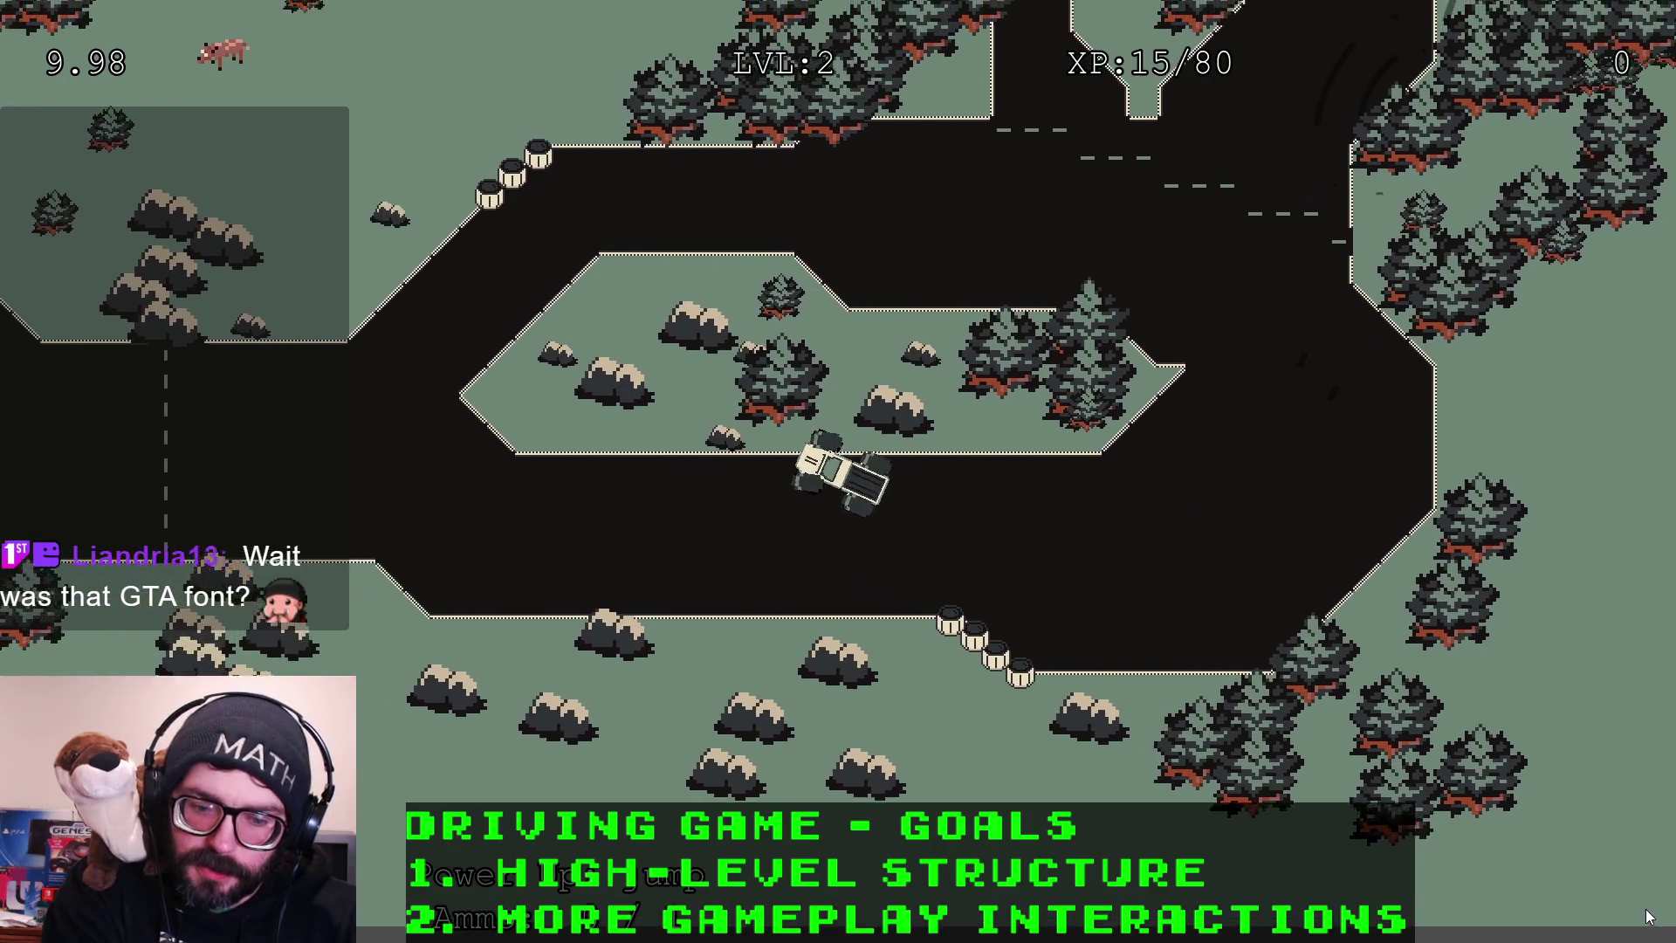
{"action": "key", "text": "a"}
{"action": "key", "text": "d"}
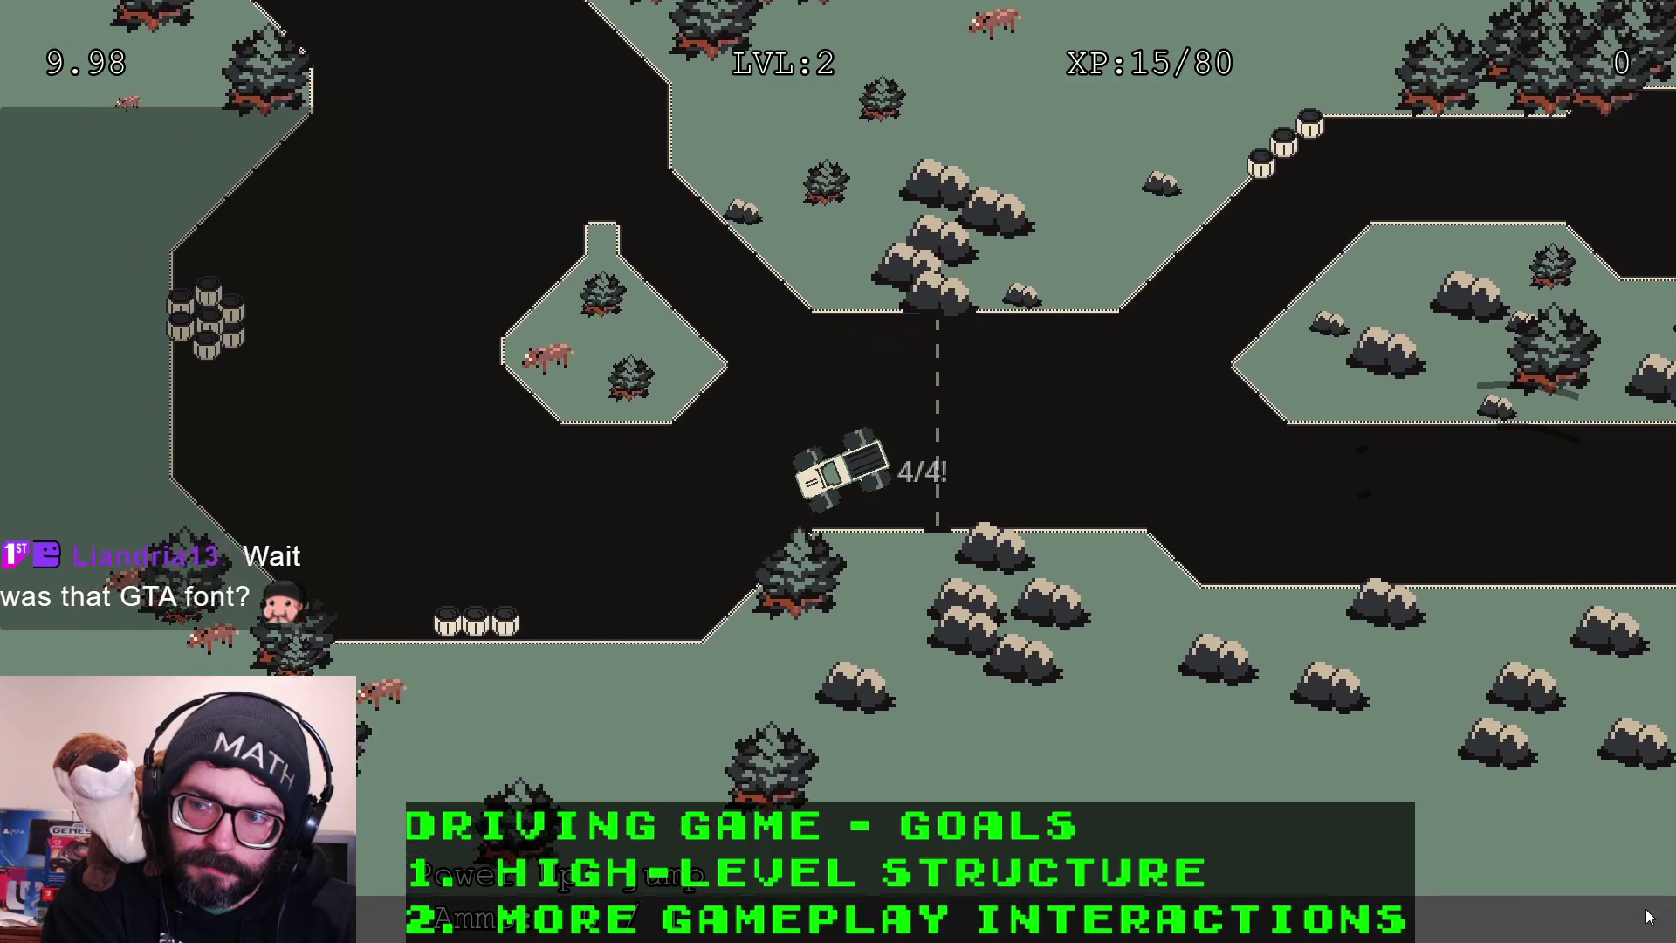
{"action": "key", "text": "a"}
{"action": "key", "text": "d"}
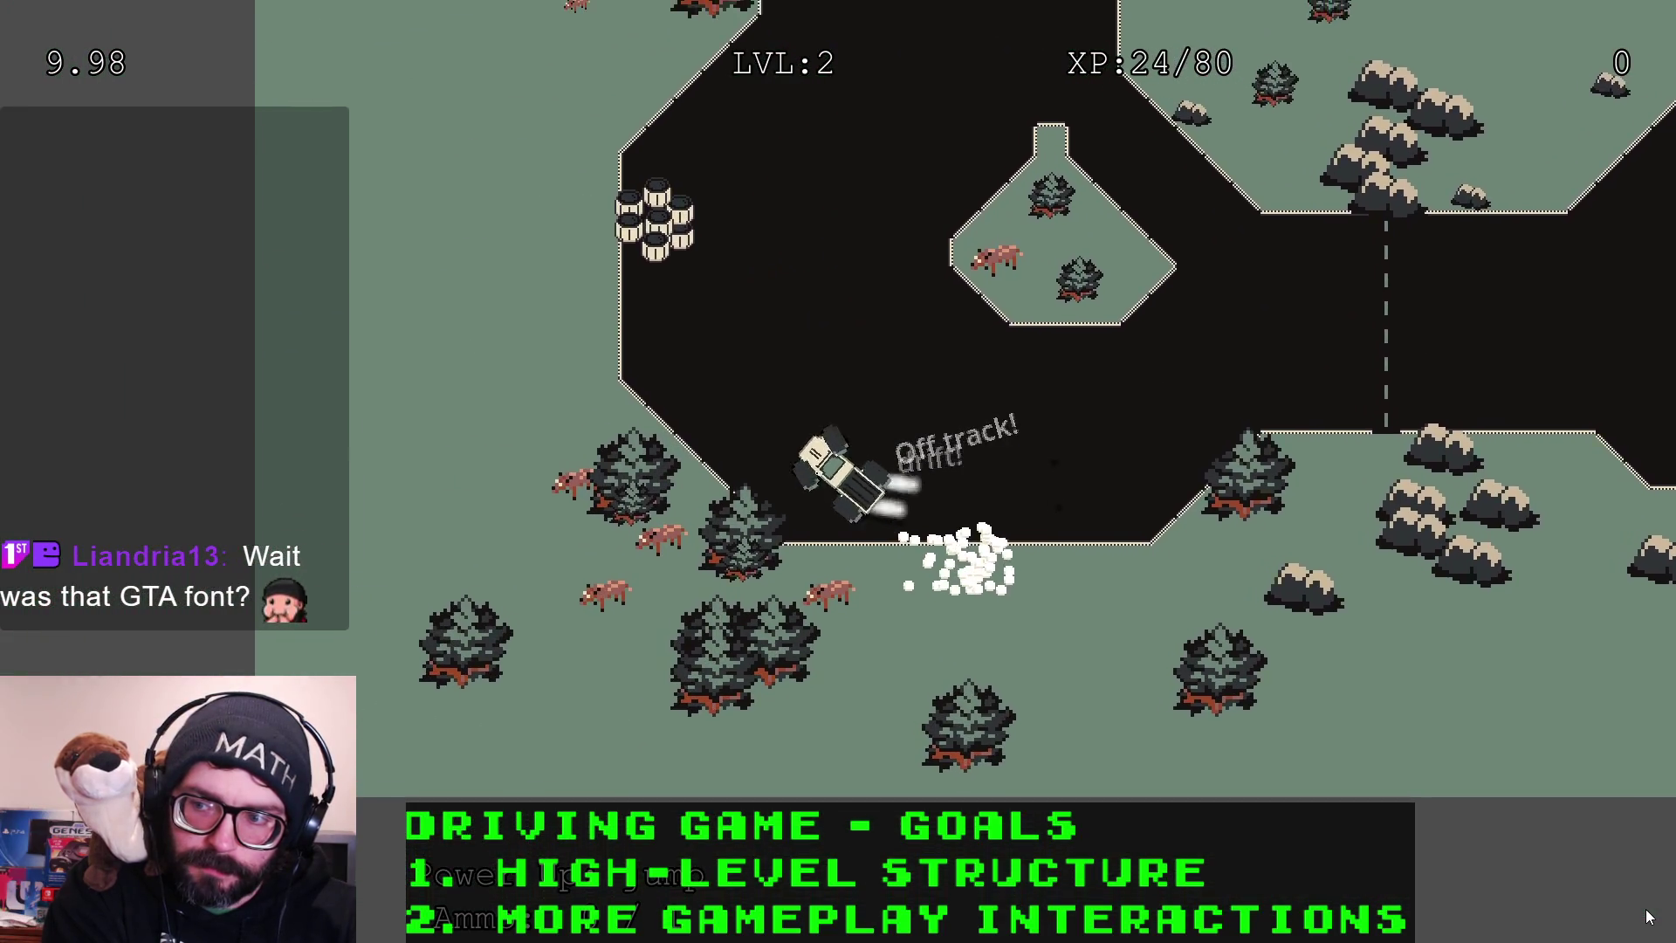
{"action": "key", "text": "d"}
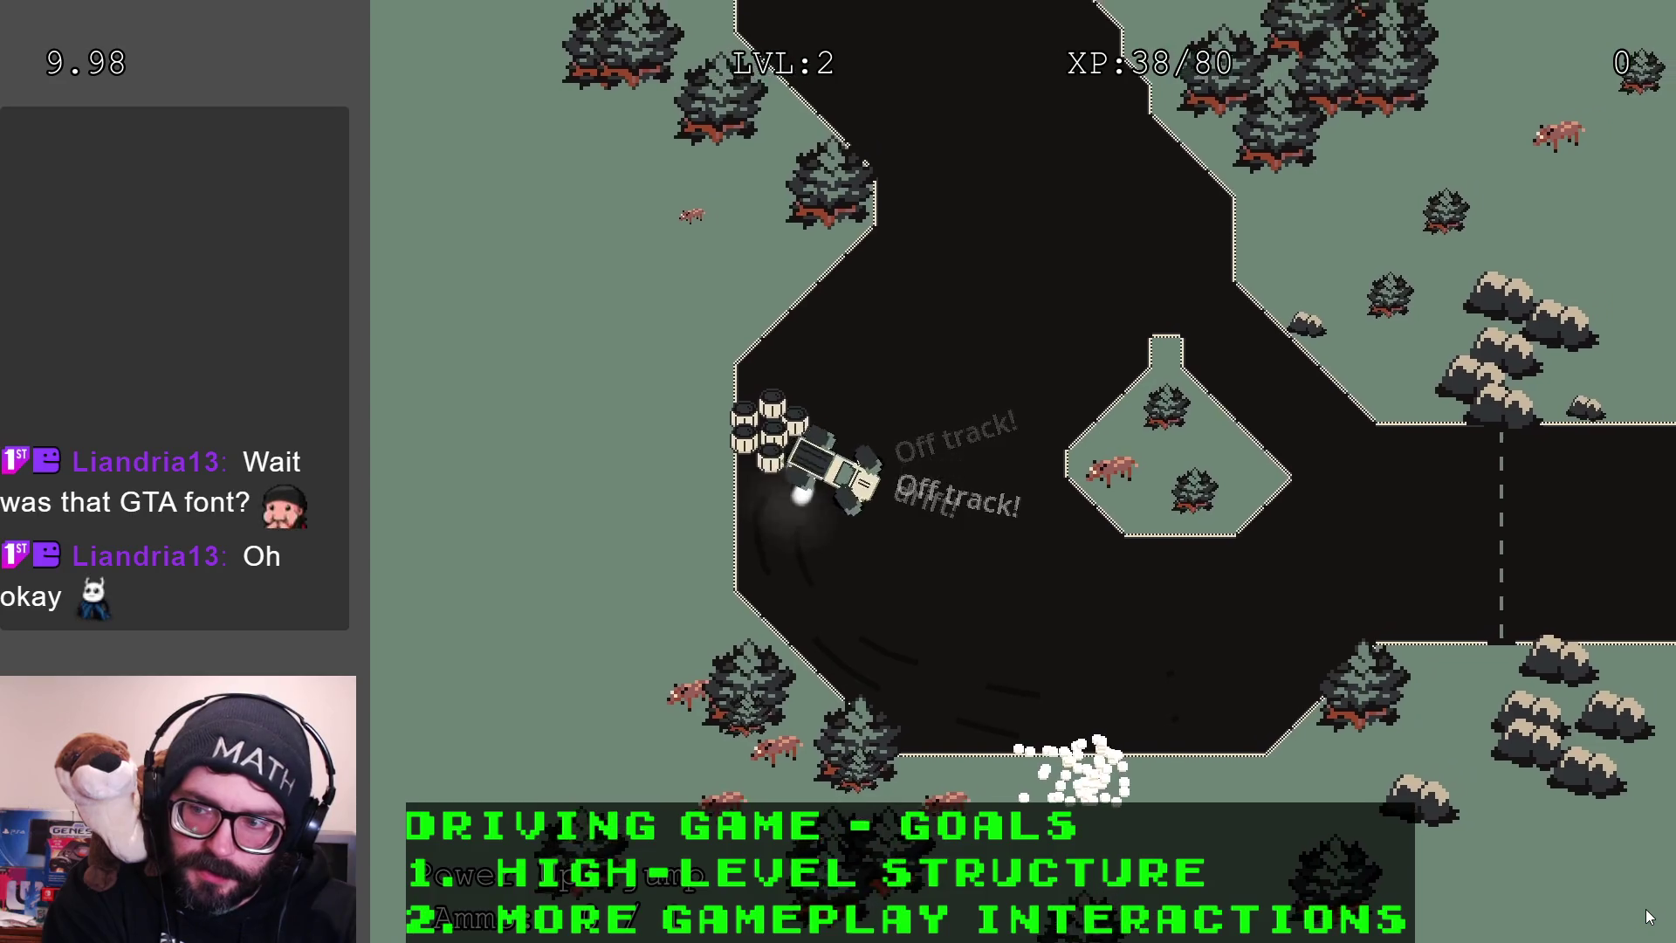
{"action": "key", "text": "a"}
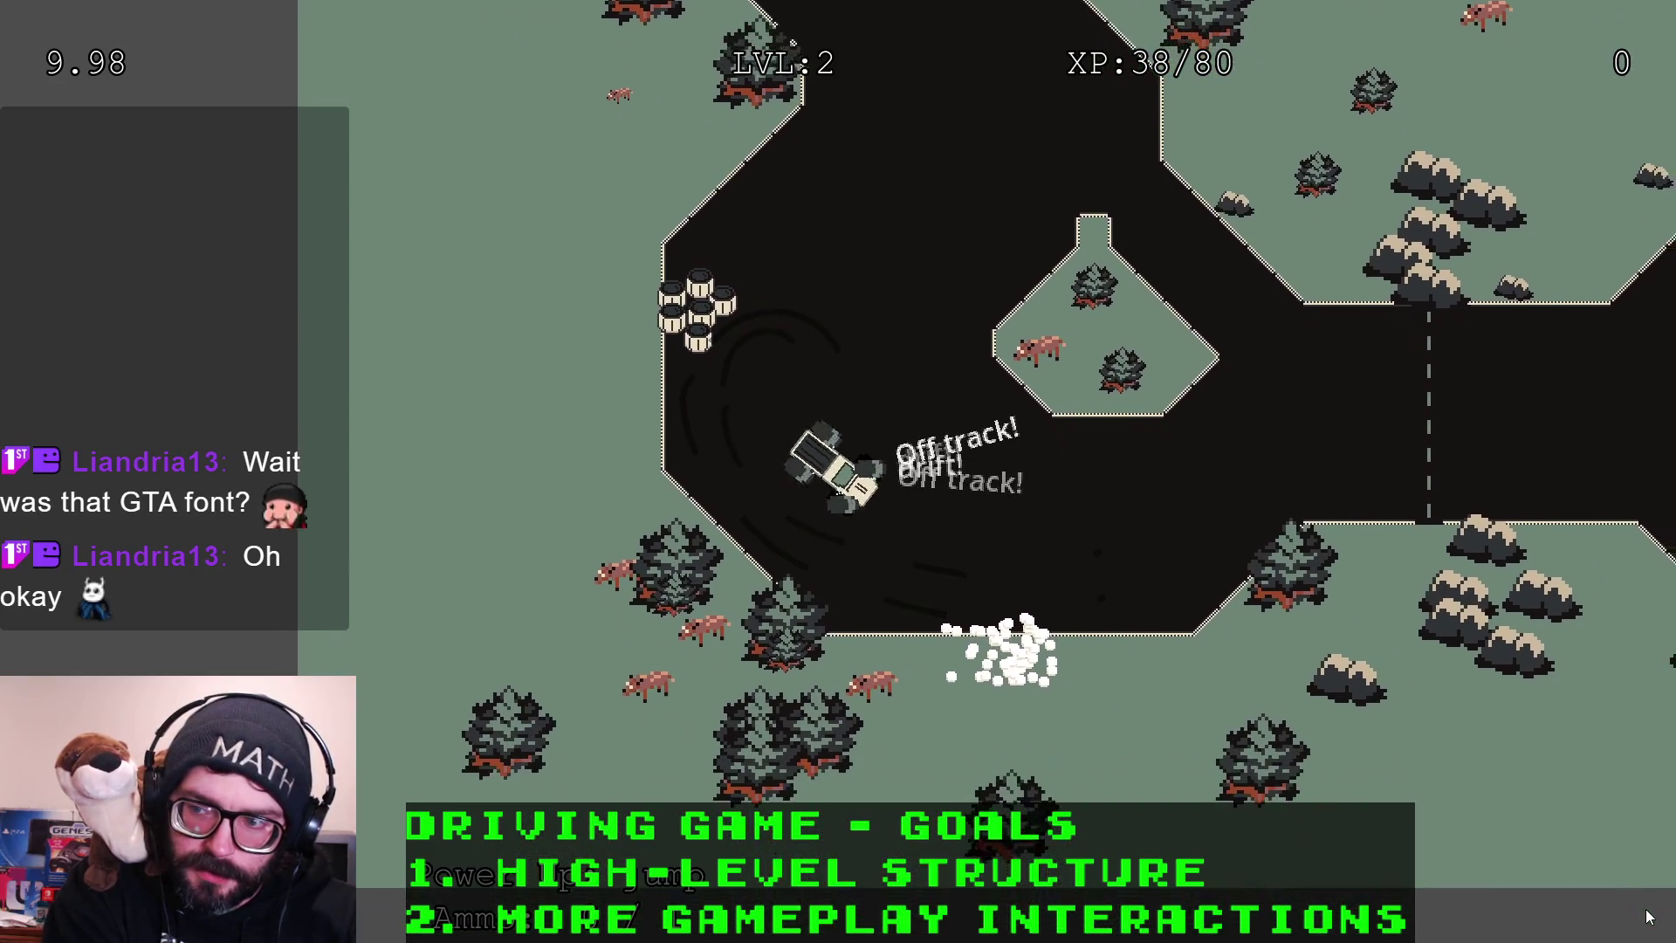
{"action": "key", "text": "d"}
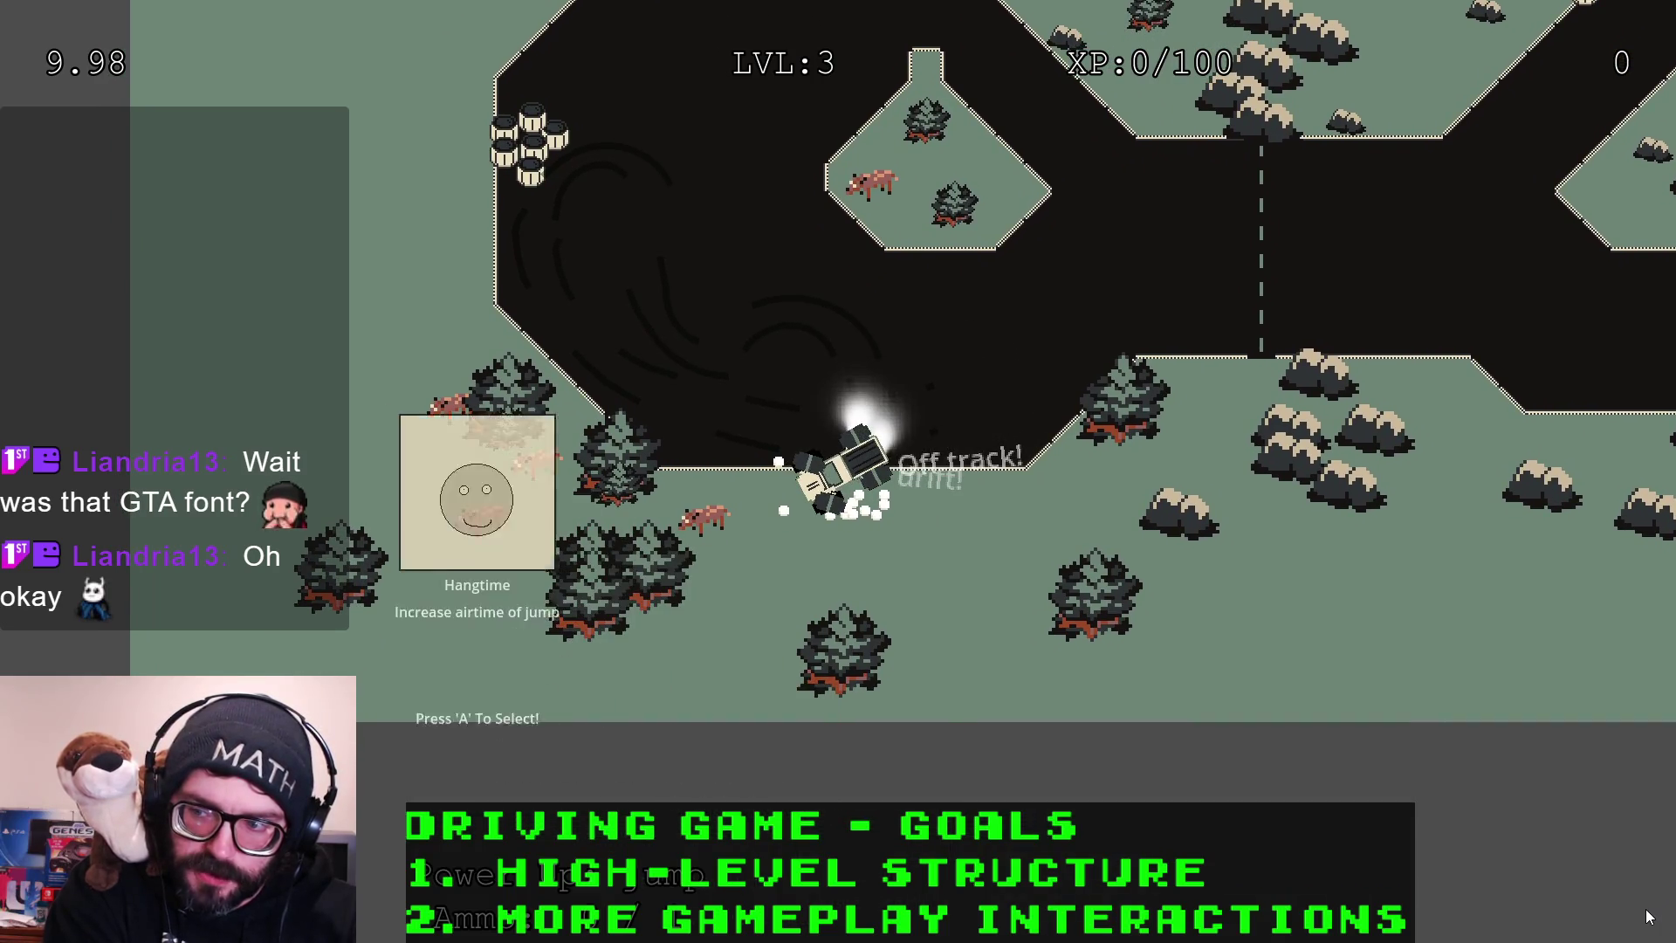
Take the Damage Repair upgrade and drive across the checkered line to complete the lap
{"action": "key", "text": "d"}
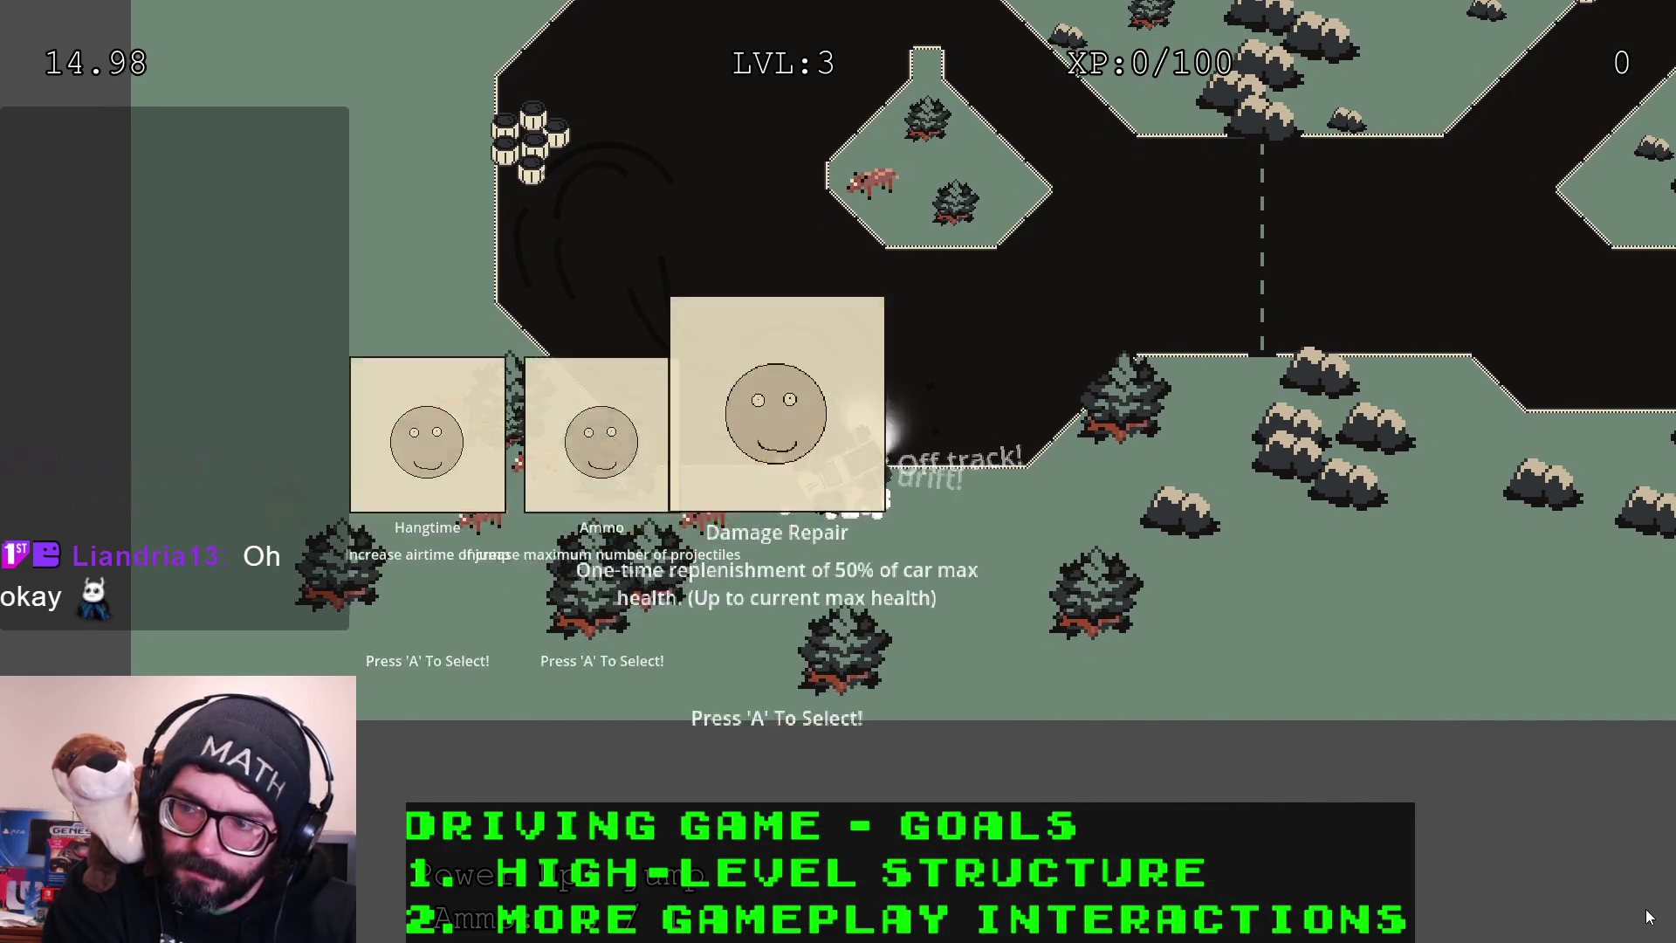
{"action": "key", "text": "space"}
{"action": "key", "text": "w"}
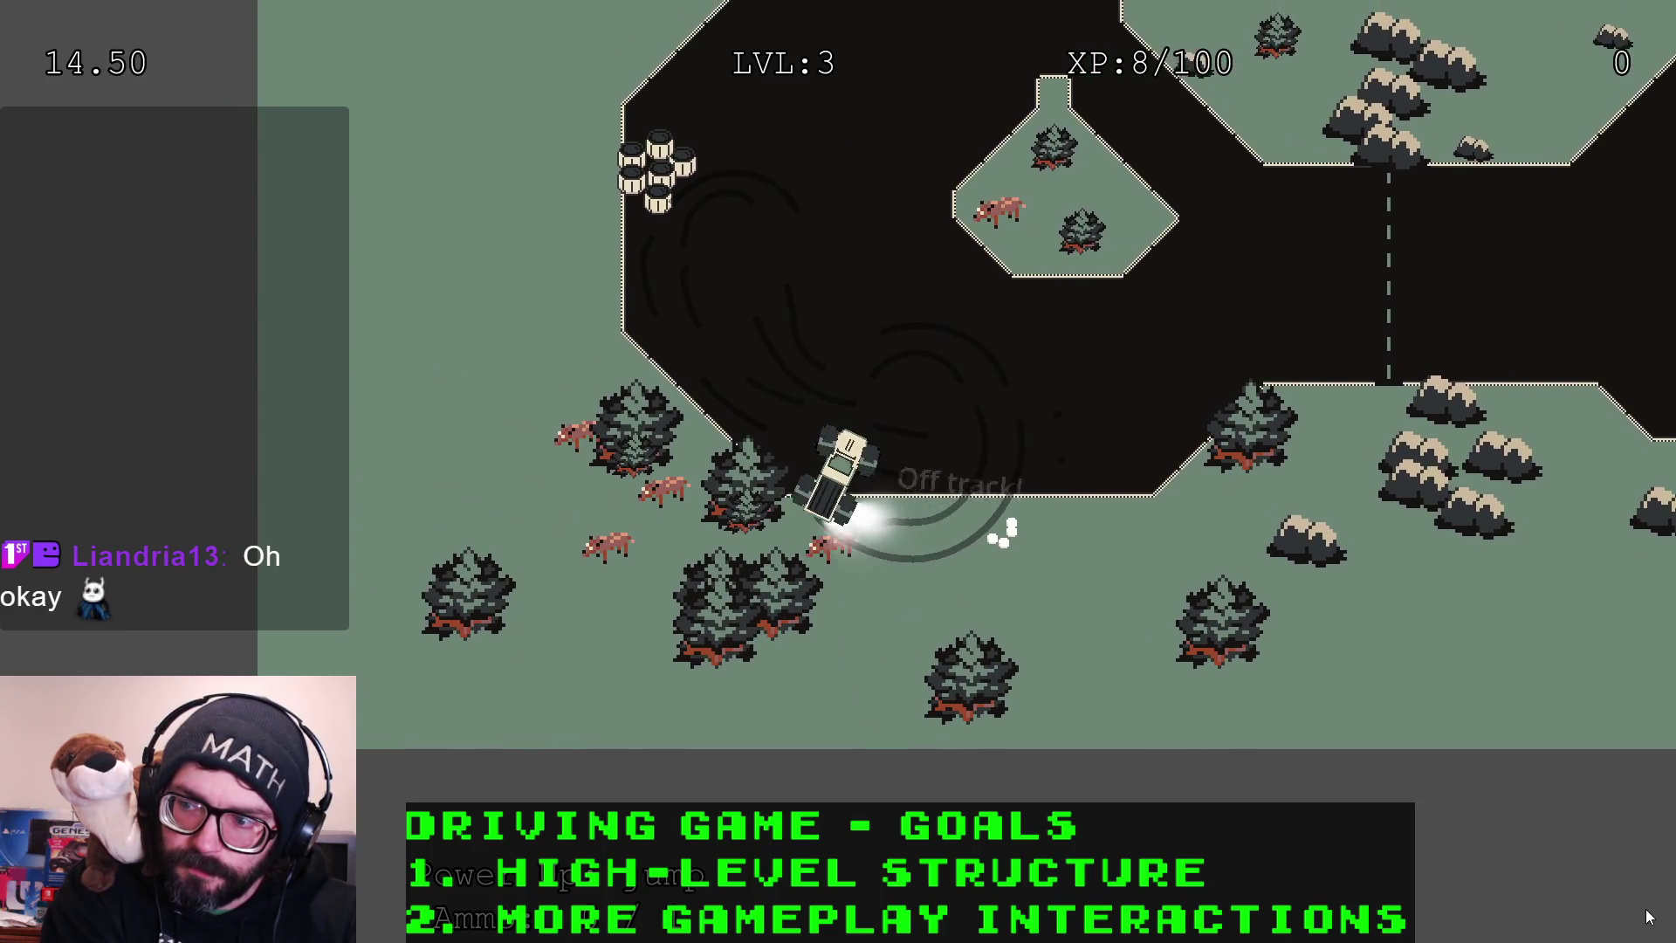
{"action": "key", "text": "d"}
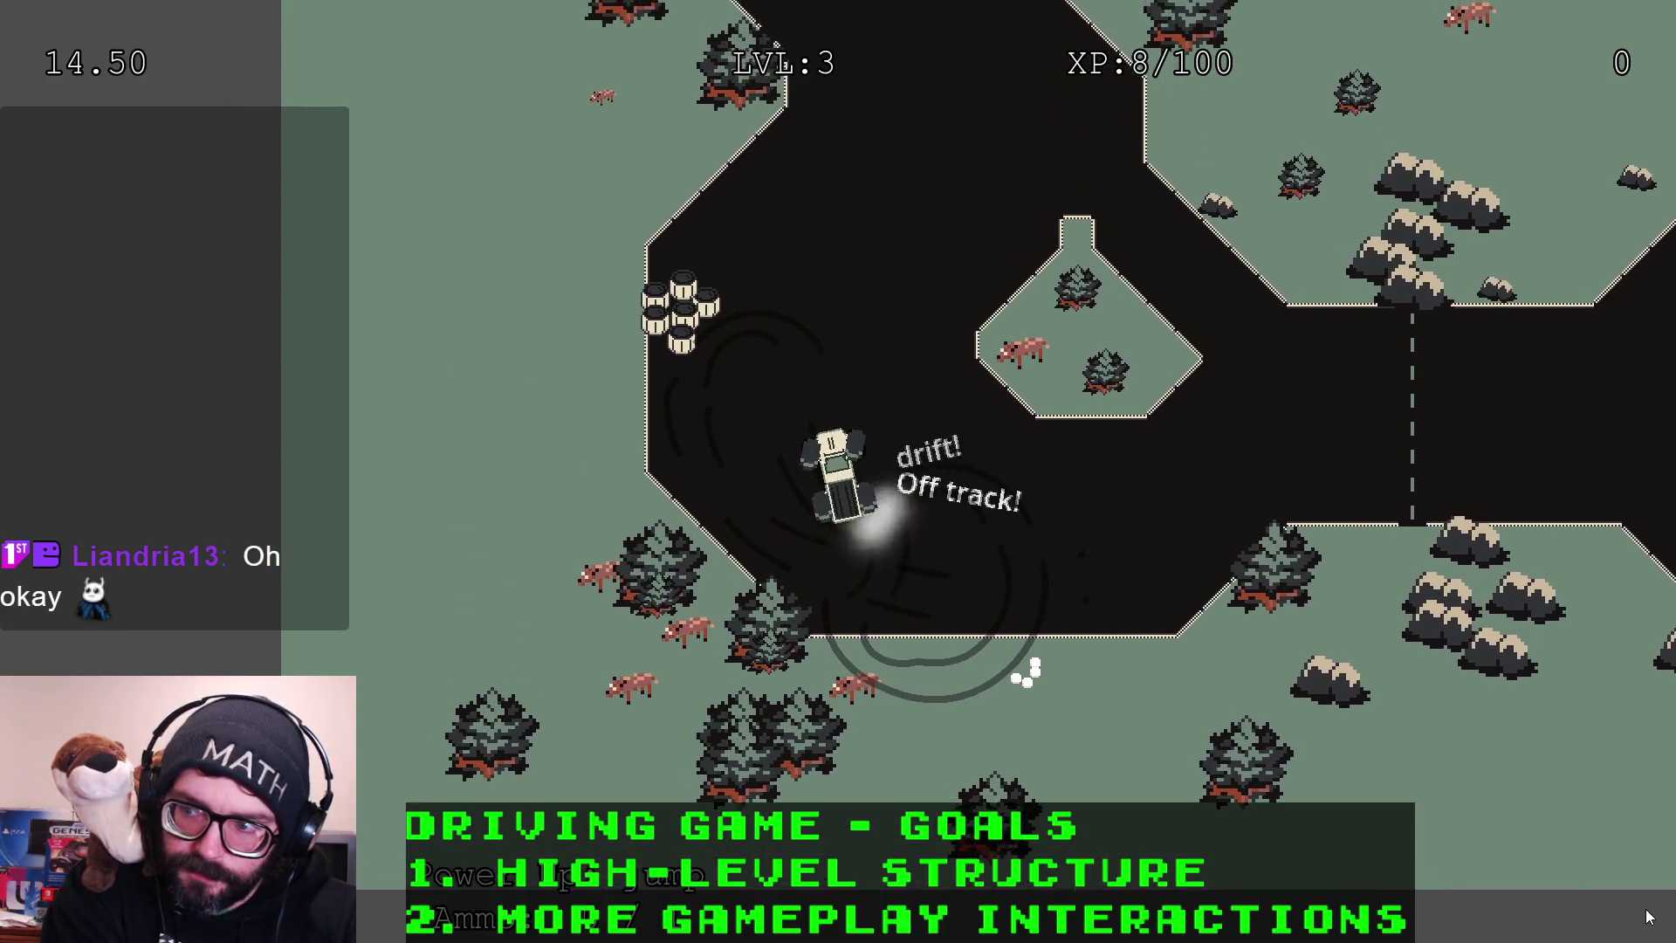
{"action": "key", "text": "w"}
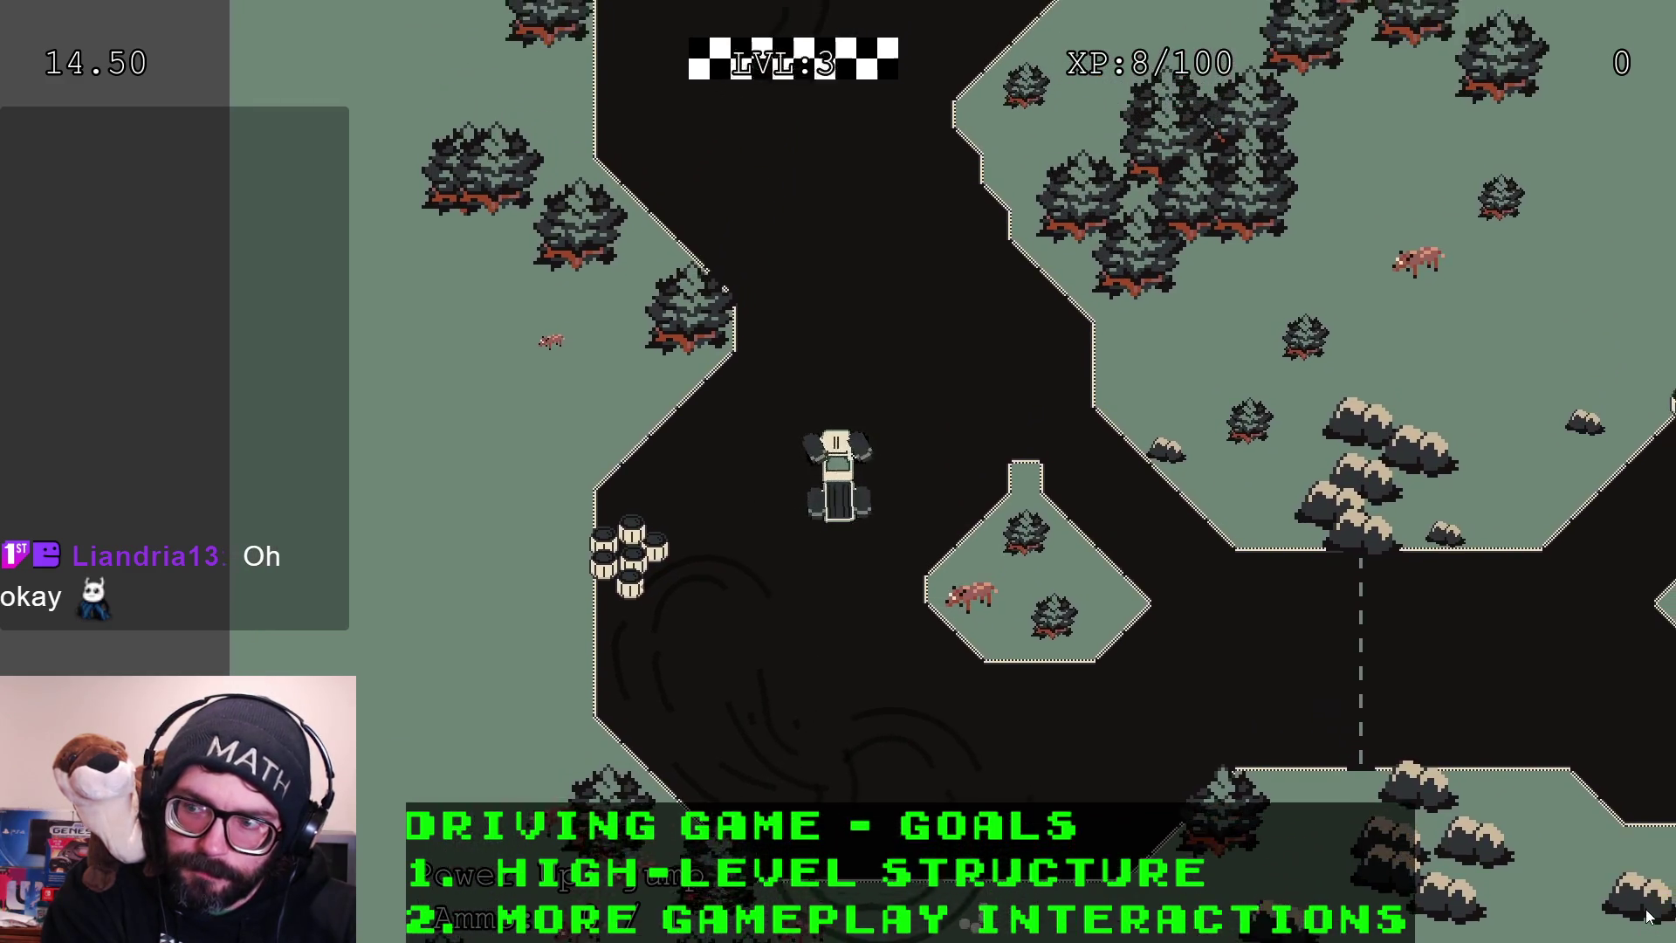
{"action": "key", "text": "w"}
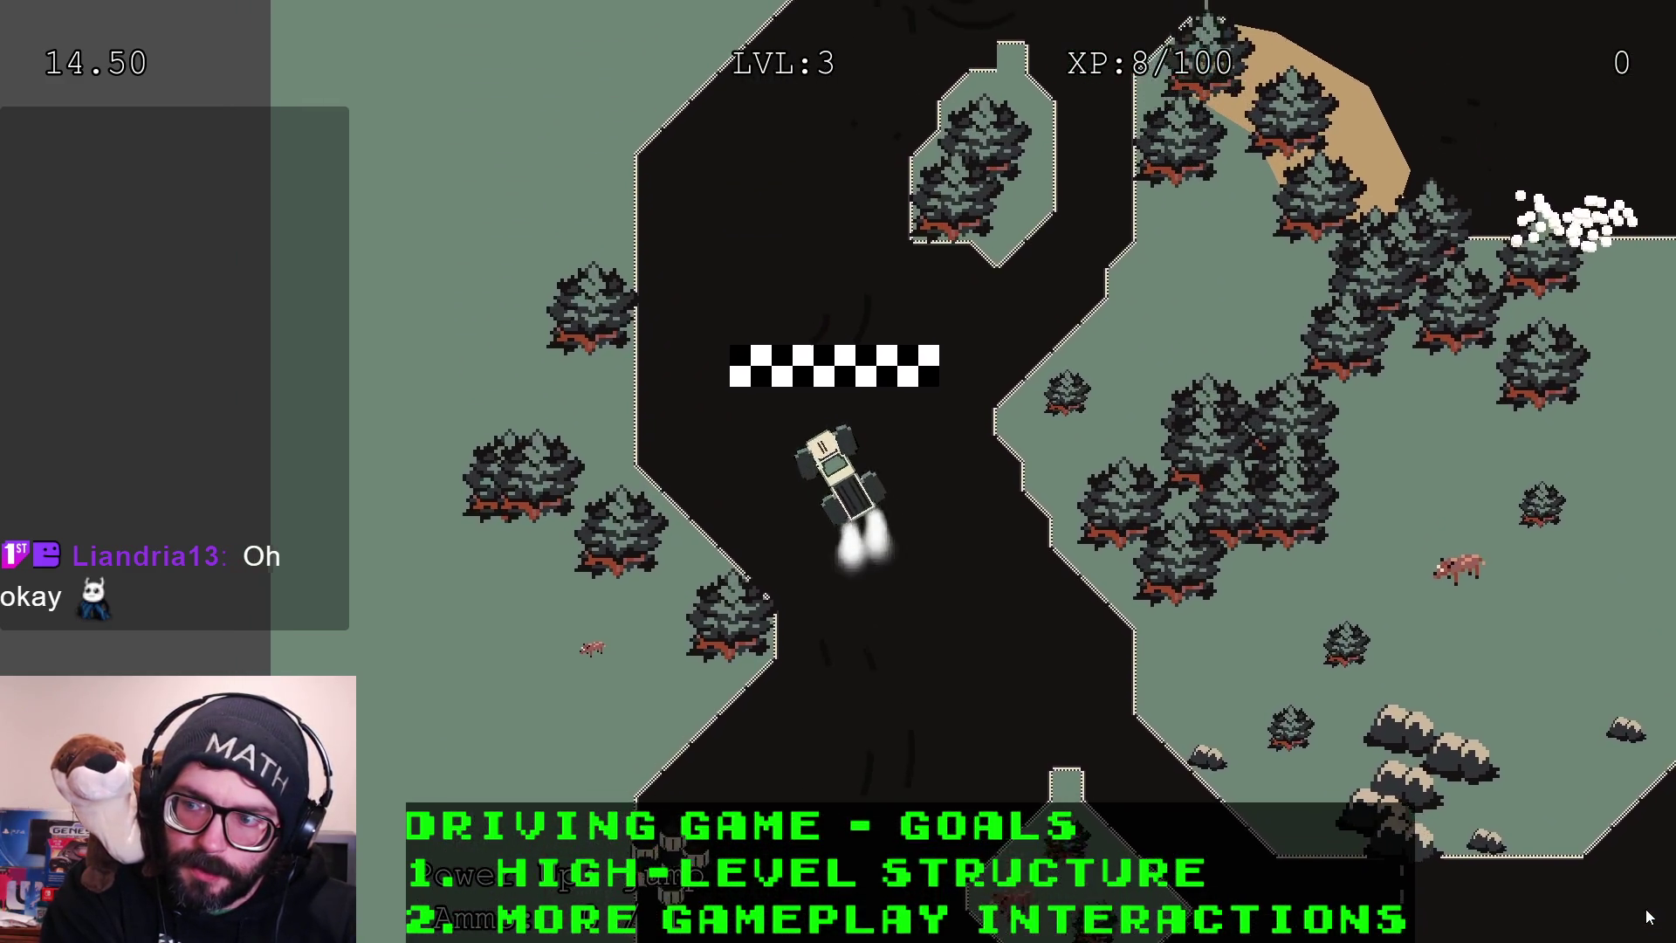
{"action": "key", "text": "d"}
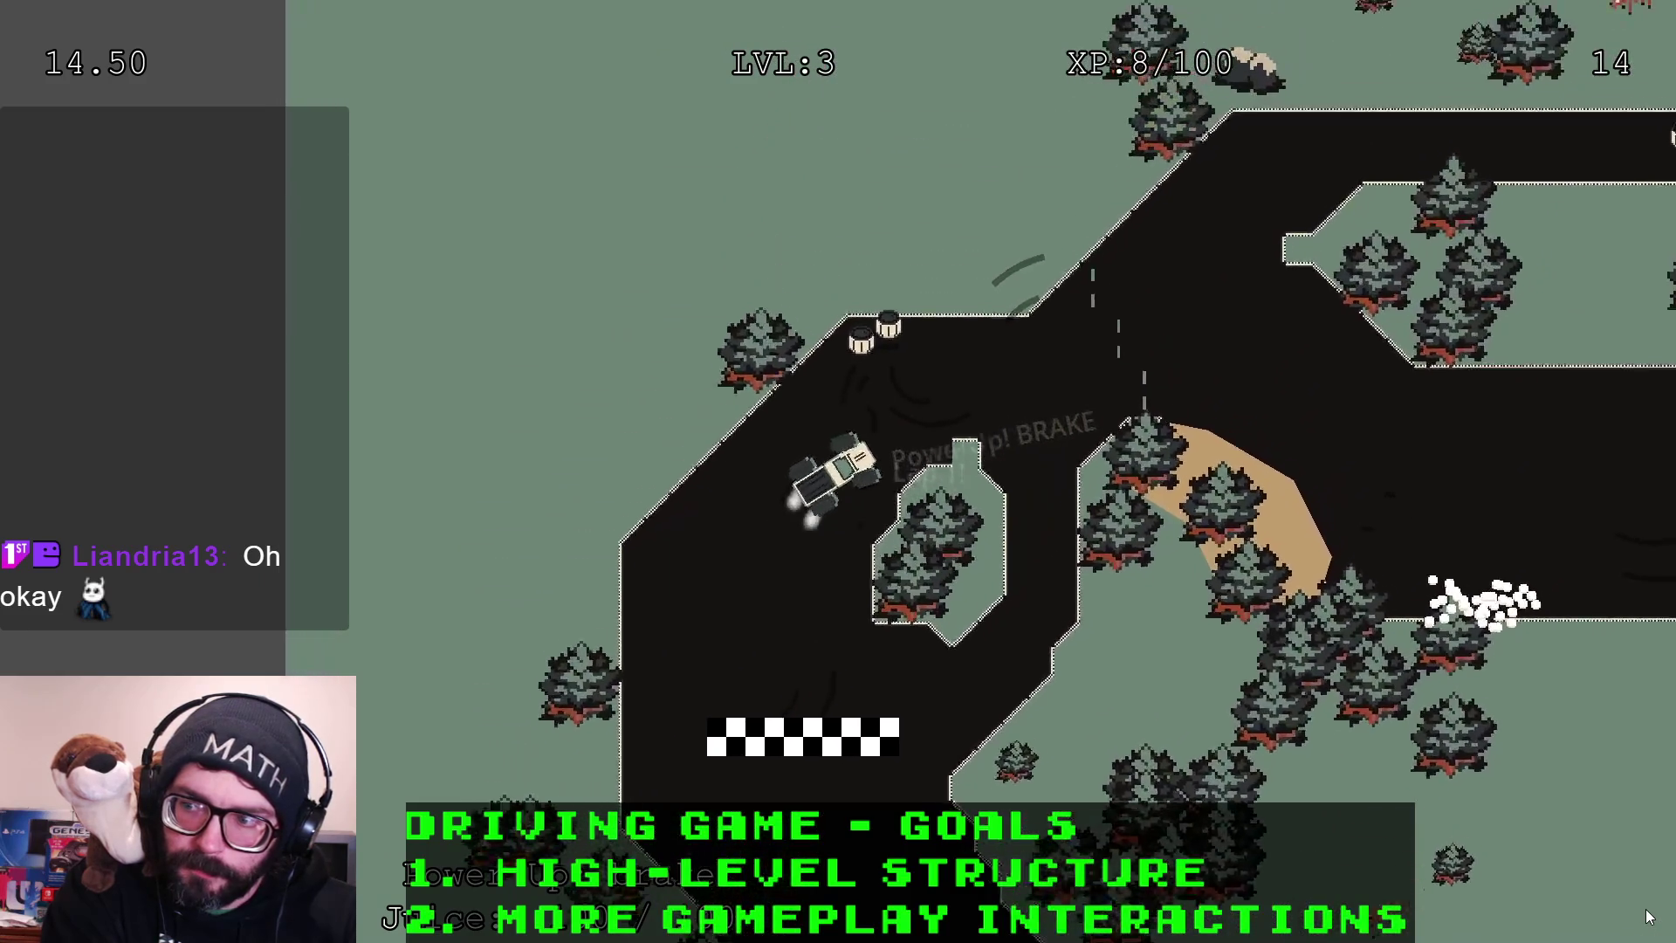
{"action": "key", "text": "w"}
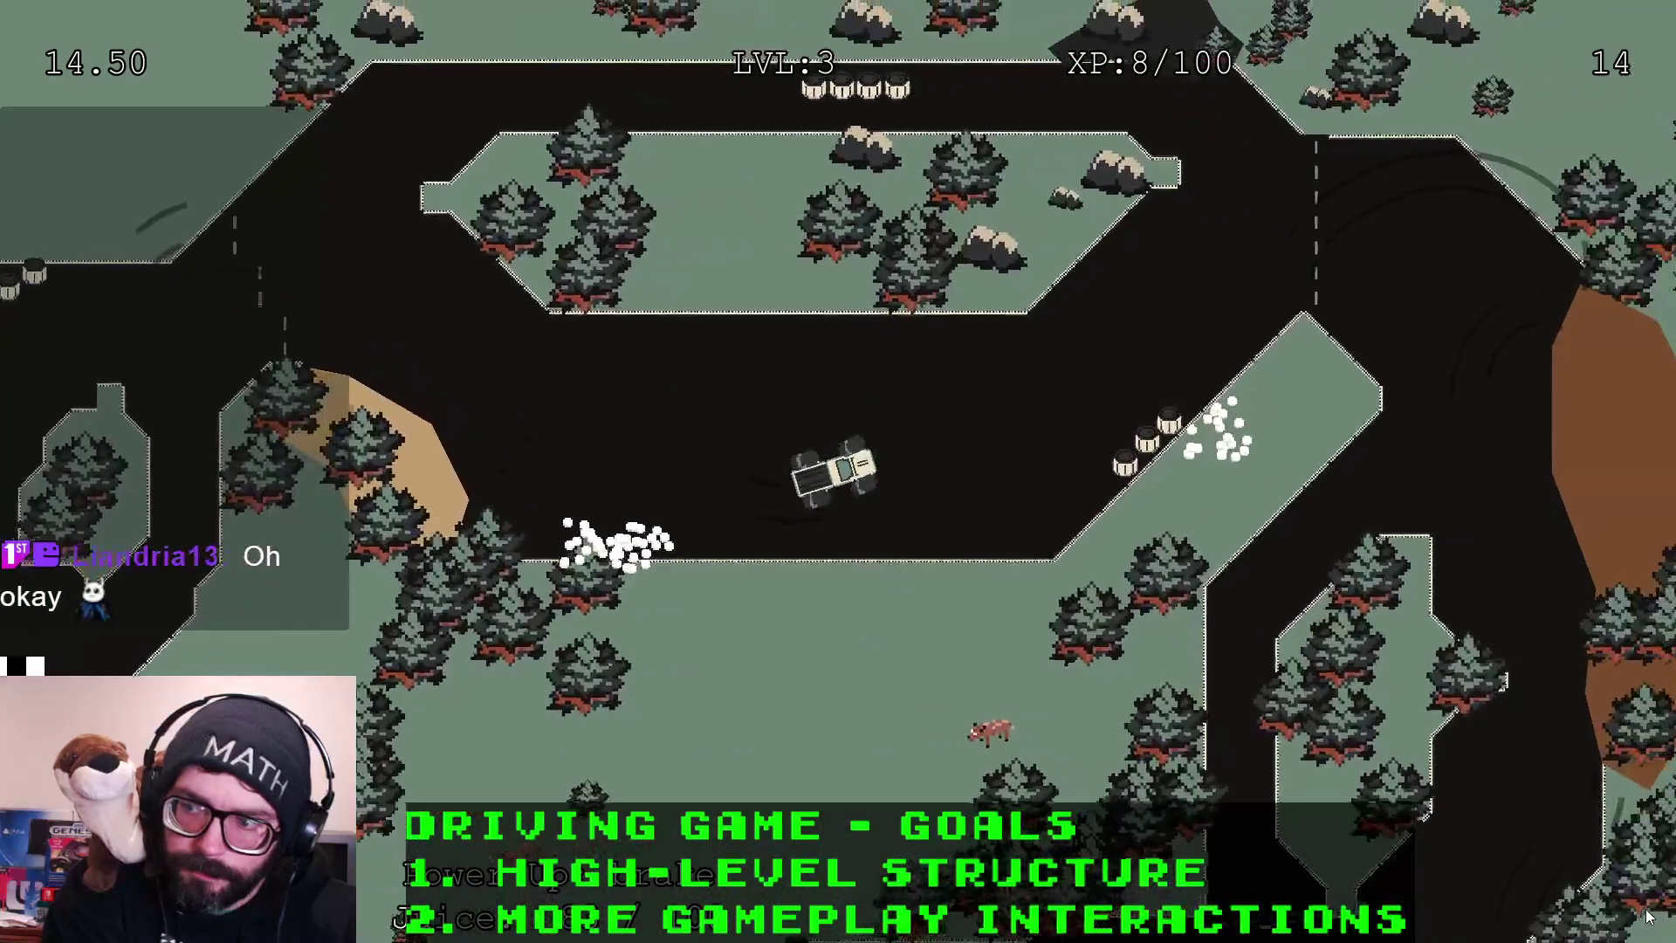
Drift through the bends onto the leftward road and back up past the checkered line
{"action": "key", "text": "a"}
{"action": "key", "text": "d"}
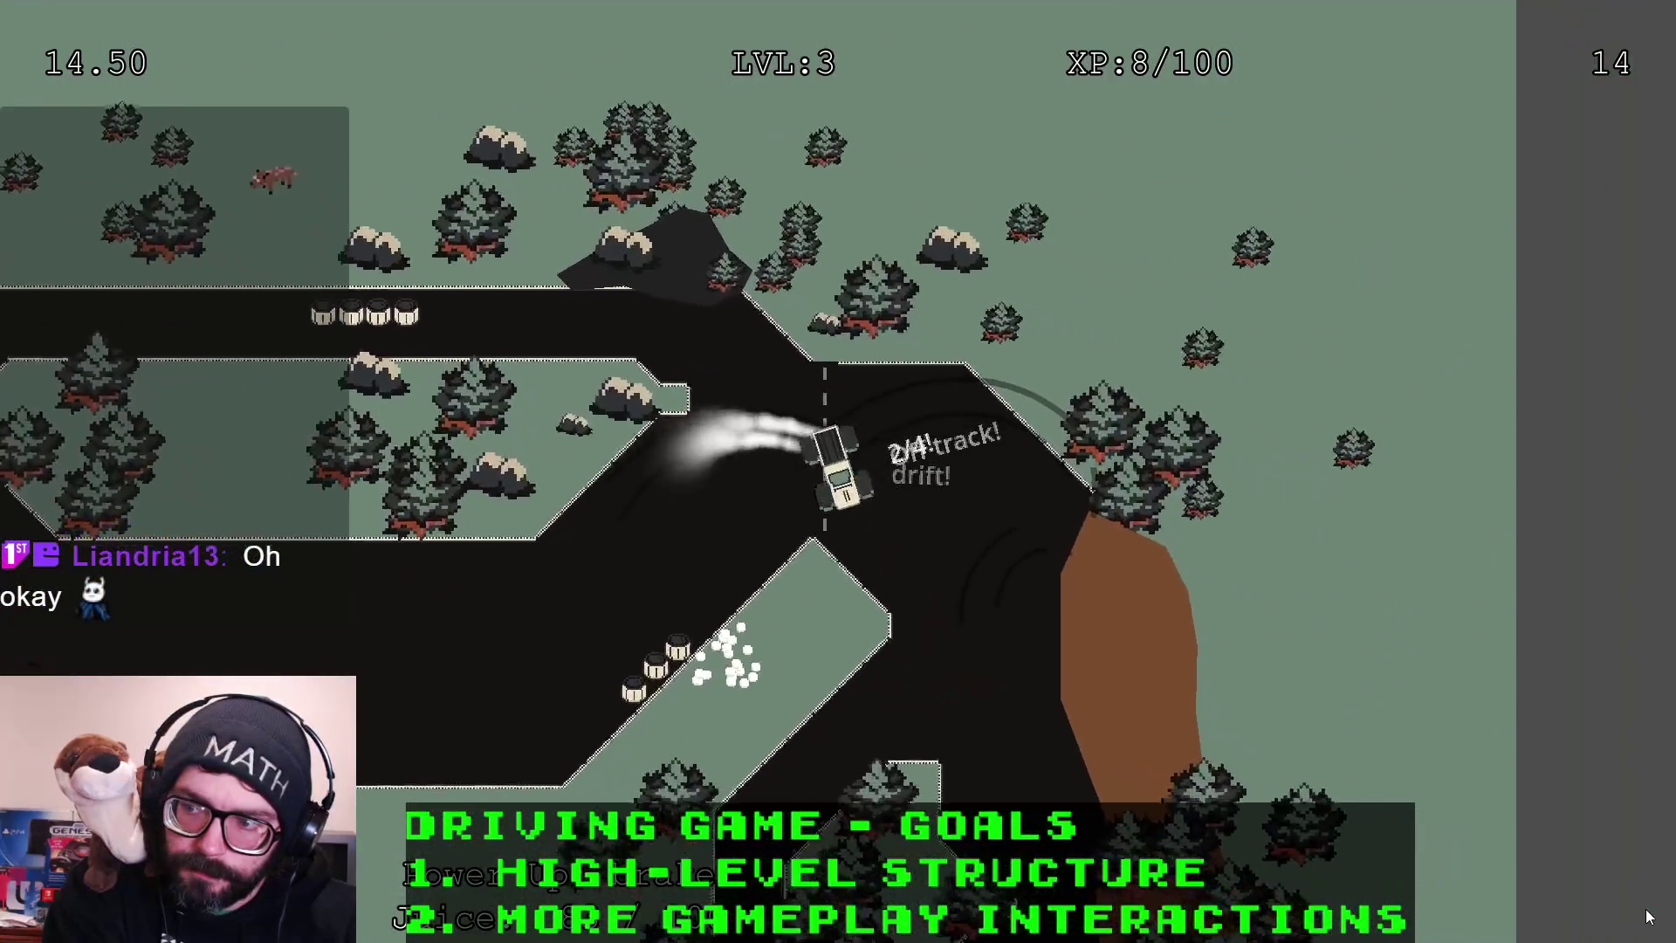
{"action": "key", "text": "d"}
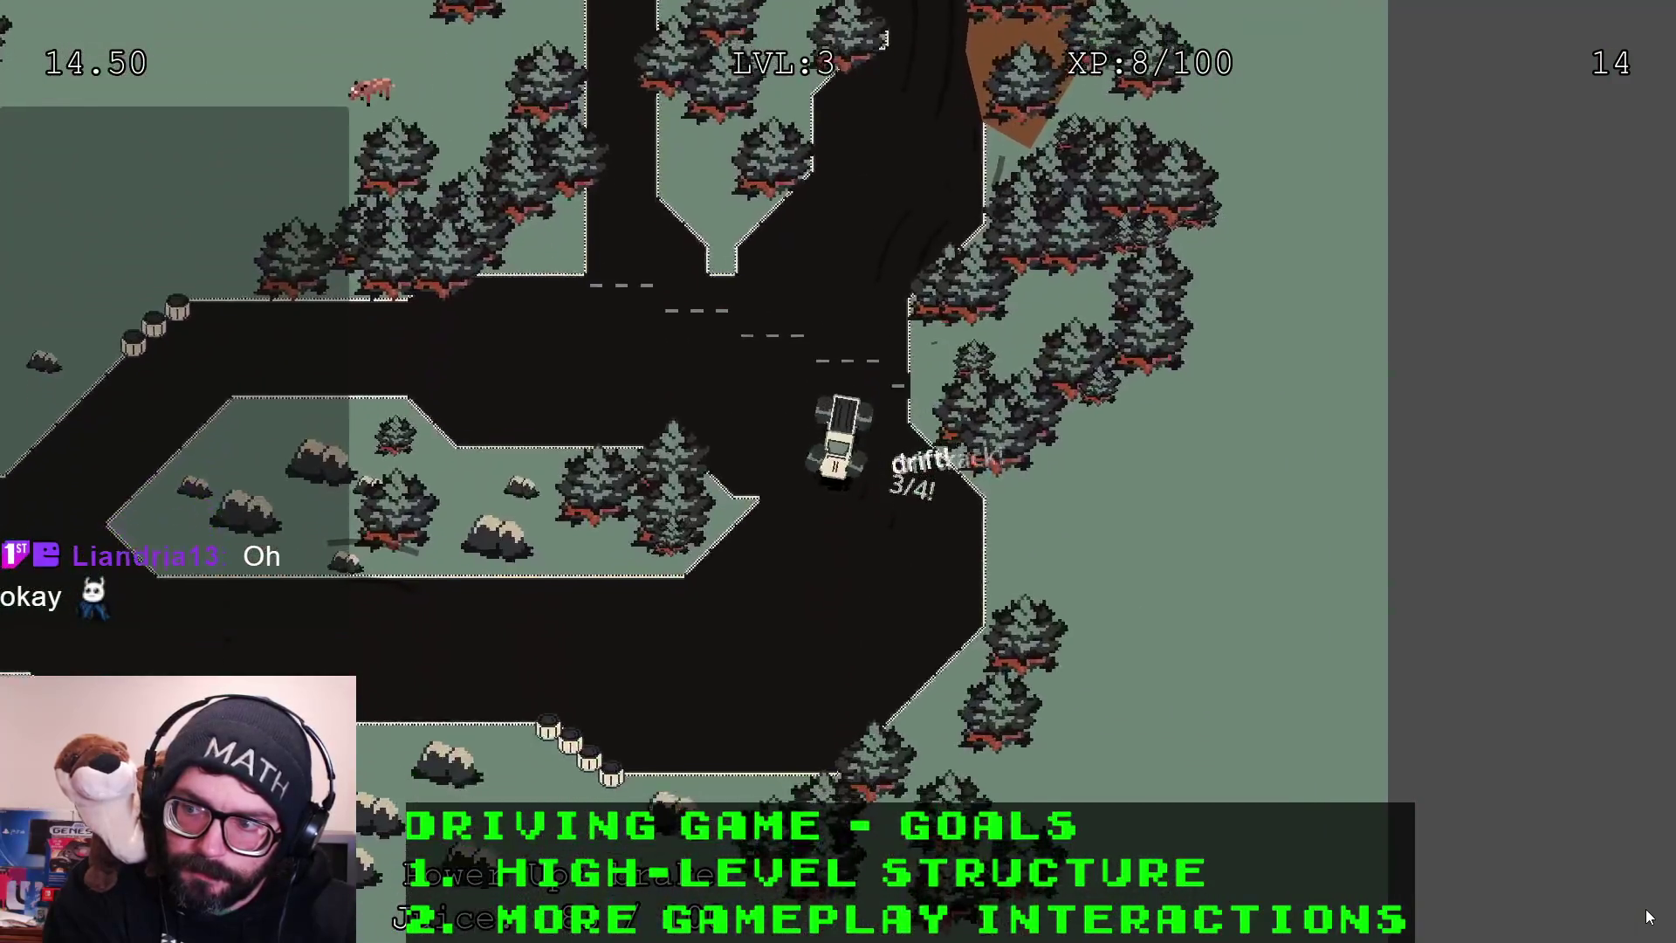
{"action": "key", "text": "d"}
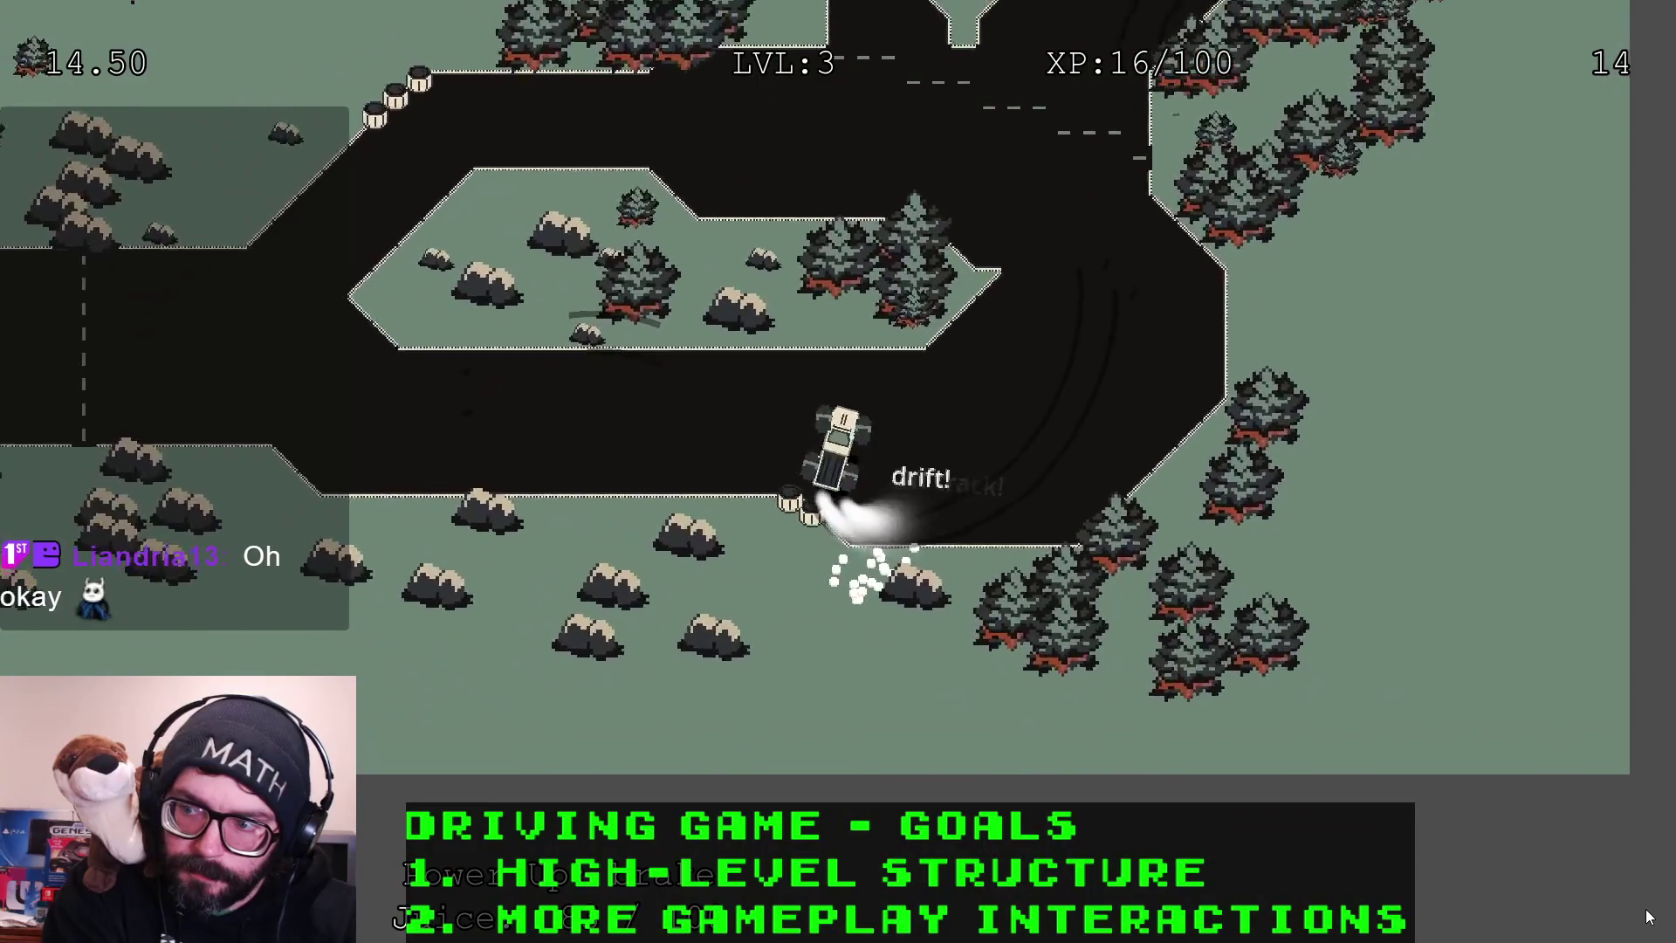
{"action": "key", "text": "a"}
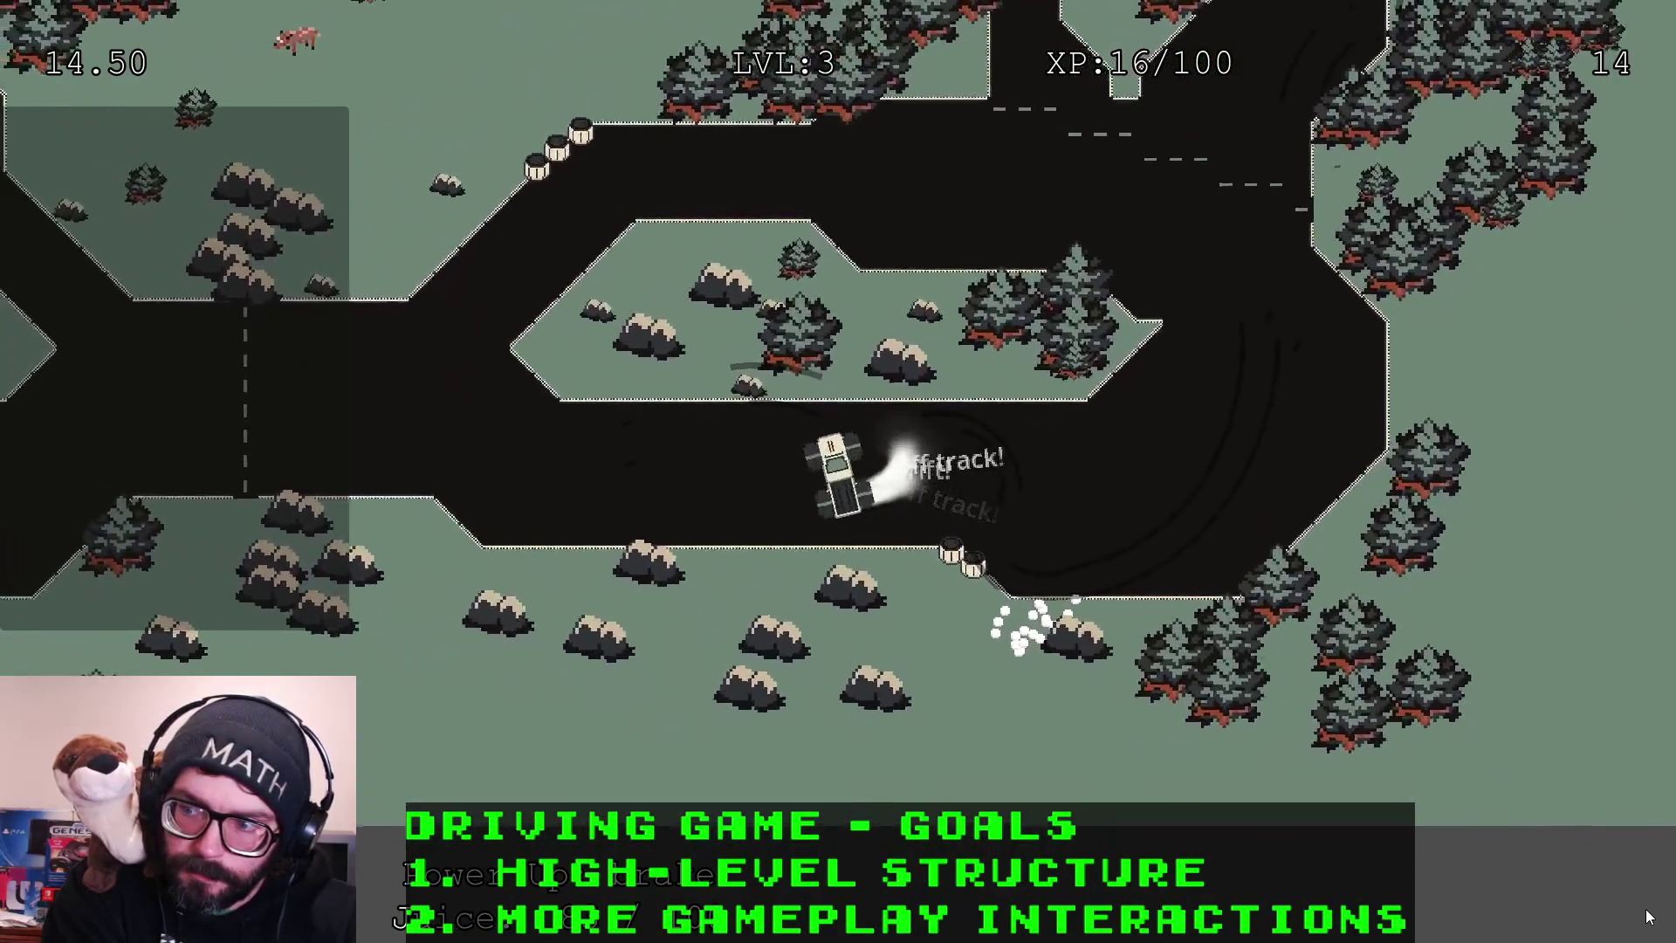
{"action": "key", "text": "a"}
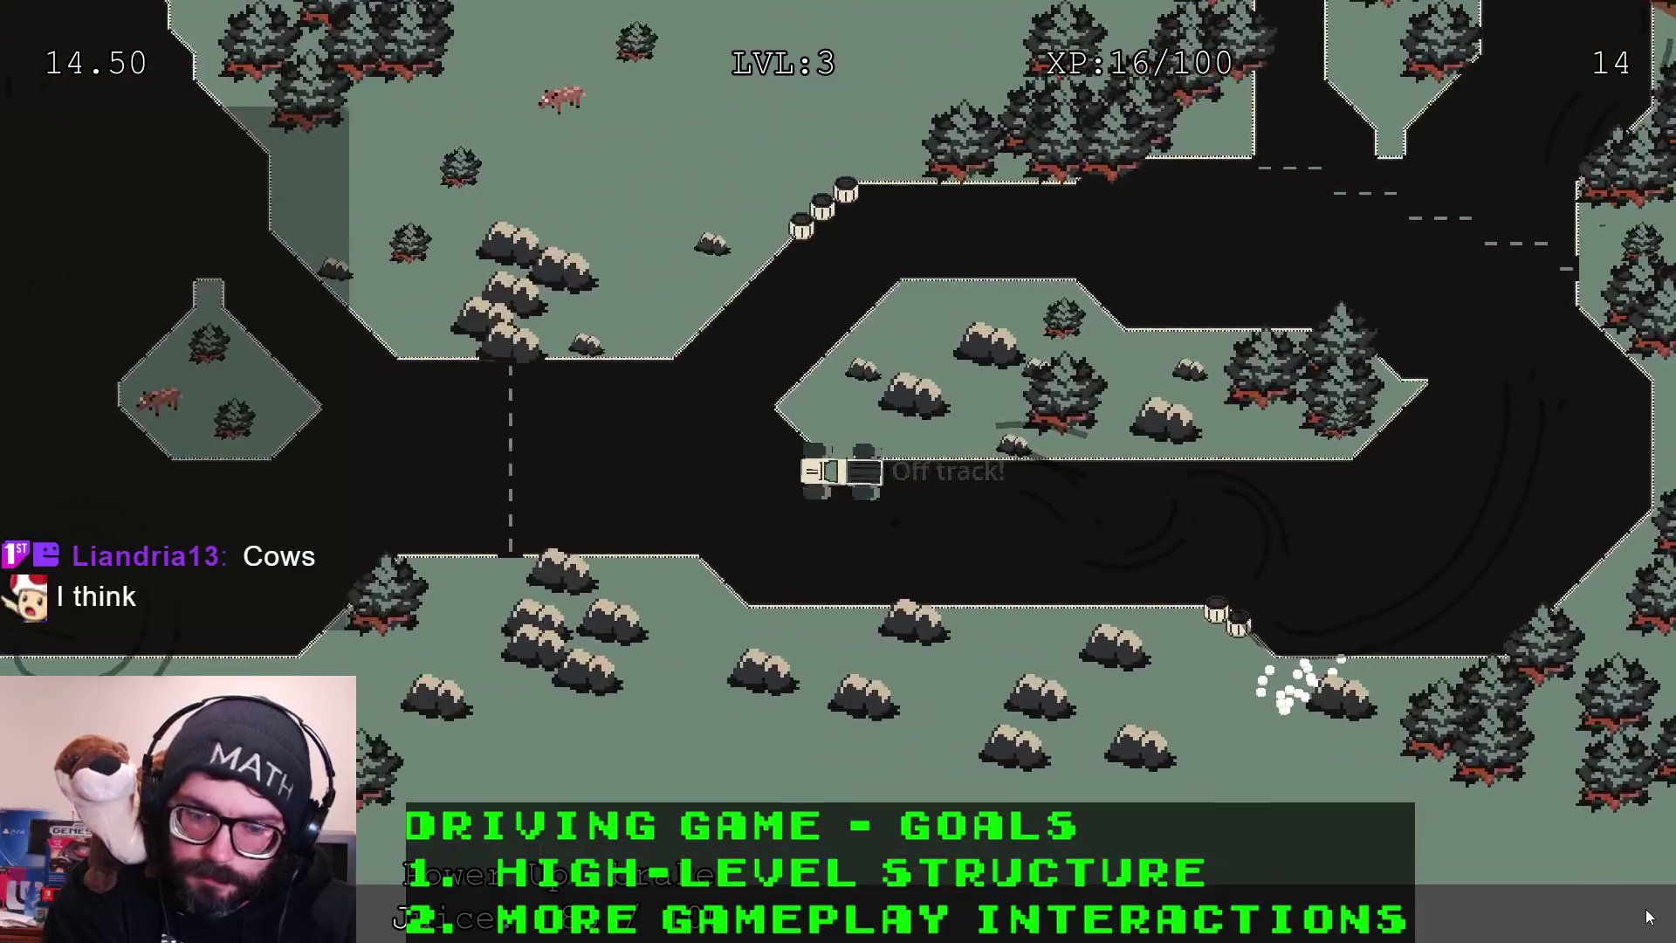
{"action": "key", "text": "d"}
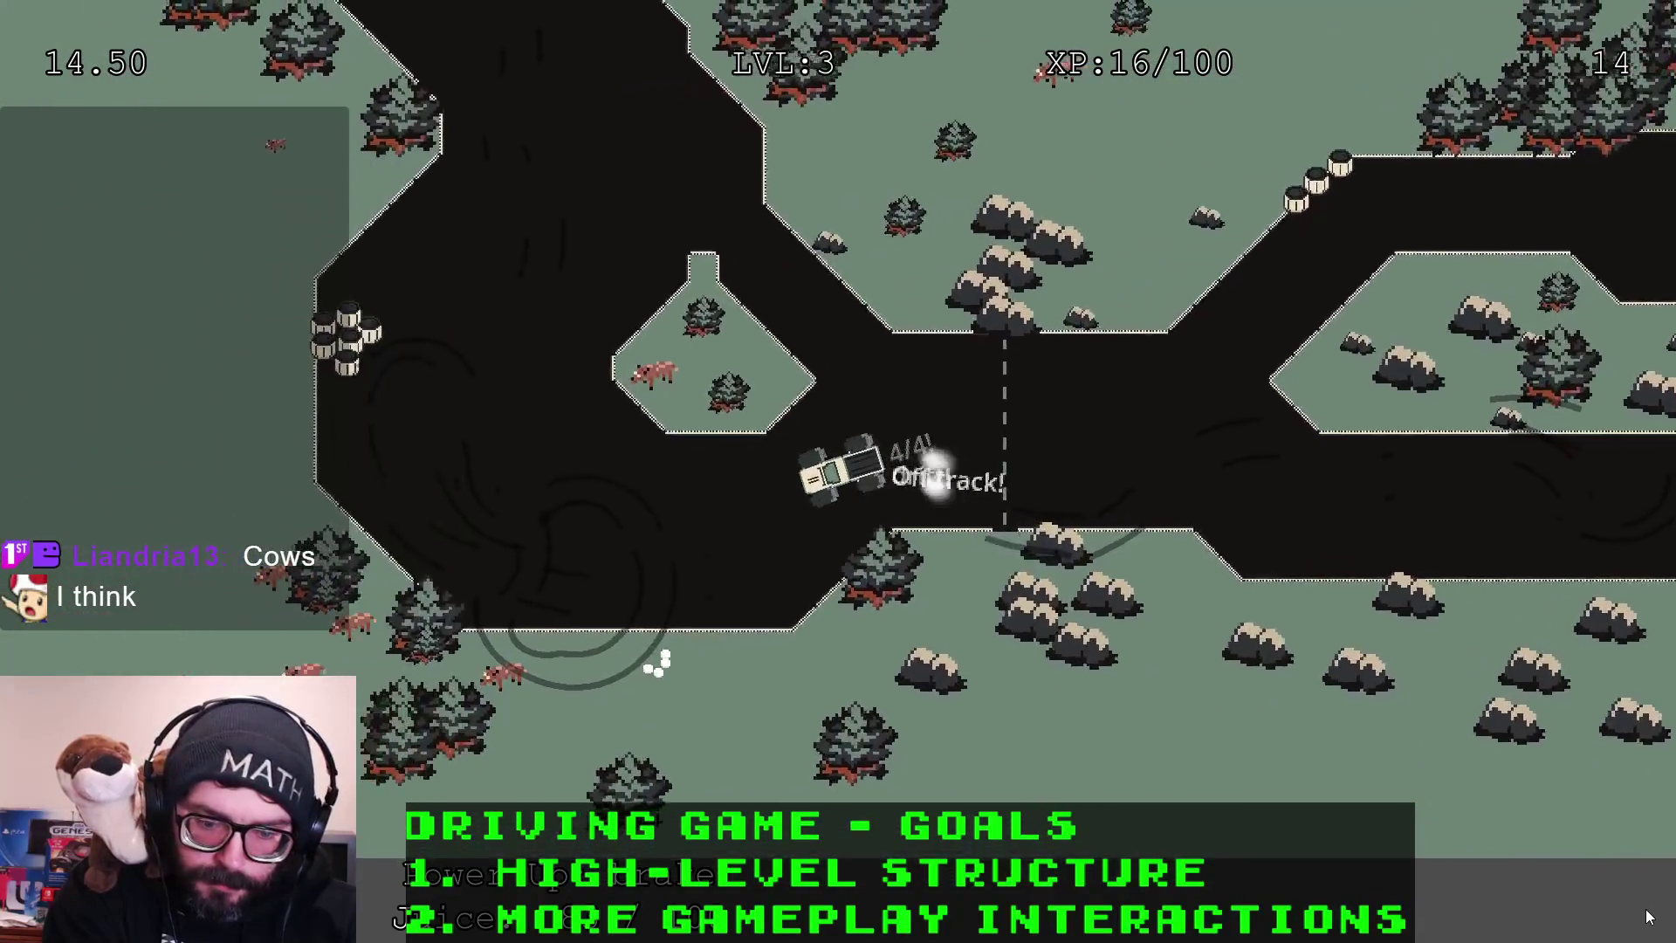
{"action": "key", "text": "d"}
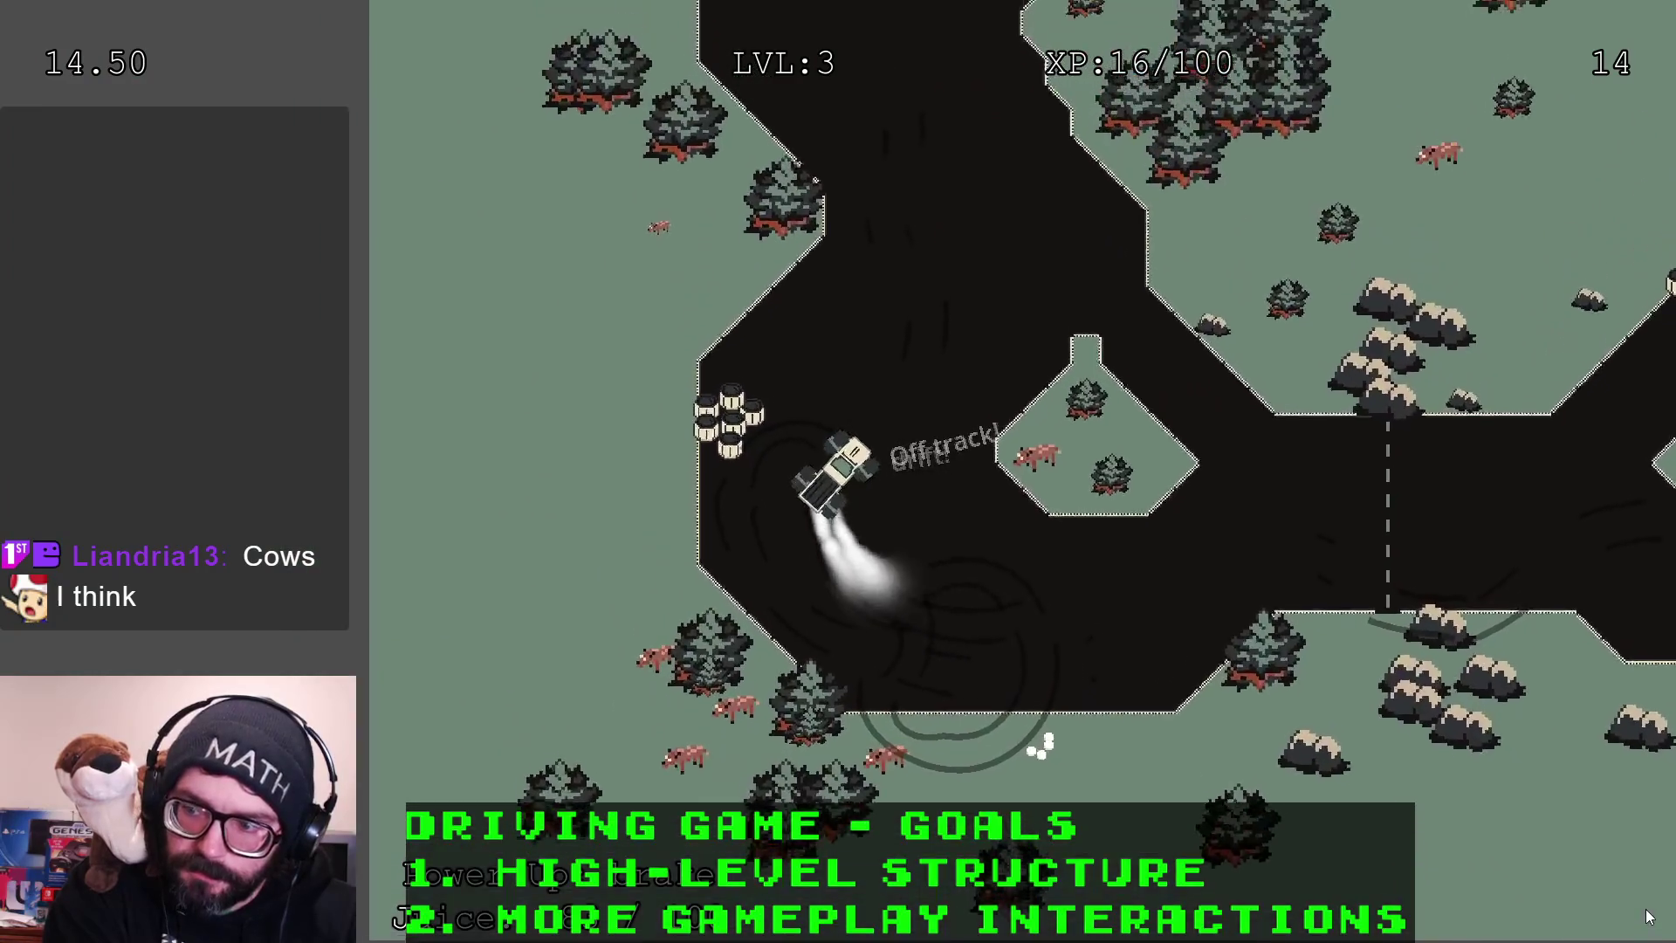
{"action": "key", "text": "a"}
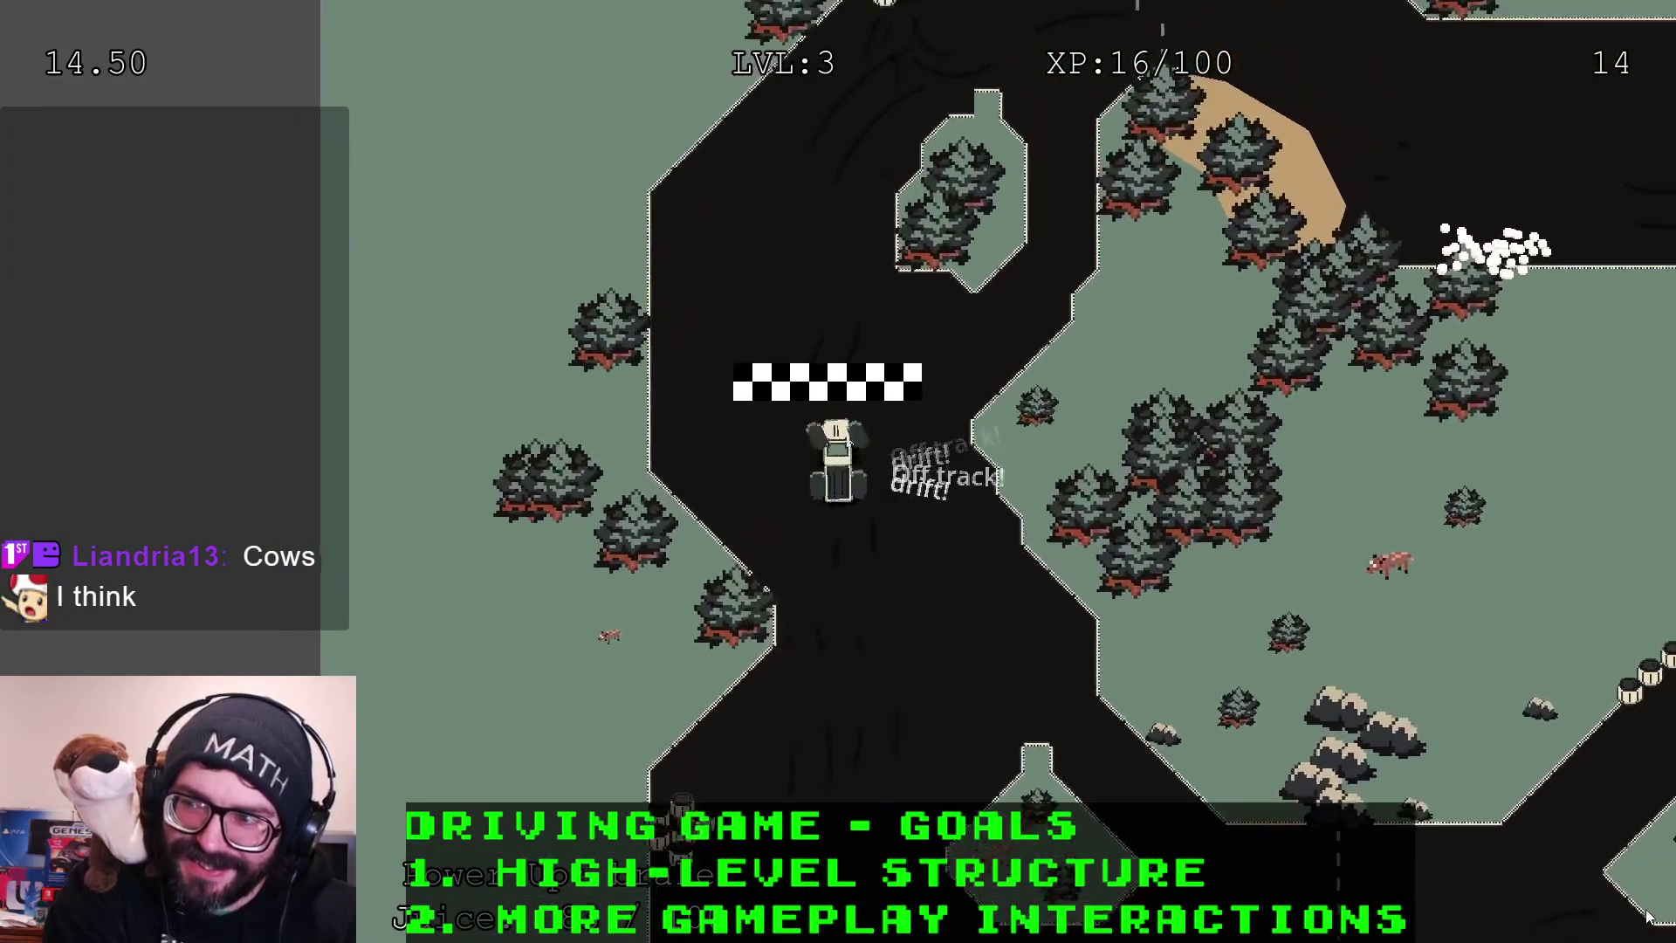
Drift around the corner near the barrels to build XP, then return to the Godot editor
{"action": "key", "text": "d"}
{"action": "key", "text": "d"}
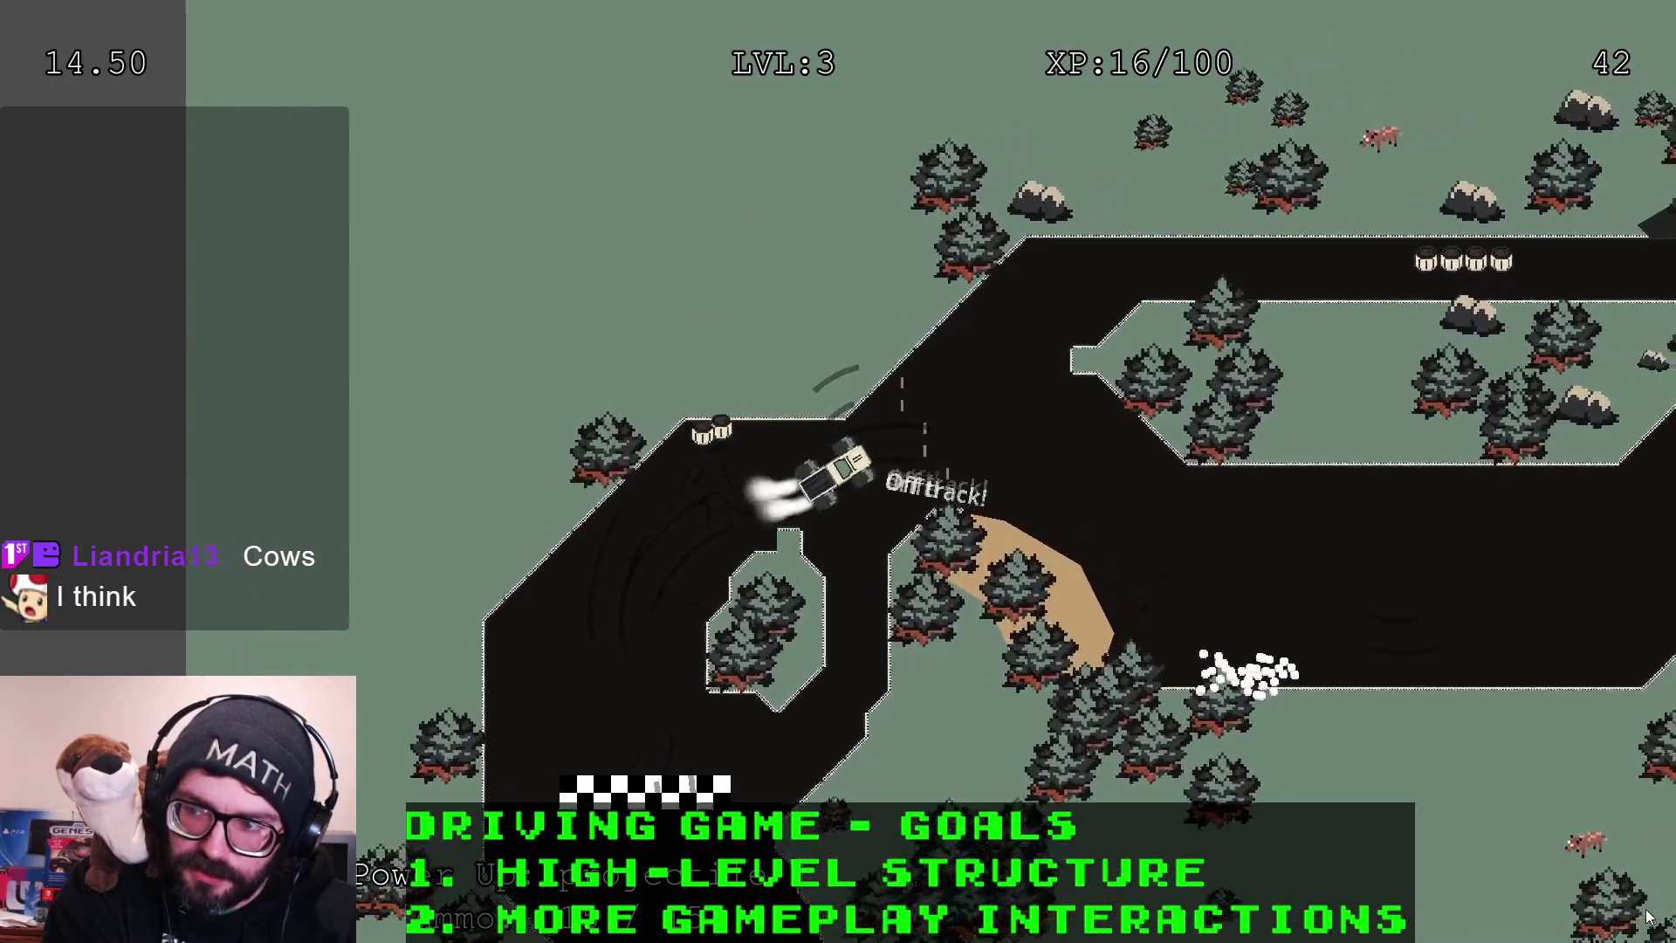
{"action": "key", "text": "d"}
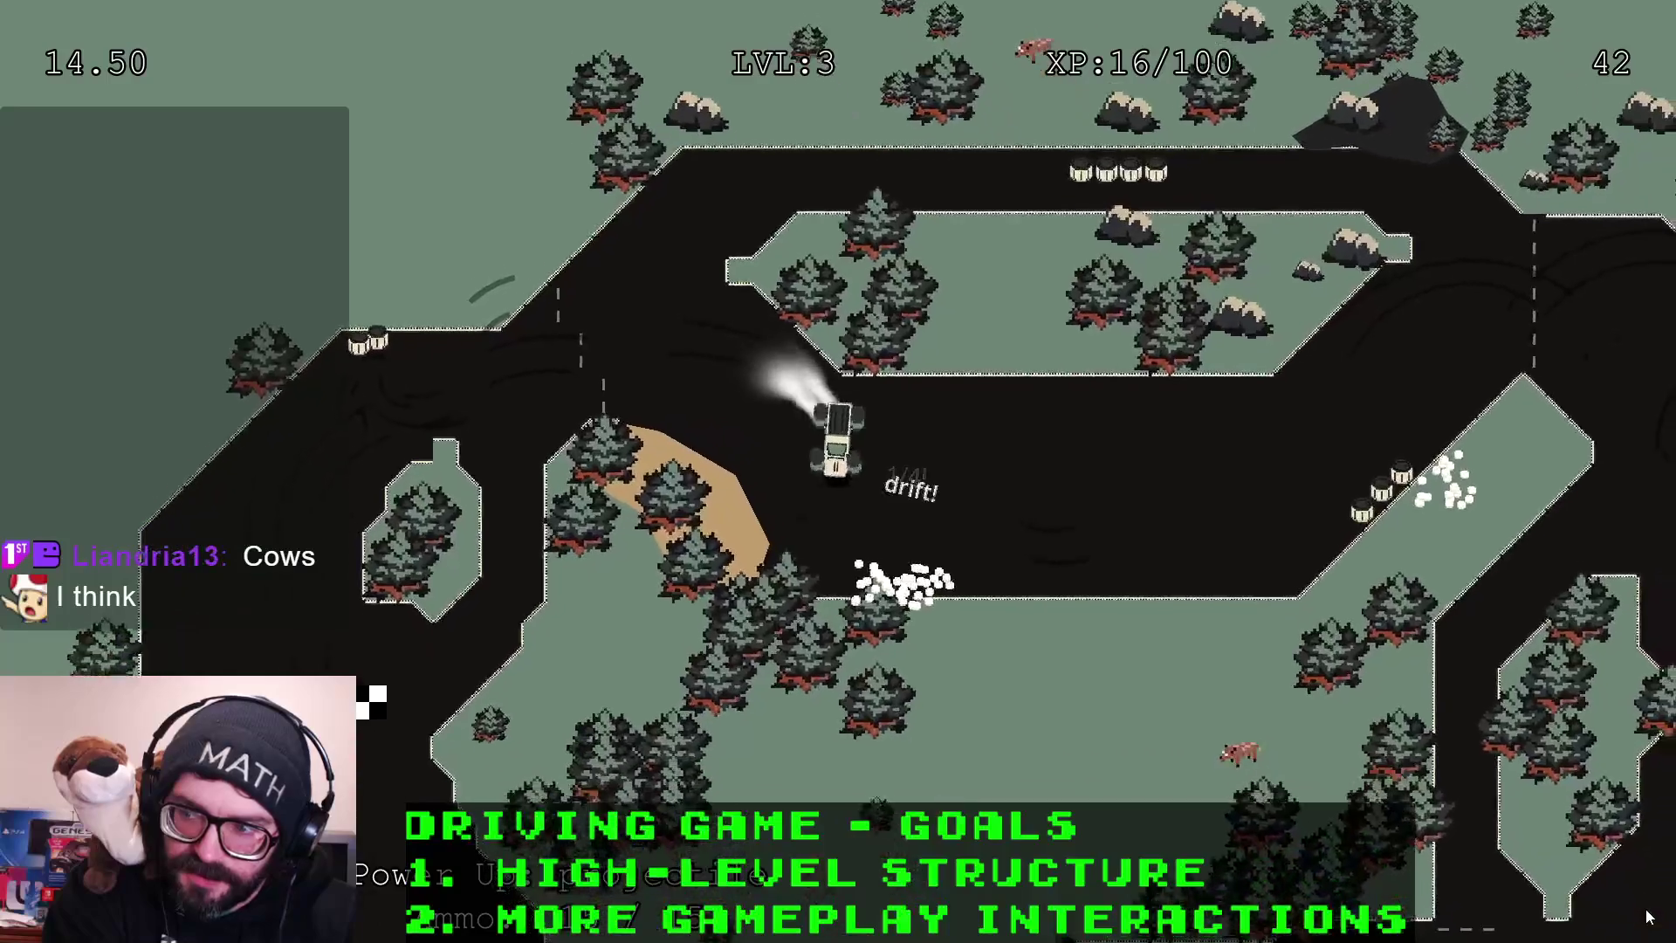
{"action": "key", "text": "d"}
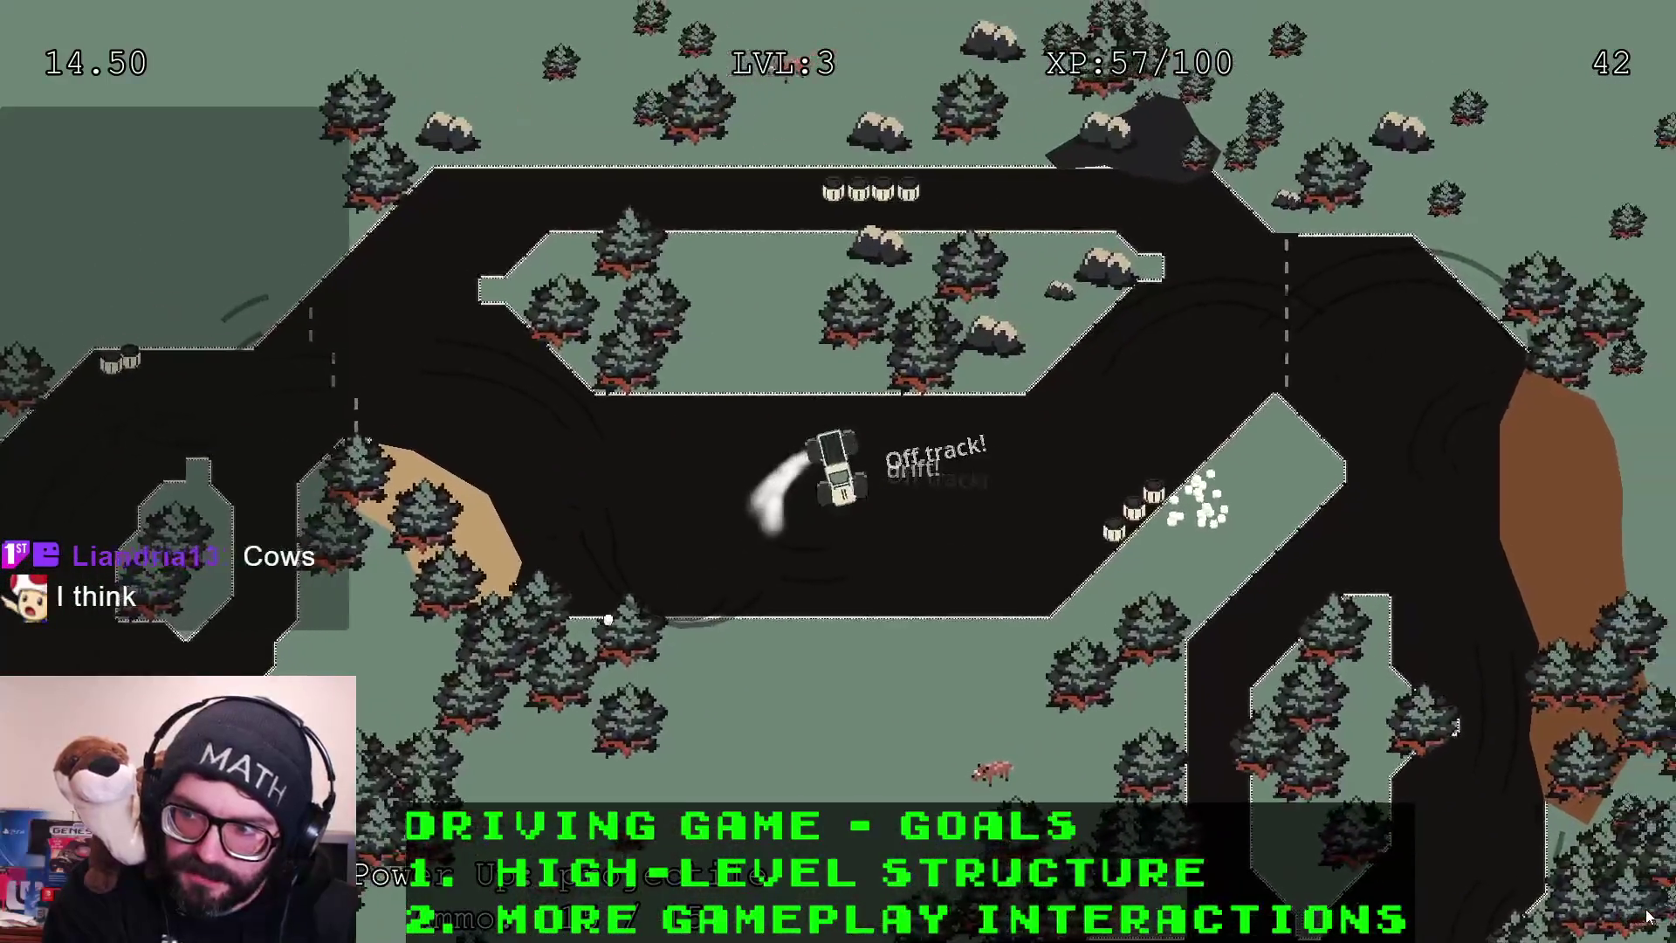
{"action": "key", "text": "d"}
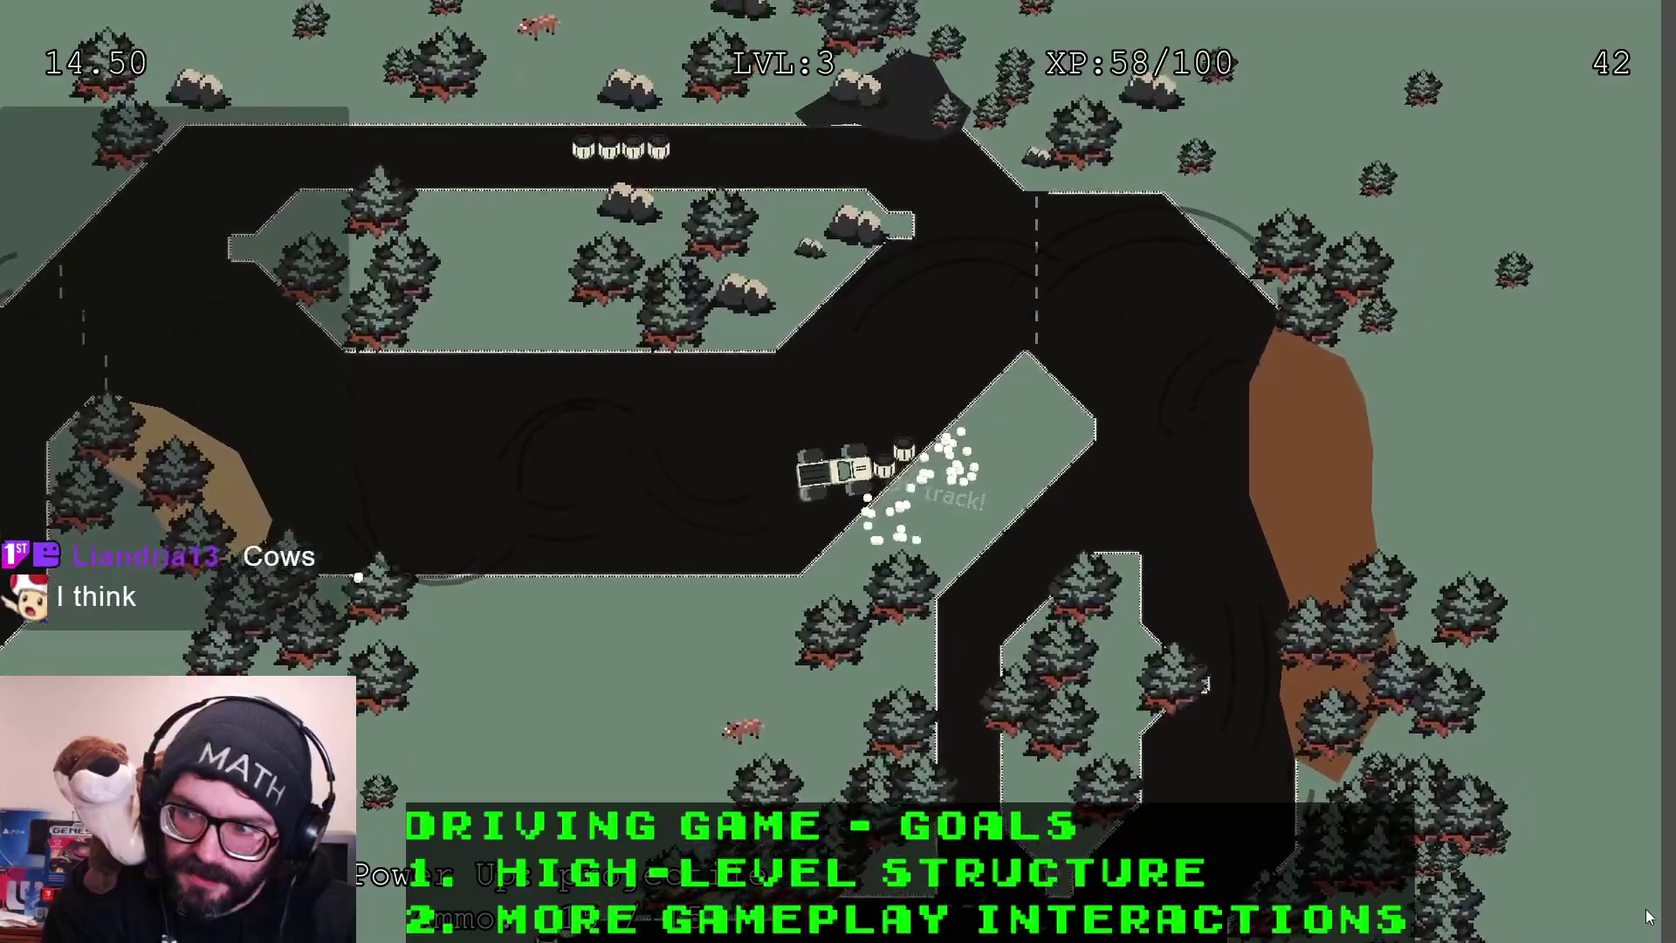
{"action": "key", "text": "d"}
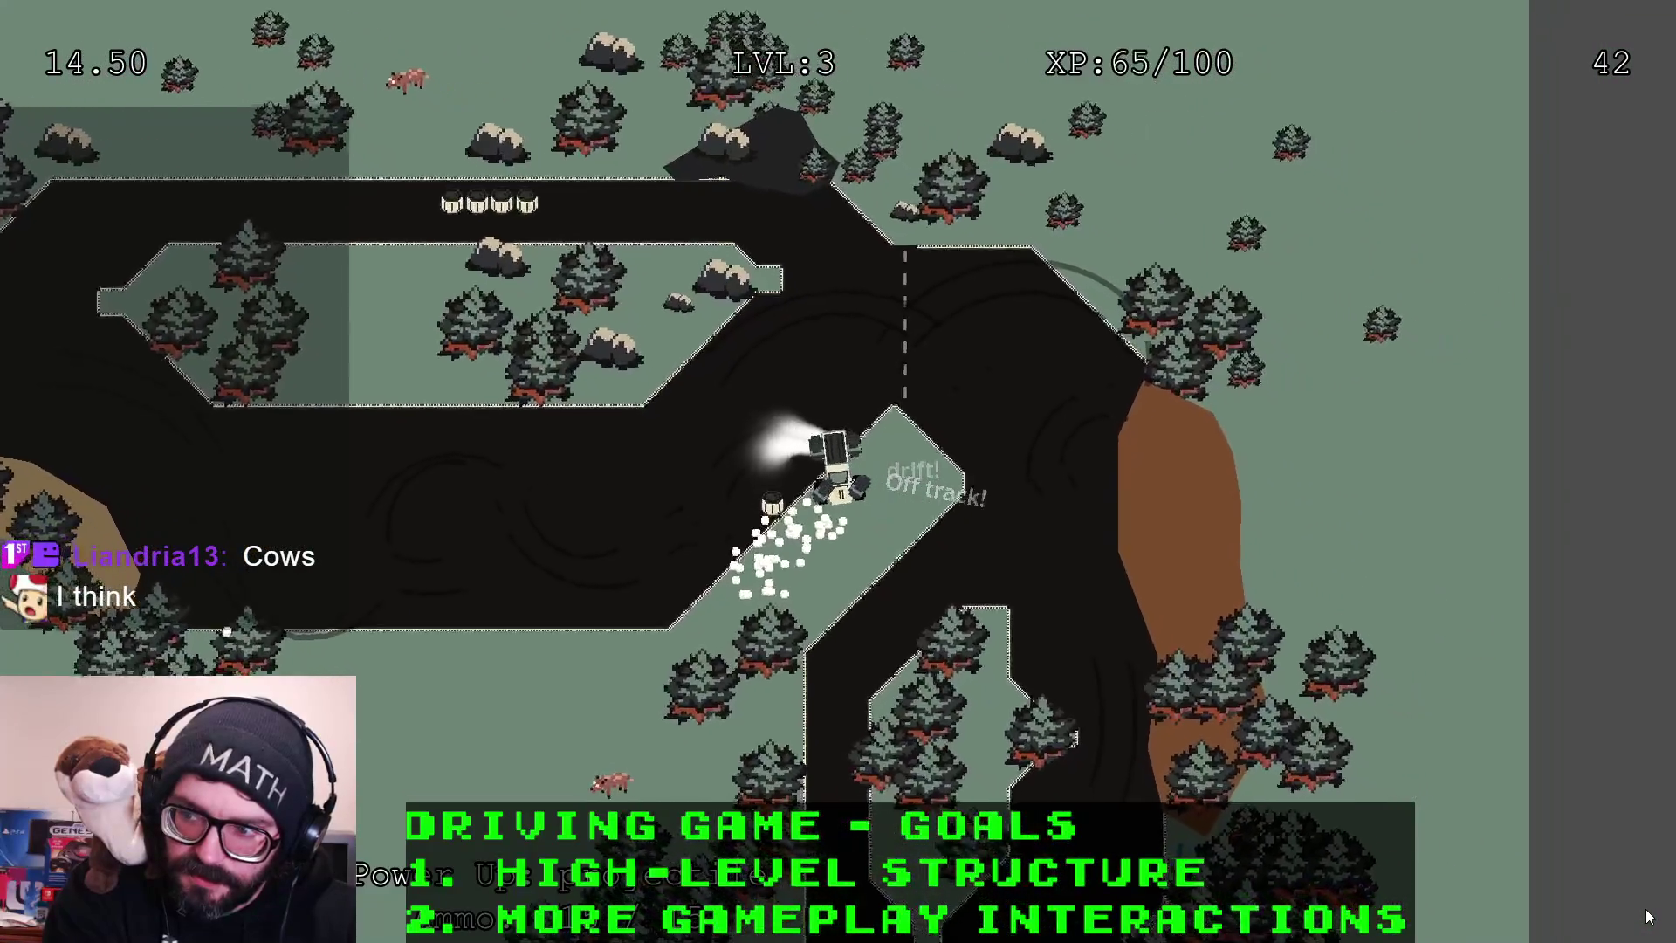
{"action": "key", "text": "d"}
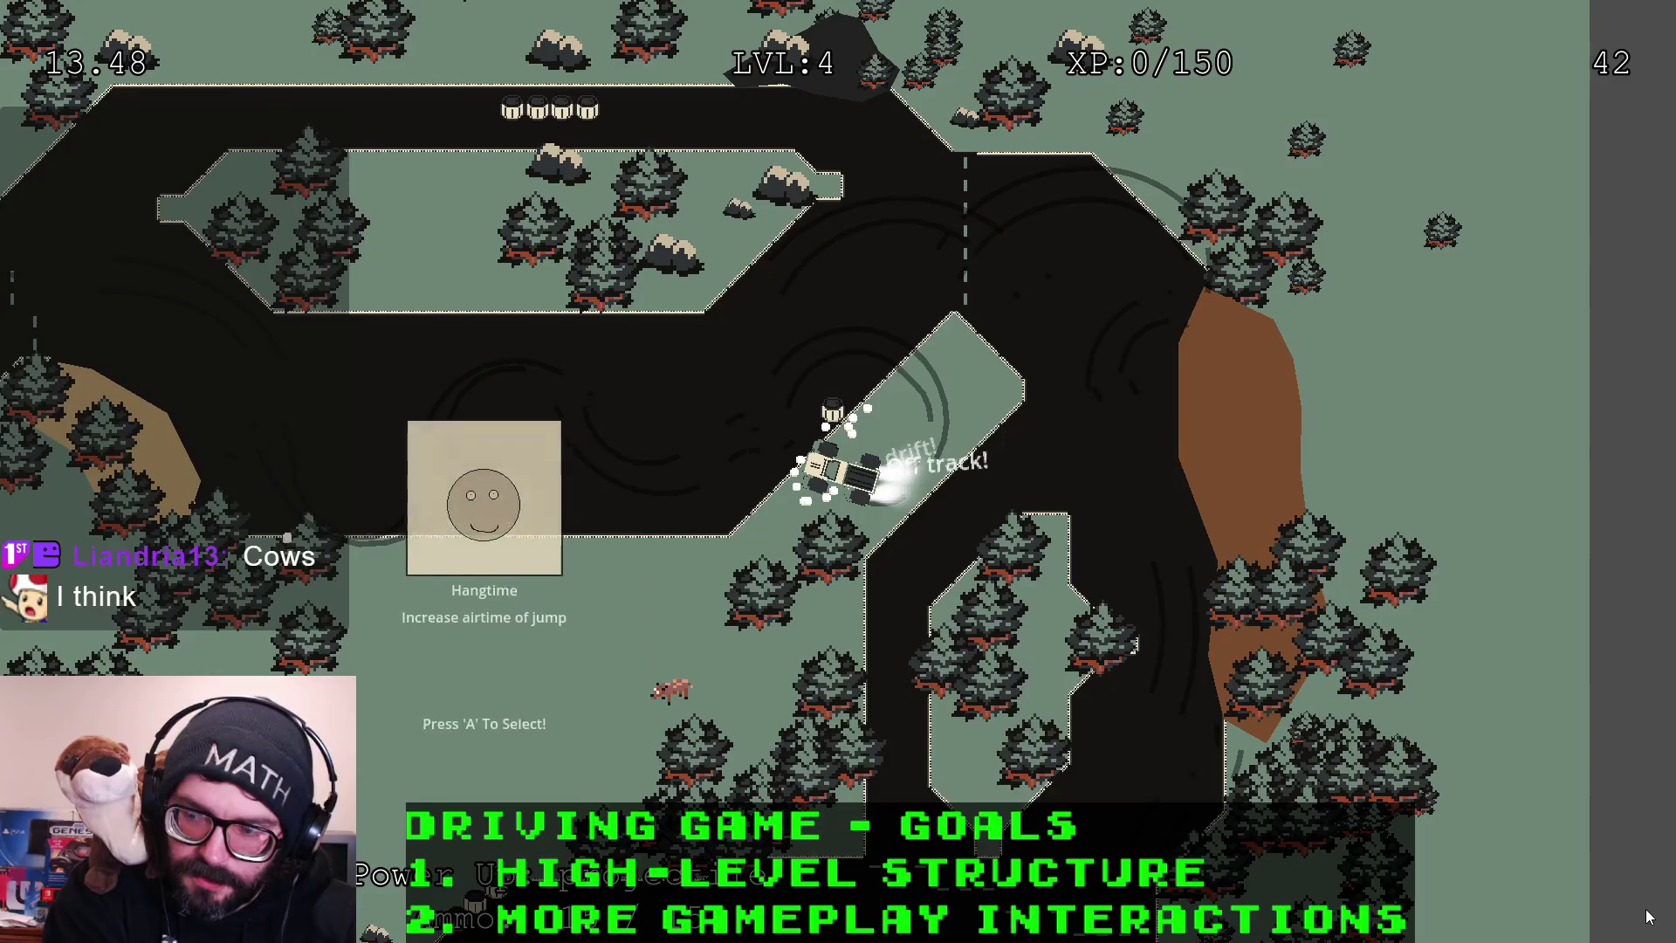
{"action": "key", "text": "alt+Tab"}
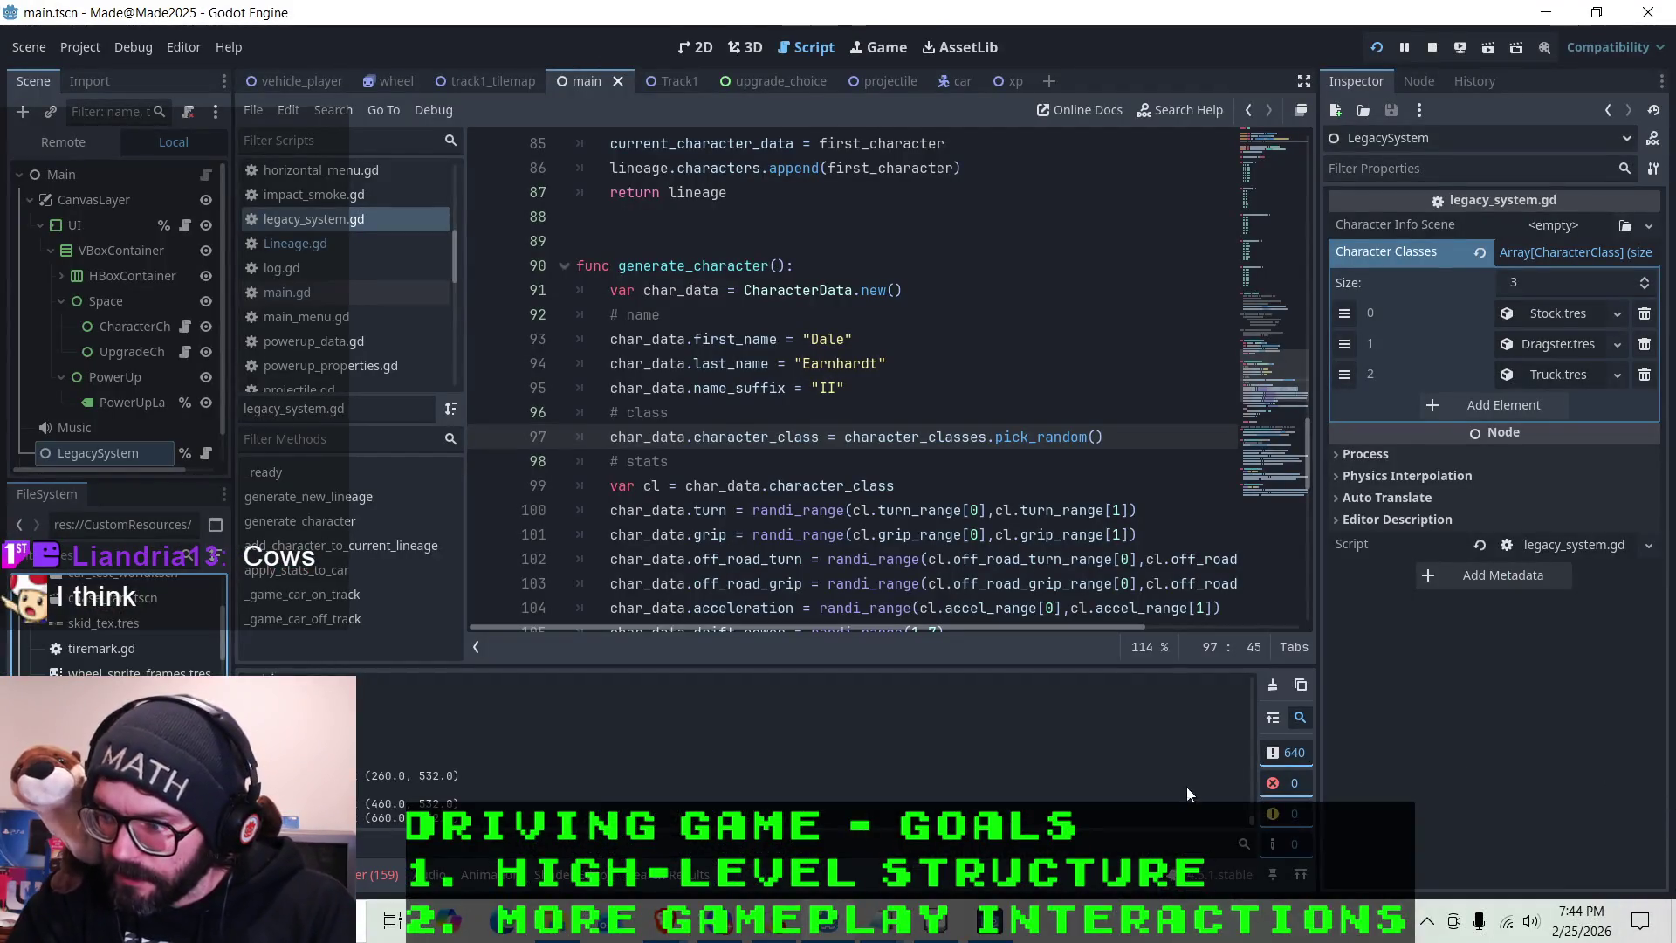
Check the running game's volume level in the Windows volume mixer and return to the game
{"action": "right_click", "coordinate": [1514, 915]}
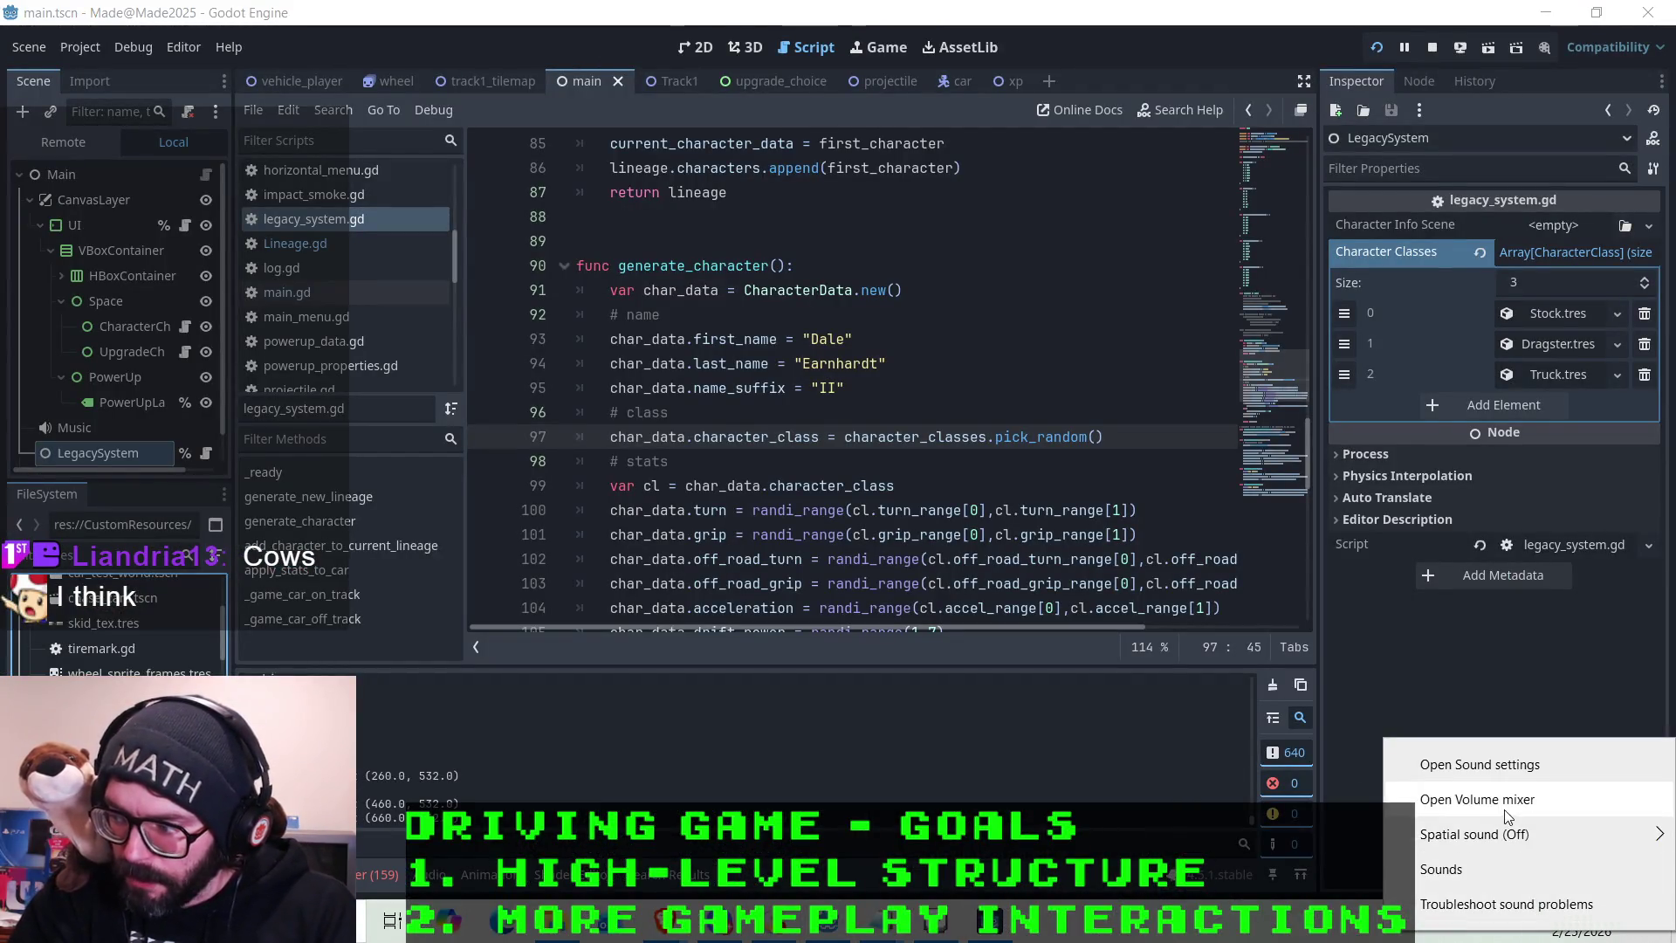
{"action": "left_click", "coordinate": [1461, 794]}
{"action": "scroll", "coordinate": [1511, 843], "scroll_direction": "down", "scroll_amount": 2}
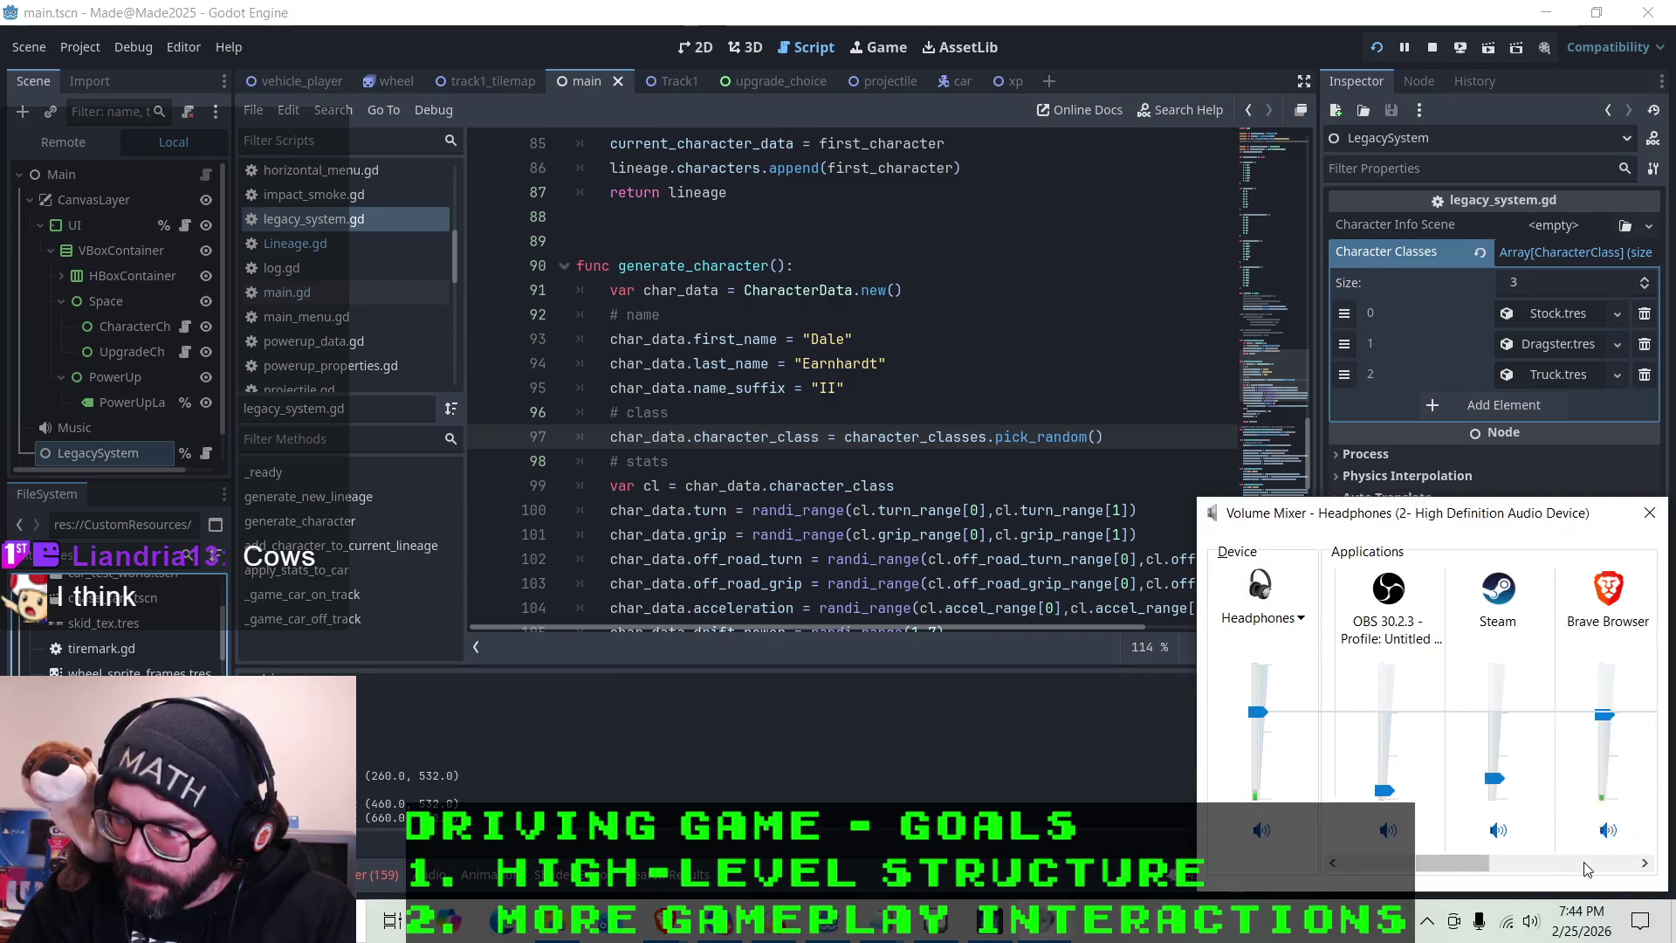
{"action": "left_click", "coordinate": [1634, 864]}
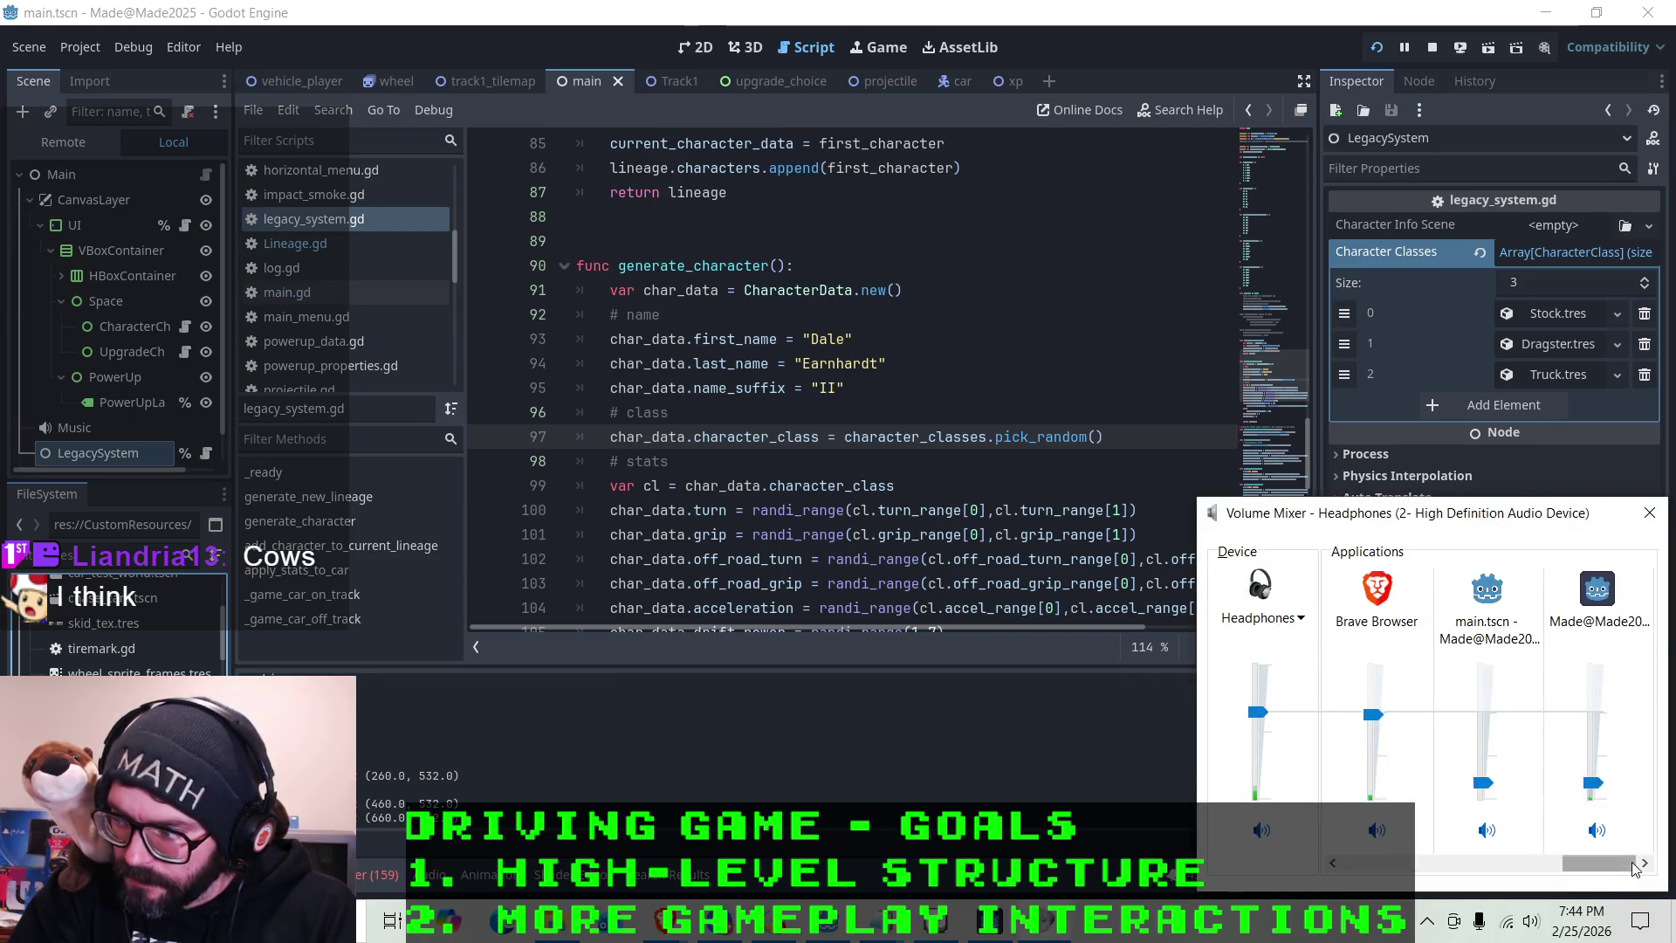
{"action": "left_click", "coordinate": [1655, 517]}
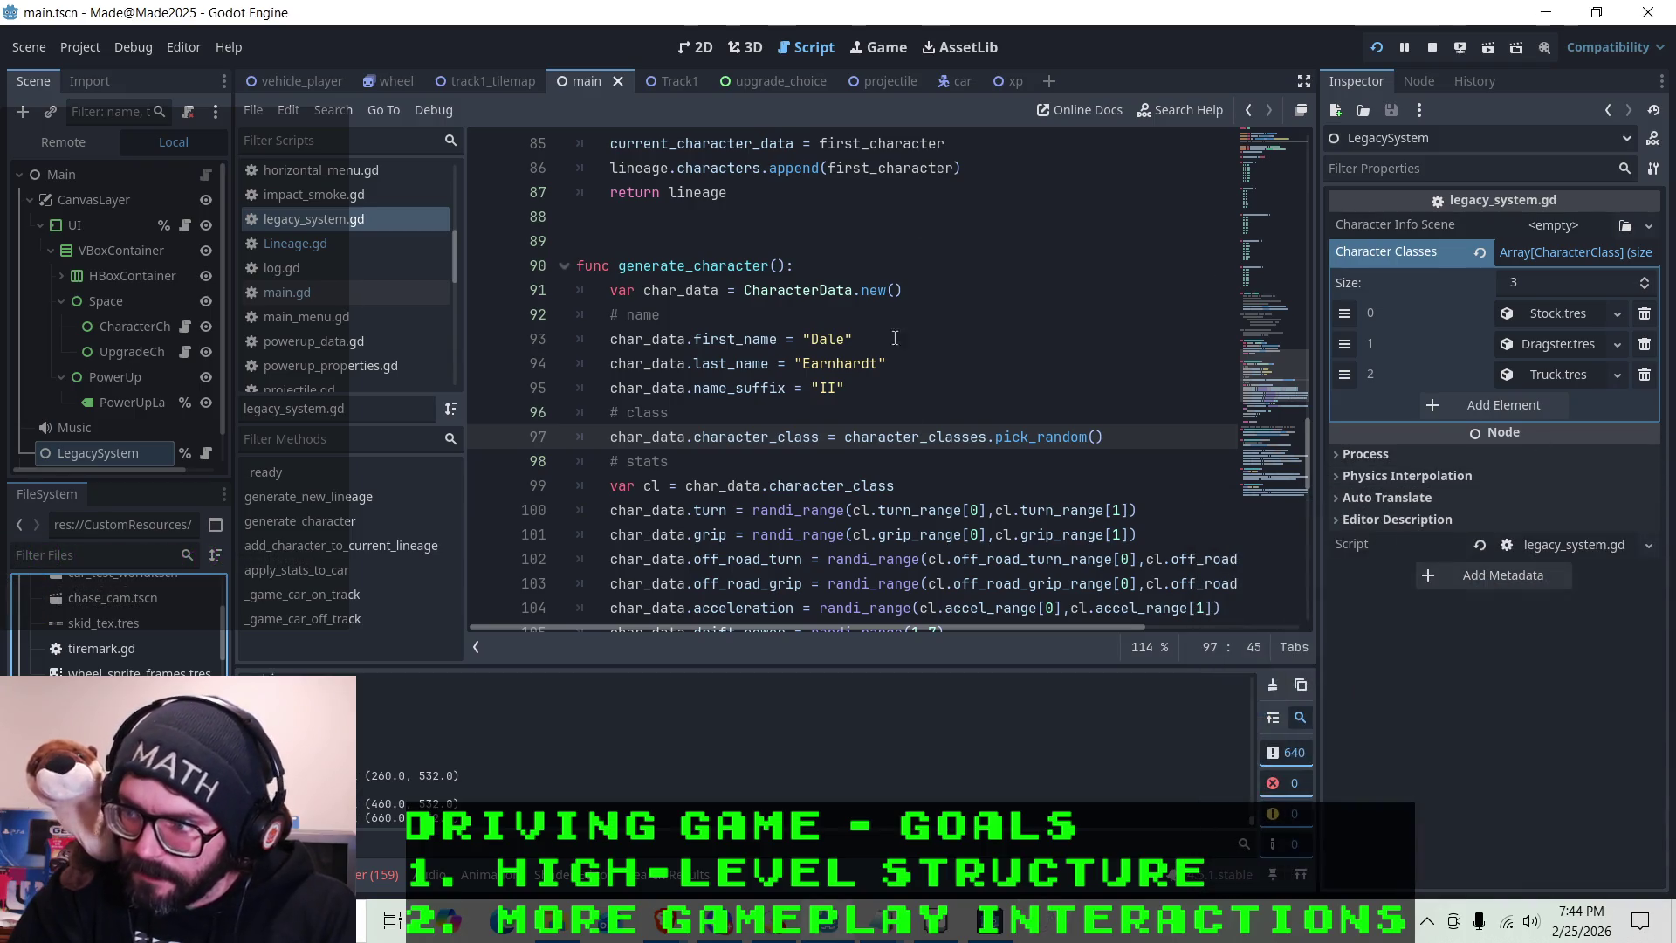
{"action": "left_click", "coordinate": [1002, 935]}
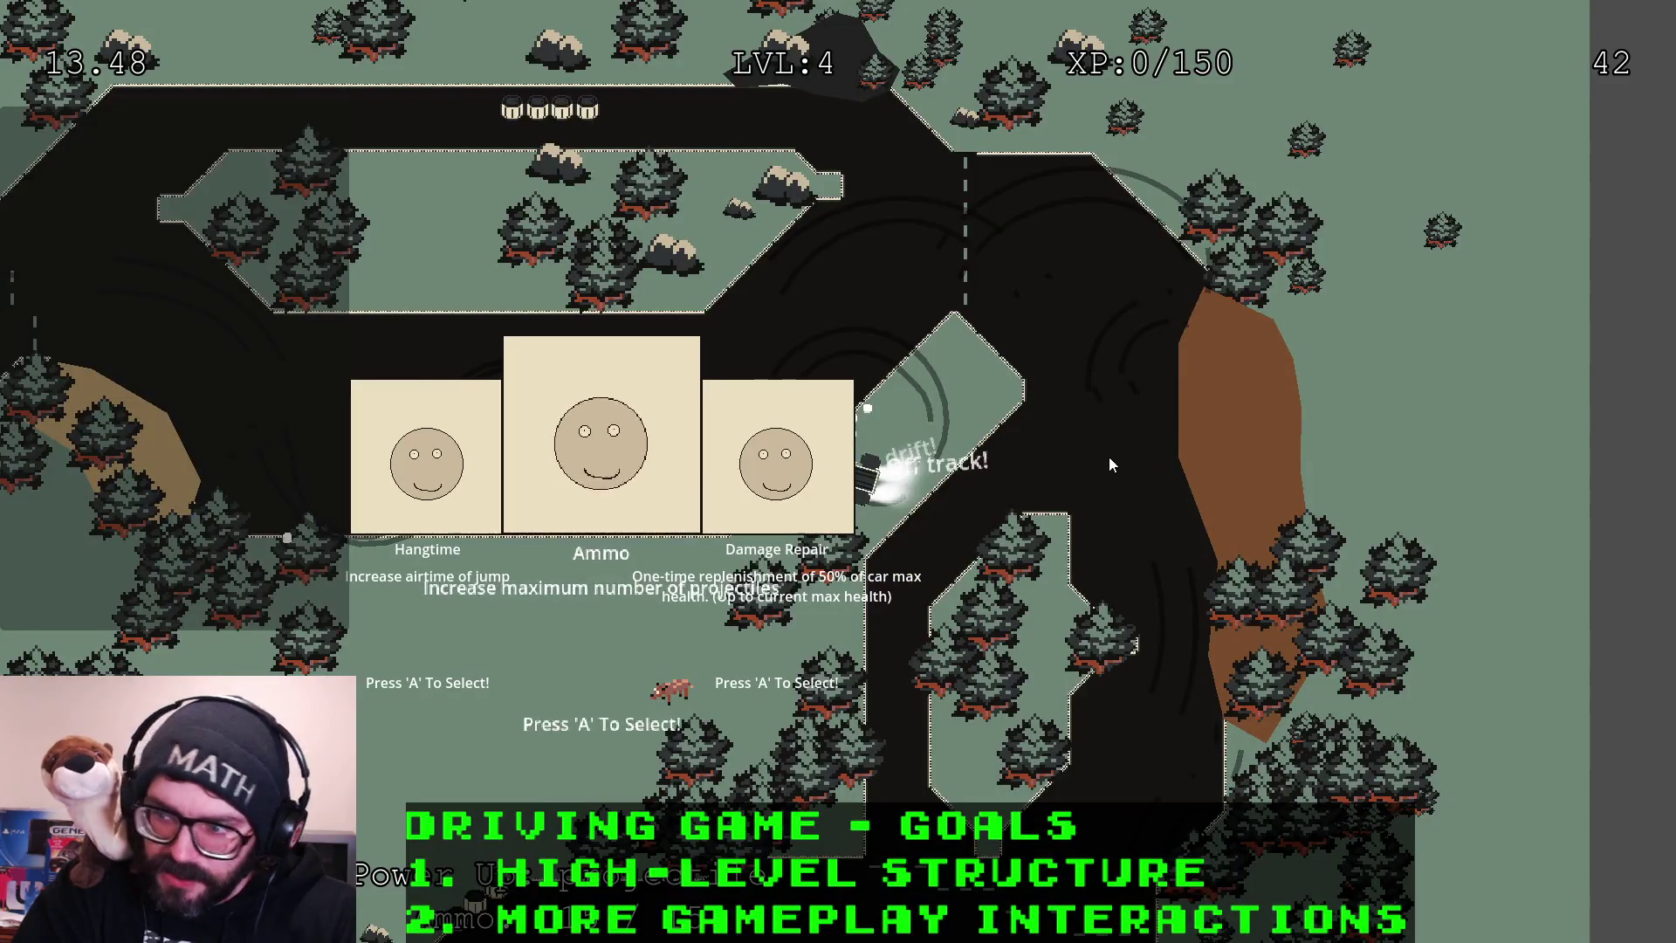
Choose the Ammo upgrade and drive down the track beside the dirt patch
{"action": "key", "text": "Right"}
{"action": "key", "text": "Left"}
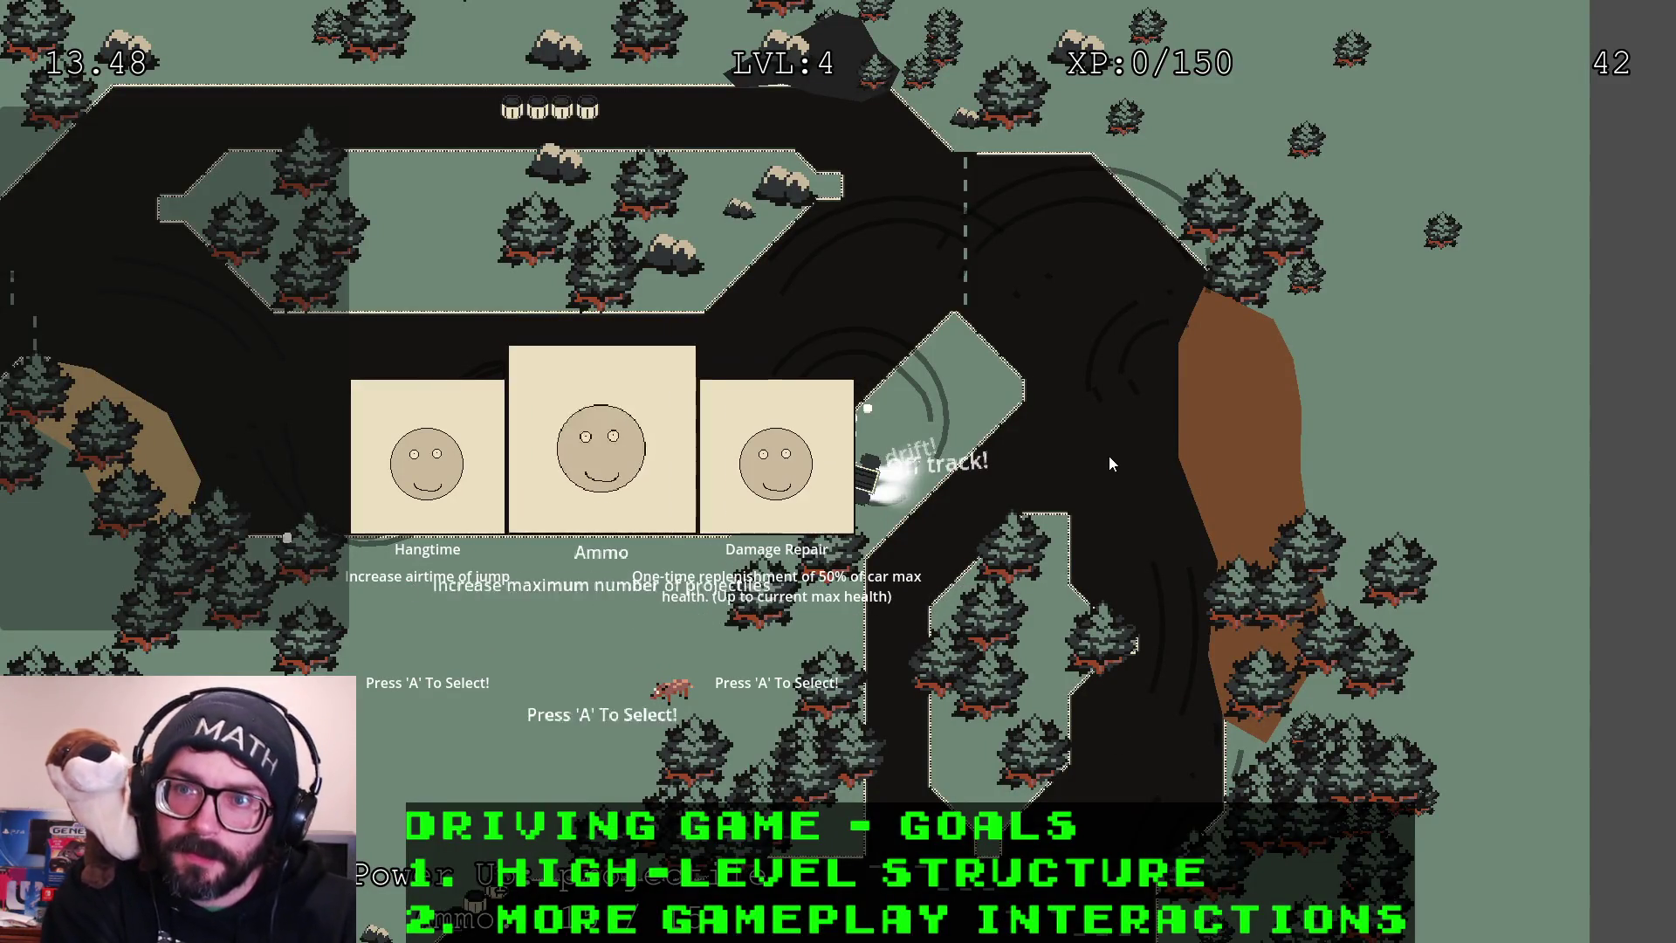
{"action": "key", "text": "a"}
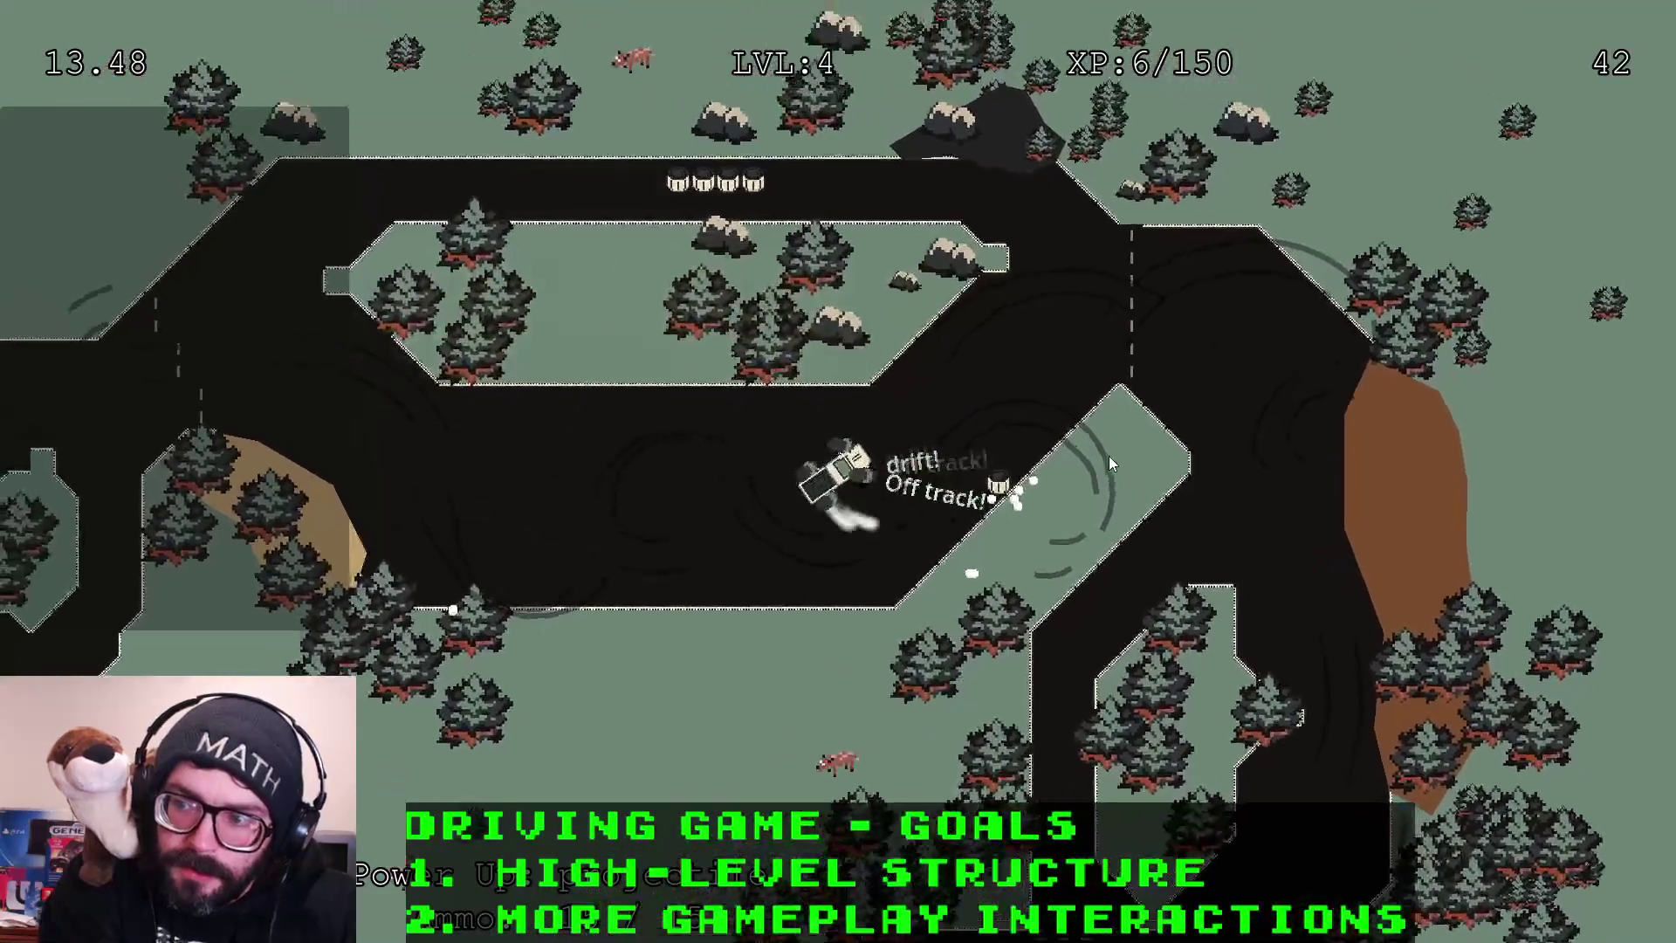
{"action": "key", "text": "Up"}
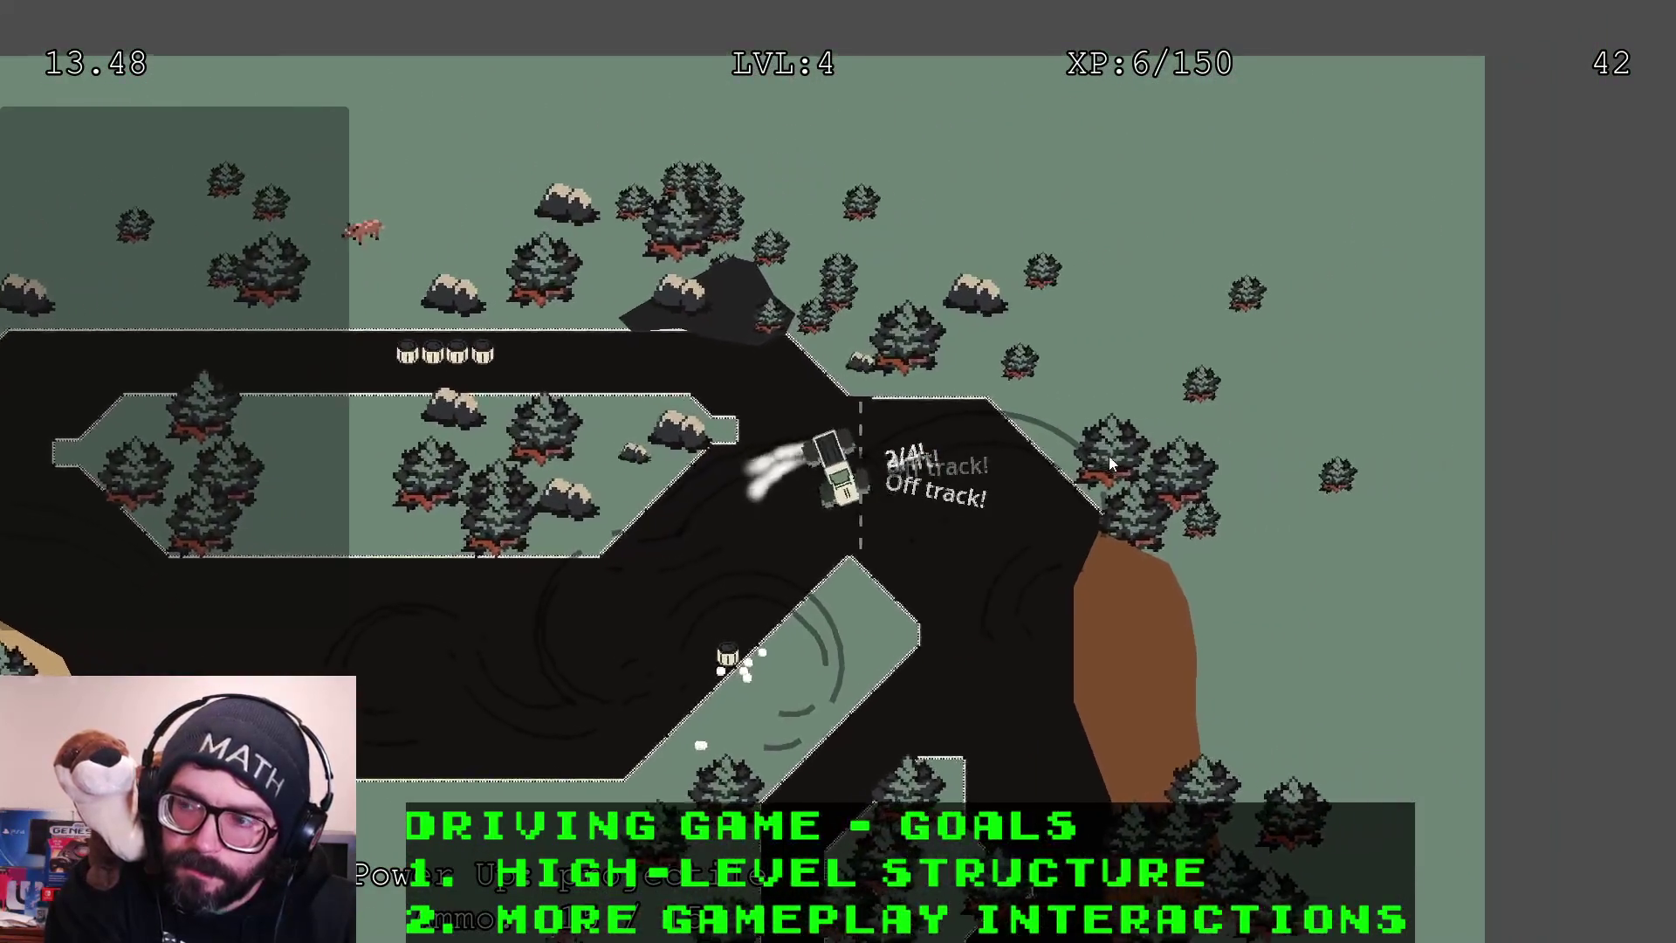
{"action": "key", "text": "Right"}
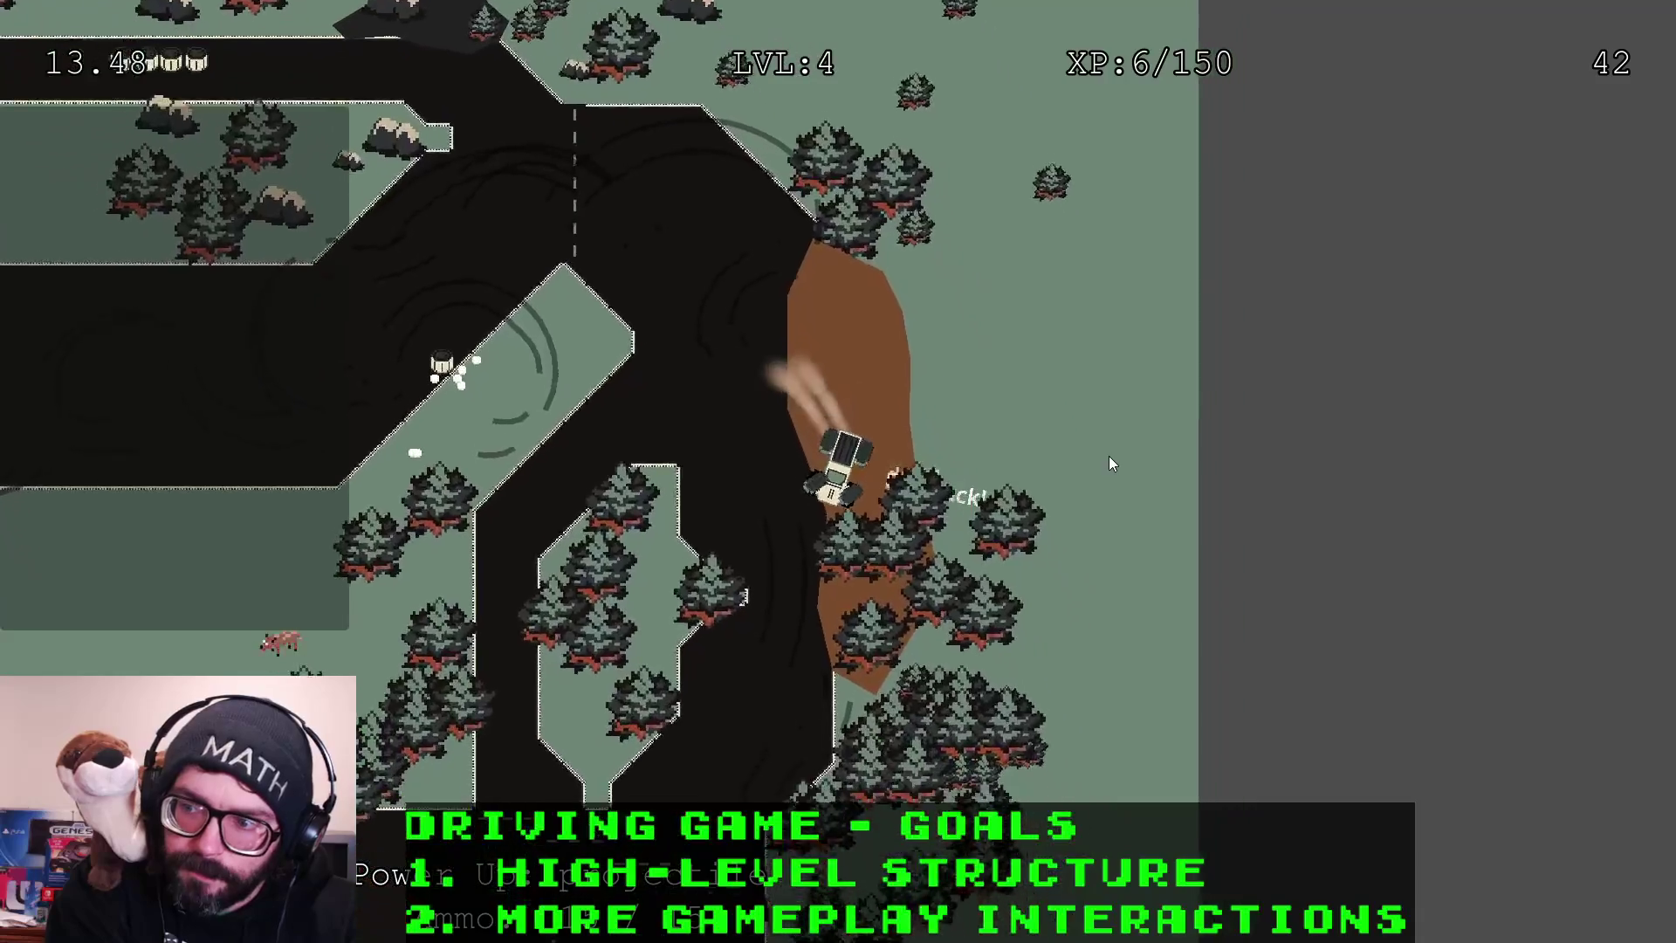
{"action": "key", "text": "Up"}
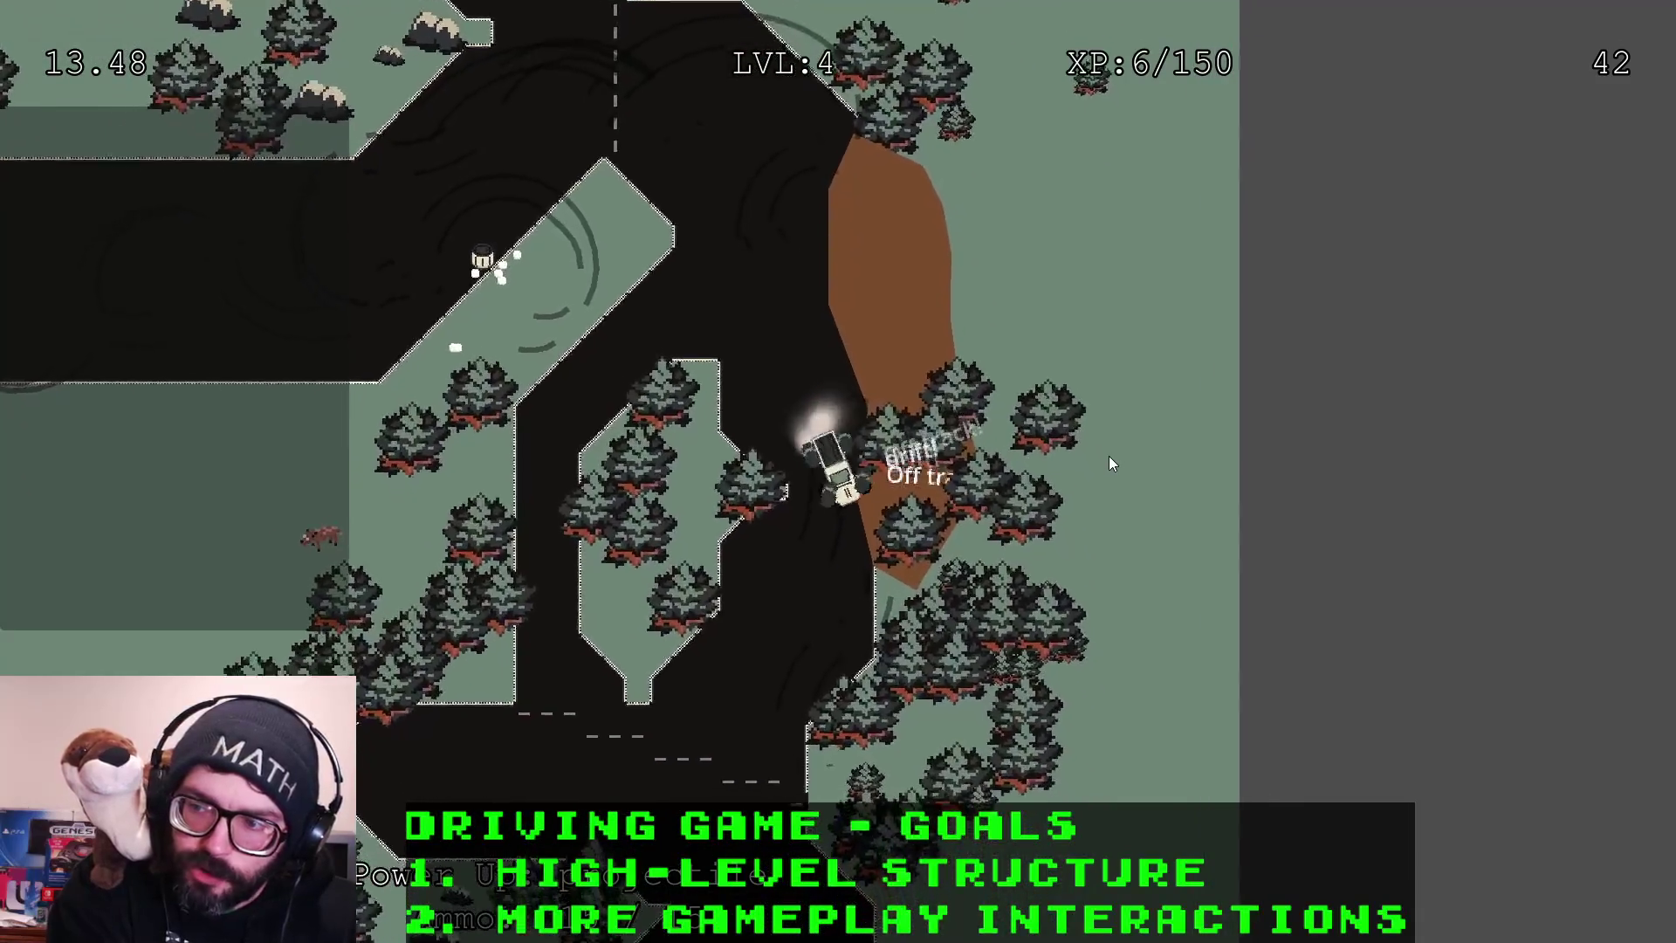
{"action": "key", "text": "Up"}
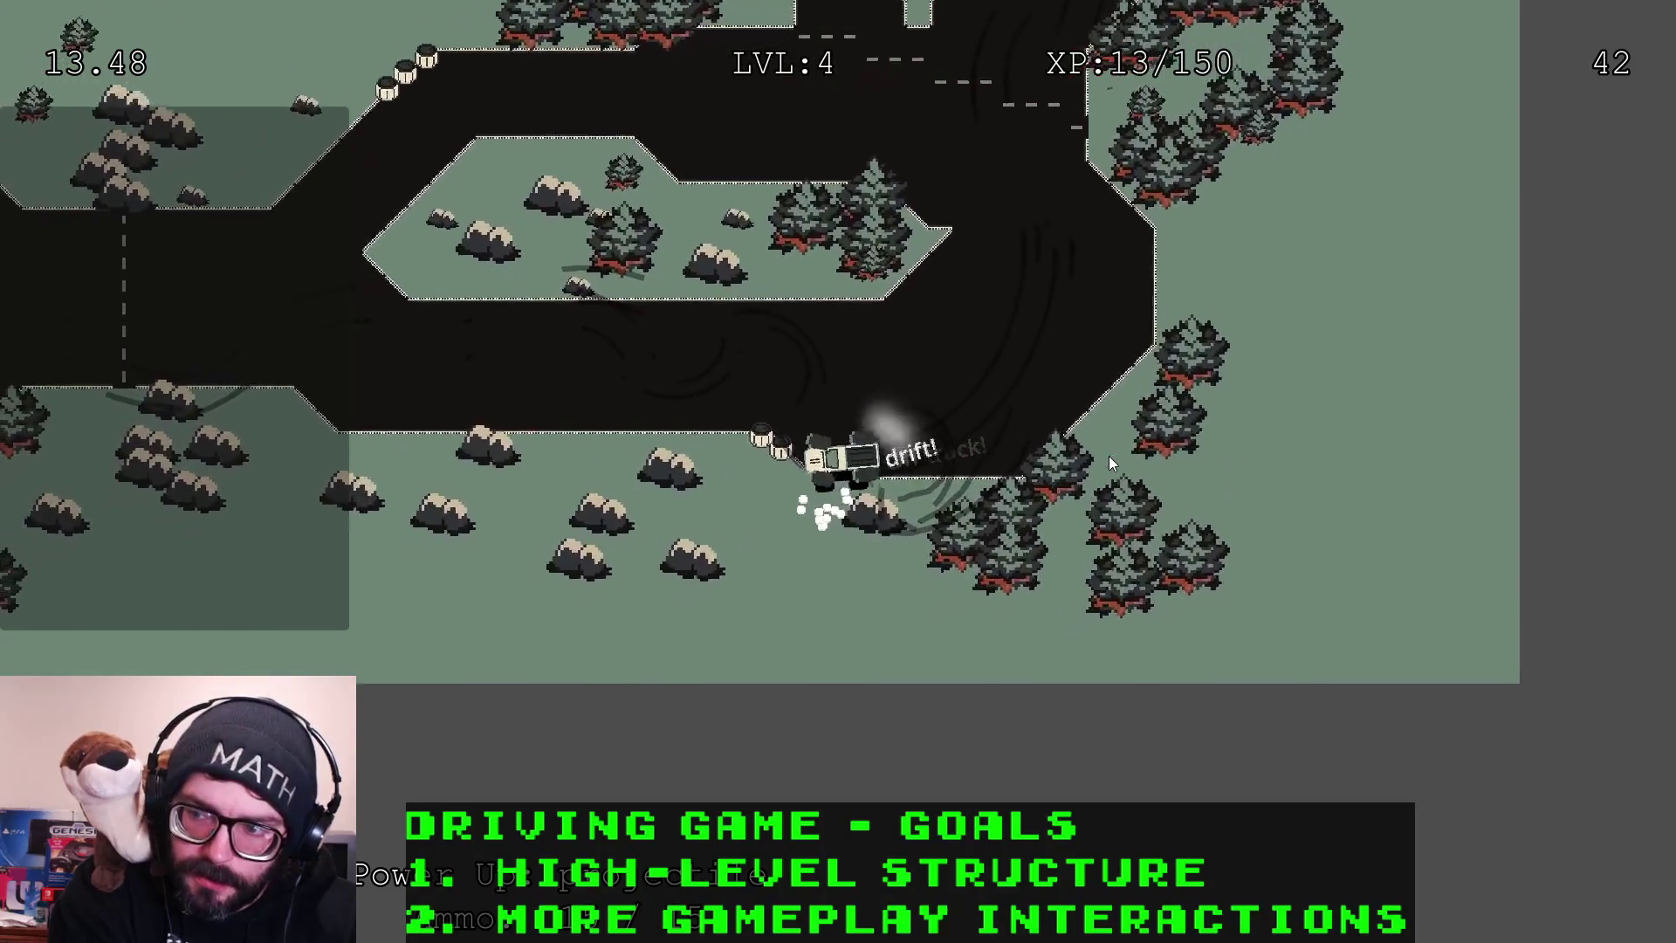
Drift left along the track, through the road junction, and up toward the finish line
{"action": "key", "text": "Left"}
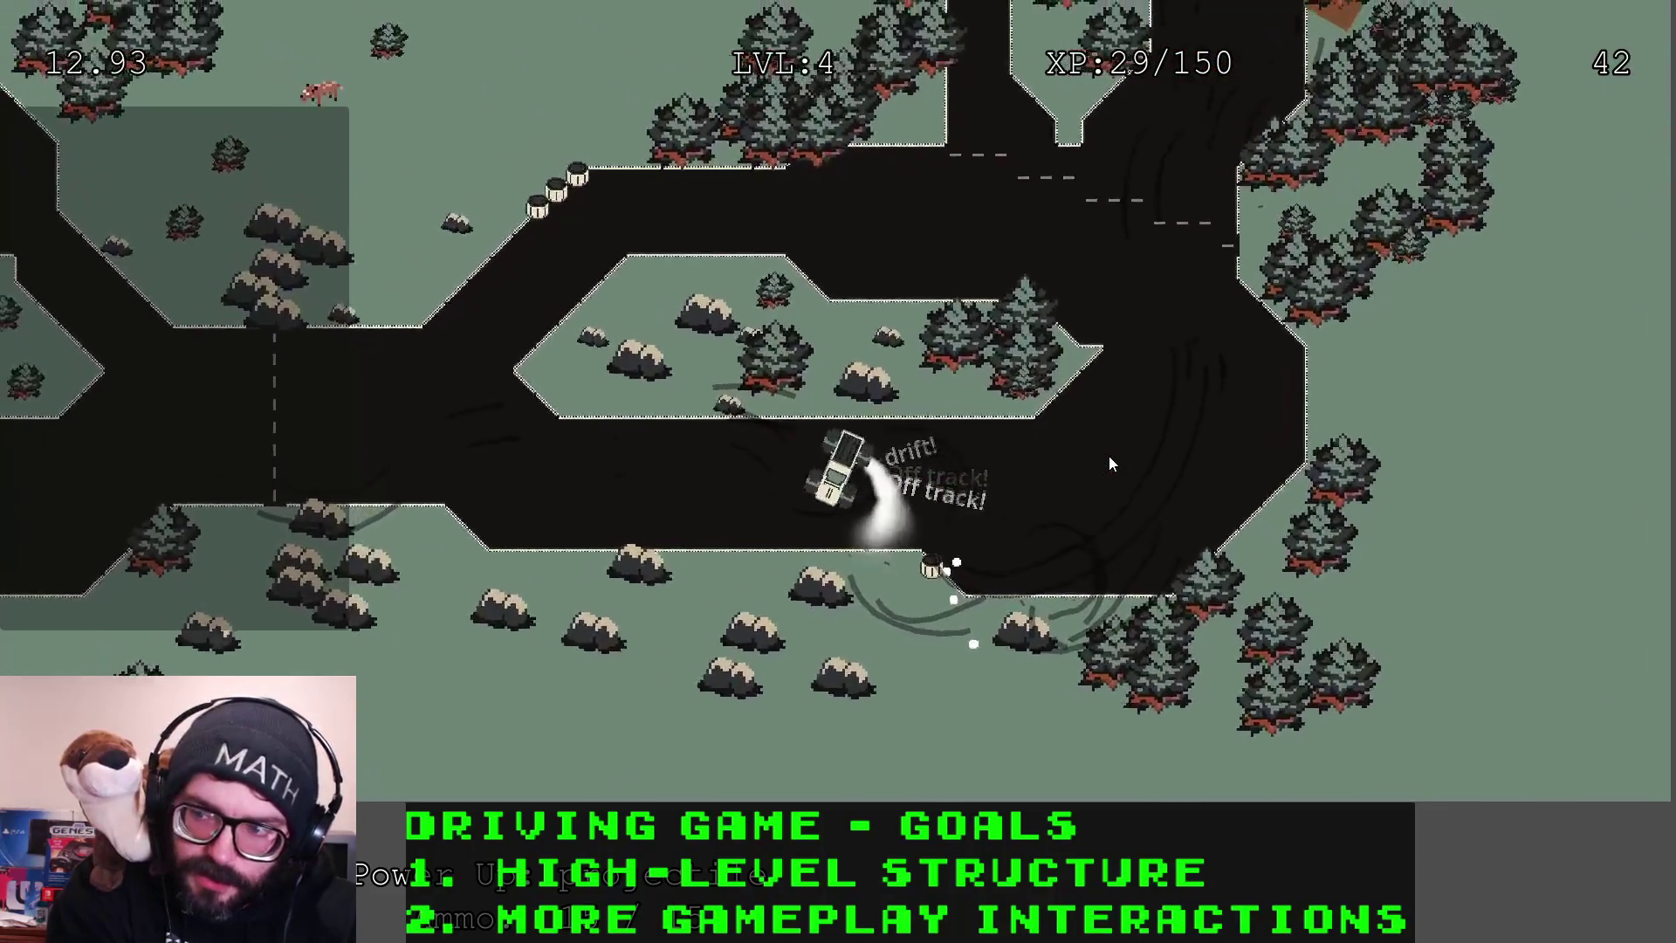
{"action": "key", "text": "Up"}
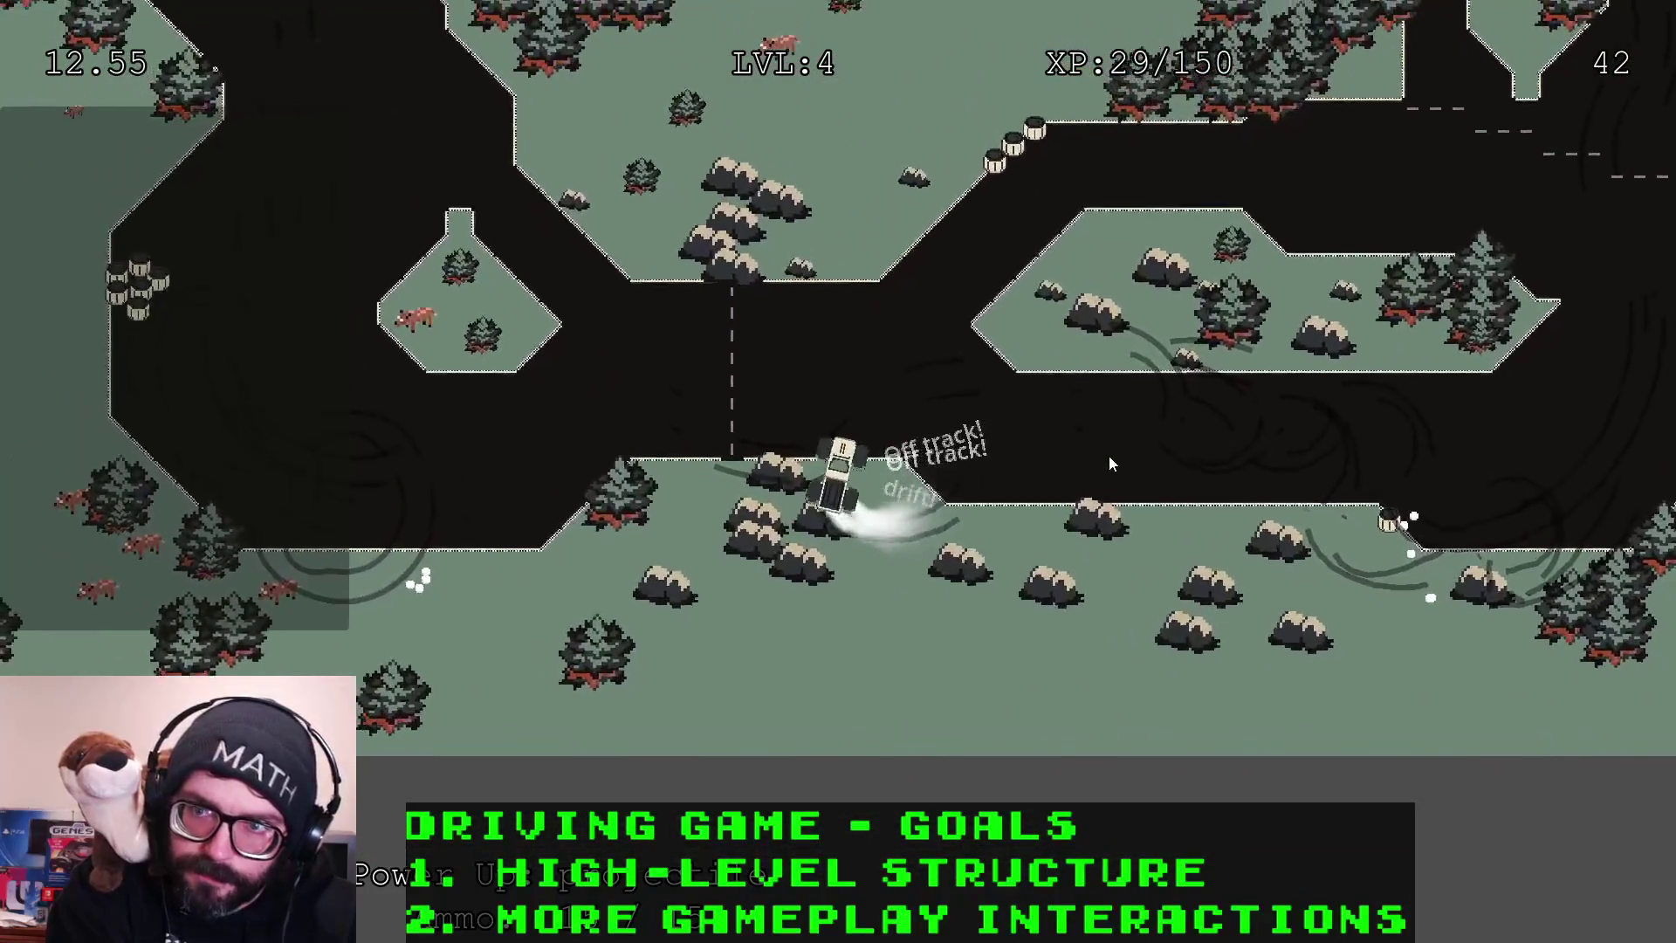
{"action": "key", "text": "Up"}
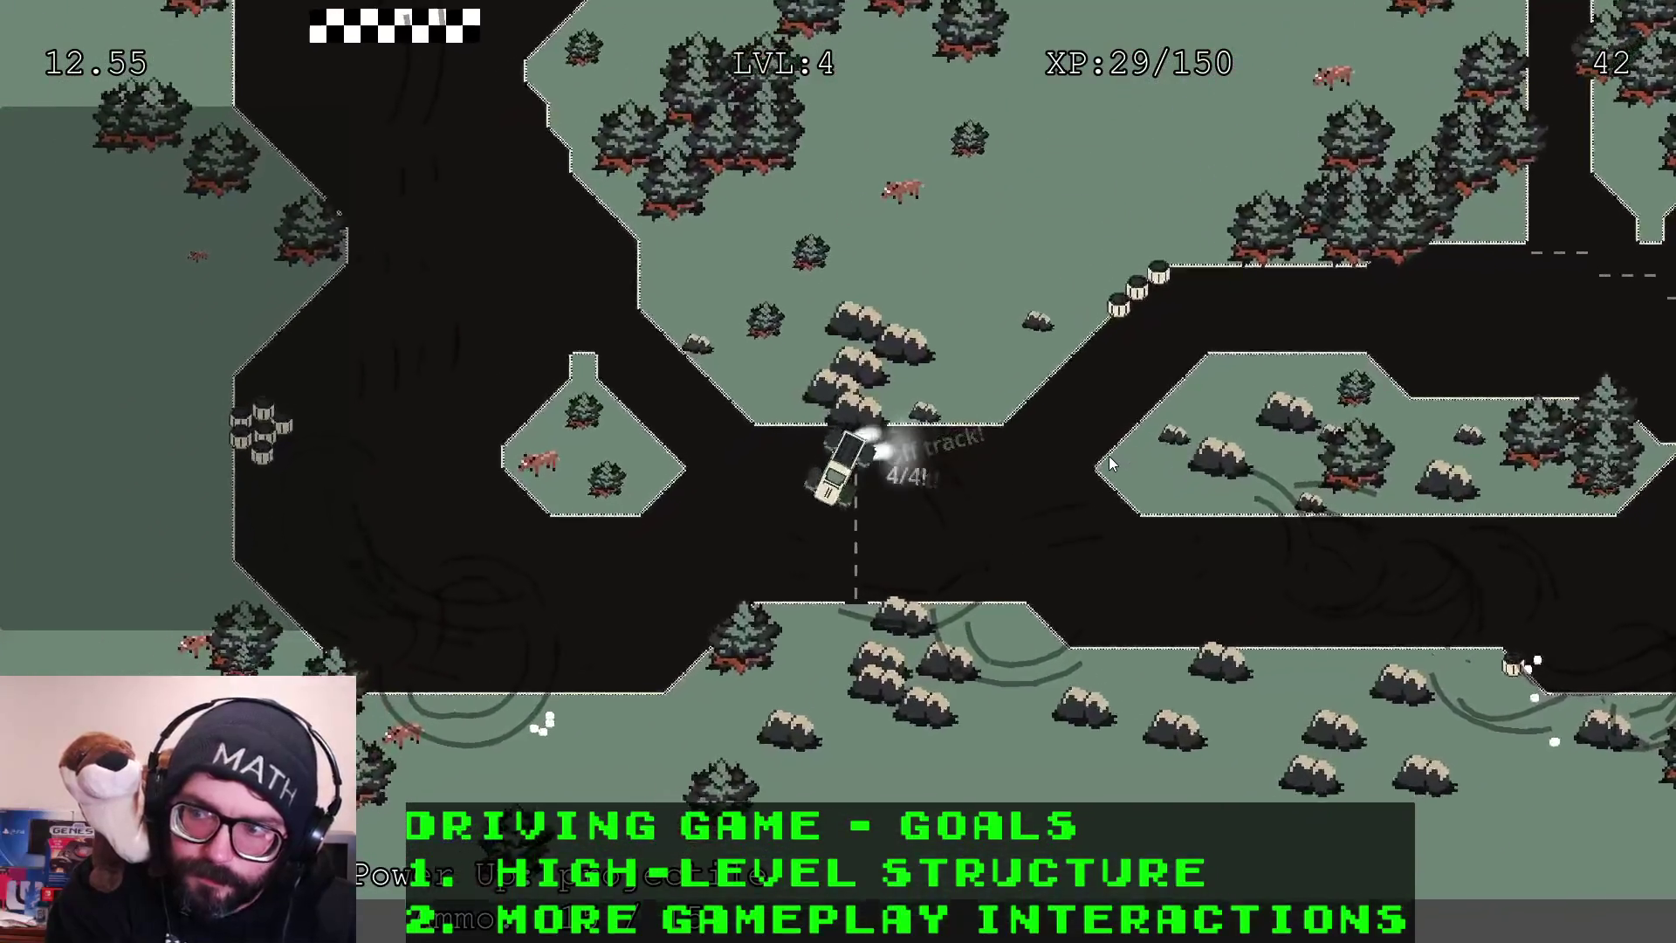
{"action": "key", "text": "Down"}
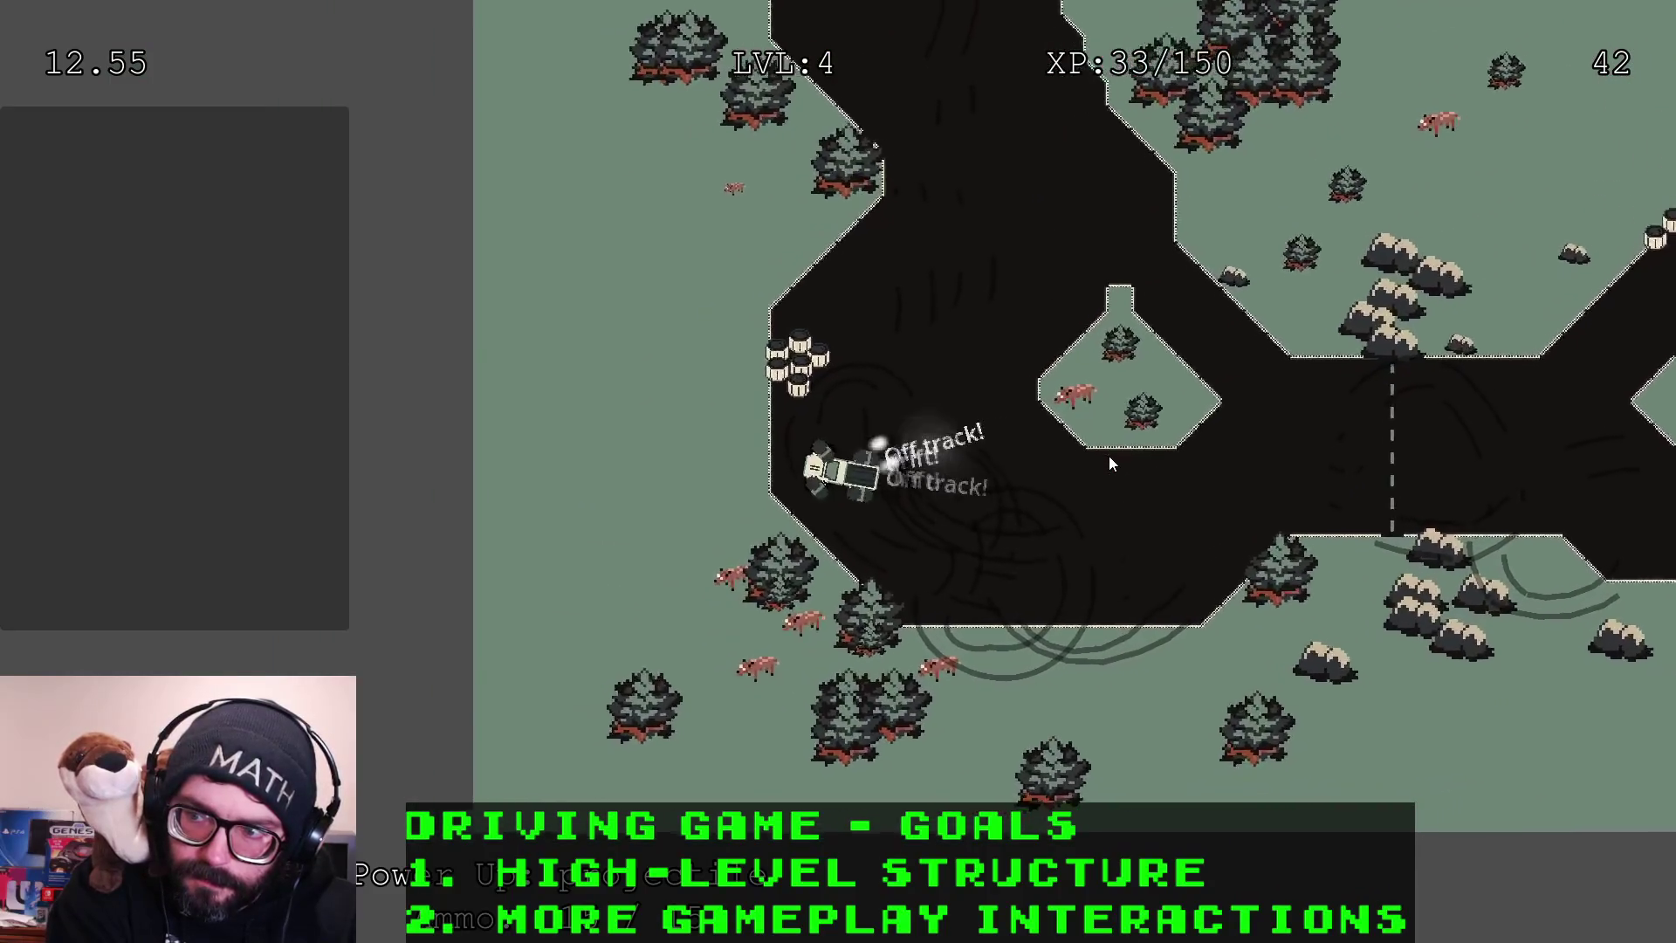
{"action": "key", "text": "Right"}
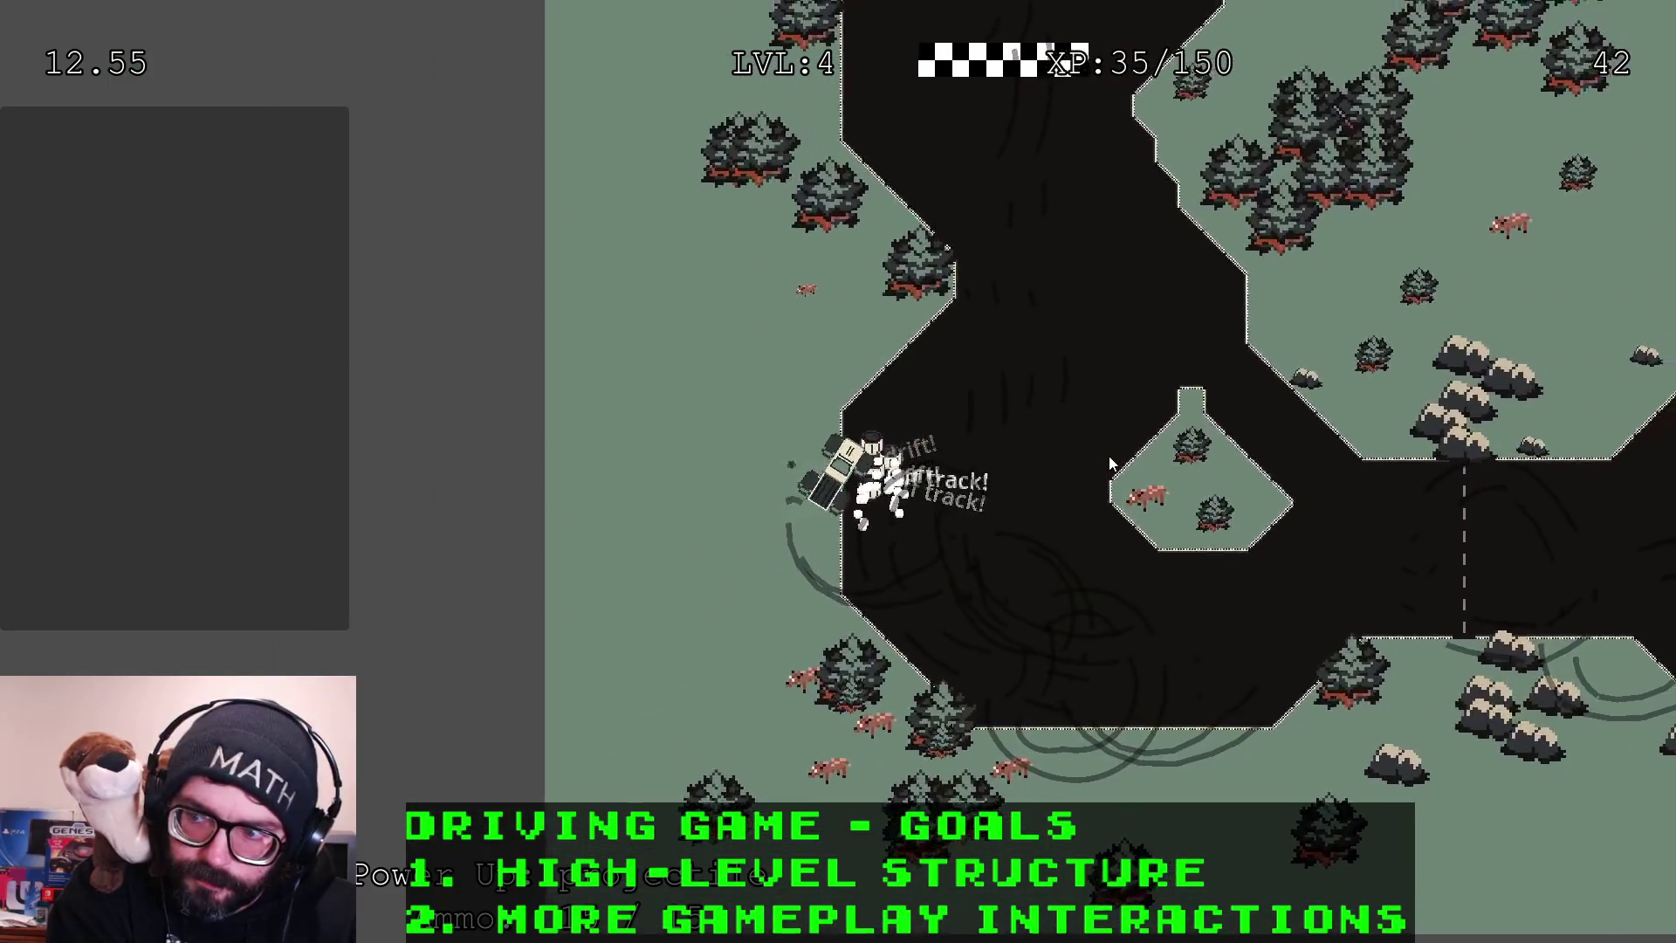
{"action": "key", "text": "Right"}
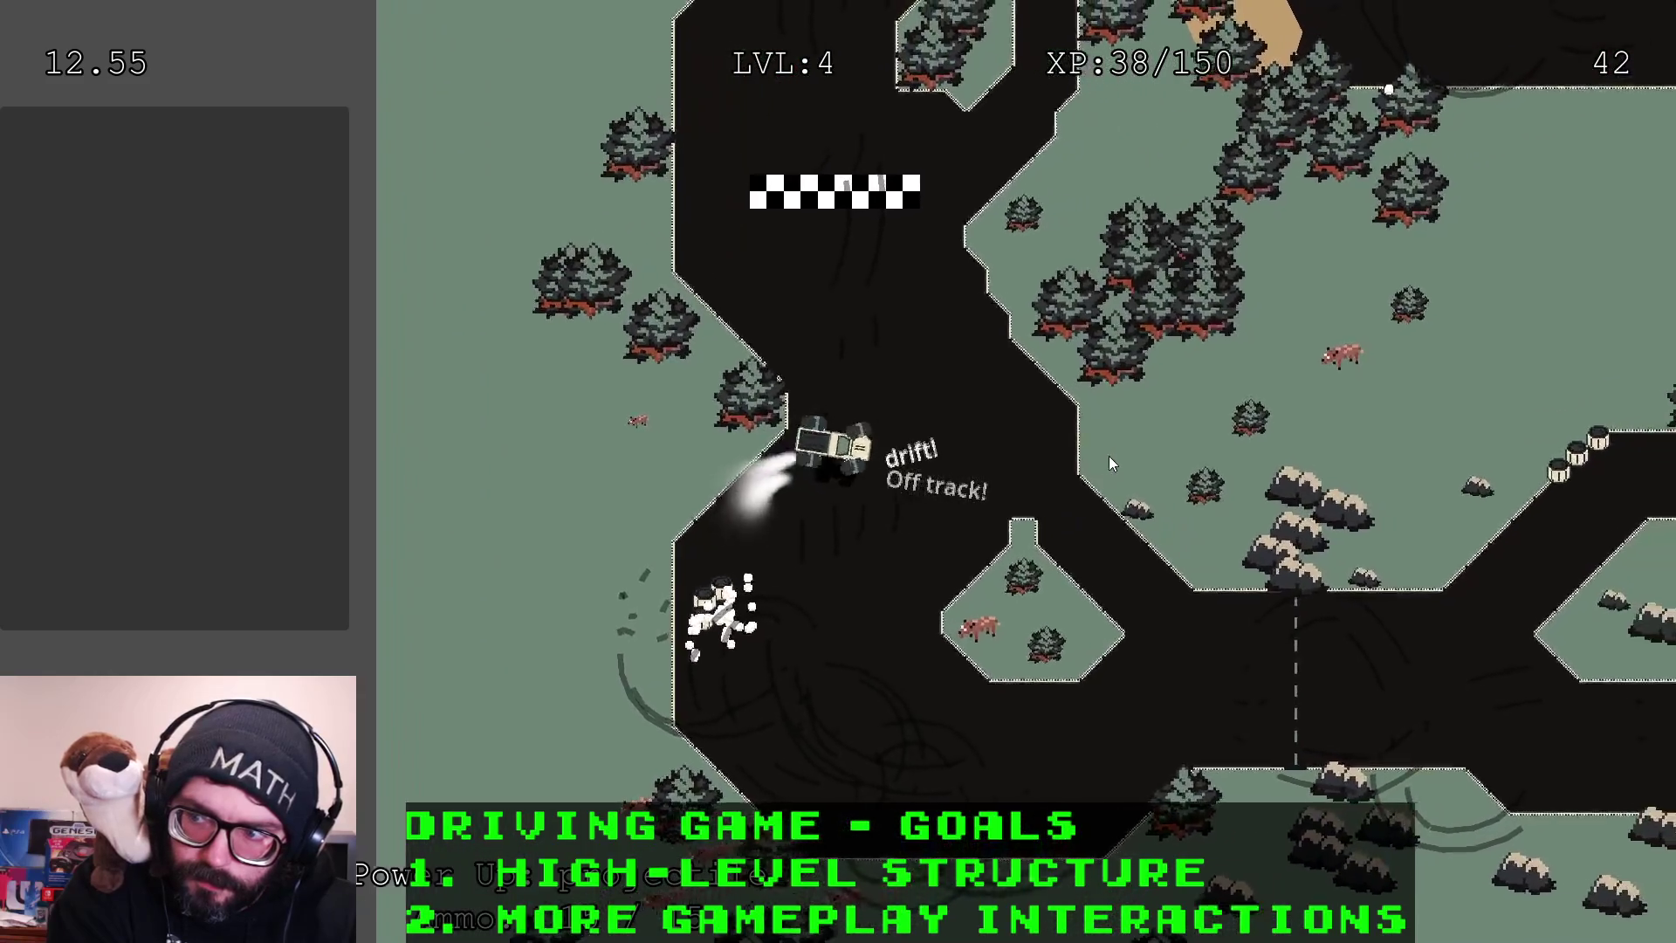
{"action": "key", "text": "Left"}
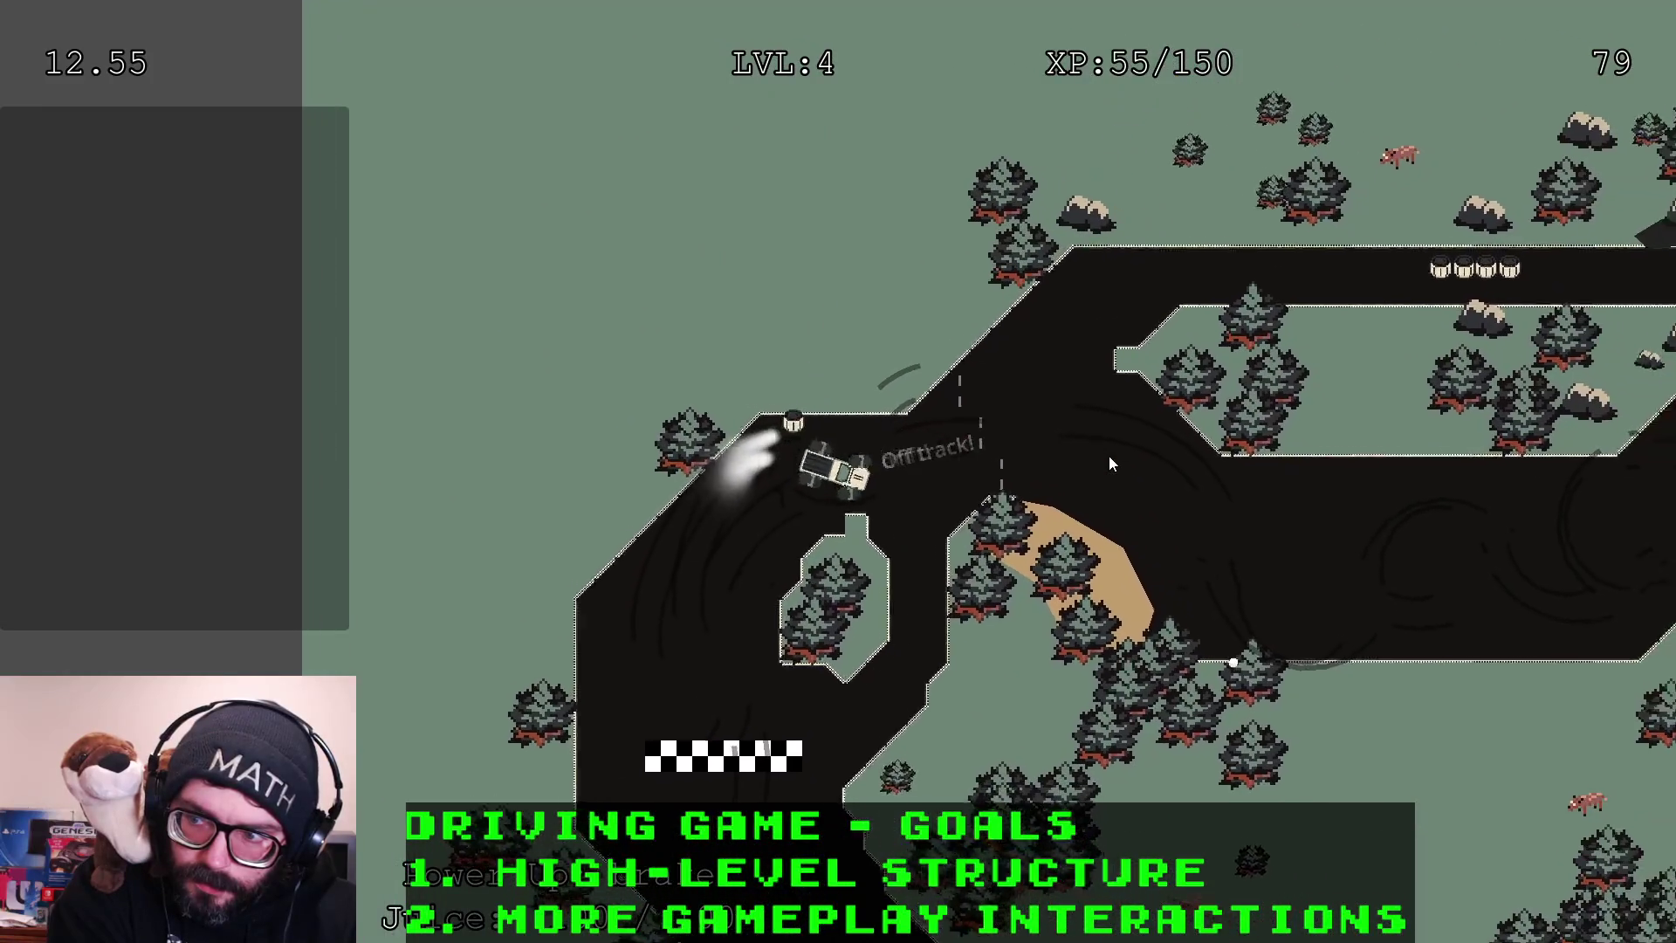
Drive the right-hand branch and lower track, then cross the finish line into lap 4
{"action": "key", "text": "Right"}
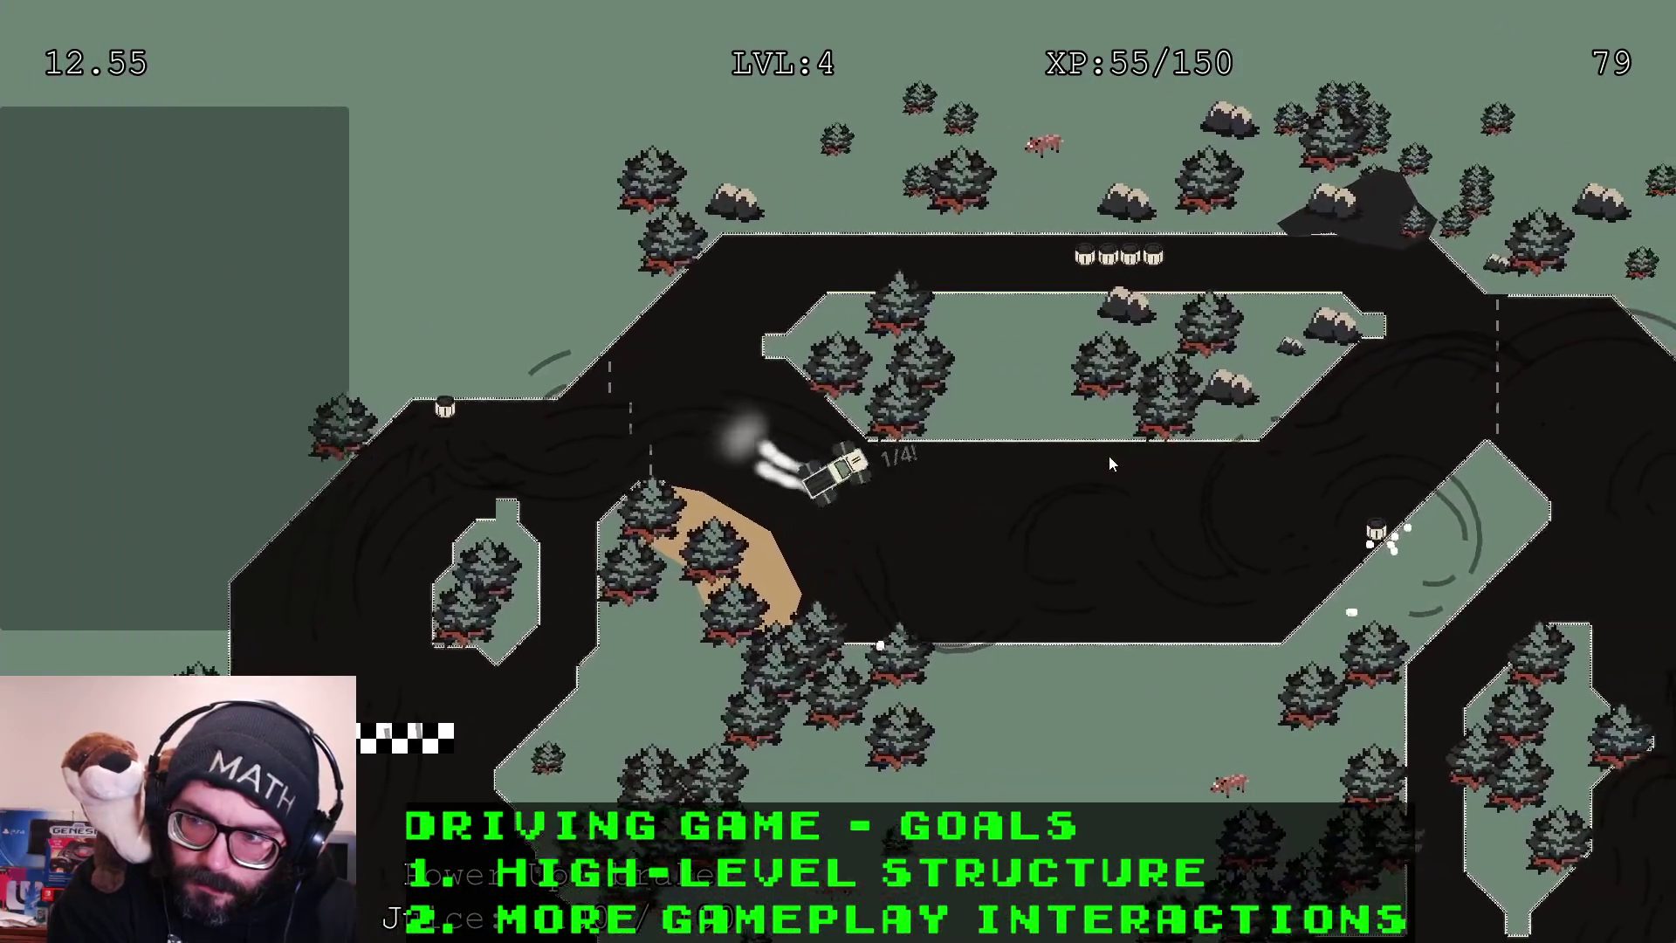
{"action": "key", "text": "Left"}
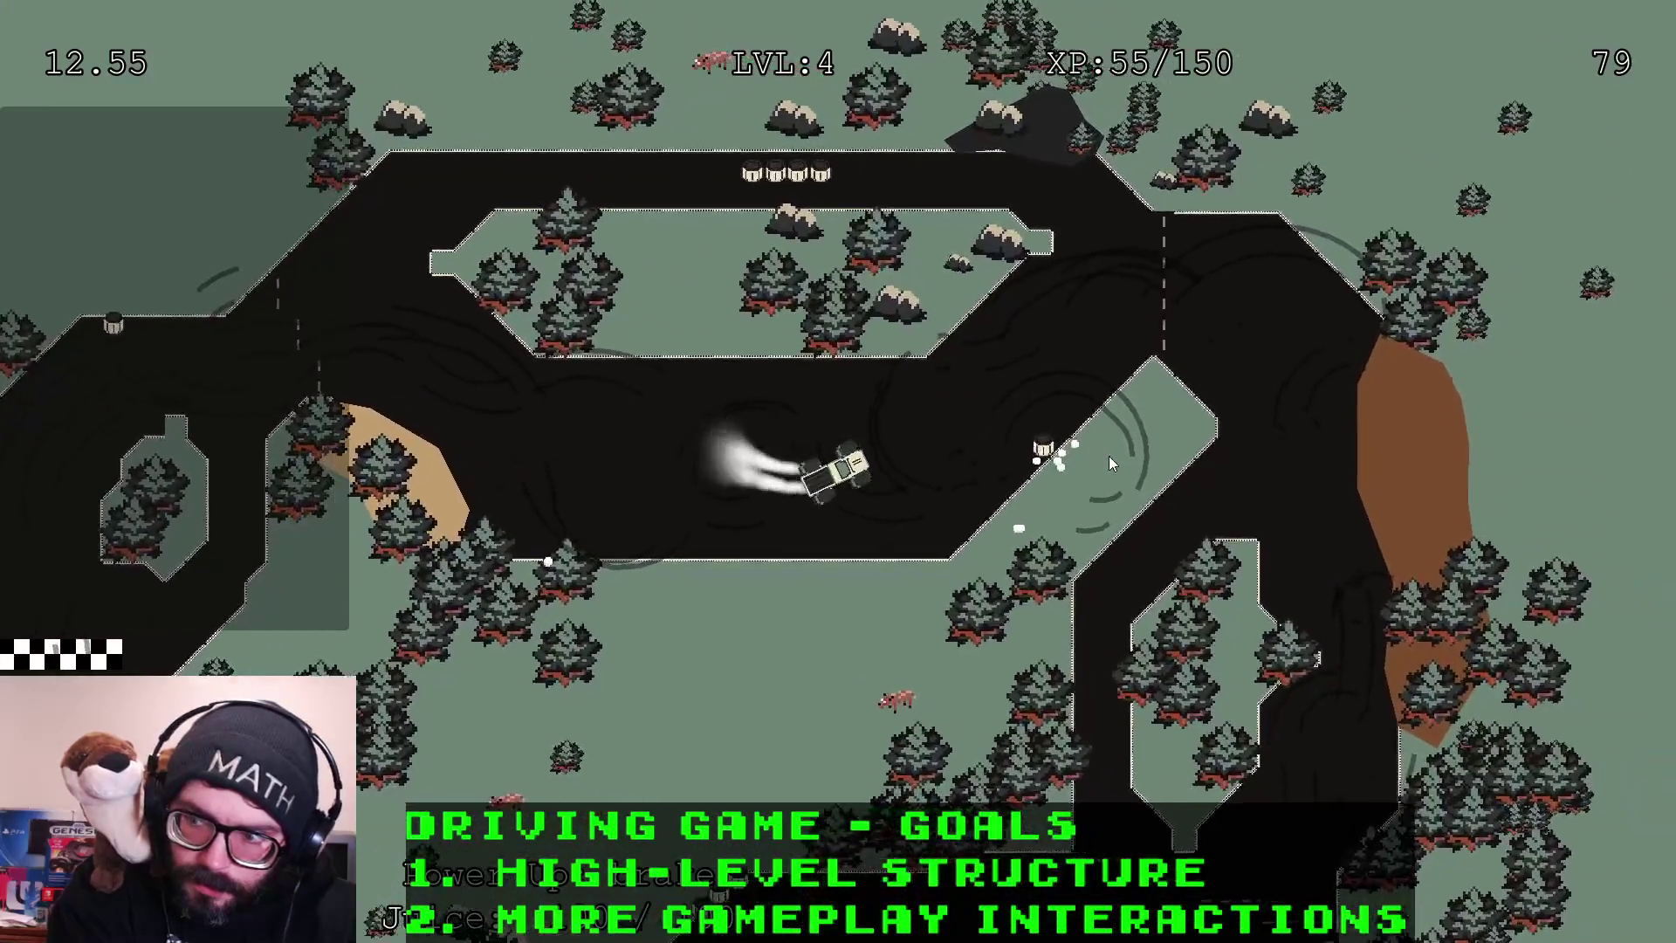
{"action": "key", "text": "Left"}
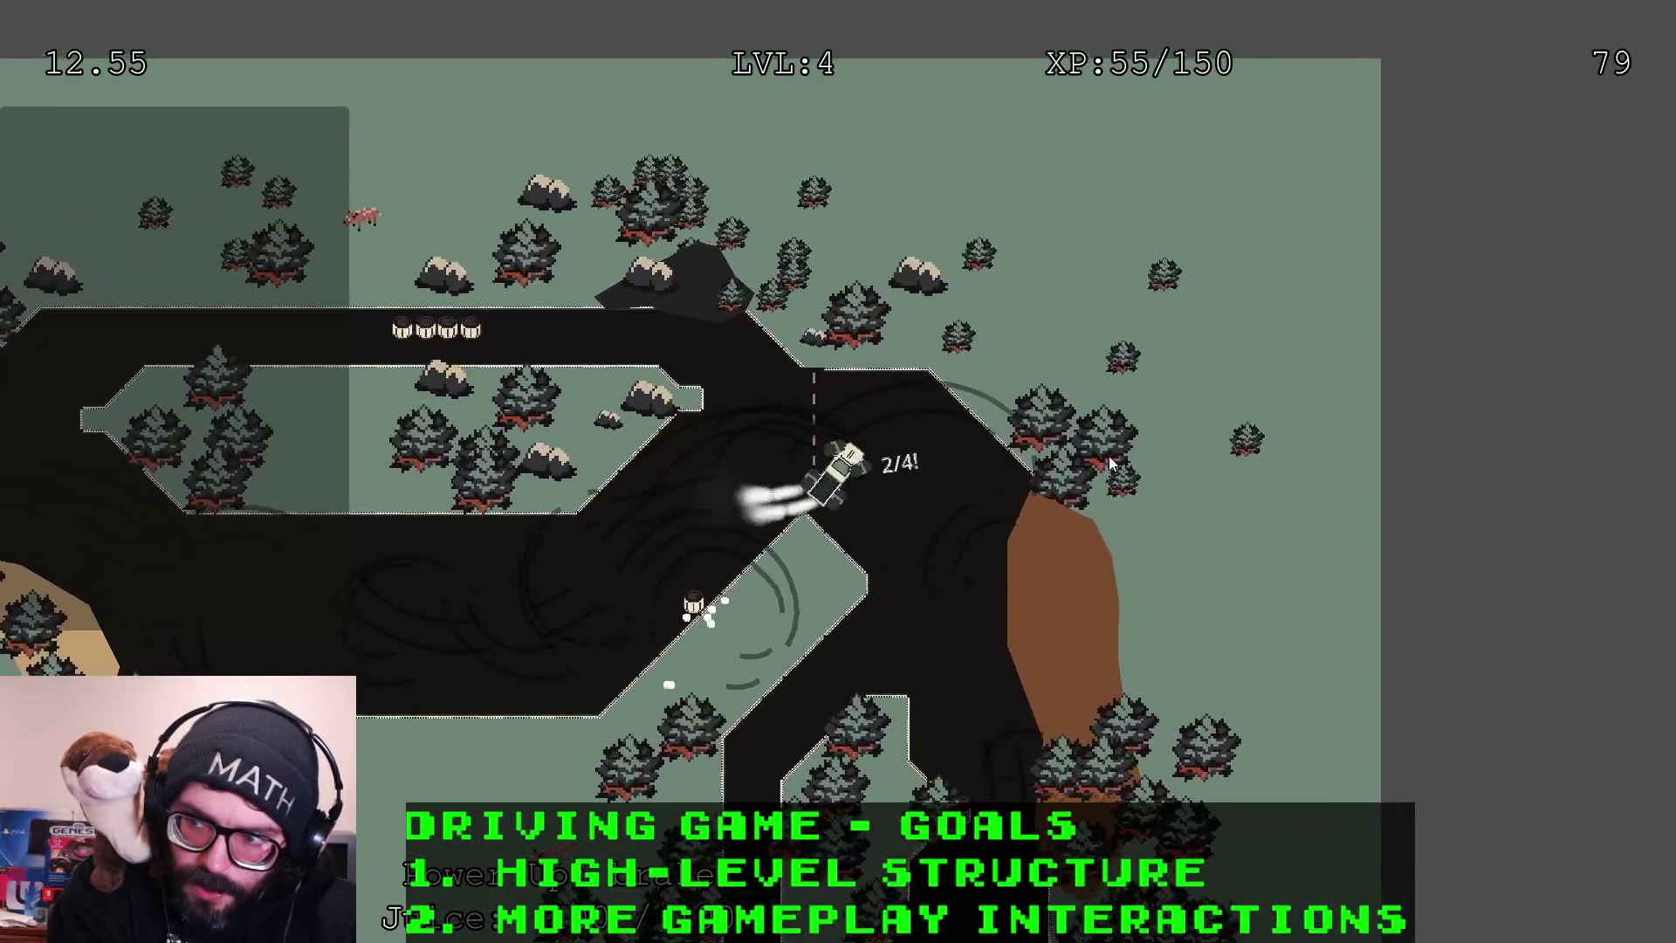
{"action": "key", "text": "Up"}
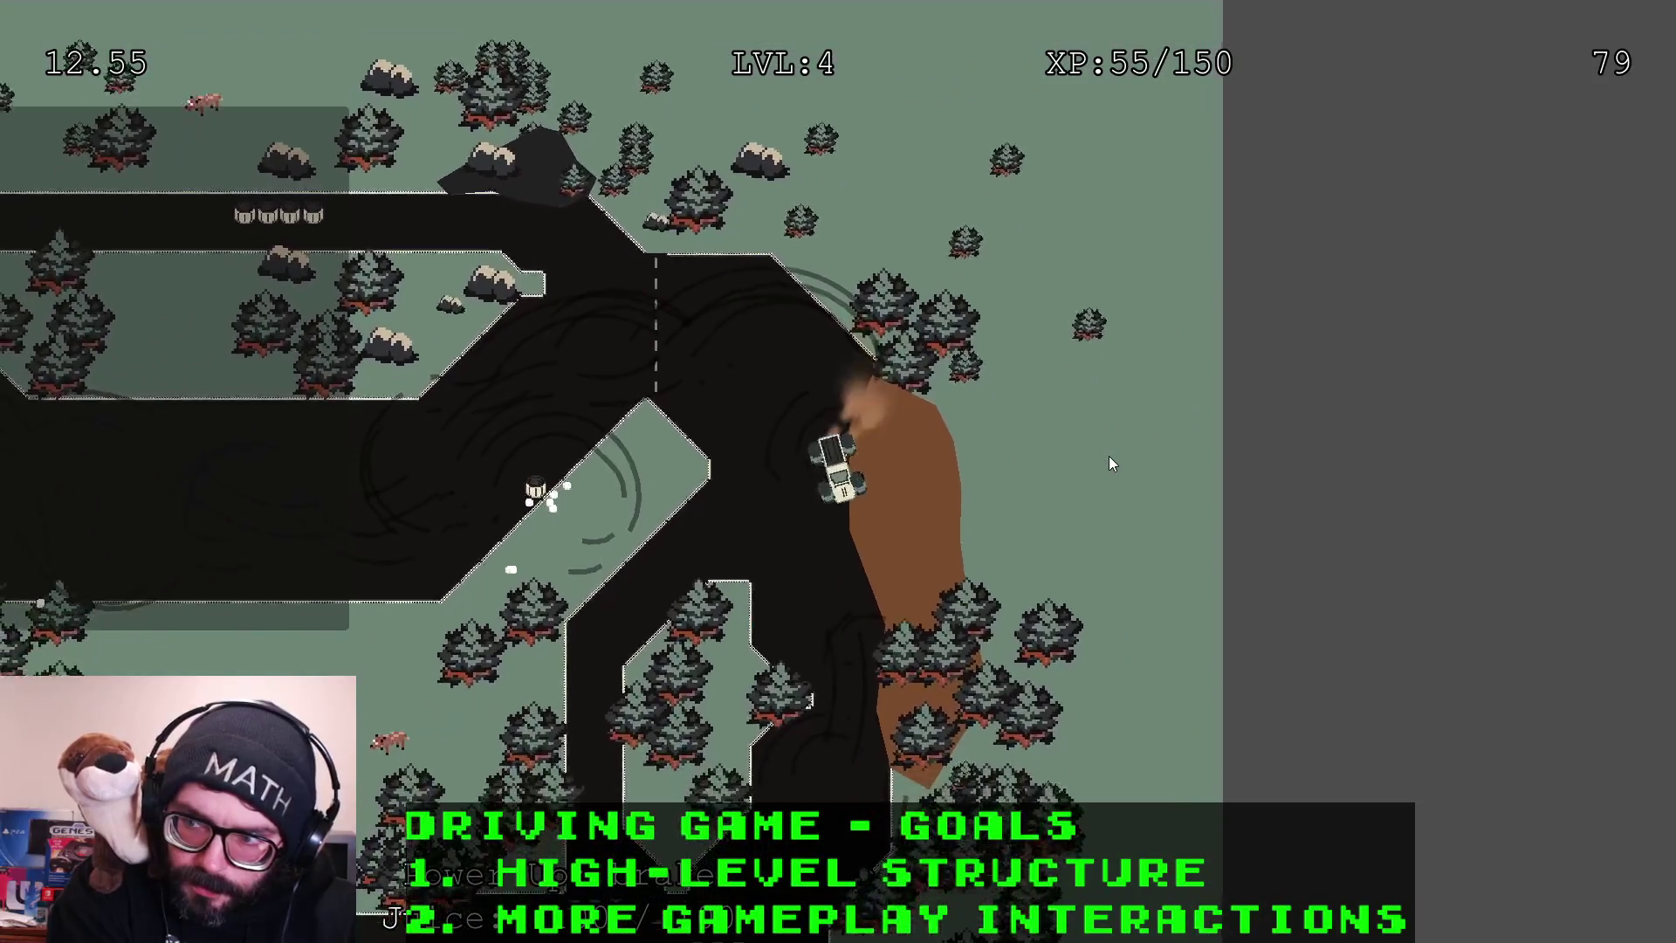
{"action": "key", "text": "Up"}
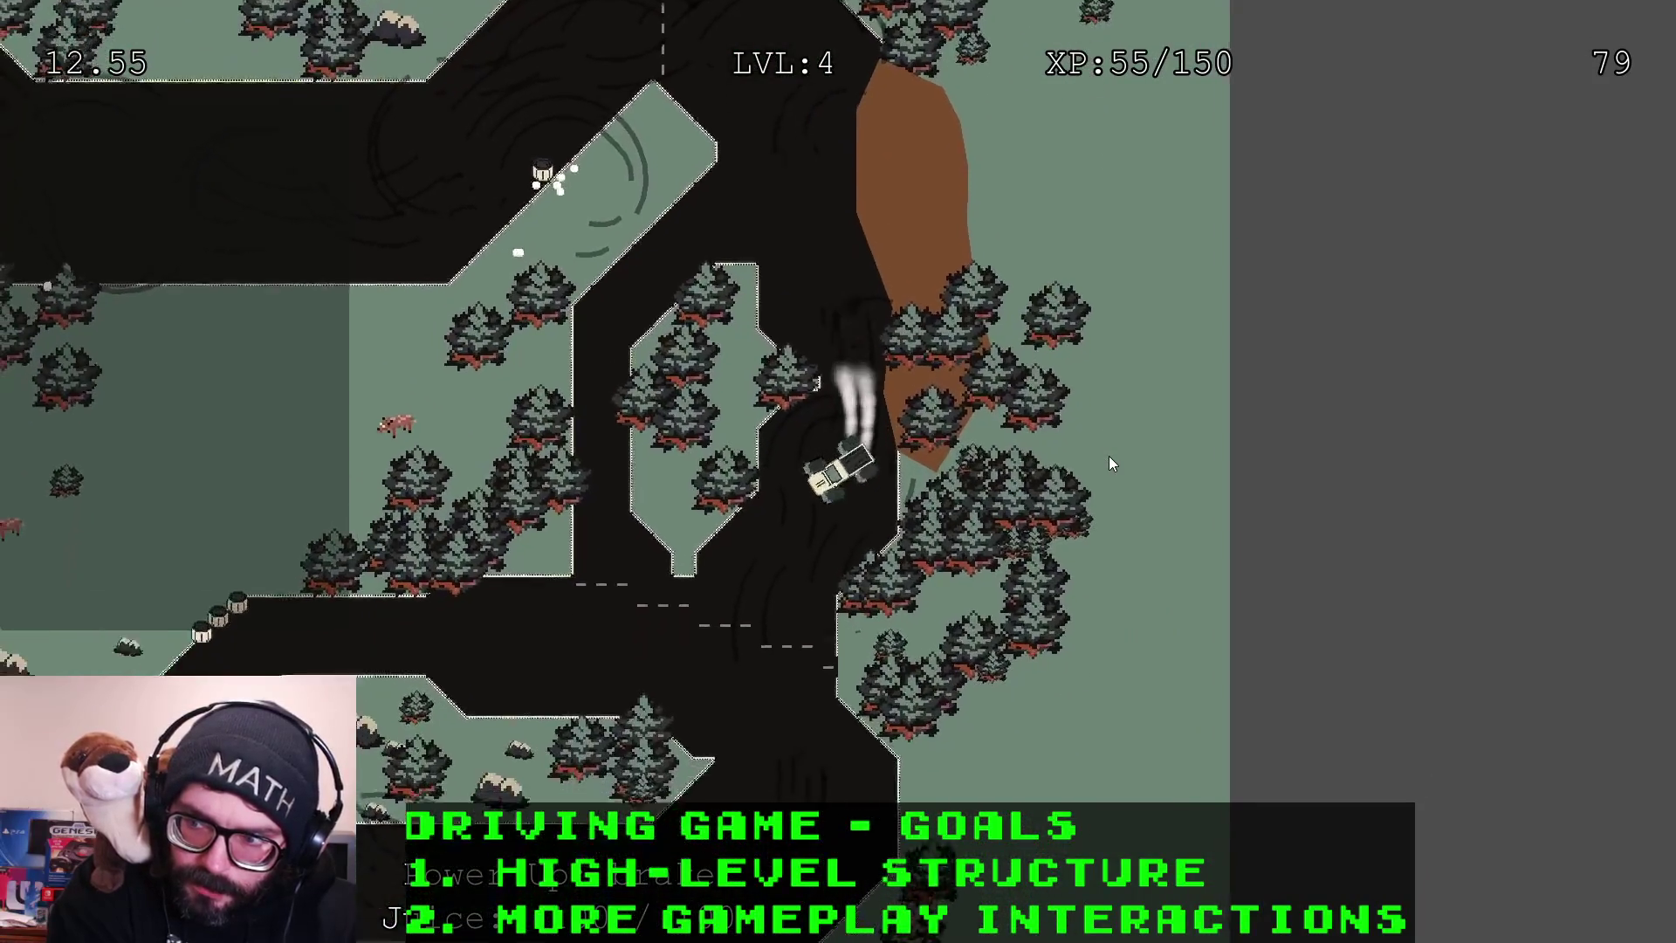
{"action": "key", "text": "Right"}
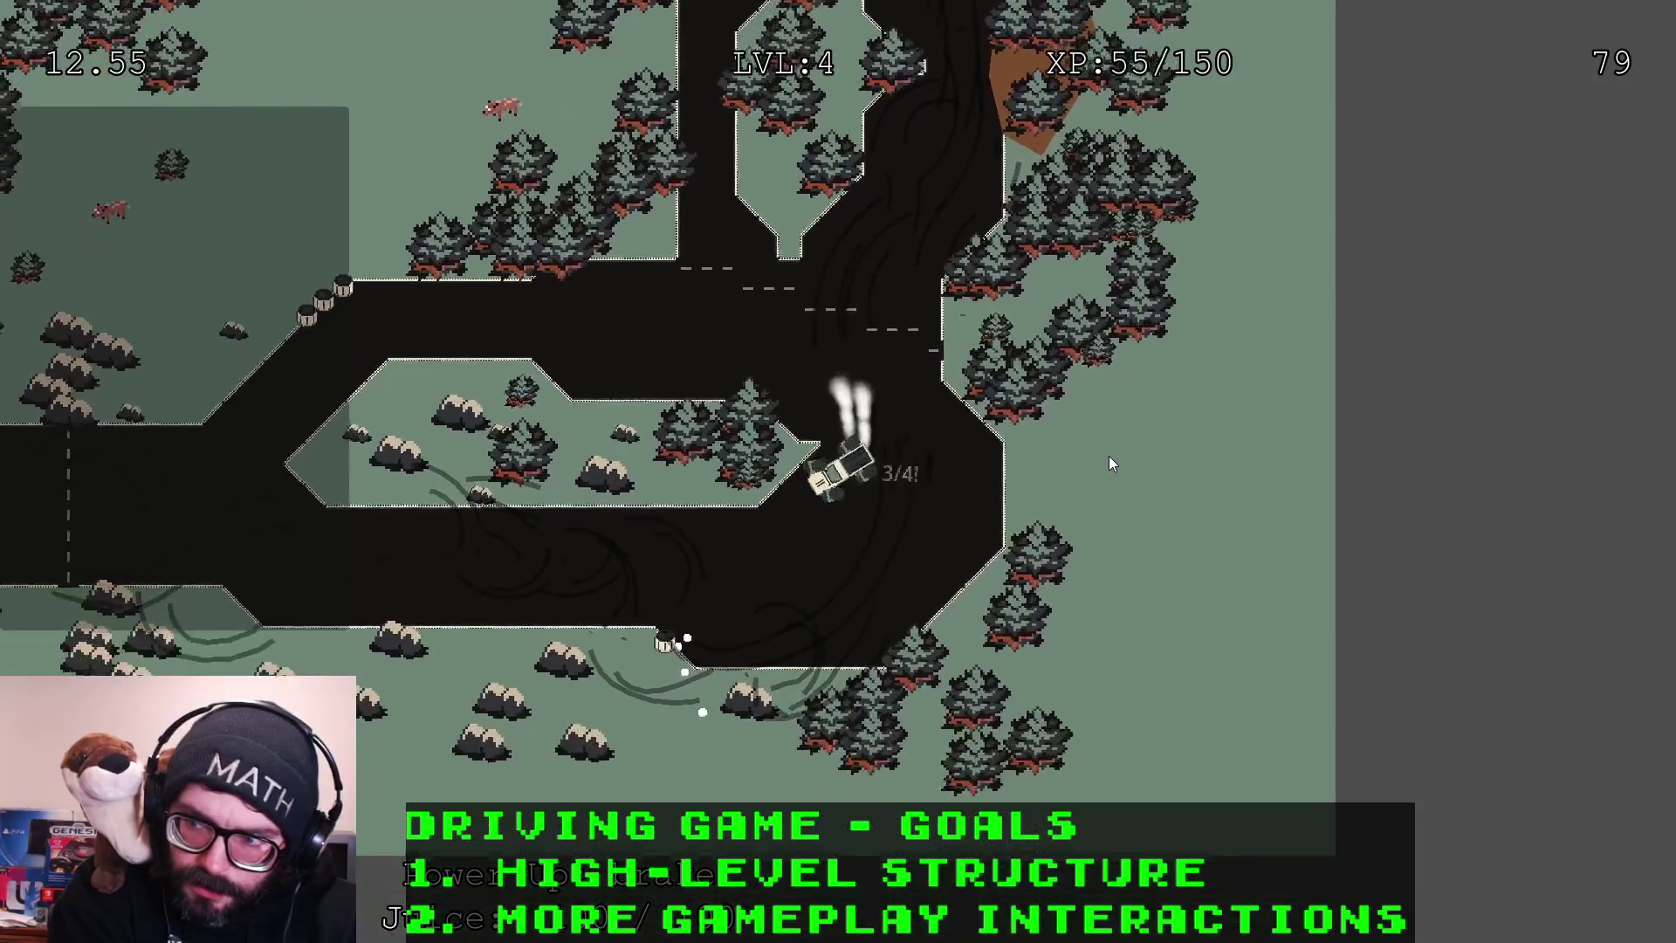
{"action": "key", "text": "Up"}
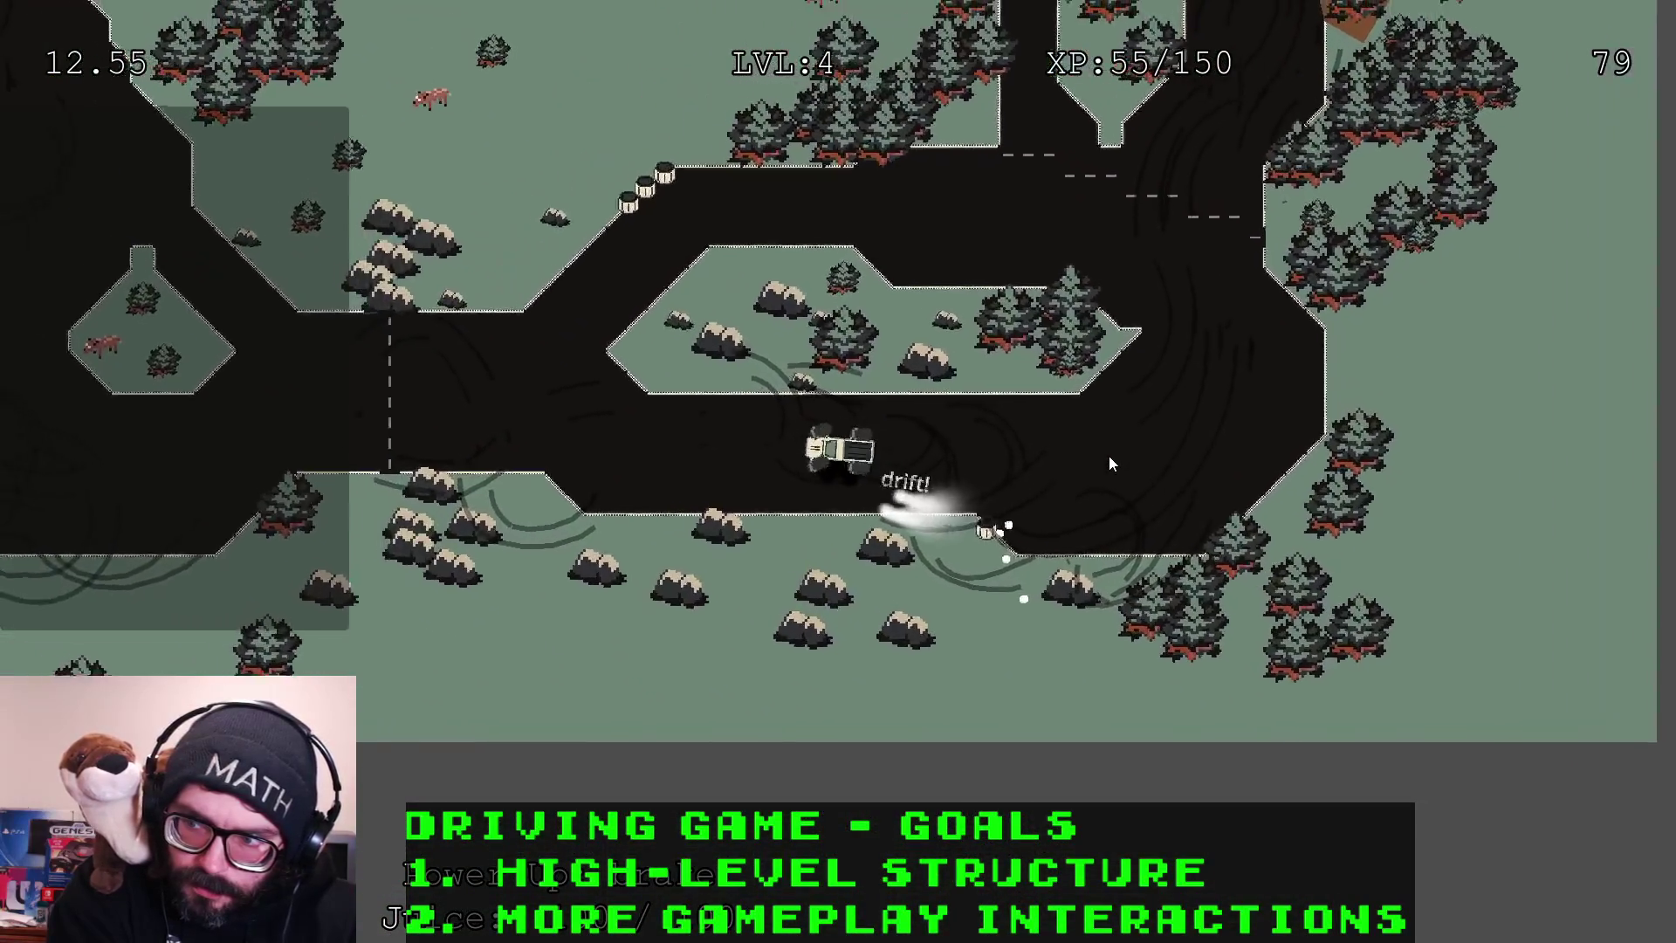
{"action": "key", "text": "Up"}
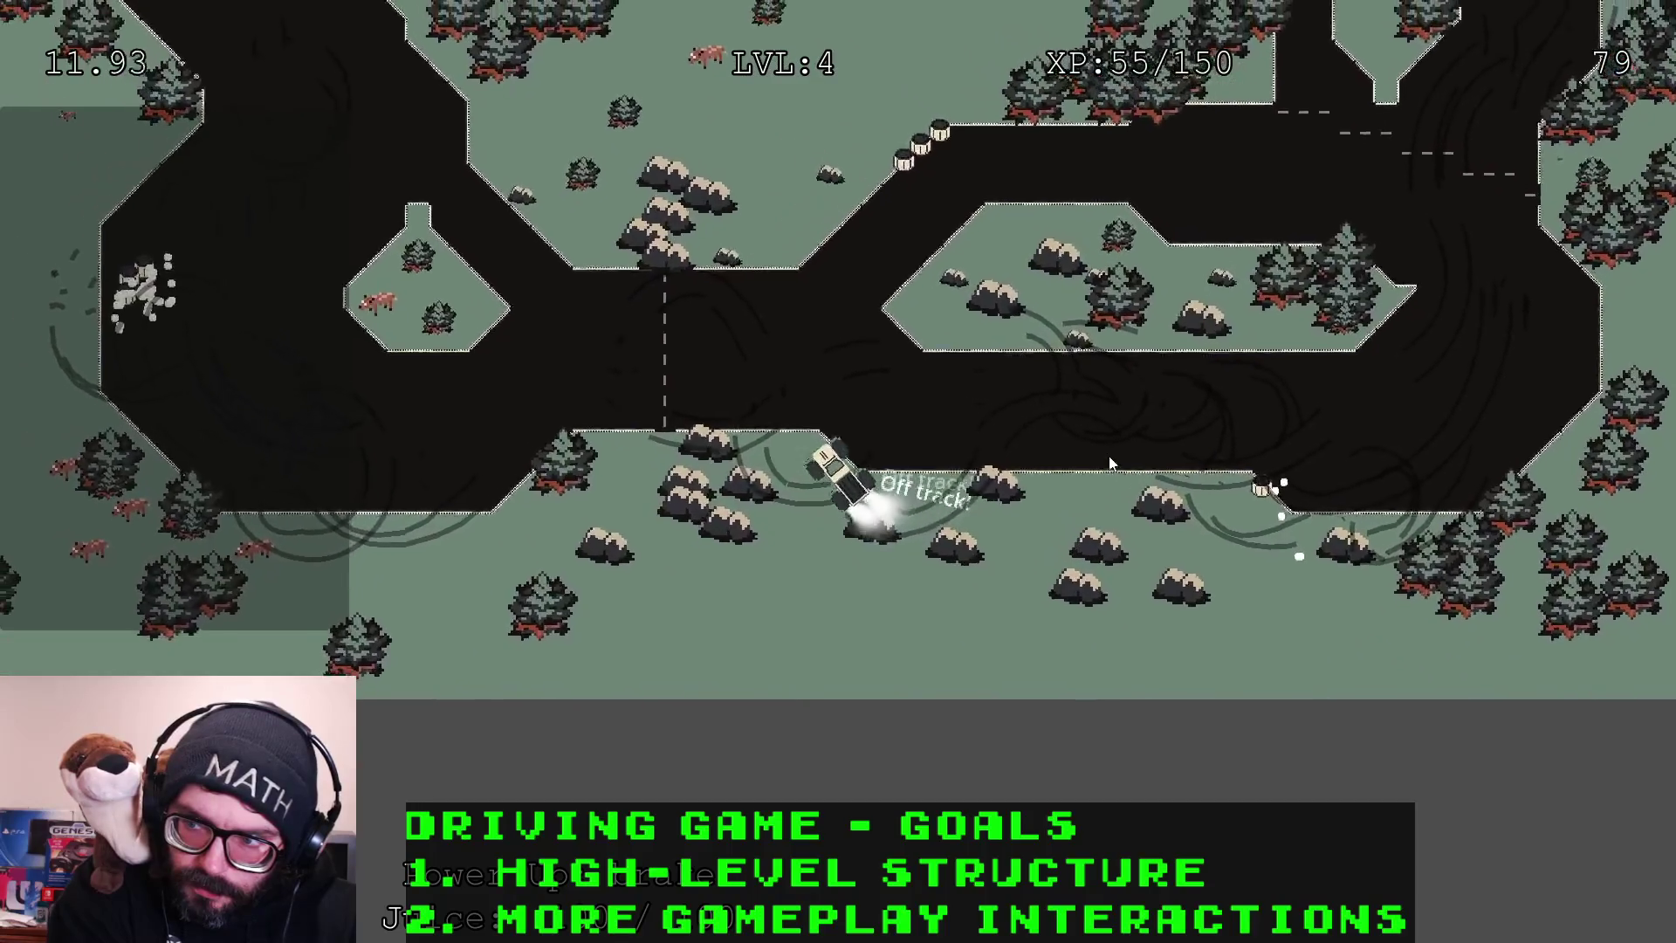
{"action": "key", "text": "Up"}
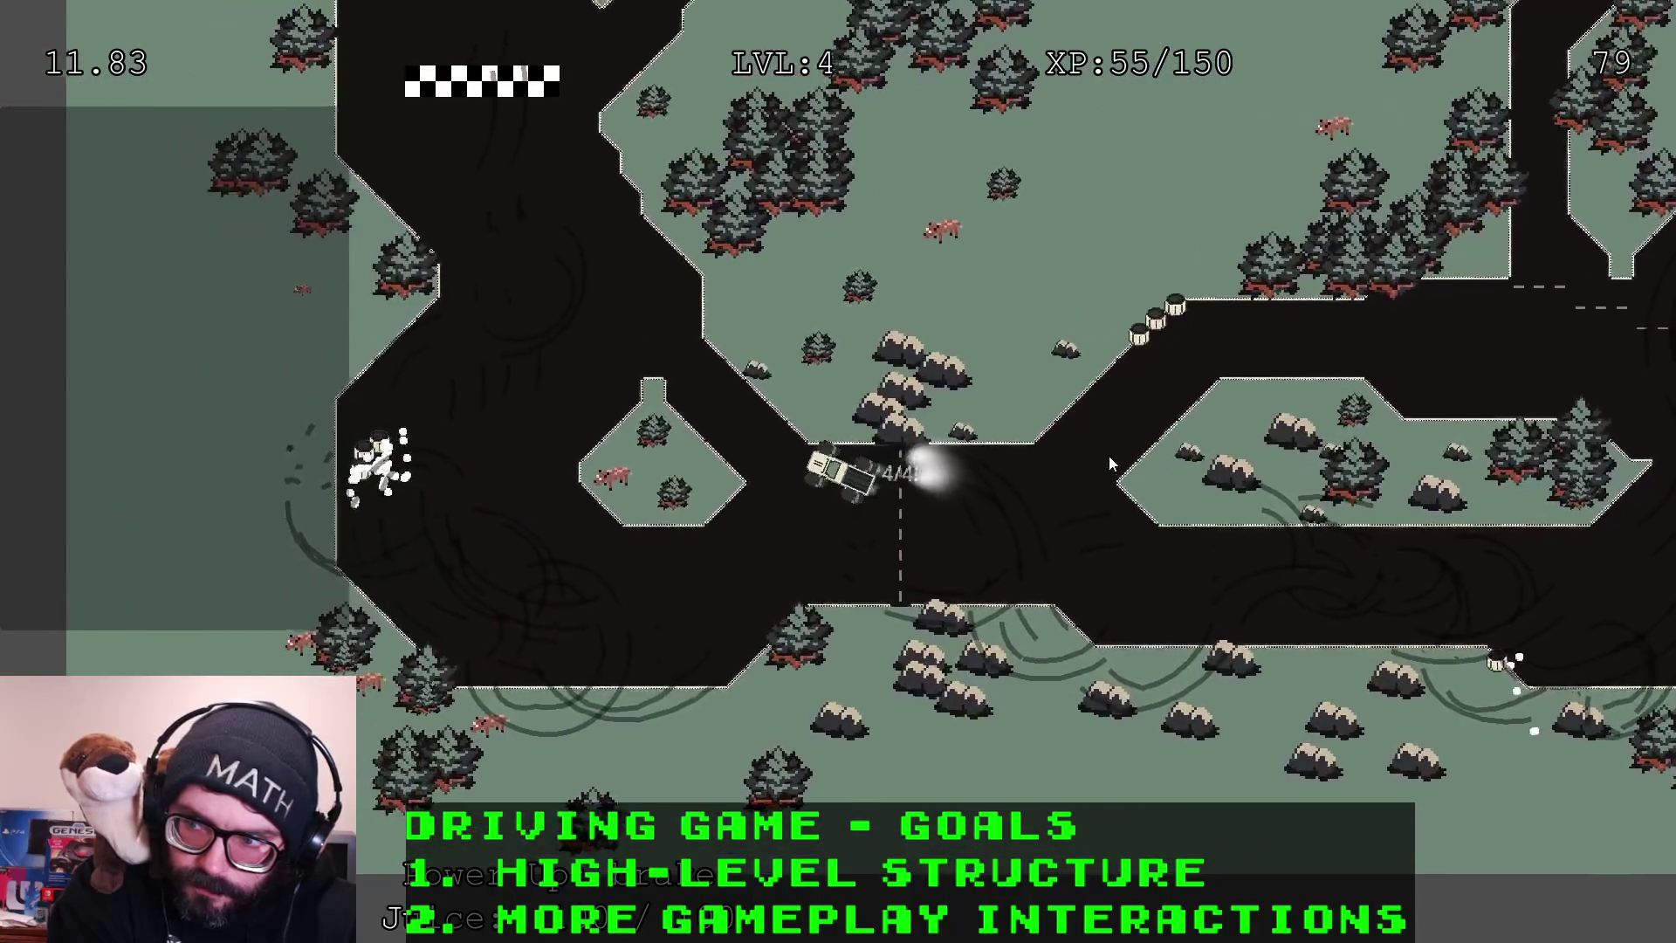
{"action": "key", "text": "Up"}
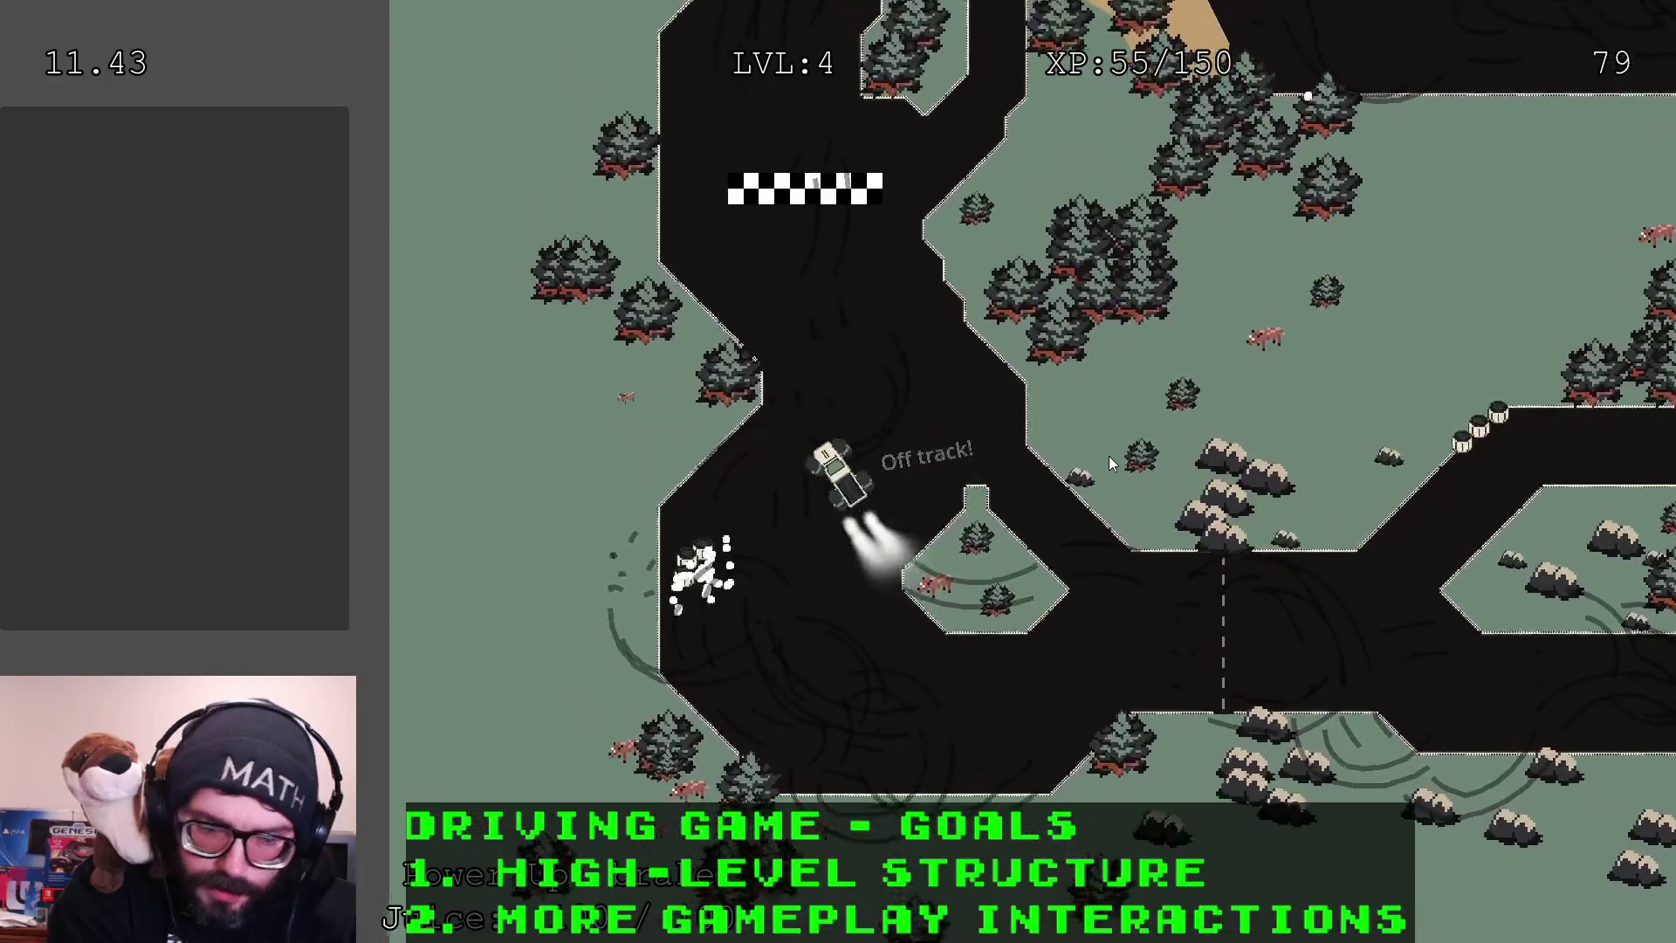
{"action": "key", "text": "Up"}
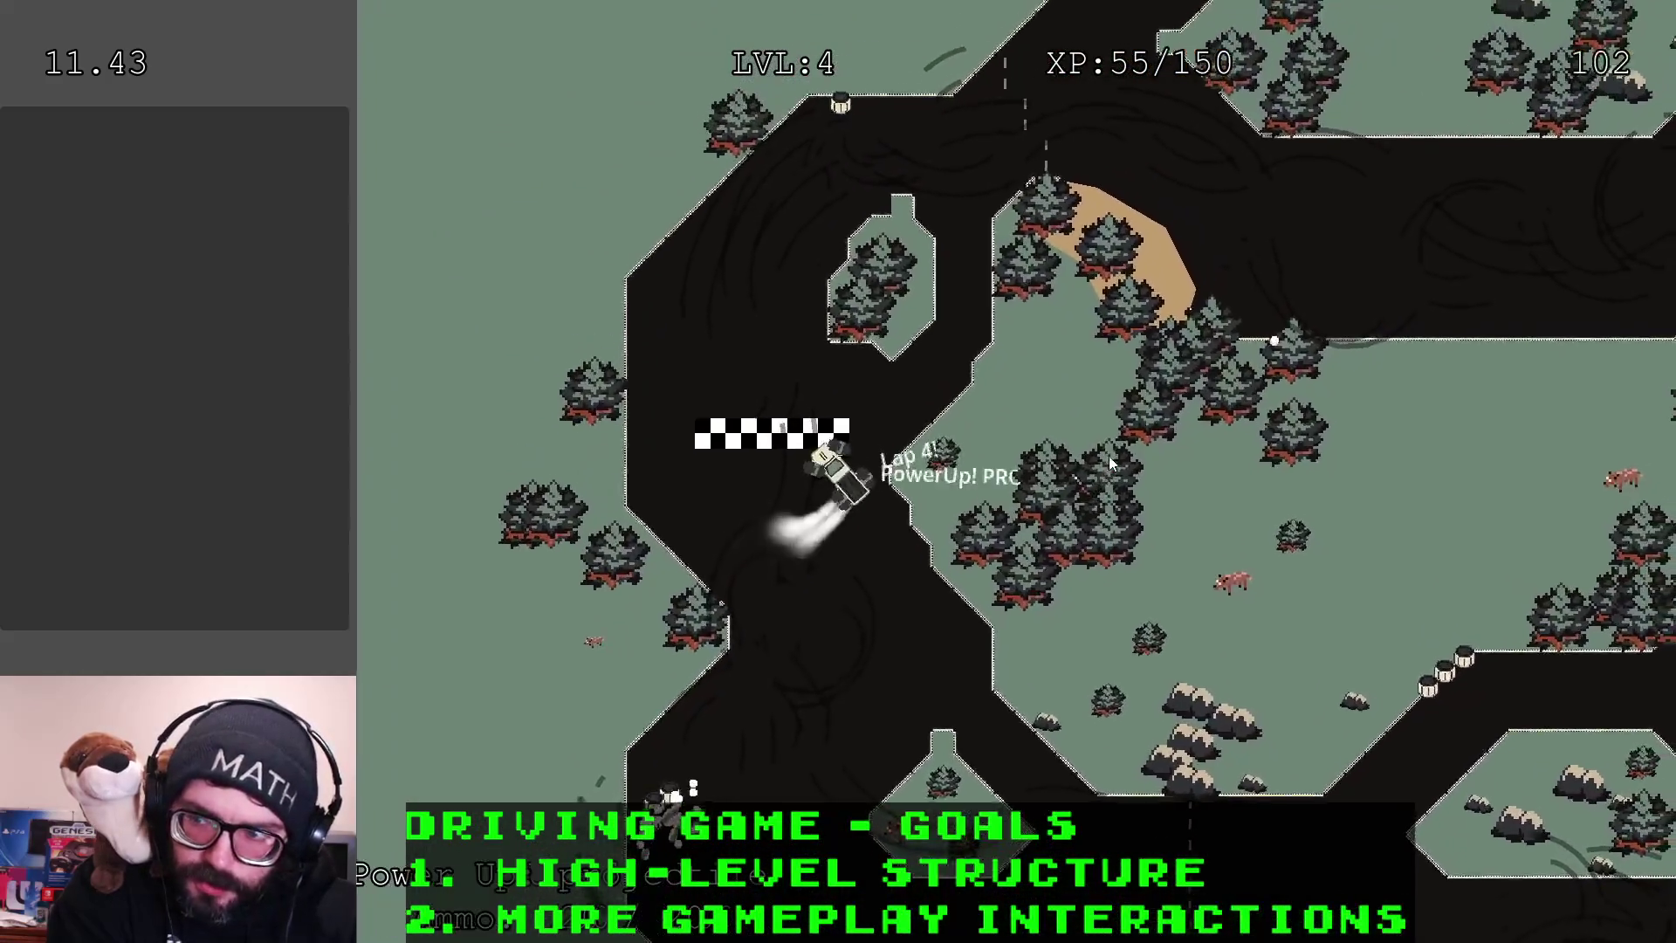
Drive the lower straight and brown-patch corner, then cross the finish line to begin lap 5
{"action": "key", "text": "Up"}
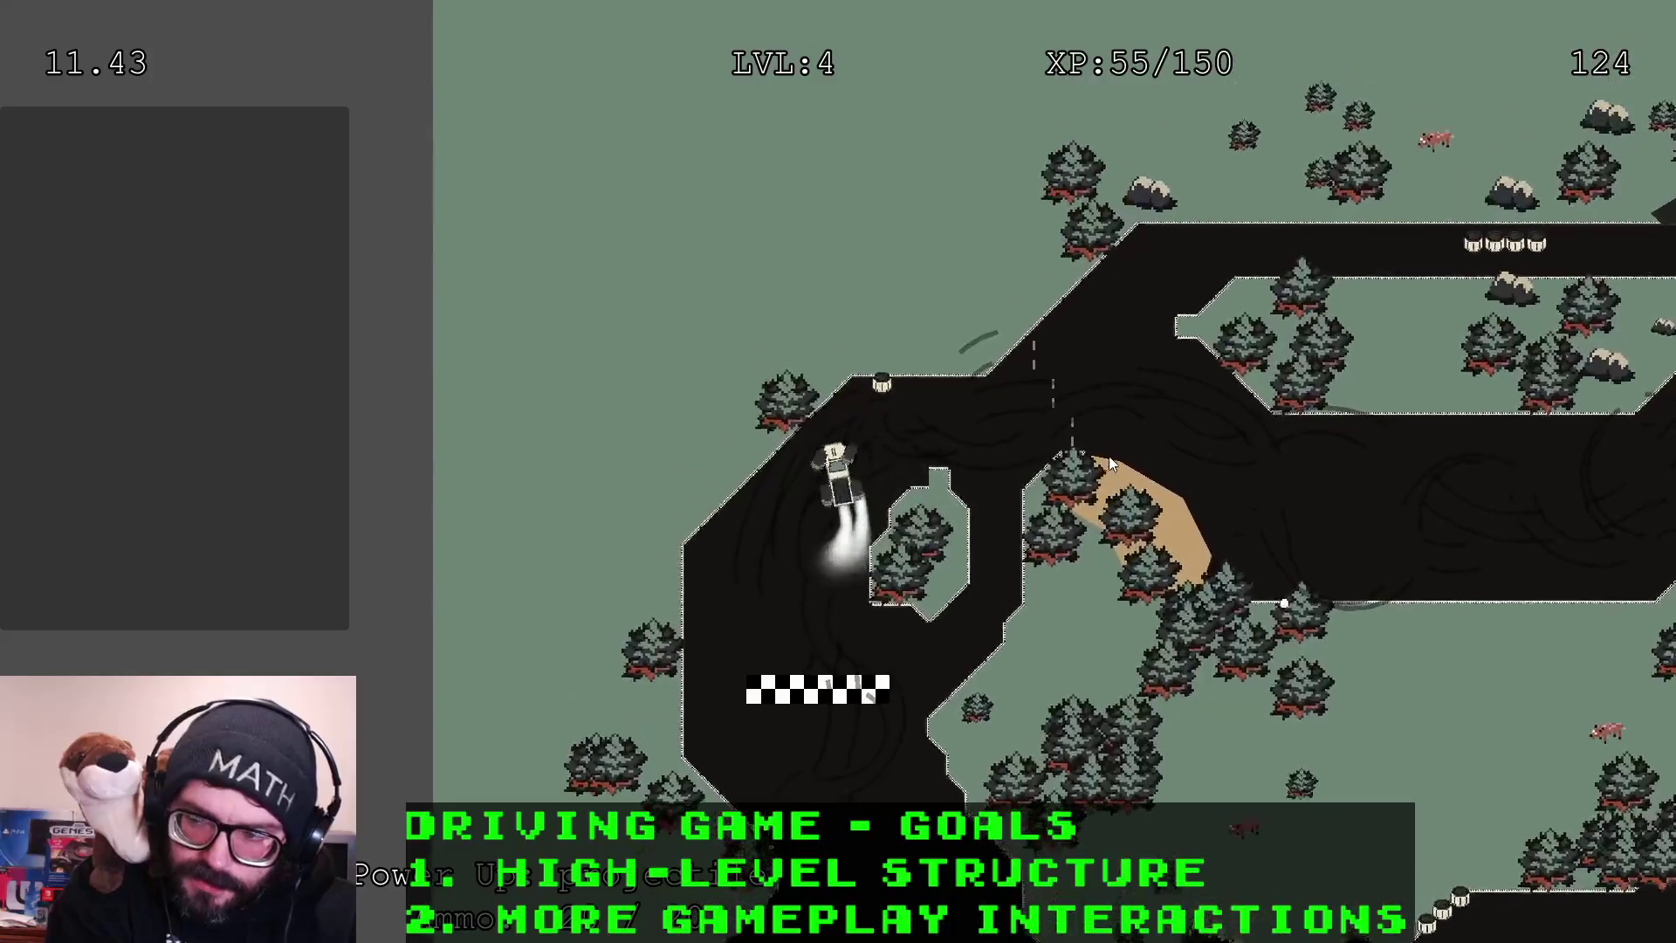
{"action": "key", "text": "Up"}
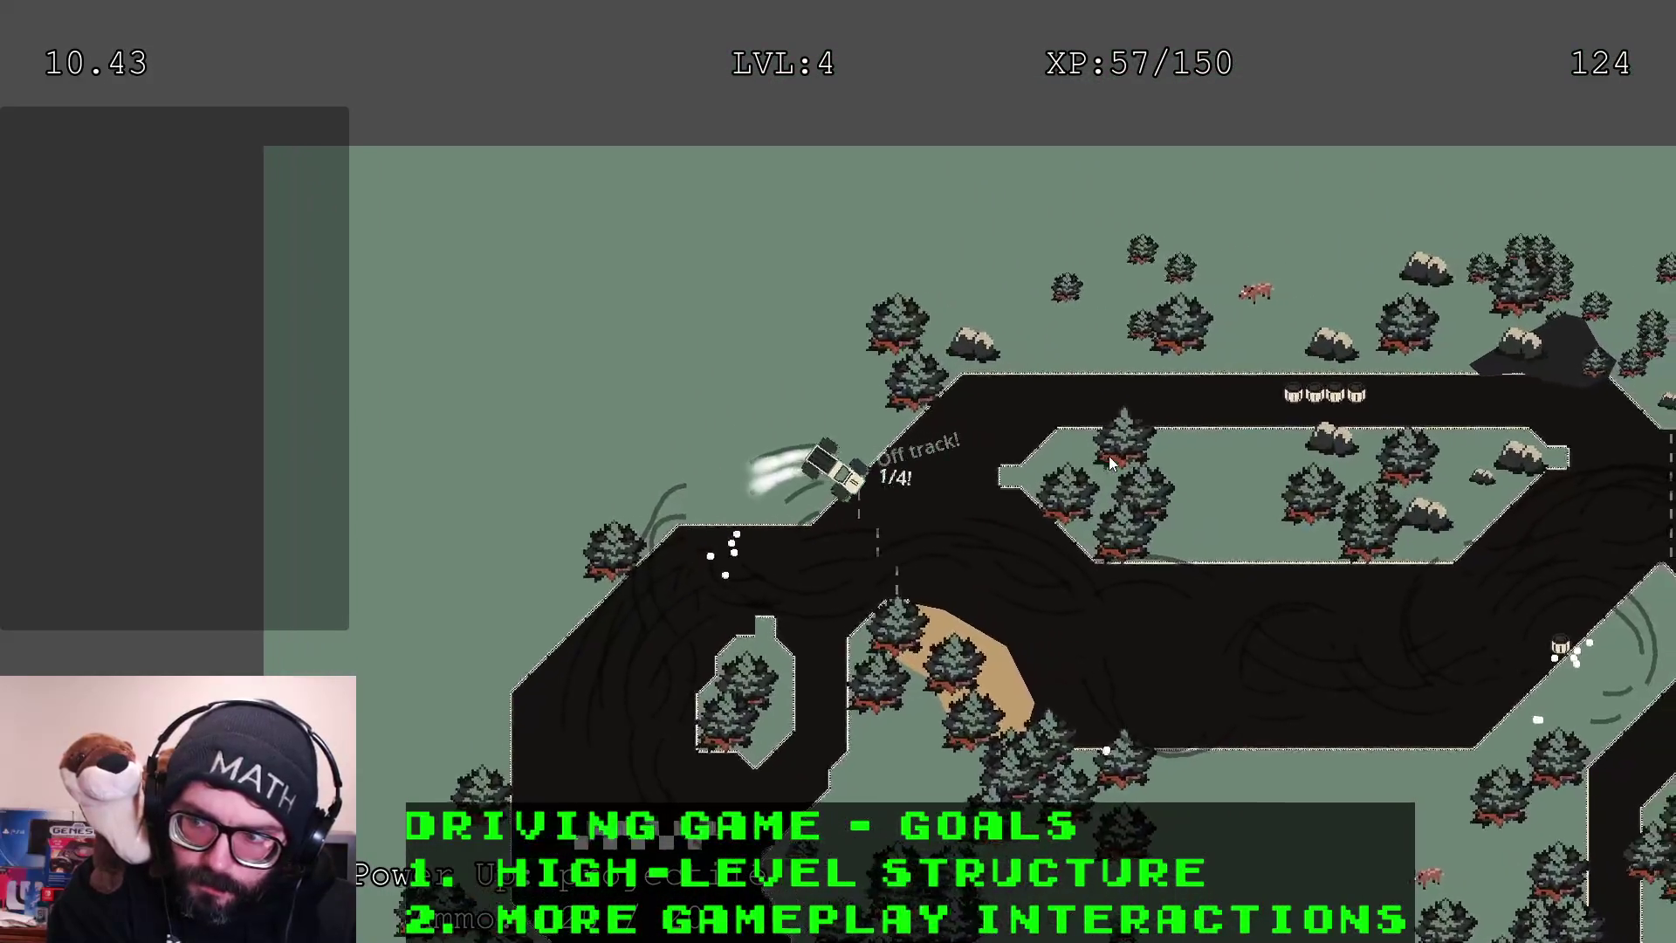
{"action": "key", "text": "Up"}
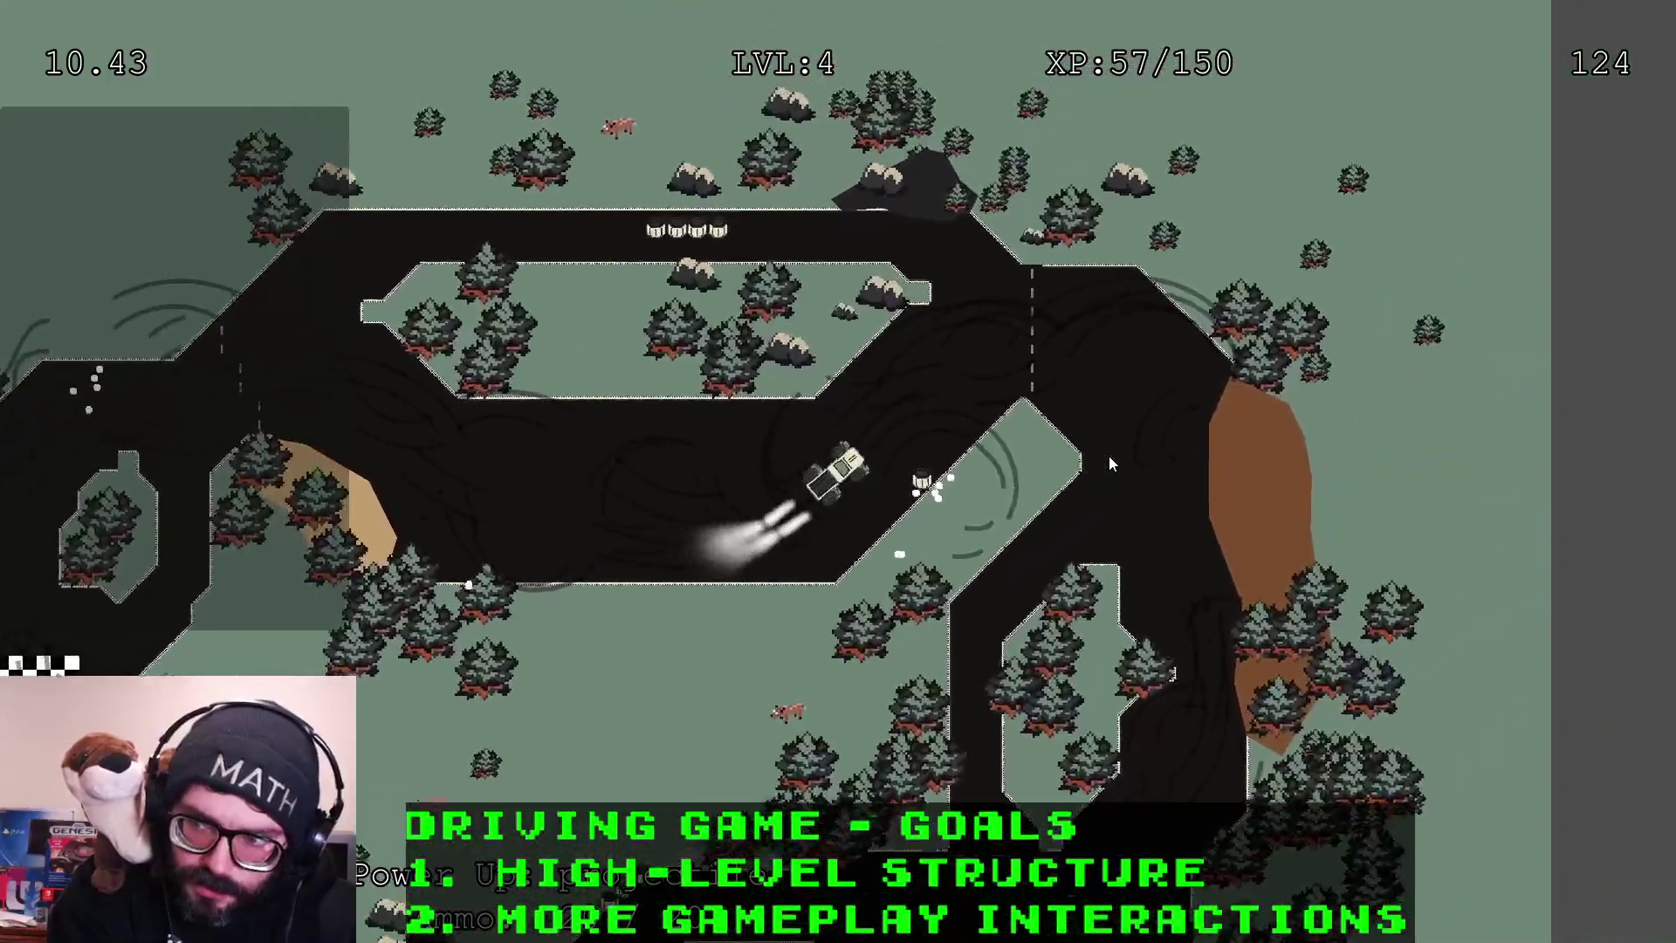
{"action": "key", "text": "Up"}
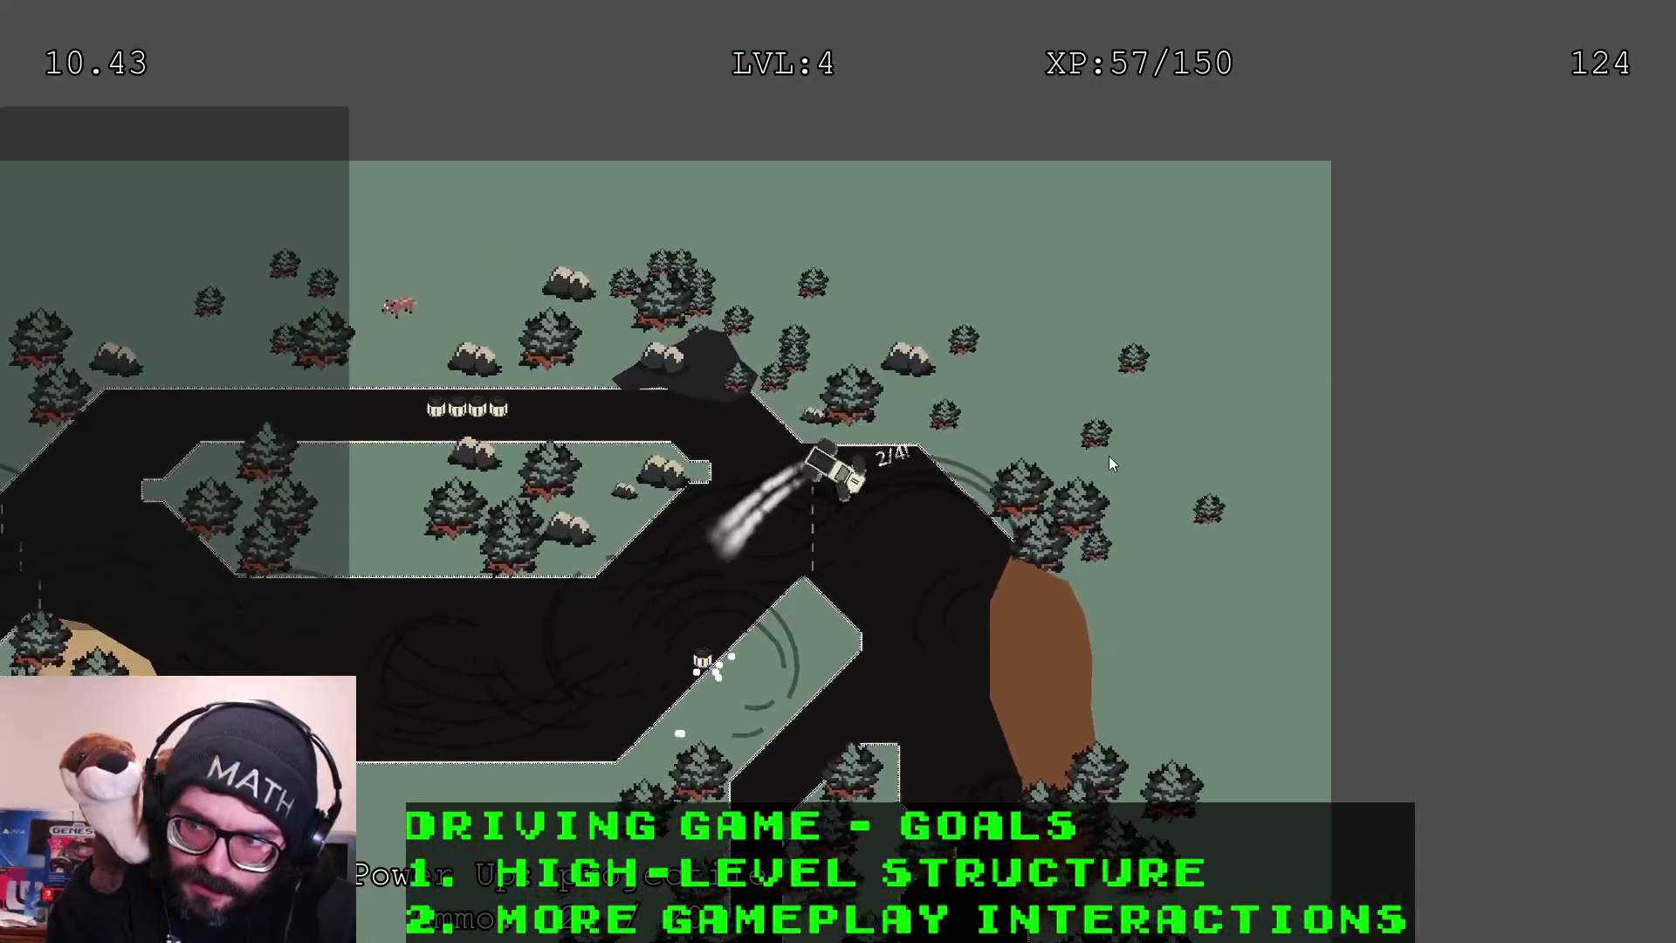
{"action": "key", "text": "Up"}
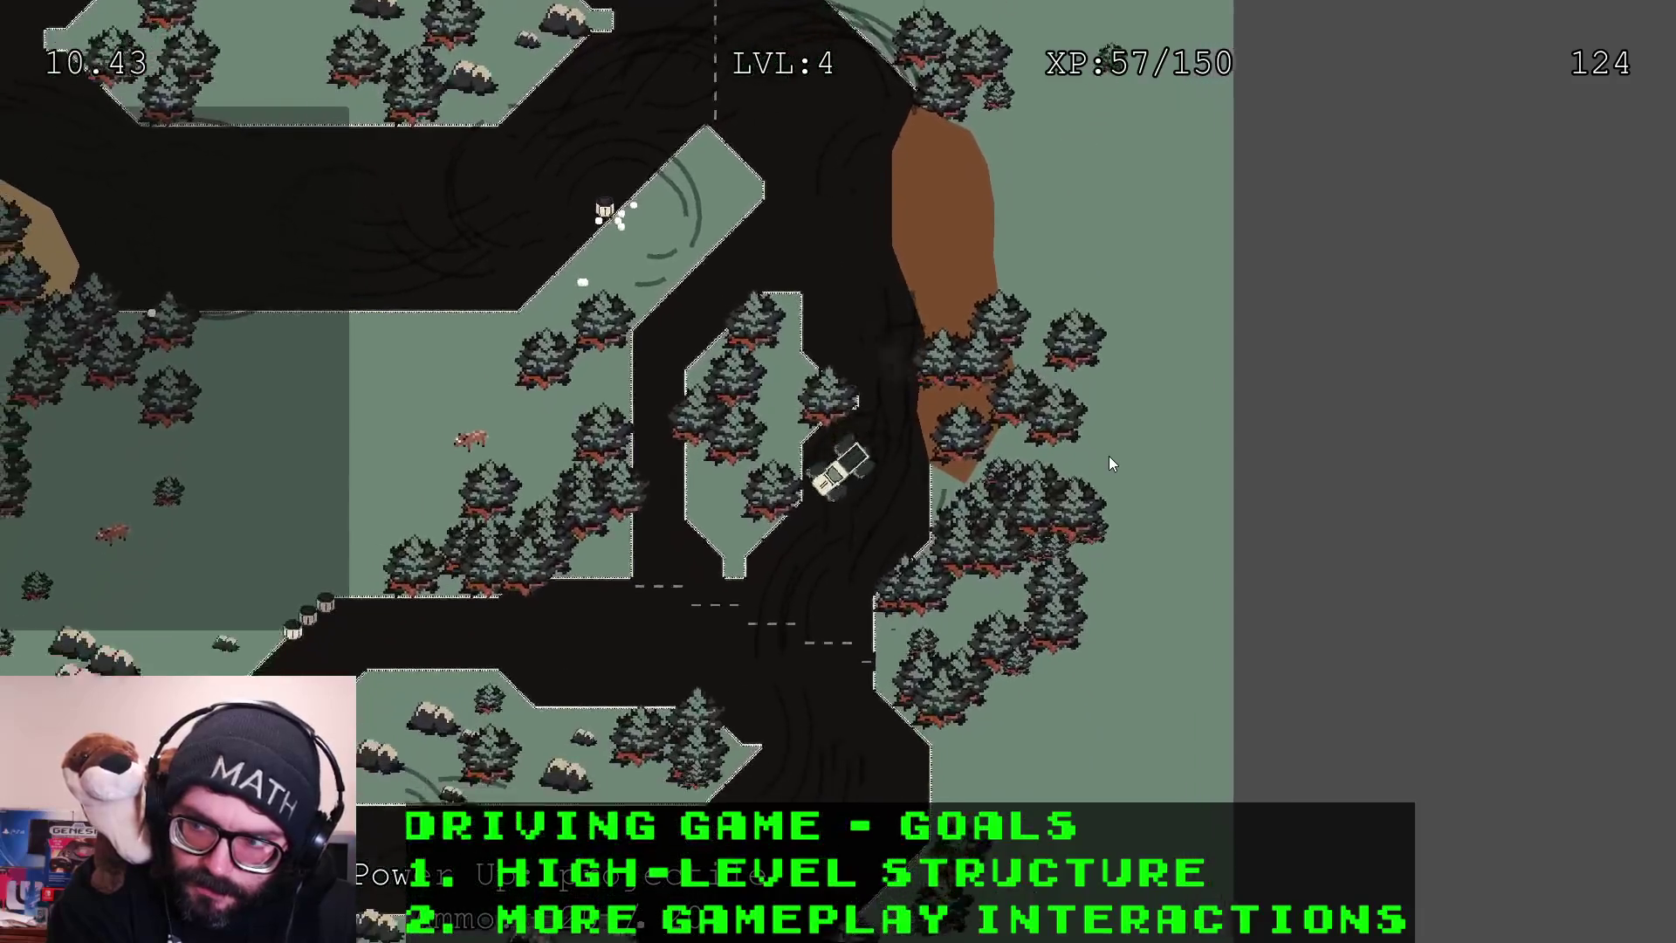
{"action": "key", "text": "Up"}
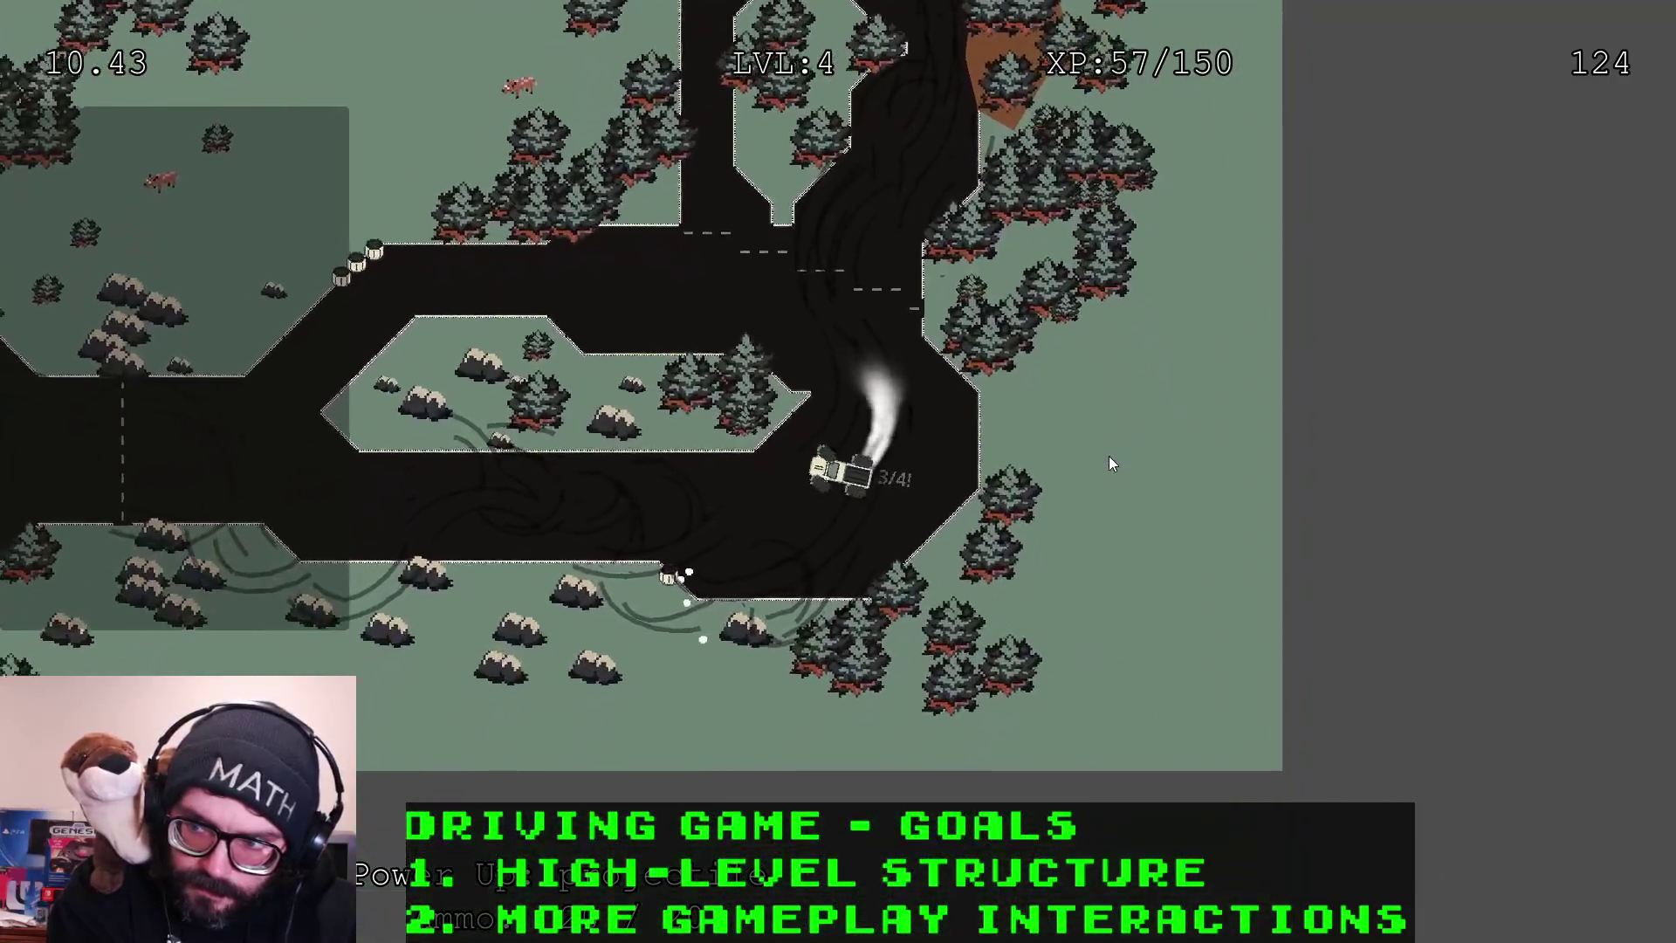
{"action": "key", "text": "Up"}
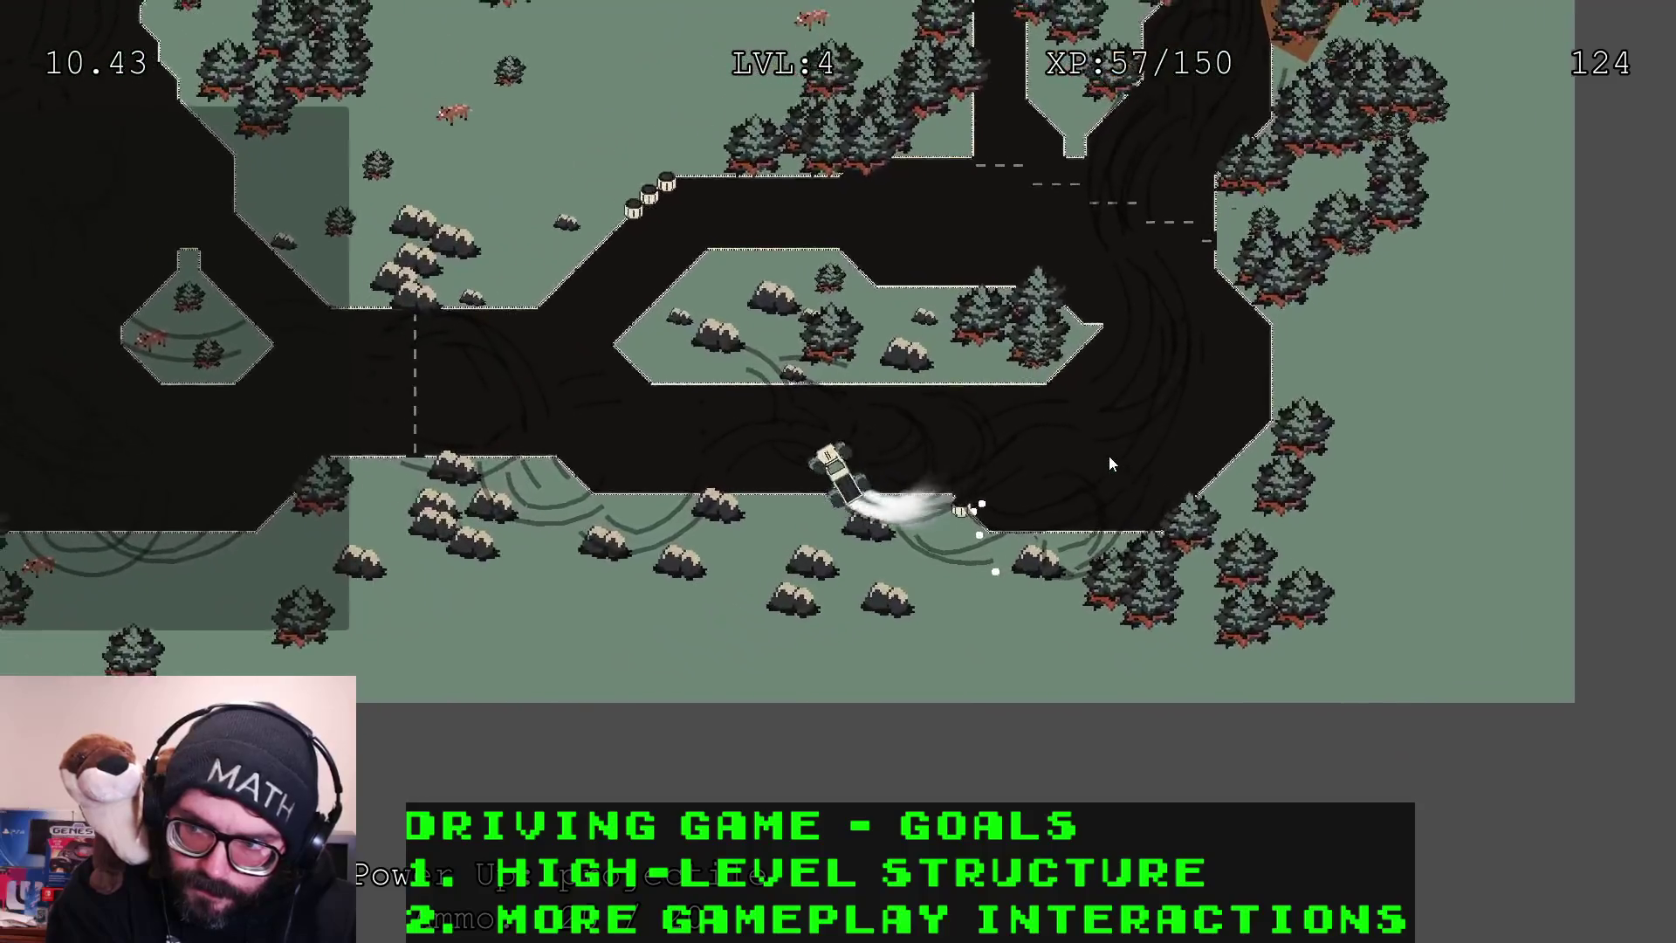
{"action": "key", "text": "Up"}
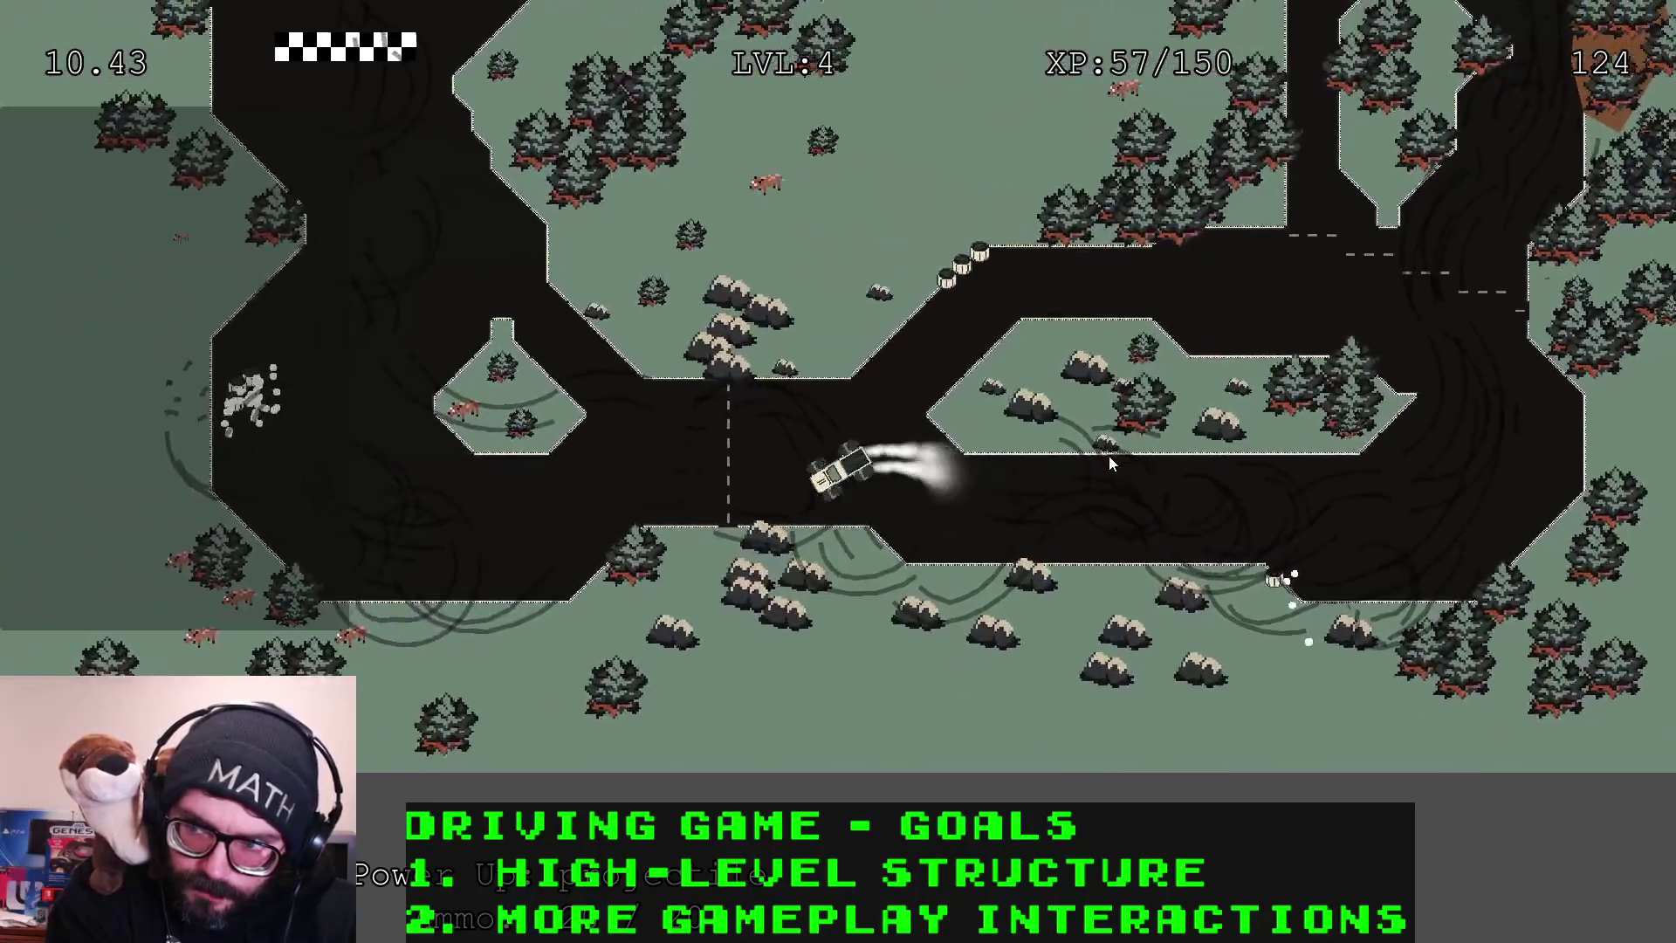
{"action": "key", "text": "Up"}
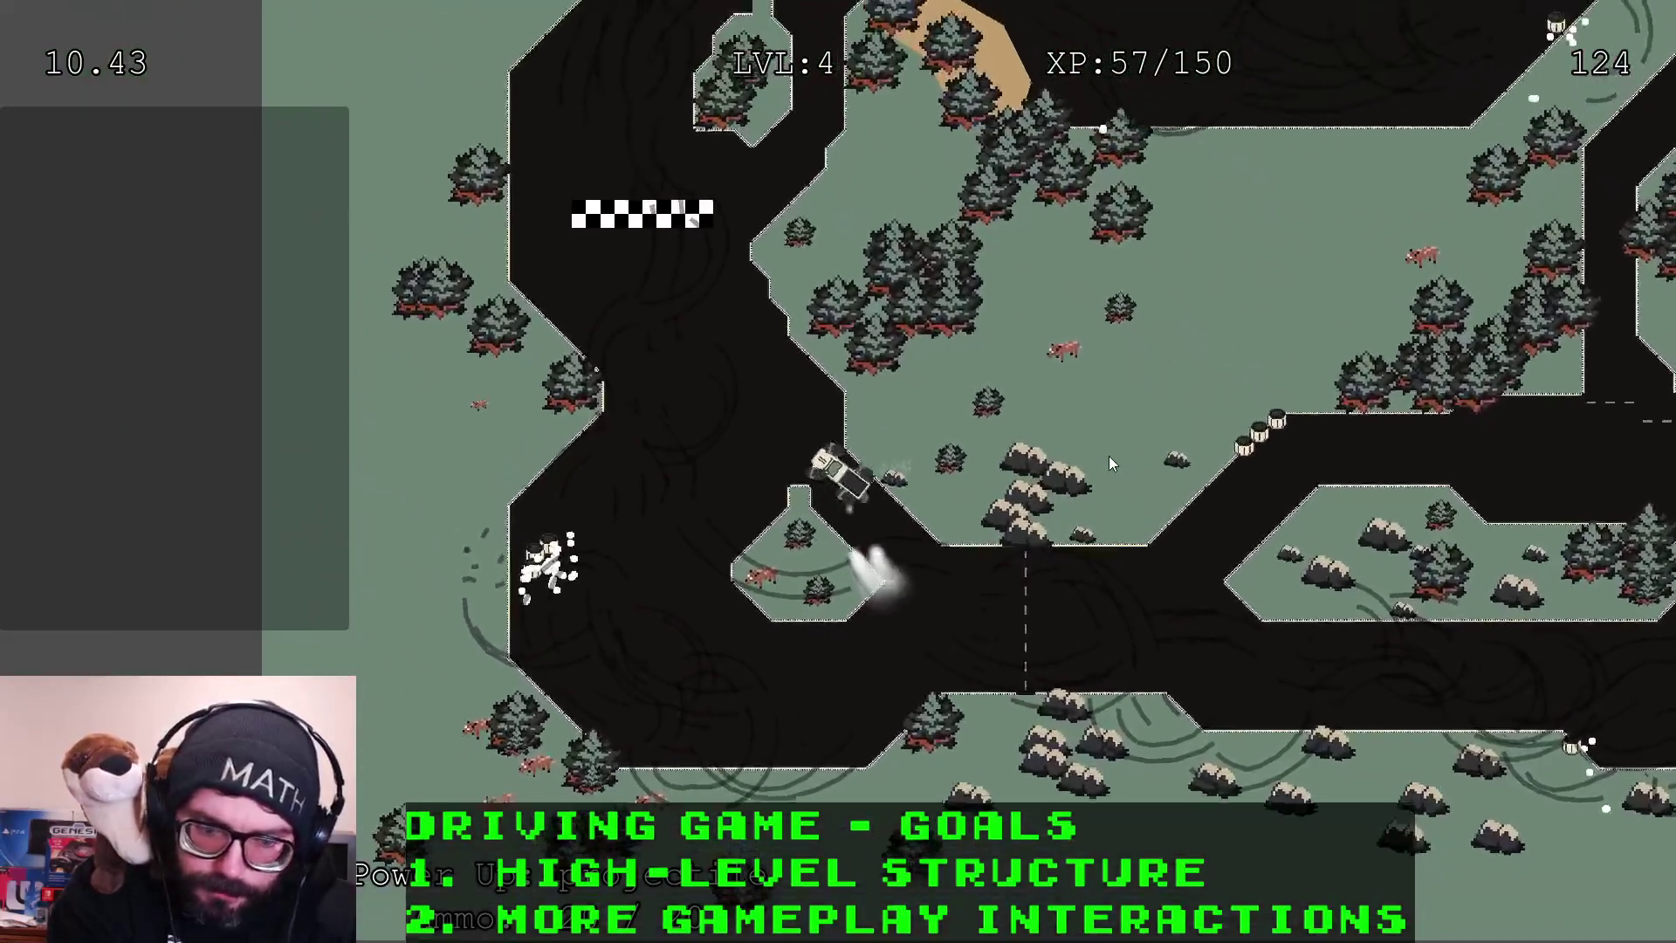
{"action": "key", "text": "Up"}
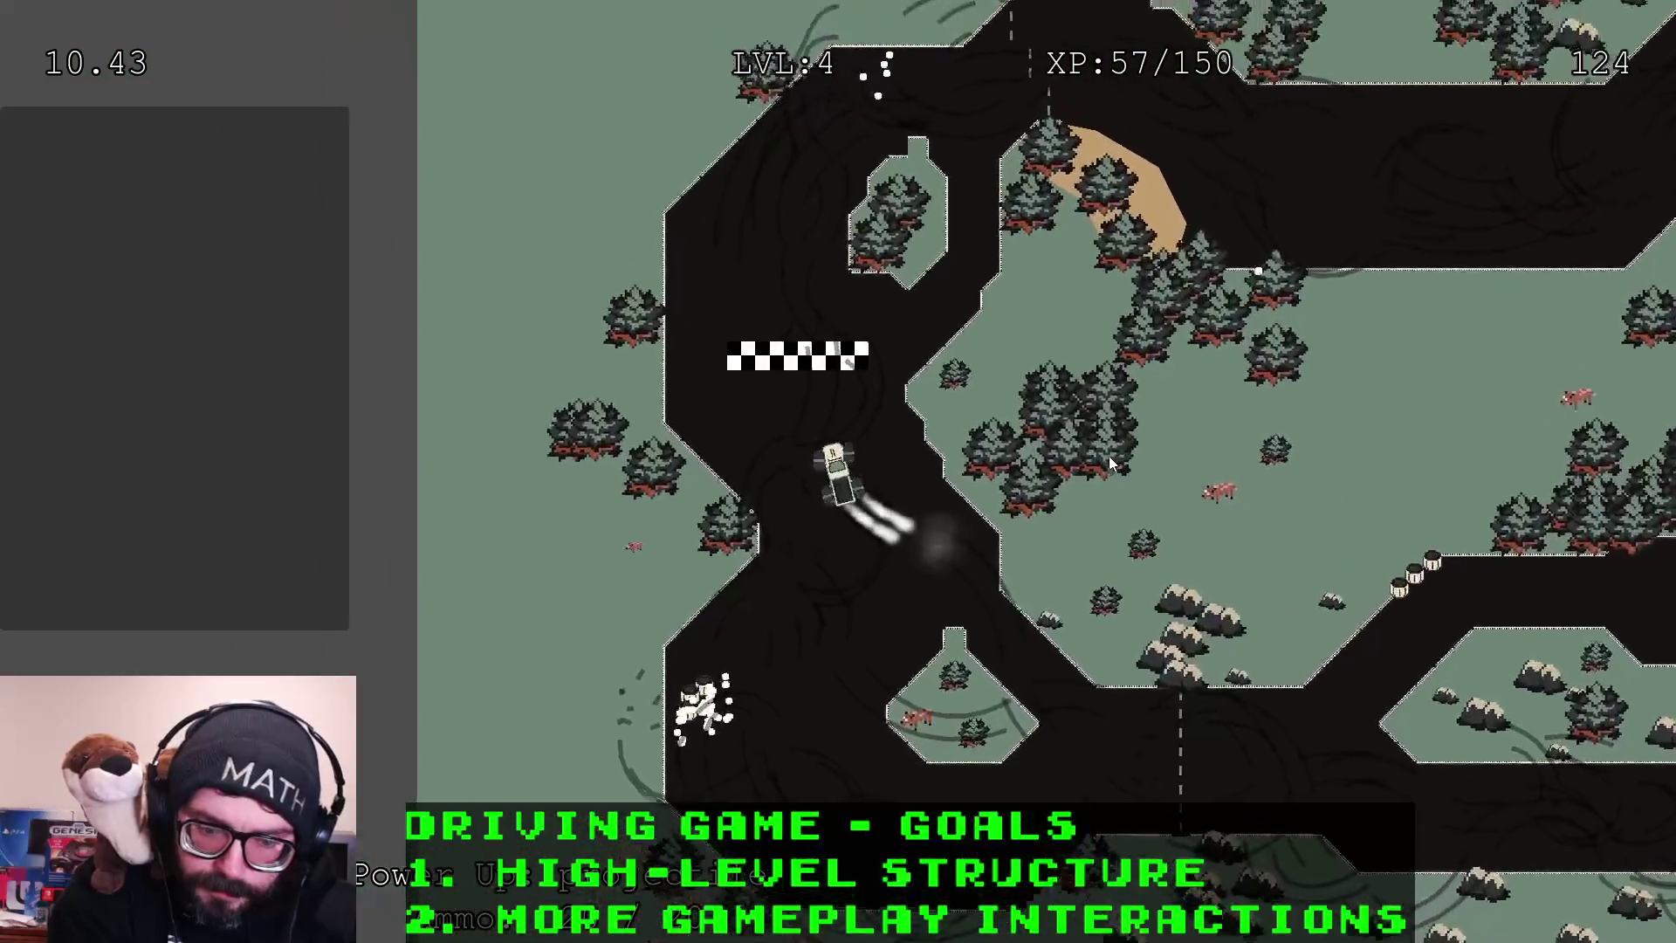
Turn onto the top road and drift right through the top-right bend down the right road
{"action": "key", "text": "Up"}
{"action": "key", "text": "Right"}
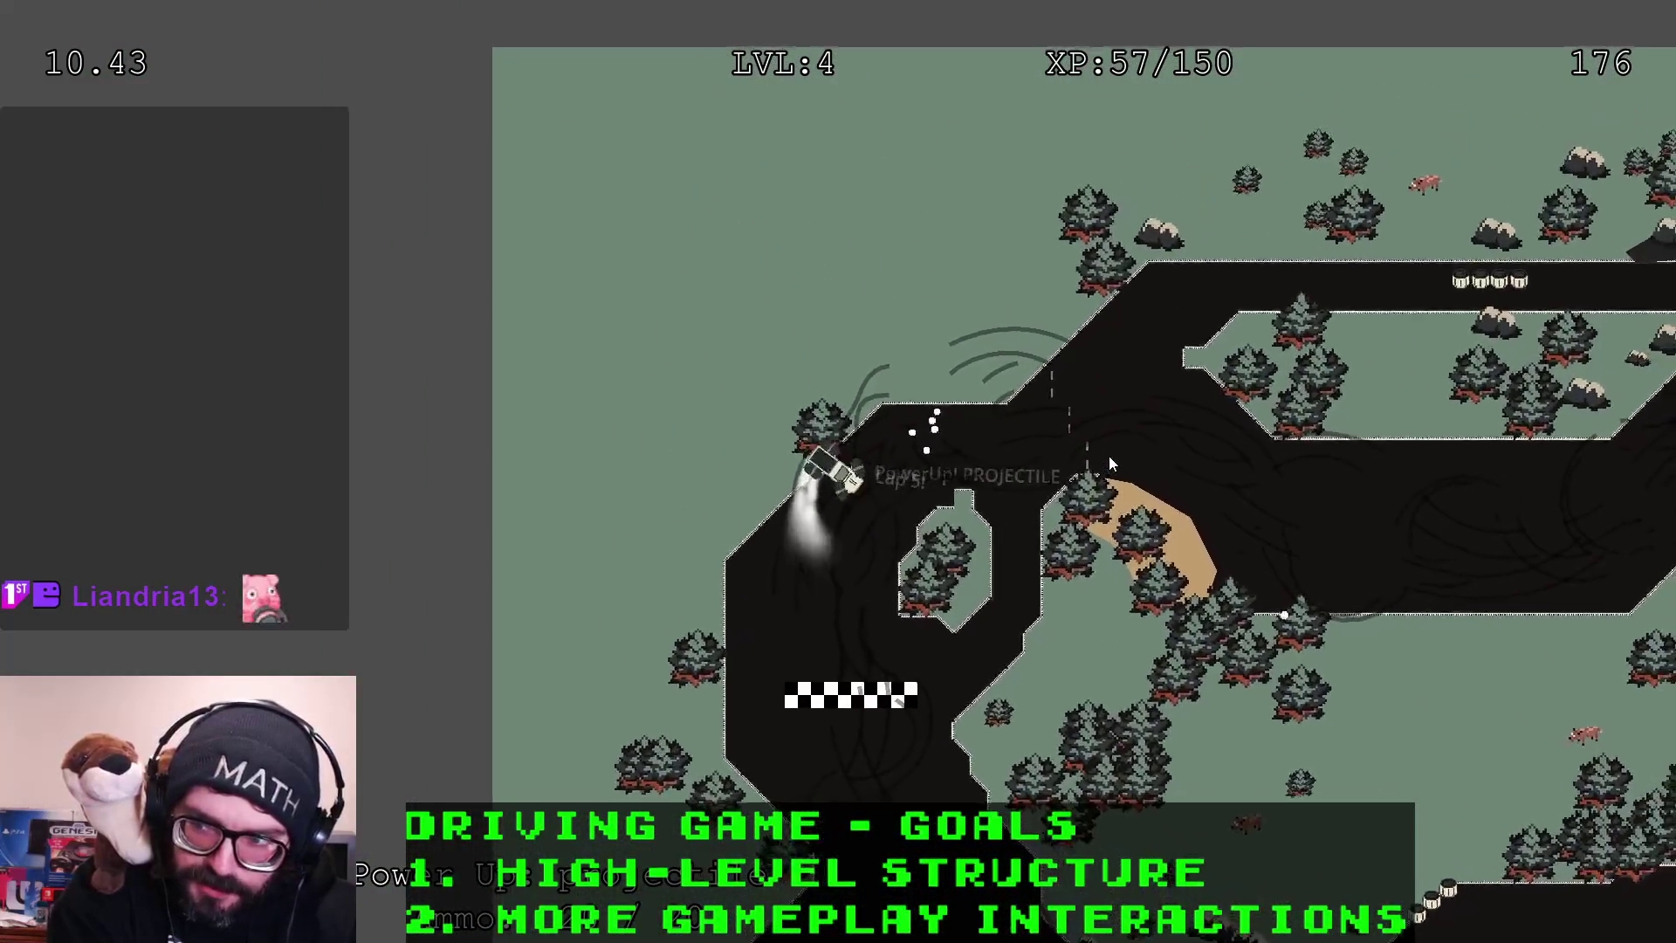
{"action": "key", "text": "Up"}
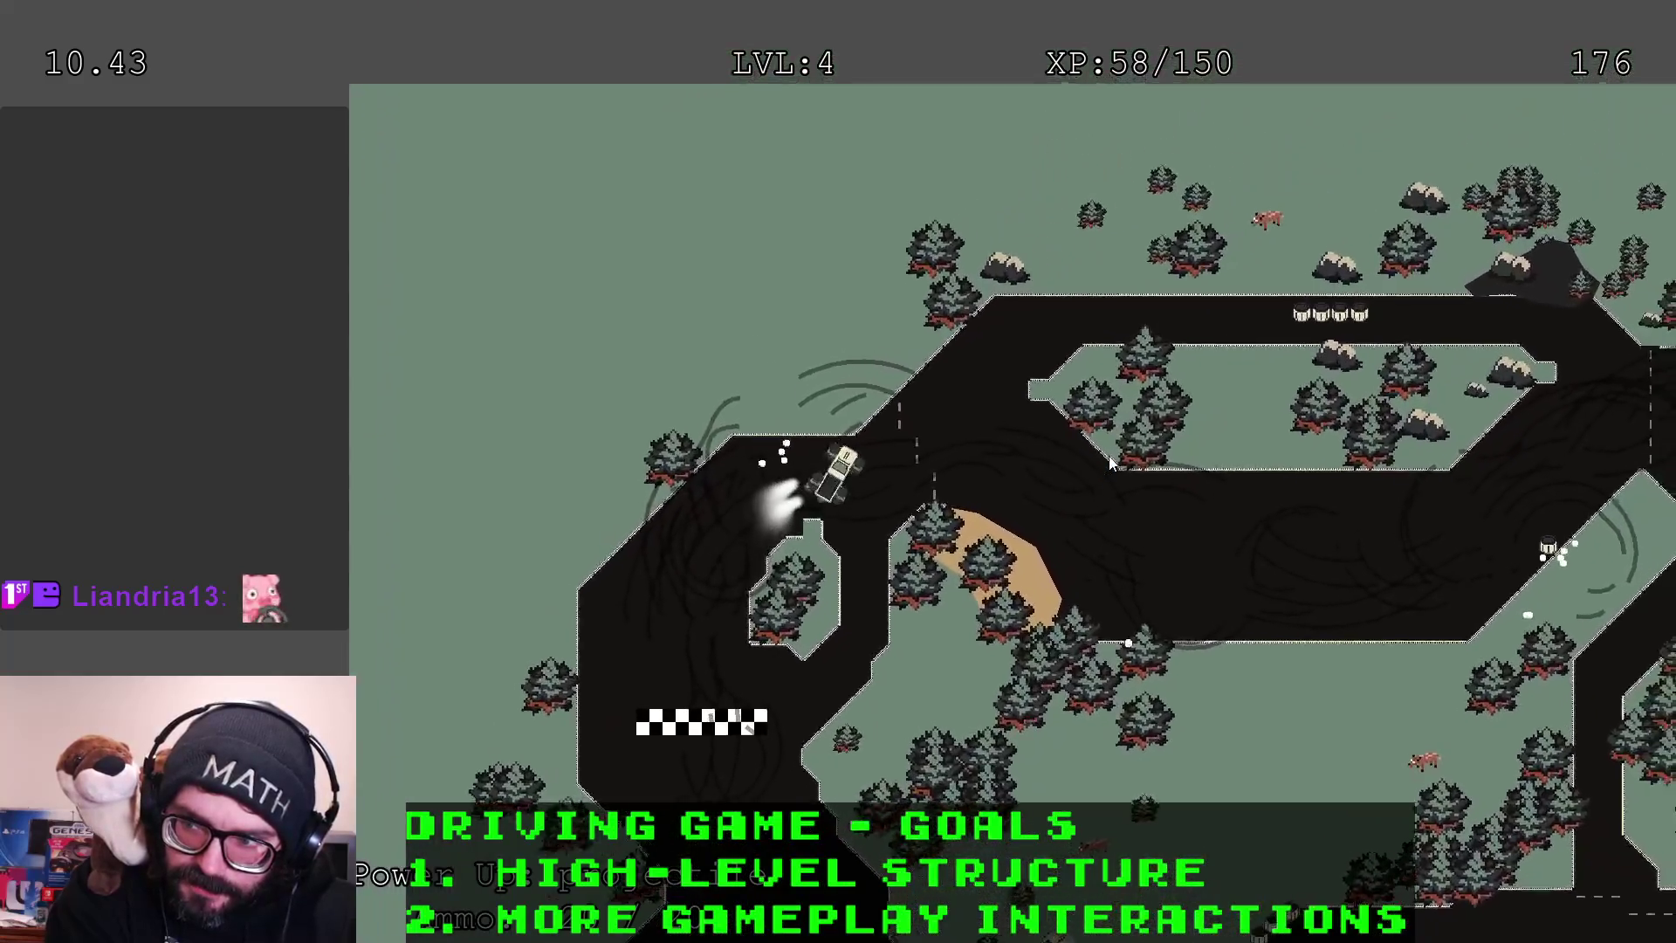
{"action": "key", "text": "Up"}
{"action": "key", "text": "Right"}
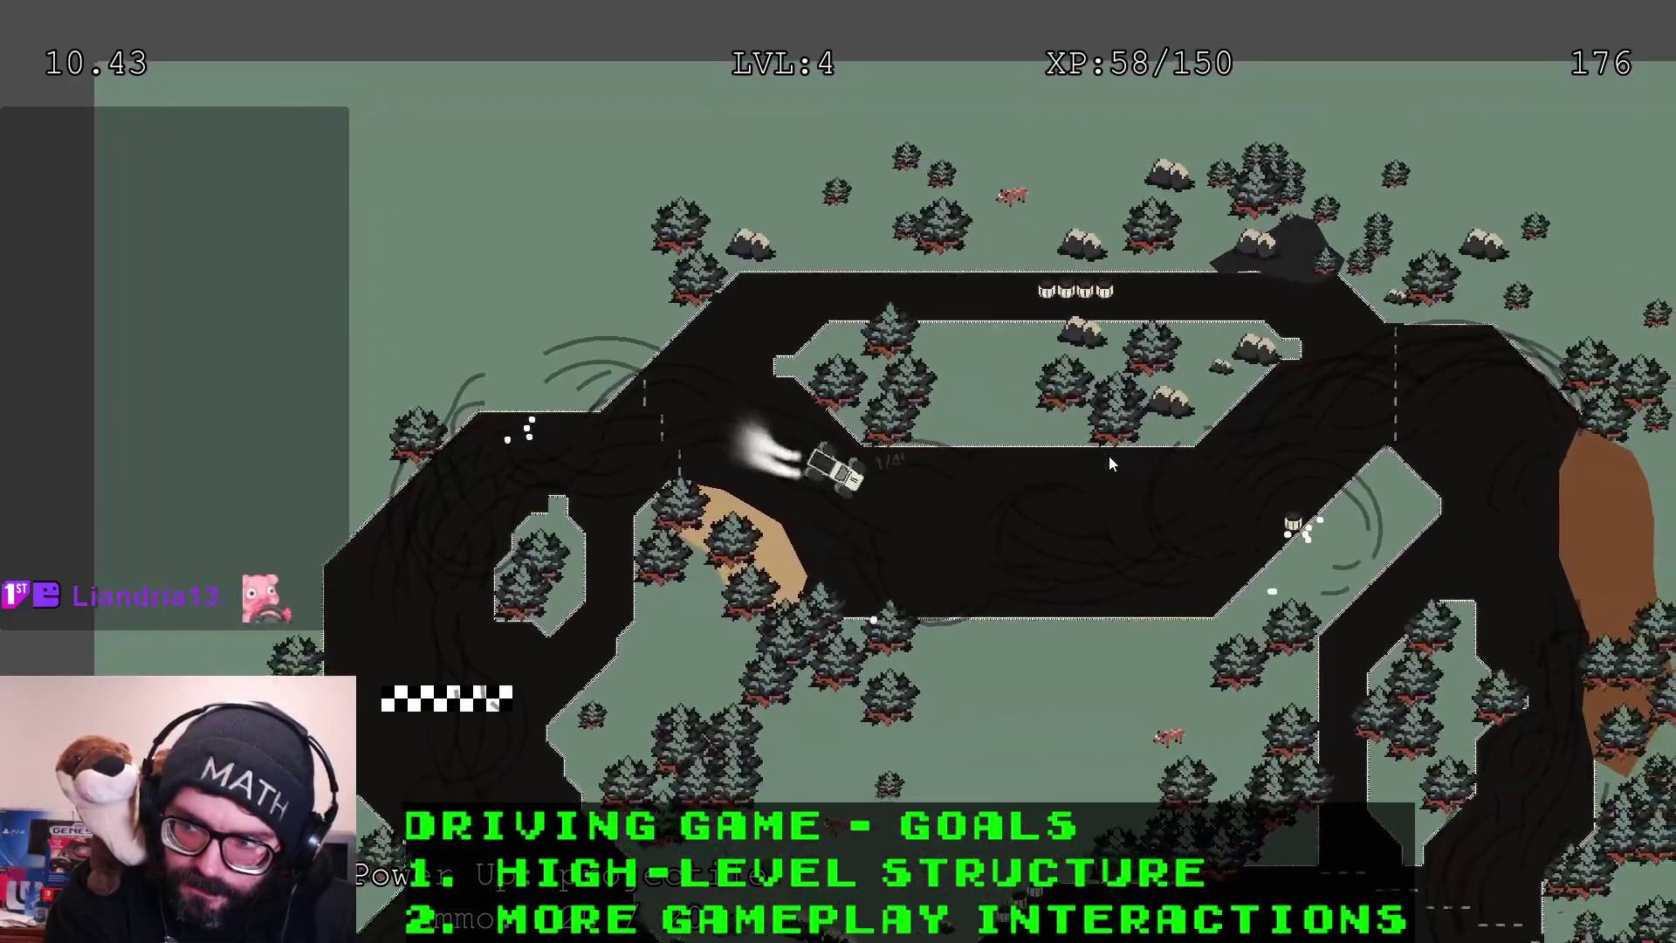
{"action": "key", "text": "Up"}
{"action": "key", "text": "Left"}
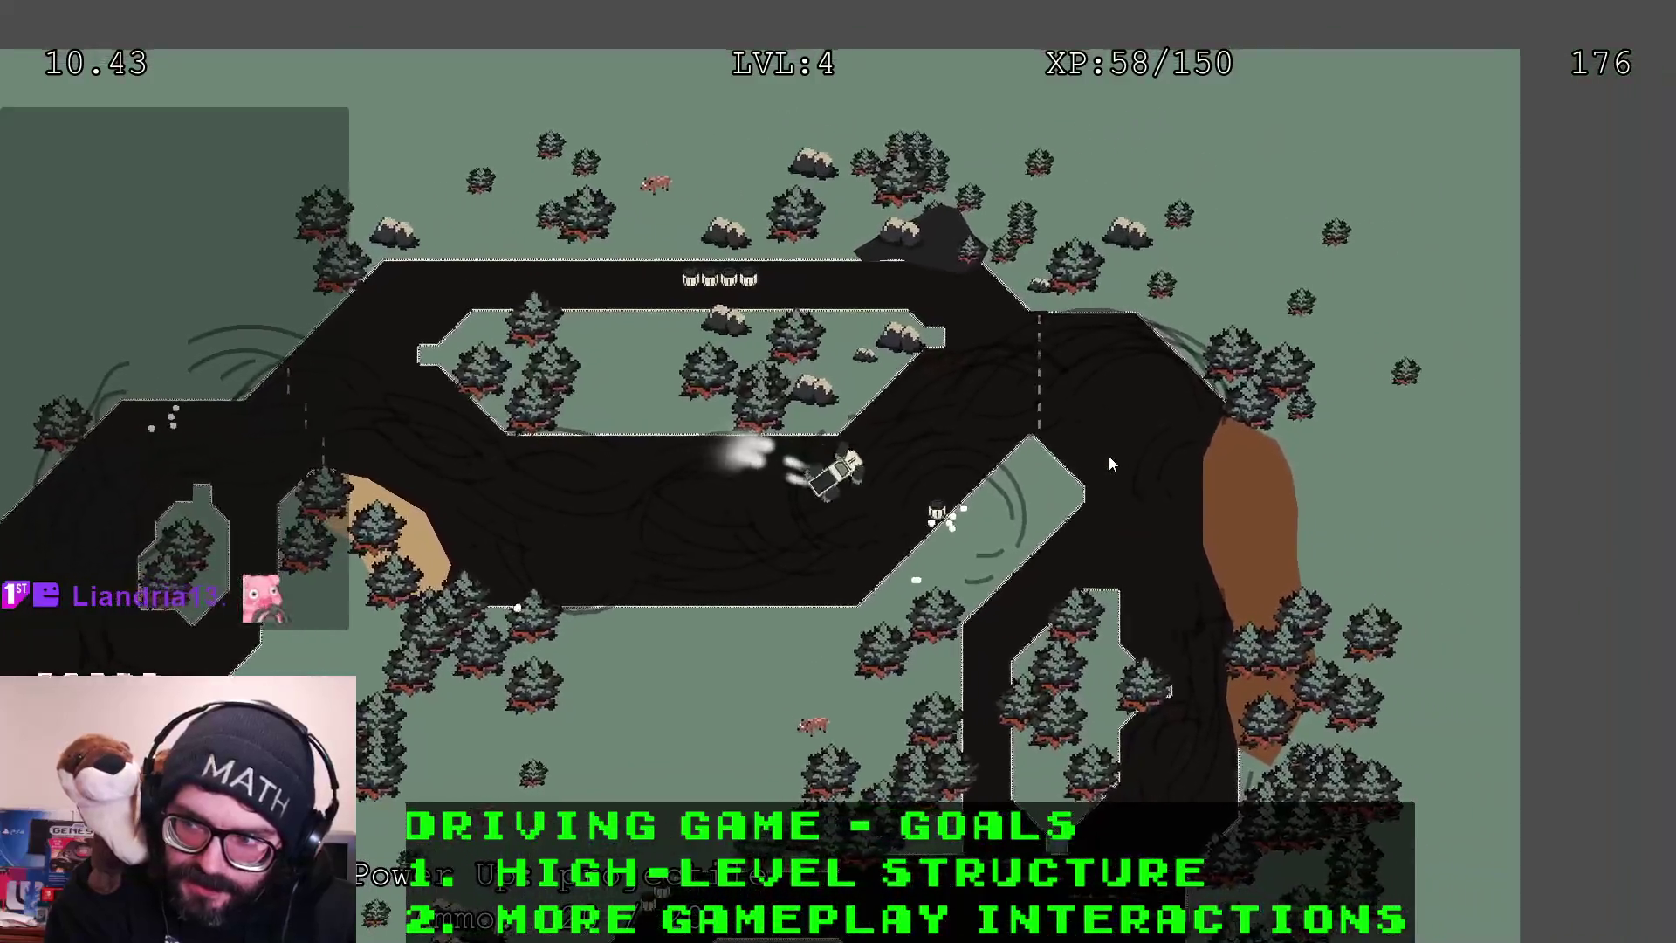
{"action": "key", "text": "Up"}
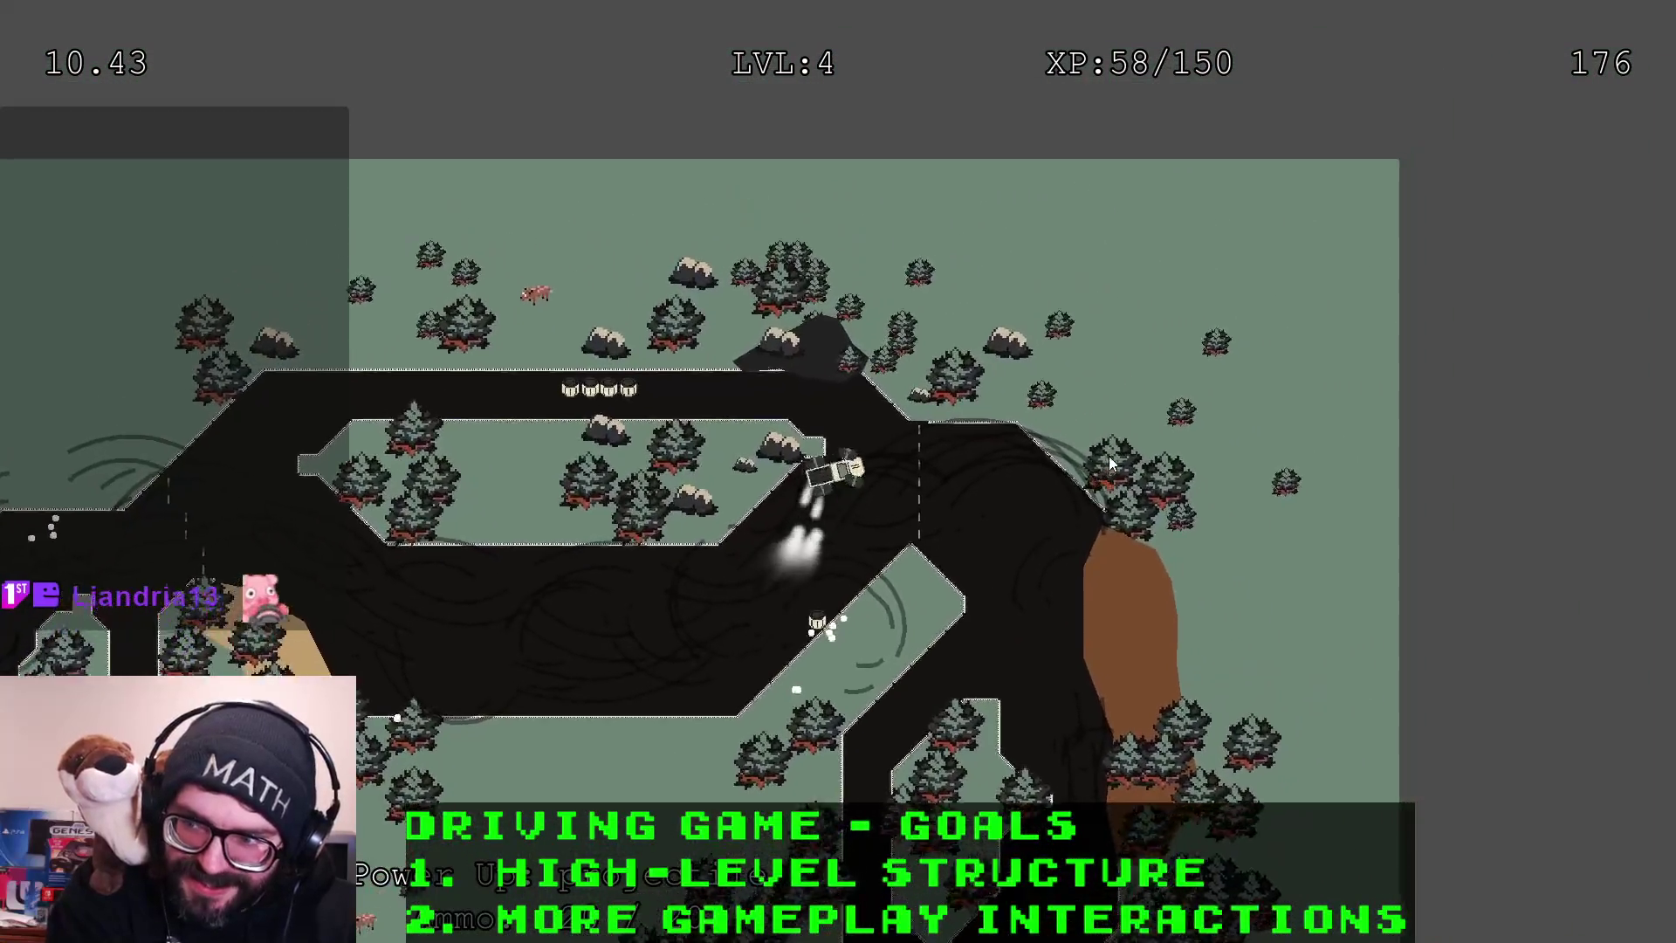
{"action": "key", "text": "Right"}
{"action": "key", "text": "Up"}
{"action": "key", "text": "Right"}
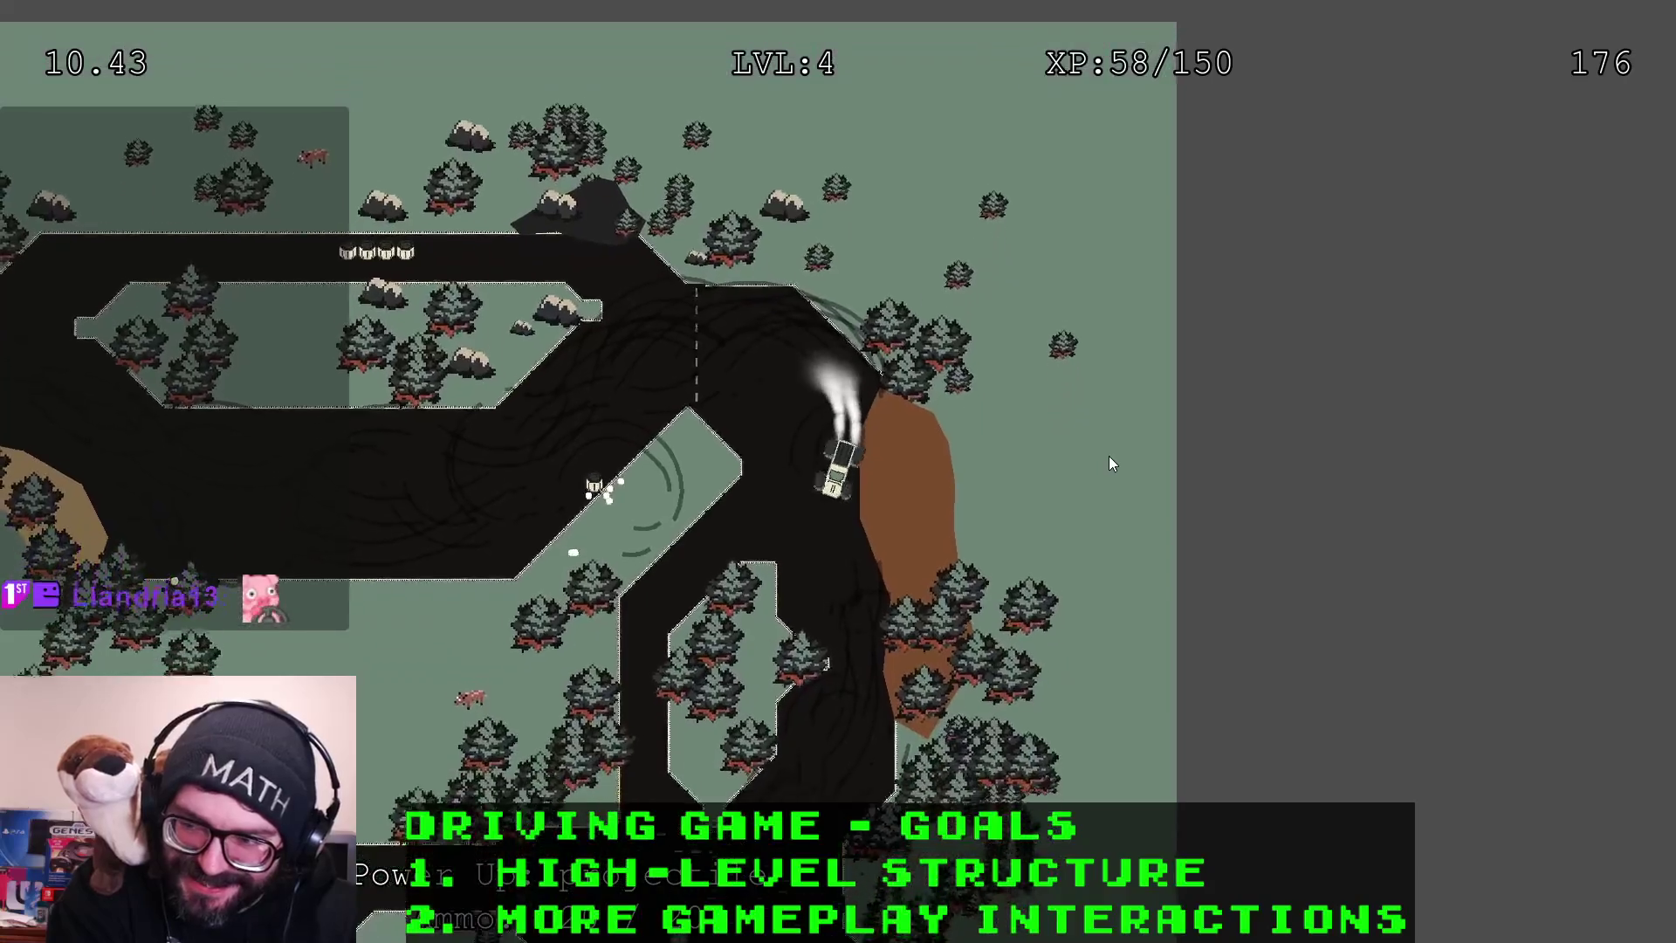
{"action": "key", "text": "Up"}
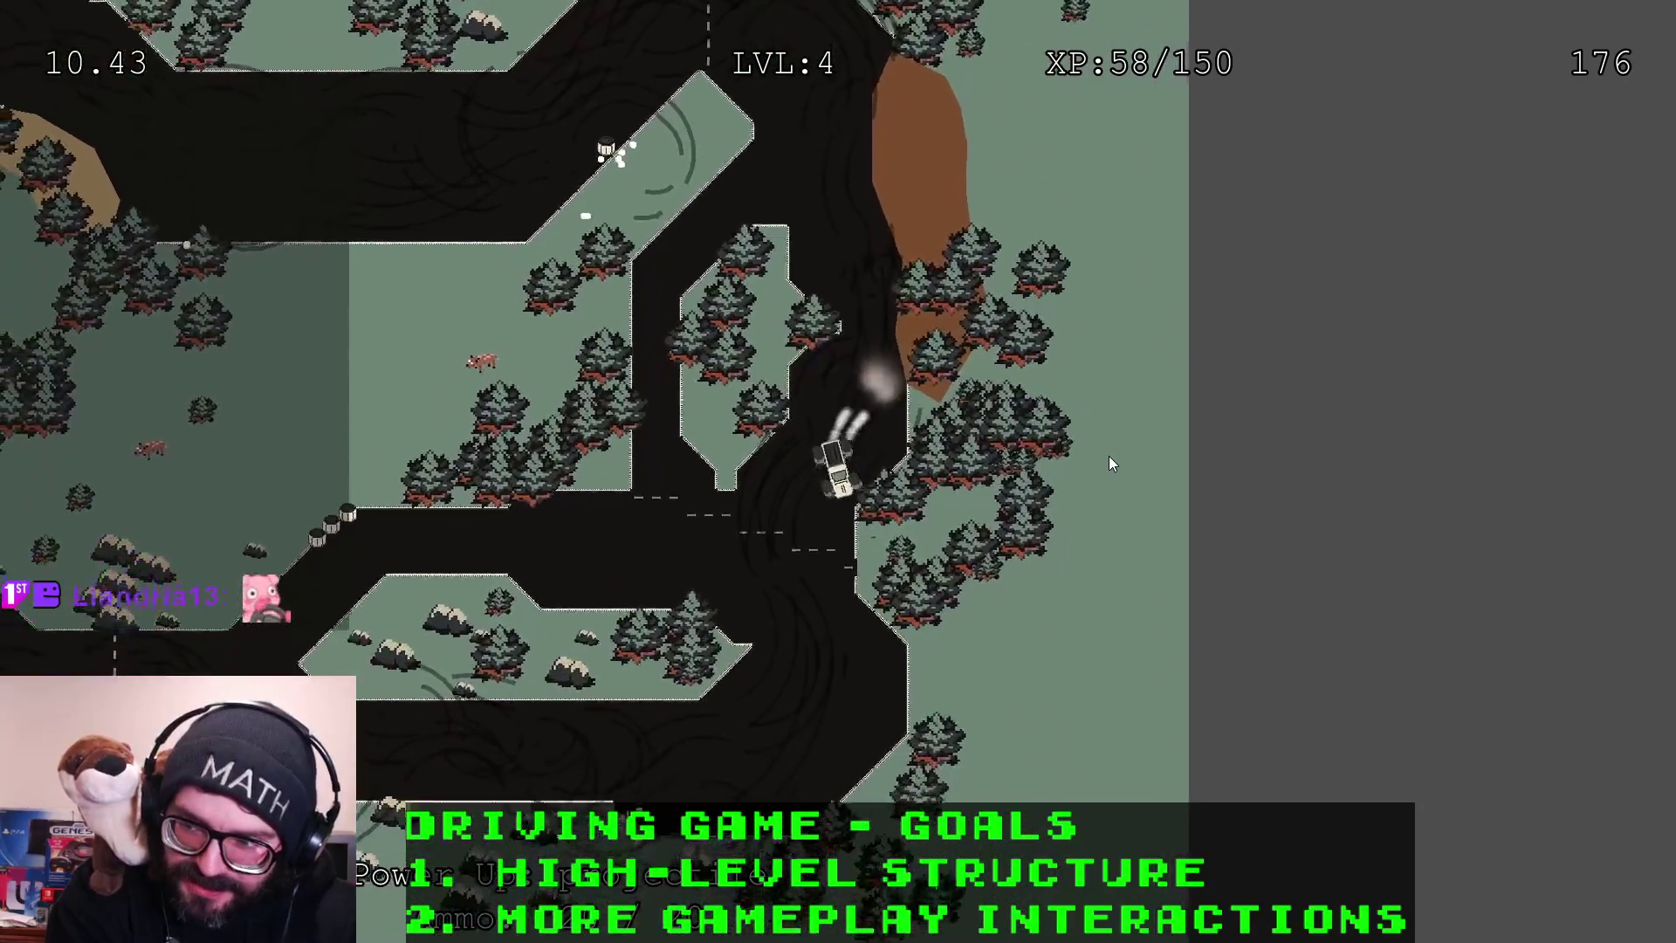
Drive left along the horizontal road and line the truck up with the finish line
{"action": "key", "text": "Right"}
{"action": "key", "text": "Up"}
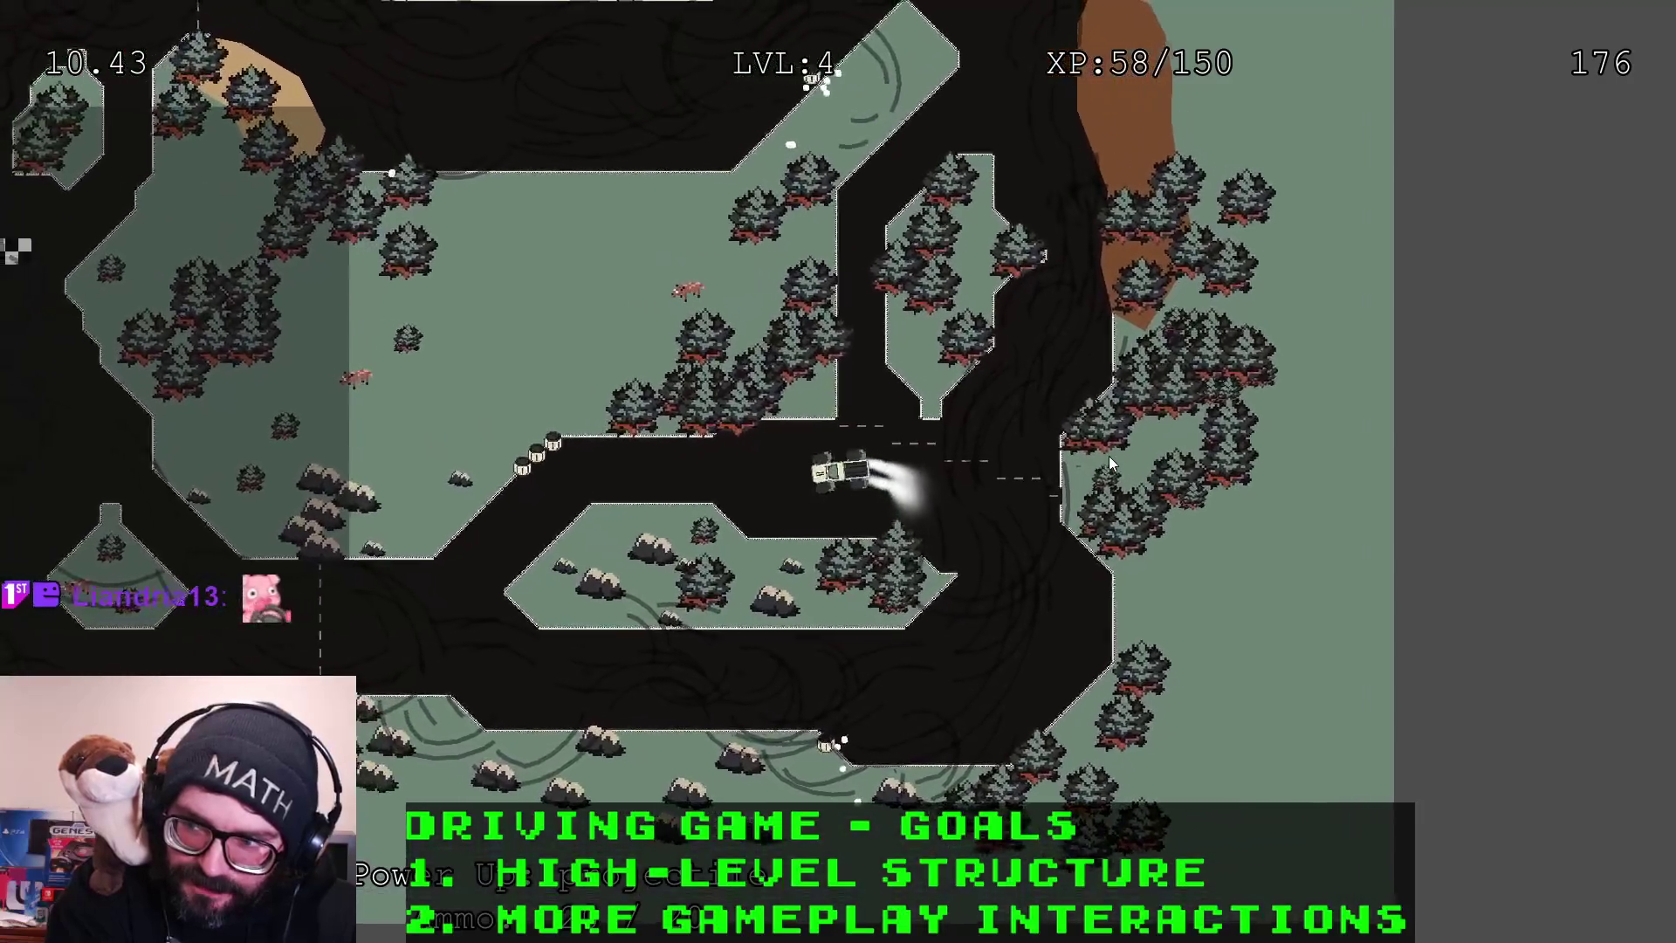
{"action": "key", "text": "Up"}
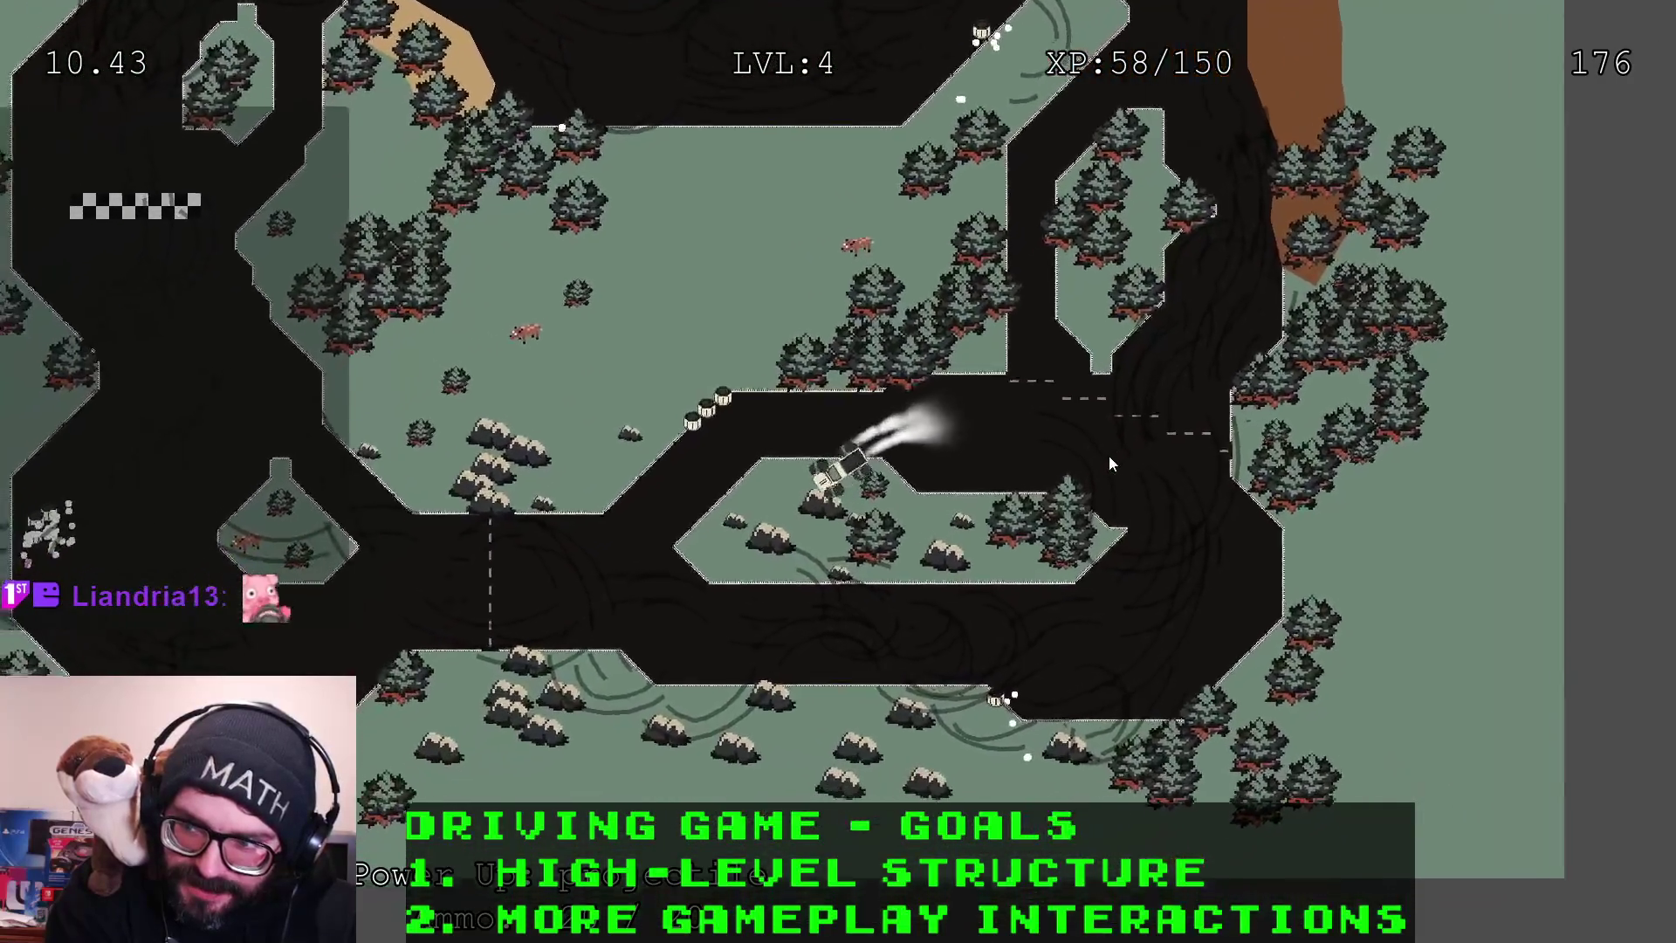
{"action": "key", "text": "Right"}
{"action": "key", "text": "Up"}
{"action": "key", "text": "Left"}
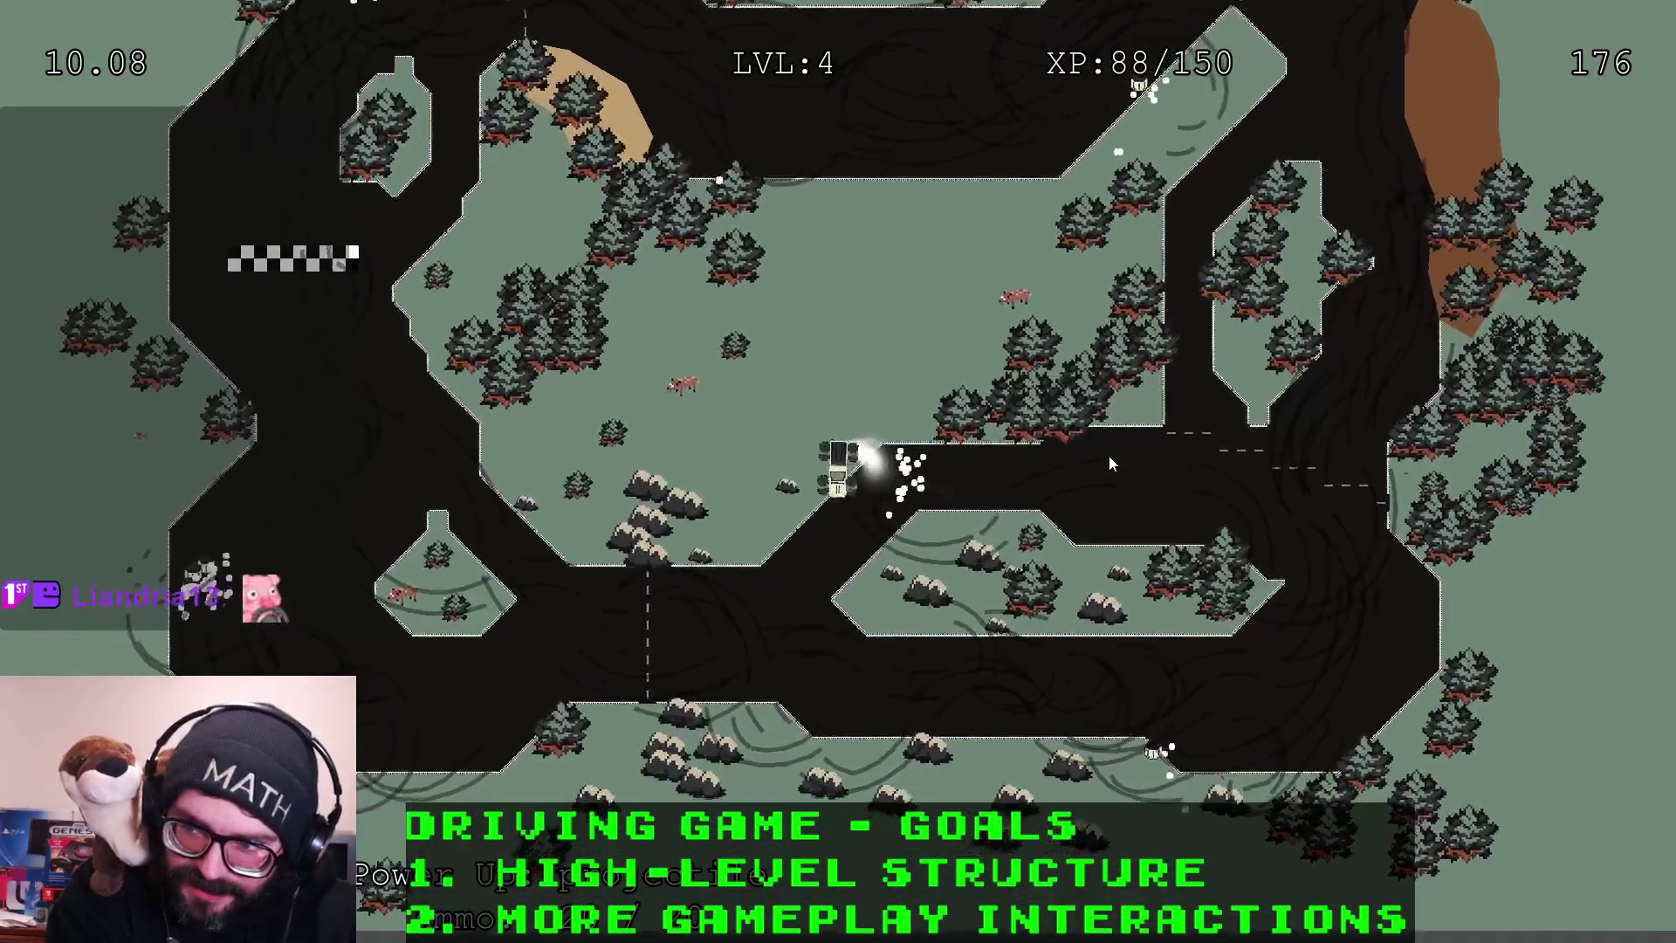
{"action": "key", "text": "Up"}
{"action": "key", "text": "Right"}
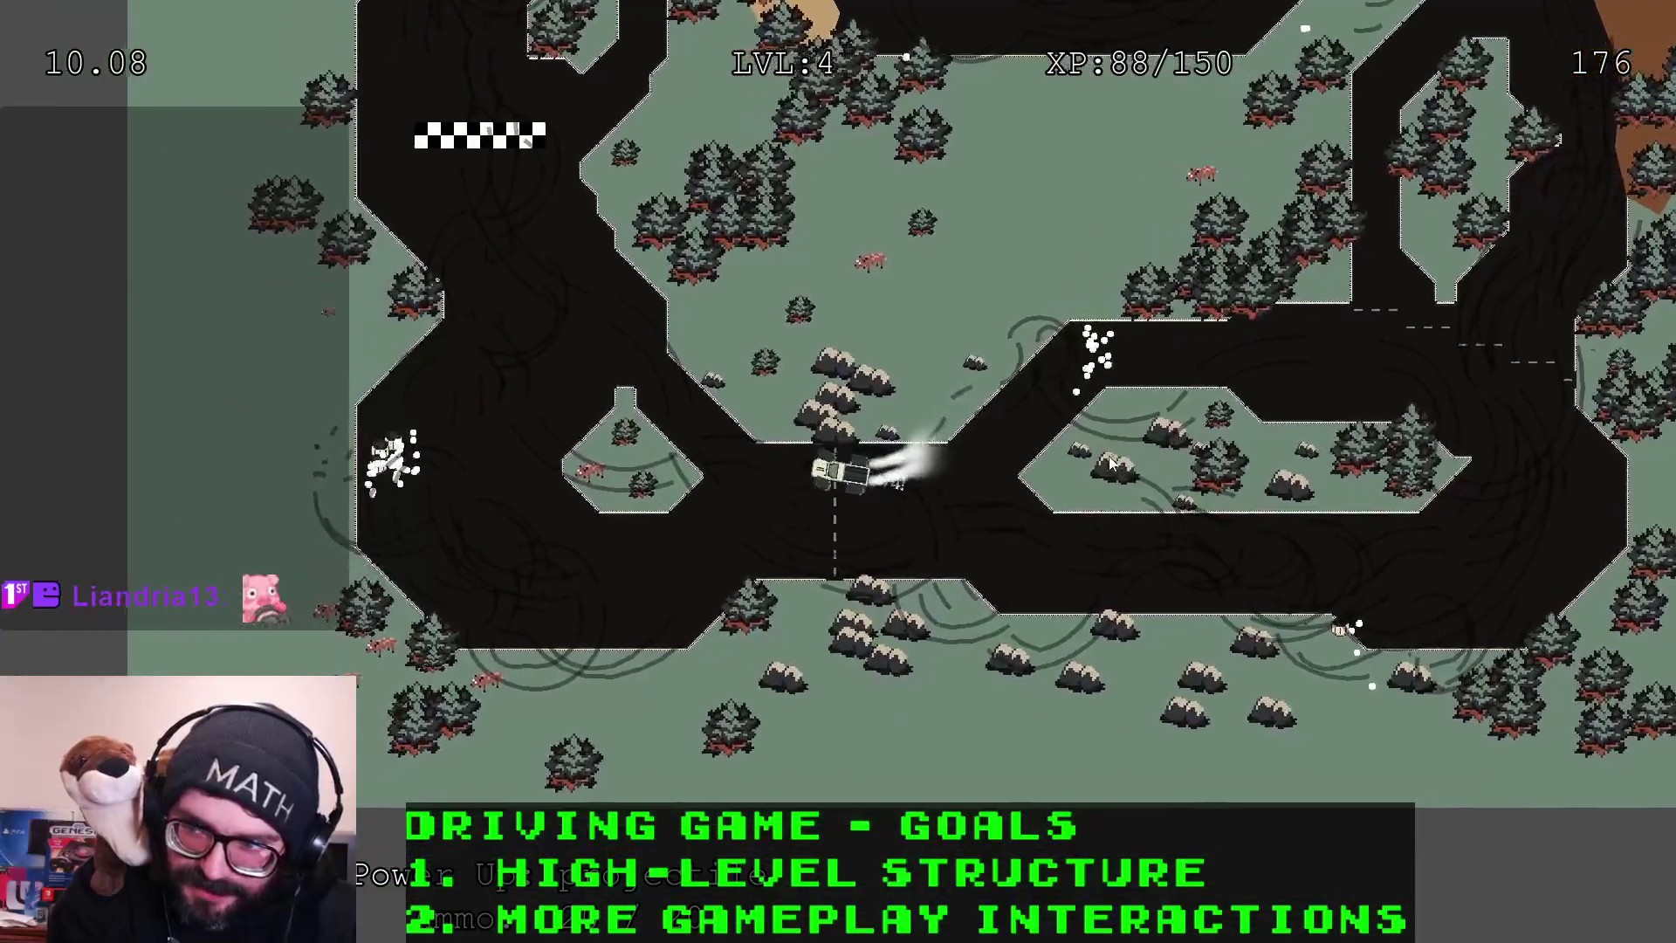
{"action": "key", "text": "Up"}
{"action": "key", "text": "Right"}
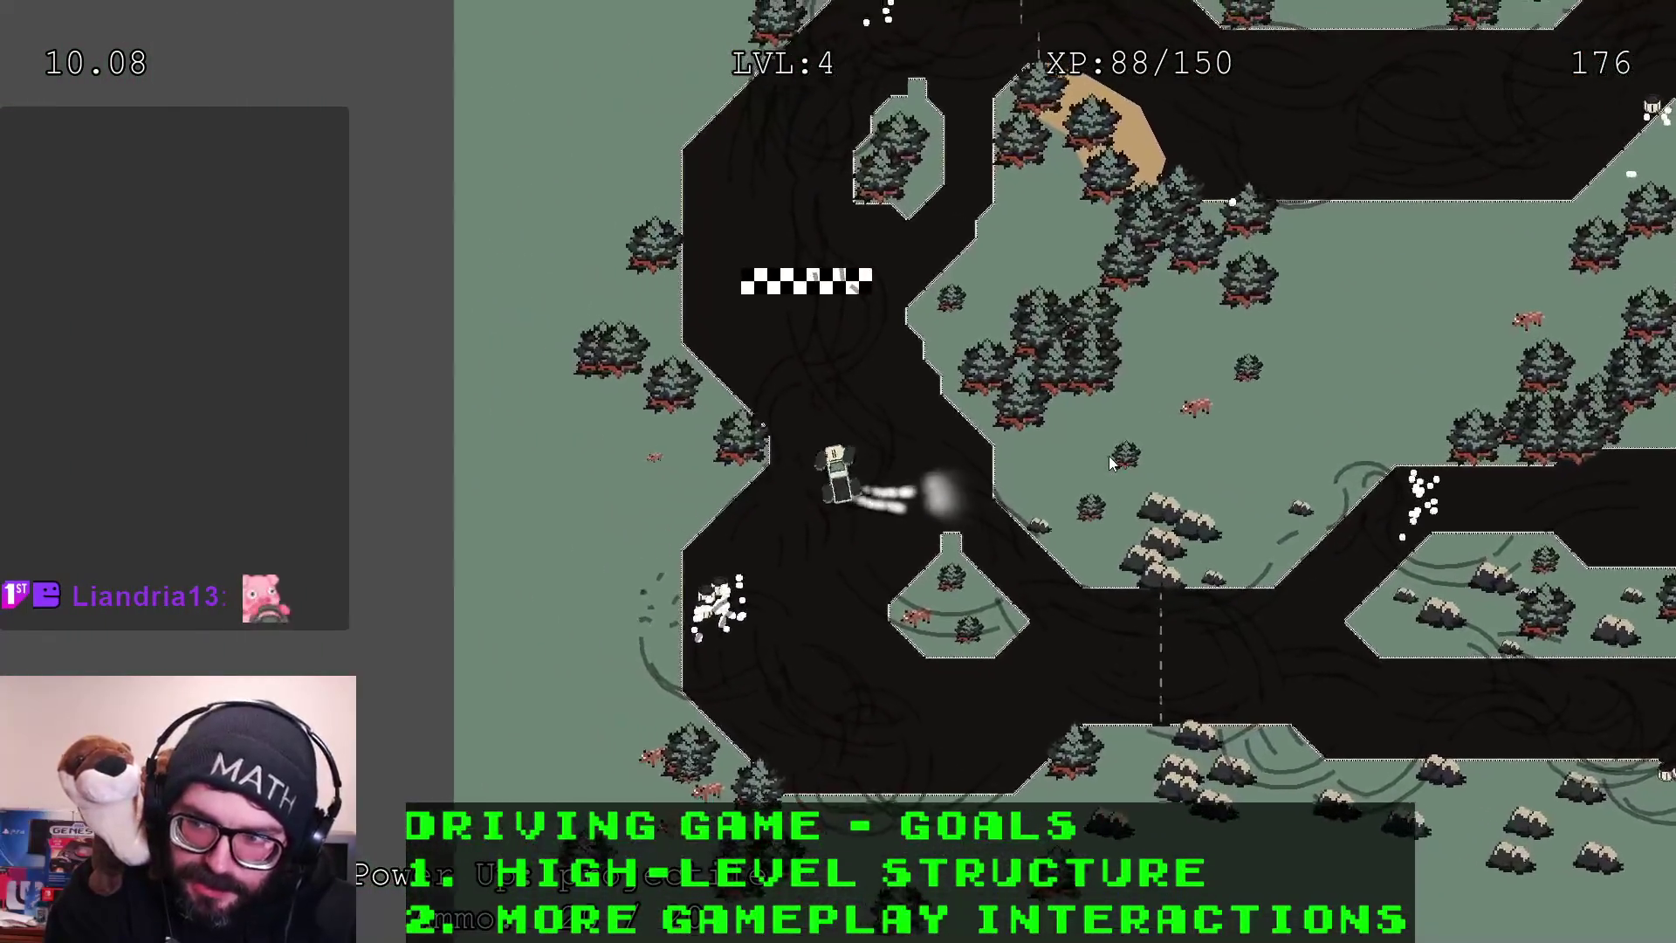
Pass the finish line, take the lower road right, and swing back onto it heading south
{"action": "key", "text": "Up"}
{"action": "key", "text": "Right"}
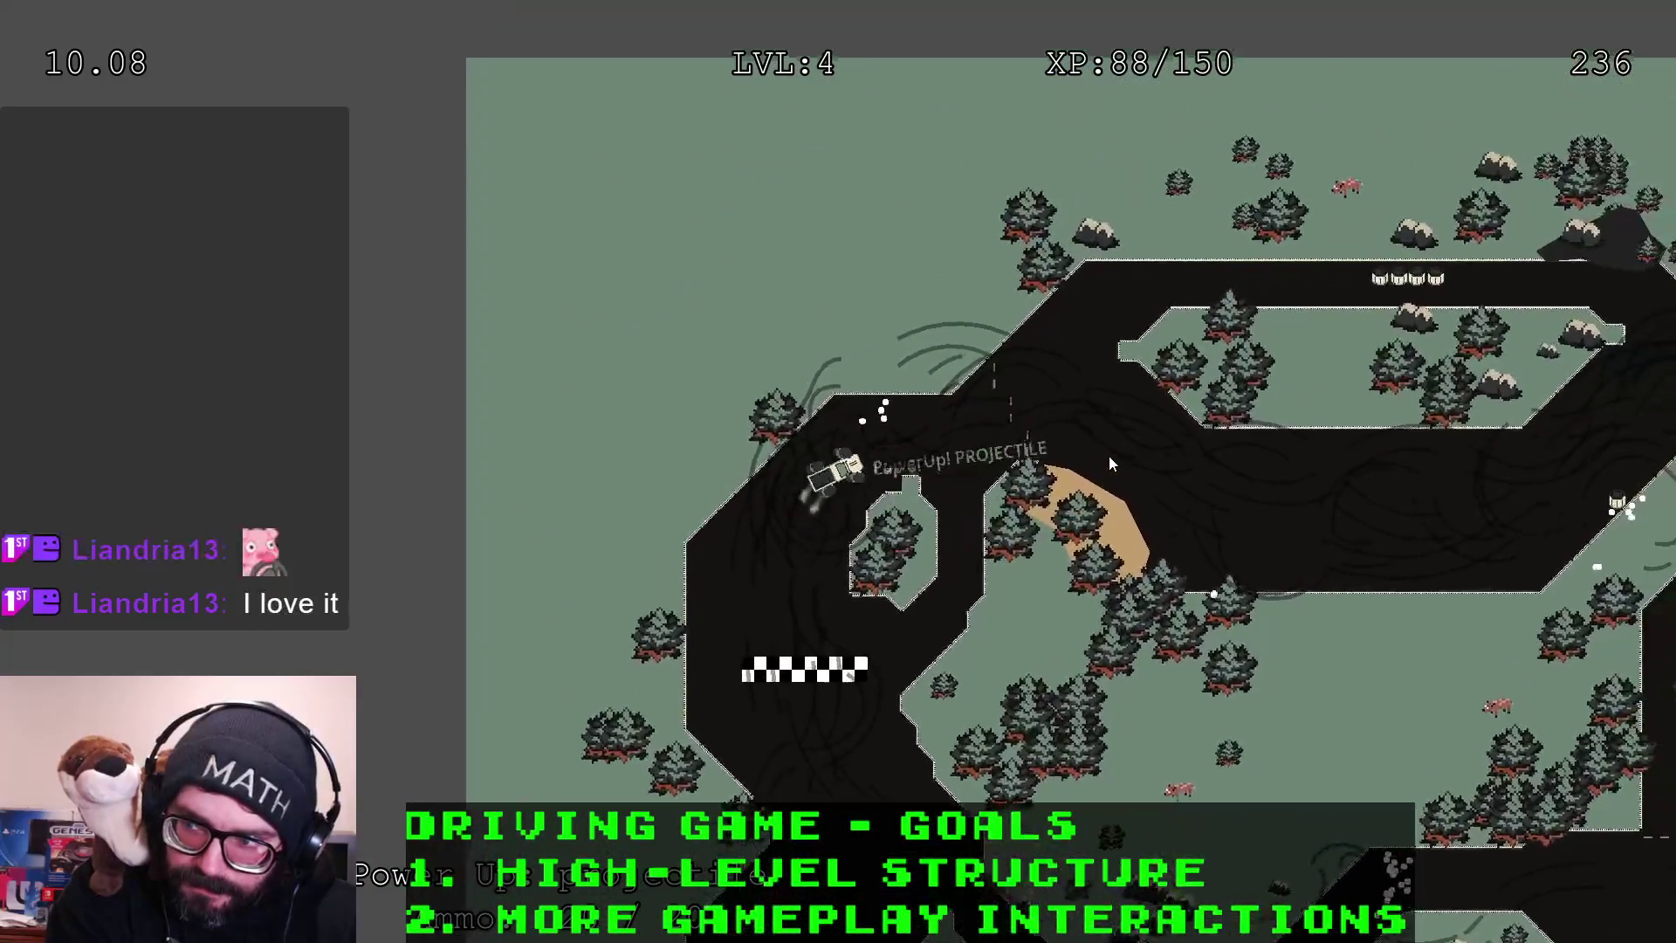
{"action": "key", "text": "Up"}
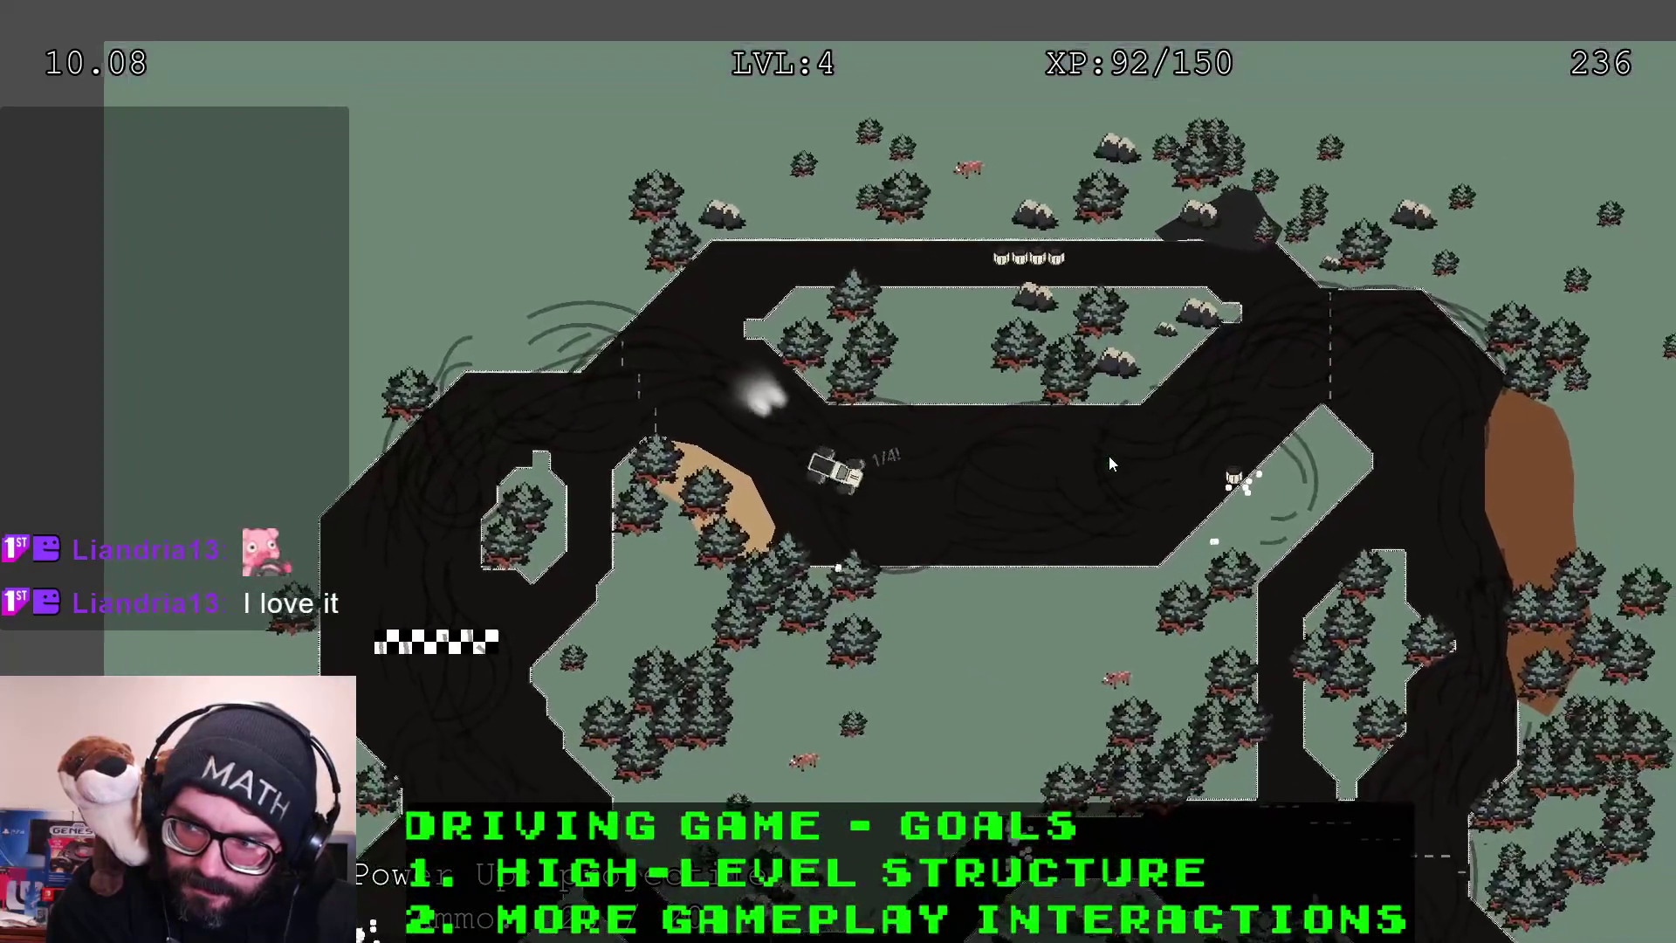
{"action": "key", "text": "Up"}
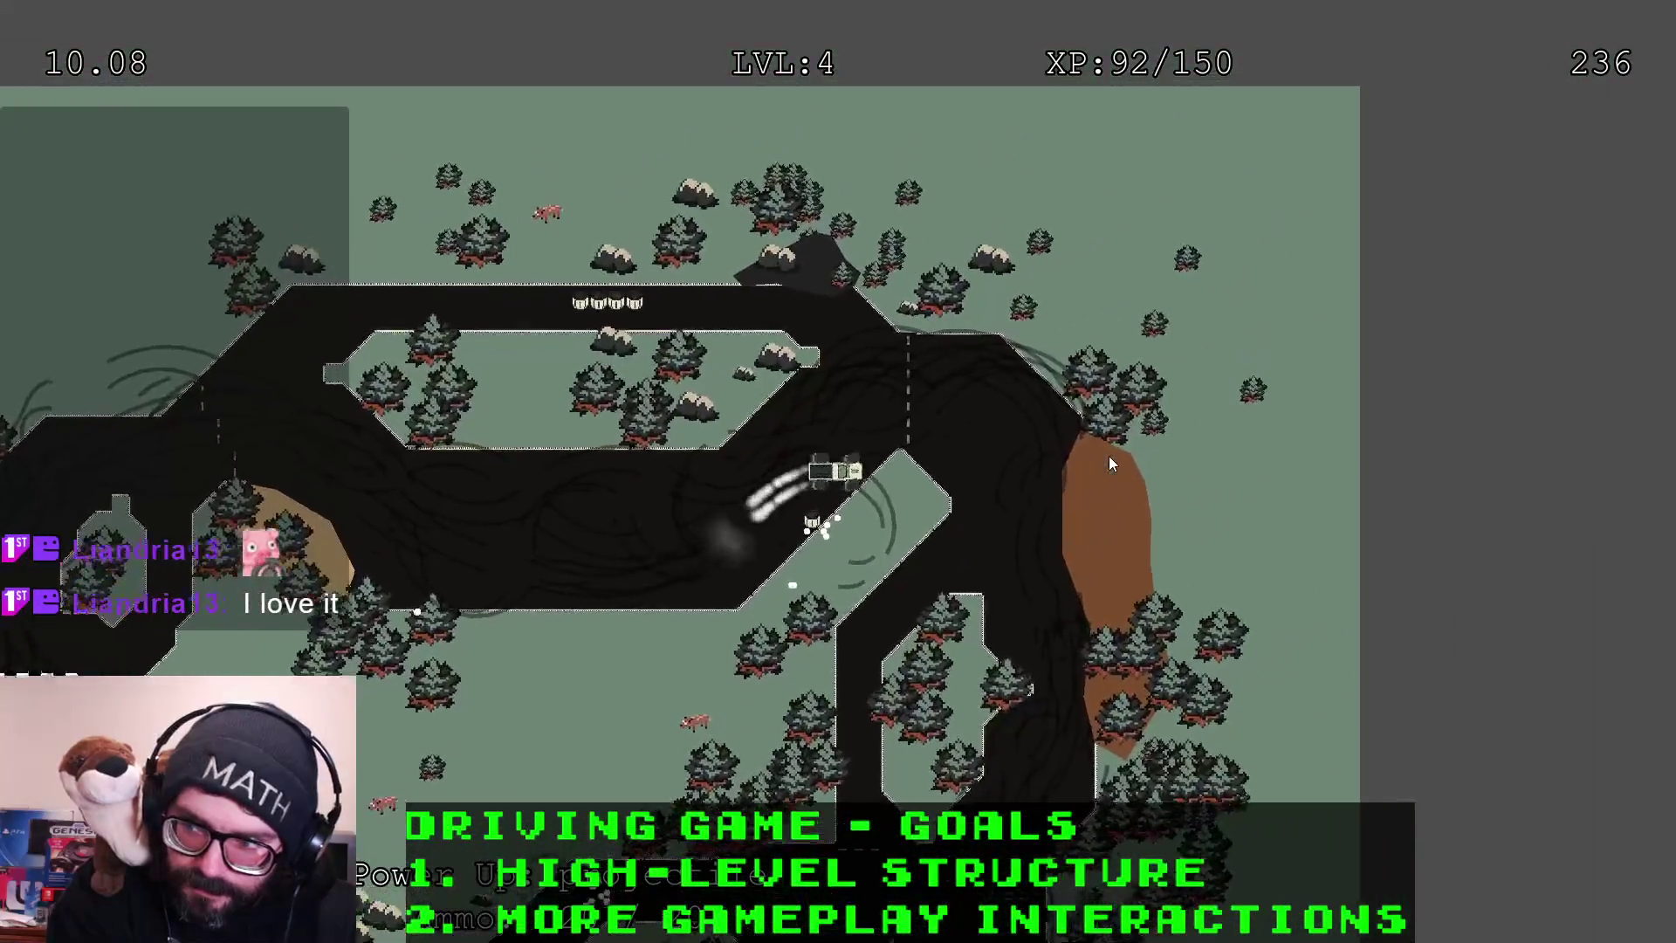
{"action": "key", "text": "Left"}
{"action": "key", "text": "Up"}
{"action": "key", "text": "Right"}
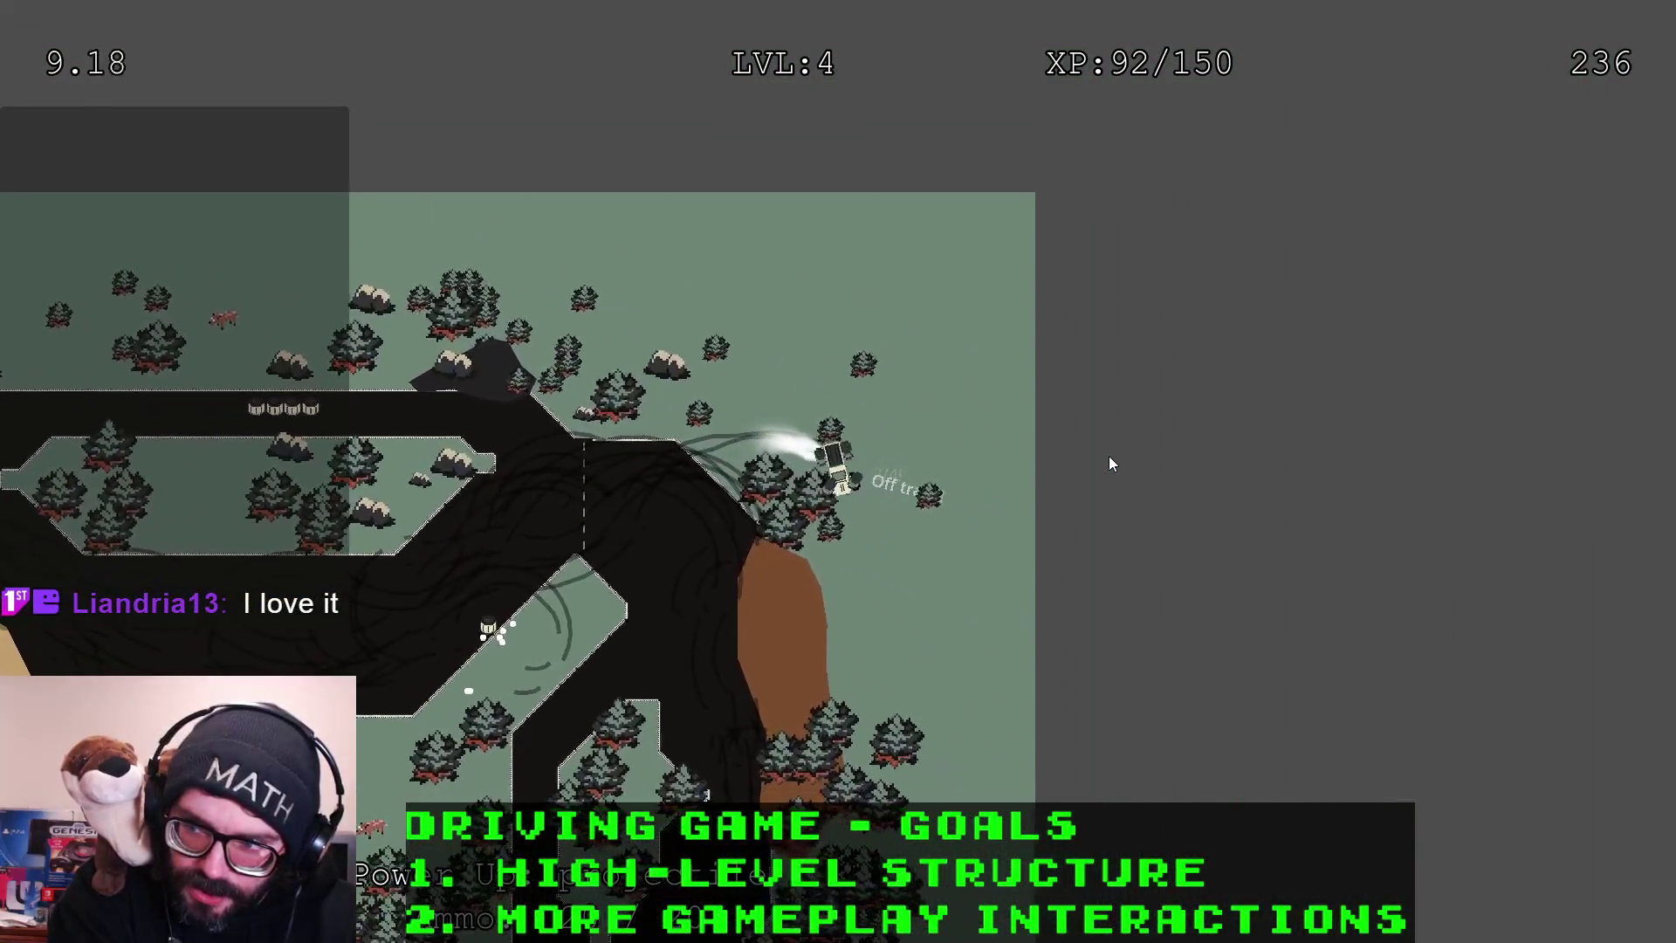
{"action": "key", "text": "Up"}
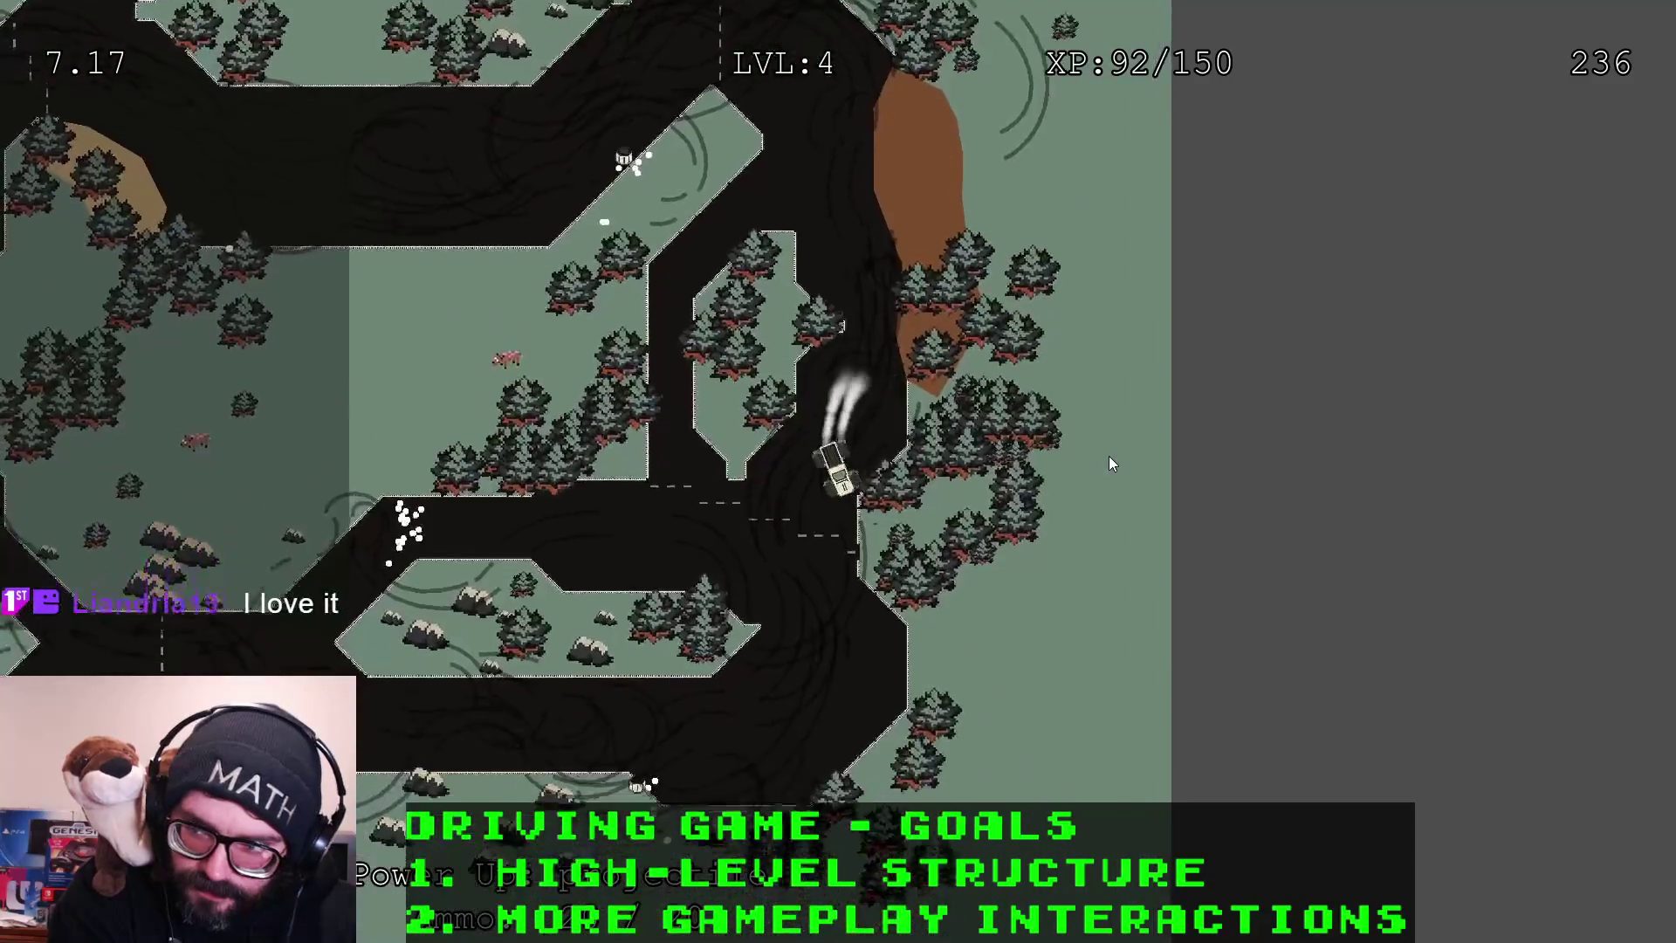
Drift west along the lower road and turn north toward the finish line
{"action": "key", "text": "Right"}
{"action": "key", "text": "Up"}
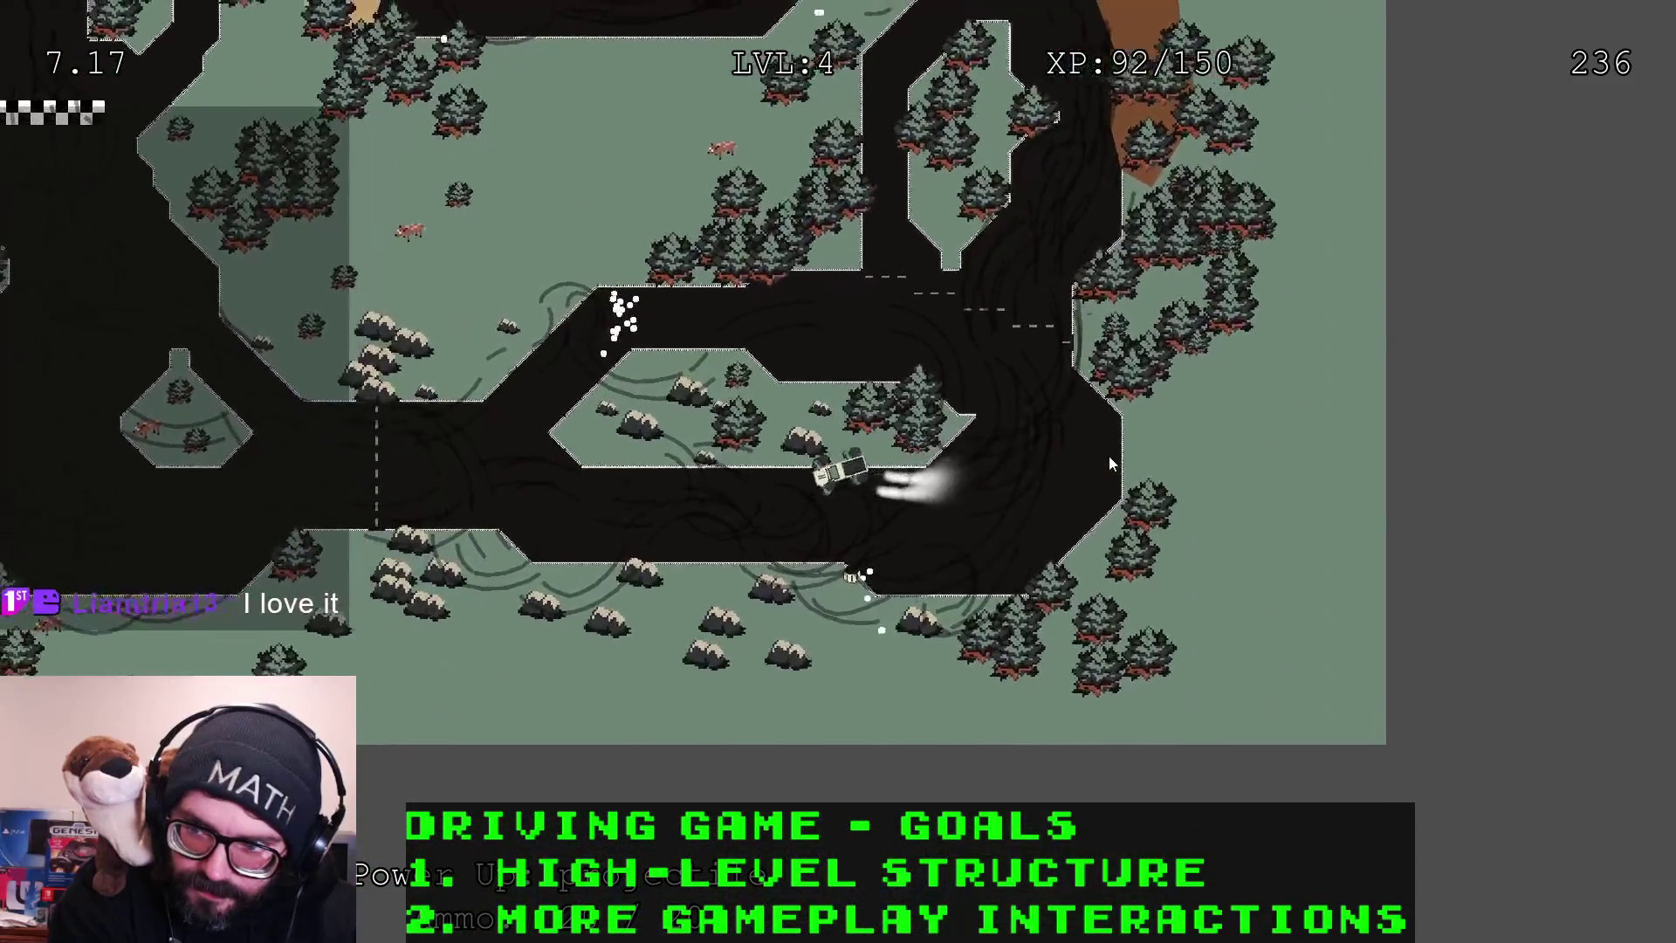
{"action": "key", "text": "Up"}
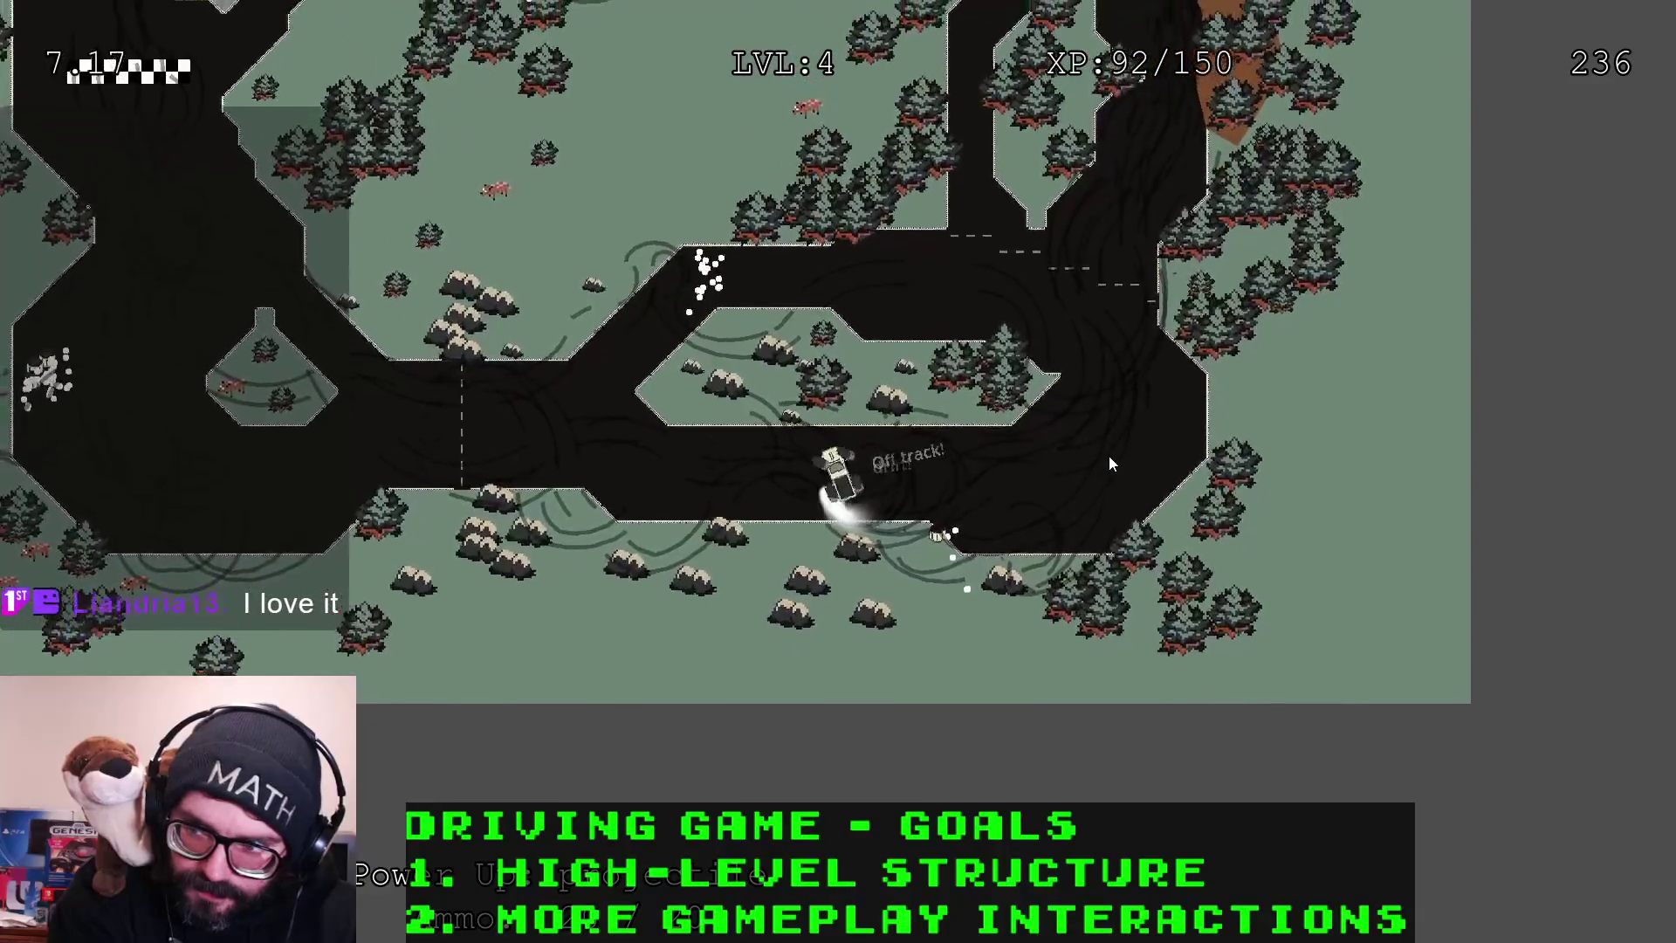
{"action": "key", "text": "Up"}
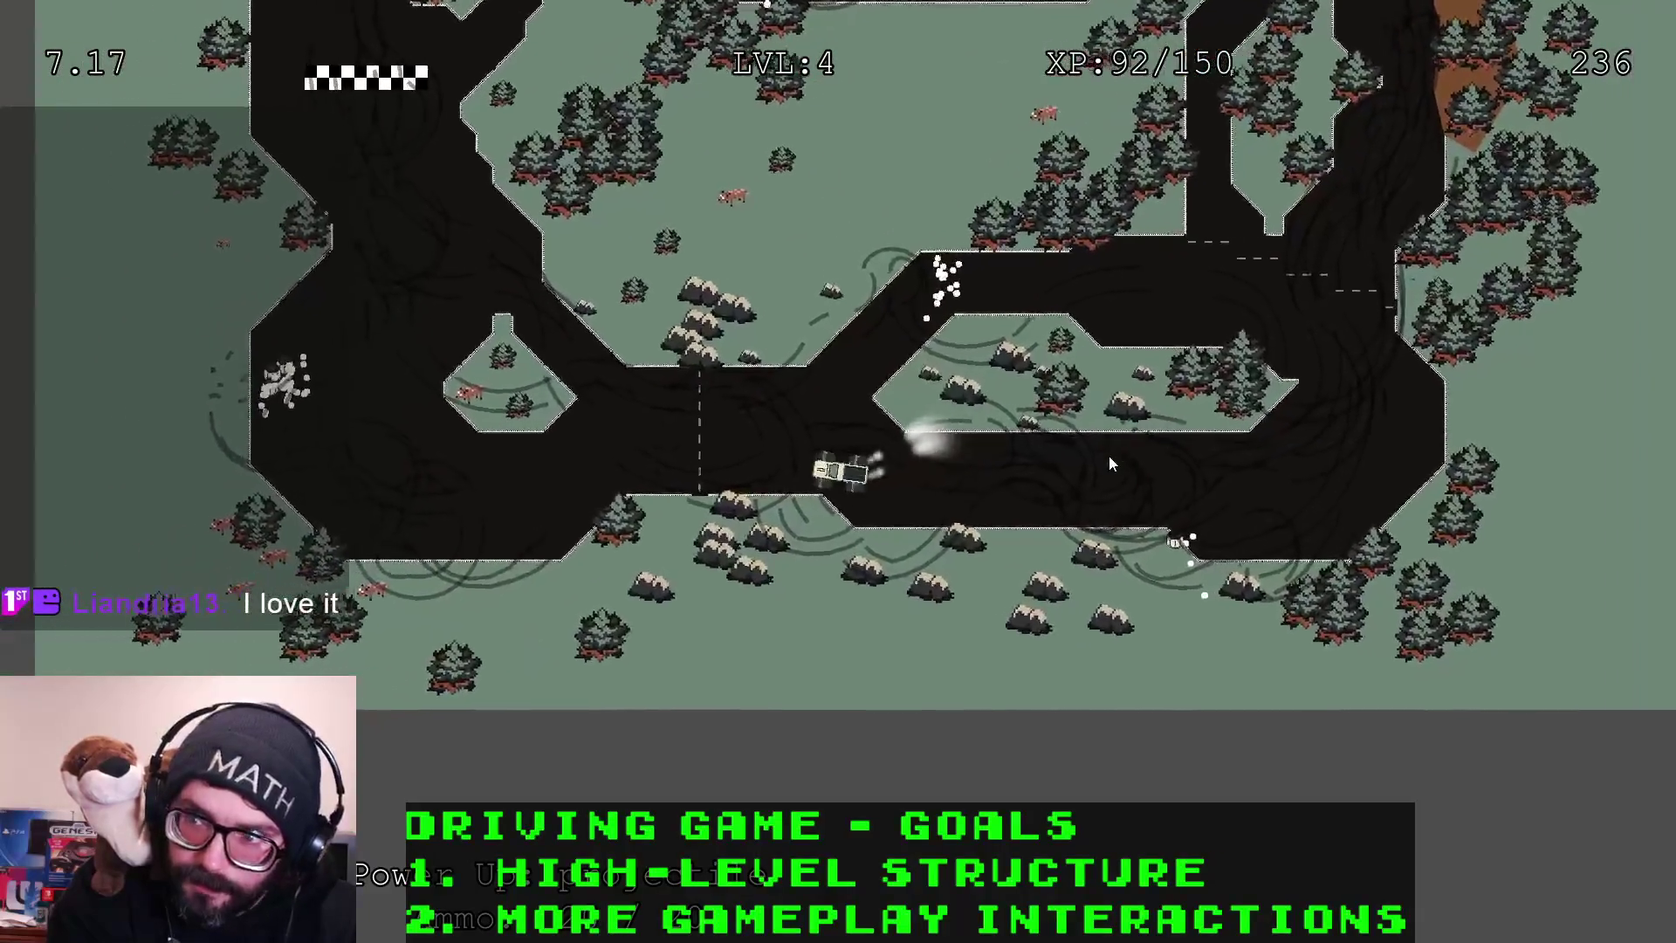
{"action": "key", "text": "Up"}
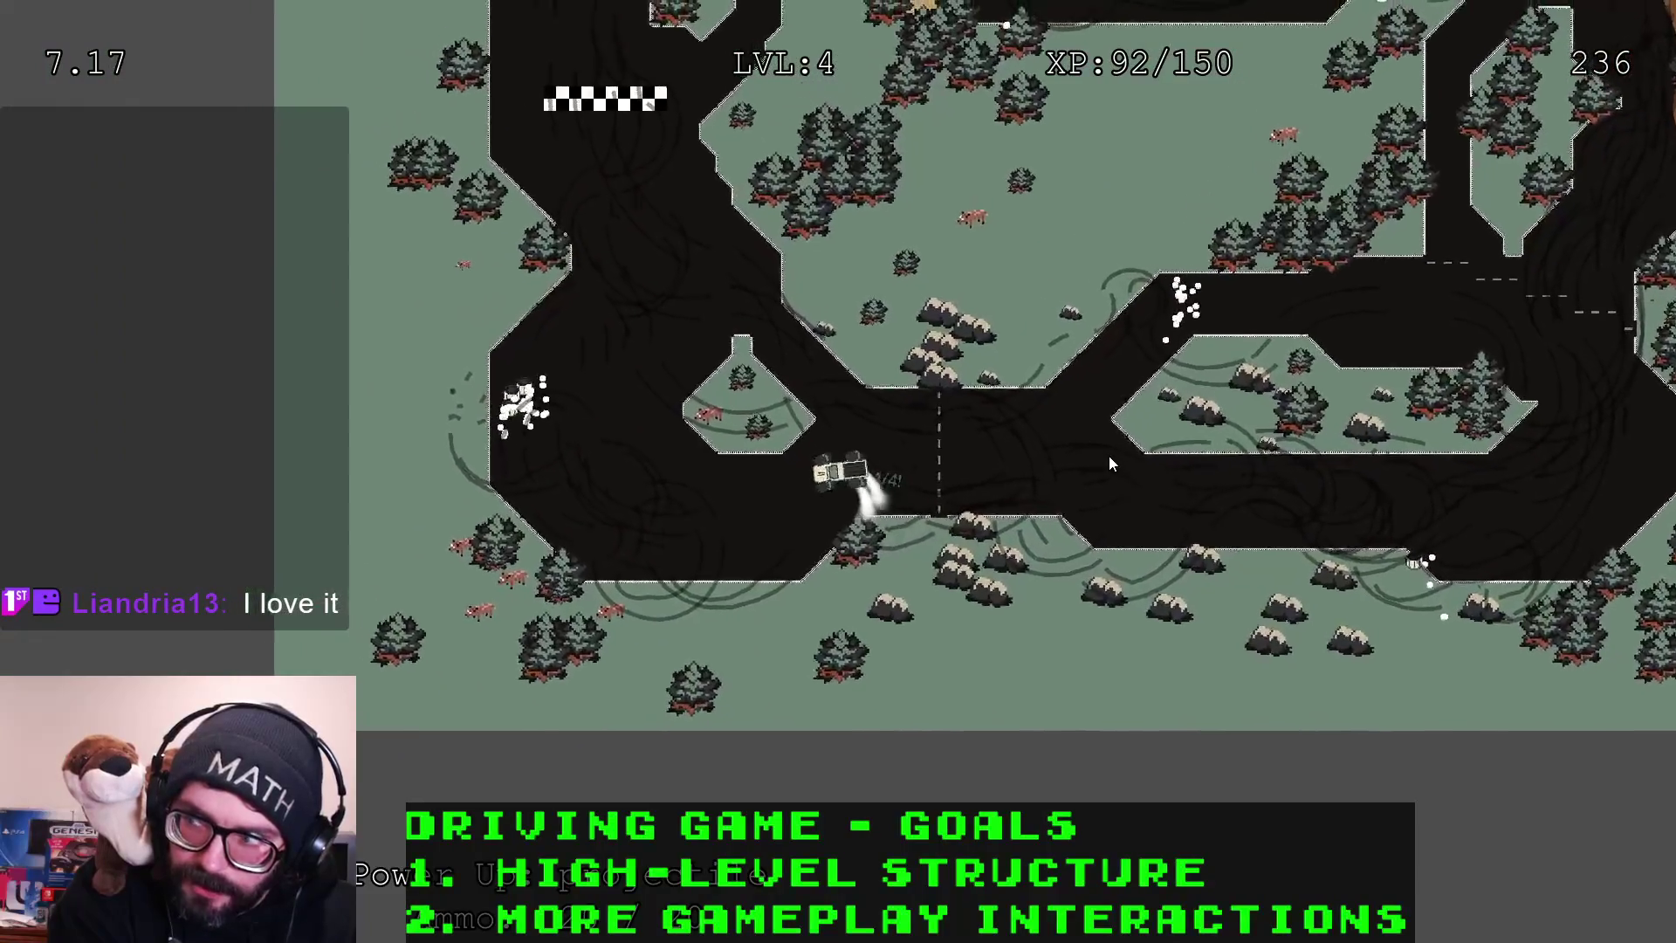
{"action": "key", "text": "Up"}
{"action": "key", "text": "Right"}
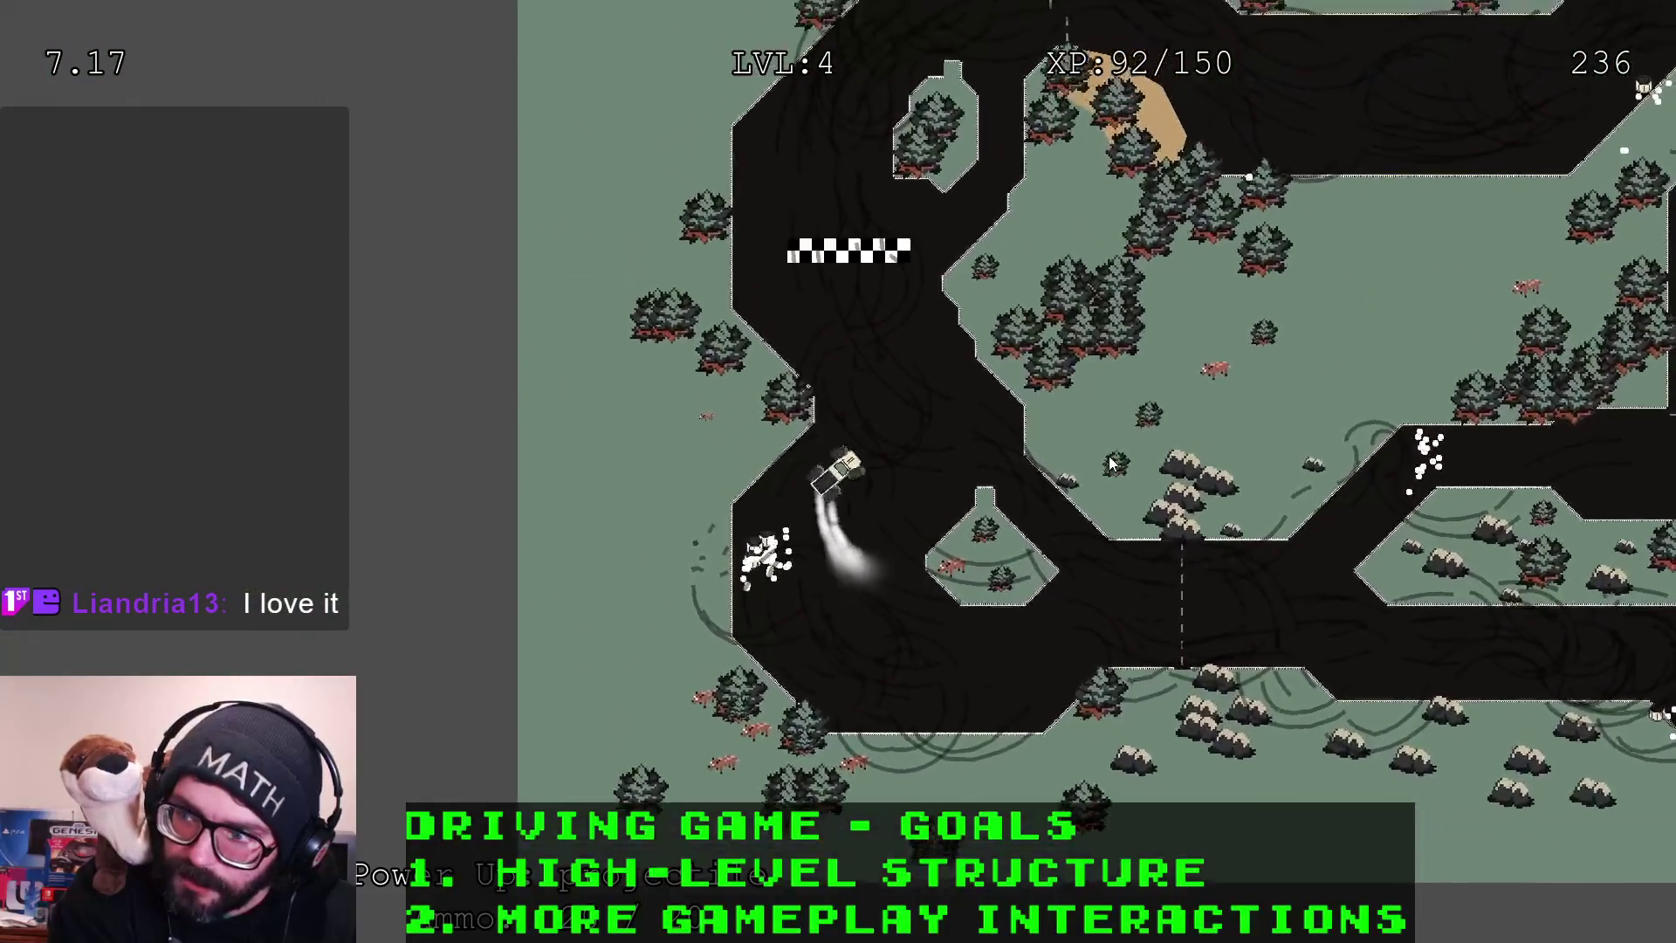
Cross the finish line heading east past the inner island and back onto the upper track
{"action": "key", "text": "Up"}
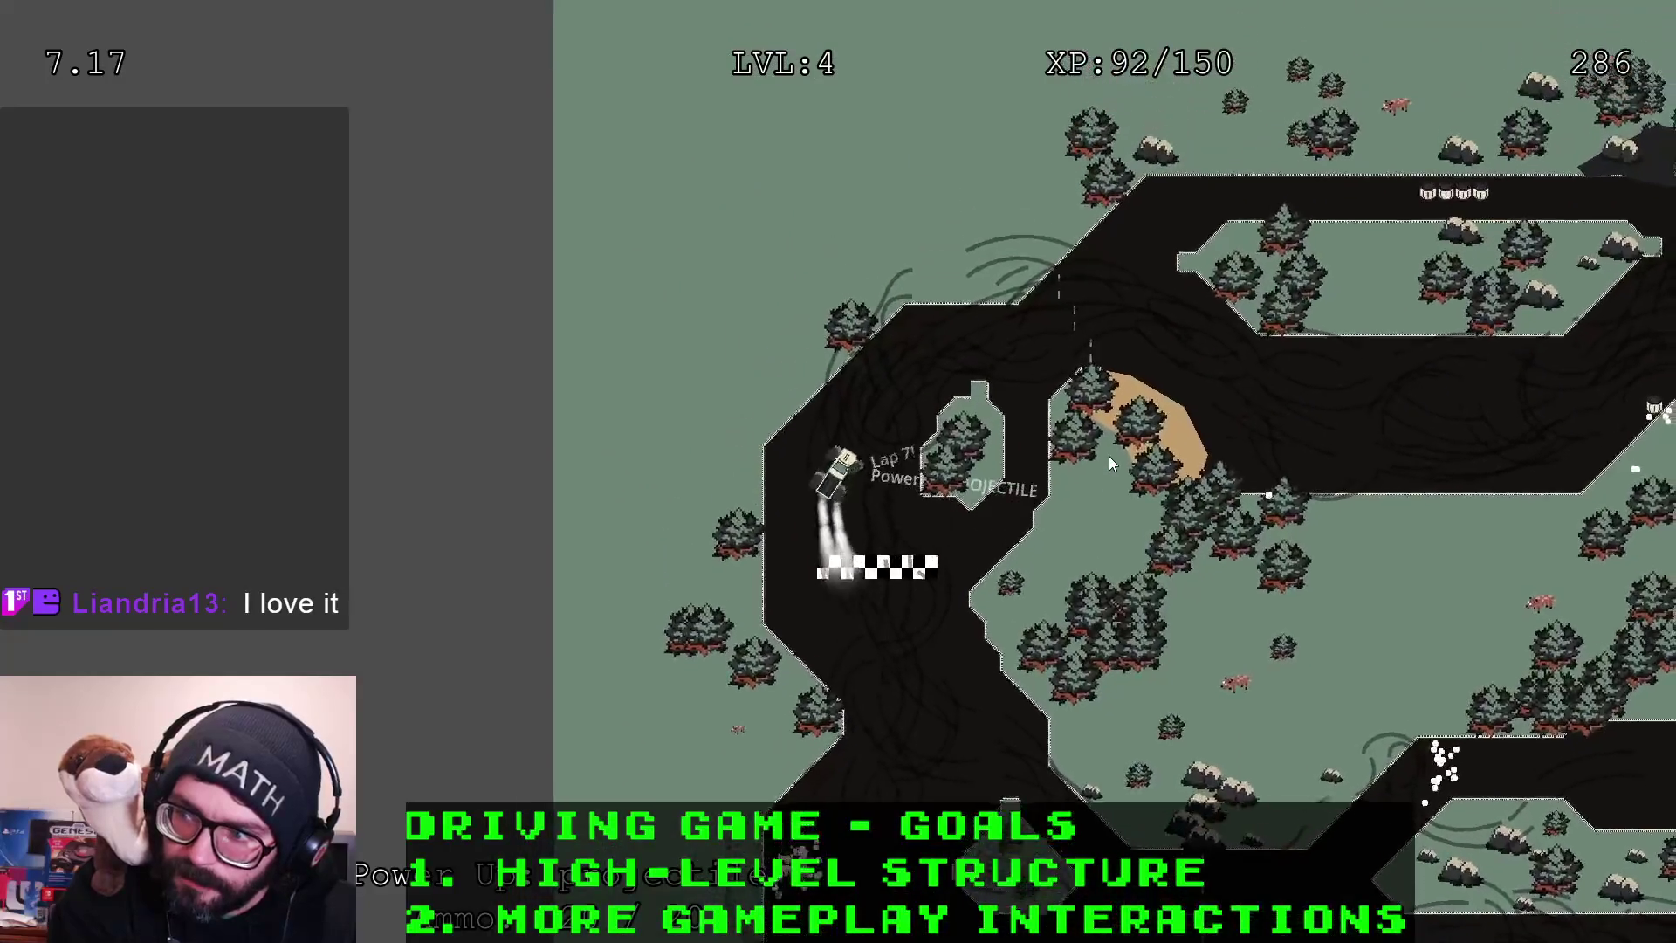
{"action": "key", "text": "Right"}
{"action": "key", "text": "Up"}
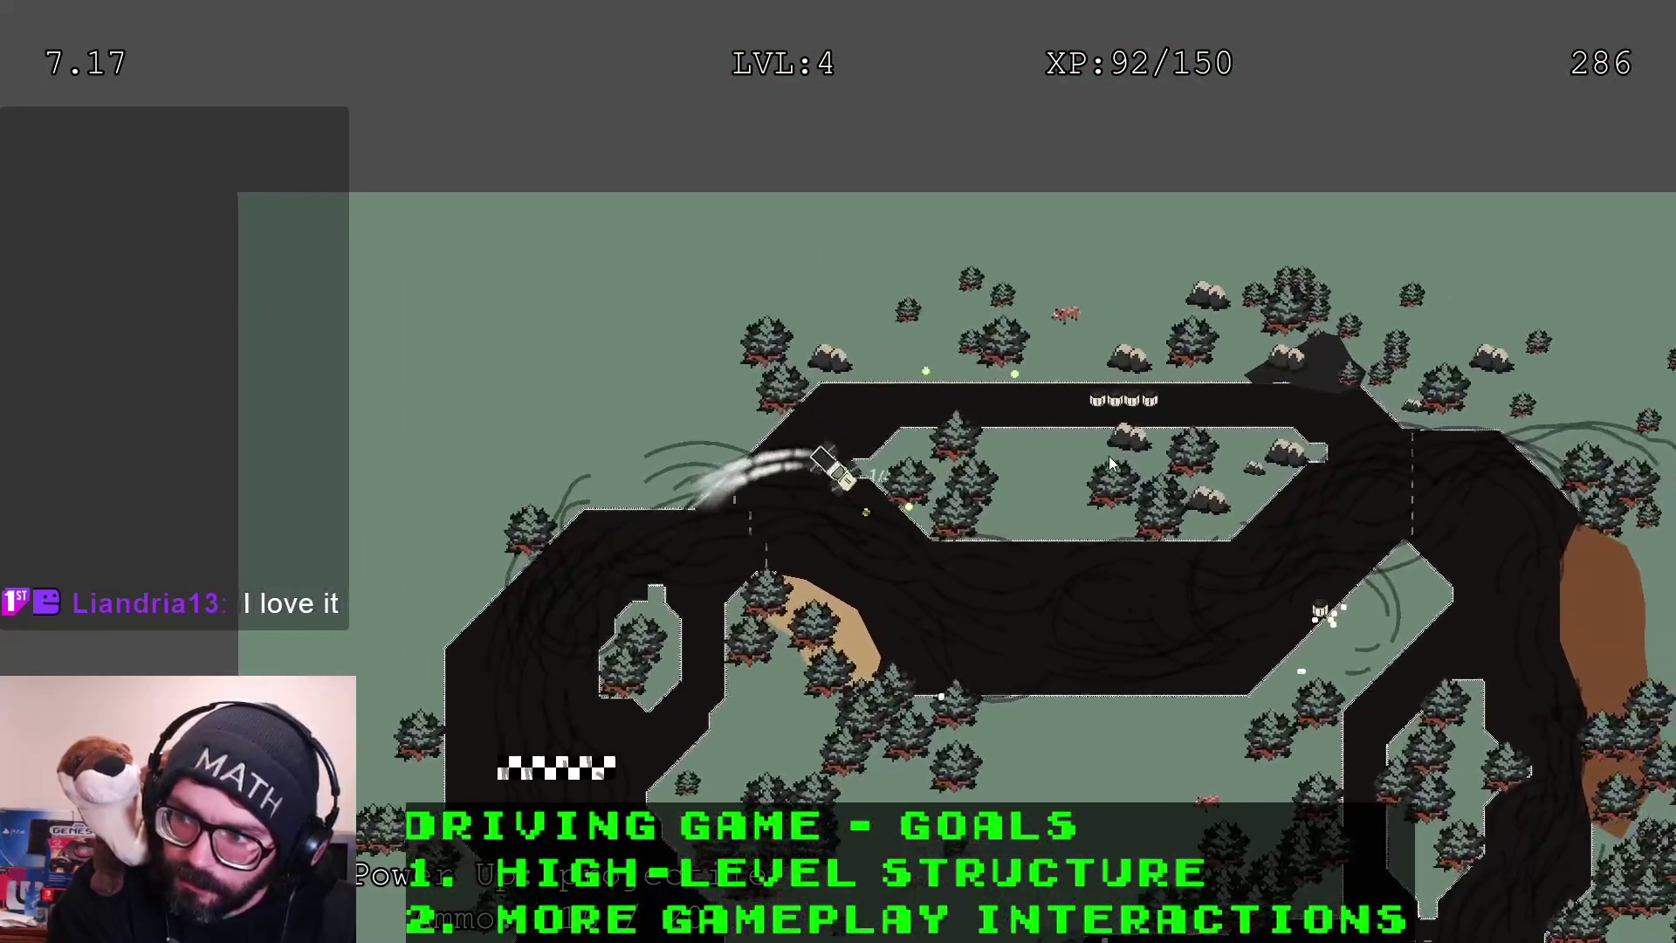
{"action": "key", "text": "Up"}
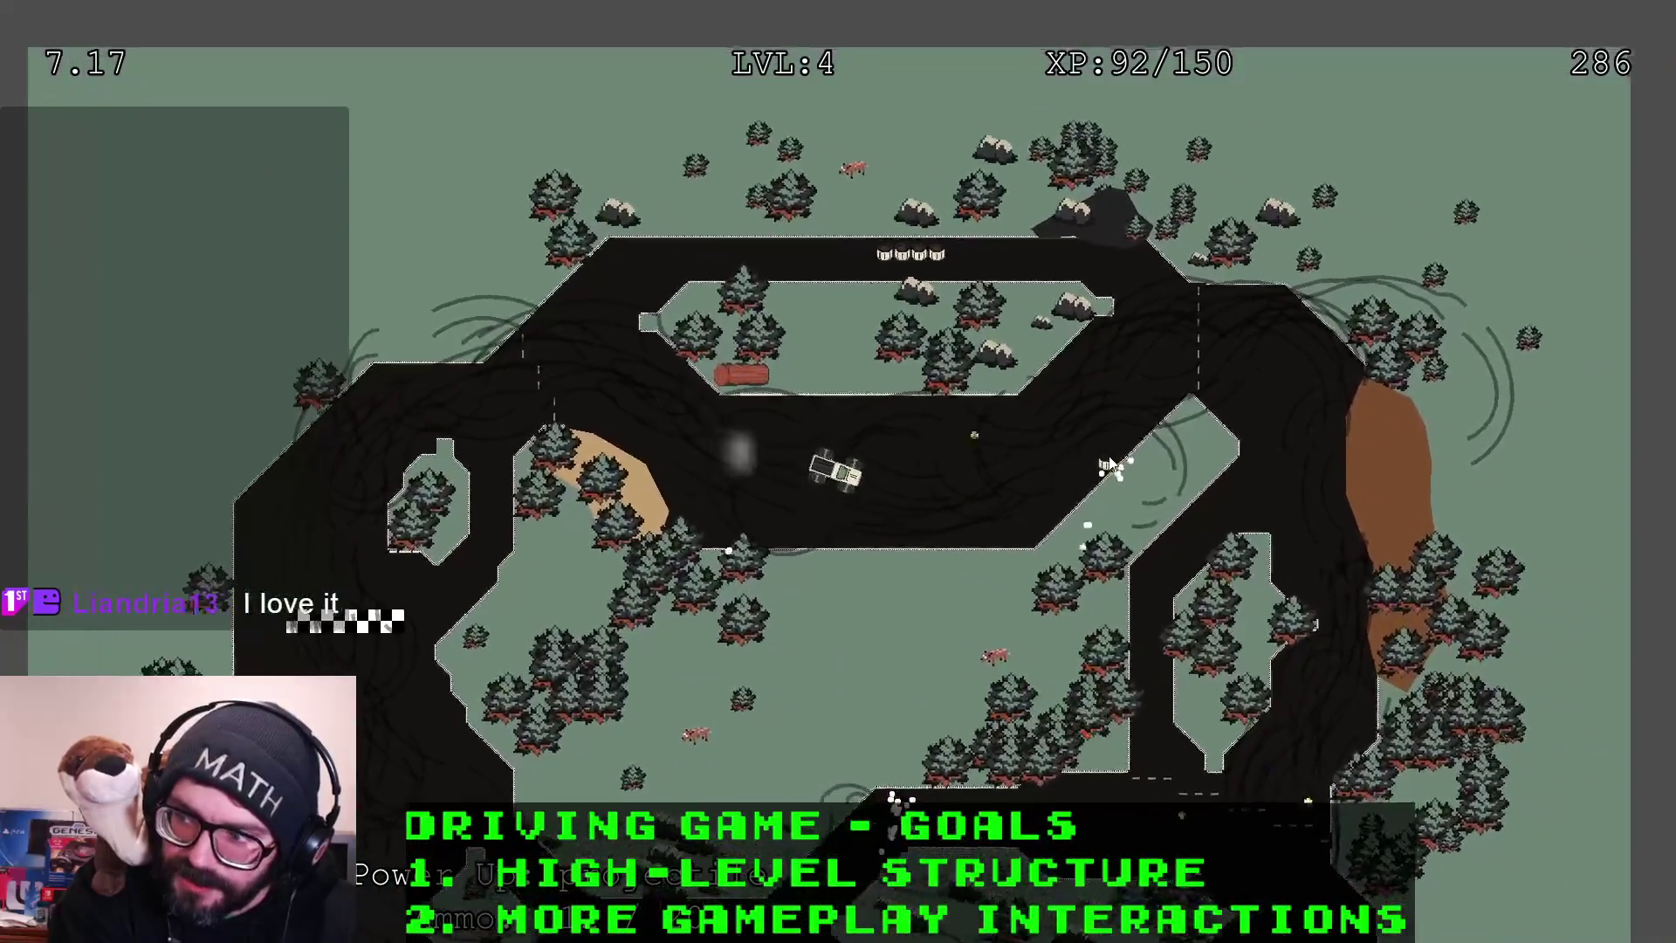
{"action": "key", "text": "Up"}
{"action": "key", "text": "Left"}
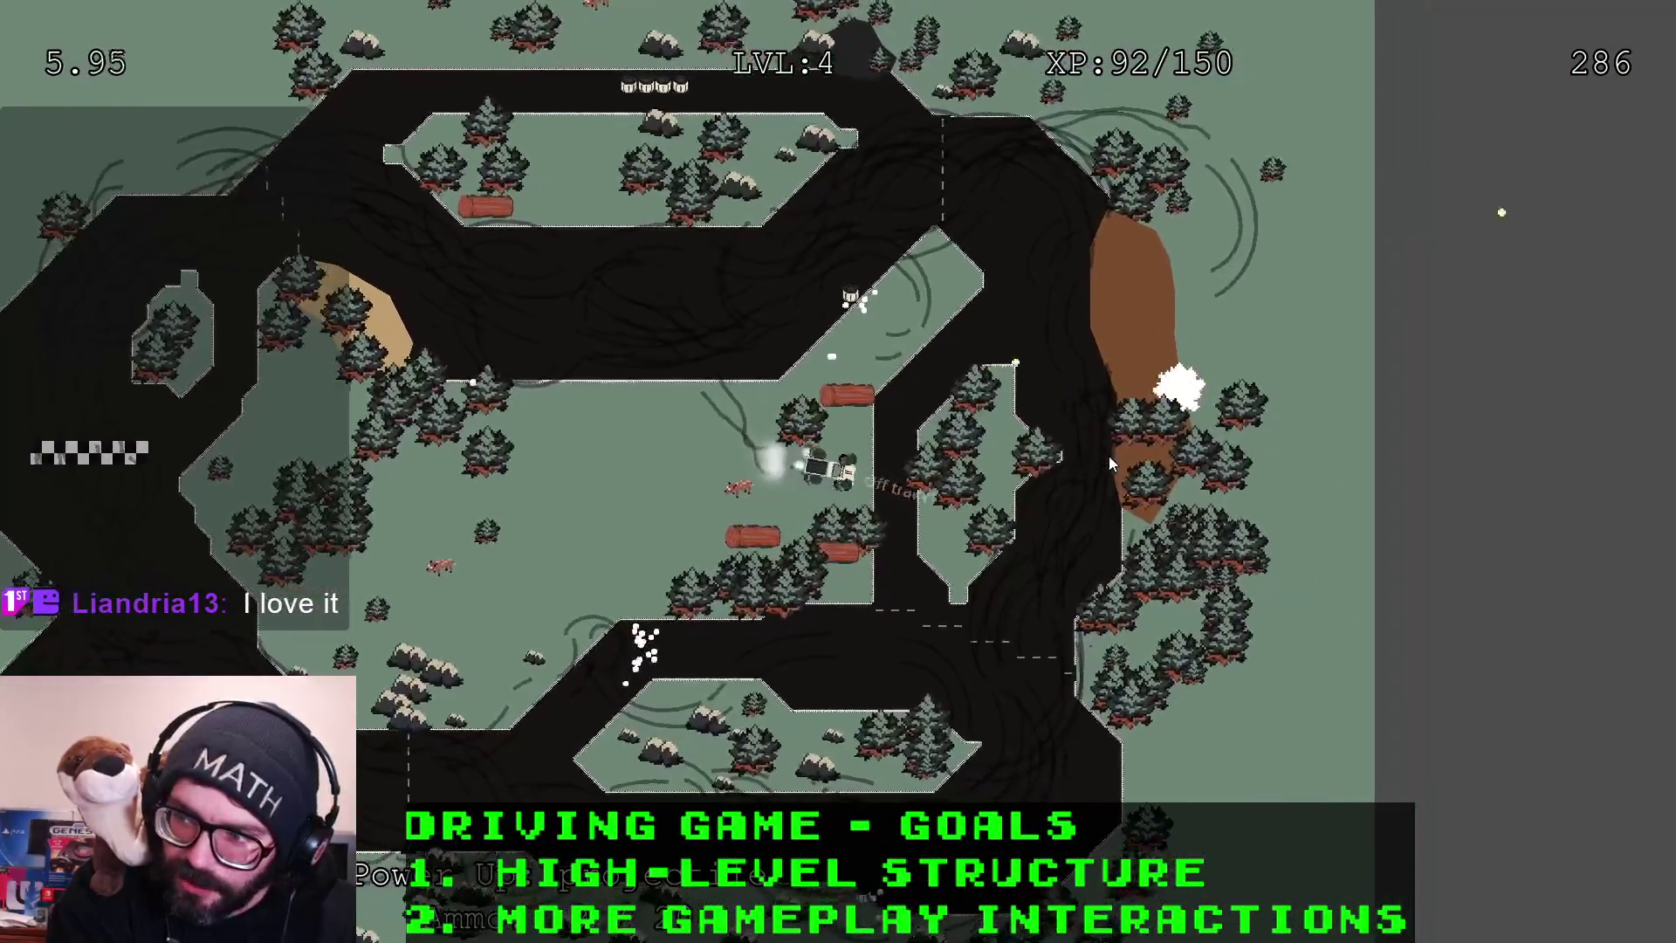
{"action": "key", "text": "Up"}
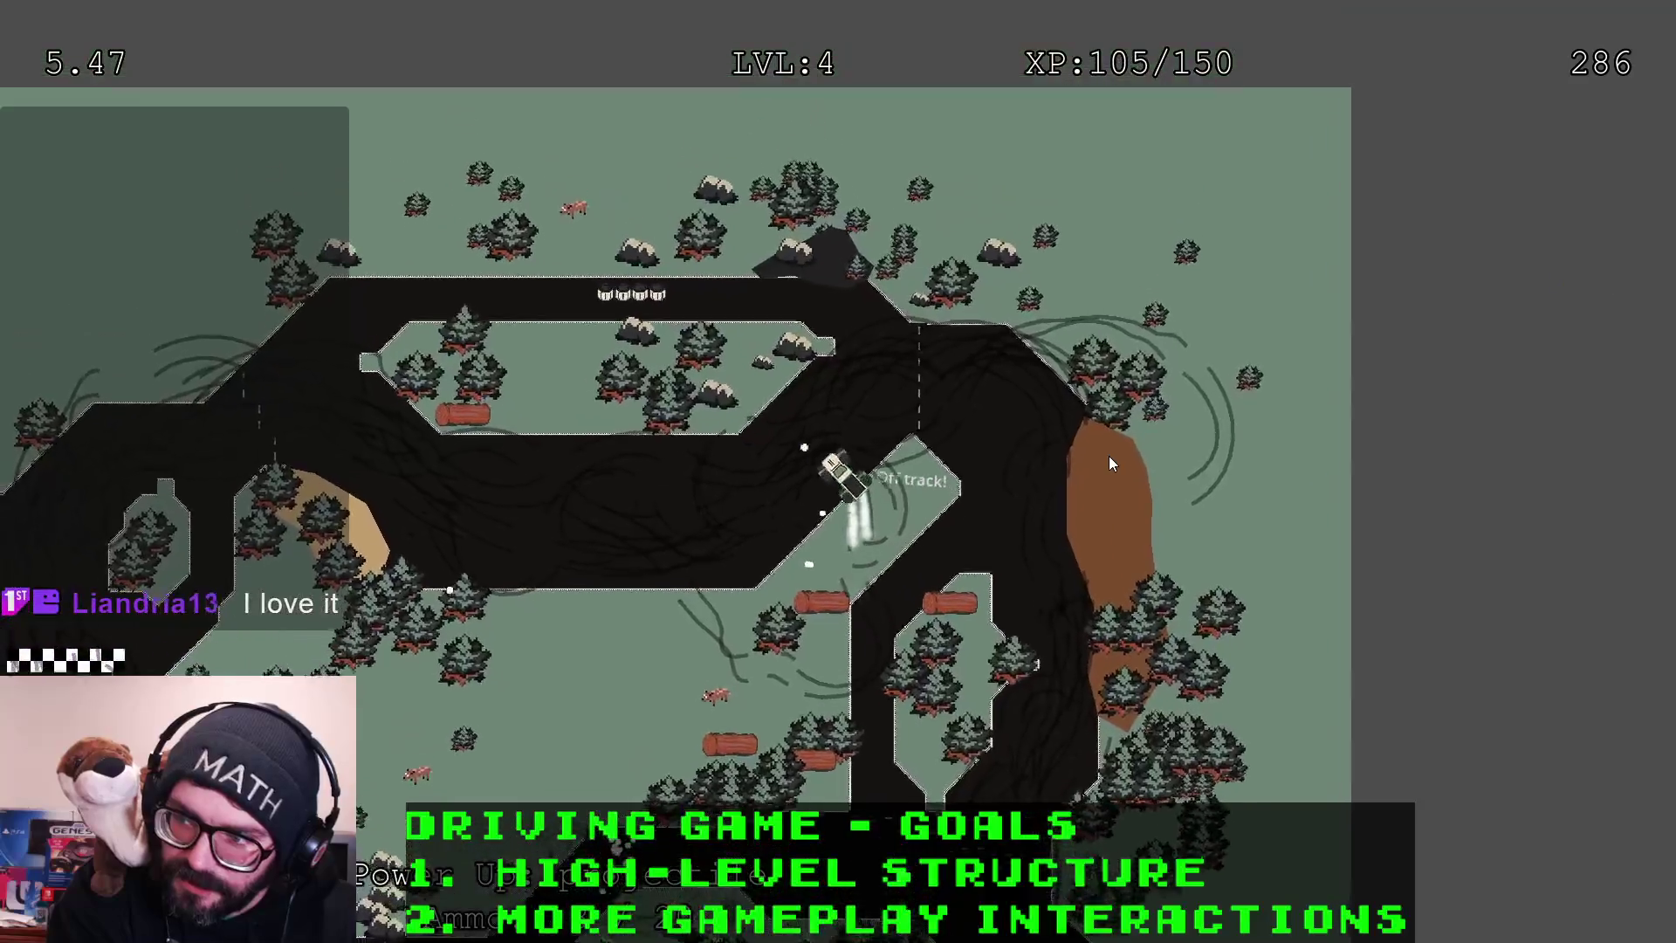
Drift down past the dirt patch and round the lower corner leftward until level 5 is reached
{"action": "key", "text": "Up"}
{"action": "key", "text": "Right"}
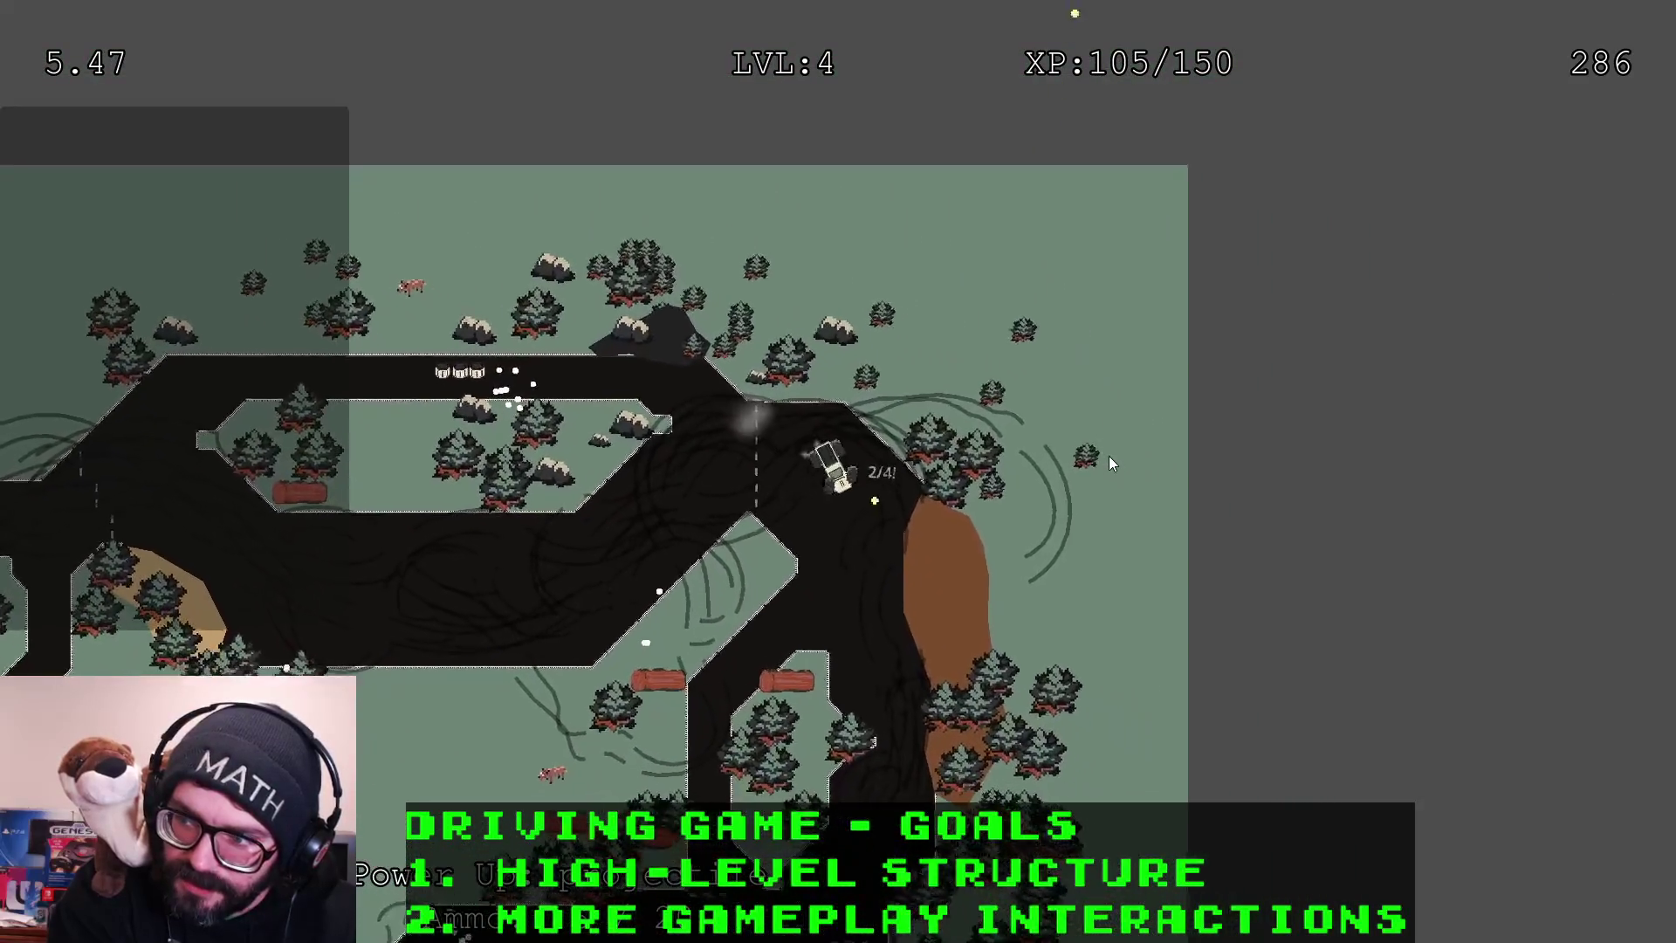
{"action": "key", "text": "Up"}
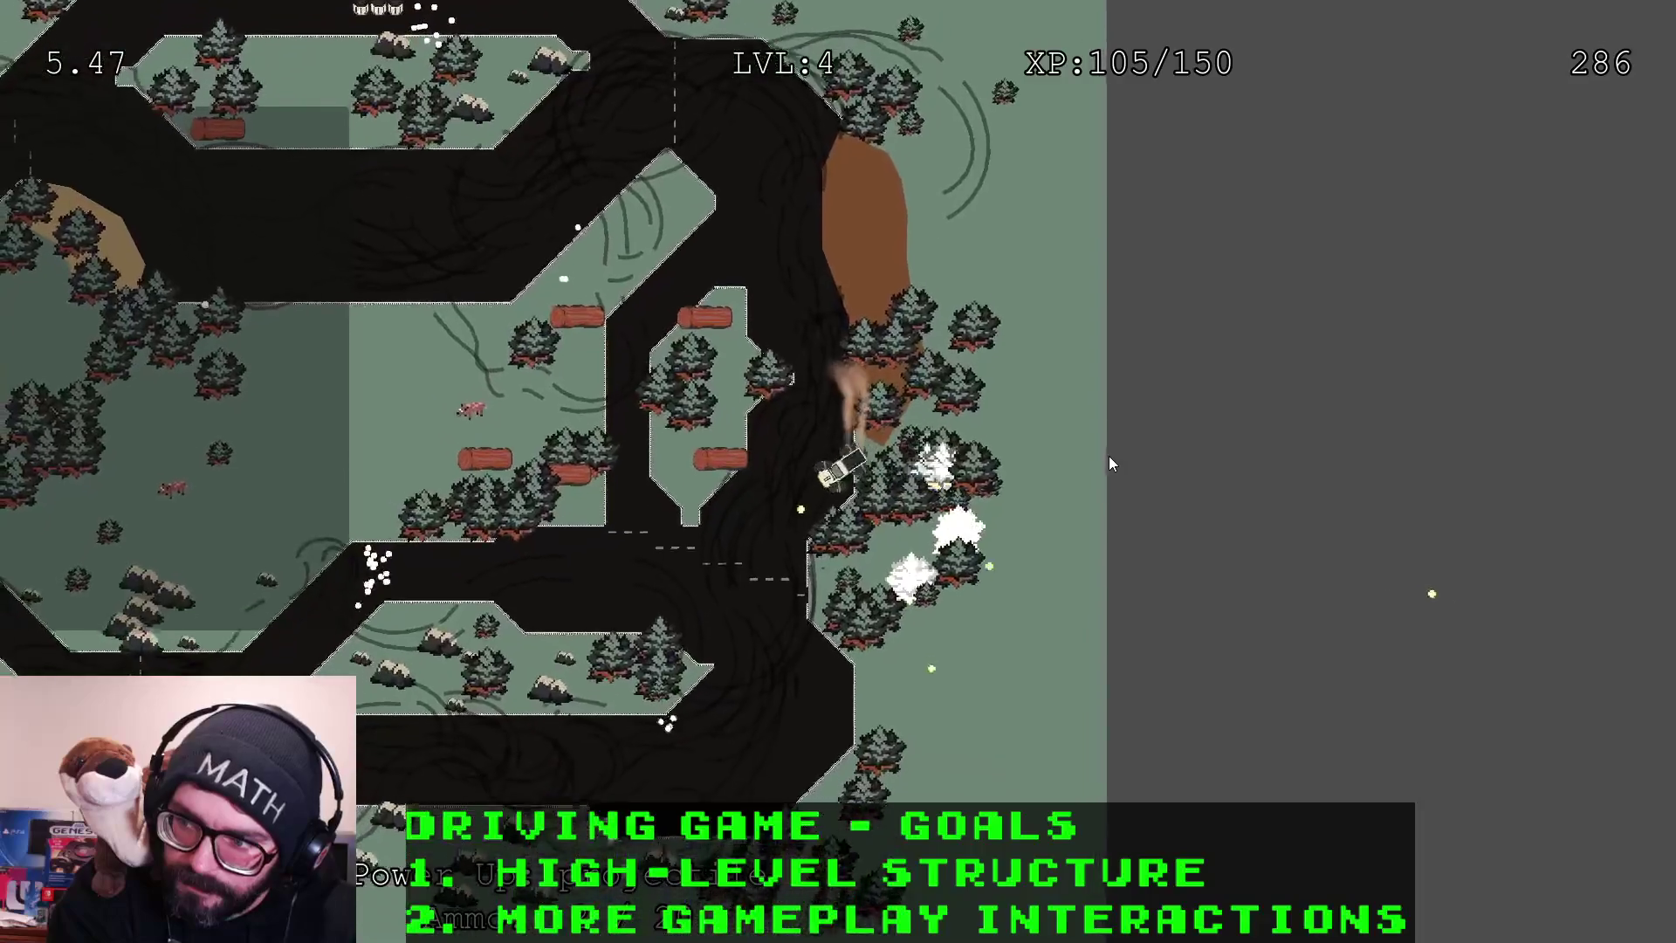
{"action": "key", "text": "Up"}
{"action": "key", "text": "Right"}
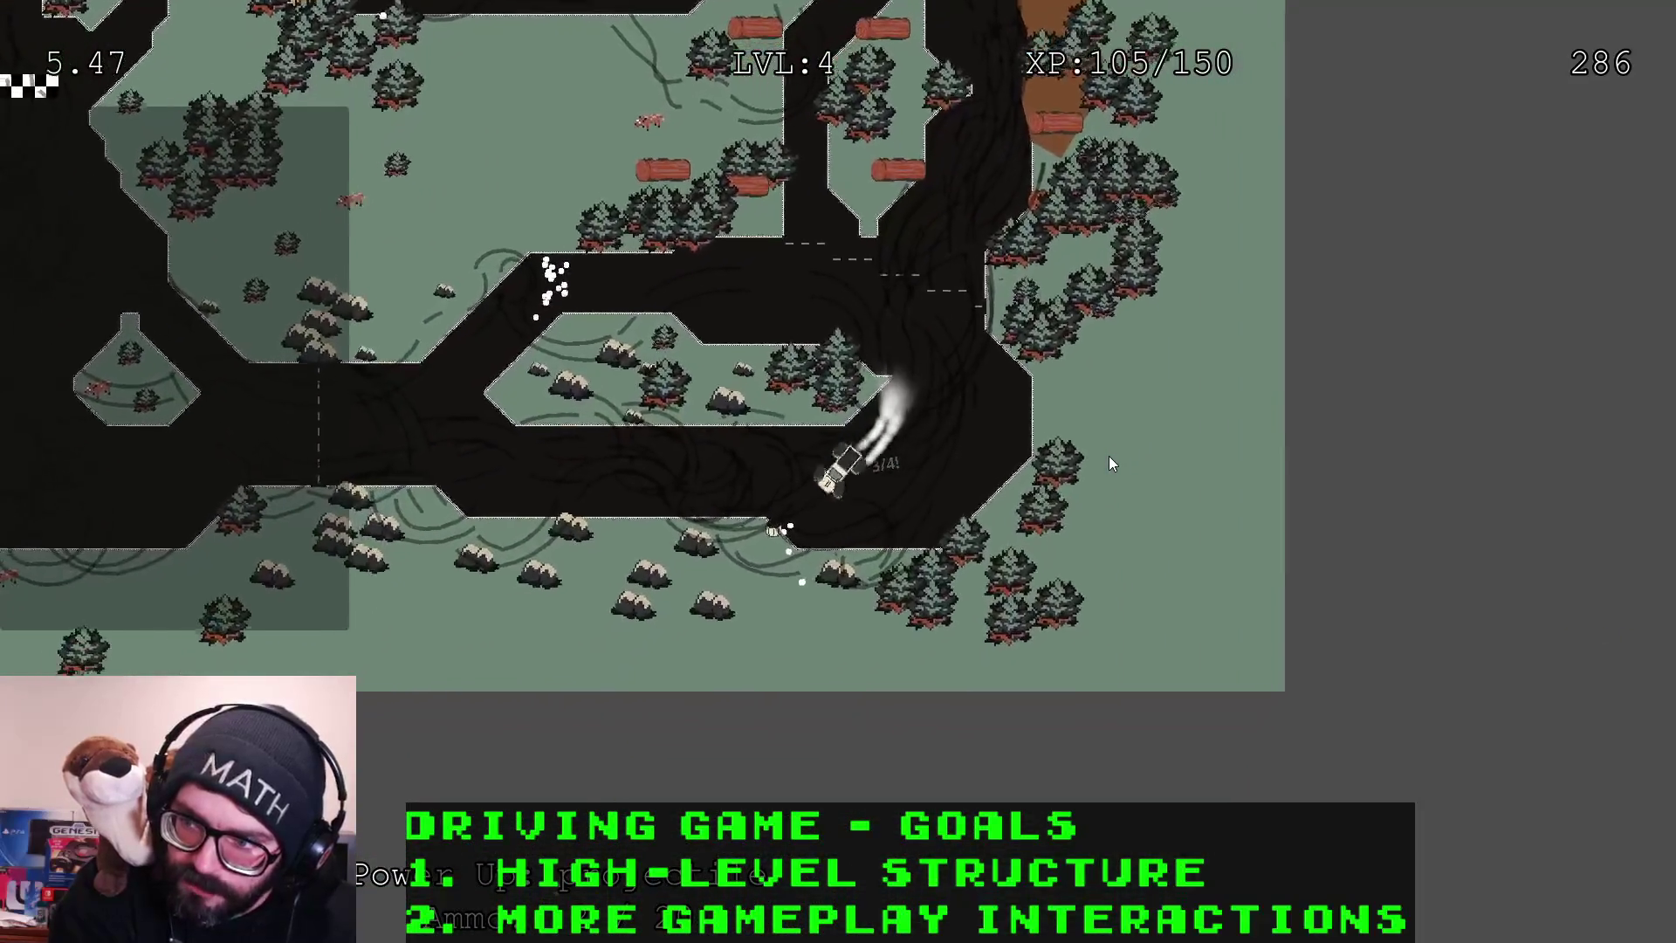
{"action": "key", "text": "Up"}
{"action": "key", "text": "Left"}
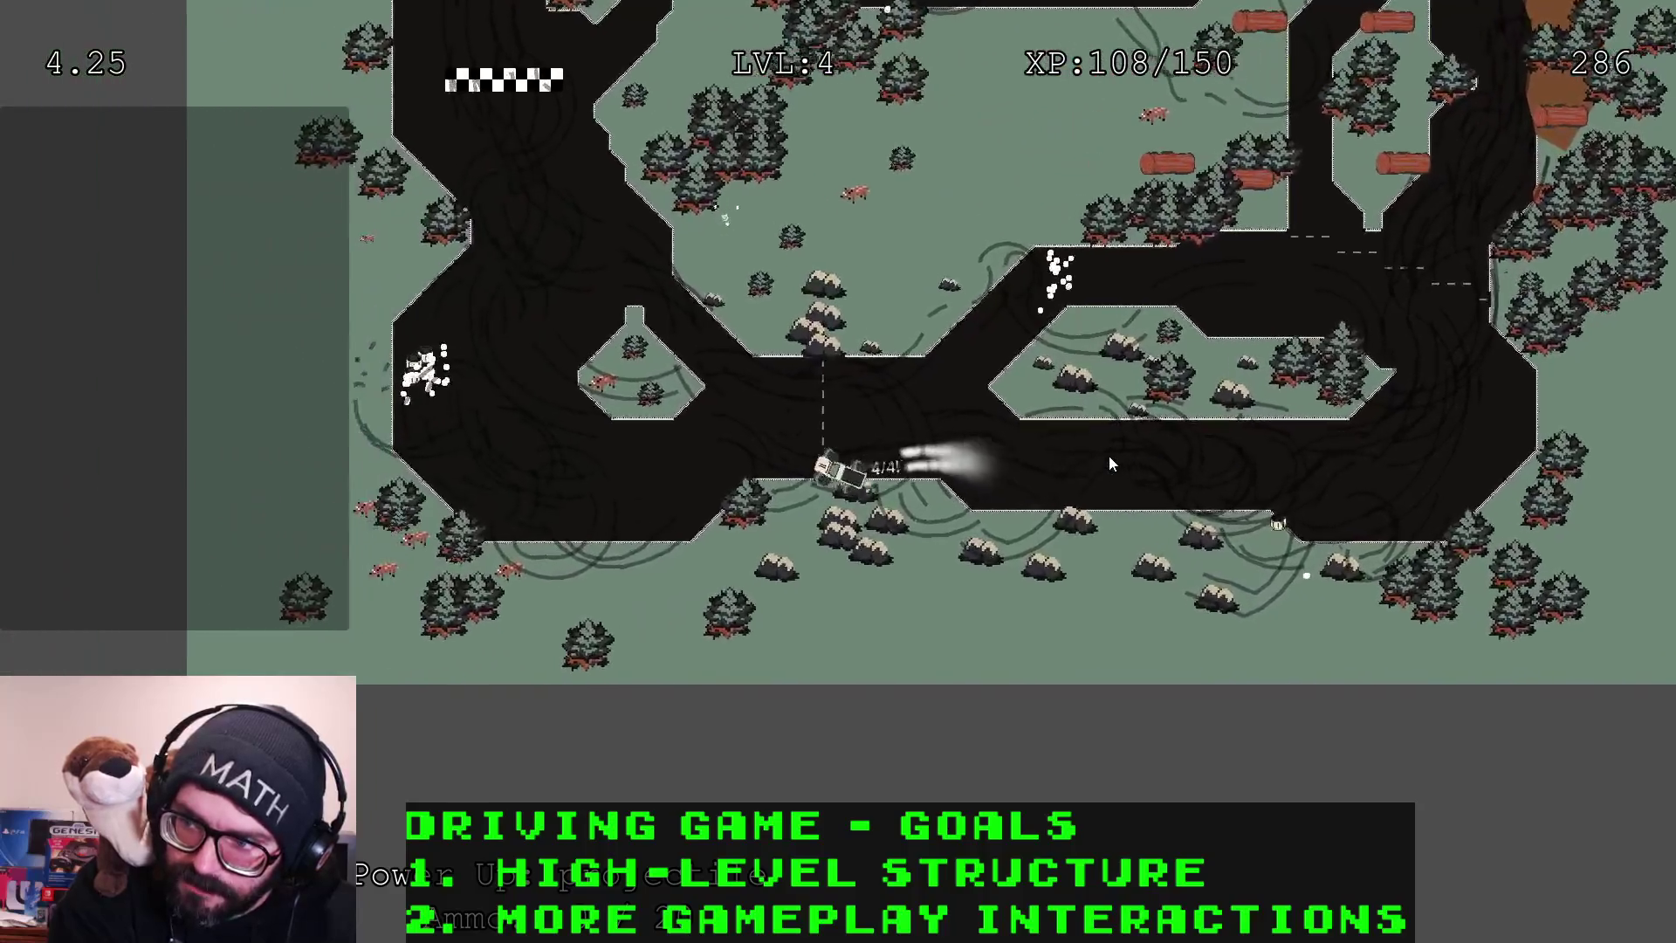
{"action": "key", "text": "Up"}
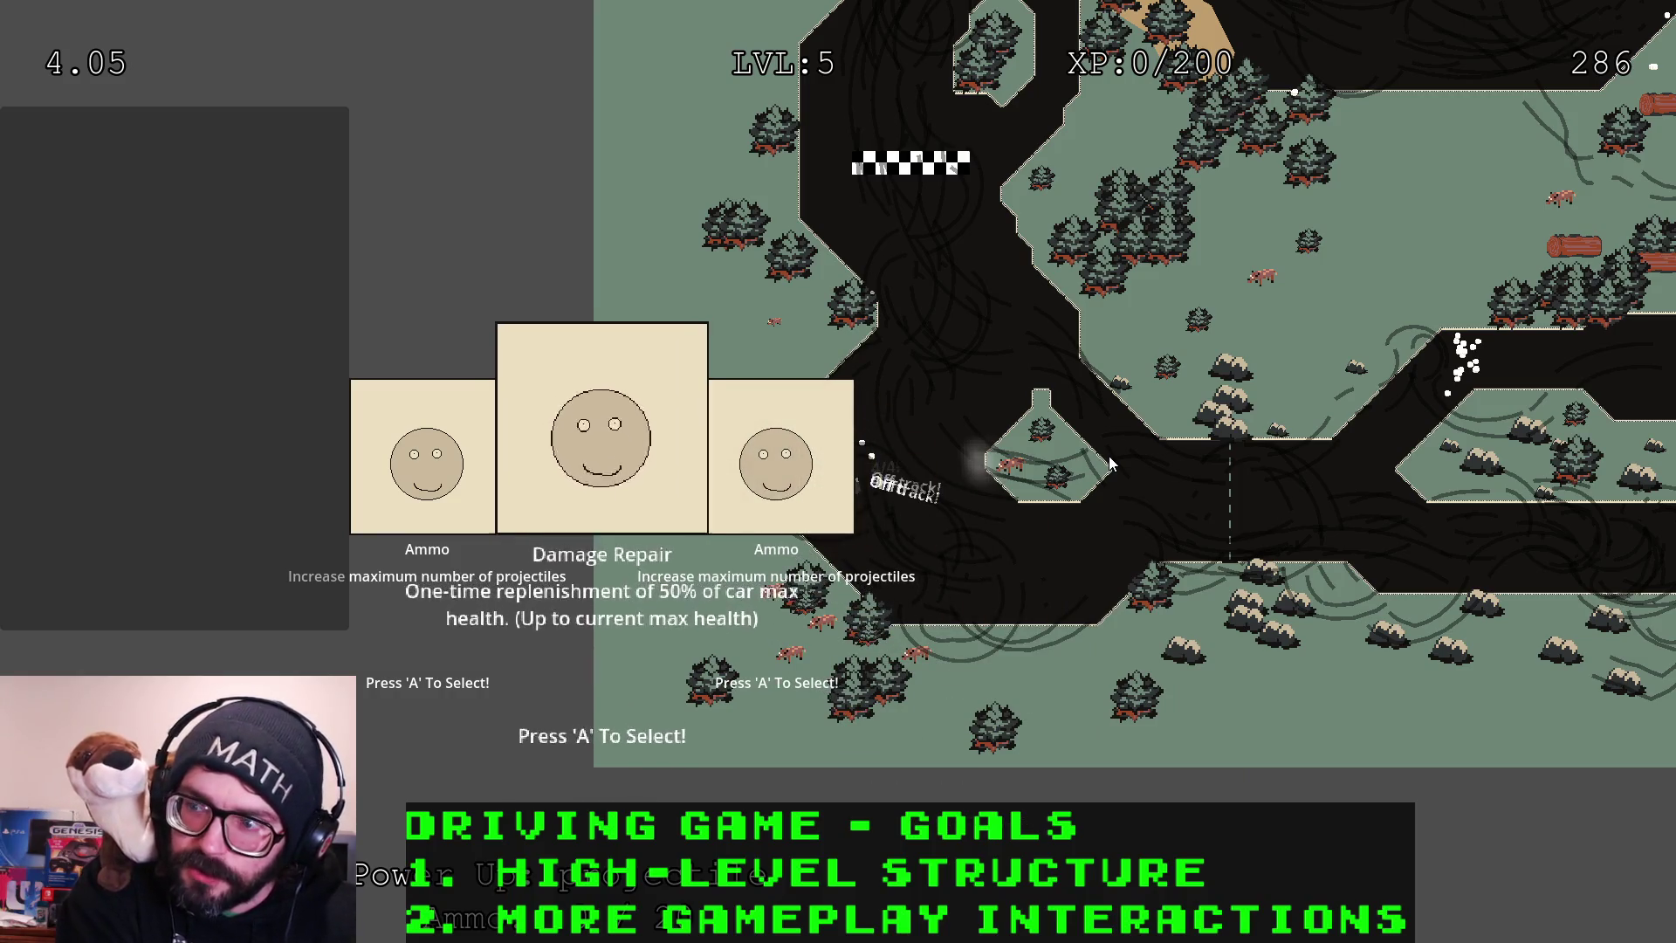
Take the level-5 power-up, then drive past the finish line, around the upper turn and up the diagonal
{"action": "key", "text": "a"}
{"action": "key", "text": "Up"}
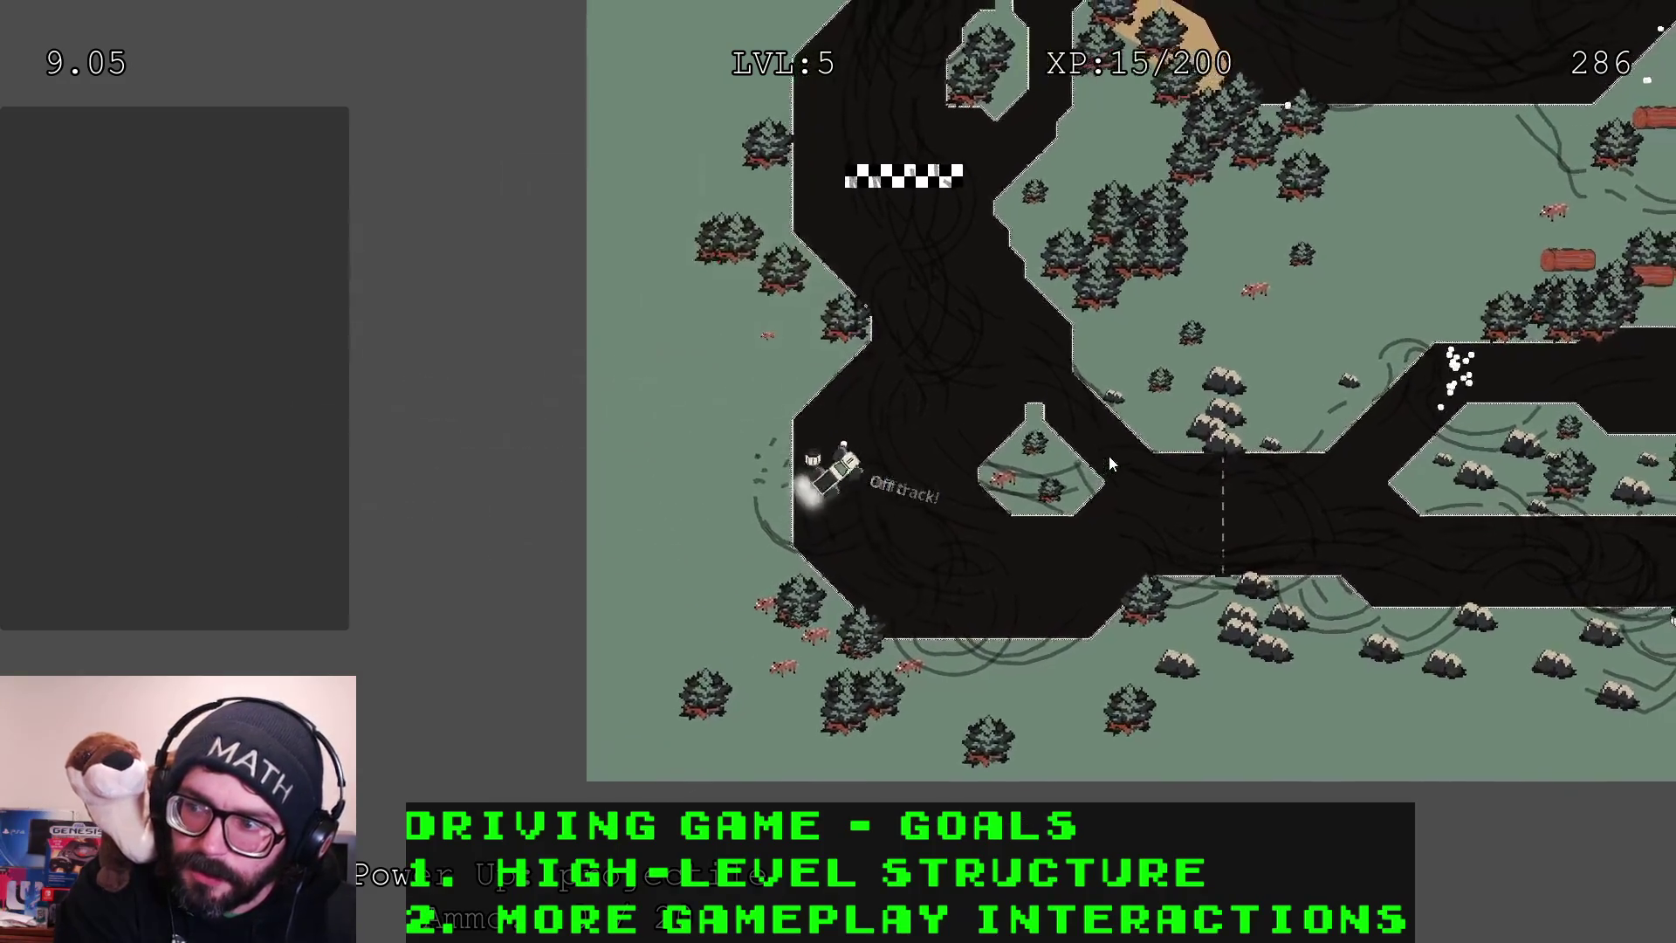
{"action": "key", "text": "Up"}
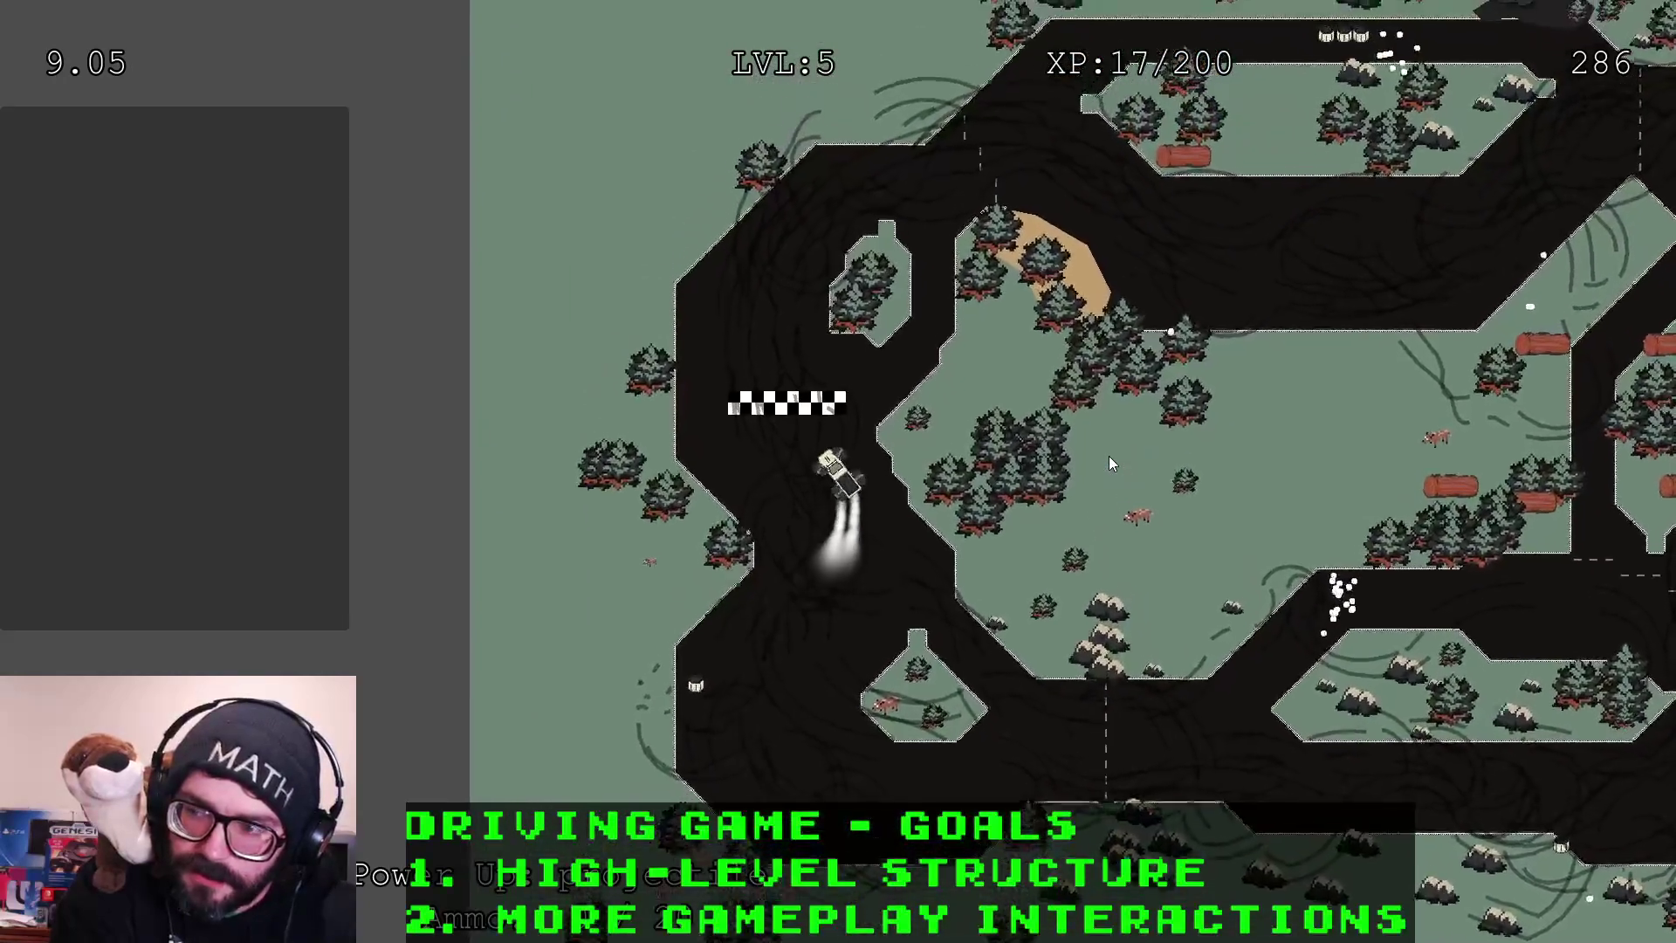
{"action": "key", "text": "Up"}
{"action": "key", "text": "Right"}
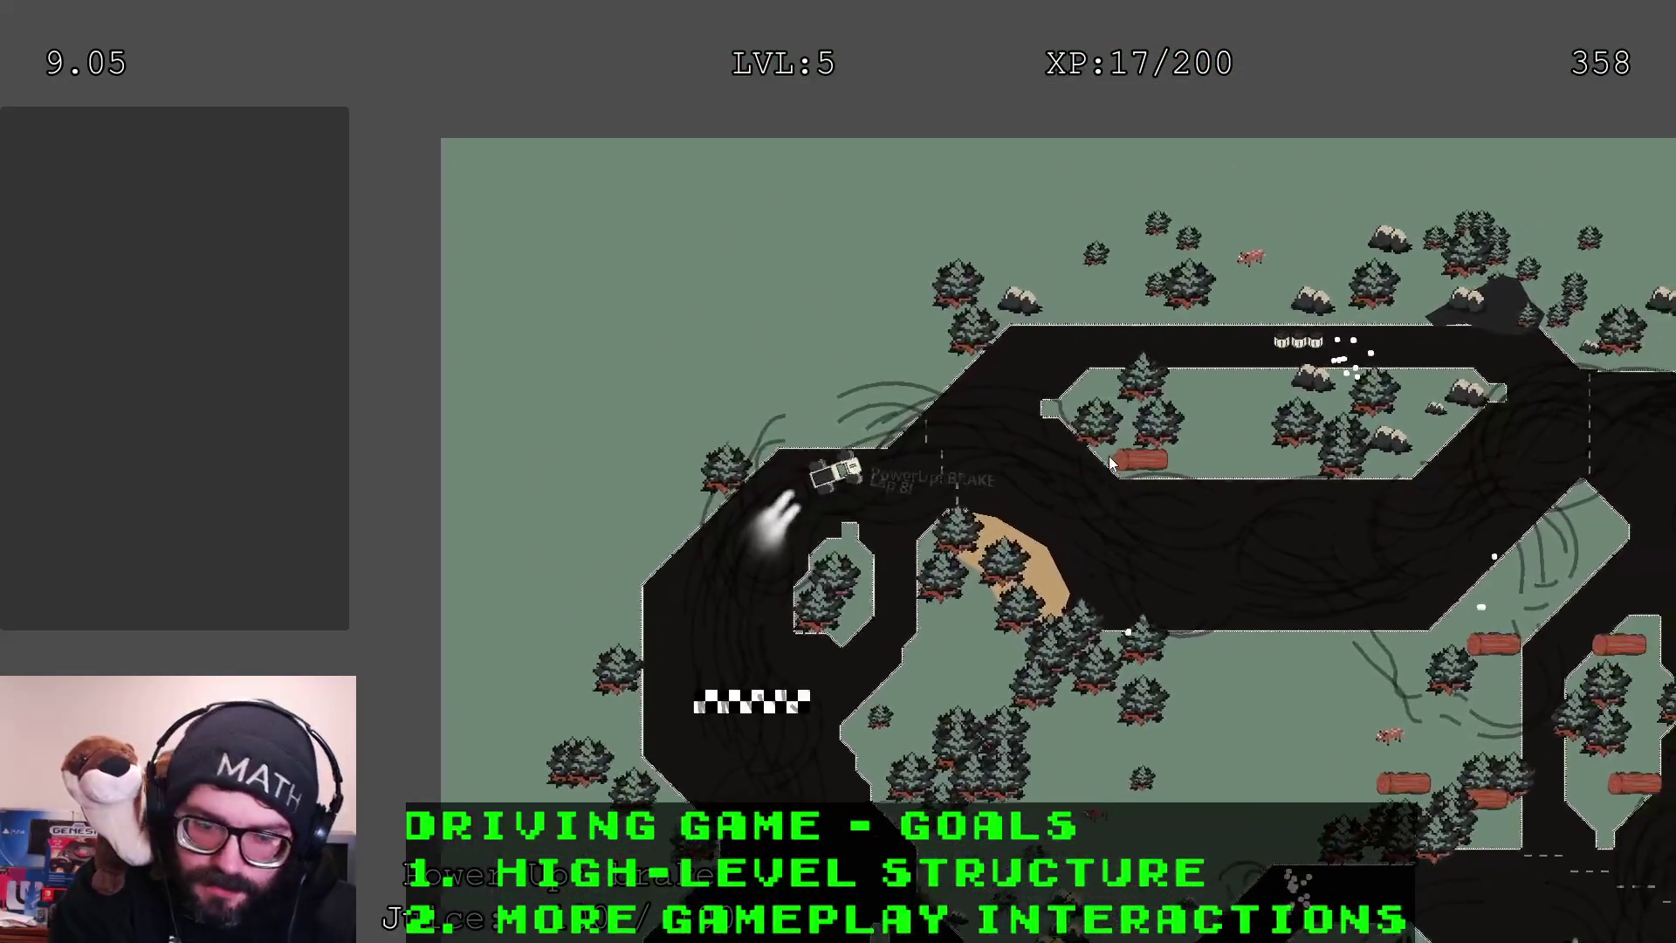
{"action": "key", "text": "Down"}
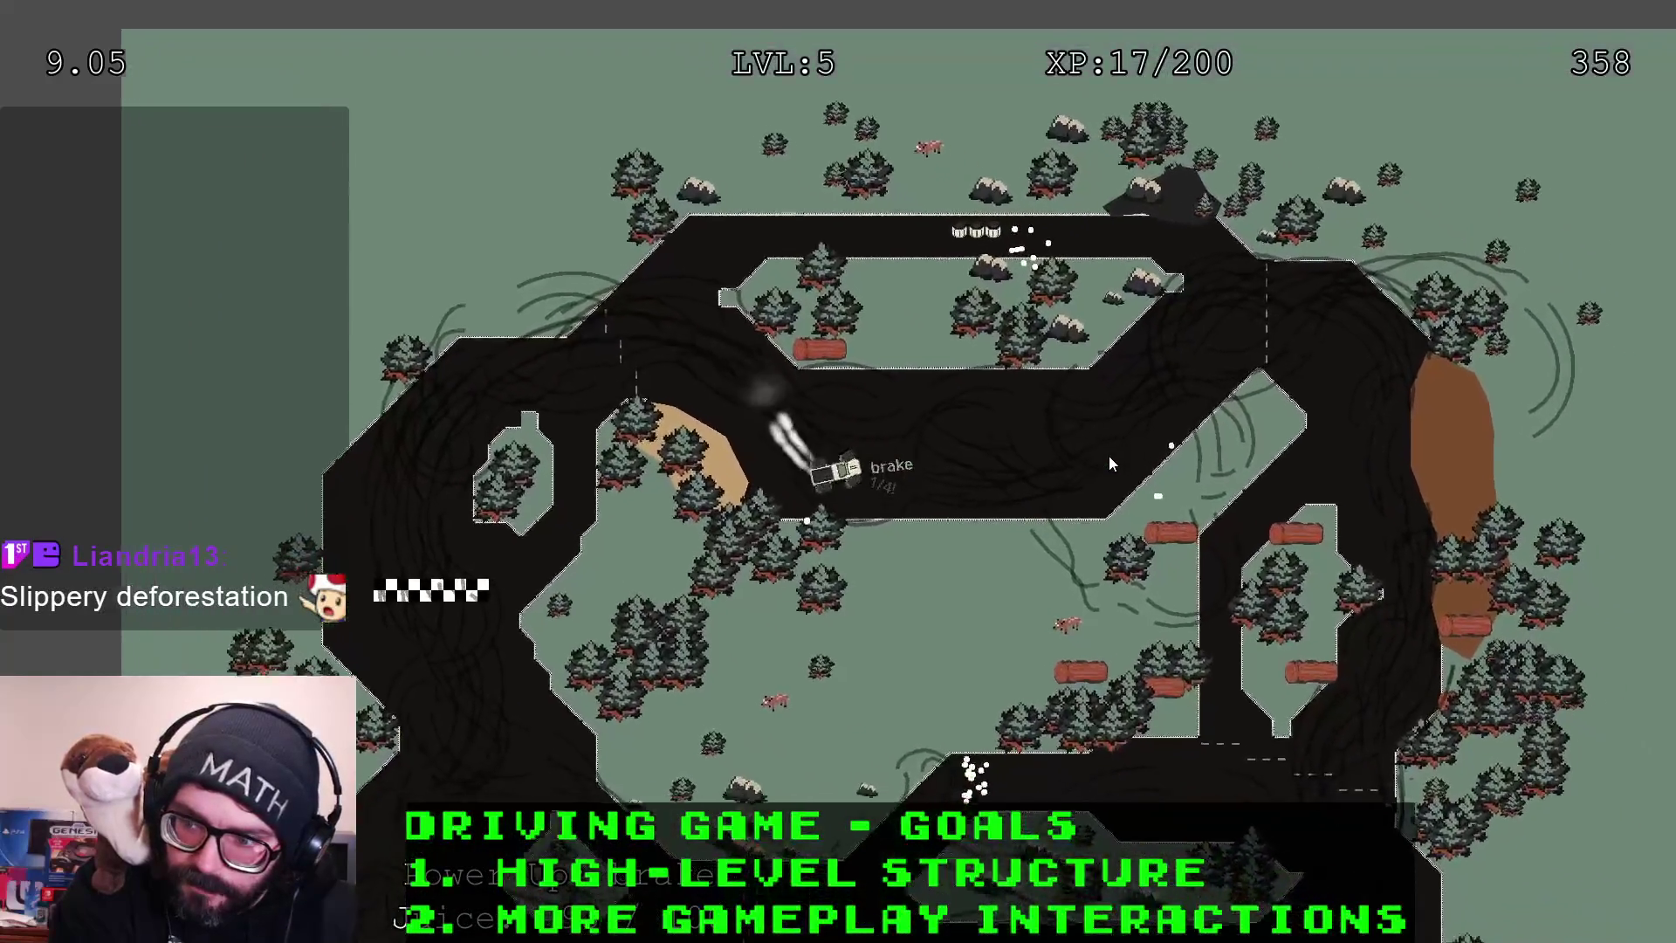
{"action": "key", "text": "Left"}
{"action": "key", "text": "Up"}
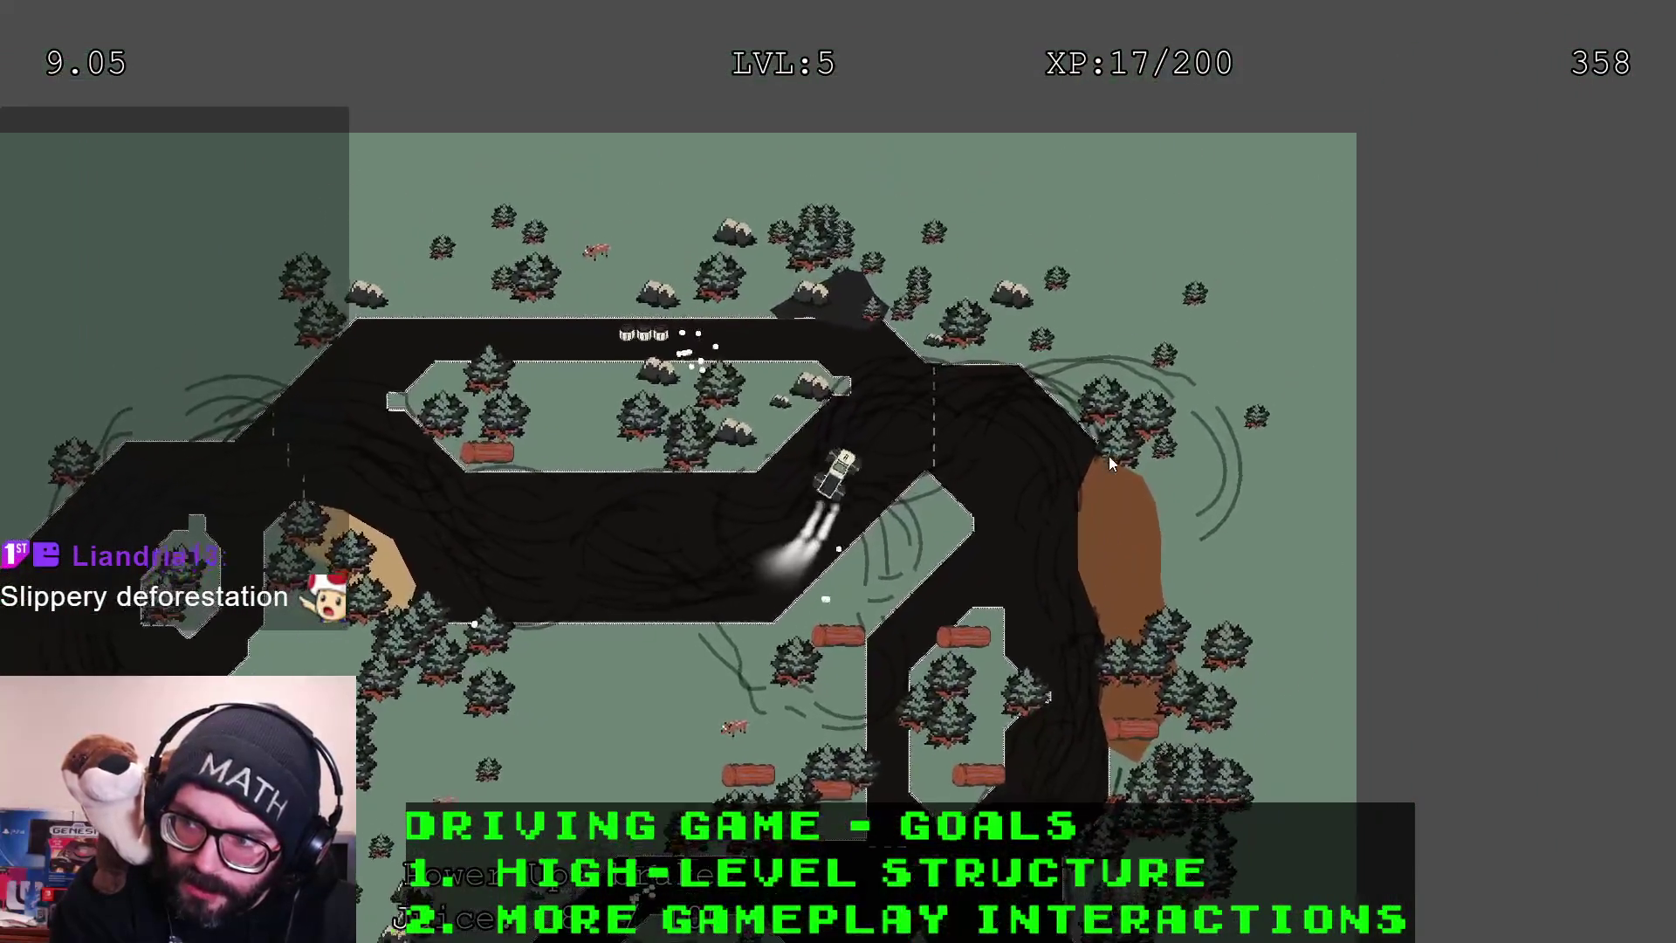
Keep racing down the right-hand track, through the lower checkpoint, over the finish line and back up
{"action": "key", "text": "Right"}
{"action": "key", "text": "Up"}
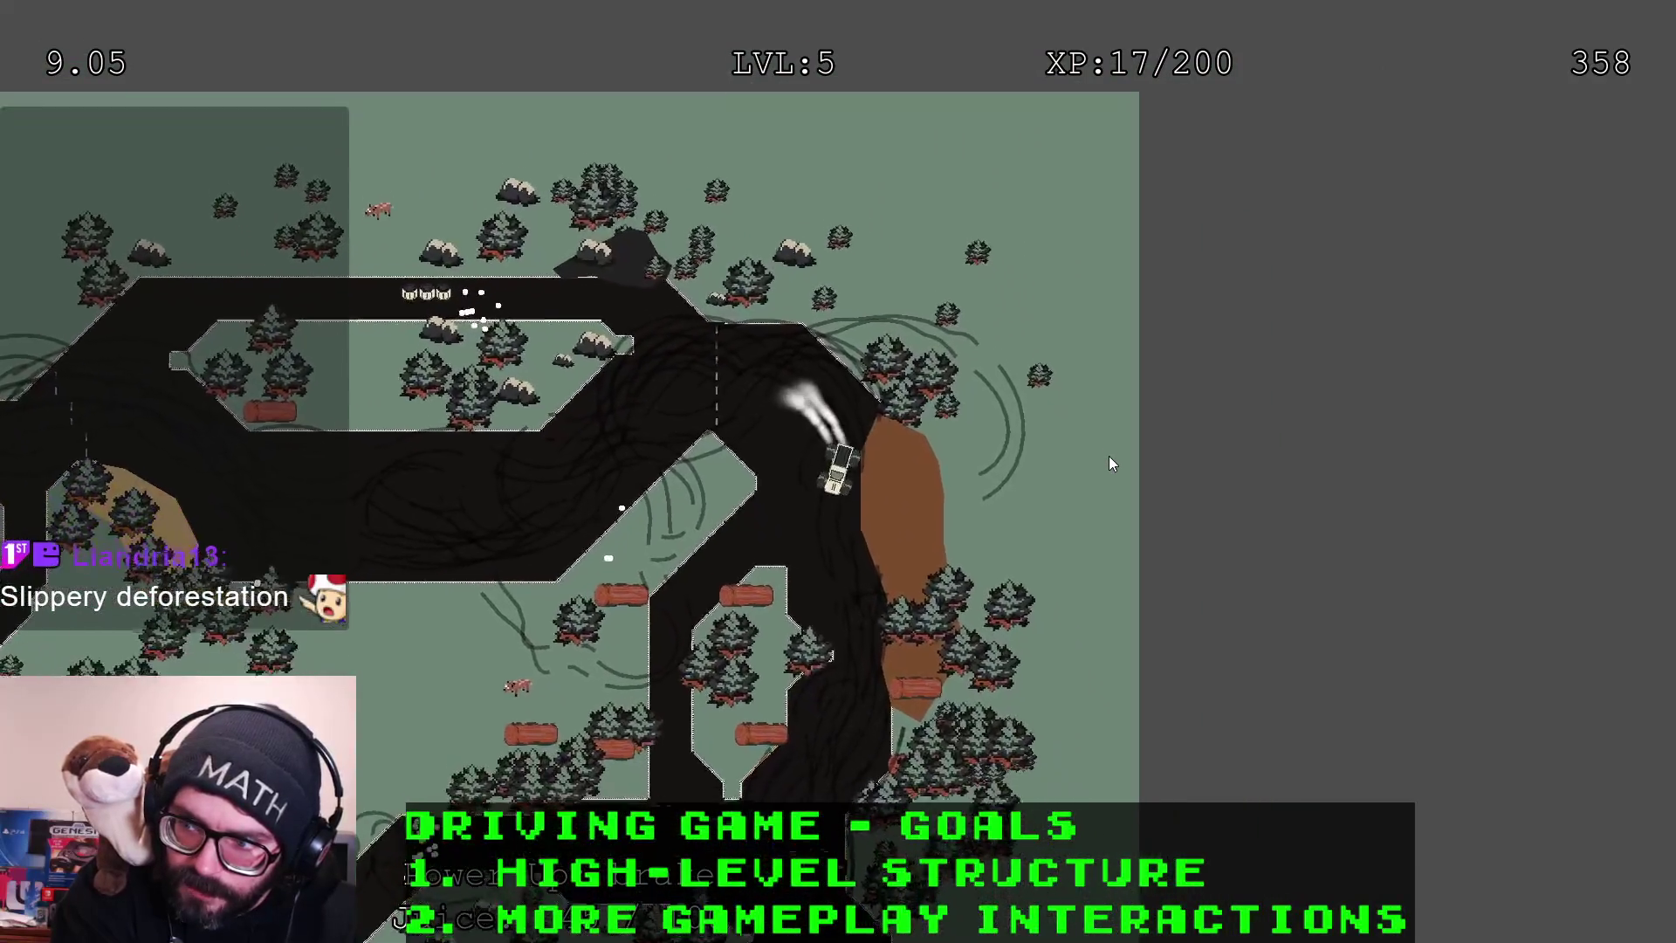
{"action": "key", "text": "Right"}
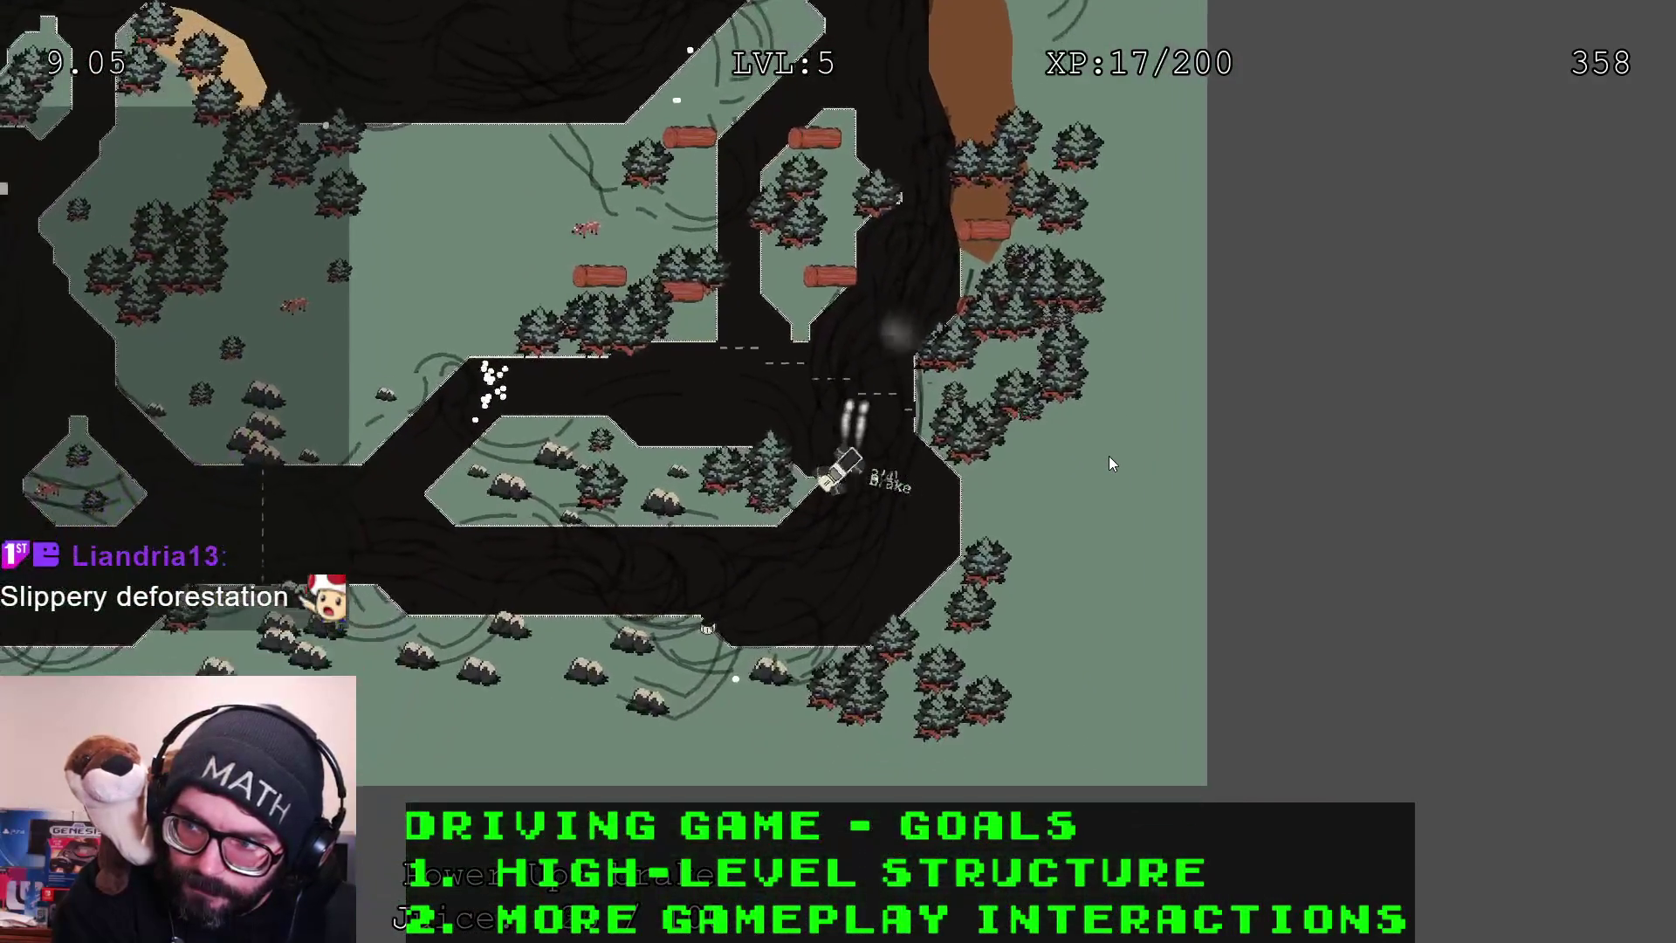
{"action": "key", "text": "Up"}
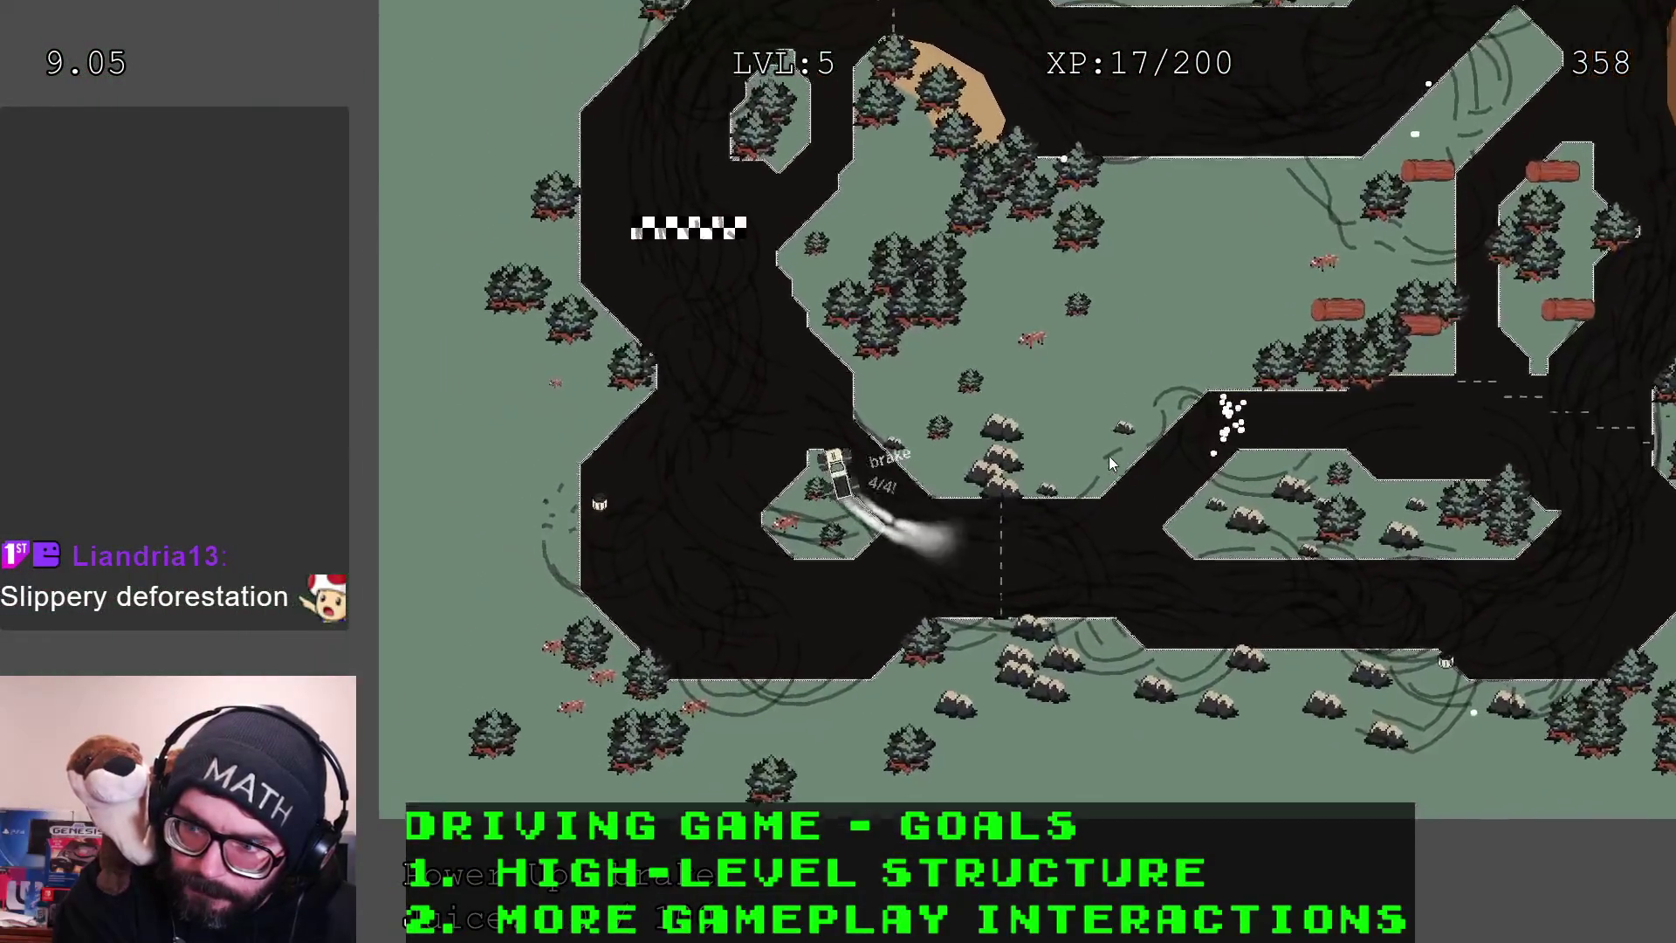
{"action": "key", "text": "Right"}
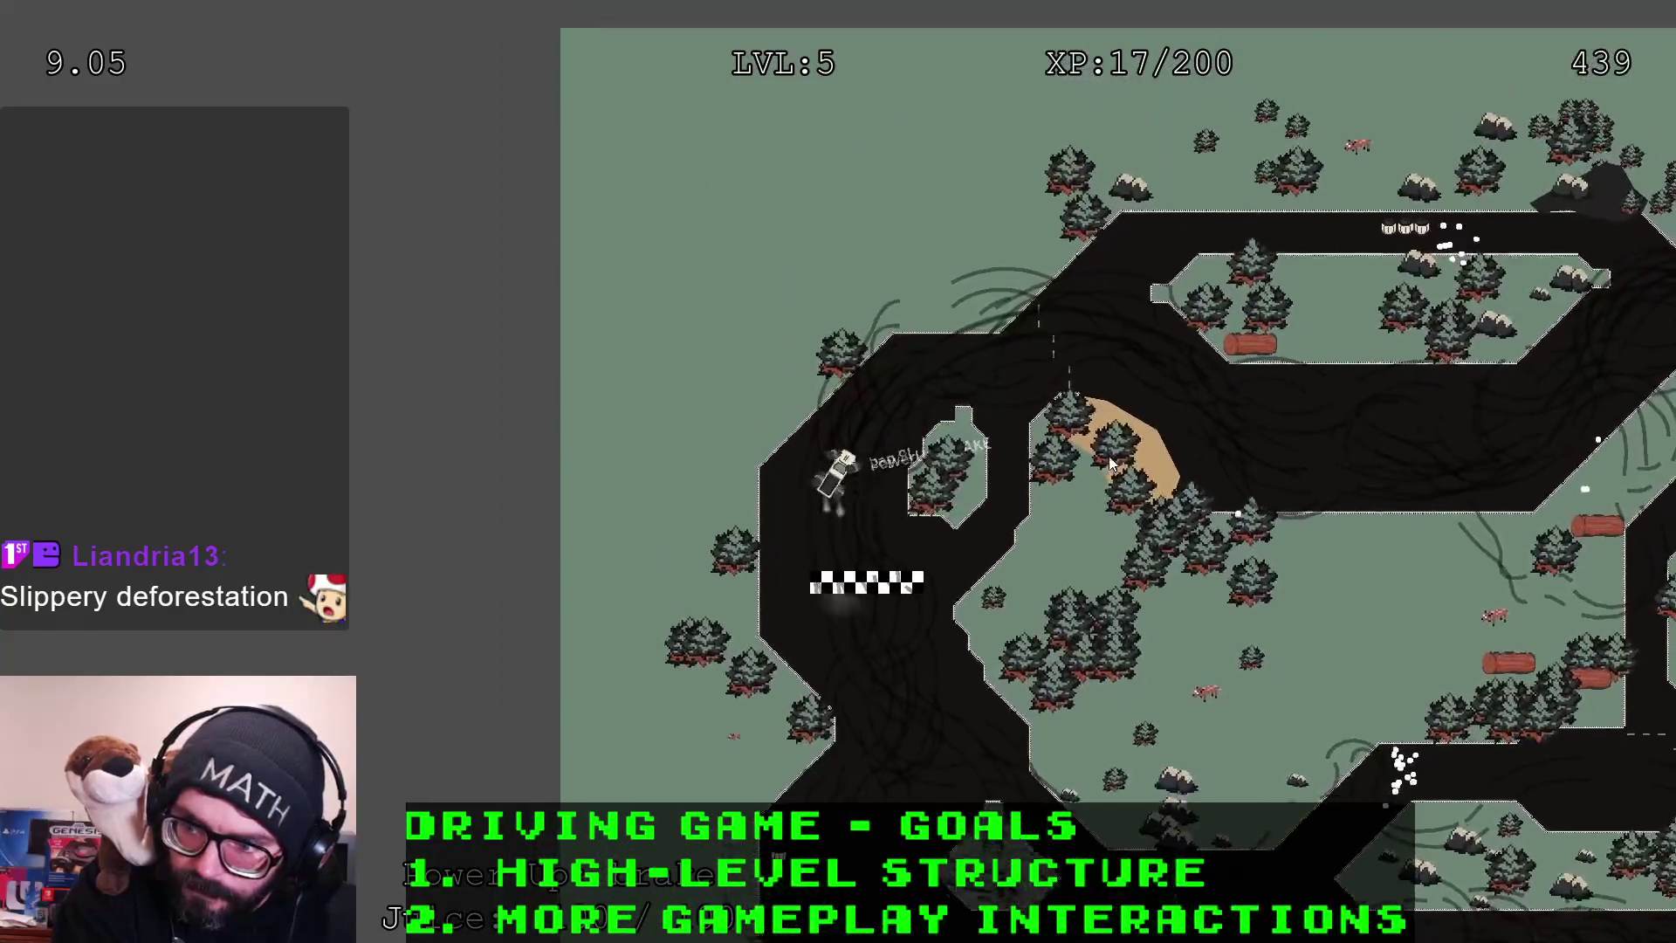
{"action": "key", "text": "Right"}
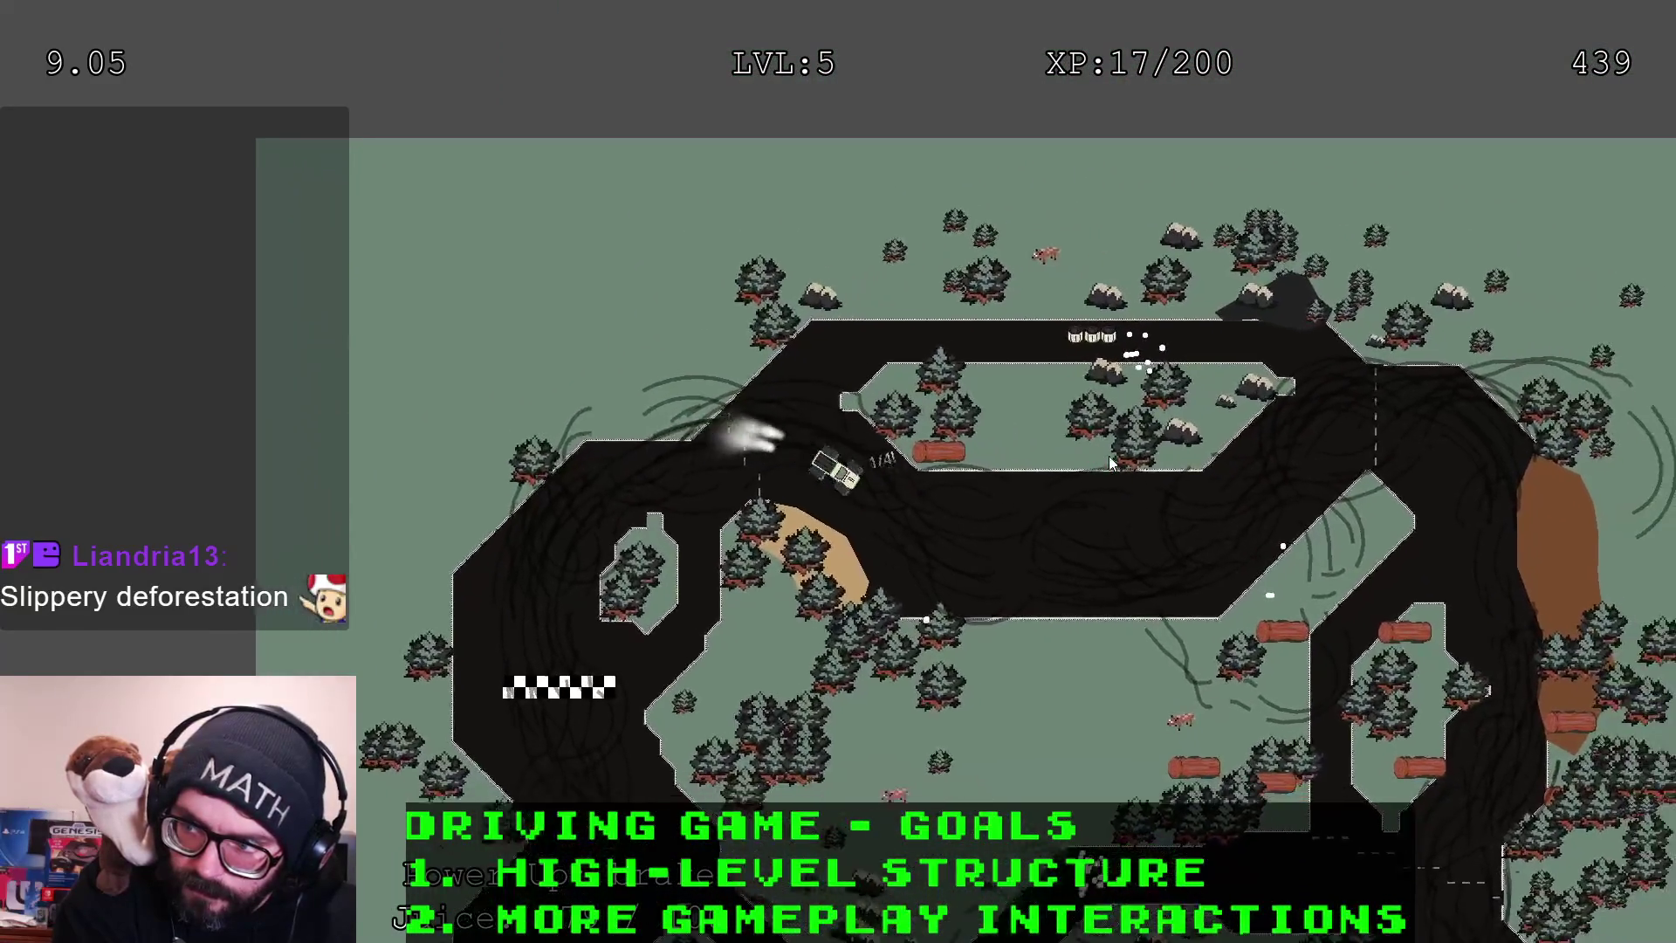
{"action": "key", "text": "Left"}
{"action": "key", "text": "Right"}
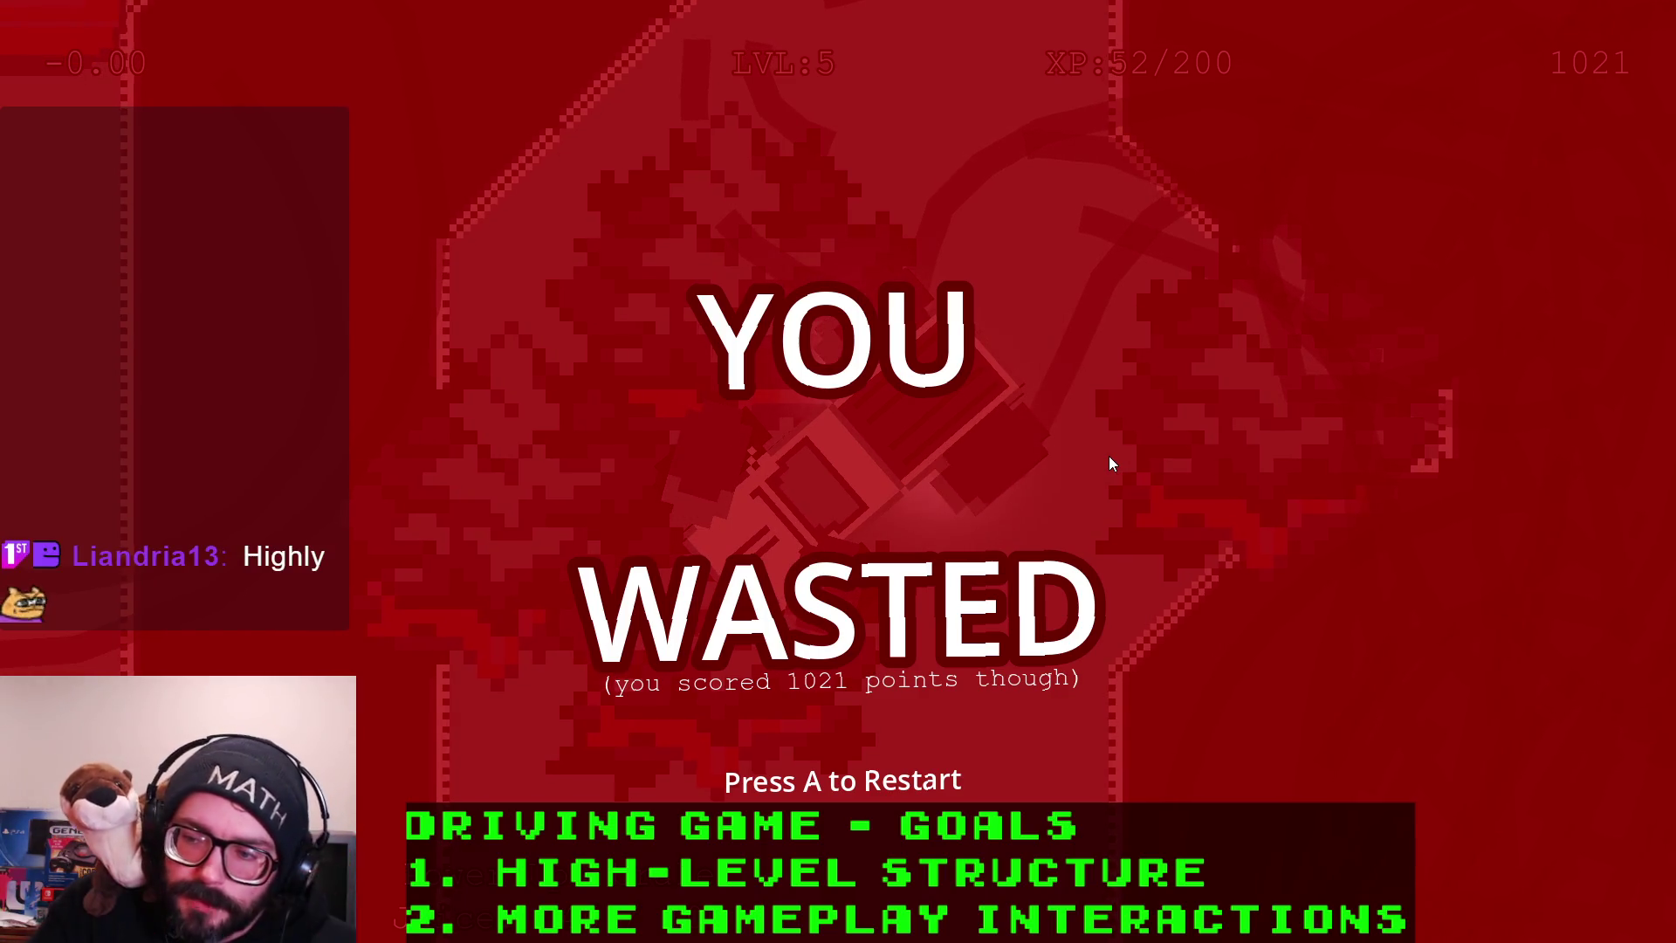
Restart after the 1021-point game over, switch back to the Godot editor and stop the running game
{"action": "key", "text": "a"}
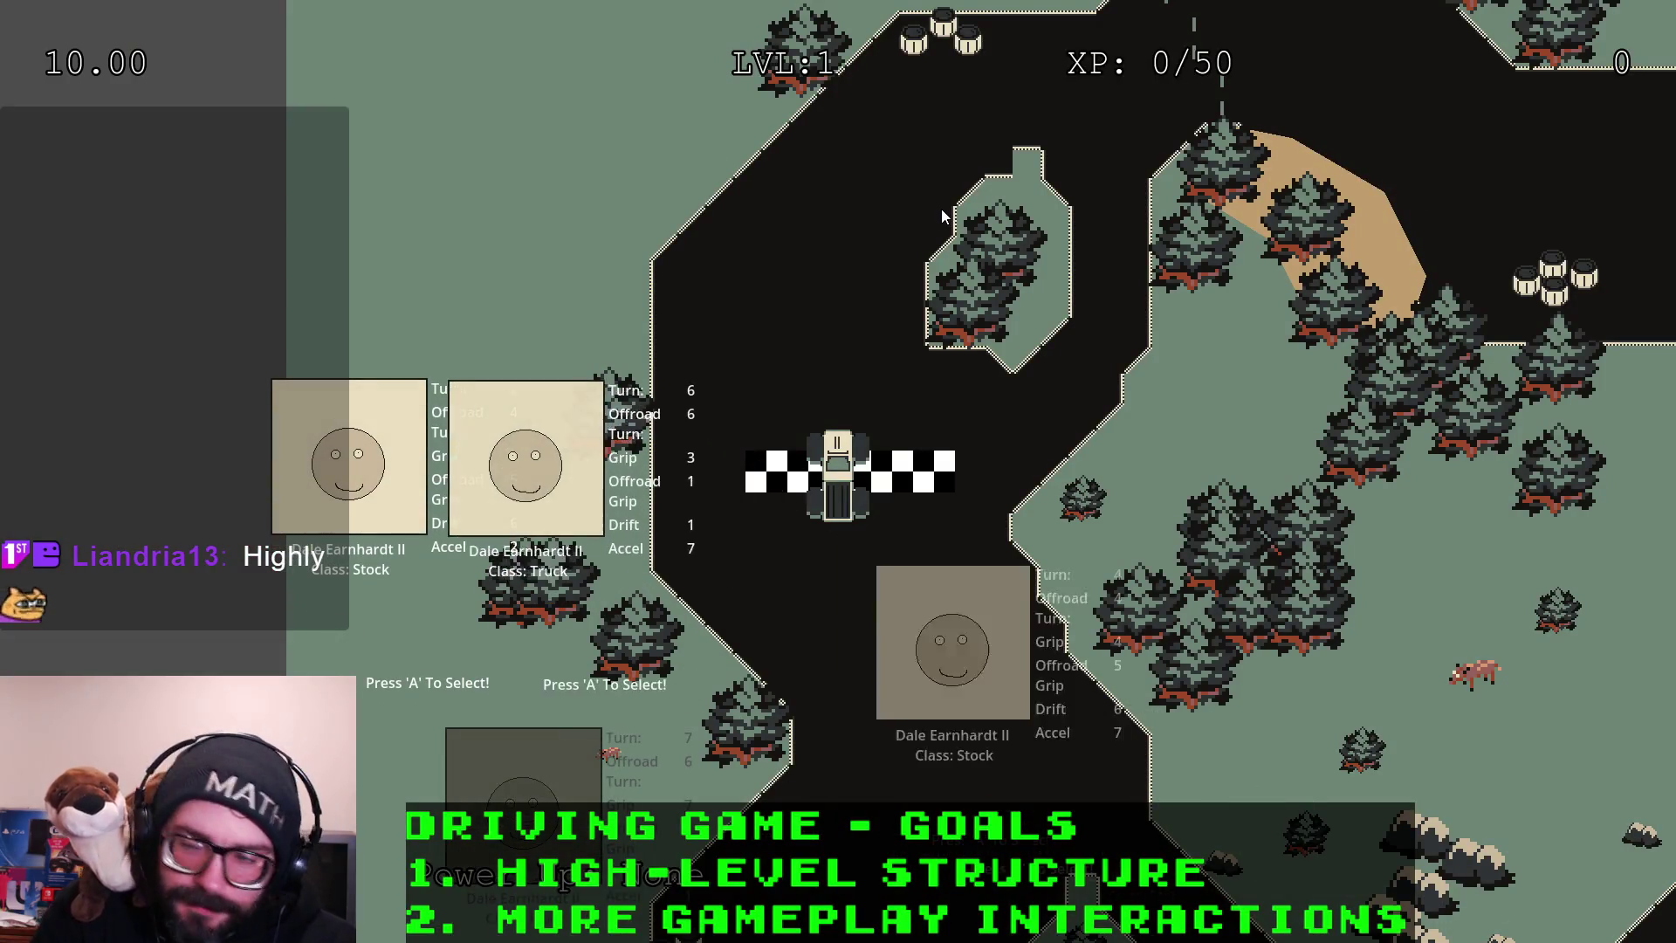
{"action": "key", "text": "alt+Tab"}
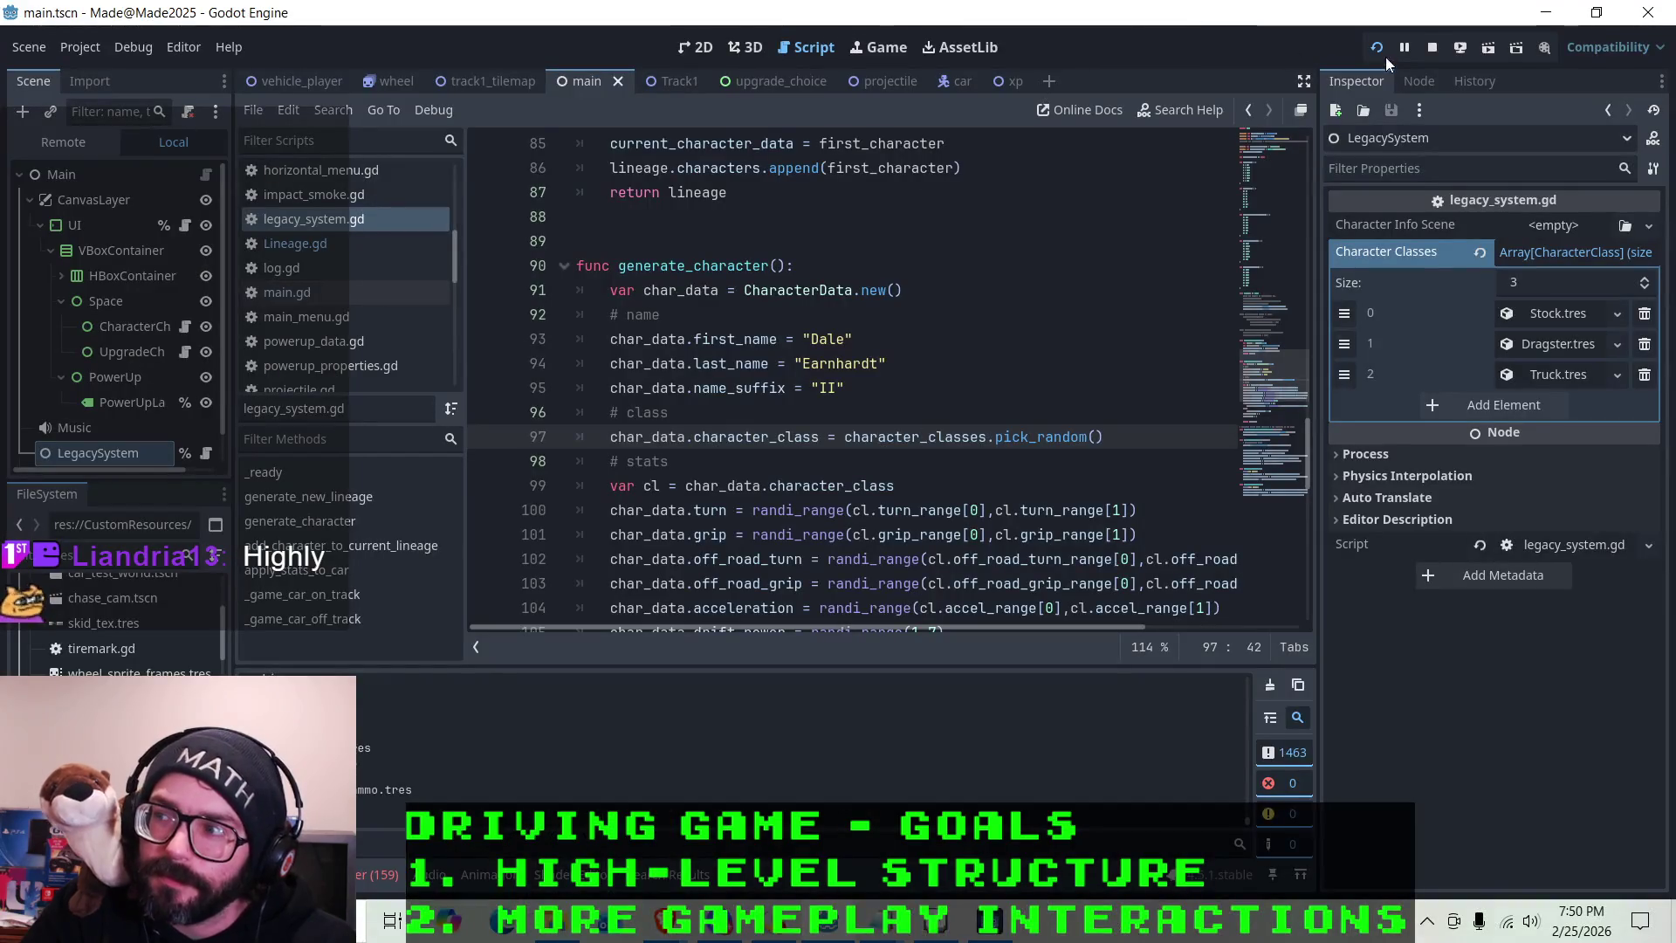
{"action": "left_click", "coordinate": [1433, 47]}
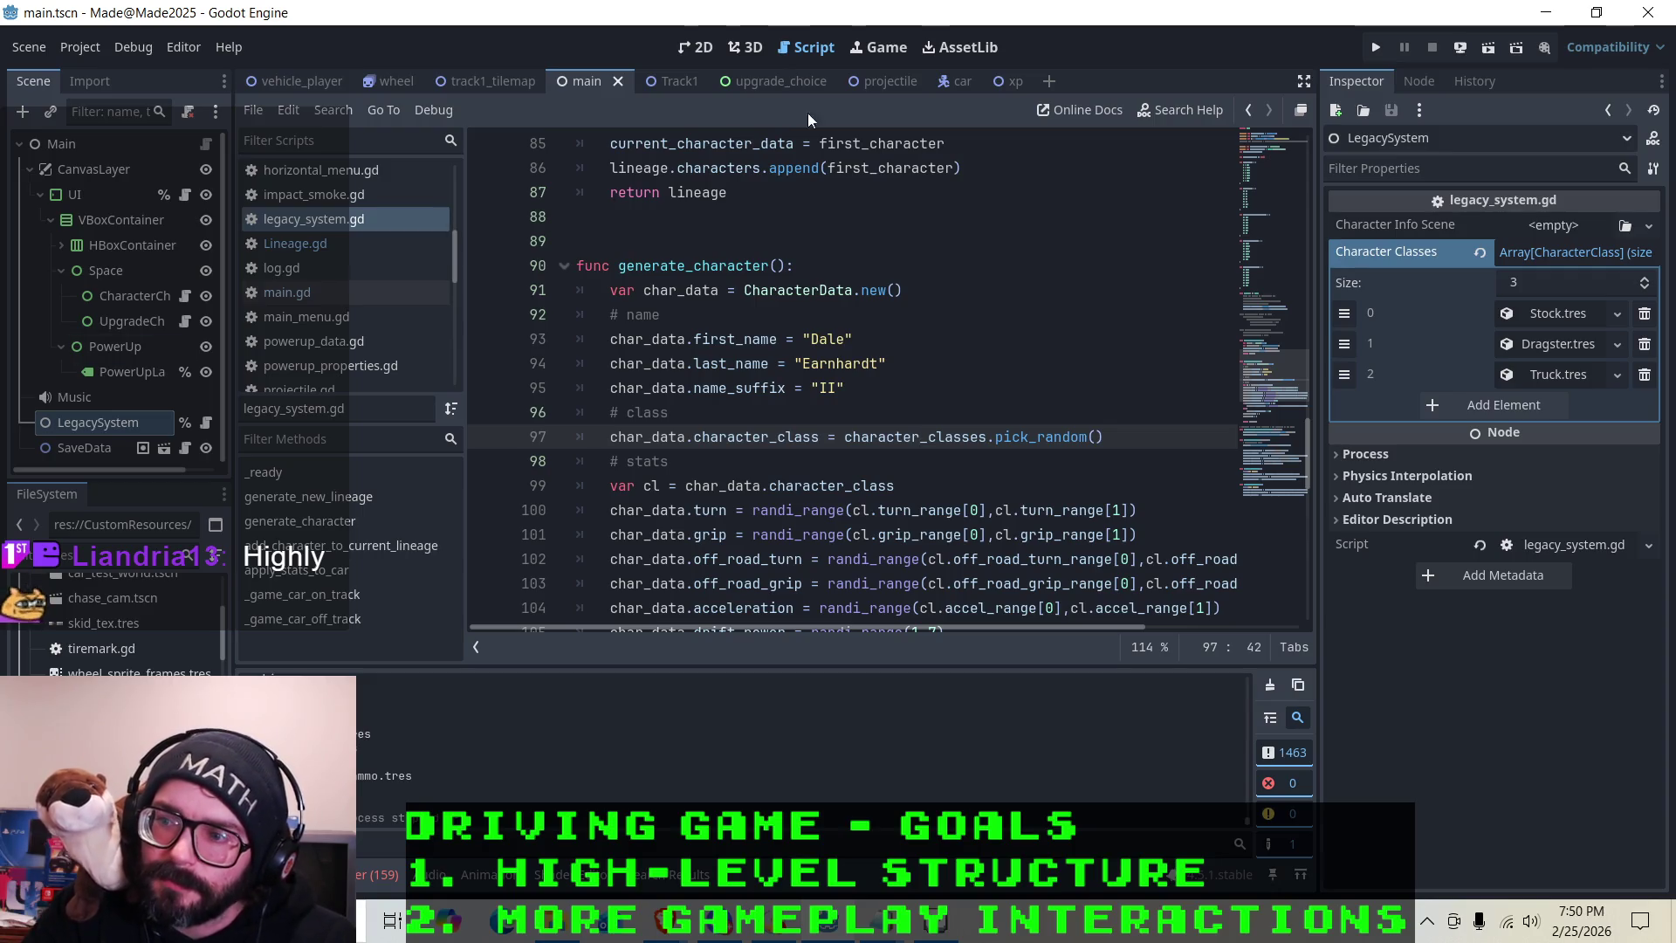
{"action": "scroll", "coordinate": [831, 415], "scroll_direction": "down", "scroll_amount": 2}
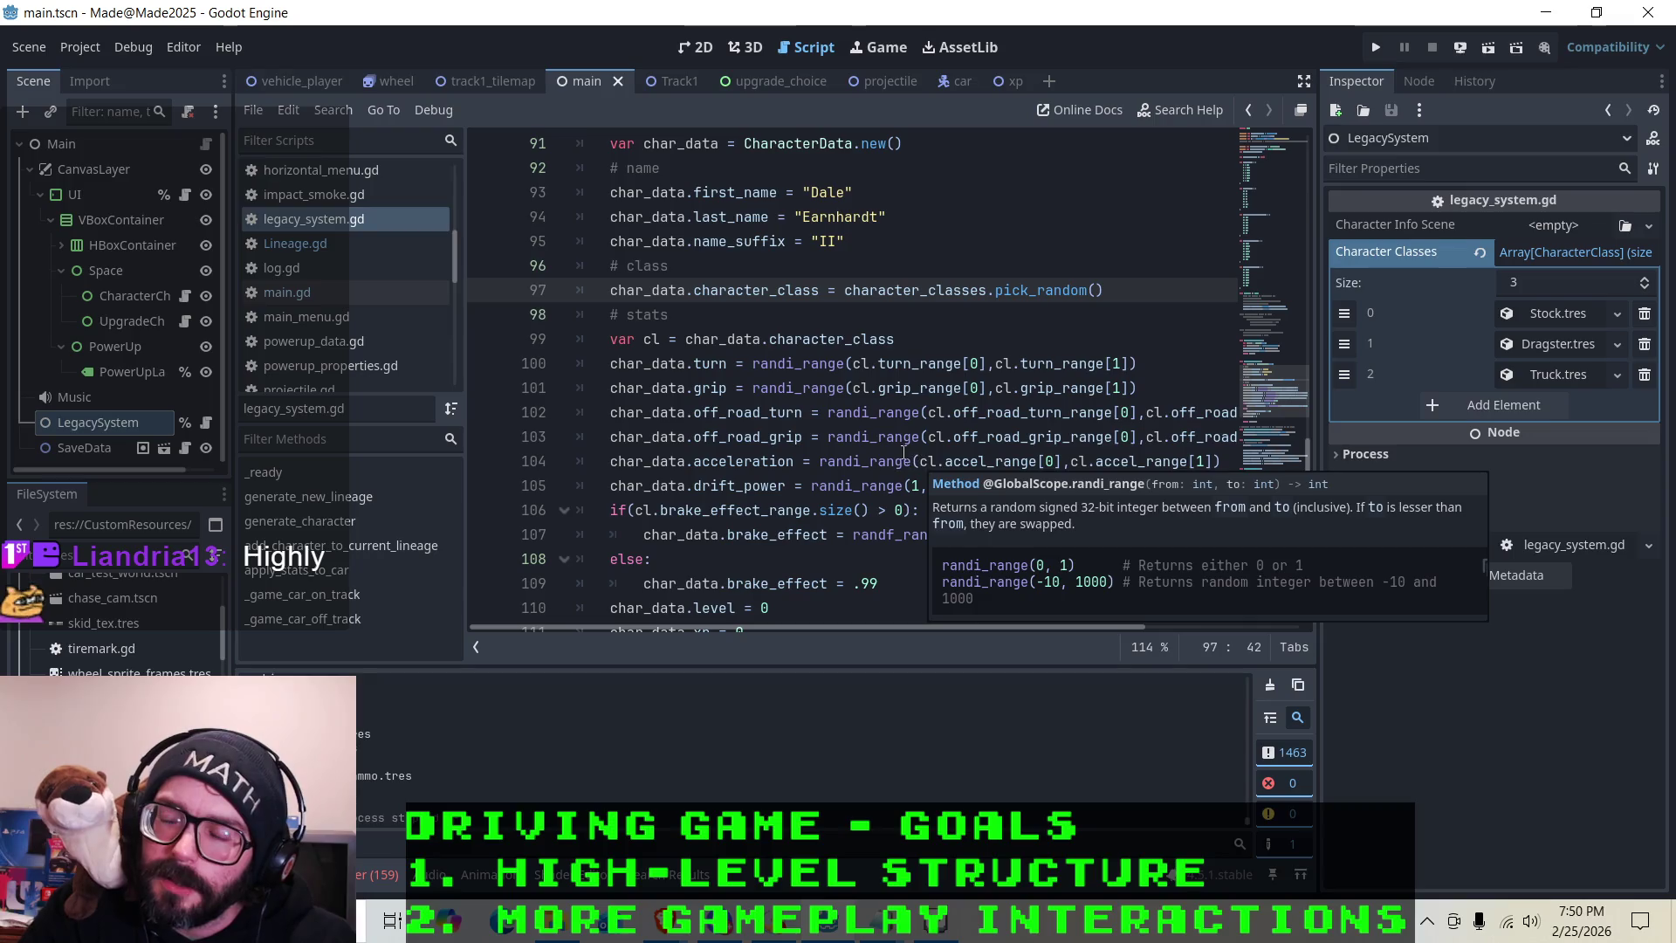
{"action": "left_click", "coordinate": [907, 339]}
{"action": "key", "text": "Up"}
{"action": "key", "text": "Up"}
{"action": "key", "text": "Up"}
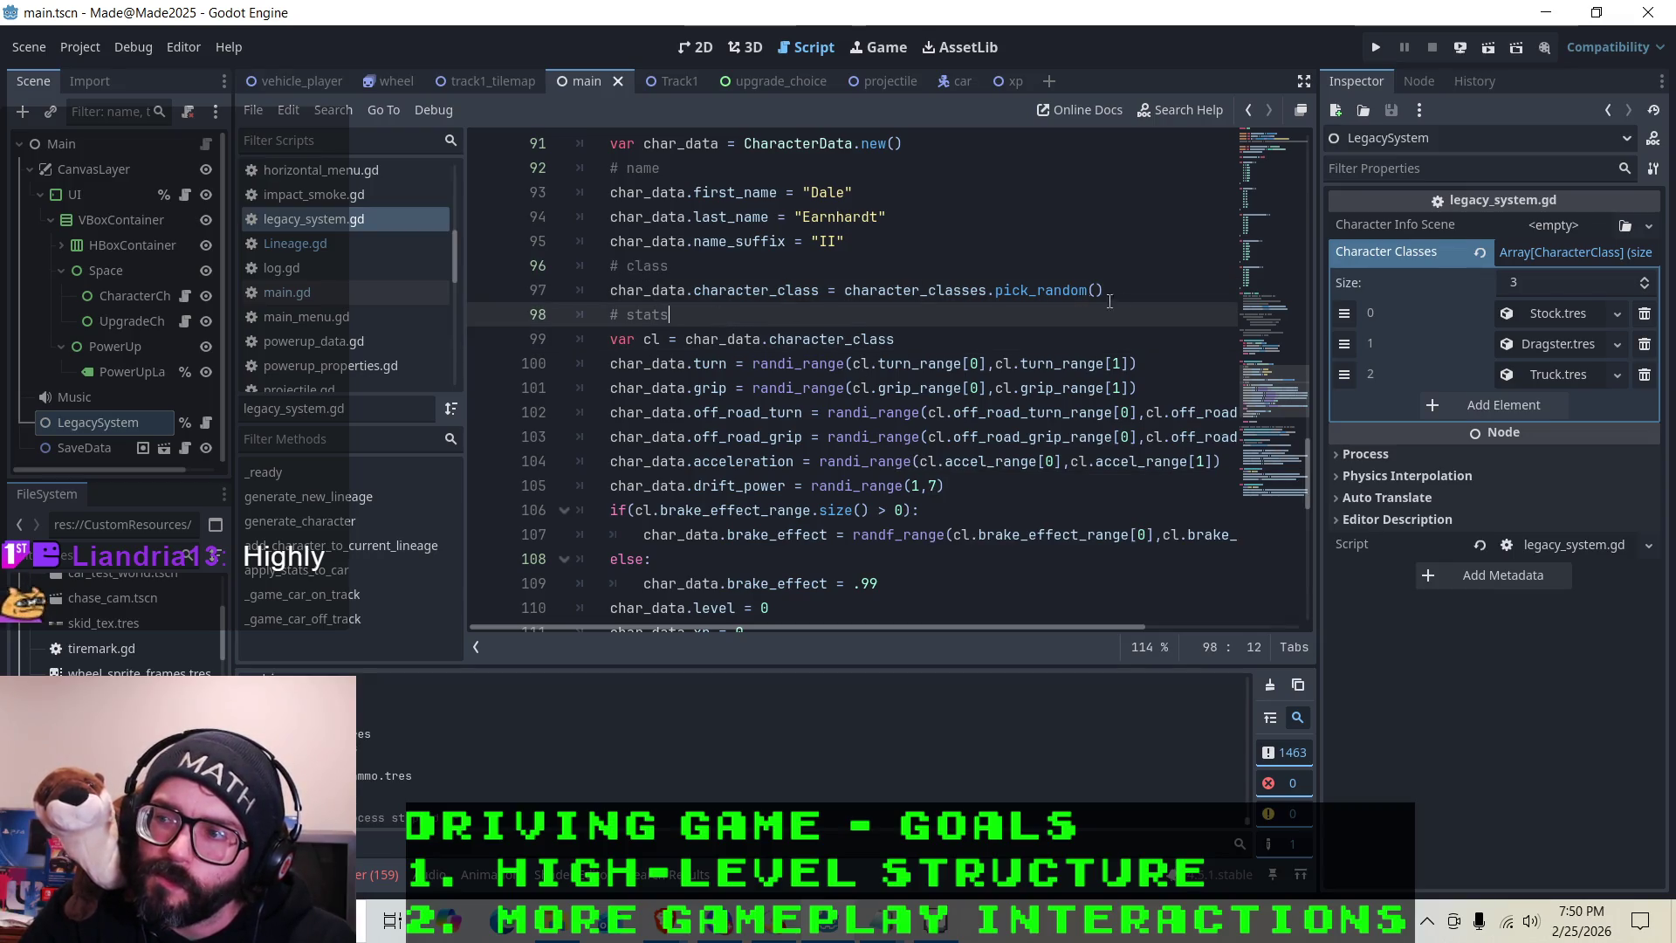
{"action": "key", "text": "Up"}
{"action": "key", "text": "Up"}
{"action": "key", "text": "Down"}
{"action": "key", "text": "Down"}
{"action": "key", "text": "Down"}
{"action": "scroll", "coordinate": [868, 289], "scroll_direction": "up", "scroll_amount": 1}
{"action": "left_click_drag", "start_coordinate": [851, 314], "coordinate": [805, 265]}
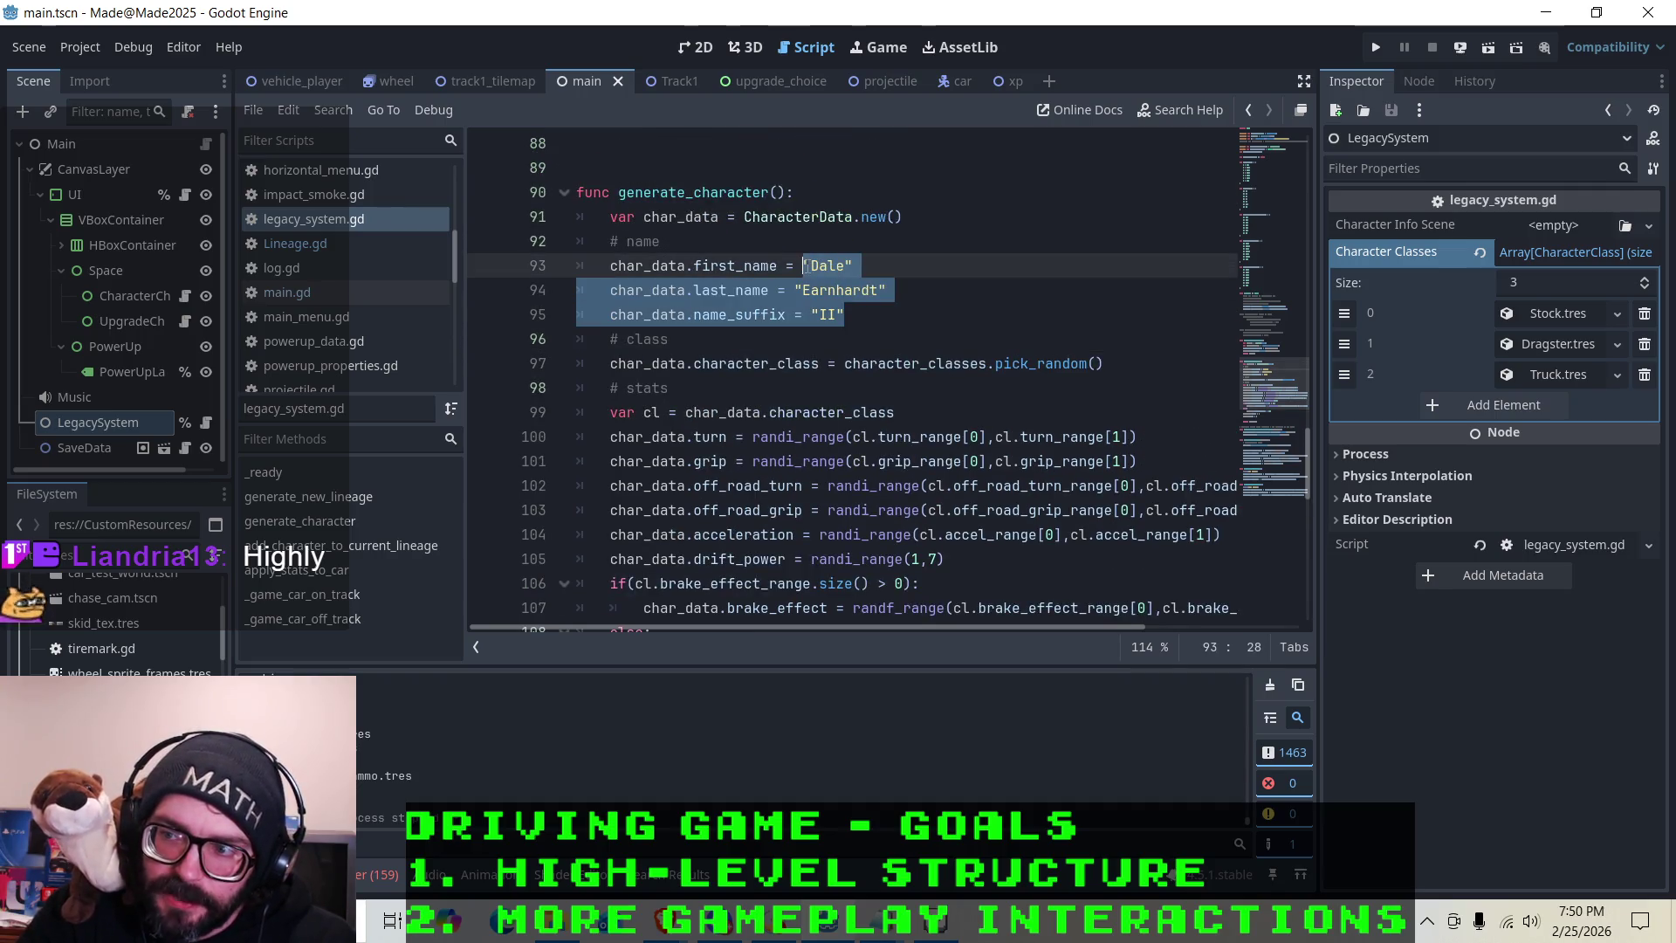
{"action": "left_click", "coordinate": [931, 315]}
{"action": "scroll", "coordinate": [846, 472], "scroll_direction": "down", "scroll_amount": 5}
{"action": "scroll", "coordinate": [833, 454], "scroll_direction": "up", "scroll_amount": 3}
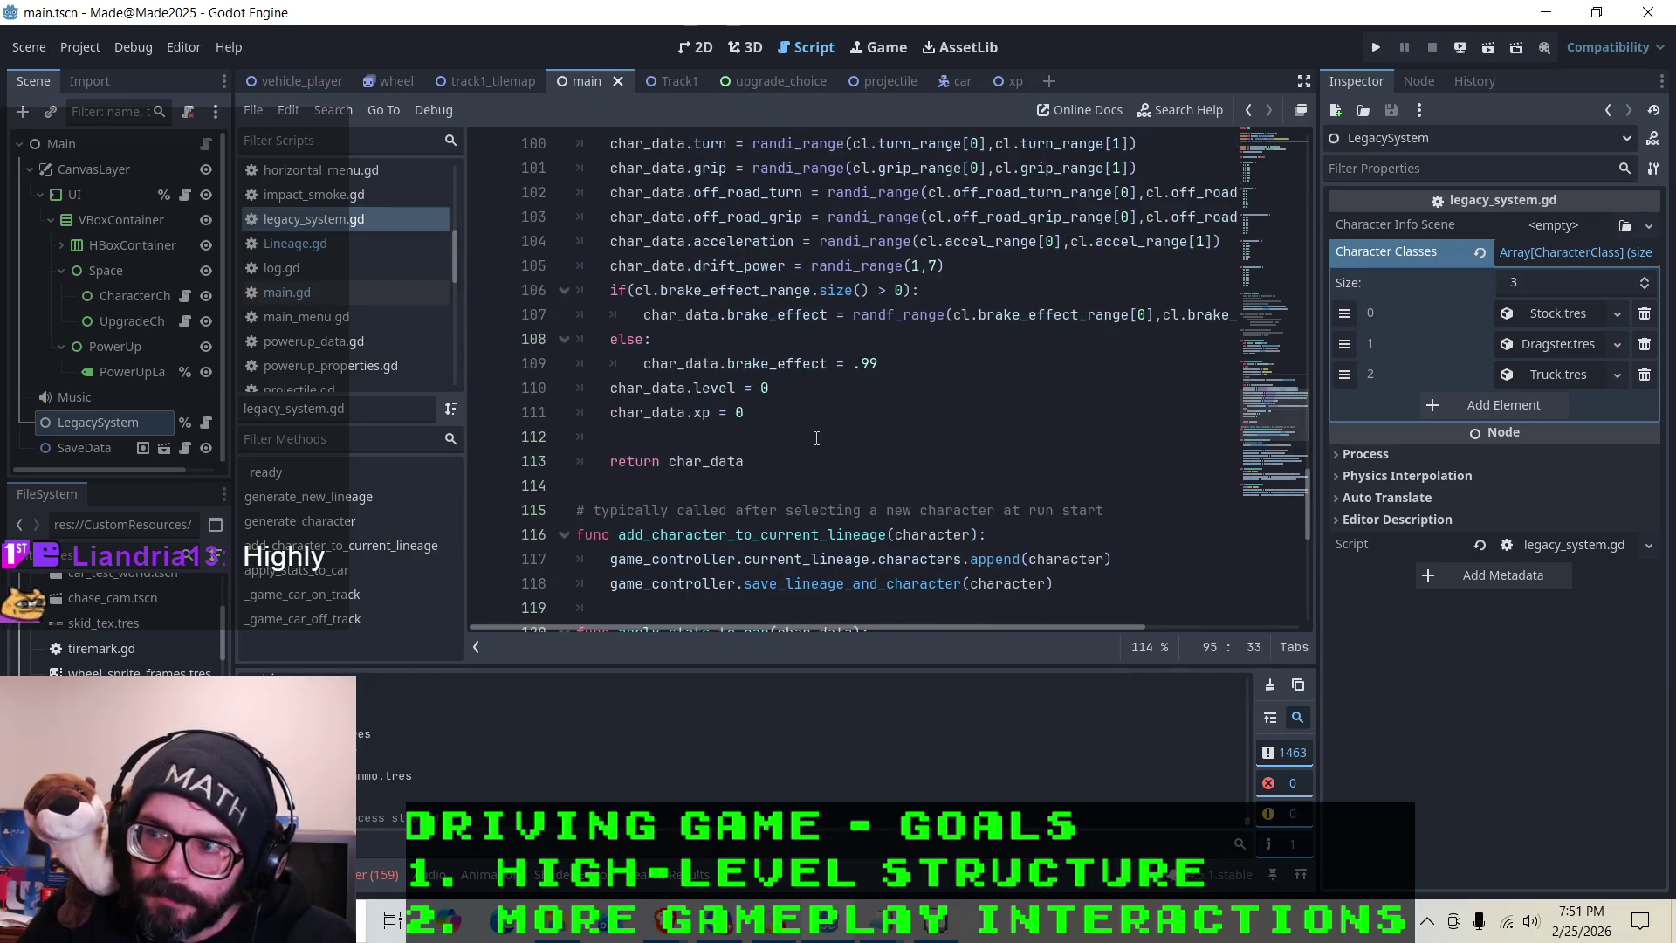
{"action": "scroll", "coordinate": [831, 448], "scroll_direction": "up", "scroll_amount": 1}
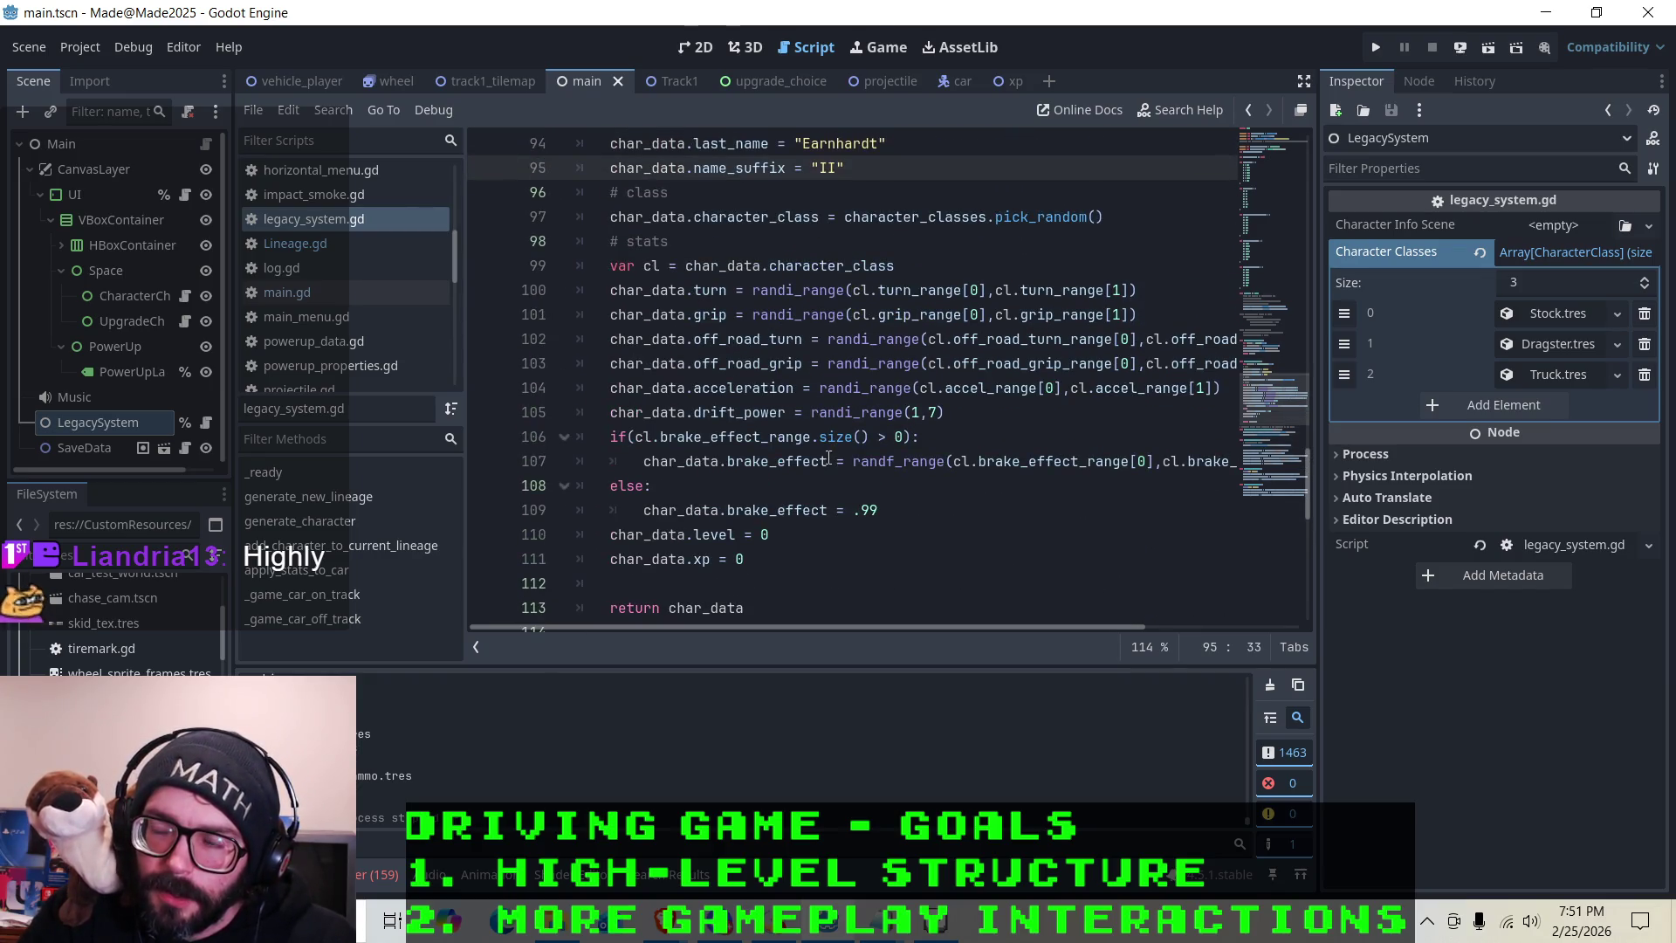
{"action": "left_click", "coordinate": [686, 48]}
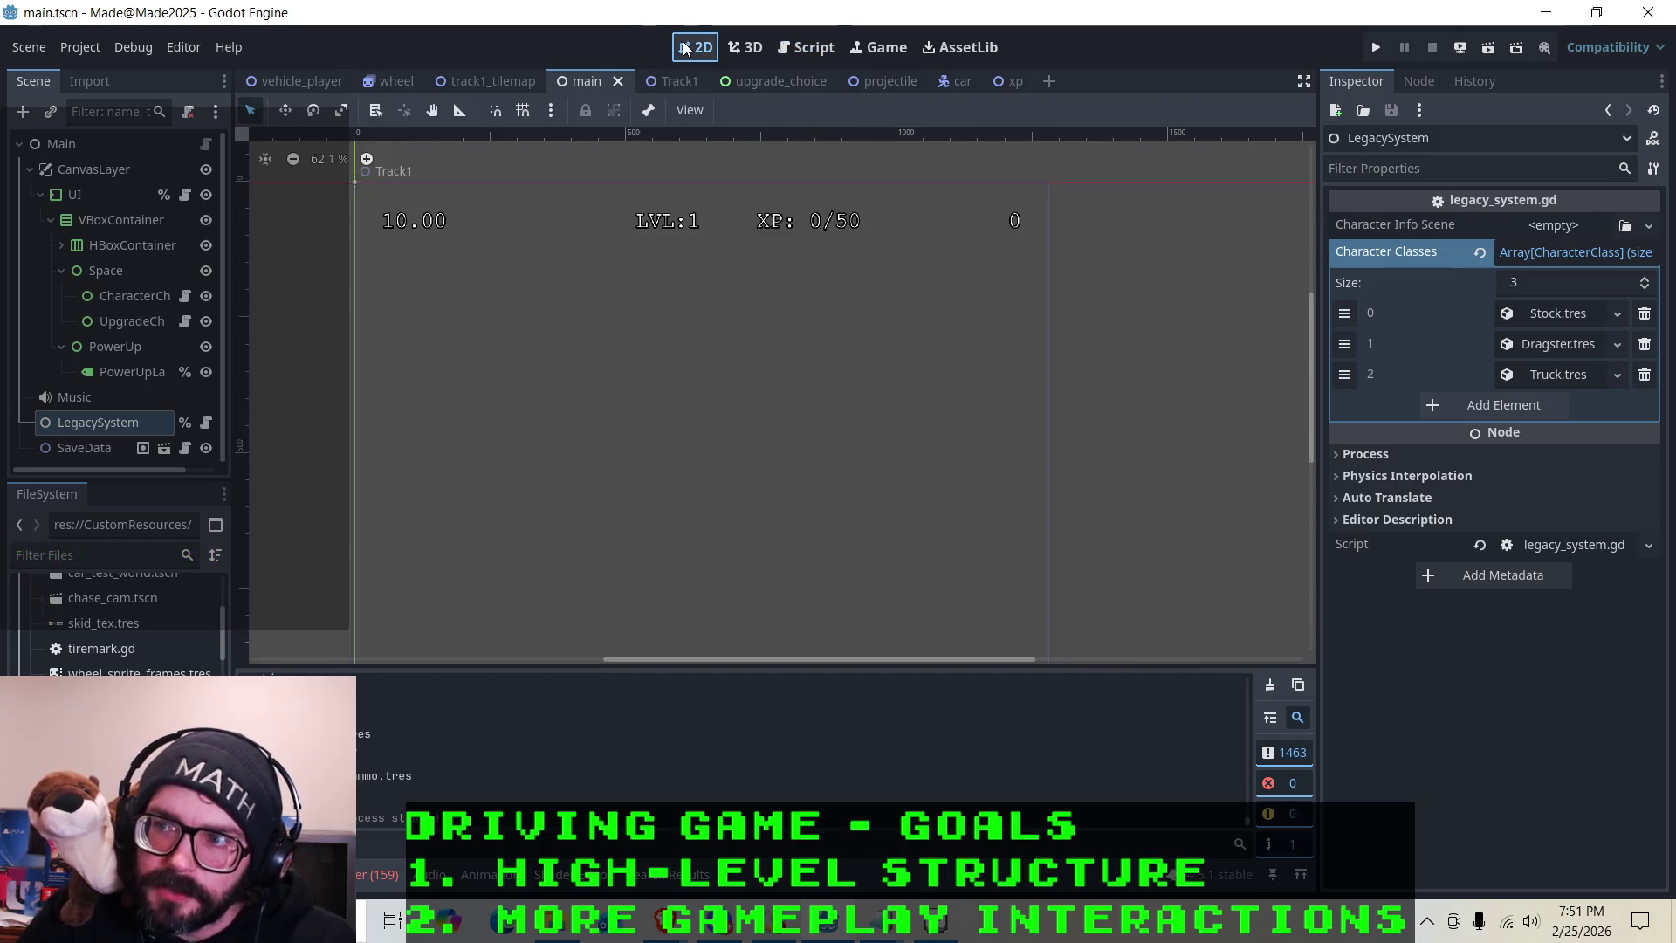
{"action": "left_click", "coordinate": [811, 47]}
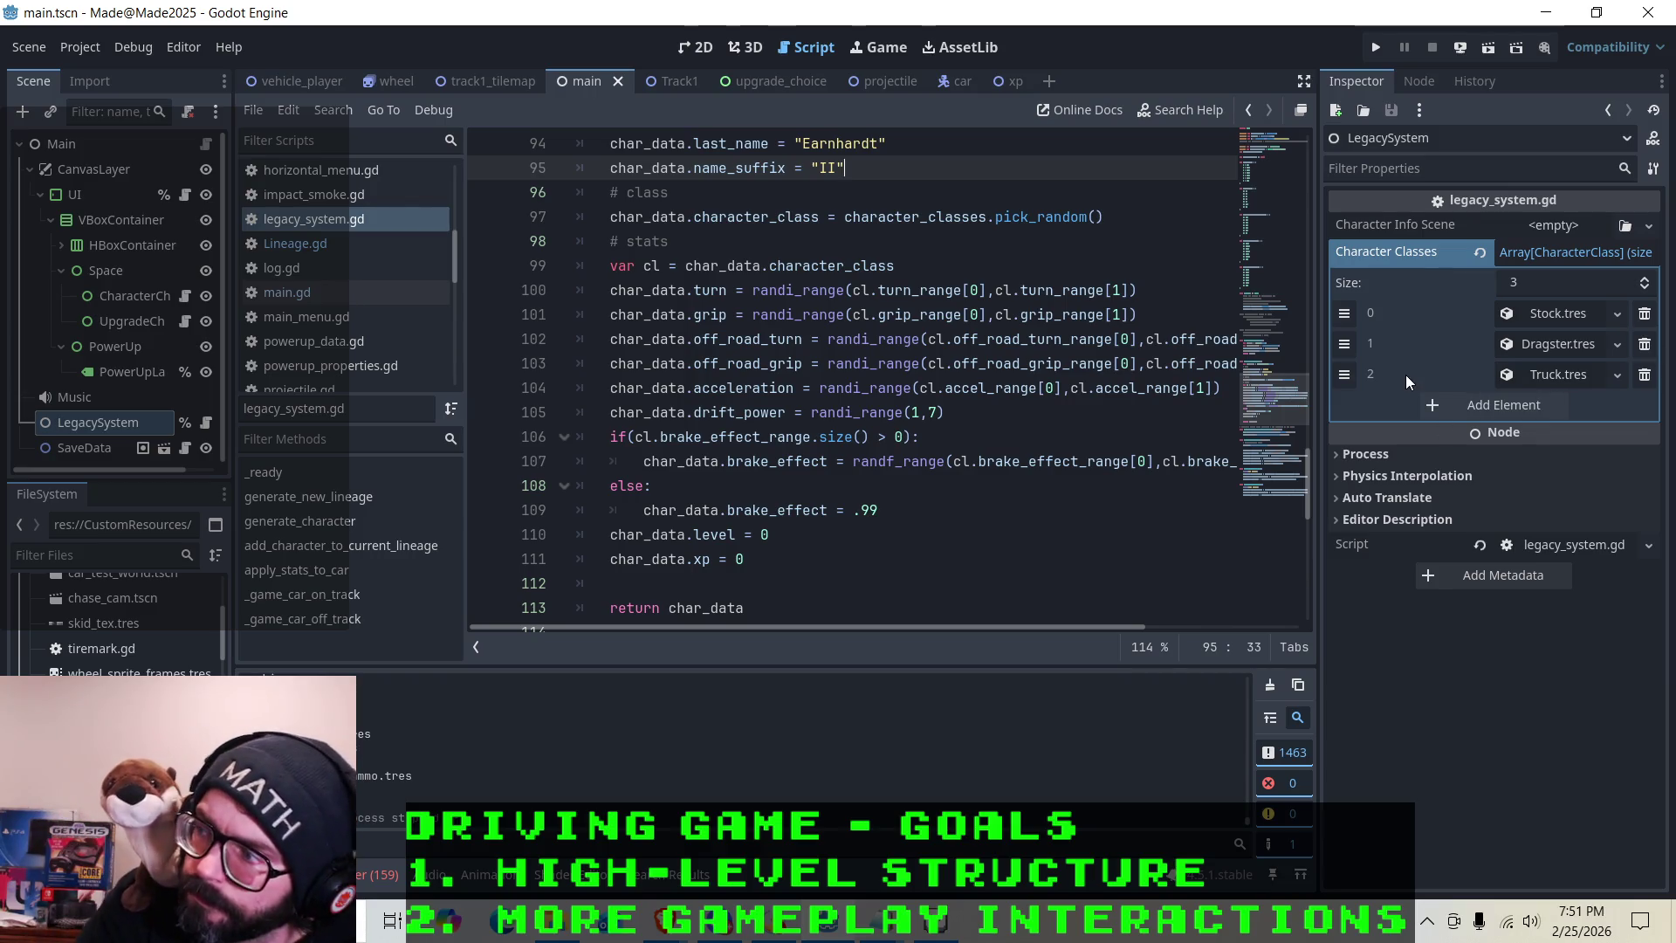
{"action": "left_click", "coordinate": [1538, 384]}
Declare an empty health_drain_values dictionary on a new line below acceleration_values
{"action": "scroll", "coordinate": [1419, 411], "scroll_direction": "down", "scroll_amount": 3}
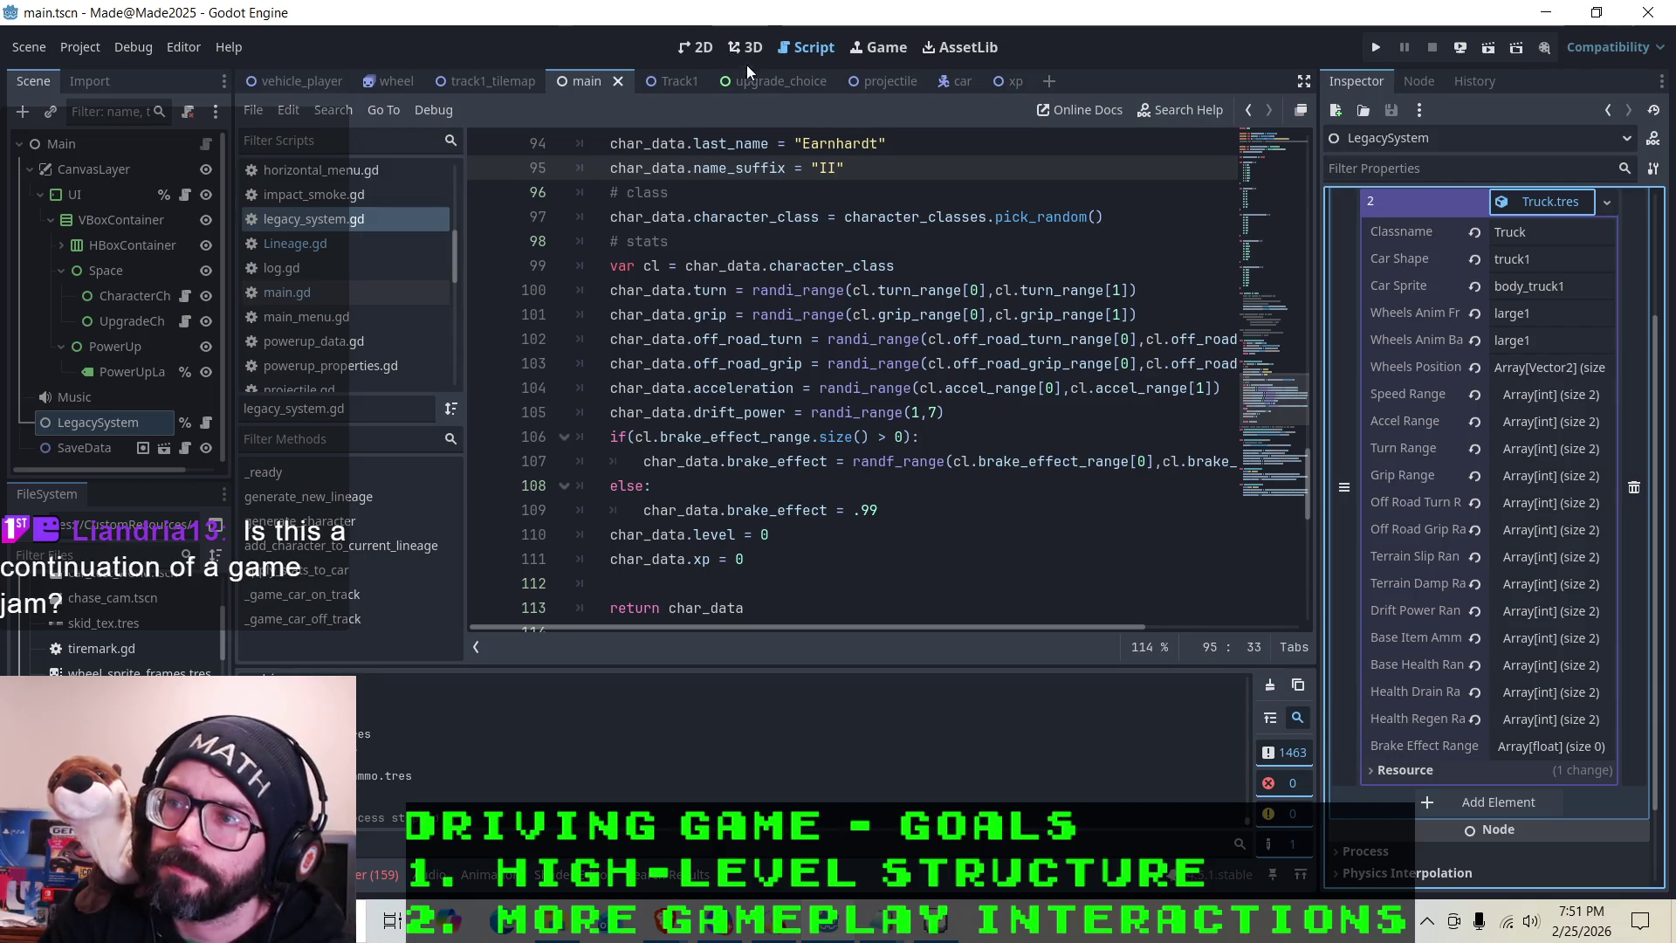
{"action": "scroll", "coordinate": [792, 386], "scroll_direction": "up", "scroll_amount": 15}
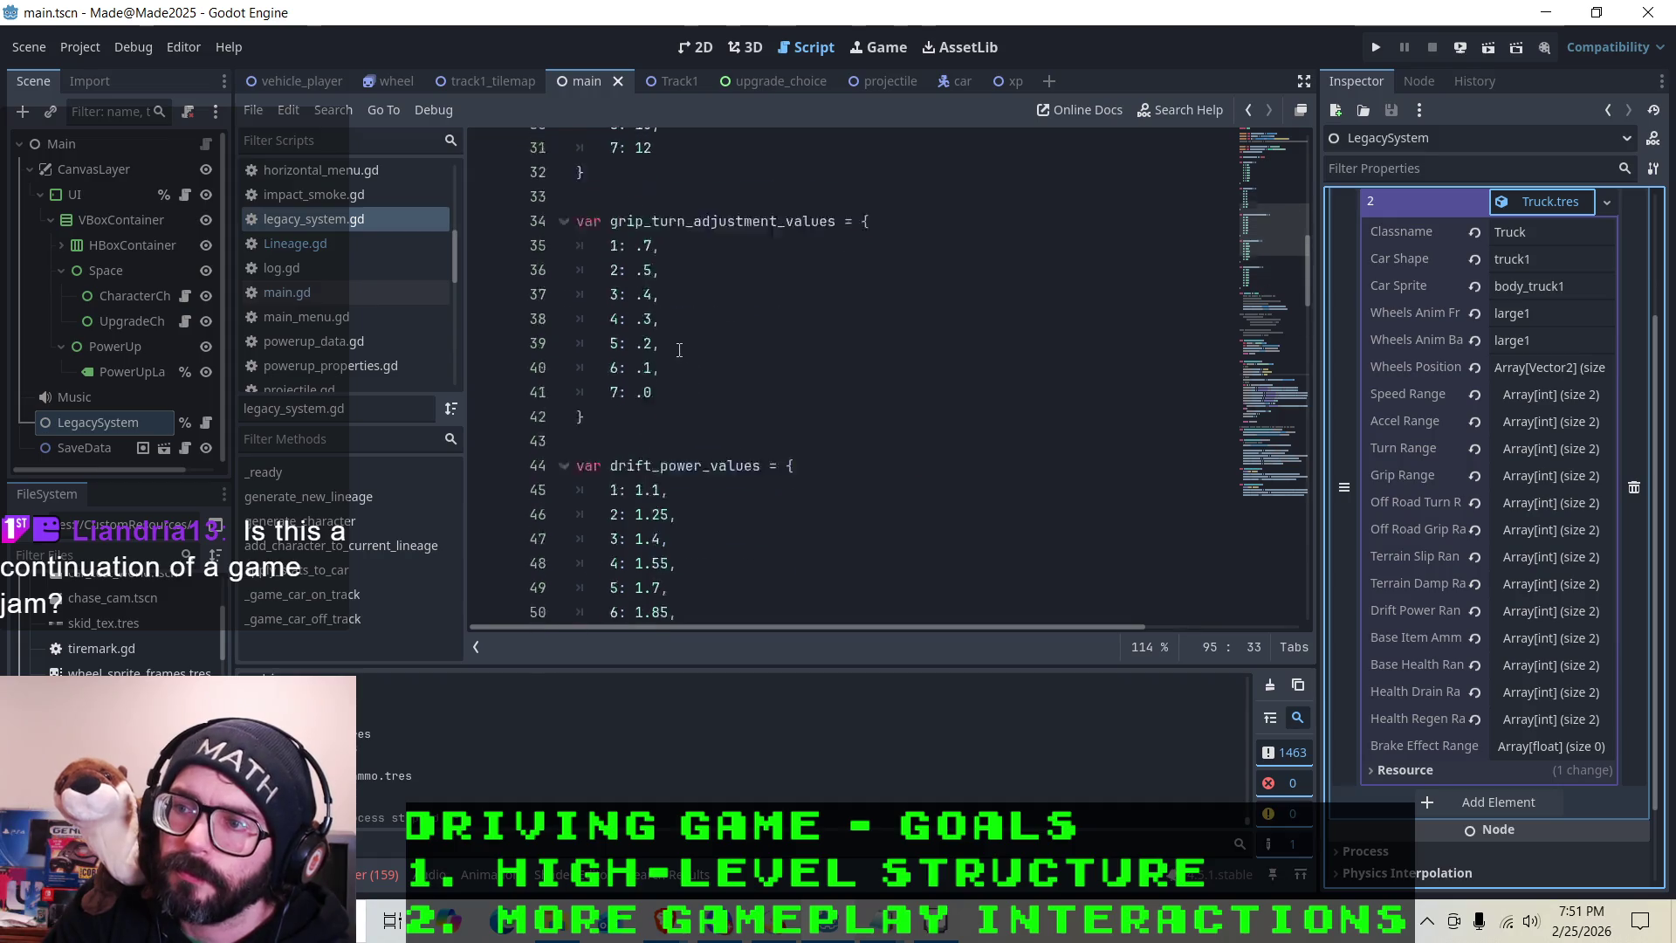
{"action": "scroll", "coordinate": [704, 328], "scroll_direction": "up", "scroll_amount": 6}
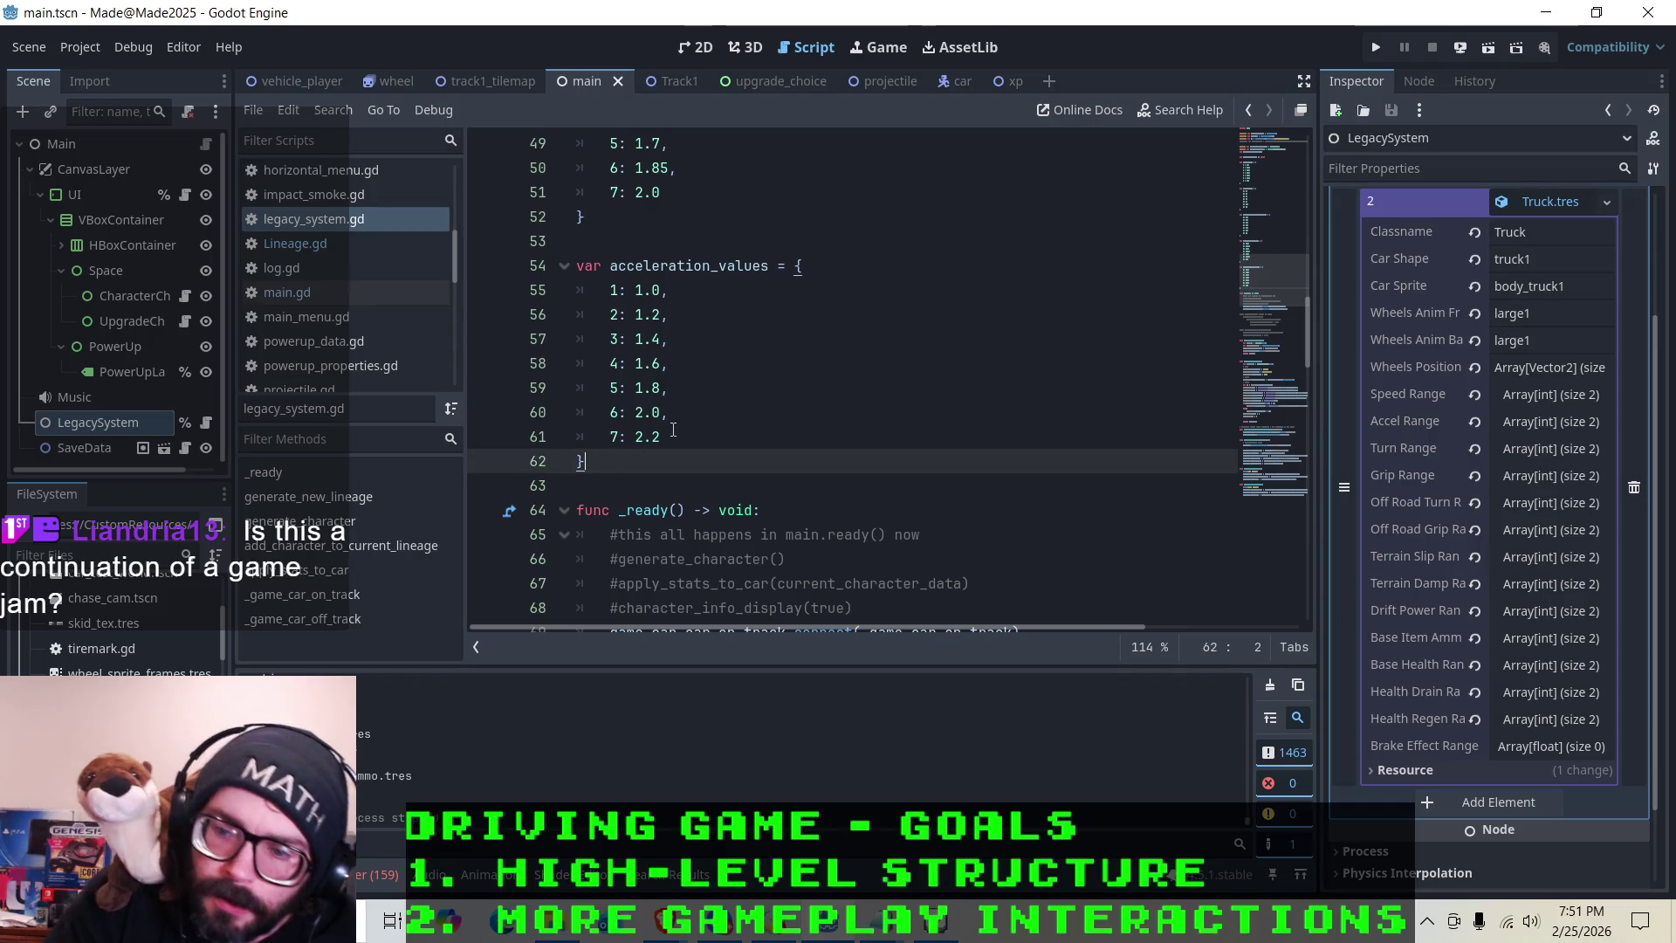
{"action": "key", "text": "Return"}
{"action": "key", "text": "Return"}
{"action": "type", "text": "var health"}
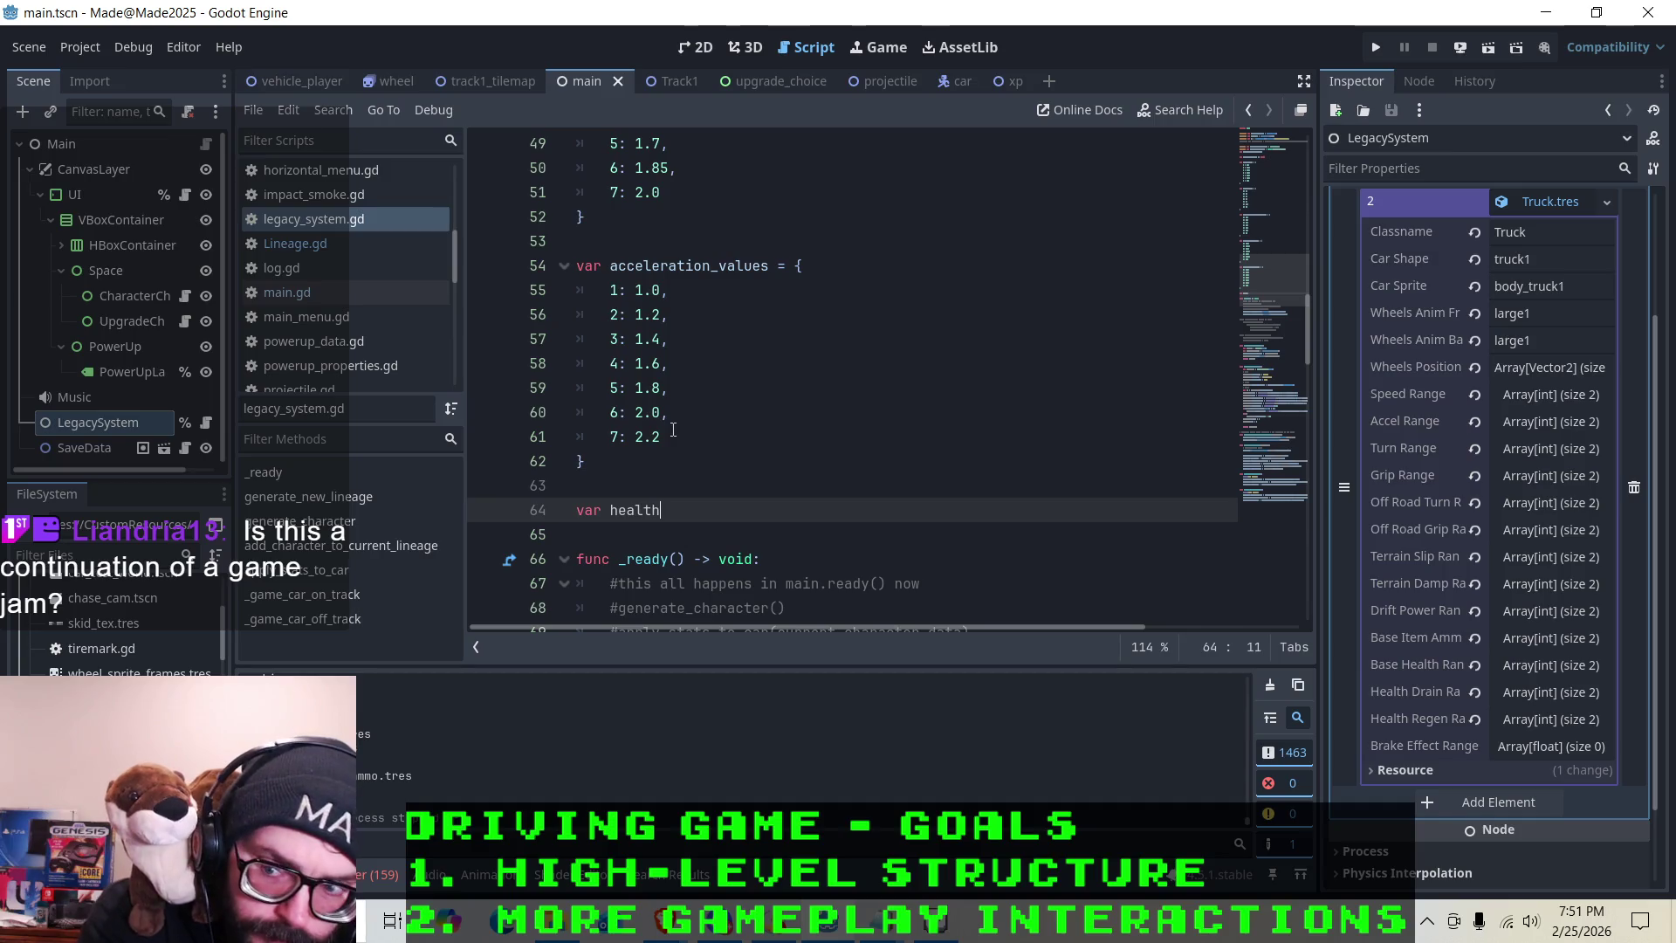
{"action": "type", "text": "_drain"}
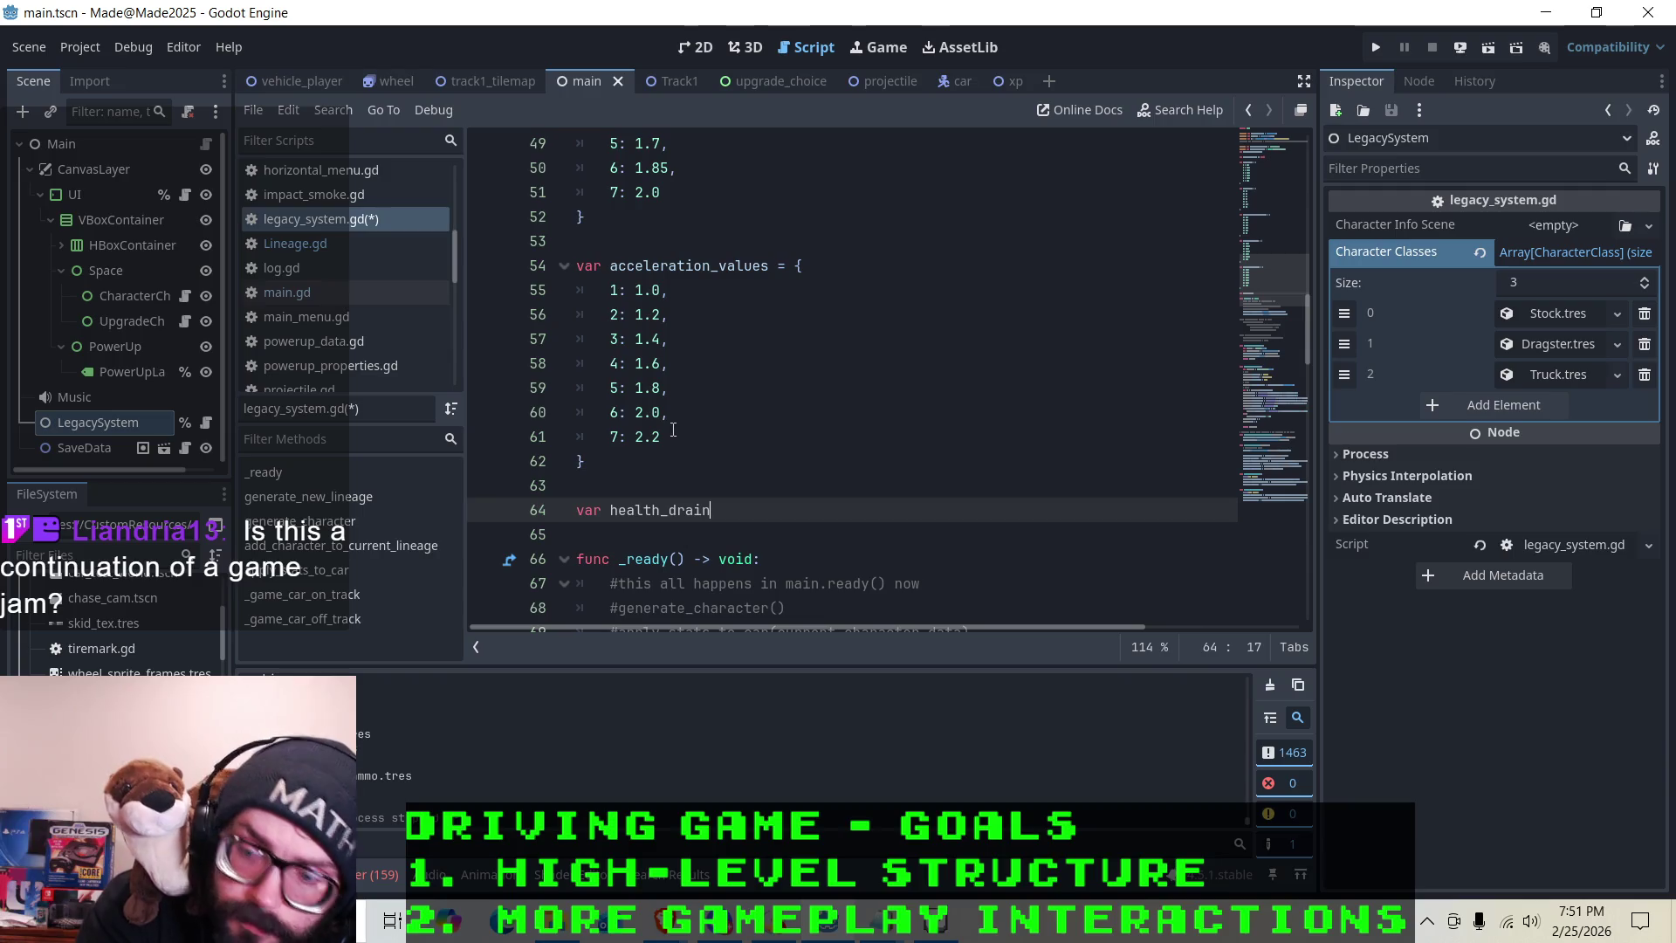
{"action": "type", "text": "_values"}
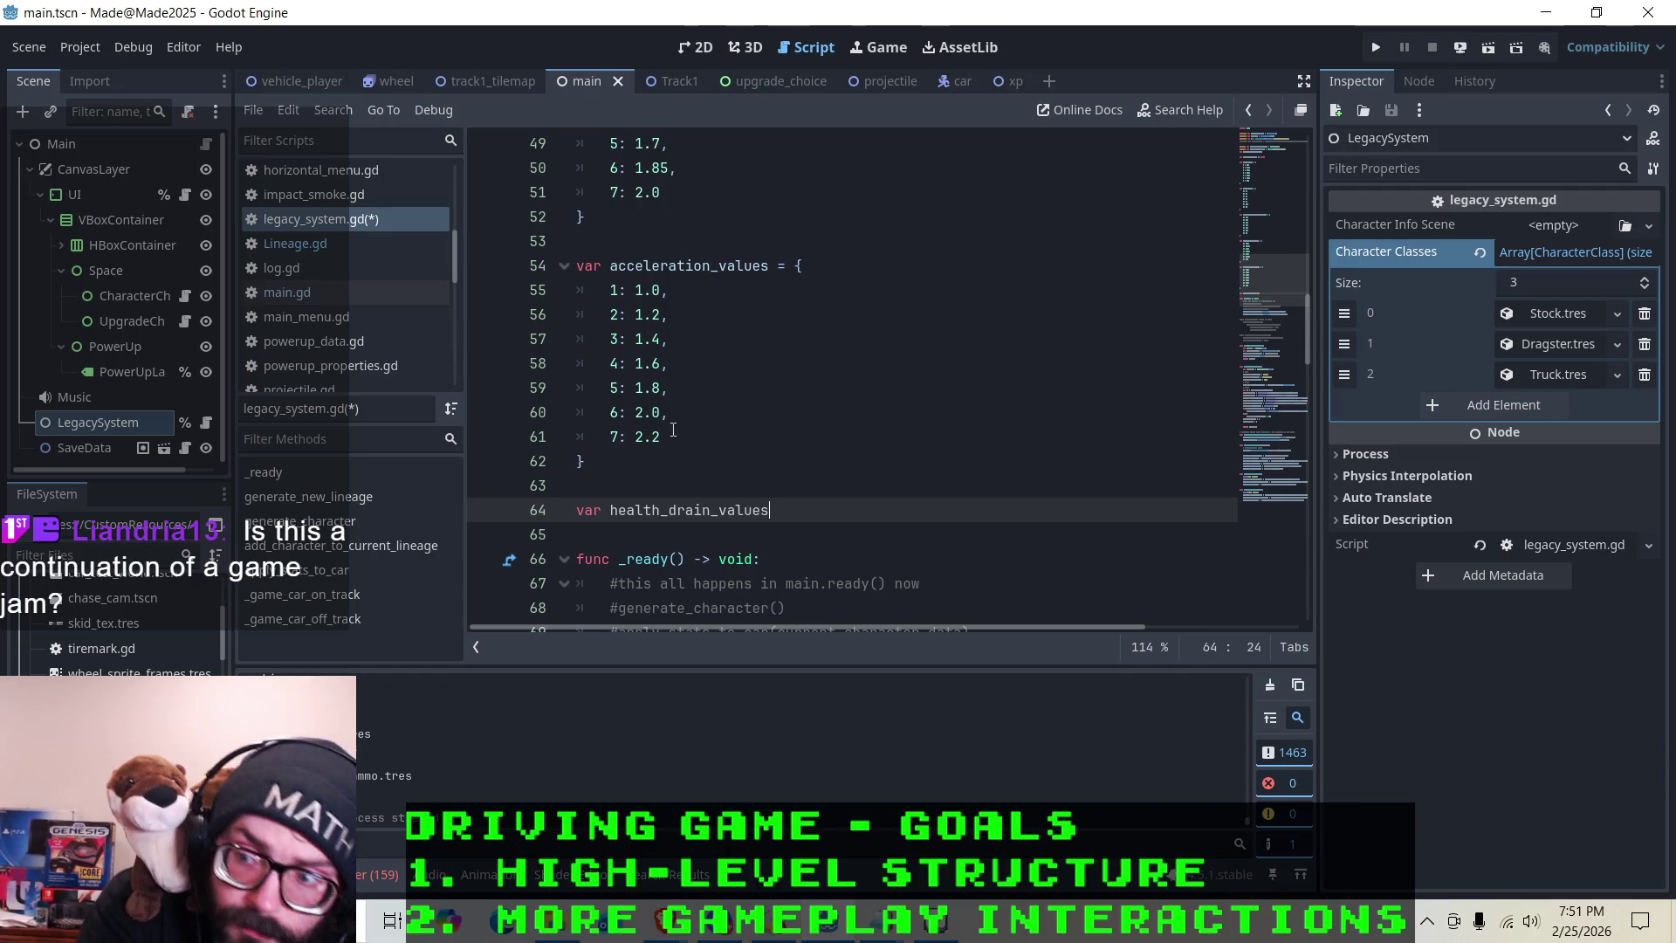
{"action": "type", "text": " = "}
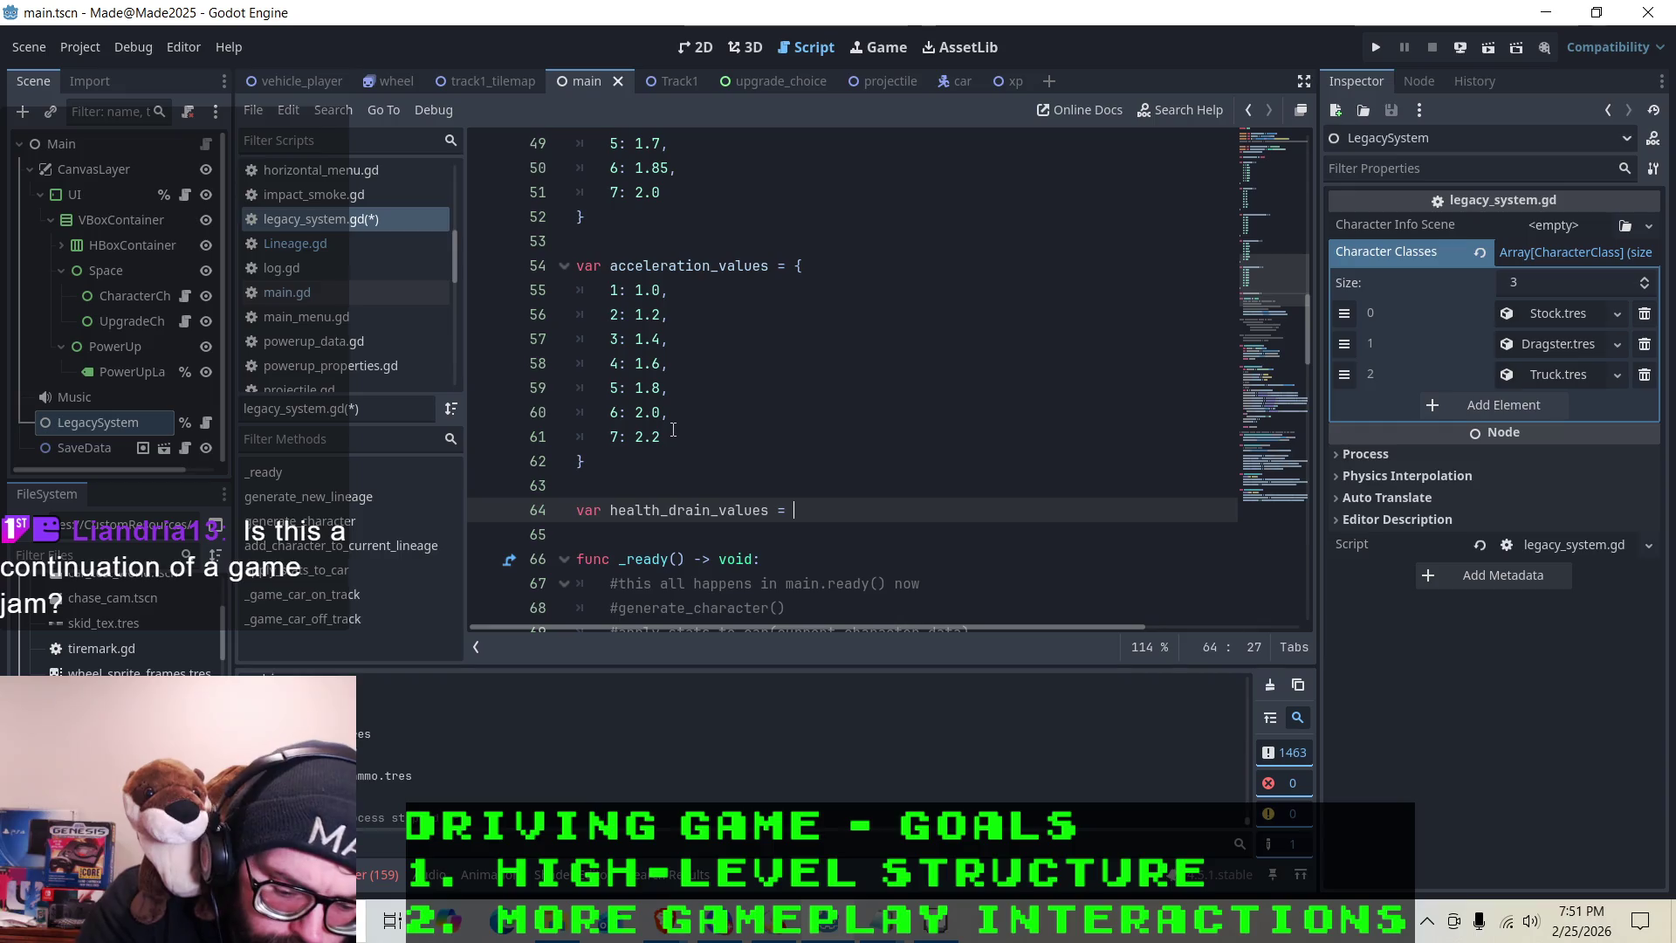
{"action": "type", "text": "{"}
{"action": "key", "text": "Return"}
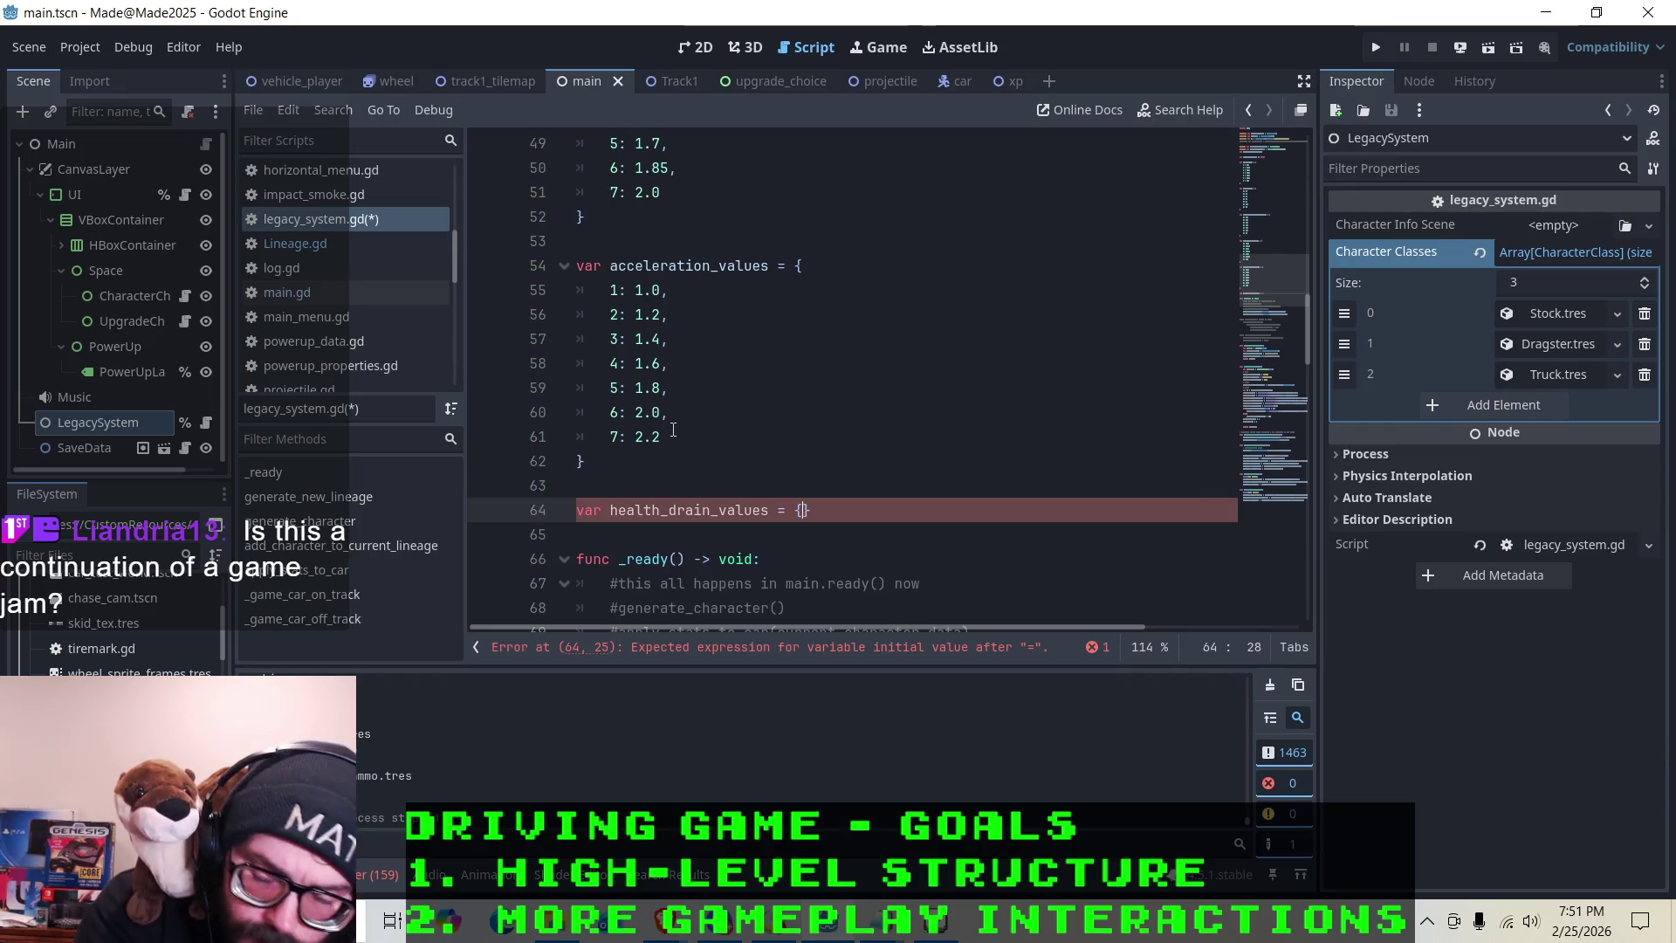
{"action": "key", "text": "Return"}
Fill health_drain_values with the entries 1: 1.0, 2: 1.0 and 3: 1.0
{"action": "key", "text": "Up"}
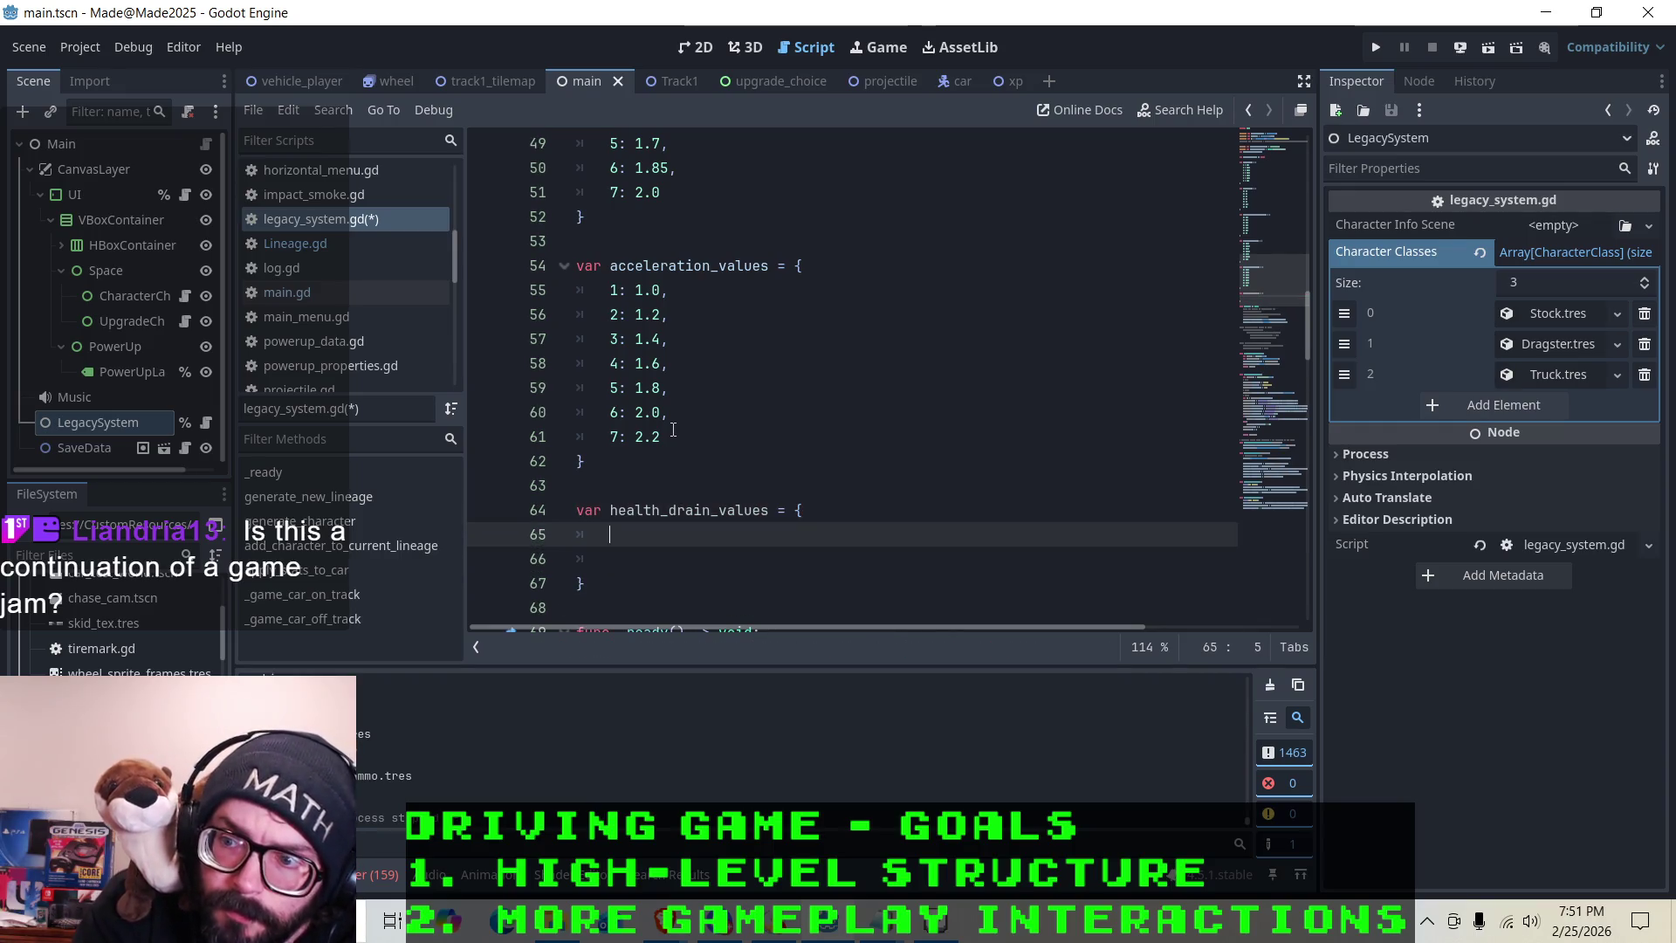
{"action": "type", "text": "1: "}
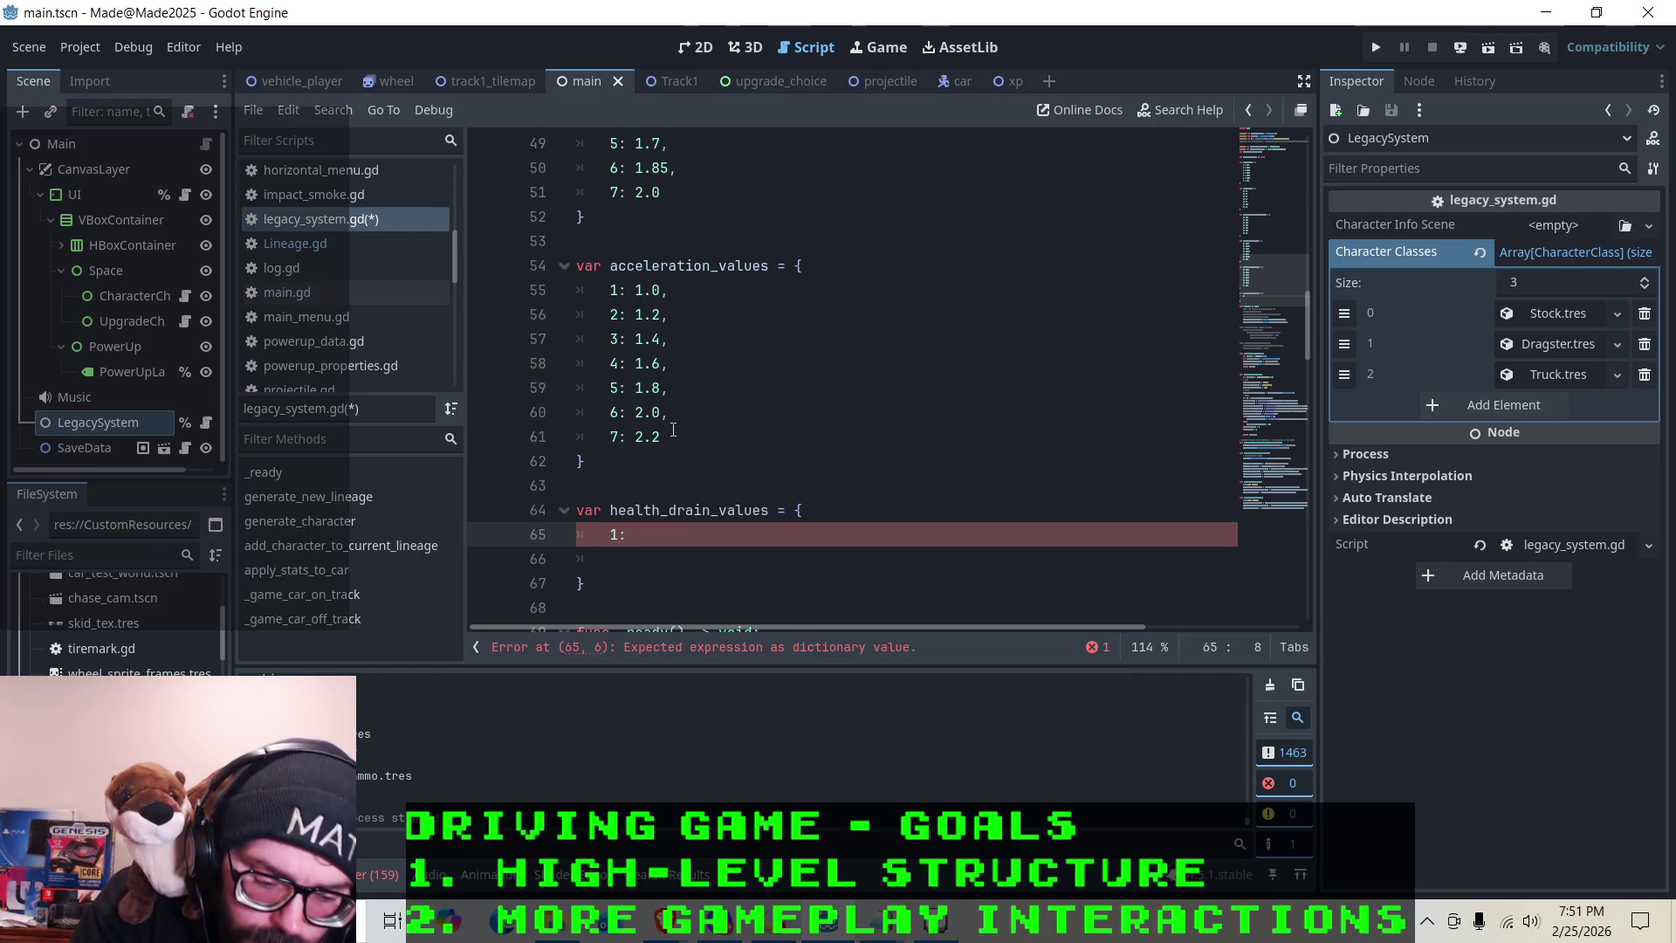
{"action": "type", "text": "1.0,"}
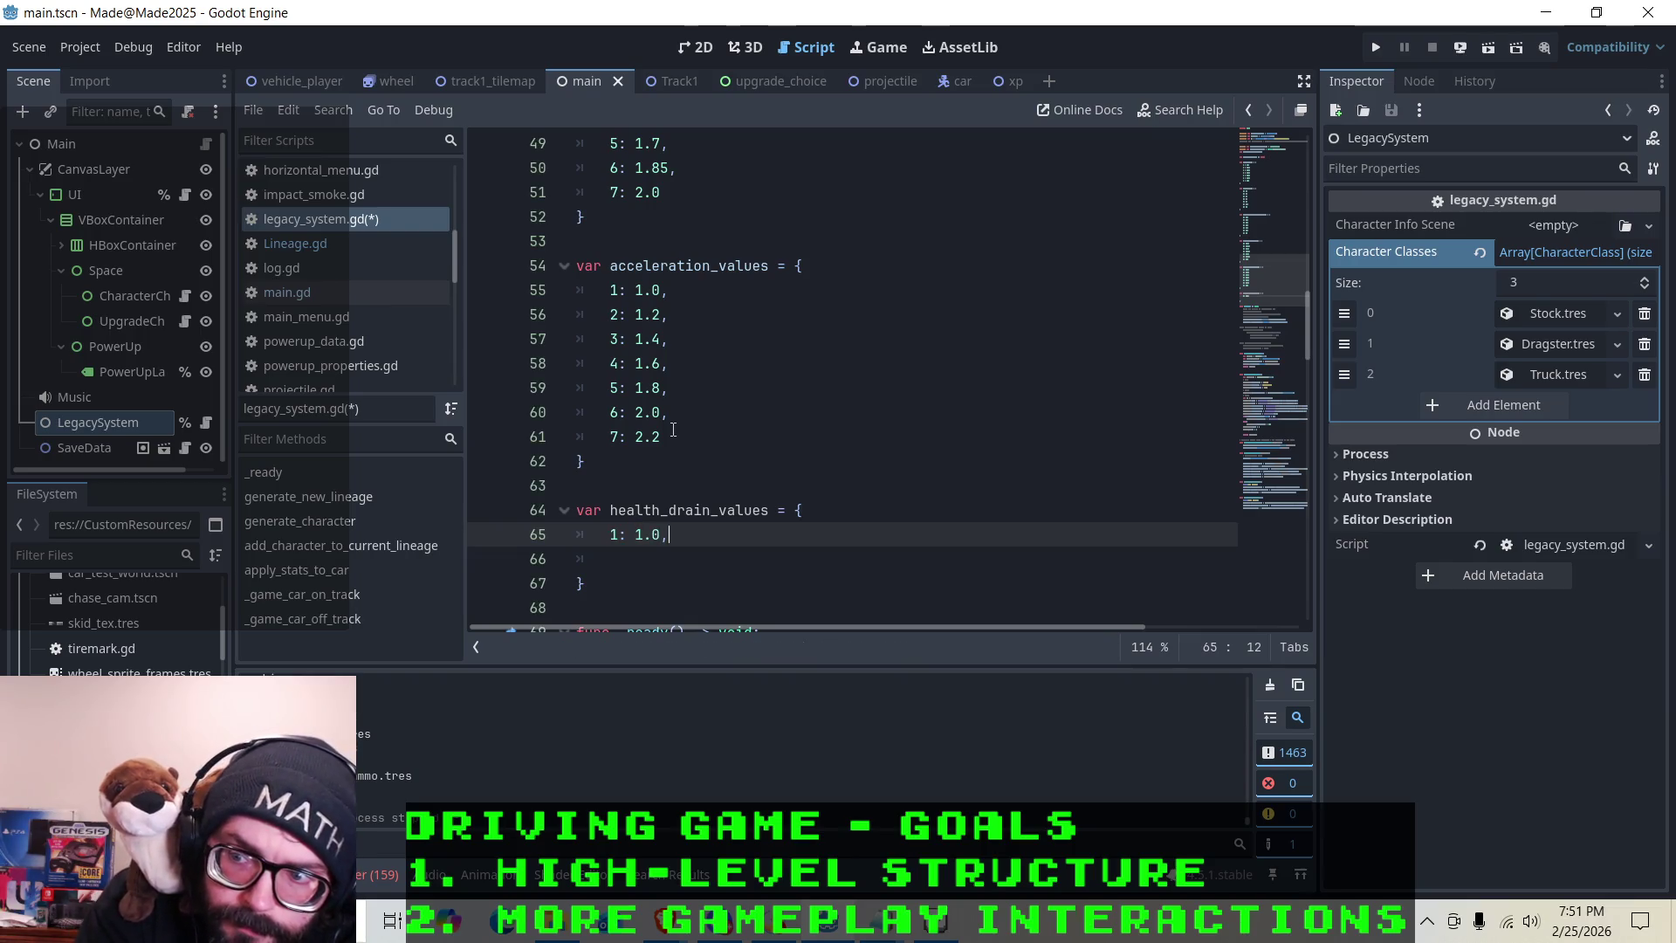
{"action": "key", "text": "Return"}
{"action": "type", "text": "2: "}
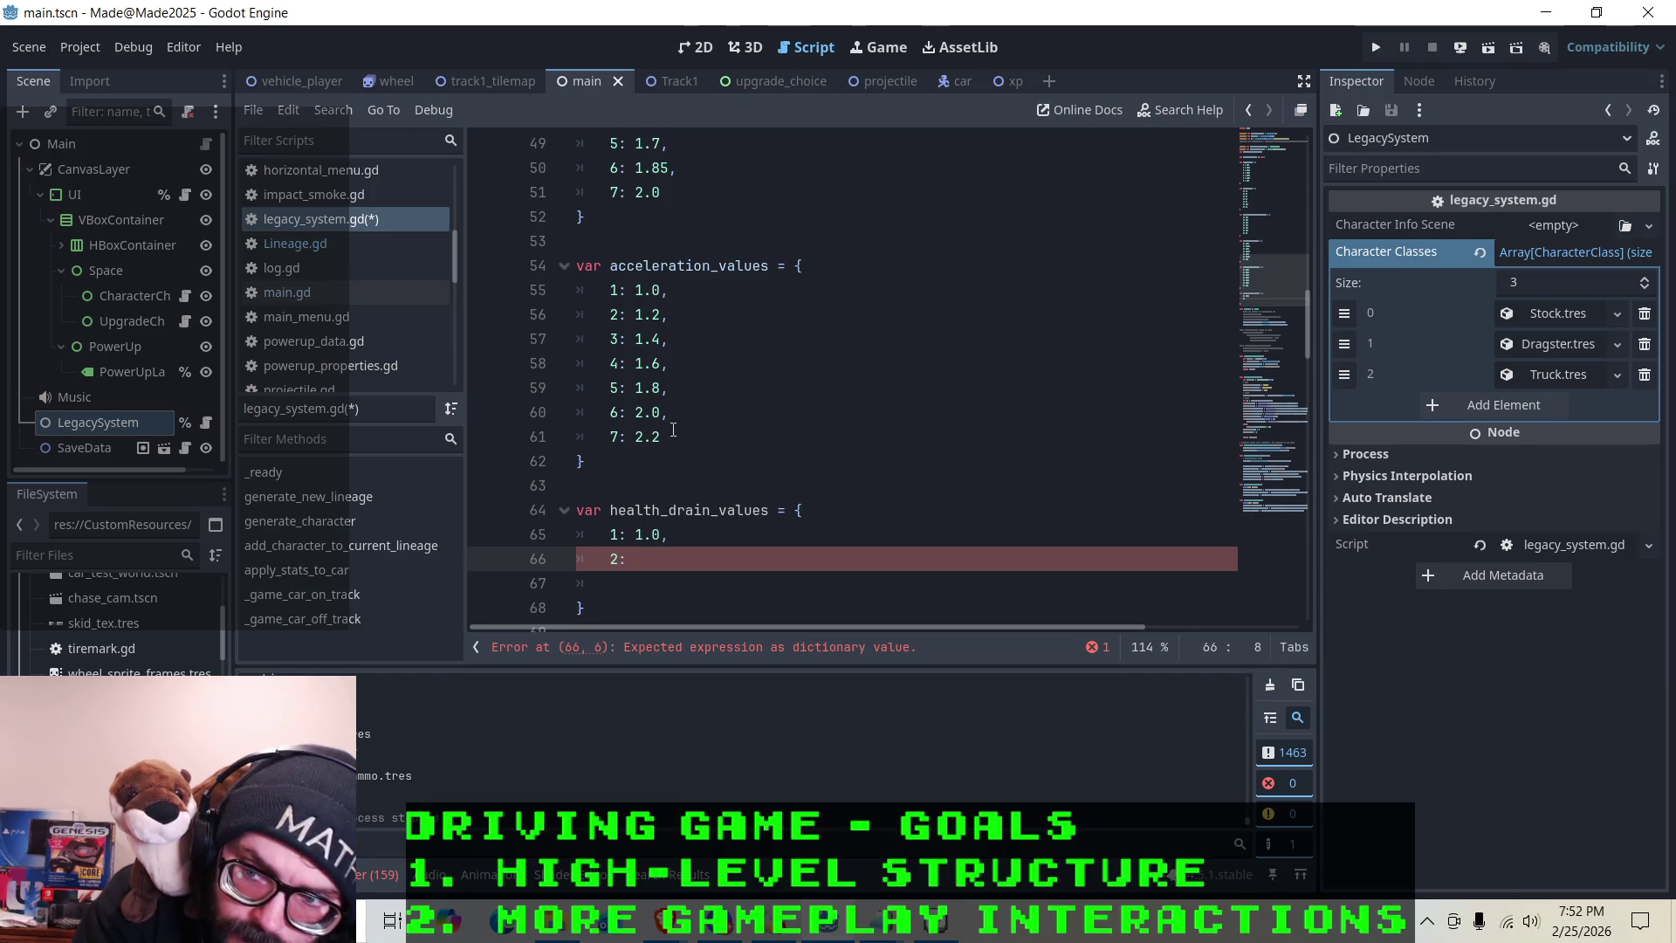
{"action": "type", "text": "1.0,"}
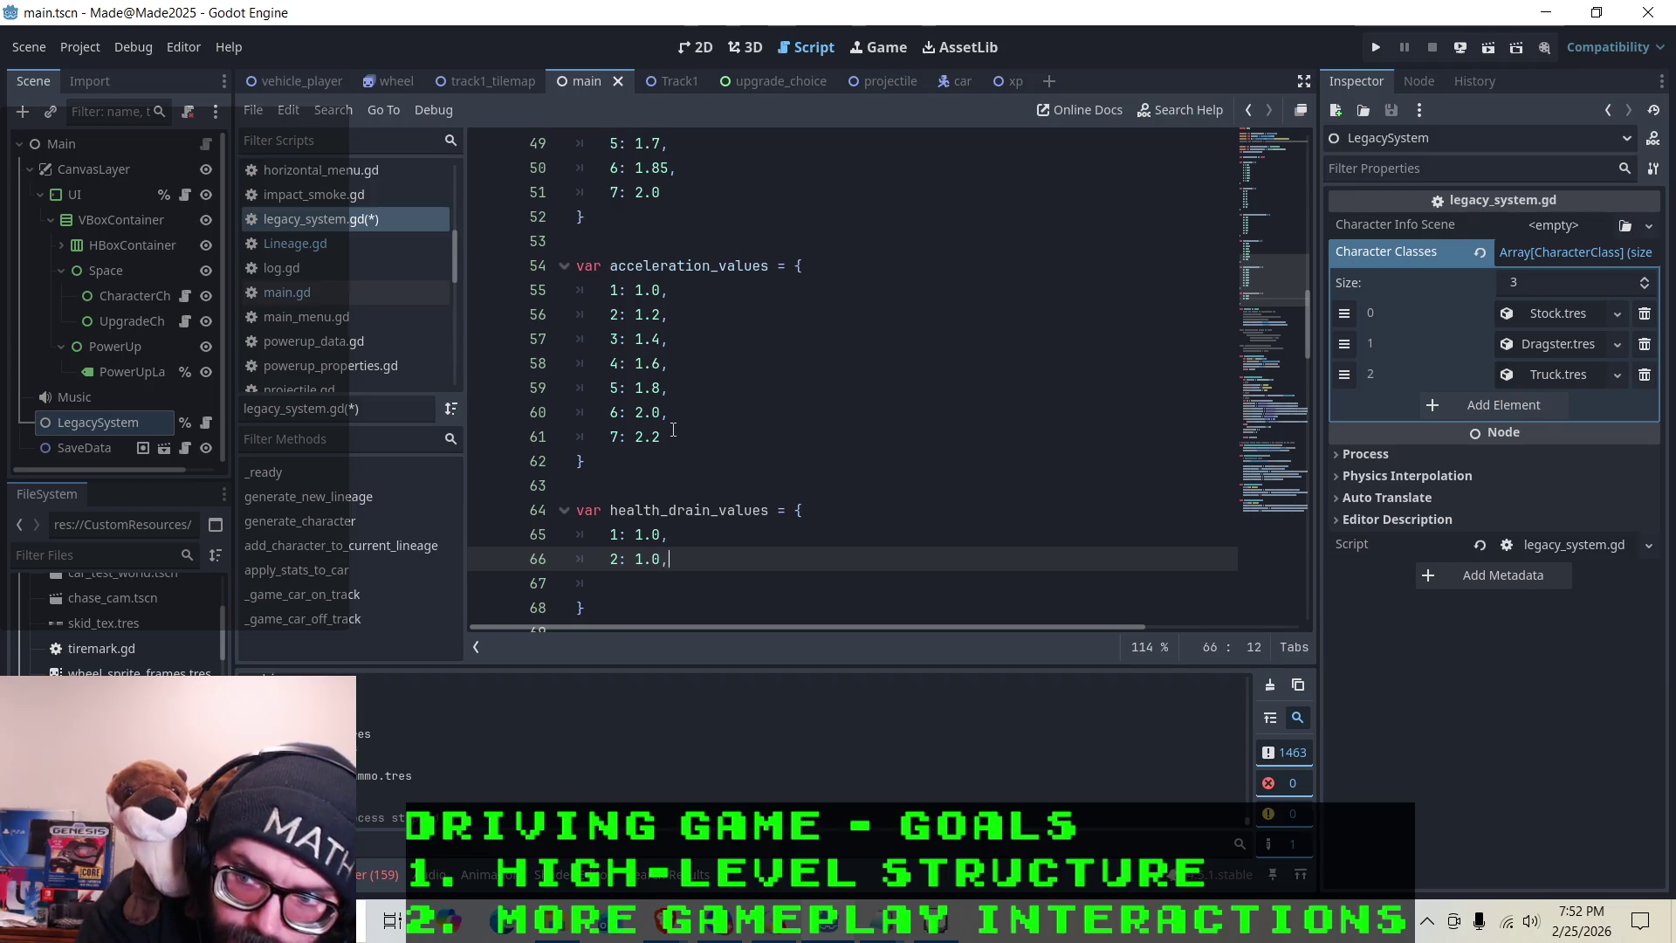
{"action": "key", "text": "Return"}
{"action": "type", "text": "3"}
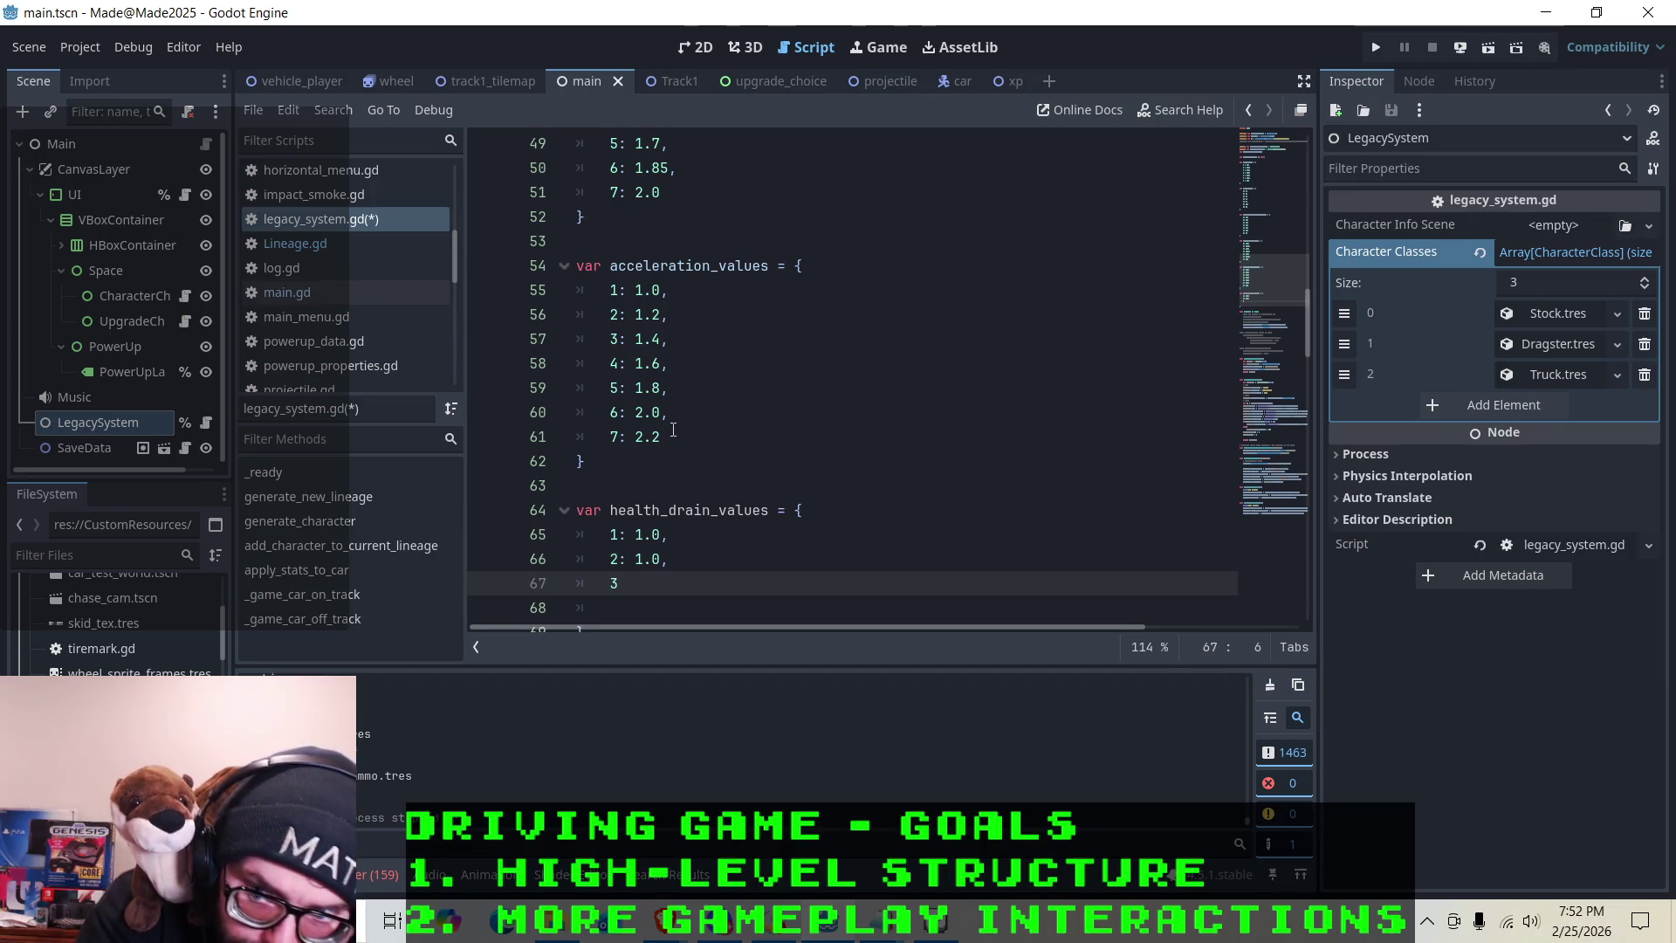
{"action": "type", "text": ": 1.0"}
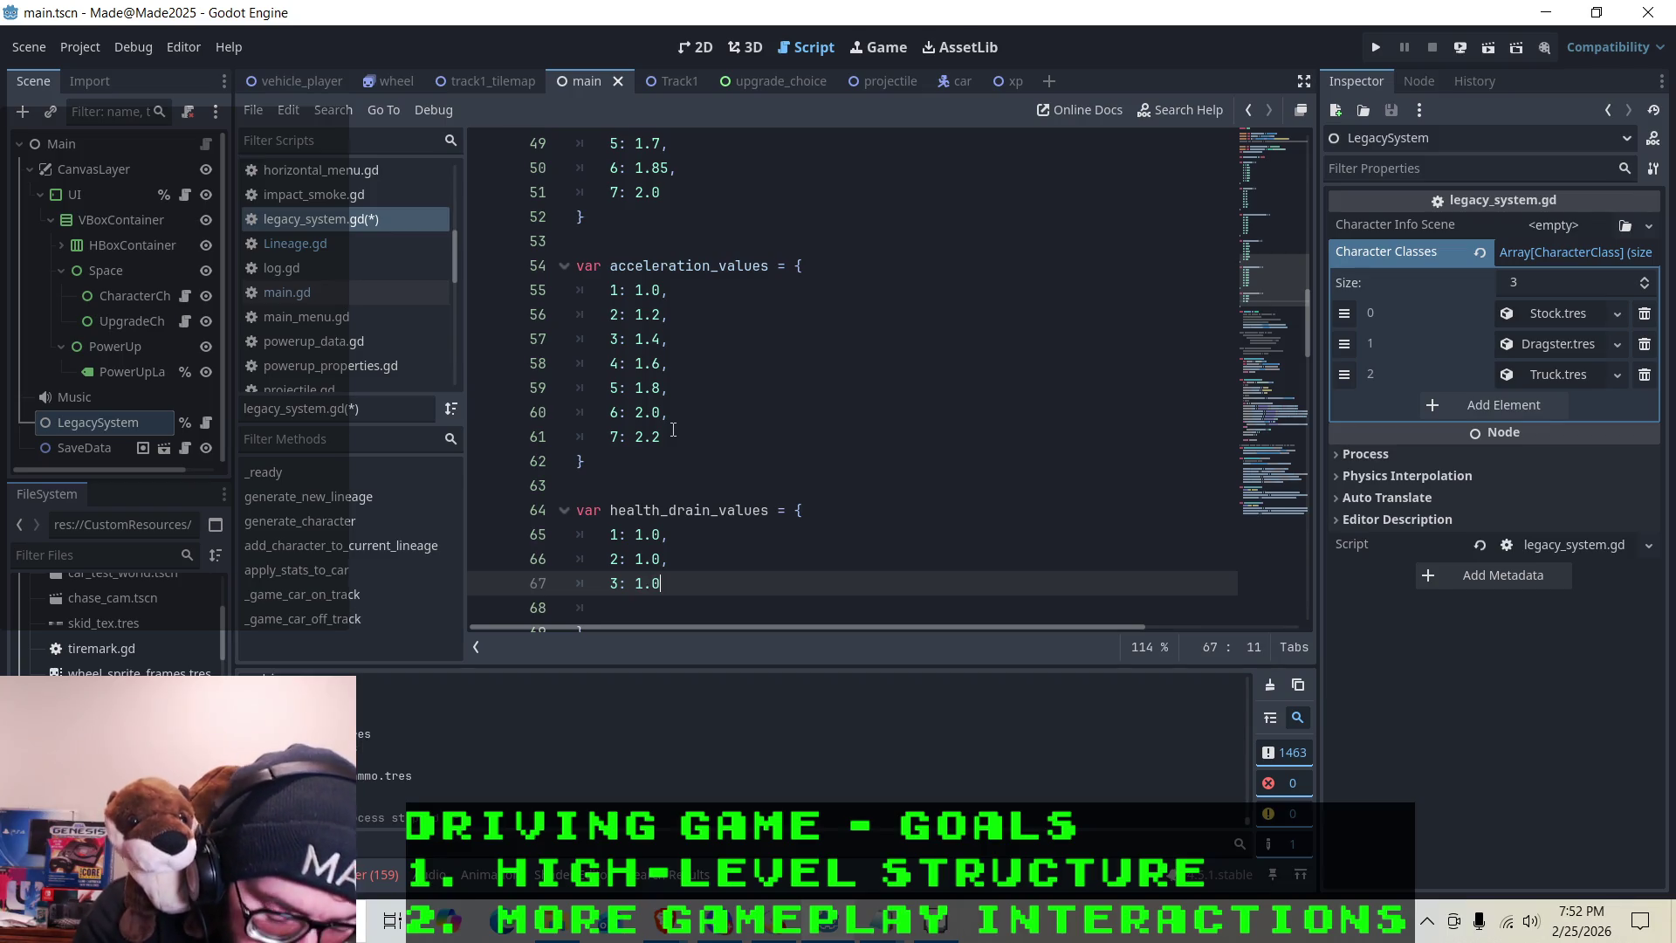
{"action": "scroll", "coordinate": [689, 437], "scroll_direction": "down", "scroll_amount": 3}
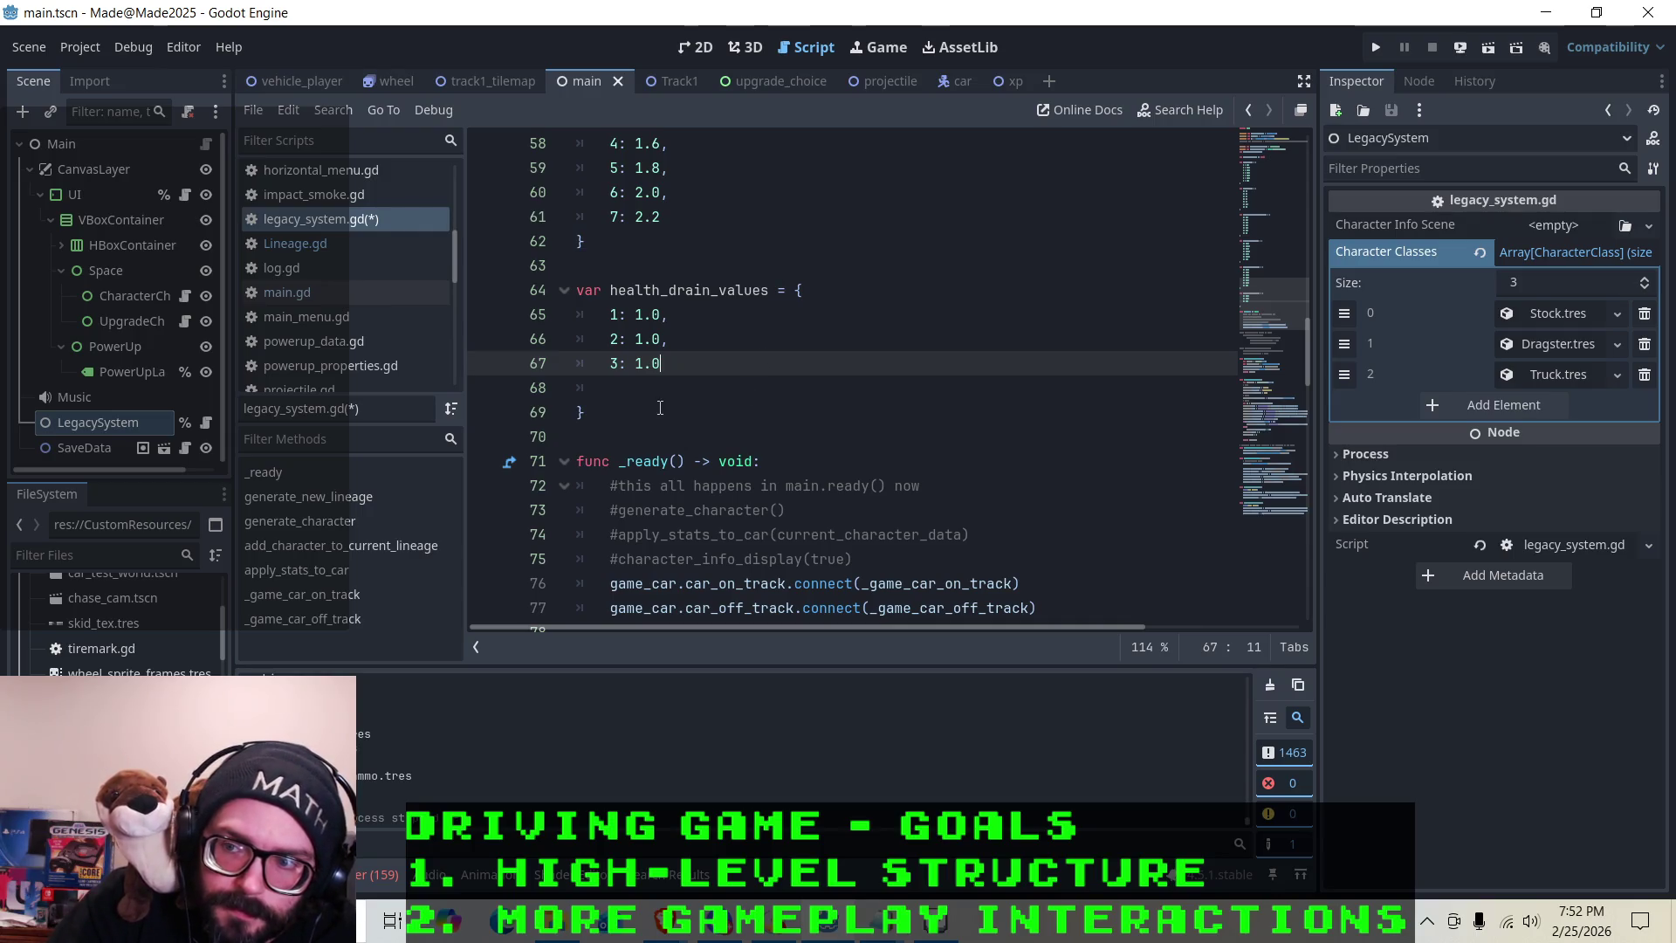
{"action": "key", "text": "Down"}
{"action": "key", "text": "Down"}
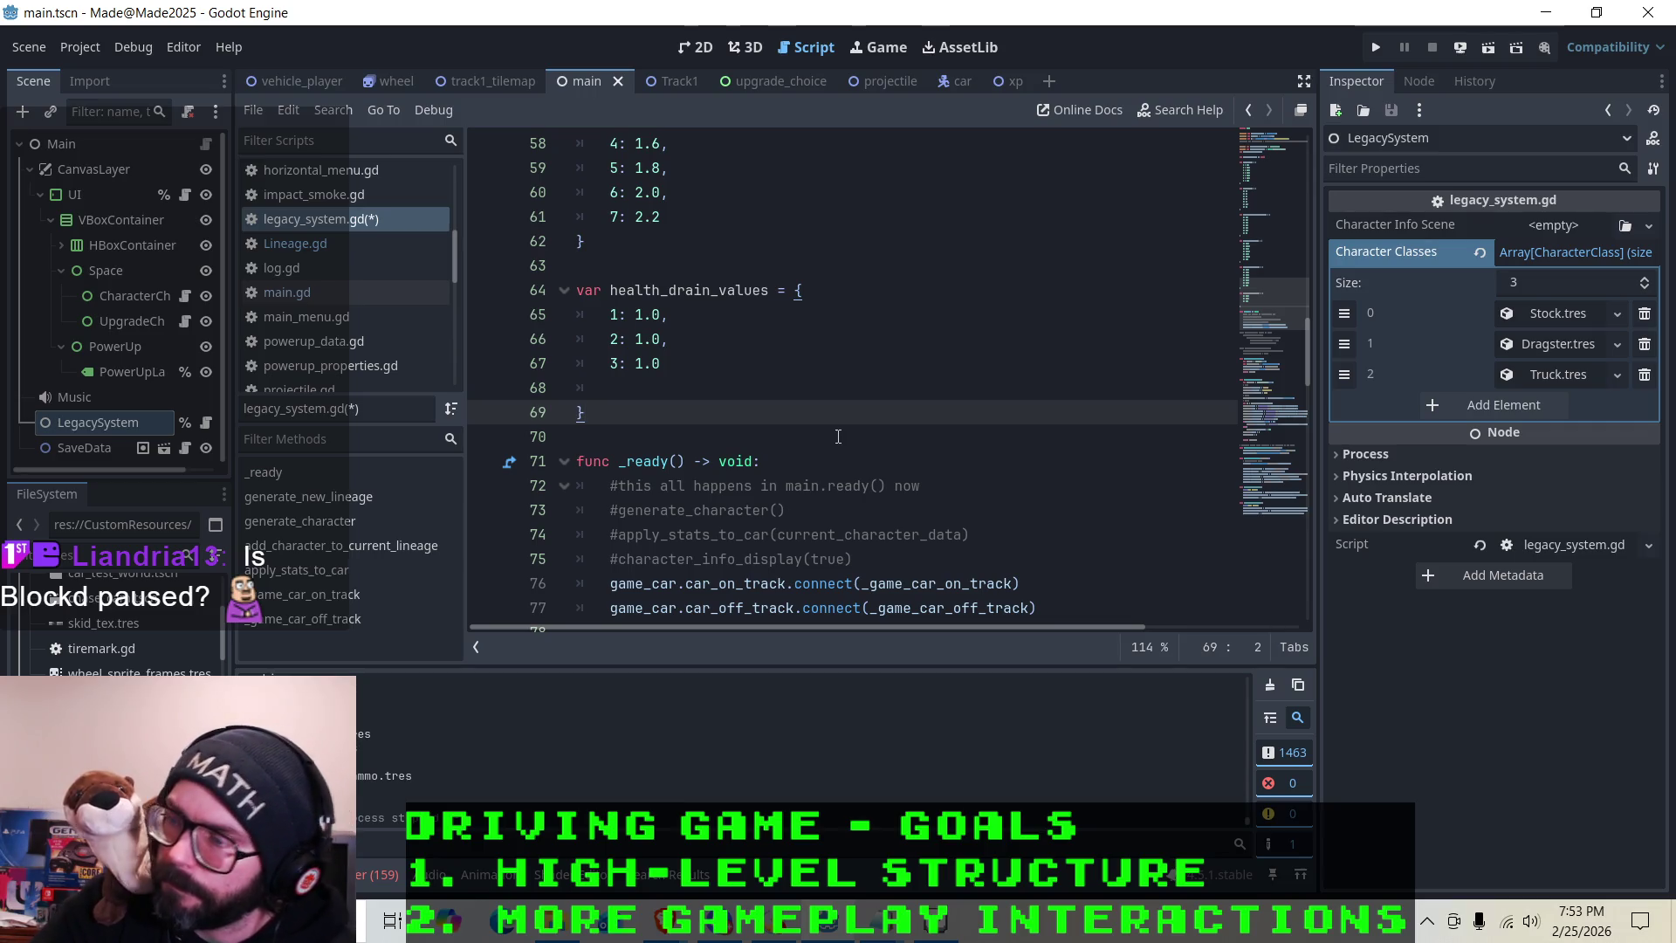
Add level 4 and 5 entries worth 2.0 to health_drain_values
{"action": "scroll", "coordinate": [669, 273], "scroll_direction": "down", "scroll_amount": 2}
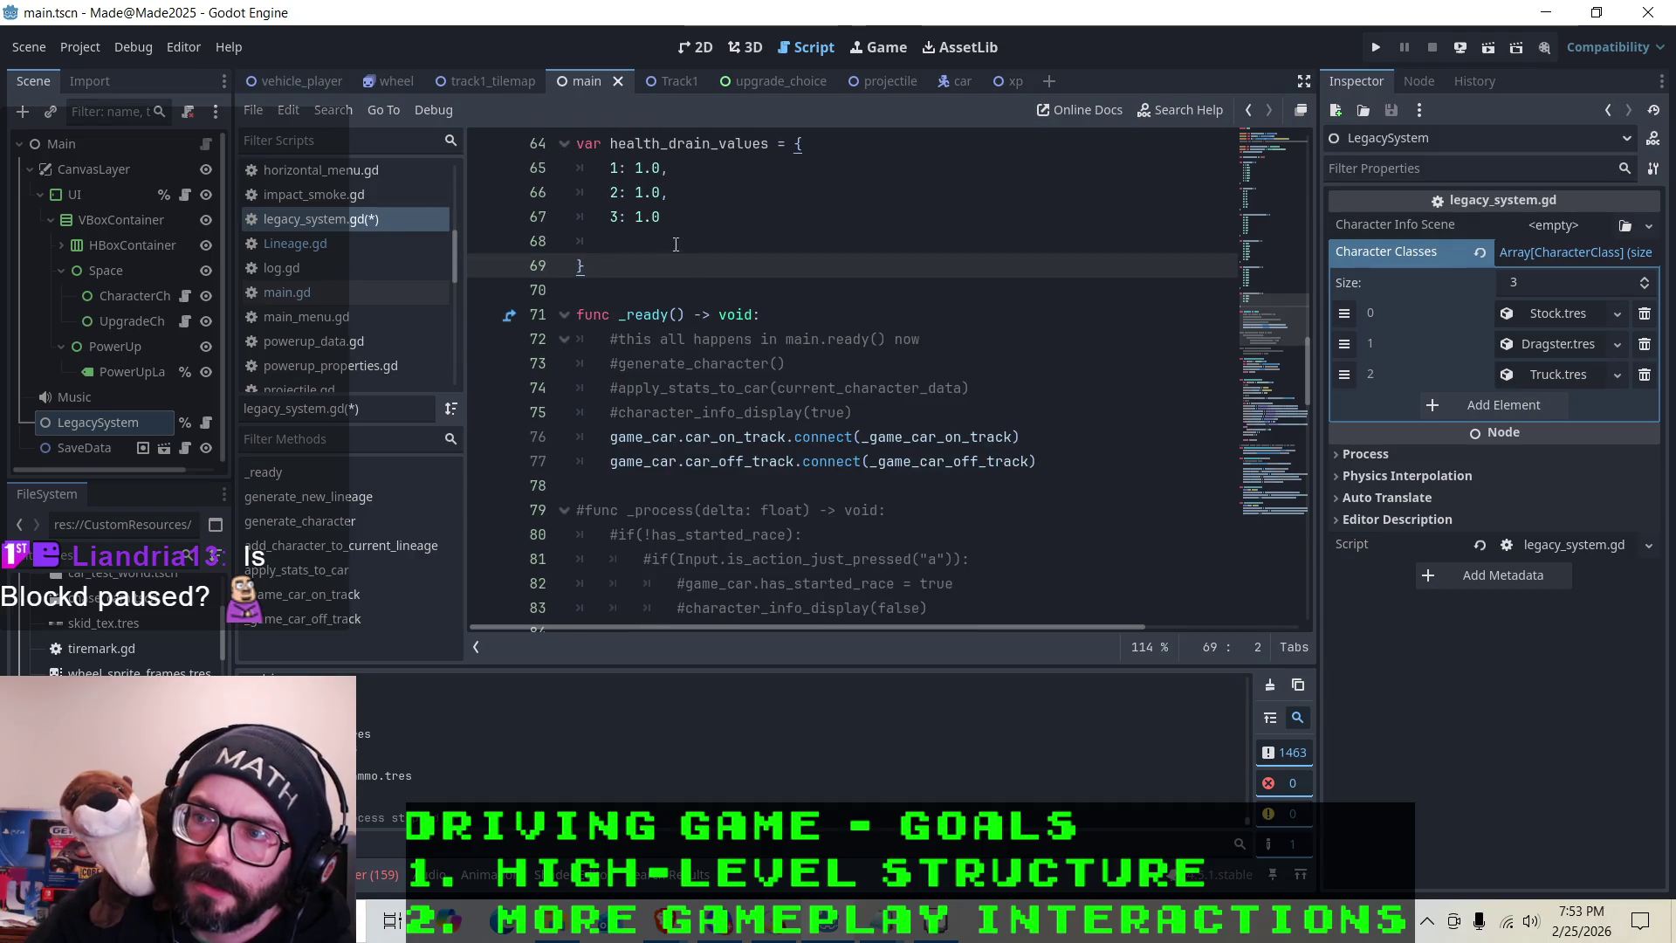
{"action": "left_click", "coordinate": [613, 240]}
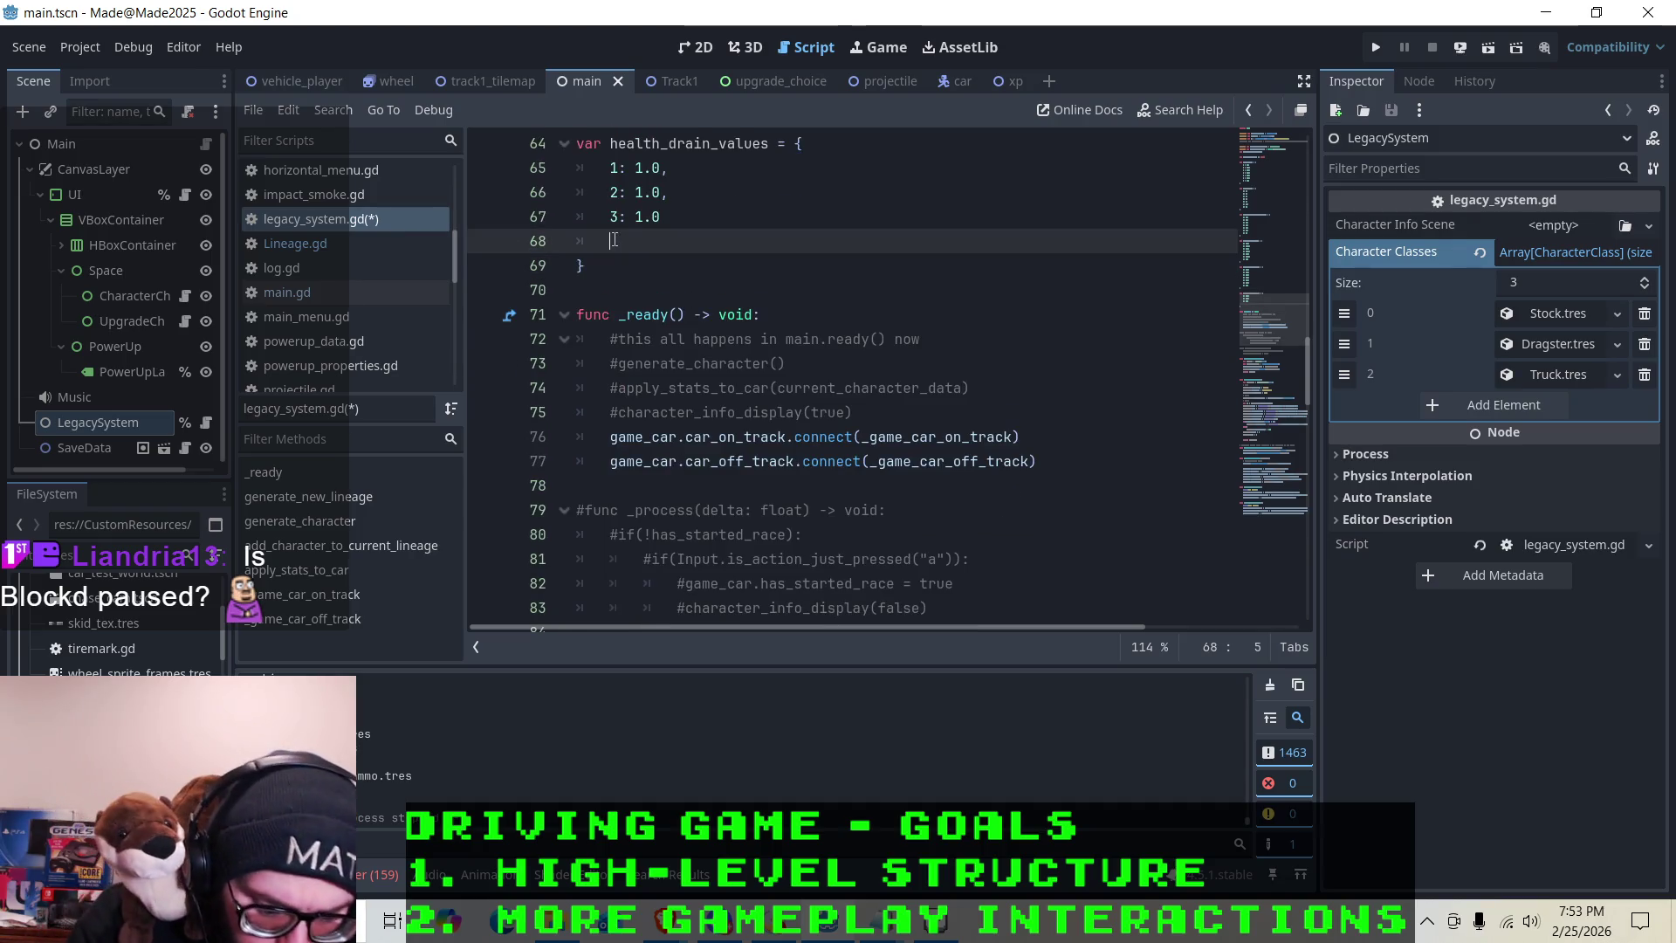
{"action": "type", "text": "4: 2."}
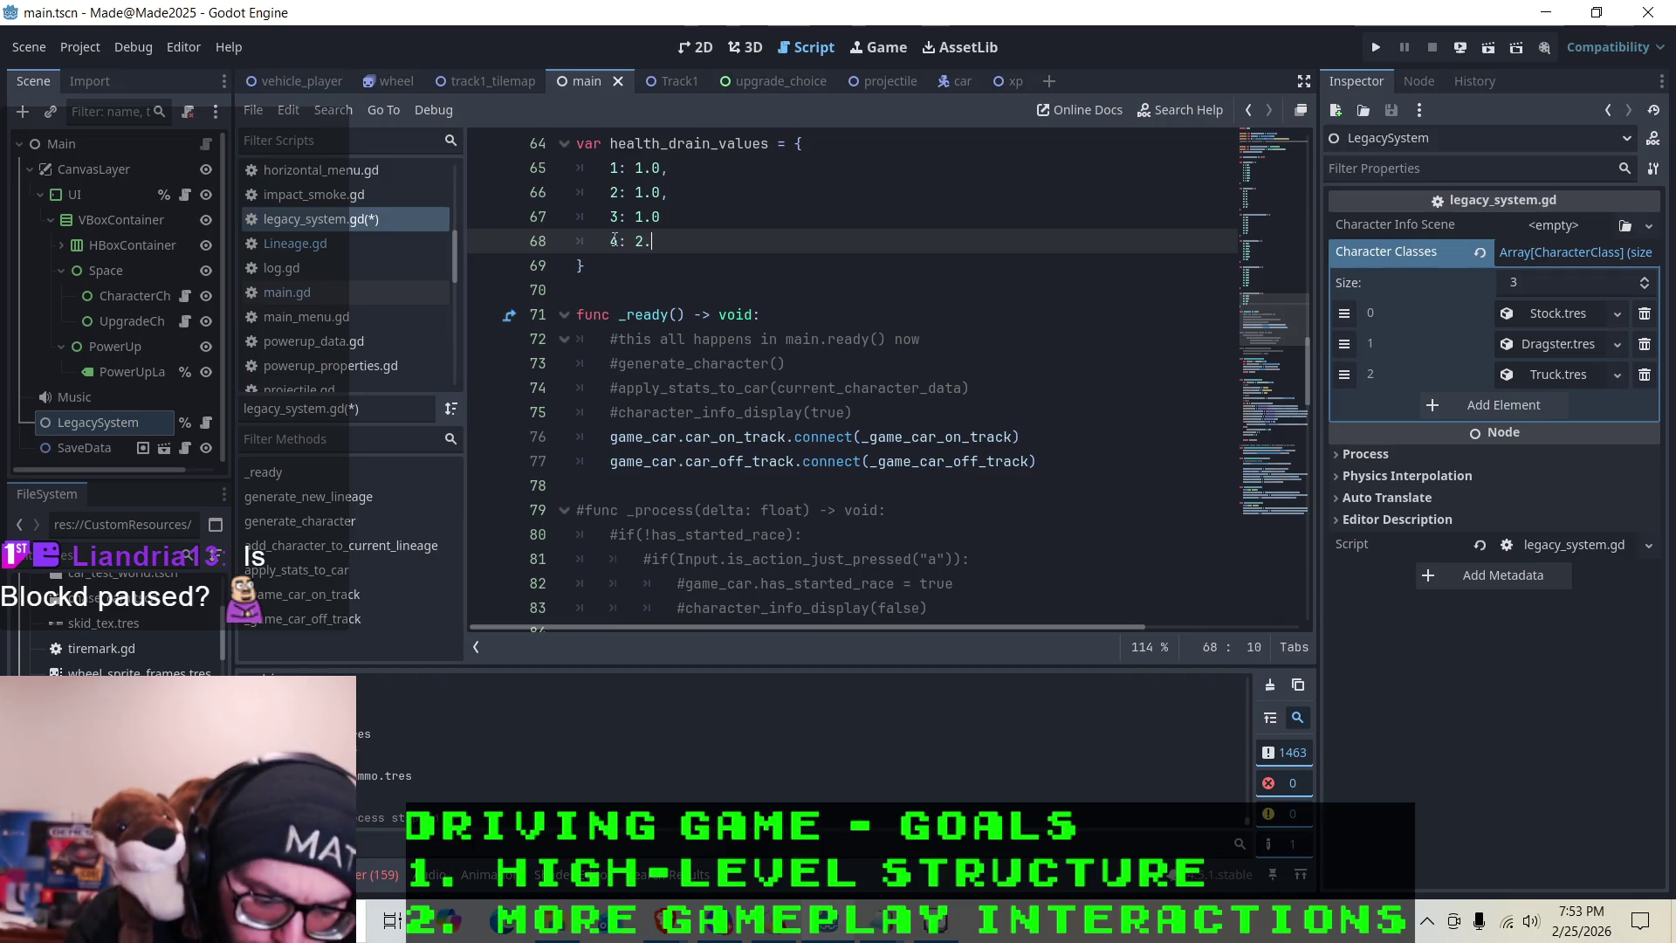
{"action": "type", "text": "0,"}
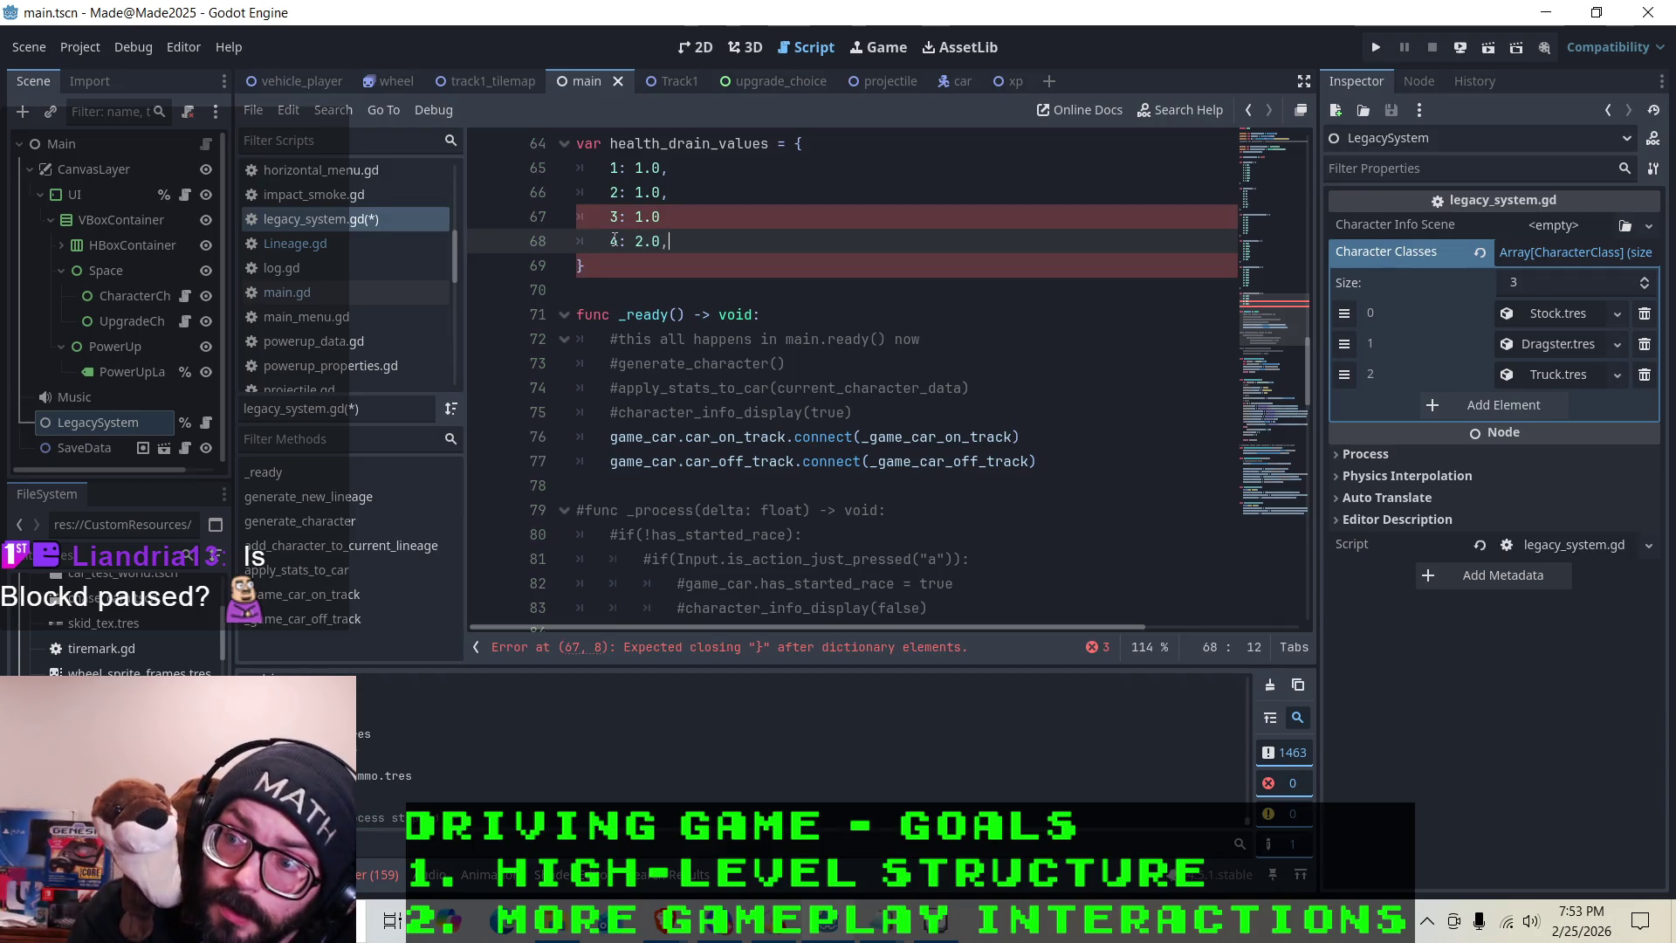
{"action": "key", "text": "Up"}
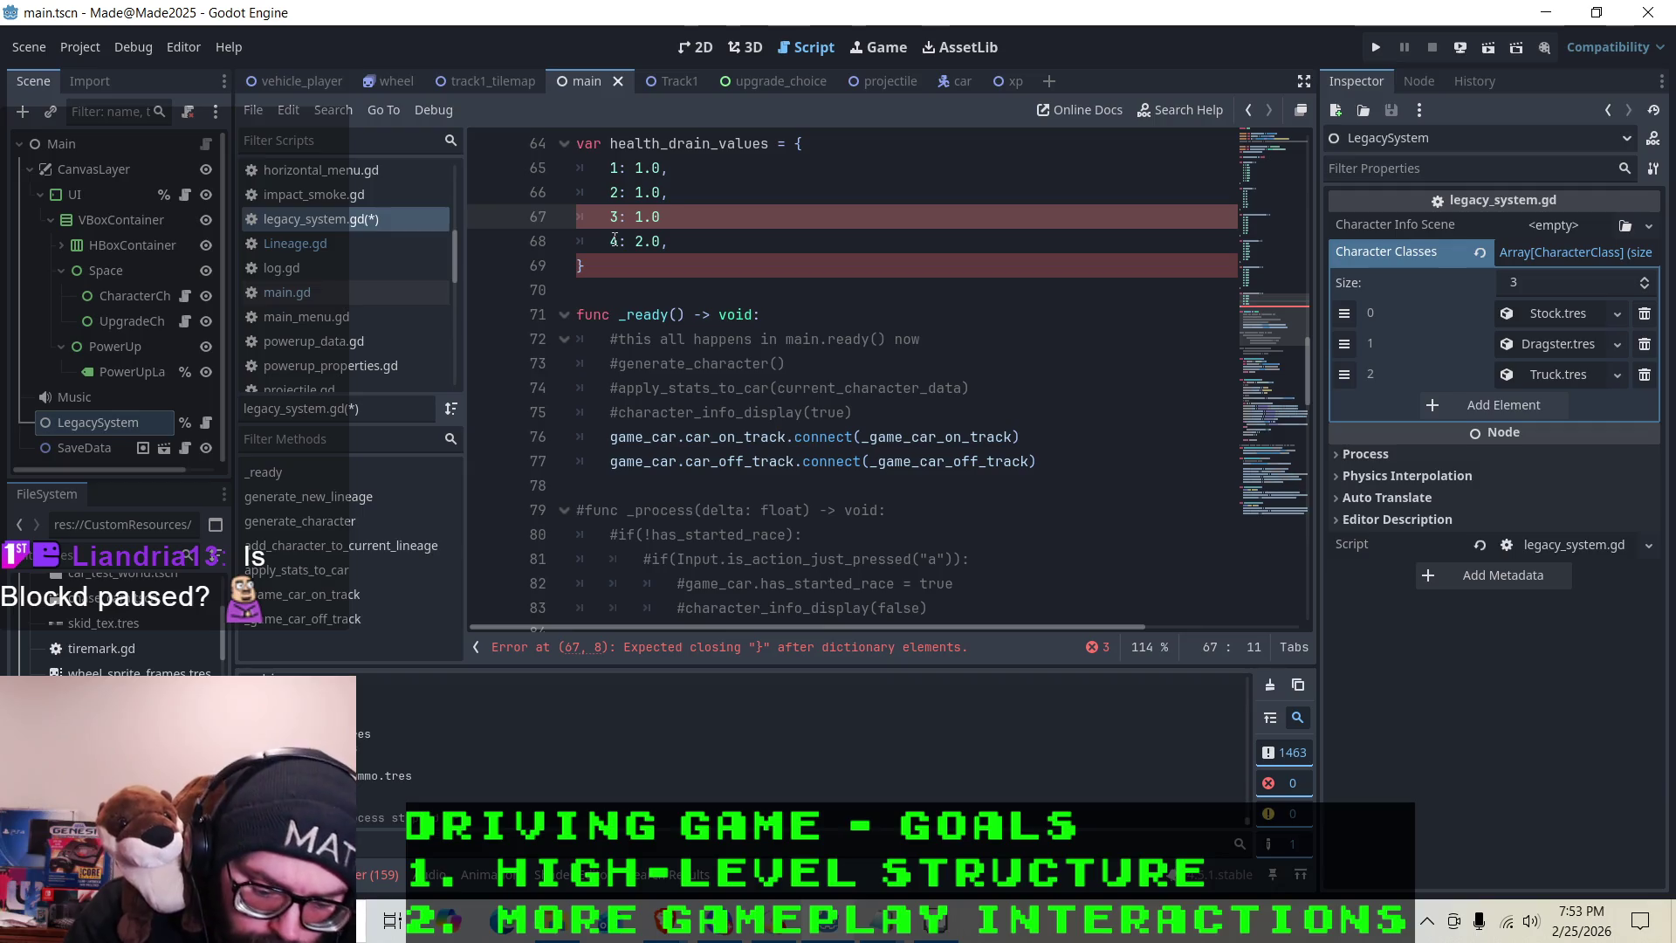
{"action": "key", "text": "Escape"}
{"action": "key", "text": "Down"}
{"action": "key", "text": "Down"}
{"action": "key", "text": "Home"}
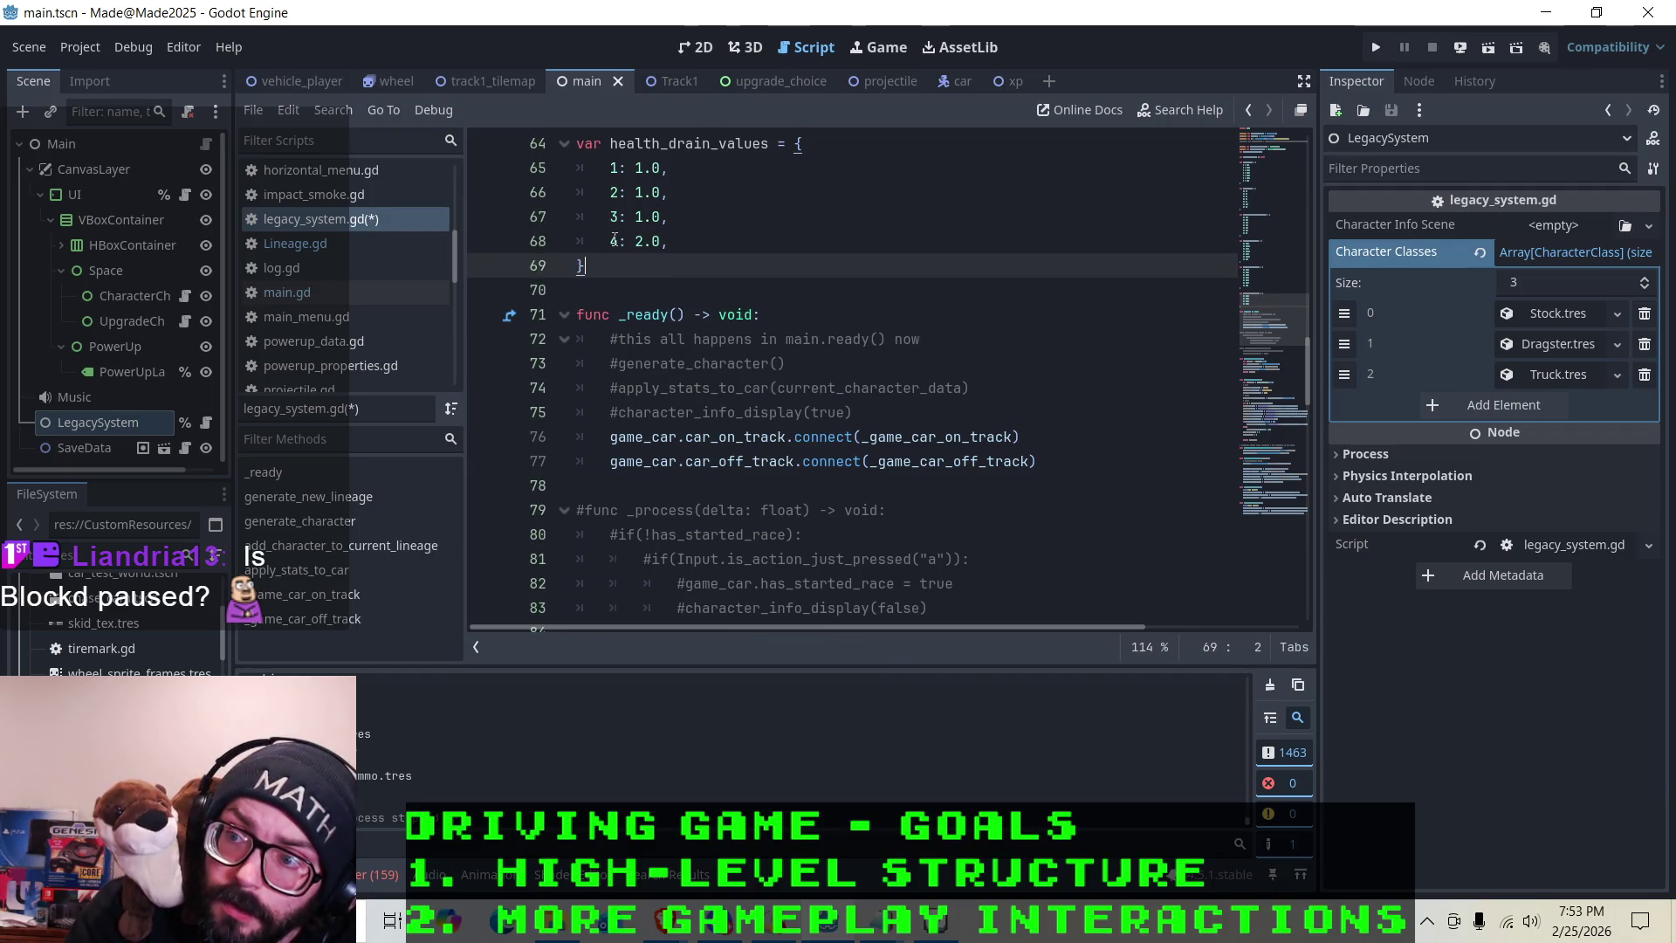
{"action": "key", "text": "Left"}
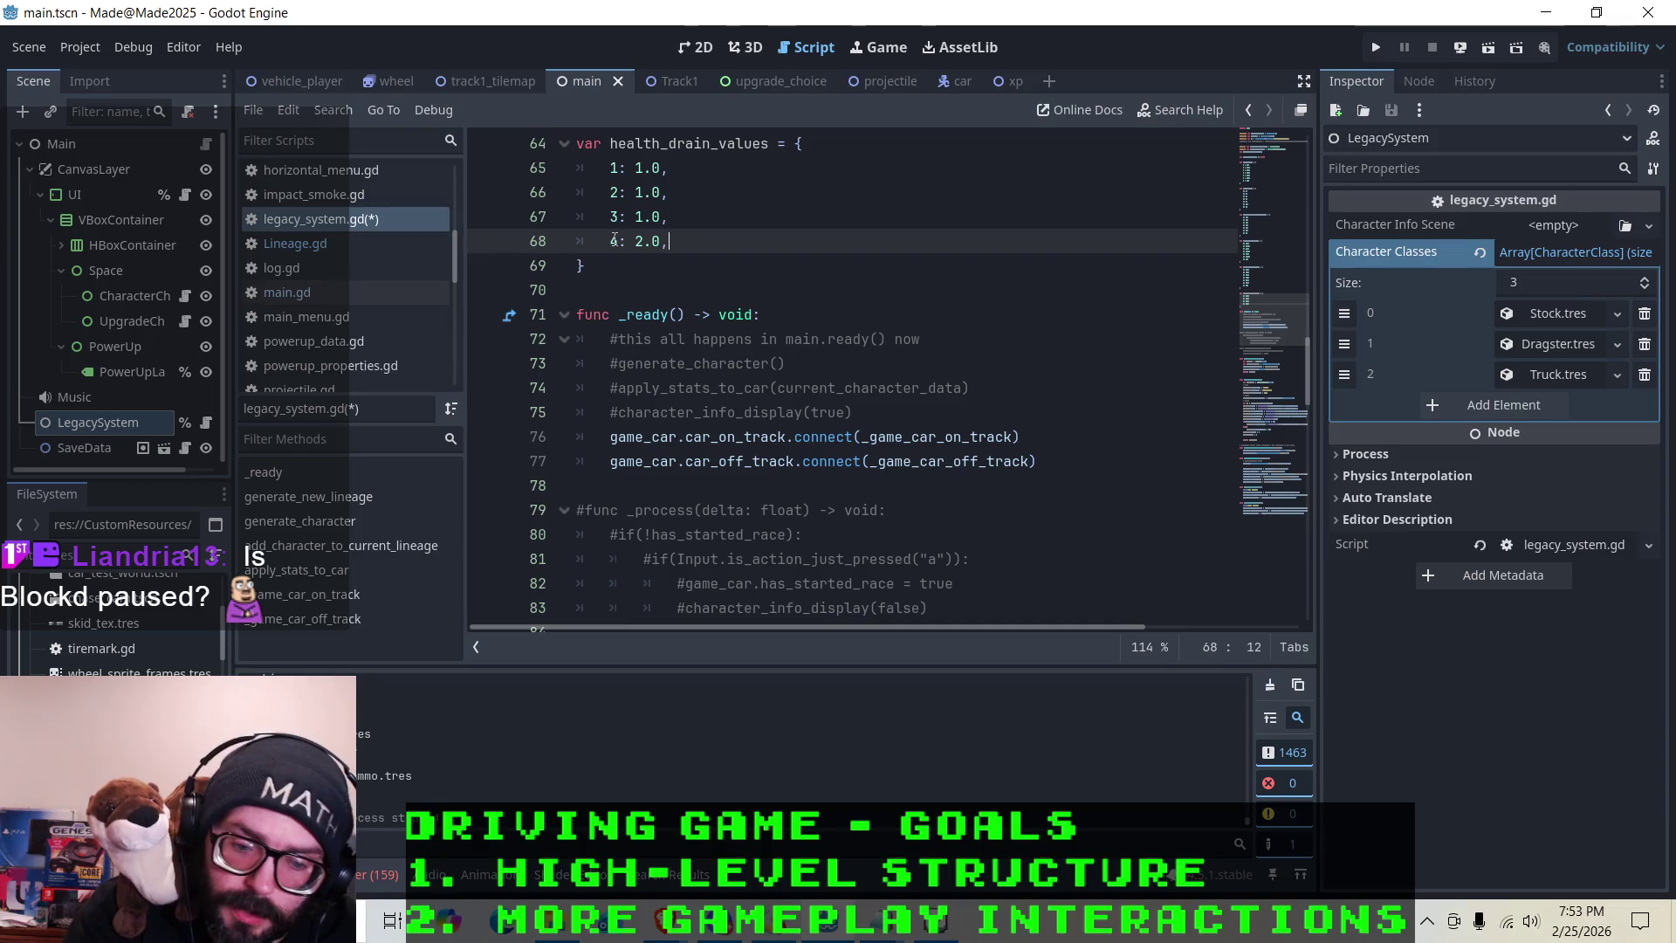
{"action": "key", "text": "Return"}
{"action": "type", "text": "5: "}
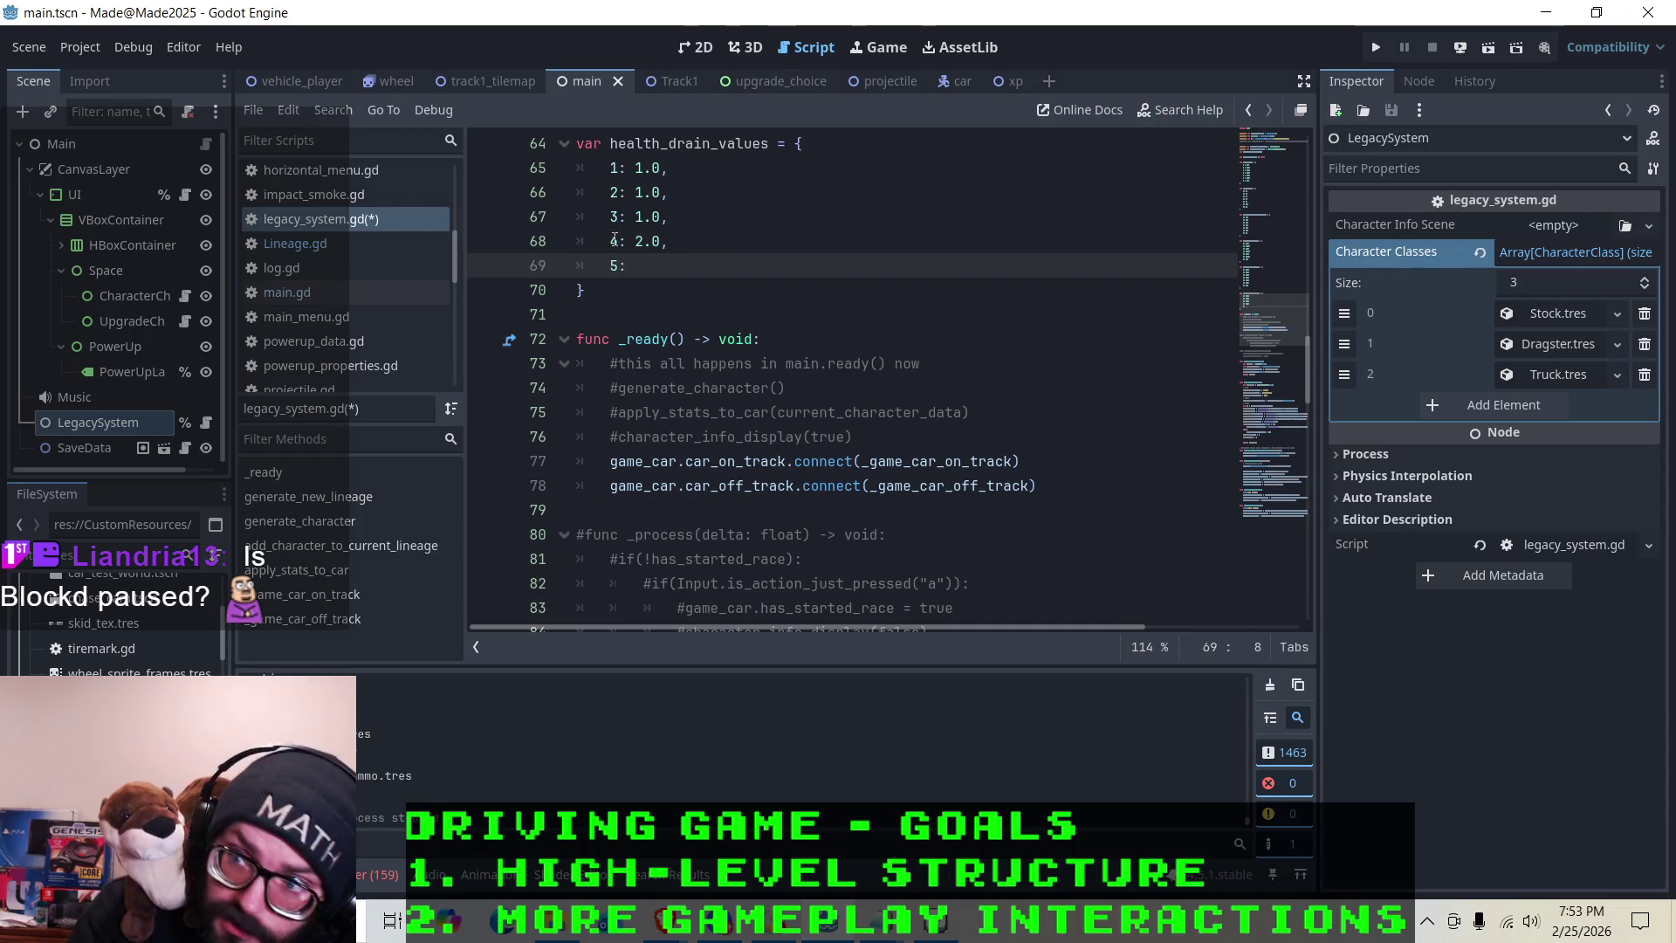
{"action": "type", "text": "2.0"}
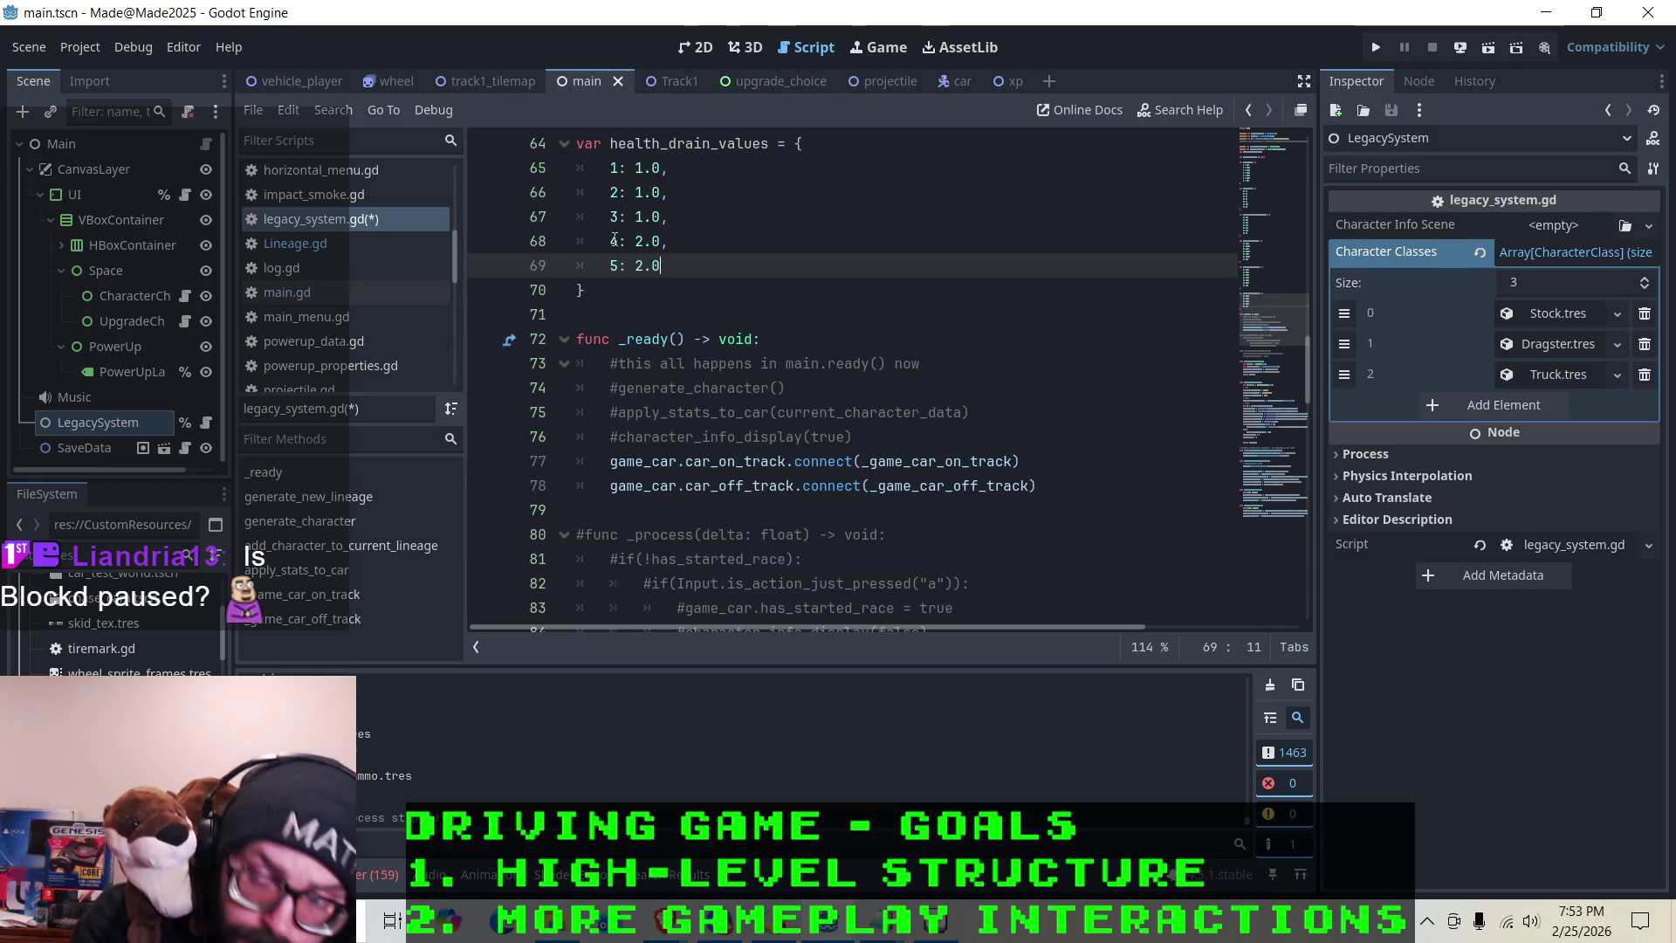
{"action": "type", "text": ","}
Add level 6 and 7 entries worth 3.0, then save legacy_system.gd
{"action": "key", "text": "Return"}
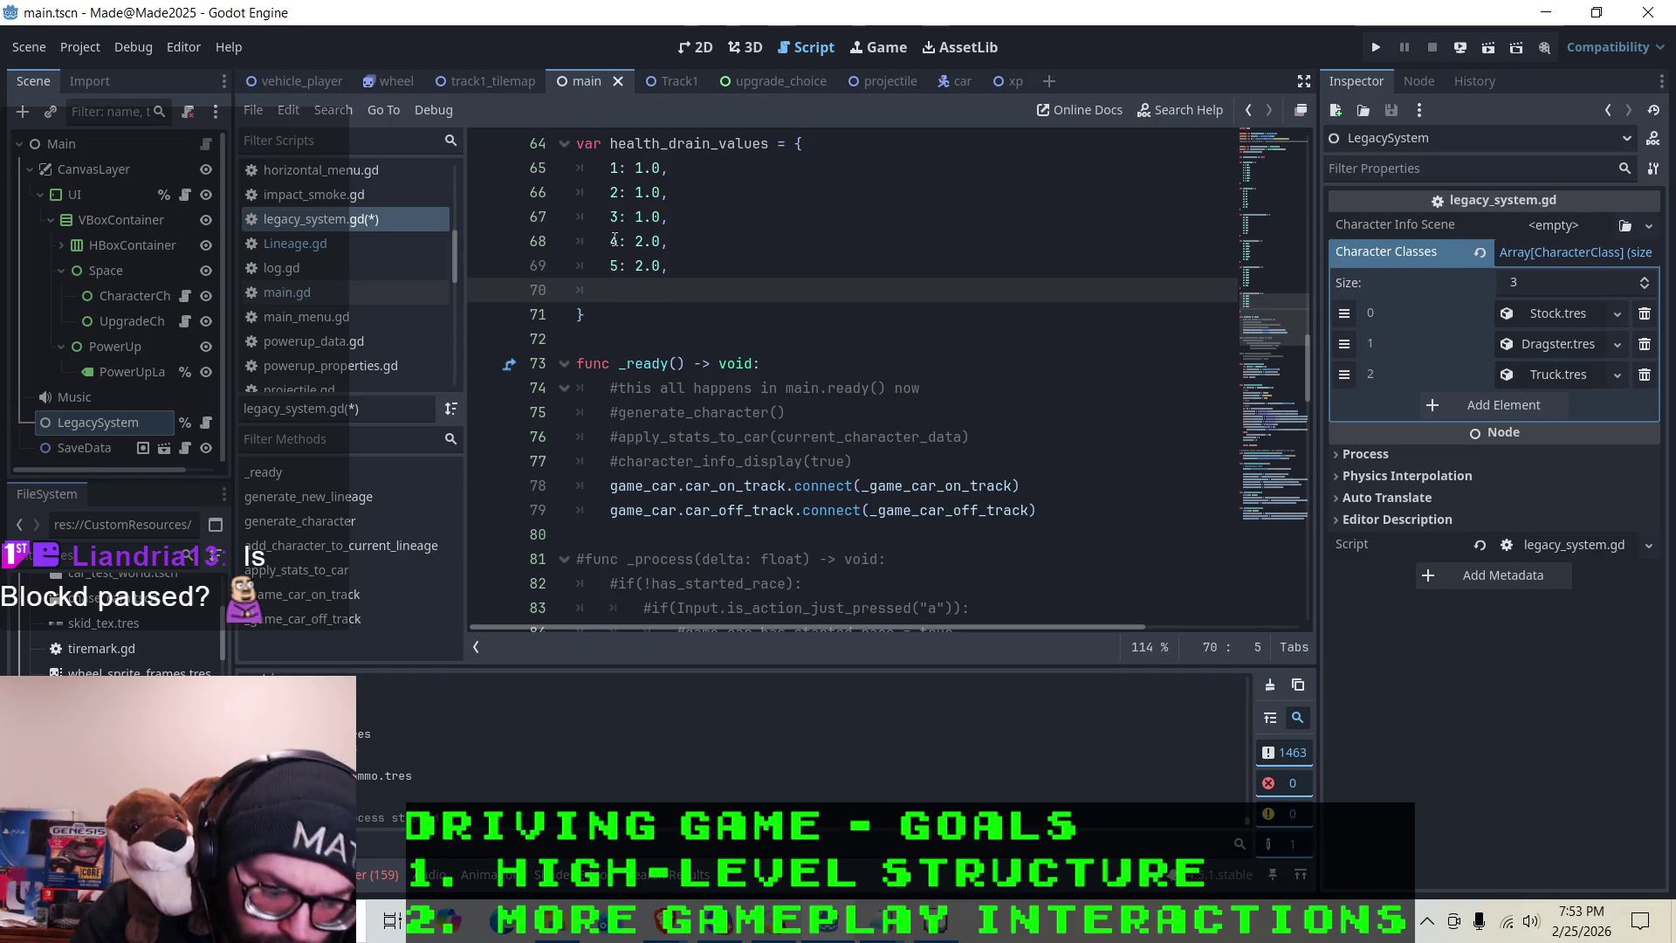
{"action": "type", "text": "6: "}
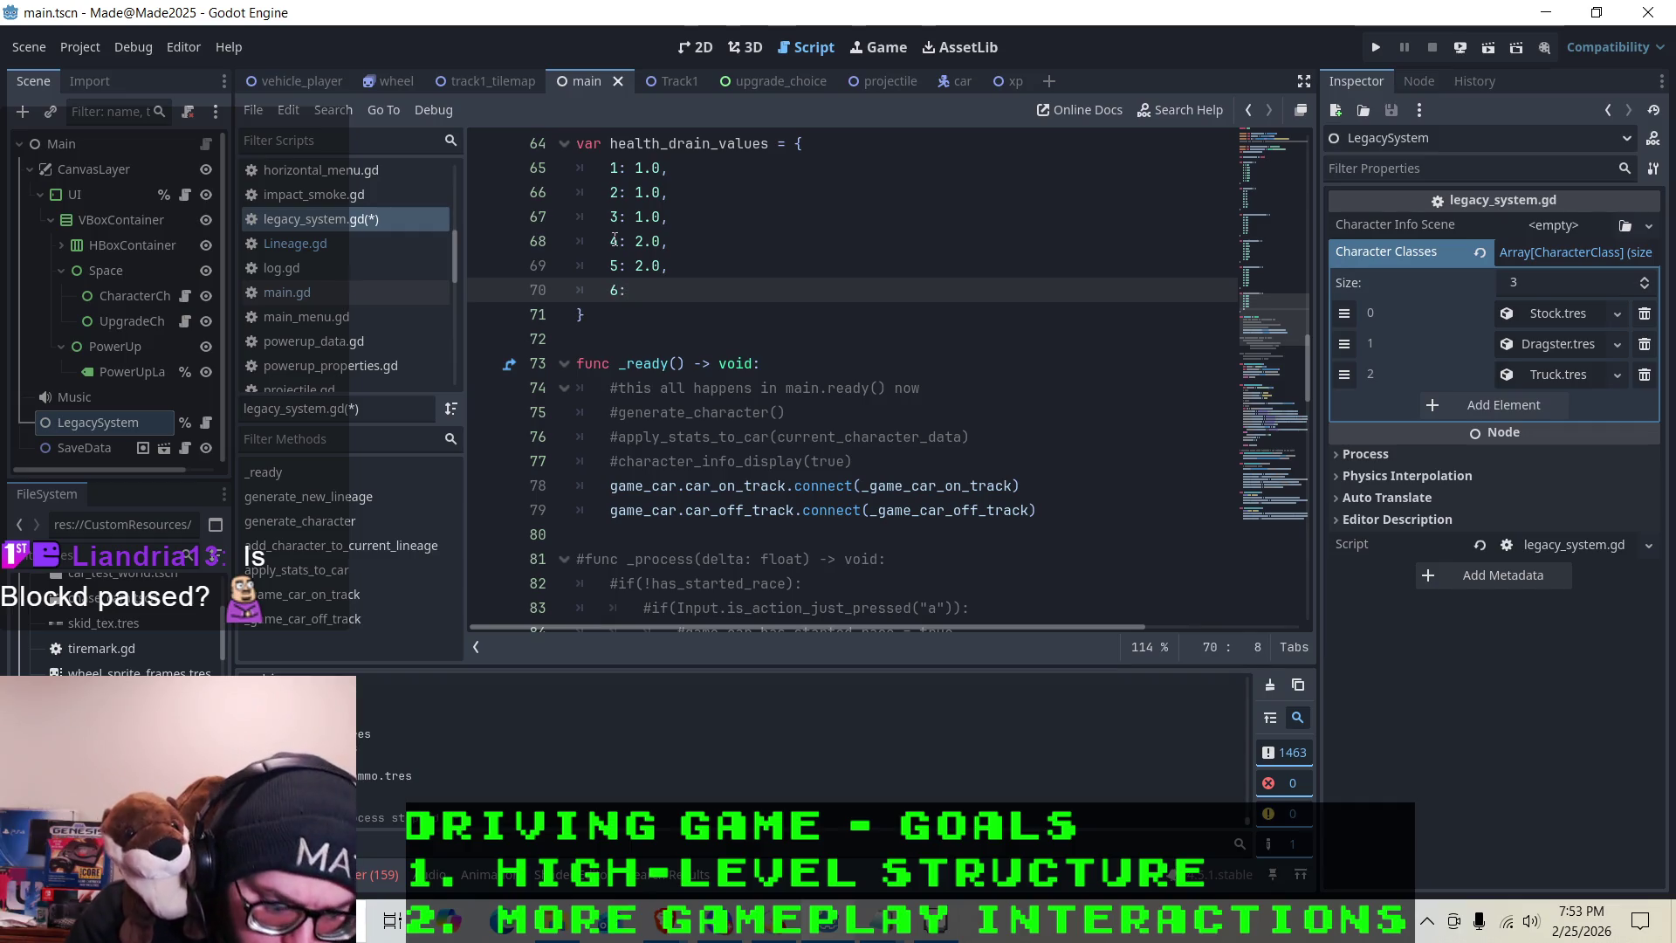
{"action": "type", "text": "3.0"}
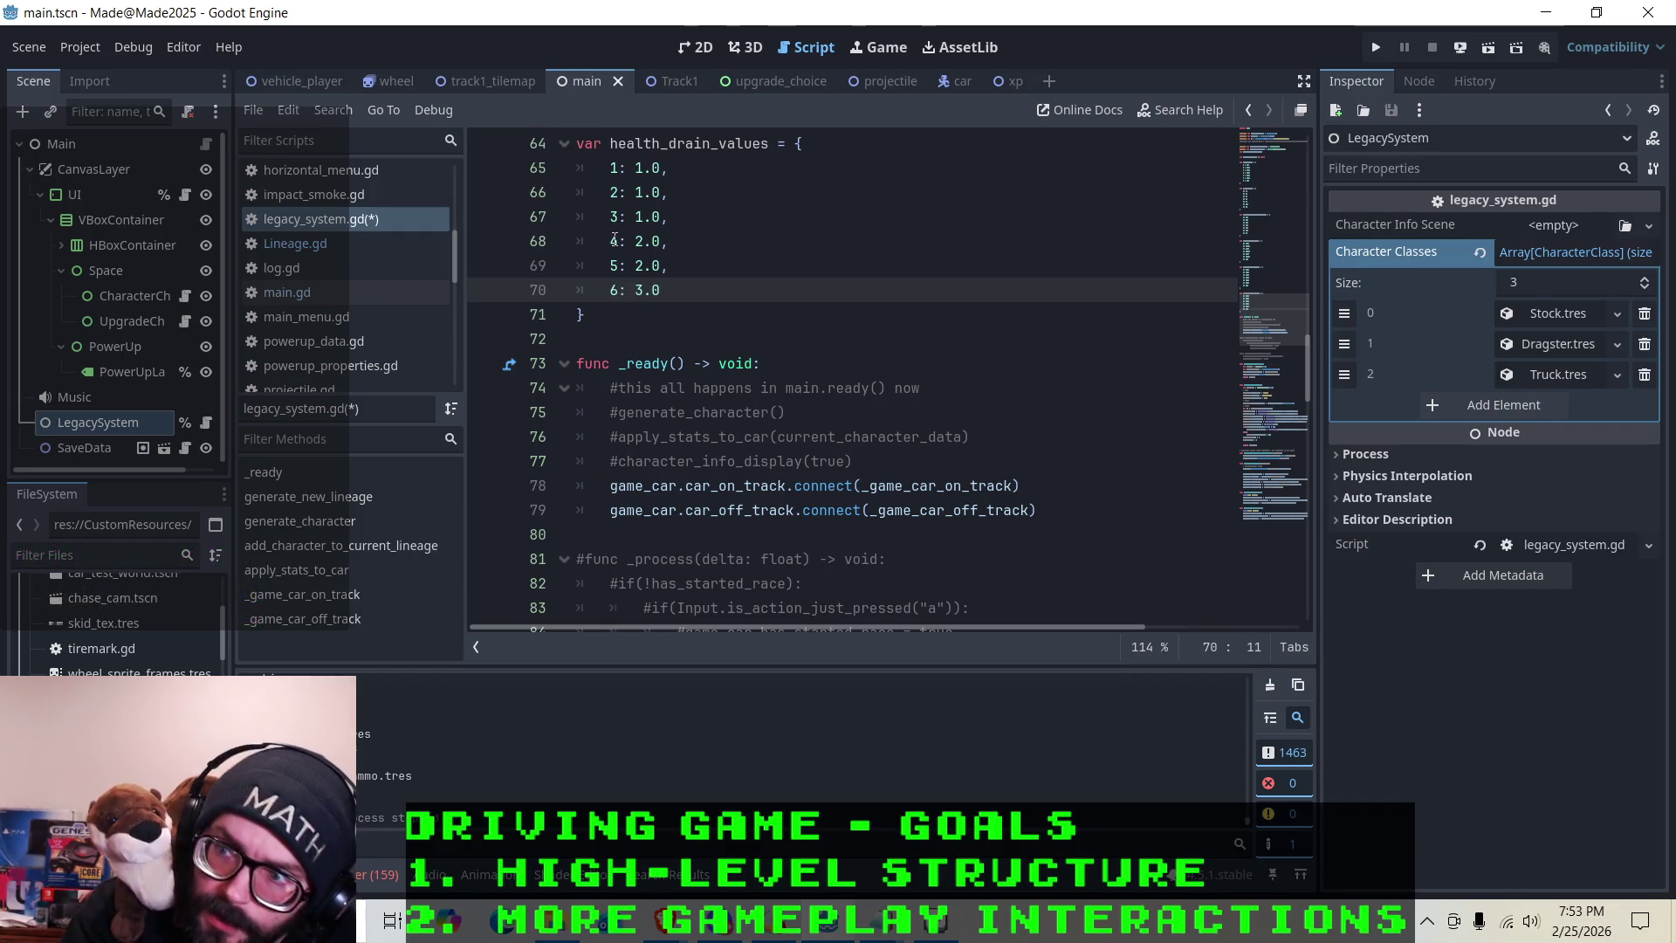
{"action": "type", "text": ","}
{"action": "key", "text": "Return"}
{"action": "type", "text": "7"}
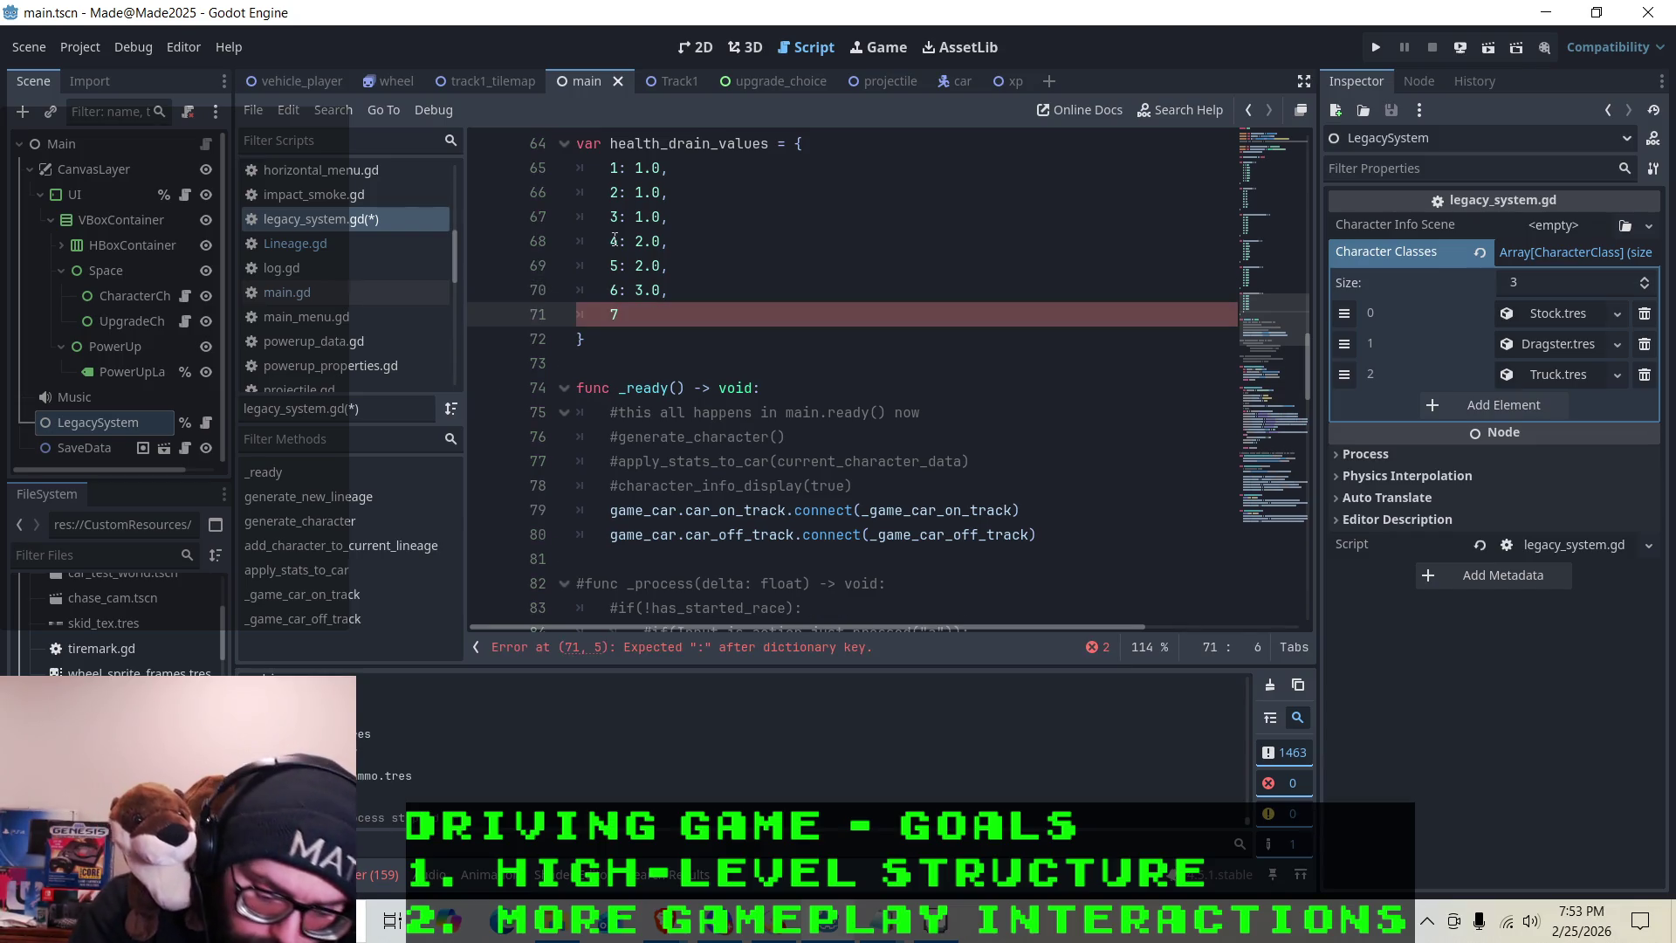
{"action": "type", "text": ": 3.0"}
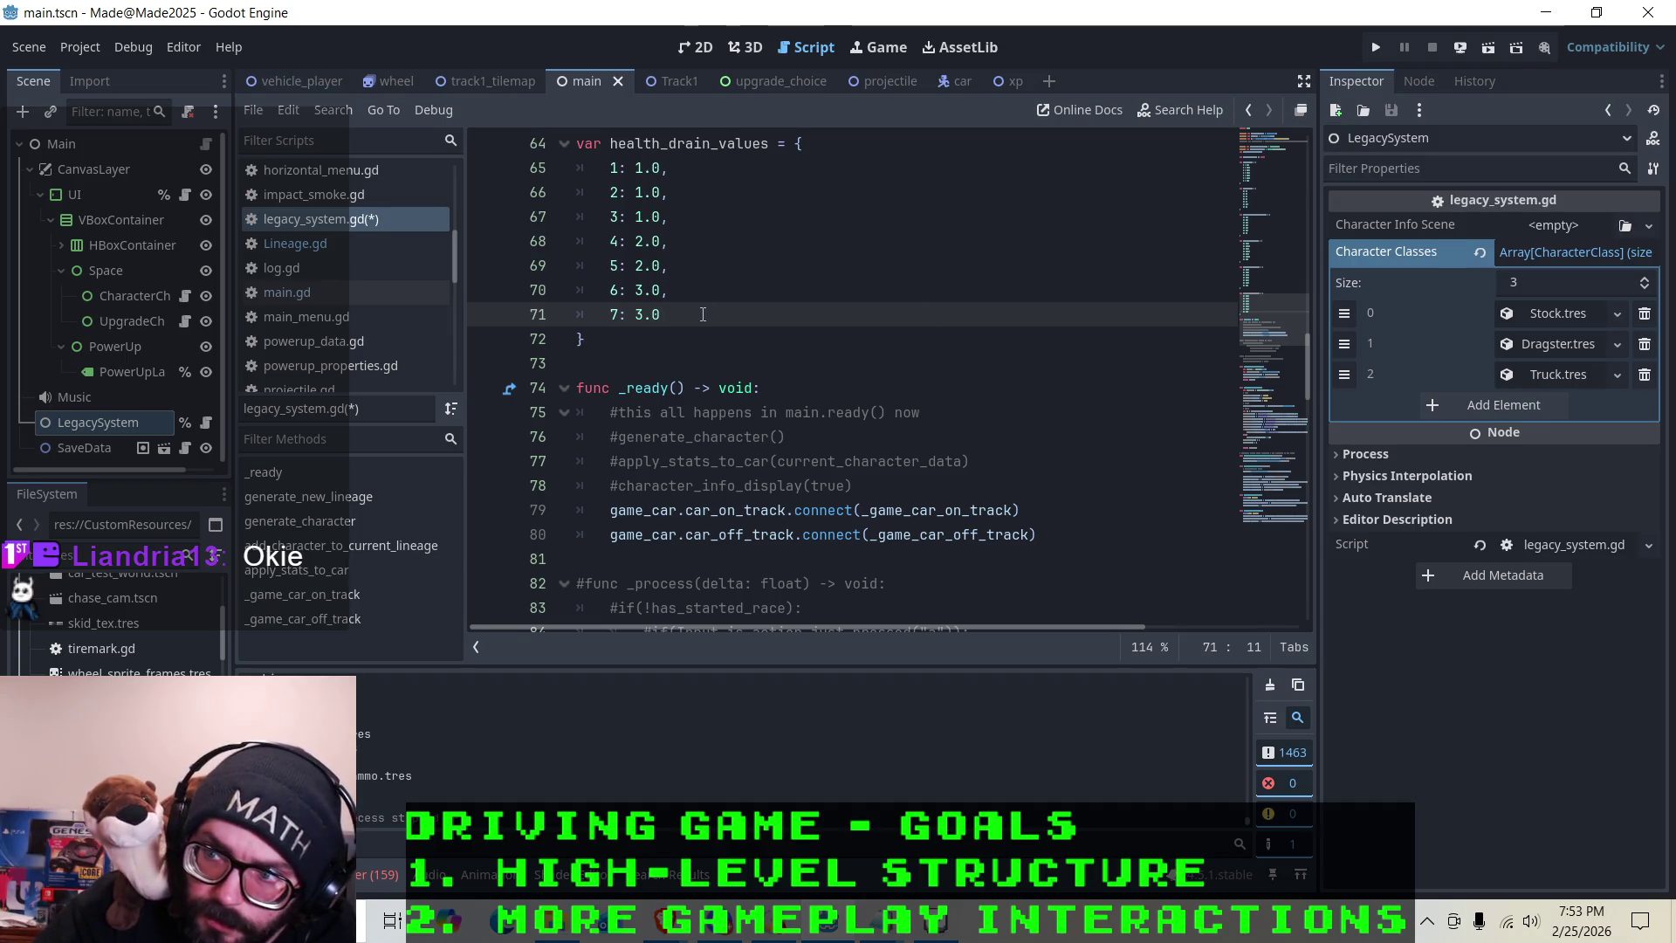
{"action": "left_click", "coordinate": [631, 352]}
{"action": "left_click", "coordinate": [650, 340]}
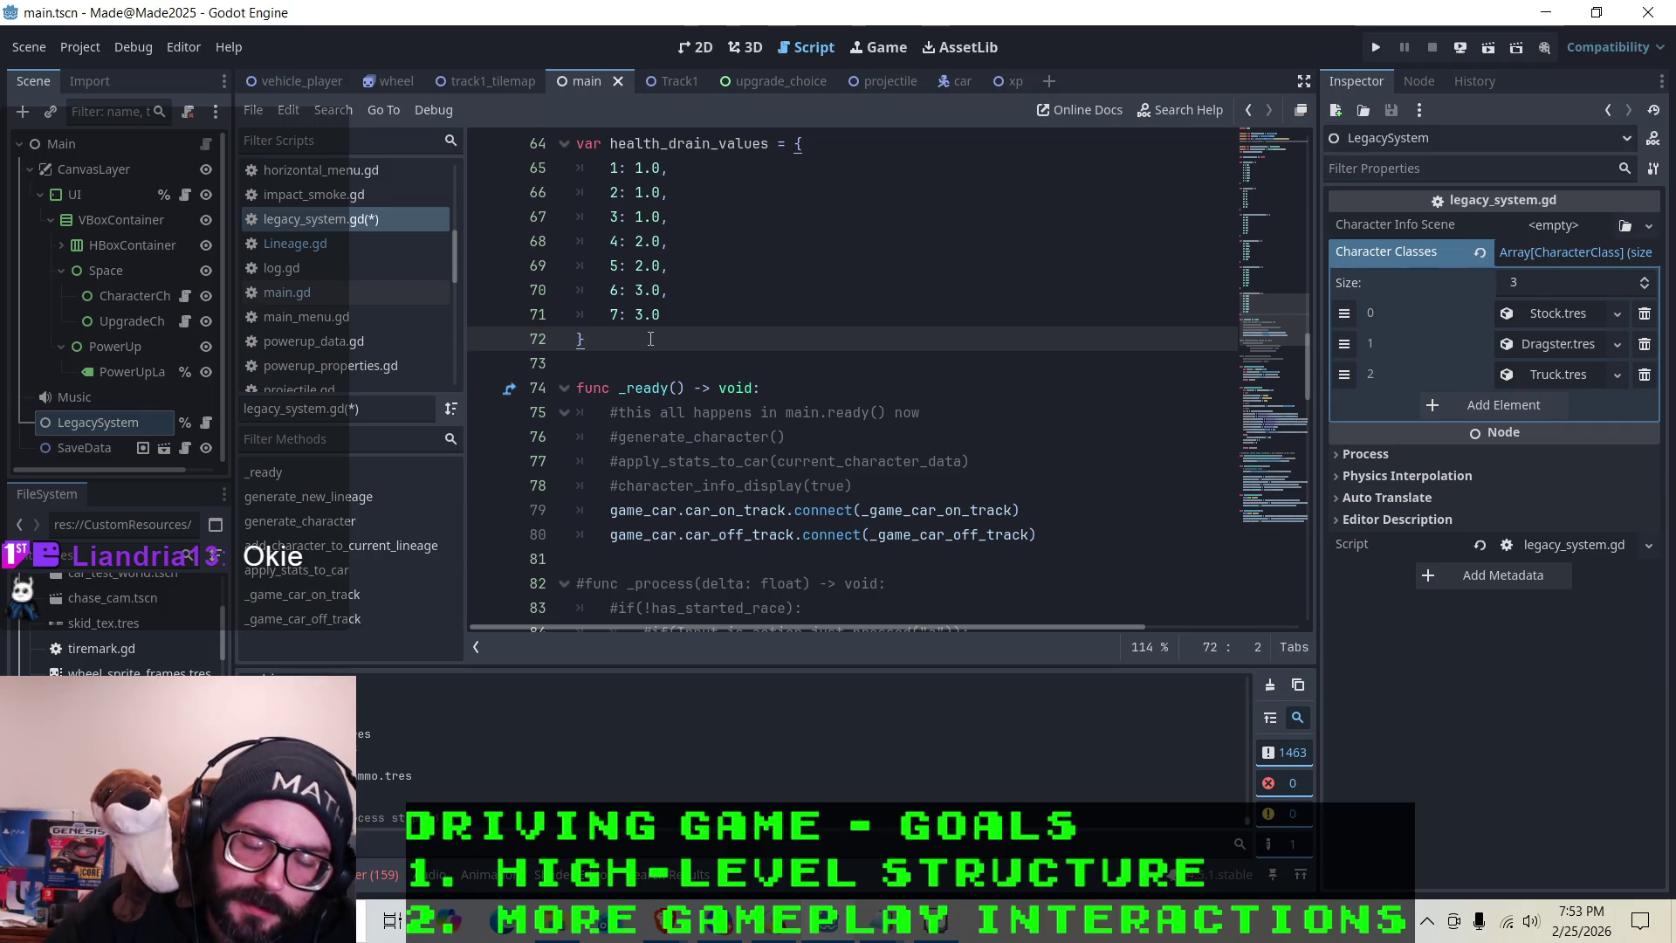
{"action": "key", "text": "ctrl+s"}
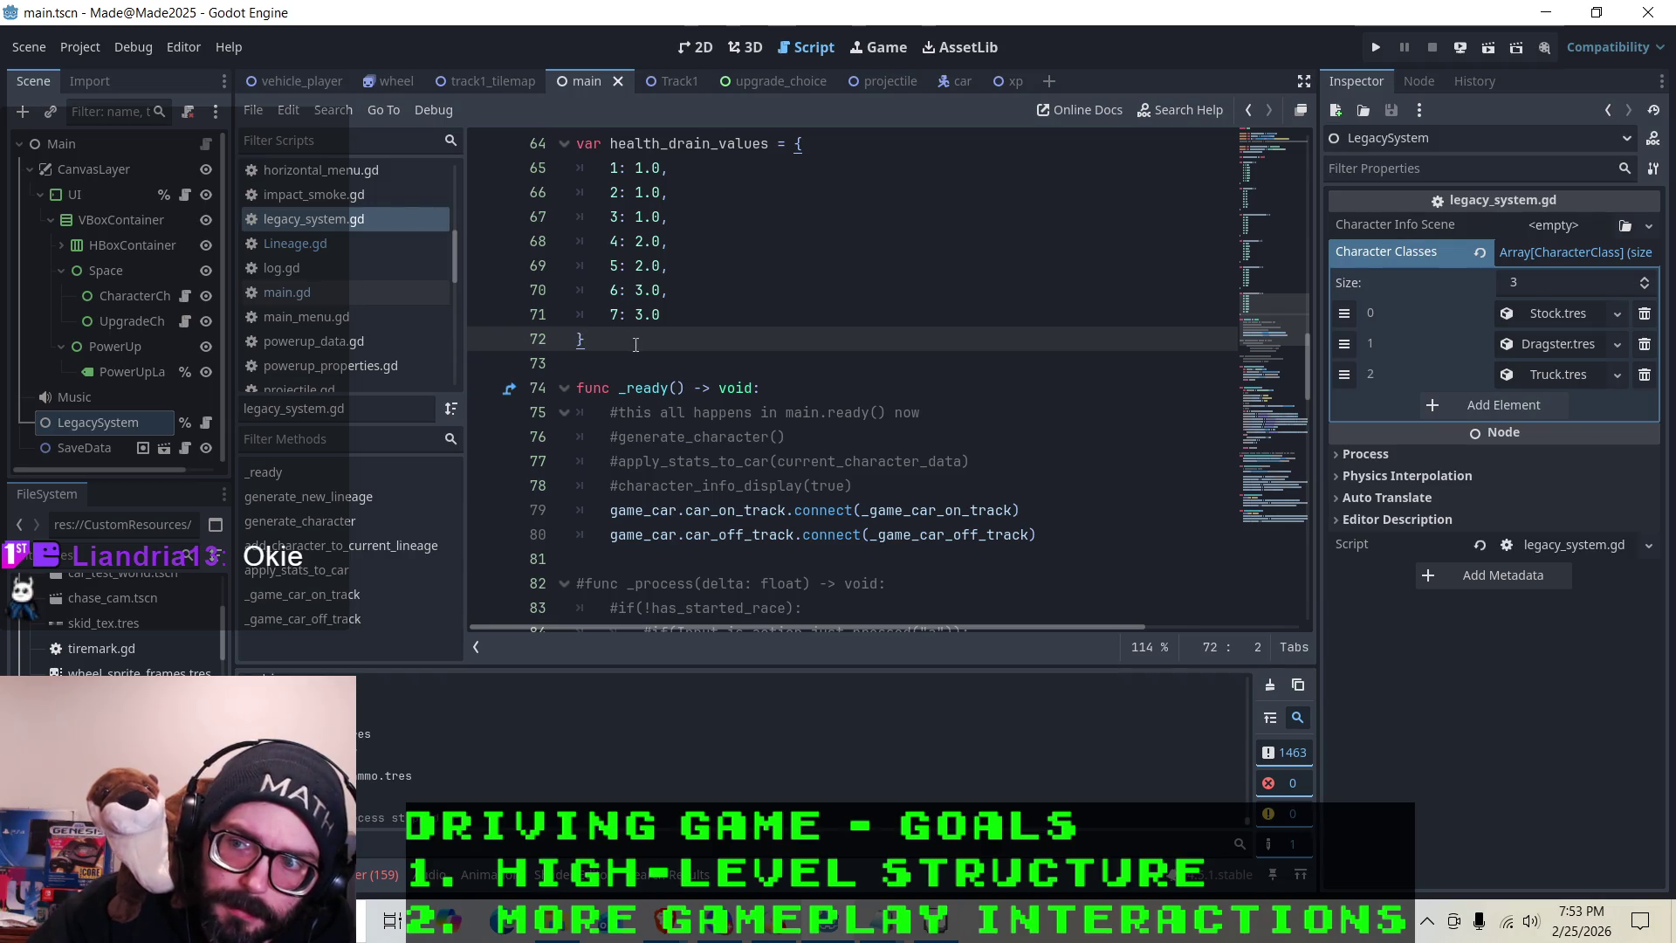
{"action": "left_click", "coordinate": [669, 324]}
{"action": "left_click", "coordinate": [650, 339]}
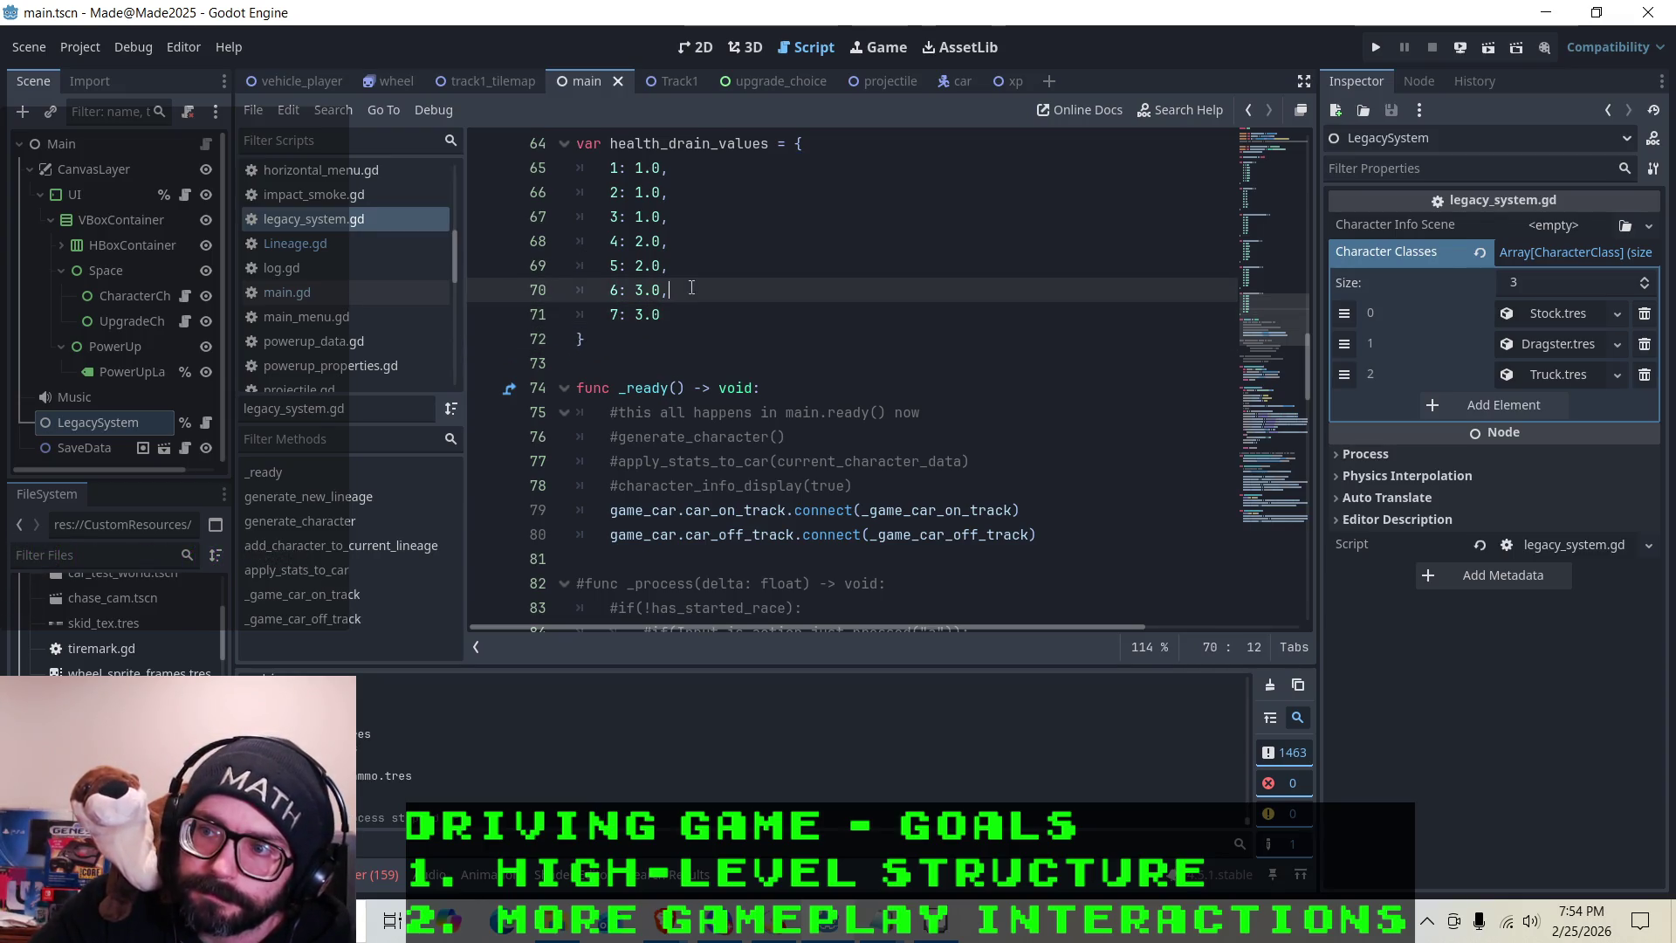
{"action": "left_click", "coordinate": [686, 231]}
{"action": "key", "text": "Down"}
{"action": "key", "text": "Up"}
{"action": "key", "text": "Up"}
{"action": "key", "text": "Up"}
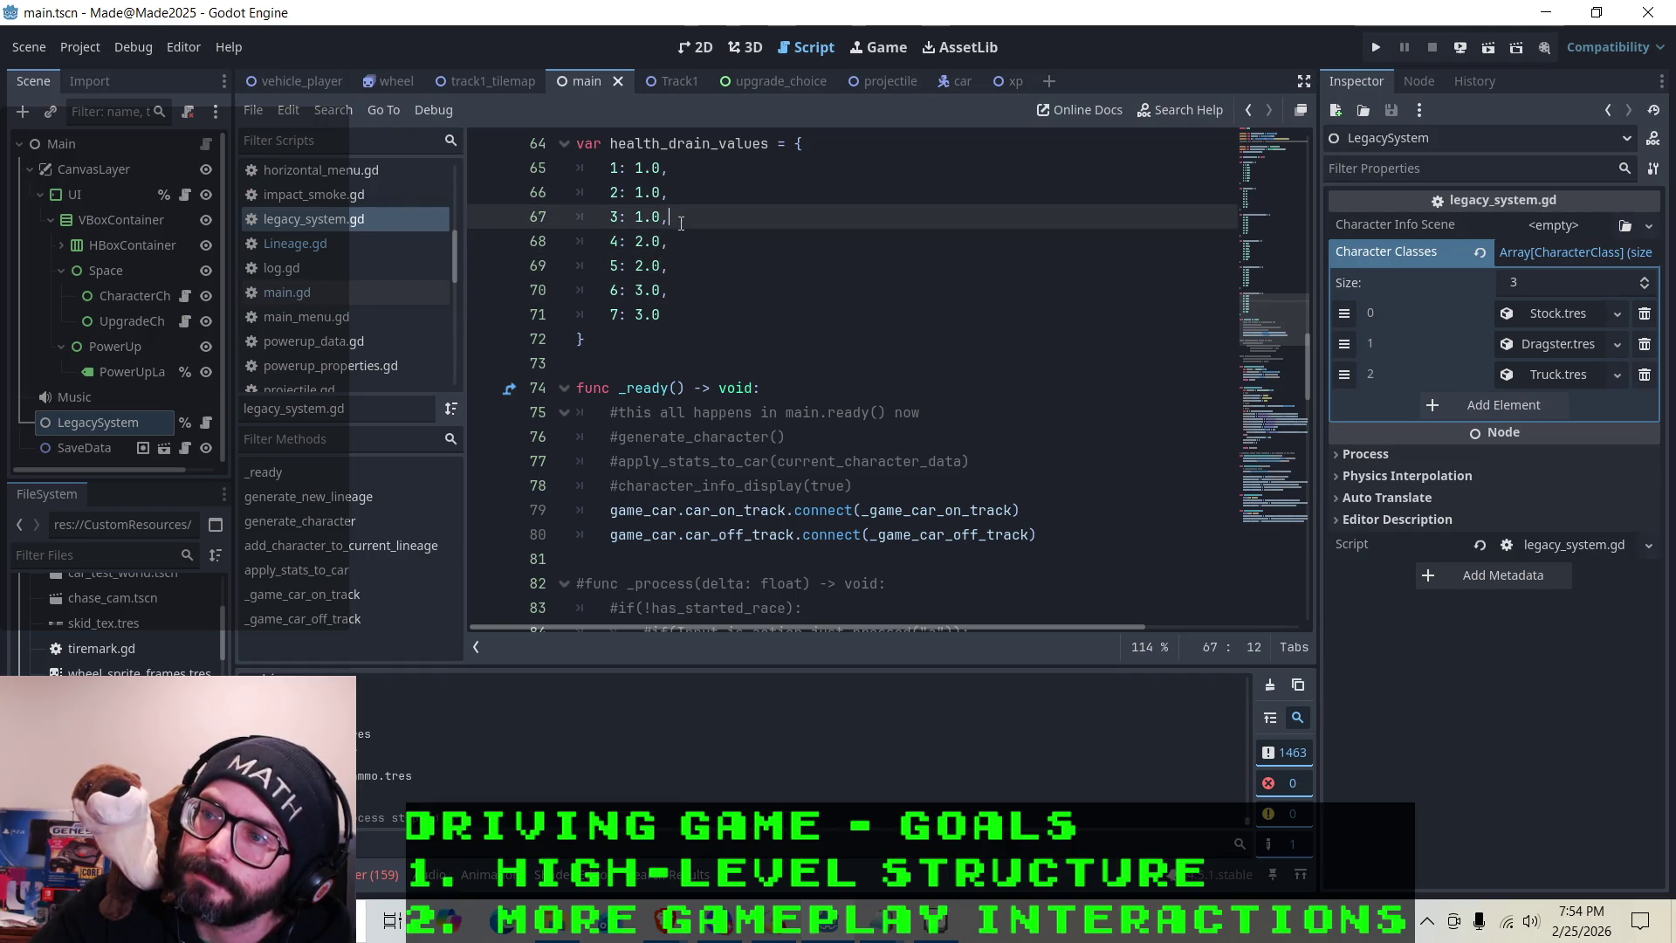
{"action": "key", "text": "Up"}
{"action": "key", "text": "Down"}
{"action": "key", "text": "Down"}
{"action": "key", "text": "Down"}
{"action": "key", "text": "Down"}
{"action": "key", "text": "Down"}
{"action": "key", "text": "Down"}
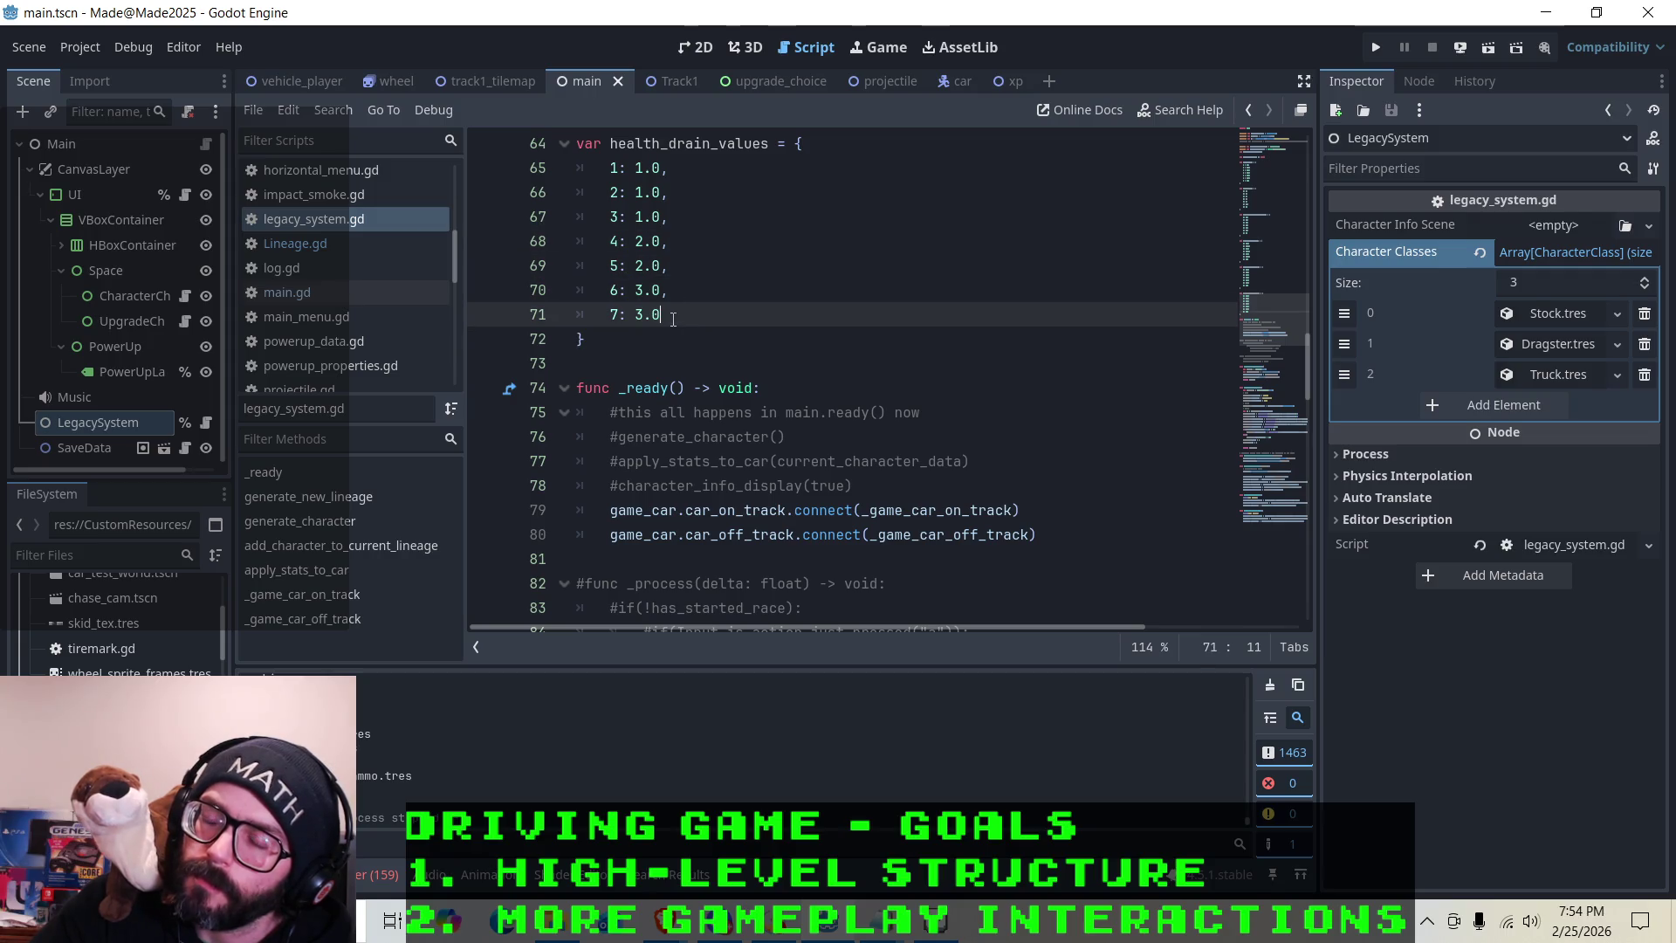
{"action": "key", "text": "Down"}
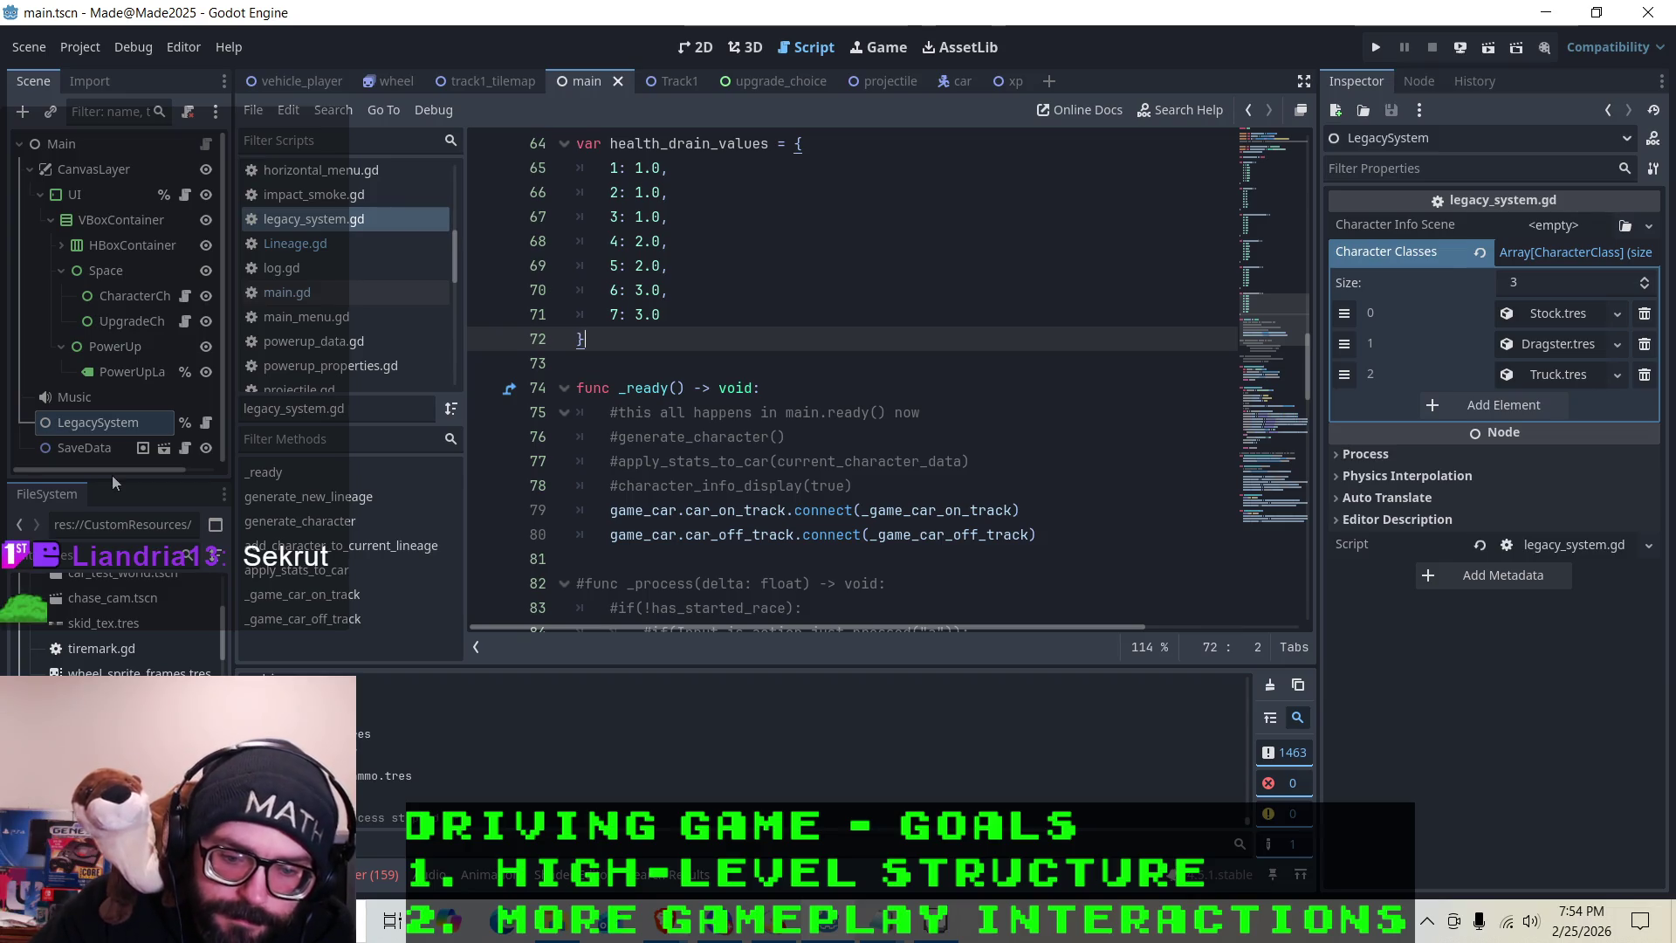
{"action": "left_click", "coordinate": [679, 301]}
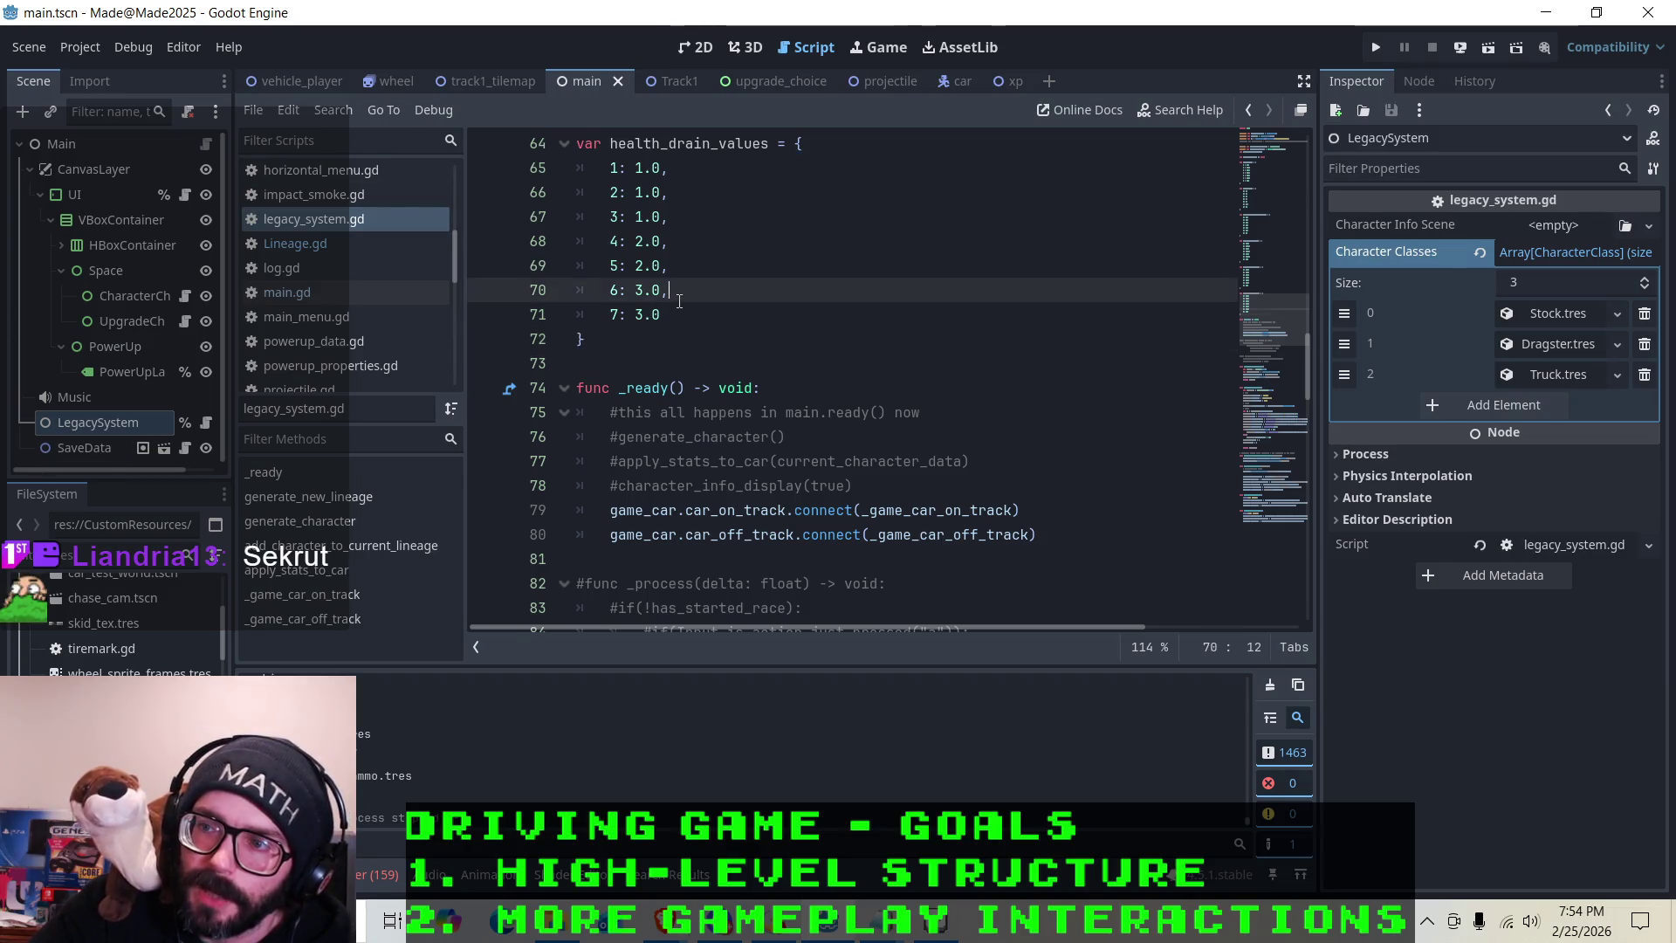
{"action": "key", "text": "Down"}
{"action": "key", "text": "Up"}
{"action": "key", "text": "Up"}
{"action": "key", "text": "Down"}
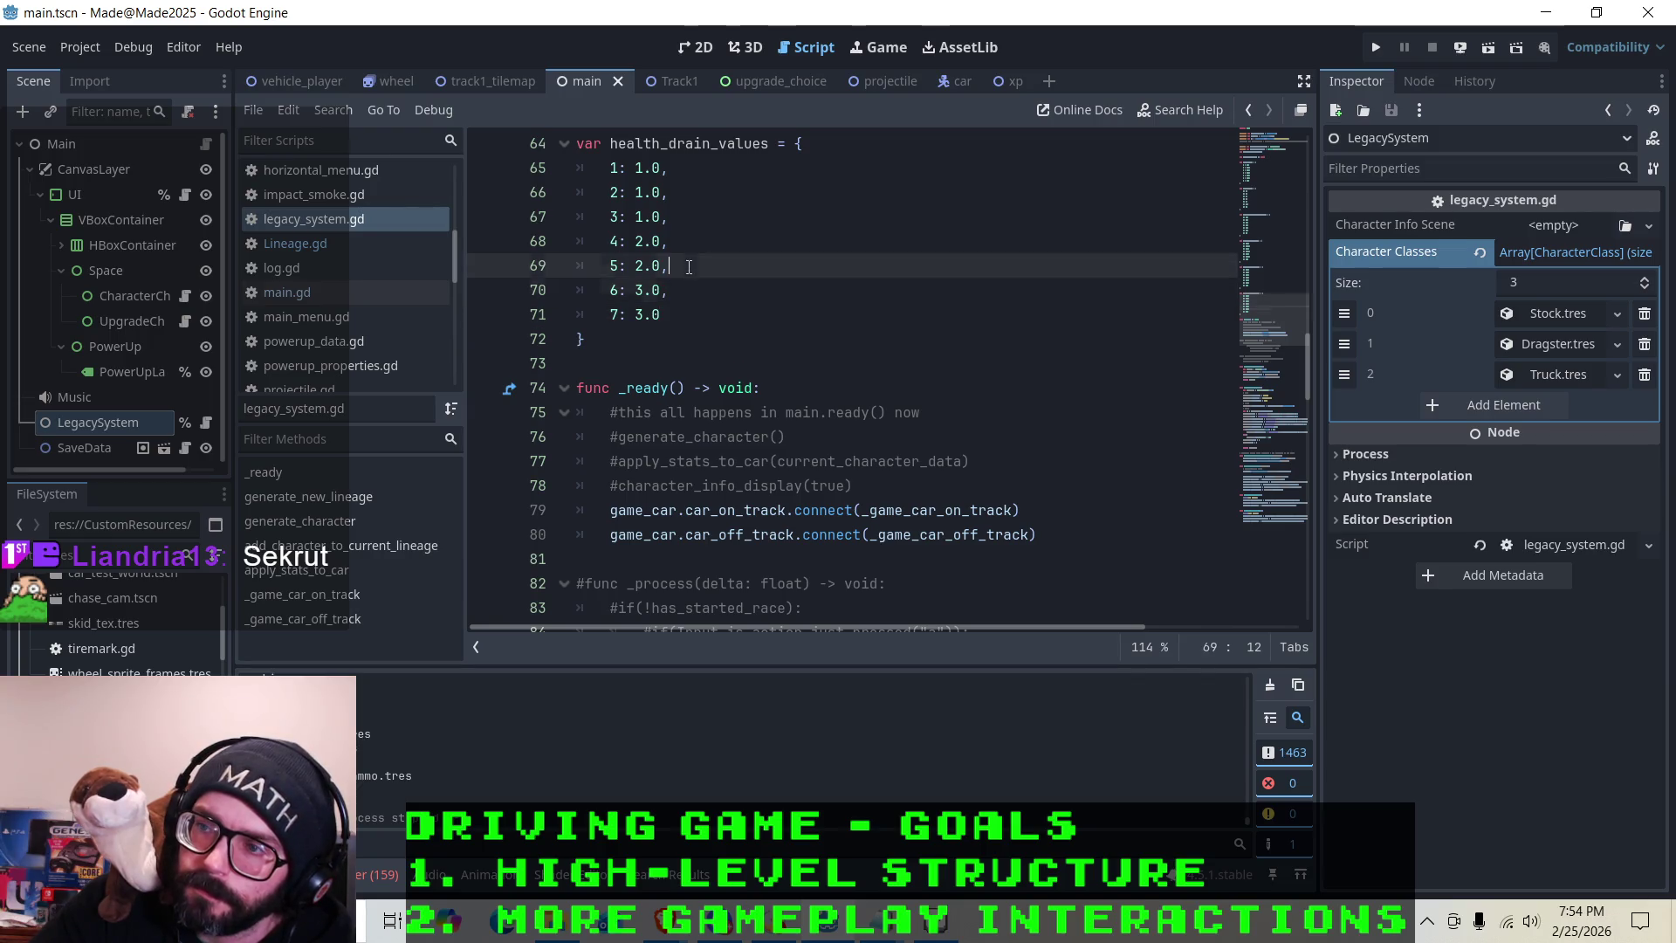
{"action": "key", "text": "Up"}
{"action": "key", "text": "Up"}
{"action": "key", "text": "Up"}
{"action": "key", "text": "Up"}
{"action": "key", "text": "Down"}
{"action": "key", "text": "Down"}
{"action": "key", "text": "Down"}
{"action": "key", "text": "Up"}
{"action": "key", "text": "Up"}
{"action": "key", "text": "Down"}
{"action": "key", "text": "Down"}
{"action": "key", "text": "Down"}
{"action": "key", "text": "Up"}
{"action": "key", "text": "Down"}
{"action": "key", "text": "Down"}
{"action": "key", "text": "Up"}
{"action": "key", "text": "Up"}
{"action": "key", "text": "Down"}
{"action": "key", "text": "Down"}
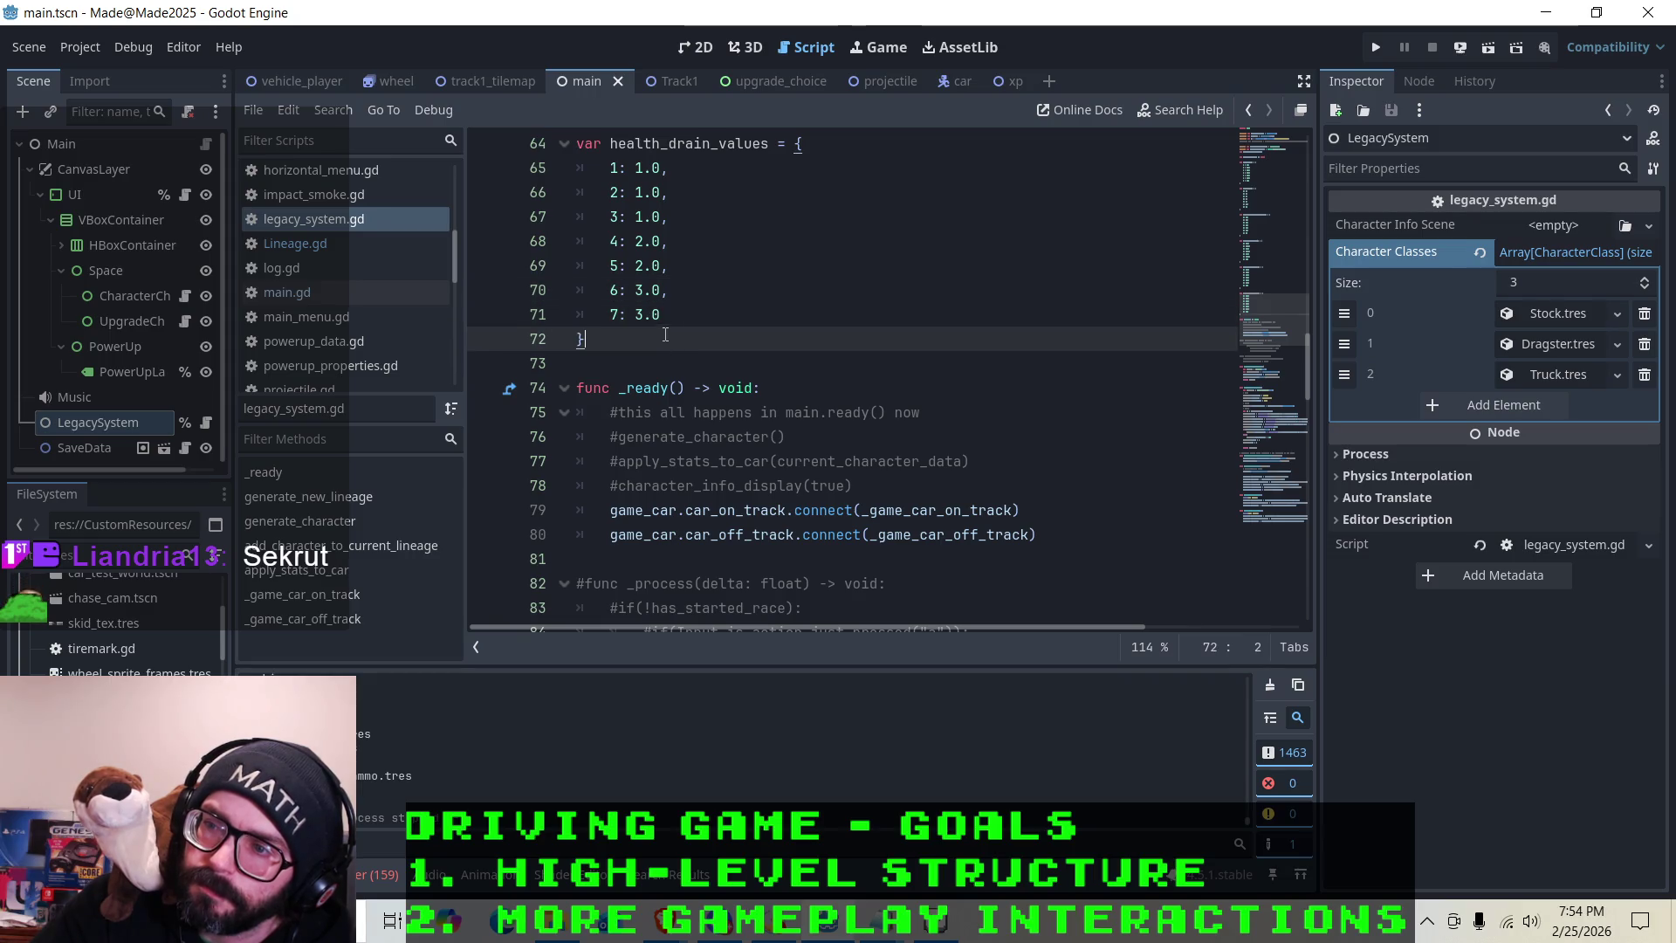
{"action": "key", "text": "Up"}
{"action": "key", "text": "Up"}
{"action": "key", "text": "Down"}
{"action": "key", "text": "Down"}
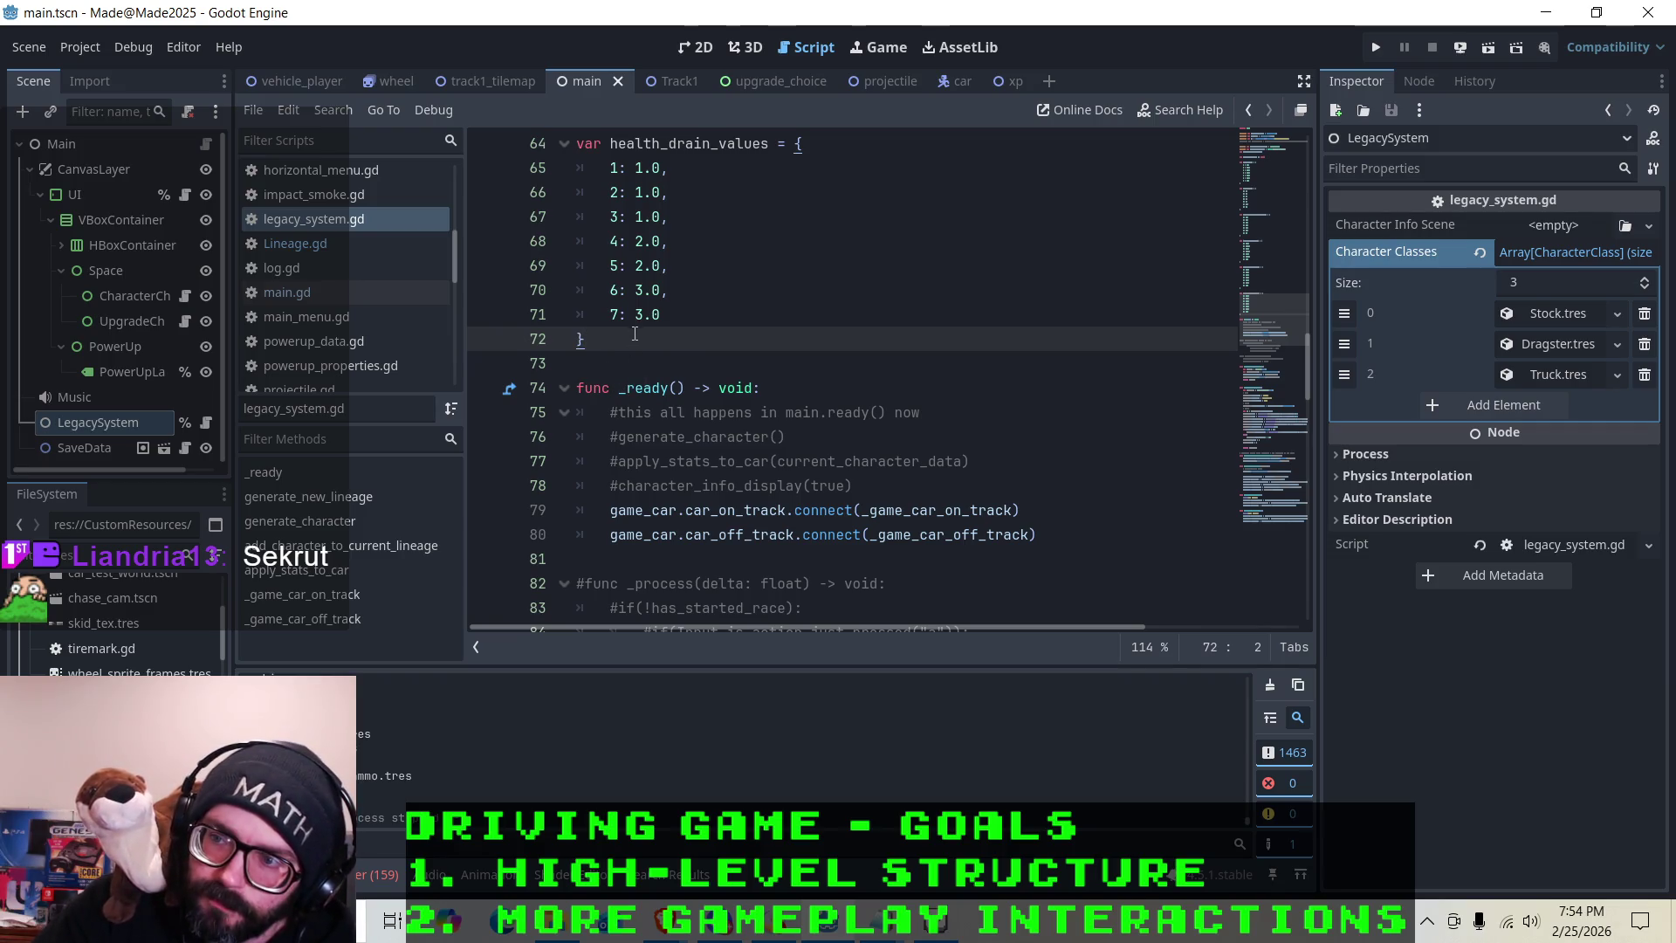
{"action": "left_click", "coordinate": [675, 297]}
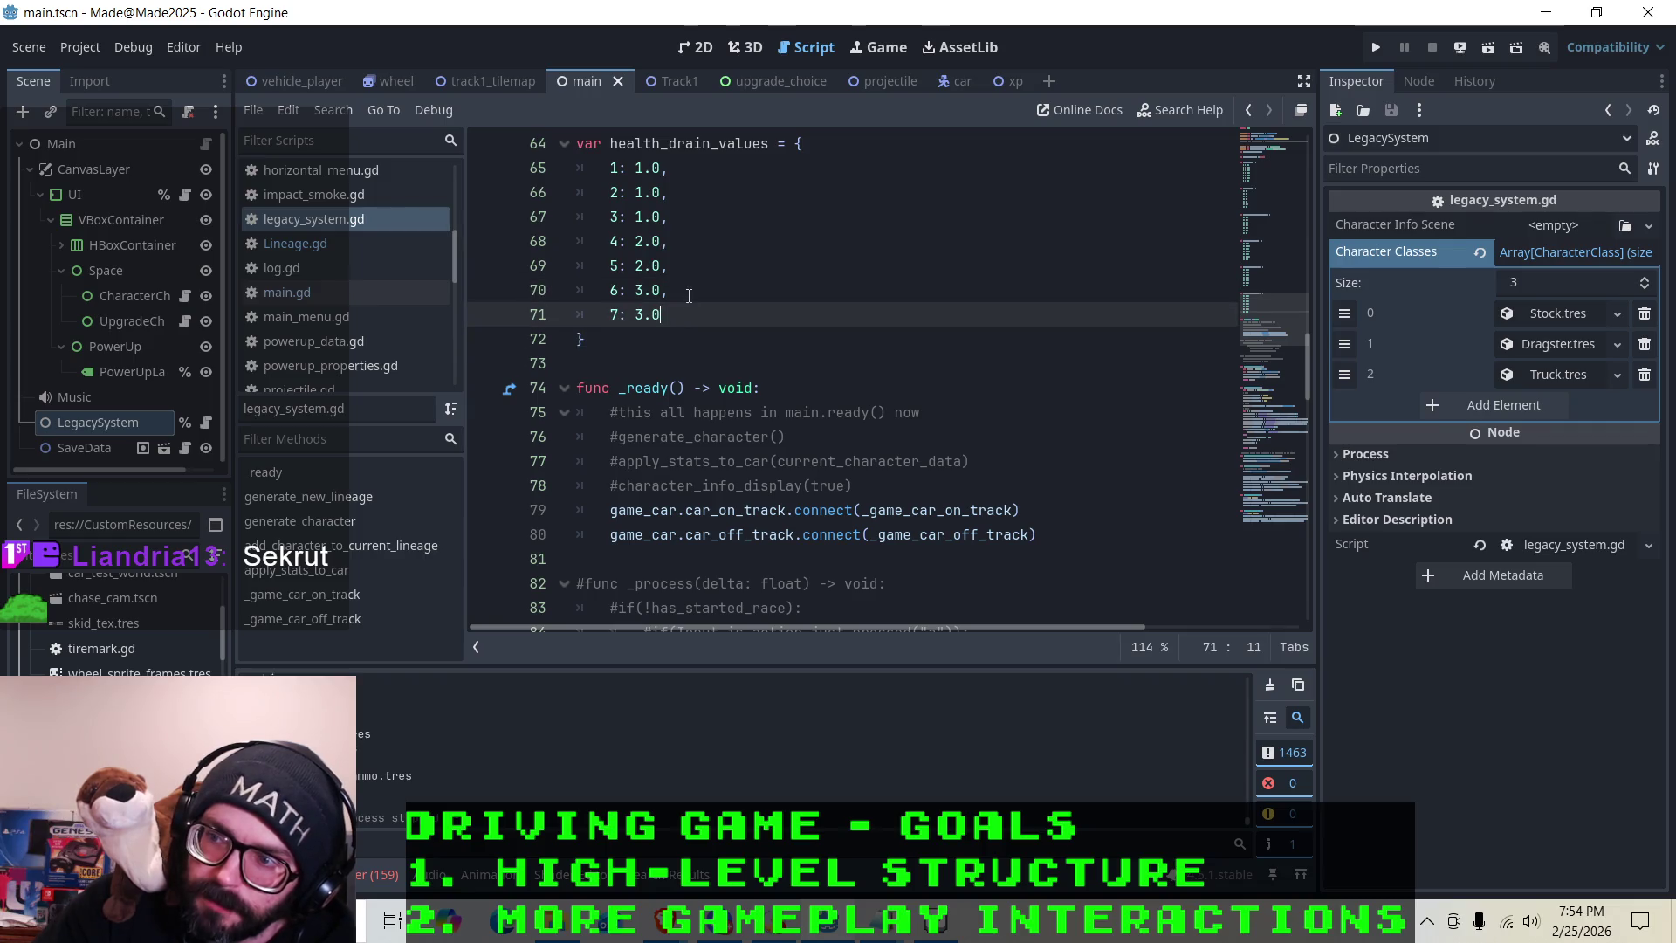
{"action": "left_click", "coordinate": [695, 233]}
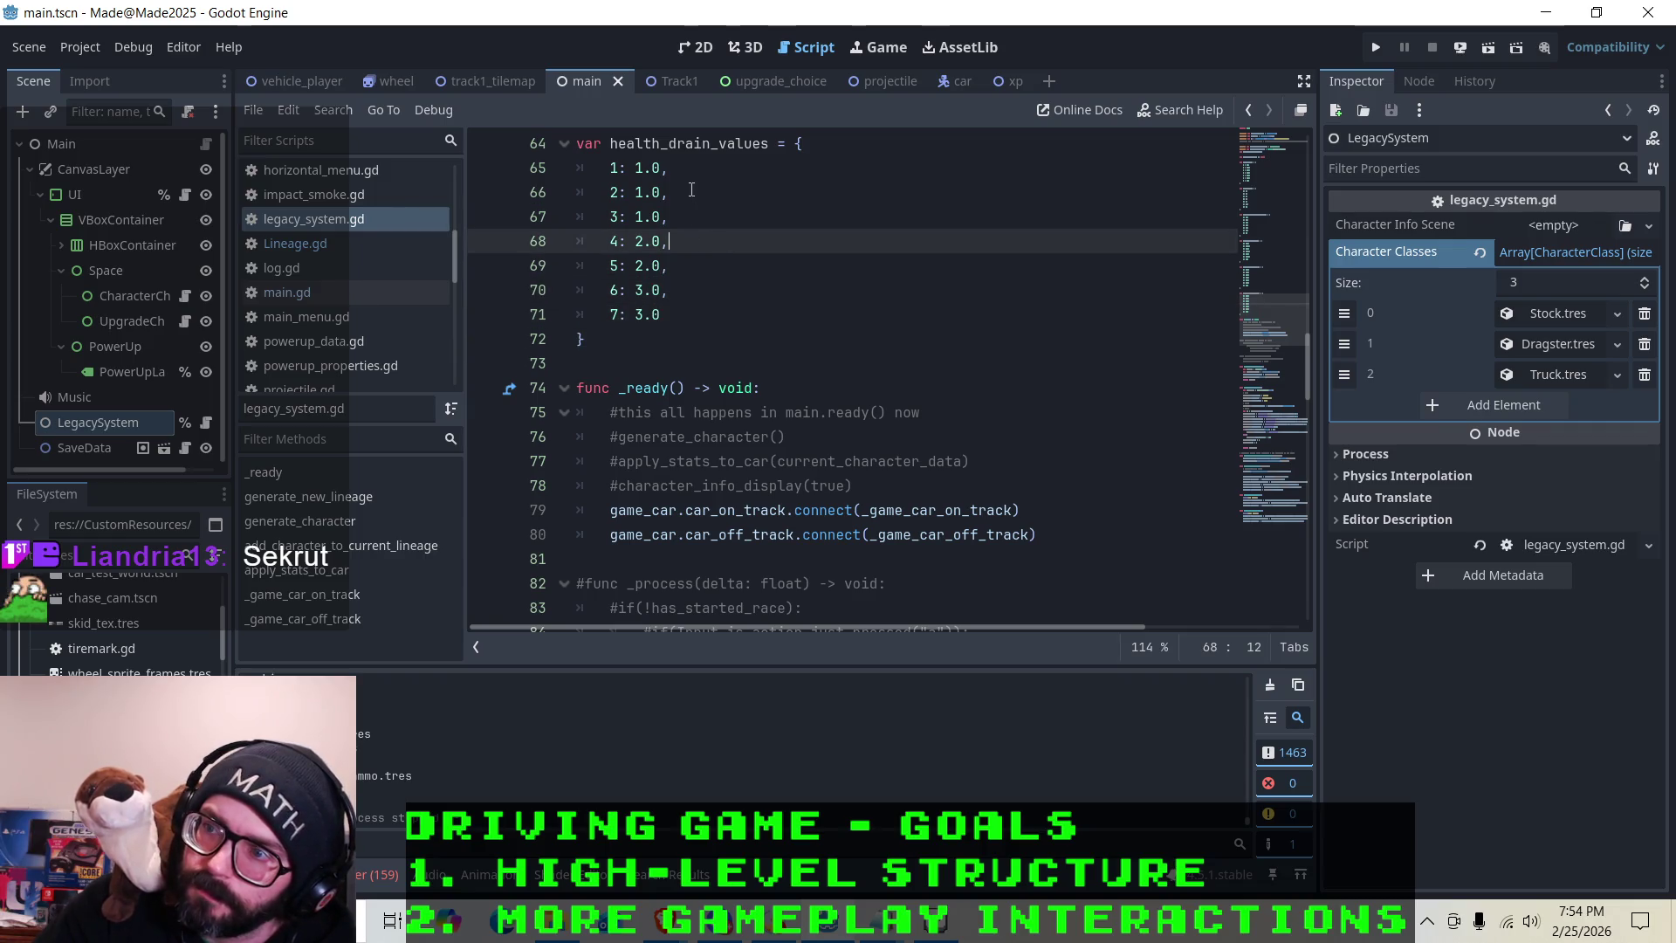
{"action": "left_click", "coordinate": [696, 225]}
{"action": "left_click", "coordinate": [685, 196]}
{"action": "left_click", "coordinate": [684, 171]}
{"action": "left_click", "coordinate": [685, 194]}
{"action": "left_click", "coordinate": [687, 235]}
{"action": "left_click", "coordinate": [685, 216]}
{"action": "left_click", "coordinate": [683, 266]}
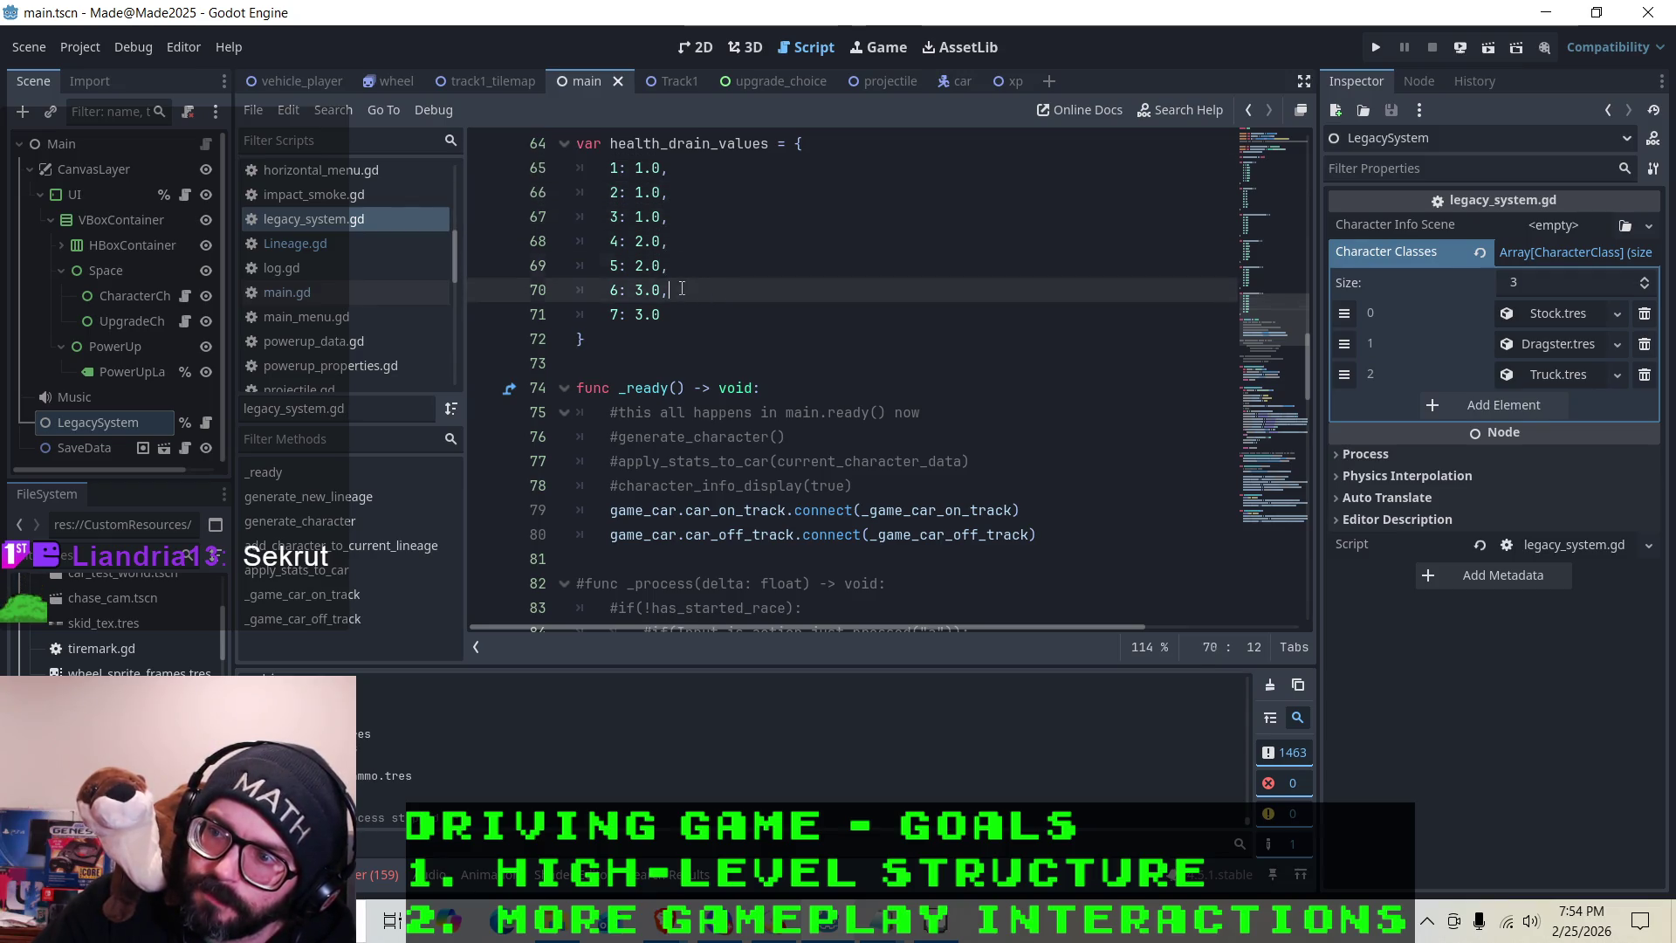
{"action": "left_click", "coordinate": [682, 289]}
{"action": "left_click", "coordinate": [681, 317]}
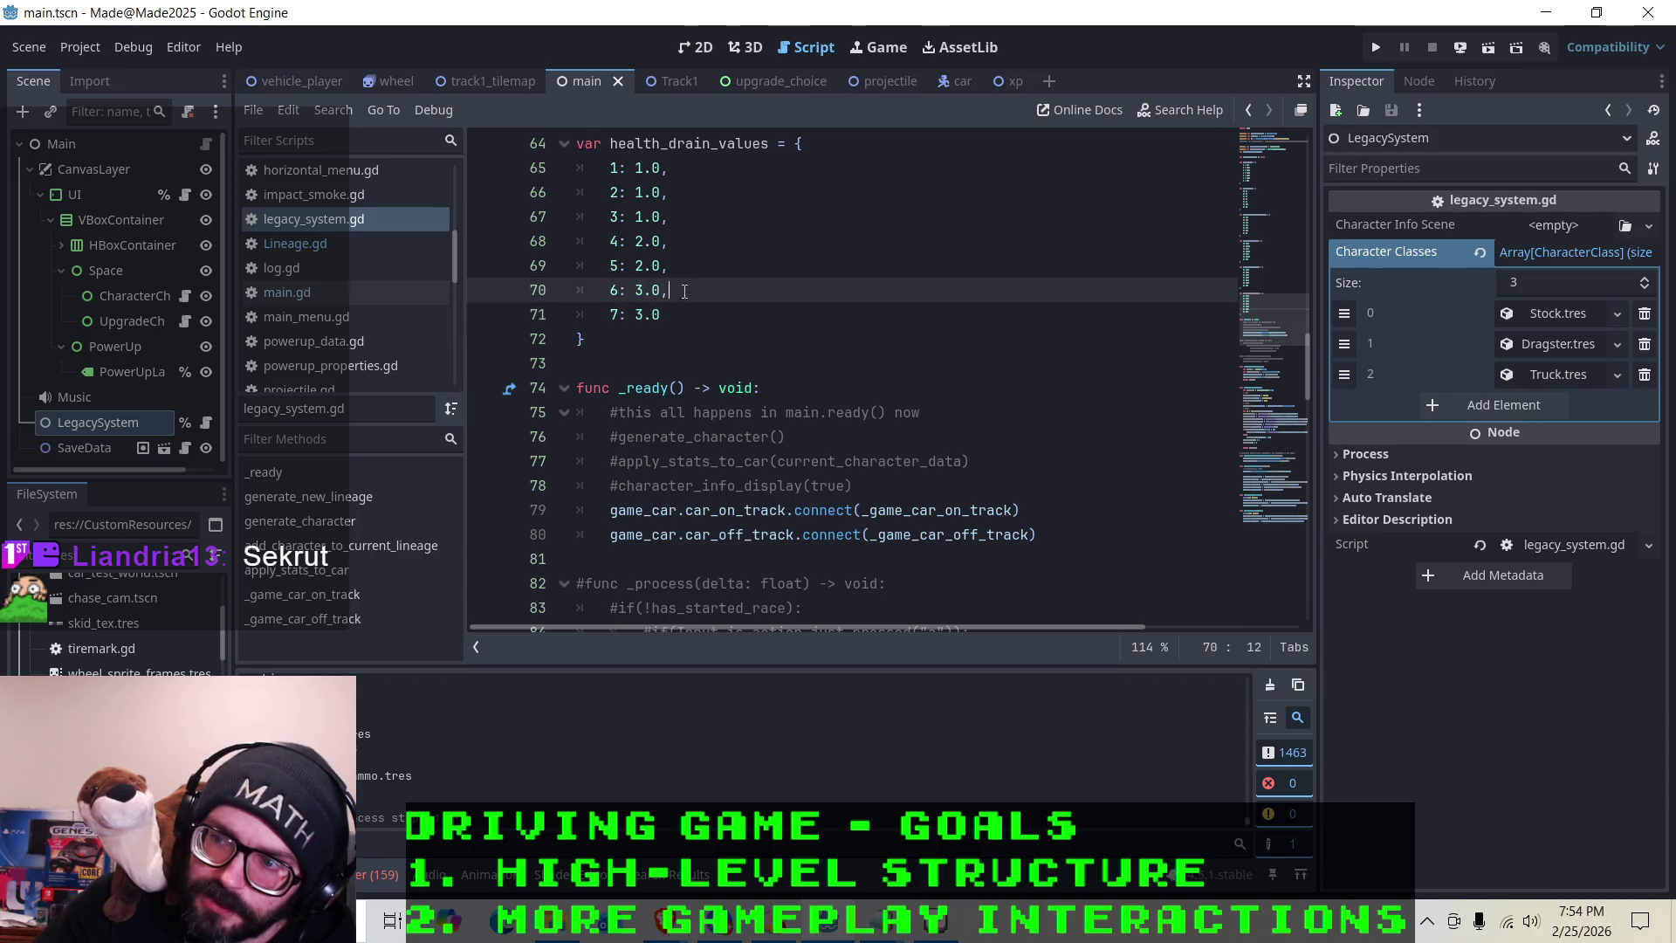
{"action": "left_click", "coordinate": [663, 339]}
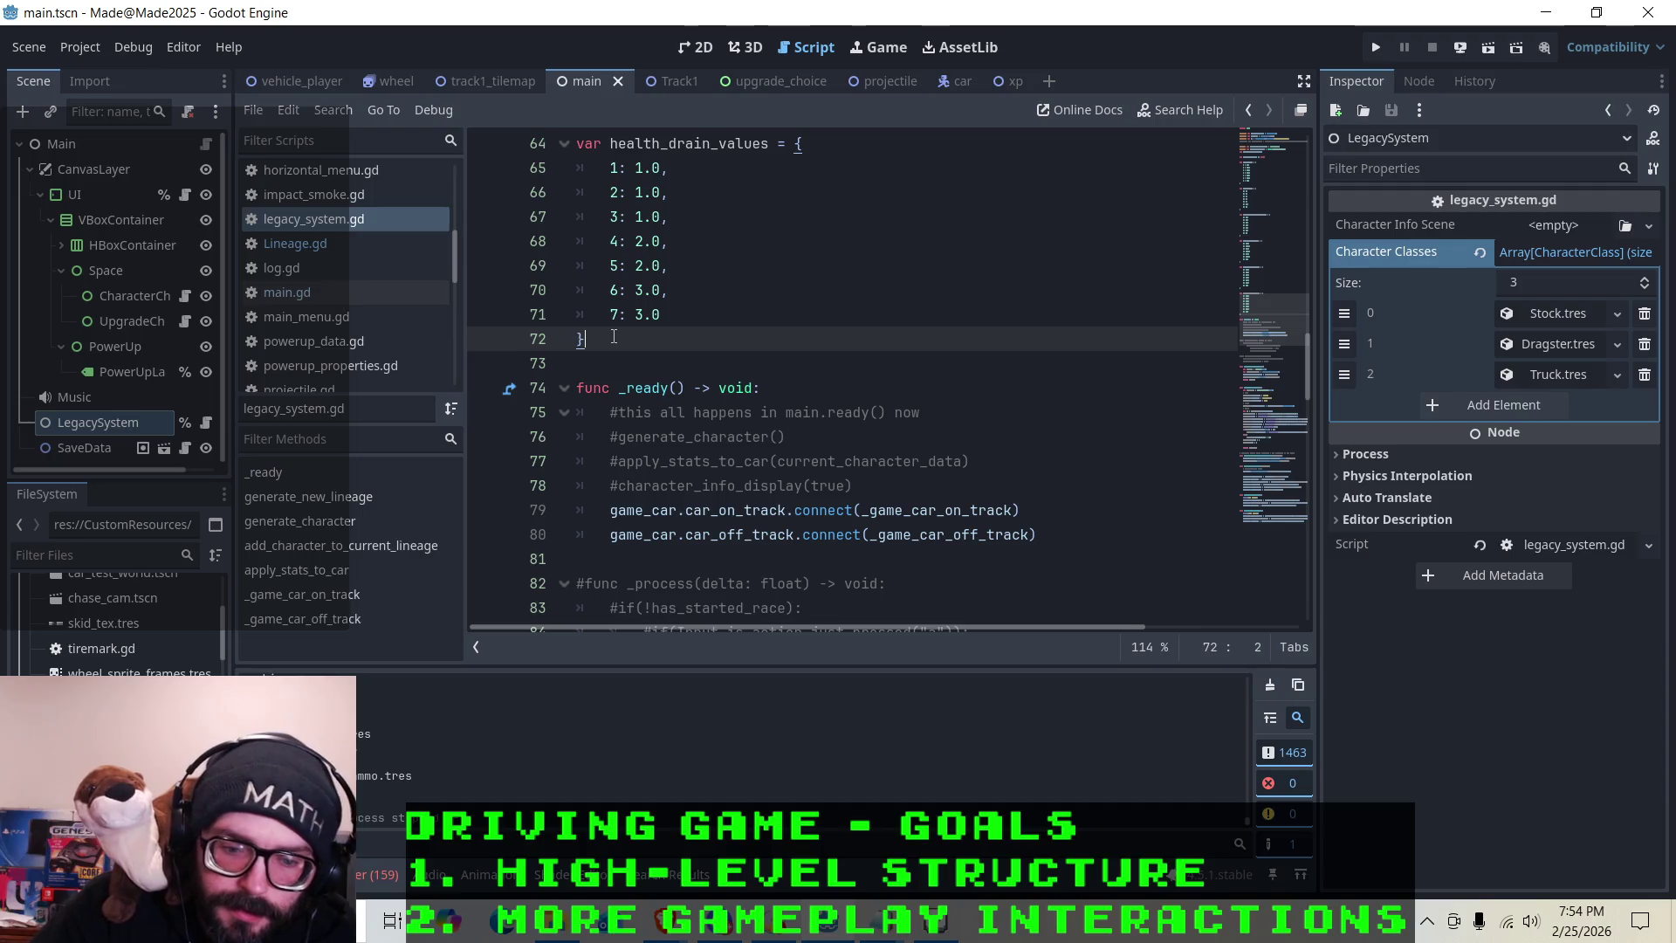
{"action": "left_click", "coordinate": [697, 294]}
{"action": "key", "text": "Up"}
{"action": "key", "text": "Up"}
{"action": "key", "text": "Up"}
{"action": "key", "text": "Down"}
{"action": "key", "text": "Down"}
{"action": "key", "text": "Down"}
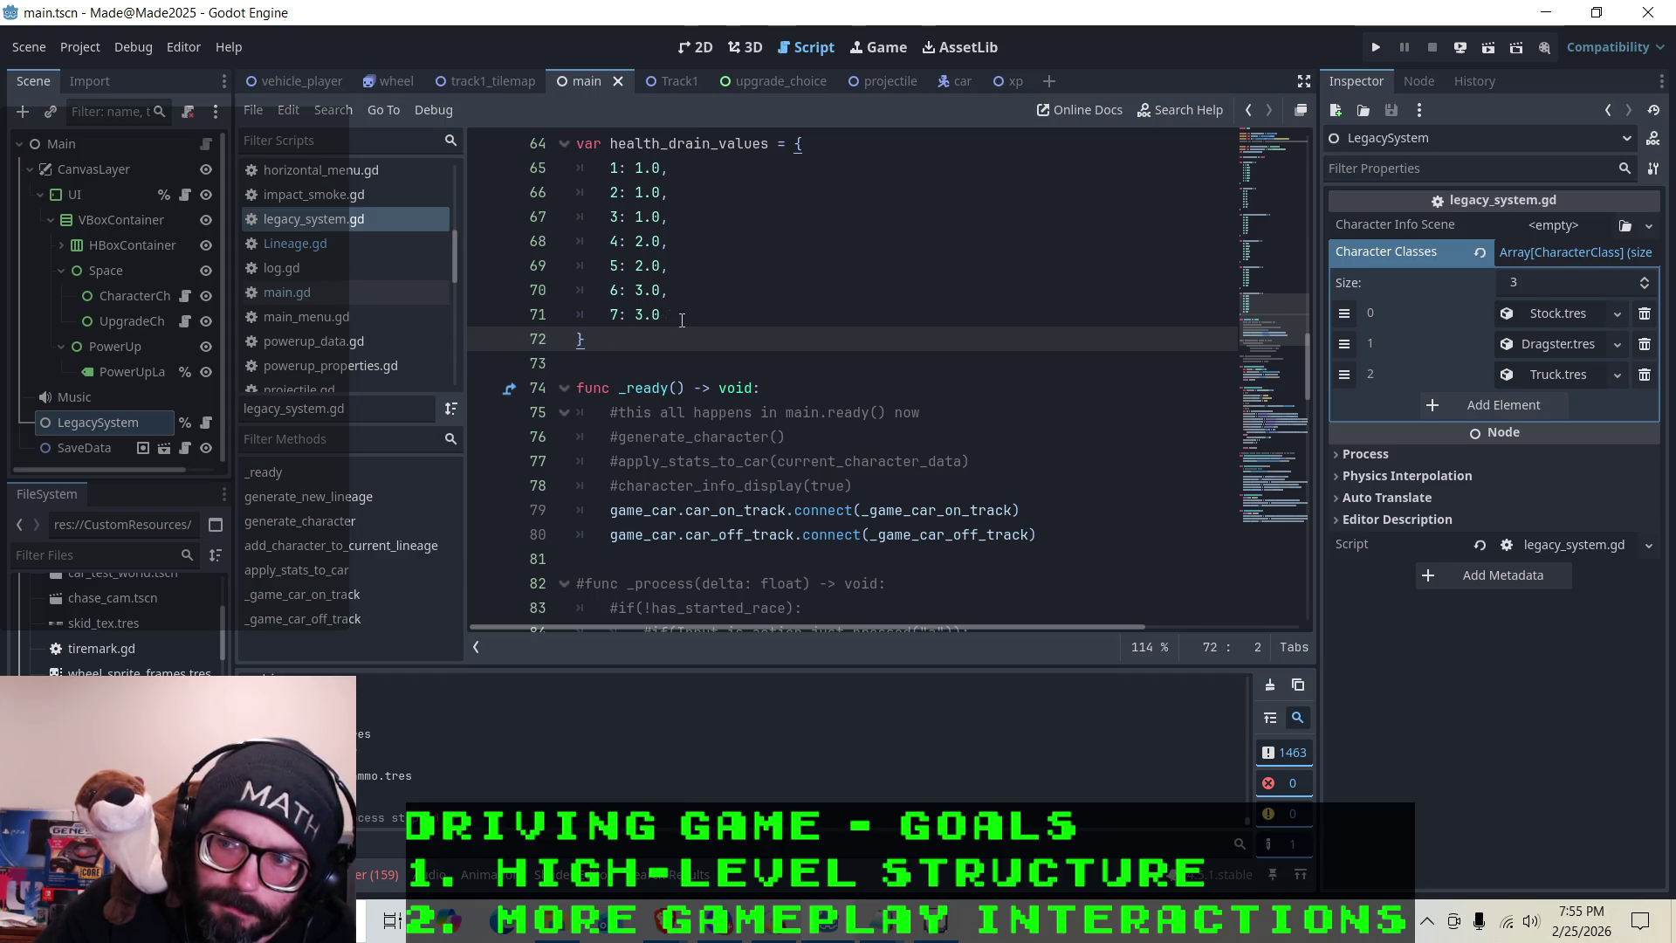
{"action": "key", "text": "Up"}
{"action": "key", "text": "Up"}
{"action": "key", "text": "Up"}
{"action": "key", "text": "Up"}
{"action": "key", "text": "Up"}
{"action": "key", "text": "Up"}
{"action": "key", "text": "Down"}
{"action": "key", "text": "Down"}
{"action": "key", "text": "Down"}
{"action": "key", "text": "Down"}
{"action": "key", "text": "Down"}
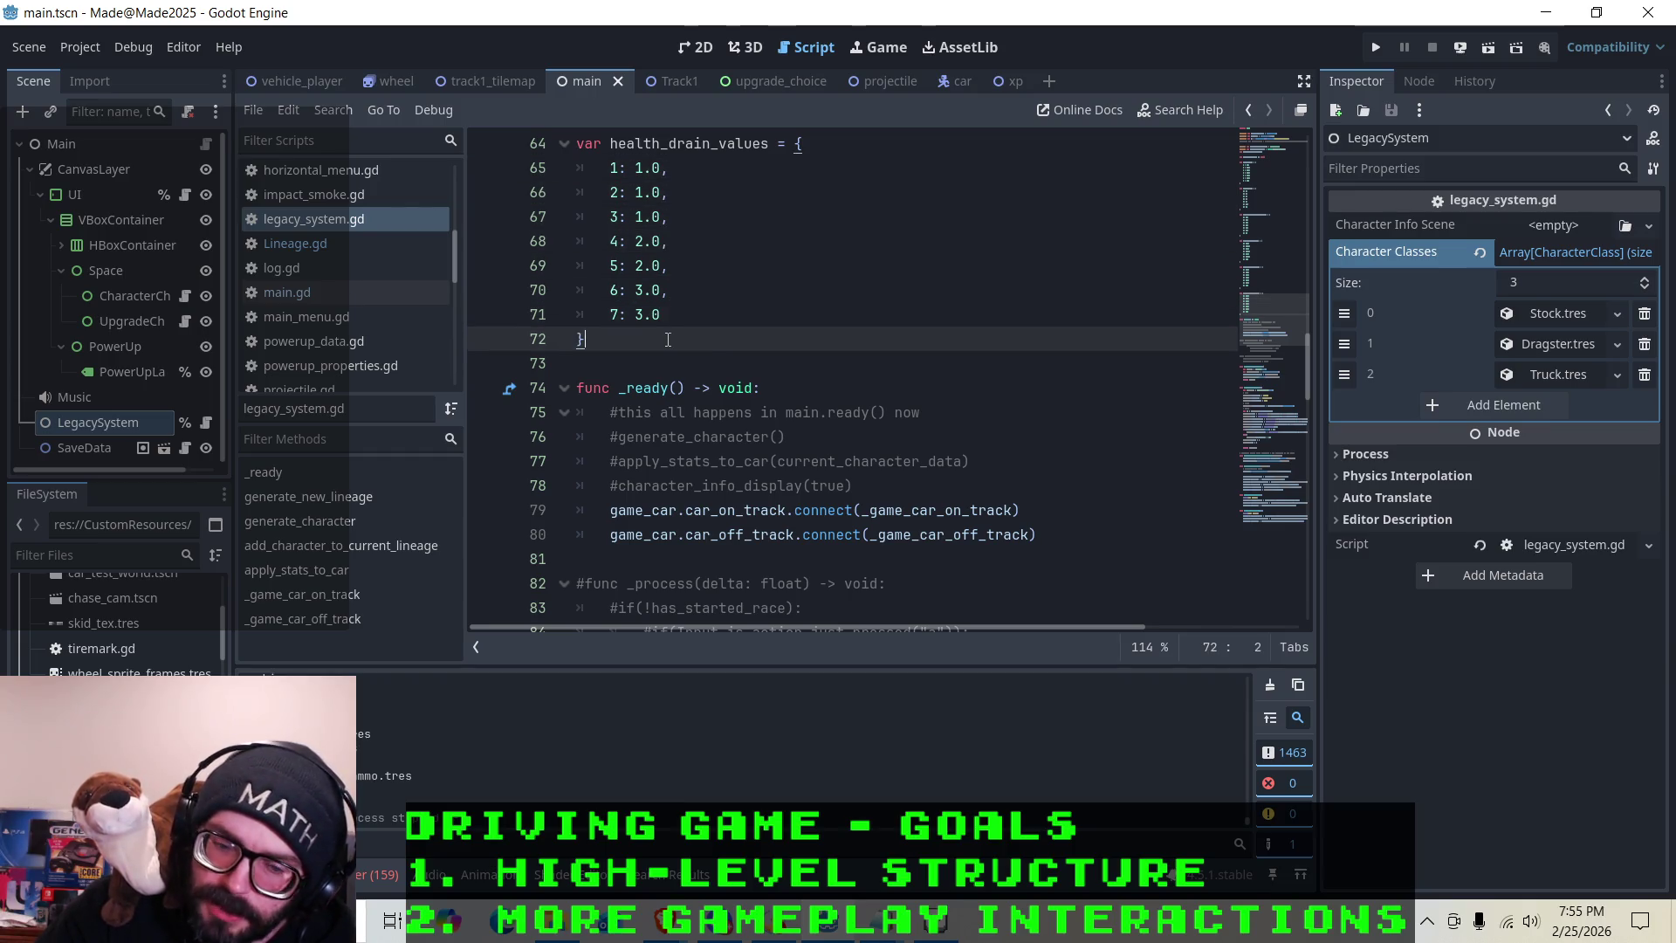
{"action": "left_click", "coordinate": [692, 291]}
{"action": "left_click", "coordinate": [688, 337]}
{"action": "left_click", "coordinate": [673, 301]}
{"action": "left_click", "coordinate": [676, 316]}
{"action": "left_click", "coordinate": [680, 342]}
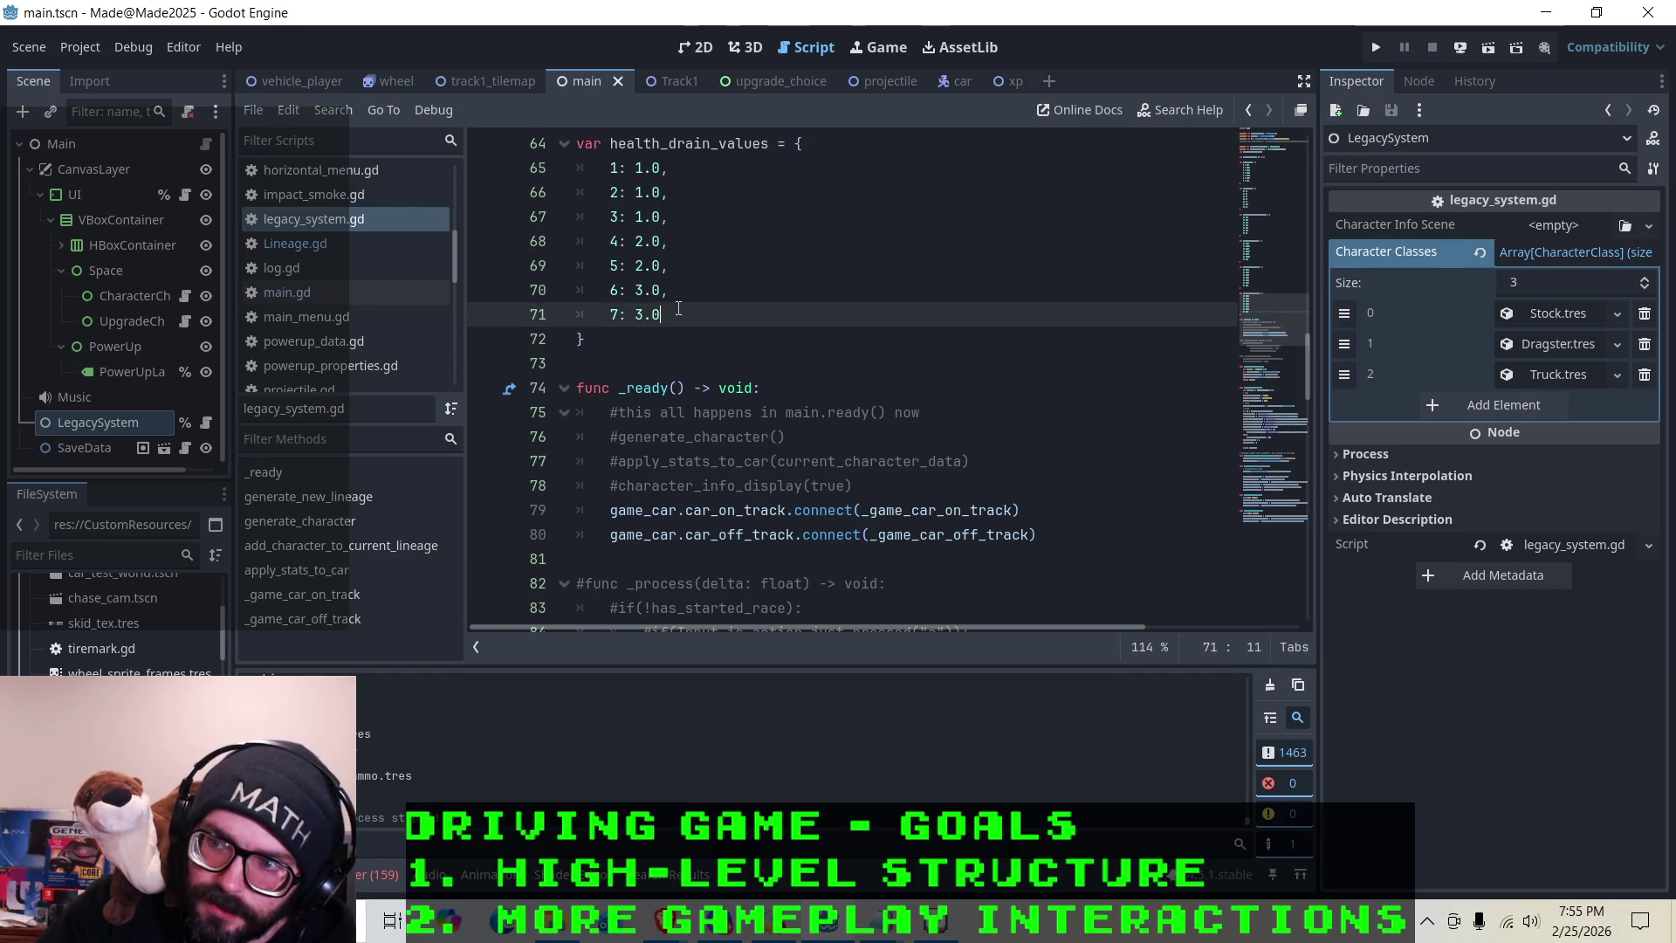
{"action": "left_click", "coordinate": [685, 268]}
{"action": "left_click", "coordinate": [682, 290]}
{"action": "left_click", "coordinate": [678, 315]}
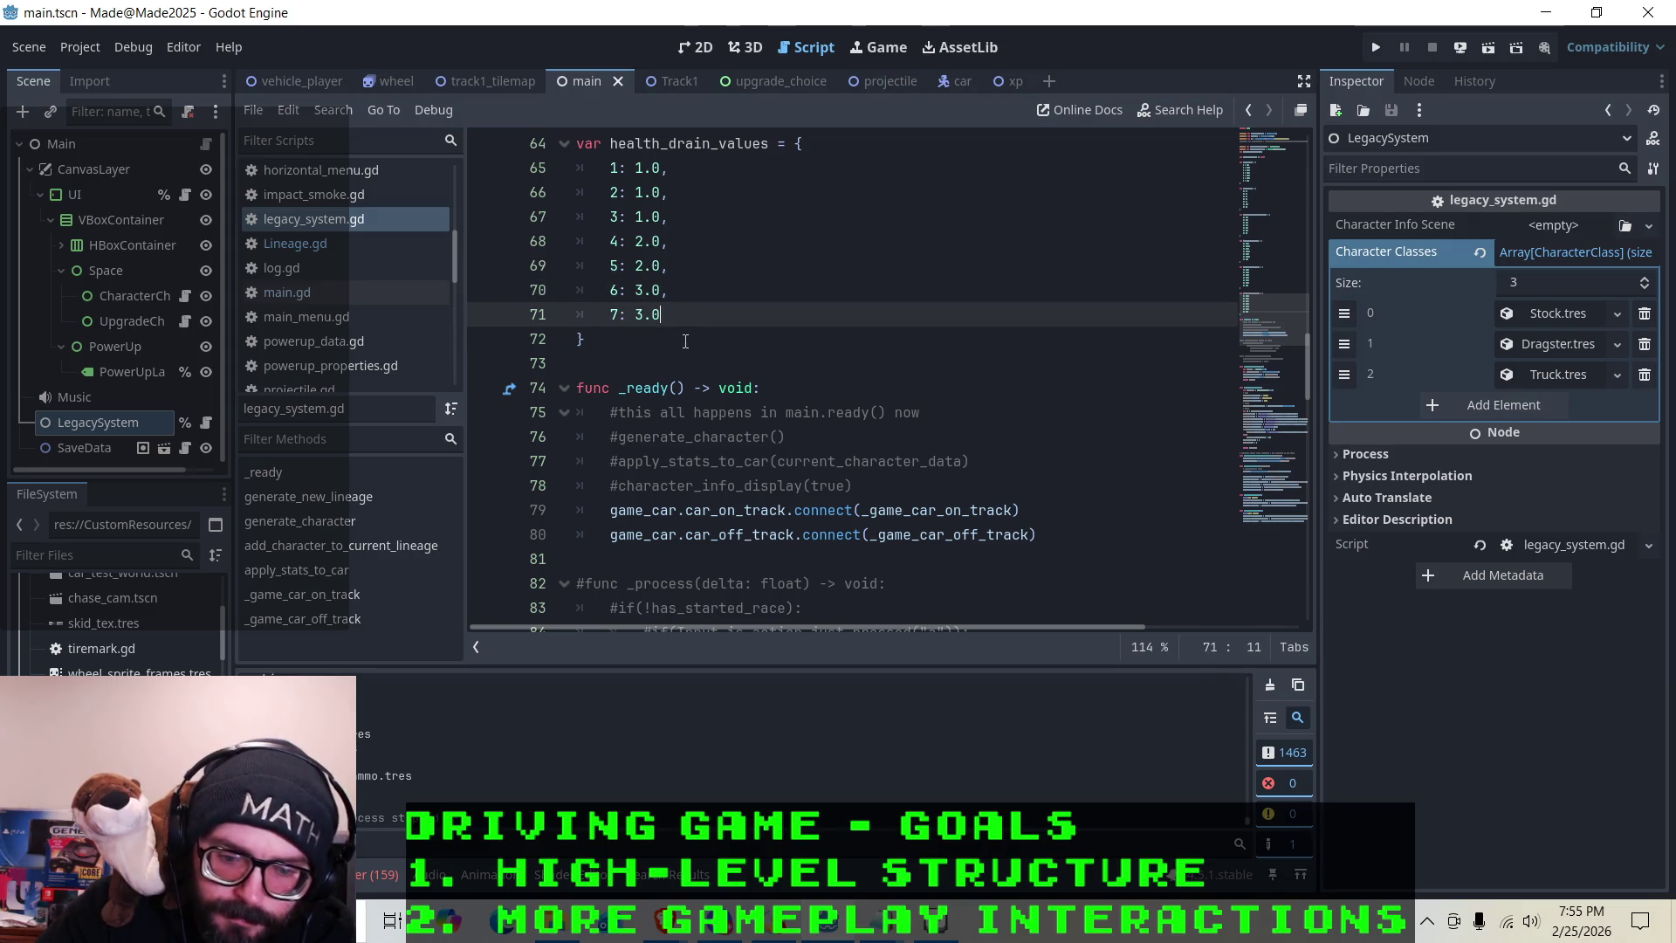
{"action": "left_click", "coordinate": [673, 342]}
{"action": "left_click", "coordinate": [676, 315]}
{"action": "left_click", "coordinate": [681, 291]}
{"action": "left_click", "coordinate": [680, 315]}
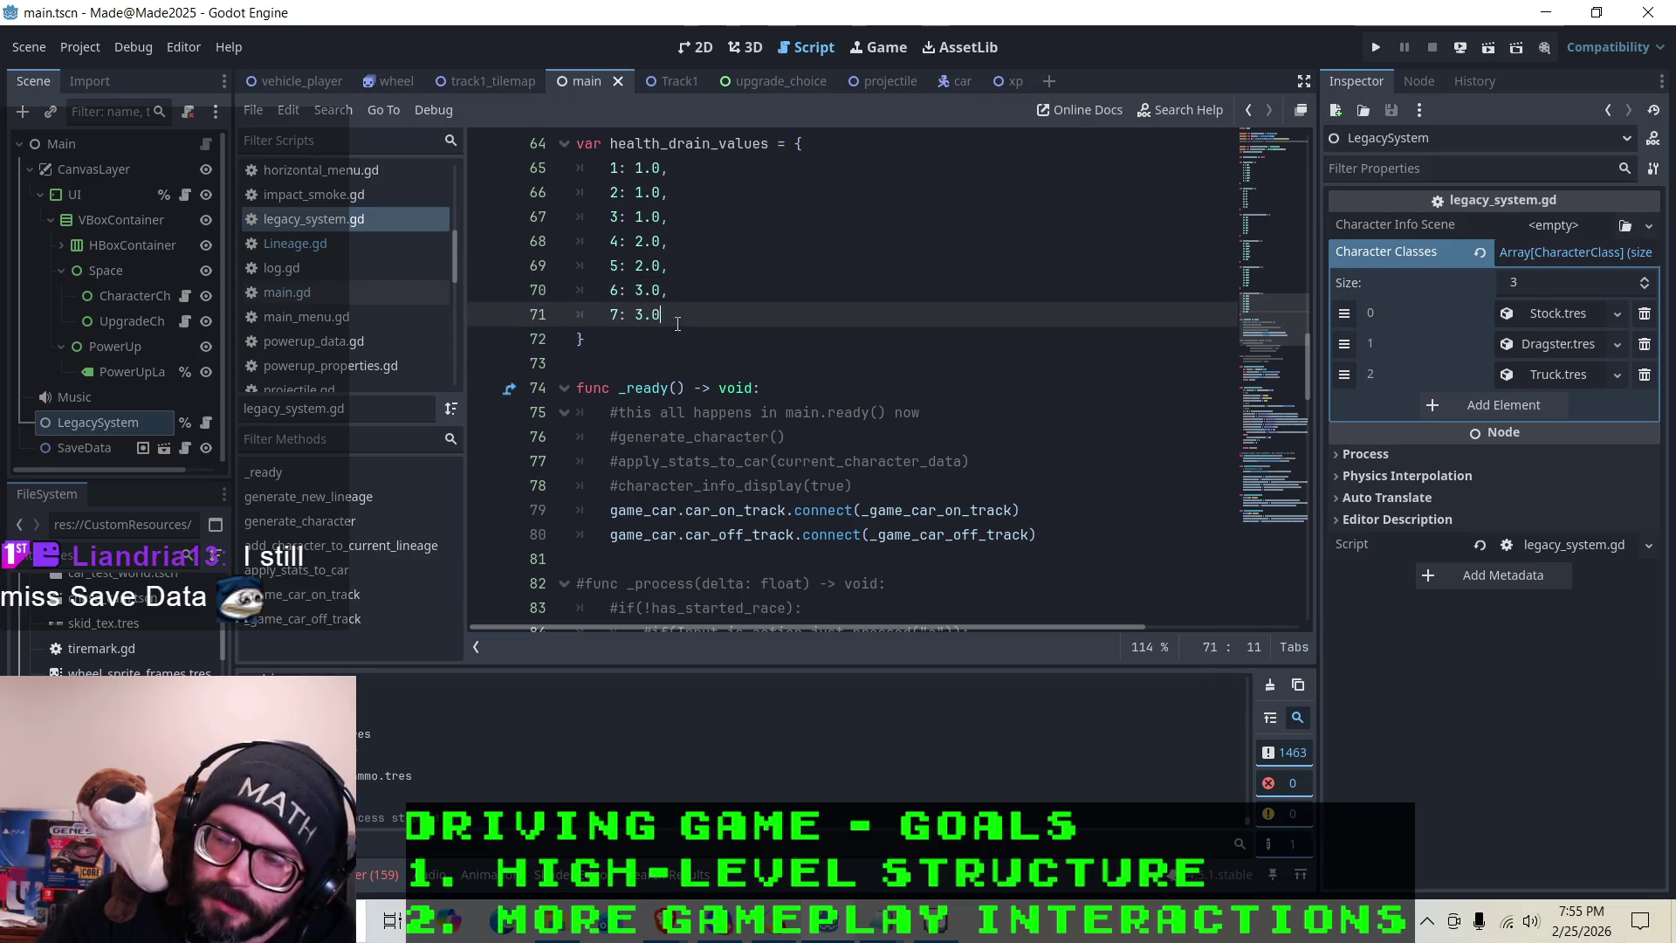
{"action": "left_click", "coordinate": [678, 340]}
{"action": "left_click", "coordinate": [685, 315]}
{"action": "left_click", "coordinate": [689, 295]}
{"action": "left_click", "coordinate": [674, 316]}
{"action": "left_click", "coordinate": [660, 332]}
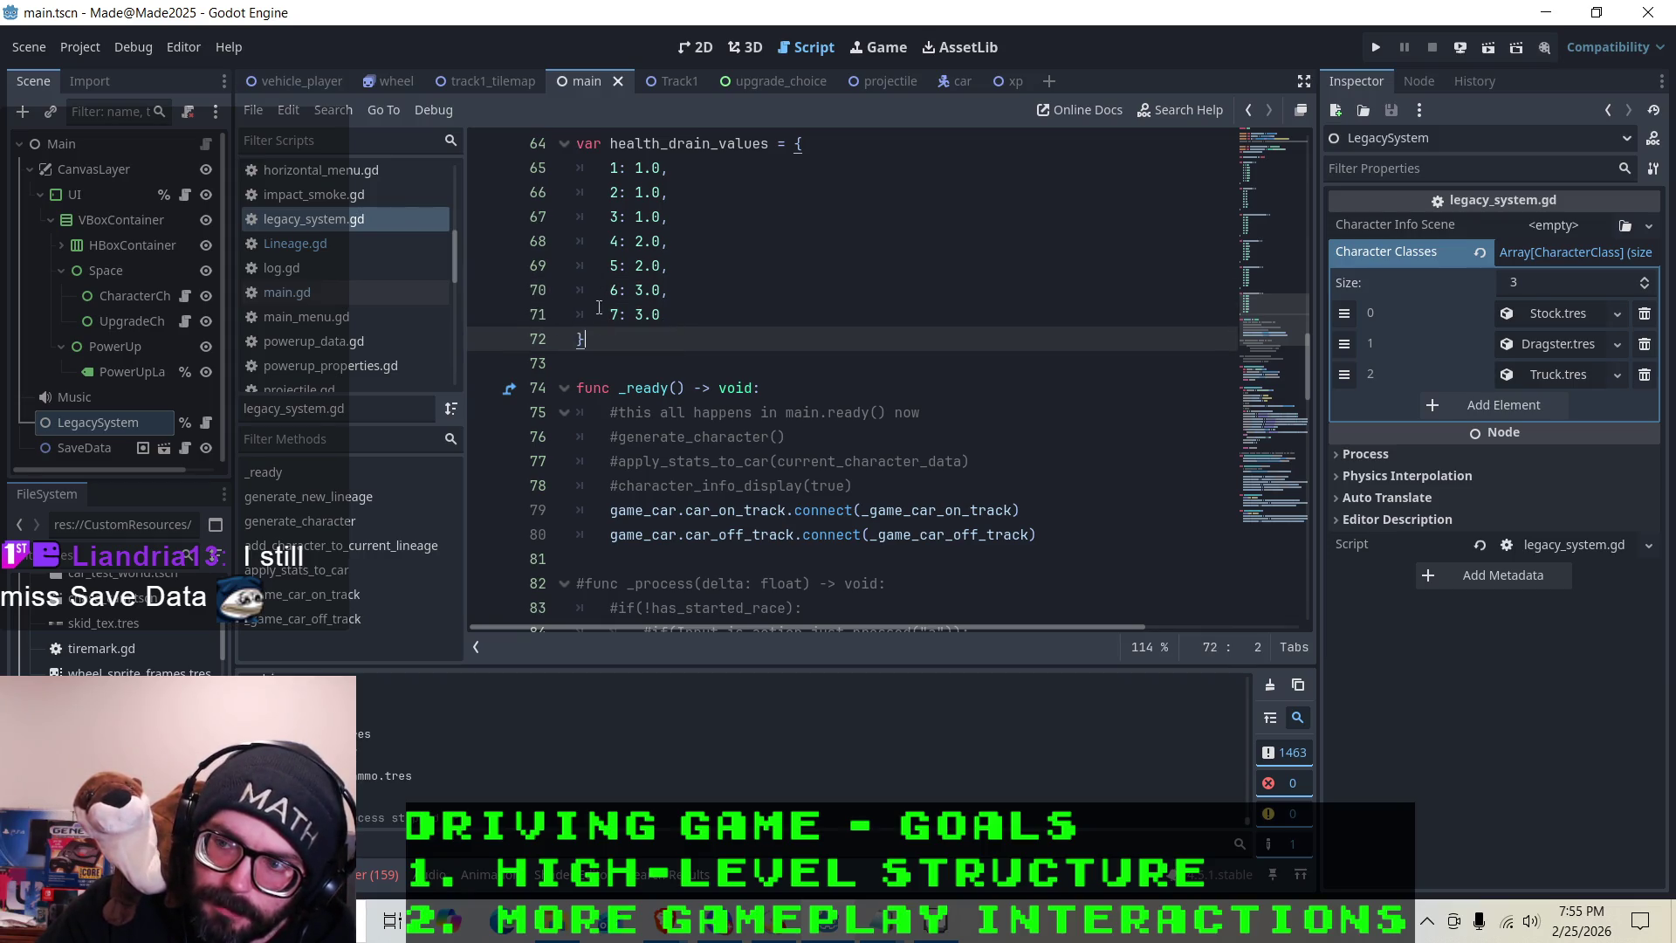
{"action": "left_click", "coordinate": [700, 314]}
{"action": "left_click", "coordinate": [689, 290]}
{"action": "left_click", "coordinate": [685, 265]}
{"action": "left_click", "coordinate": [683, 241]}
{"action": "left_click", "coordinate": [689, 217]}
{"action": "left_click", "coordinate": [697, 193]}
{"action": "left_click", "coordinate": [694, 168]}
{"action": "left_click", "coordinate": [695, 193]}
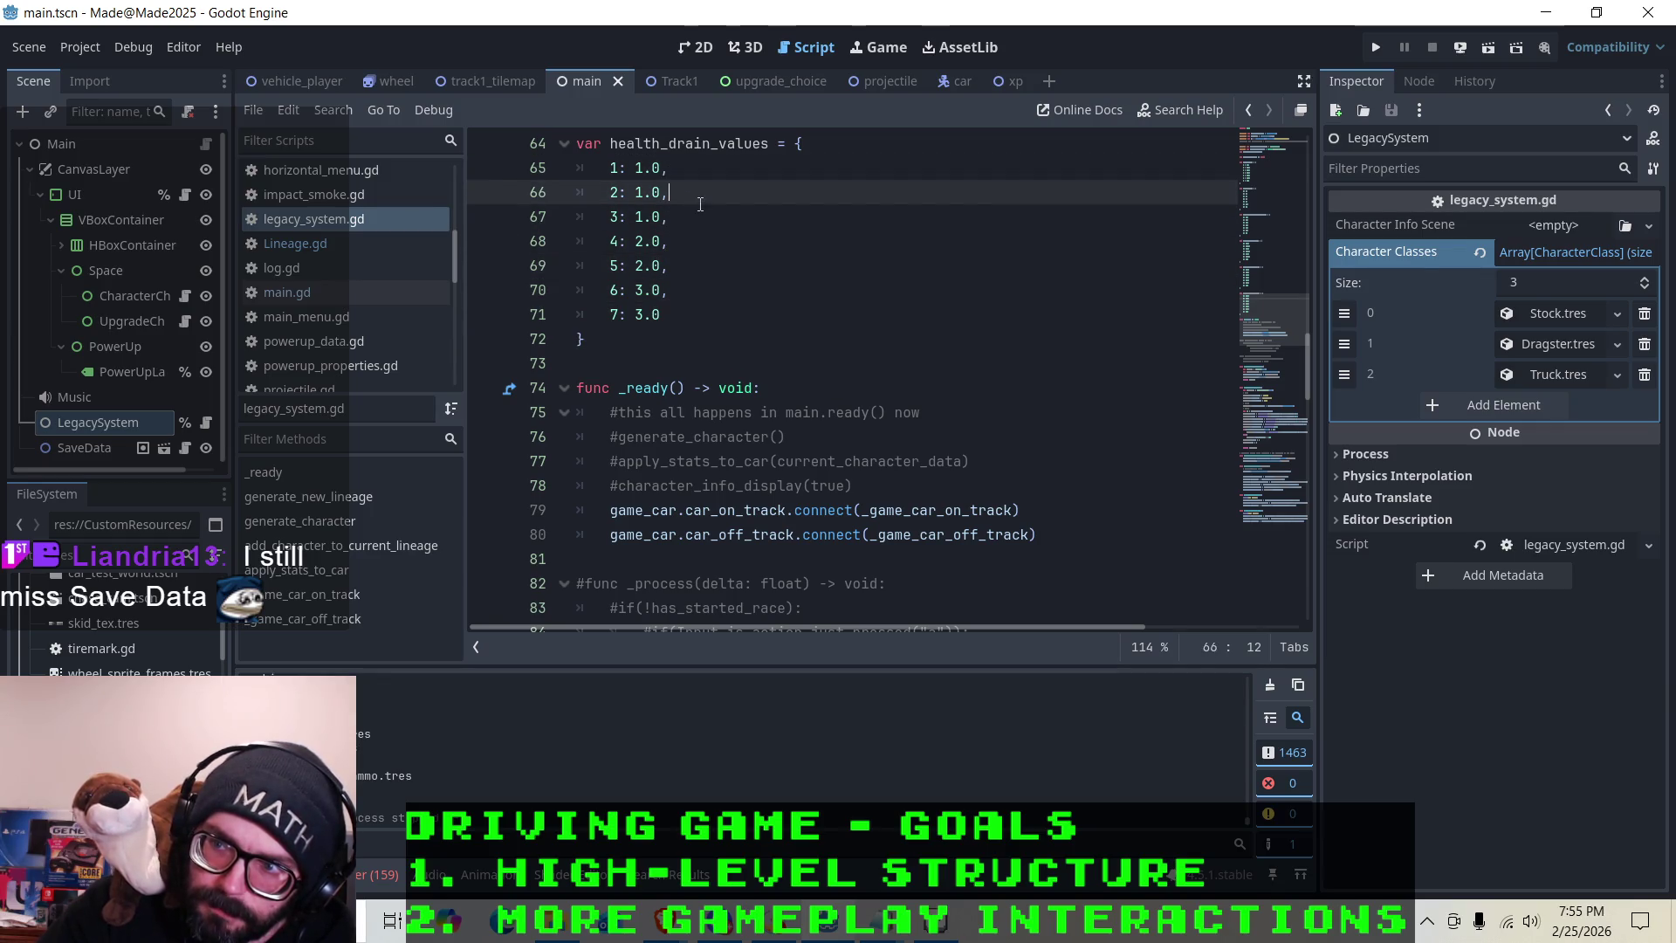
{"action": "left_click", "coordinate": [699, 236]}
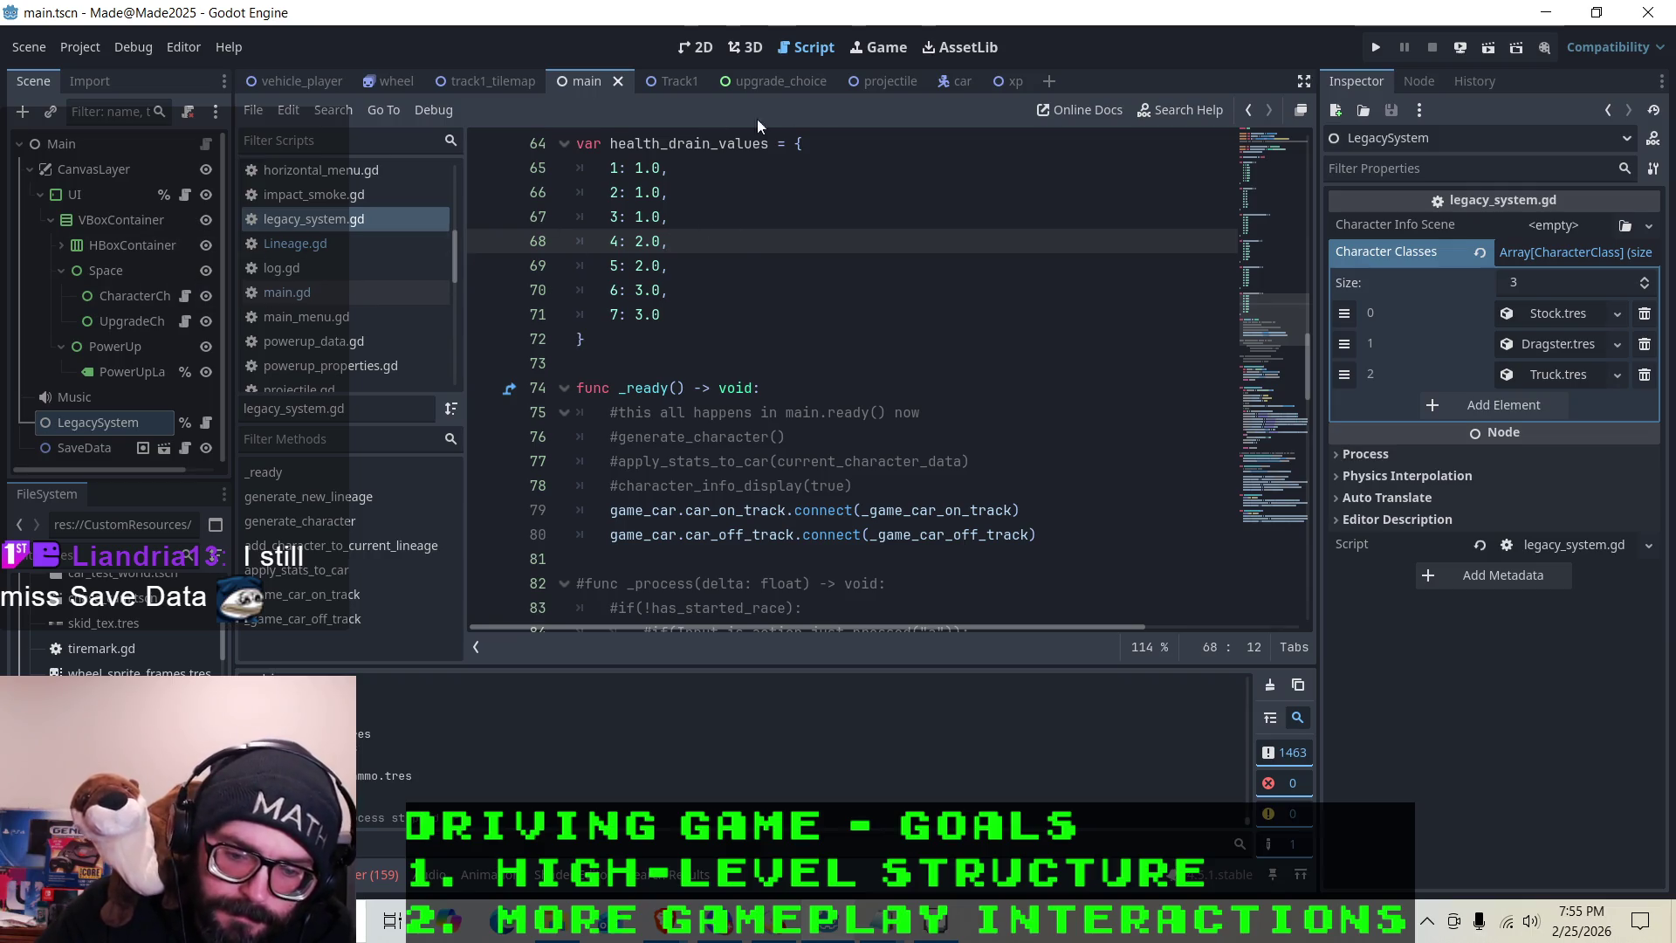
{"action": "left_click", "coordinate": [620, 330]}
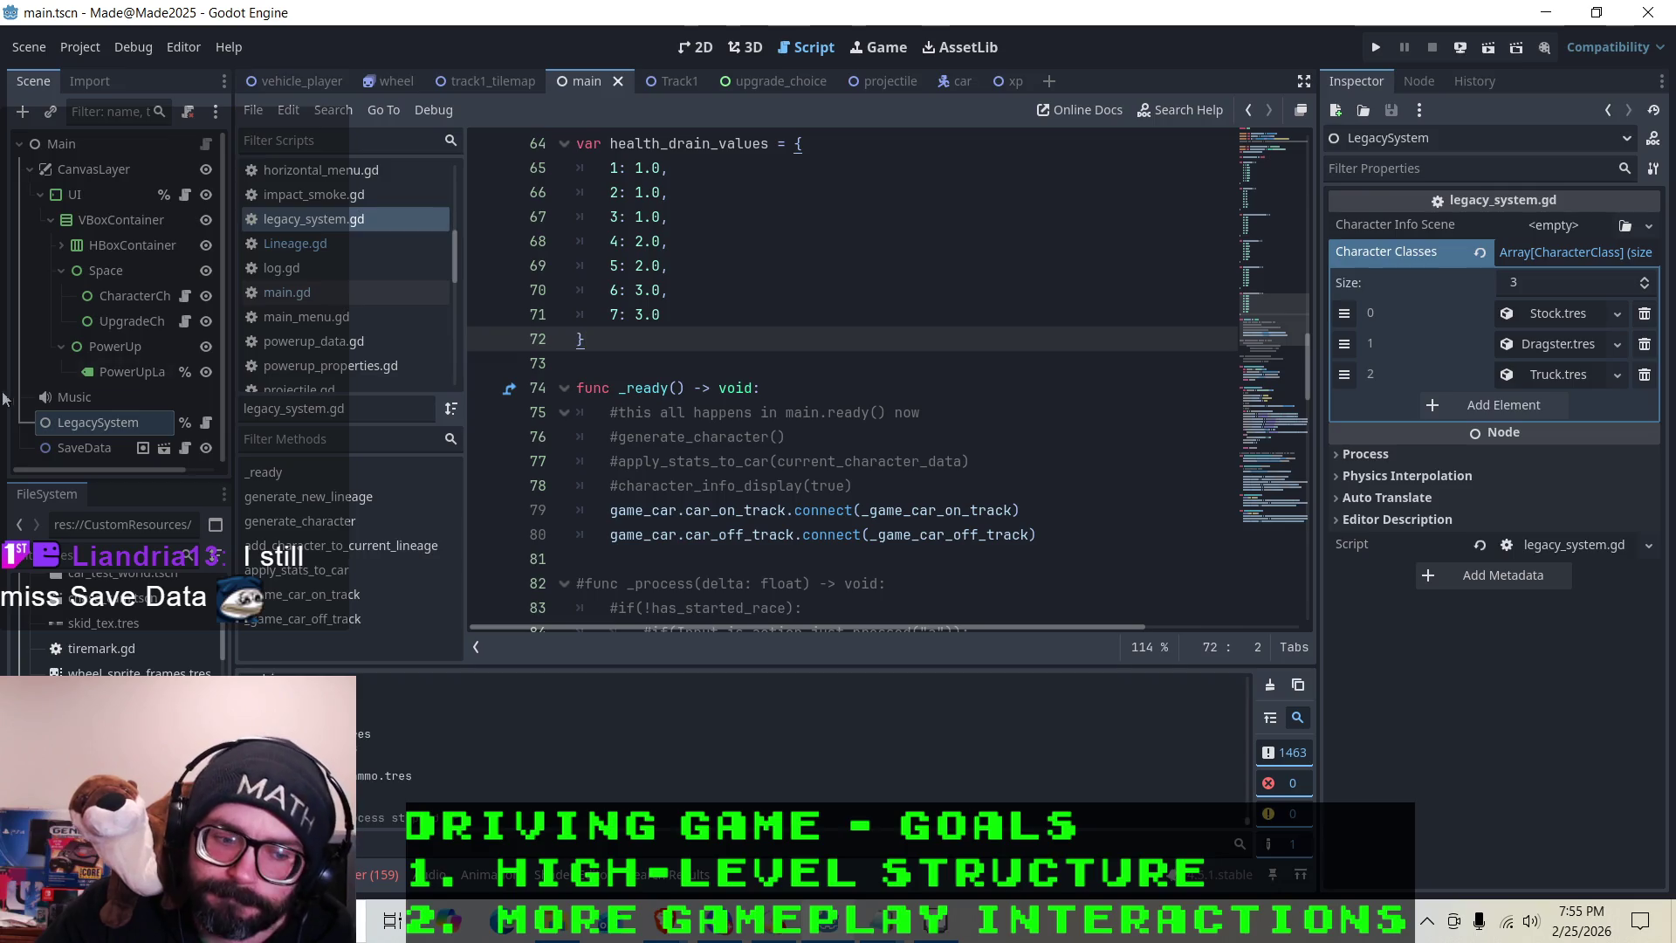
{"action": "left_click", "coordinate": [690, 289]}
{"action": "left_click", "coordinate": [678, 316]}
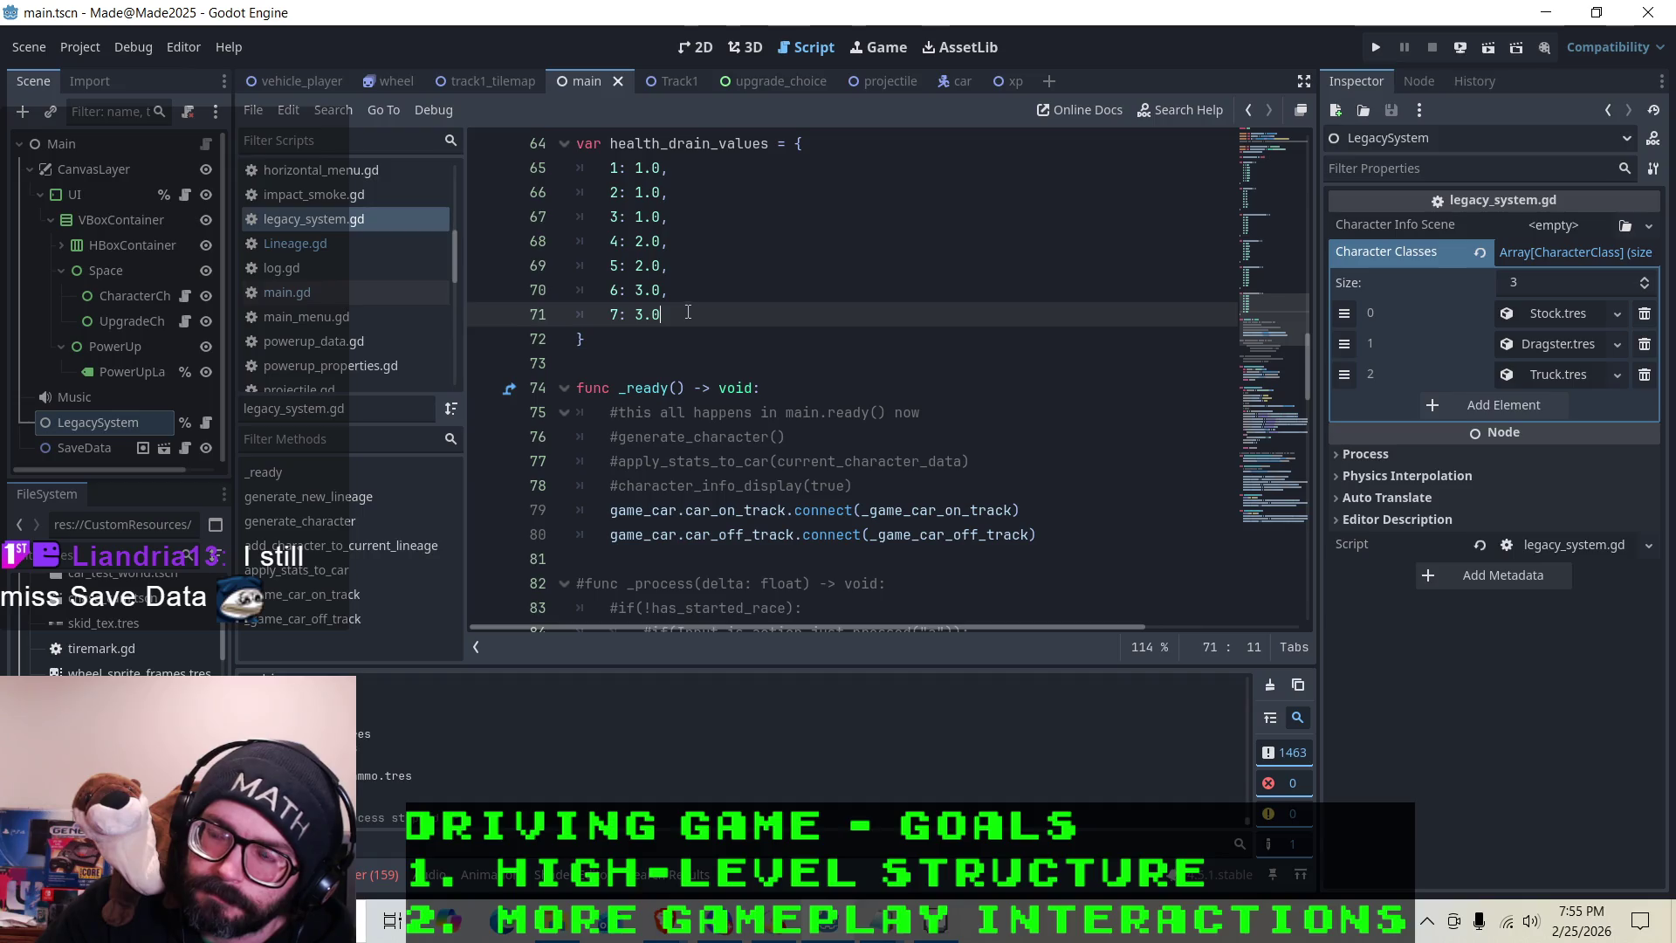
{"action": "left_click", "coordinate": [658, 340]}
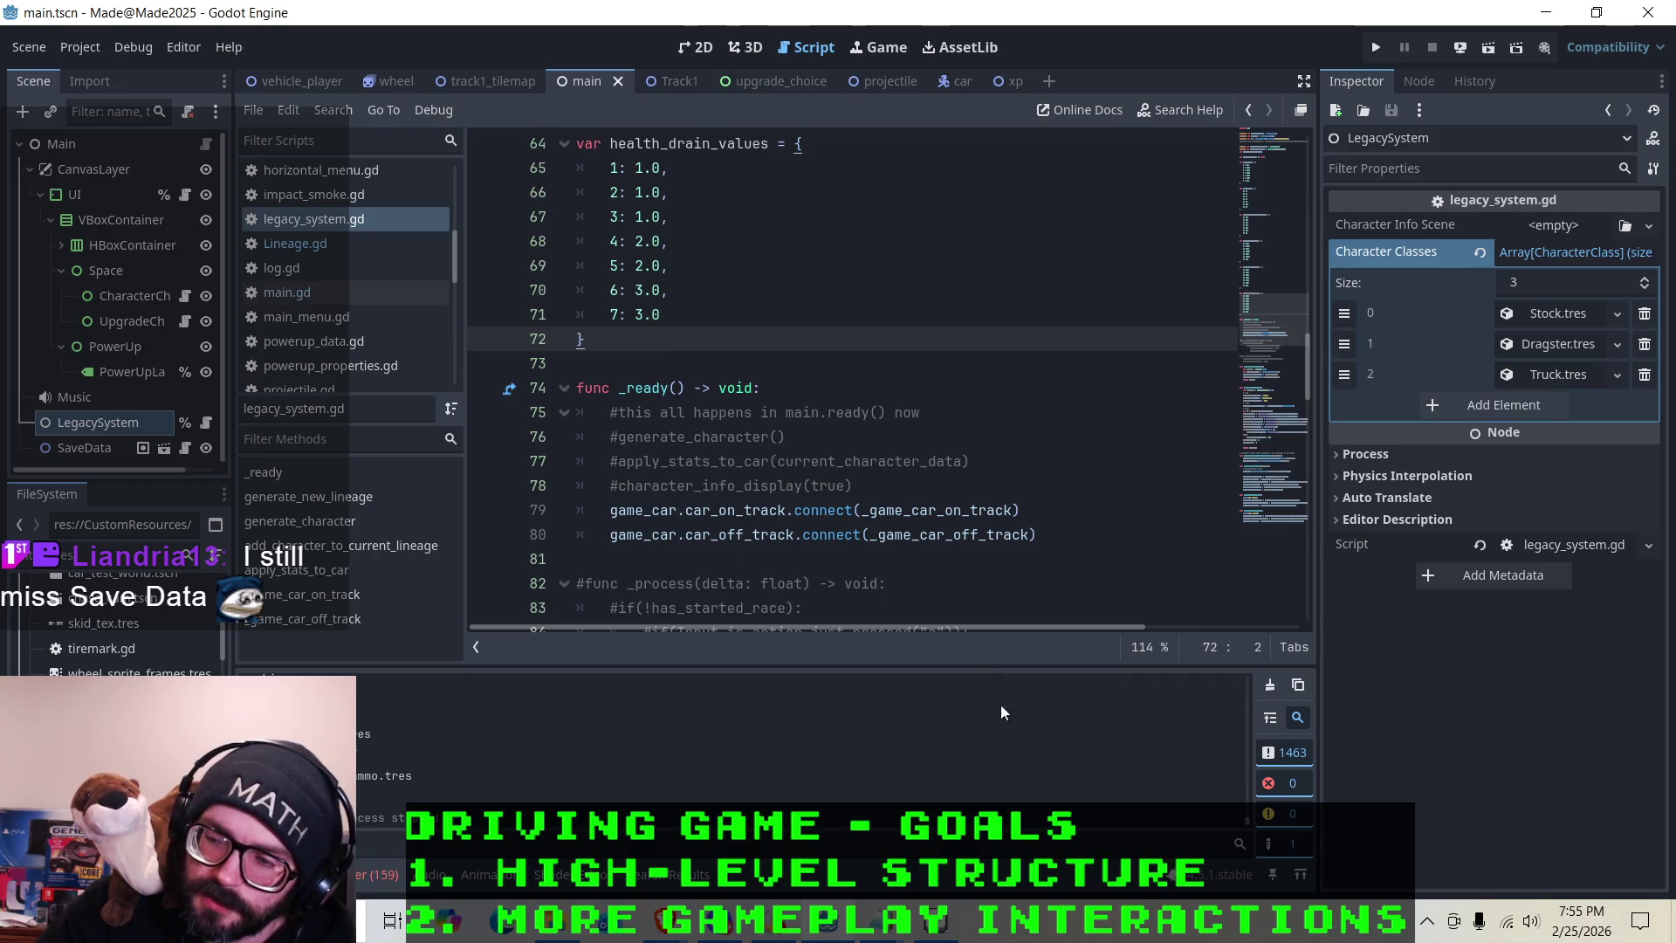
{"action": "left_click", "coordinate": [836, 923]}
{"action": "left_click", "coordinate": [836, 924]}
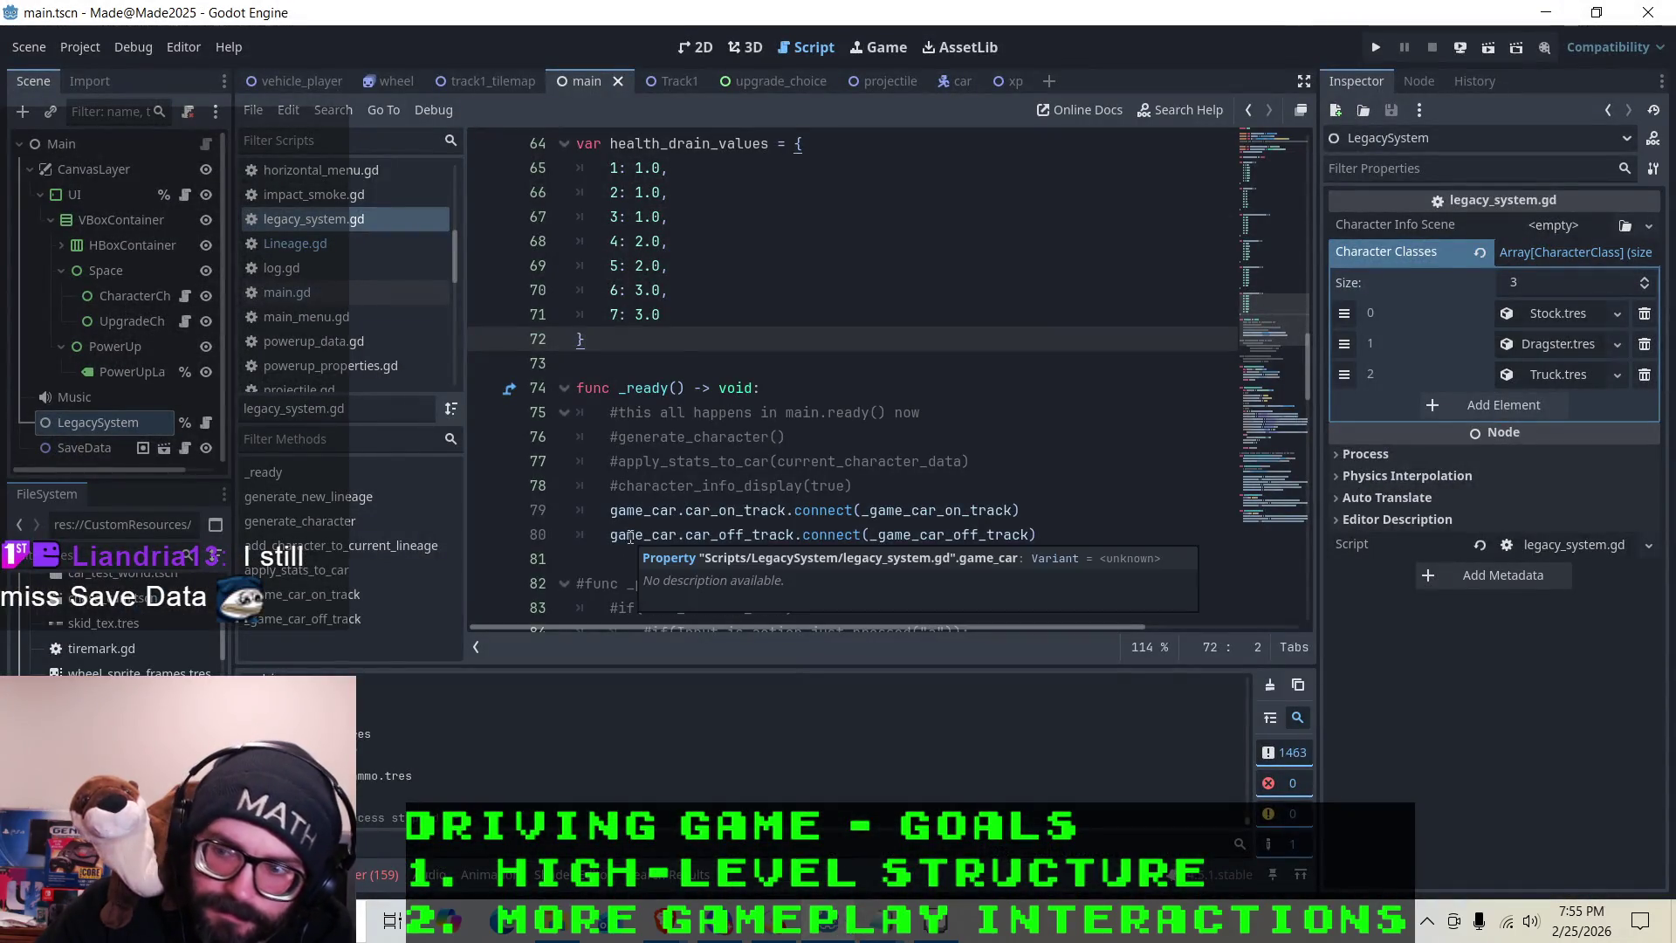
{"action": "left_click", "coordinate": [672, 298]}
{"action": "key", "text": "Up"}
{"action": "key", "text": "Up"}
{"action": "key", "text": "Up"}
{"action": "left_click", "coordinate": [712, 174]}
{"action": "key", "text": "Down"}
{"action": "key", "text": "Down"}
{"action": "key", "text": "Down"}
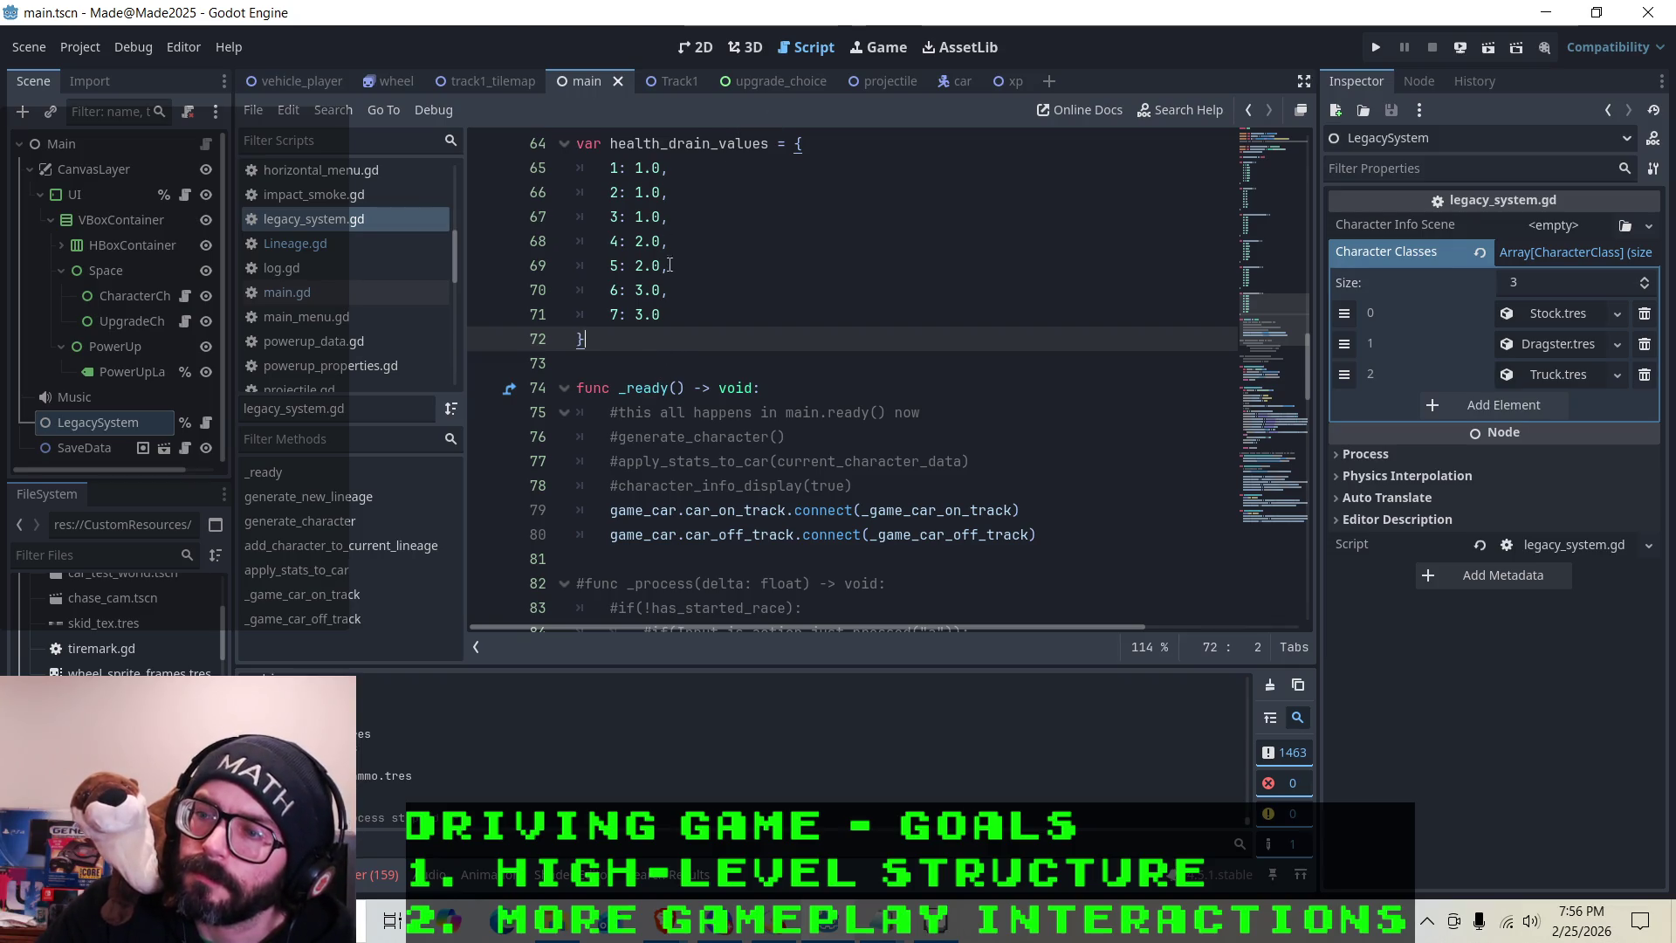
{"action": "scroll", "coordinate": [646, 270], "scroll_direction": "down", "scroll_amount": 5}
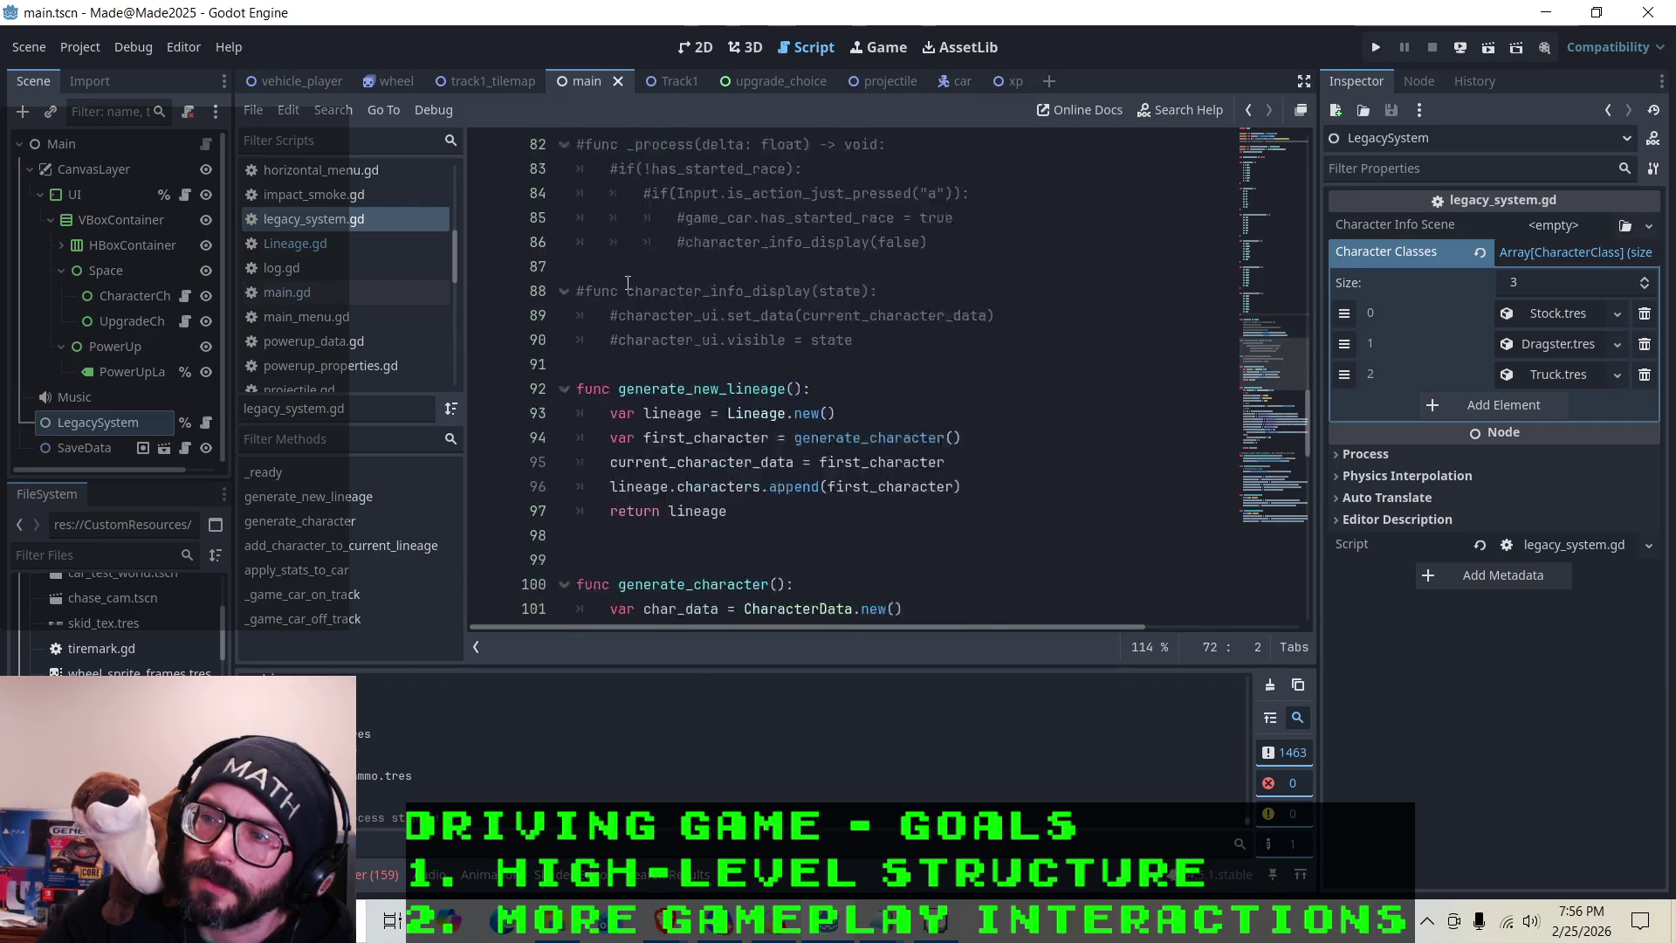
{"action": "scroll", "coordinate": [628, 282], "scroll_direction": "down", "scroll_amount": 6}
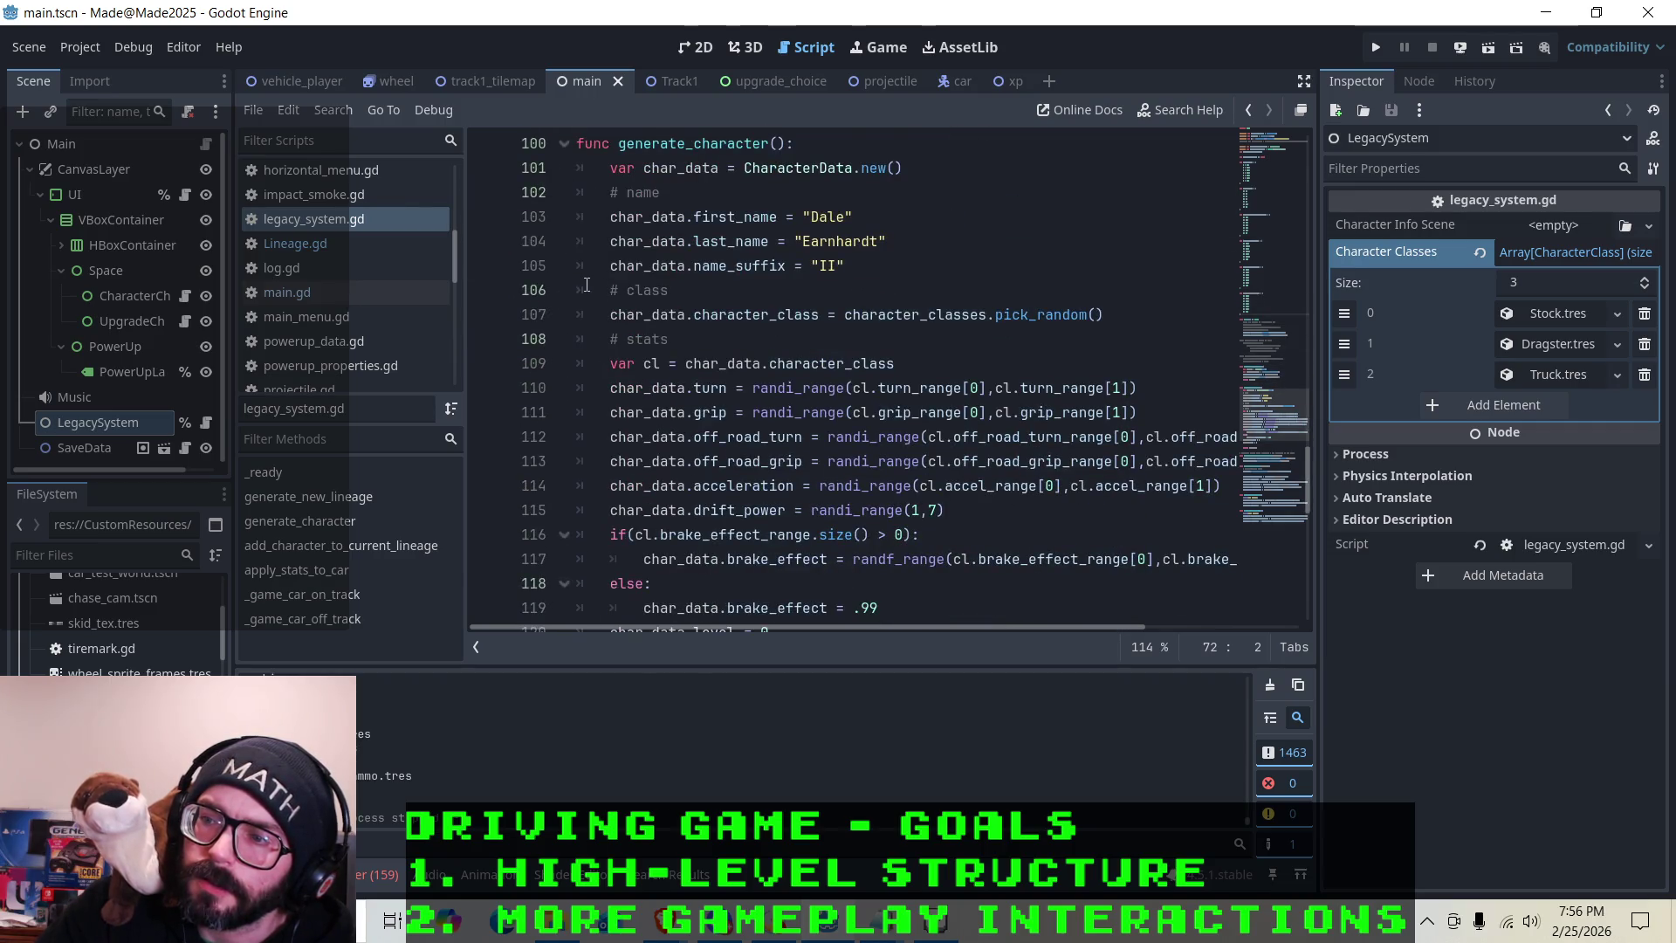
{"action": "scroll", "coordinate": [586, 285], "scroll_direction": "down", "scroll_amount": 1}
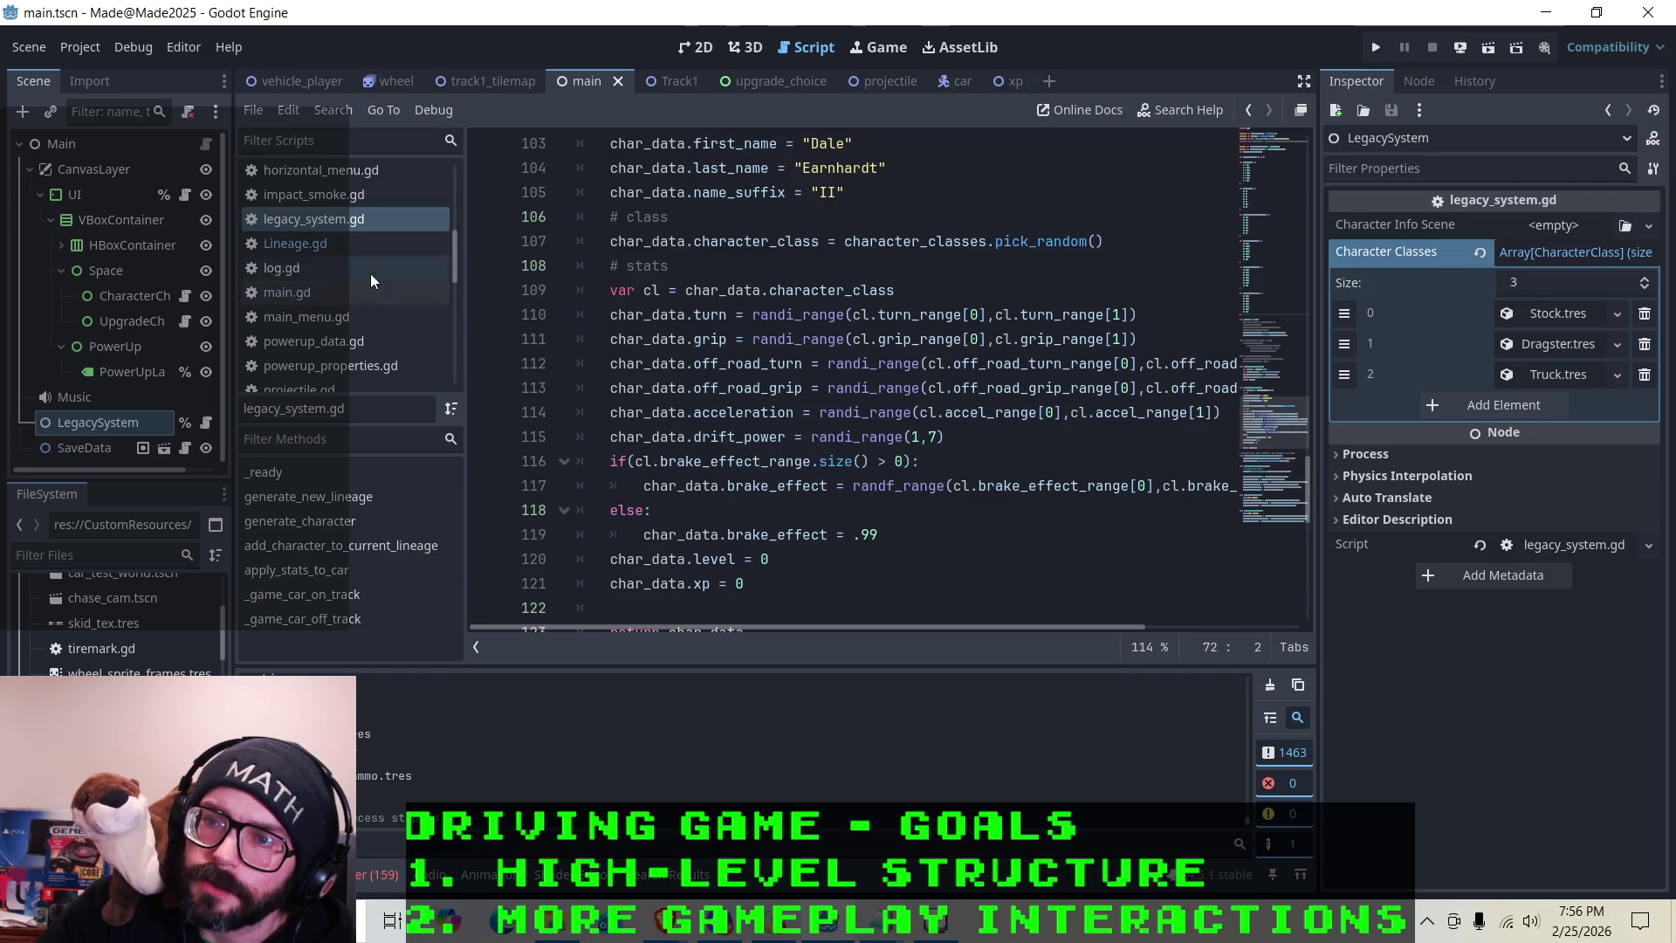
{"action": "scroll", "coordinate": [369, 277], "scroll_direction": "up", "scroll_amount": 5}
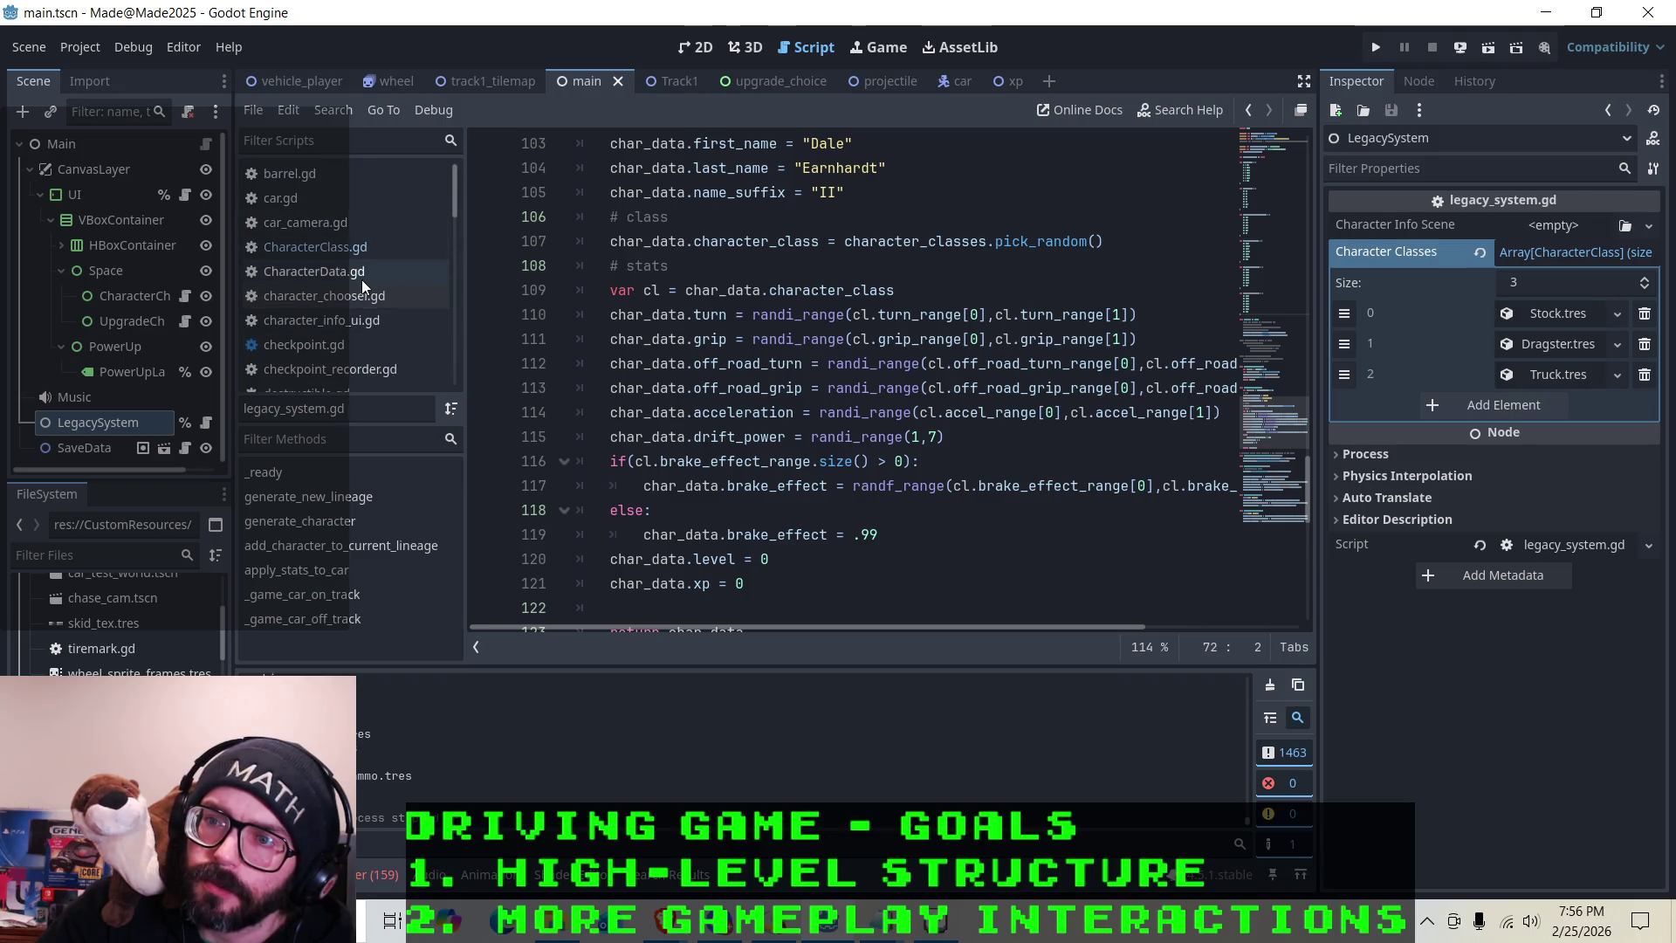
{"action": "left_click", "coordinate": [361, 278]}
{"action": "scroll", "coordinate": [659, 393], "scroll_direction": "down", "scroll_amount": 1}
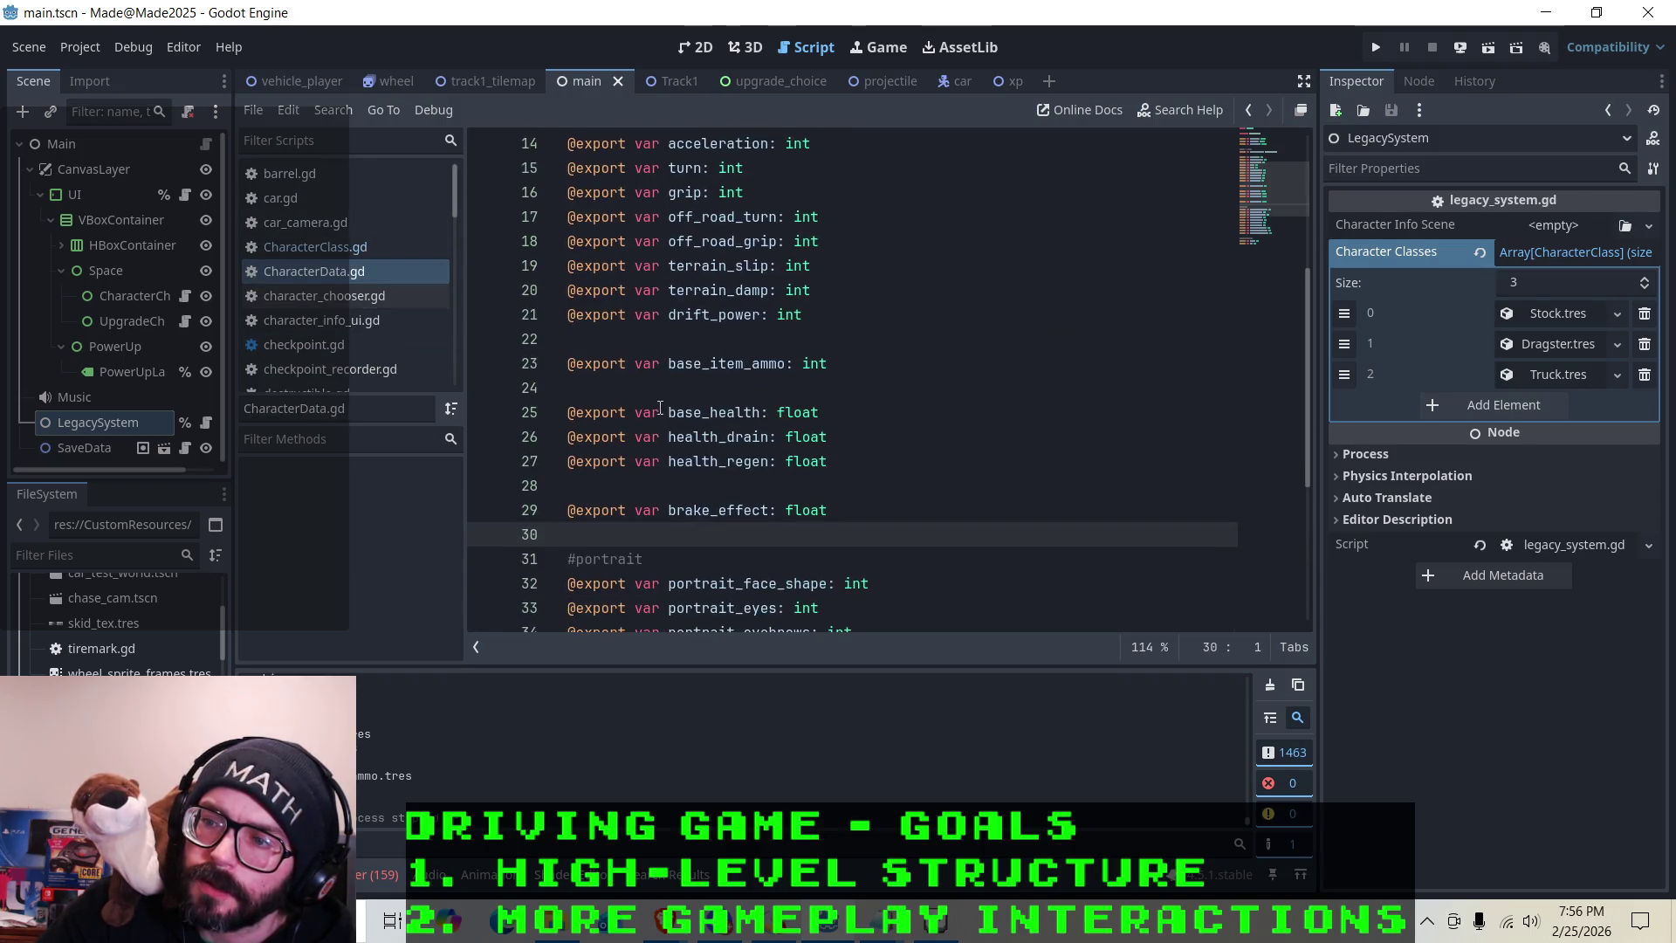
{"action": "left_click", "coordinate": [713, 437]}
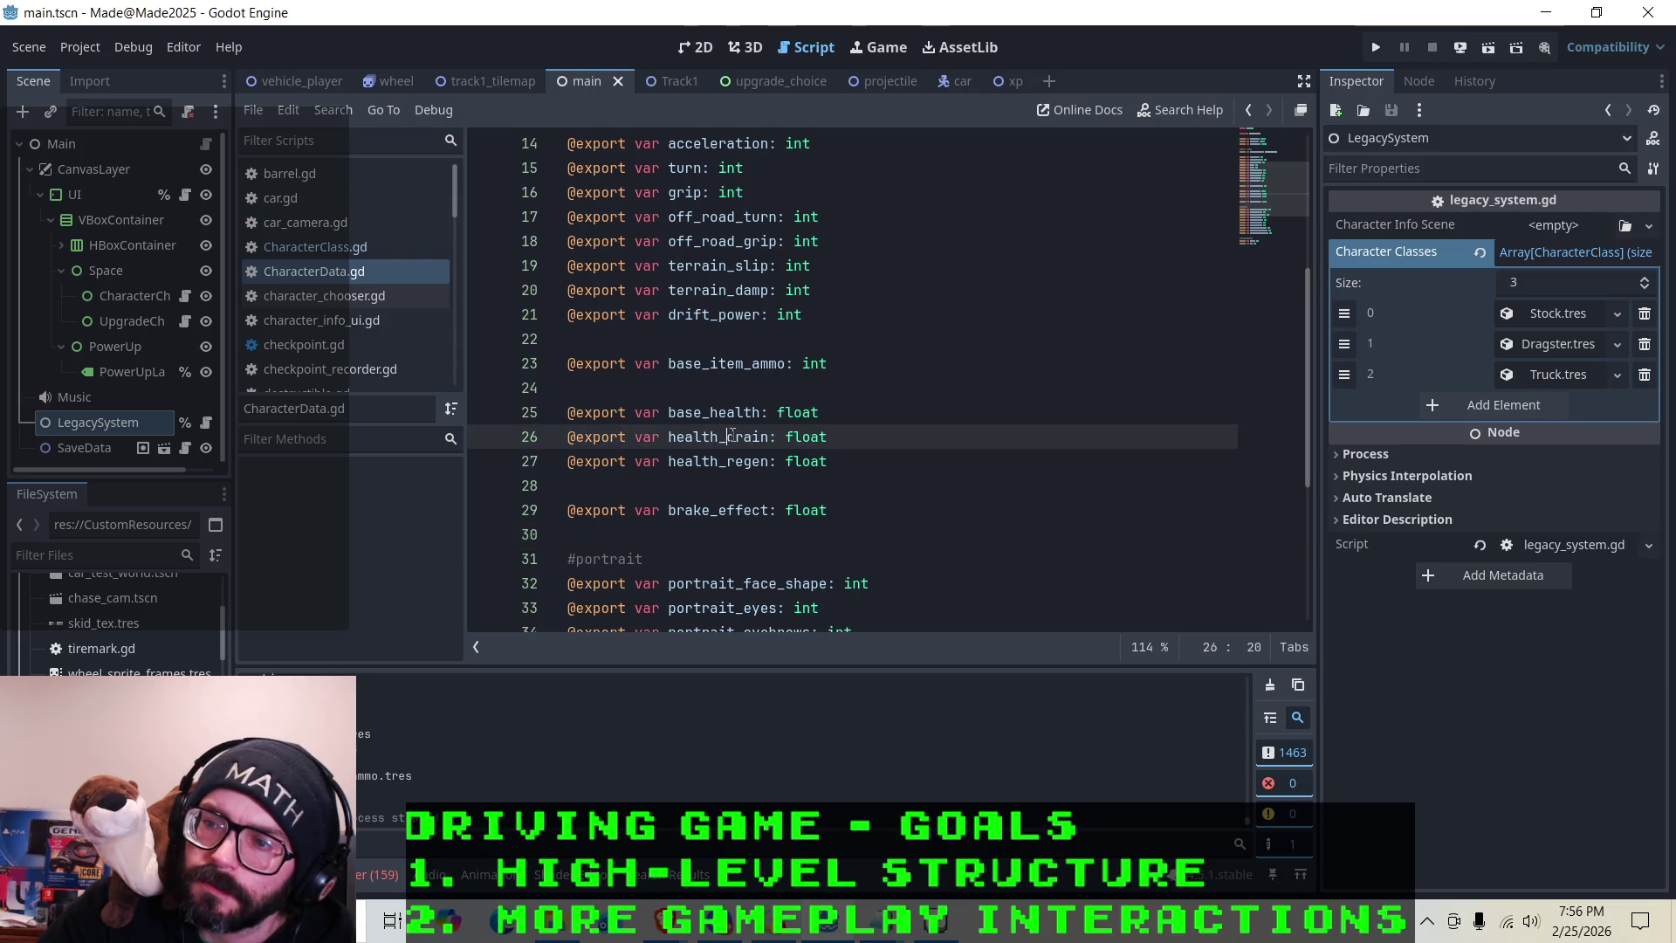
{"action": "scroll", "coordinate": [328, 295], "scroll_direction": "down", "scroll_amount": 1}
{"action": "scroll", "coordinate": [323, 305], "scroll_direction": "down", "scroll_amount": 3}
{"action": "left_click", "coordinate": [318, 314]}
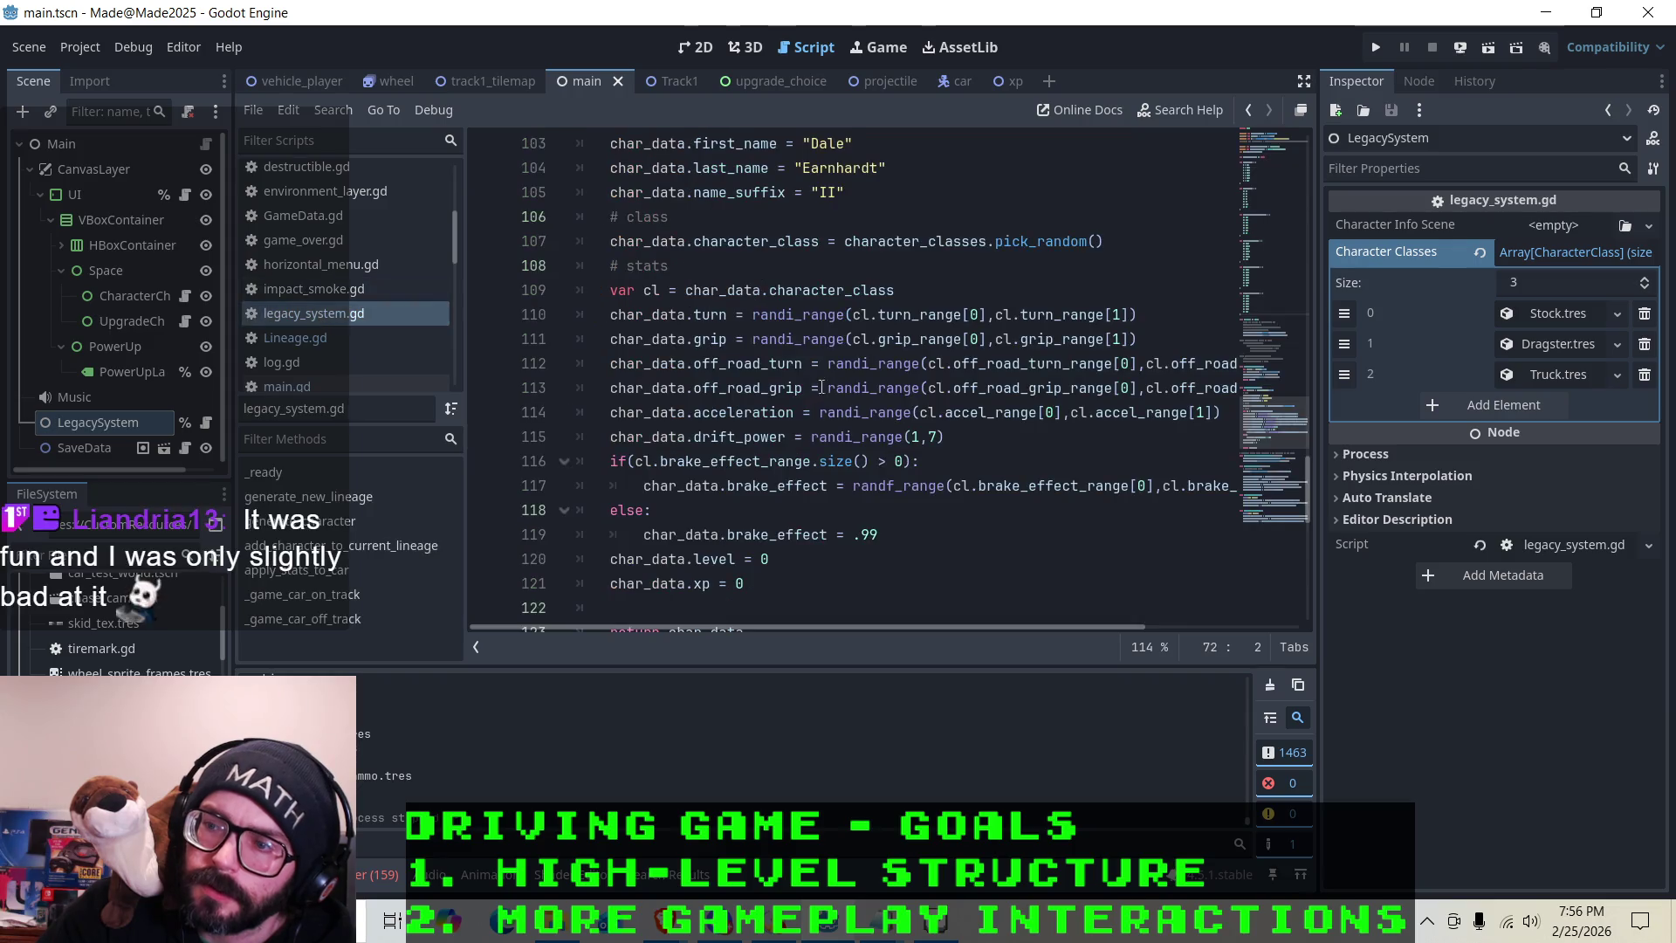
{"action": "scroll", "coordinate": [766, 437], "scroll_direction": "down", "scroll_amount": 1}
{"action": "left_click", "coordinate": [731, 363]}
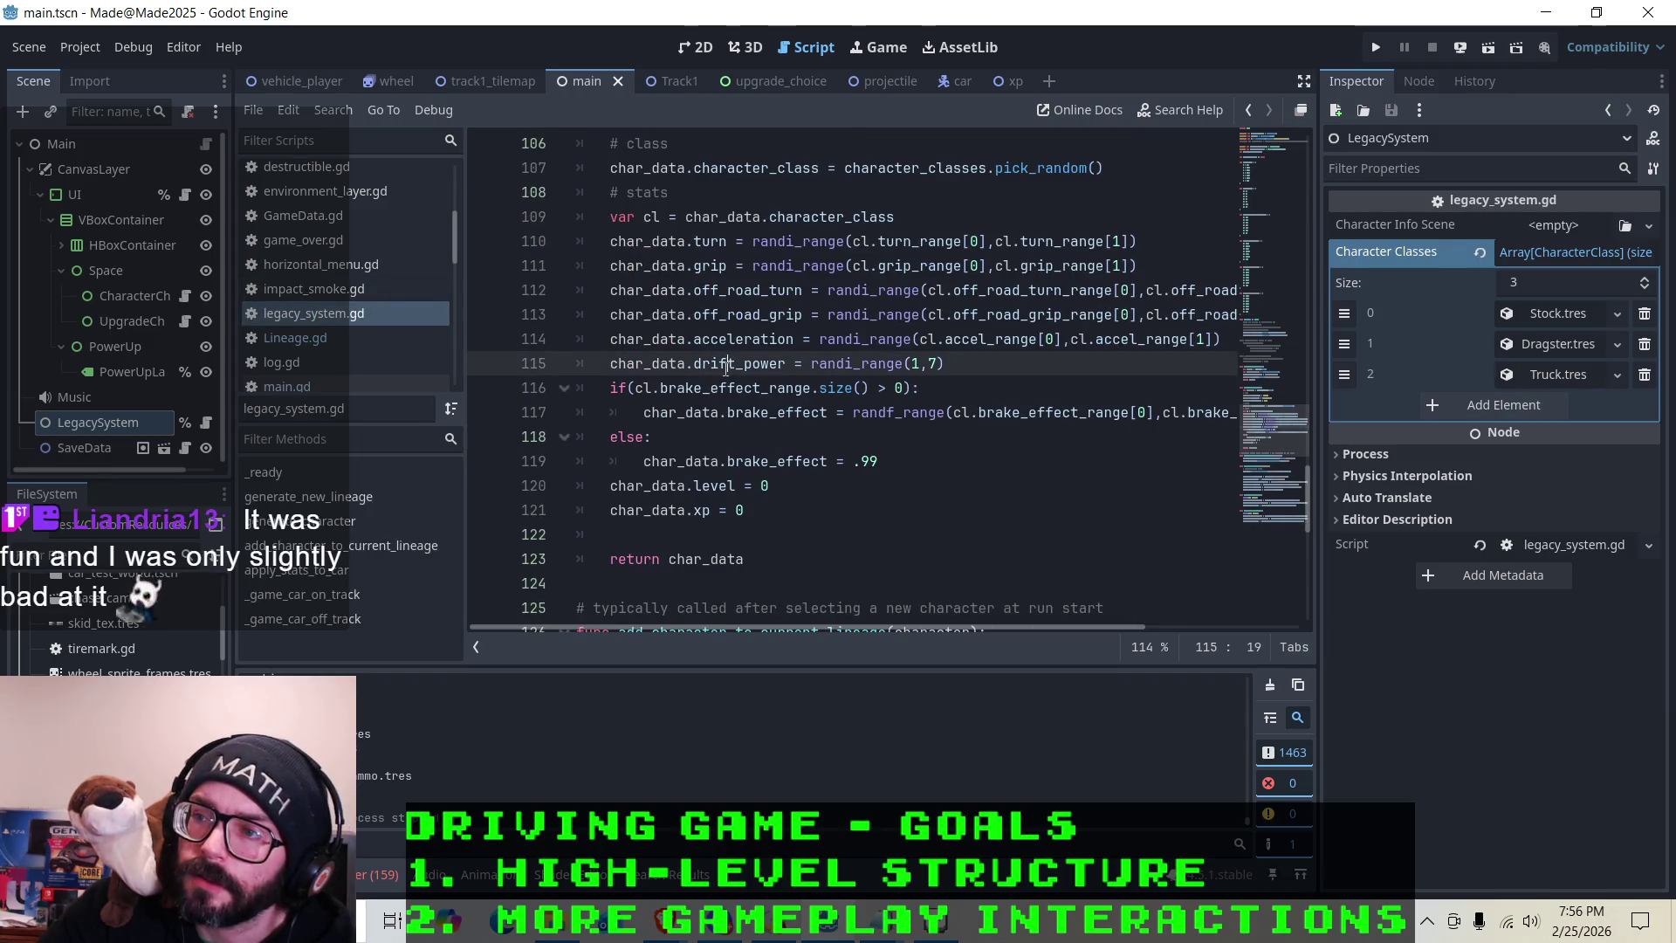
{"action": "left_click", "coordinate": [740, 461]}
{"action": "left_click", "coordinate": [737, 487]}
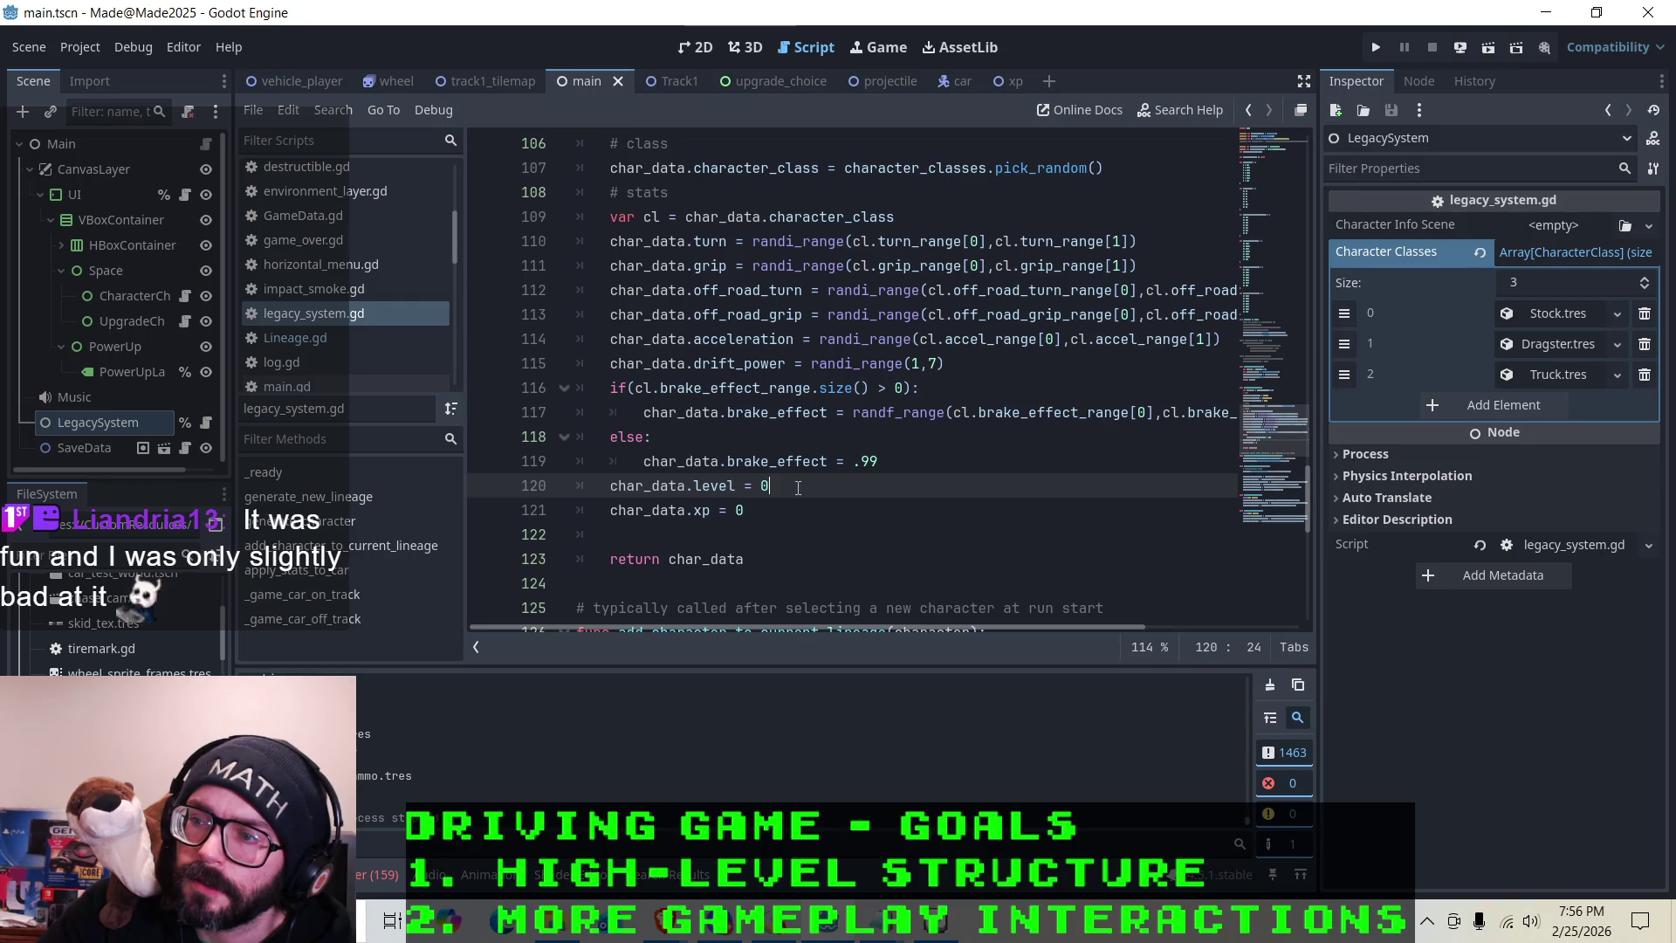
{"action": "left_click", "coordinate": [902, 463]}
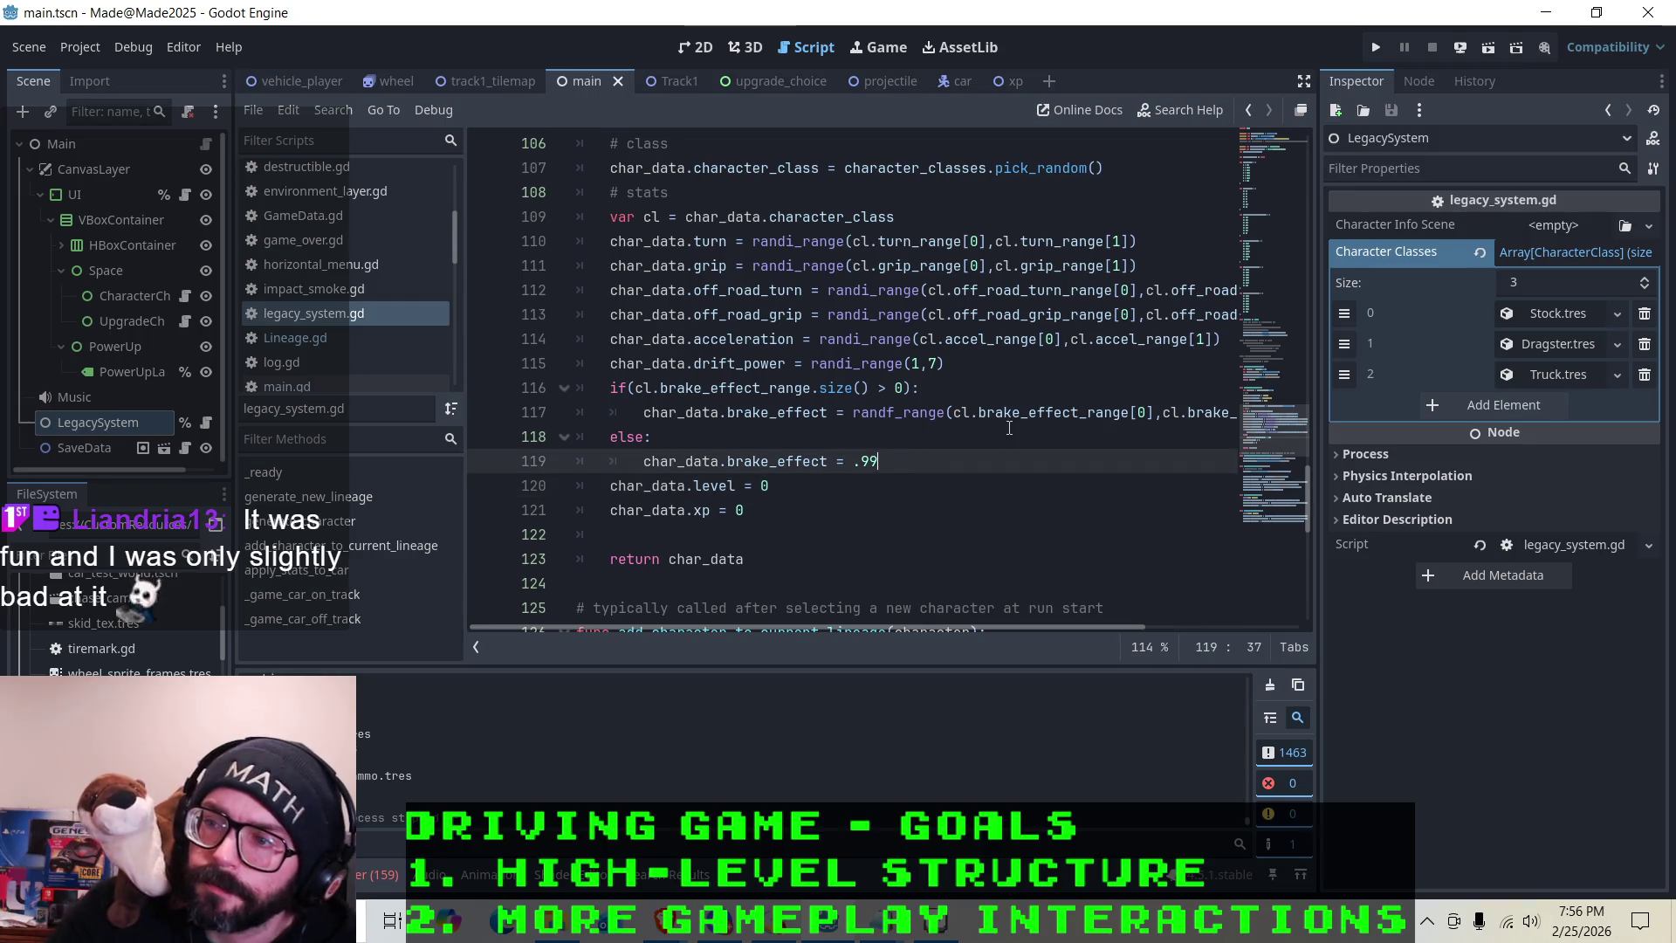
Start a new line 120 assigning char_data.health_drain
{"action": "key", "text": "Return"}
{"action": "type", "text": "char)da"}
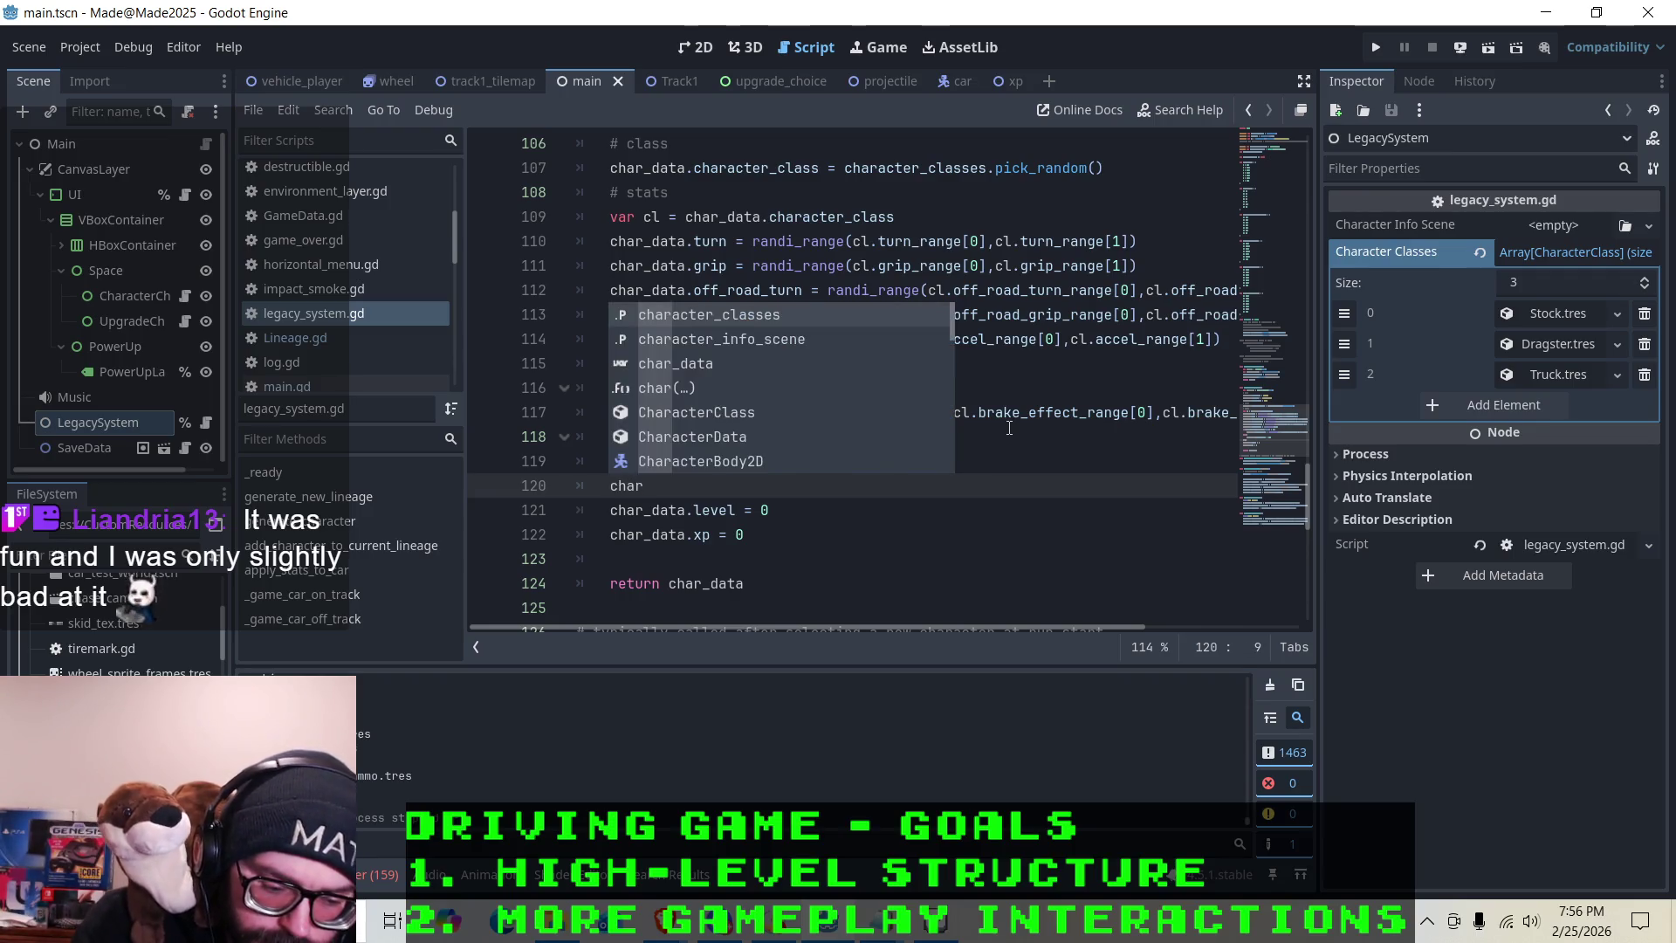
{"action": "key", "text": "BackSpace"}
{"action": "key", "text": "BackSpace"}
{"action": "key", "text": "BackSpace"}
{"action": "type", "text": "r_data"}
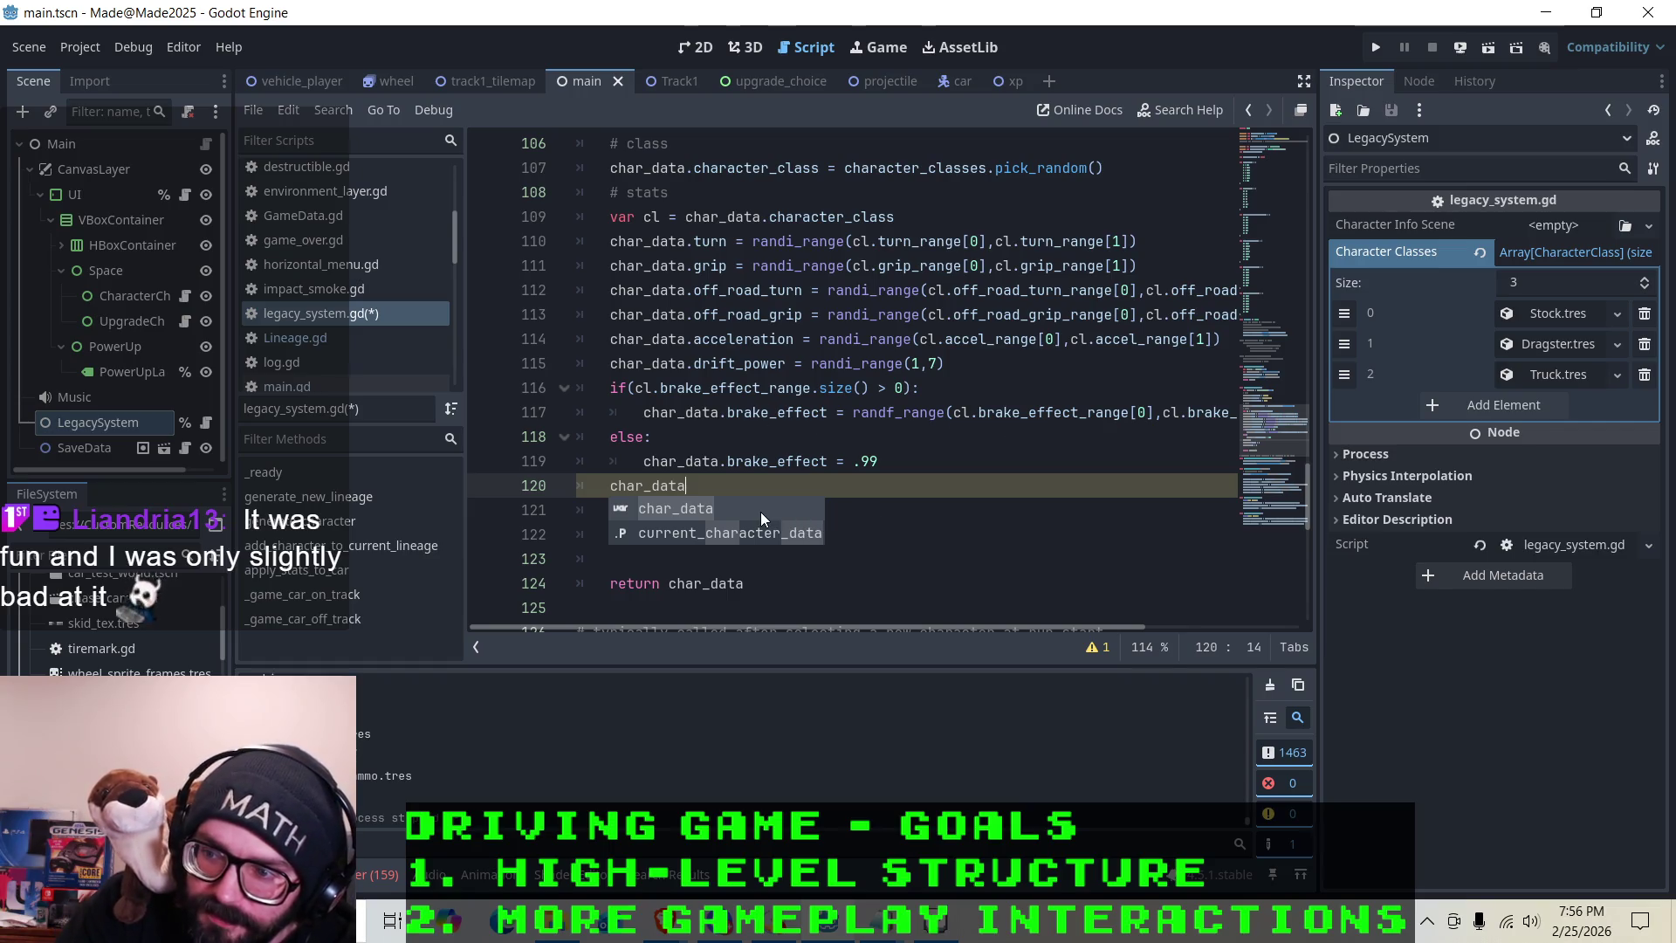
{"action": "key", "text": "Escape"}
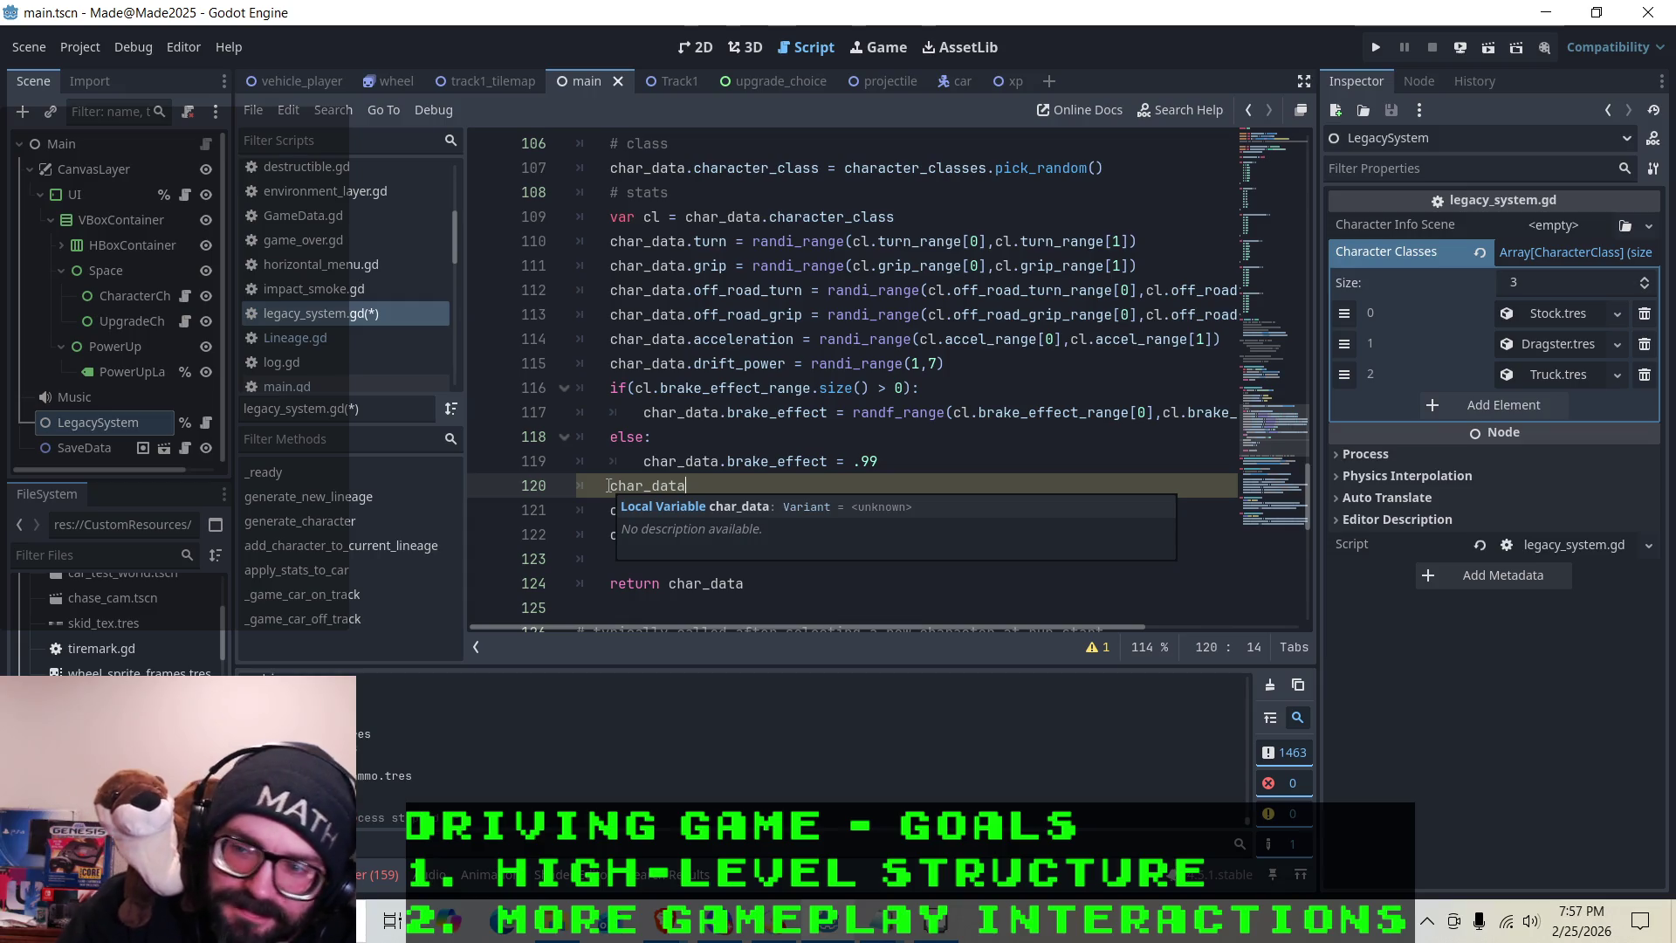
{"action": "type", "text": ".health"}
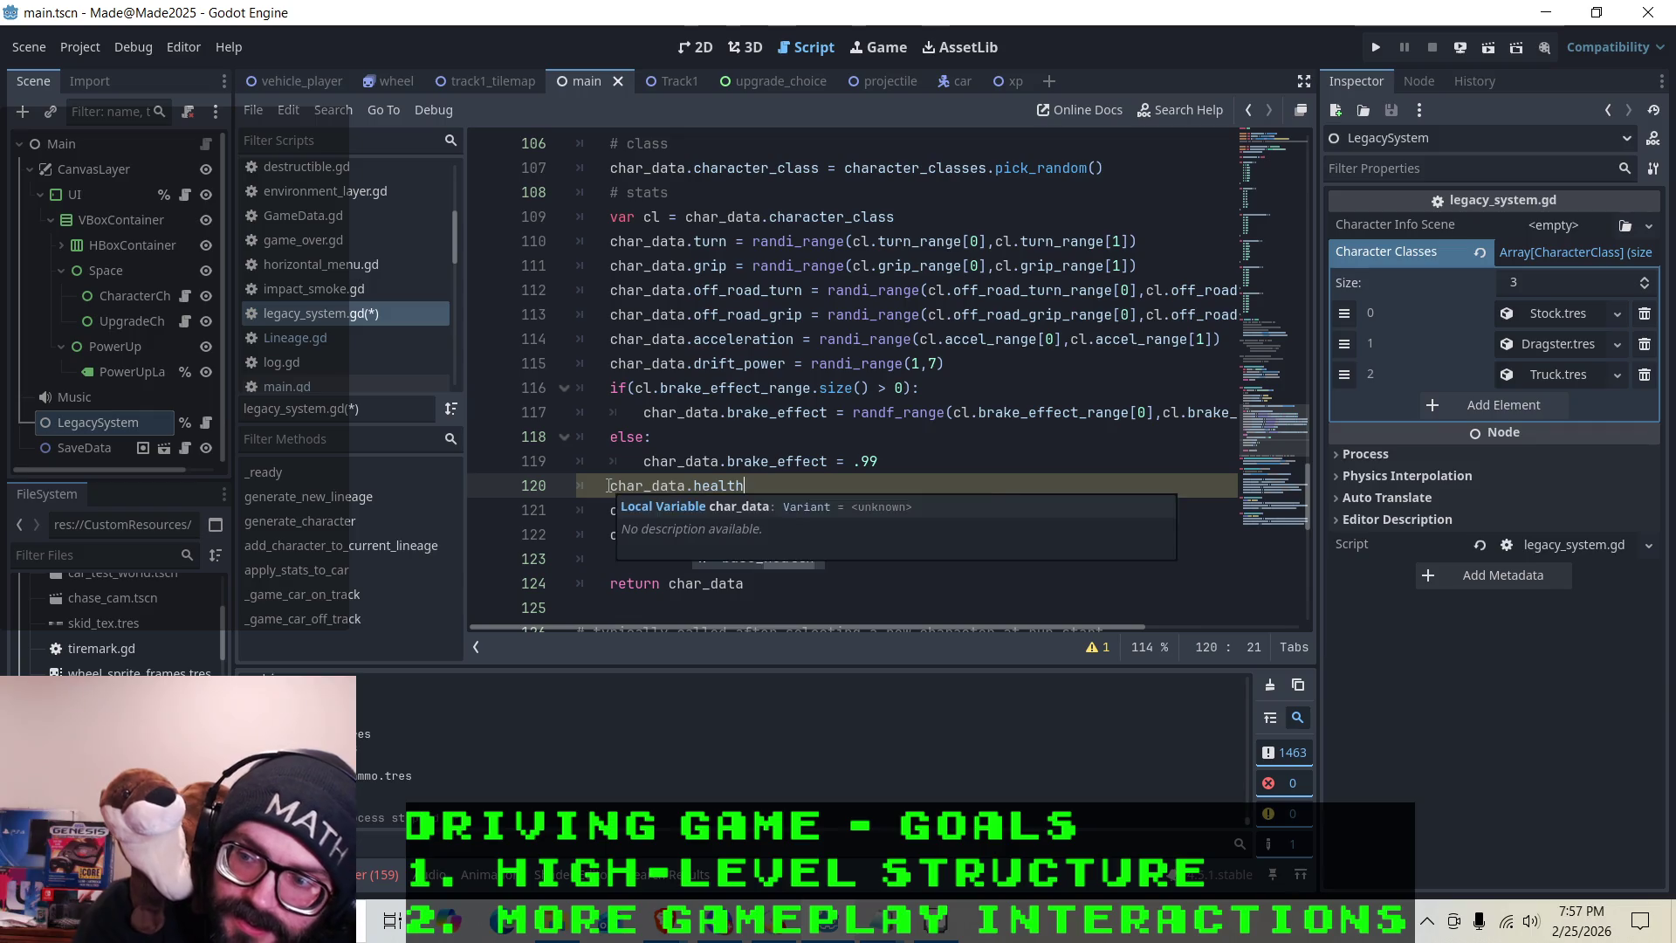
{"action": "key", "text": "Return"}
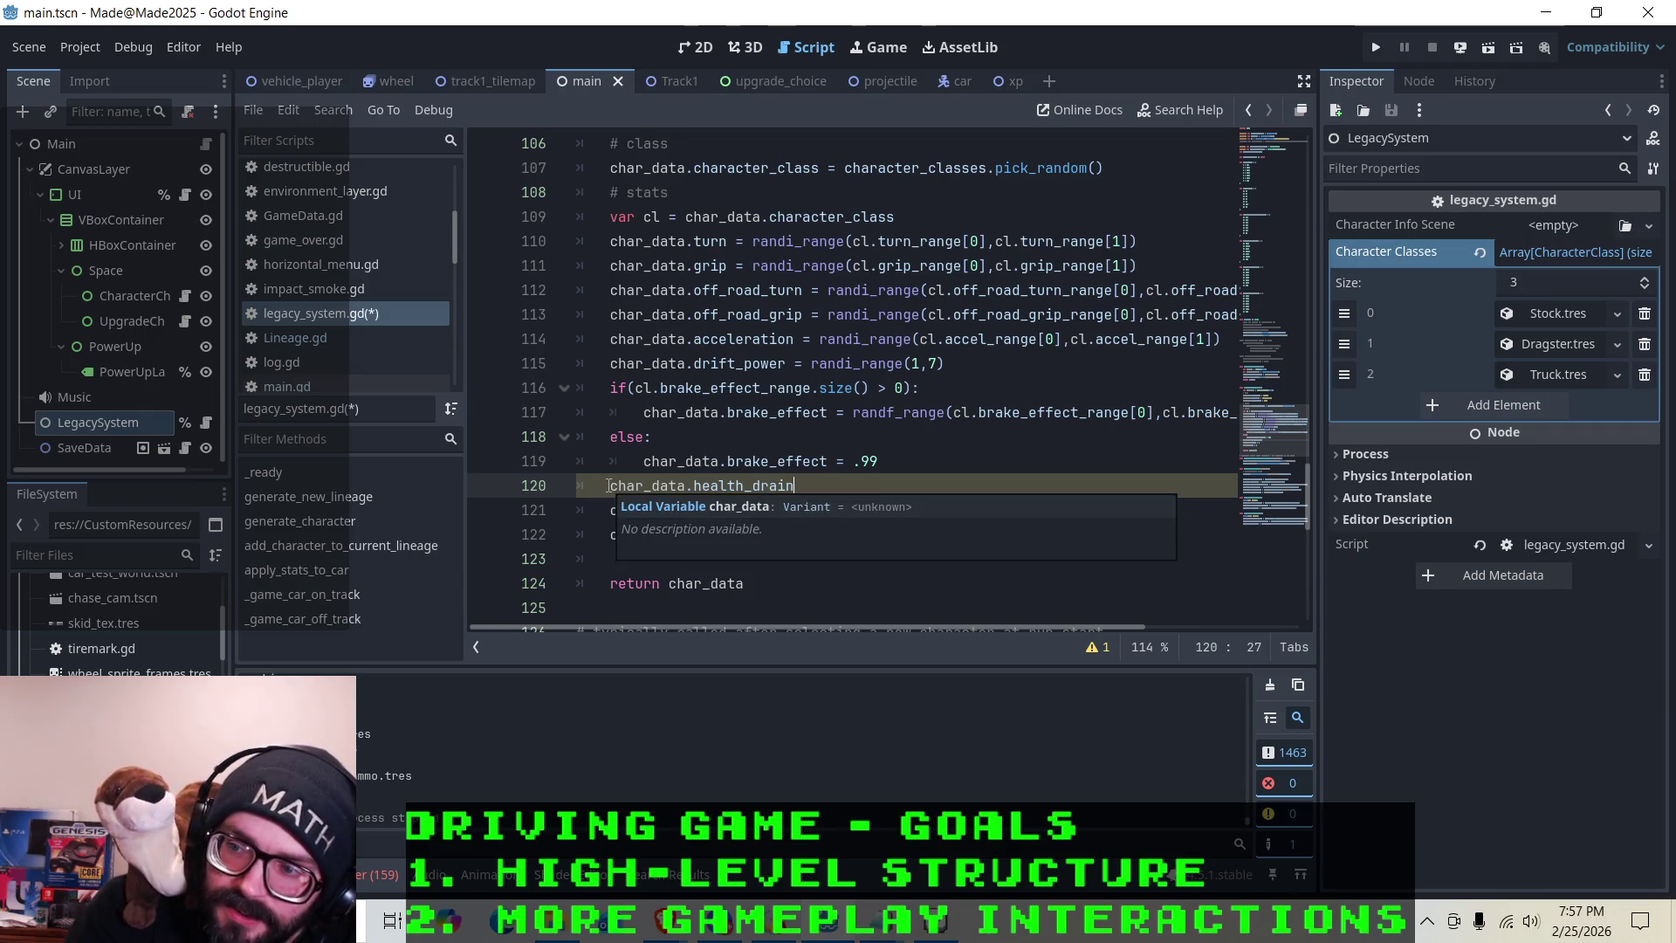
Assign it randi_range(cl.health_drain_range[0], cl.health_drain_range[1]) and save legacy_system.gd
{"action": "type", "text": " = r"}
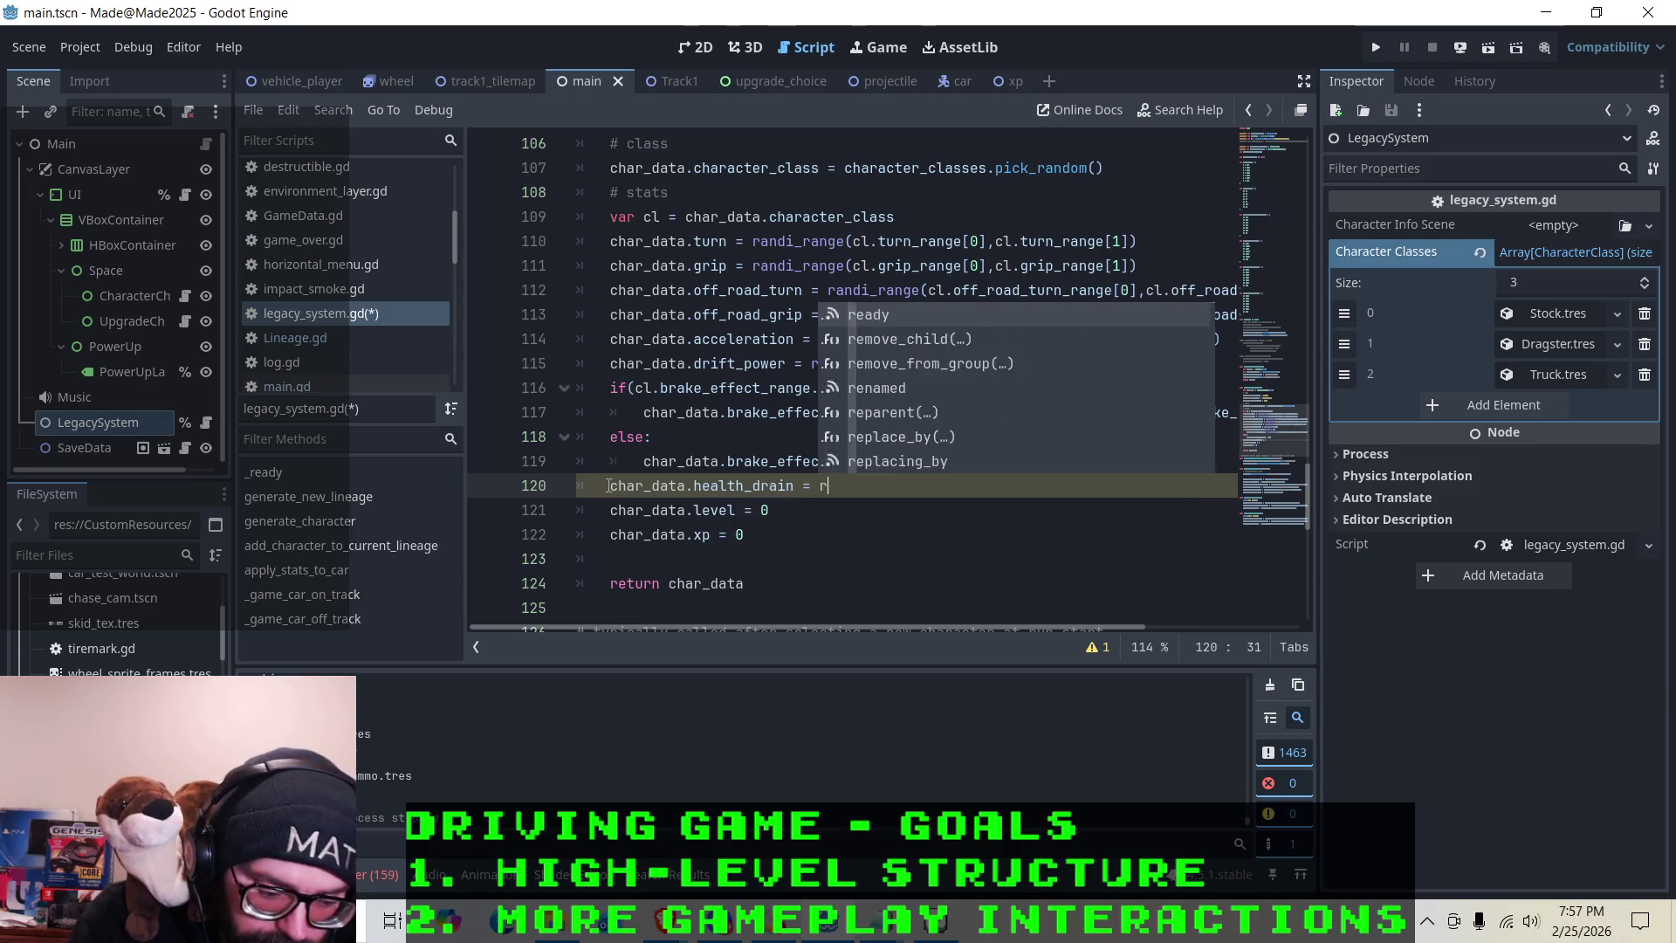
{"action": "type", "text": "andi"}
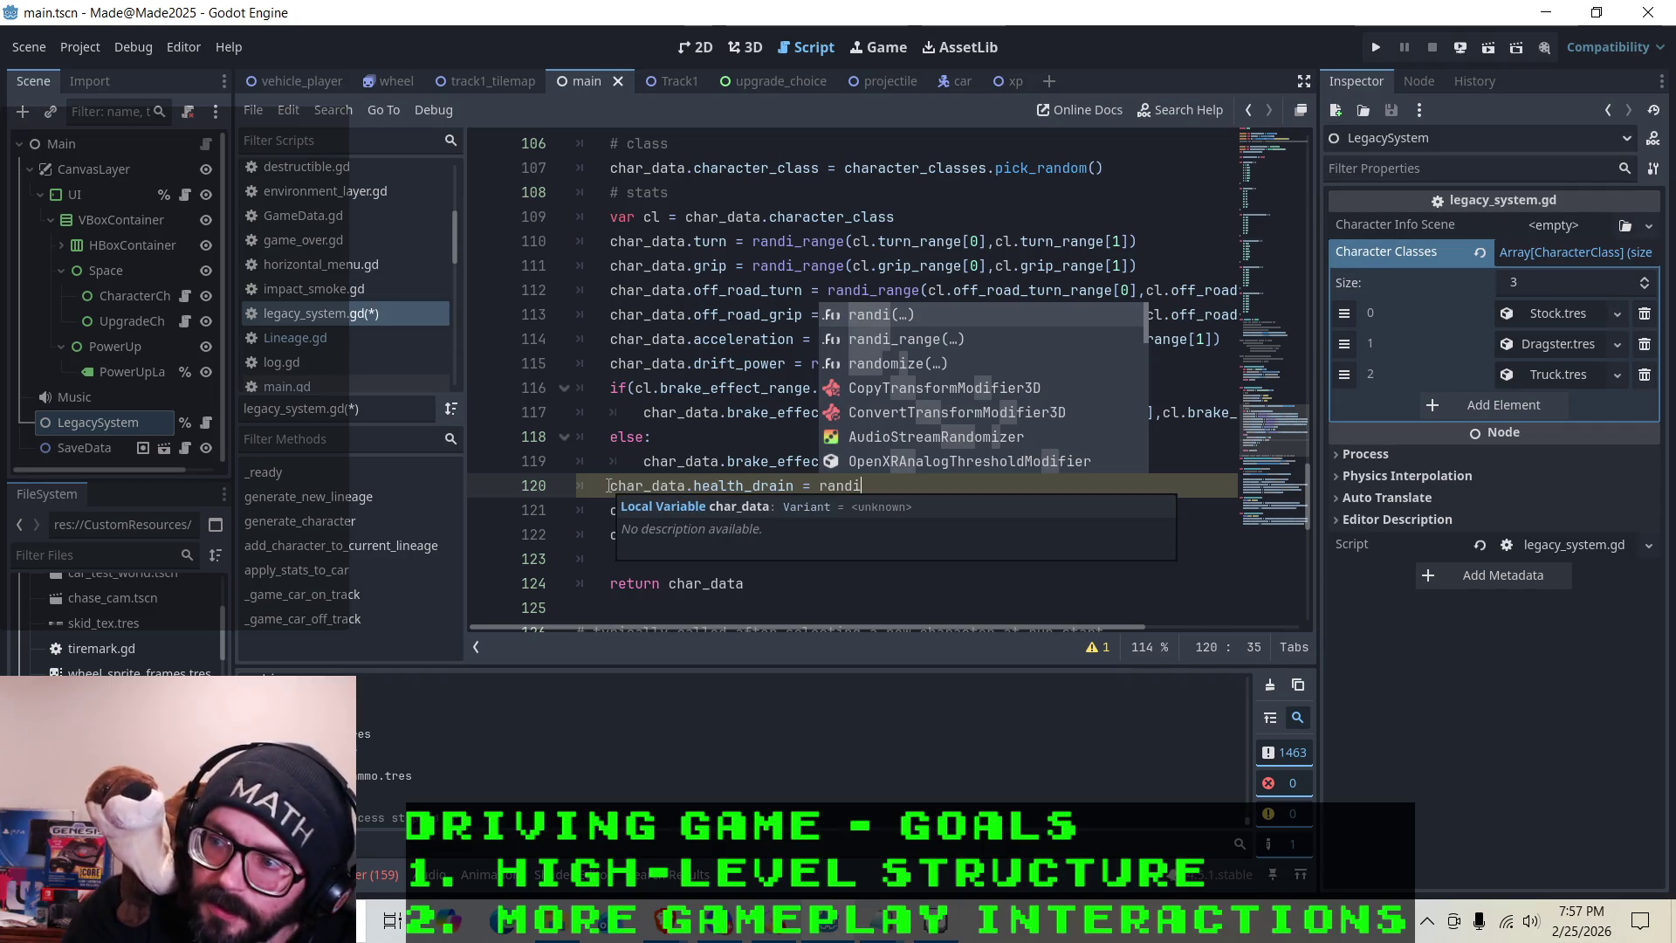
{"action": "key", "text": "Down"}
{"action": "key", "text": "Return"}
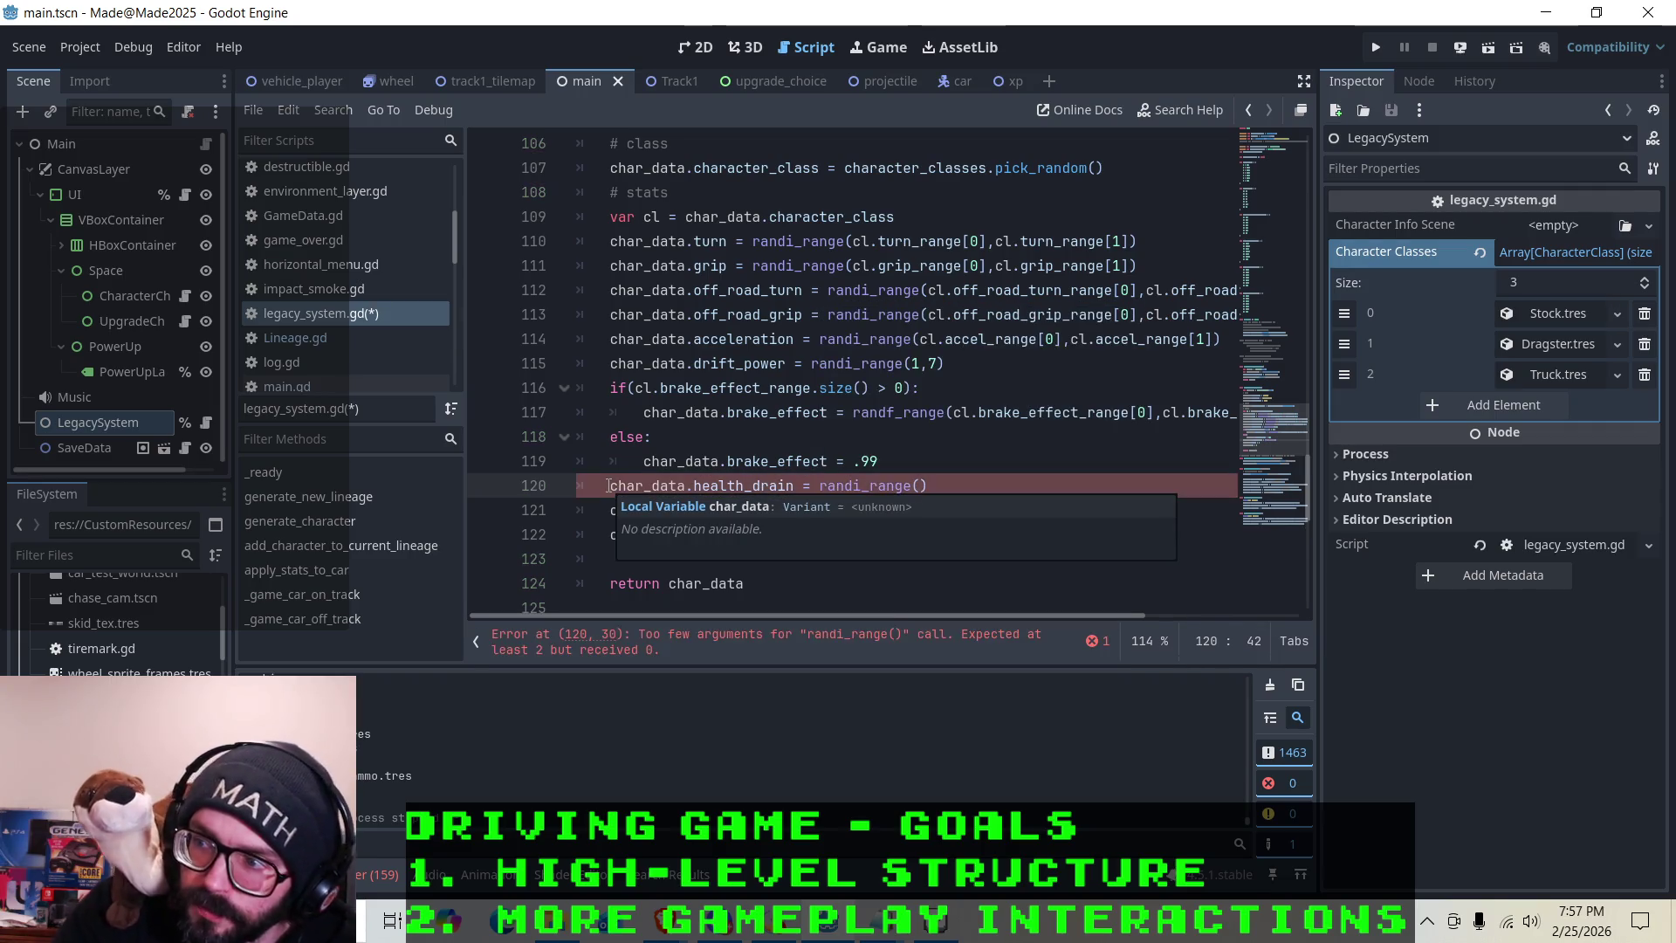
{"action": "type", "text": "cl.ha"}
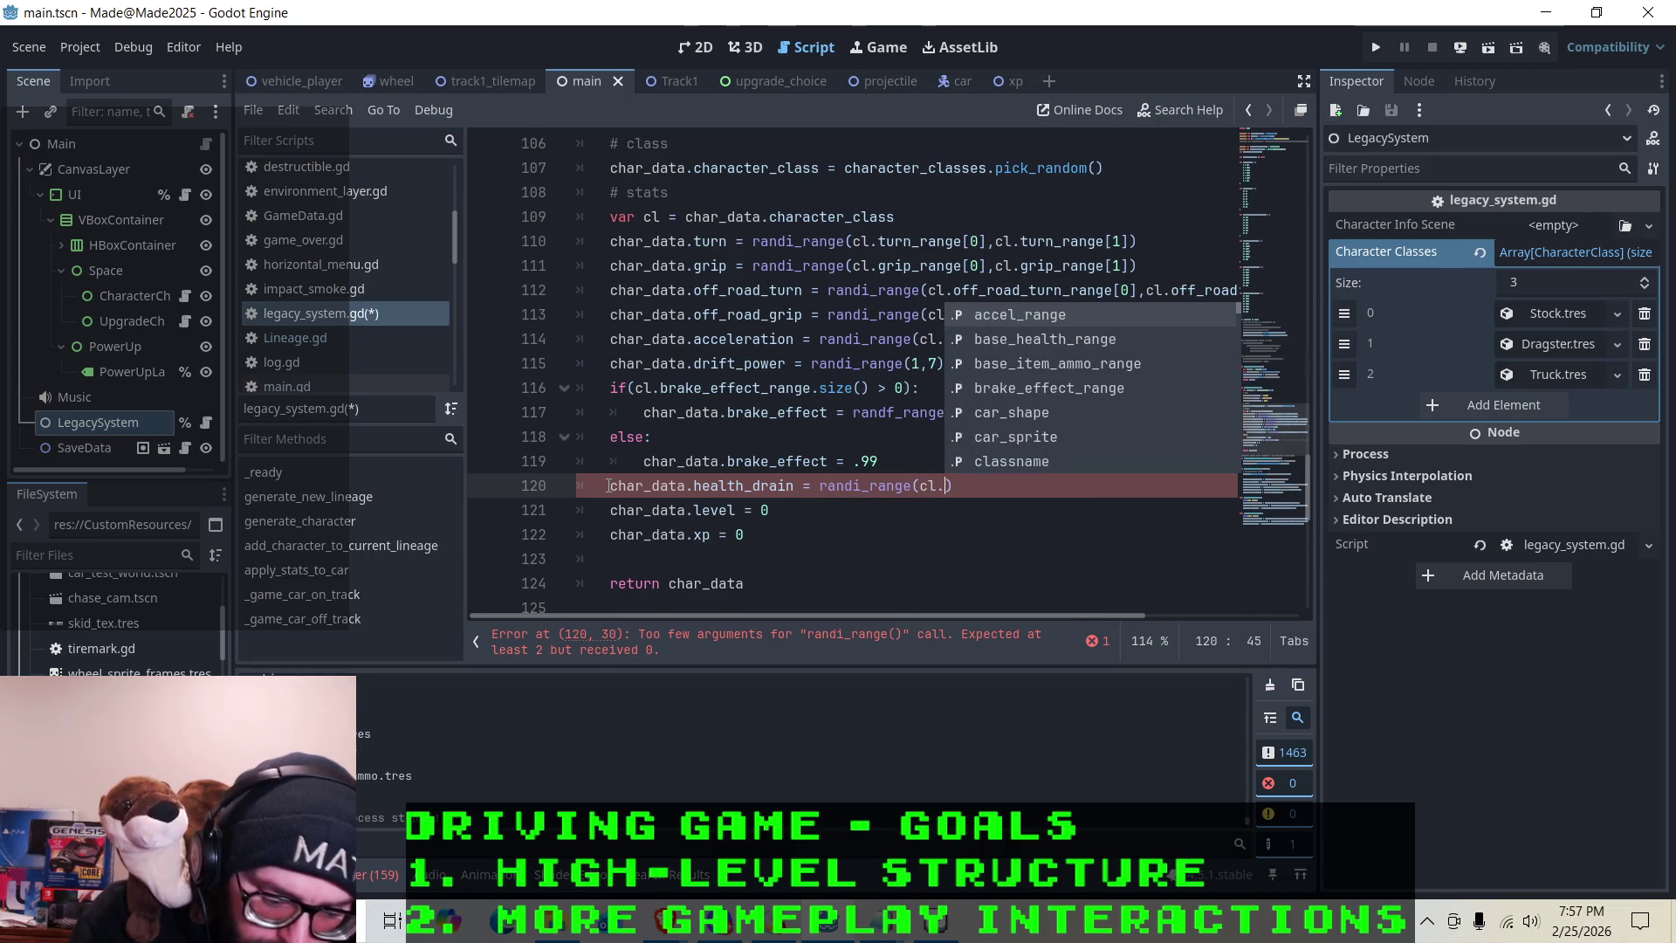
{"action": "type", "text": "alth"}
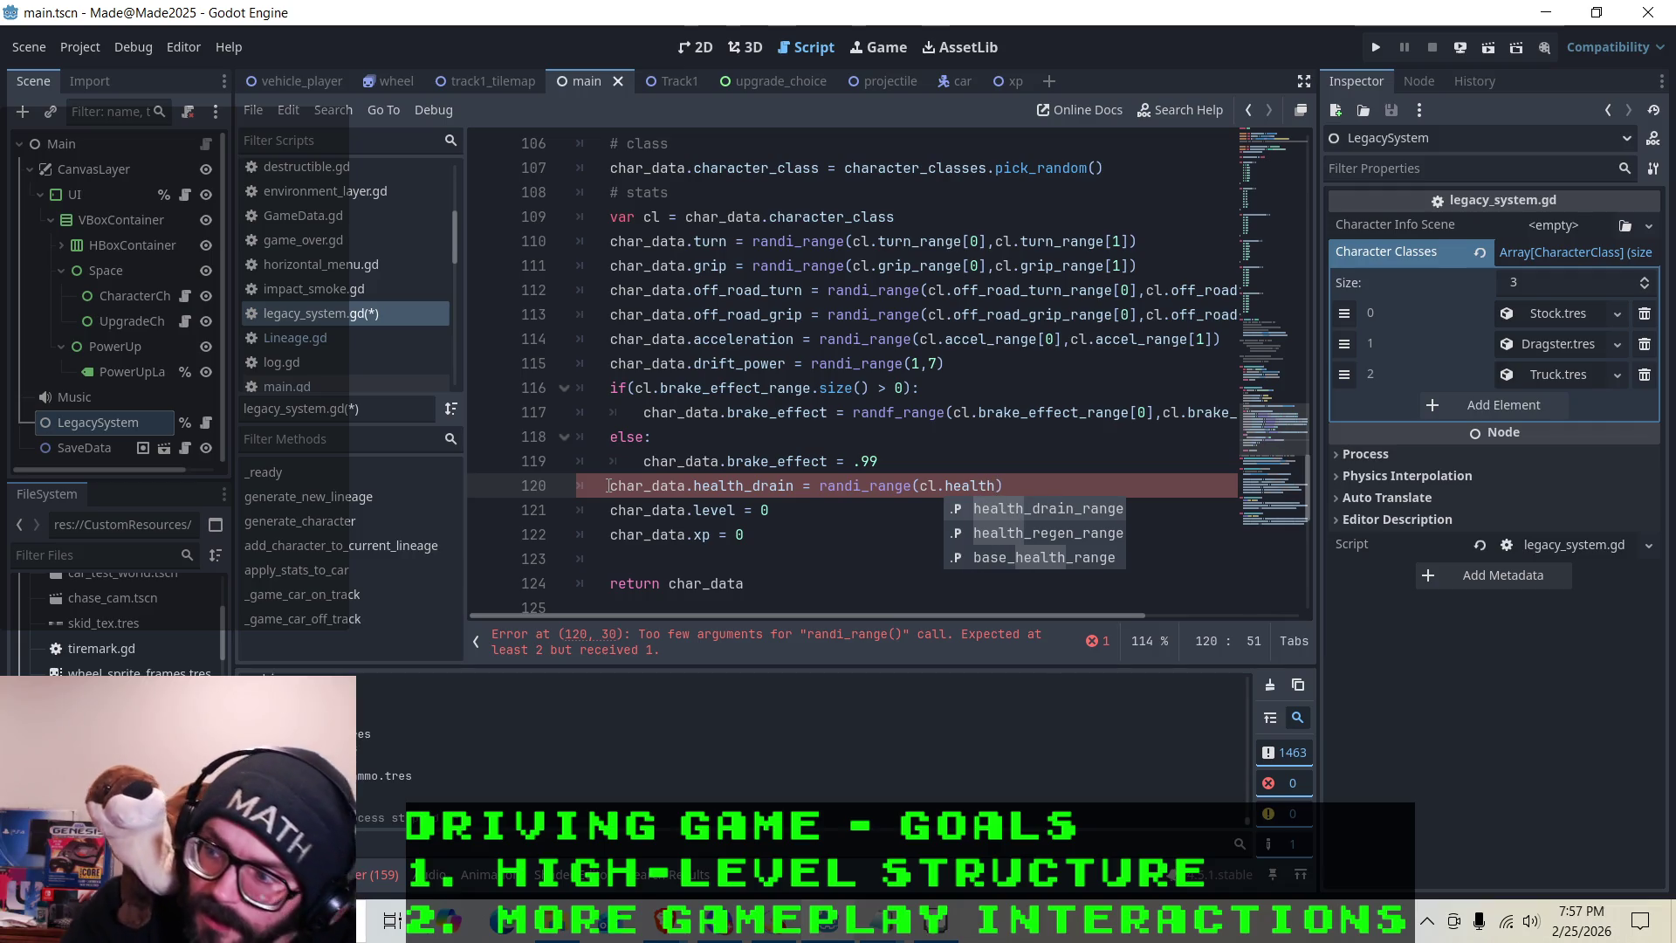
{"action": "key", "text": "Return"}
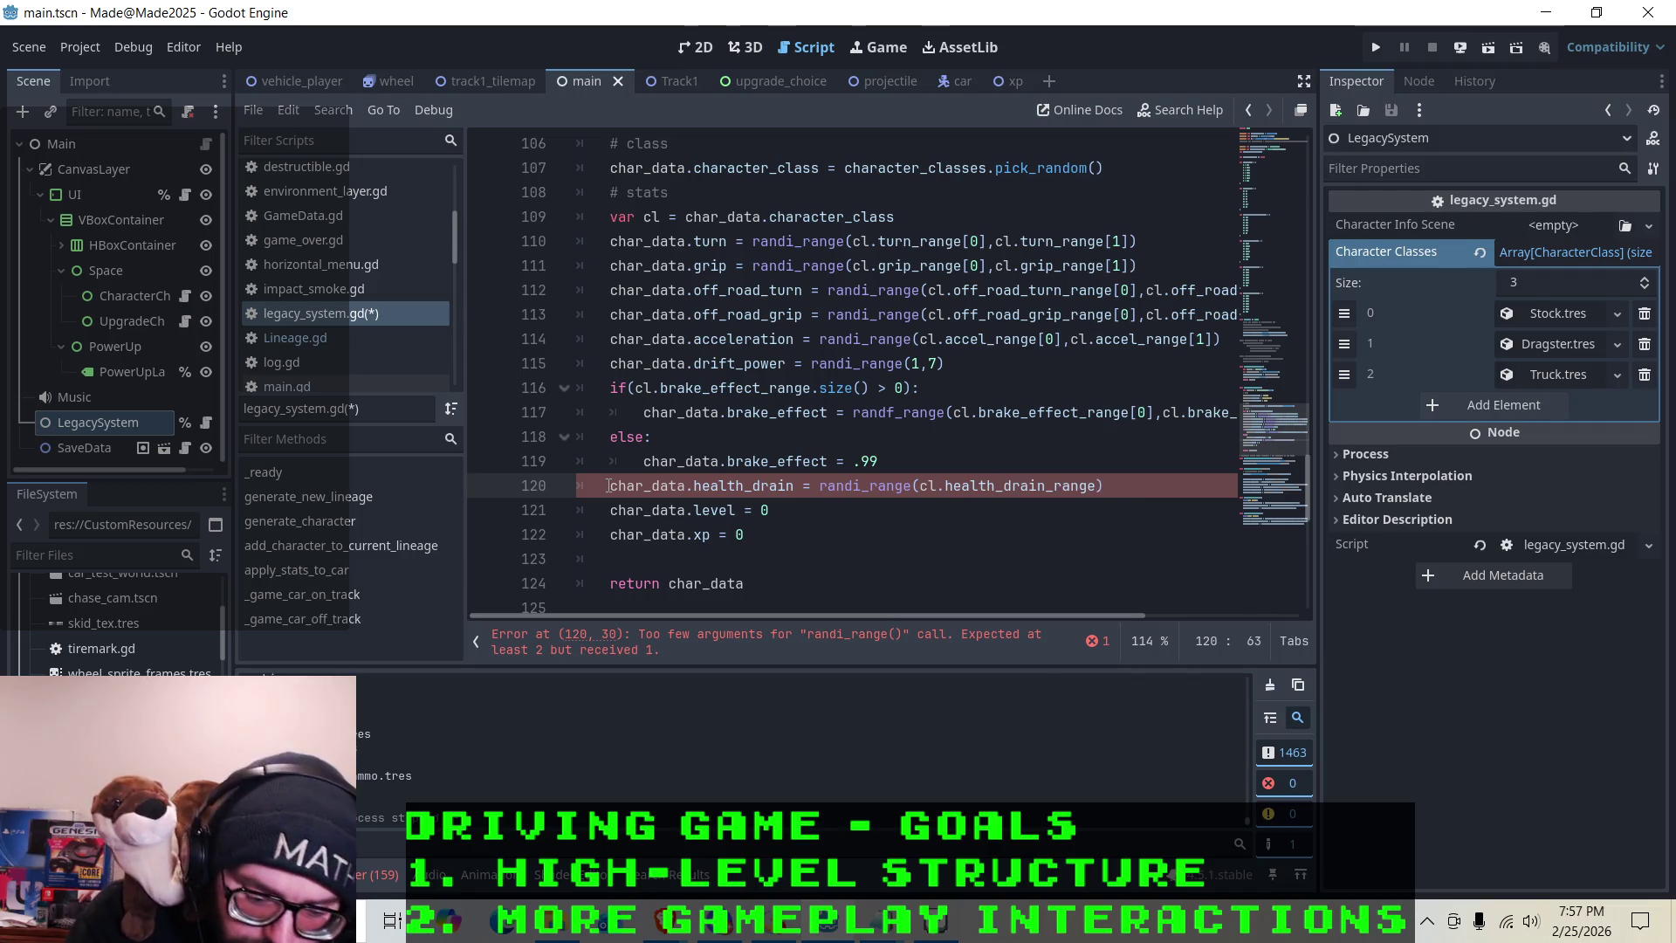
{"action": "type", "text": "[0]"}
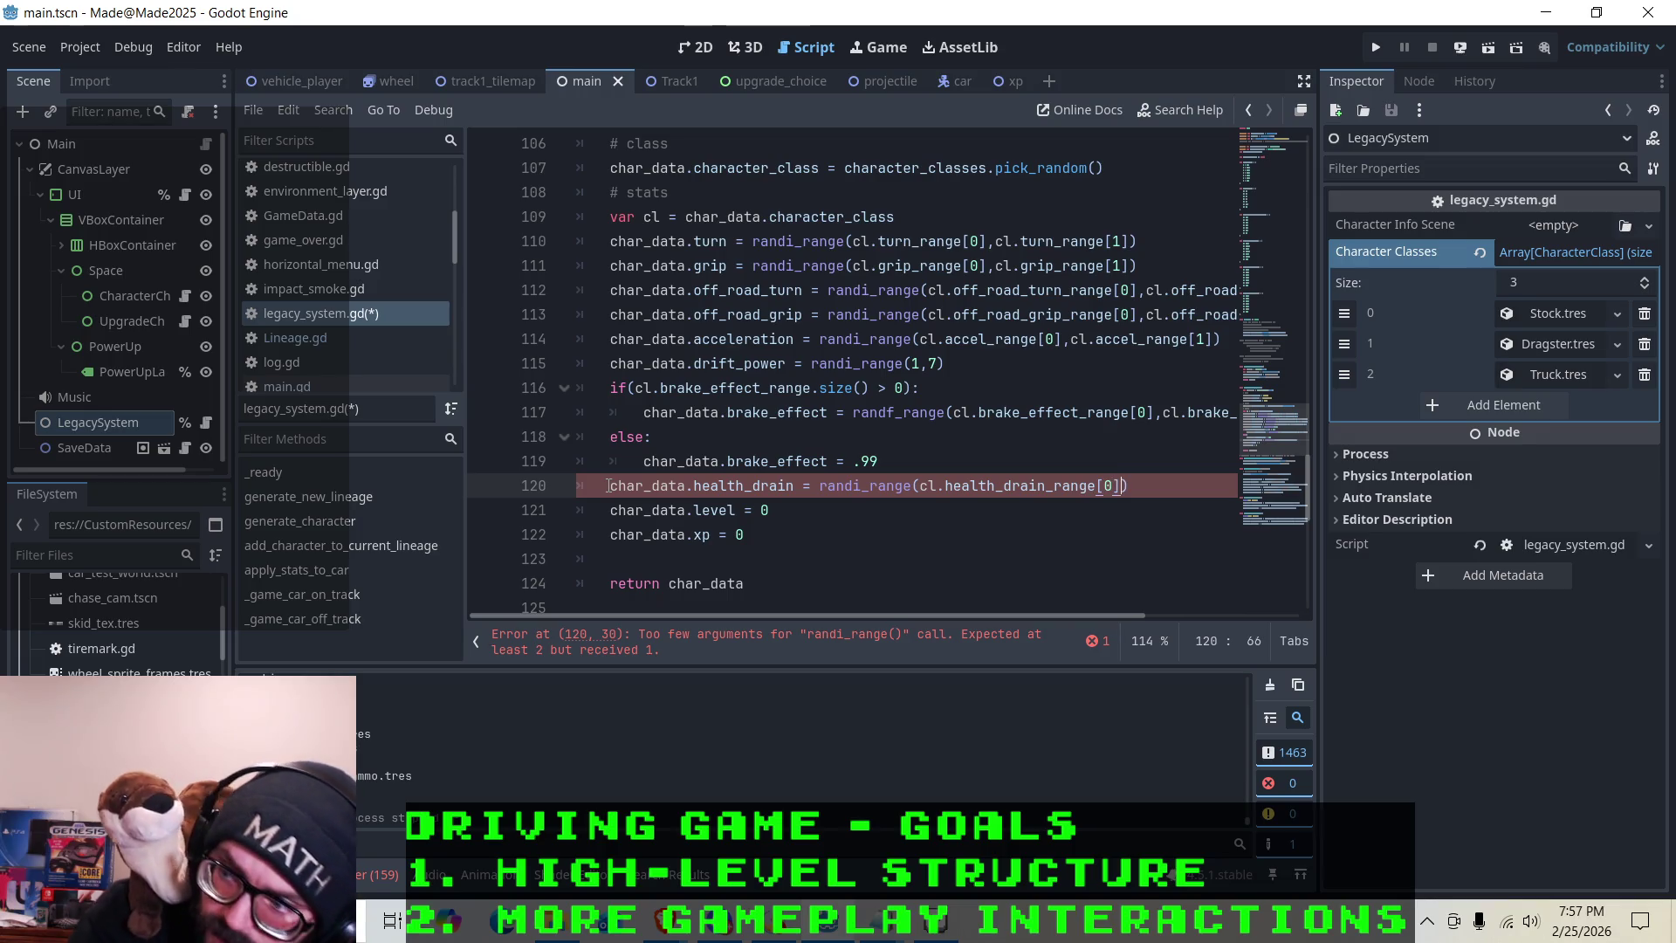
{"action": "type", "text": ","}
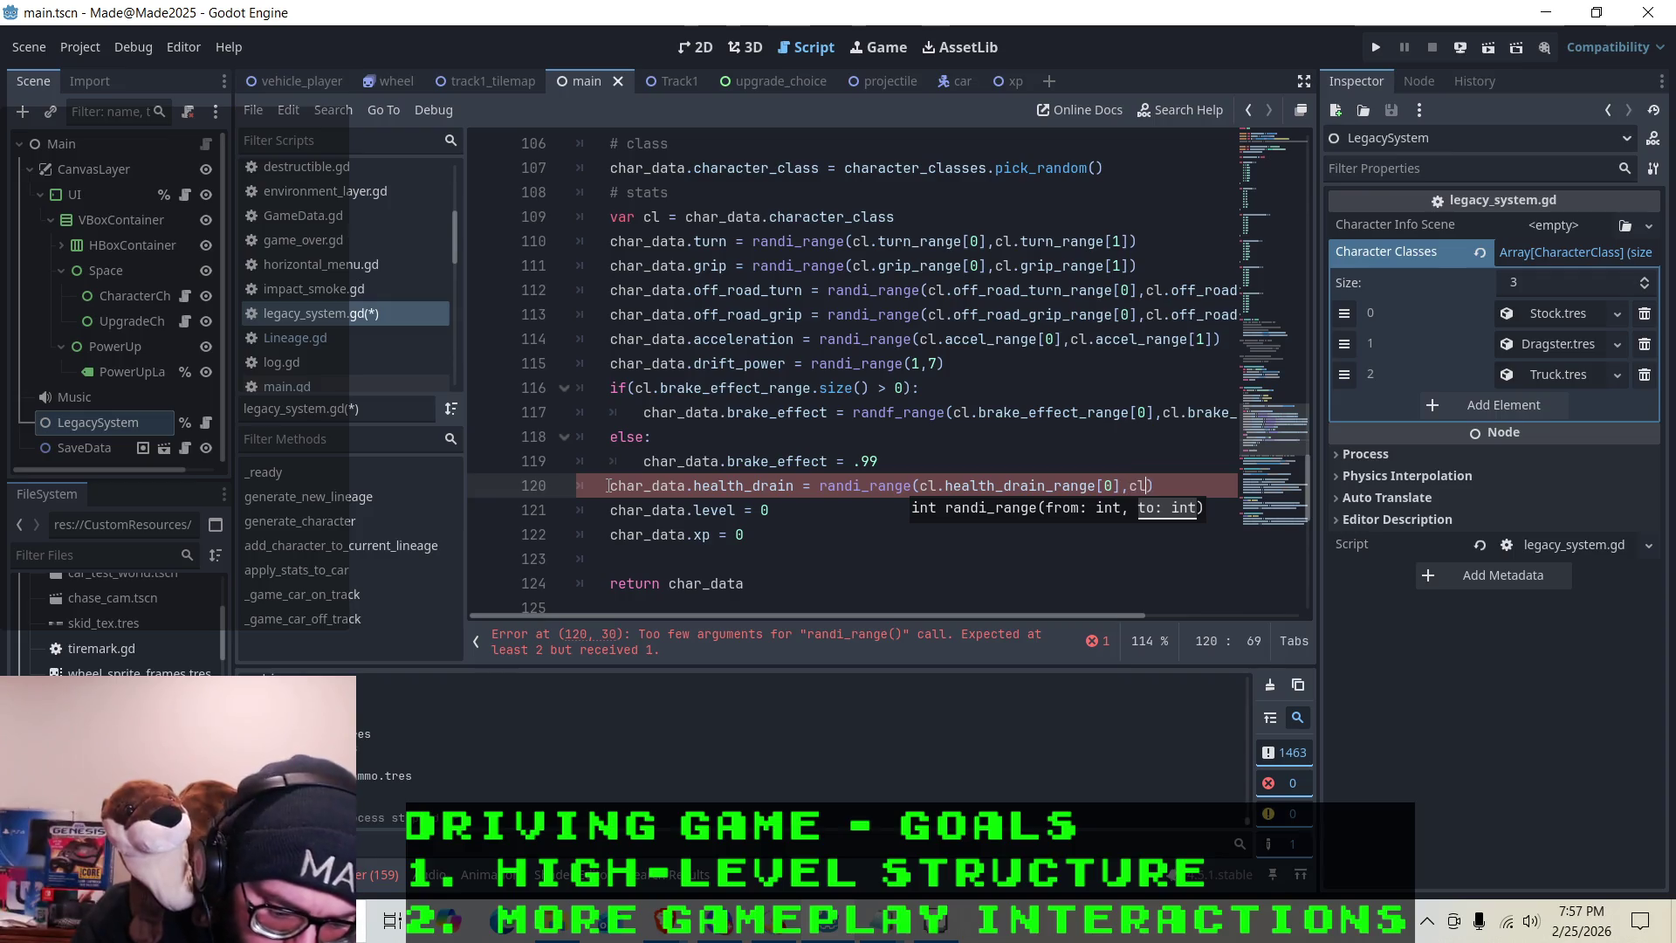
{"action": "type", "text": "cl.health"}
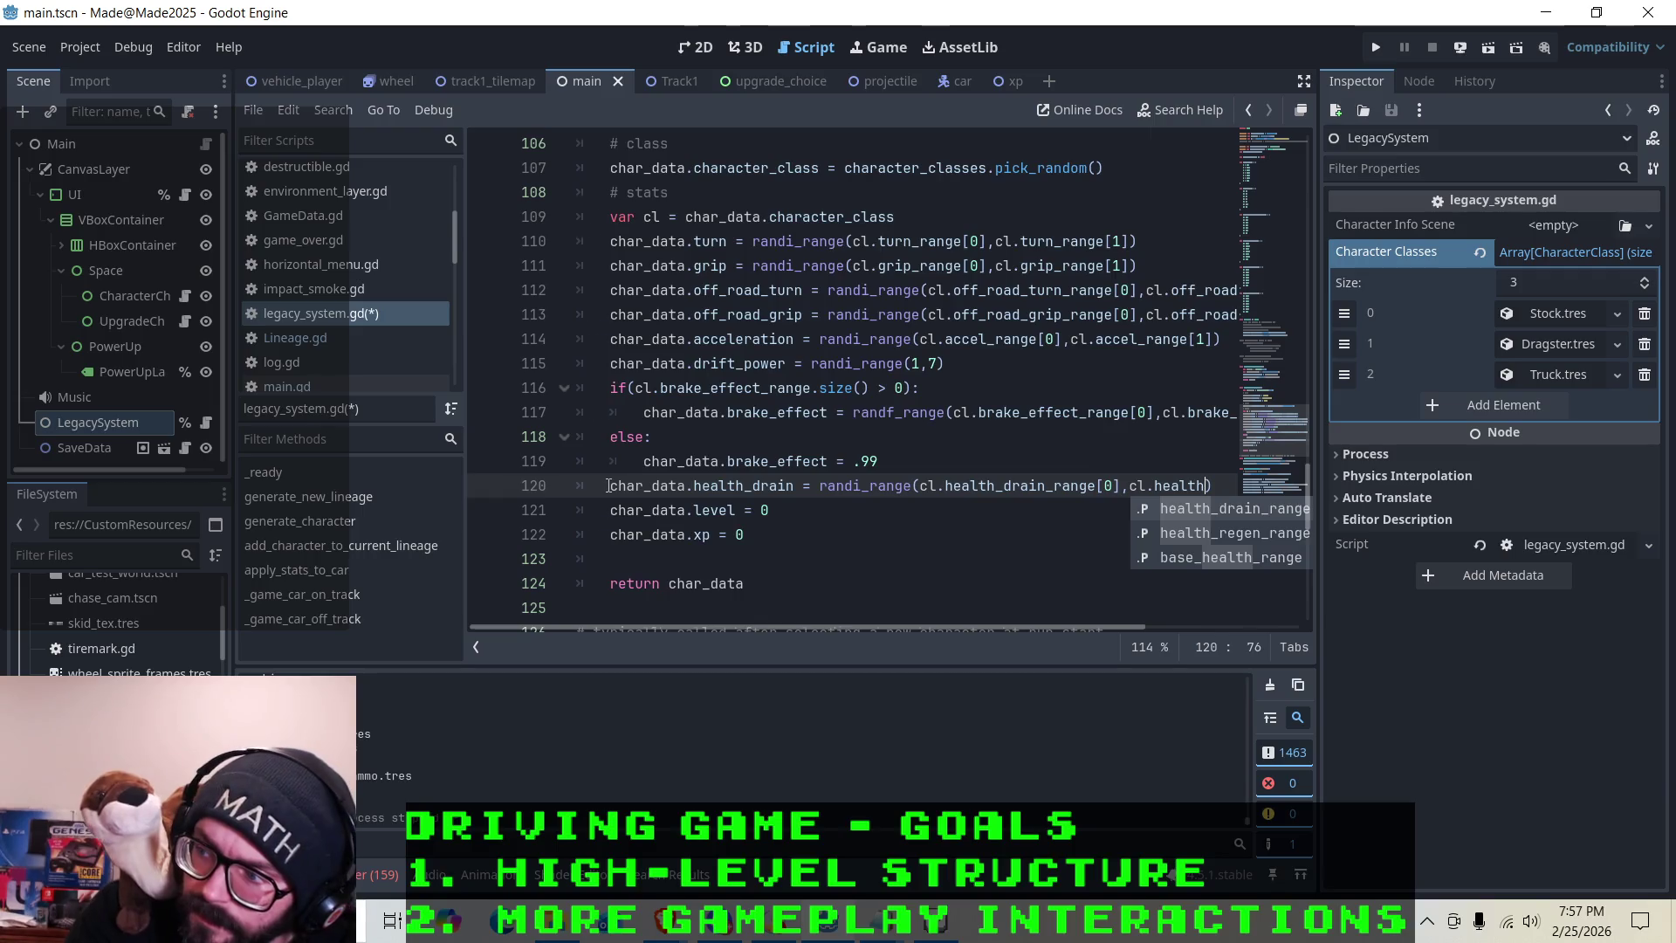
{"action": "key", "text": "Return"}
{"action": "key", "text": "Down"}
{"action": "key", "text": "Home"}
{"action": "key", "text": "Home"}
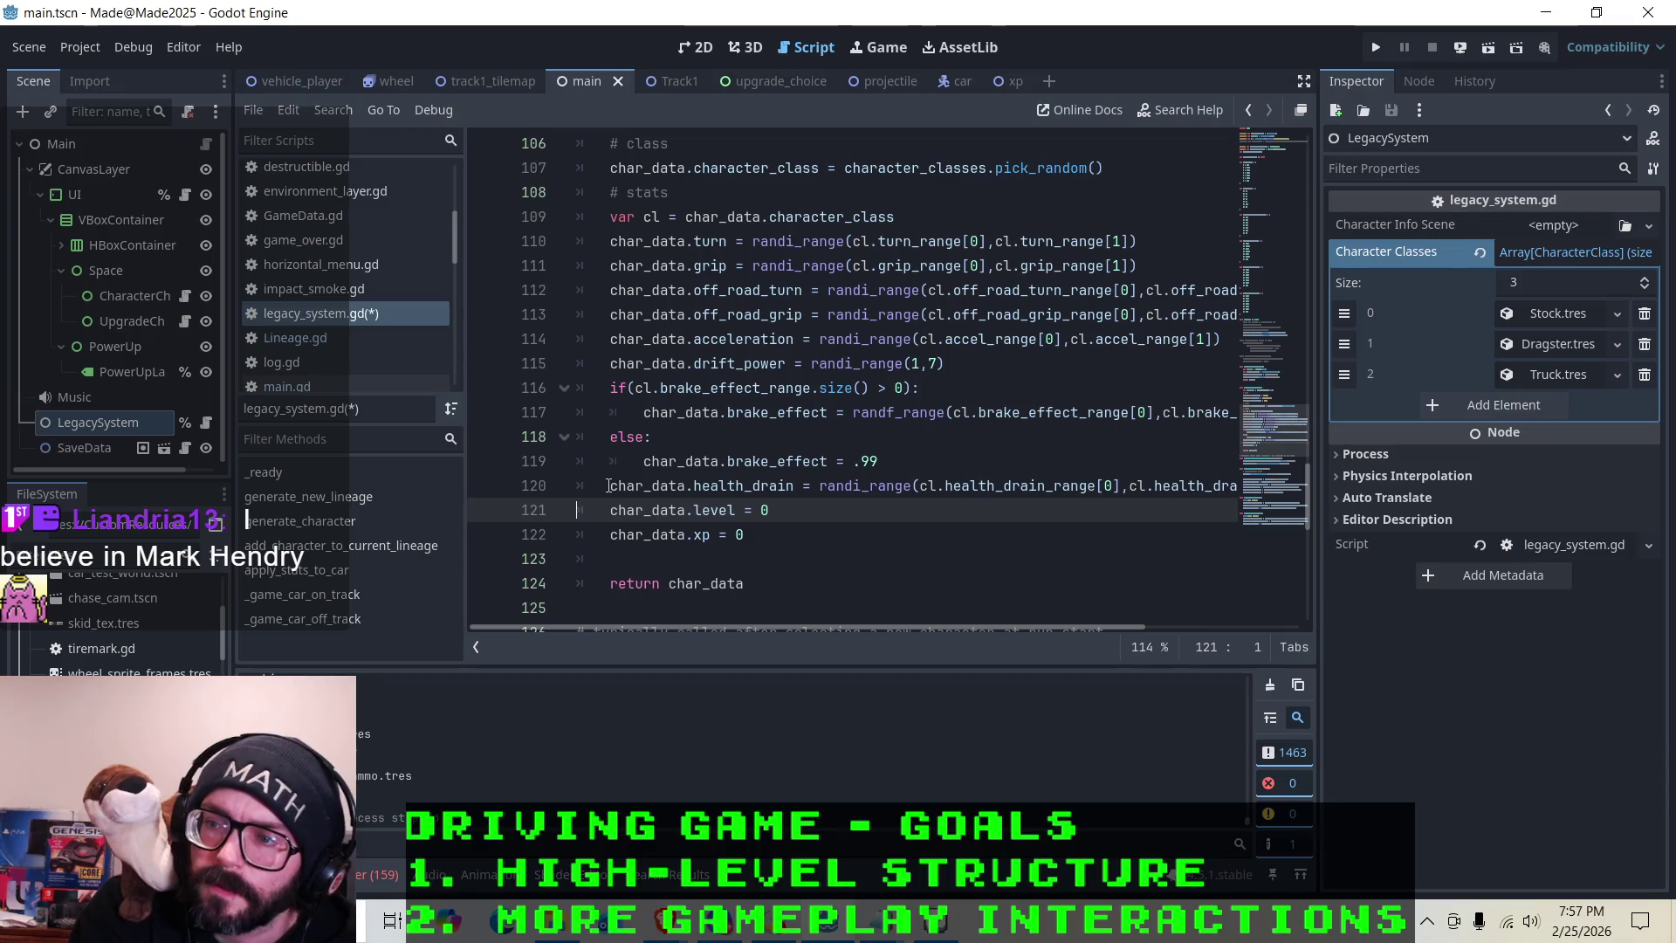
{"action": "key", "text": "ctrl+s"}
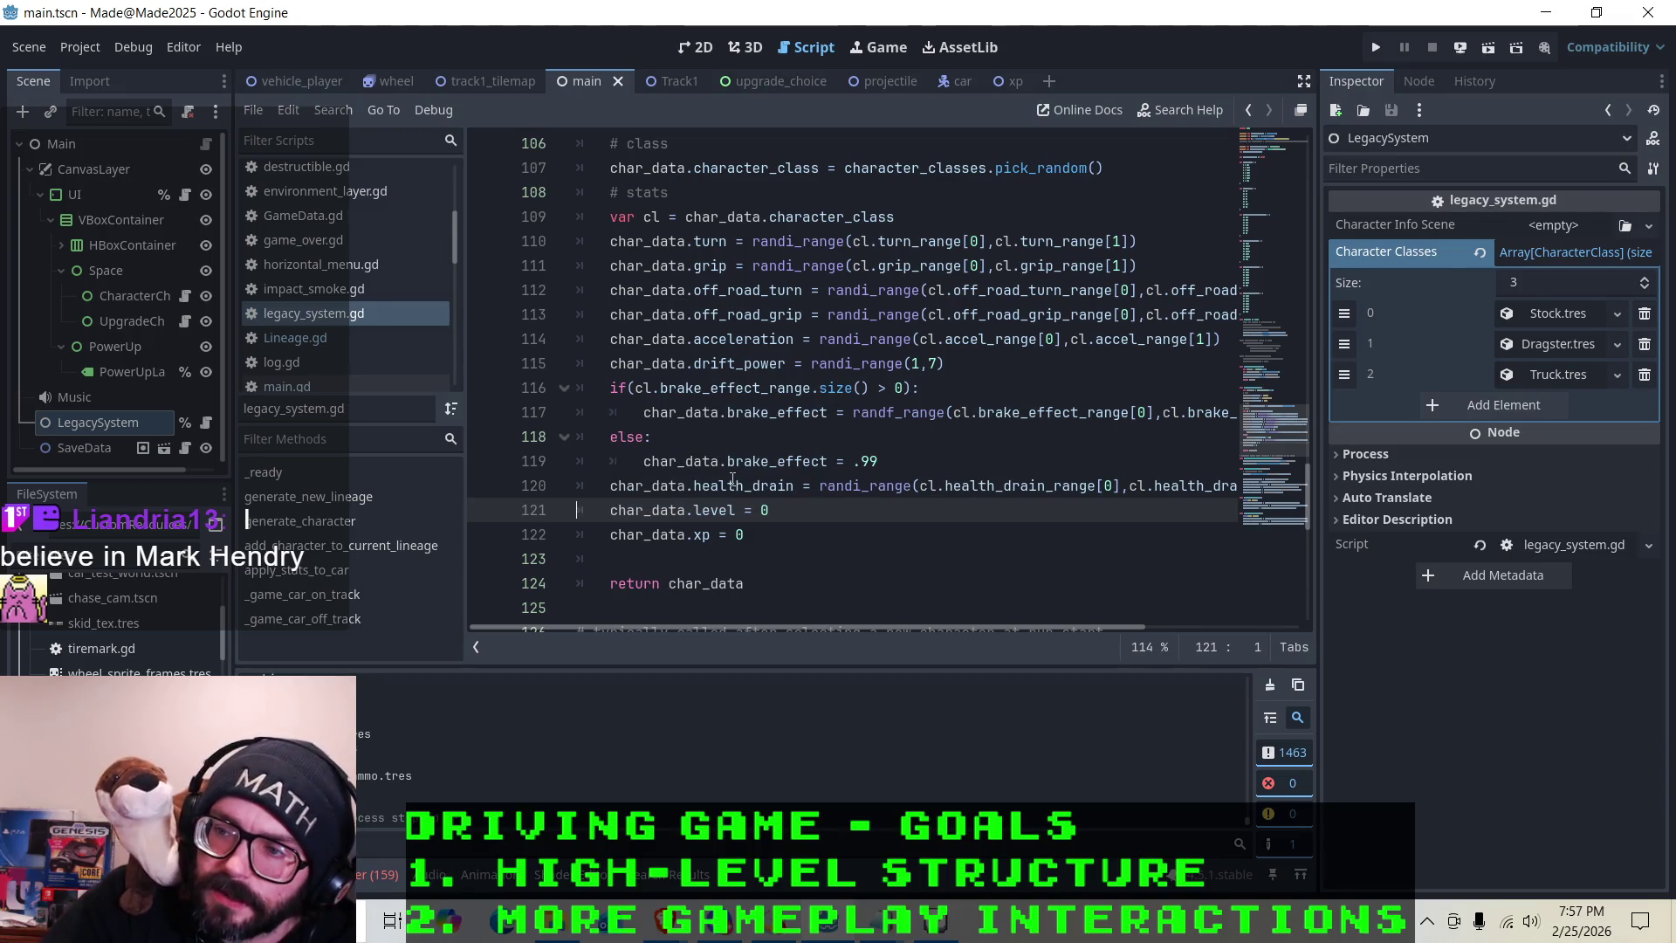
{"action": "left_click", "coordinate": [751, 485]}
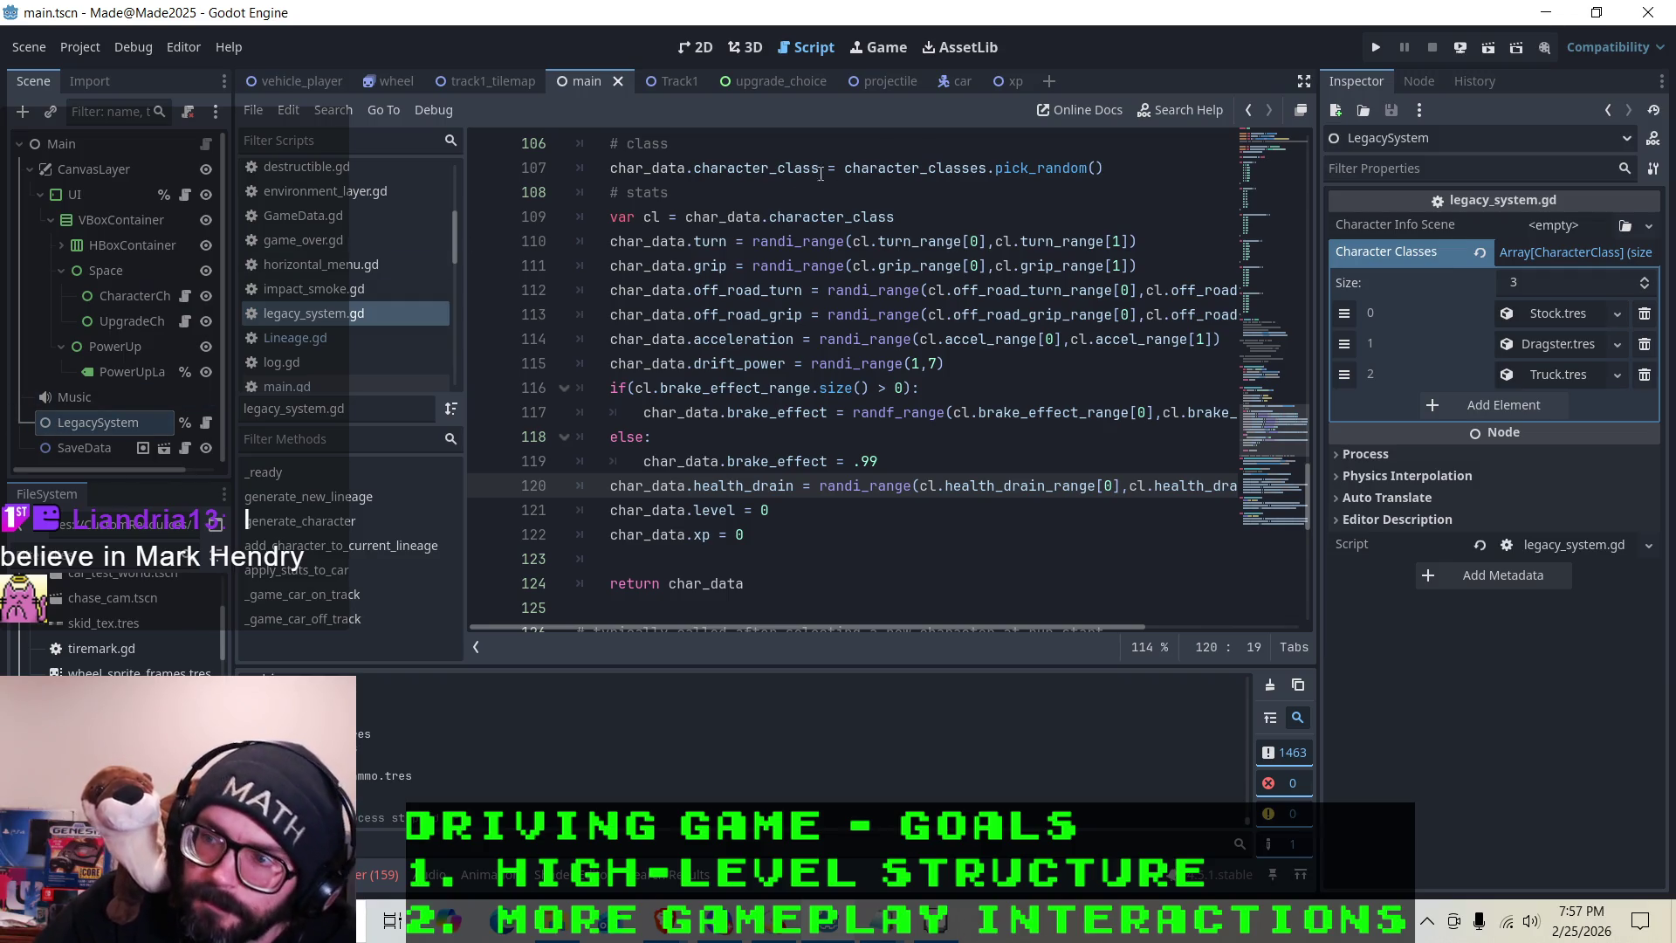
{"action": "key", "text": "Down"}
{"action": "key", "text": "Down"}
{"action": "key", "text": "Up"}
{"action": "key", "text": "Down"}
{"action": "key", "text": "Down"}
{"action": "key", "text": "Up"}
{"action": "left_click", "coordinate": [796, 507]}
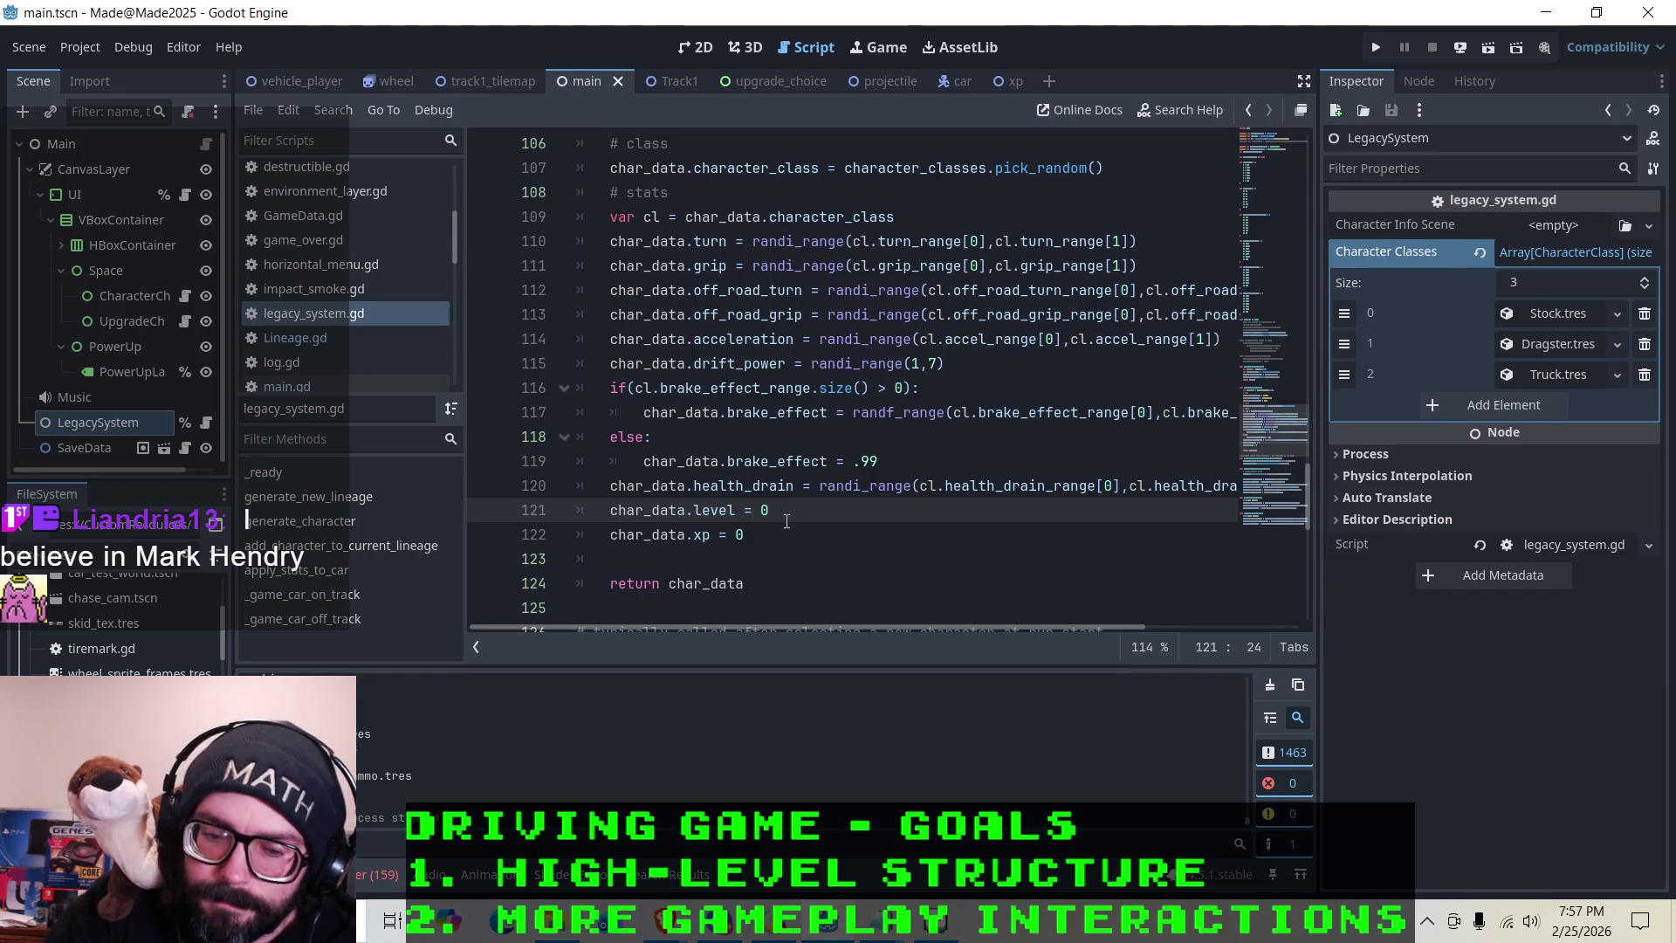
{"action": "scroll", "coordinate": [786, 521], "scroll_direction": "down", "scroll_amount": 1}
{"action": "scroll", "coordinate": [823, 481], "scroll_direction": "up", "scroll_amount": 1}
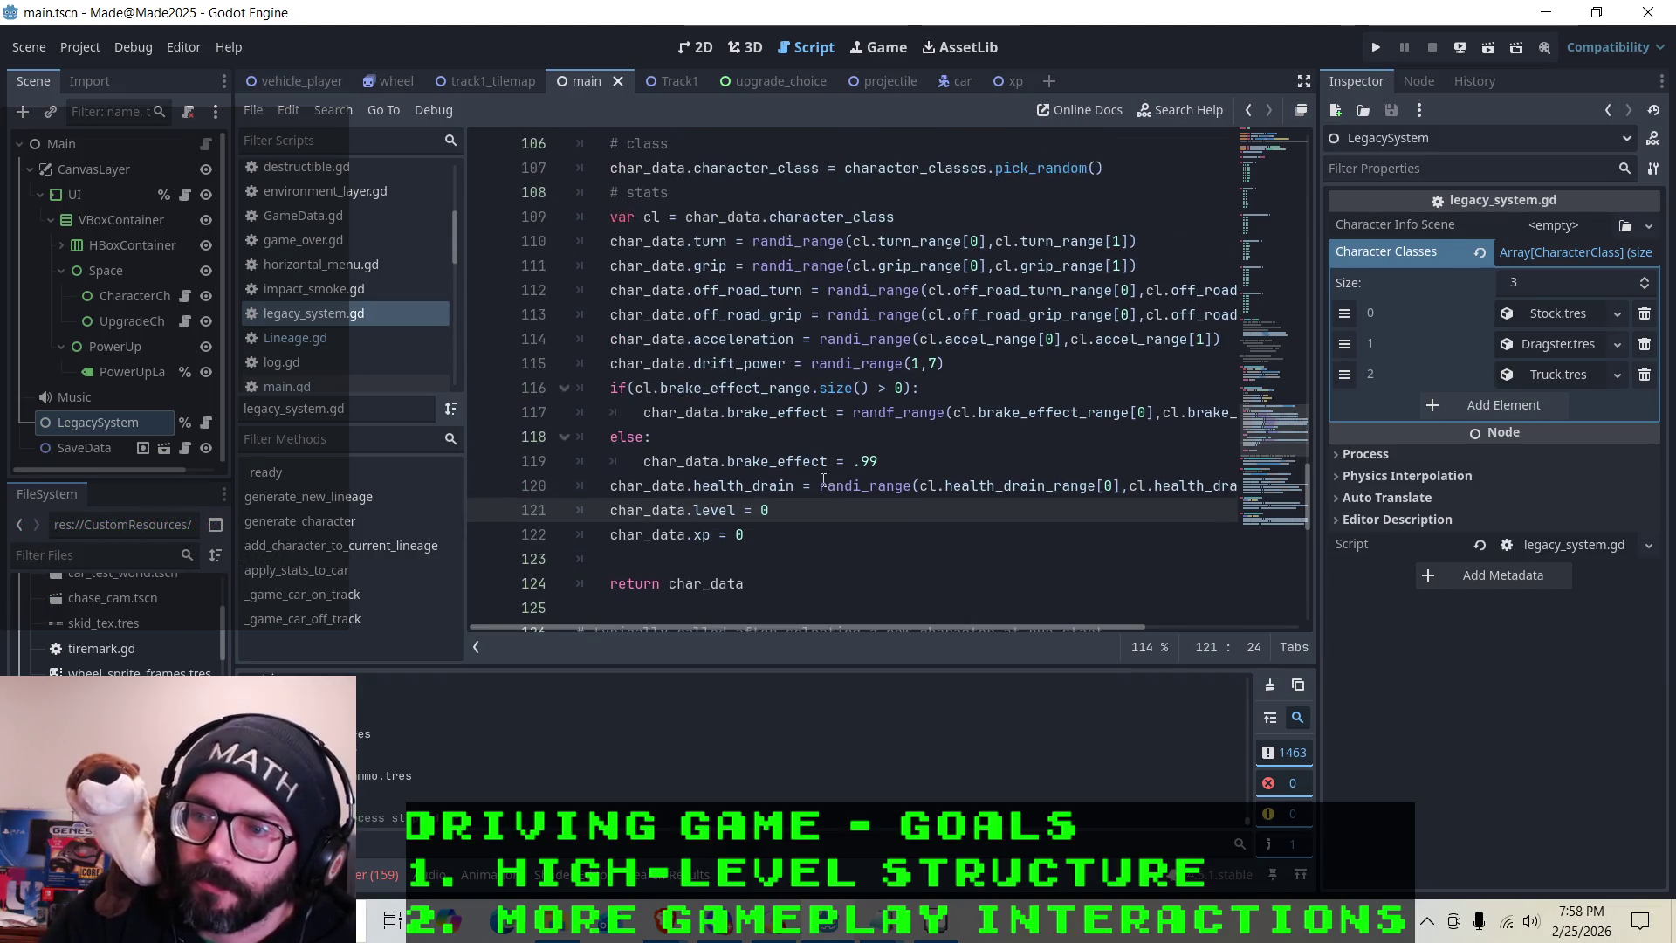
{"action": "left_click", "coordinate": [917, 461]}
{"action": "left_click", "coordinate": [885, 509]}
{"action": "mouse_move", "coordinate": [868, 627]}
{"action": "left_mouse_down"}
{"action": "mouse_move", "coordinate": [982, 626]}
{"action": "mouse_move", "coordinate": [815, 615]}
{"action": "left_mouse_up"}
{"action": "left_click", "coordinate": [738, 486]}
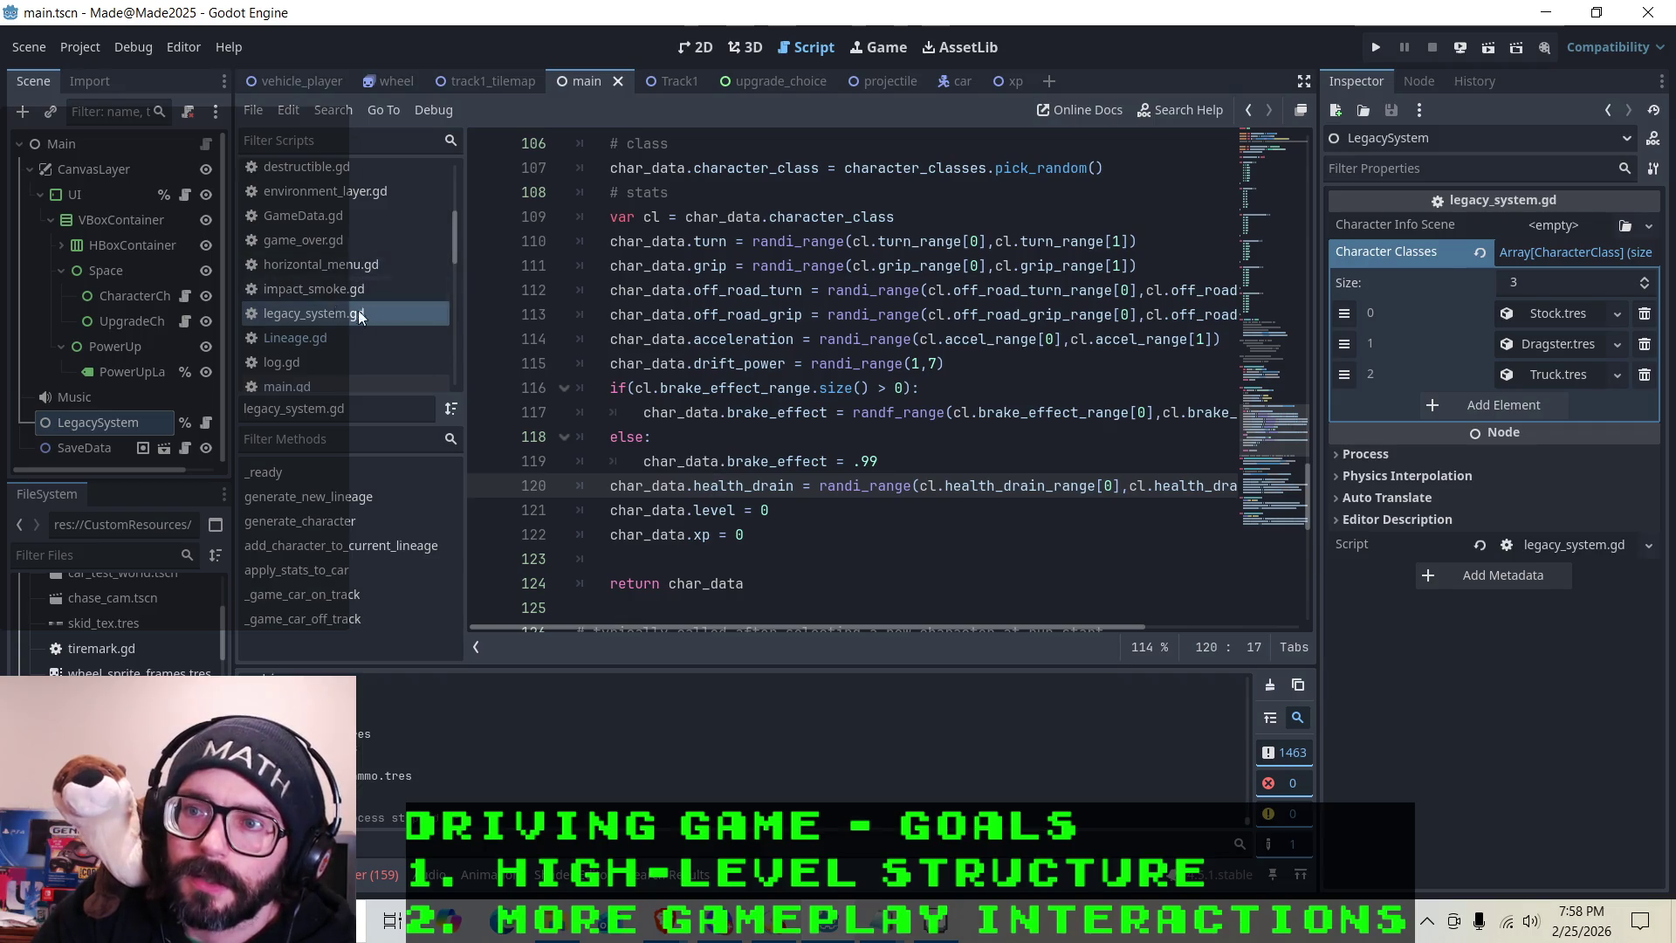
{"action": "left_click_drag", "start_coordinate": [794, 487], "coordinate": [610, 485]}
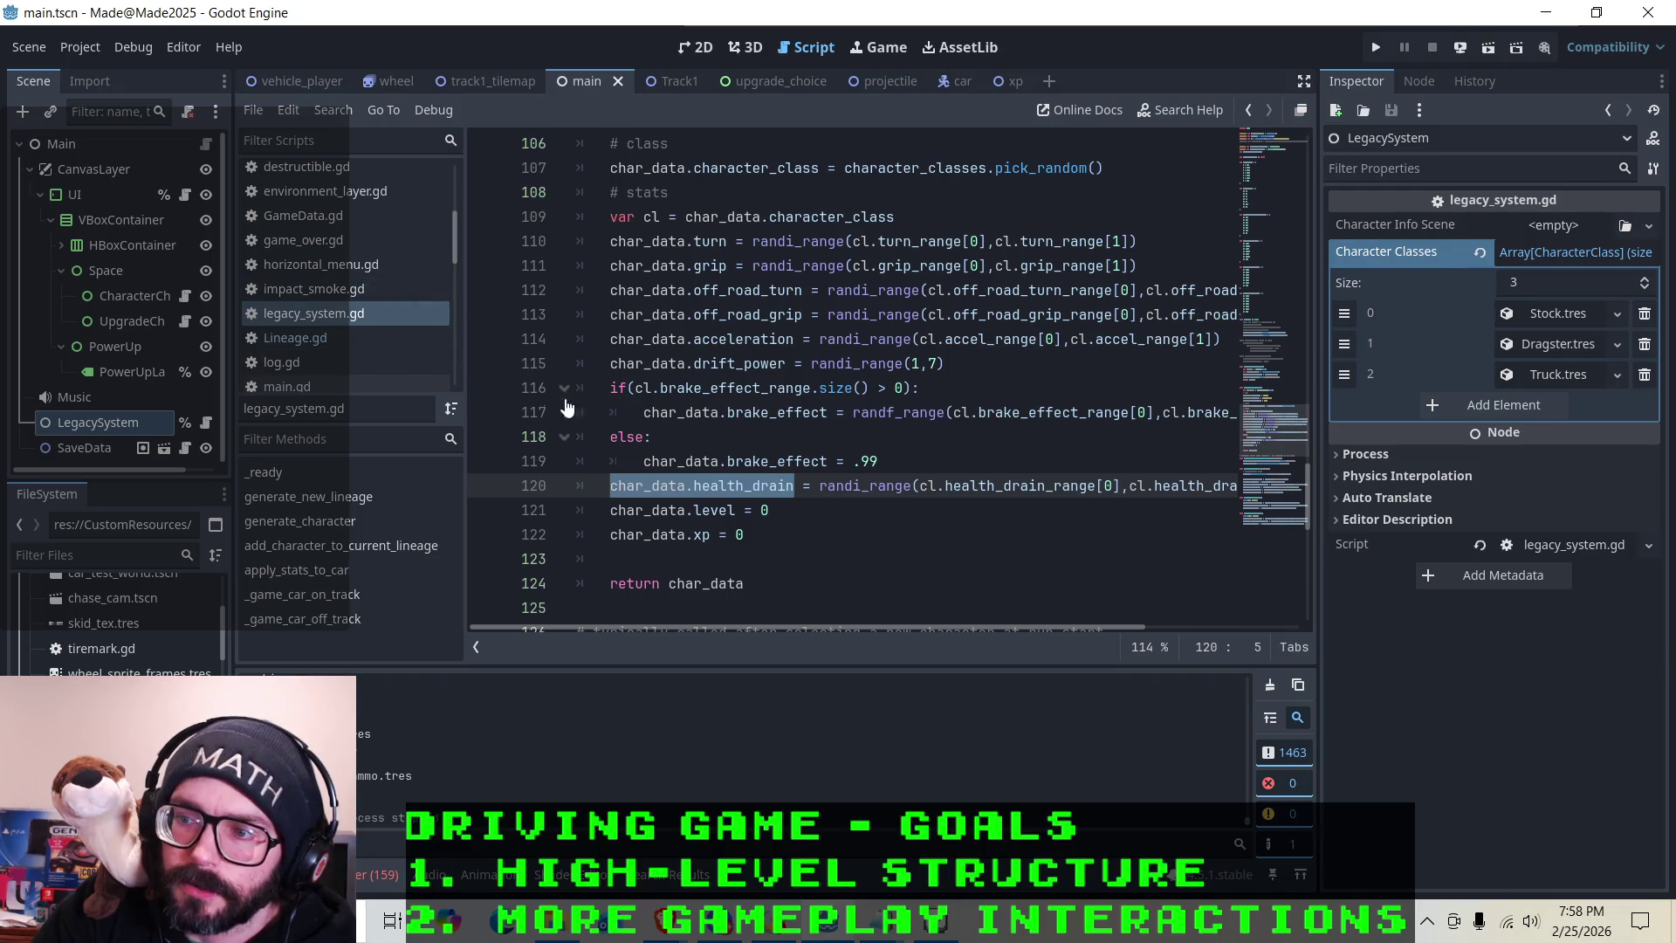
{"action": "scroll", "coordinate": [328, 317], "scroll_direction": "up", "scroll_amount": 5}
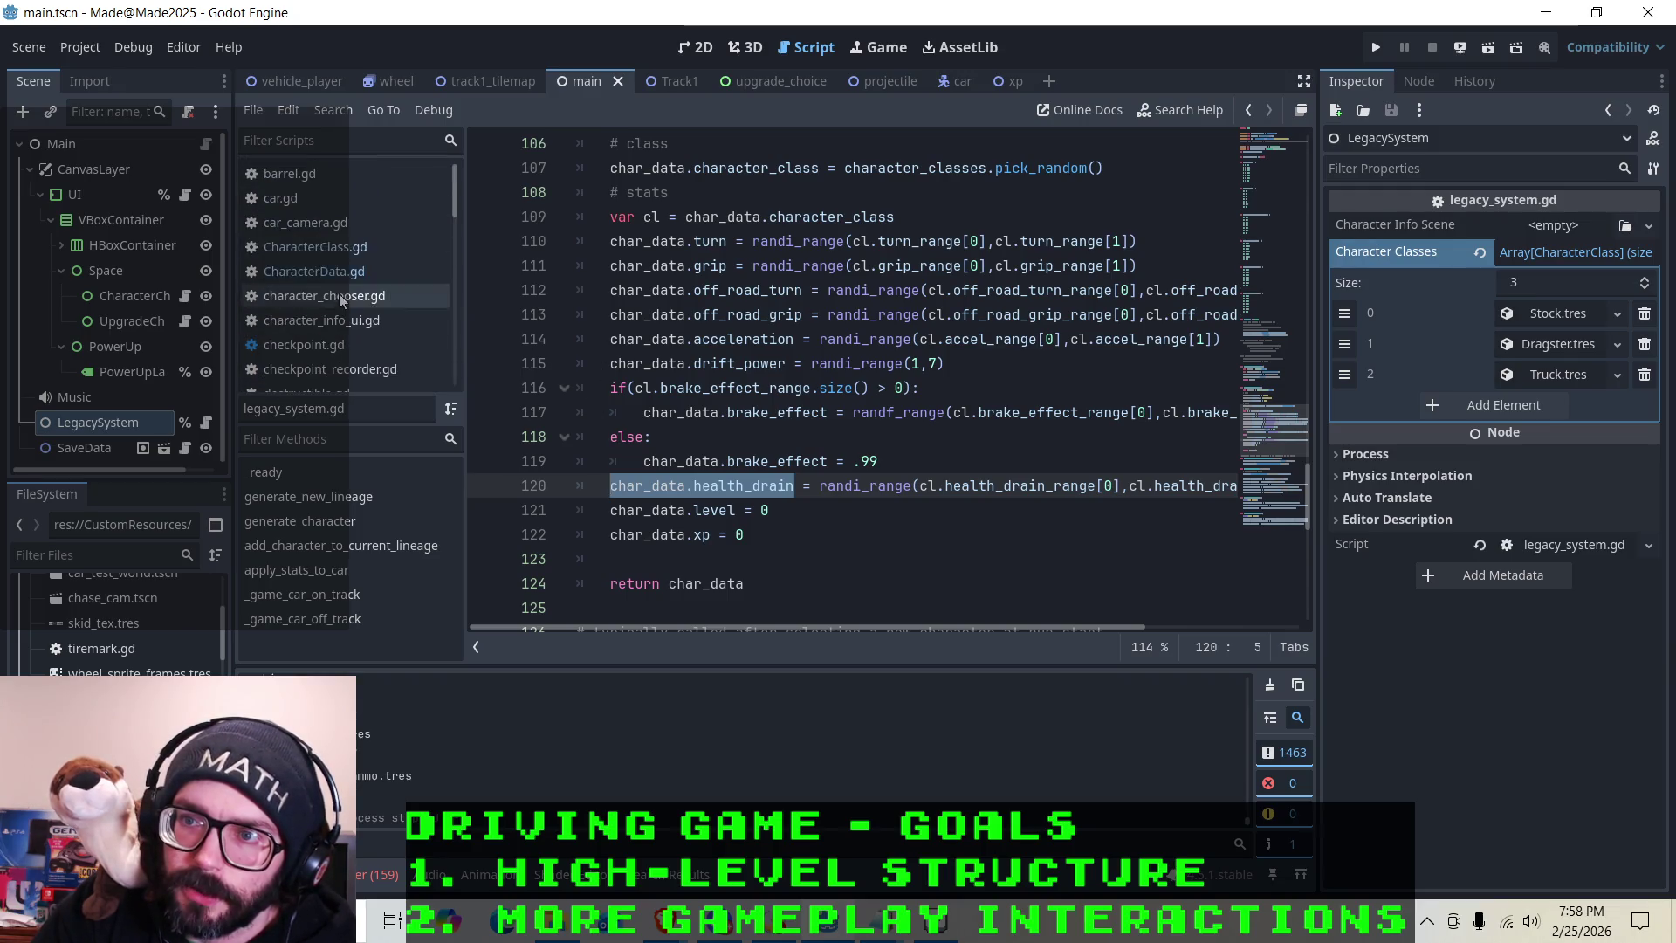
{"action": "left_click", "coordinate": [280, 207]}
{"action": "scroll", "coordinate": [627, 325], "scroll_direction": "down", "scroll_amount": 4}
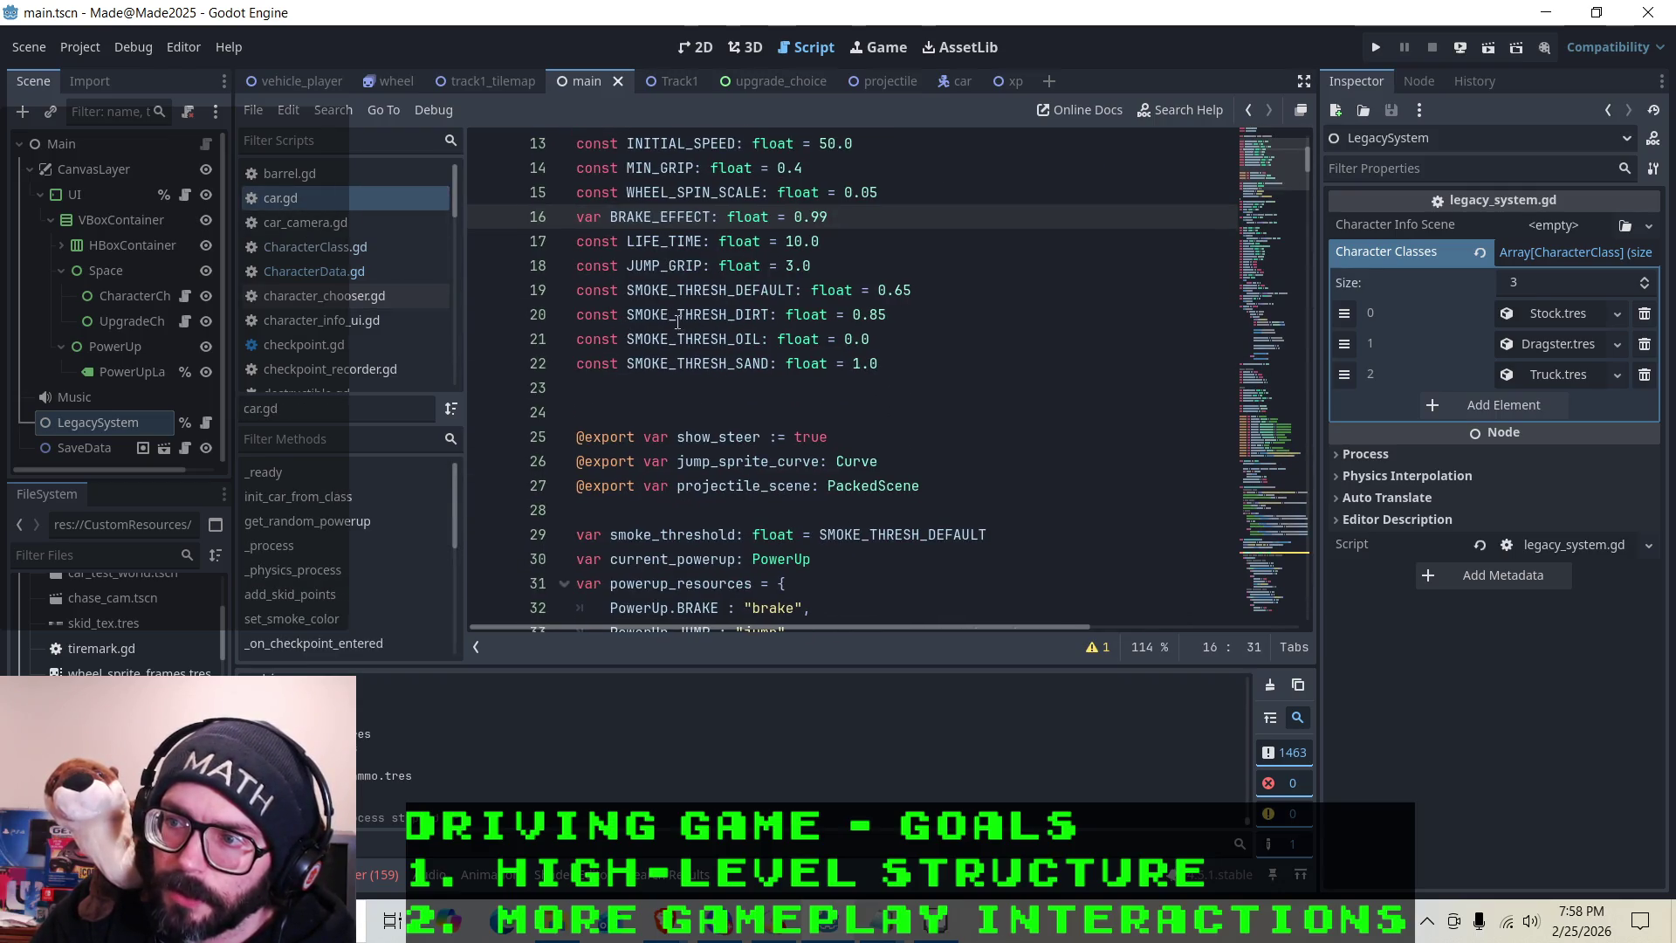
{"action": "scroll", "coordinate": [681, 331], "scroll_direction": "up", "scroll_amount": 3}
{"action": "scroll", "coordinate": [643, 312], "scroll_direction": "down", "scroll_amount": 9}
{"action": "scroll", "coordinate": [643, 313], "scroll_direction": "down", "scroll_amount": 12}
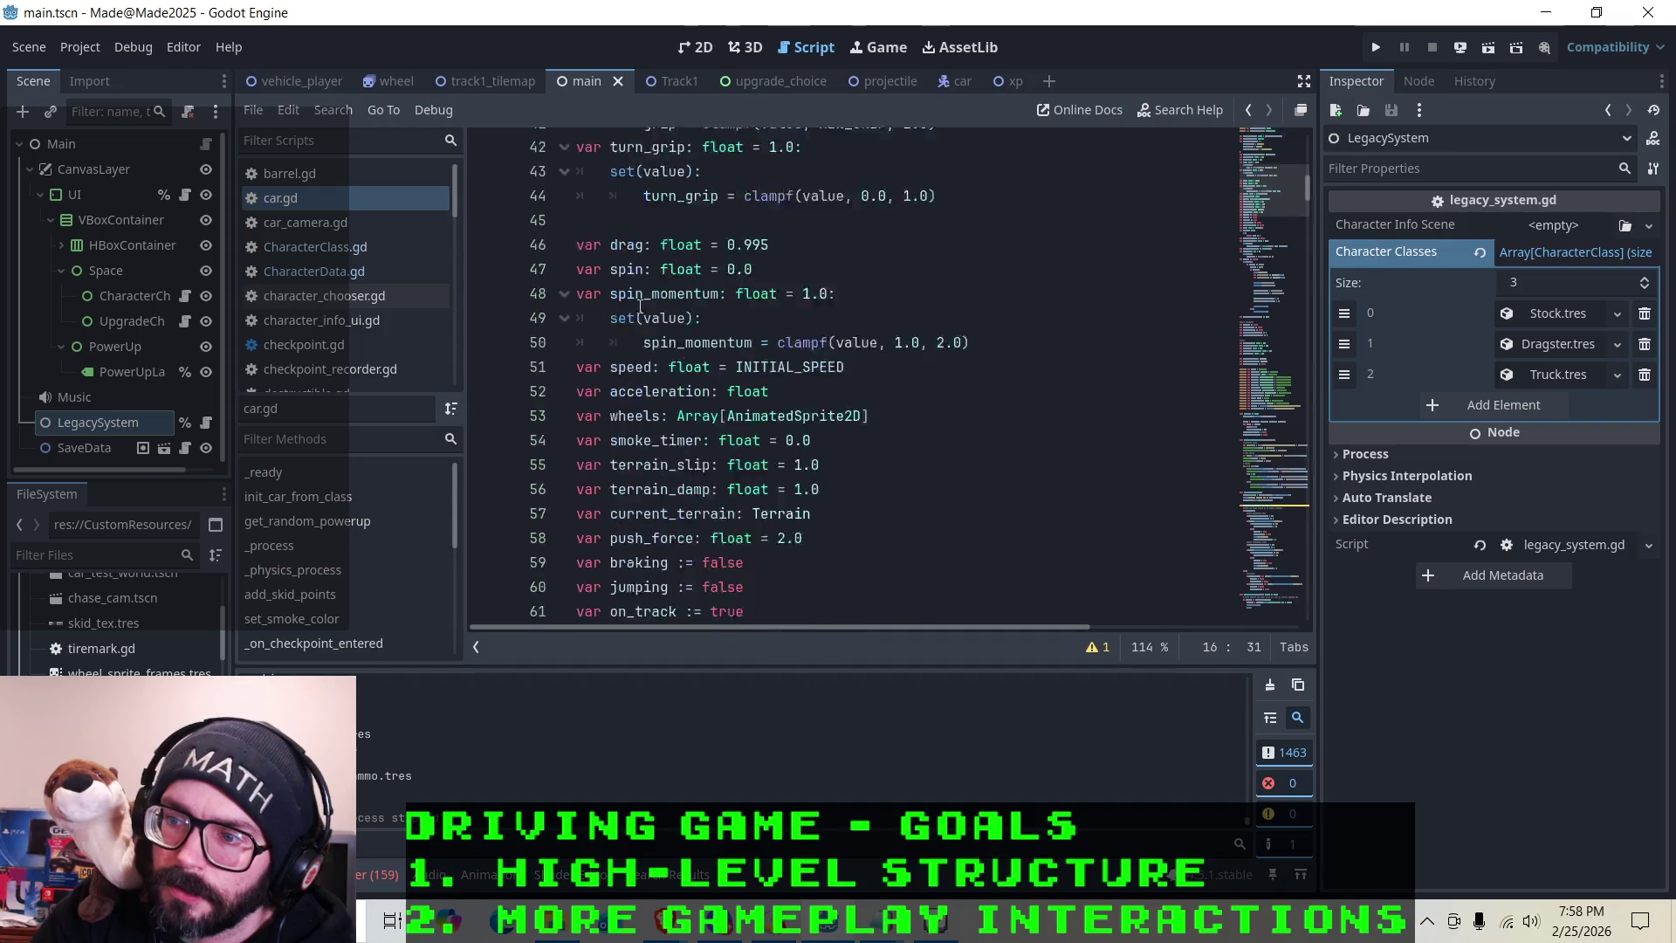
{"action": "scroll", "coordinate": [640, 306], "scroll_direction": "down", "scroll_amount": 20}
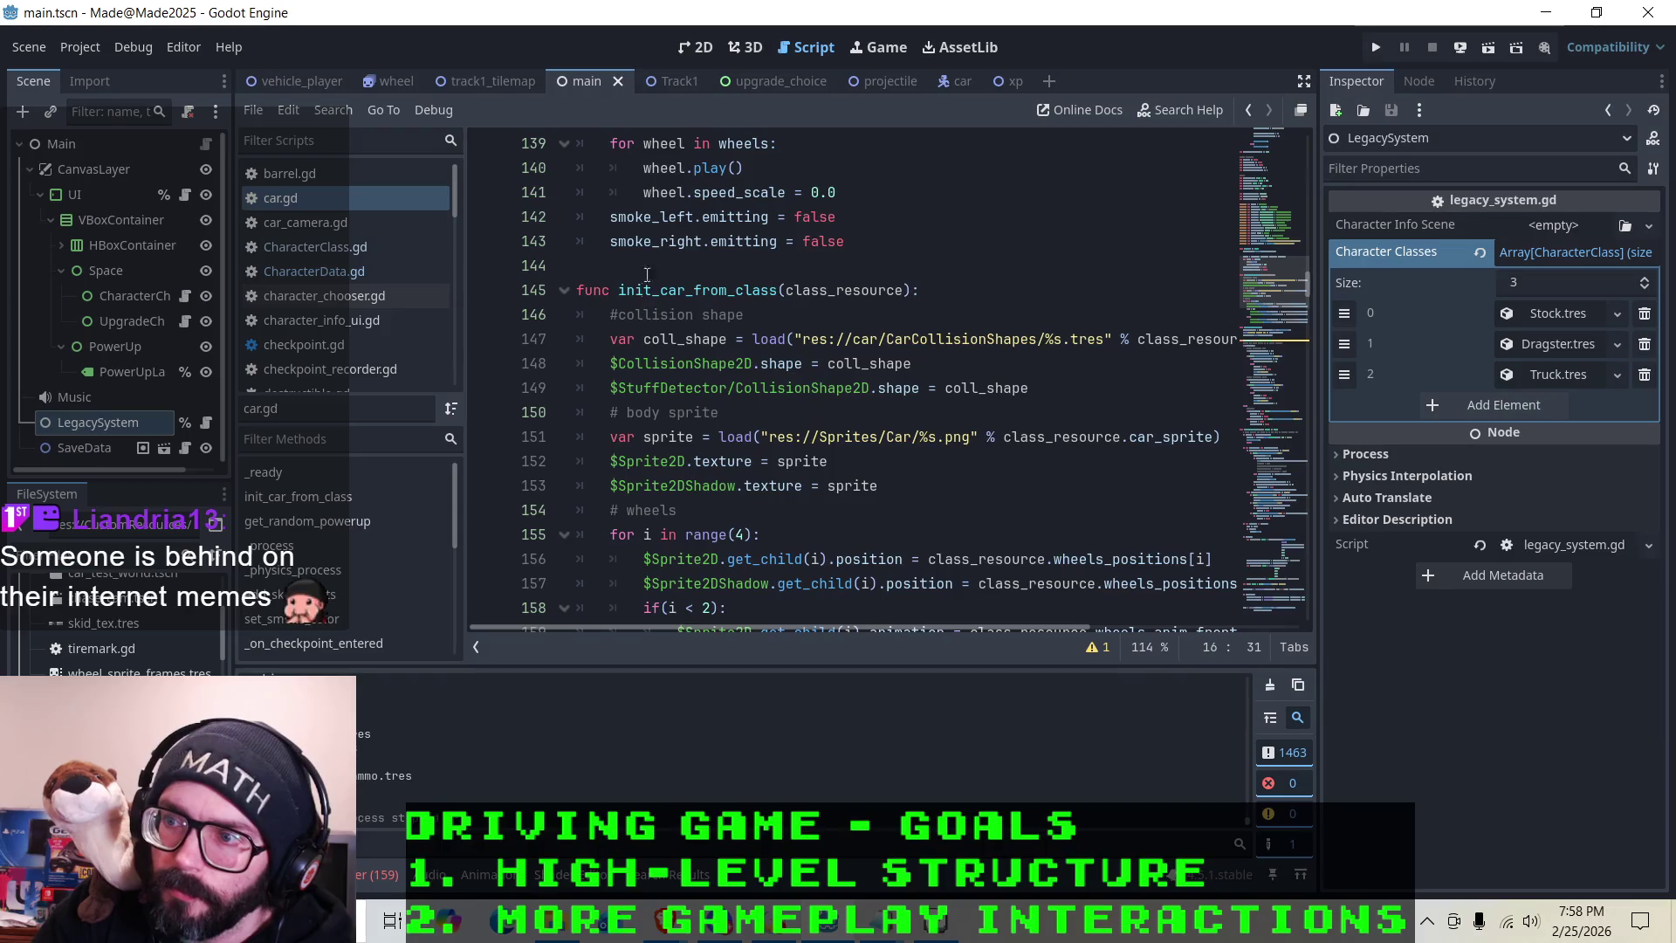
{"action": "scroll", "coordinate": [663, 276], "scroll_direction": "up", "scroll_amount": 4}
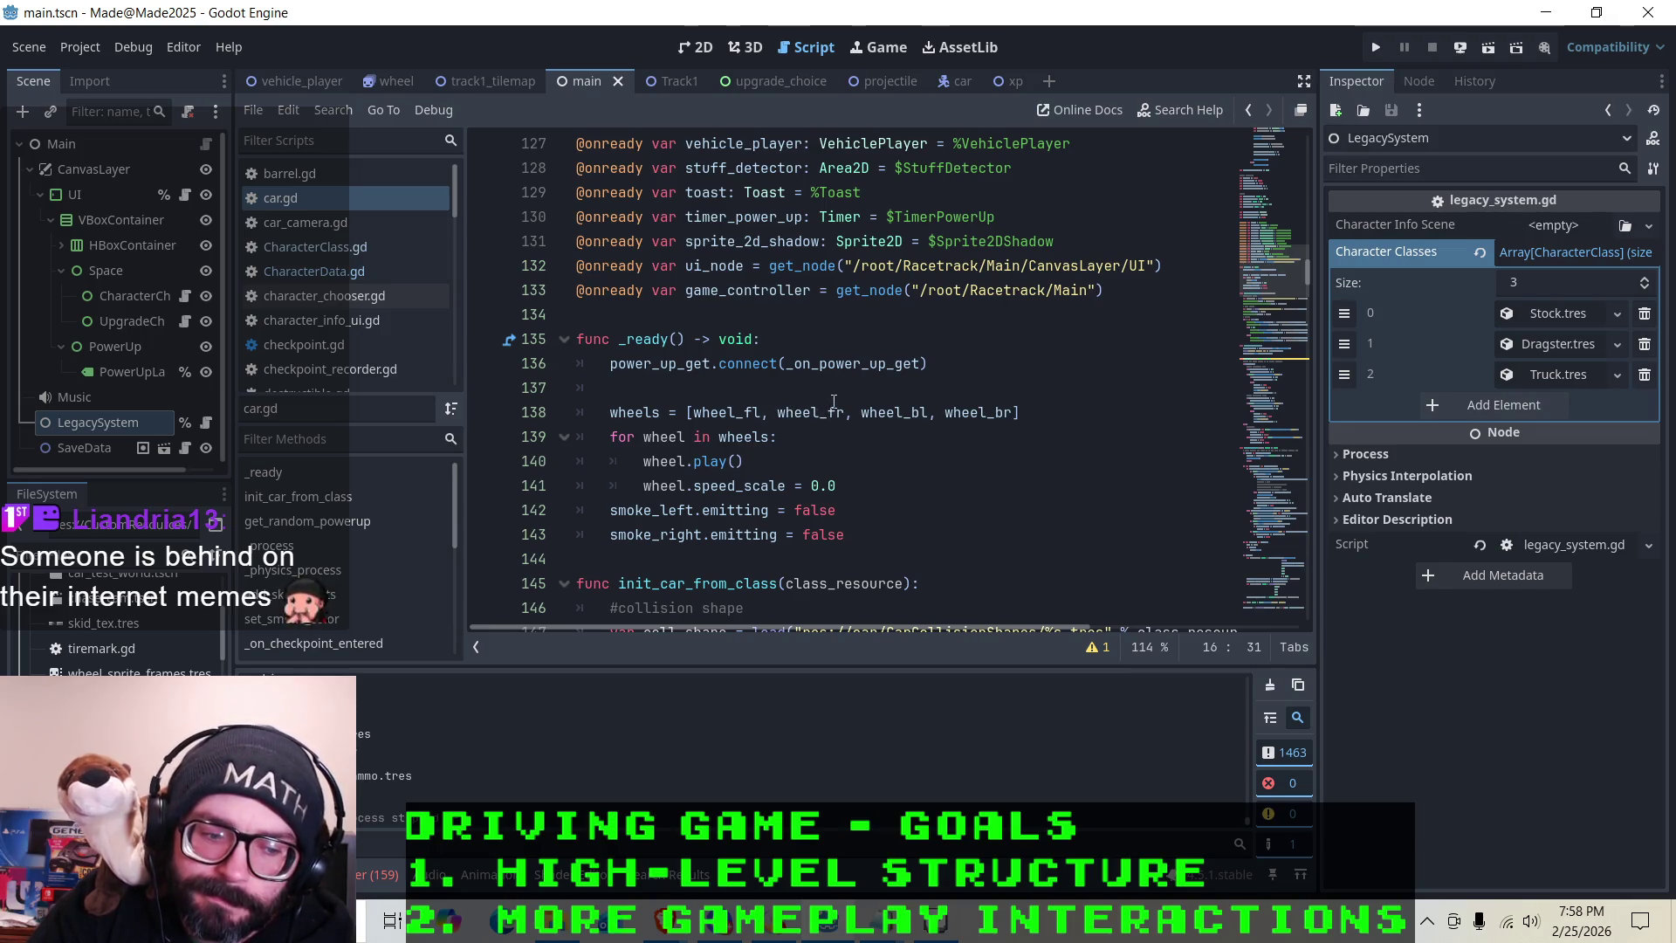
{"action": "mouse_move", "coordinate": [833, 403]}
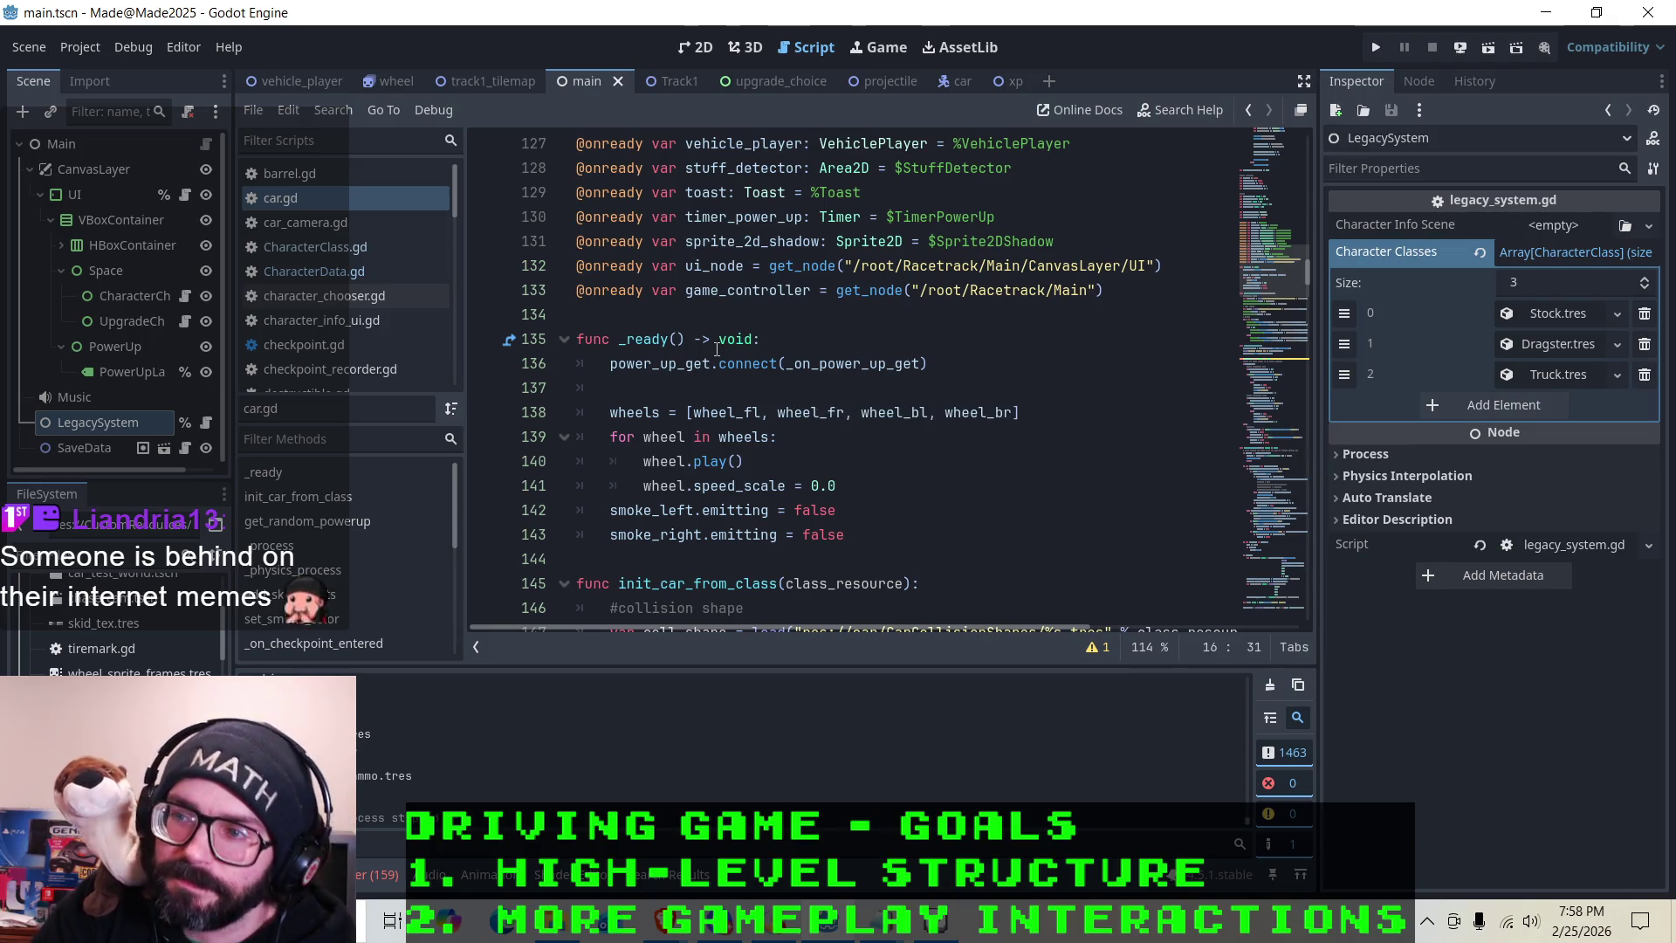
{"action": "scroll", "coordinate": [838, 342], "scroll_direction": "down", "scroll_amount": 4}
{"action": "scroll", "coordinate": [835, 340], "scroll_direction": "down", "scroll_amount": 6}
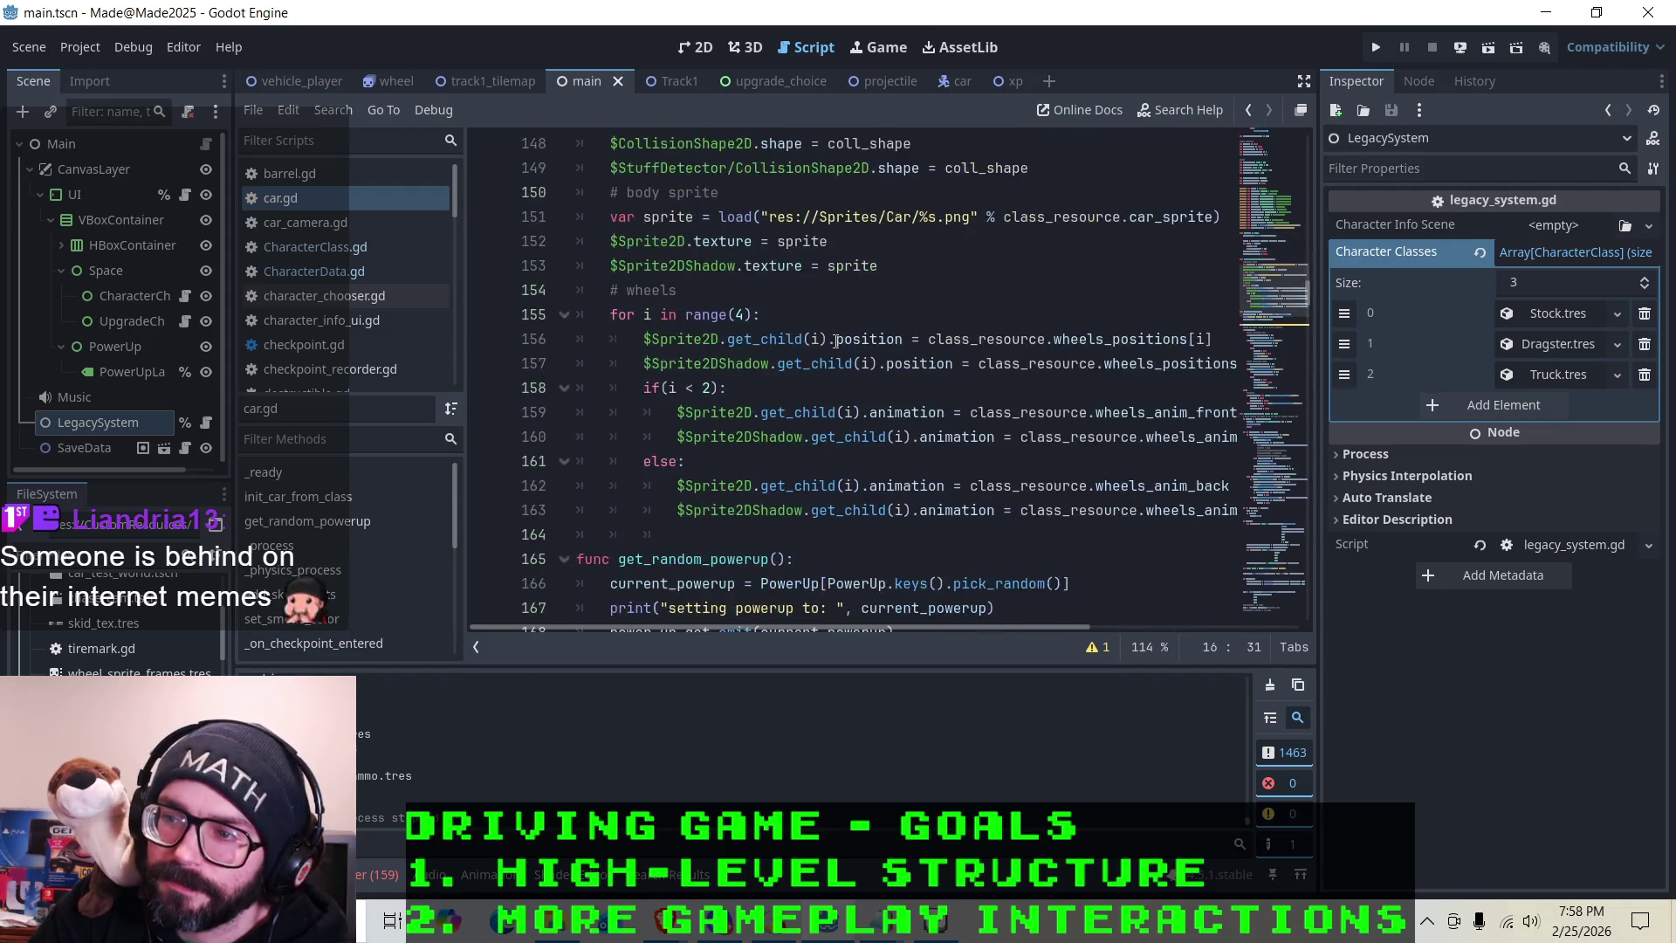
{"action": "scroll", "coordinate": [835, 340], "scroll_direction": "up", "scroll_amount": 3}
{"action": "scroll", "coordinate": [835, 340], "scroll_direction": "up", "scroll_amount": 1}
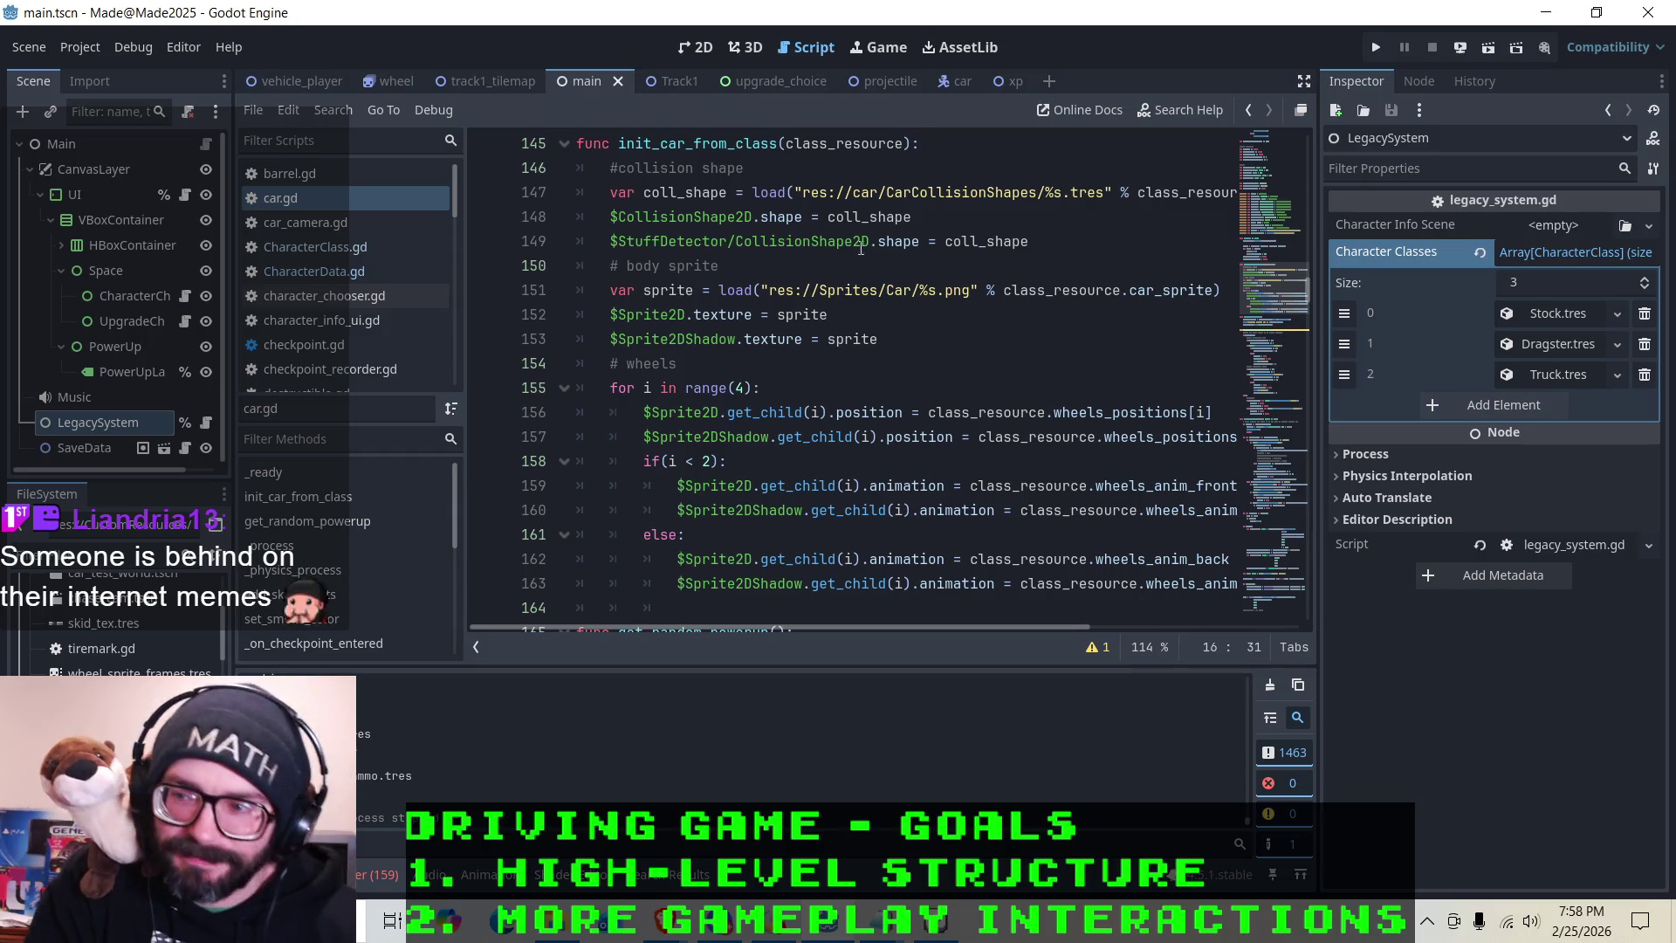
{"action": "scroll", "coordinate": [872, 260], "scroll_direction": "up", "scroll_amount": 1}
{"action": "scroll", "coordinate": [868, 267], "scroll_direction": "down", "scroll_amount": 6}
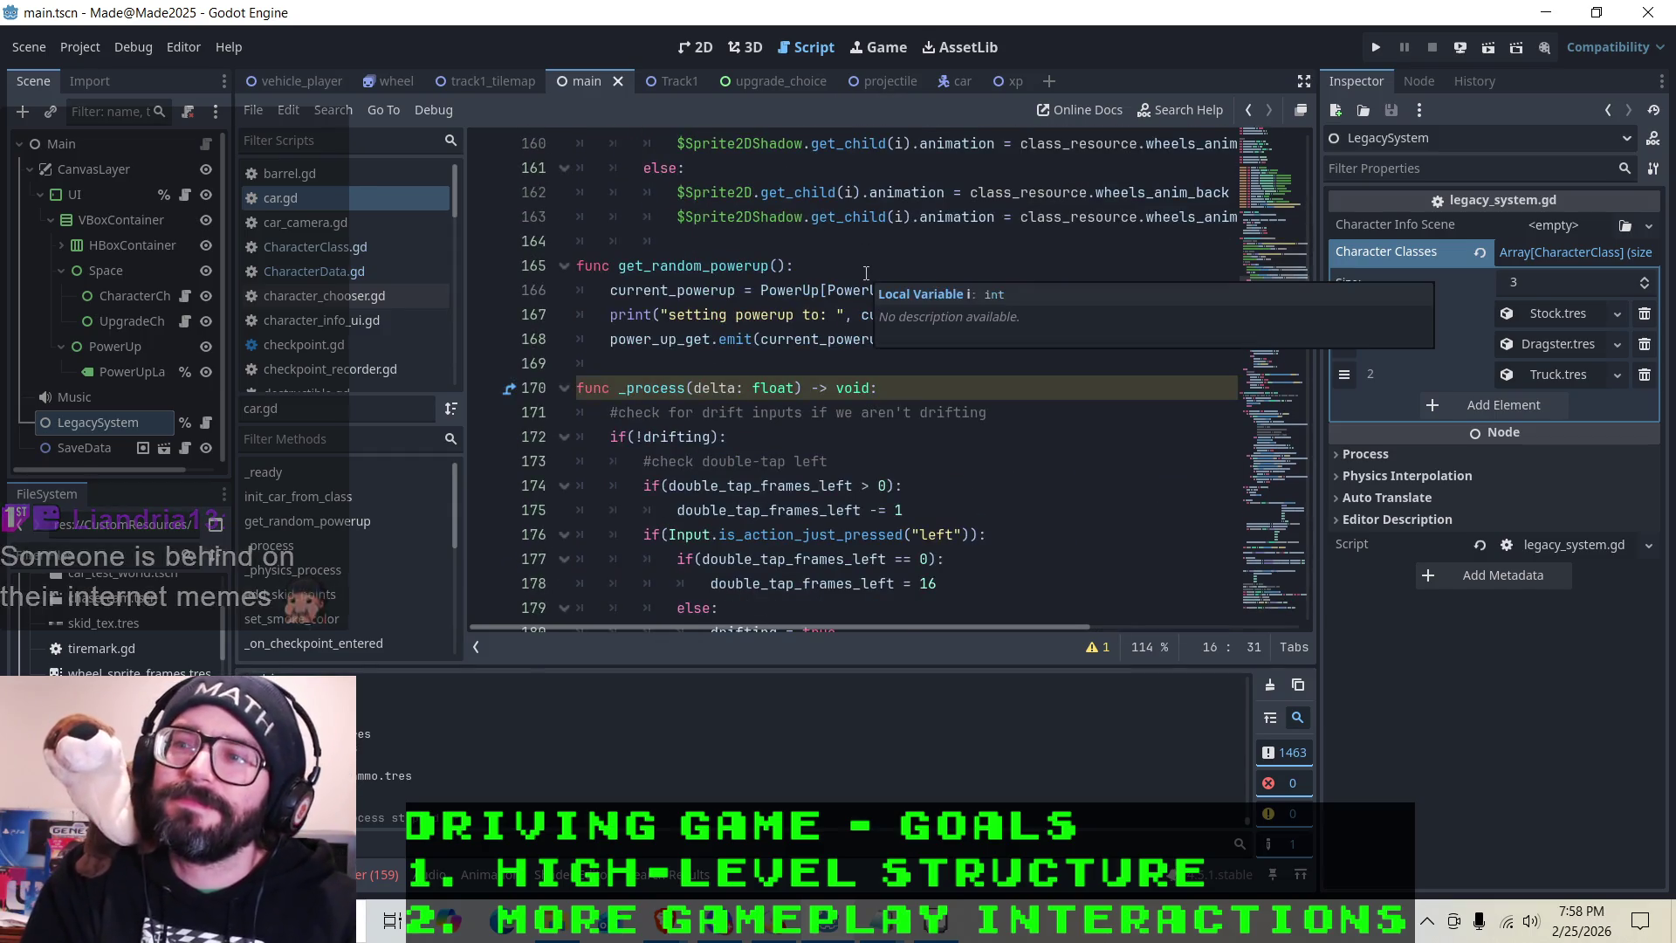
{"action": "scroll", "coordinate": [866, 273], "scroll_direction": "down", "scroll_amount": 2}
{"action": "scroll", "coordinate": [779, 305], "scroll_direction": "down", "scroll_amount": 1}
{"action": "scroll", "coordinate": [779, 305], "scroll_direction": "down", "scroll_amount": 9}
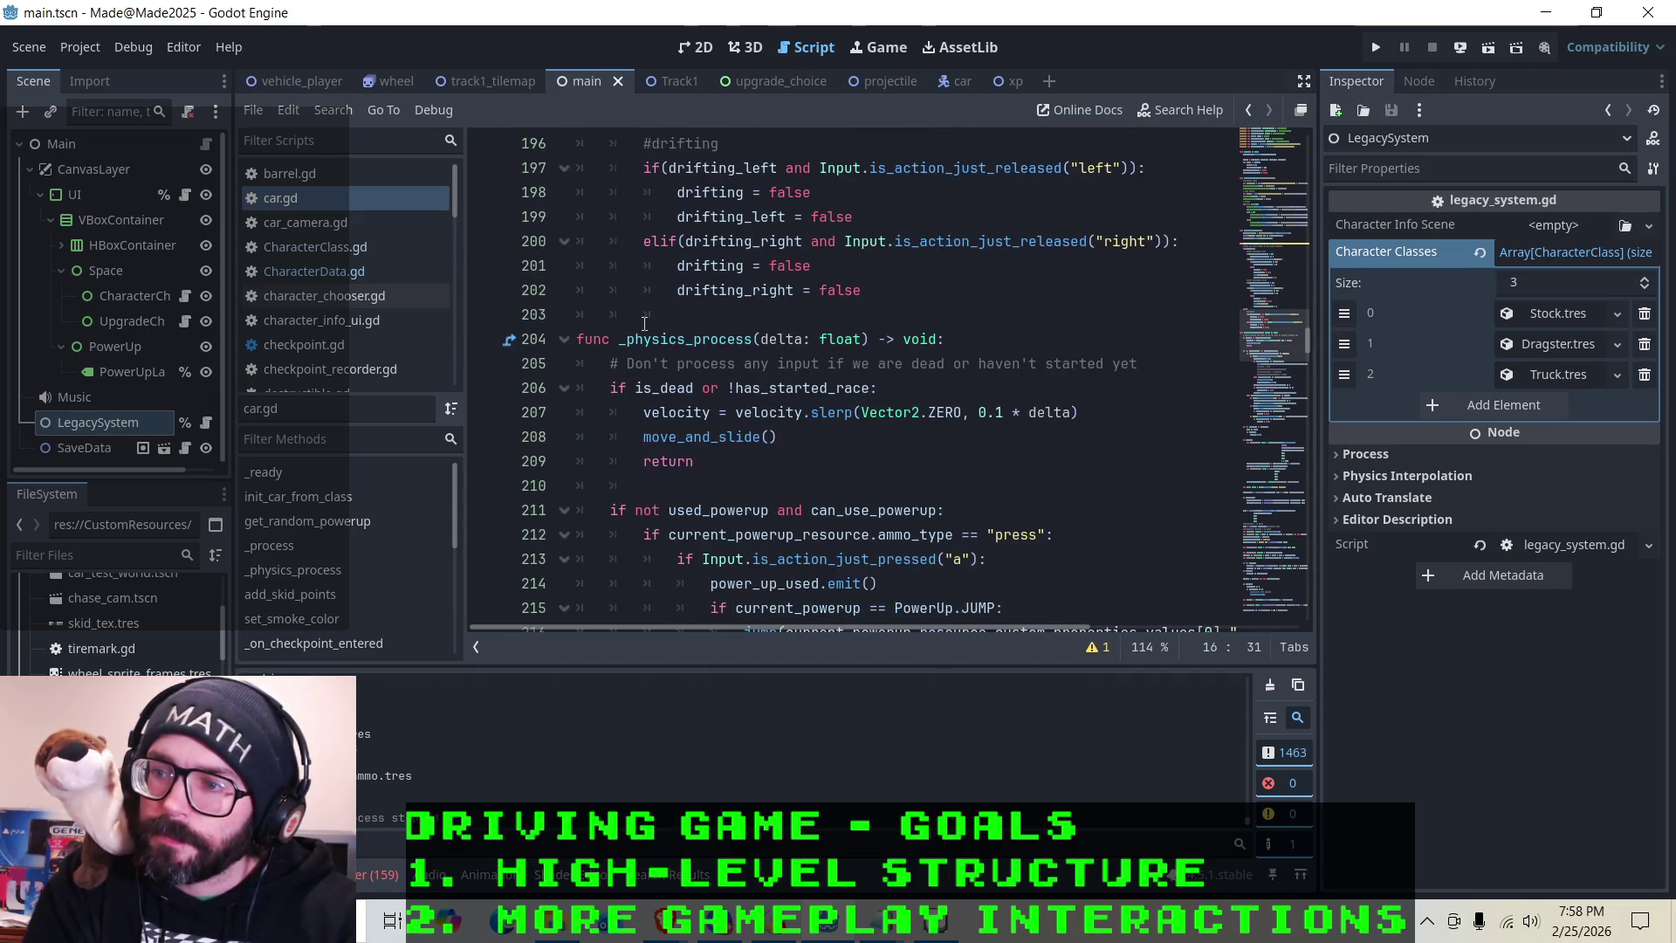
{"action": "scroll", "coordinate": [642, 315], "scroll_direction": "down", "scroll_amount": 2}
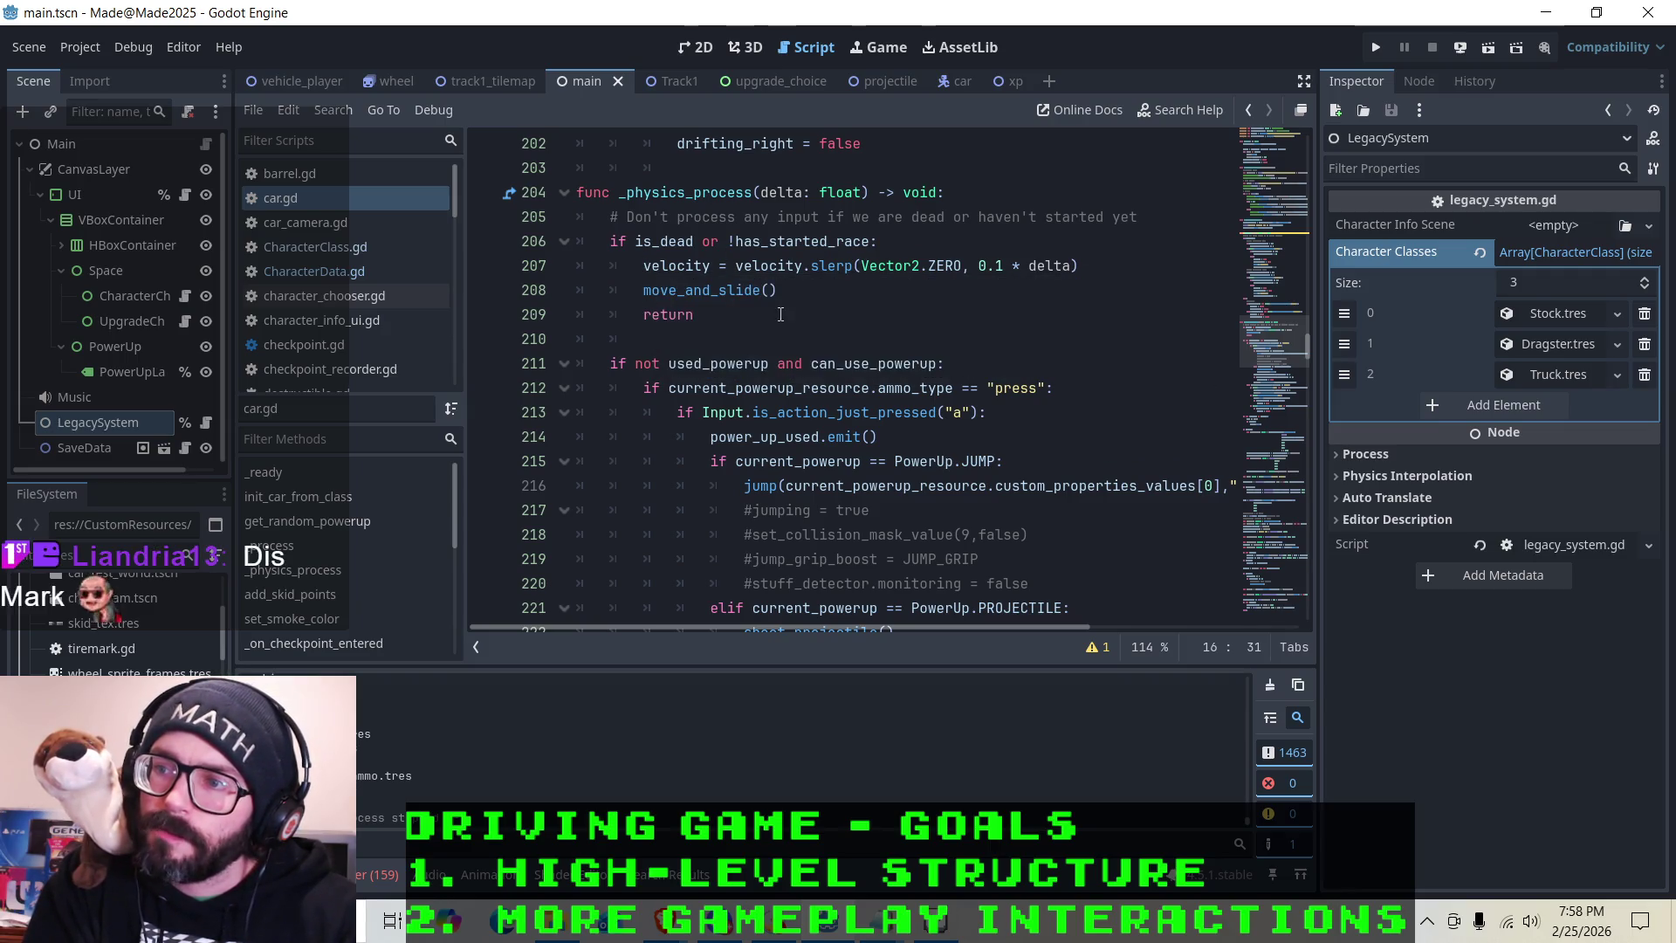
{"action": "scroll", "coordinate": [781, 314], "scroll_direction": "down", "scroll_amount": 2}
{"action": "scroll", "coordinate": [743, 258], "scroll_direction": "down", "scroll_amount": 6}
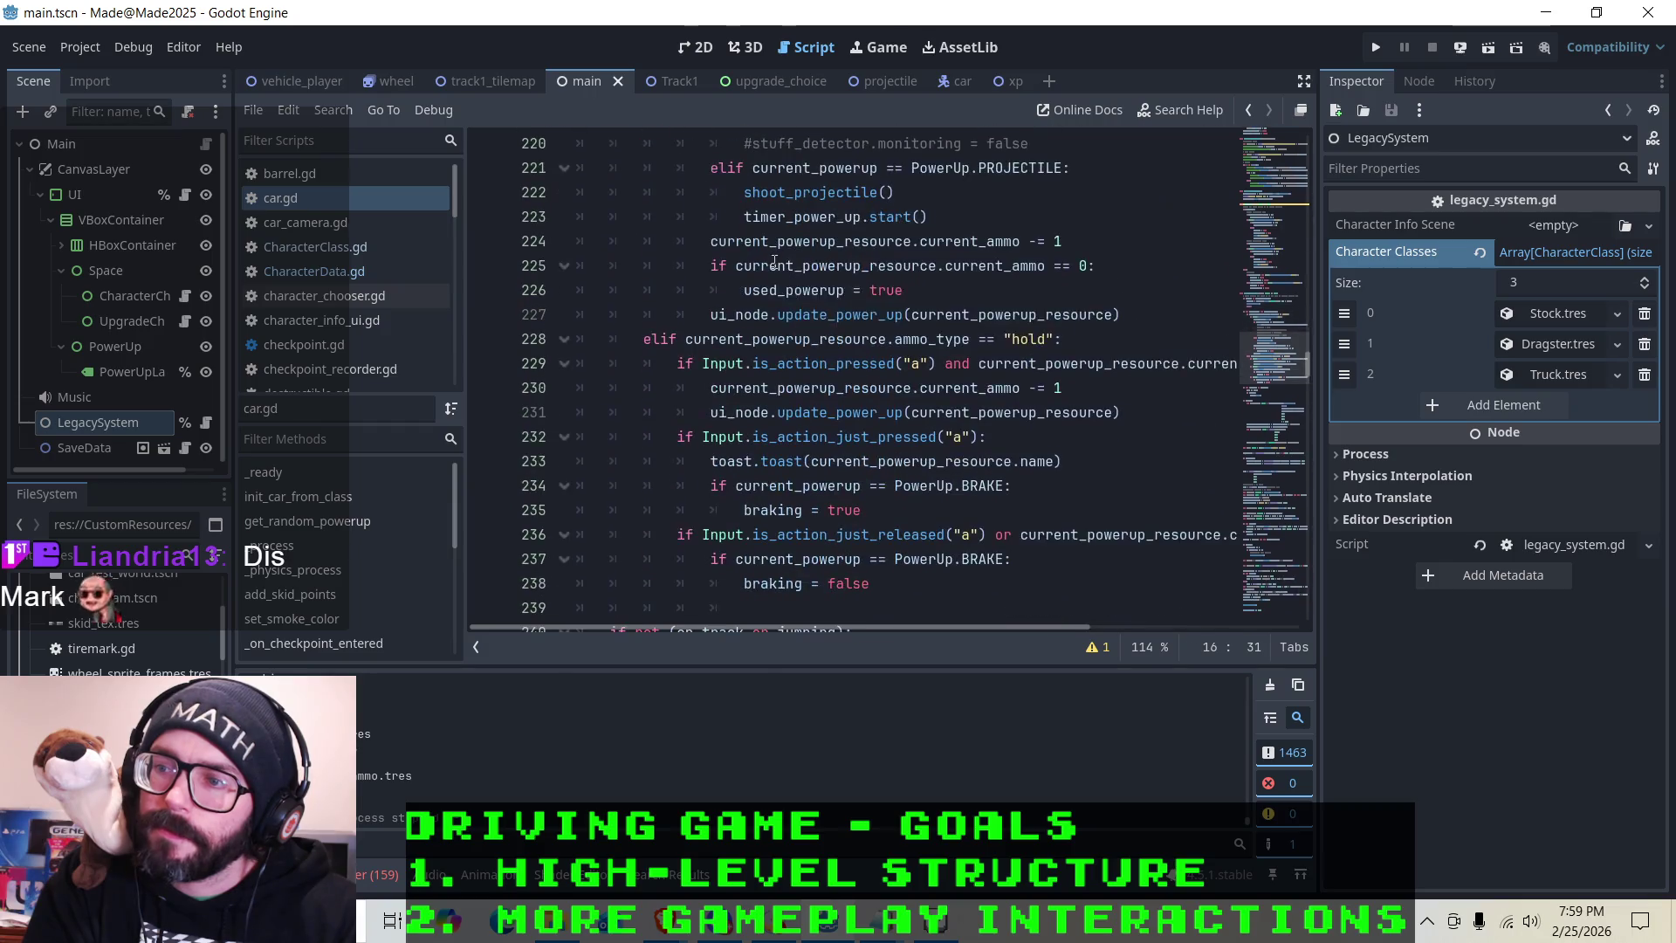
{"action": "scroll", "coordinate": [771, 267], "scroll_direction": "down", "scroll_amount": 2}
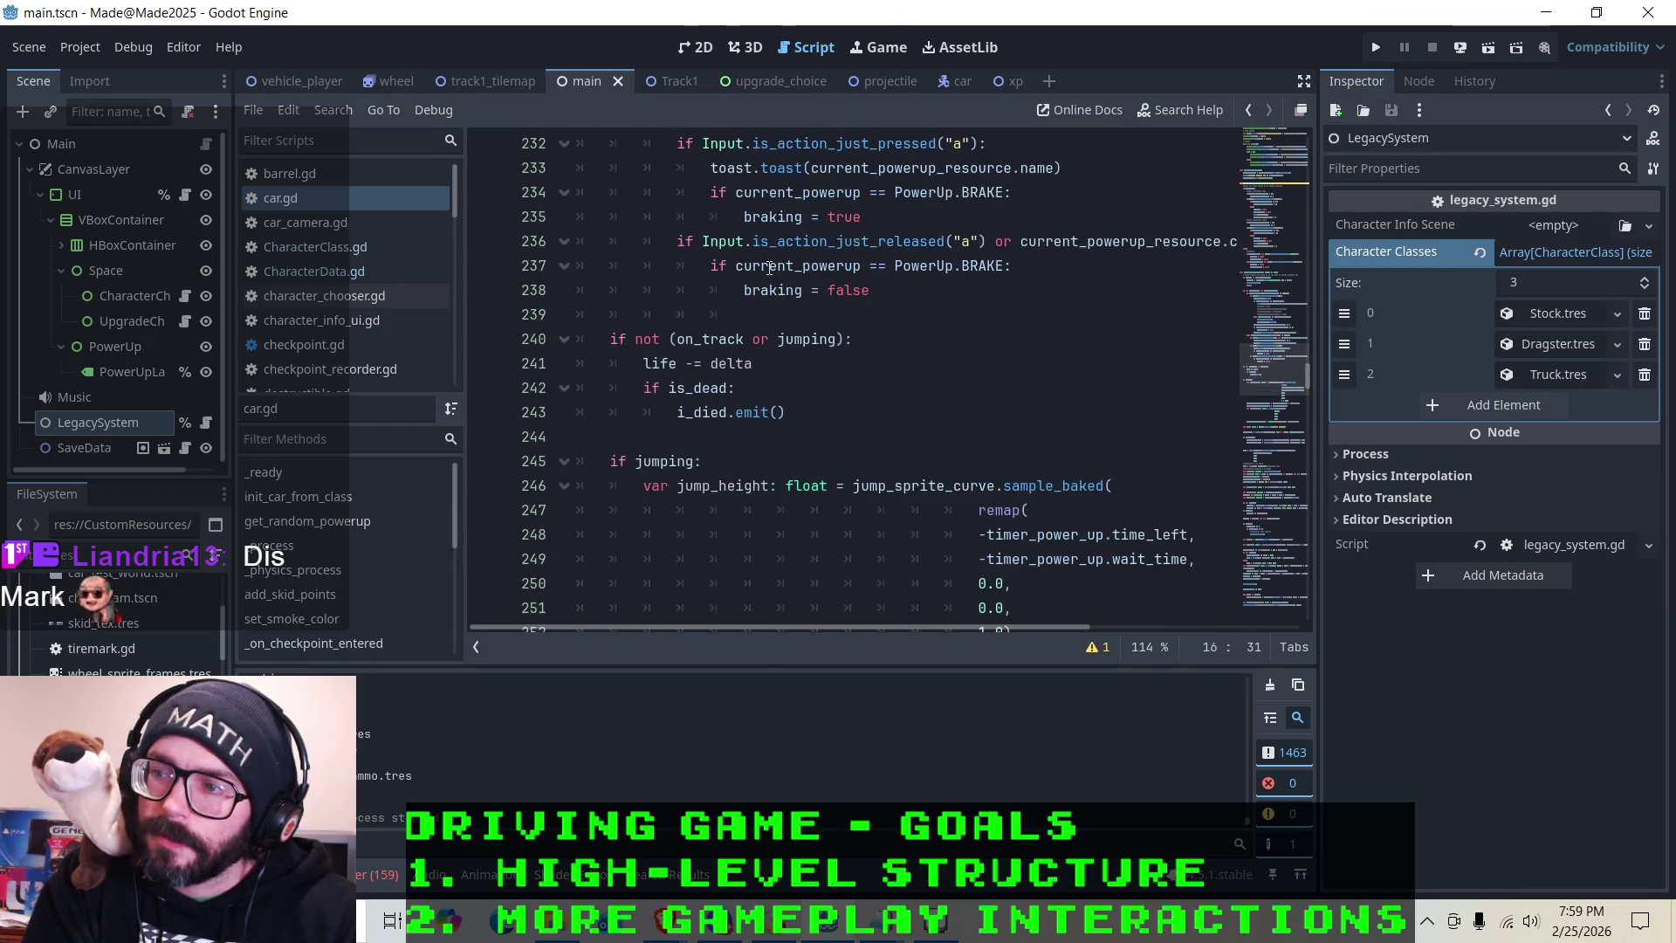
{"action": "left_click", "coordinate": [718, 365]}
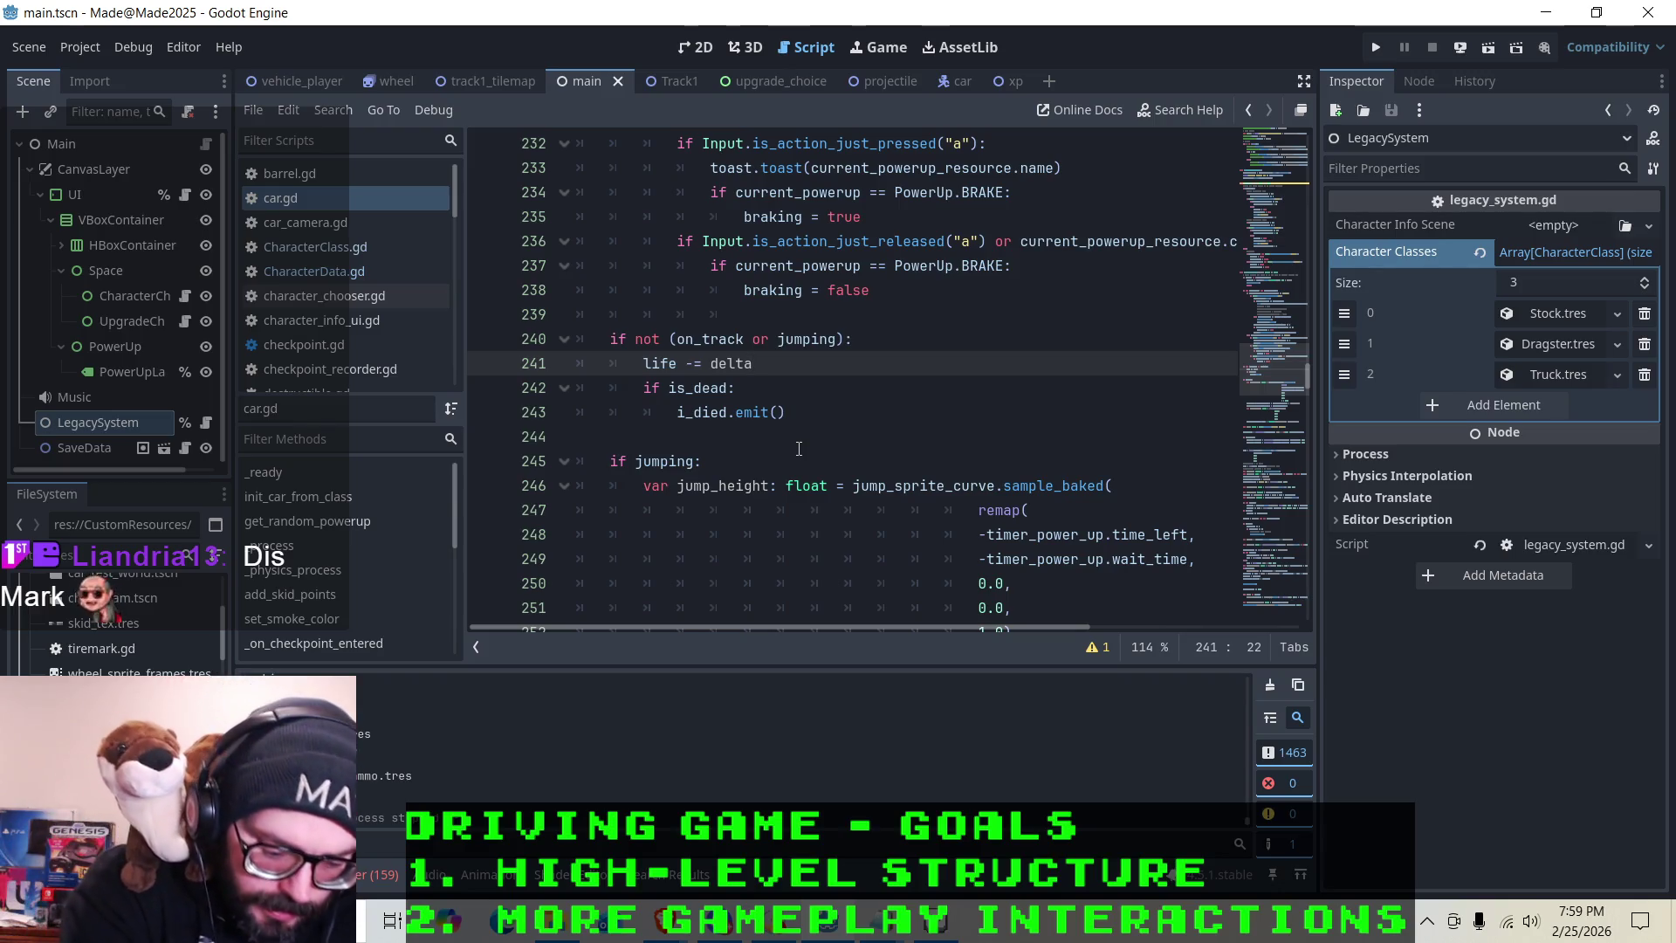
{"action": "type", "text": "*"}
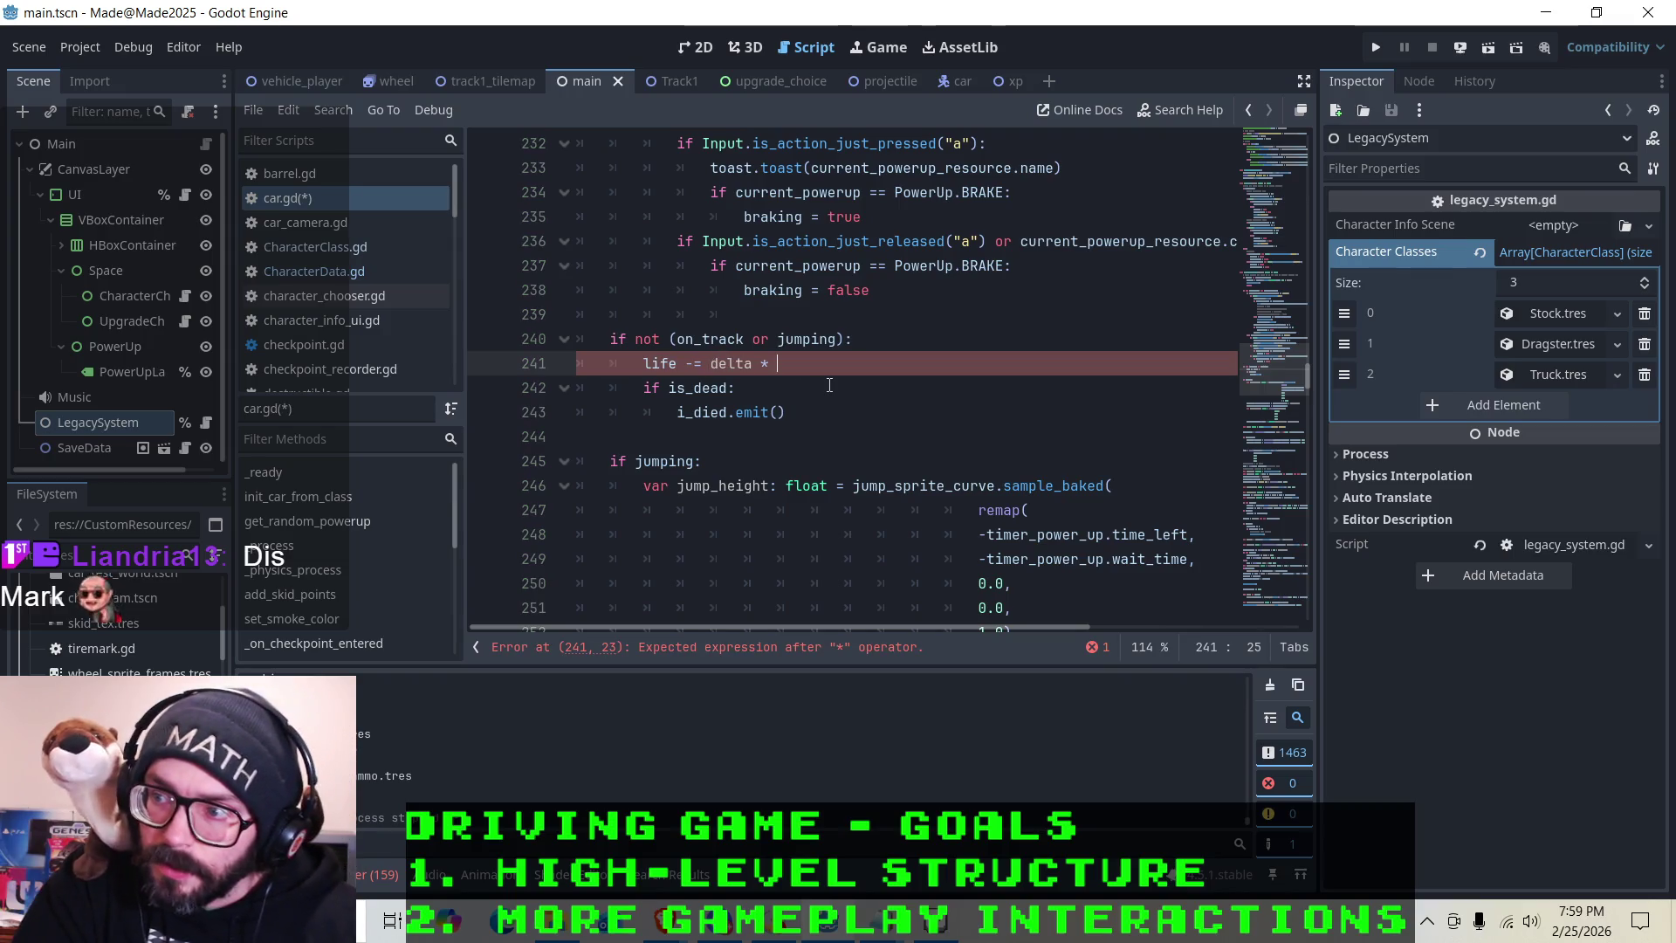
{"action": "type", "text": "curren"}
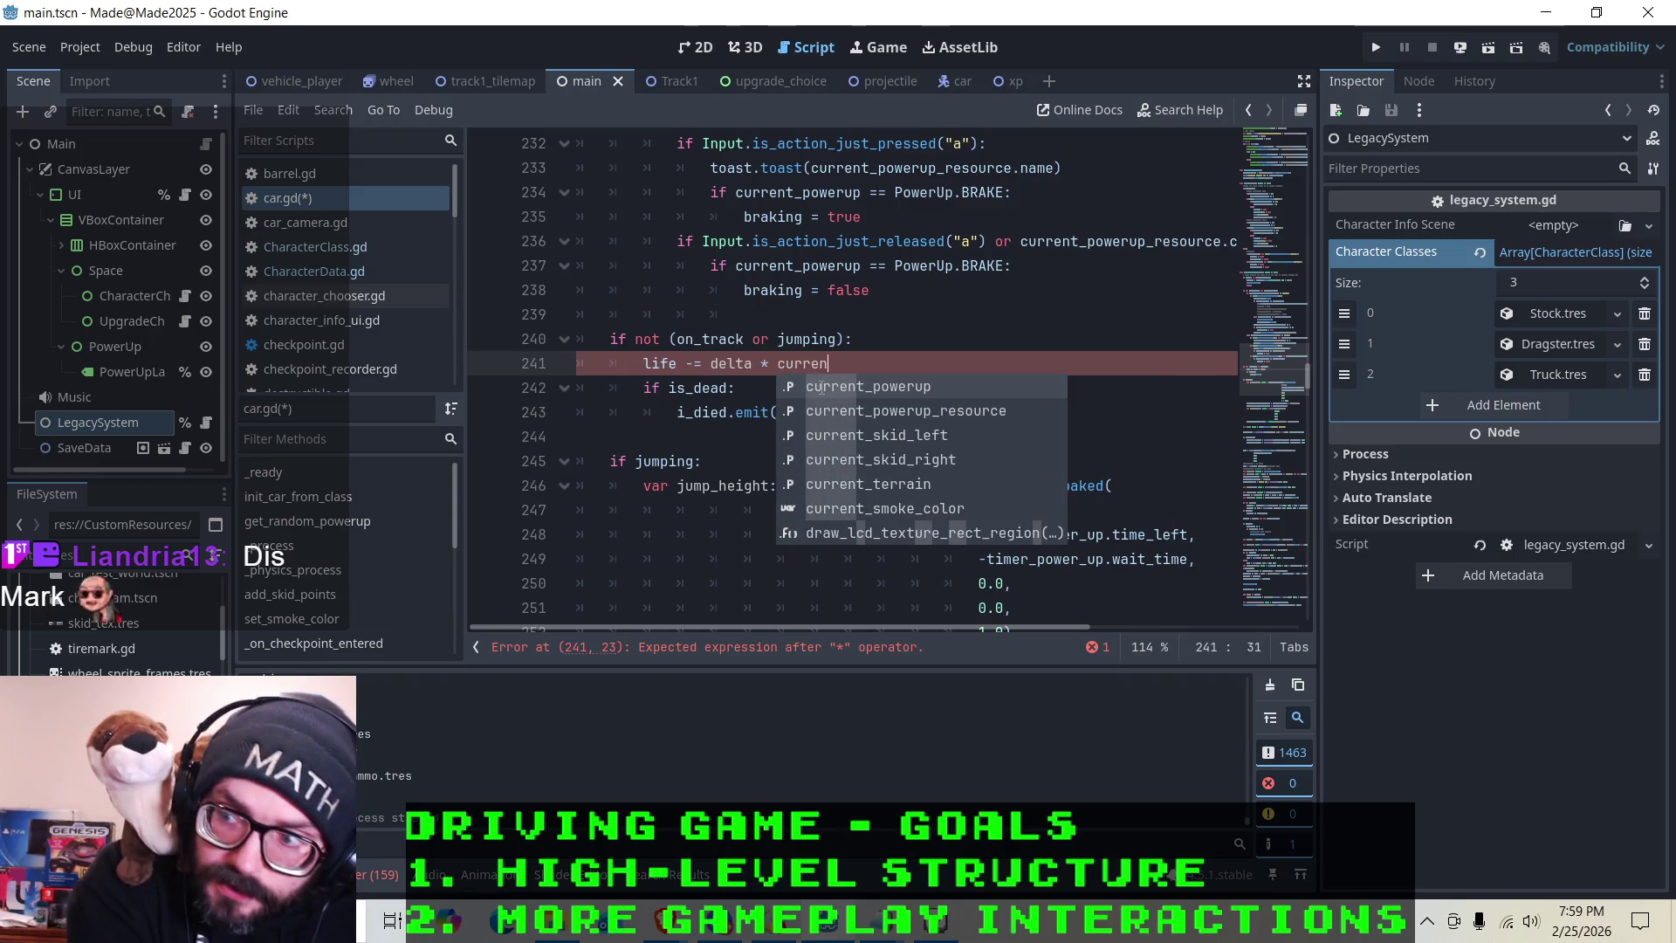
{"action": "key", "text": "BackSpace"}
{"action": "key", "text": "BackSpace"}
{"action": "key", "text": "BackSpace"}
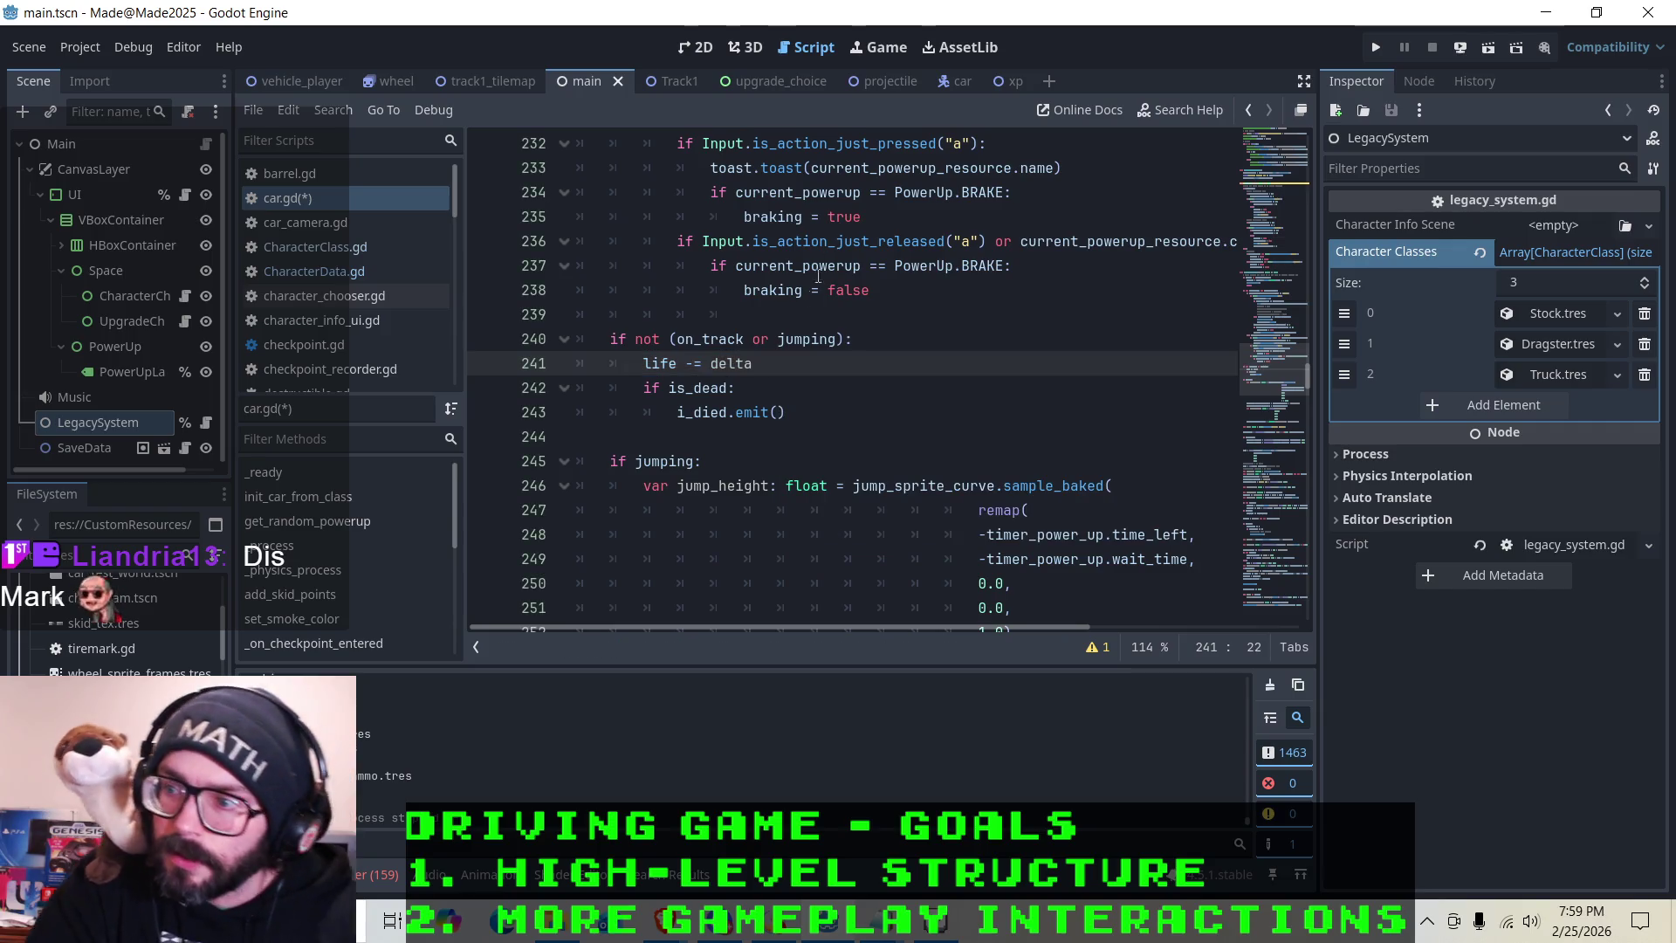
{"action": "scroll", "coordinate": [884, 252], "scroll_direction": "up", "scroll_amount": 5}
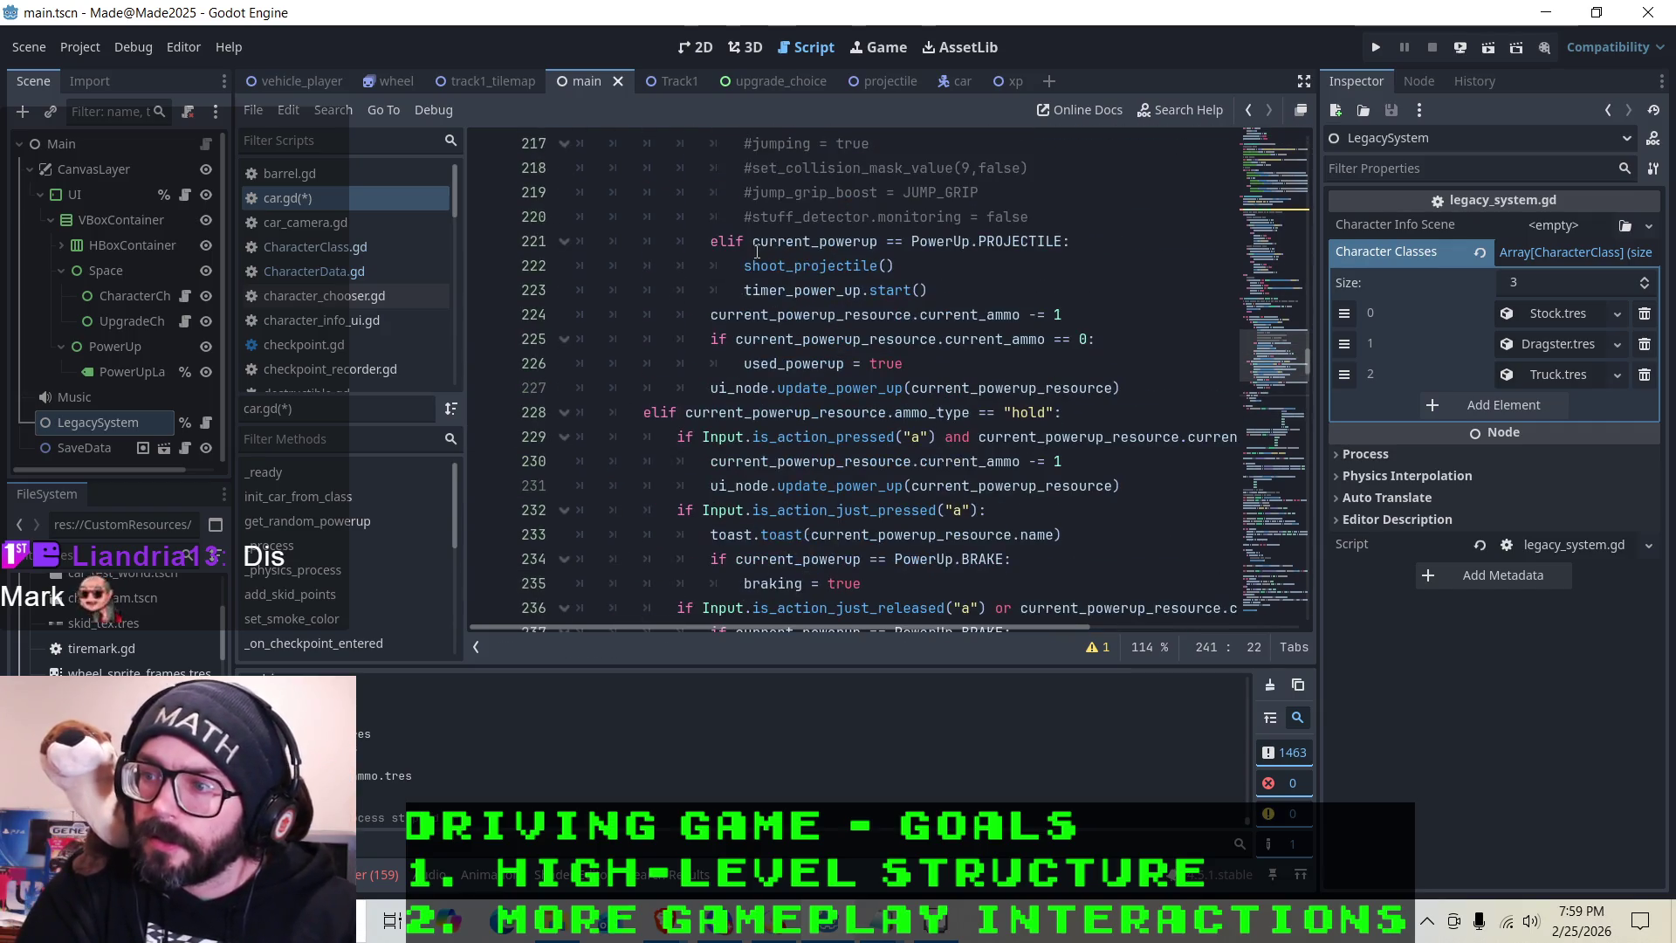
{"action": "scroll", "coordinate": [732, 363], "scroll_direction": "up", "scroll_amount": 3}
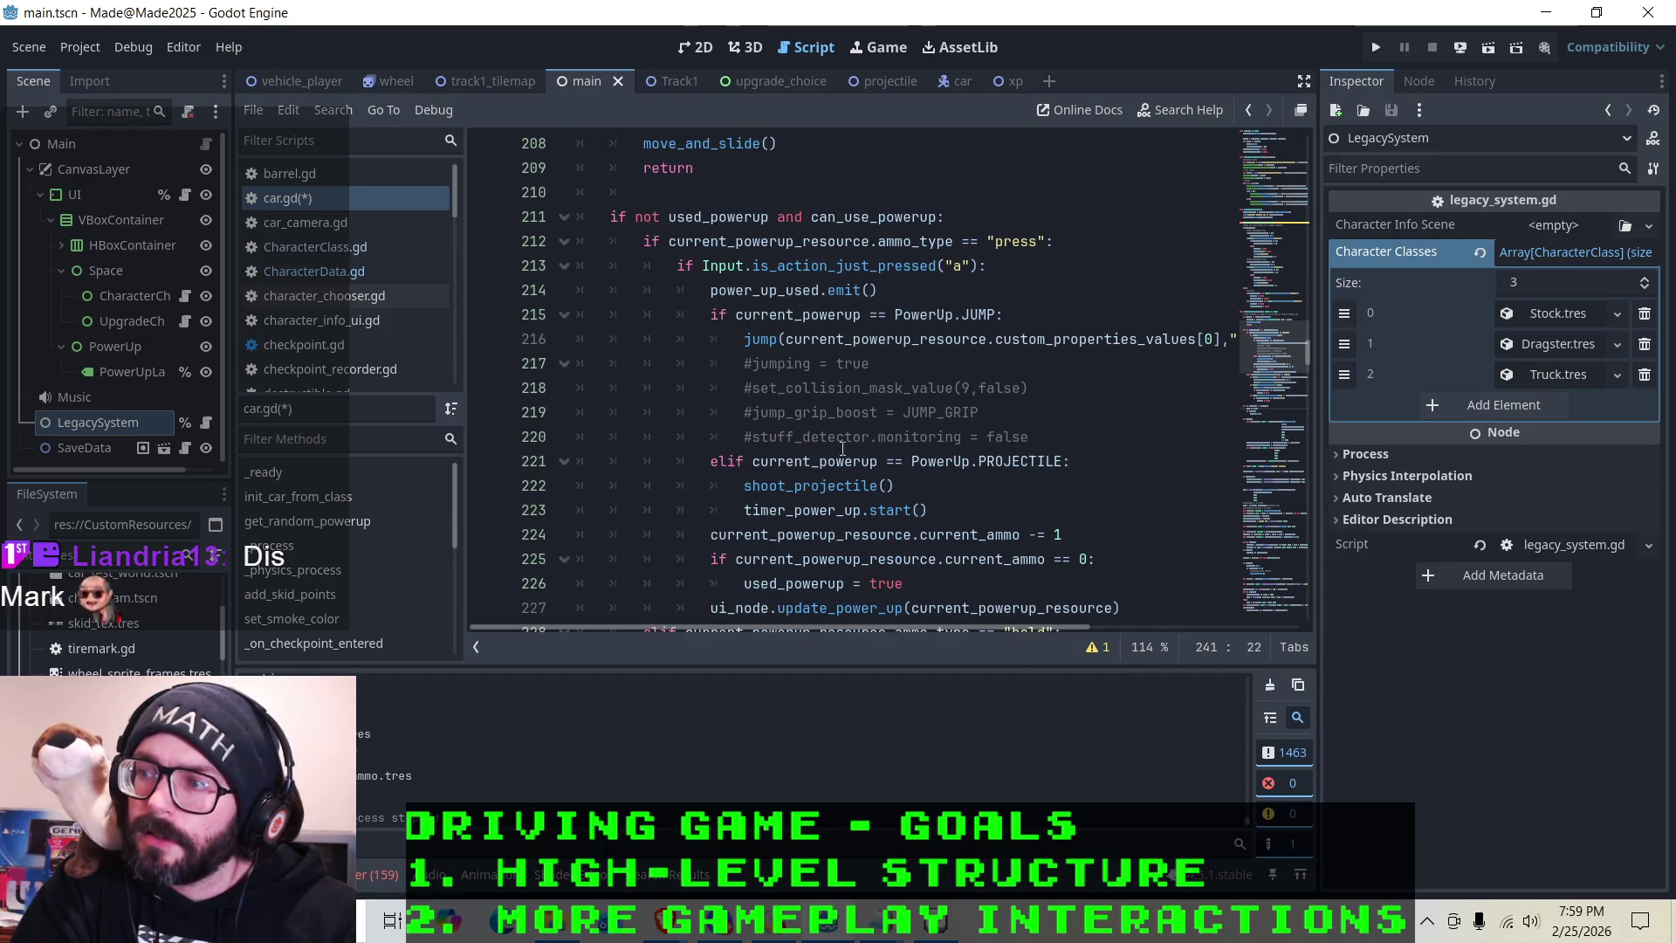
{"action": "scroll", "coordinate": [834, 443], "scroll_direction": "up", "scroll_amount": 7}
{"action": "scroll", "coordinate": [734, 324], "scroll_direction": "up", "scroll_amount": 9}
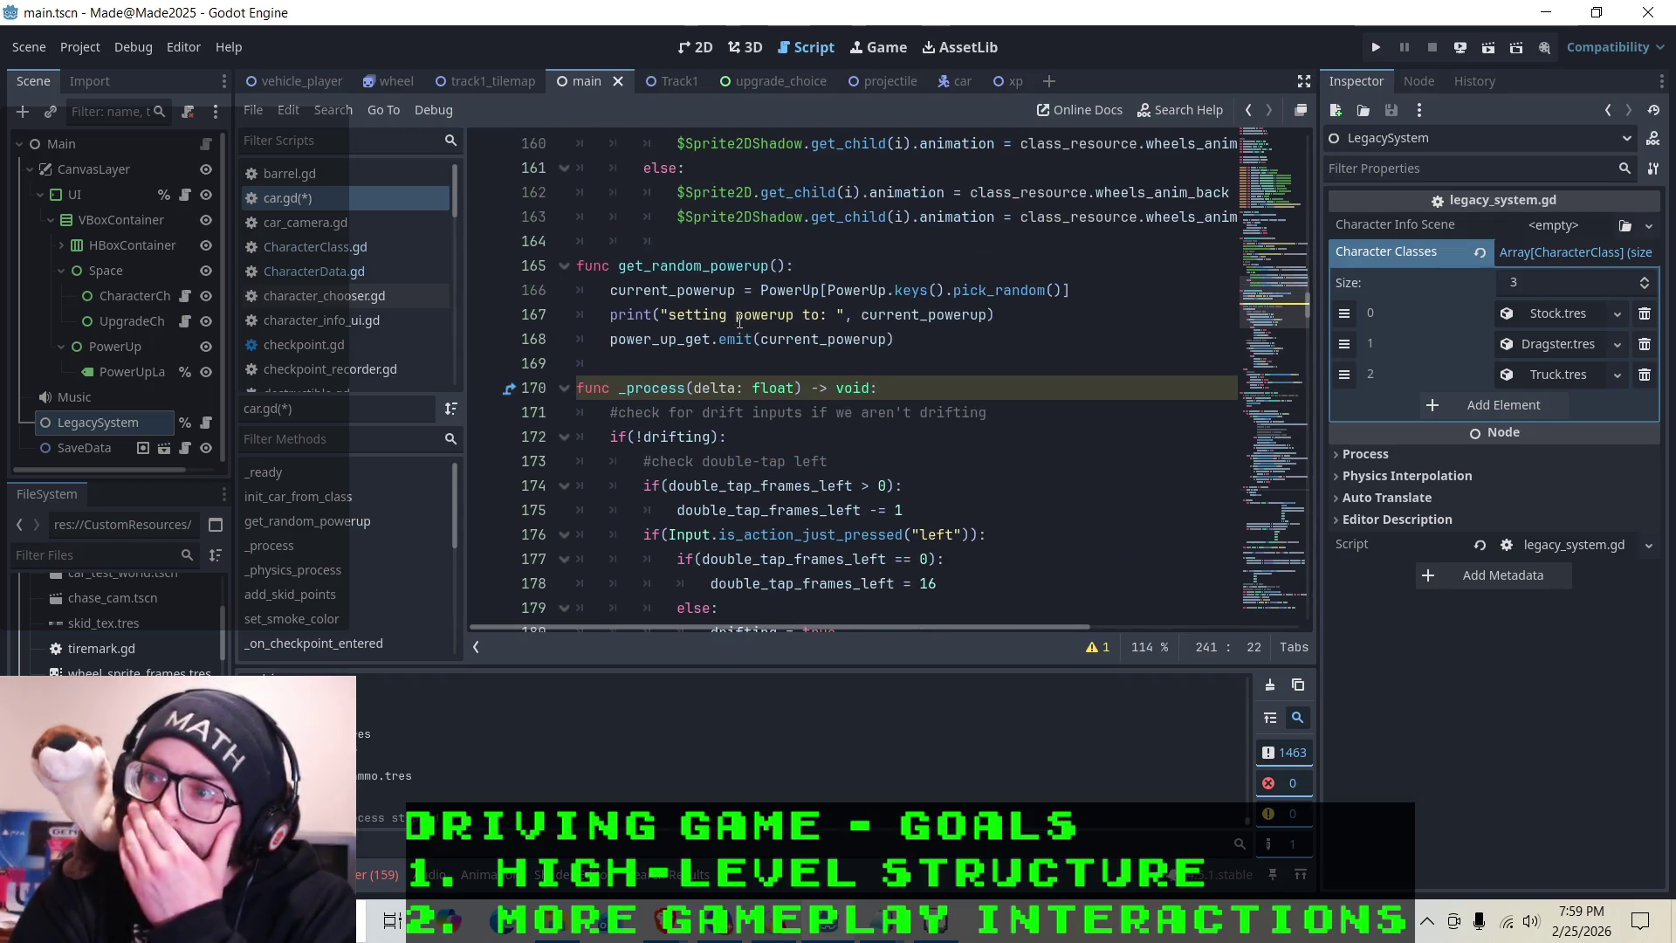
{"action": "scroll", "coordinate": [739, 320], "scroll_direction": "up", "scroll_amount": 7}
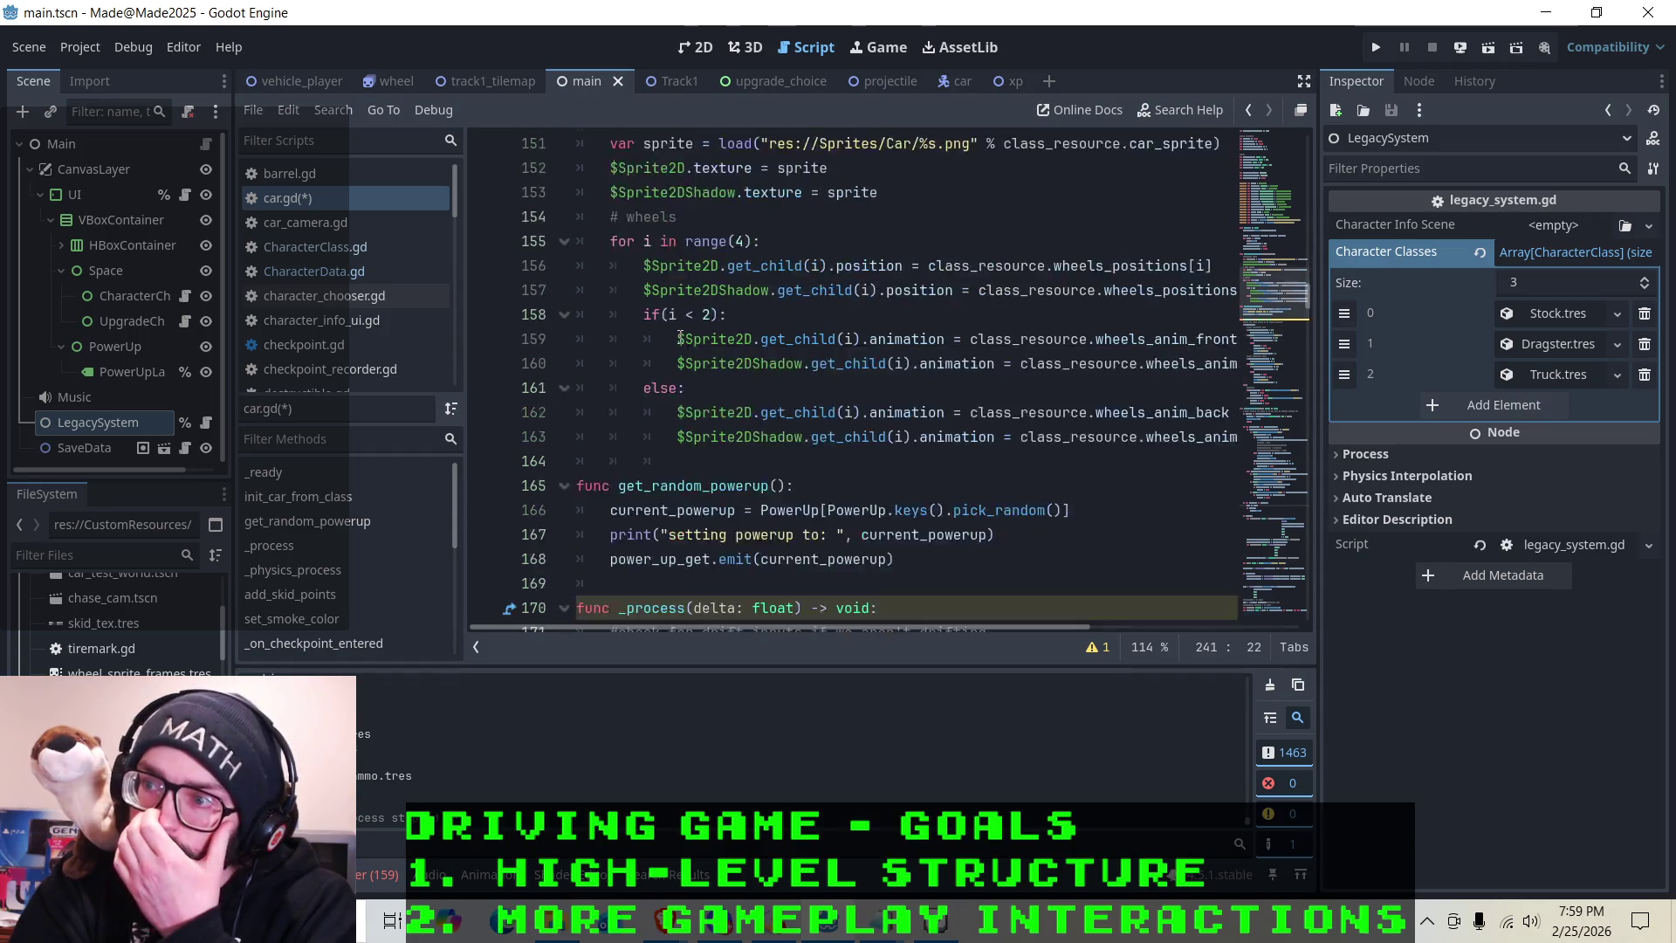
{"action": "scroll", "coordinate": [682, 338], "scroll_direction": "up", "scroll_amount": 3}
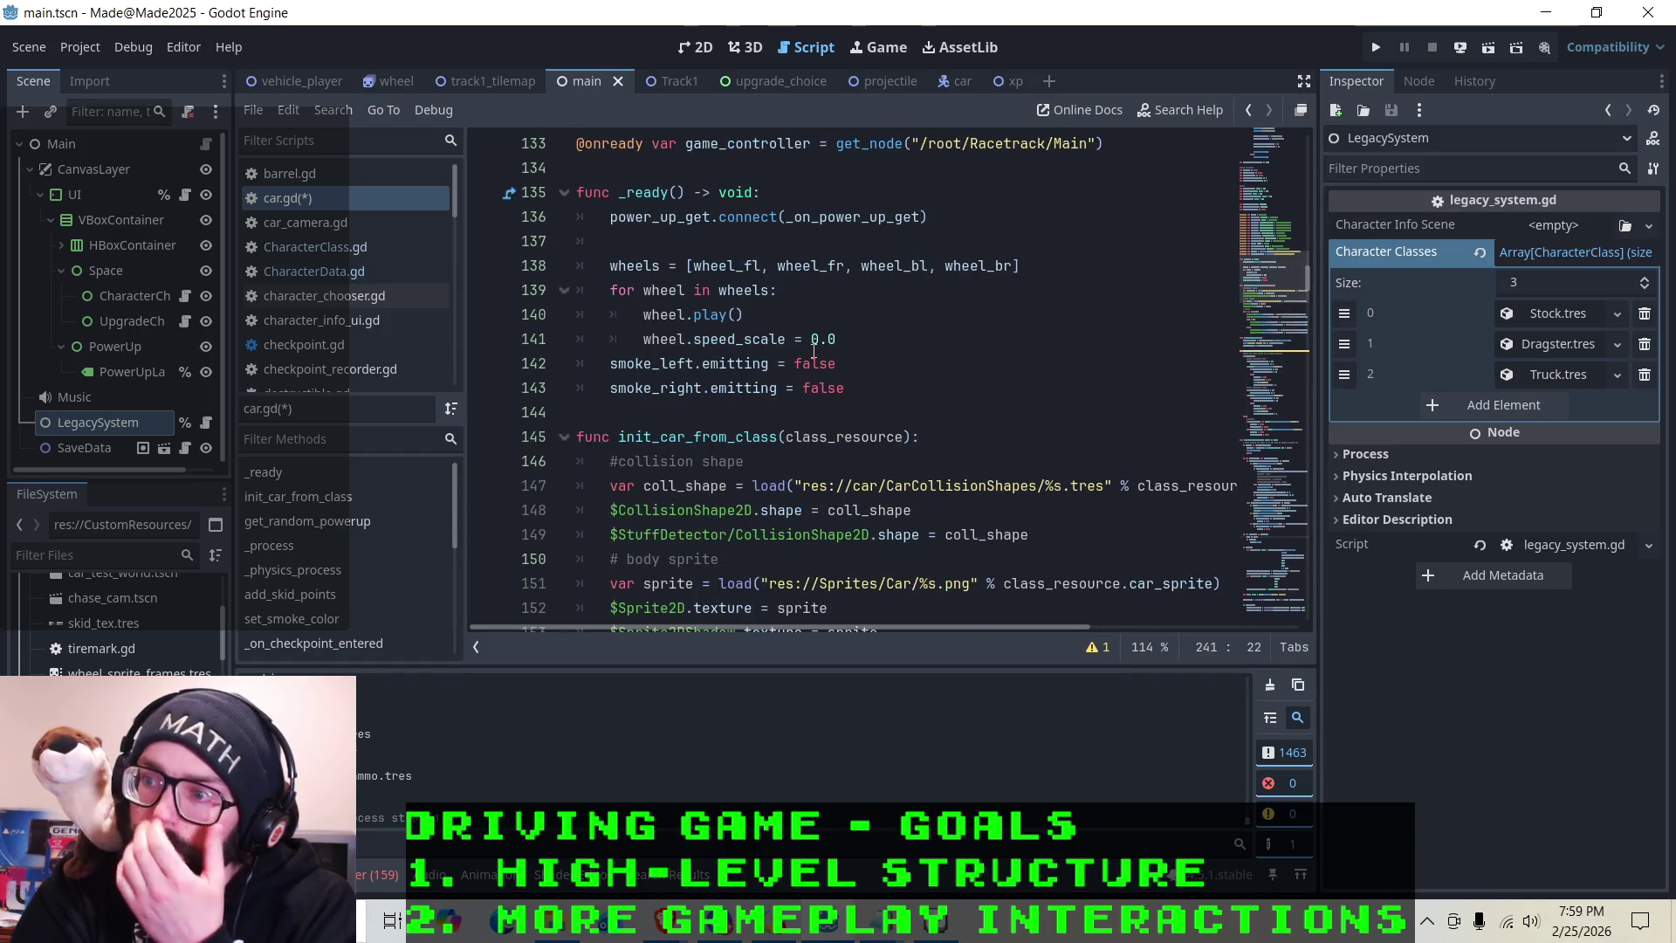
{"action": "scroll", "coordinate": [813, 349], "scroll_direction": "up", "scroll_amount": 3}
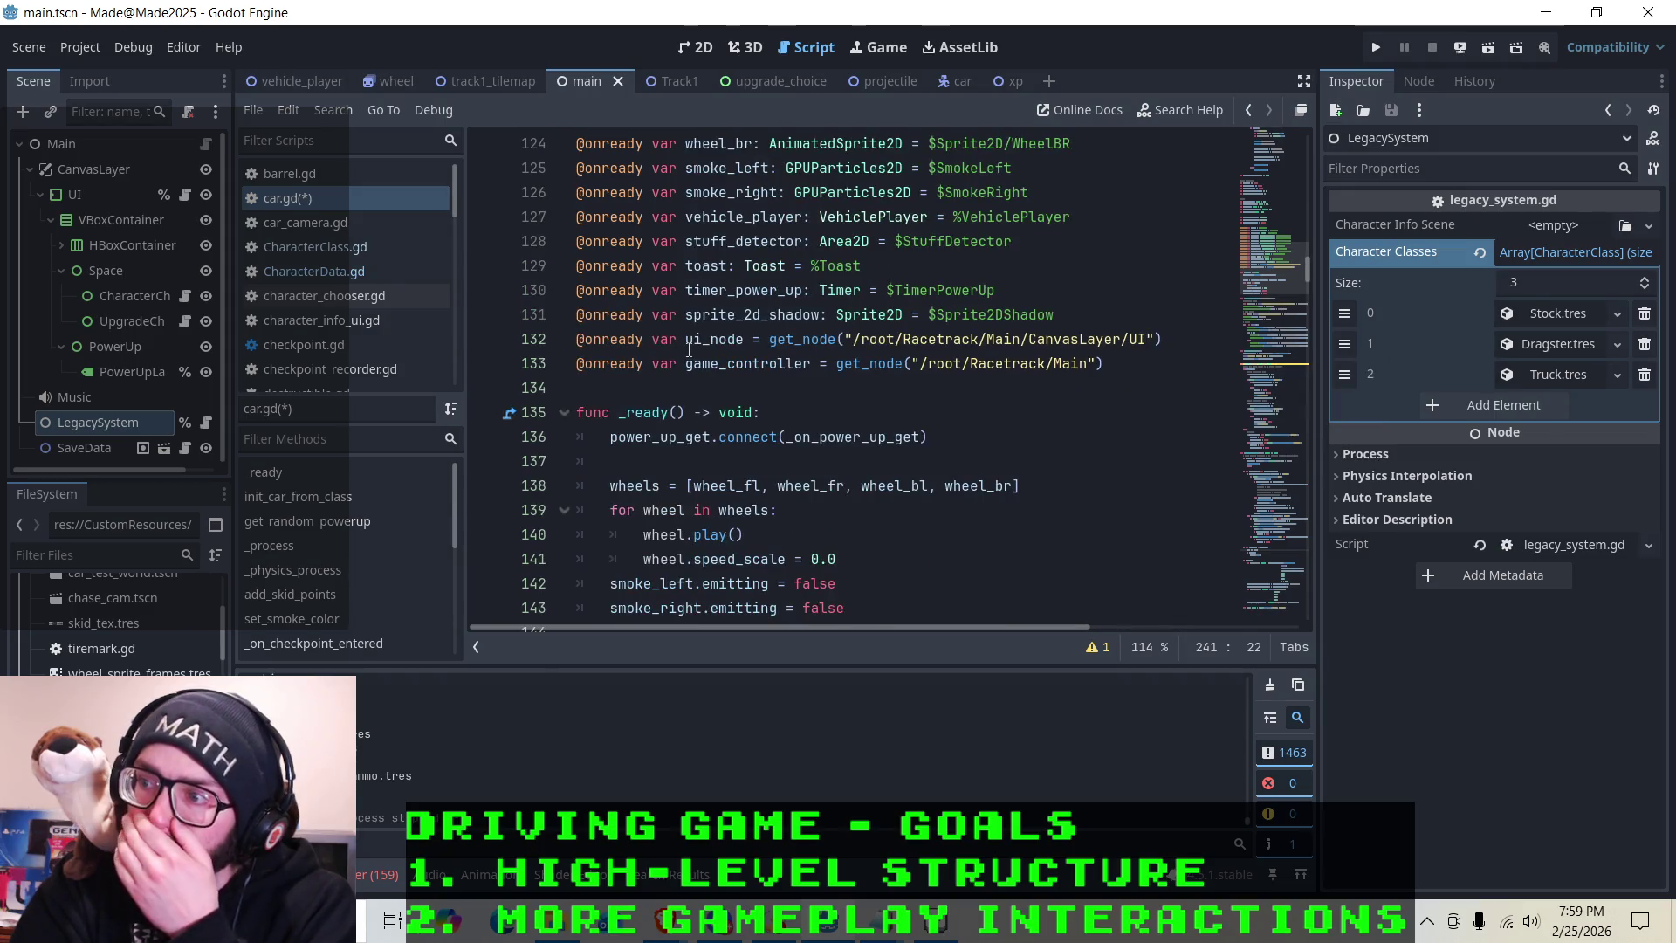
{"action": "scroll", "coordinate": [690, 350], "scroll_direction": "up", "scroll_amount": 3}
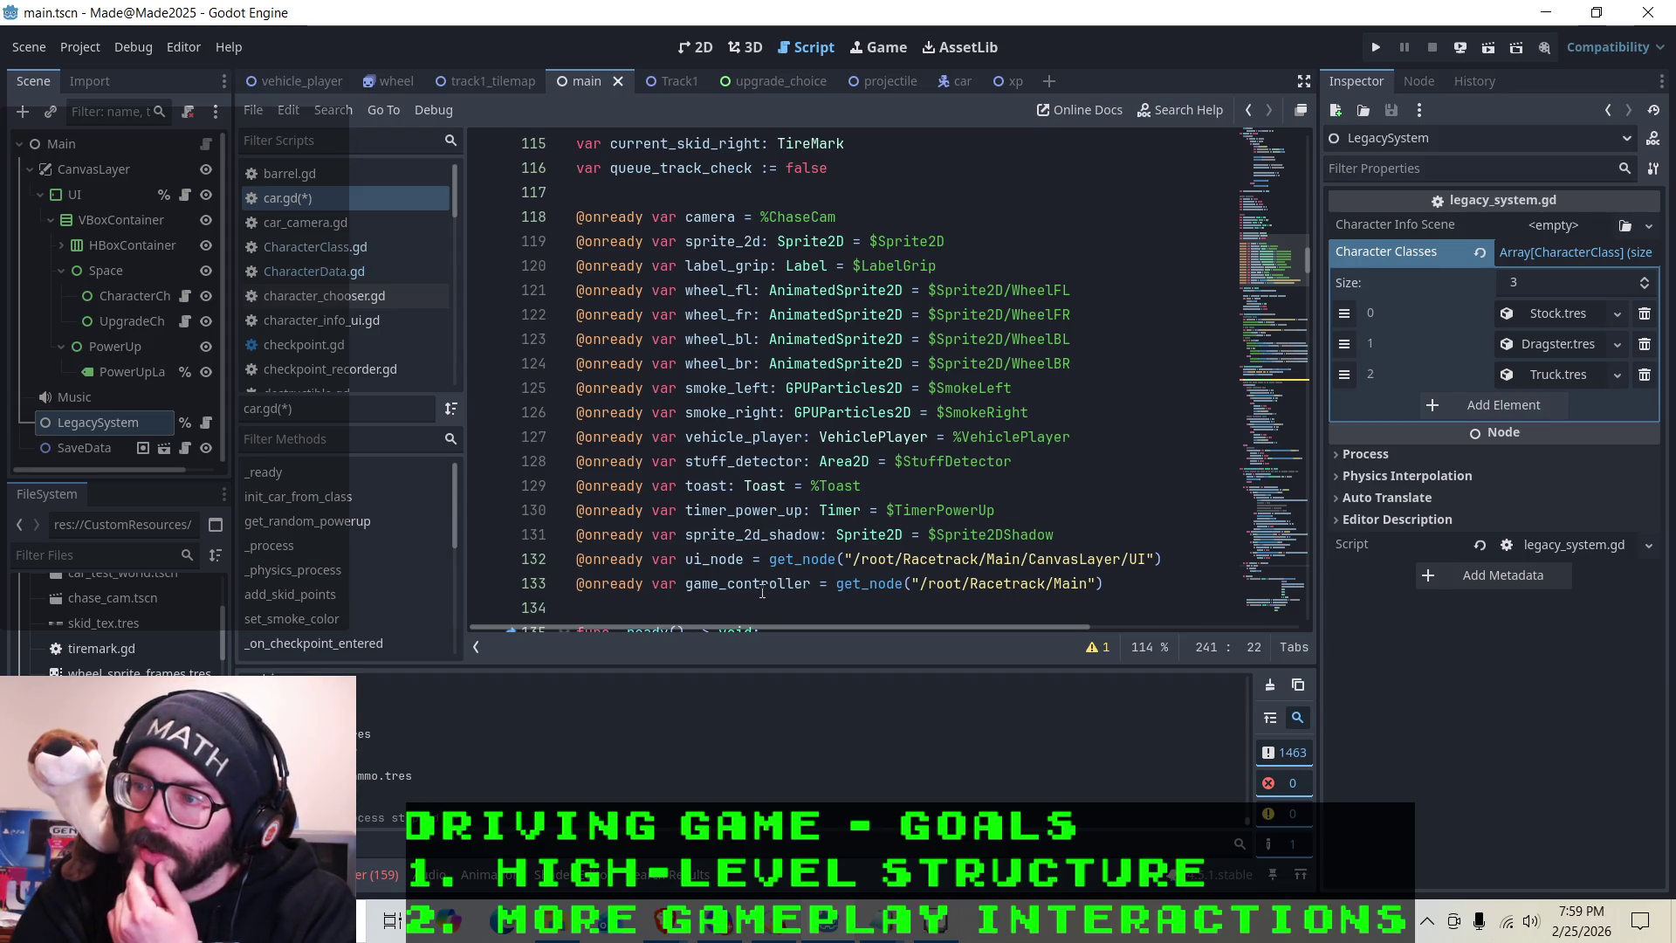
{"action": "scroll", "coordinate": [761, 586], "scroll_direction": "up", "scroll_amount": 4}
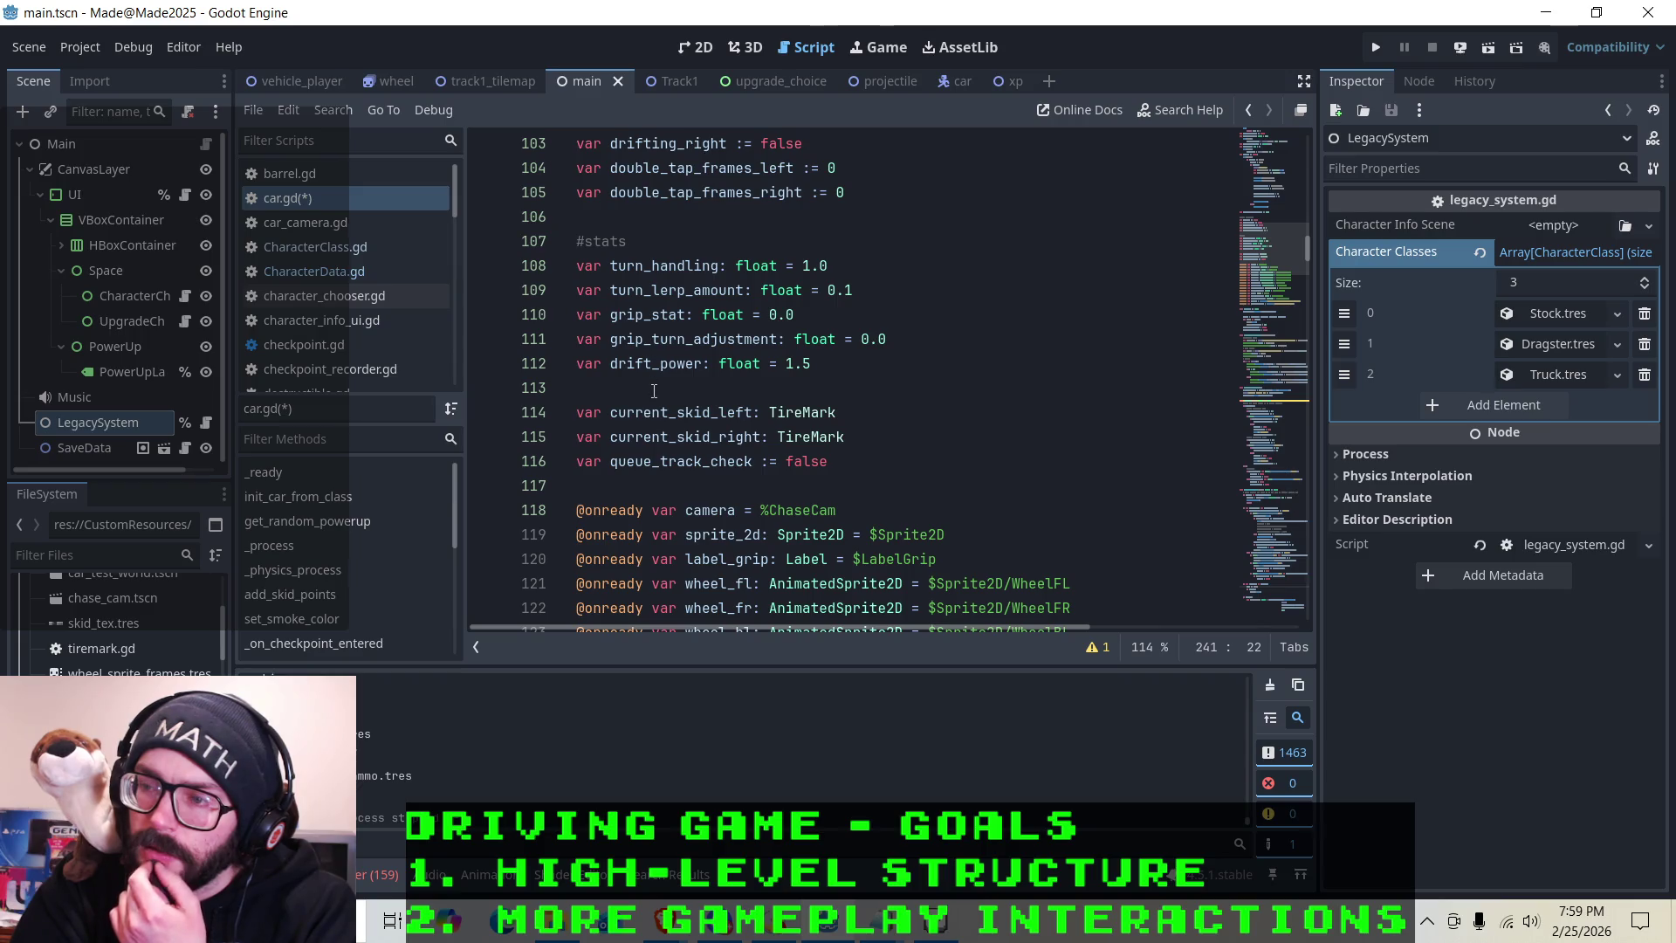
{"action": "scroll", "coordinate": [691, 415], "scroll_direction": "up", "scroll_amount": 1}
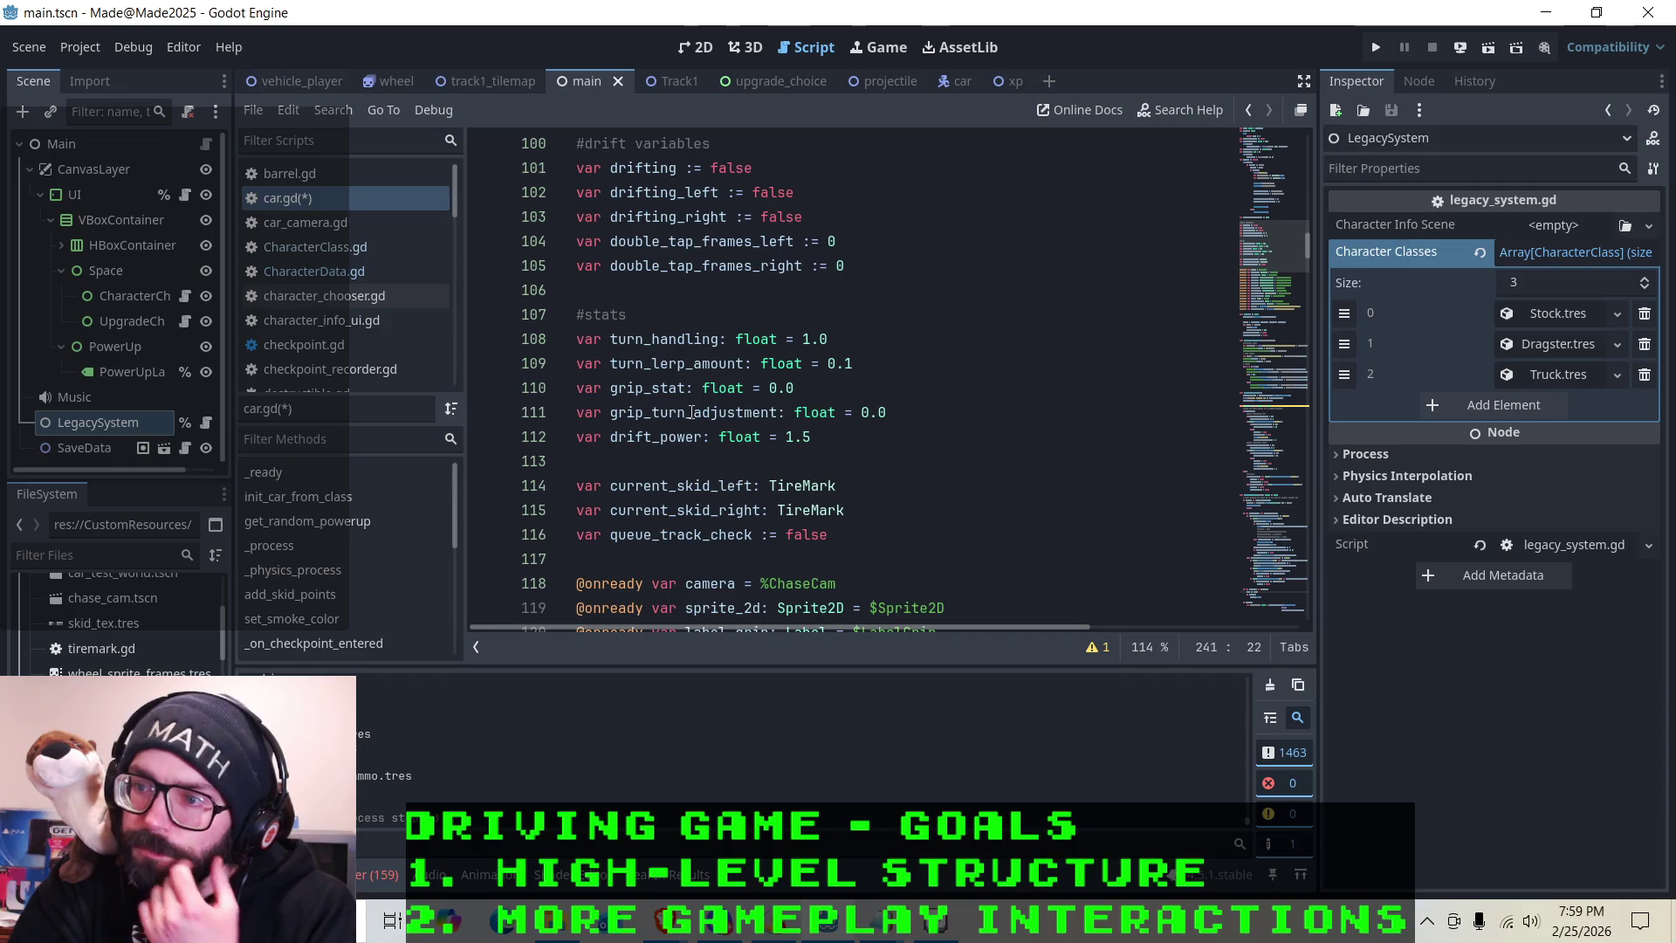
{"action": "left_click", "coordinate": [611, 461]}
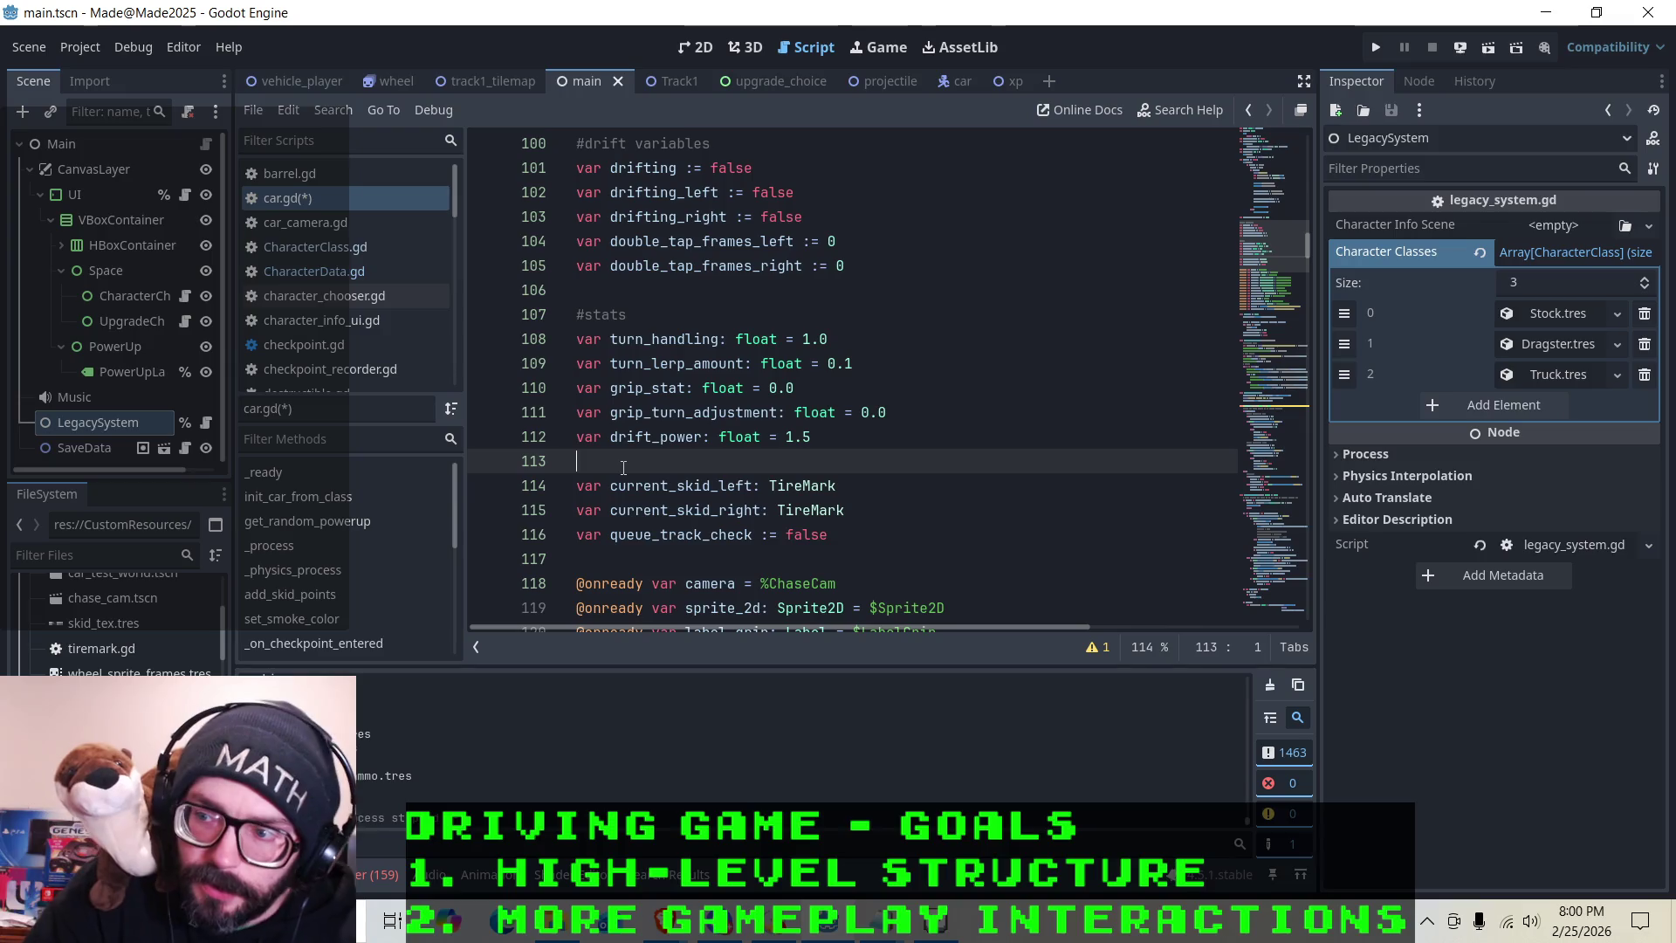
Declare var health_drain_rate: float = 1.0 in car.gd and save it
{"action": "type", "text": "va"}
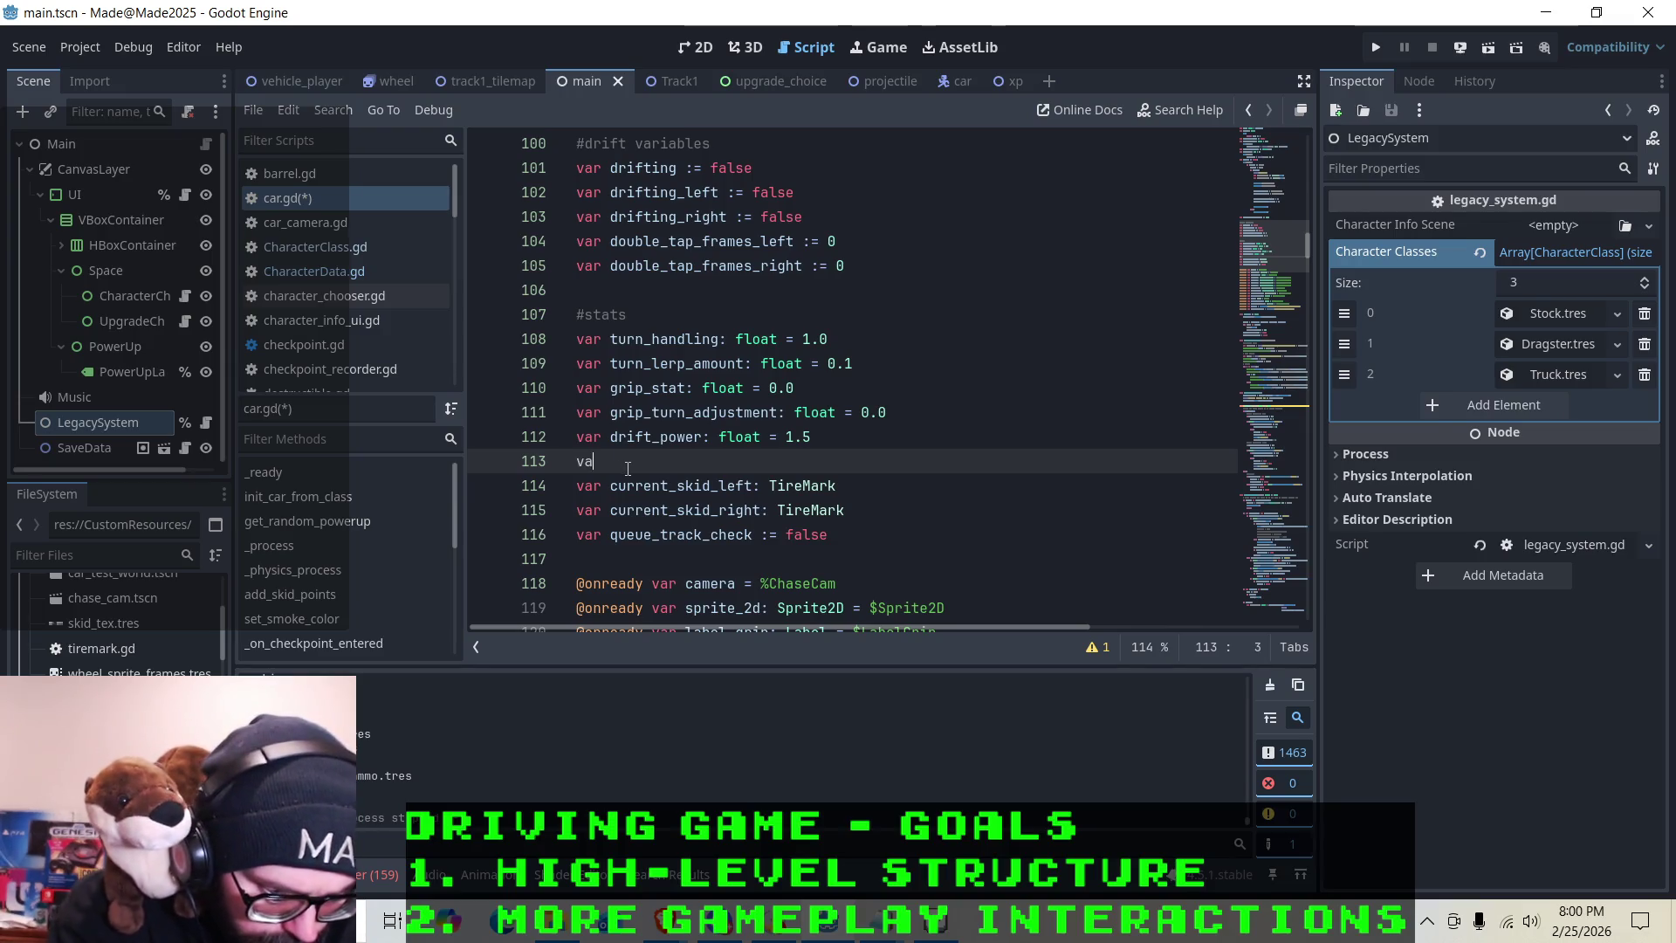
{"action": "type", "text": "r health_drain"}
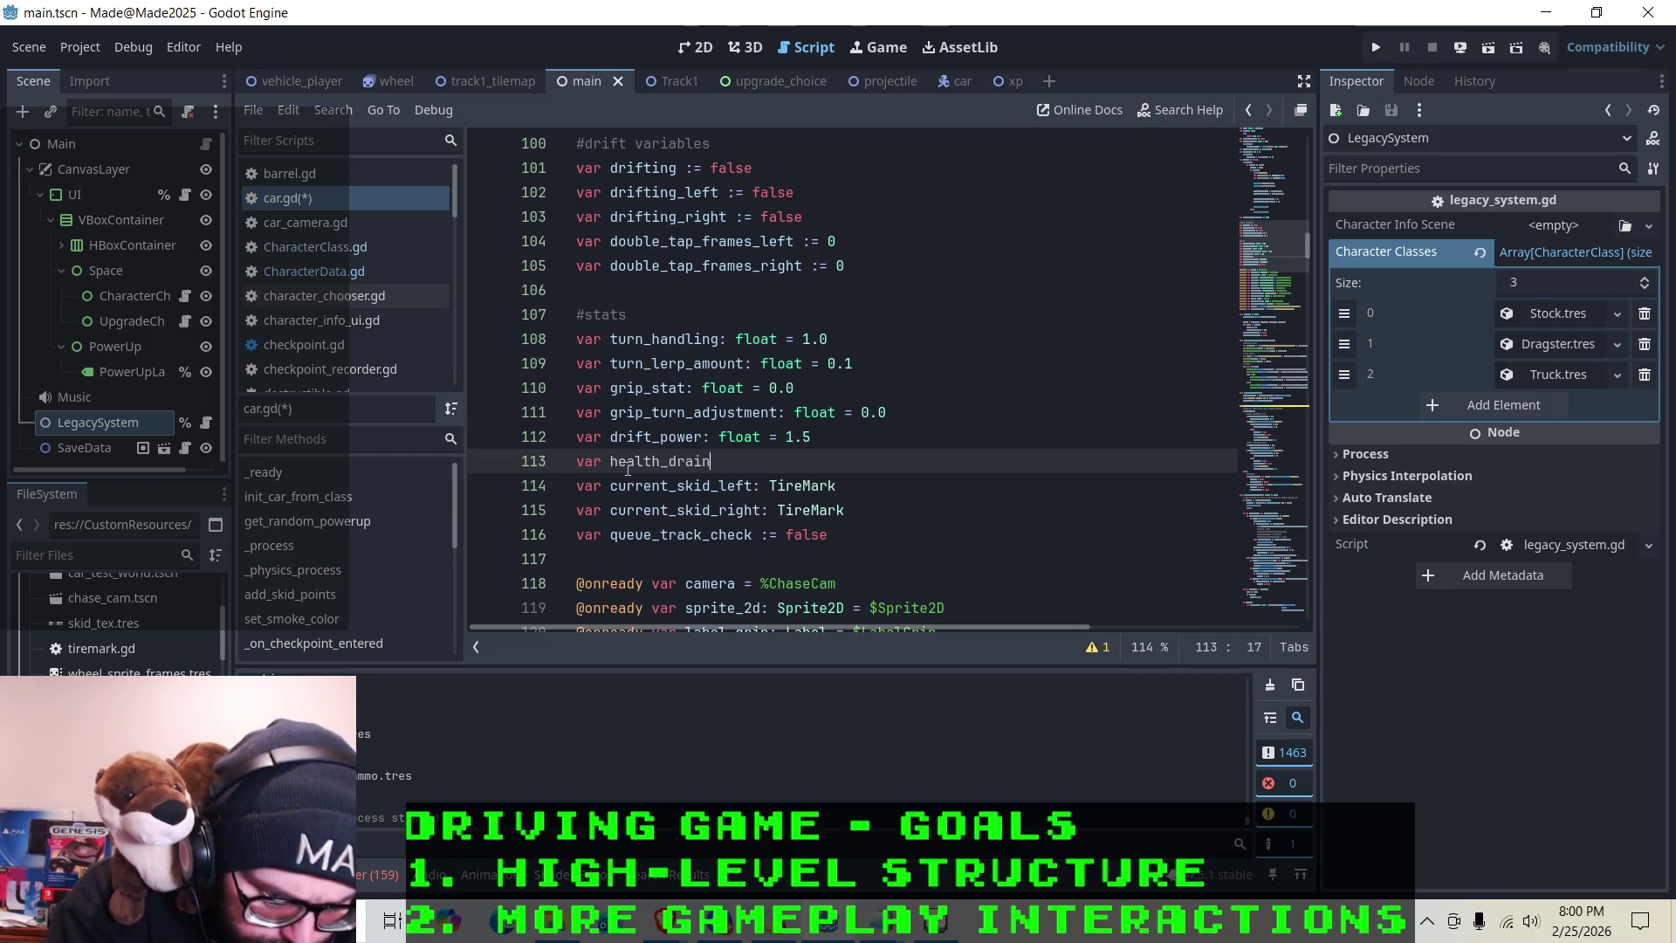
{"action": "type", "text": "_rate: "}
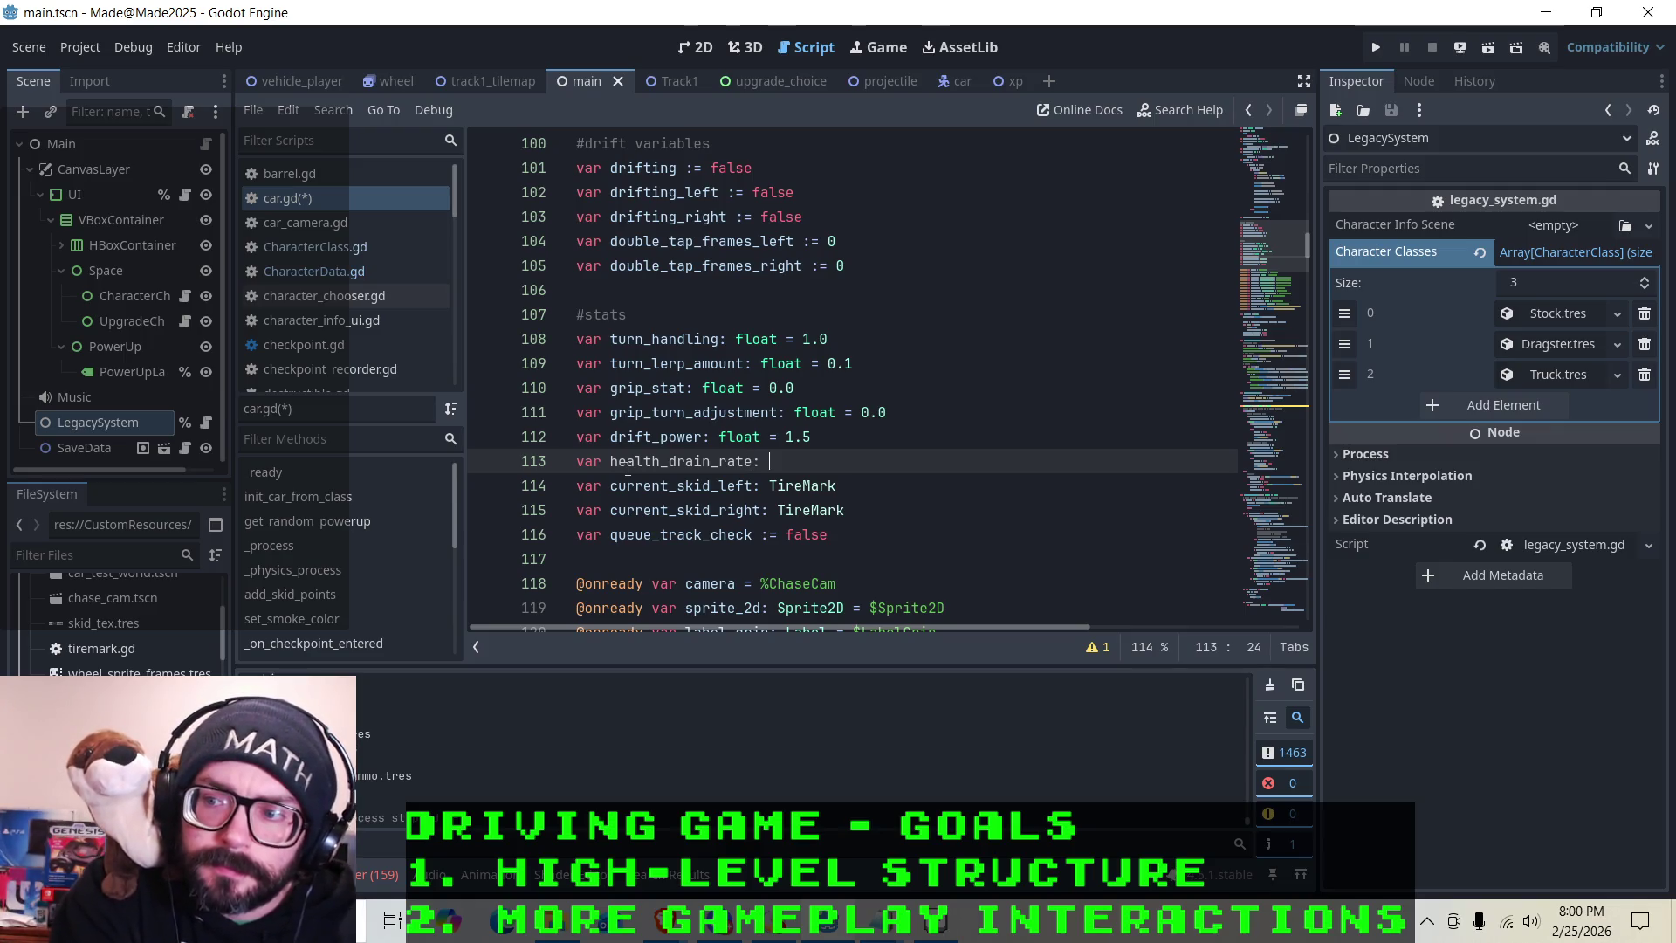
{"action": "type", "text": "float"}
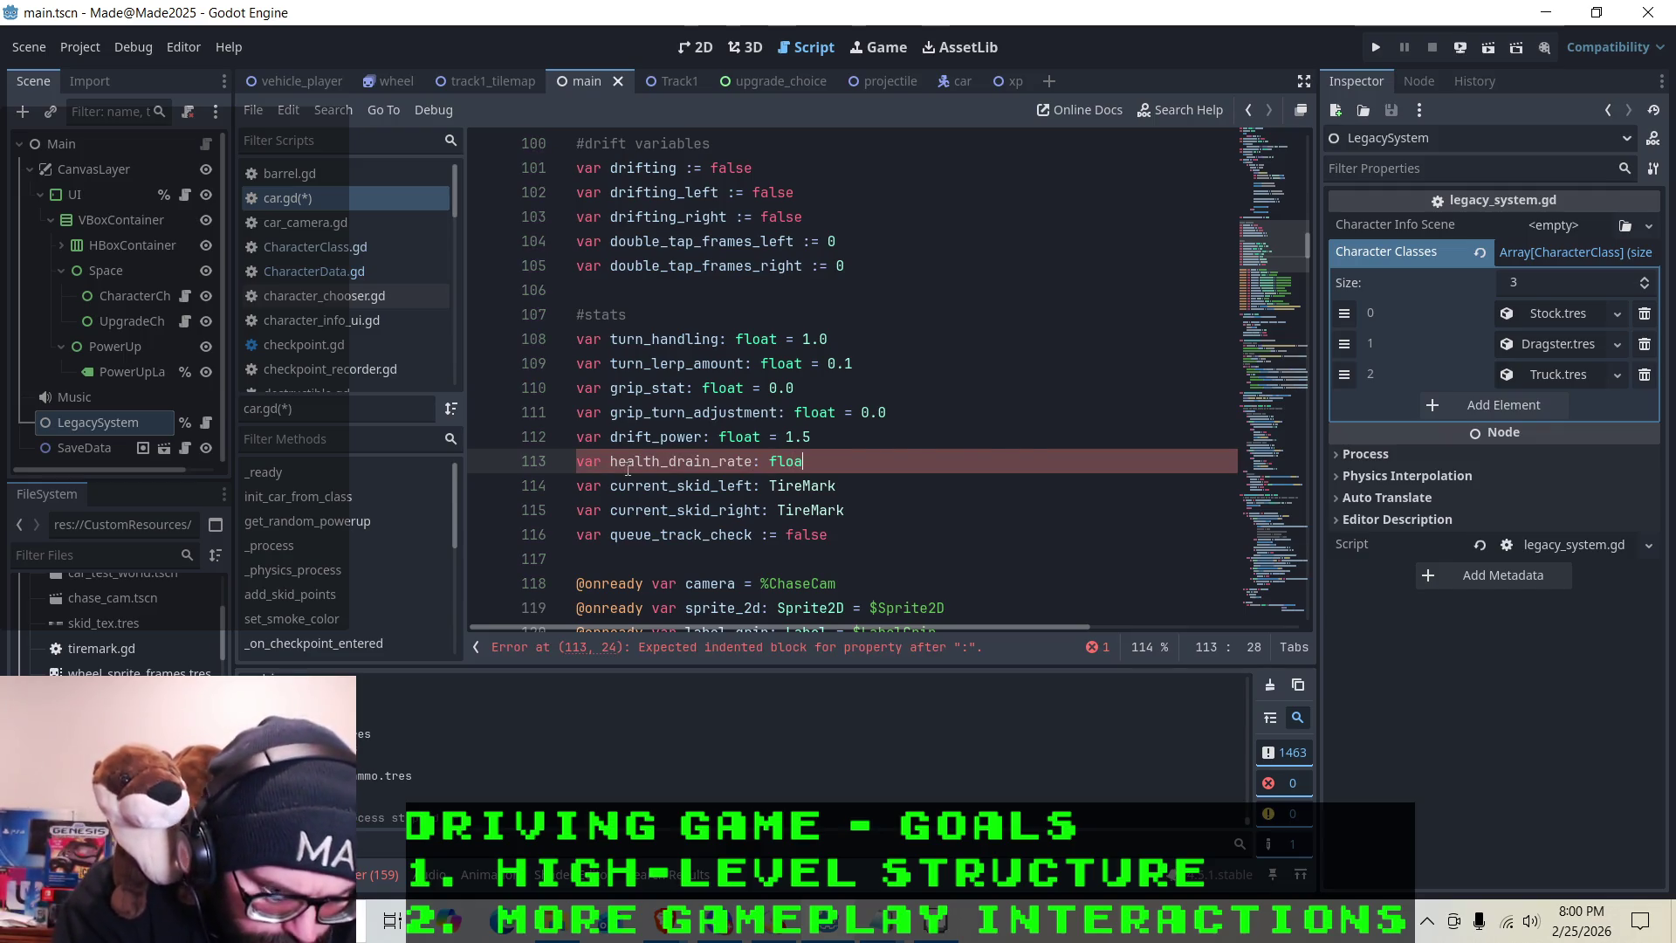
{"action": "key", "text": "Return"}
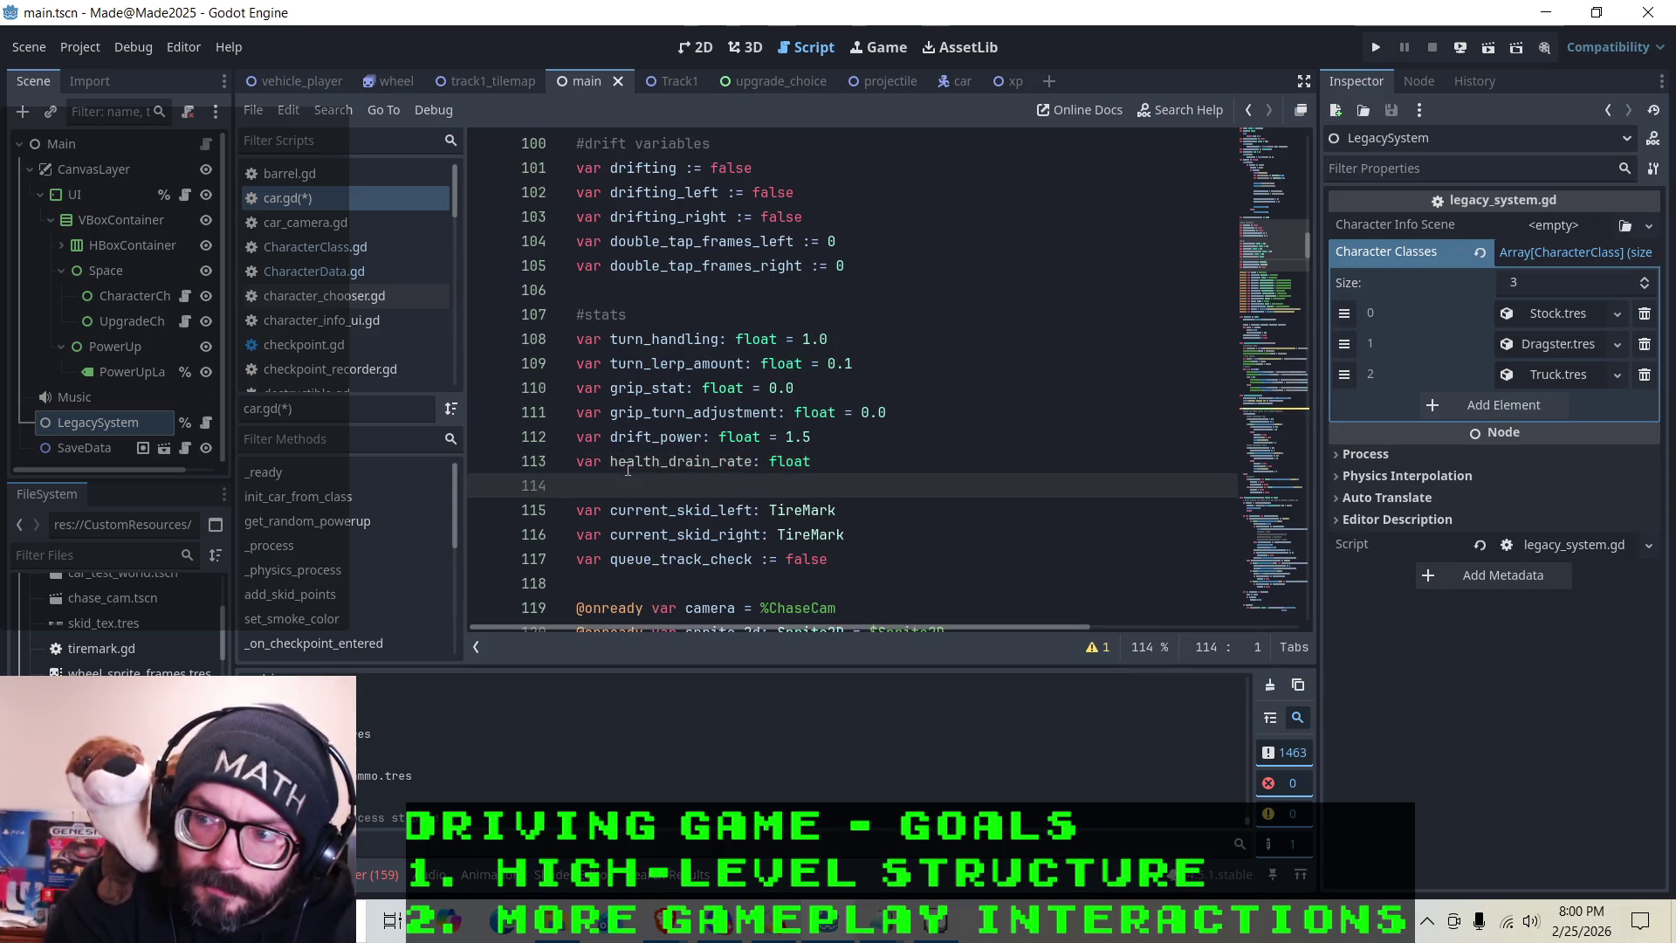
{"action": "key", "text": "Left"}
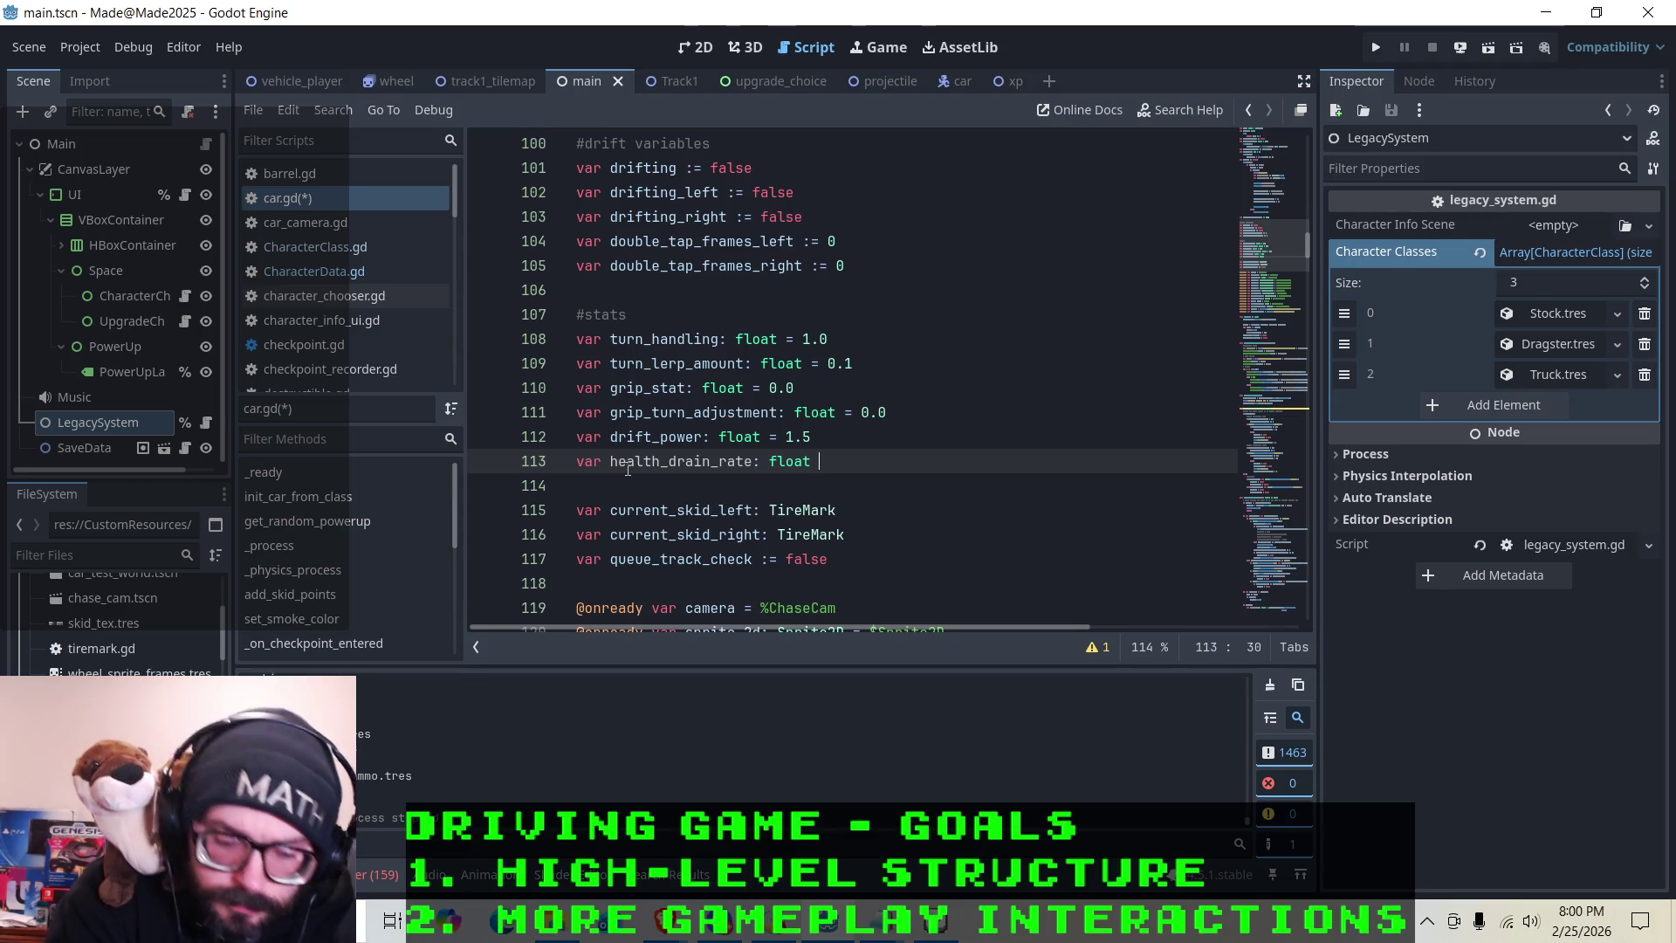
{"action": "type", "text": "= 1.0"}
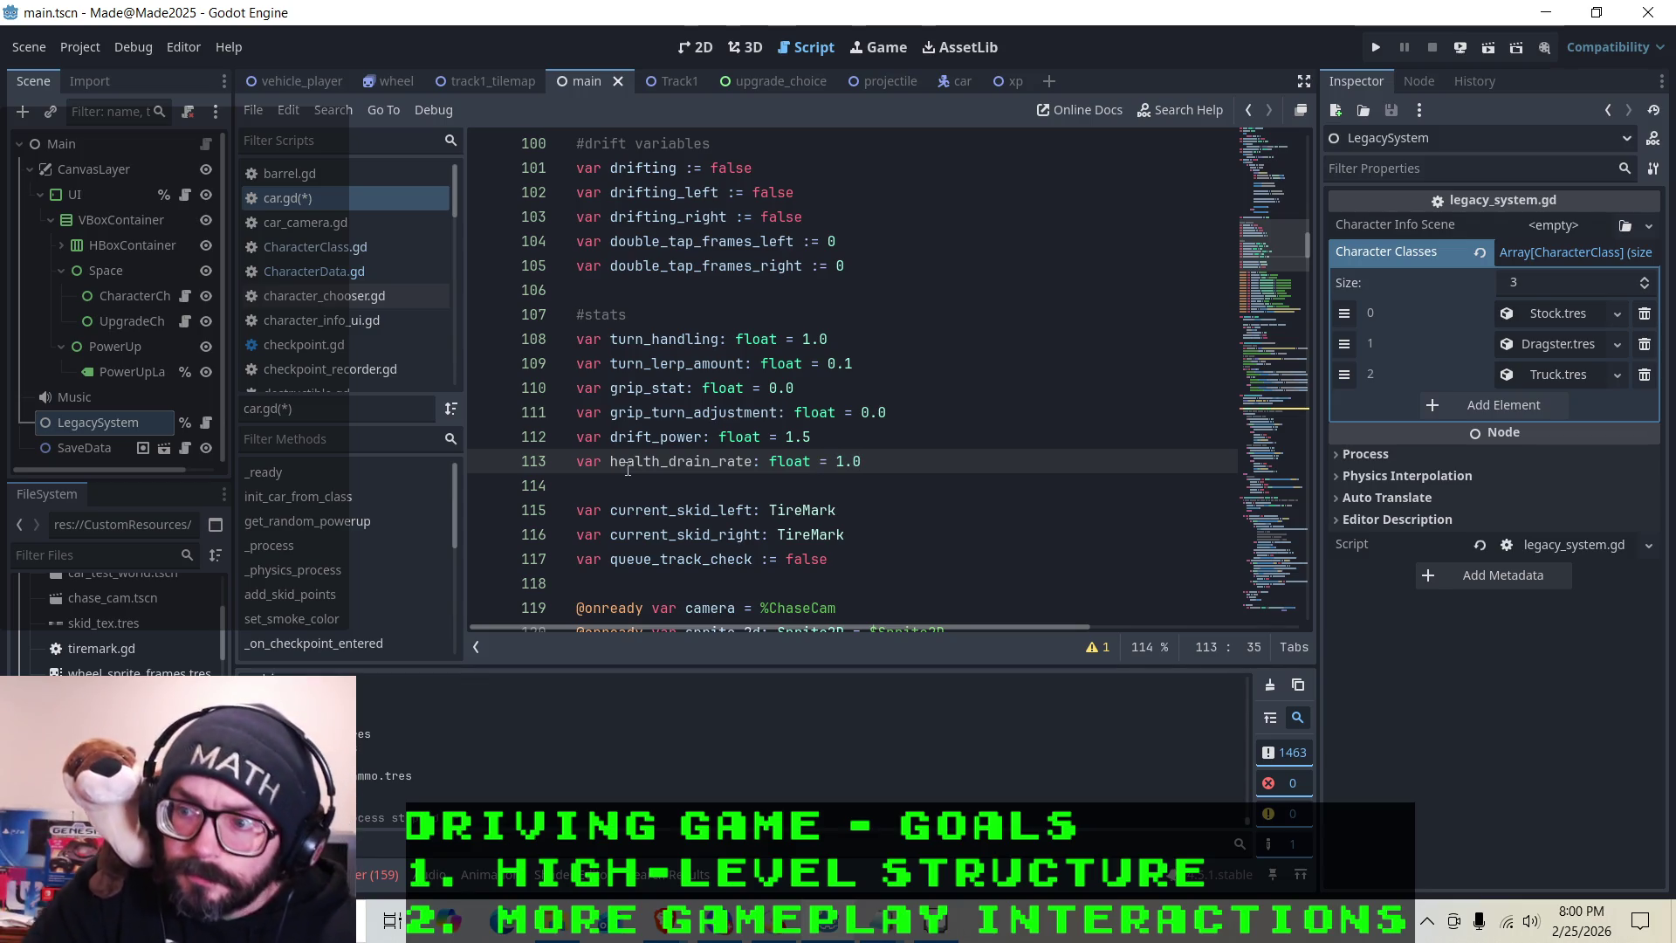
{"action": "key", "text": "ctrl+s"}
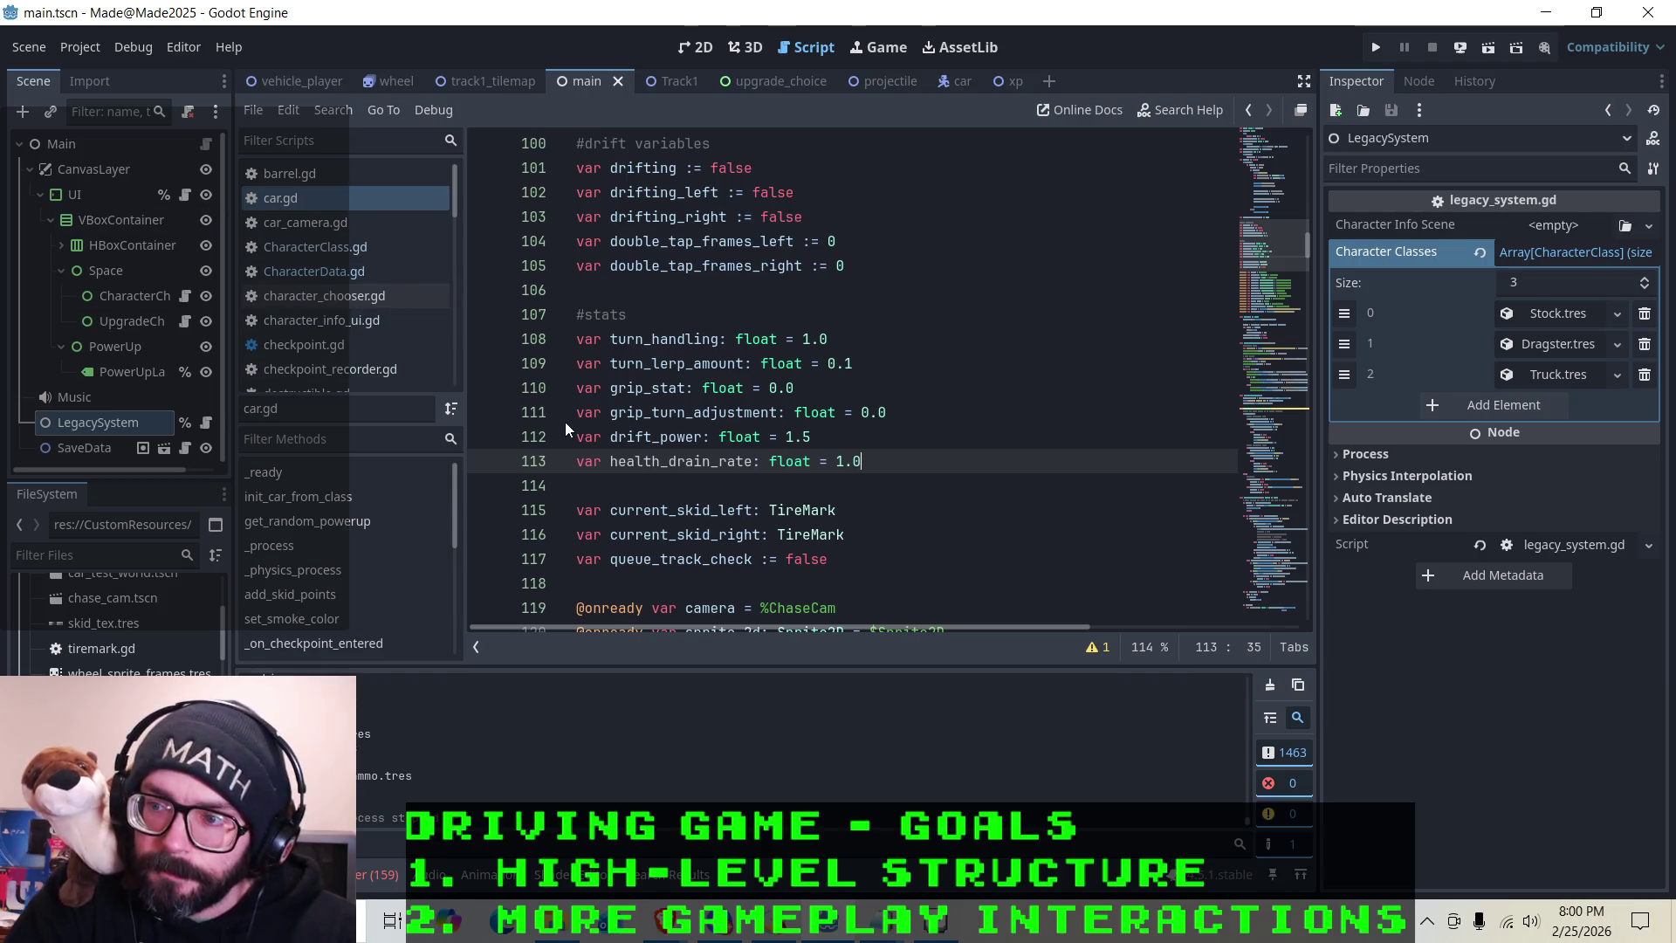
Select the health_drain_rate name on line 113 and copy it
{"action": "left_click", "coordinate": [739, 463]}
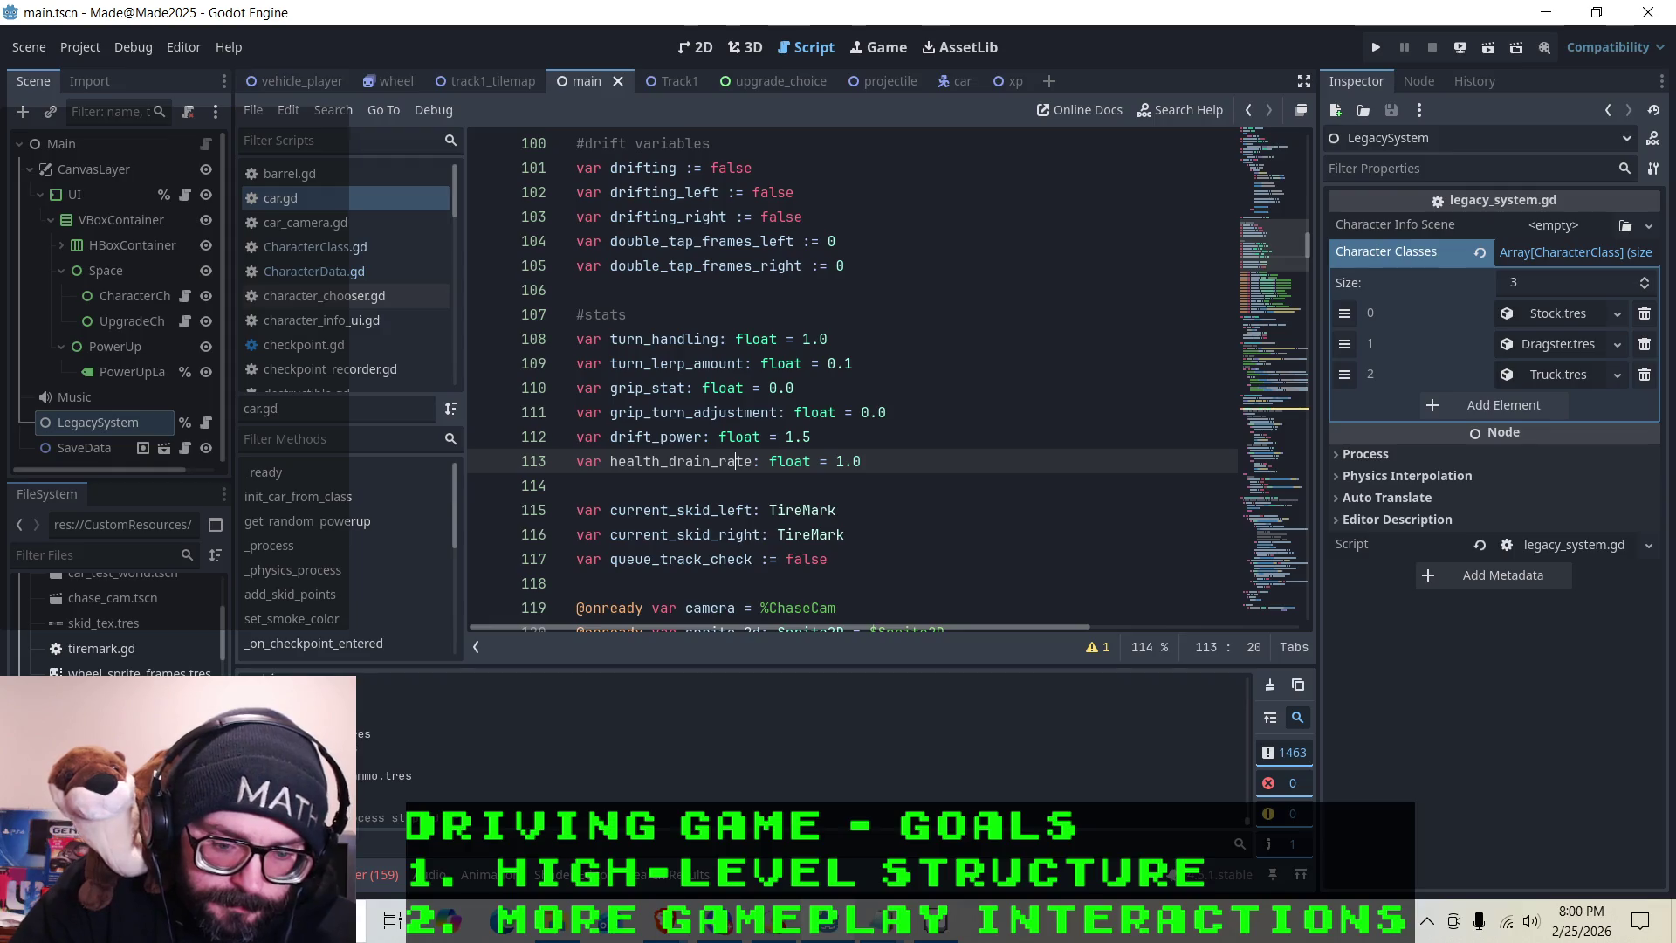
{"action": "left_click", "coordinate": [726, 441]}
{"action": "left_click", "coordinate": [733, 460]}
{"action": "left_click", "coordinate": [679, 461]}
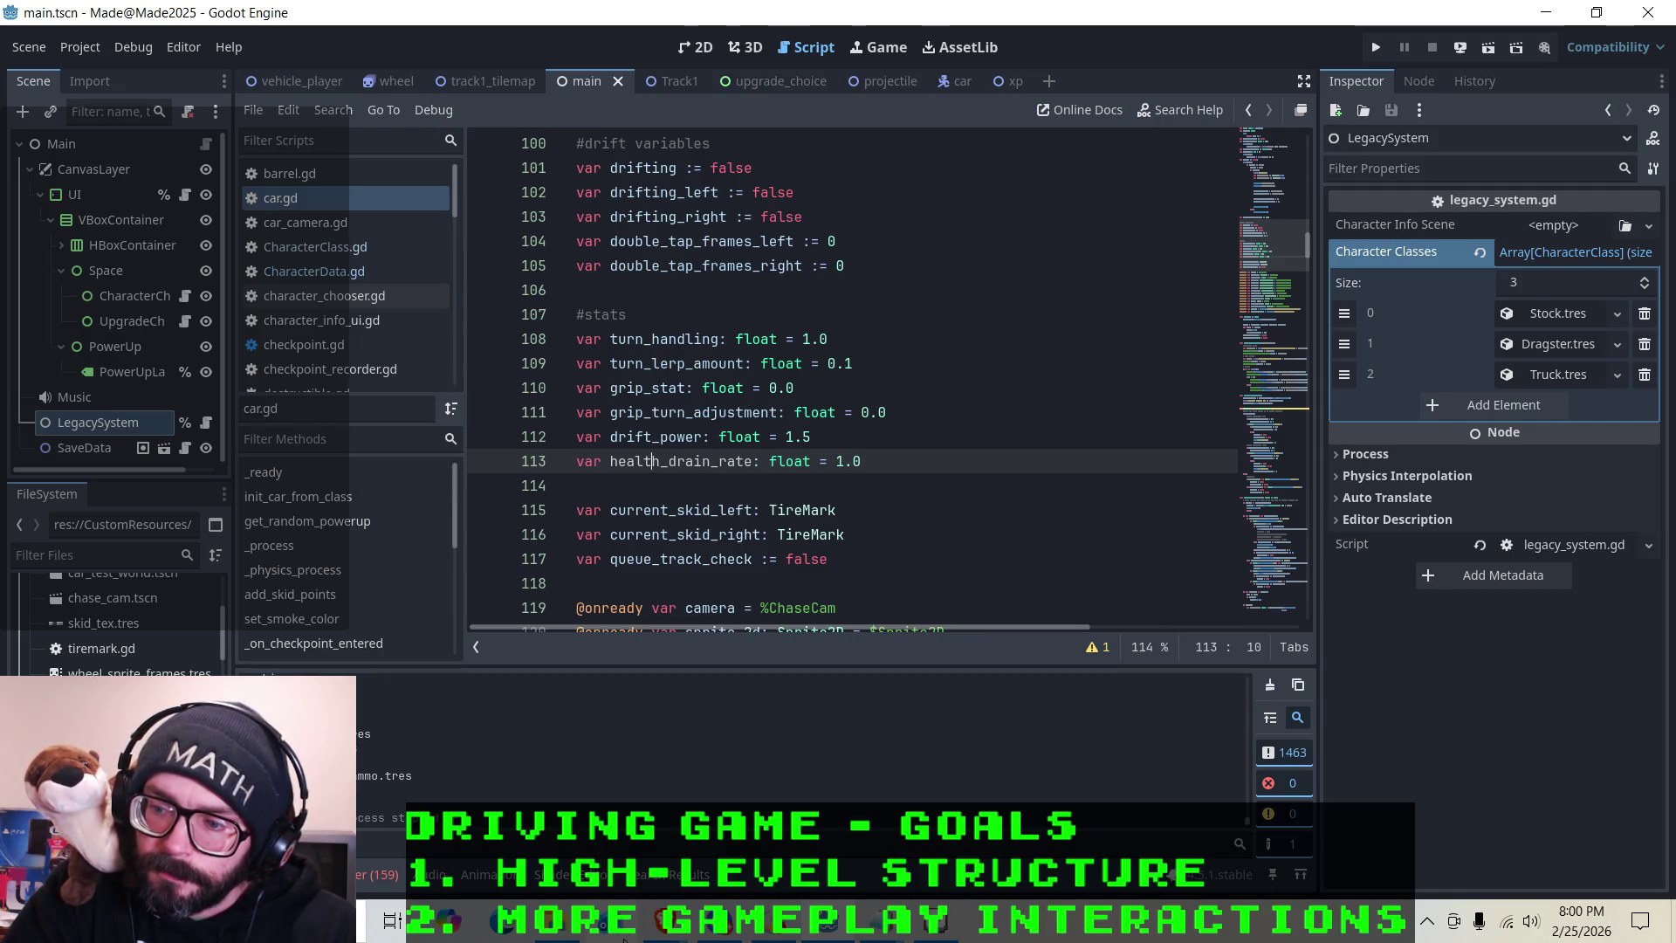
{"action": "mouse_move", "coordinate": [661, 933]}
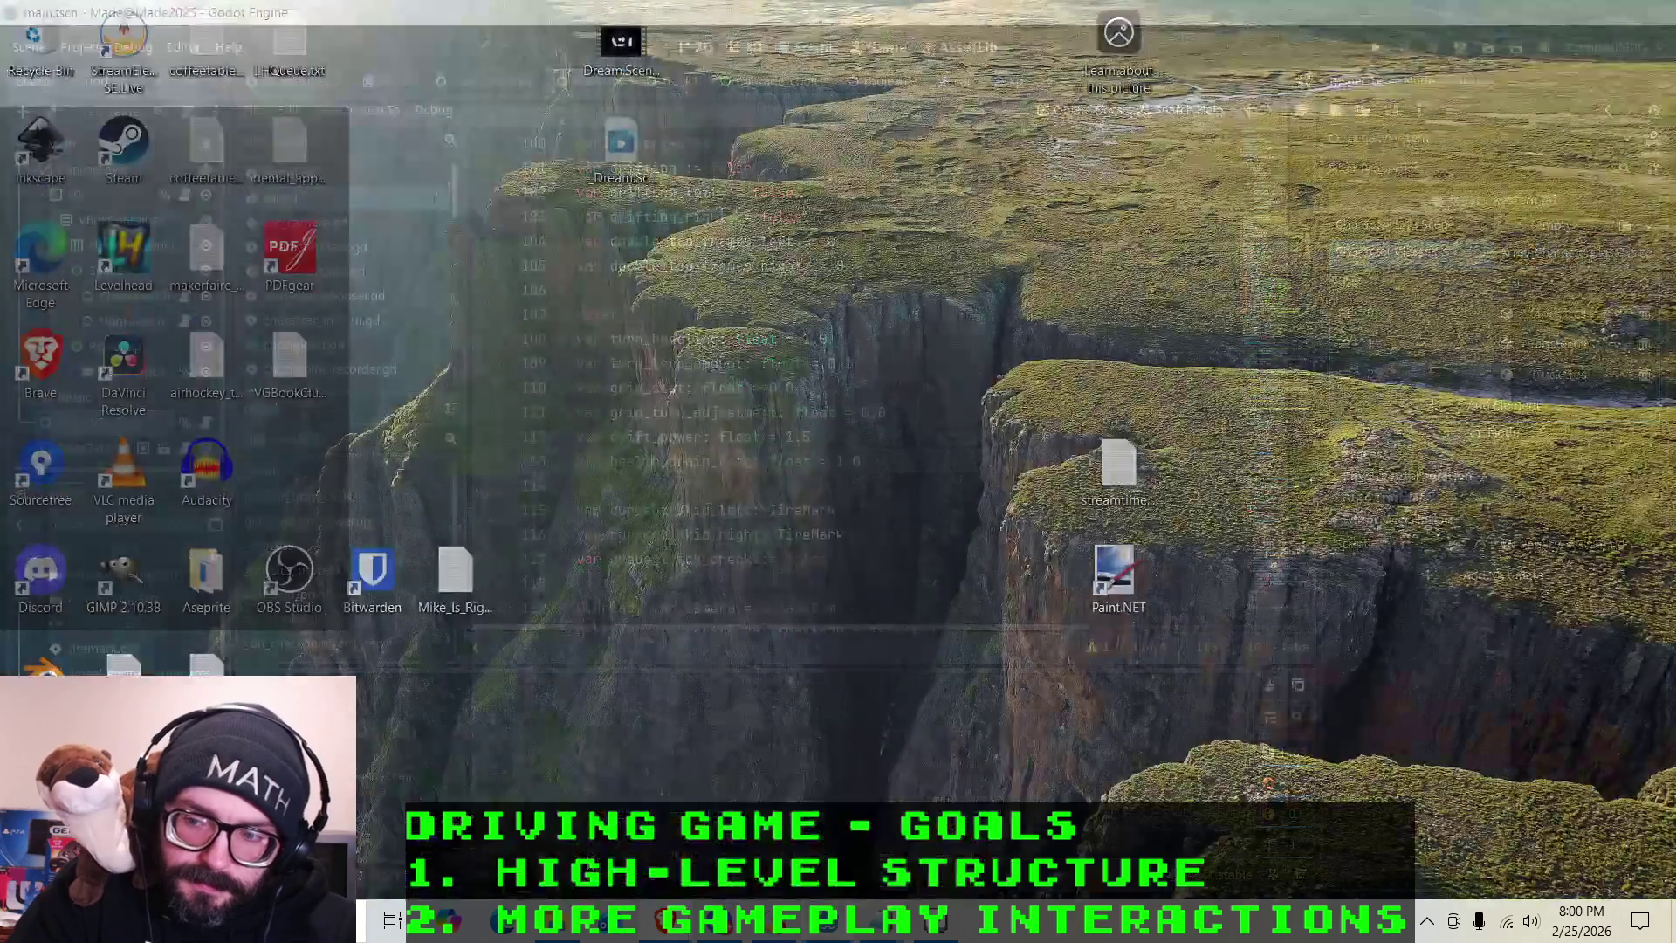
{"action": "left_click", "coordinate": [663, 786]}
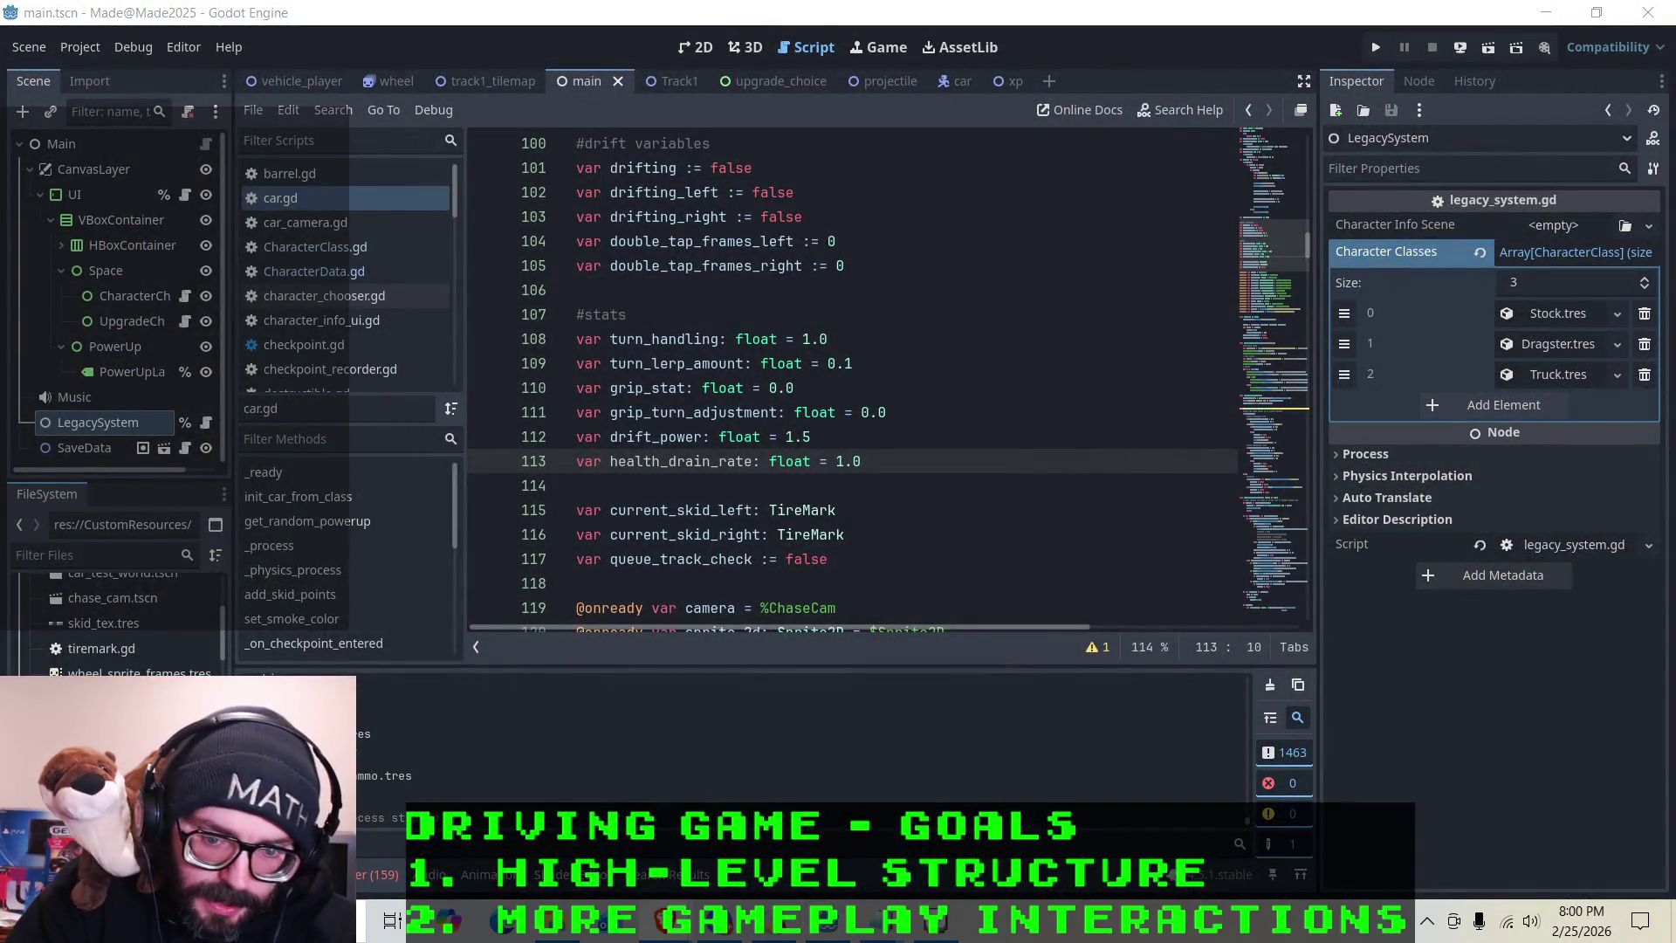
{"action": "key", "text": "alt+Tab"}
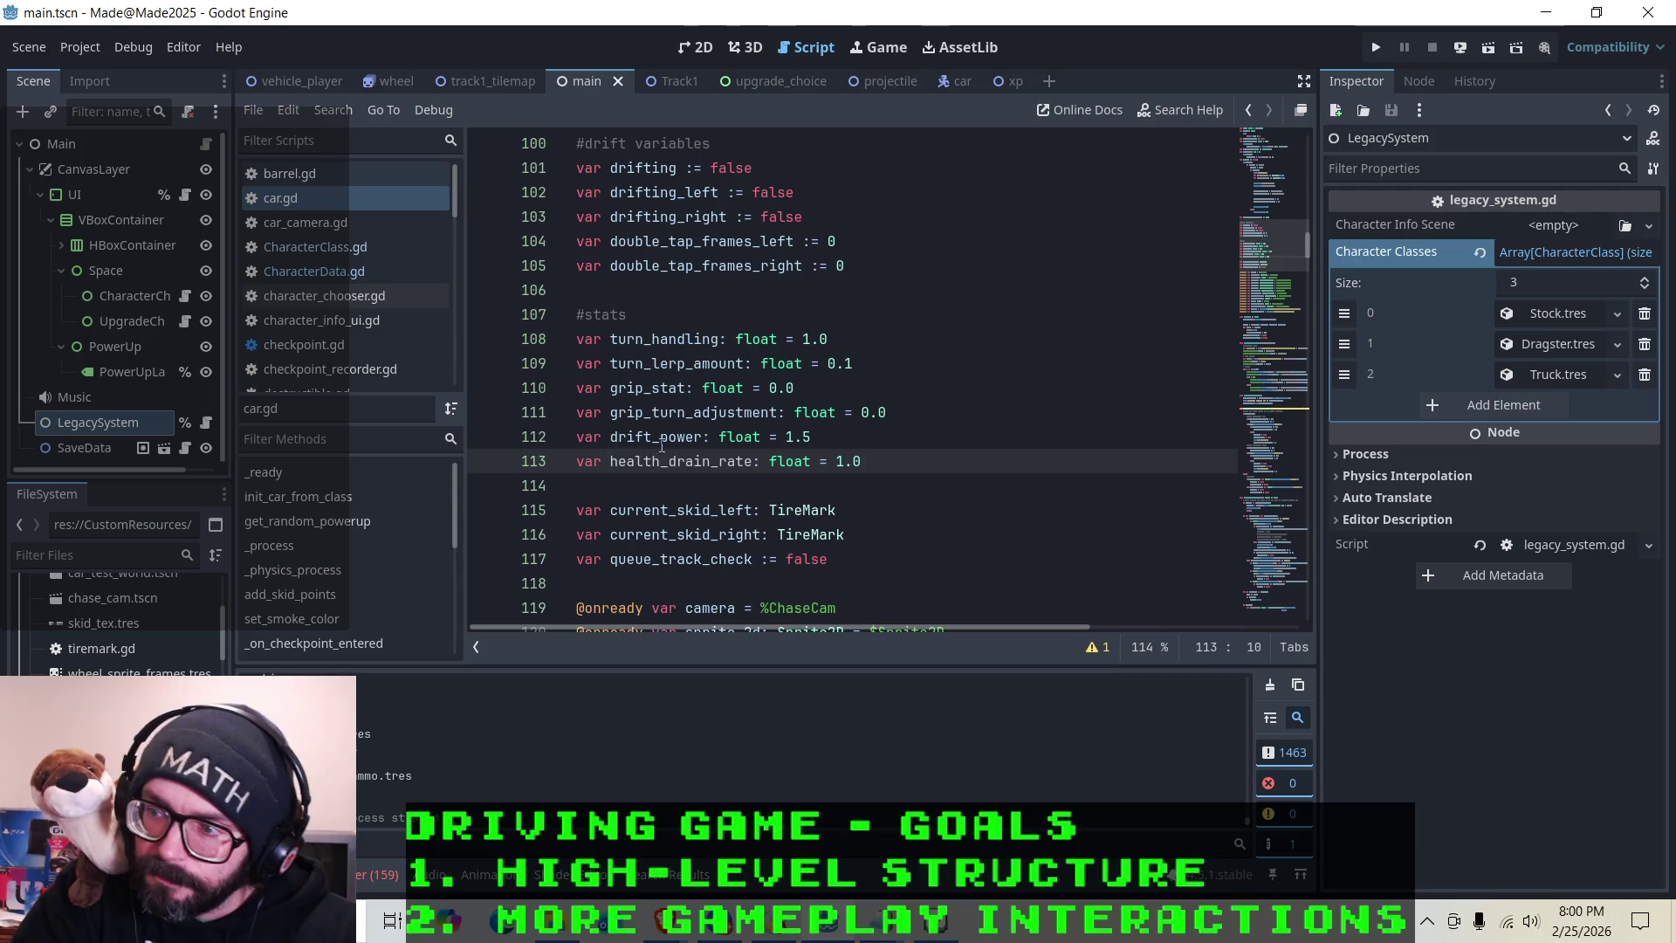
{"action": "left_click", "coordinate": [610, 463]}
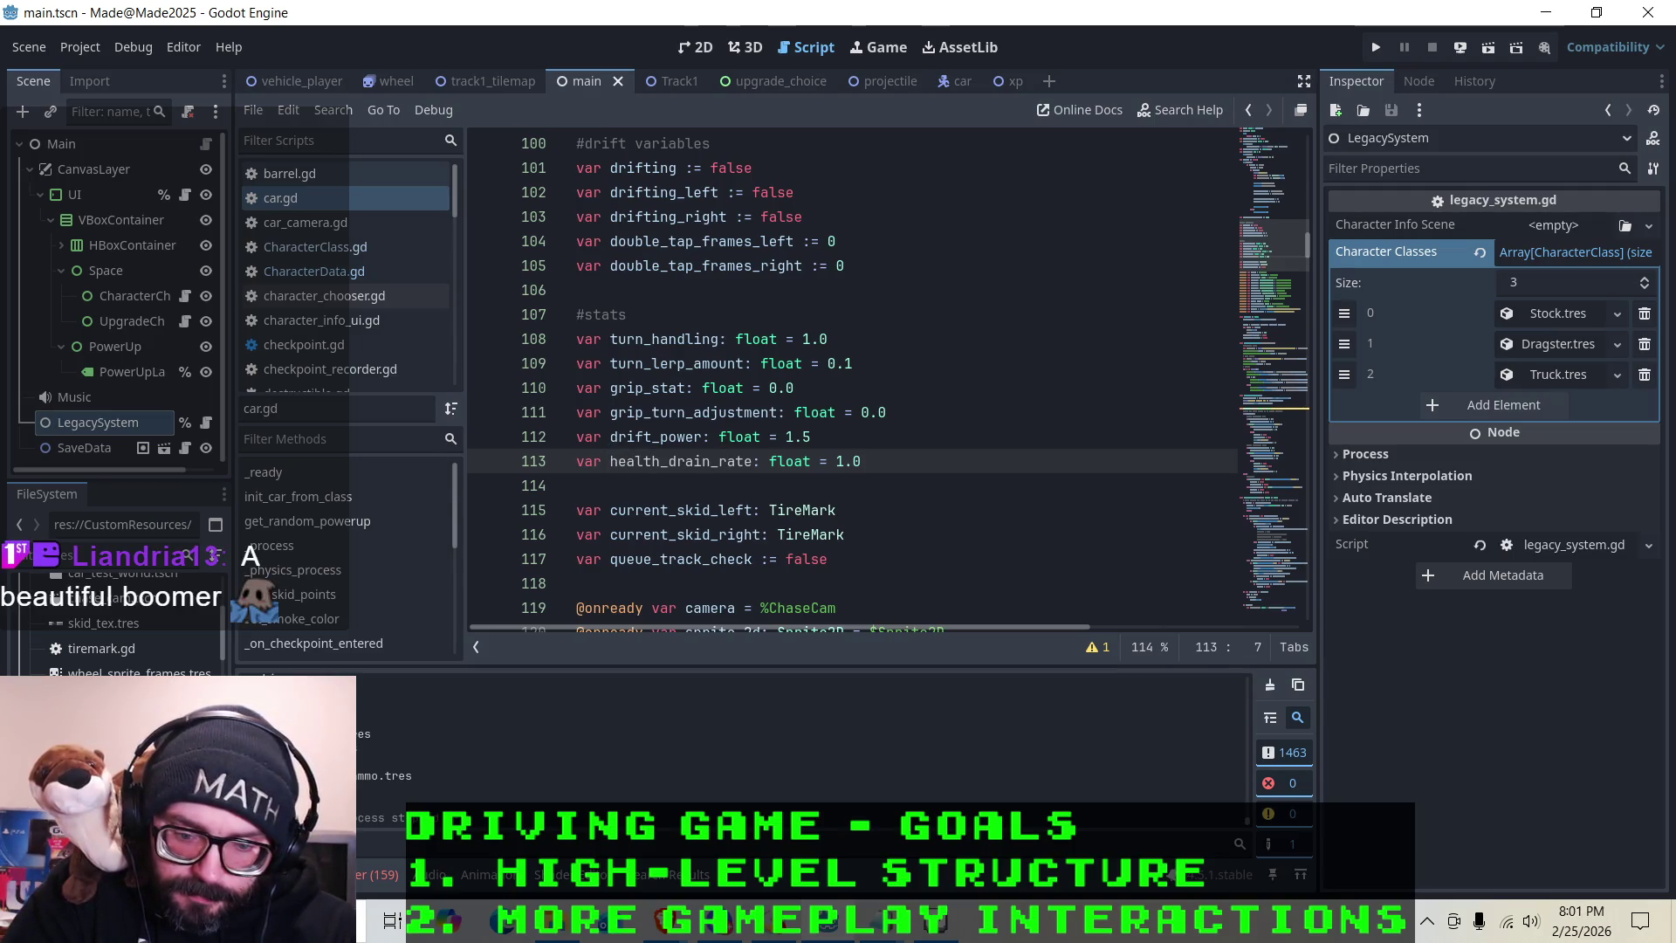
{"action": "left_click", "coordinate": [872, 459]}
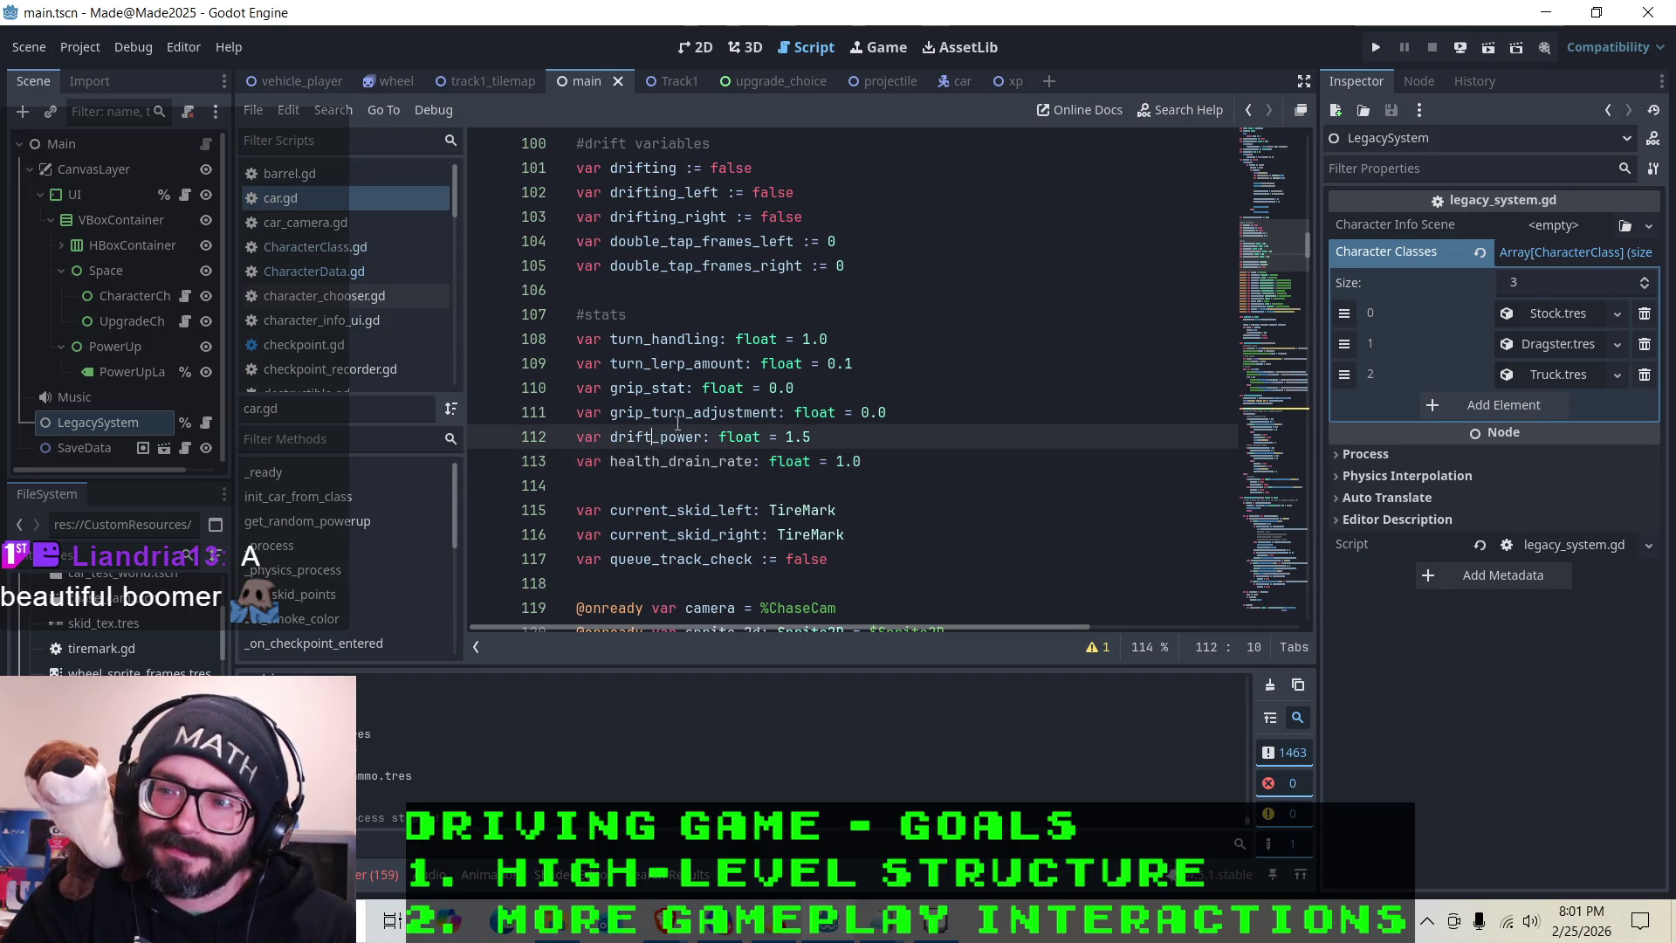
{"action": "left_click", "coordinate": [683, 460]}
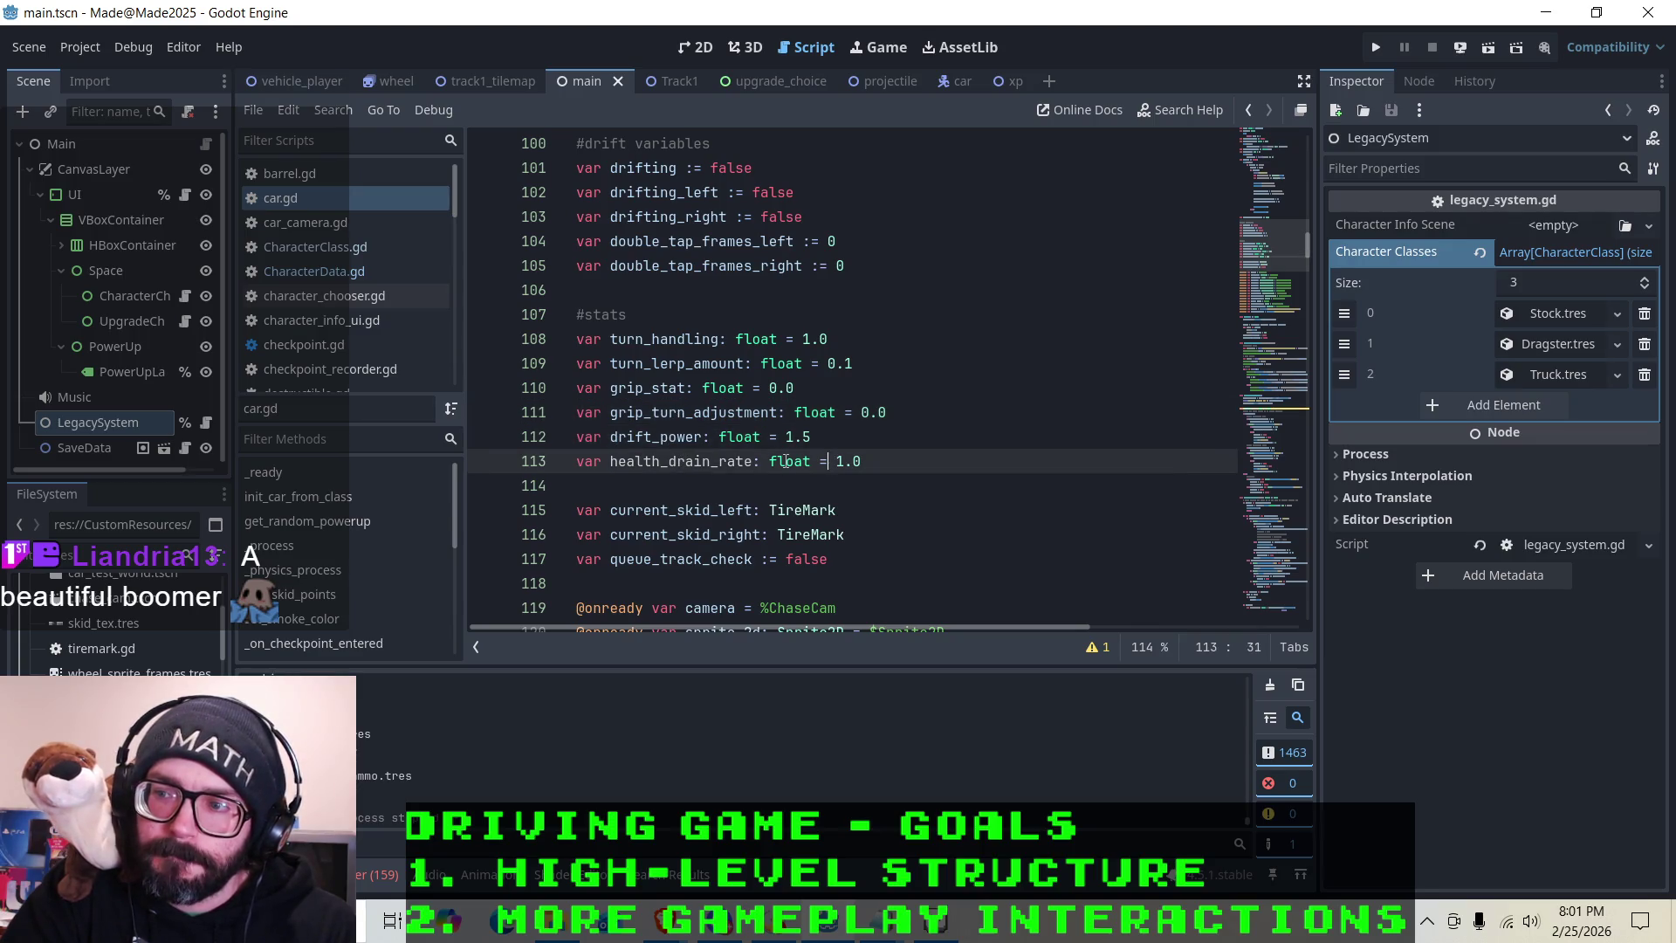
{"action": "left_click", "coordinate": [890, 472]}
{"action": "left_click_drag", "start_coordinate": [751, 465], "coordinate": [610, 462]}
{"action": "right_click", "coordinate": [639, 464]}
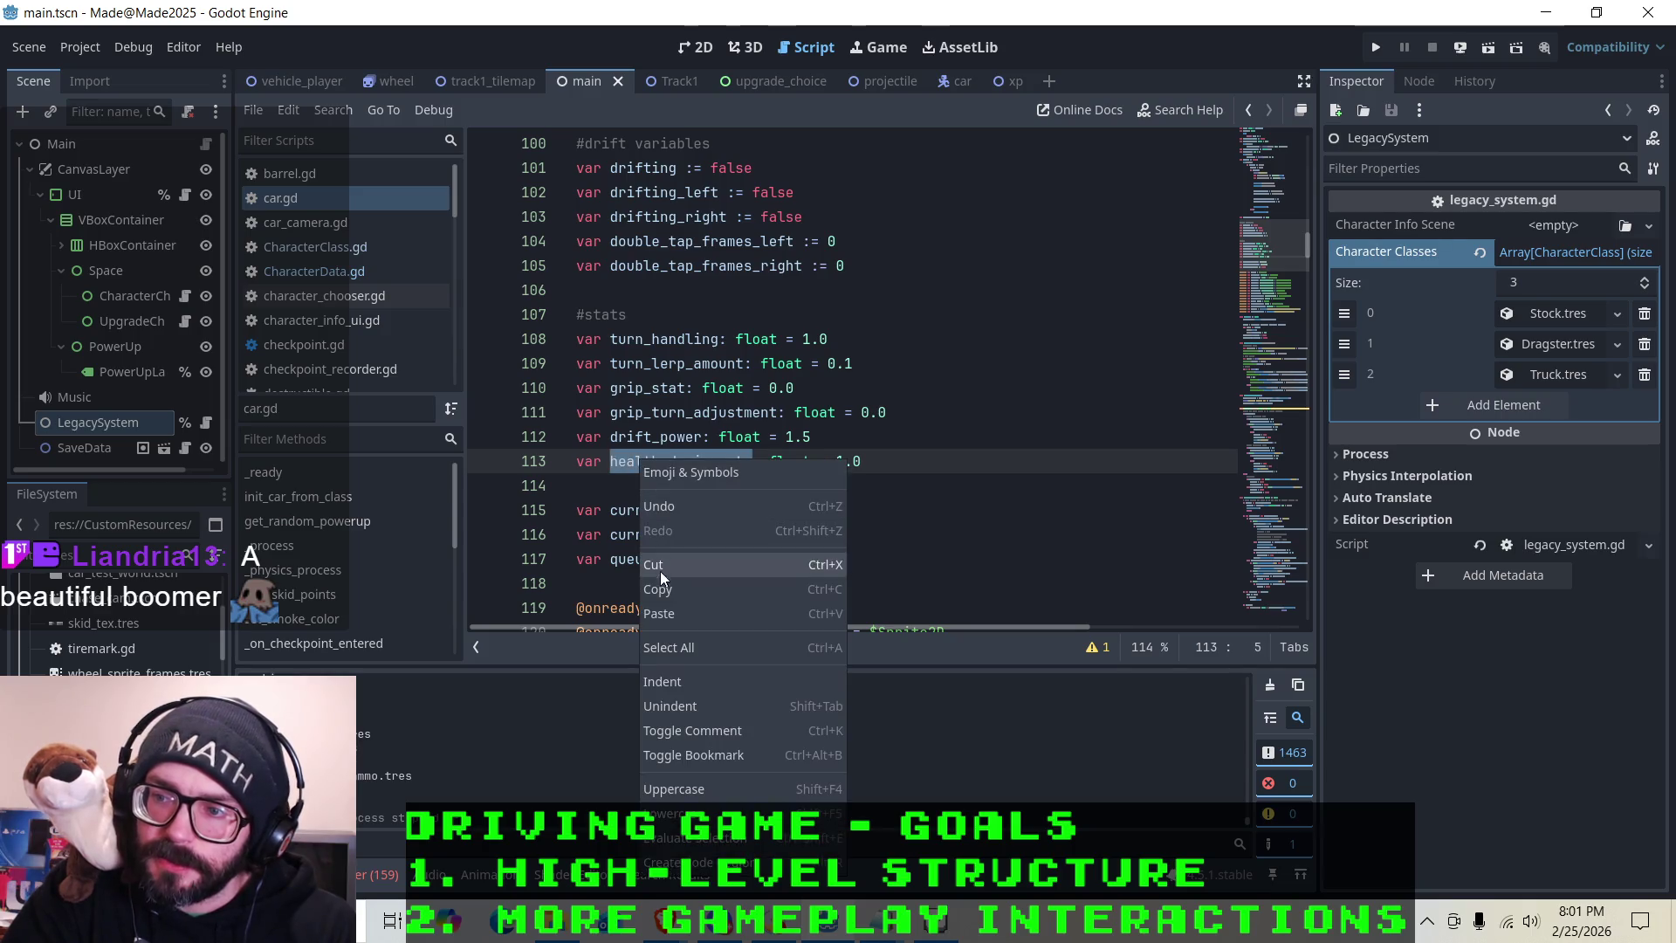
{"action": "key", "text": "Escape"}
{"action": "scroll", "coordinate": [354, 312], "scroll_direction": "down", "scroll_amount": 3}
Open legacy_system.gd and go to a new line at the end of apply_stats_to_car
{"action": "scroll", "coordinate": [354, 311], "scroll_direction": "down", "scroll_amount": 2}
{"action": "left_click", "coordinate": [332, 366]}
{"action": "left_click", "coordinate": [331, 344]}
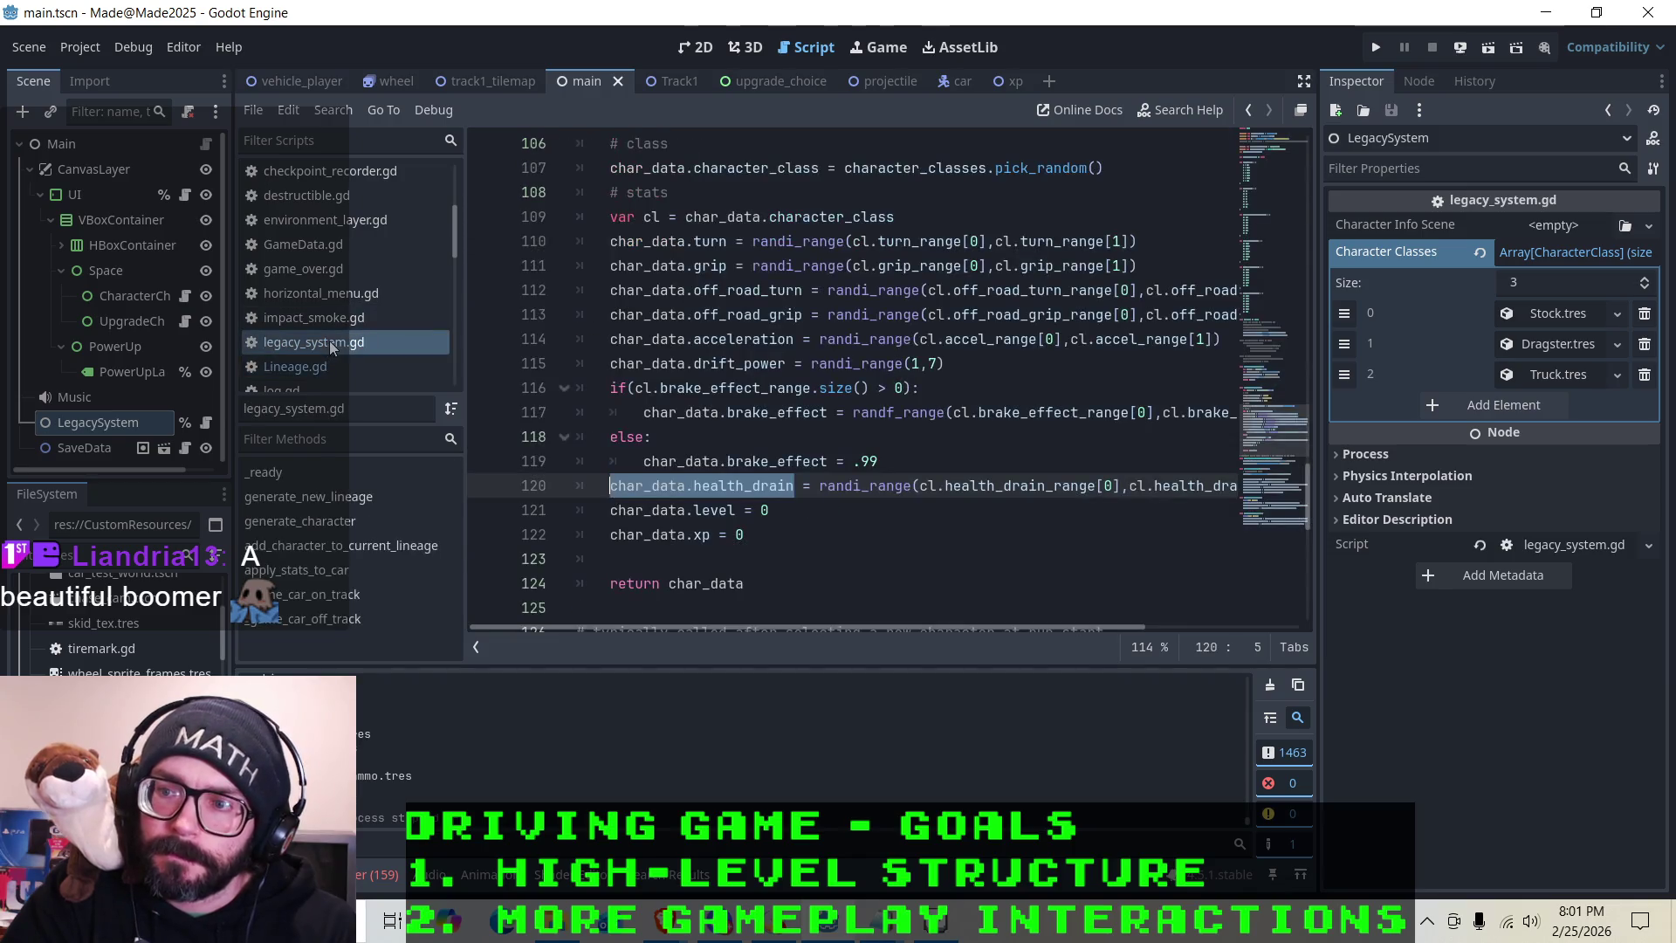
{"action": "scroll", "coordinate": [782, 490], "scroll_direction": "down", "scroll_amount": 4}
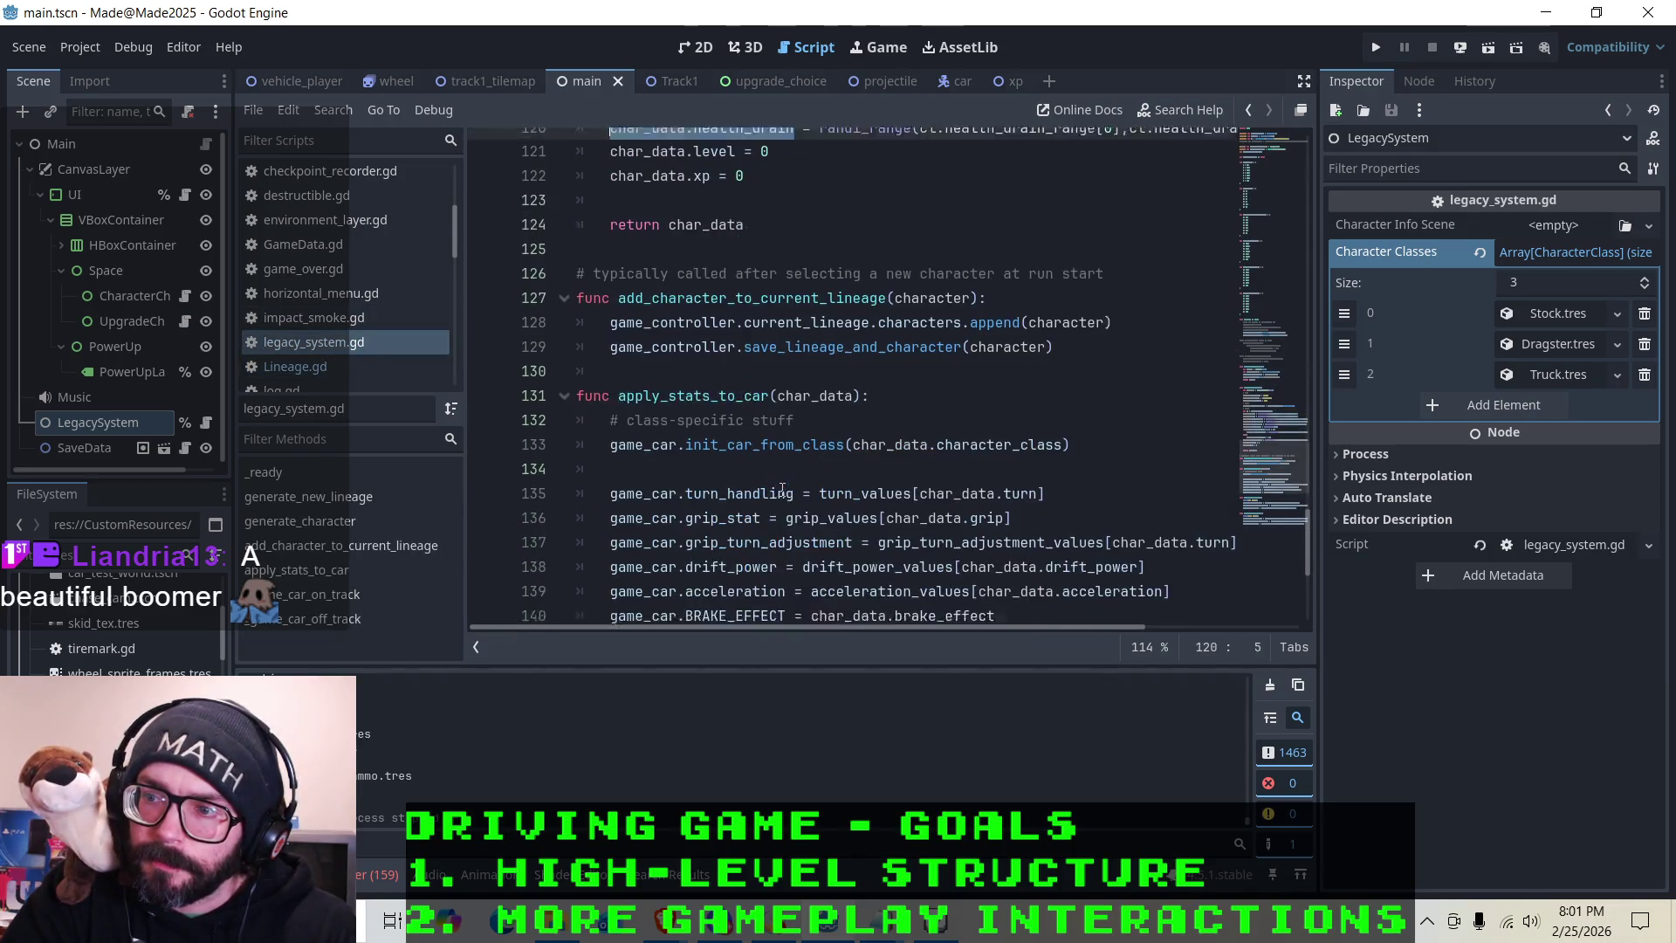
{"action": "scroll", "coordinate": [842, 401], "scroll_direction": "down", "scroll_amount": 4}
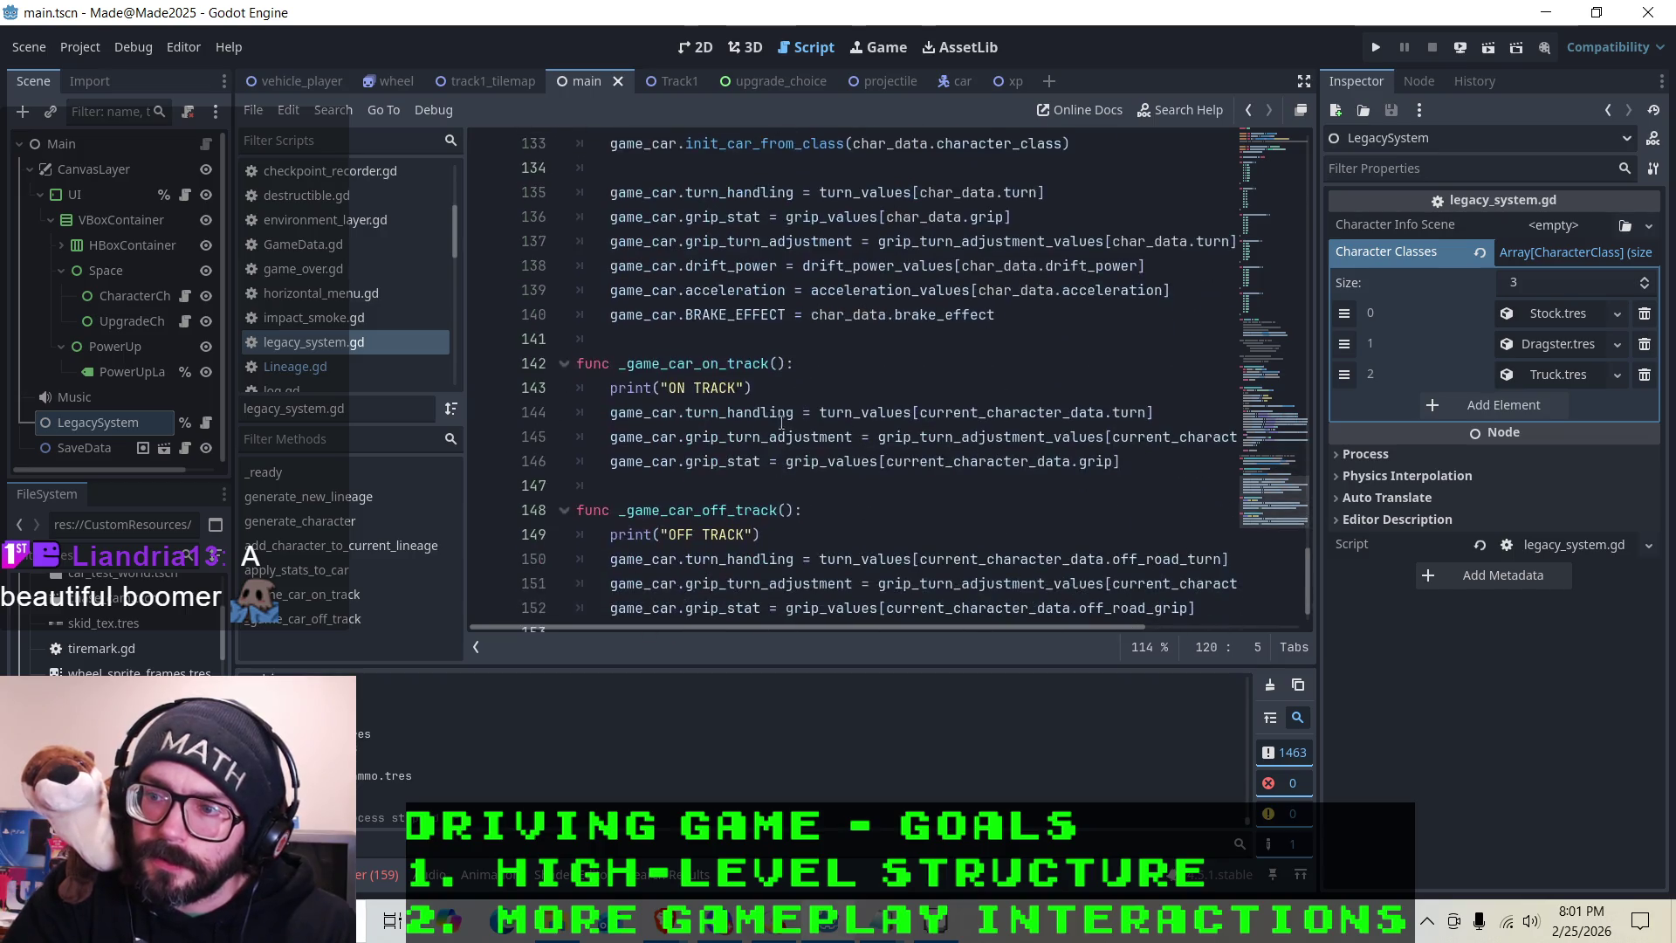
{"action": "left_click", "coordinate": [647, 327]}
{"action": "left_click", "coordinate": [655, 340]}
Write game_car.health_drain_rate = char_data.health_drain on line 141 and save legacy_system.gd
{"action": "type", "text": "gamecar"}
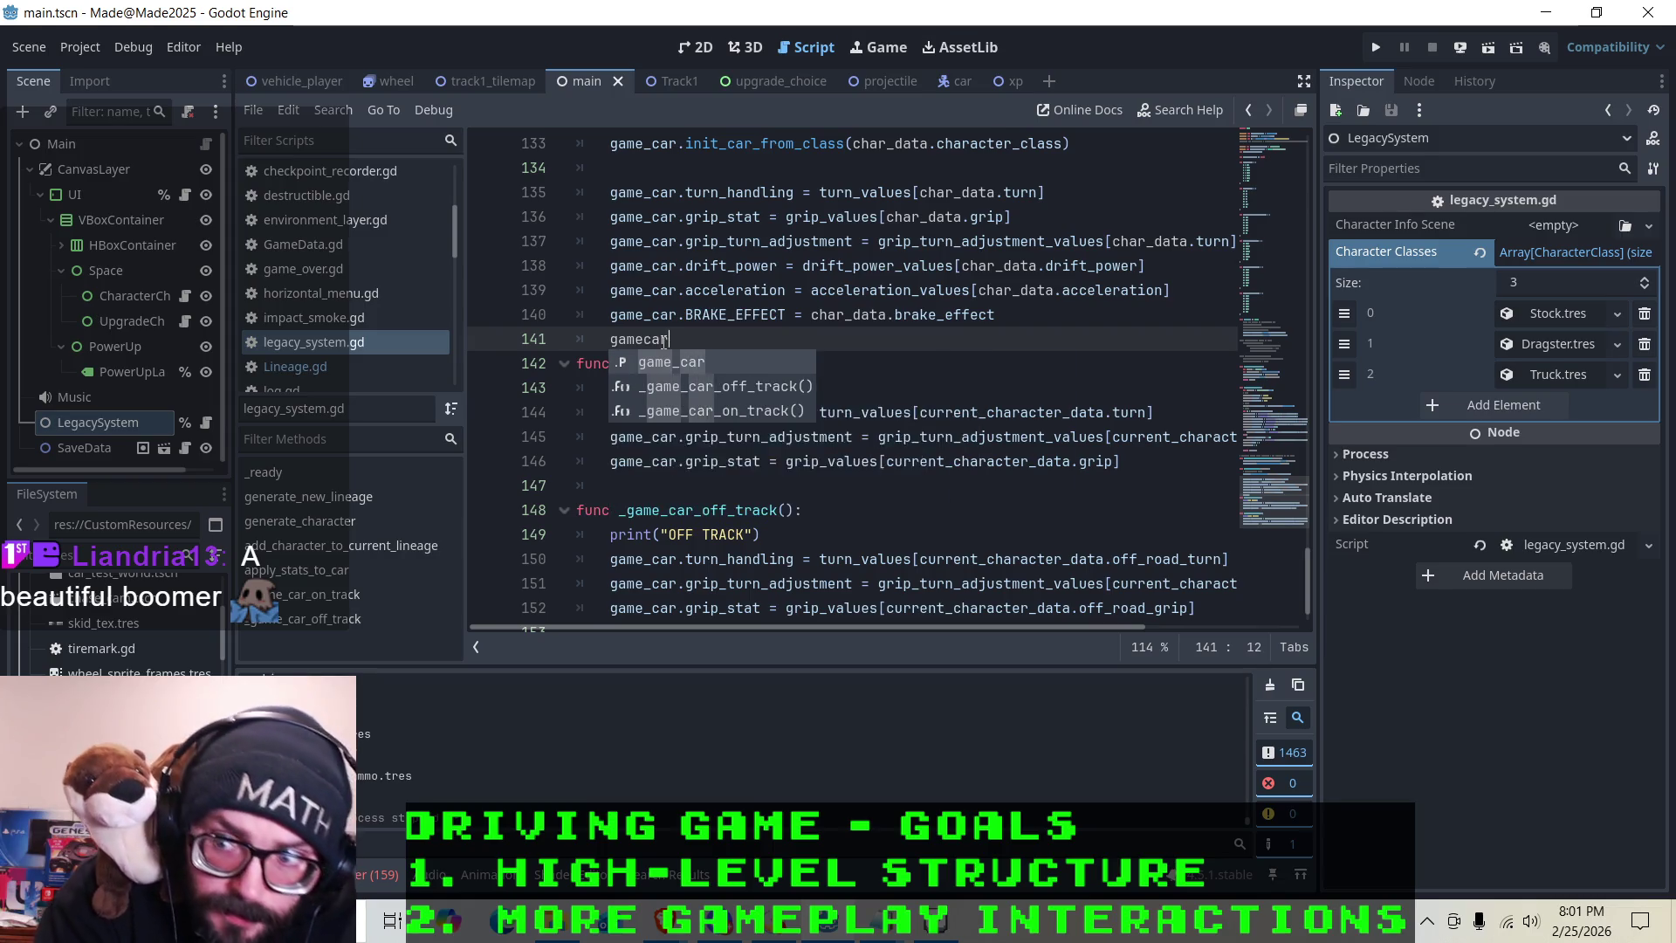
{"action": "type", "text": ".health_drain_rate"}
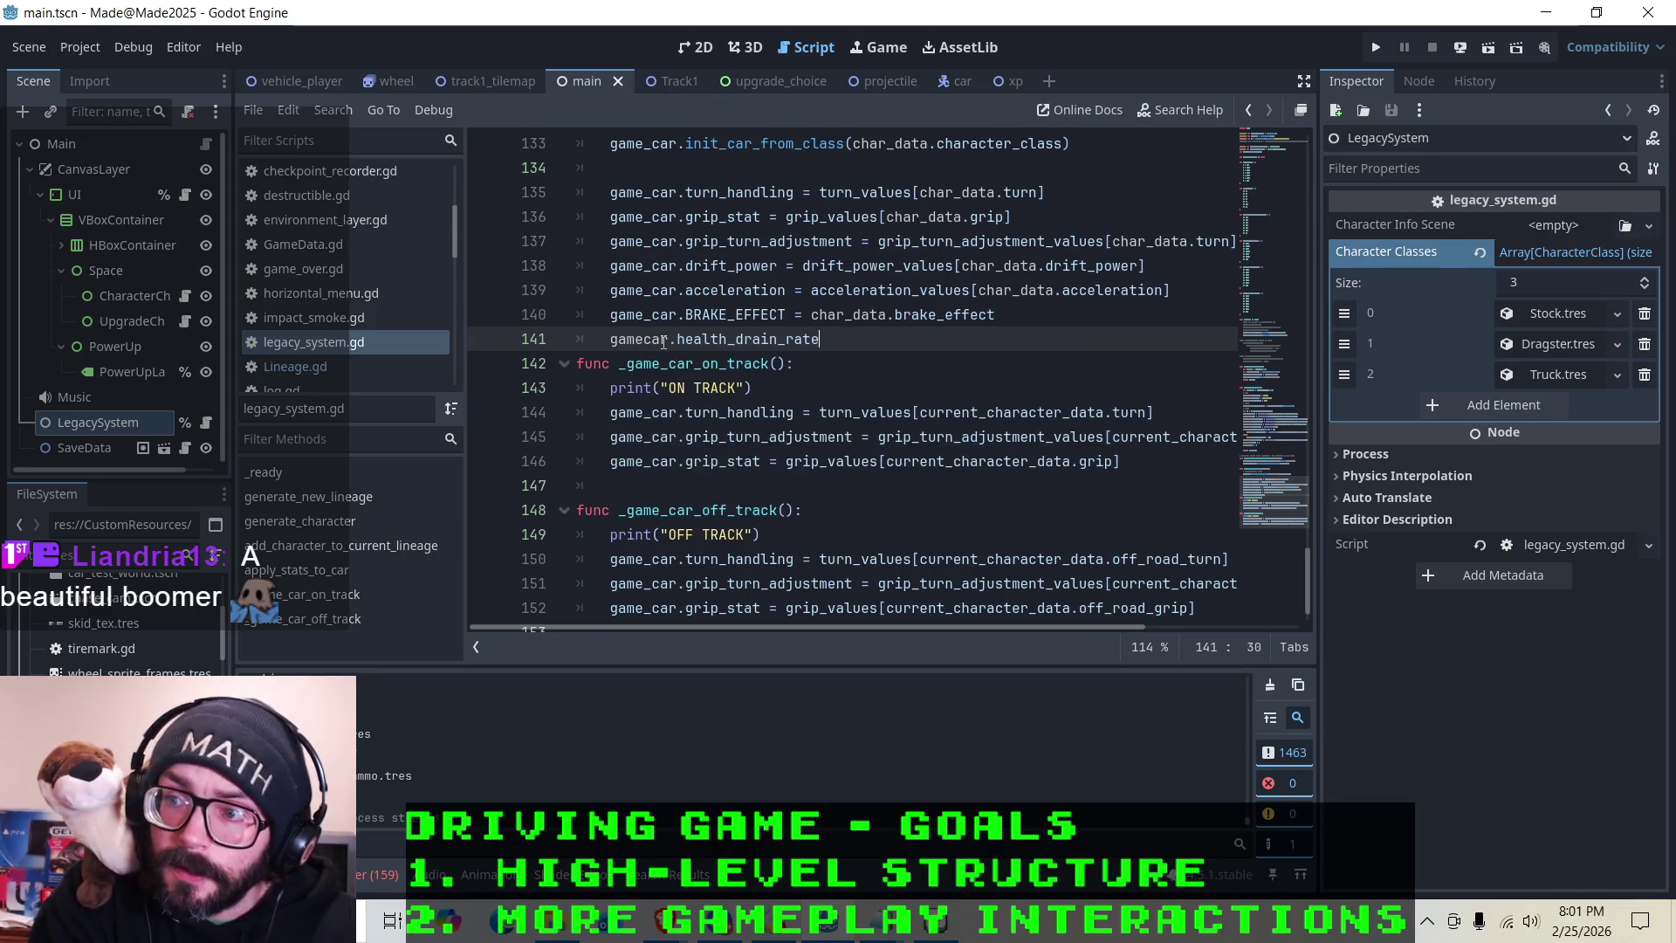
{"action": "left_click", "coordinate": [649, 341]}
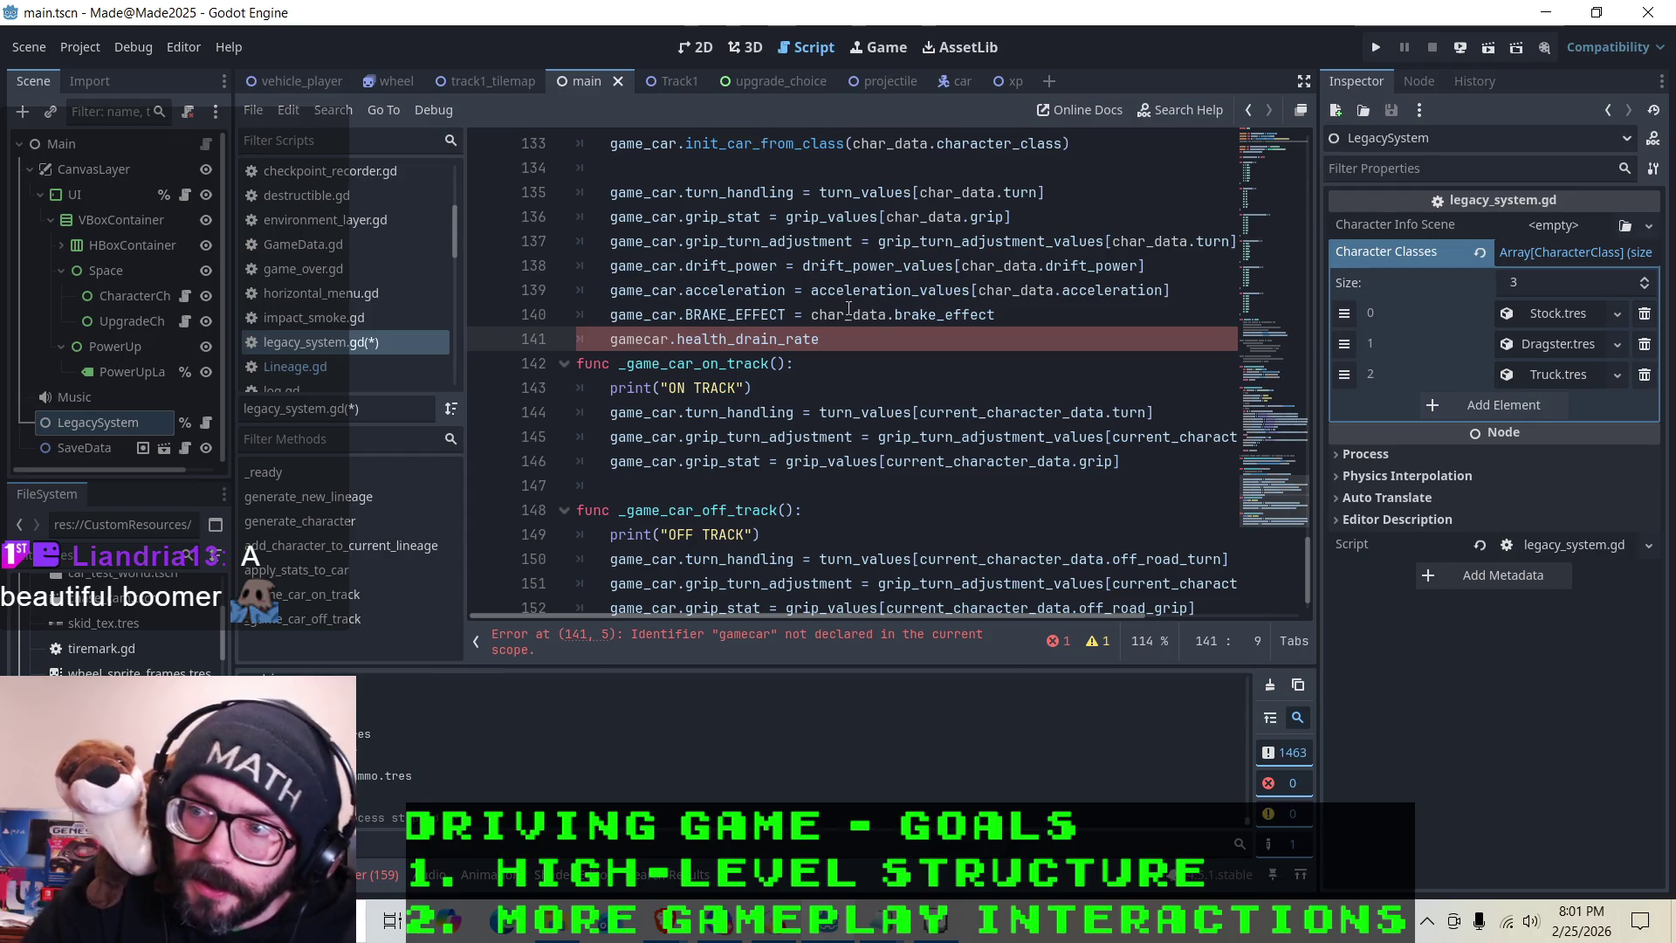
{"action": "type", "text": "_"}
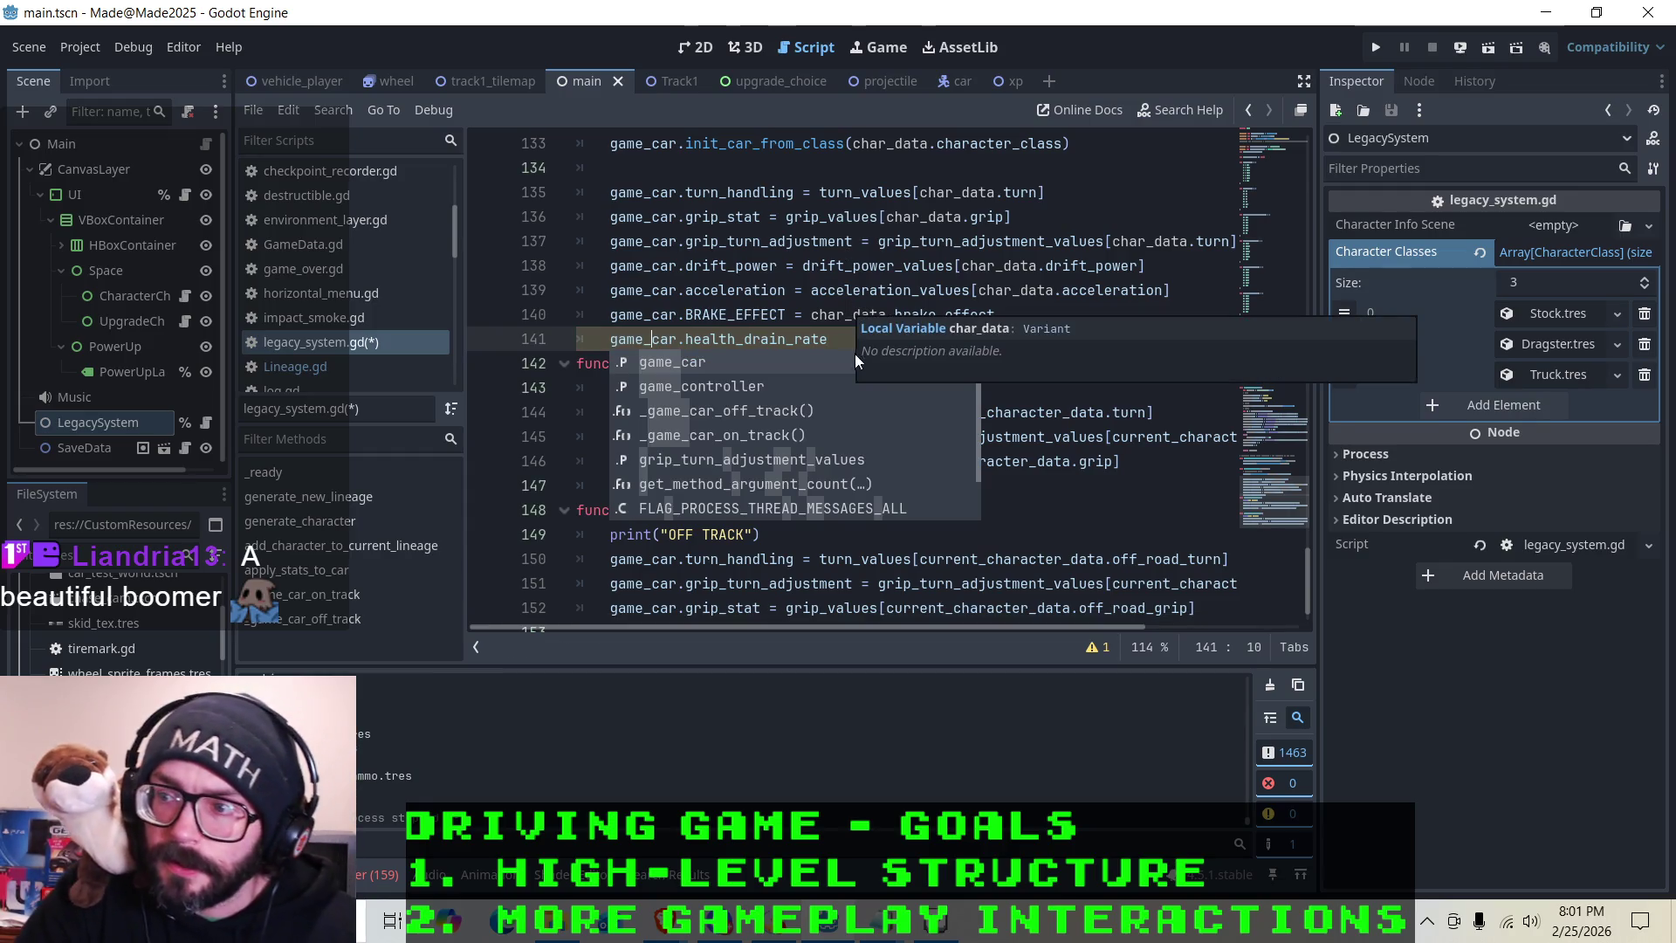
{"action": "left_click", "coordinate": [834, 339]}
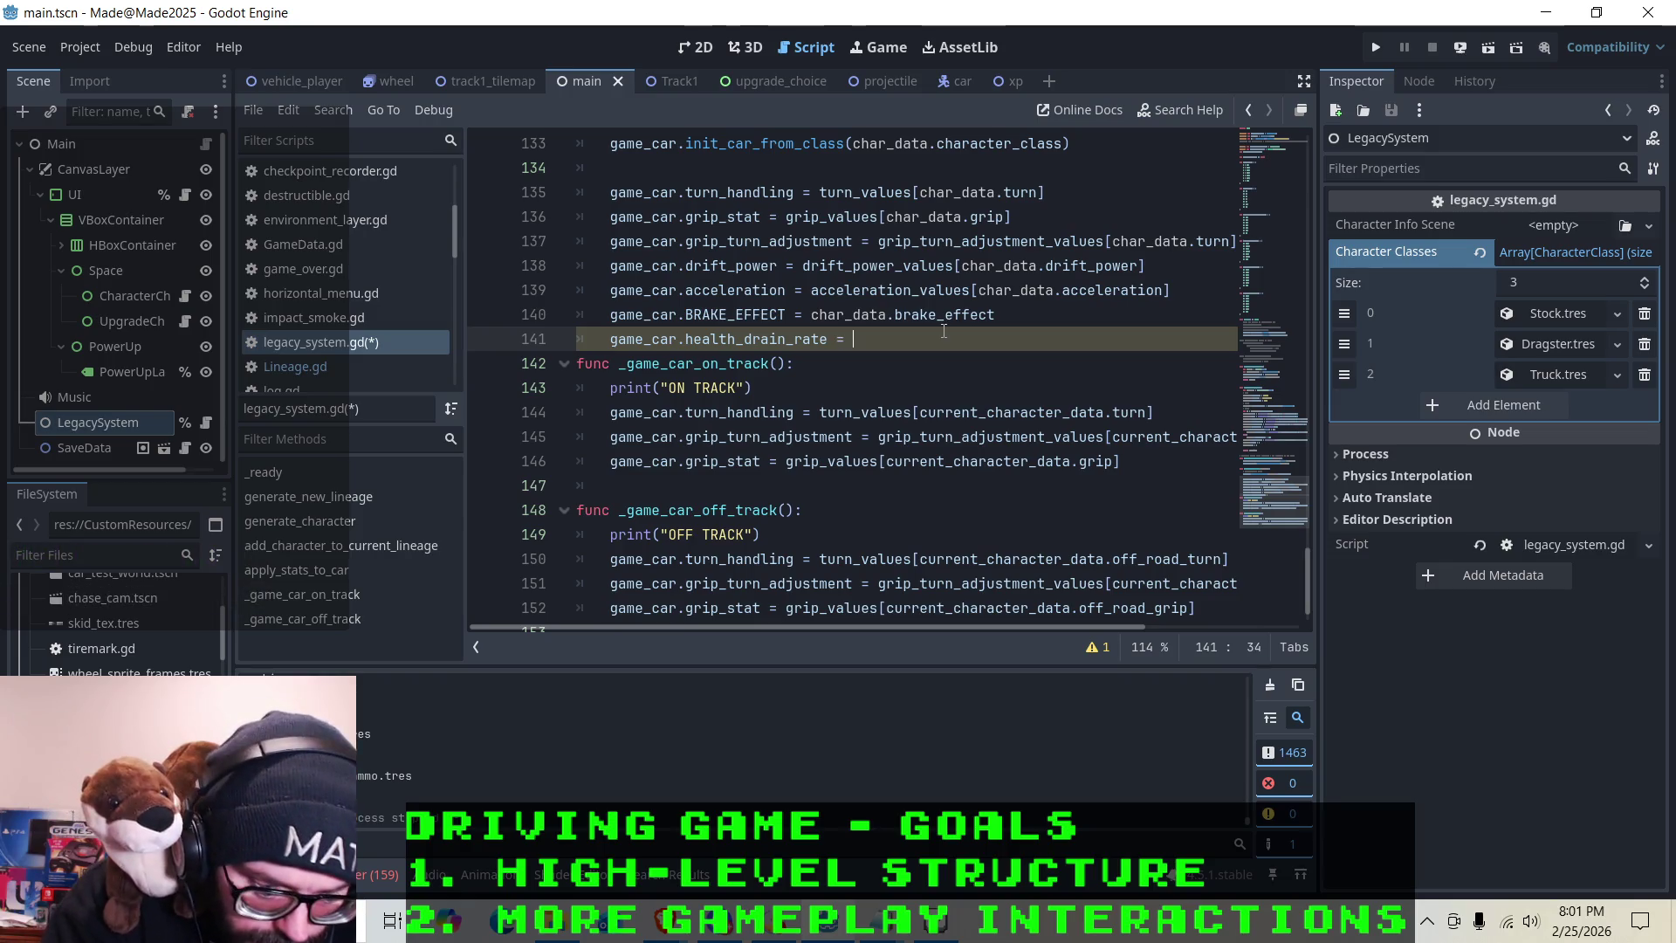
{"action": "type", "text": "char_data"}
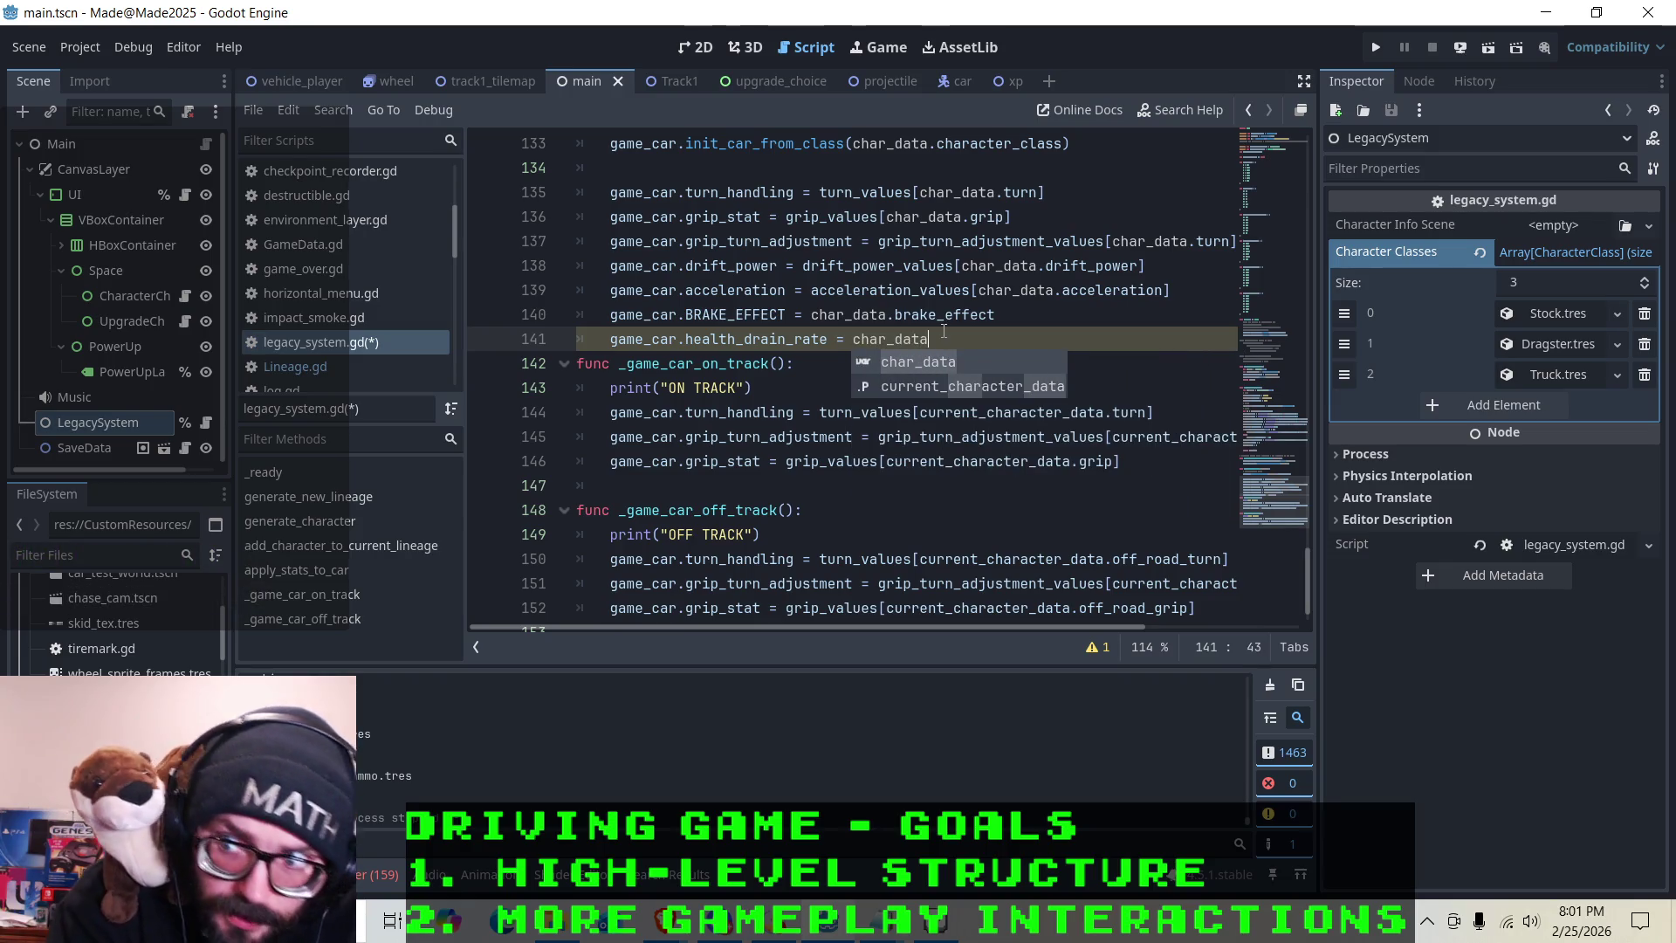
{"action": "type", "text": ".health"}
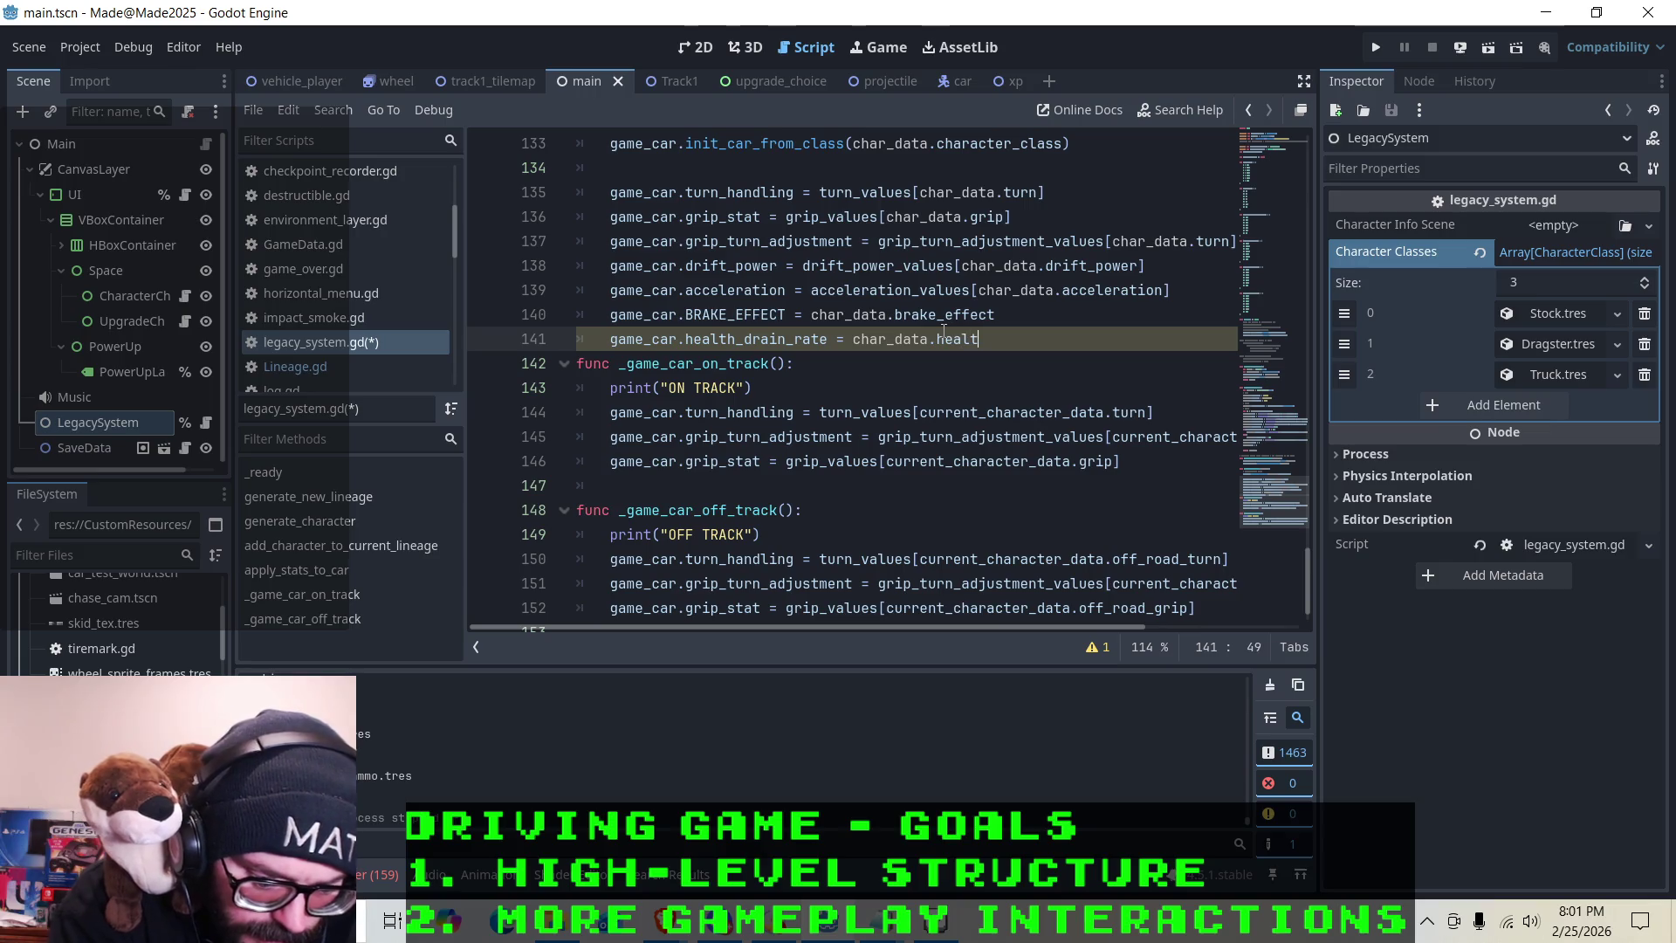
{"action": "key", "text": "BackSpace"}
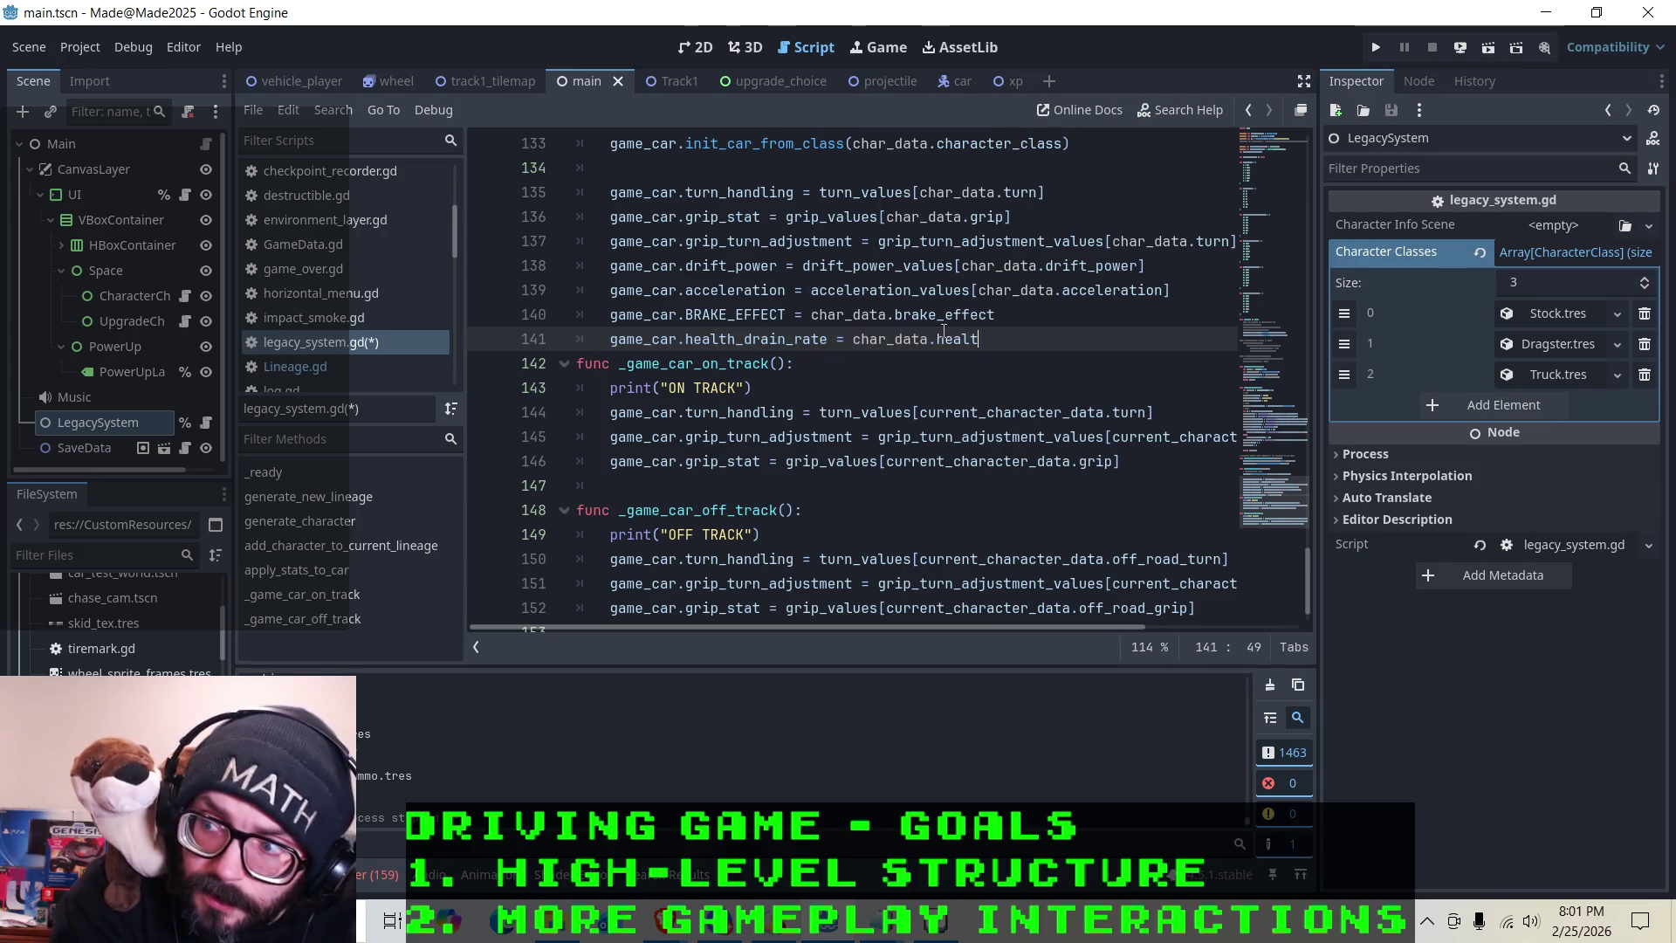
{"action": "type", "text": "h_drain"}
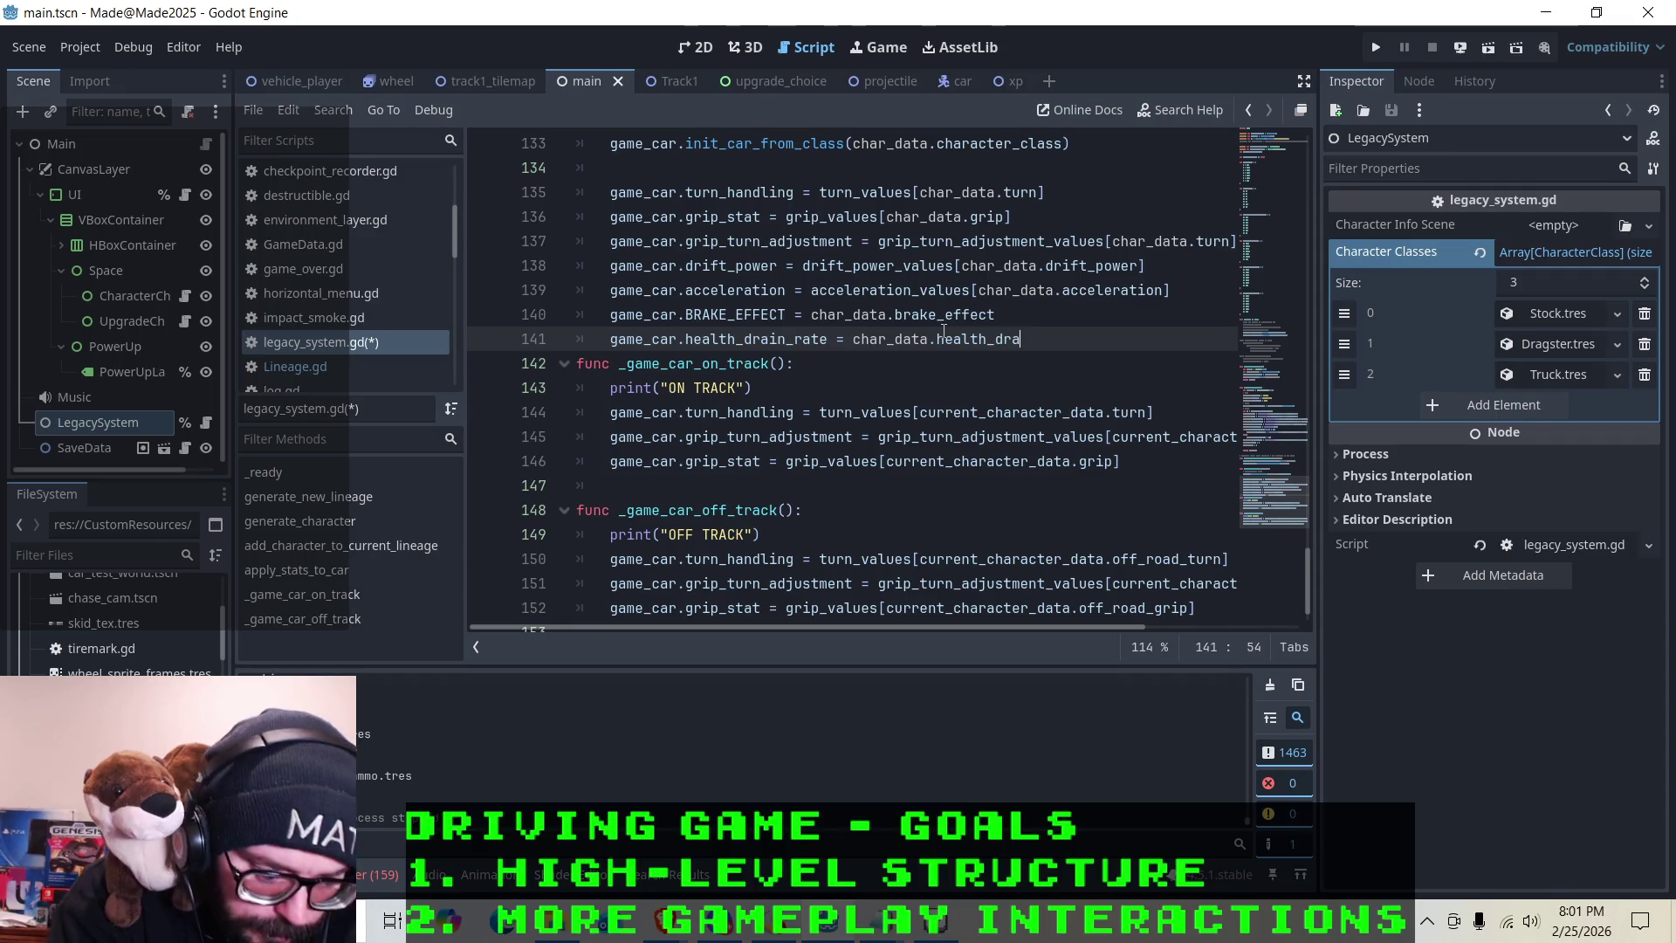
{"action": "key", "text": "Return"}
{"action": "key", "text": "ctrl+s"}
Review the stat assignment lines in apply_stats_to_car, ending on the new health_drain_rate line
{"action": "scroll", "coordinate": [831, 343], "scroll_direction": "up", "scroll_amount": 2}
{"action": "scroll", "coordinate": [830, 343], "scroll_direction": "up", "scroll_amount": 1}
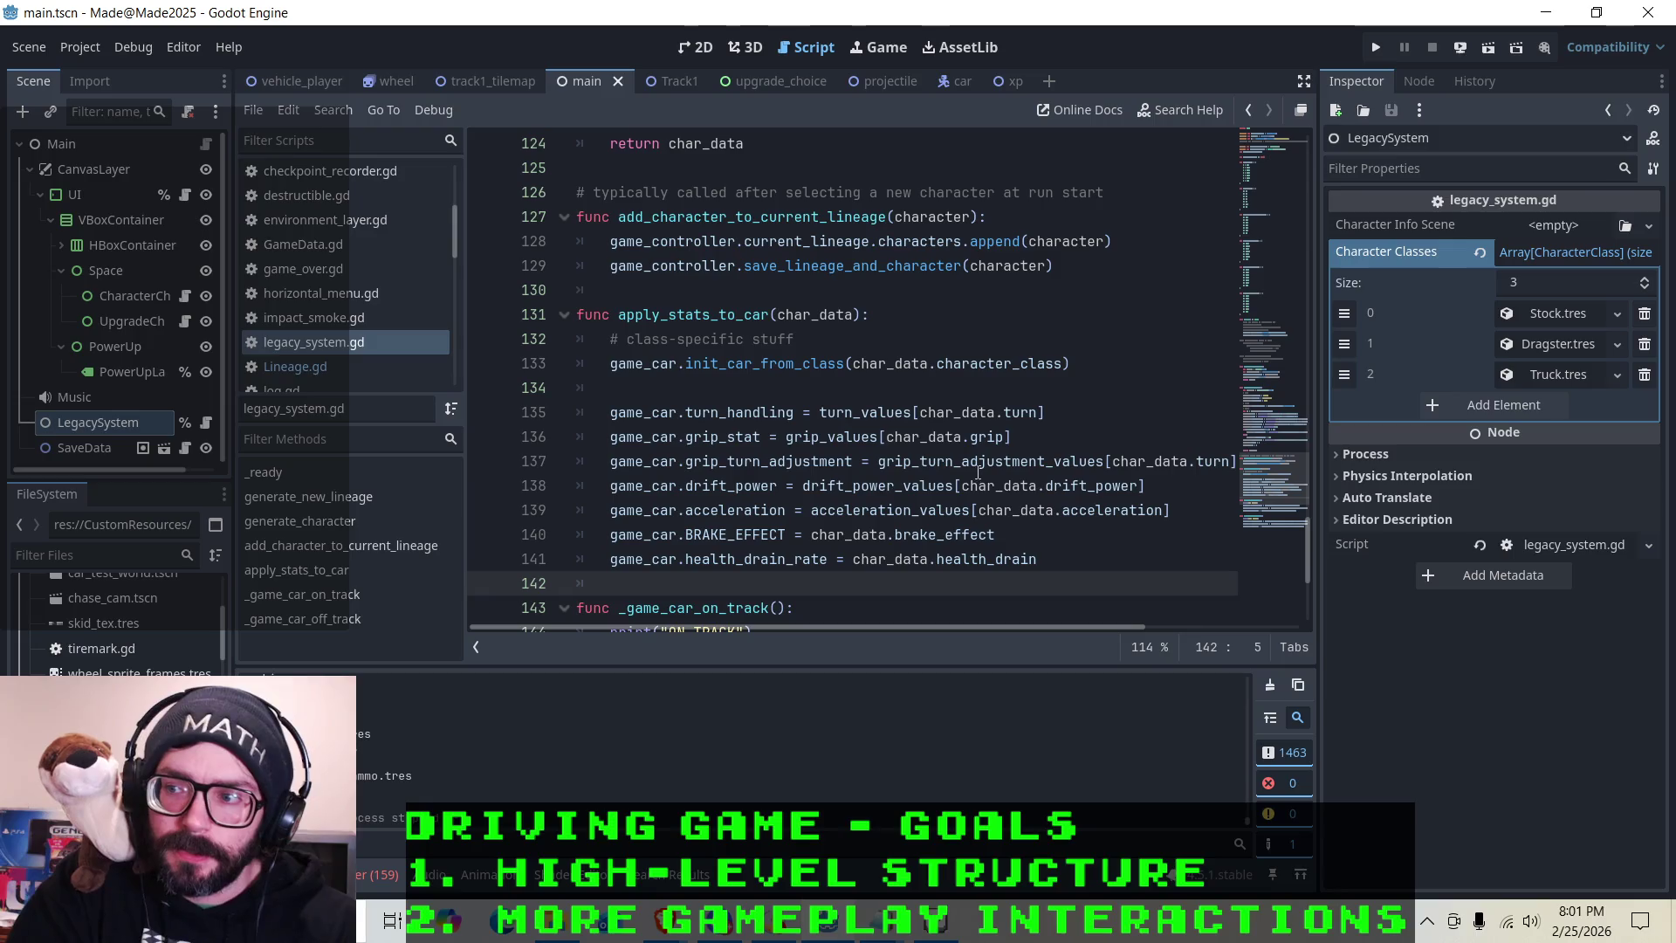
{"action": "left_click", "coordinate": [1017, 436]}
{"action": "key", "text": "Up"}
{"action": "key", "text": "Down"}
{"action": "key", "text": "Down"}
{"action": "key", "text": "Down"}
{"action": "key", "text": "Down"}
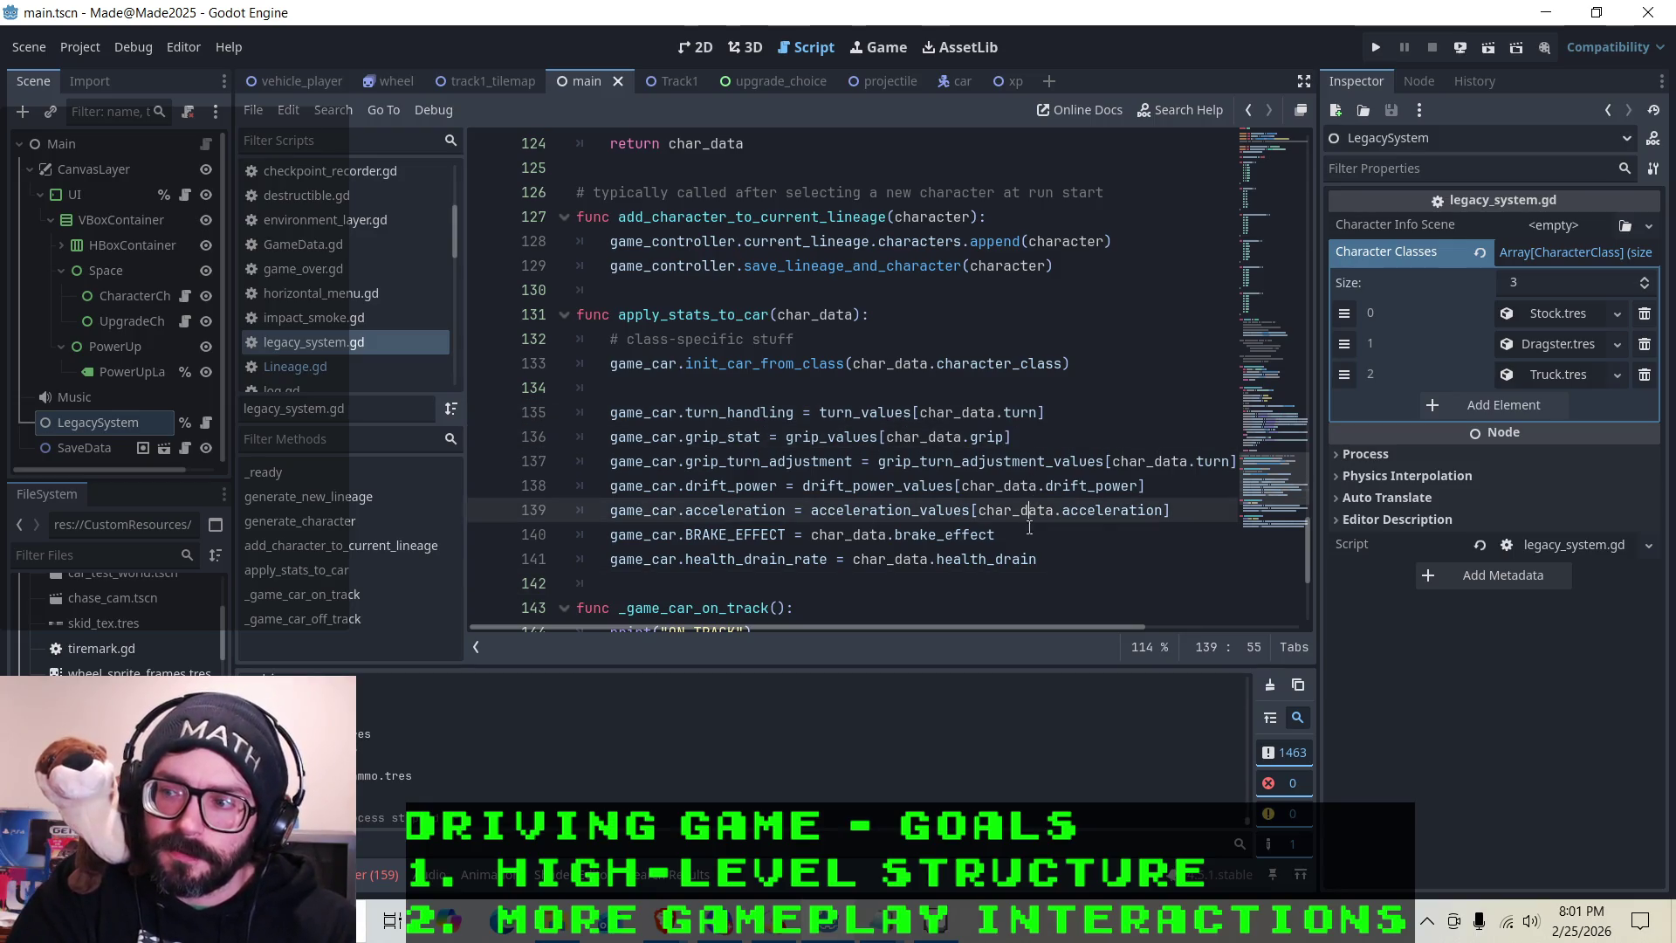
{"action": "key", "text": "Down"}
{"action": "key", "text": "Up"}
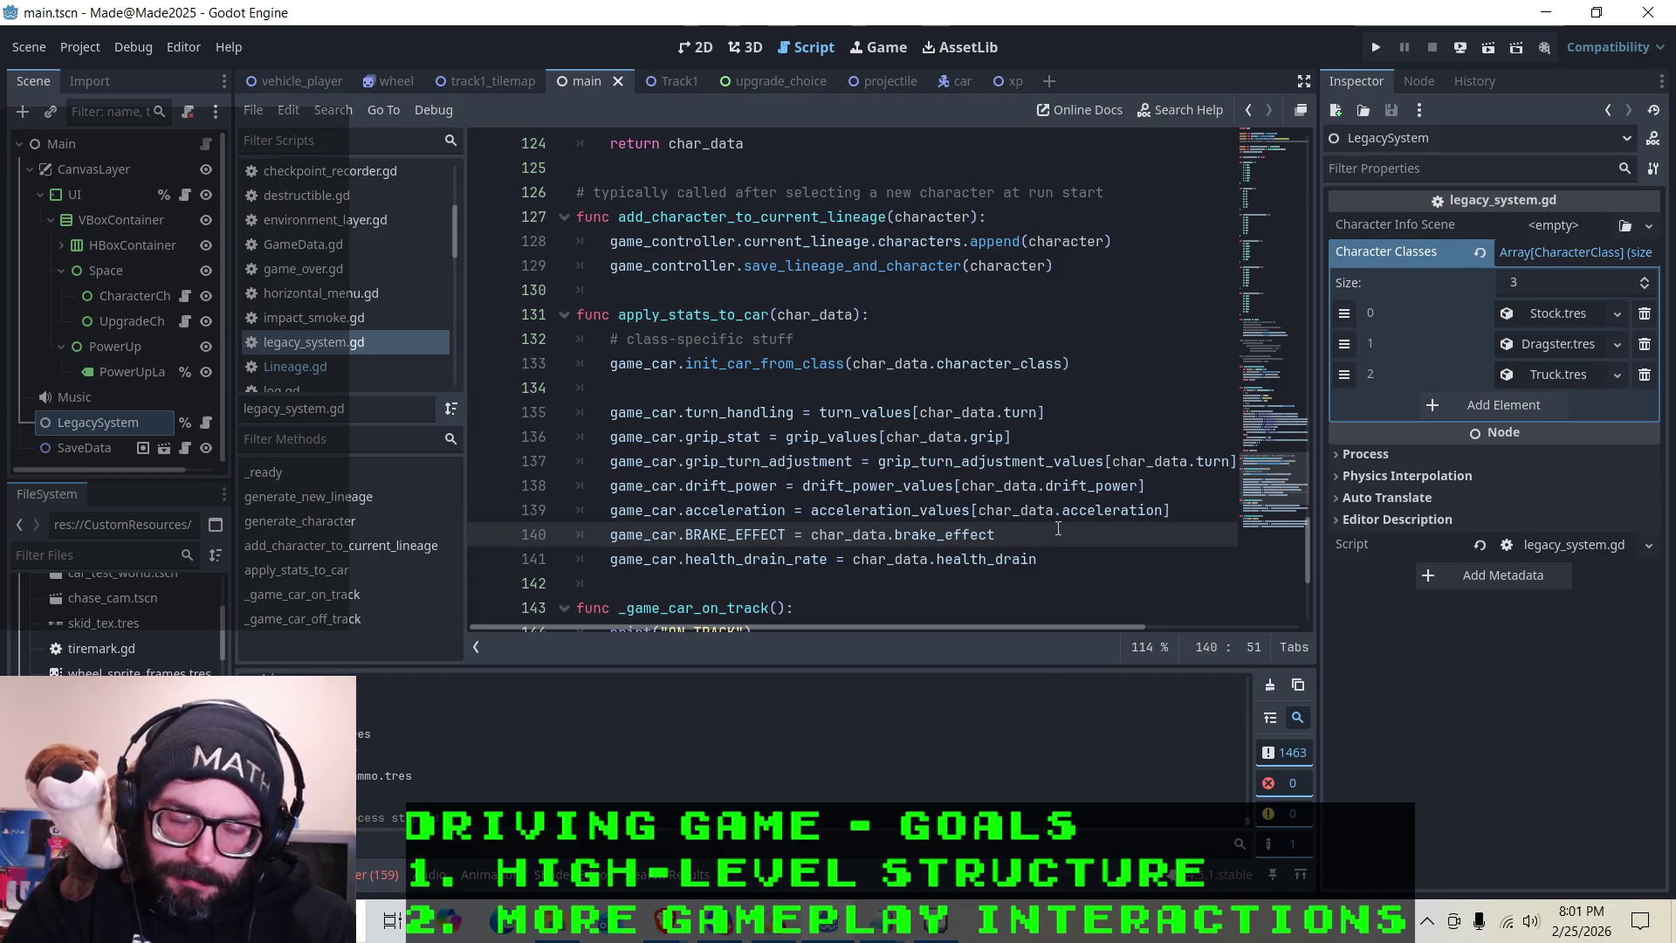
{"action": "left_click", "coordinate": [846, 414]}
{"action": "left_click", "coordinate": [853, 509]}
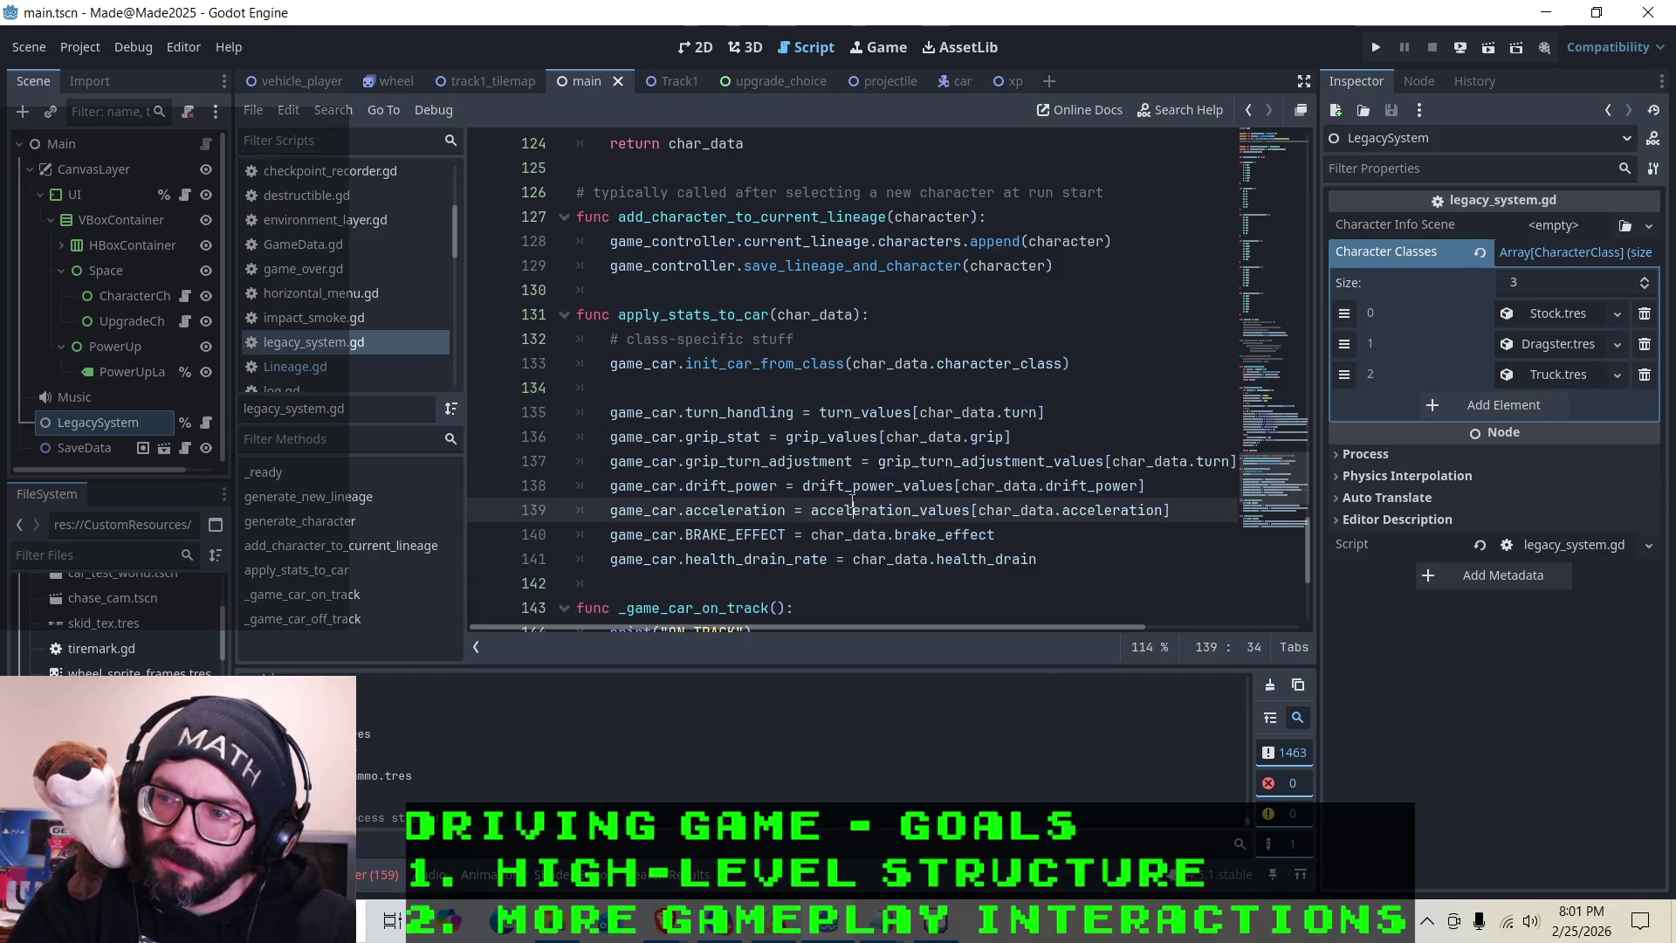
{"action": "left_click", "coordinate": [1059, 551]}
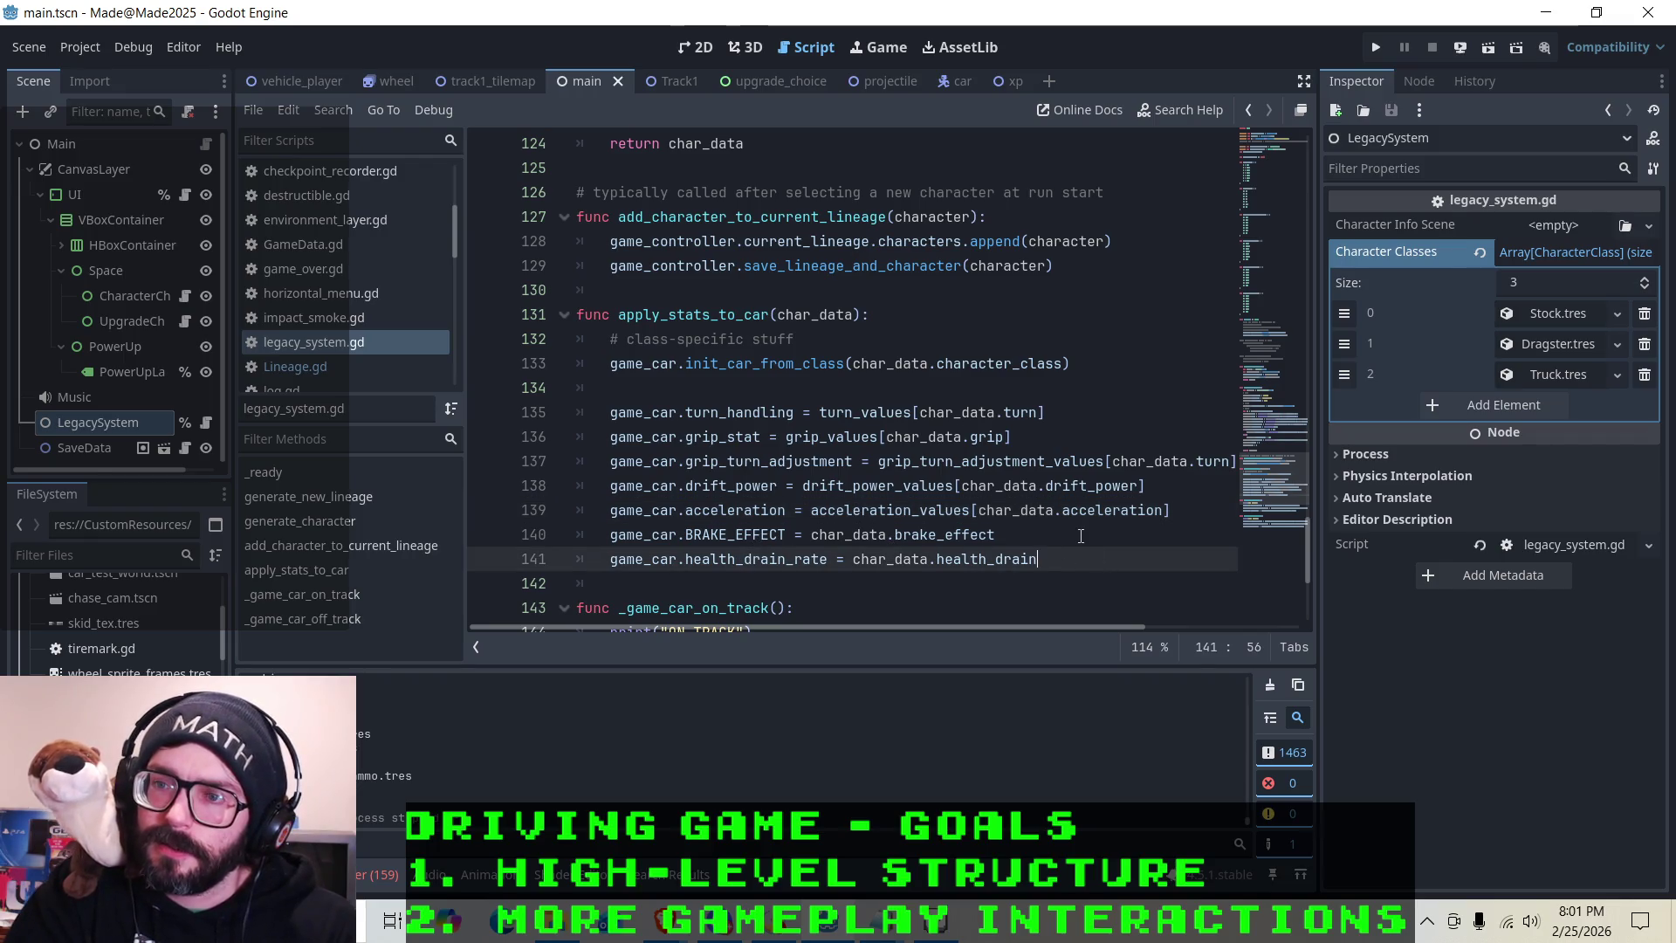
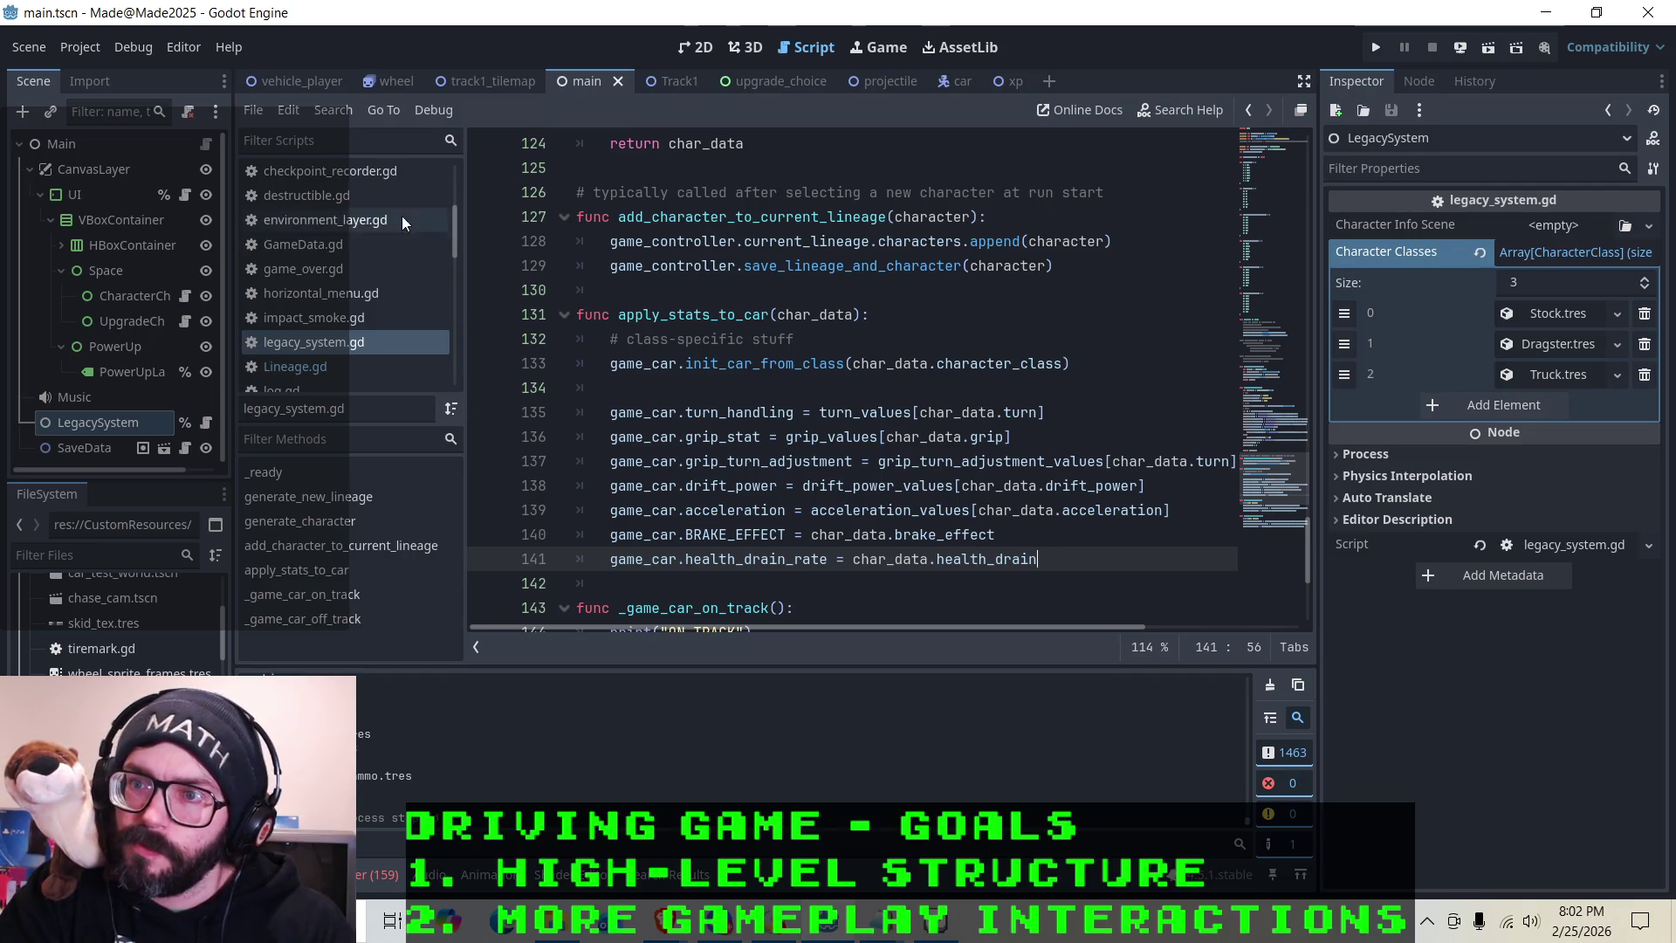
In car.gd, make line 242 read 'life -= delta * health_drain_rate' and save the script
{"action": "scroll", "coordinate": [742, 394], "scroll_direction": "up", "scroll_amount": 5}
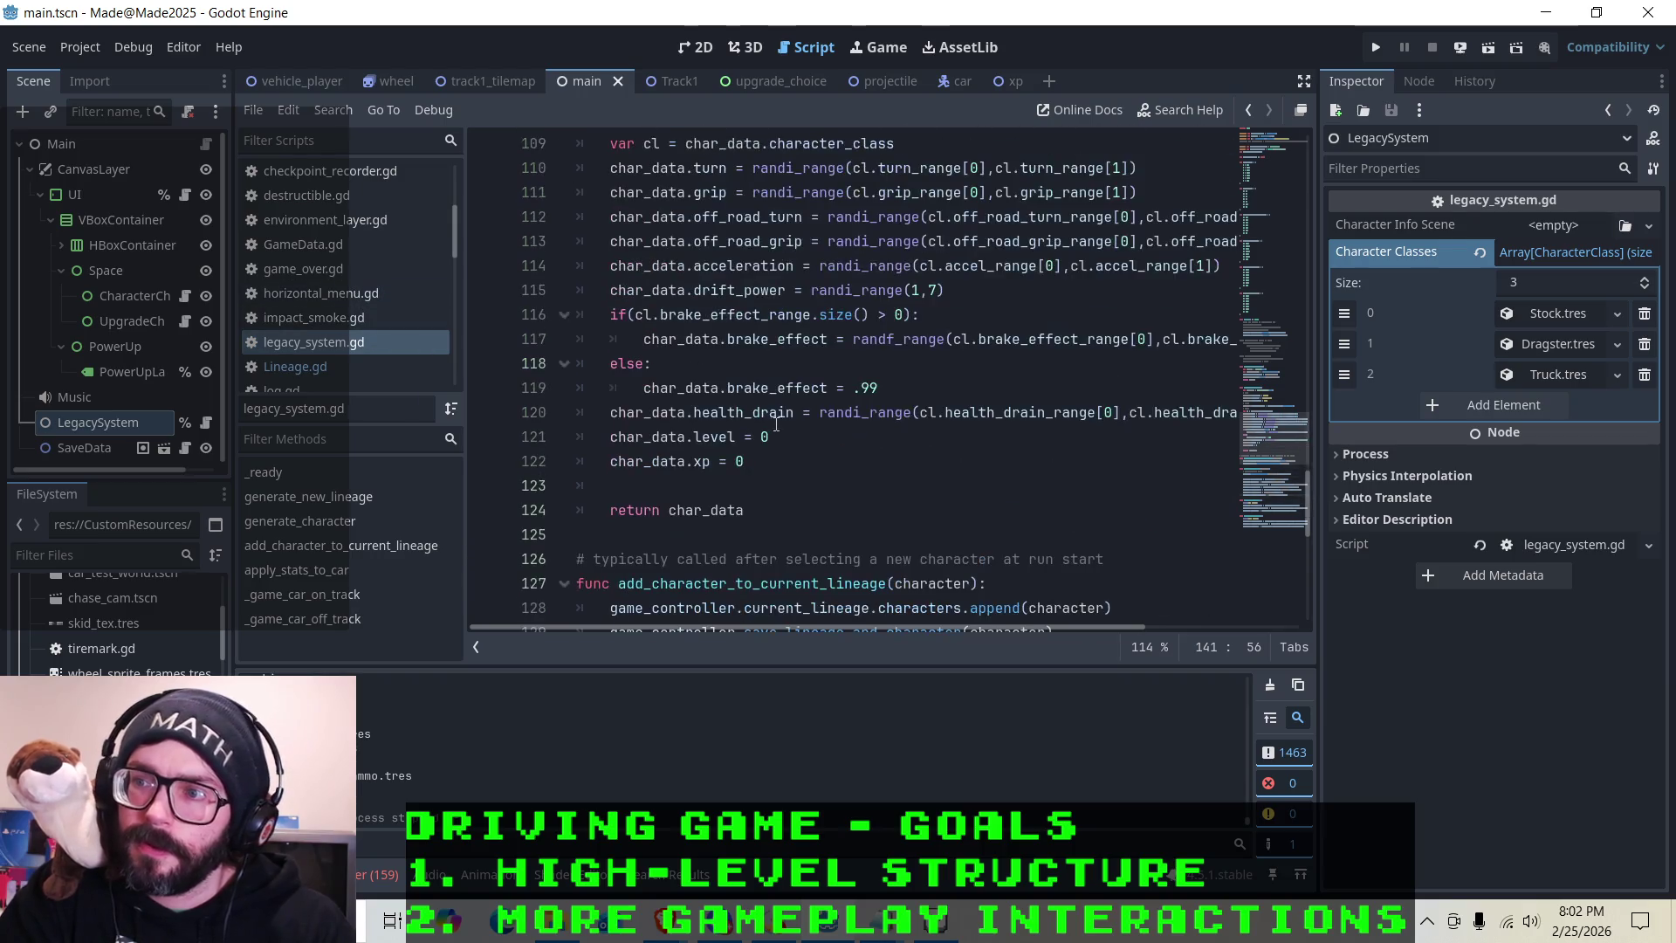
{"action": "key", "text": "alt+Left"}
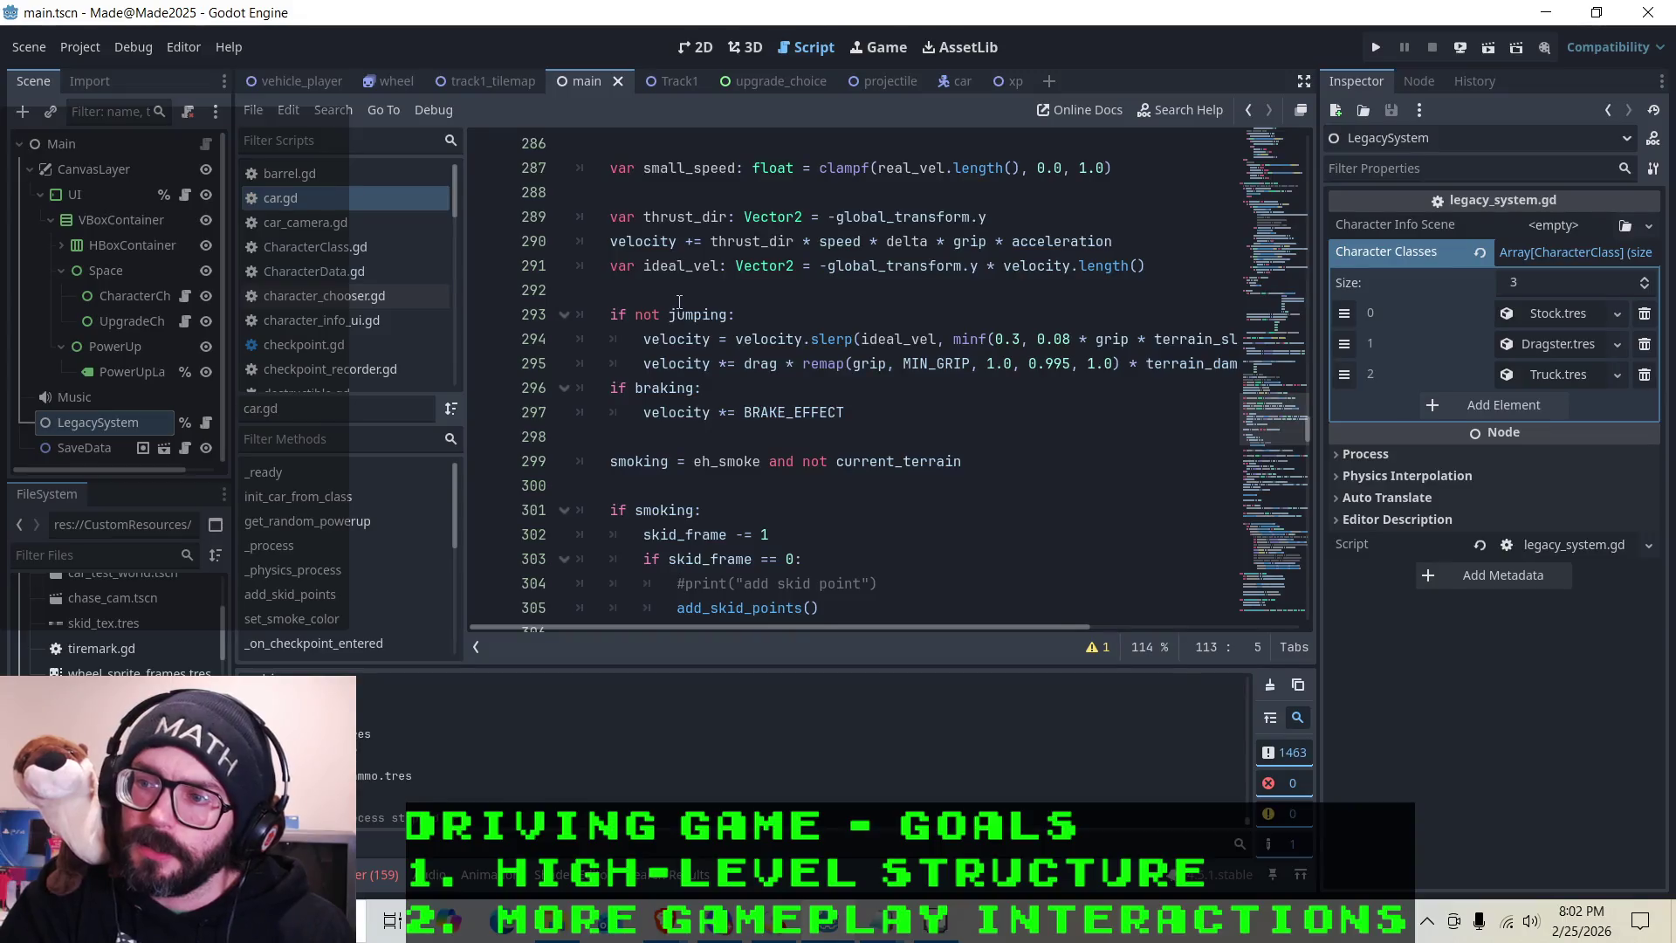
{"action": "scroll", "coordinate": [679, 302], "scroll_direction": "down", "scroll_amount": 4}
{"action": "scroll", "coordinate": [796, 239], "scroll_direction": "down", "scroll_amount": 5}
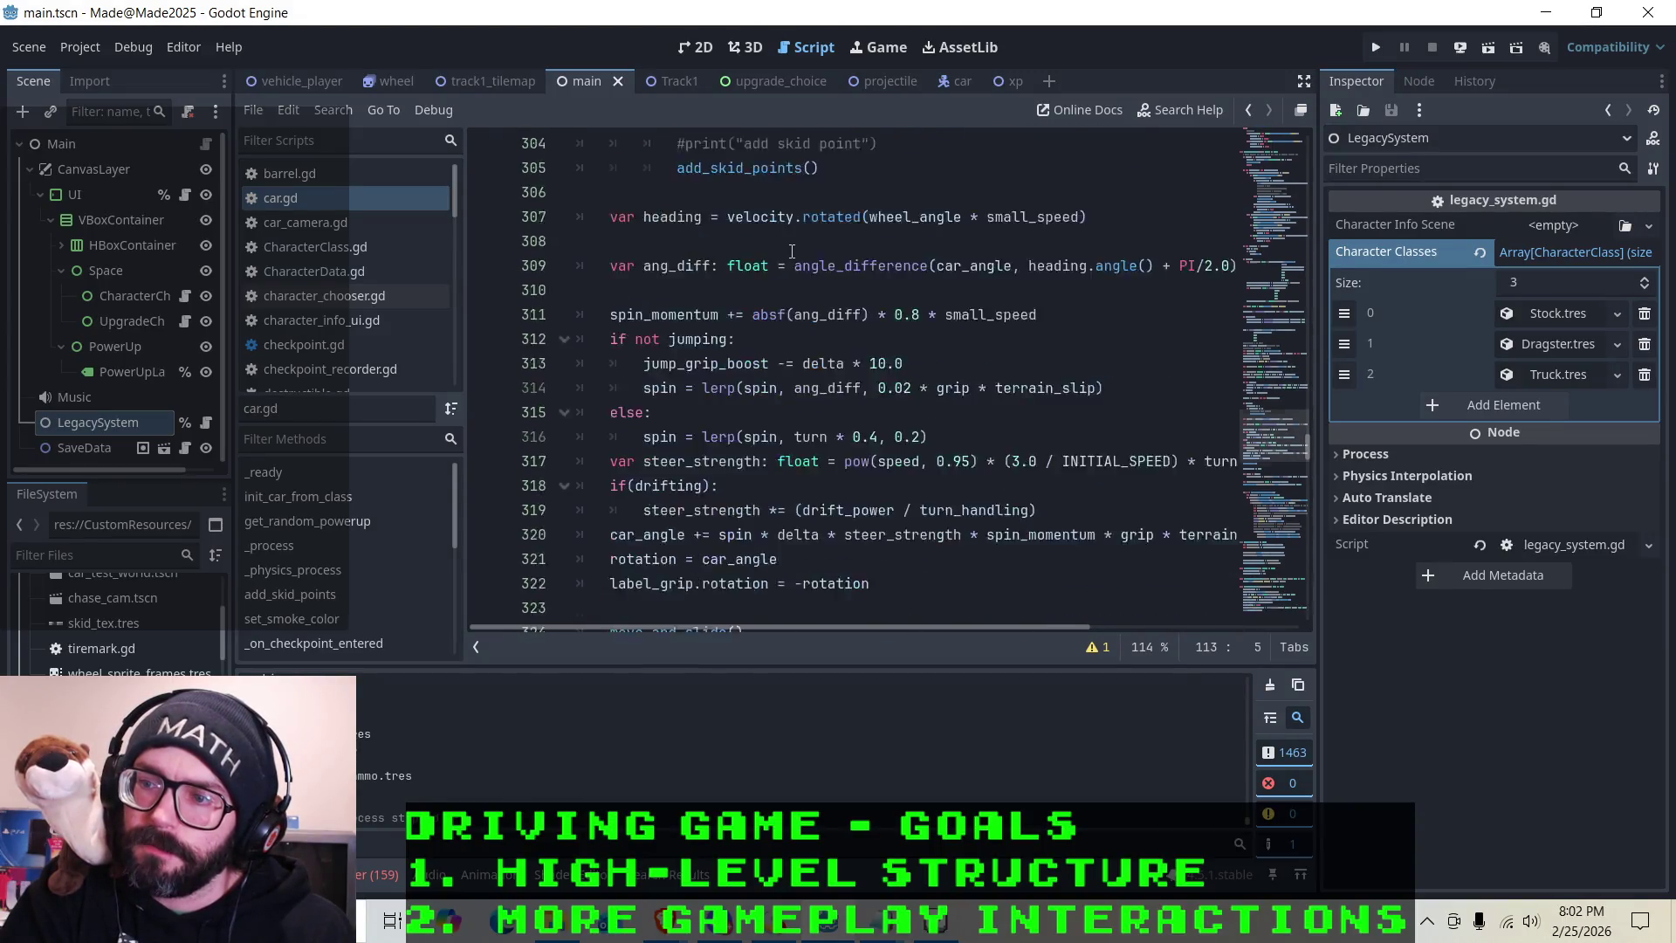
{"action": "scroll", "coordinate": [776, 263], "scroll_direction": "up", "scroll_amount": 3}
{"action": "scroll", "coordinate": [777, 264], "scroll_direction": "up", "scroll_amount": 17}
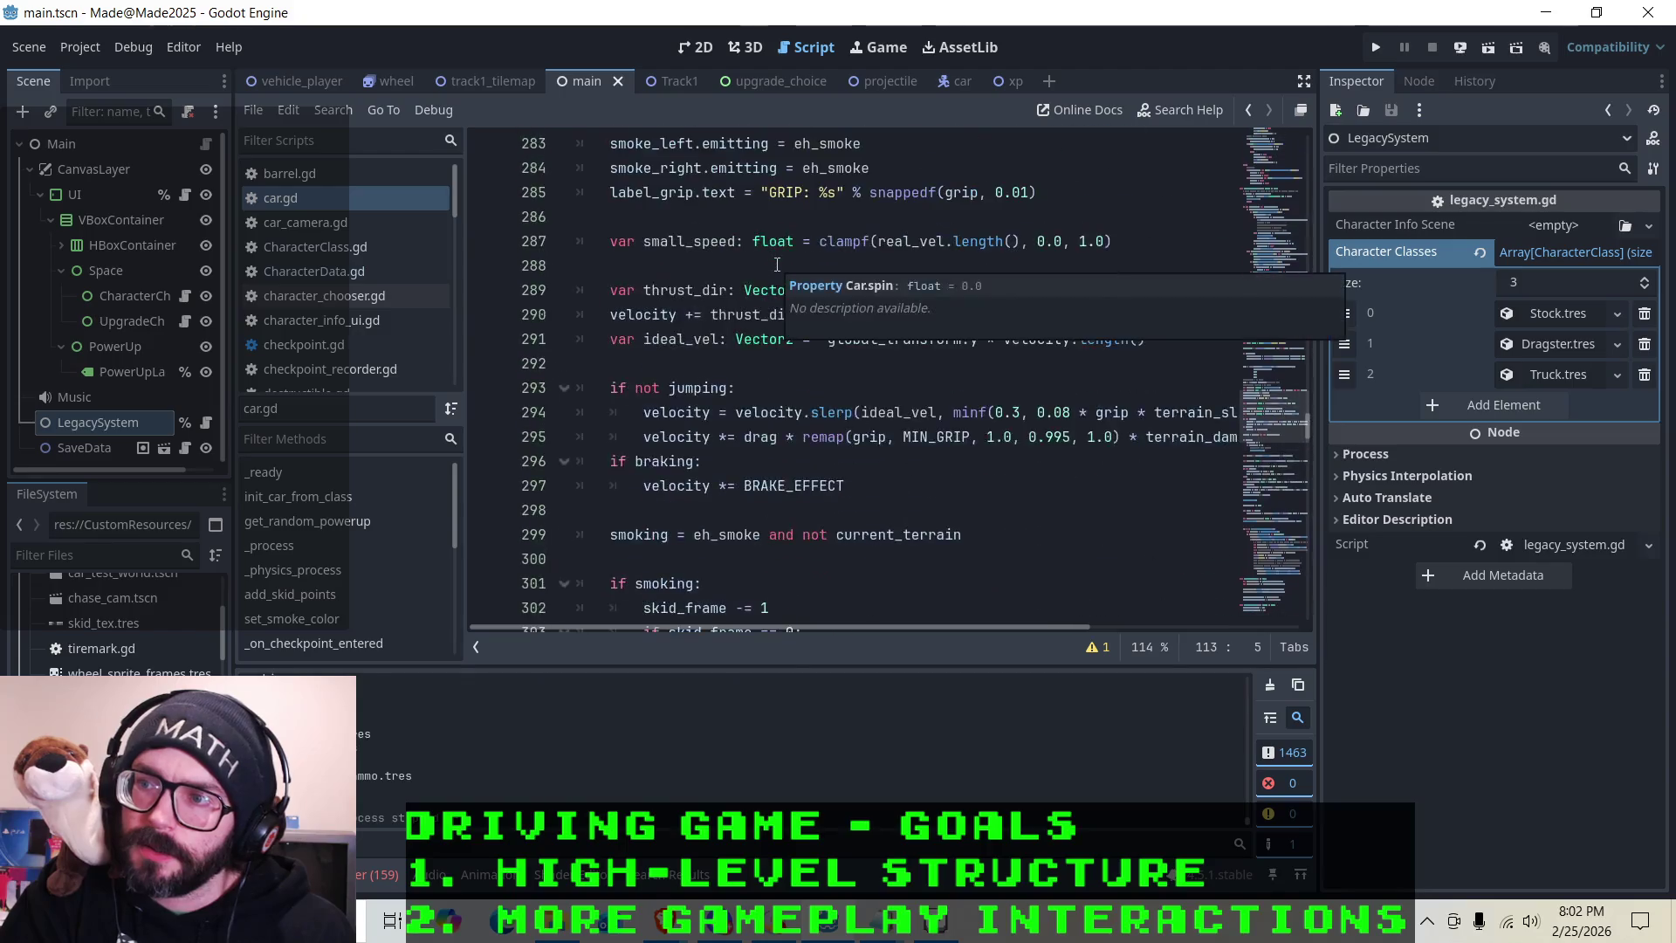
{"action": "scroll", "coordinate": [777, 266], "scroll_direction": "up", "scroll_amount": 5}
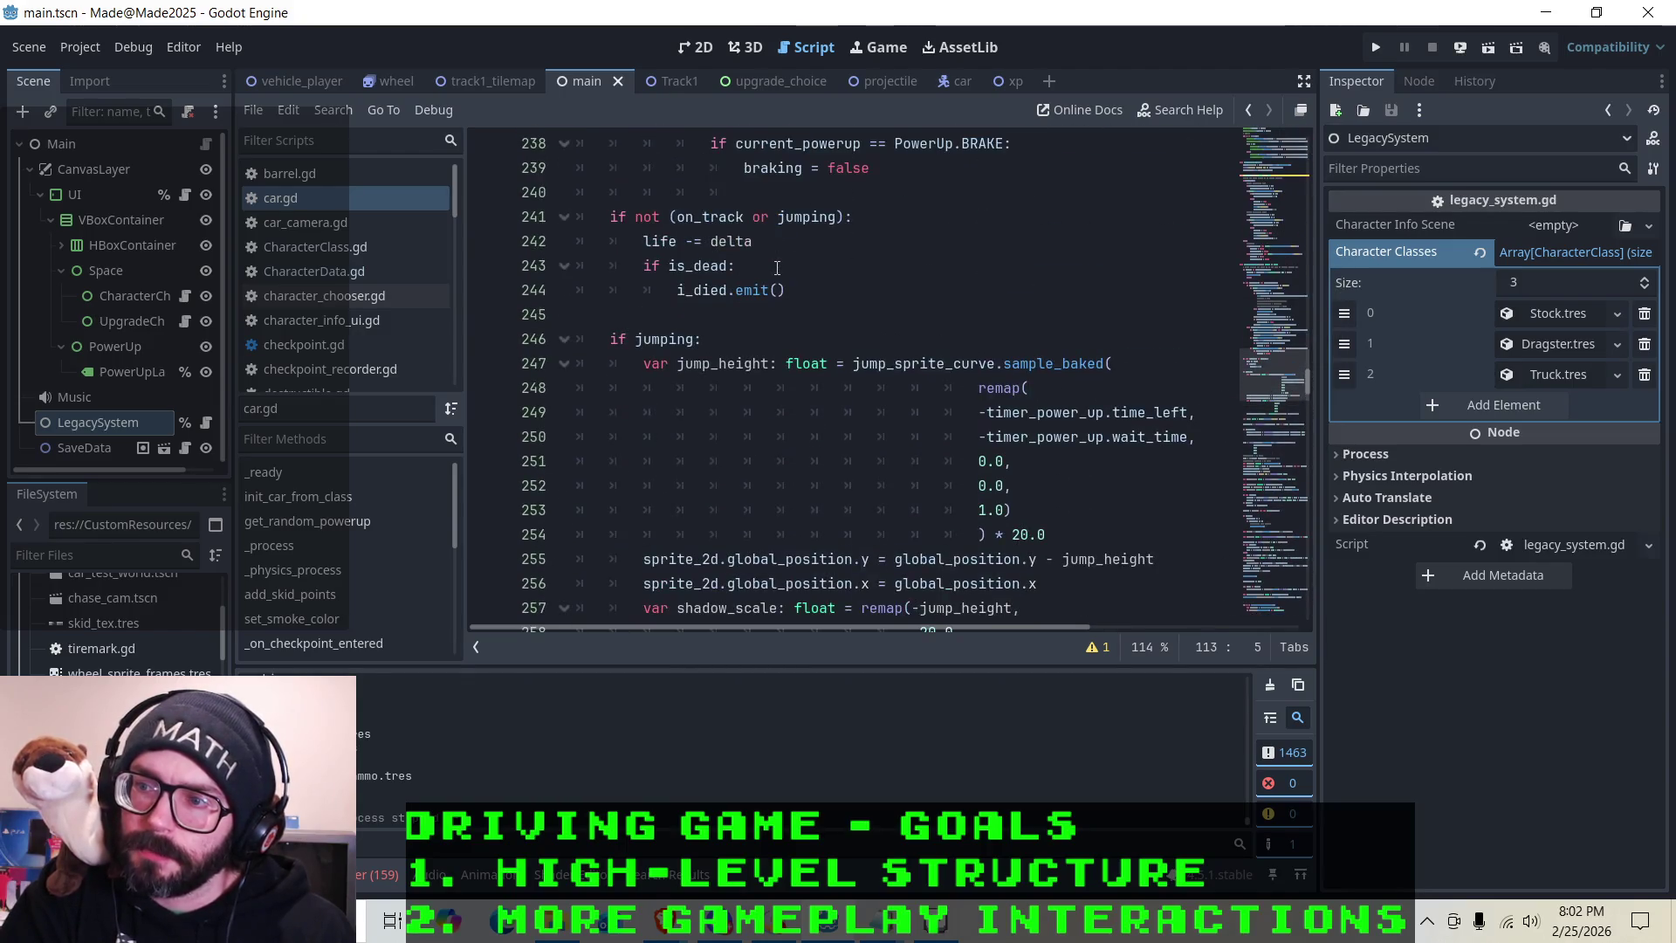
{"action": "scroll", "coordinate": [777, 268], "scroll_direction": "up", "scroll_amount": 1}
{"action": "left_click", "coordinate": [841, 311]}
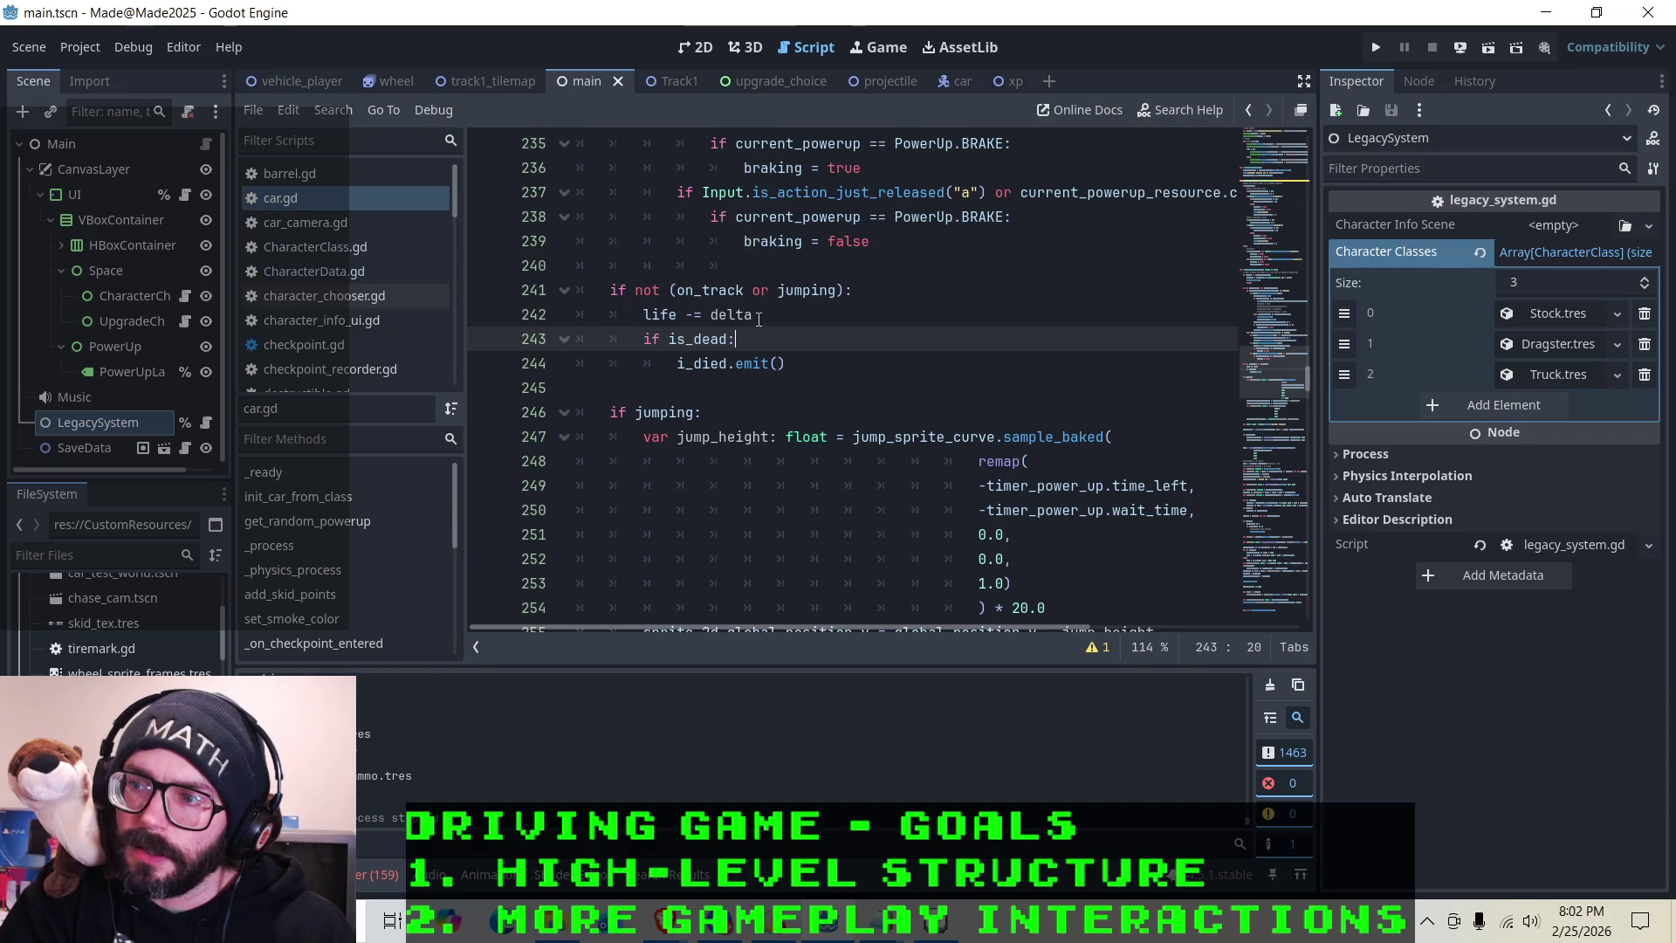
{"action": "type", "text": "* health_drain_rate"}
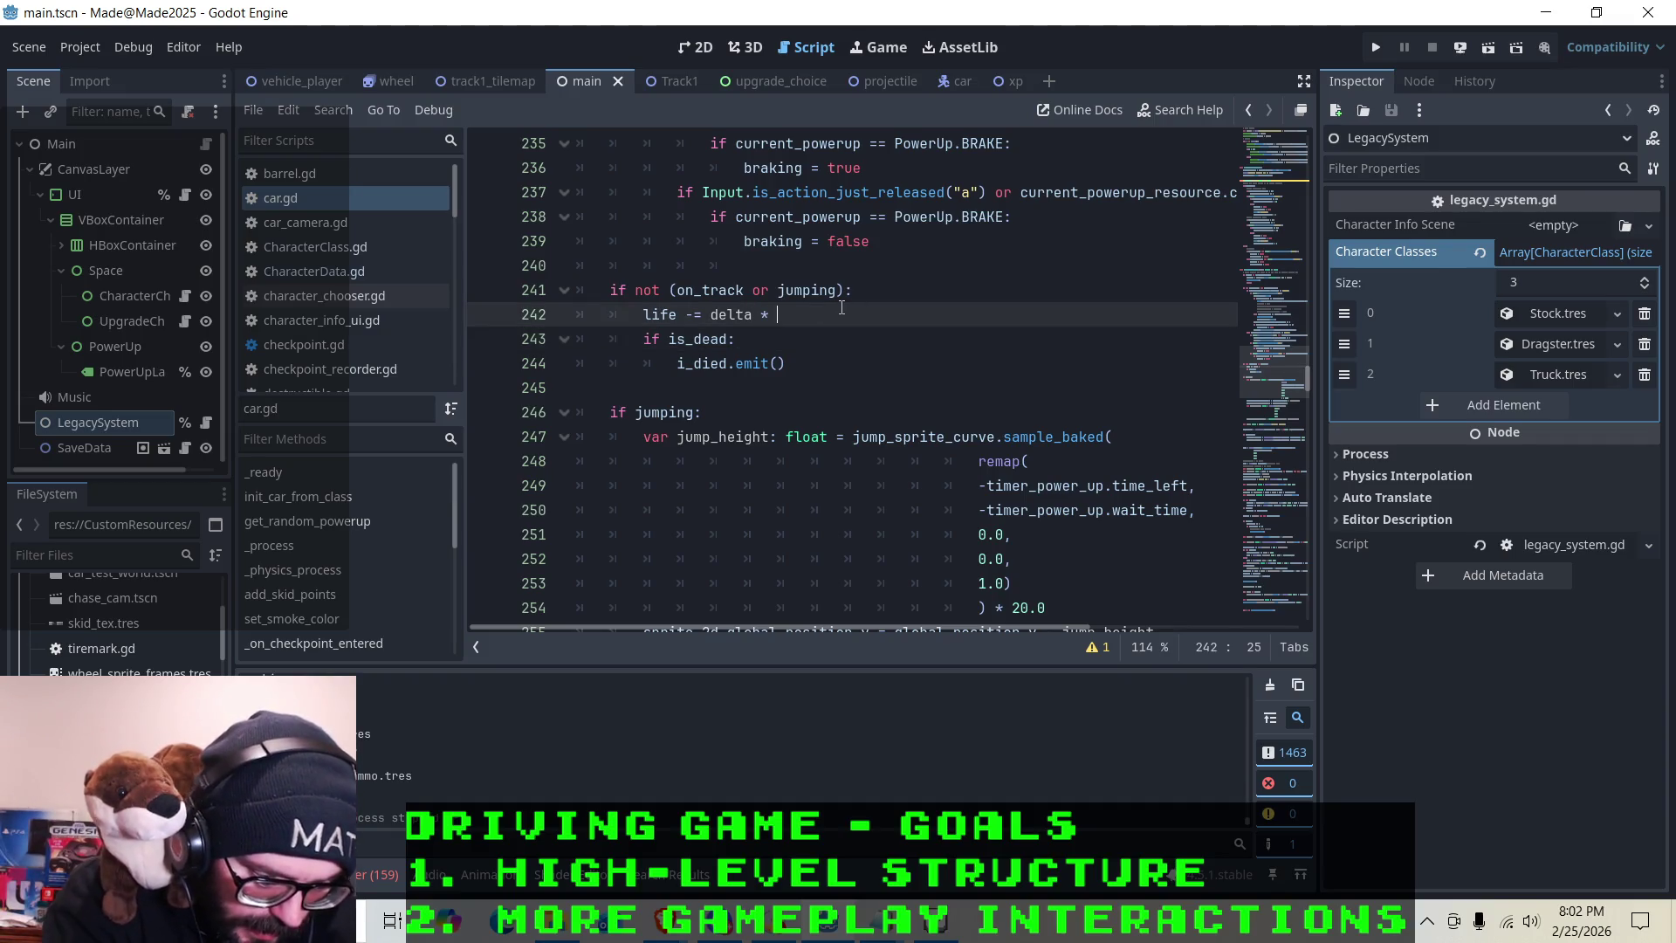
{"action": "key", "text": "ctrl+s"}
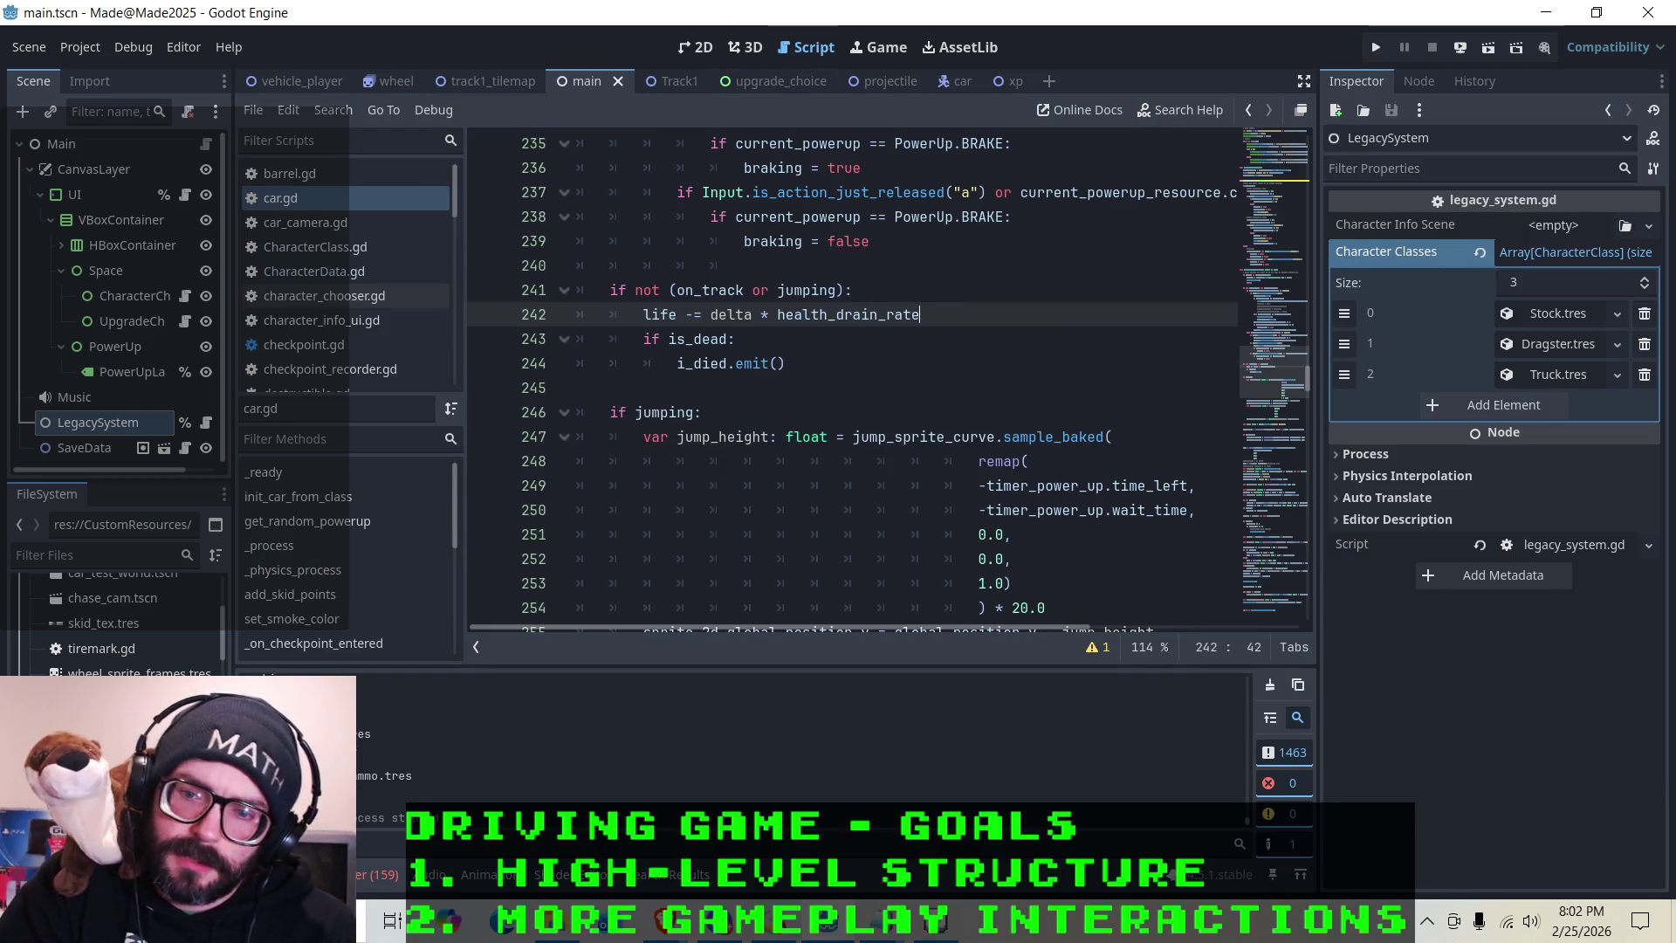
{"action": "right_click", "coordinate": [112, 646]}
Open Truck.tres and set the Health Drain Range lower value to 4, giving 4–7, then save
{"action": "left_click", "coordinate": [147, 495]}
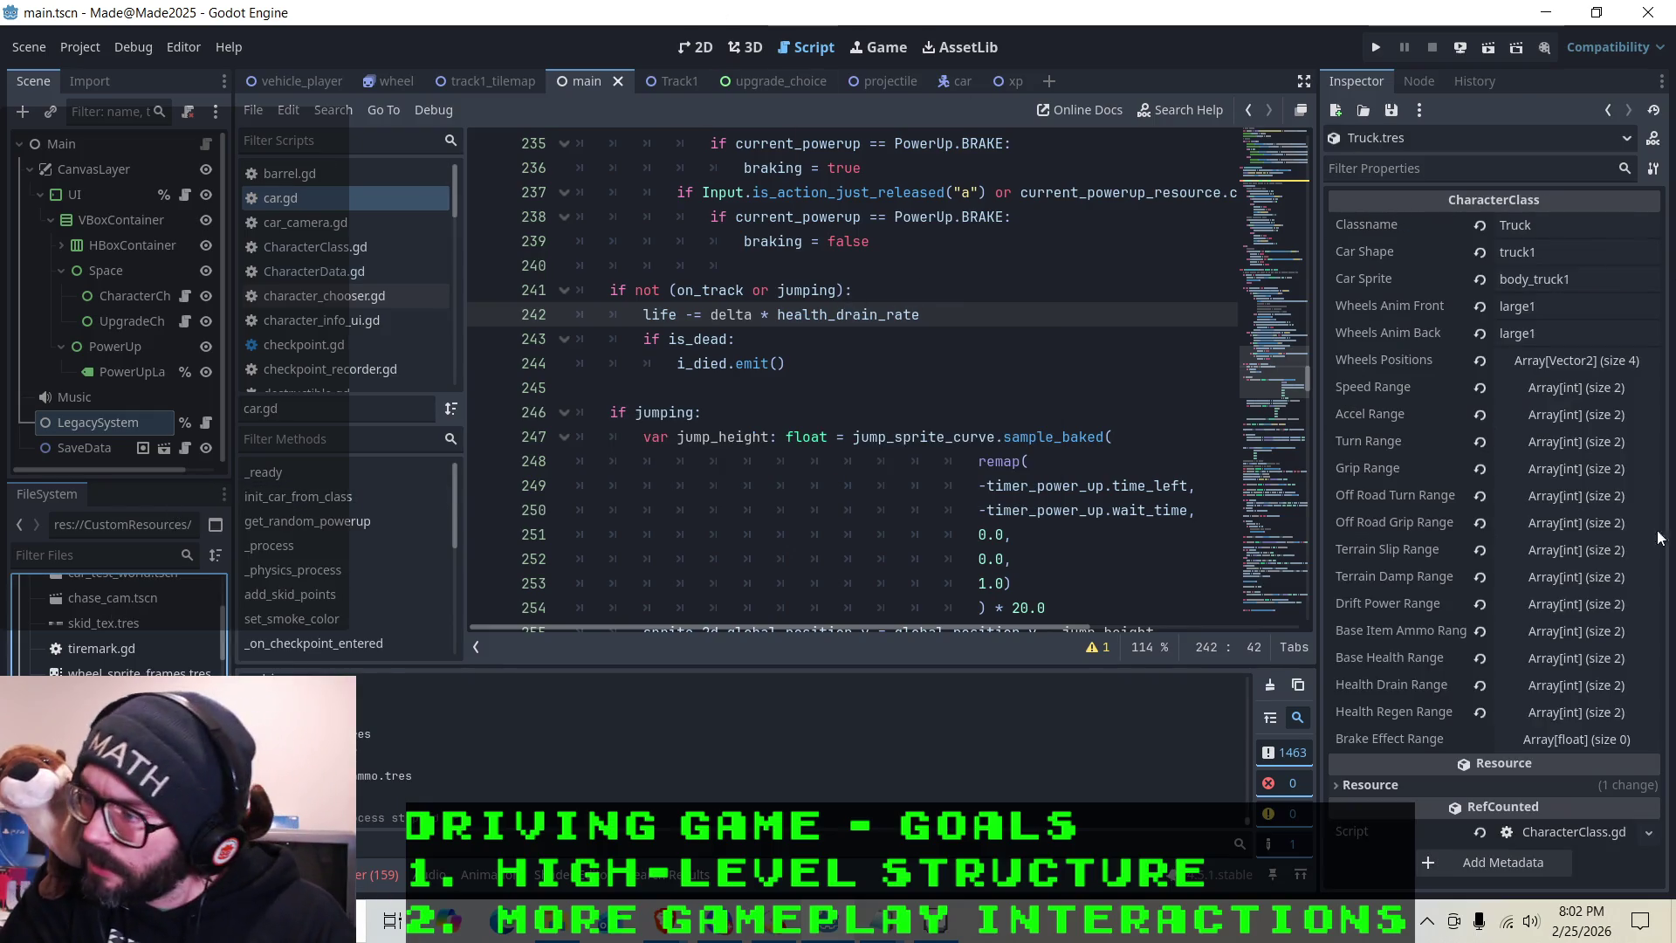
{"action": "left_click", "coordinate": [1546, 688]}
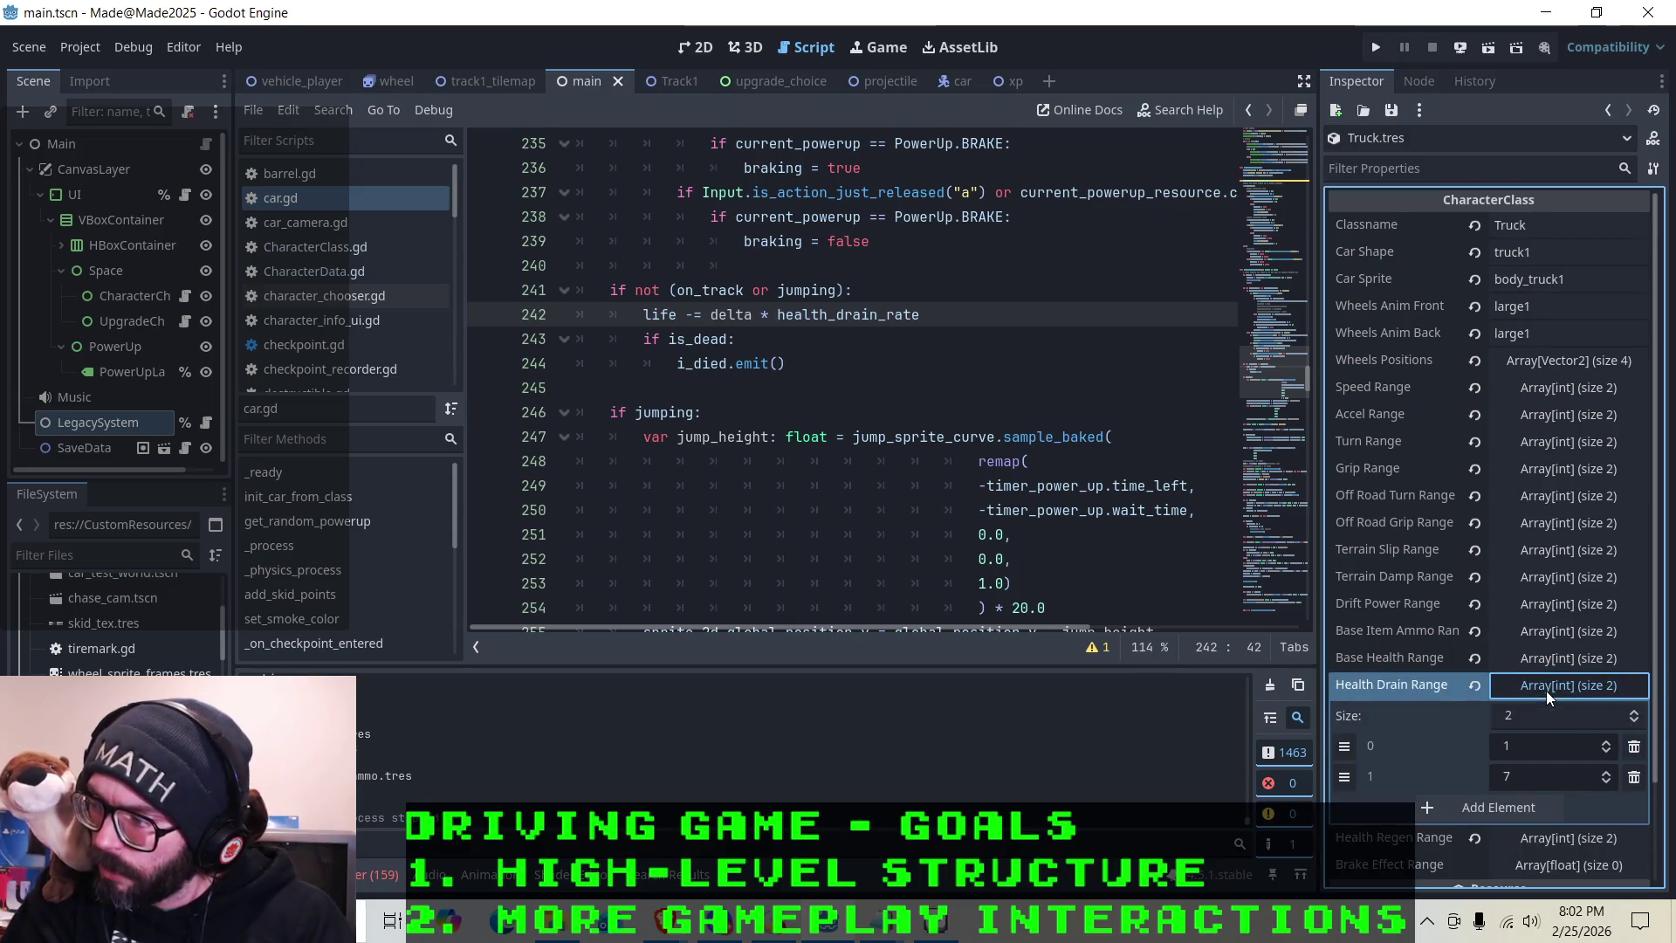
{"action": "left_click", "coordinate": [1606, 743]}
{"action": "left_click", "coordinate": [1606, 744]}
{"action": "left_click", "coordinate": [1606, 743]}
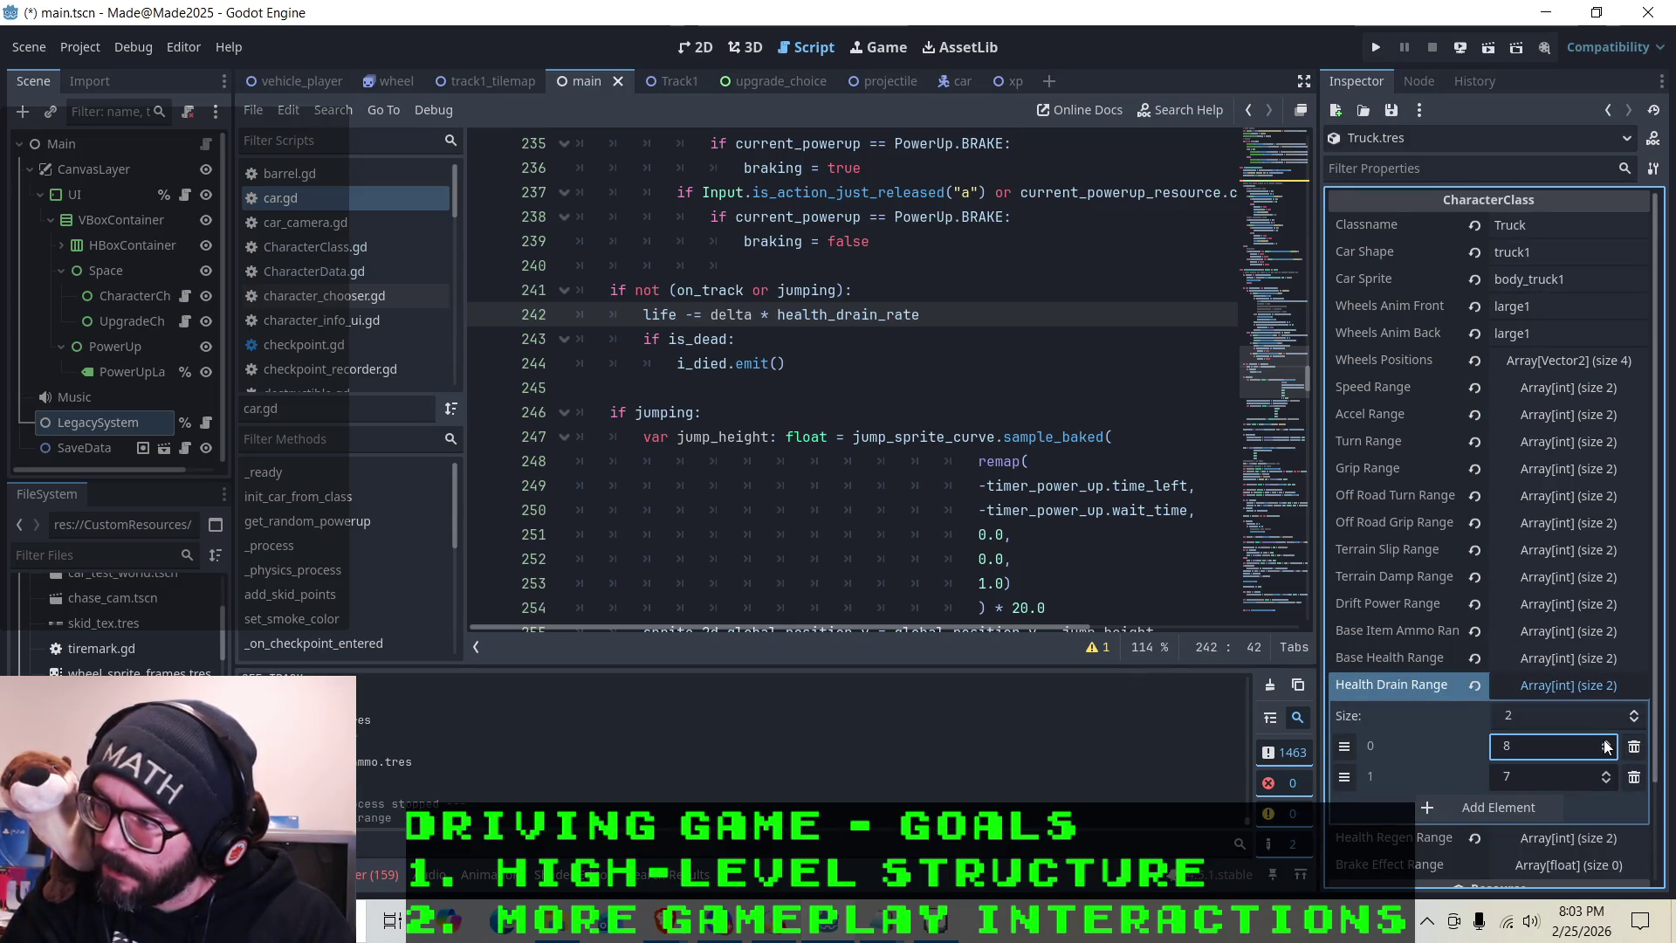
{"action": "left_click", "coordinate": [1605, 756]}
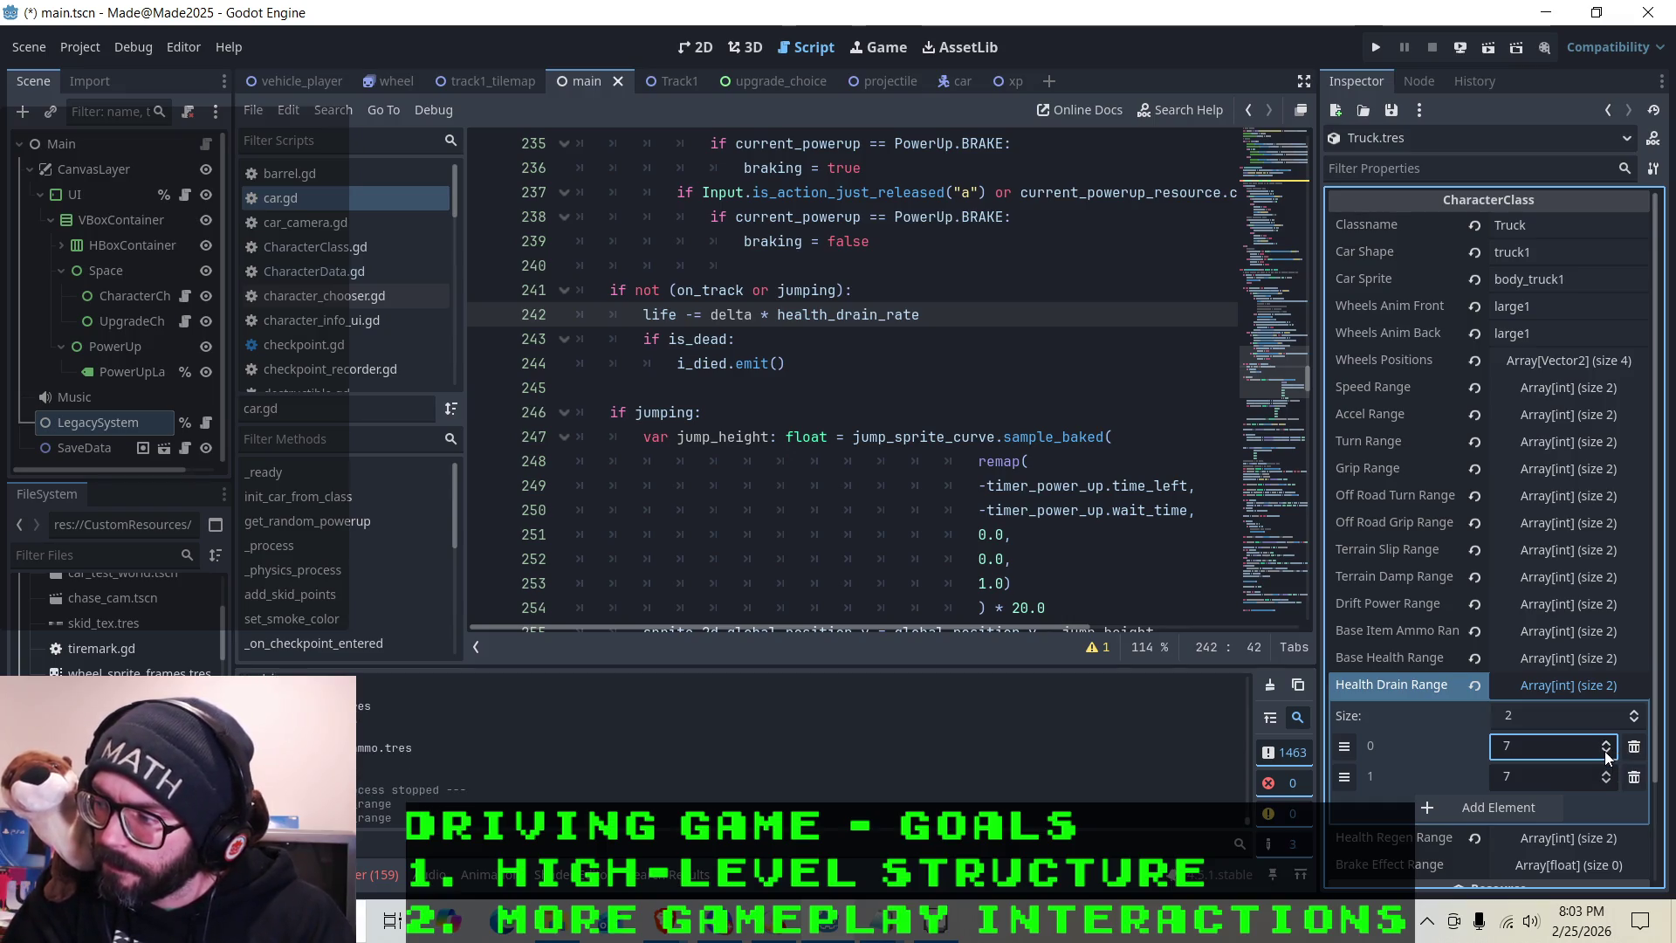
{"action": "left_click", "coordinate": [1604, 753]}
{"action": "left_click", "coordinate": [1604, 752]}
{"action": "left_click", "coordinate": [1604, 753]}
{"action": "left_click", "coordinate": [1604, 752]}
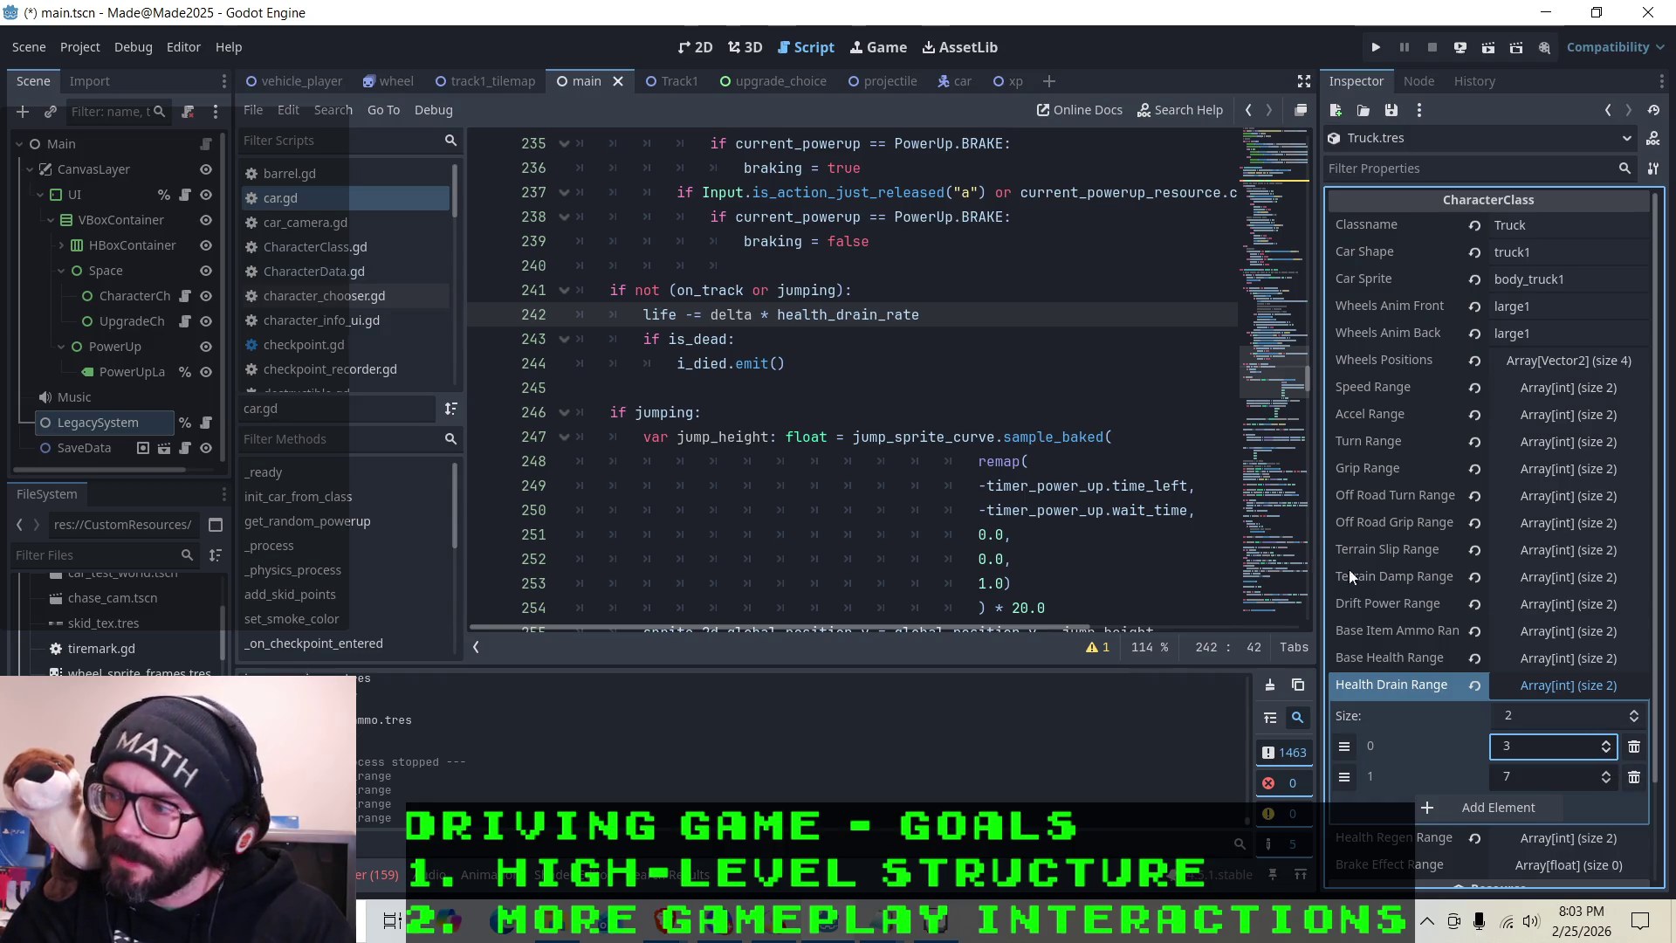
{"action": "left_click", "coordinate": [1605, 742]}
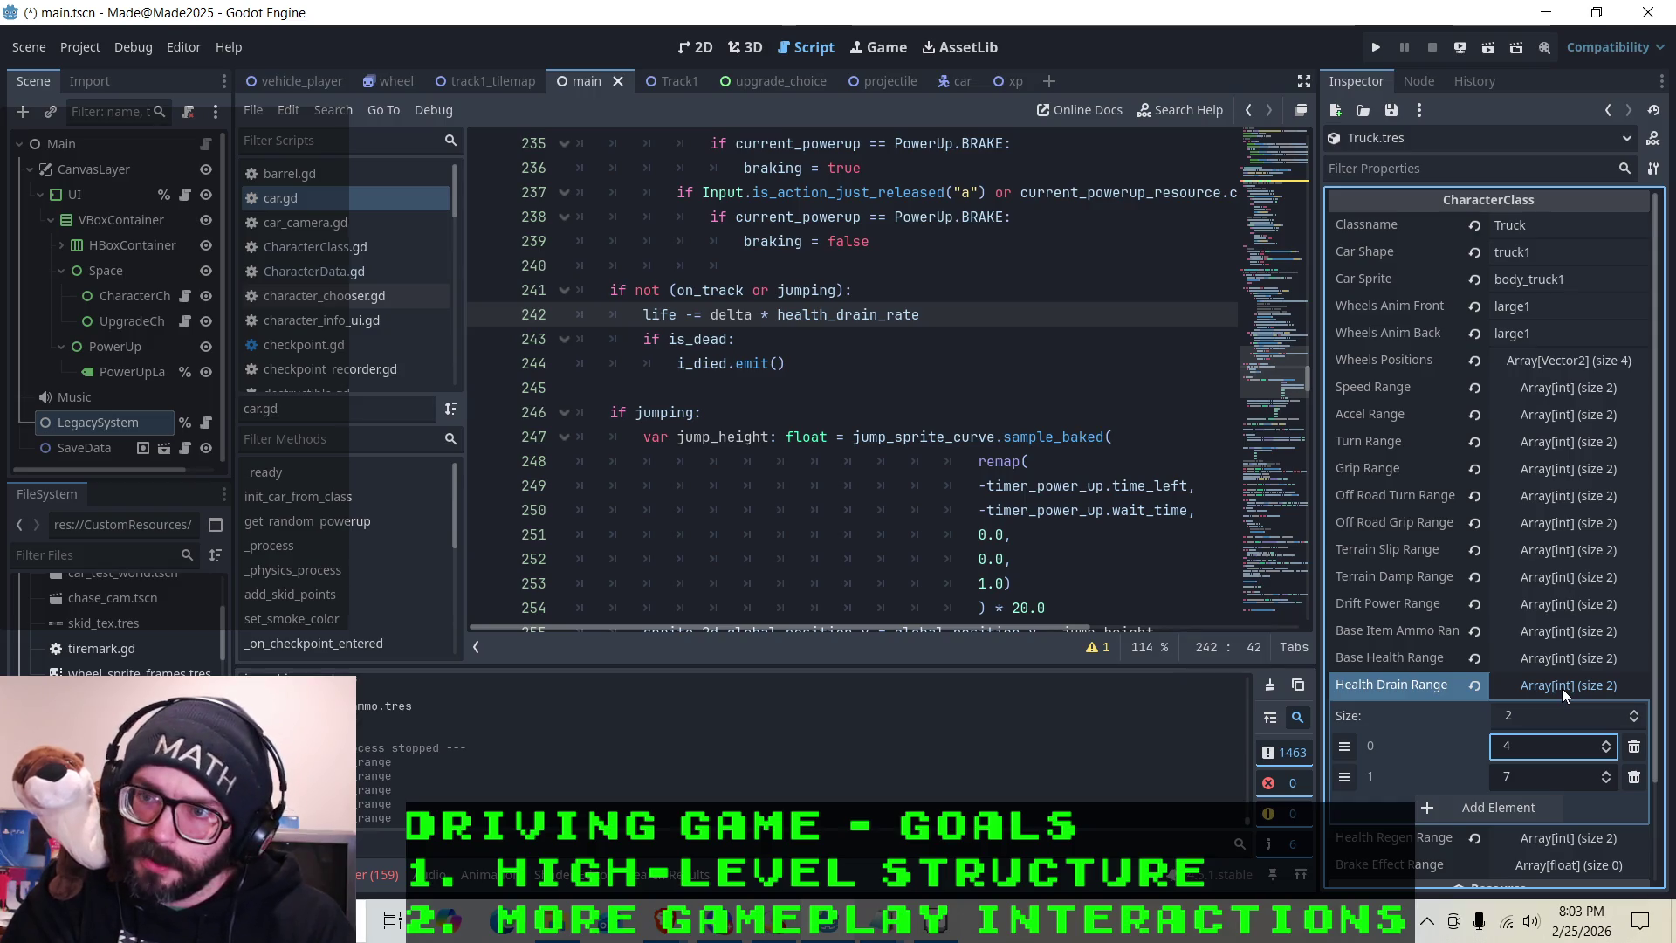
{"action": "key", "text": "ctrl+s"}
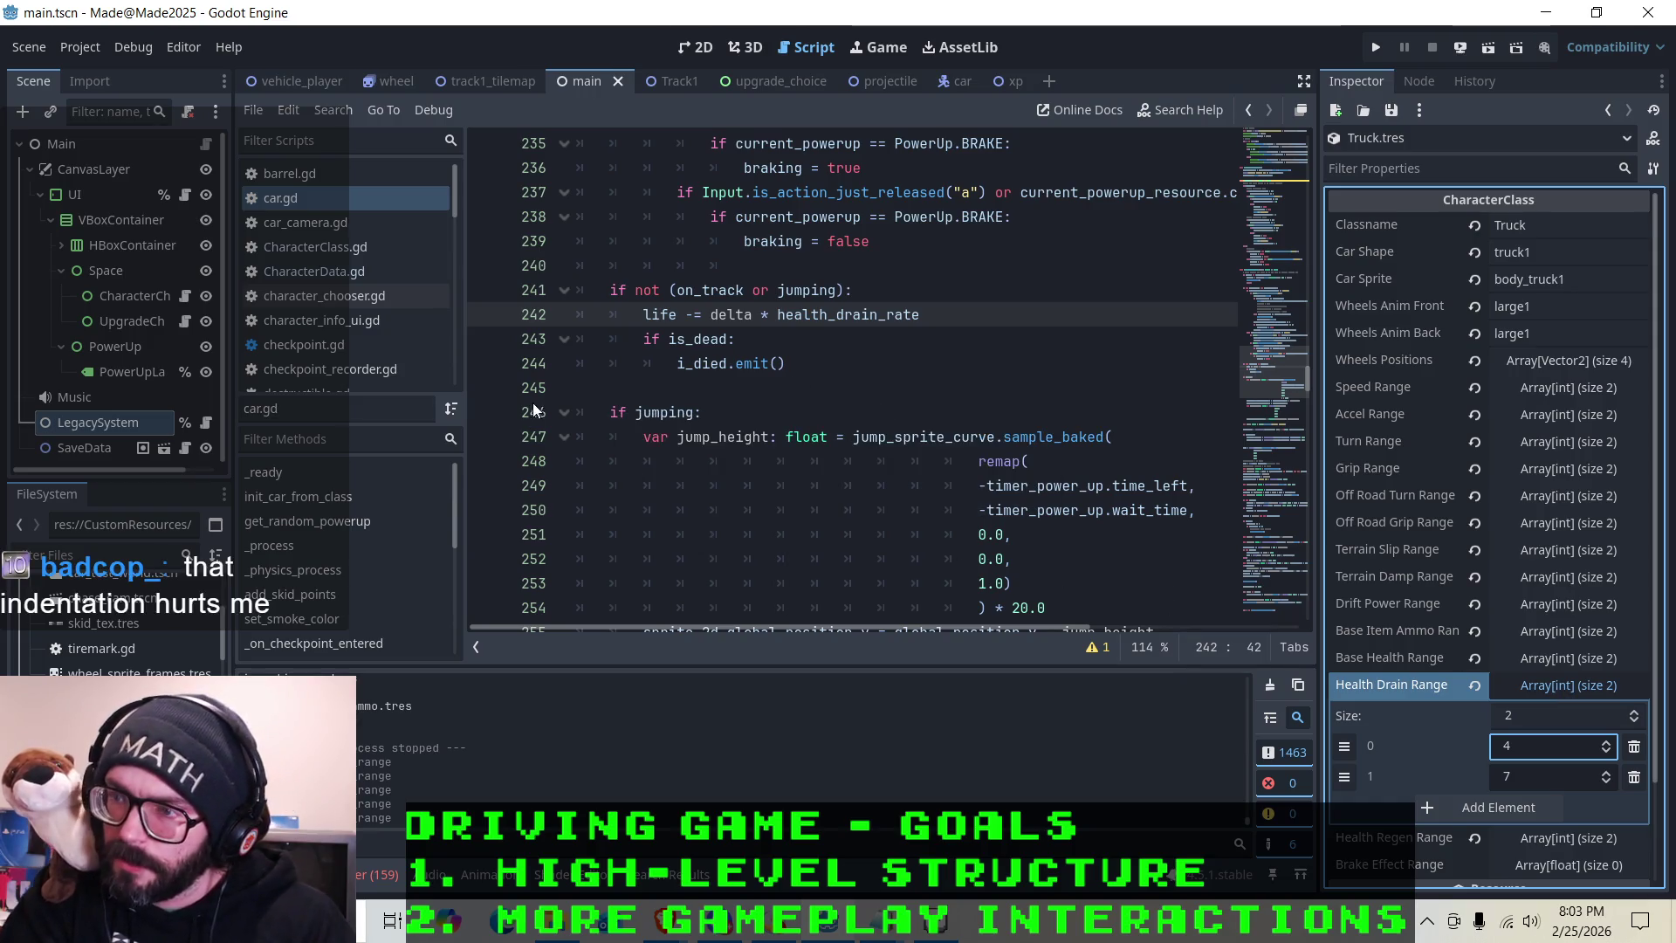
{"action": "scroll", "coordinate": [375, 319], "scroll_direction": "down", "scroll_amount": 3}
Open legacy_system.gd and show the health_drain_values table mapping levels 1–7 to drains of 1.0–3.0
{"action": "scroll", "coordinate": [363, 321], "scroll_direction": "down", "scroll_amount": 1}
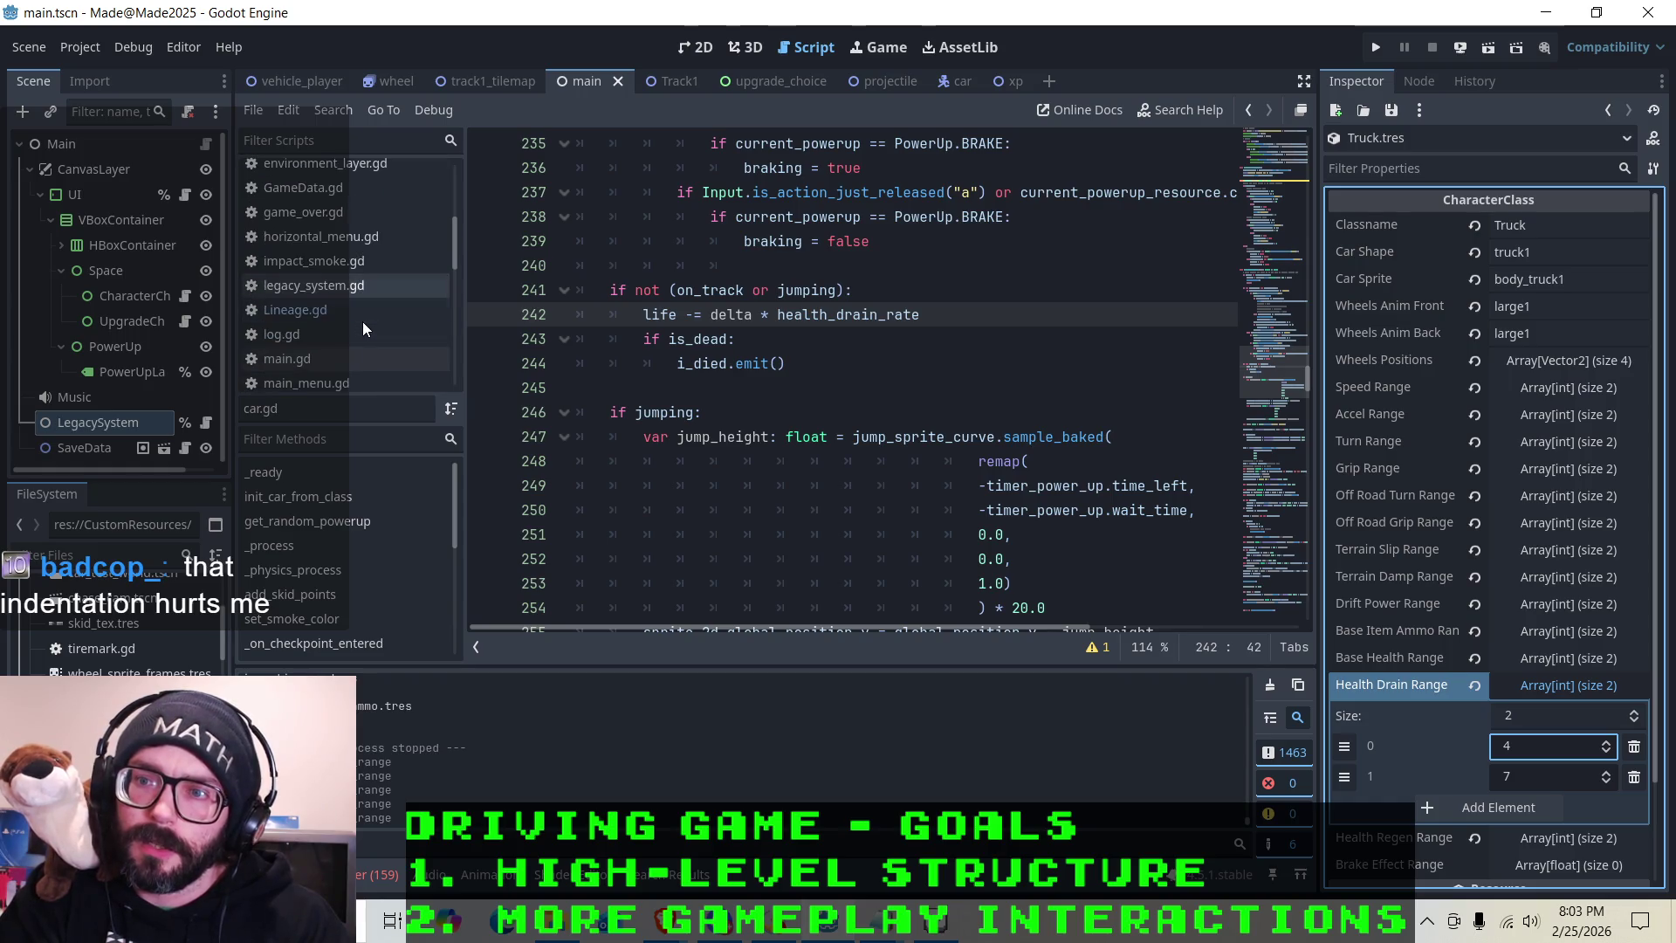
{"action": "left_click", "coordinate": [339, 286]}
{"action": "scroll", "coordinate": [717, 323], "scroll_direction": "up", "scroll_amount": 12}
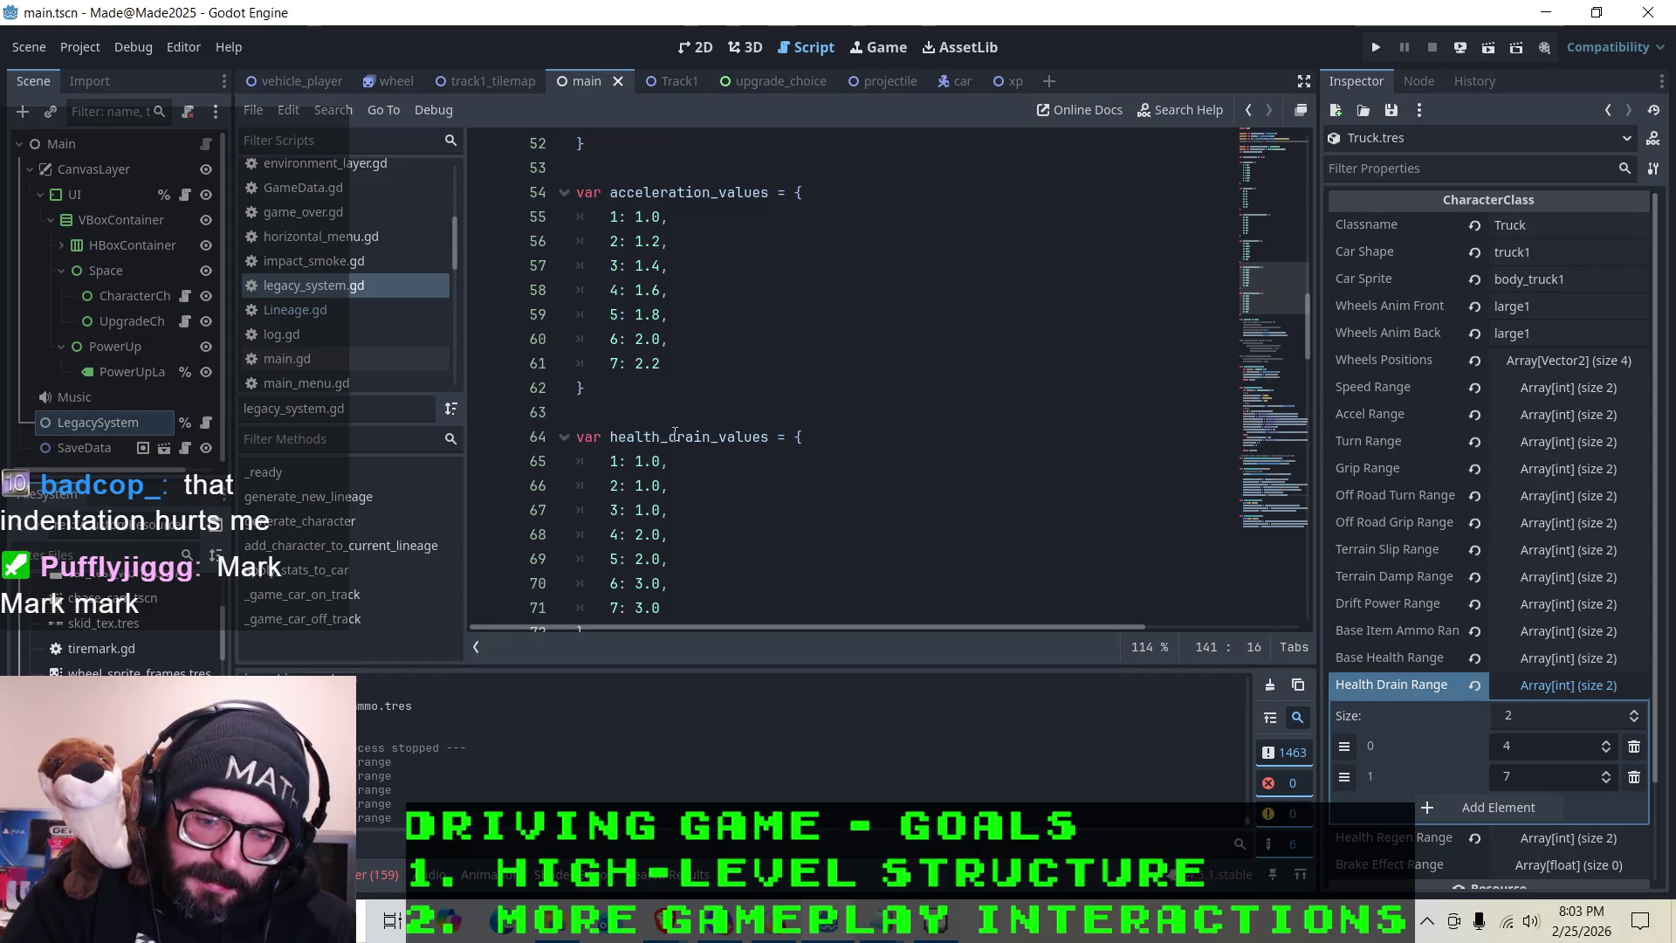
{"action": "scroll", "coordinate": [674, 433], "scroll_direction": "down", "scroll_amount": 4}
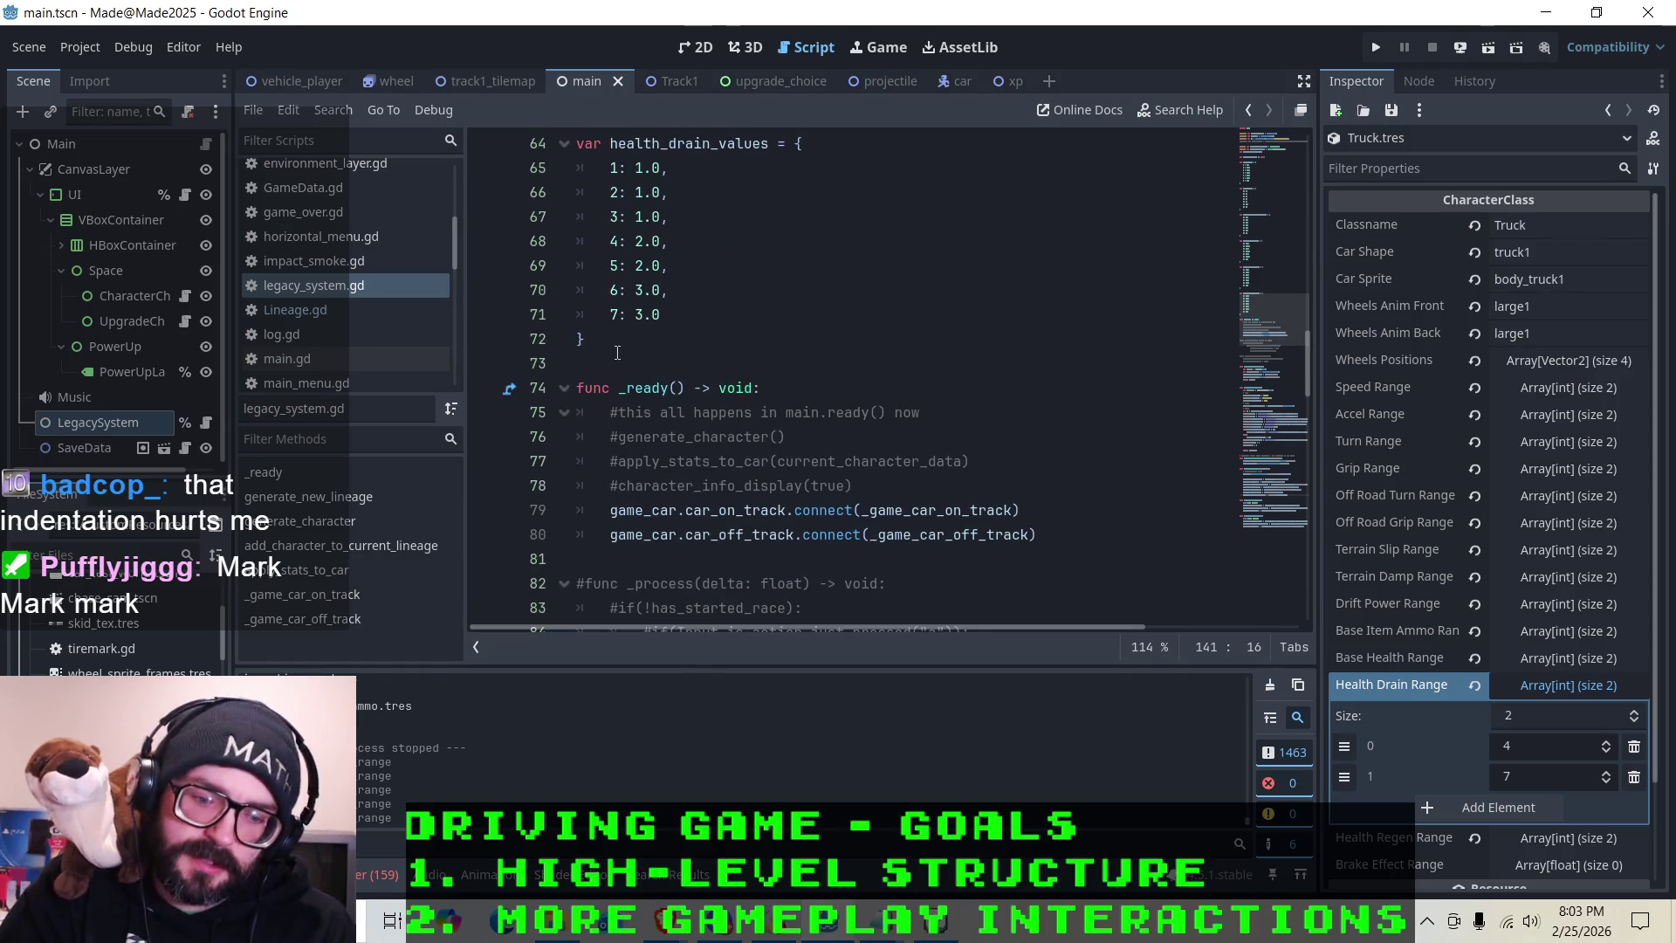
{"action": "scroll", "coordinate": [611, 352], "scroll_direction": "up", "scroll_amount": 9}
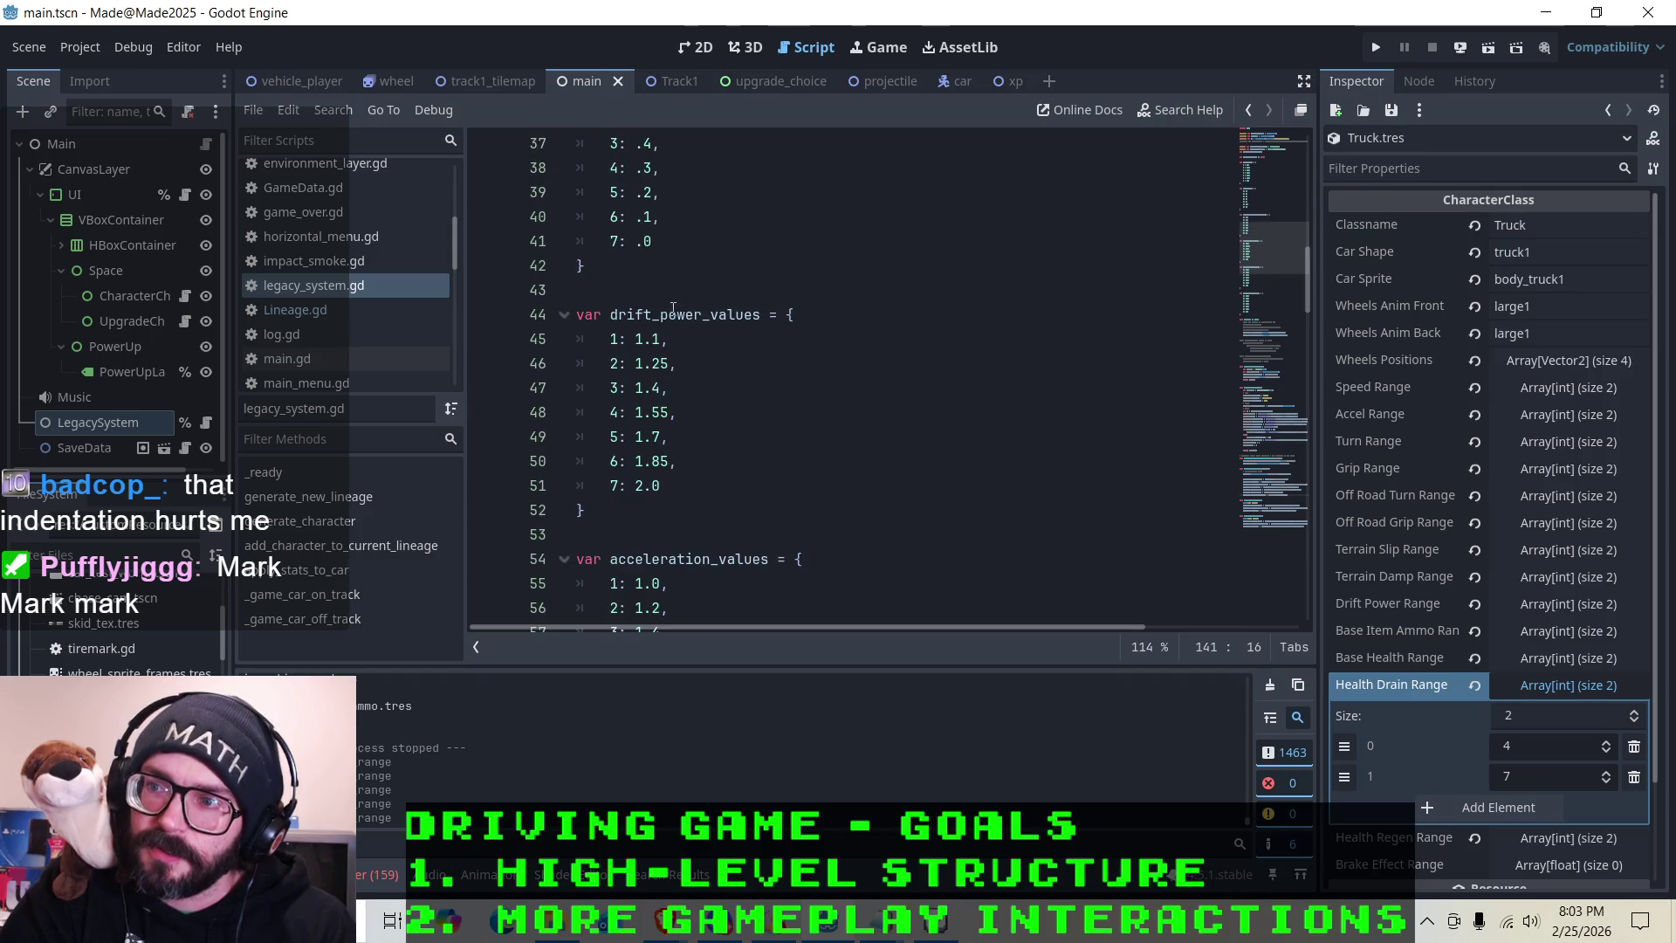
{"action": "scroll", "coordinate": [670, 307], "scroll_direction": "up", "scroll_amount": 5}
{"action": "scroll", "coordinate": [645, 390], "scroll_direction": "down", "scroll_amount": 8}
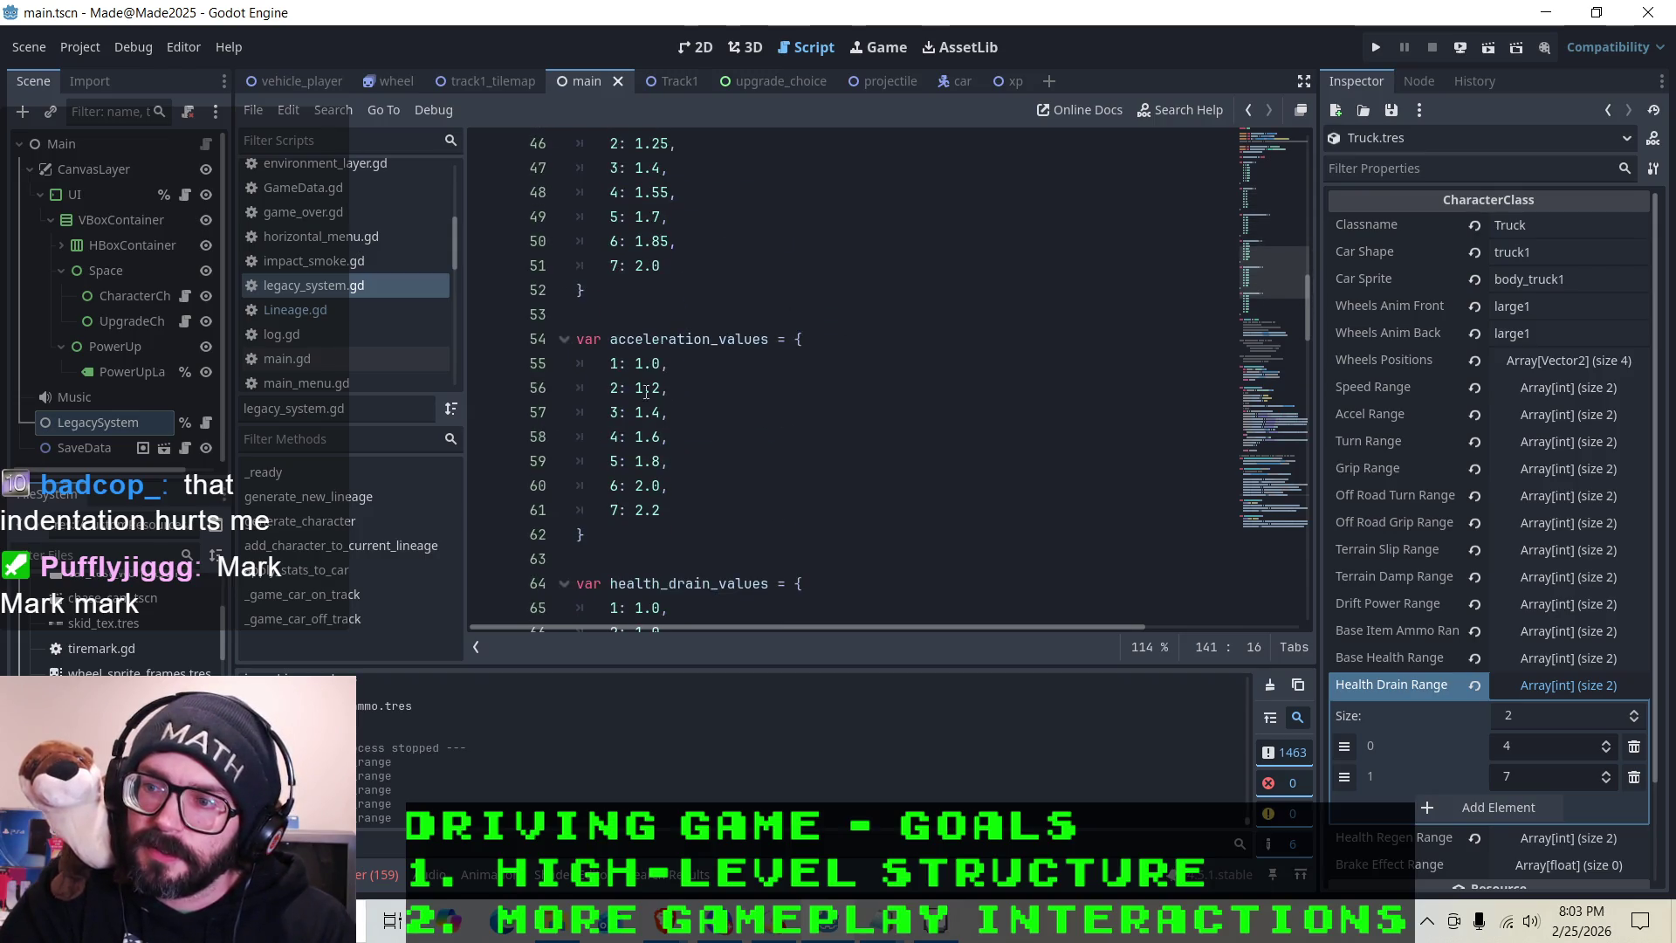
{"action": "scroll", "coordinate": [645, 367], "scroll_direction": "down", "scroll_amount": 4}
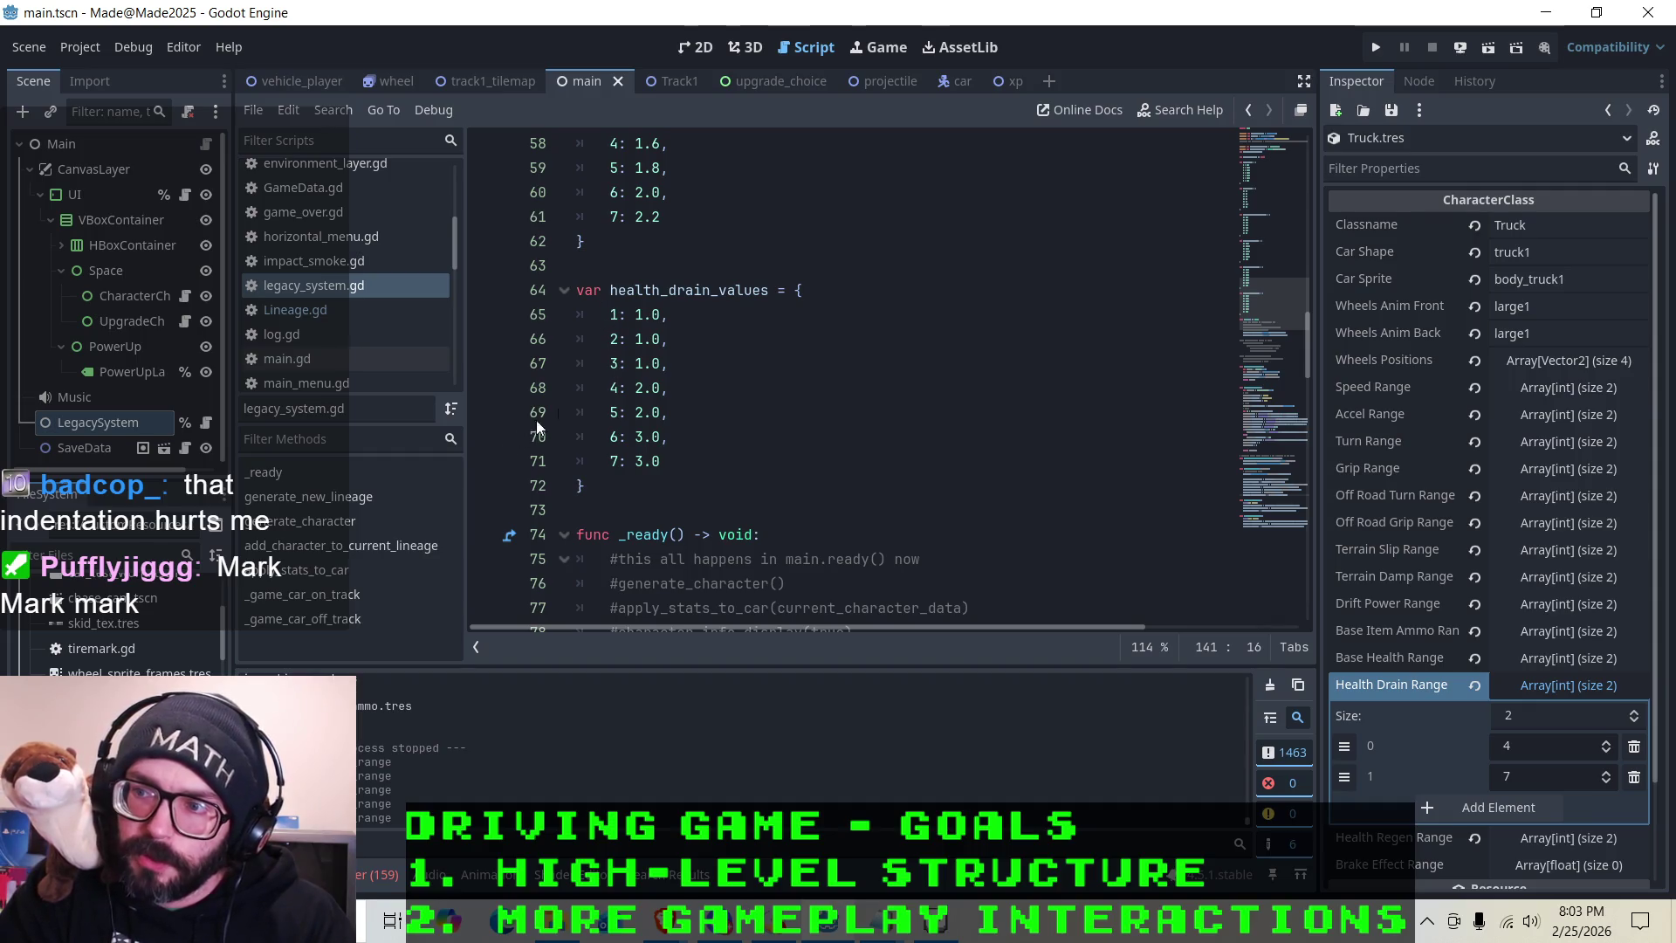
Open Dragster.tres, lower its upper Health Drain Range value to 3, and save
{"action": "right_click", "coordinate": [105, 648]}
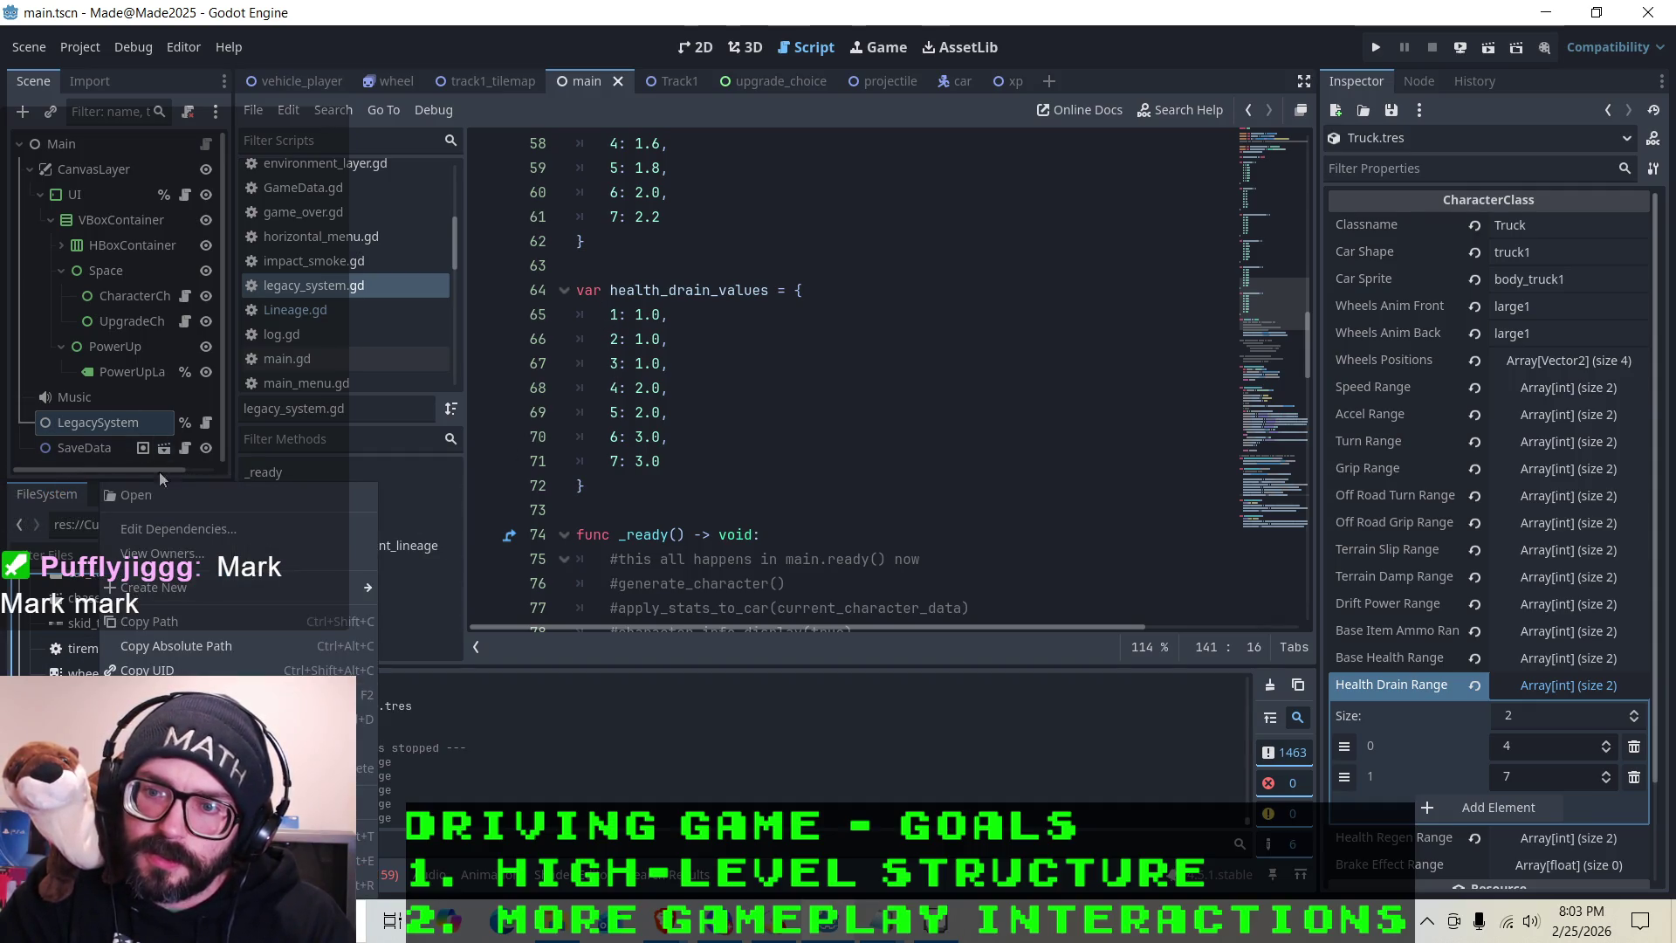
{"action": "left_click", "coordinate": [167, 495]}
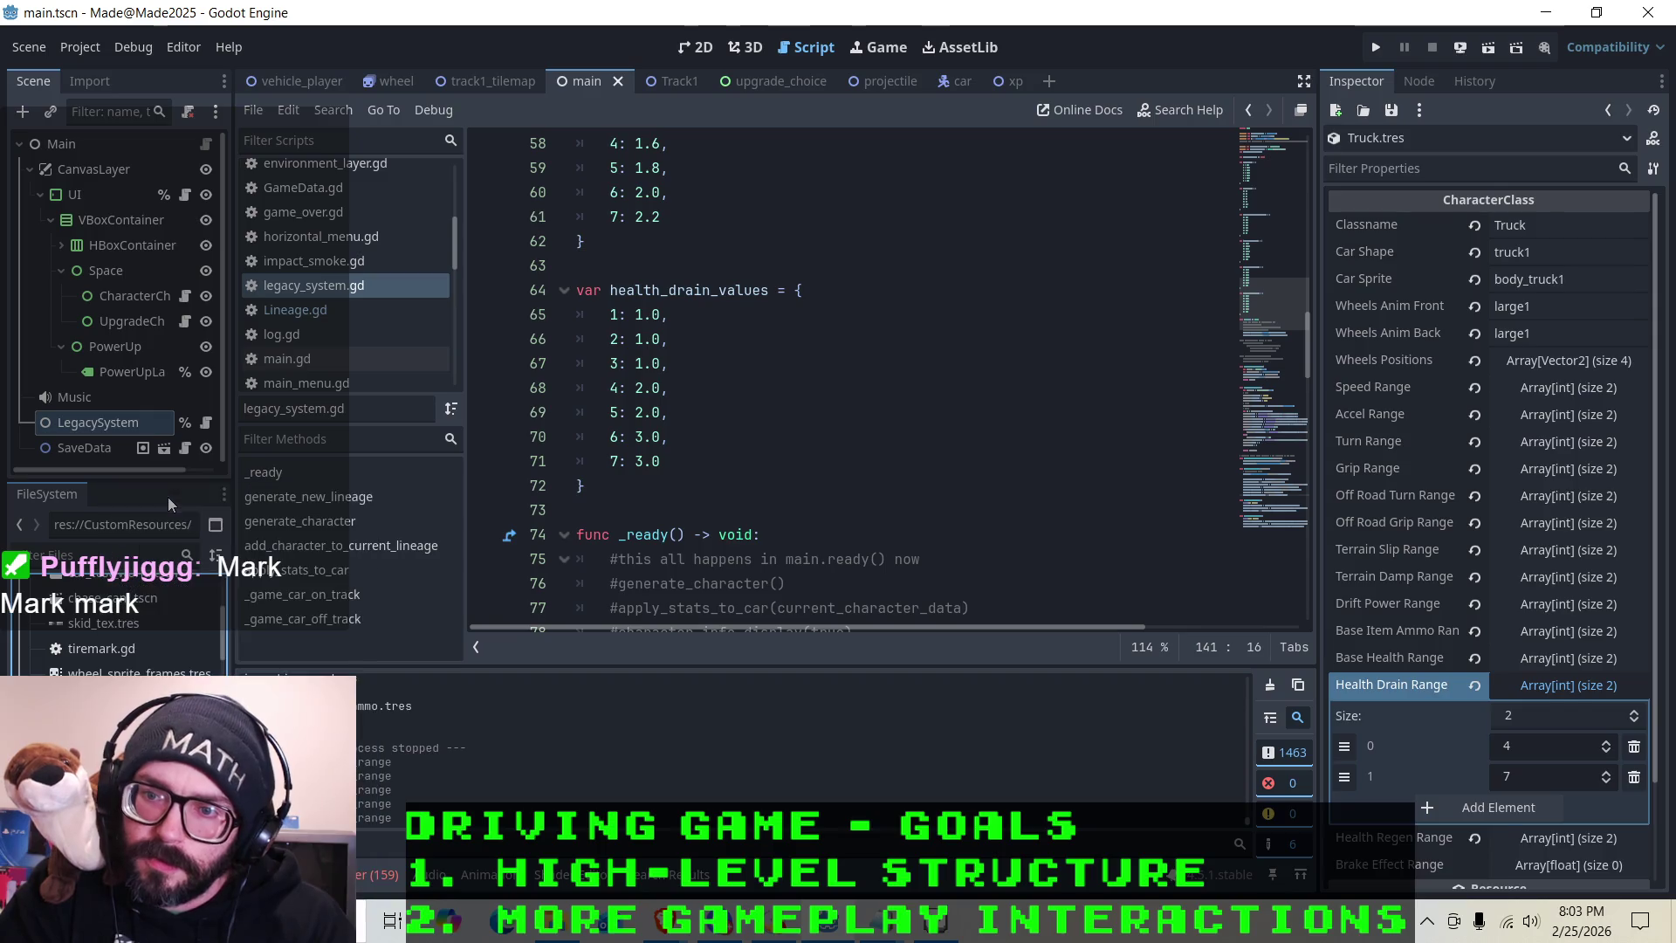
{"action": "left_click", "coordinate": [1554, 691]}
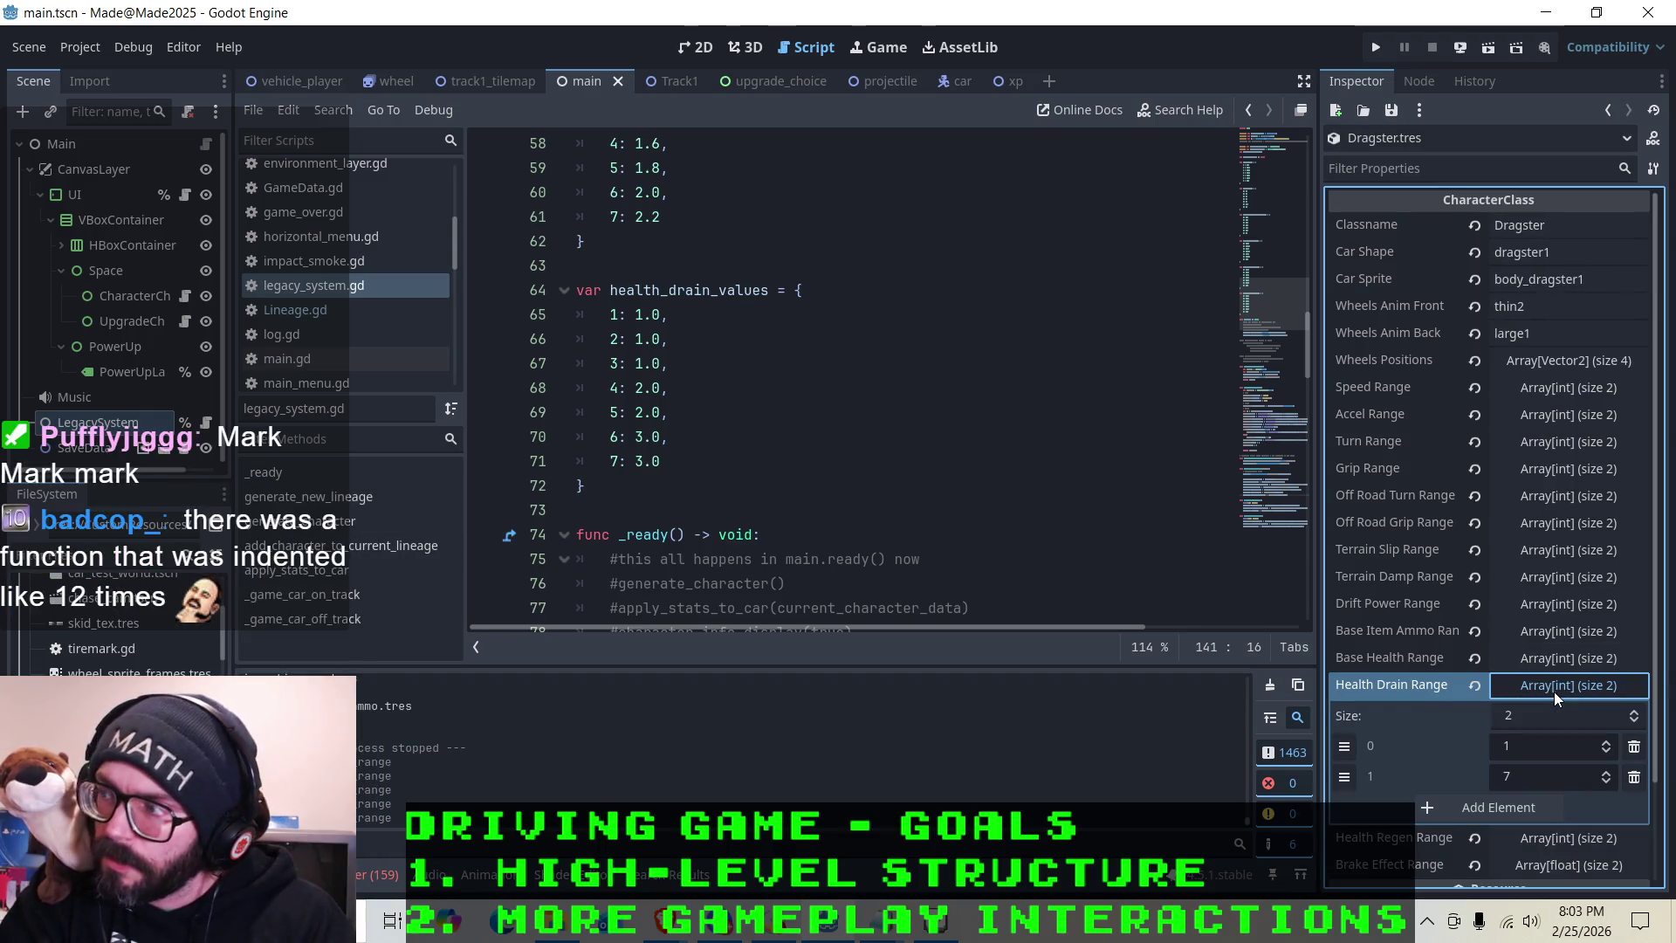
{"action": "left_click", "coordinate": [1606, 782]}
{"action": "type", "text": "3"}
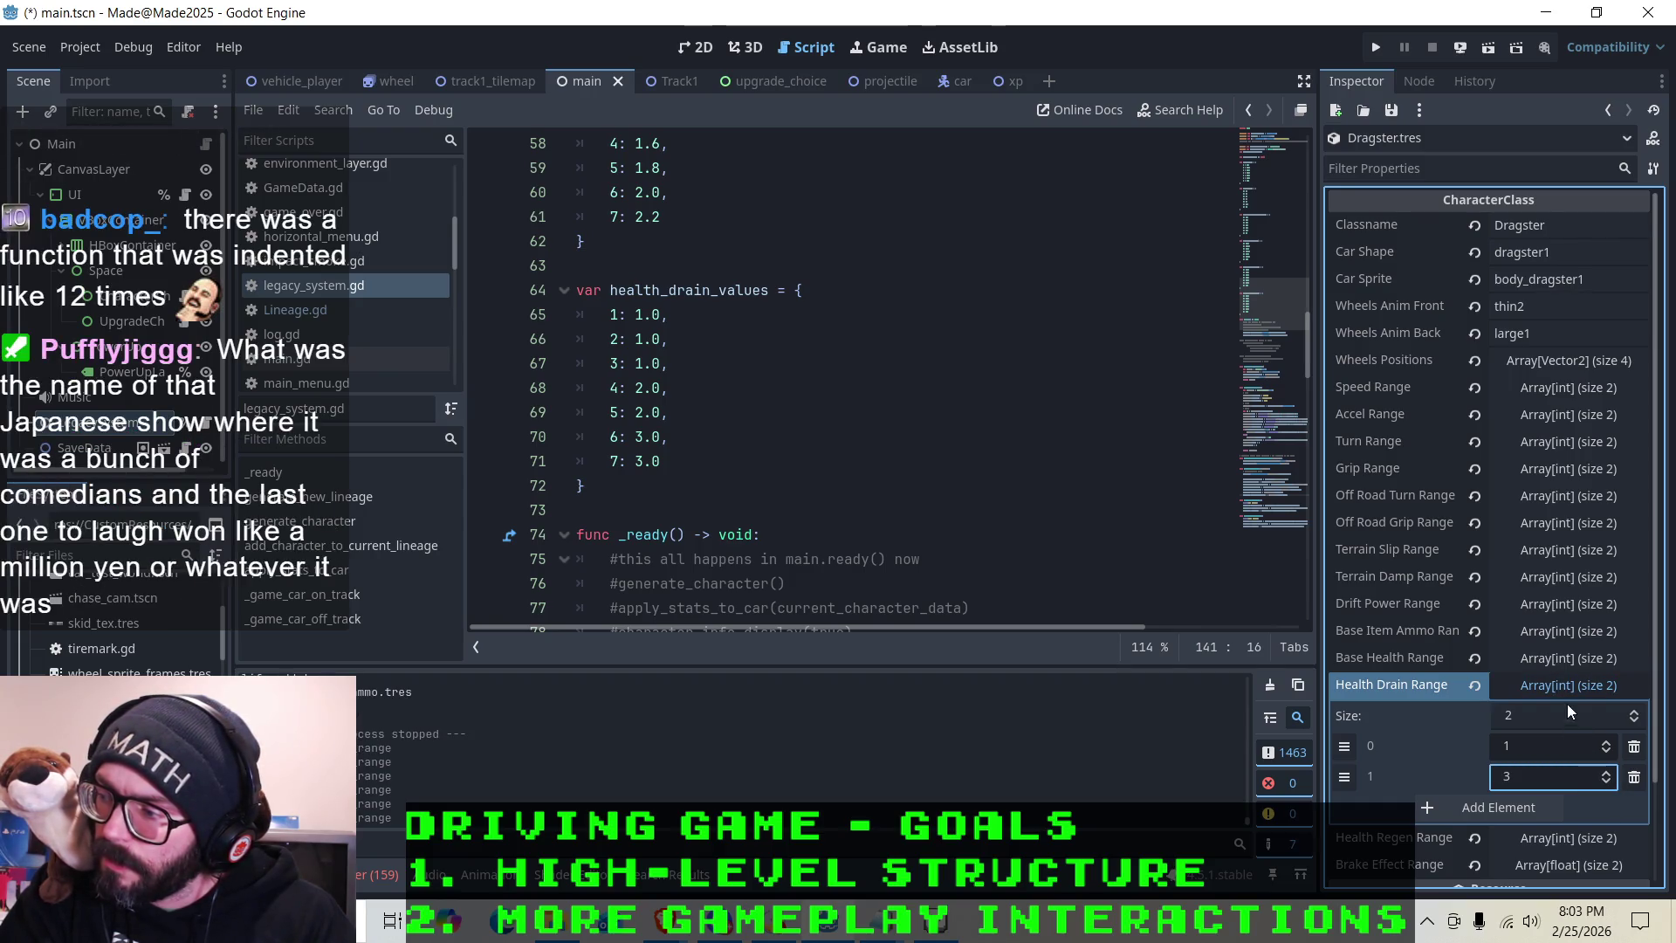
{"action": "left_click", "coordinate": [1567, 685]}
{"action": "key", "text": "ctrl+s"}
Open Stock.tres, lower its upper Health Drain Range value to 3 (range 1–3), and save
{"action": "left_click", "coordinate": [161, 506]}
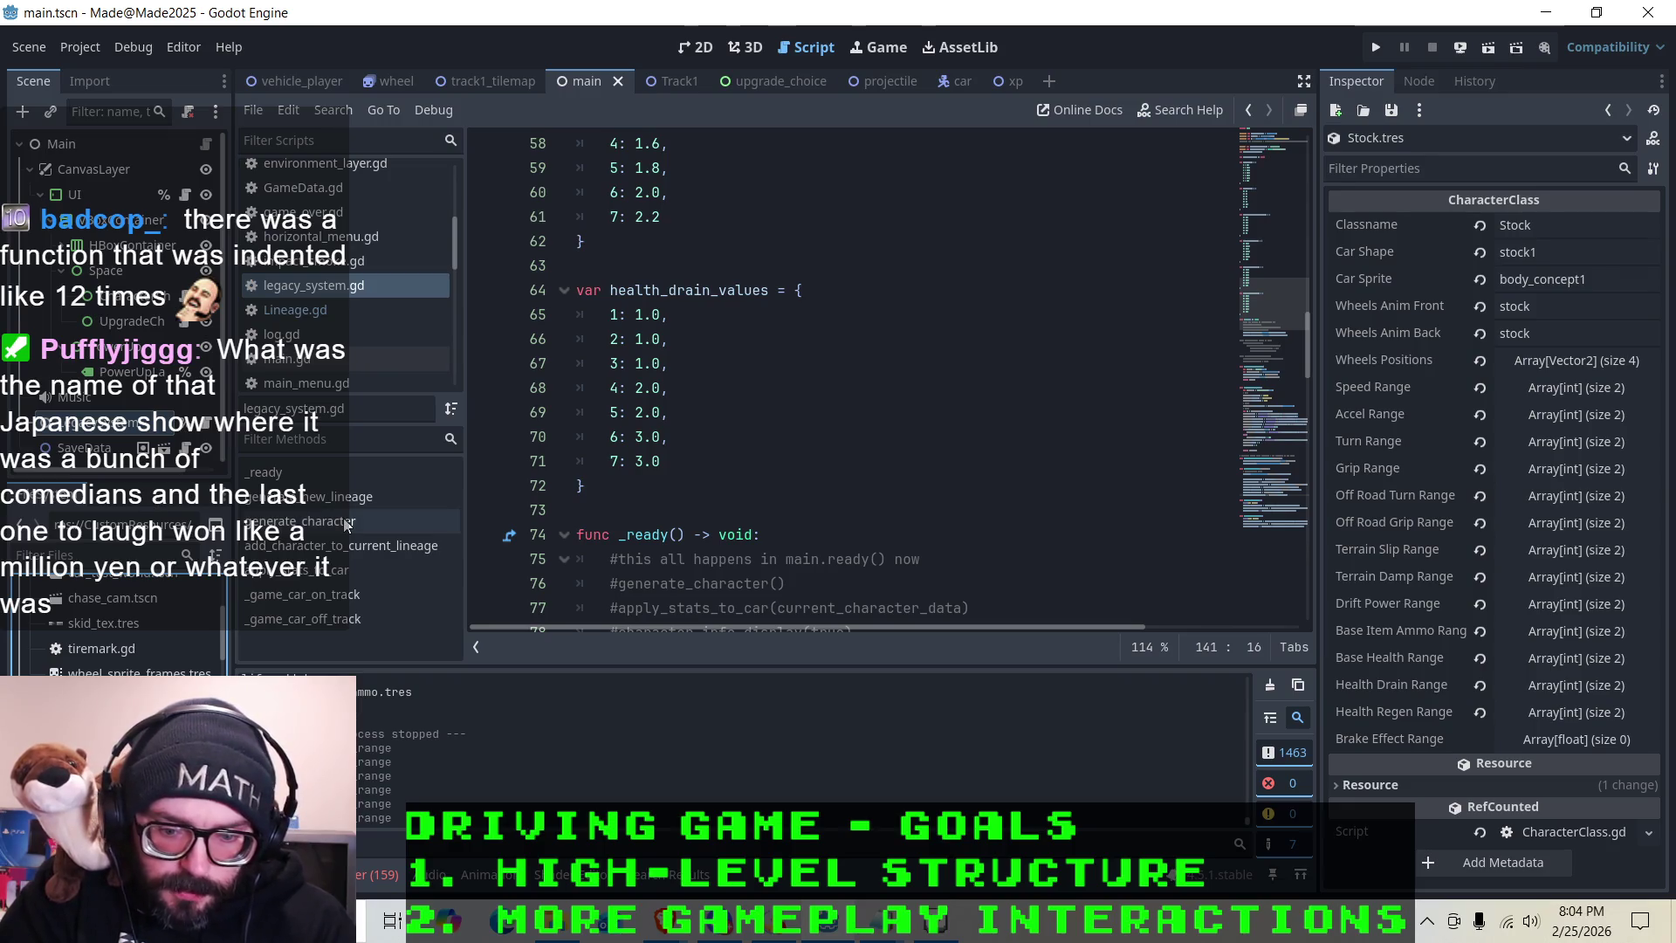
{"action": "left_click", "coordinate": [1550, 683]}
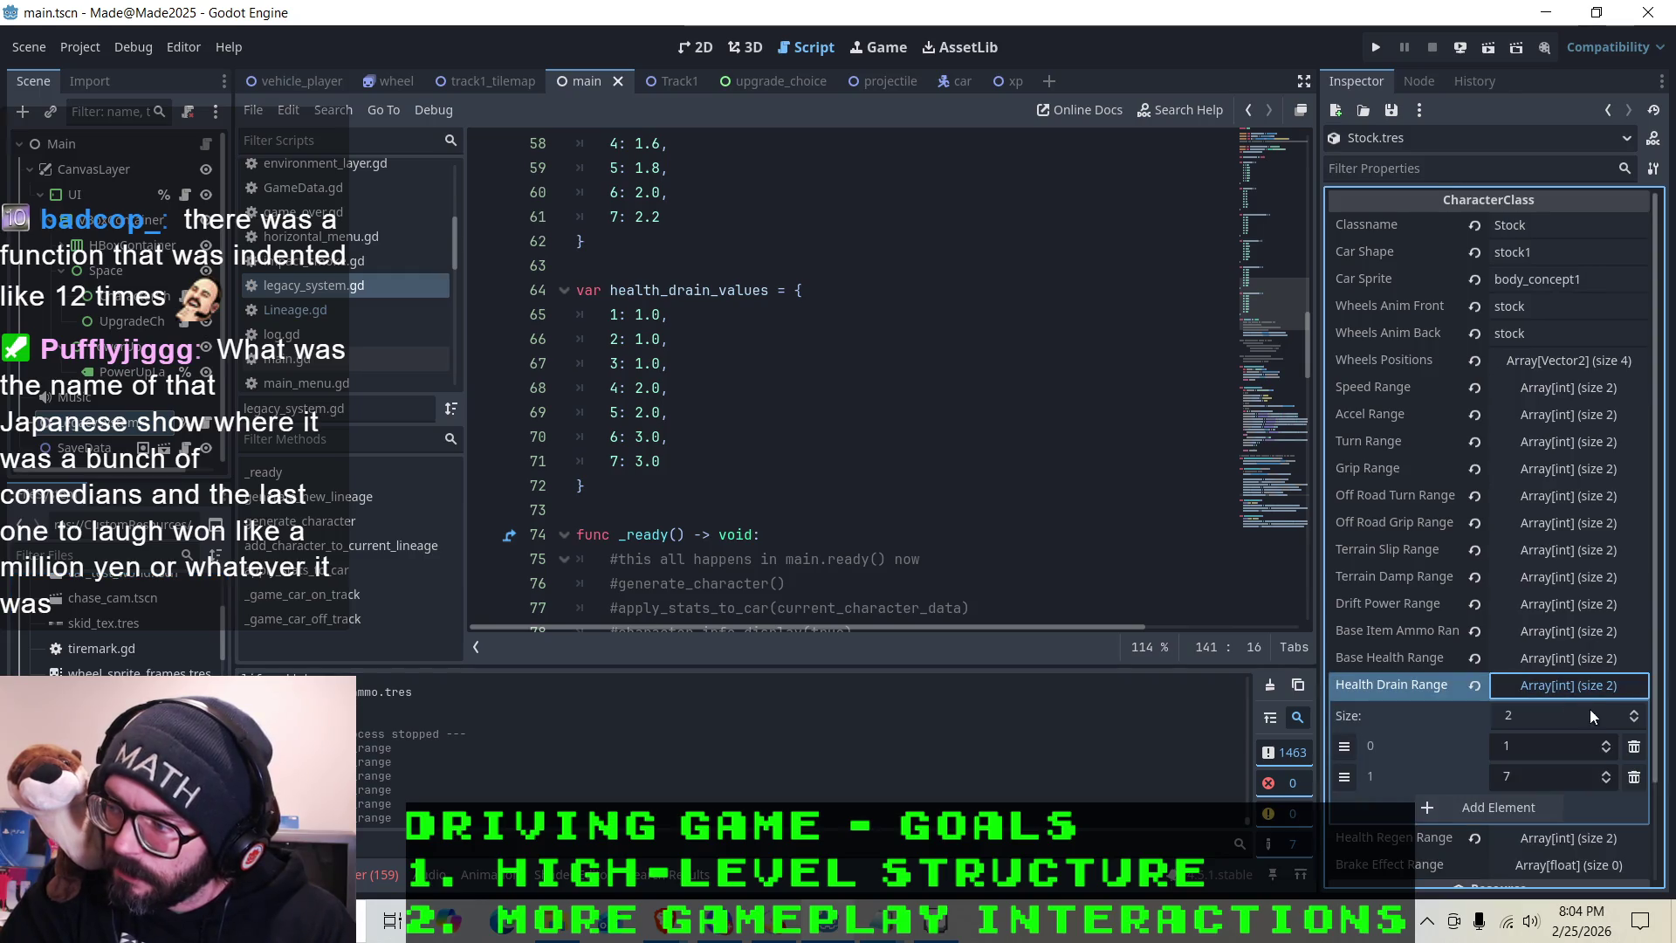
{"action": "left_click", "coordinate": [1605, 782]}
{"action": "left_click", "coordinate": [1605, 782]}
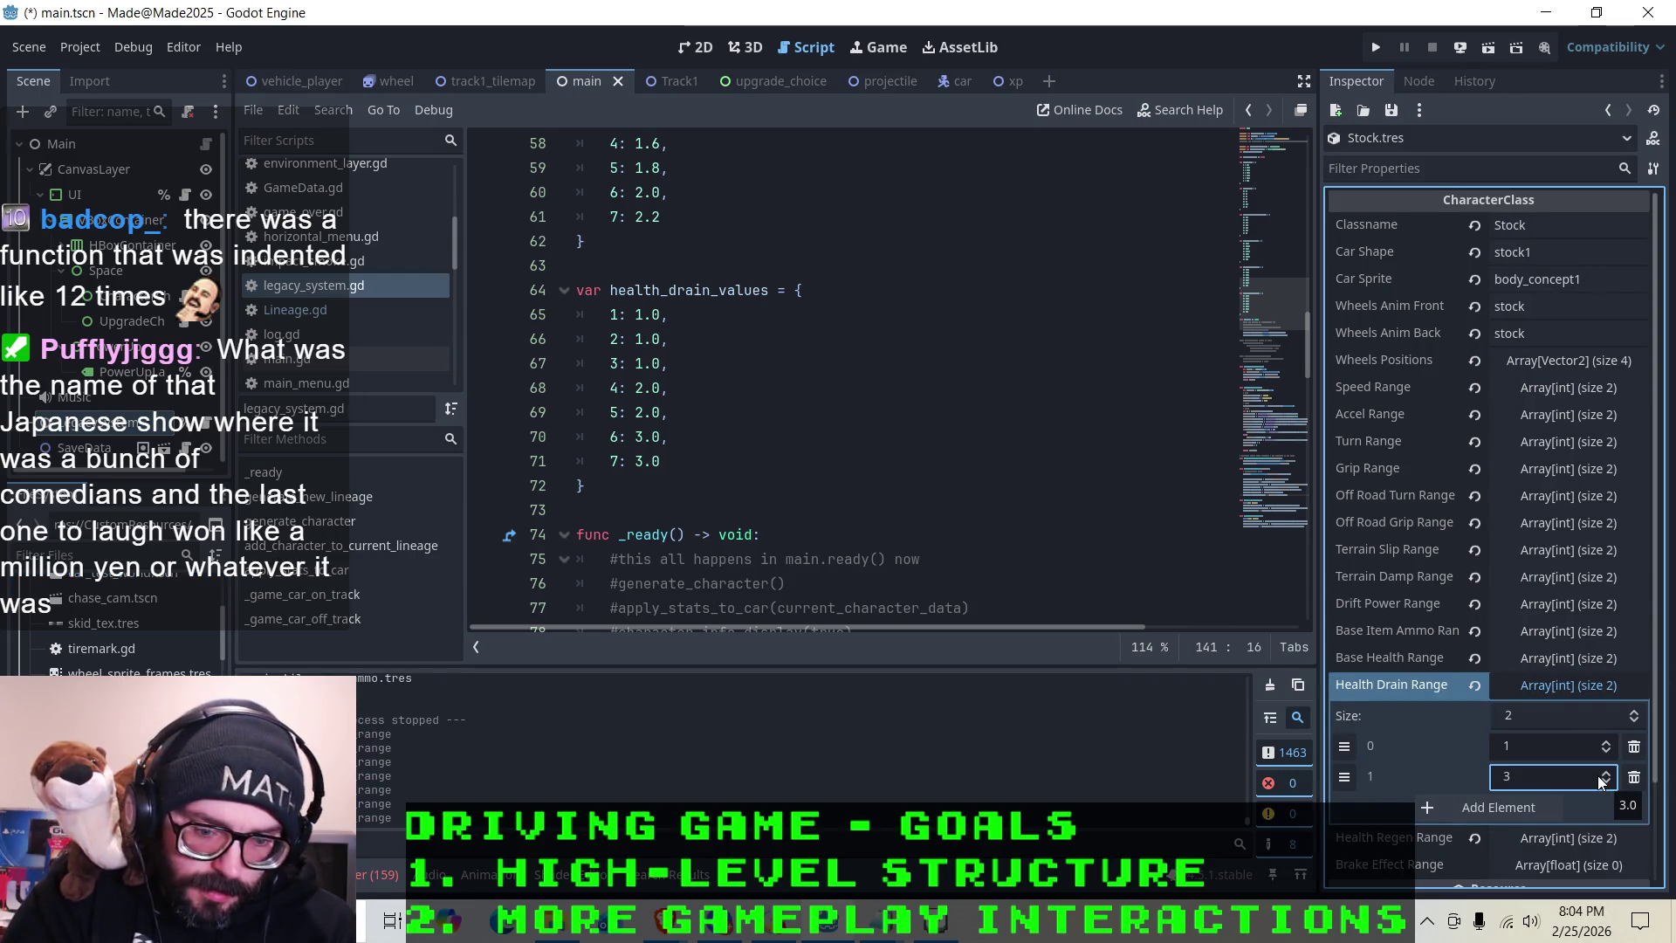
{"action": "key", "text": "ctrl+s"}
{"action": "left_click", "coordinate": [802, 437]}
{"action": "scroll", "coordinate": [801, 397], "scroll_direction": "down", "scroll_amount": 4}
{"action": "scroll", "coordinate": [801, 397], "scroll_direction": "down", "scroll_amount": 12}
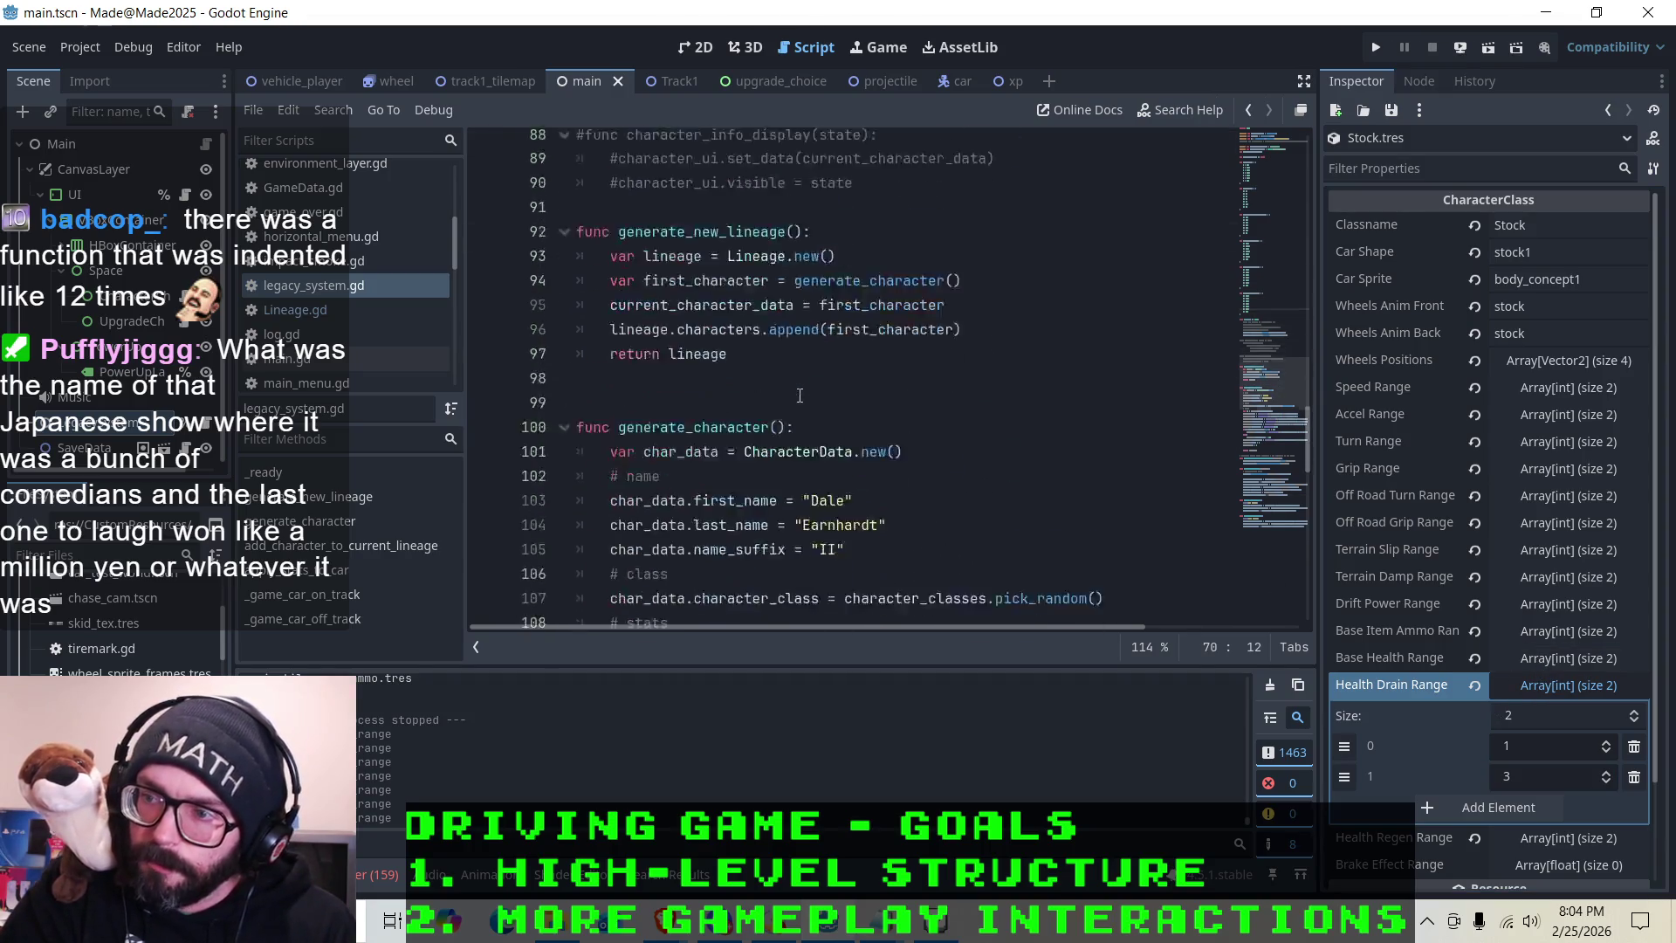
{"action": "scroll", "coordinate": [821, 437], "scroll_direction": "down", "scroll_amount": 4}
{"action": "scroll", "coordinate": [350, 262], "scroll_direction": "up", "scroll_amount": 5}
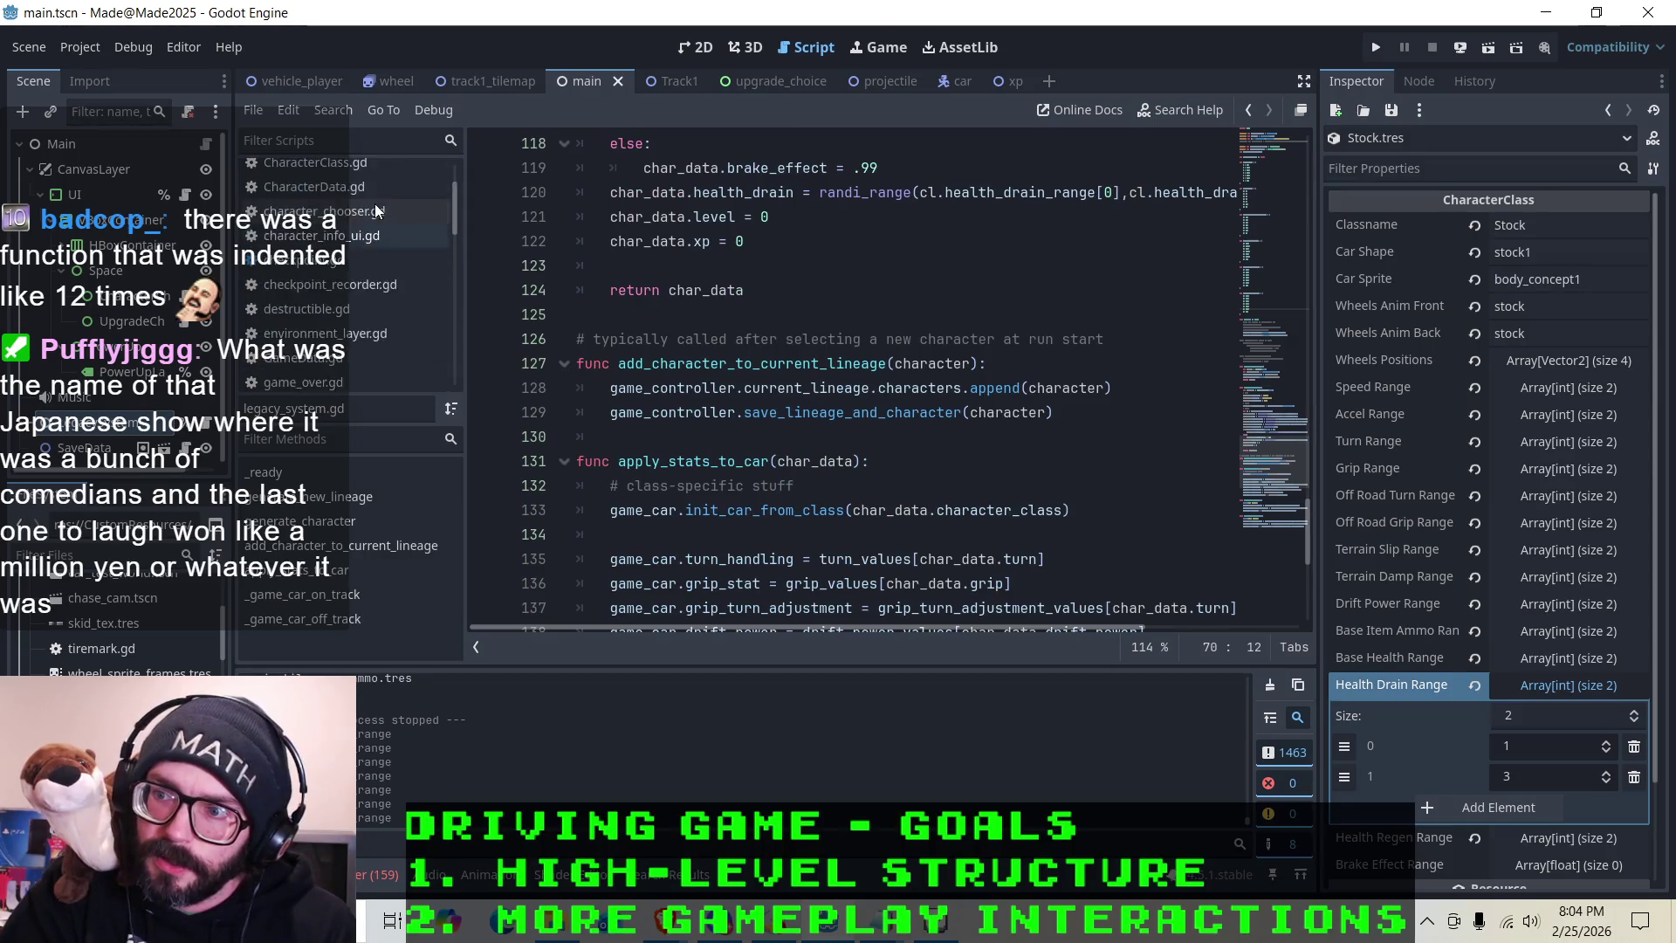
{"action": "left_click", "coordinate": [307, 197]}
{"action": "scroll", "coordinate": [809, 281], "scroll_direction": "up", "scroll_amount": 17}
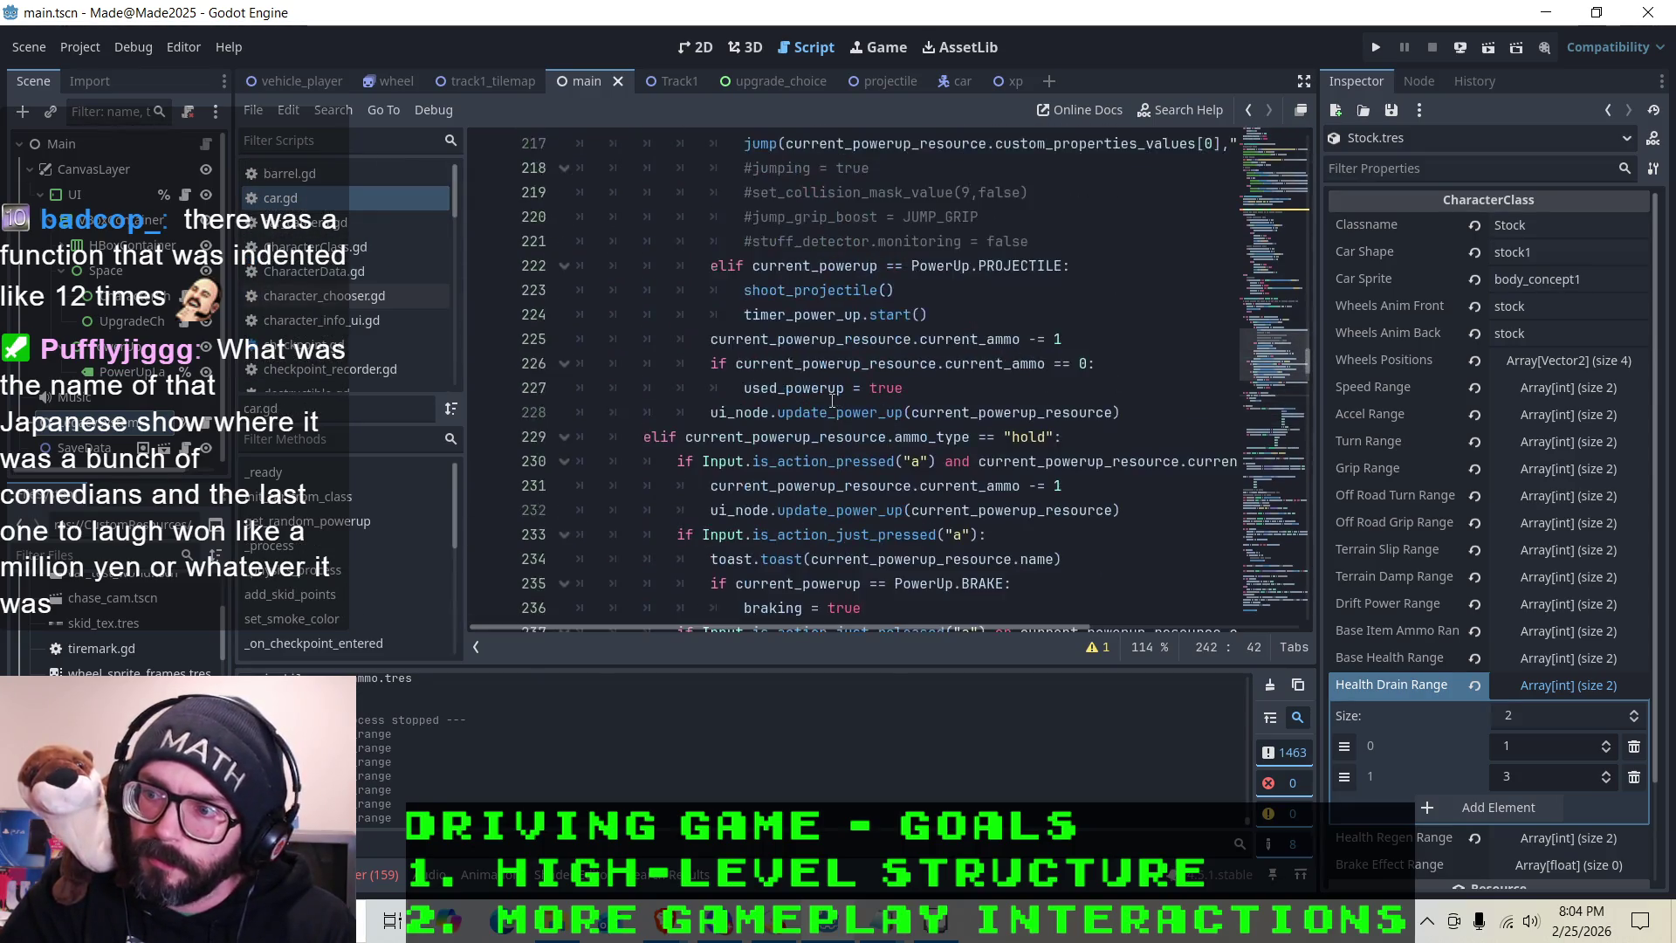
{"action": "scroll", "coordinate": [806, 373], "scroll_direction": "down", "scroll_amount": 5}
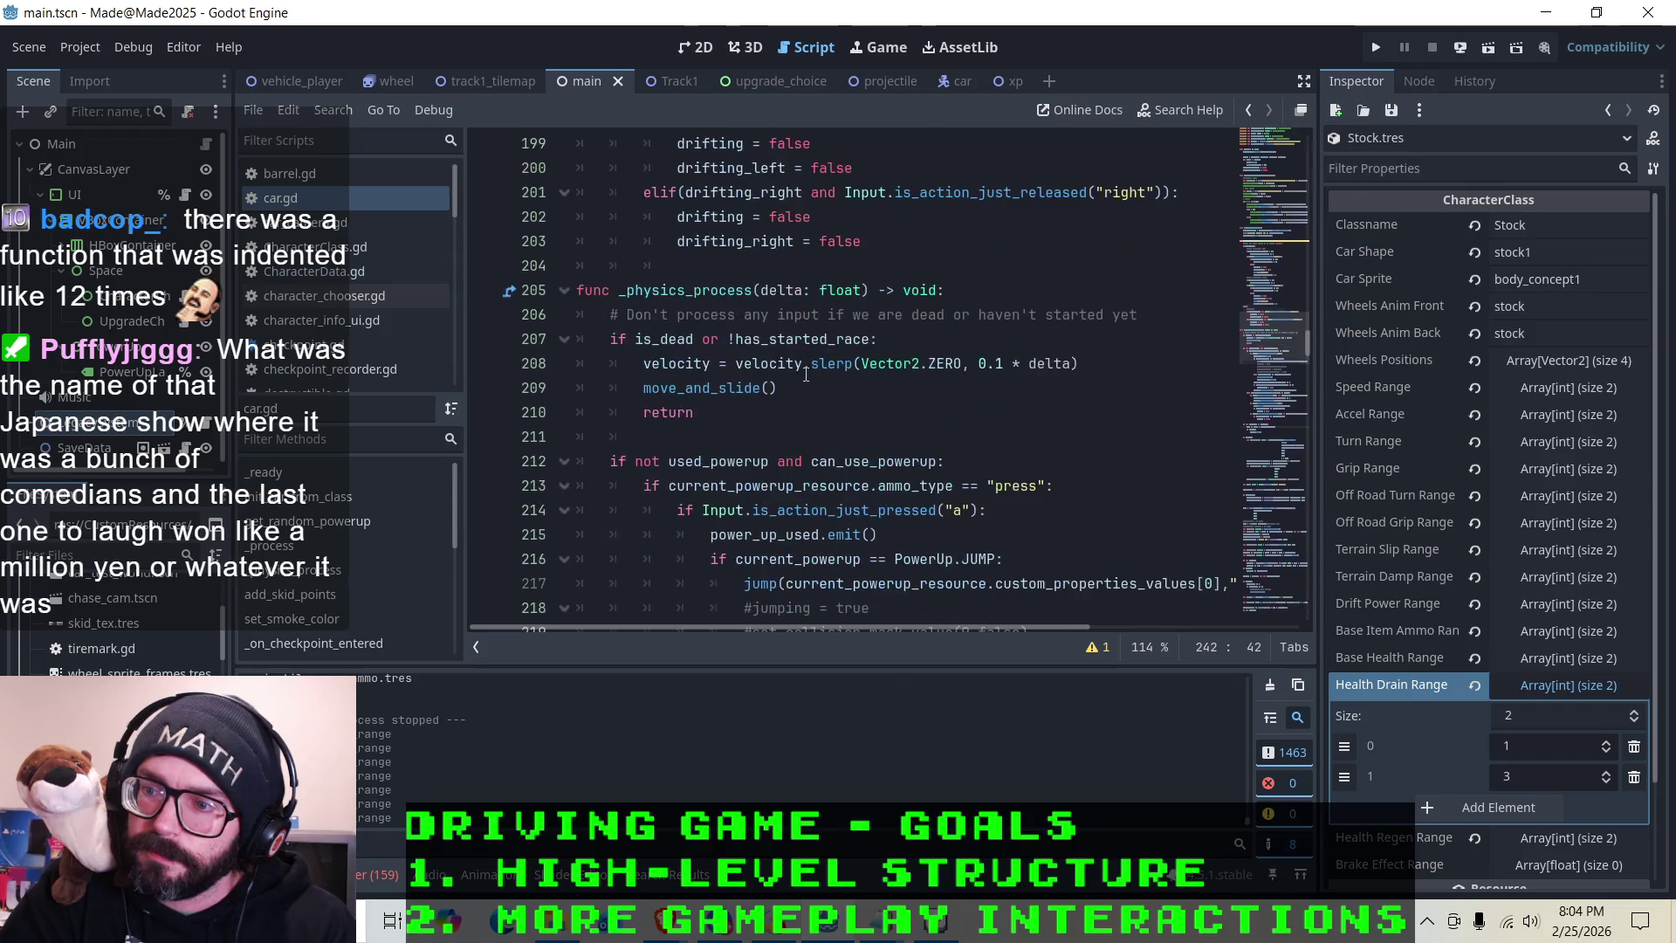
{"action": "left_click", "coordinate": [625, 291]}
{"action": "scroll", "coordinate": [796, 401], "scroll_direction": "down", "scroll_amount": 14}
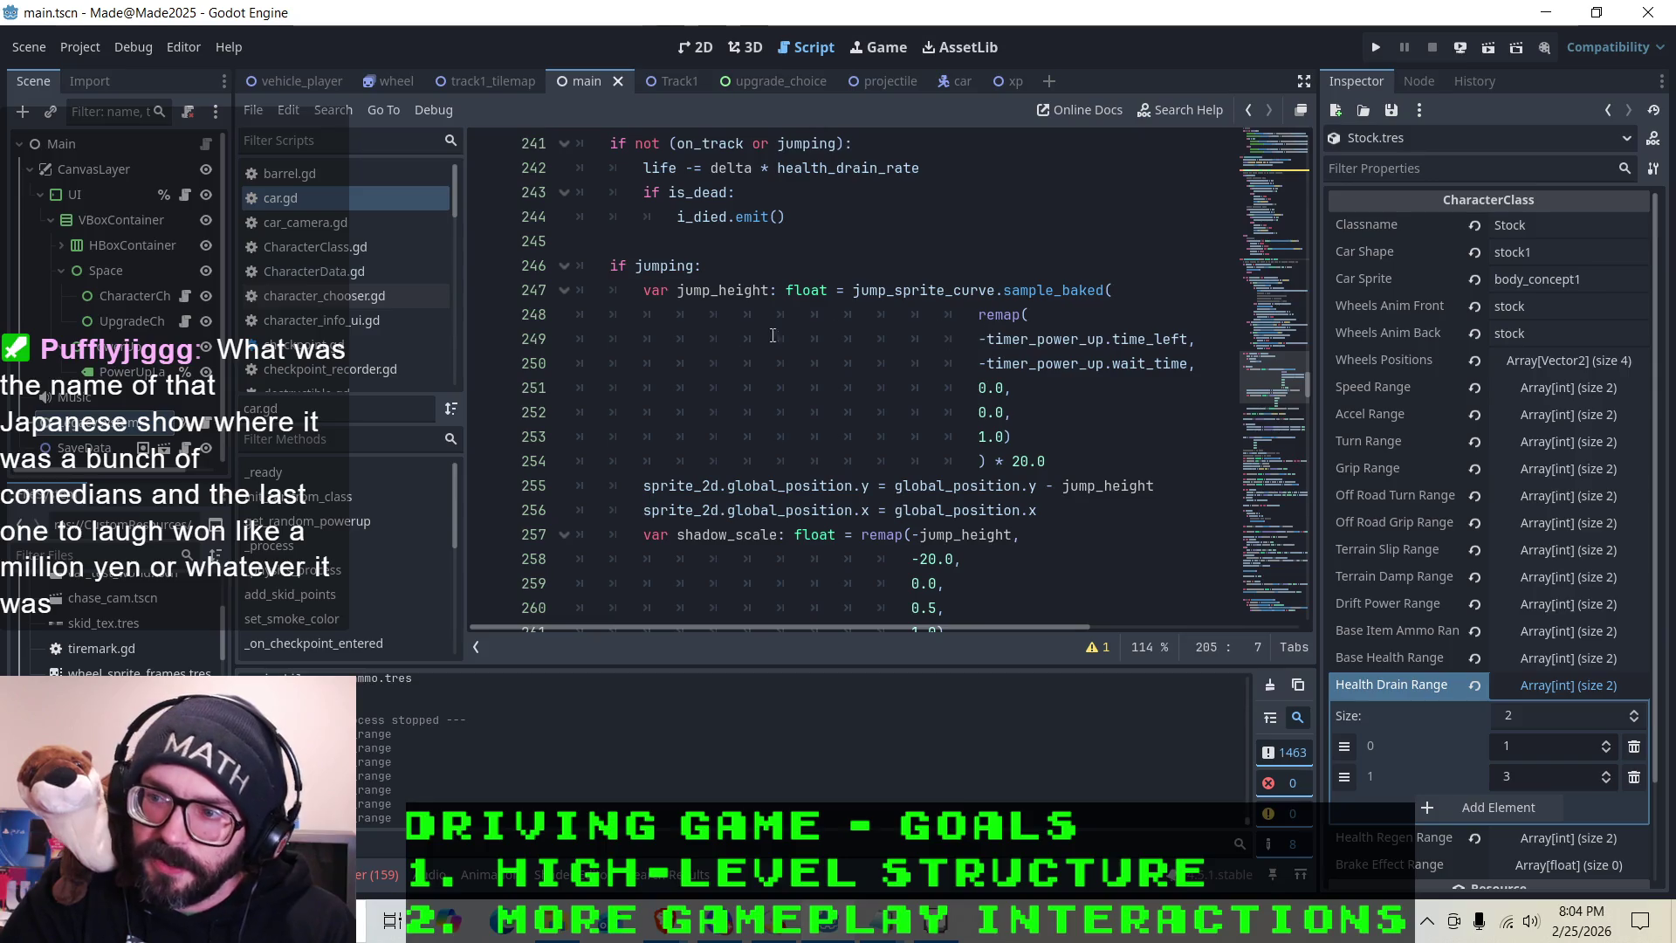
{"action": "scroll", "coordinate": [881, 384], "scroll_direction": "down", "scroll_amount": 5}
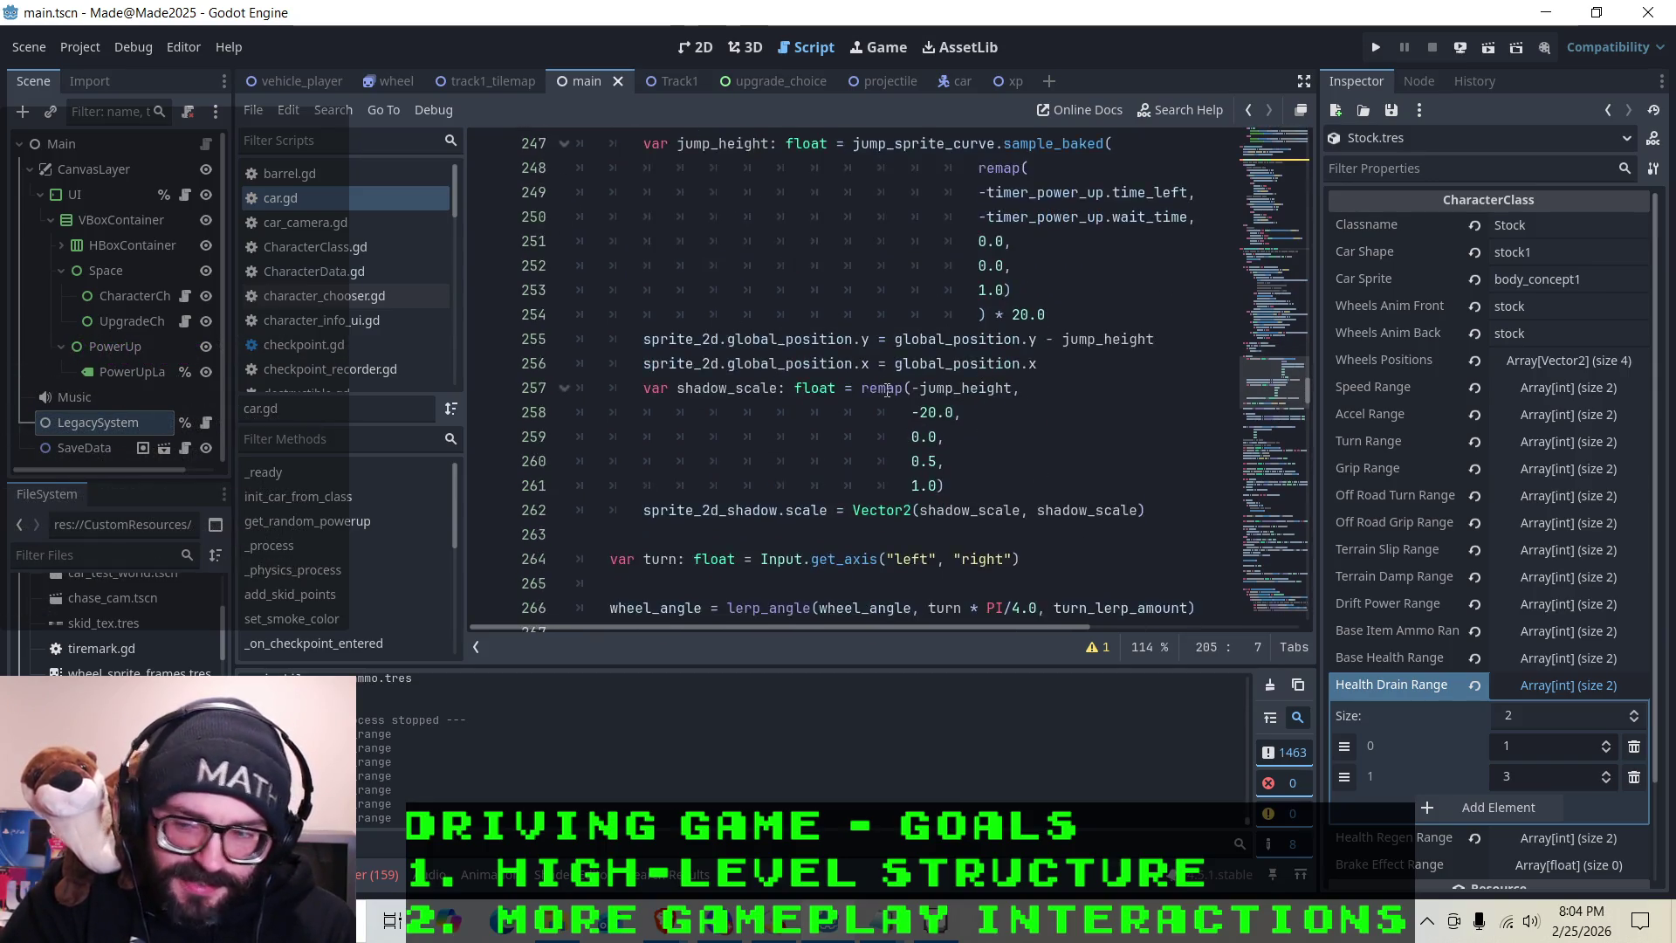
{"action": "scroll", "coordinate": [859, 377], "scroll_direction": "up", "scroll_amount": 5}
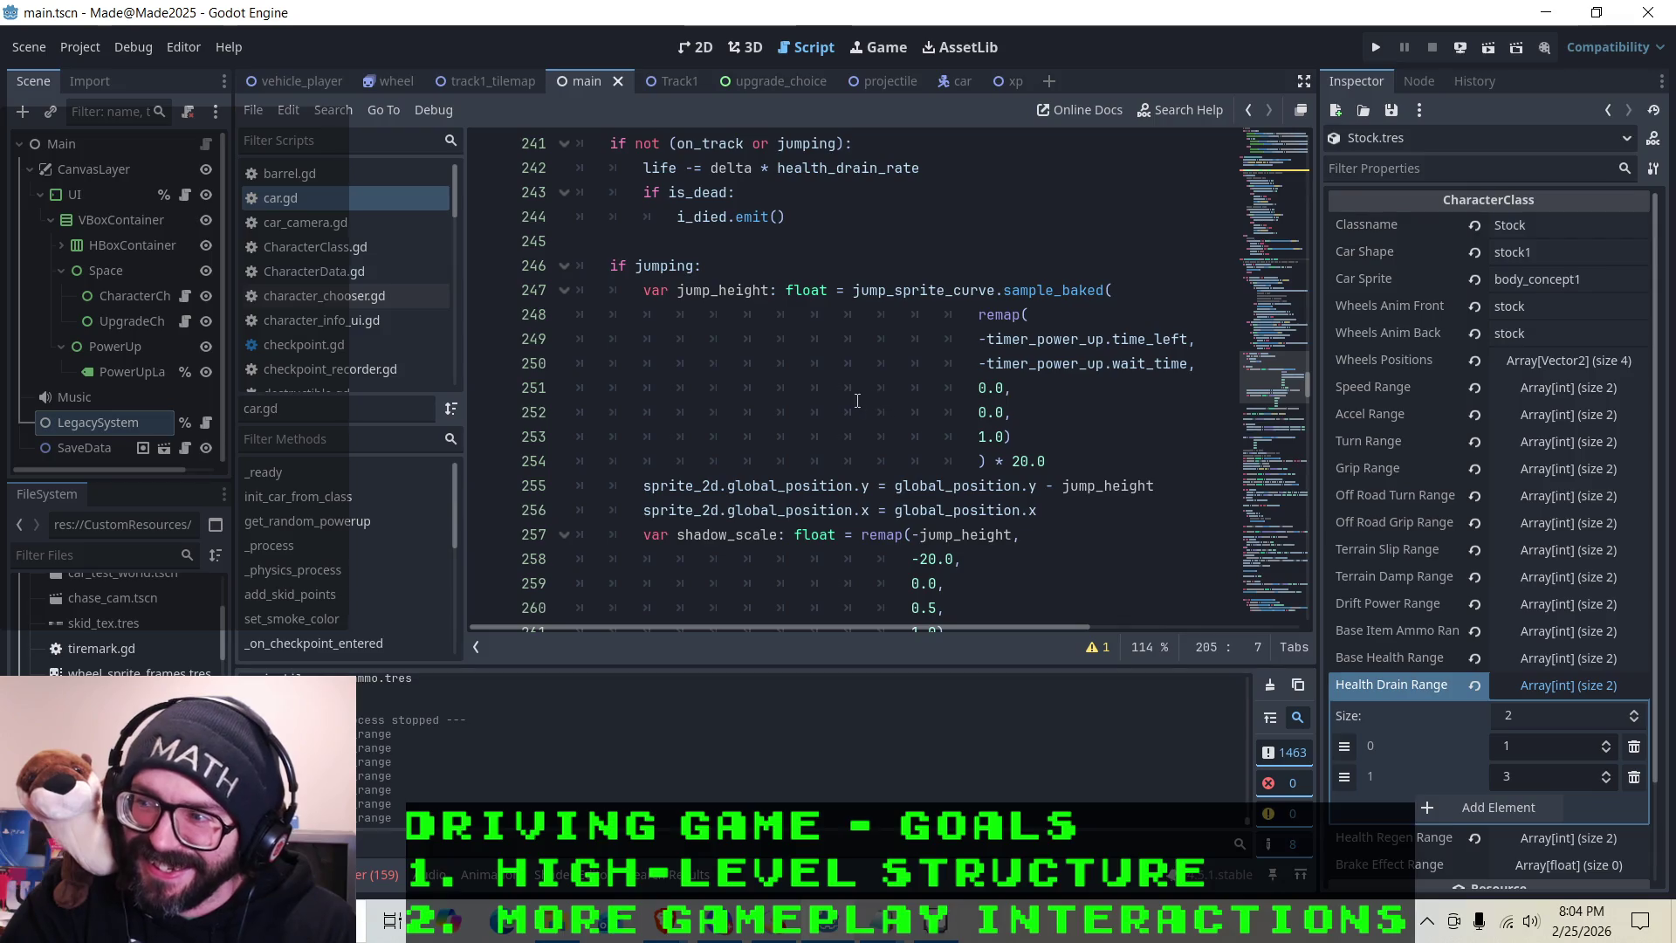
{"action": "scroll", "coordinate": [801, 390], "scroll_direction": "down", "scroll_amount": 13}
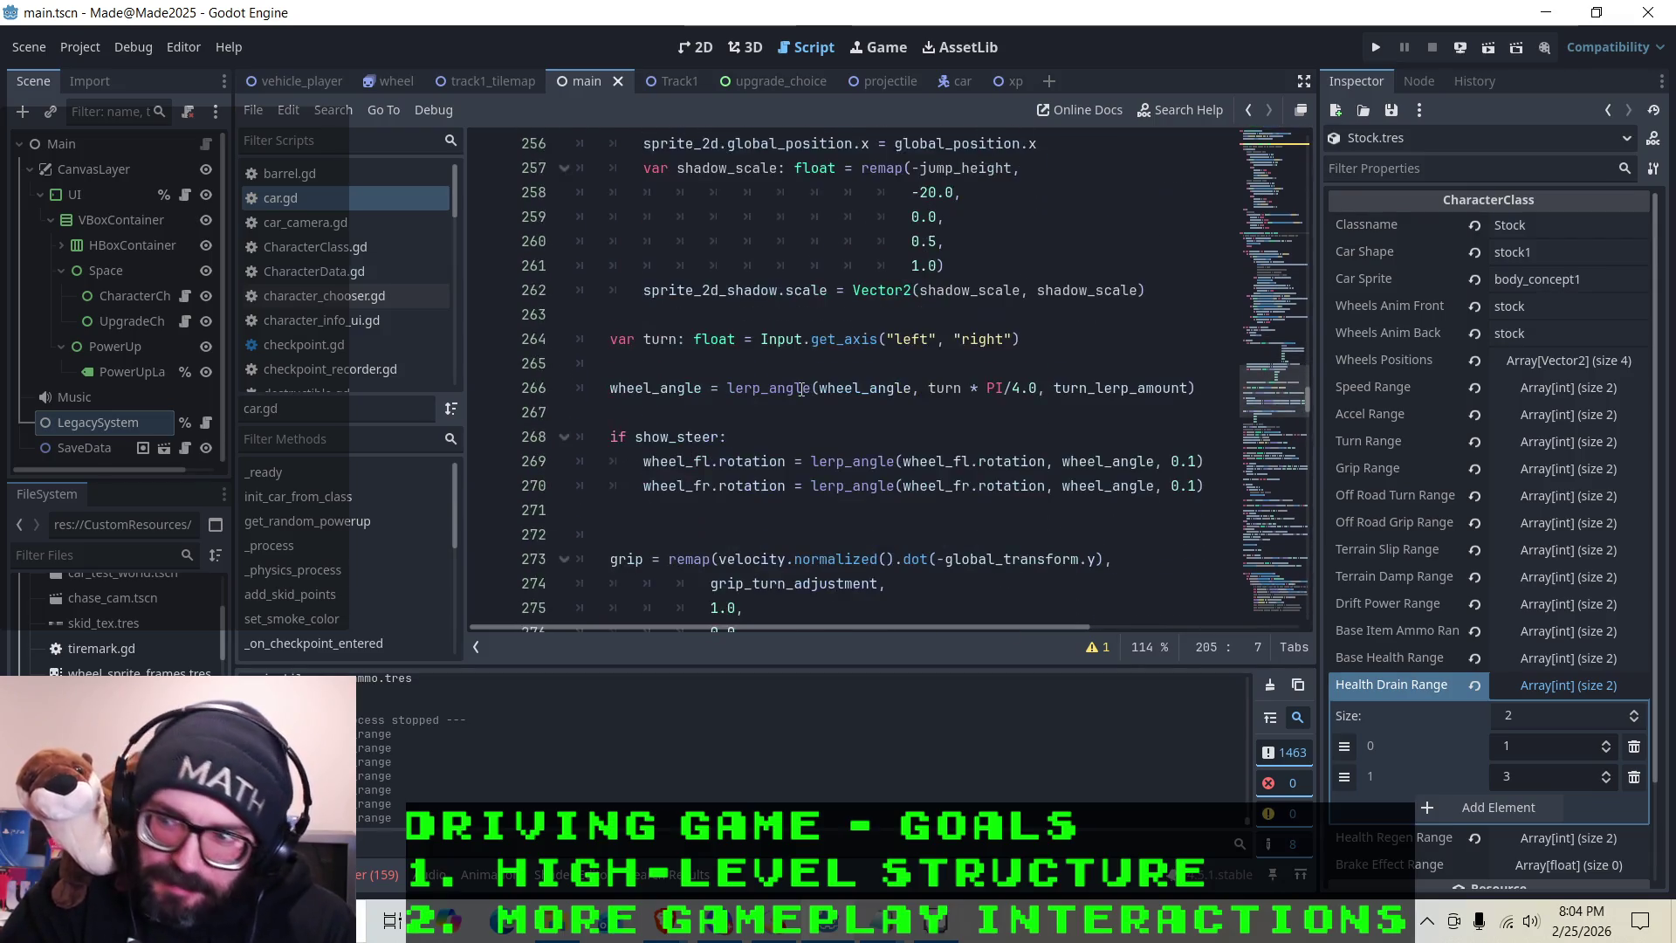
{"action": "scroll", "coordinate": [802, 391], "scroll_direction": "down", "scroll_amount": 9}
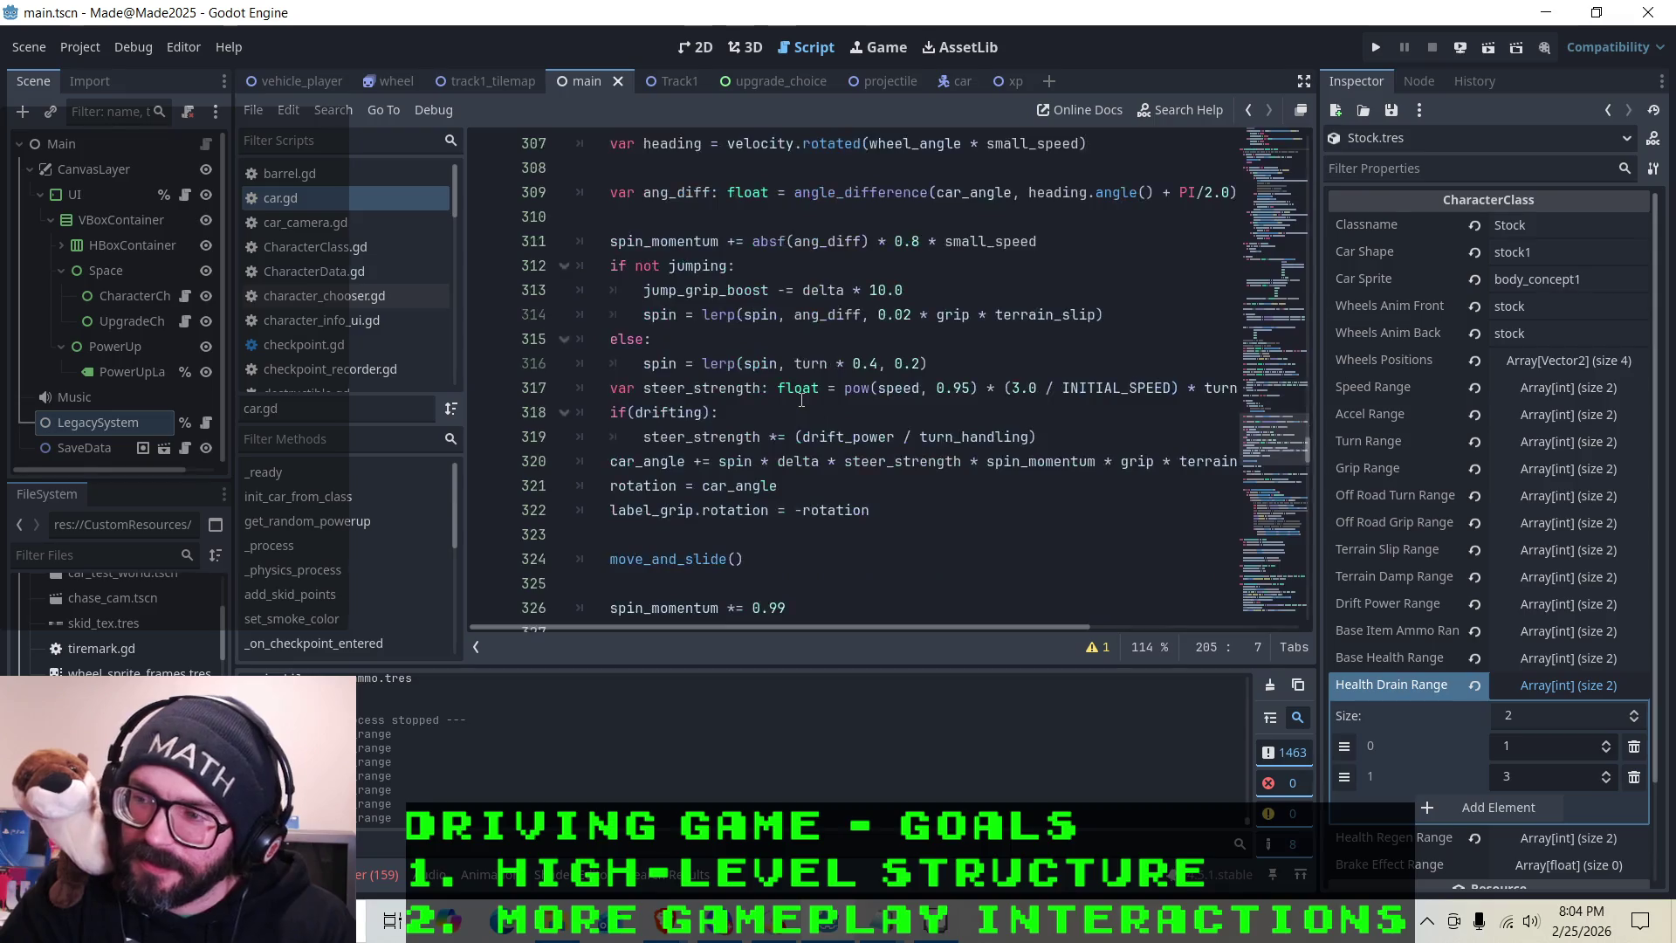
{"action": "scroll", "coordinate": [799, 402], "scroll_direction": "up", "scroll_amount": 20}
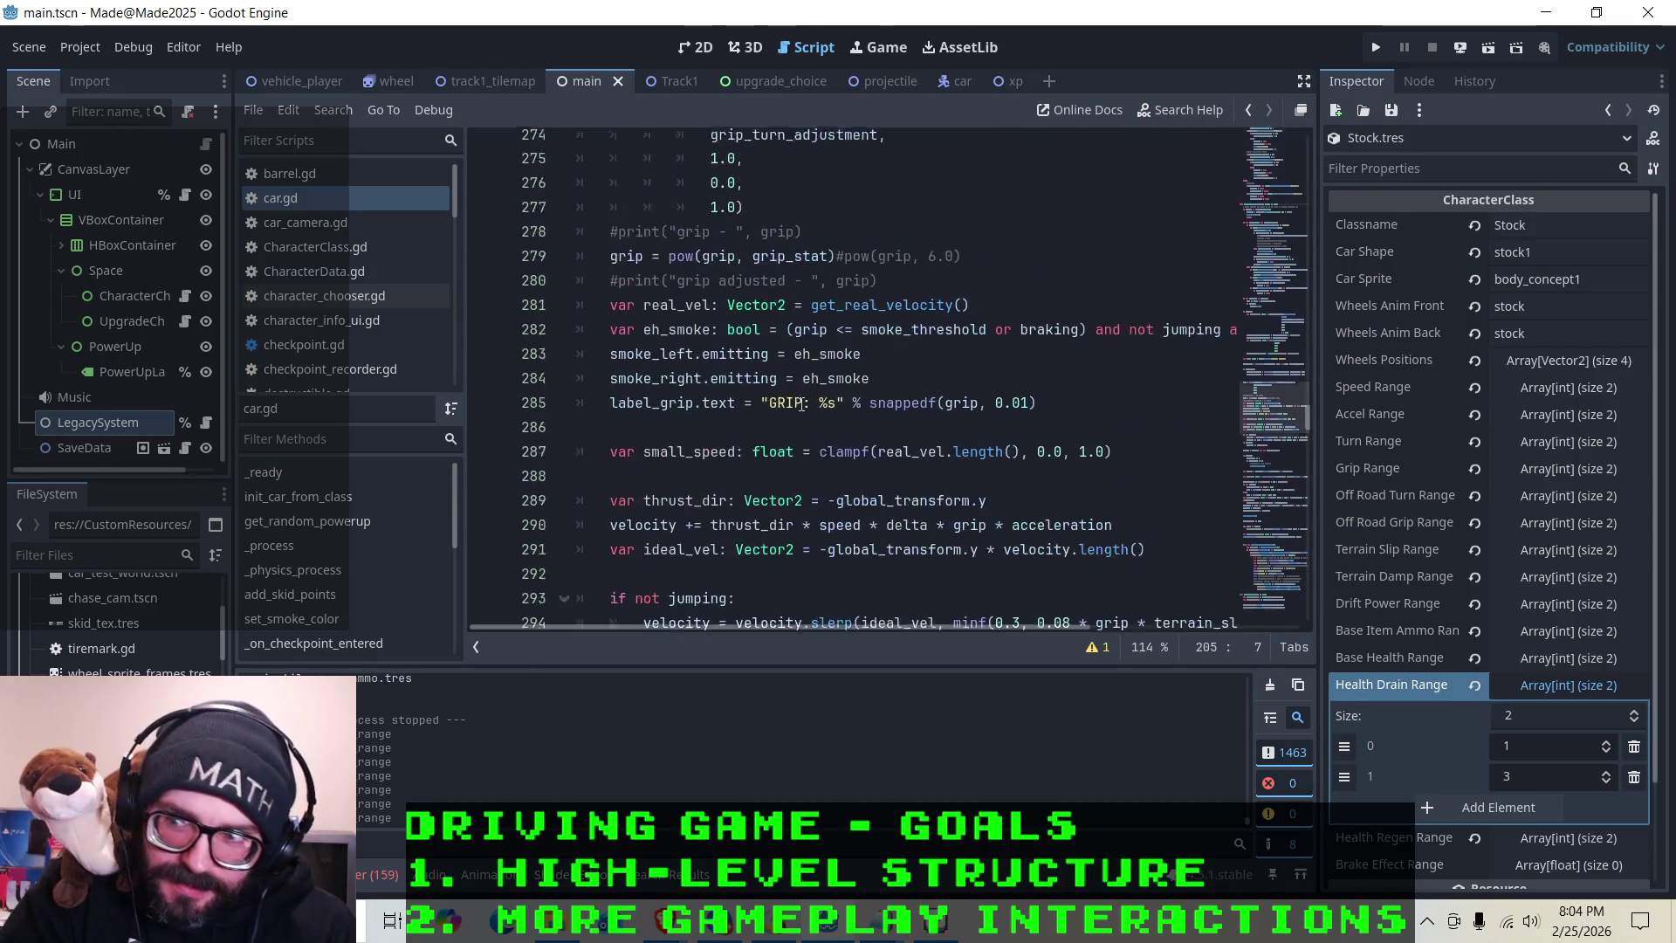
{"action": "scroll", "coordinate": [801, 408], "scroll_direction": "down", "scroll_amount": 2}
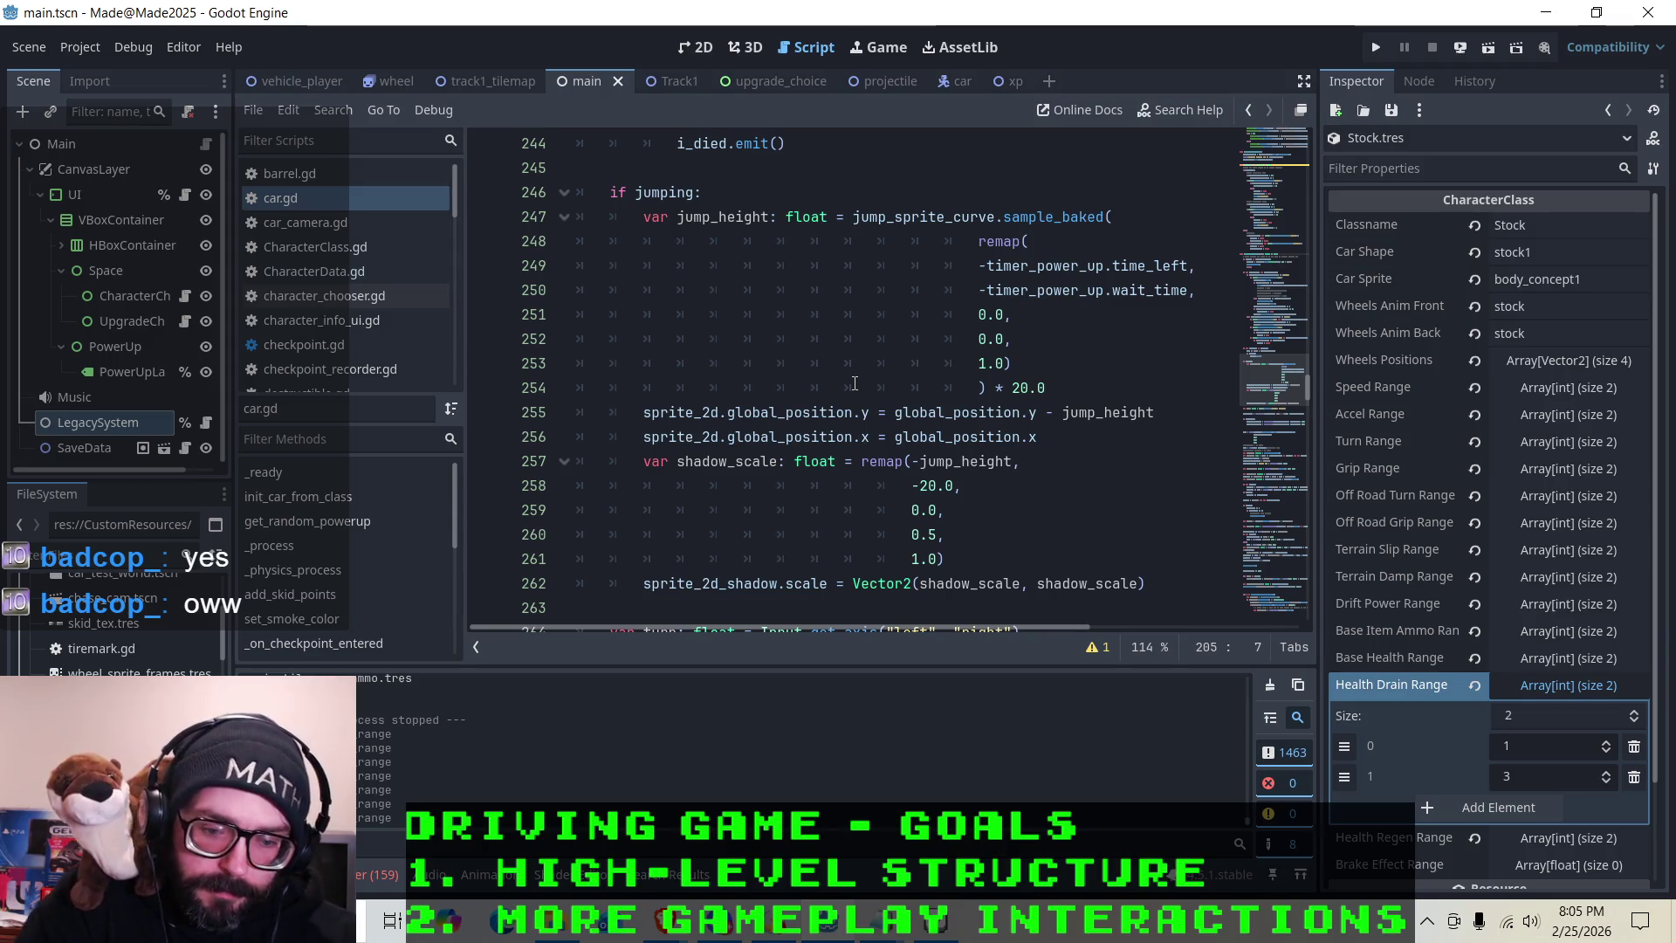
{"action": "left_click", "coordinate": [646, 217]}
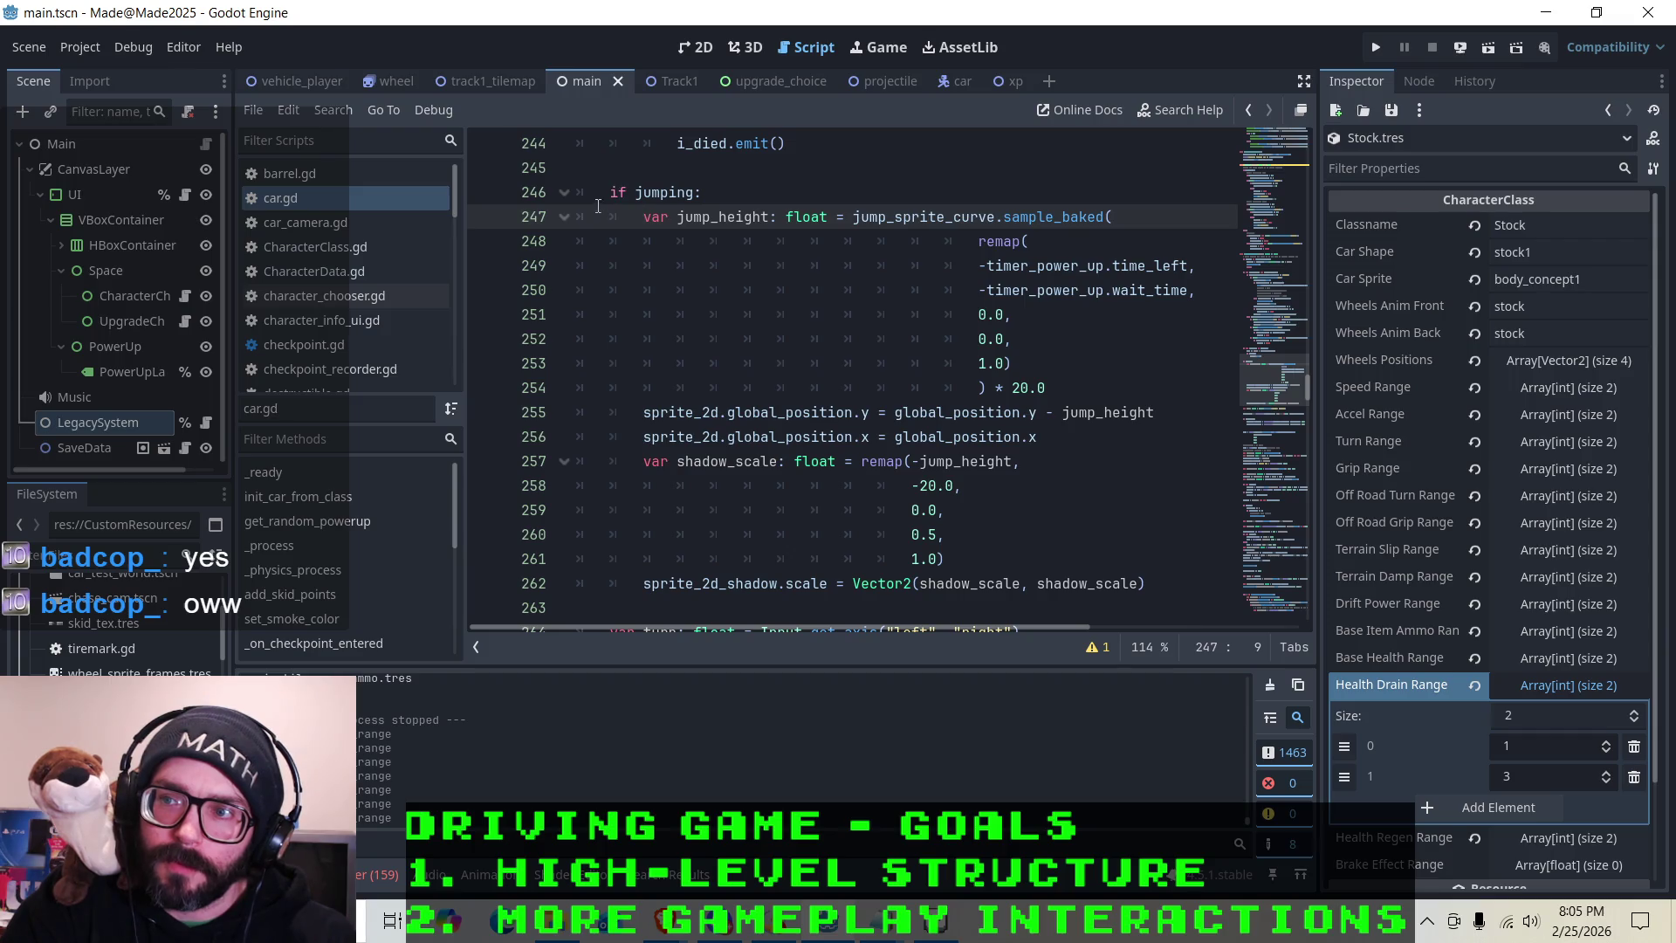
{"action": "left_click", "coordinate": [613, 194]}
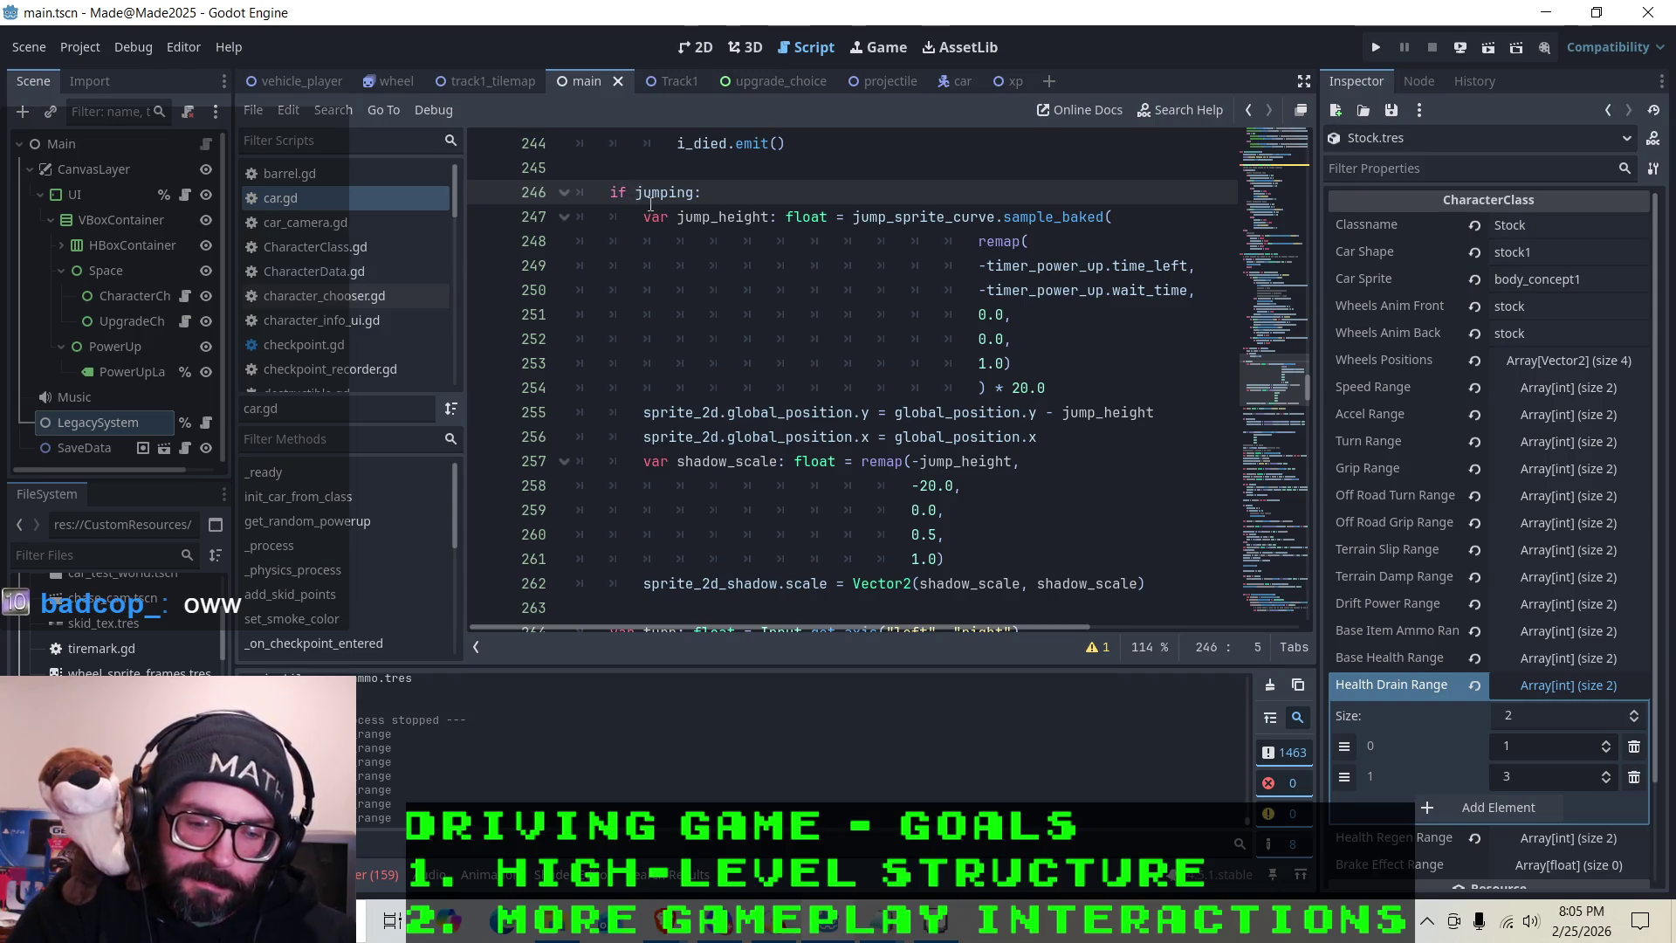
{"action": "mouse_move", "coordinate": [650, 204]}
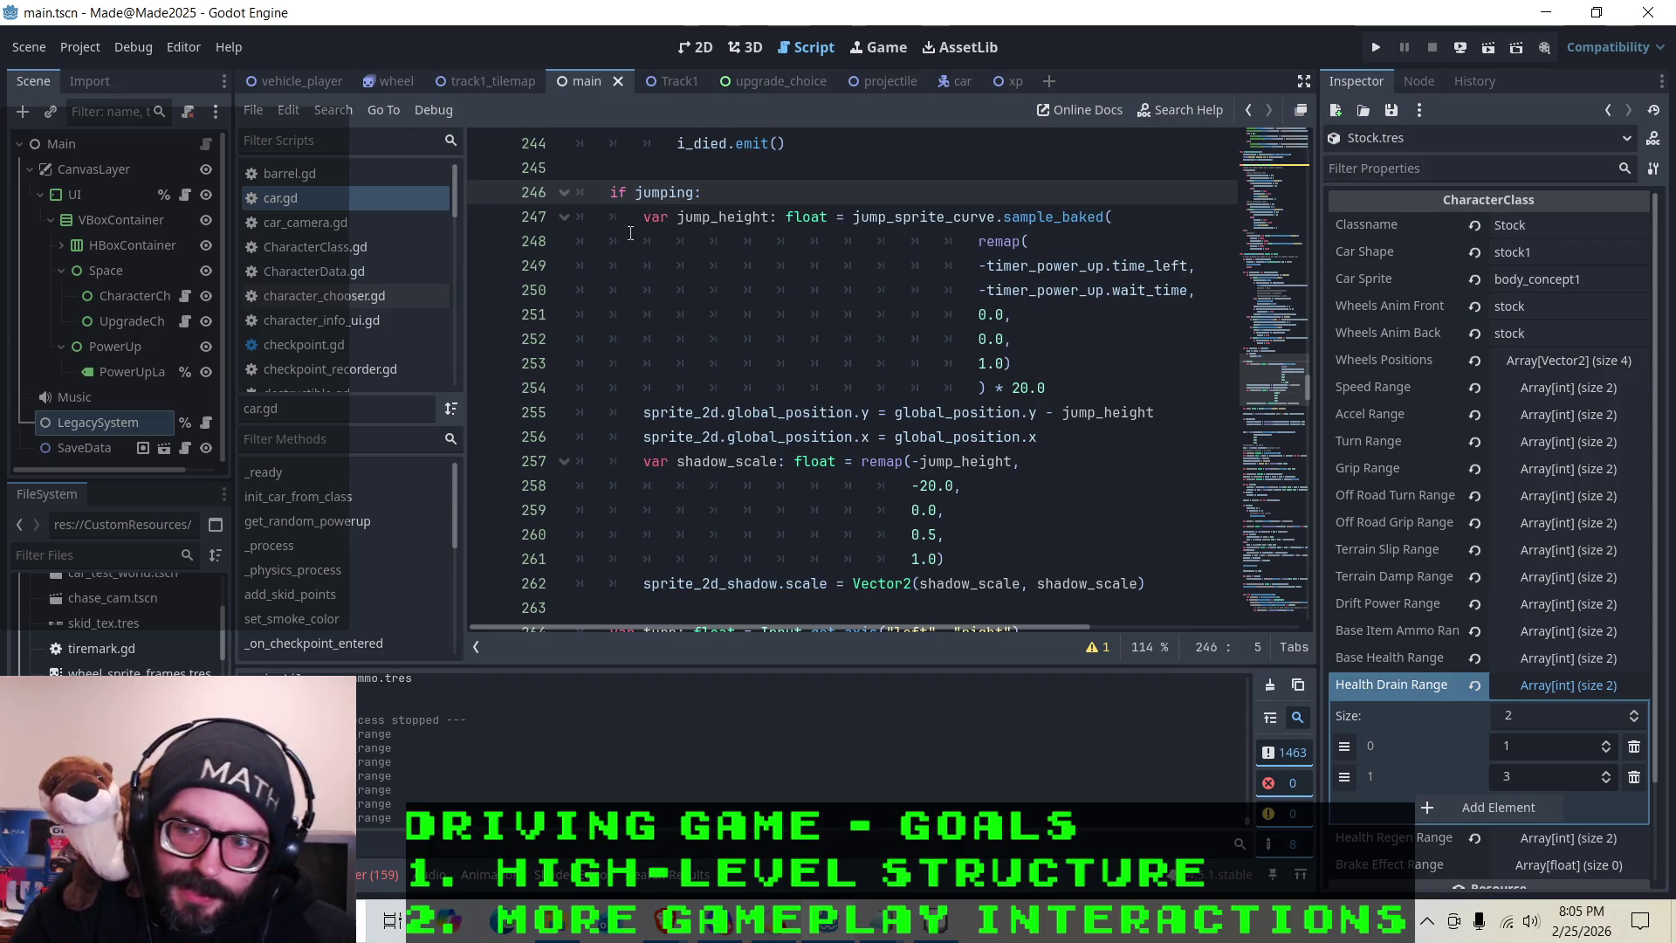
{"action": "left_click", "coordinate": [615, 166]}
{"action": "scroll", "coordinate": [624, 187], "scroll_direction": "up", "scroll_amount": 2}
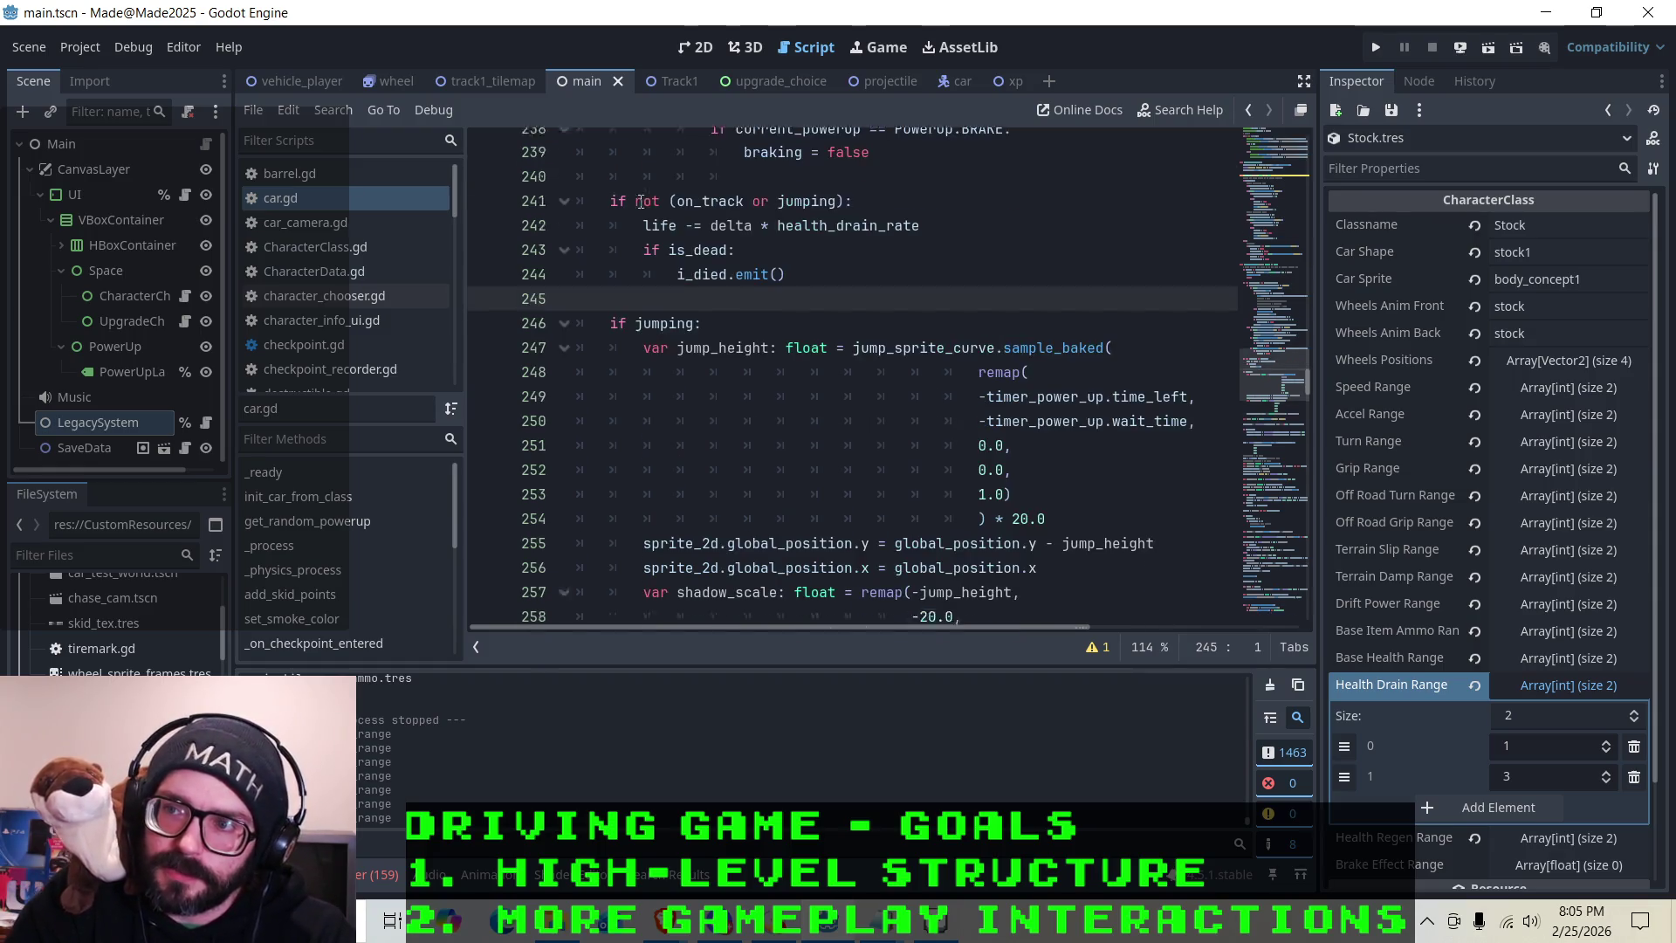
{"action": "scroll", "coordinate": [628, 205], "scroll_direction": "down", "scroll_amount": 2}
{"action": "scroll", "coordinate": [630, 210], "scroll_direction": "up", "scroll_amount": 1}
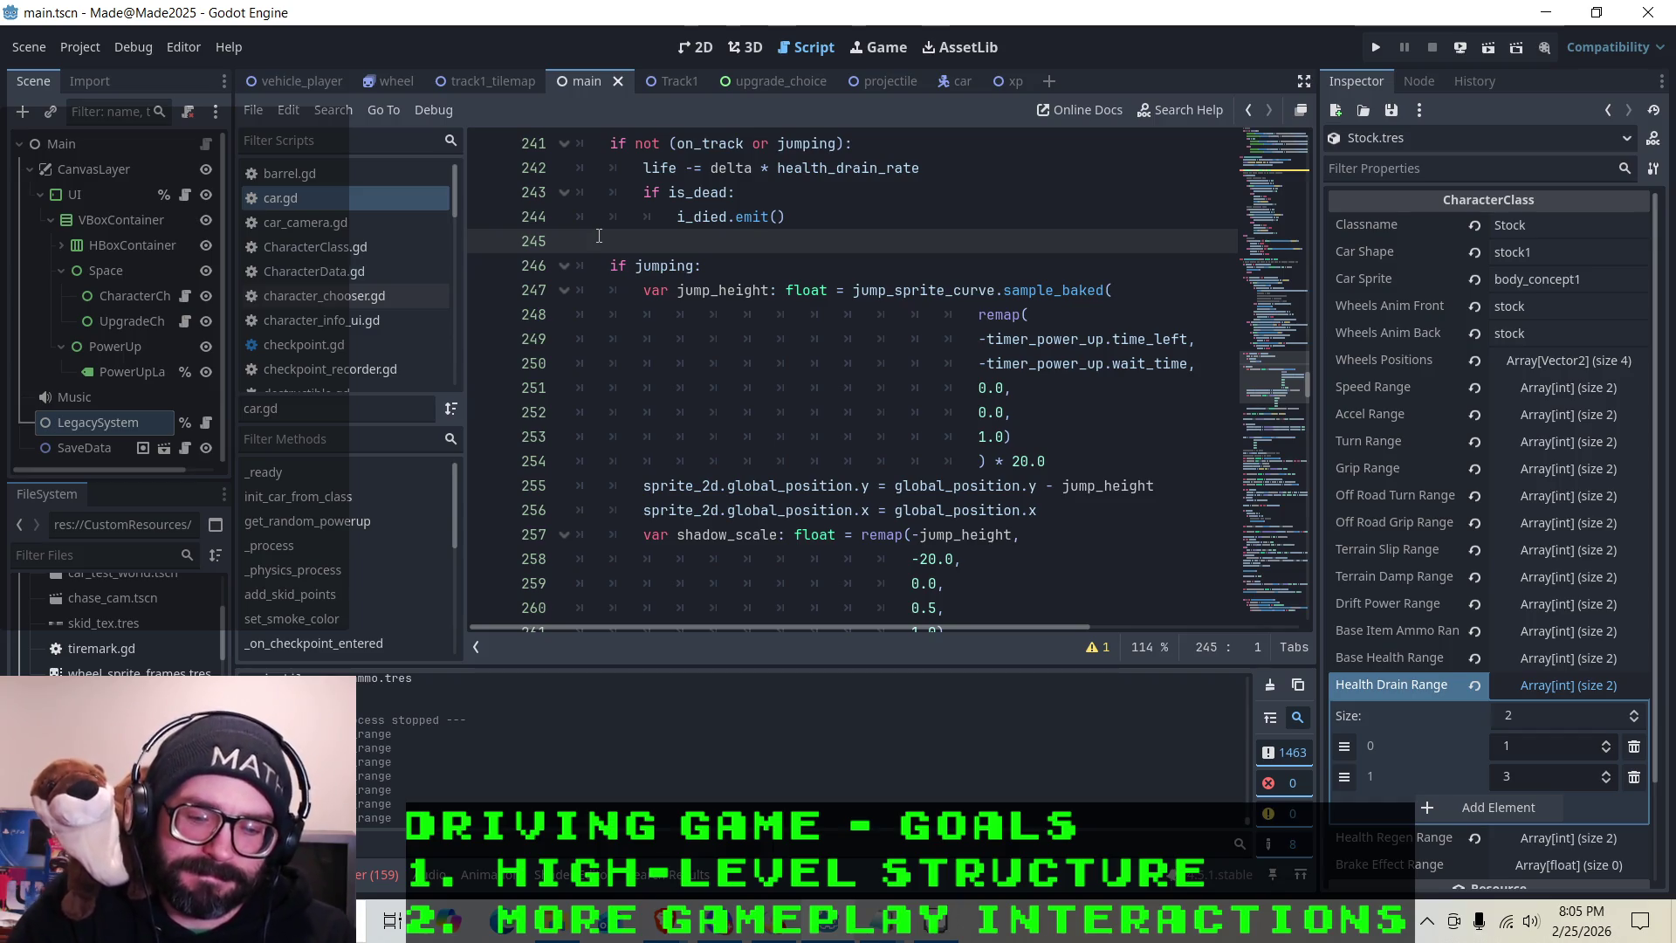
{"action": "mouse_move", "coordinate": [660, 258]}
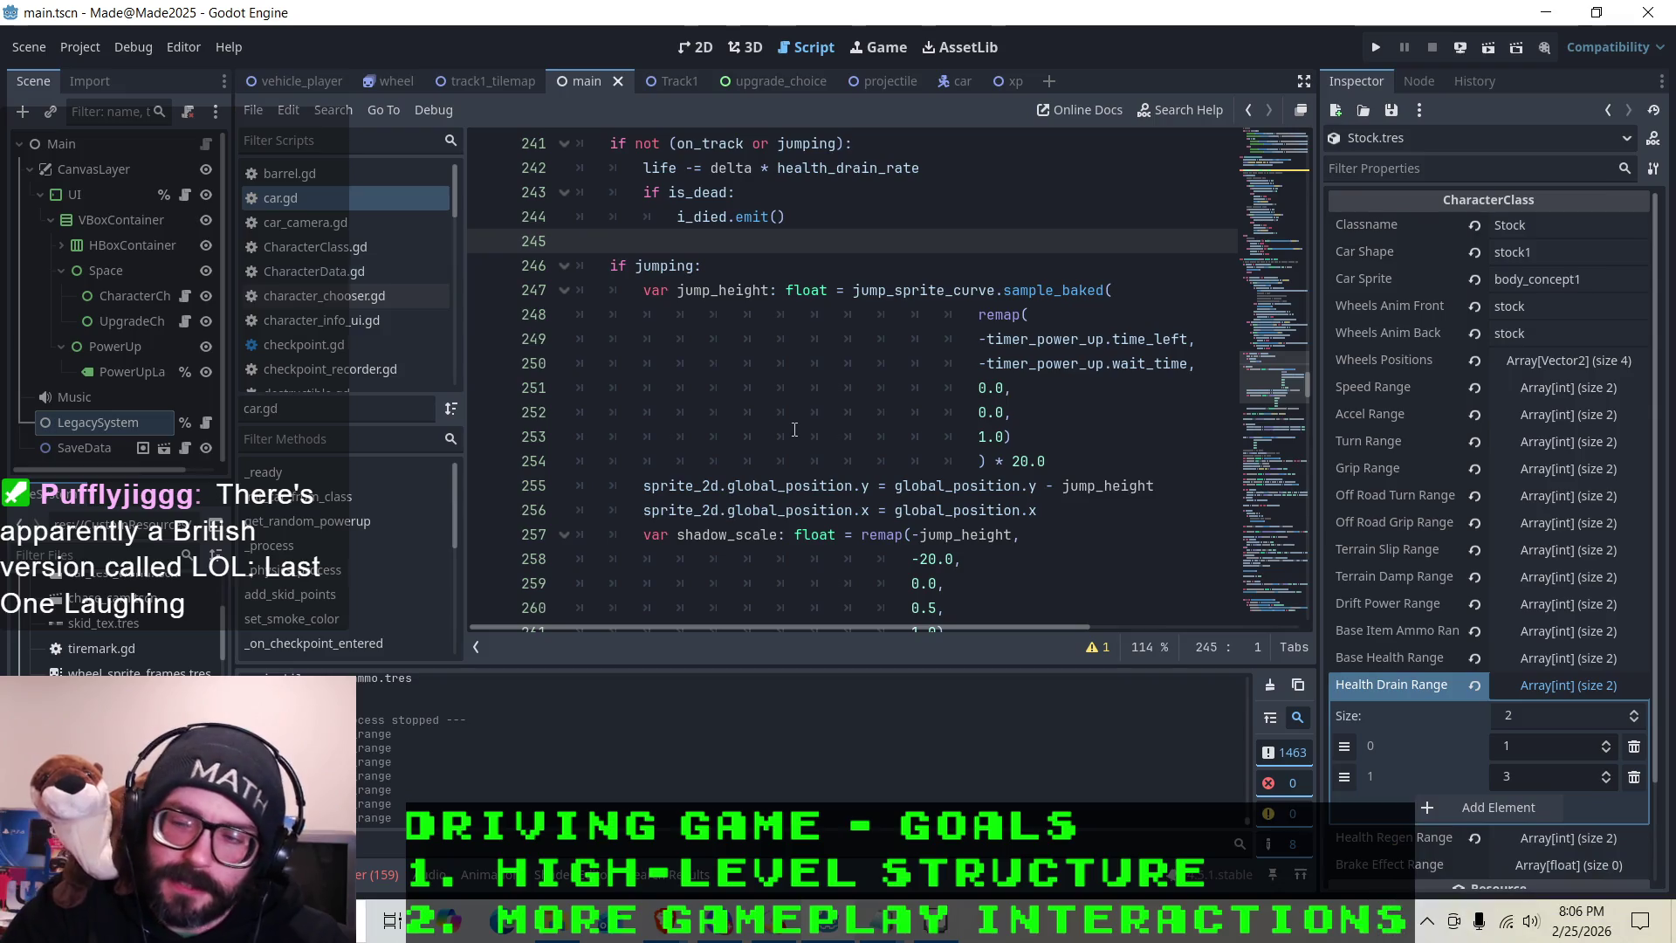
{"action": "left_click", "coordinate": [716, 268]}
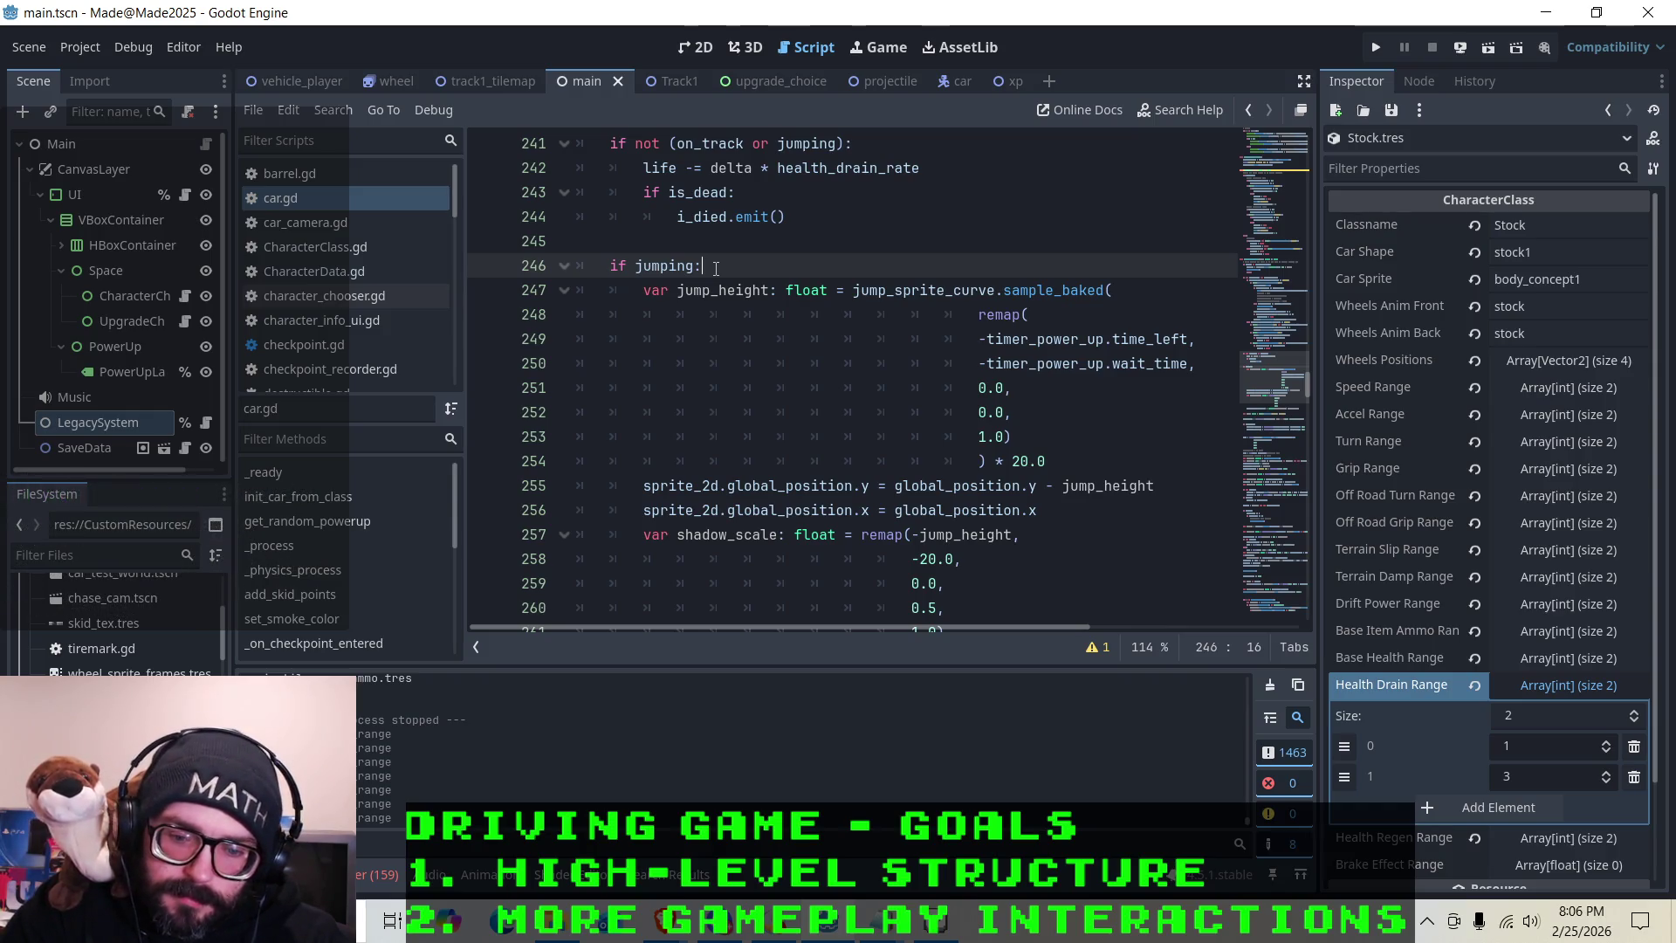
{"action": "scroll", "coordinate": [715, 268], "scroll_direction": "down", "scroll_amount": 10}
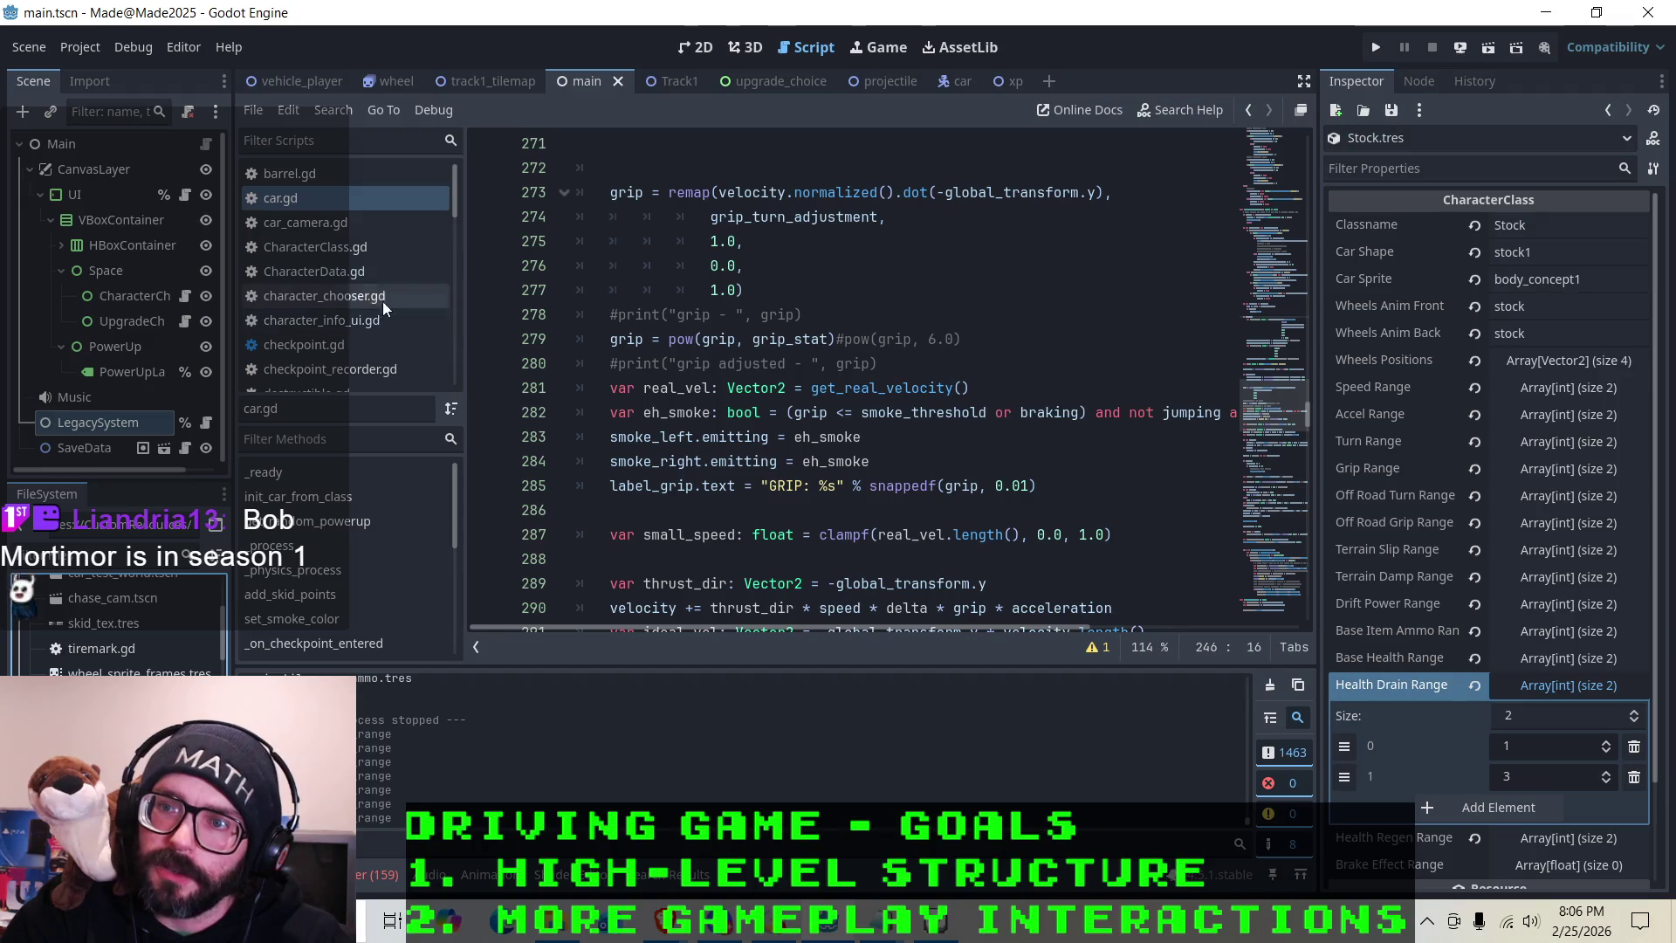
{"action": "scroll", "coordinate": [352, 312], "scroll_direction": "down", "scroll_amount": 5}
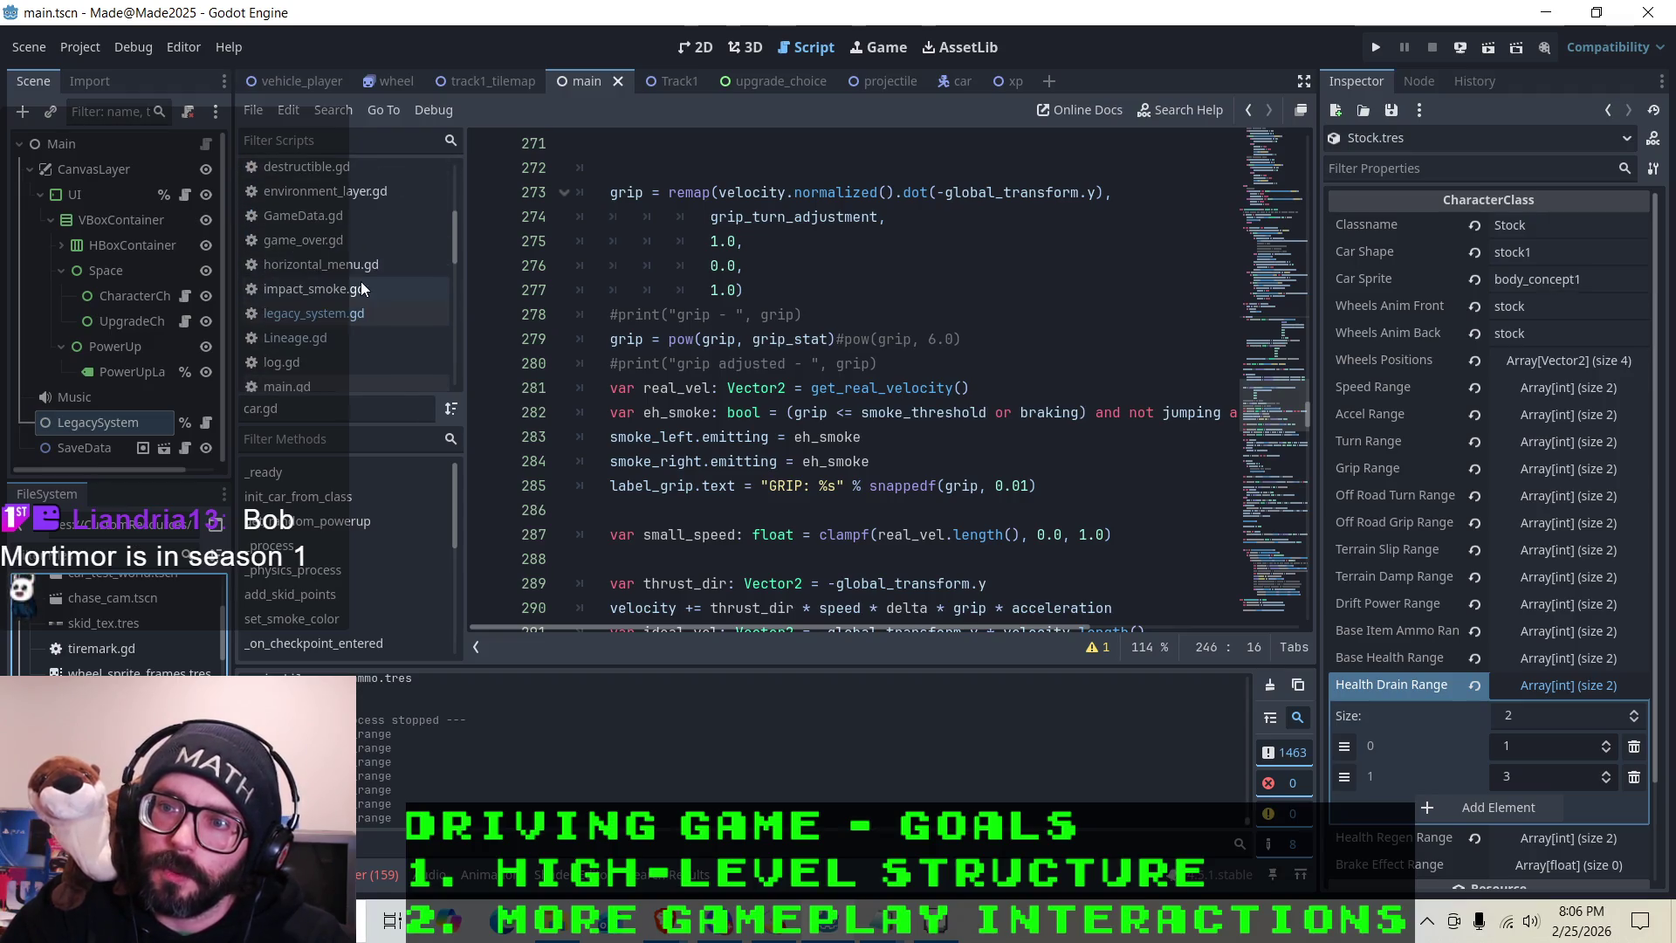
{"action": "right_click", "coordinate": [311, 318]}
In health_drain_values, change the level 4 and level 5 drains from 2.0 to .5
{"action": "left_click", "coordinate": [882, 387]}
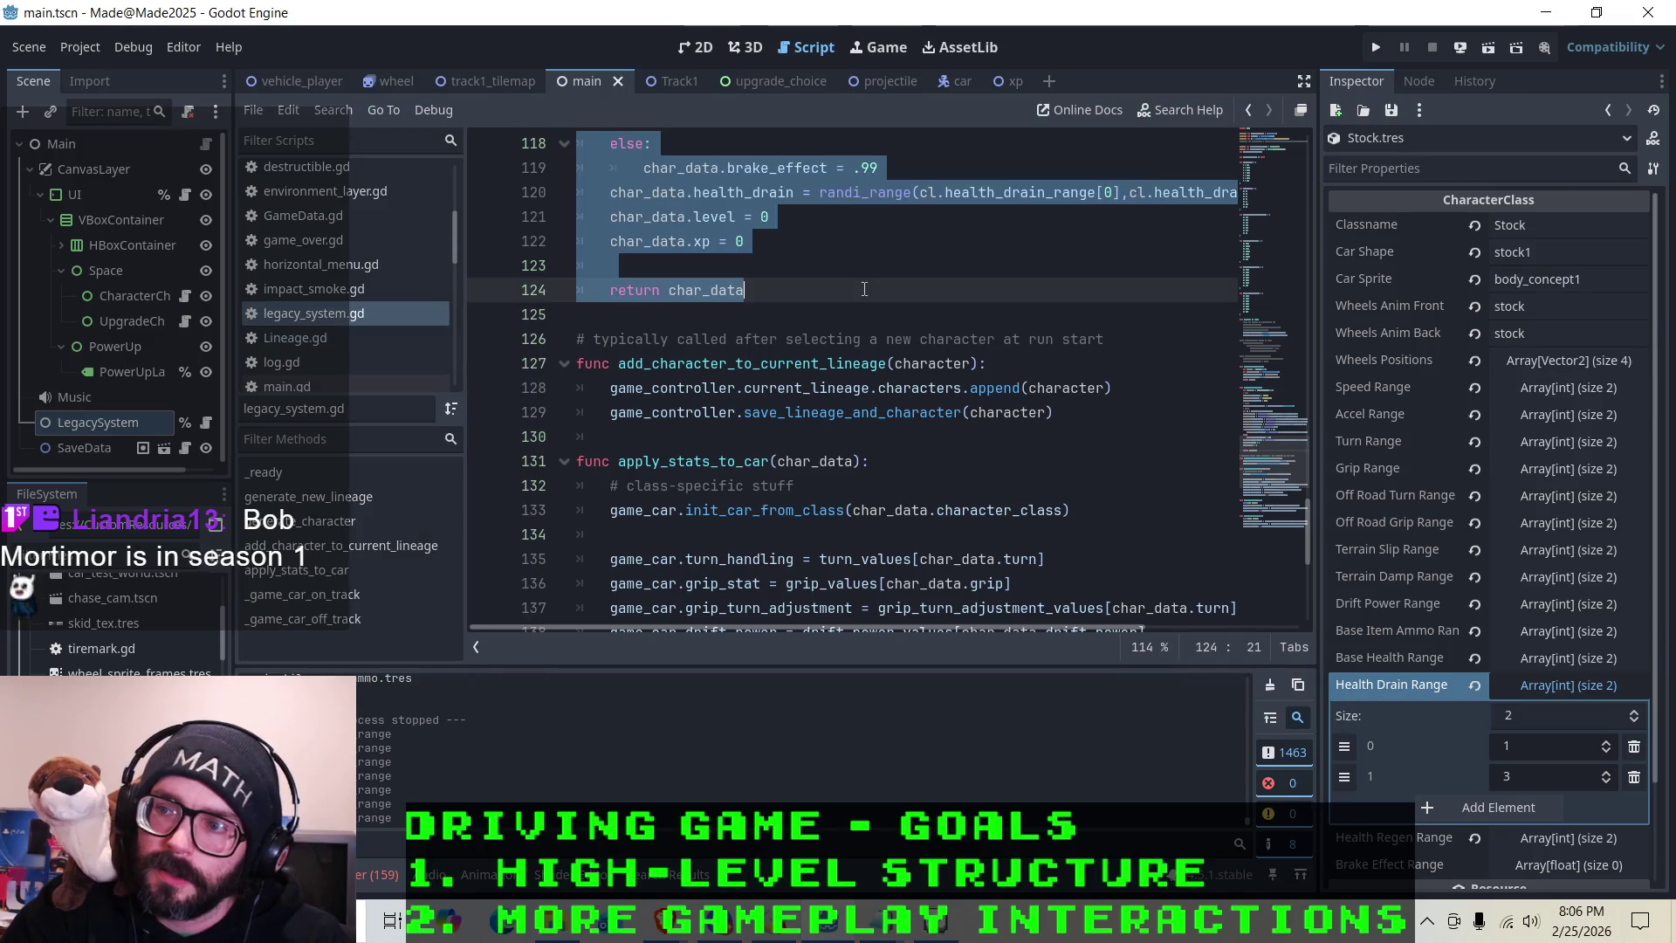
{"action": "scroll", "coordinate": [798, 373], "scroll_direction": "up", "scroll_amount": 10}
{"action": "scroll", "coordinate": [798, 373], "scroll_direction": "up", "scroll_amount": 8}
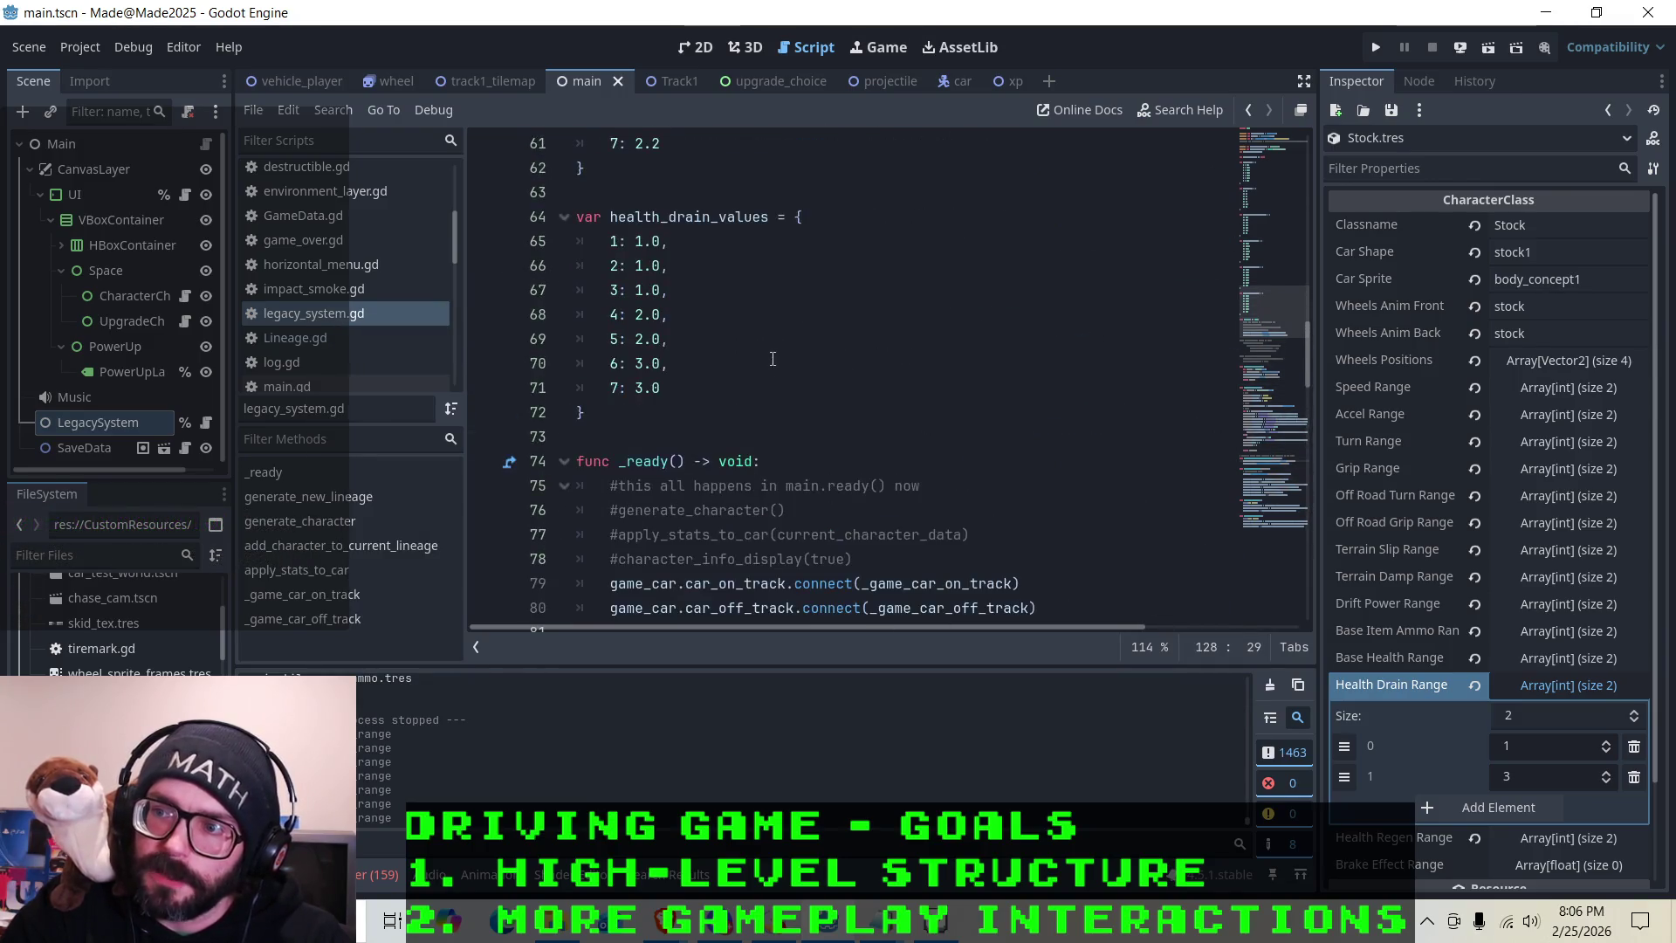
{"action": "left_click", "coordinate": [662, 293]}
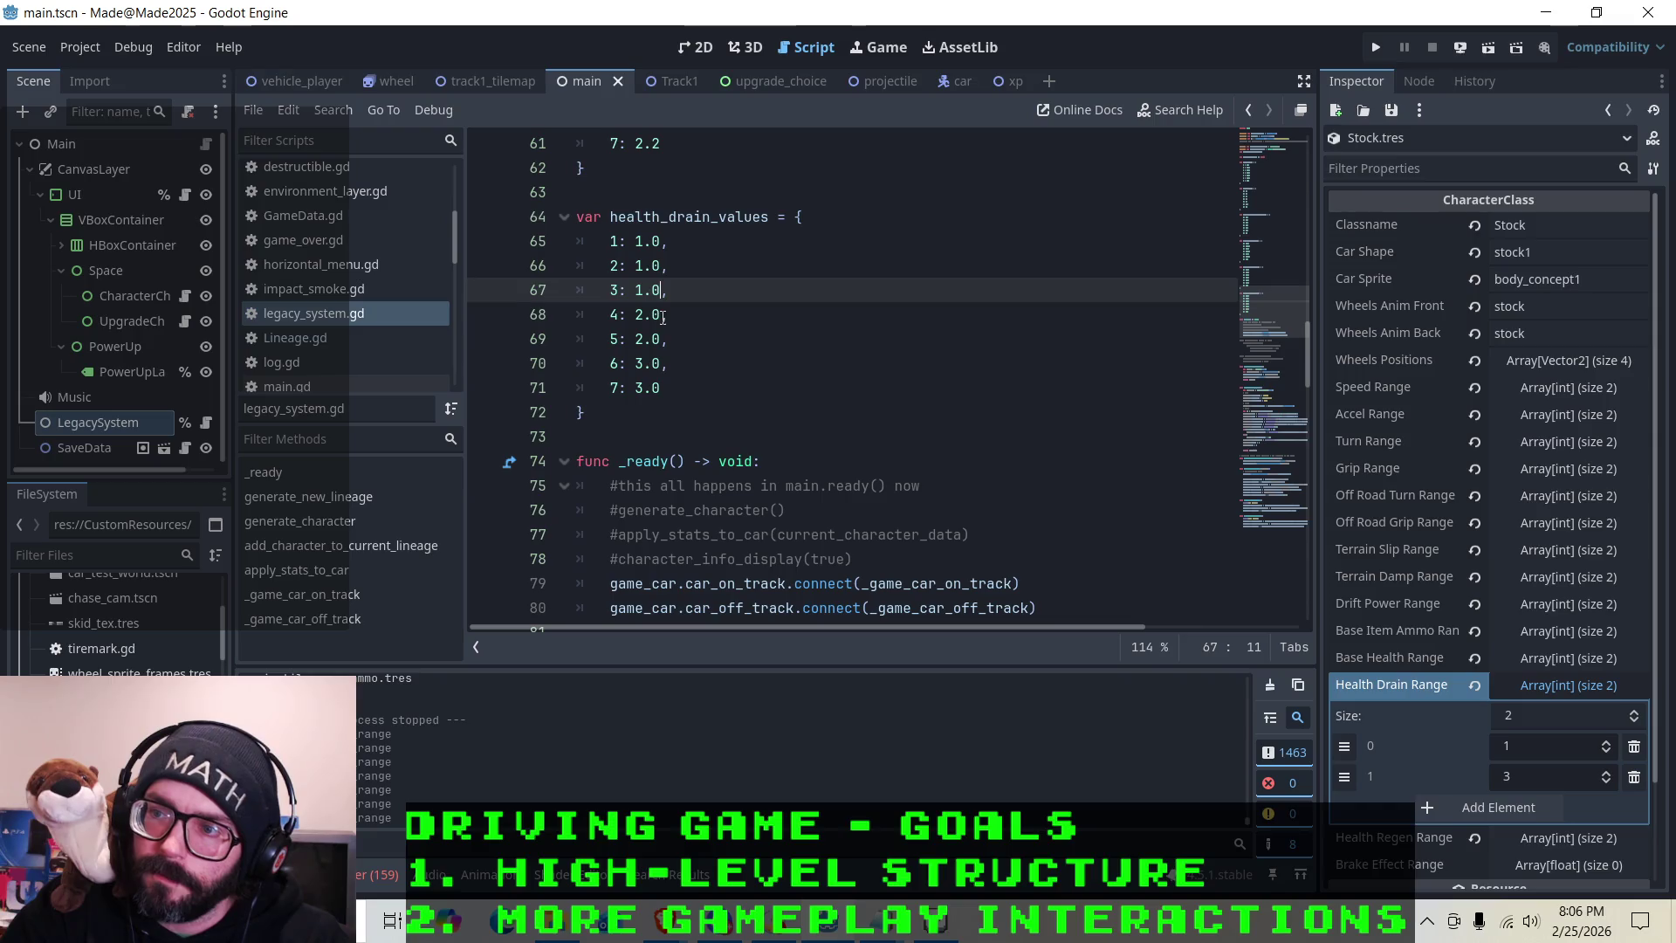
{"action": "left_click", "coordinate": [665, 318]}
{"action": "key", "text": "BackSpace"}
{"action": "key", "text": "BackSpace"}
{"action": "key", "text": "BackSpace"}
{"action": "type", "text": ".5"}
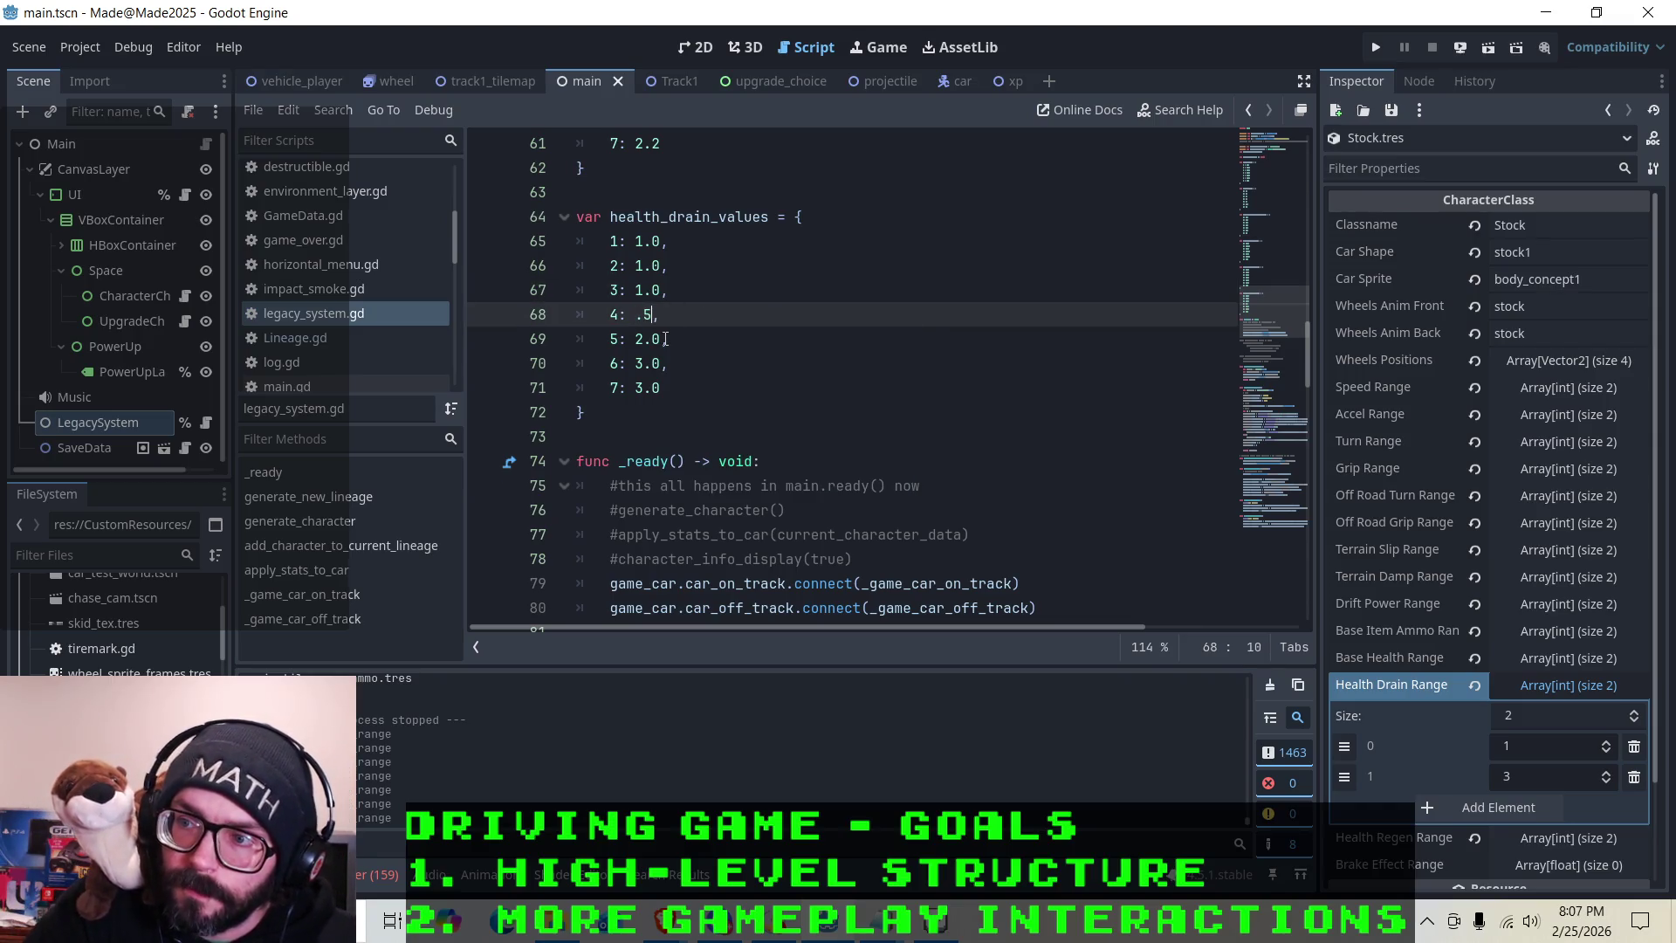
{"action": "left_click", "coordinate": [665, 339]}
{"action": "key", "text": "BackSpace"}
{"action": "key", "text": "BackSpace"}
{"action": "key", "text": "BackSpace"}
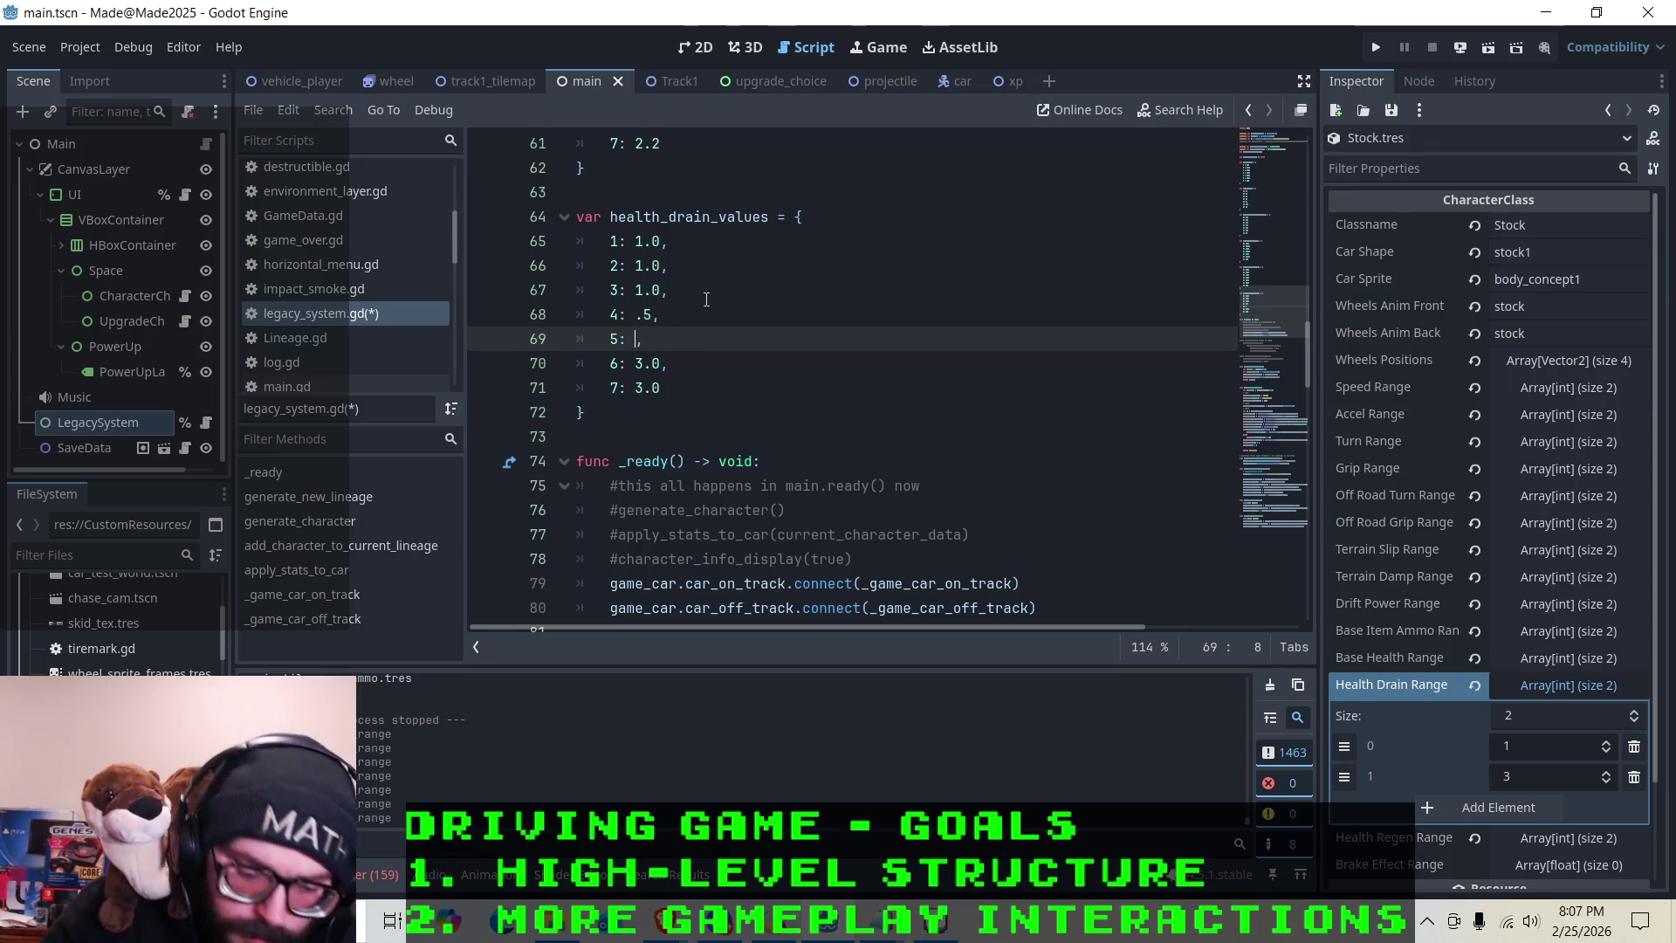
{"action": "type", "text": ".5"}
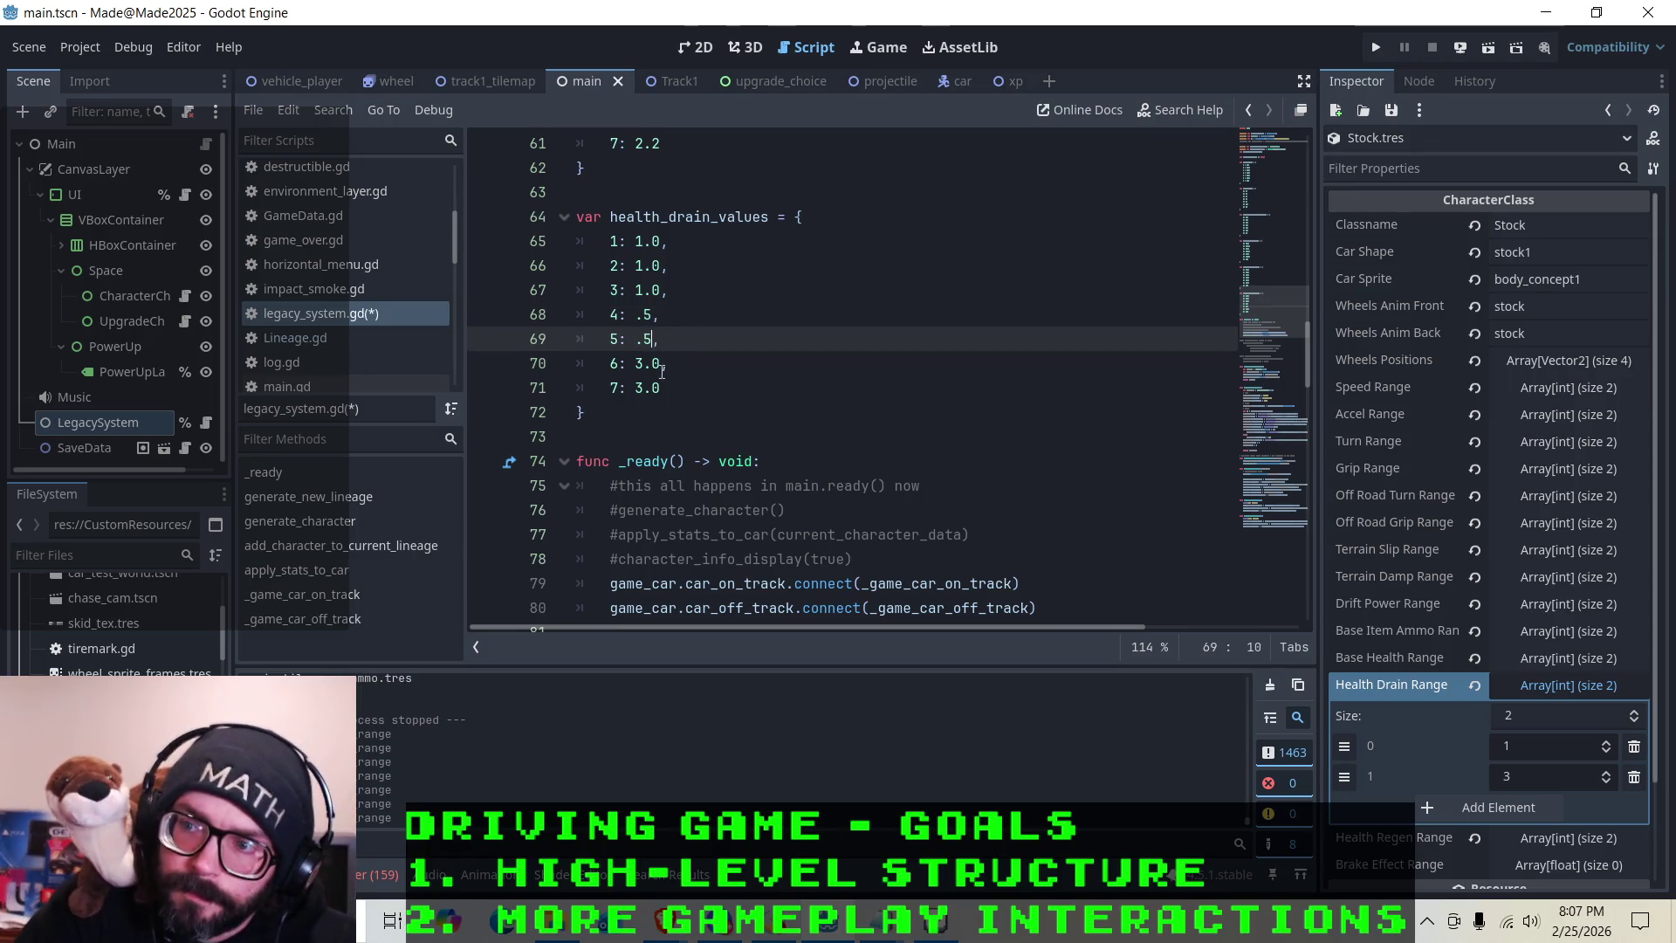
Change the level 6 and 7 drains from 3.0 to .3 and save legacy_system.gd
{"action": "left_click", "coordinate": [662, 370]}
{"action": "key", "text": "BackSpace"}
{"action": "key", "text": "BackSpace"}
{"action": "key", "text": "BackSpace"}
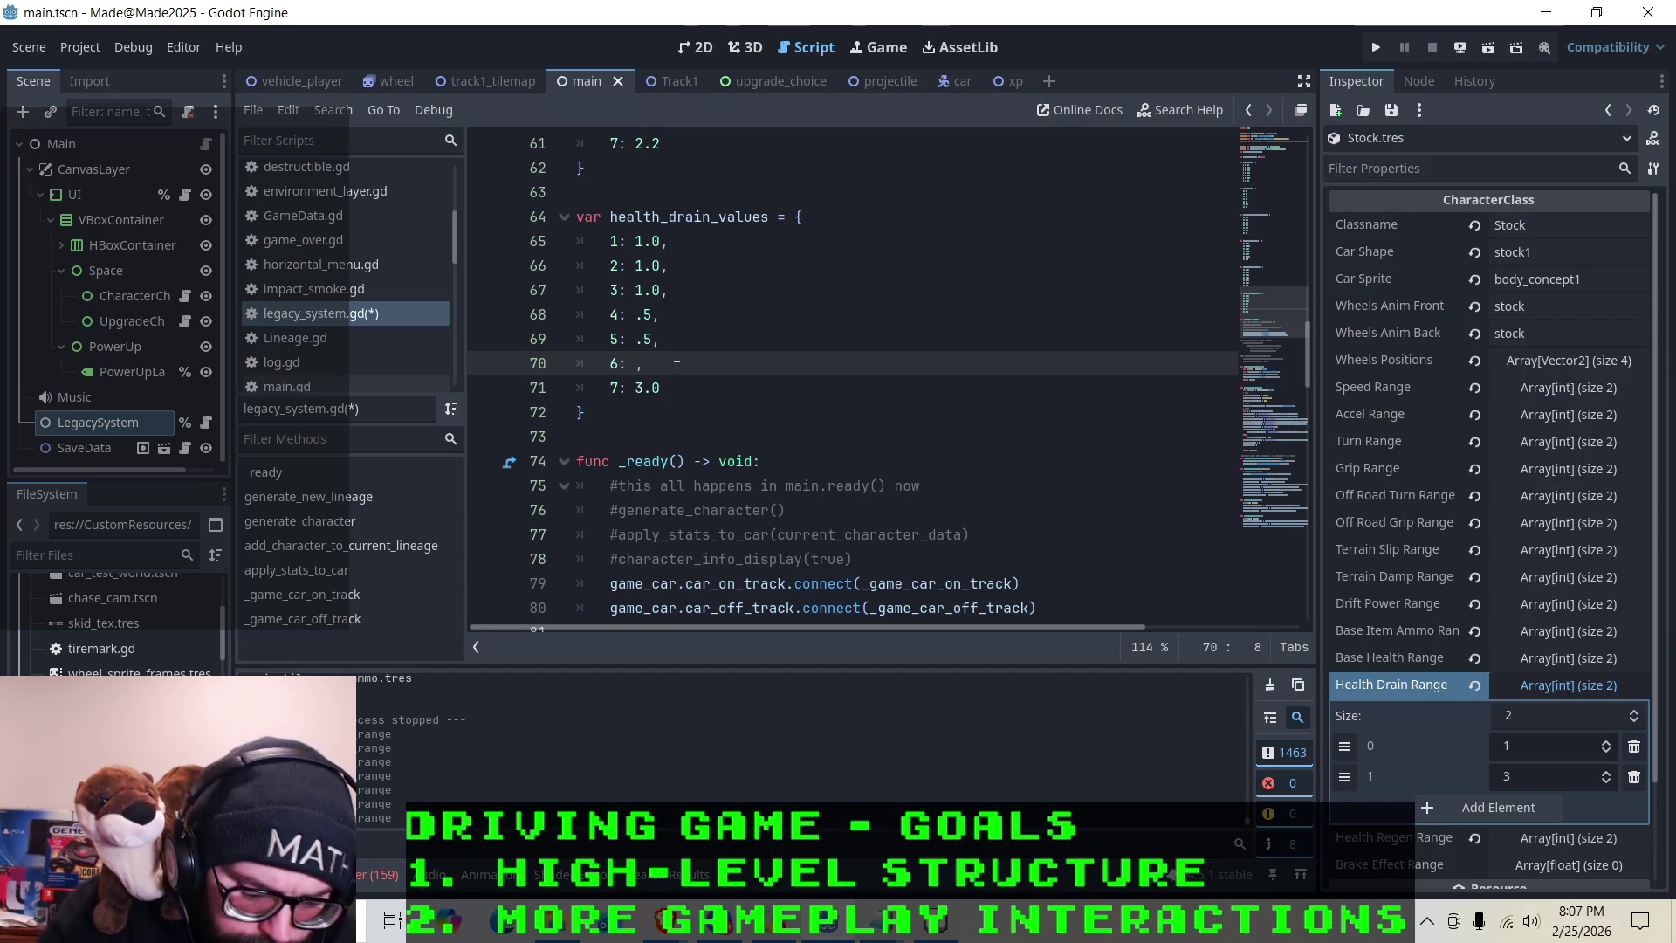
{"action": "type", "text": ".3"}
{"action": "key", "text": "Down"}
{"action": "key", "text": "BackSpace"}
{"action": "key", "text": "BackSpace"}
{"action": "key", "text": "BackSpace"}
{"action": "type", "text": ".3"}
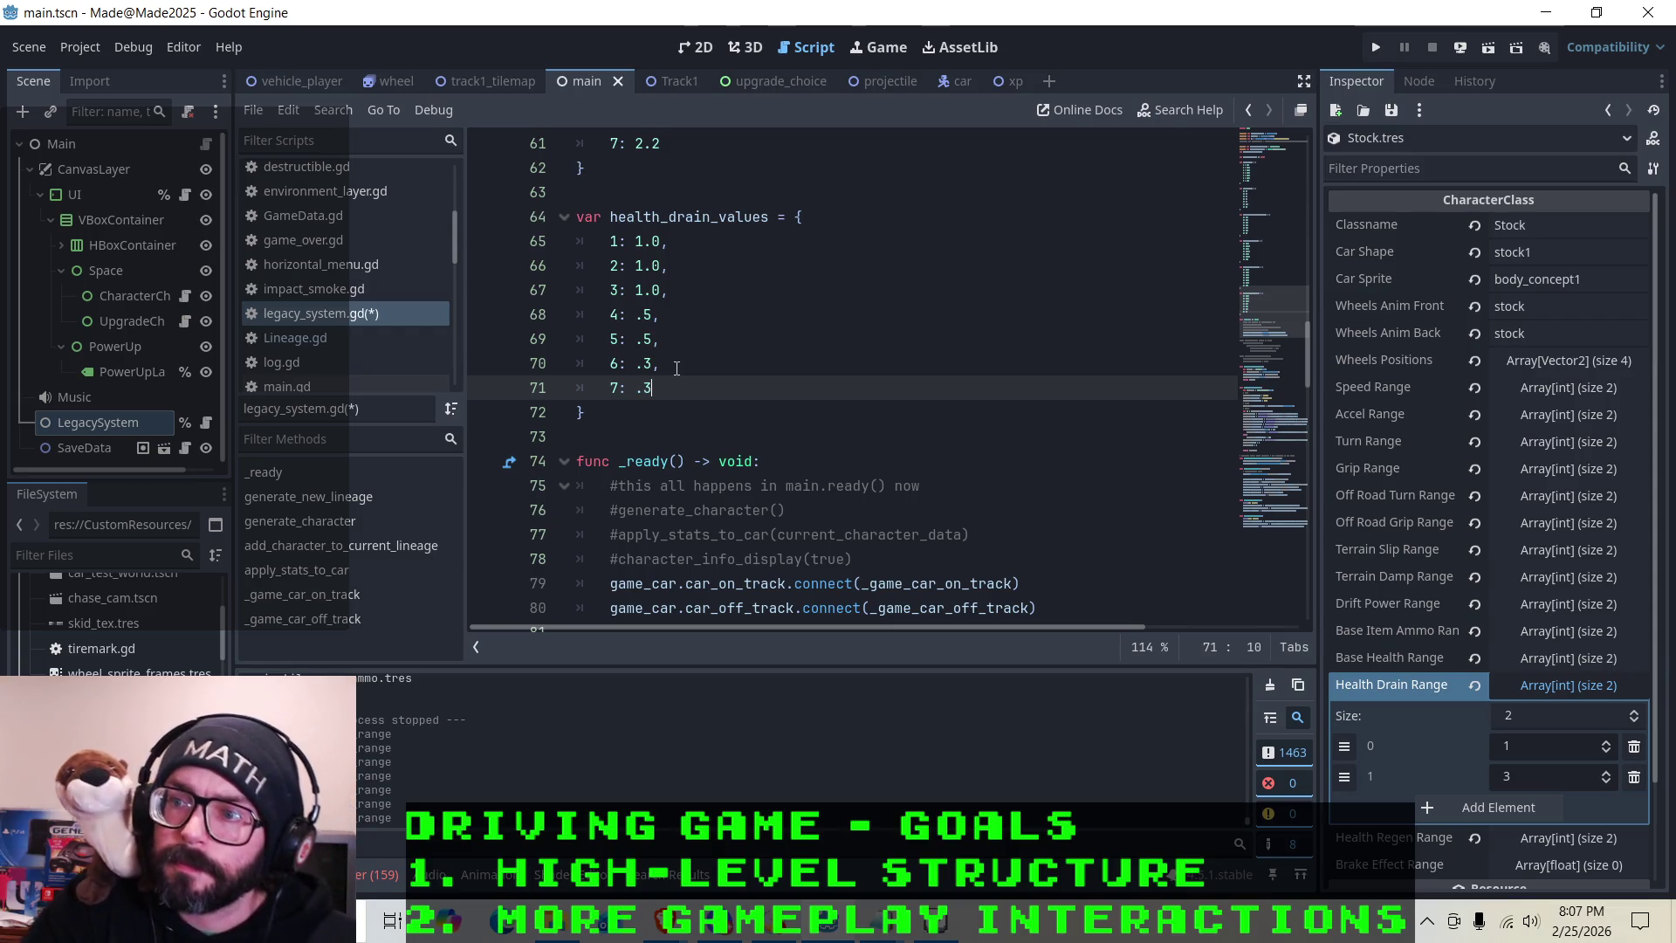
{"action": "key", "text": "Down"}
{"action": "key", "text": "ctrl+s"}
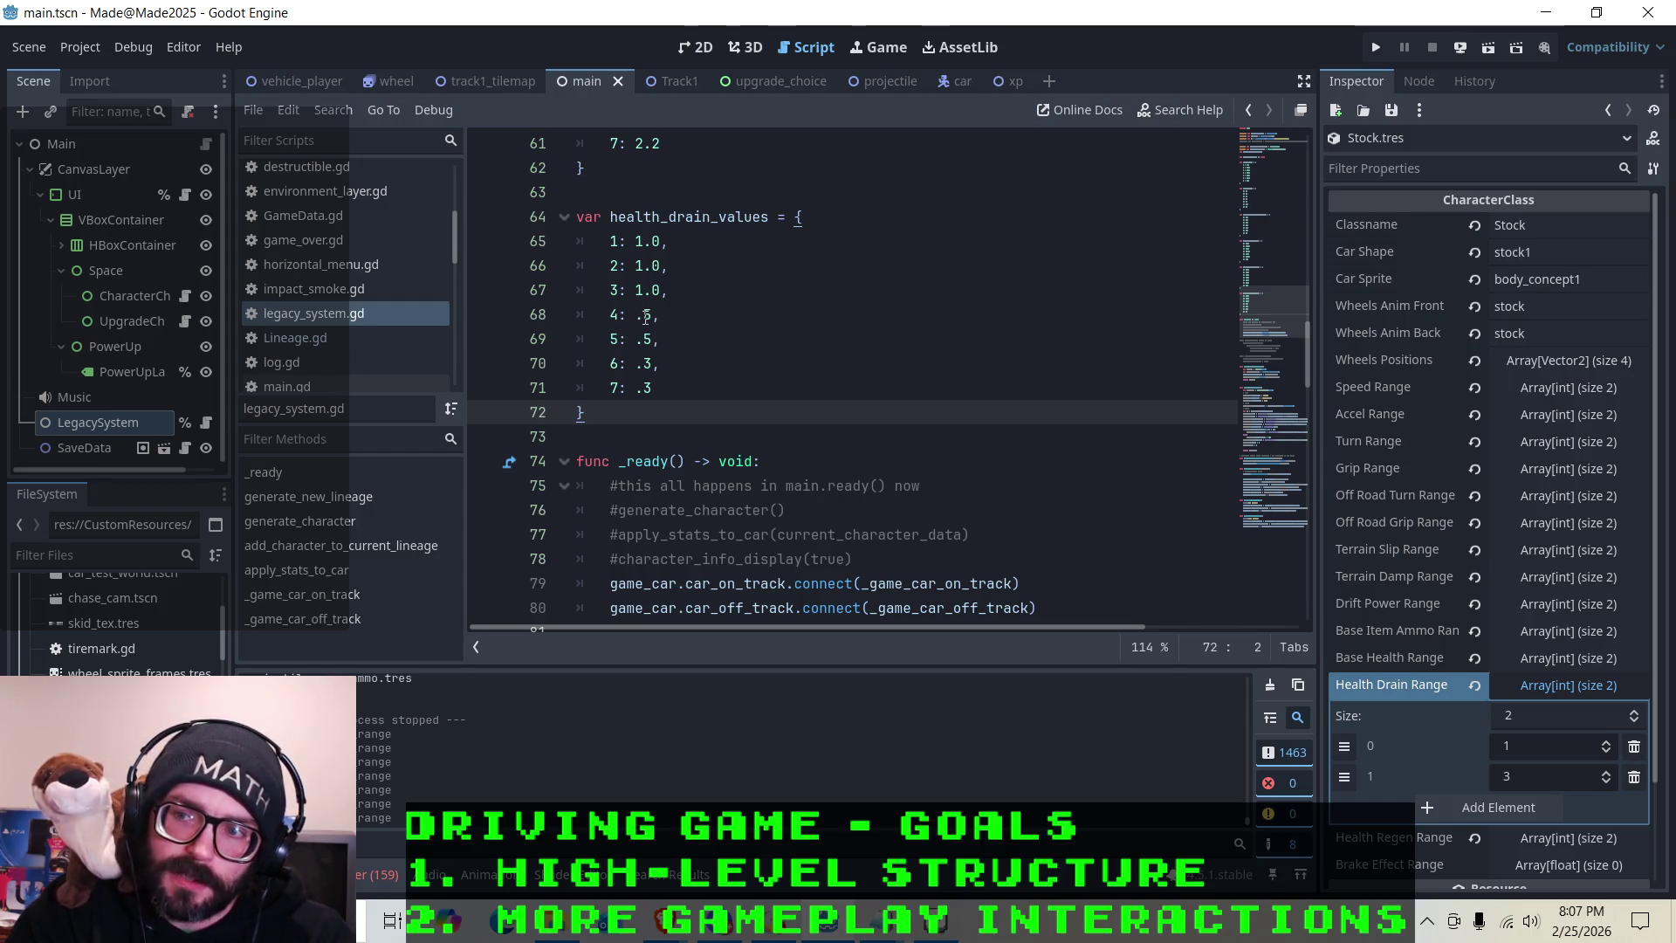
{"action": "left_click", "coordinate": [1375, 47]}
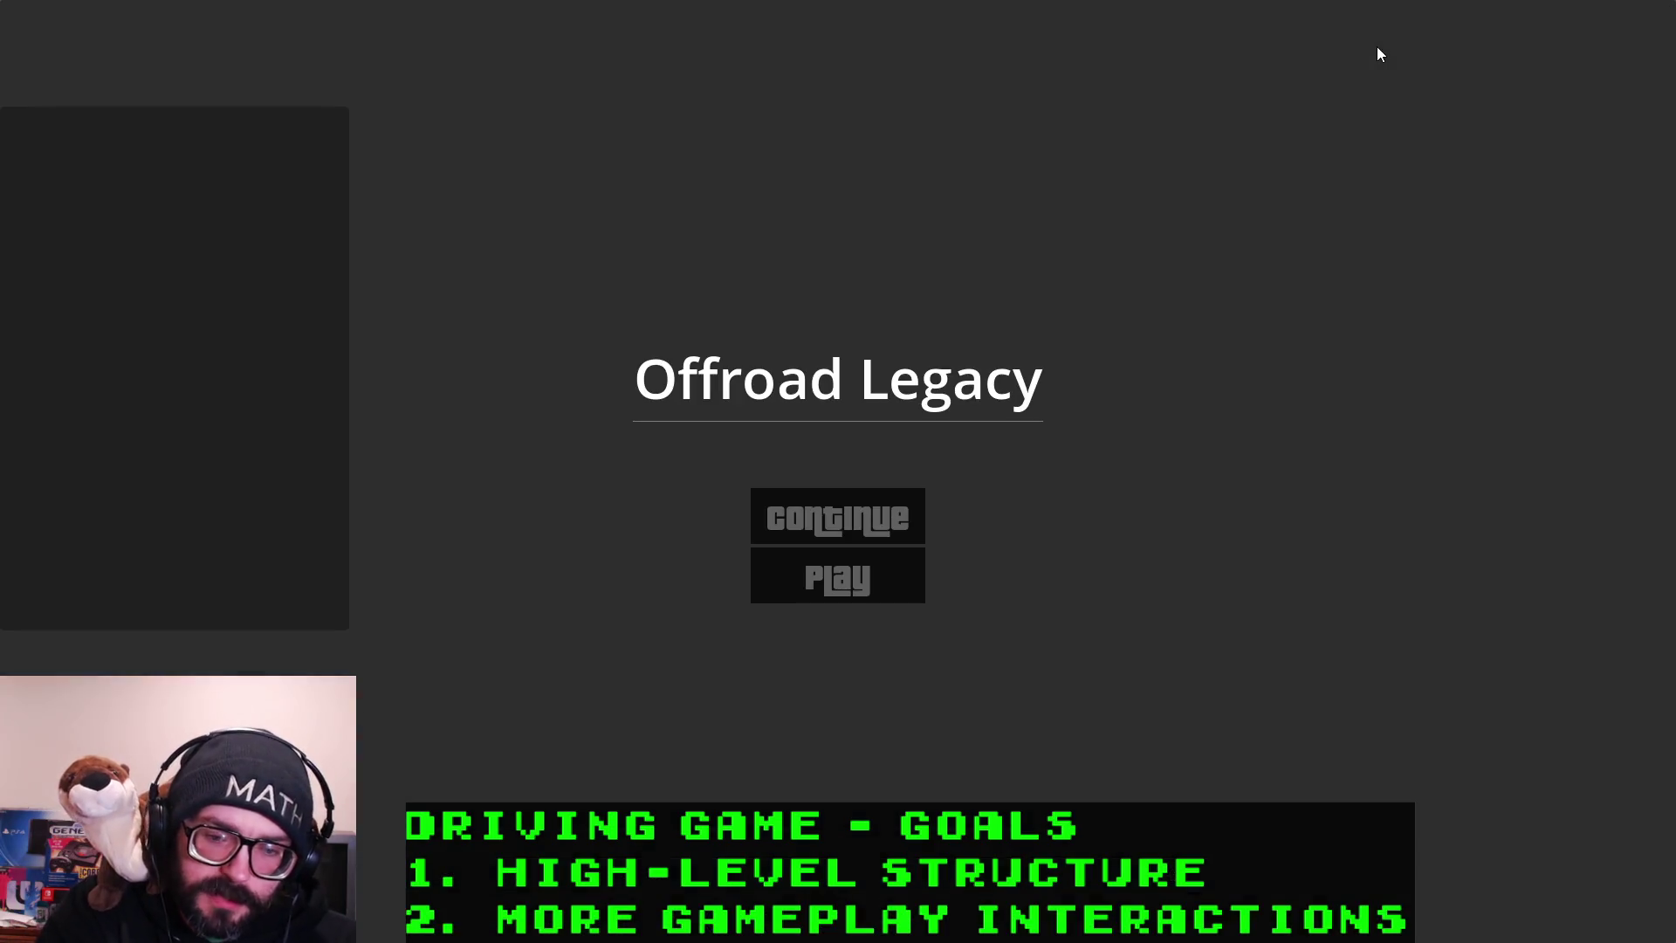
Start a new game with the Stock car and drive it across the grass until it dies
{"action": "left_click", "coordinate": [838, 576]}
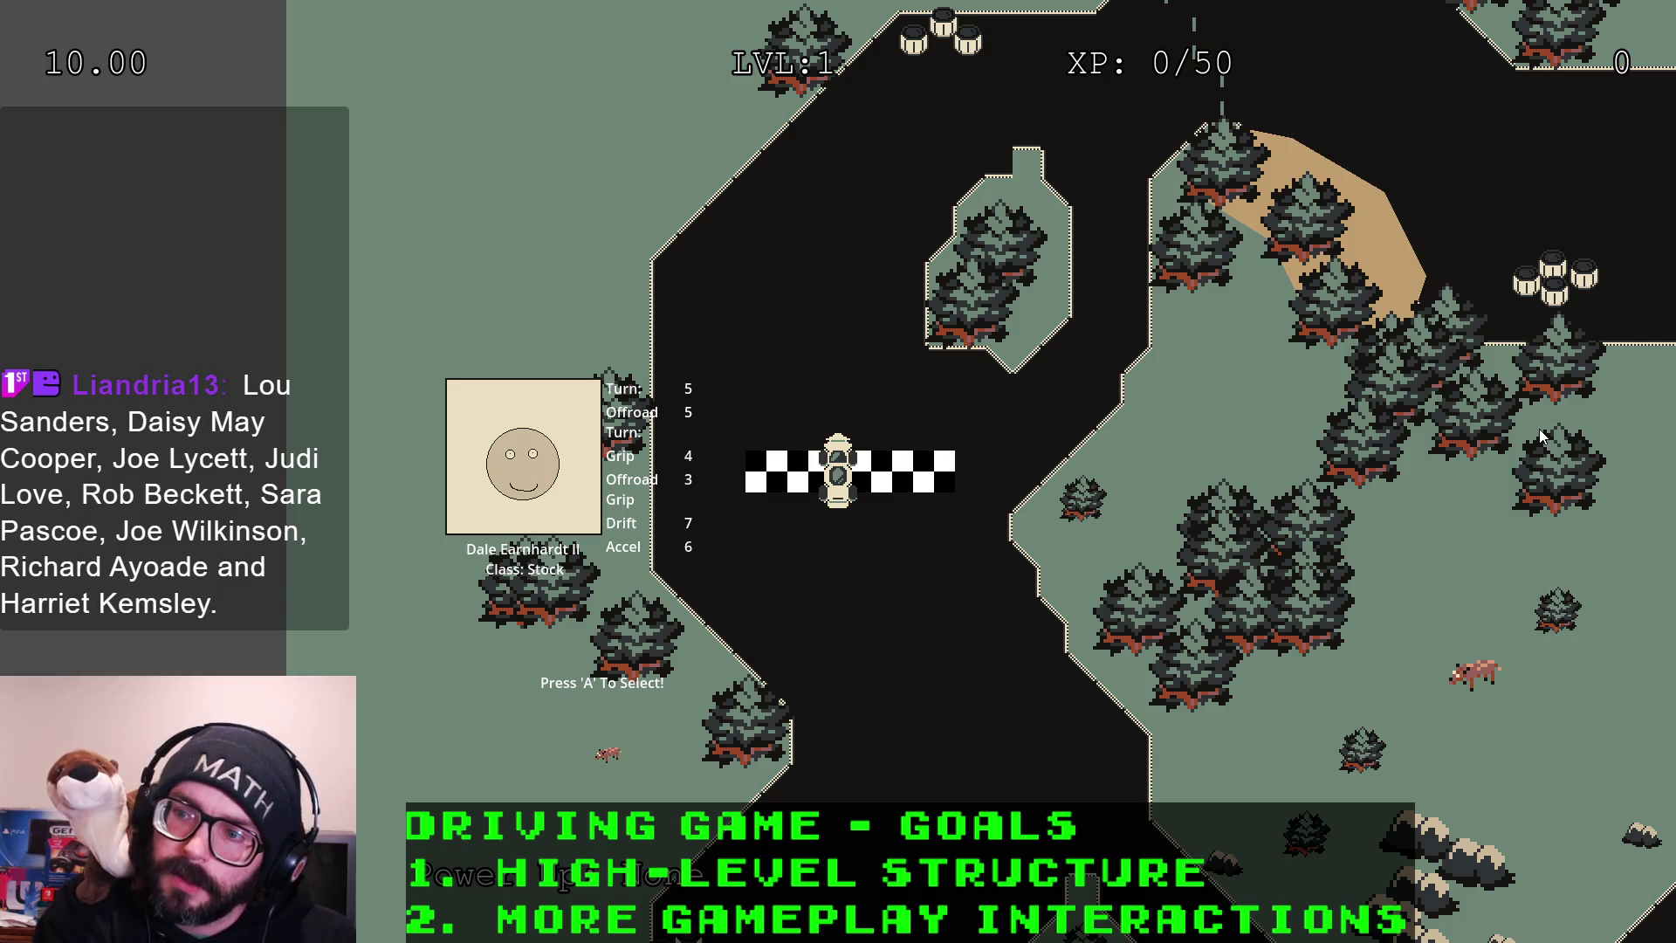
{"action": "key", "text": "a"}
{"action": "key", "text": "Up"}
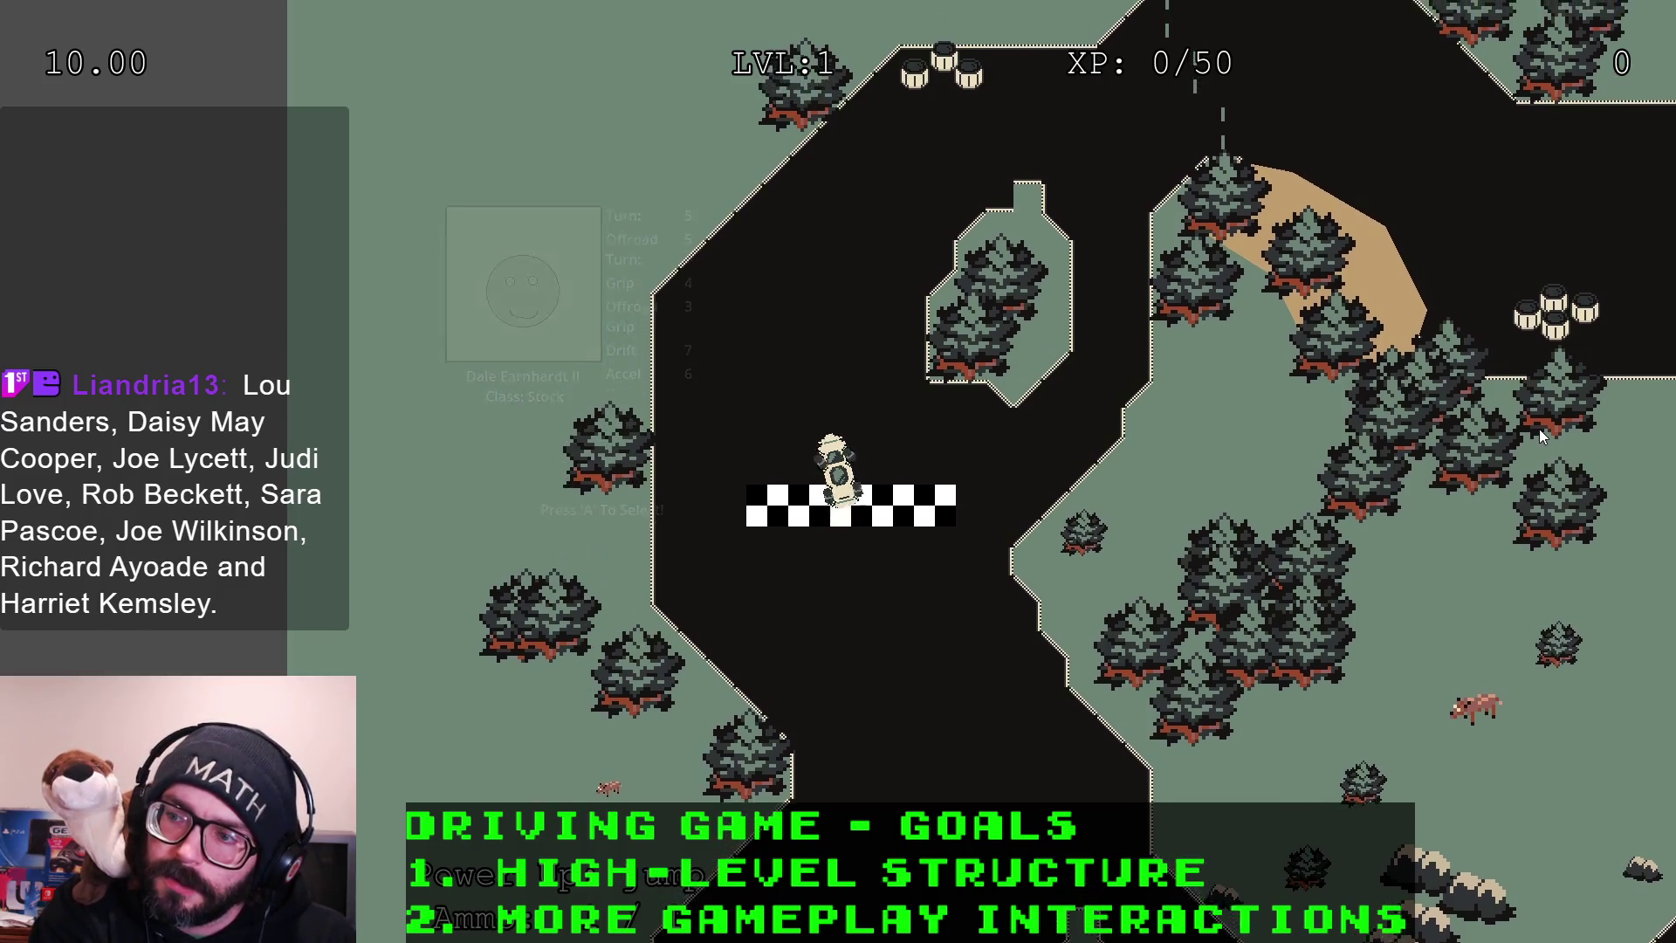
{"action": "key", "text": "Left"}
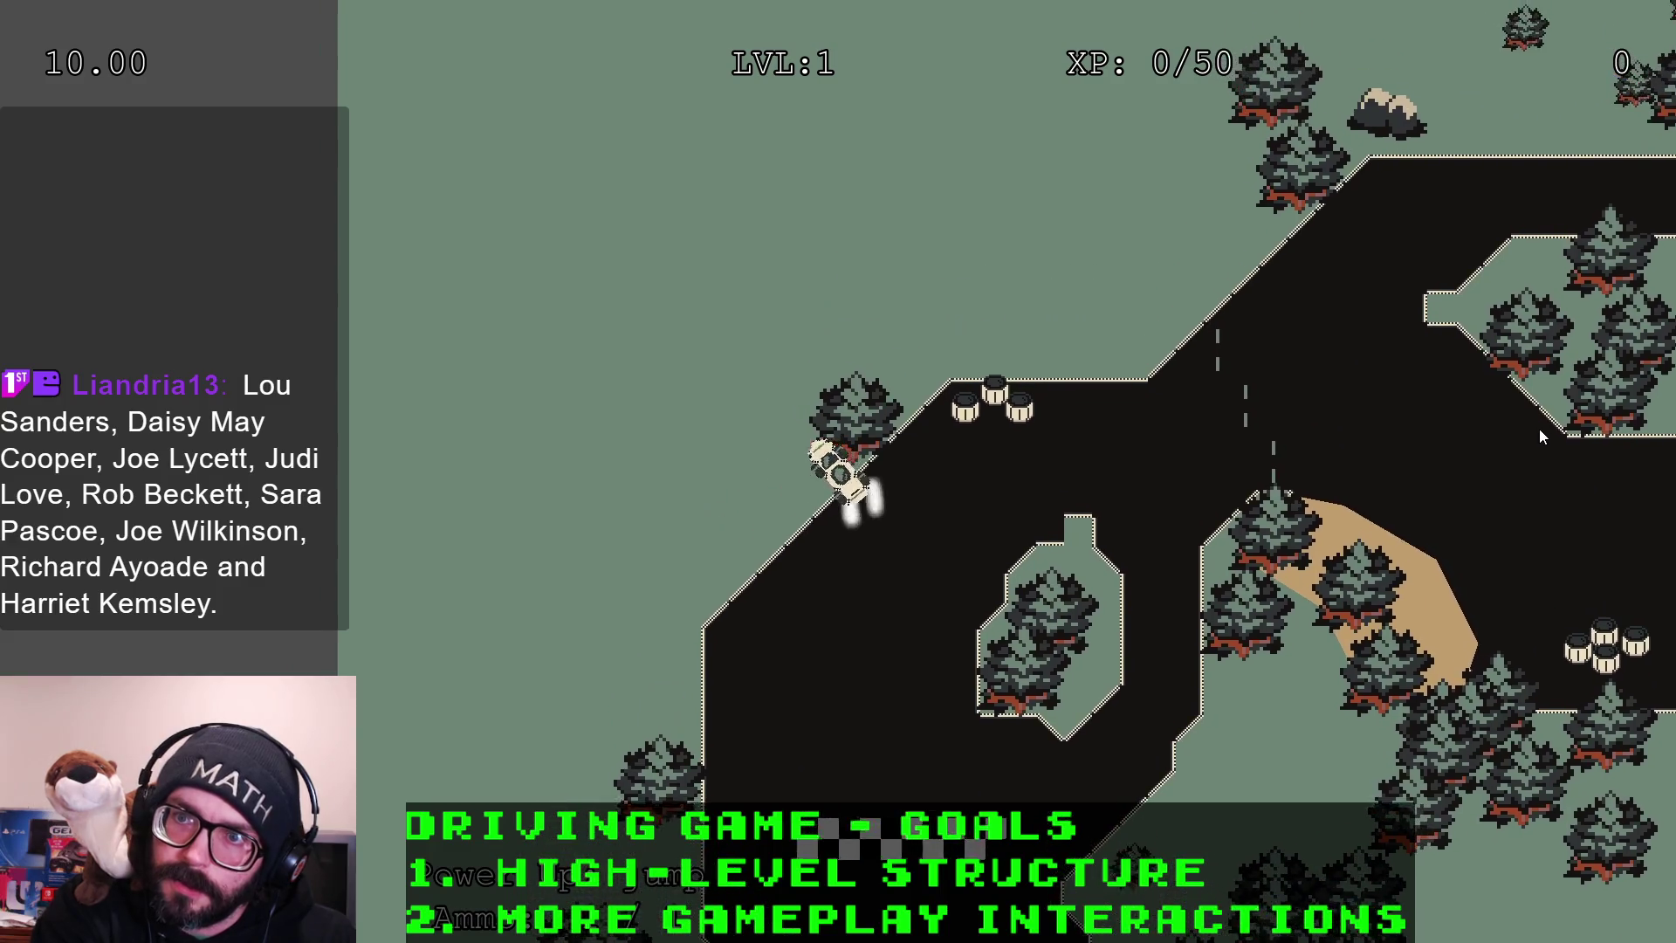
{"action": "key", "text": "Right"}
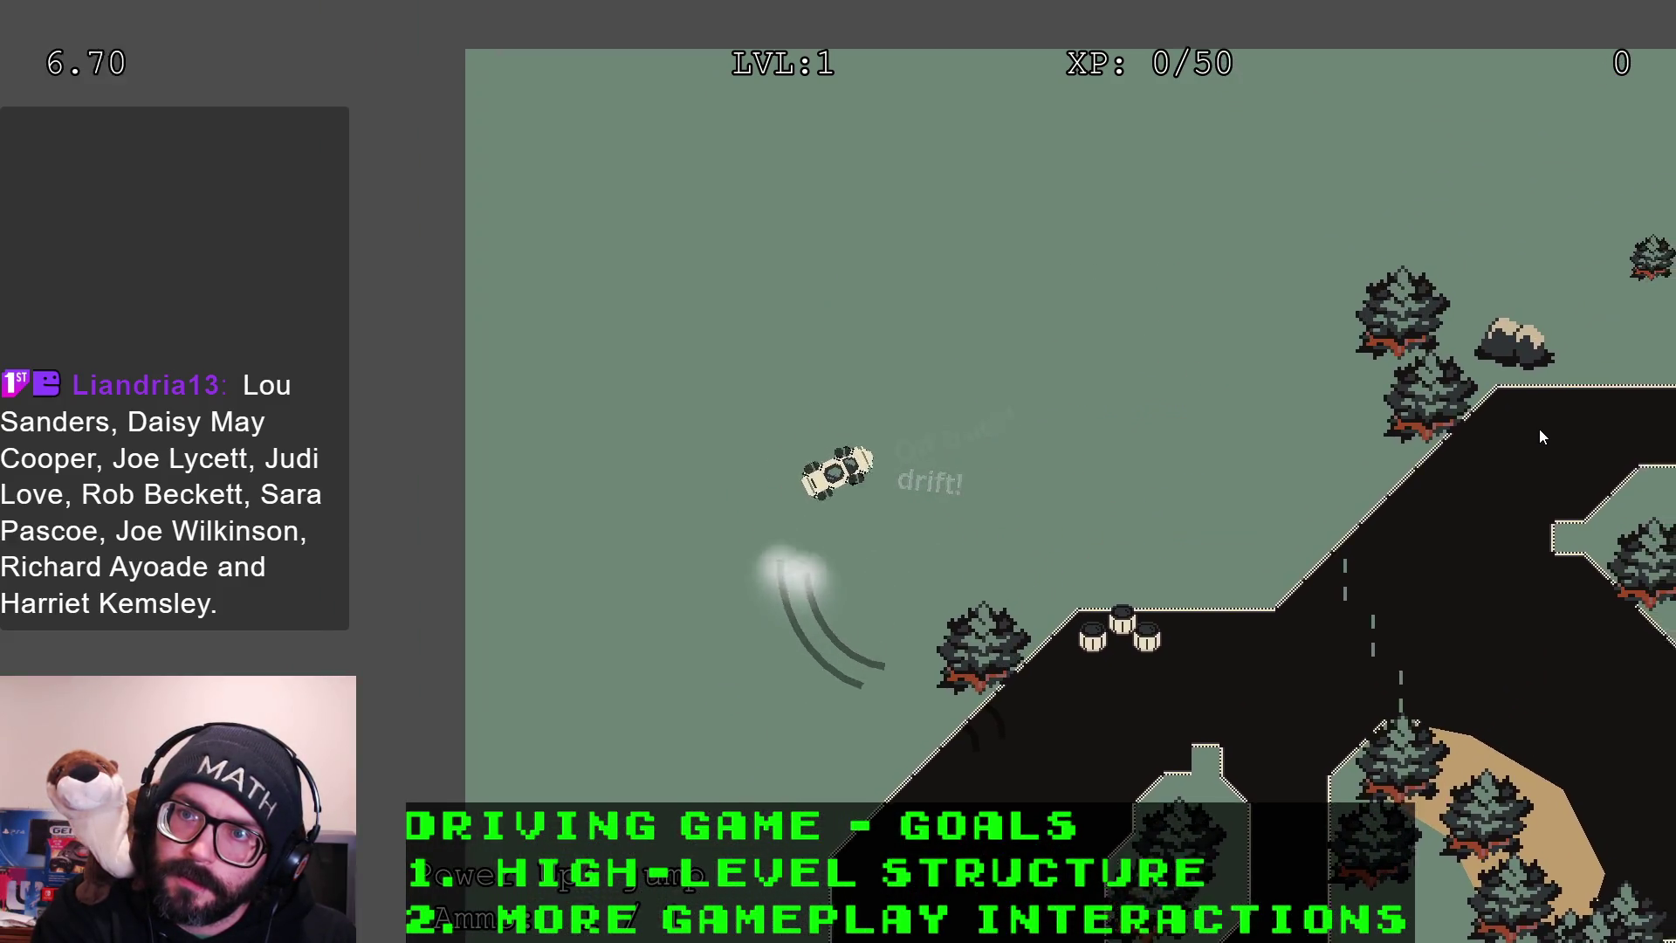
{"action": "key", "text": "Left"}
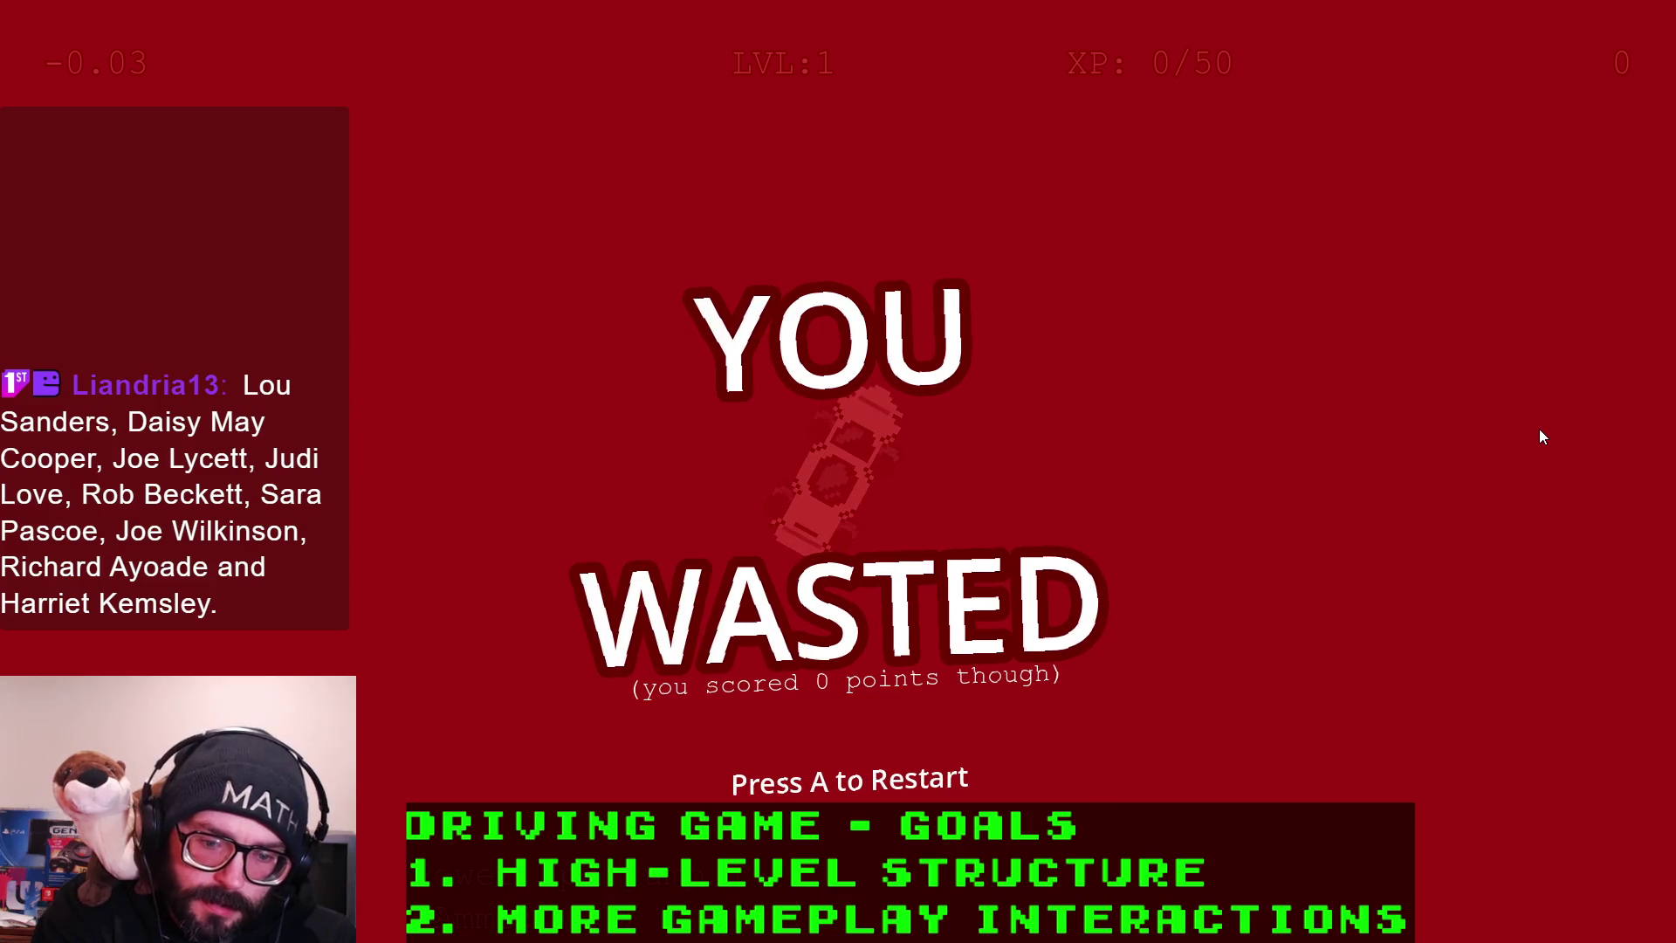
{"action": "key", "text": "a"}
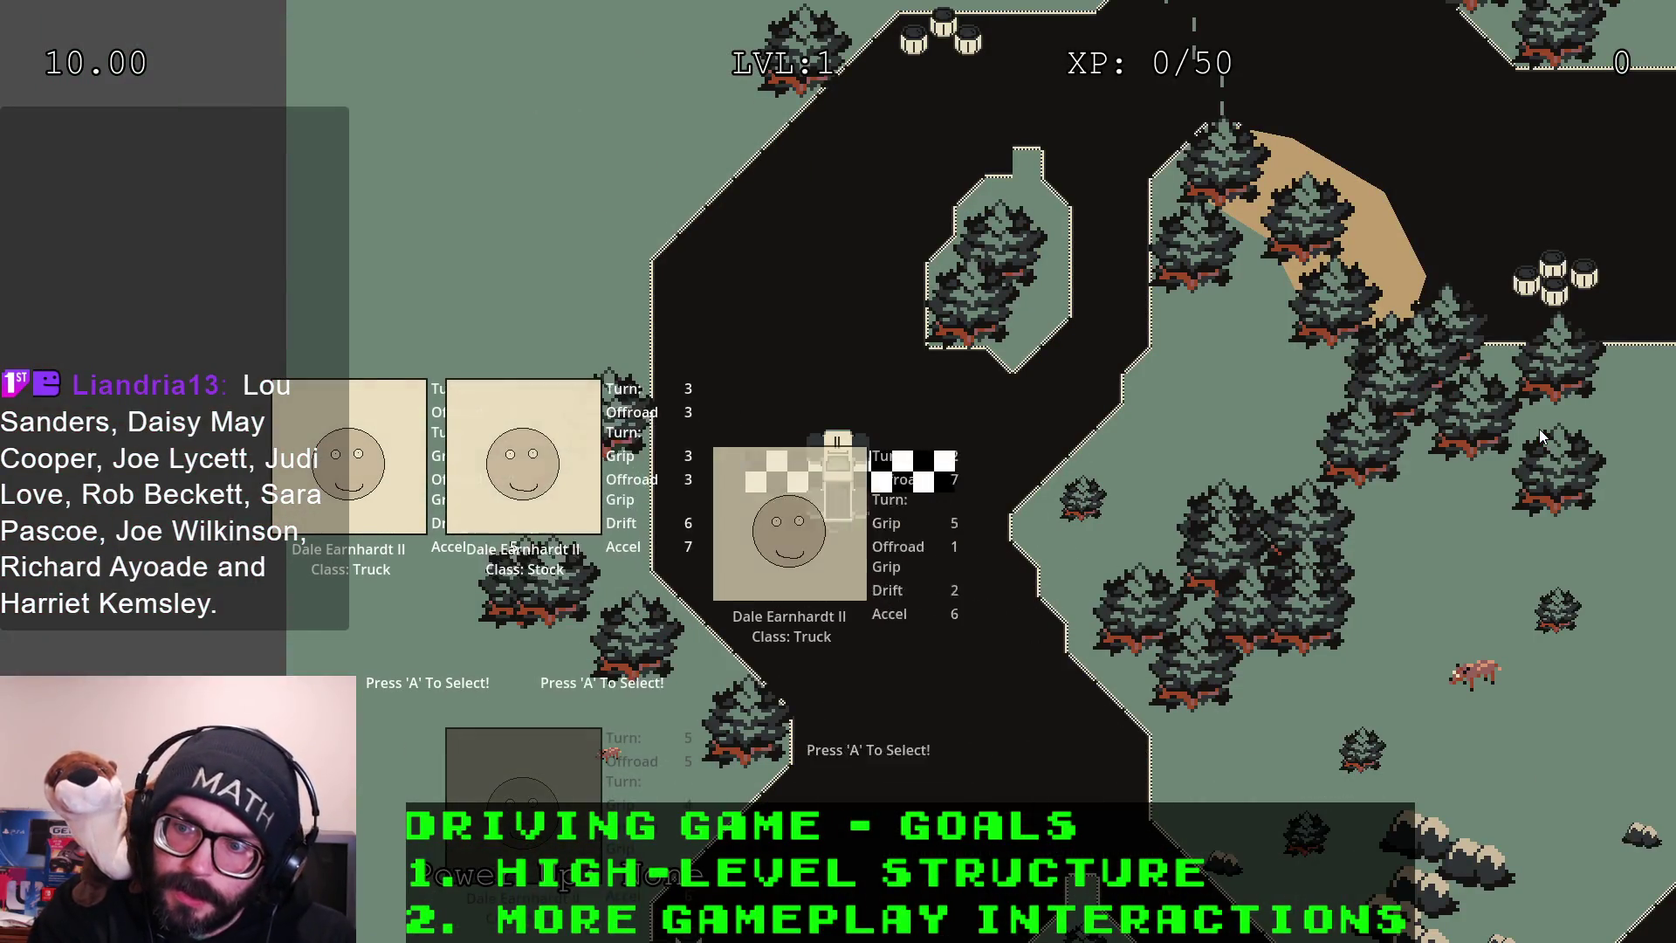
Race the truck off the track across the grass, then close the game with F8
{"action": "key", "text": "a"}
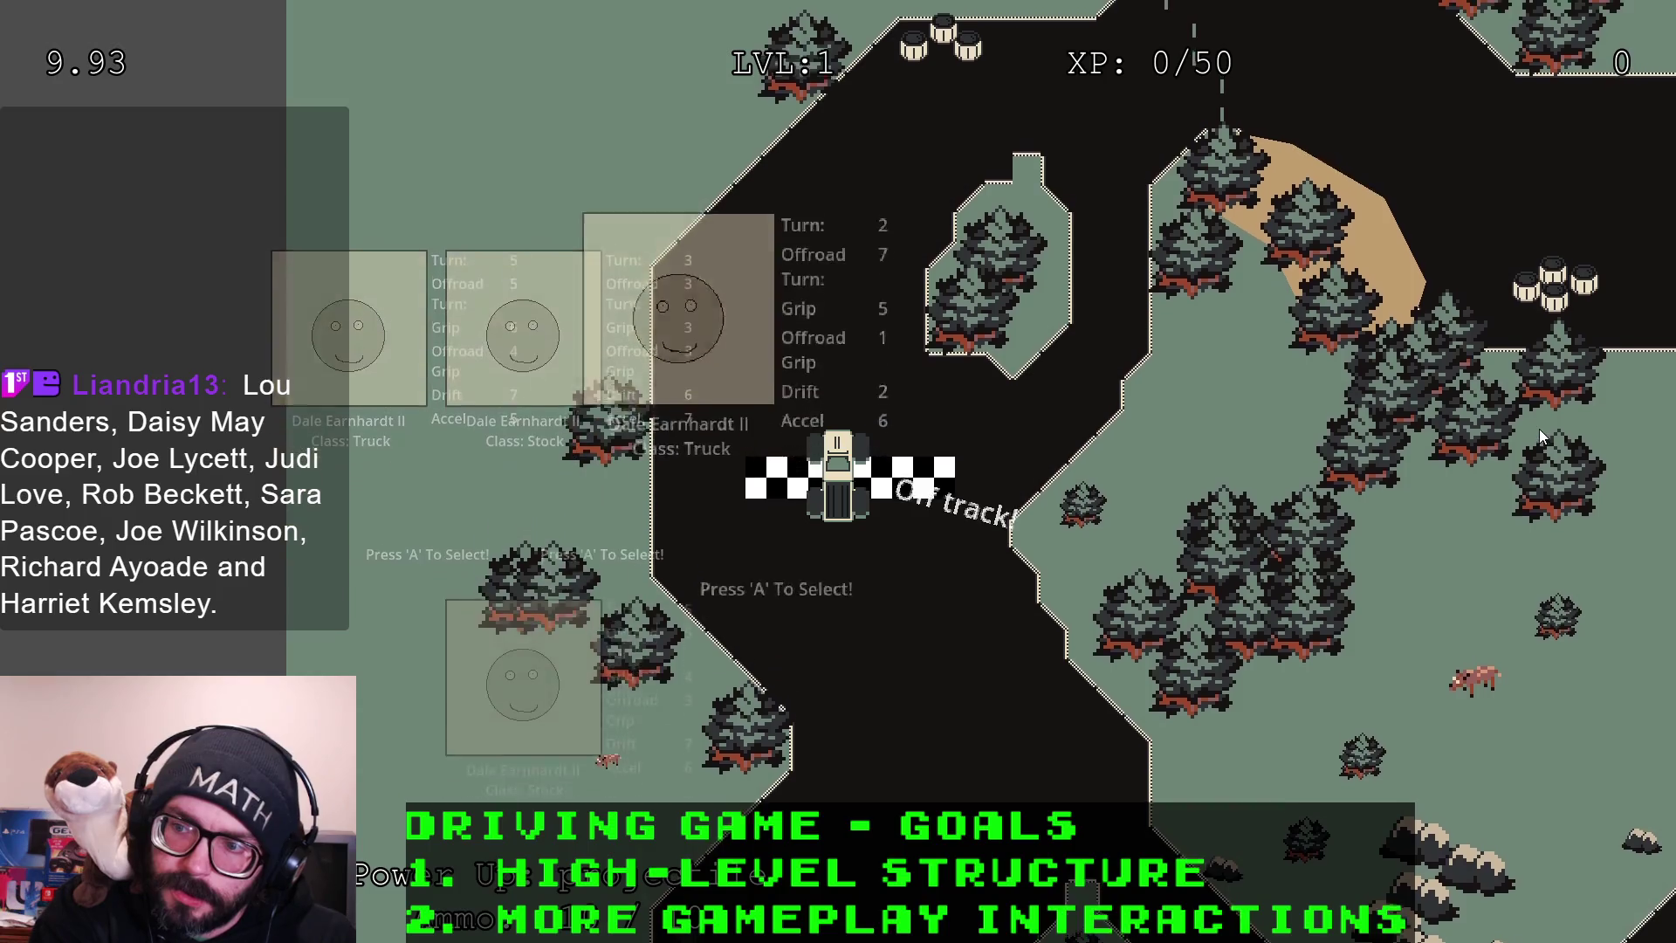
{"action": "key", "text": "d"}
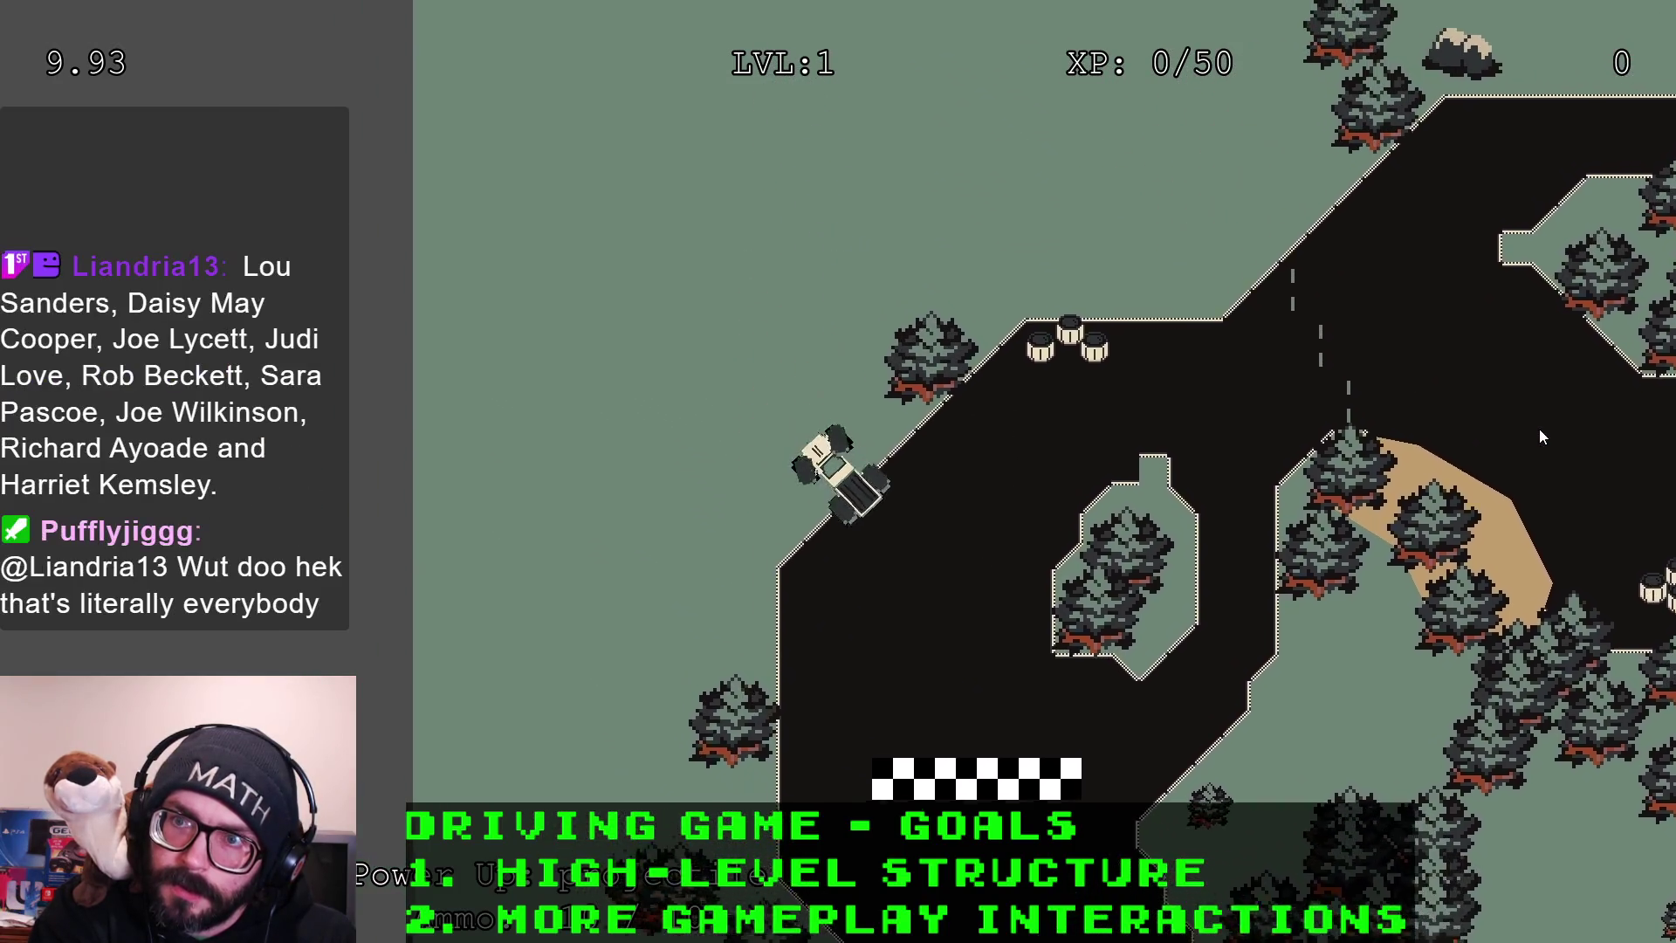
{"action": "key", "text": "a"}
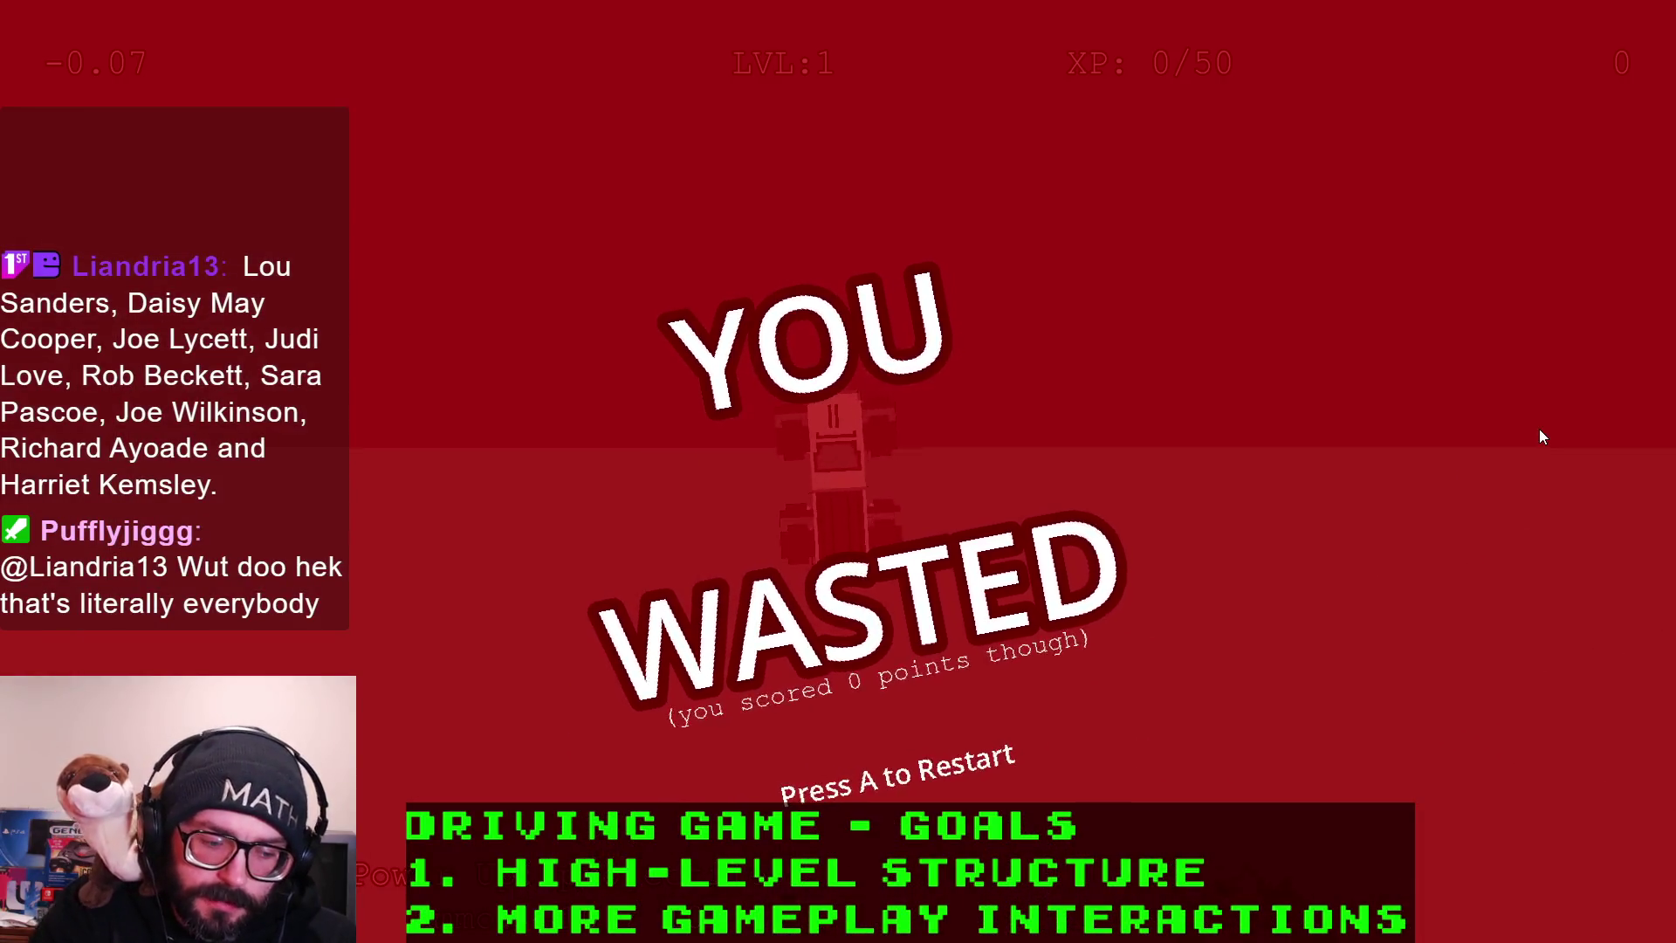
{"action": "key", "text": "F8"}
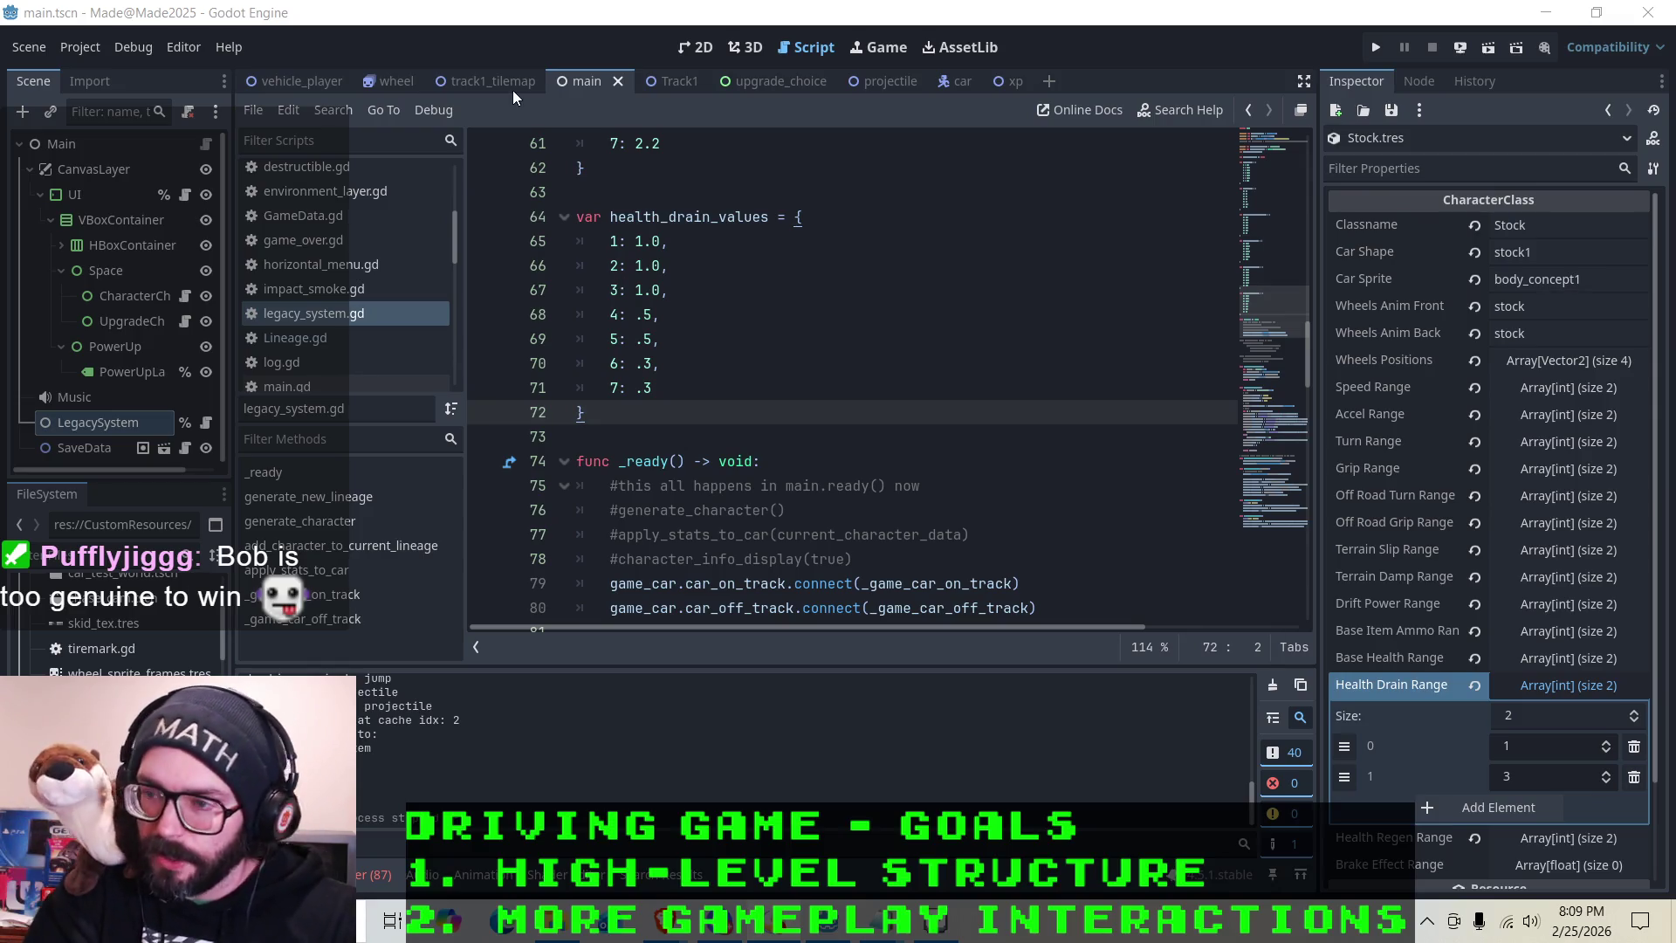
Leave the health_drain_values table and open car.gd at the off-track drain code
{"action": "left_click", "coordinate": [692, 390]}
{"action": "key", "text": "Up"}
{"action": "key", "text": "Up"}
{"action": "key", "text": "Up"}
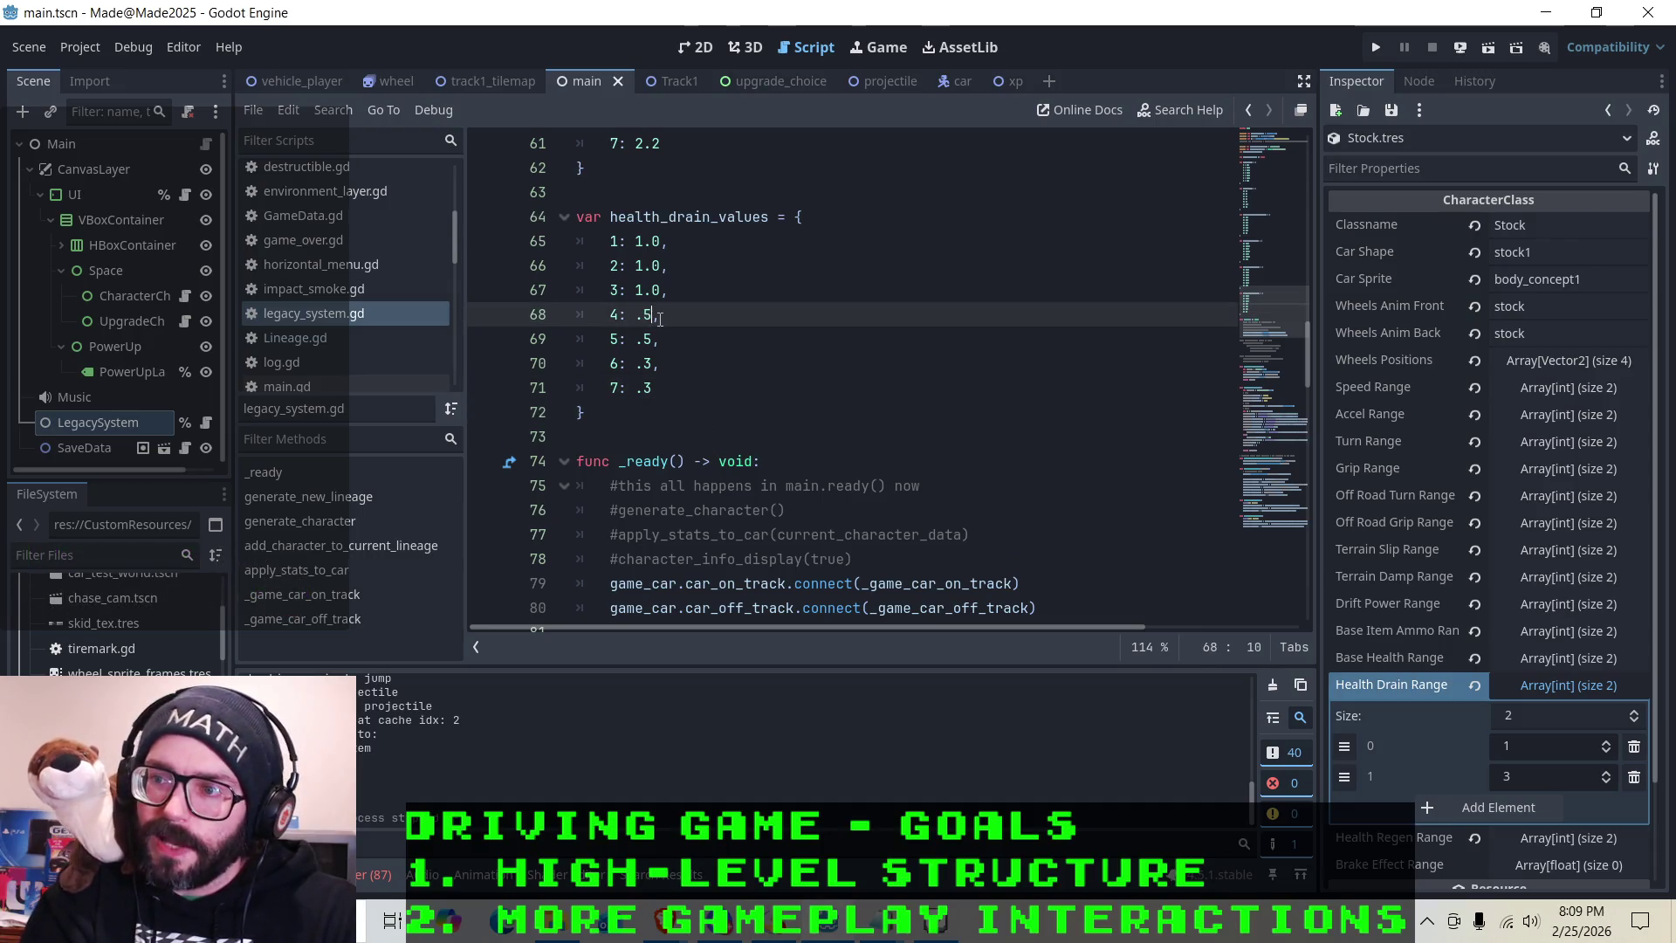
{"action": "scroll", "coordinate": [307, 328], "scroll_direction": "up", "scroll_amount": 3}
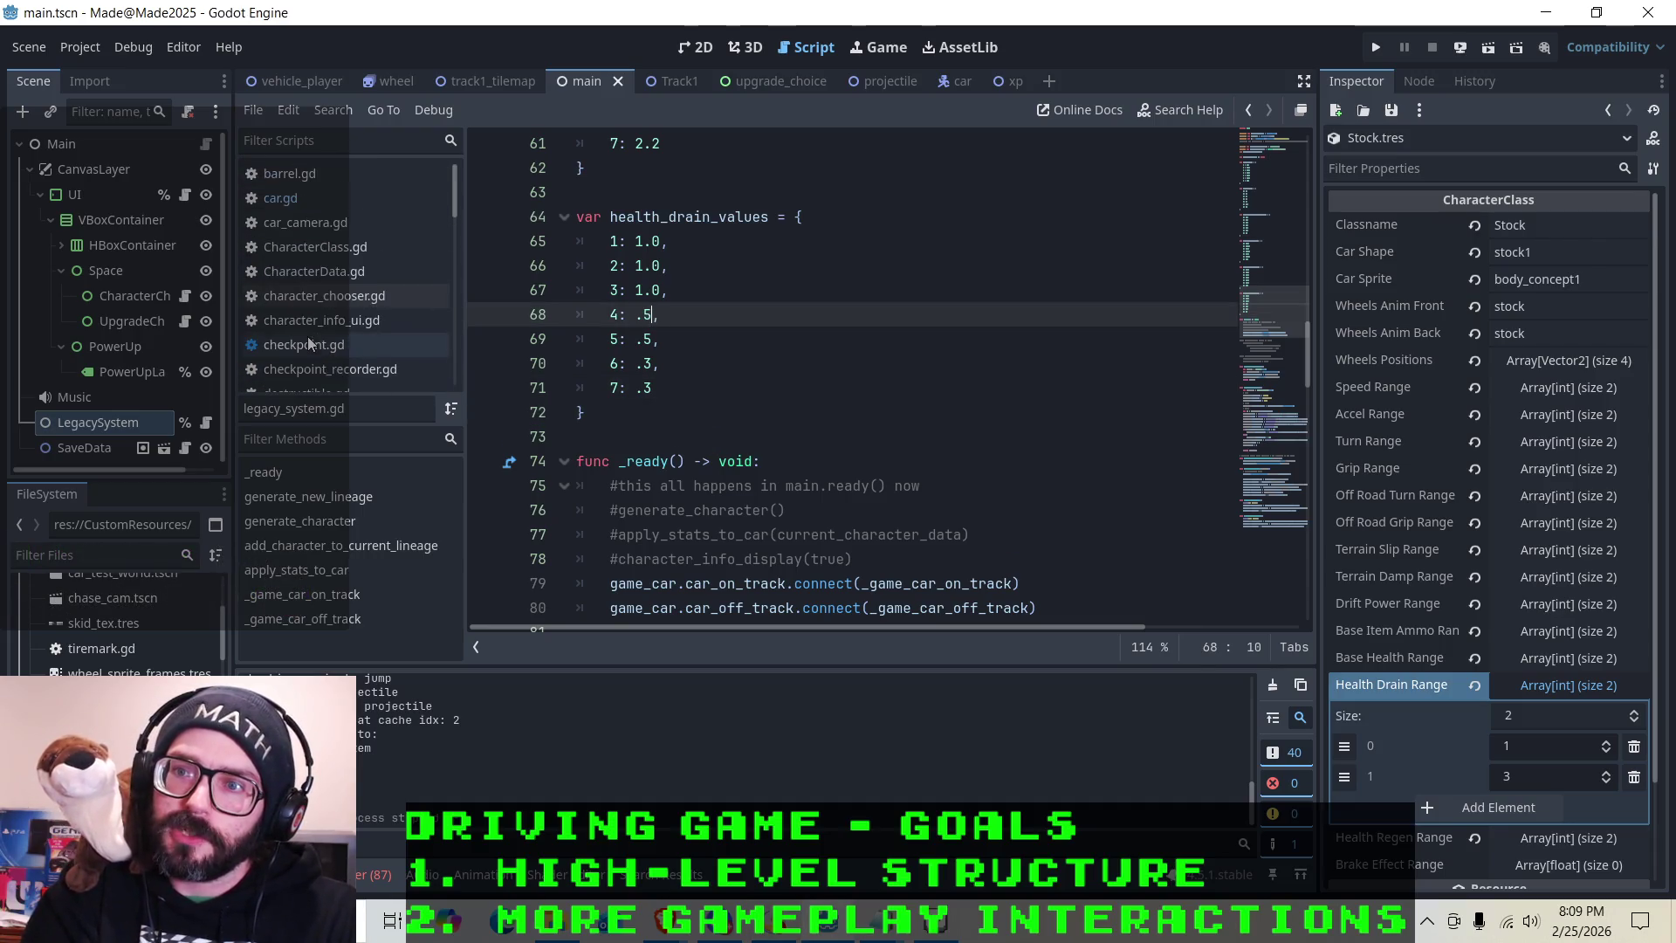
{"action": "left_click", "coordinate": [322, 197]}
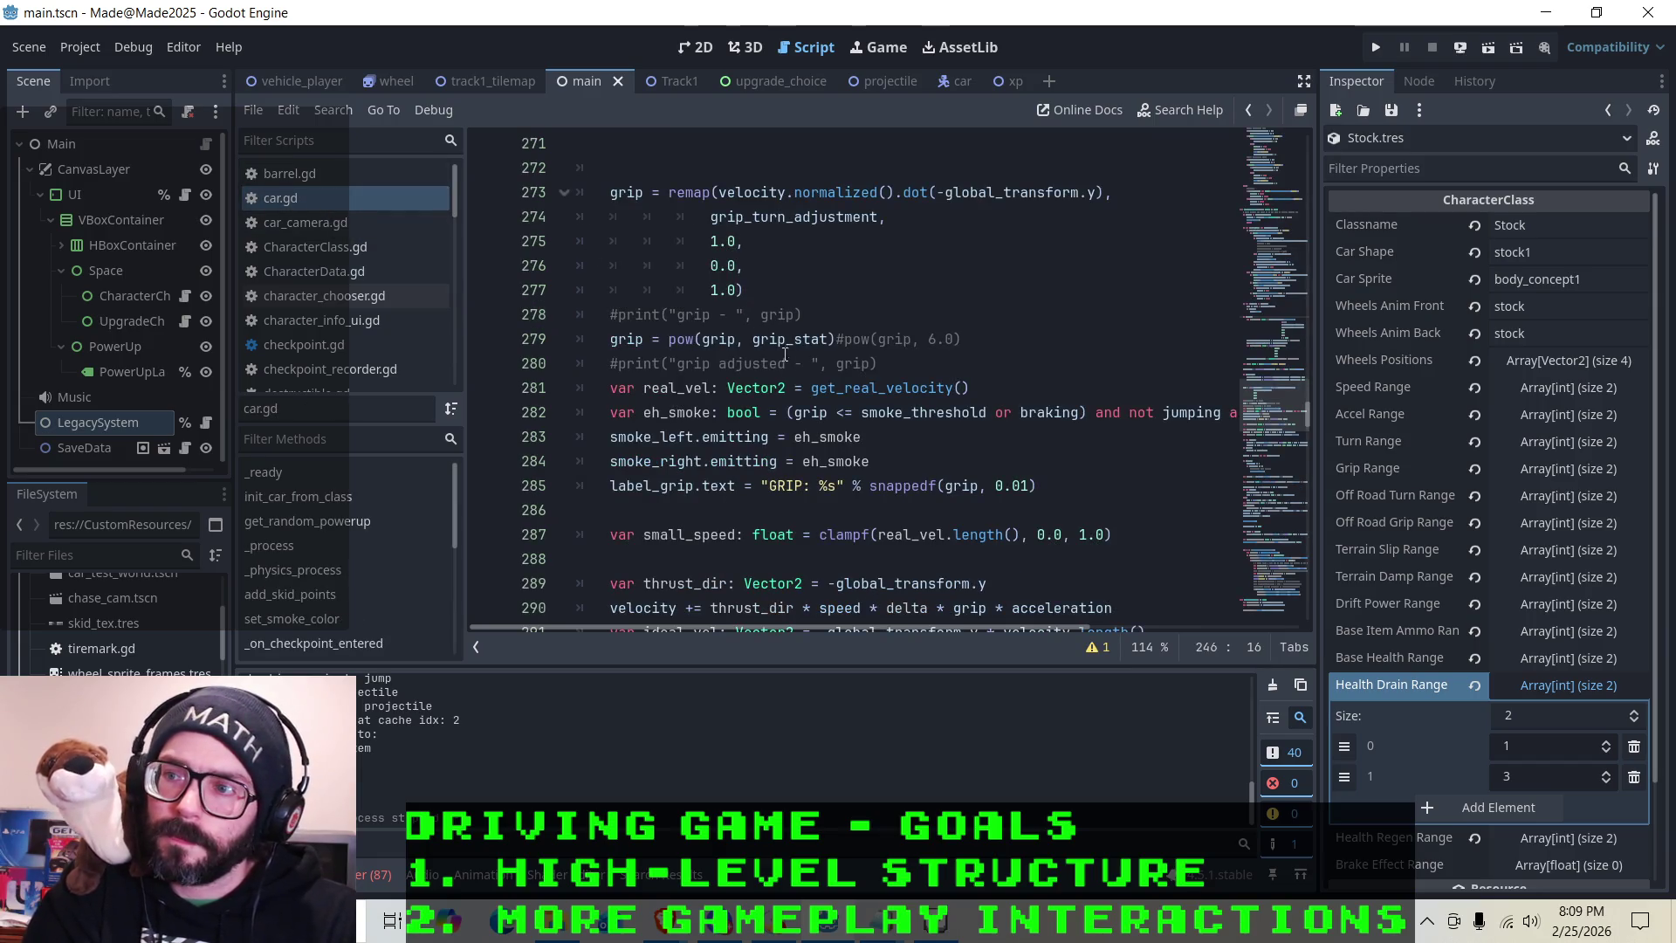
{"action": "scroll", "coordinate": [840, 409], "scroll_direction": "up", "scroll_amount": 9}
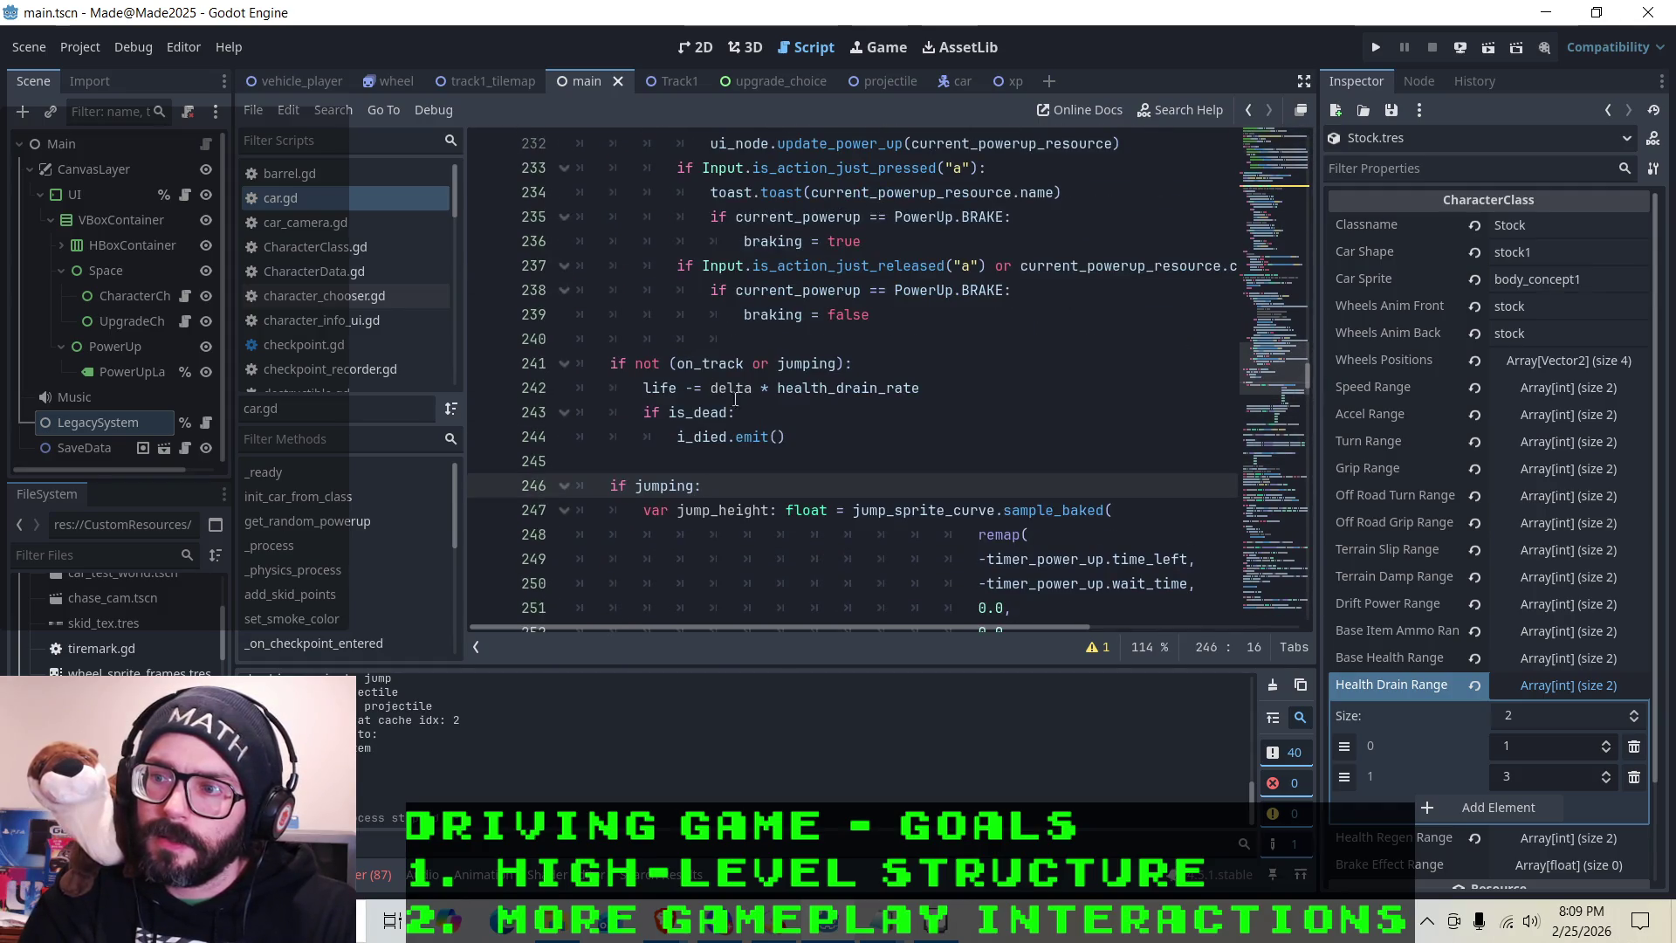
{"action": "scroll", "coordinate": [768, 428], "scroll_direction": "up", "scroll_amount": 3}
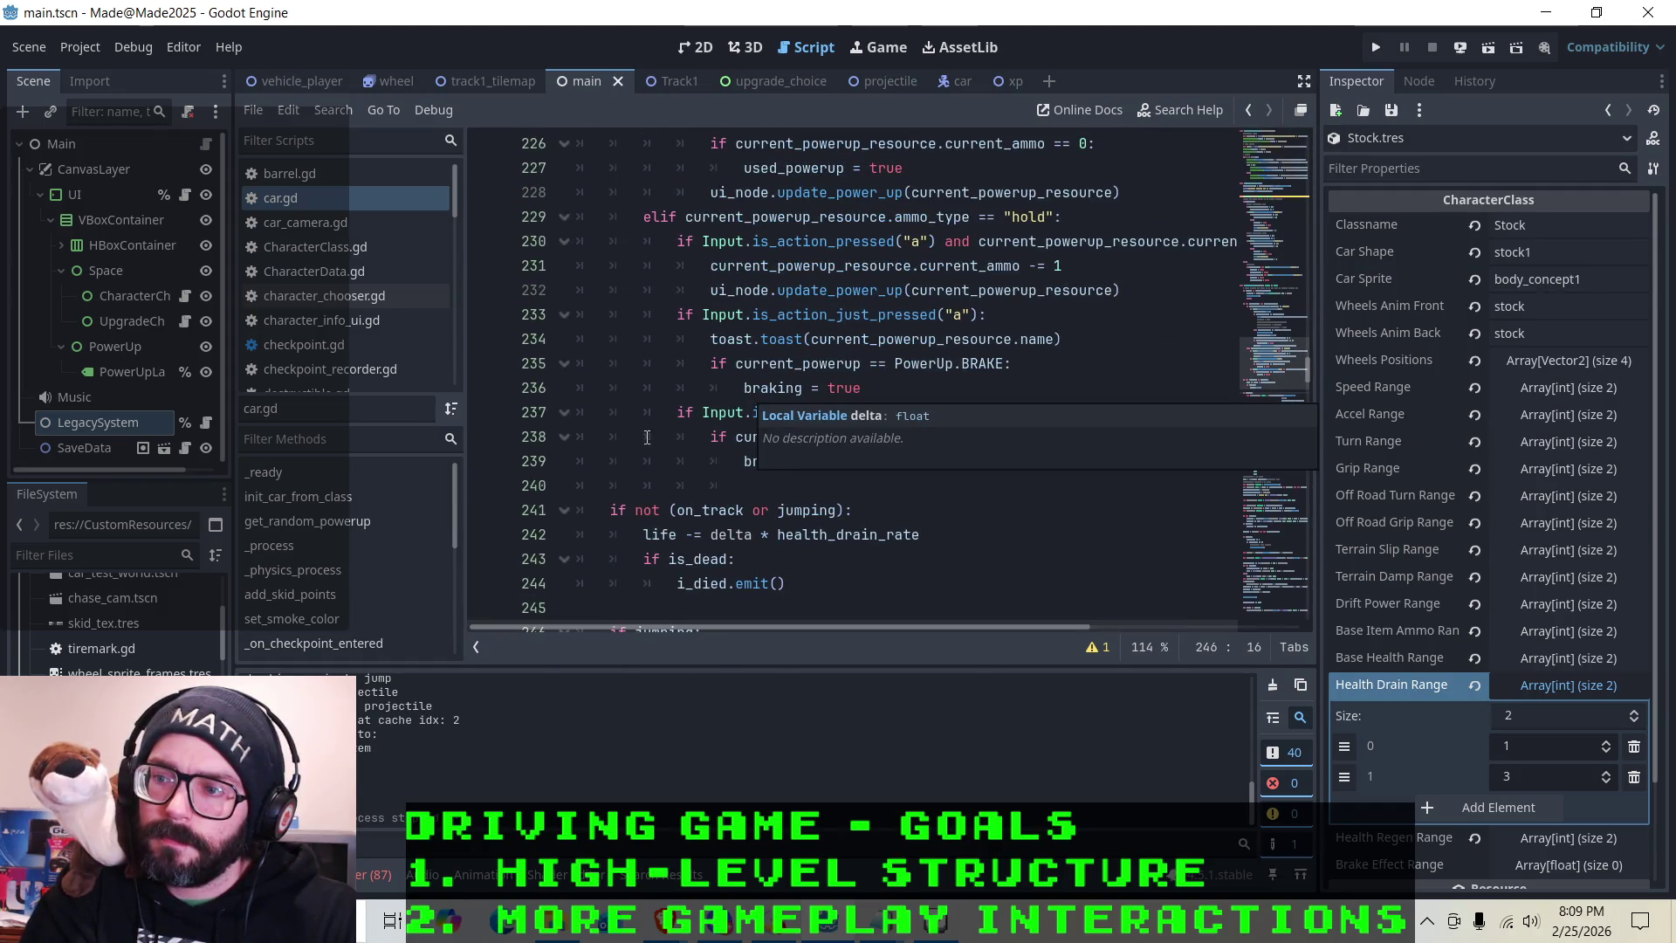
{"action": "scroll", "coordinate": [653, 425], "scroll_direction": "down", "scroll_amount": 2}
Inspect the health_drain_rate term in the 'life -= delta * health_drain_rate' line
{"action": "left_click", "coordinate": [728, 436]}
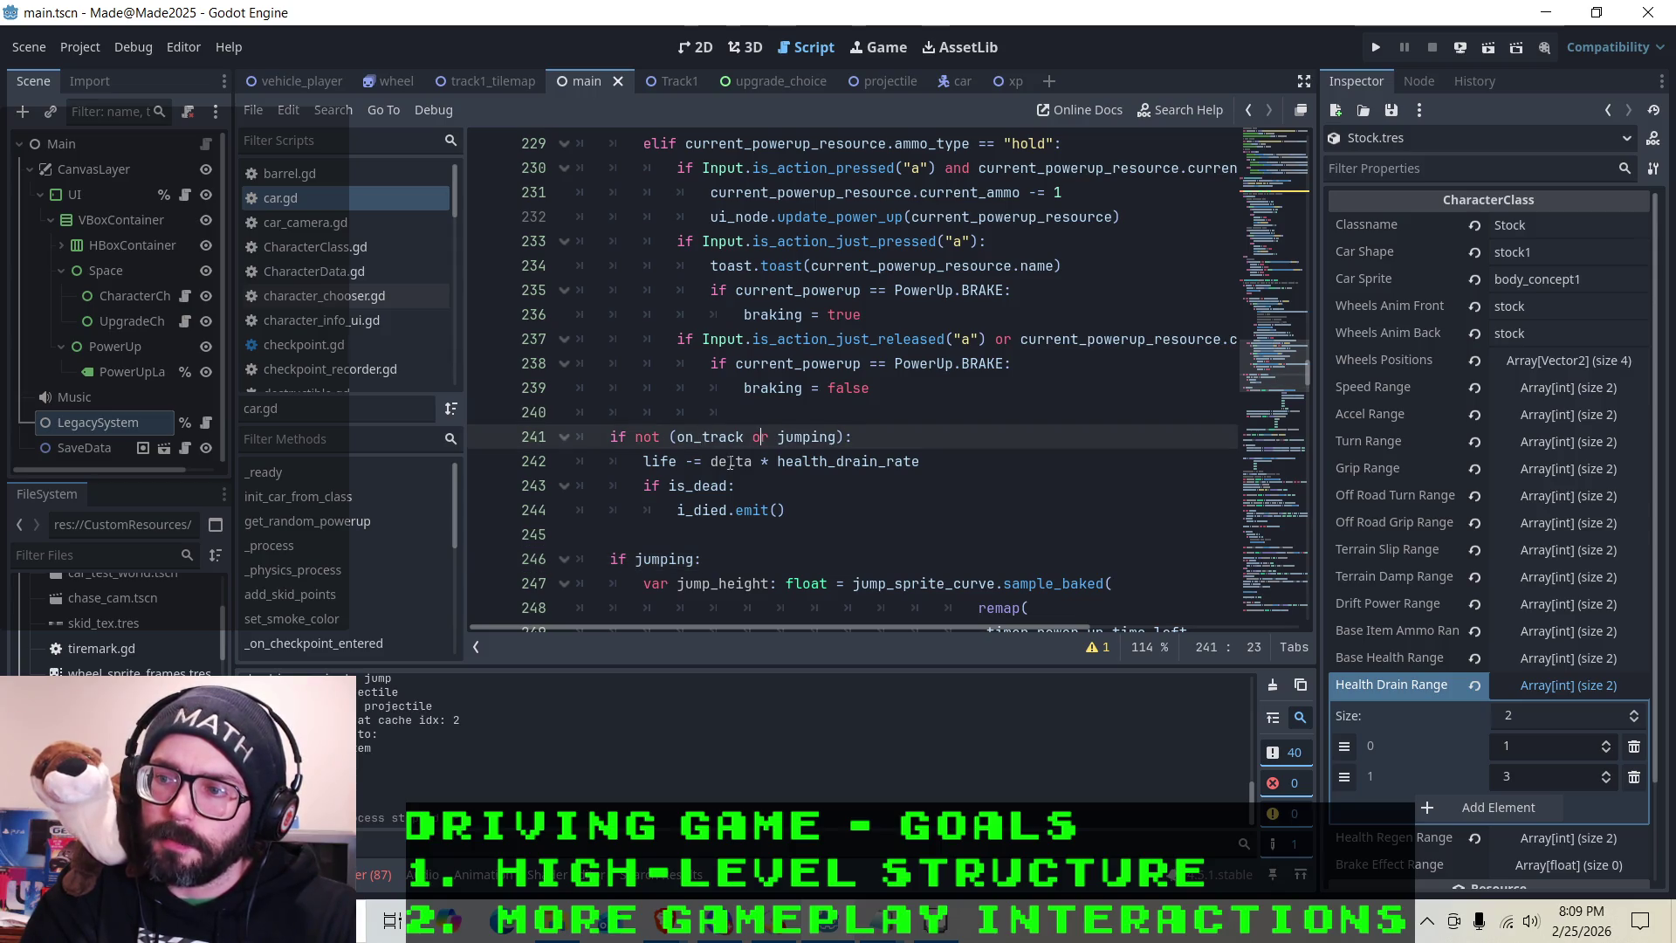
{"action": "key", "text": "Down"}
{"action": "left_click", "coordinate": [819, 461]}
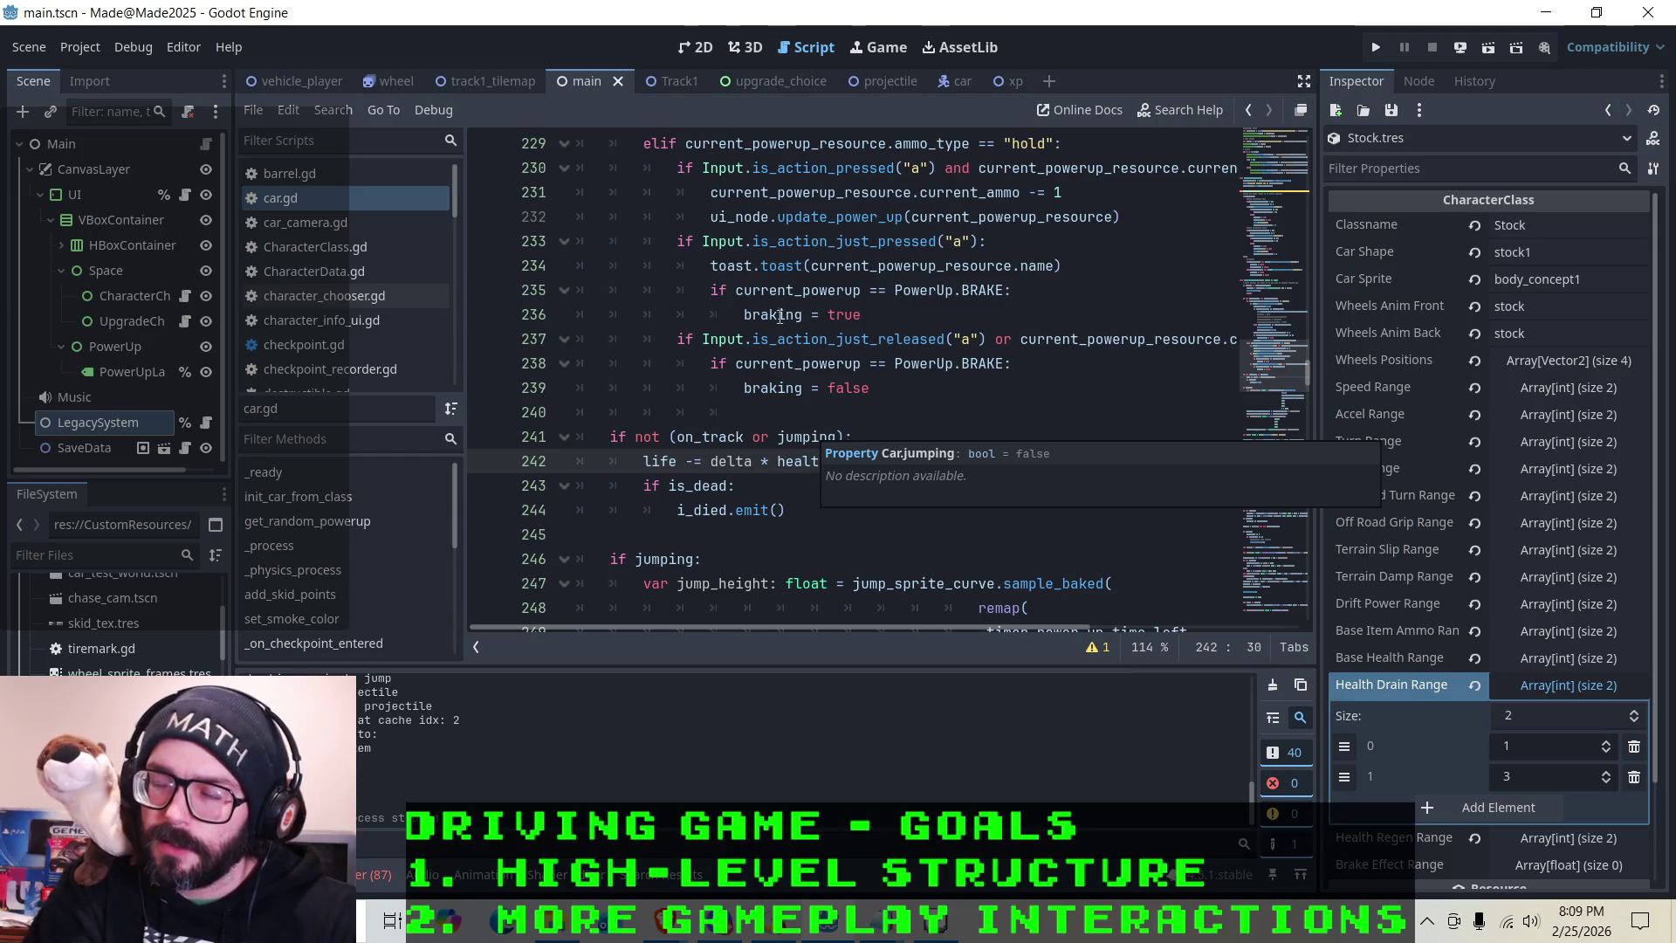
{"action": "key", "text": "Left"}
{"action": "key", "text": "Left"}
{"action": "key", "text": "Left"}
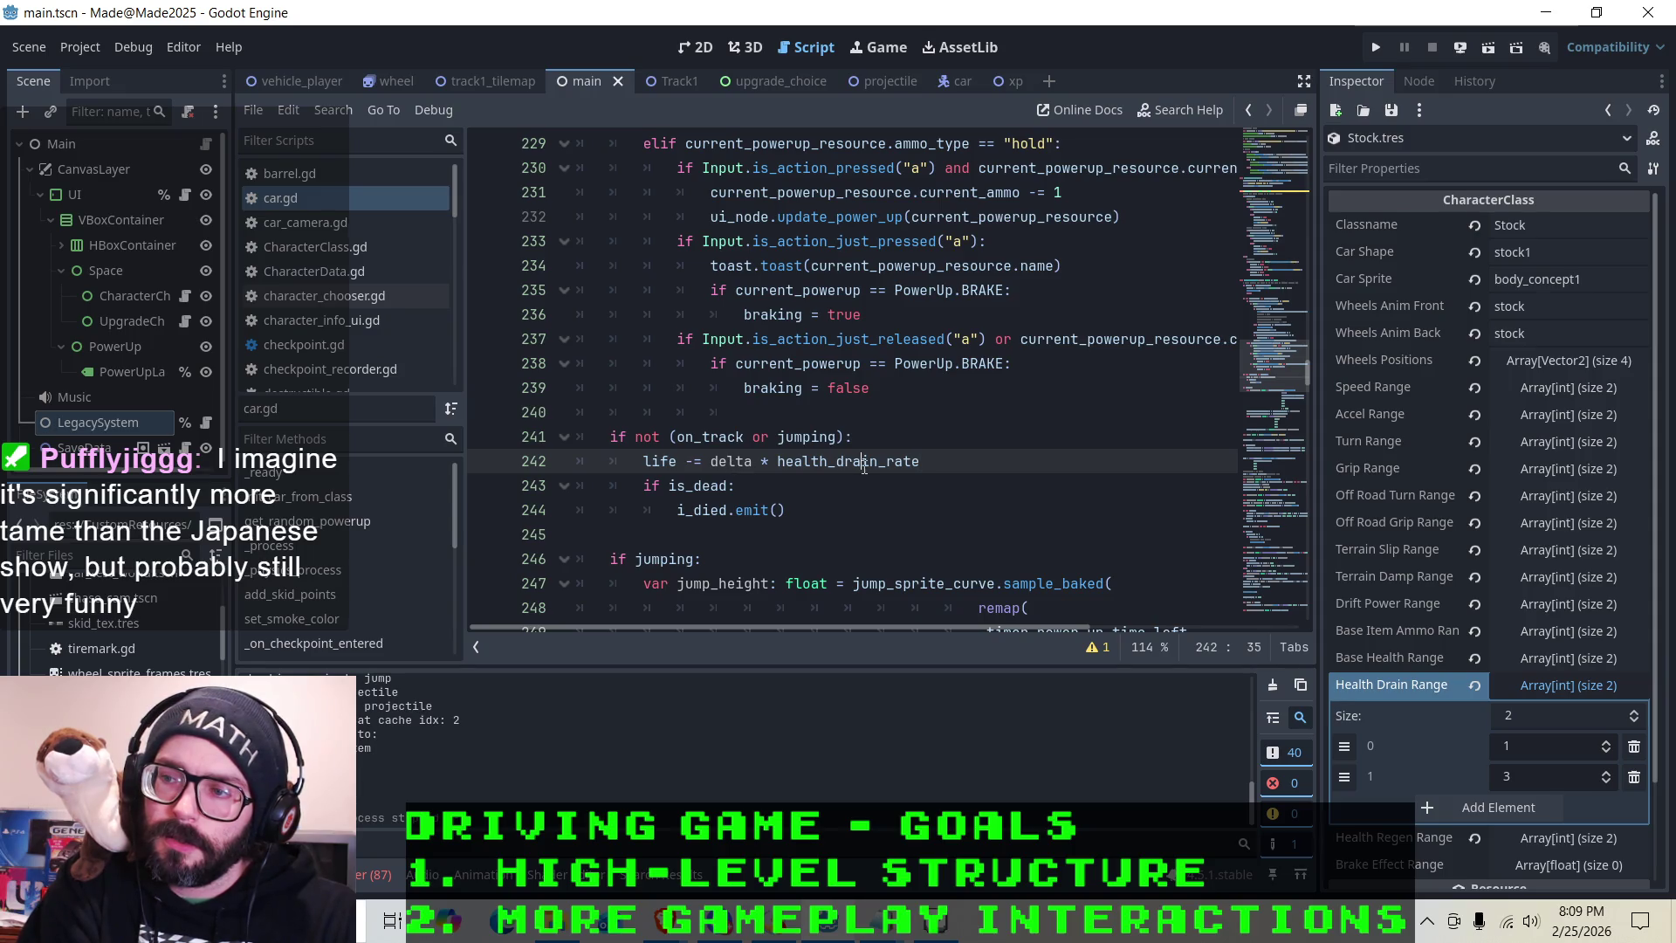
{"action": "left_click", "coordinate": [948, 463]}
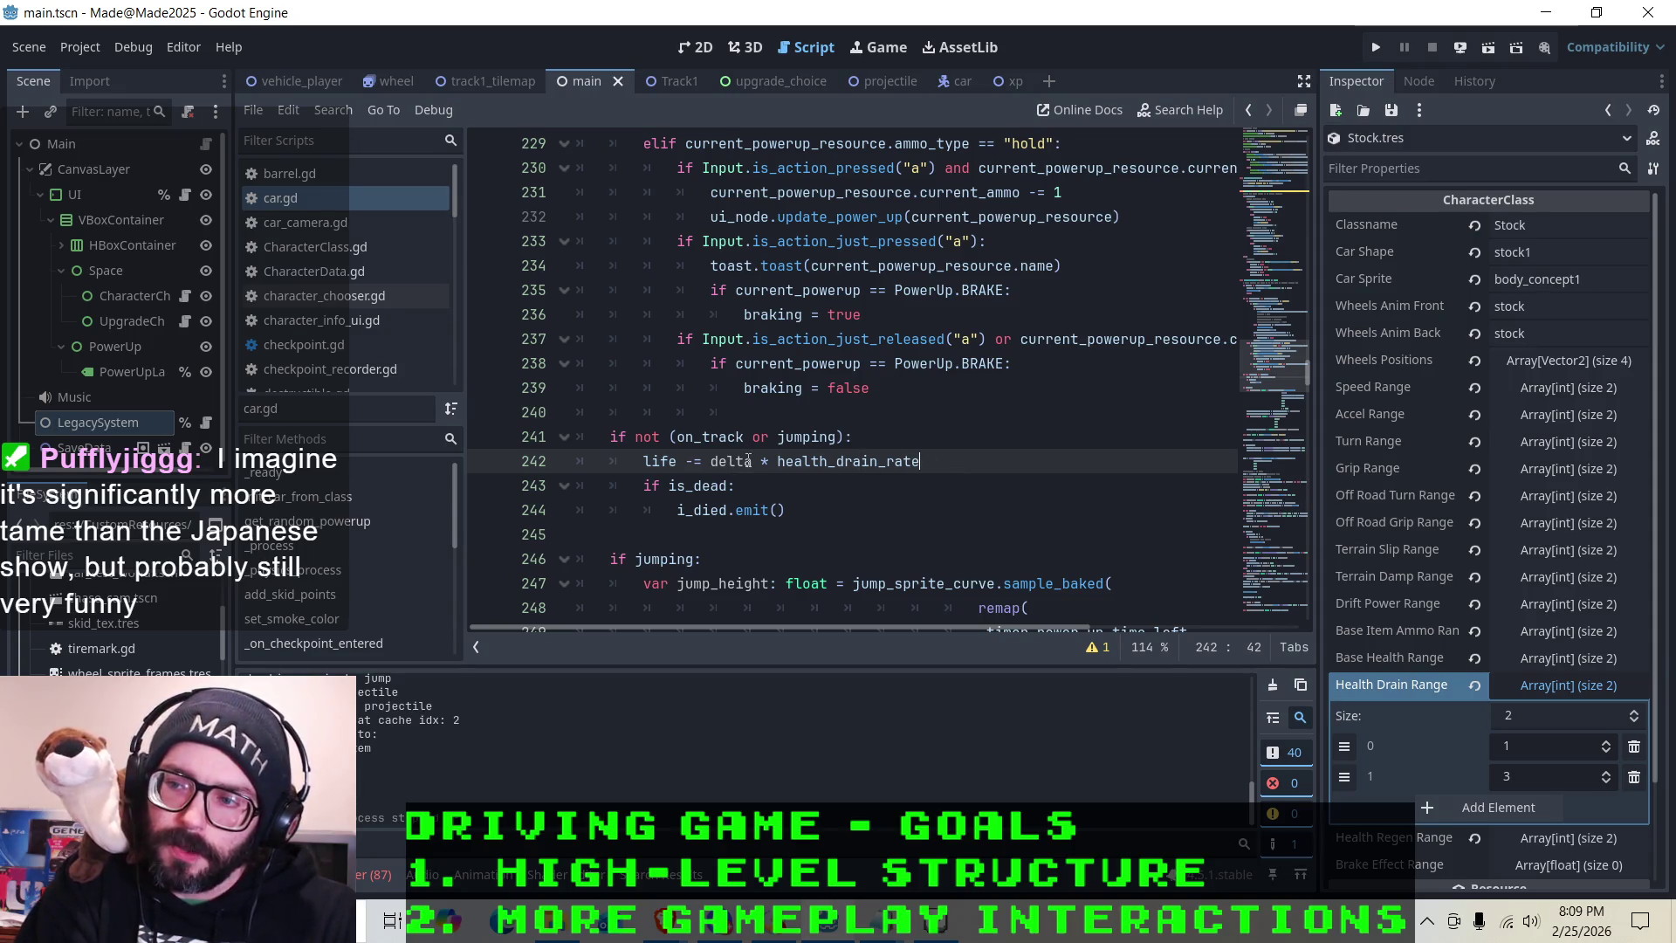
{"action": "left_click", "coordinate": [808, 461]}
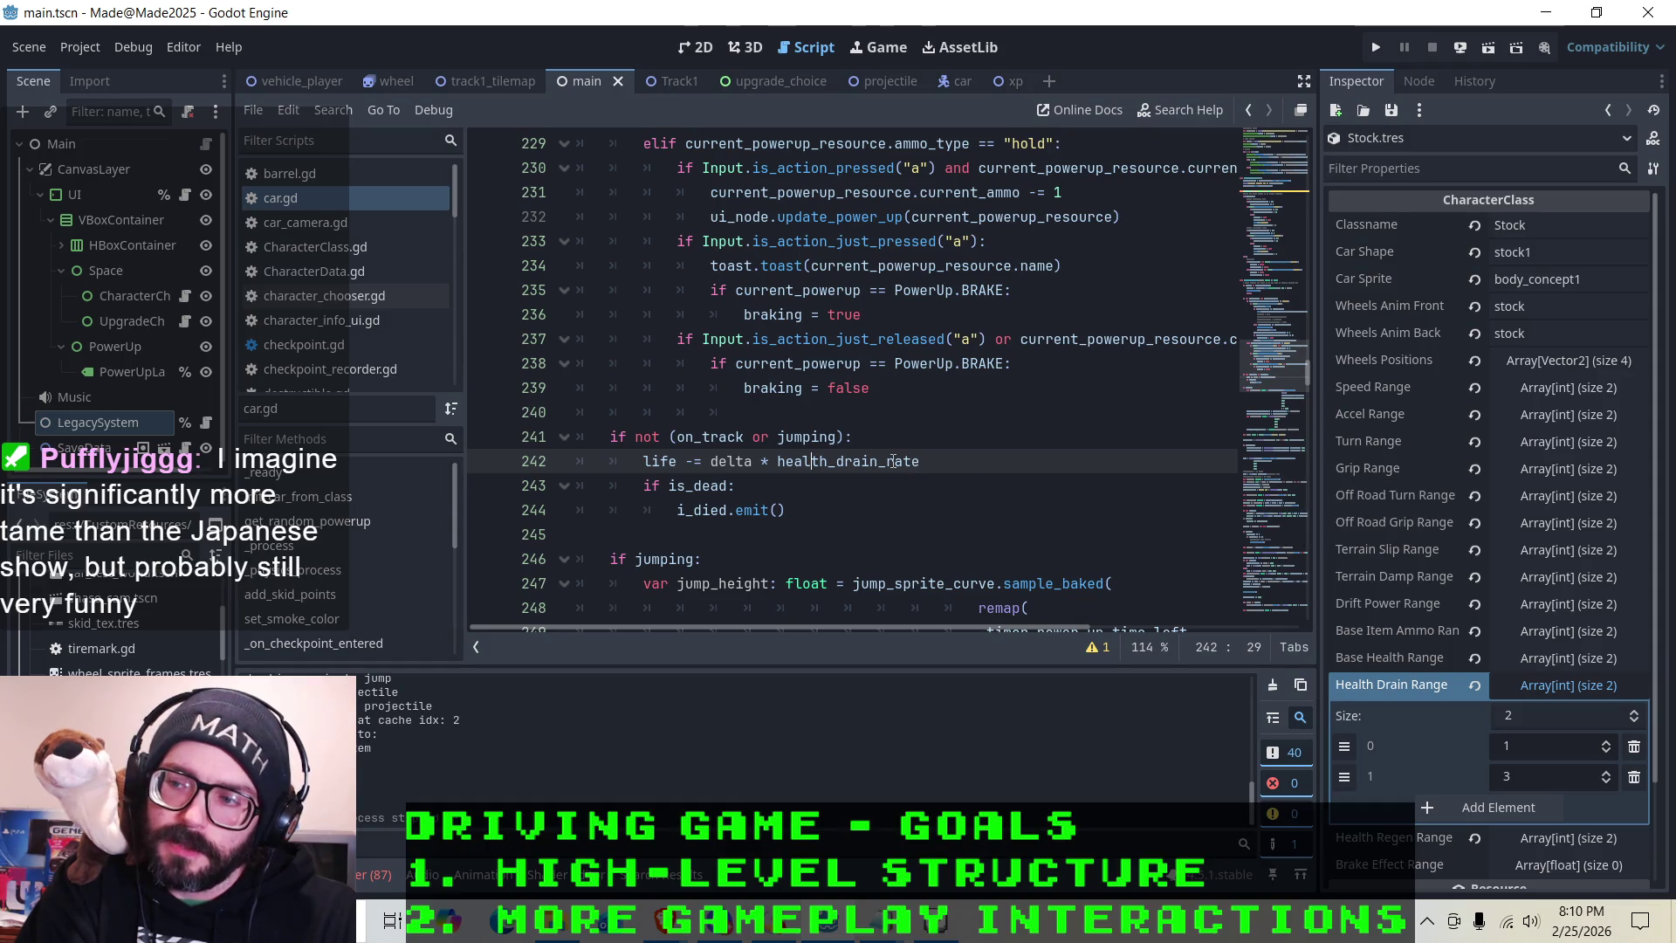
{"action": "left_click", "coordinate": [932, 467]}
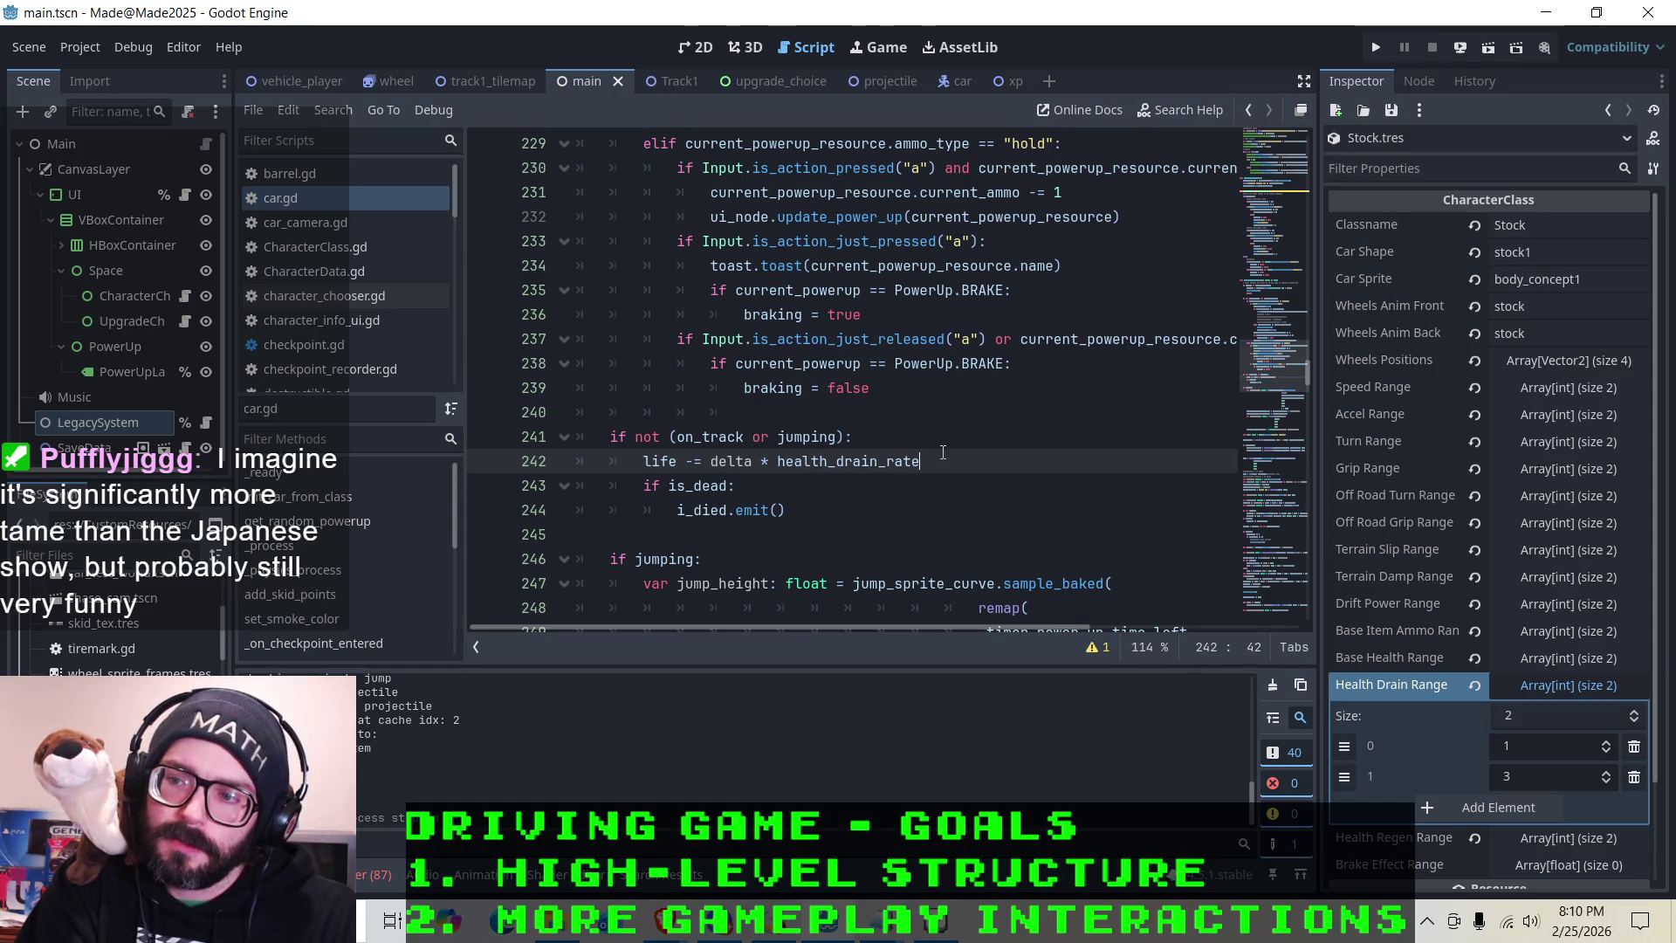
{"action": "scroll", "coordinate": [943, 449], "scroll_direction": "up", "scroll_amount": 9}
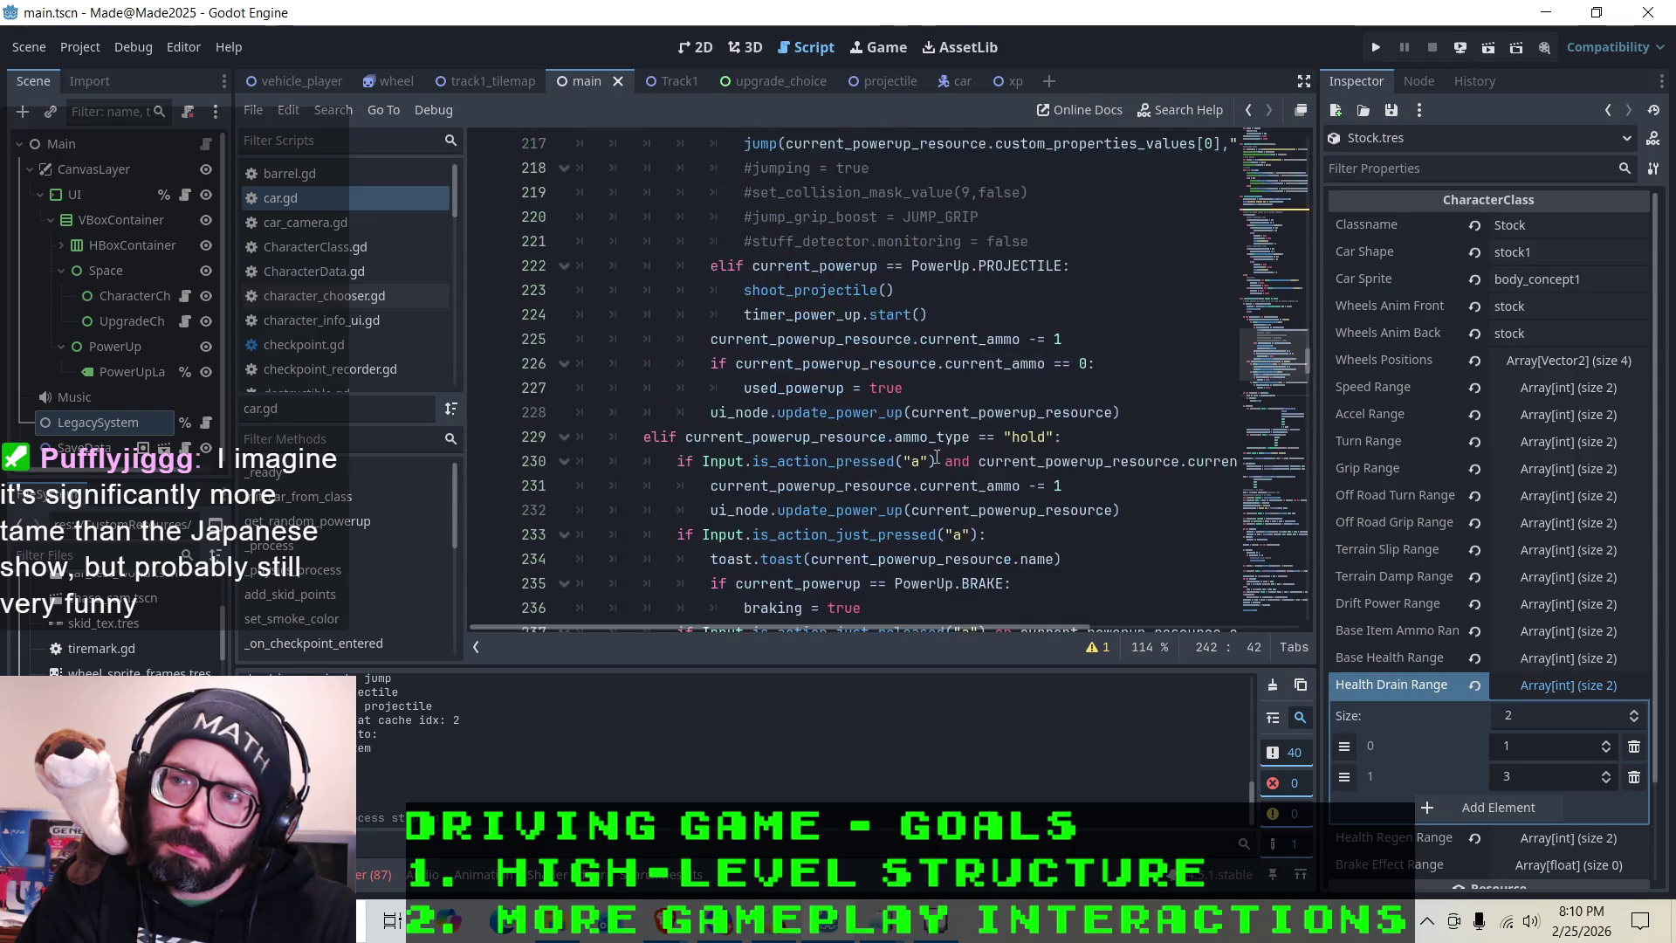
{"action": "scroll", "coordinate": [956, 445], "scroll_direction": "down", "scroll_amount": 8}
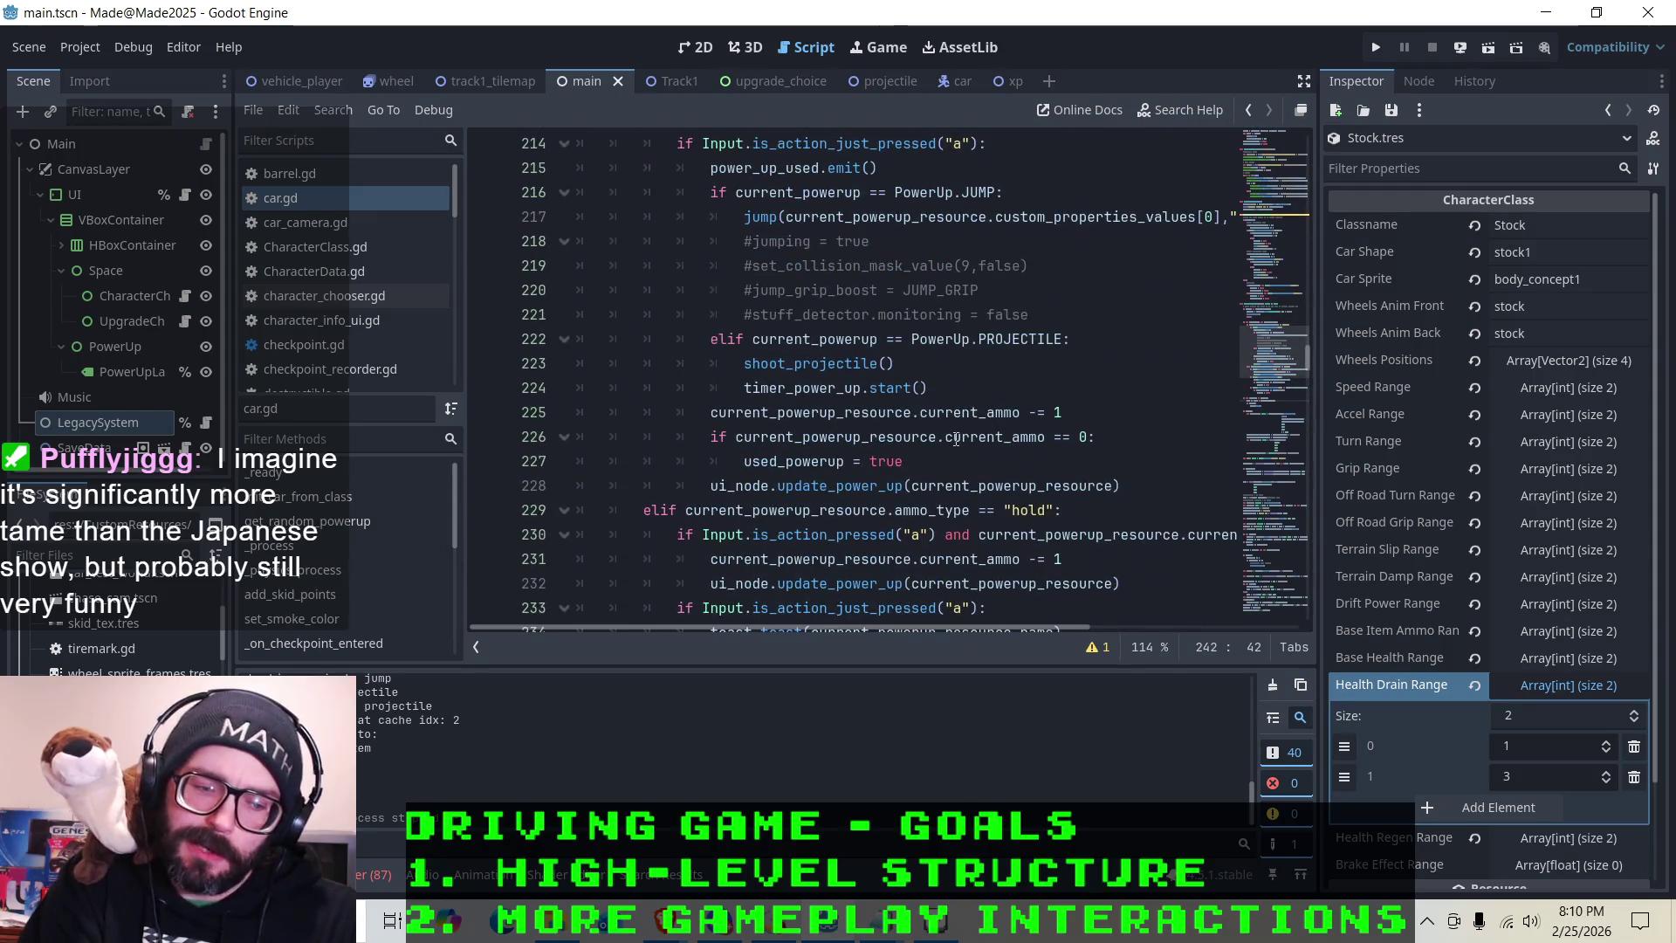
{"action": "scroll", "coordinate": [955, 452], "scroll_direction": "down", "scroll_amount": 2}
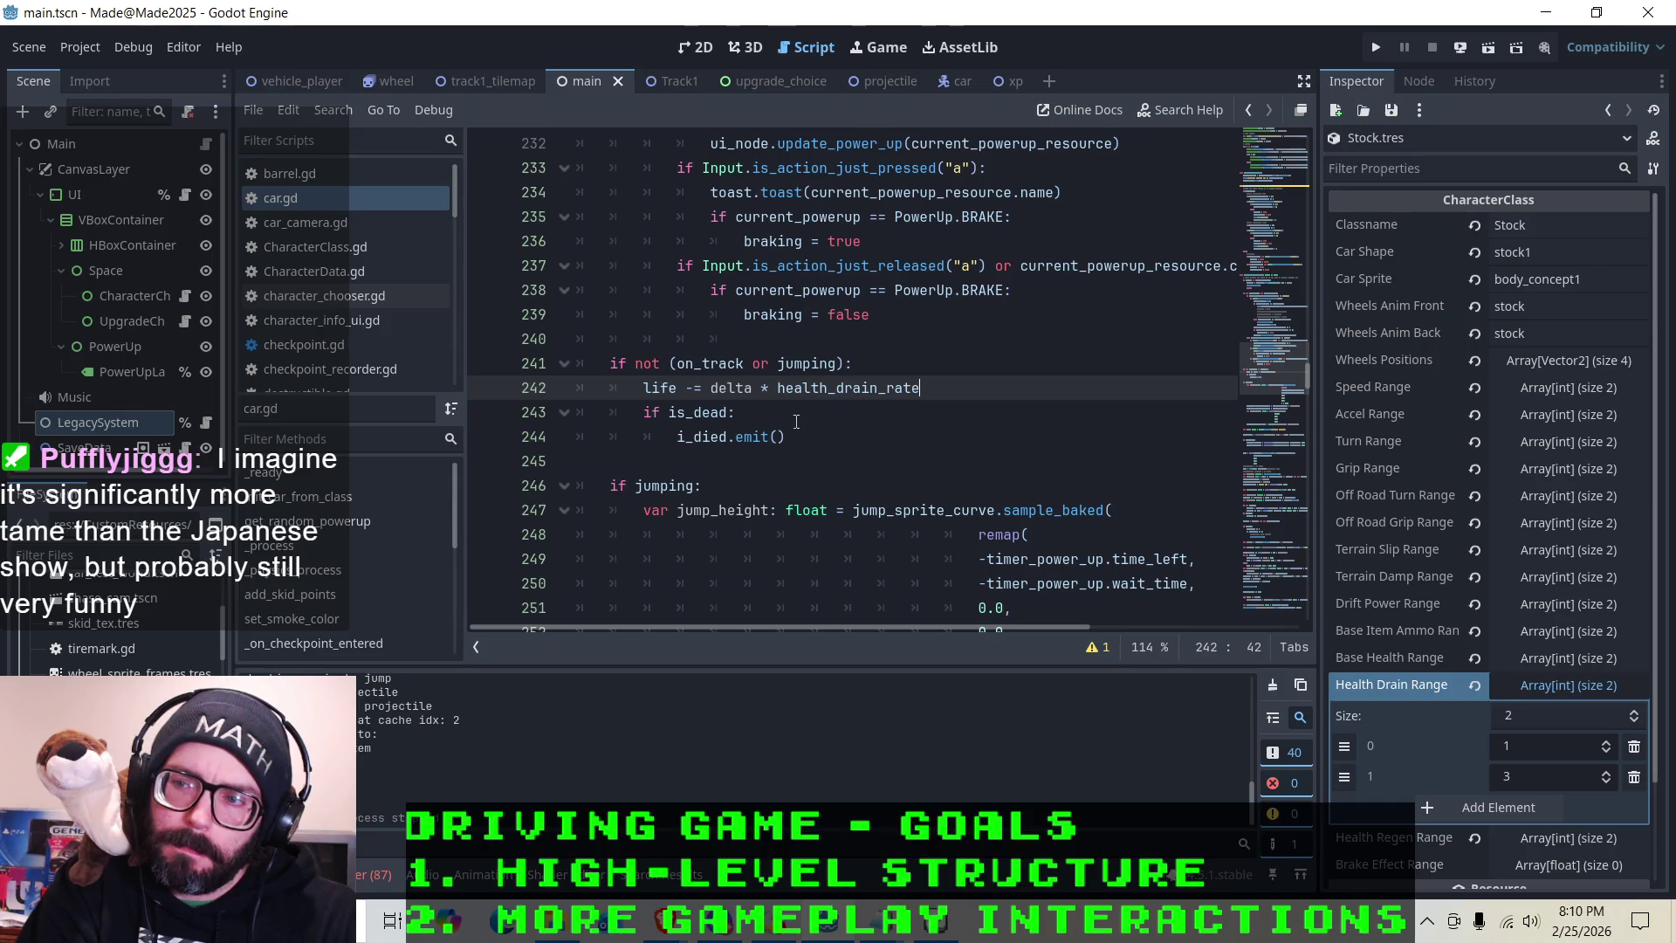
{"action": "left_click", "coordinate": [837, 387]}
{"action": "left_click", "coordinate": [940, 386]}
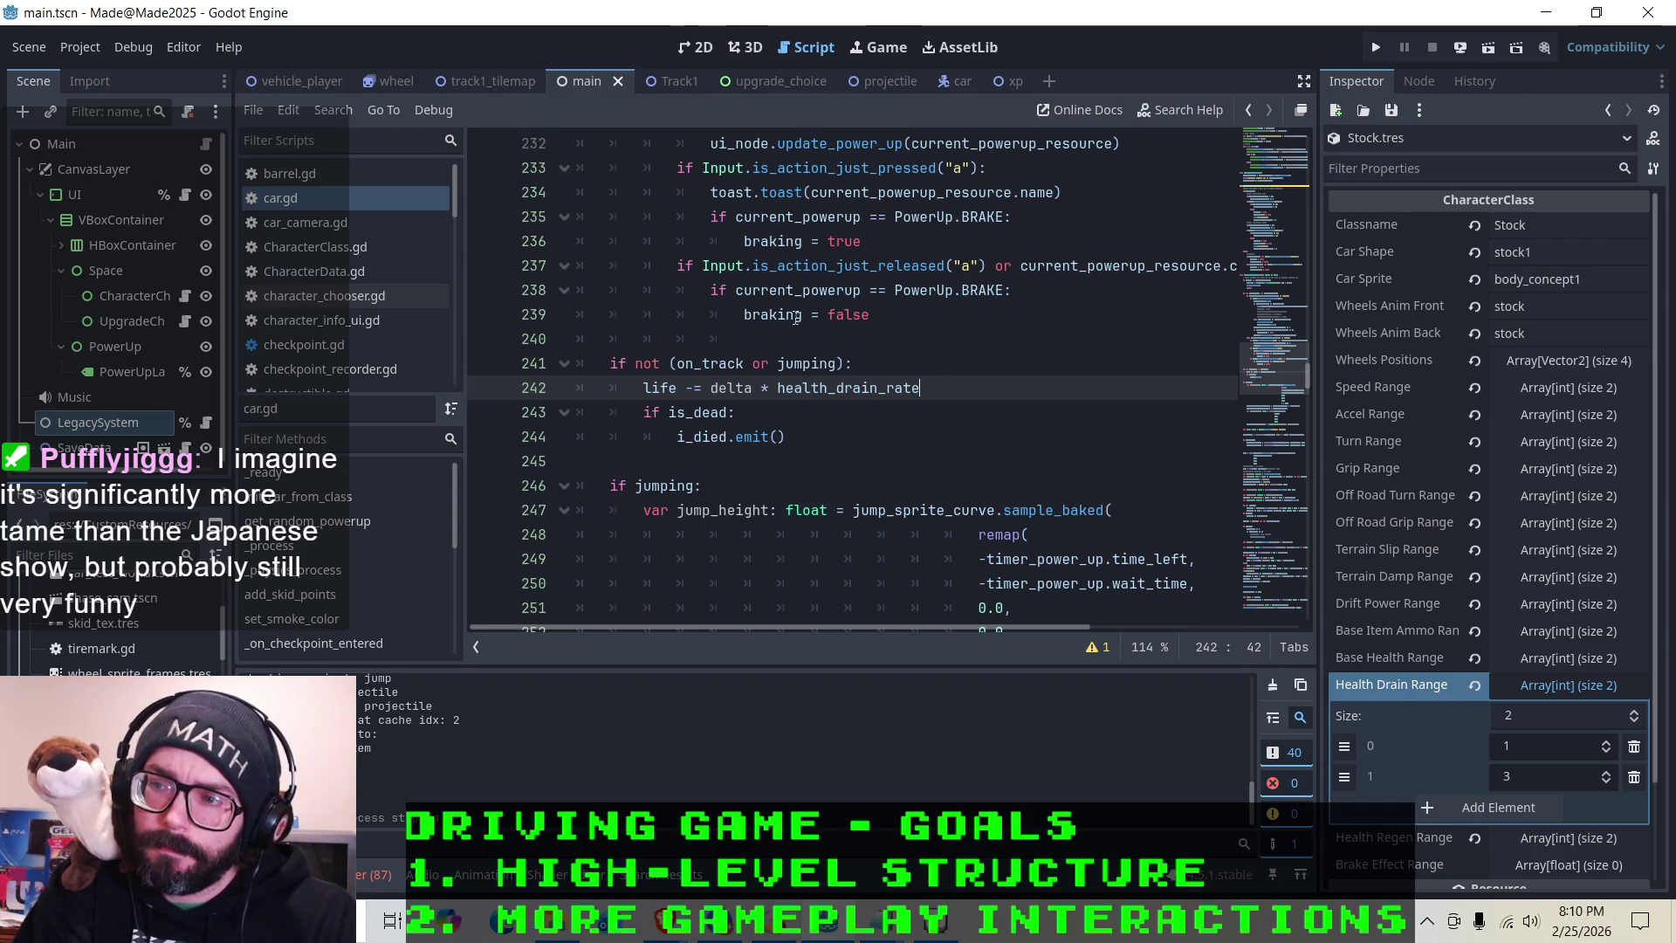
{"action": "left_click", "coordinate": [865, 390]}
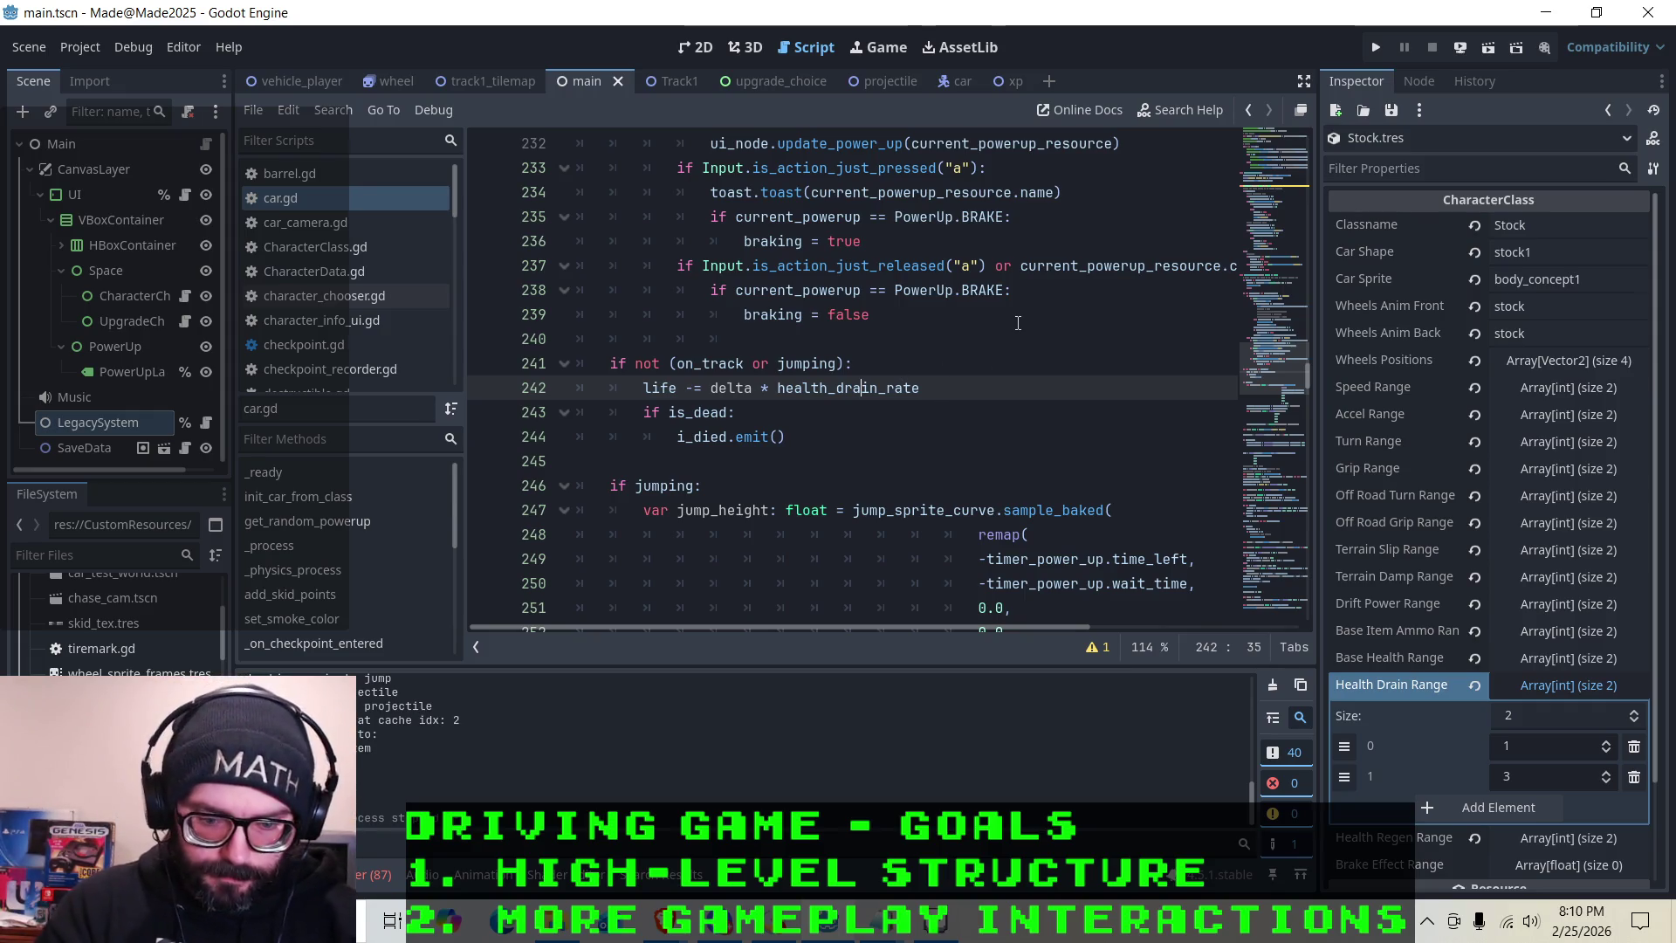
Check health_drain_rate's type and value once more, then run the project and start a new game
{"action": "left_click", "coordinate": [831, 427]}
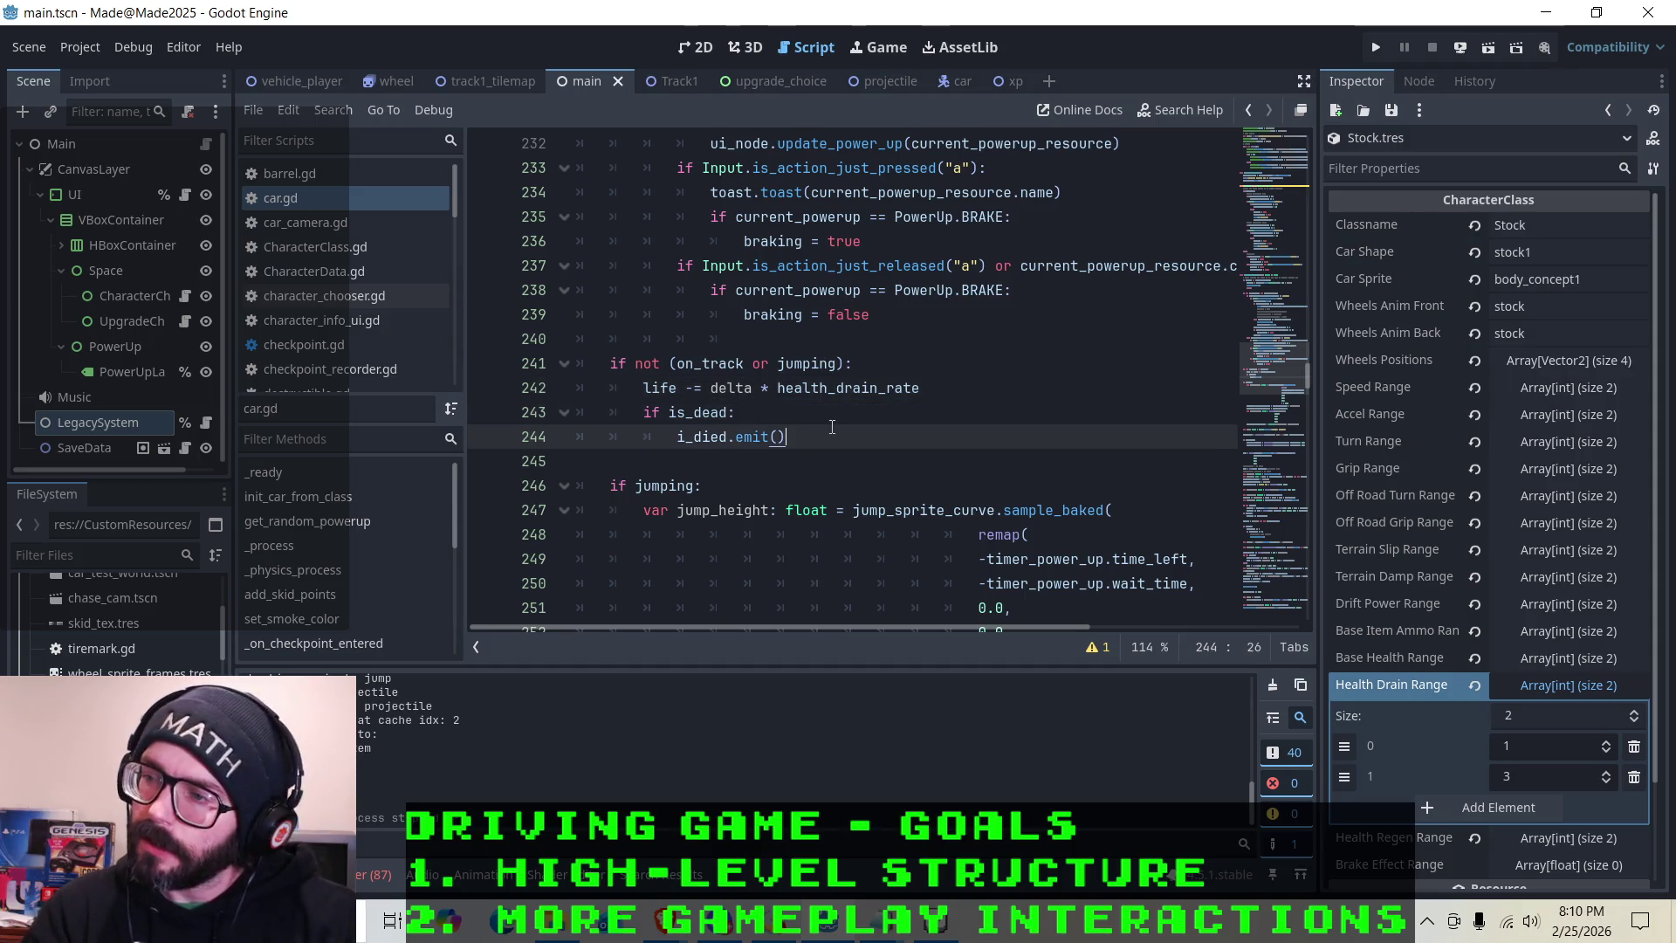
{"action": "scroll", "coordinate": [833, 410], "scroll_direction": "up", "scroll_amount": 1}
{"action": "scroll", "coordinate": [838, 384], "scroll_direction": "down", "scroll_amount": 1}
{"action": "scroll", "coordinate": [841, 366], "scroll_direction": "up", "scroll_amount": 1}
{"action": "left_click", "coordinate": [888, 464]}
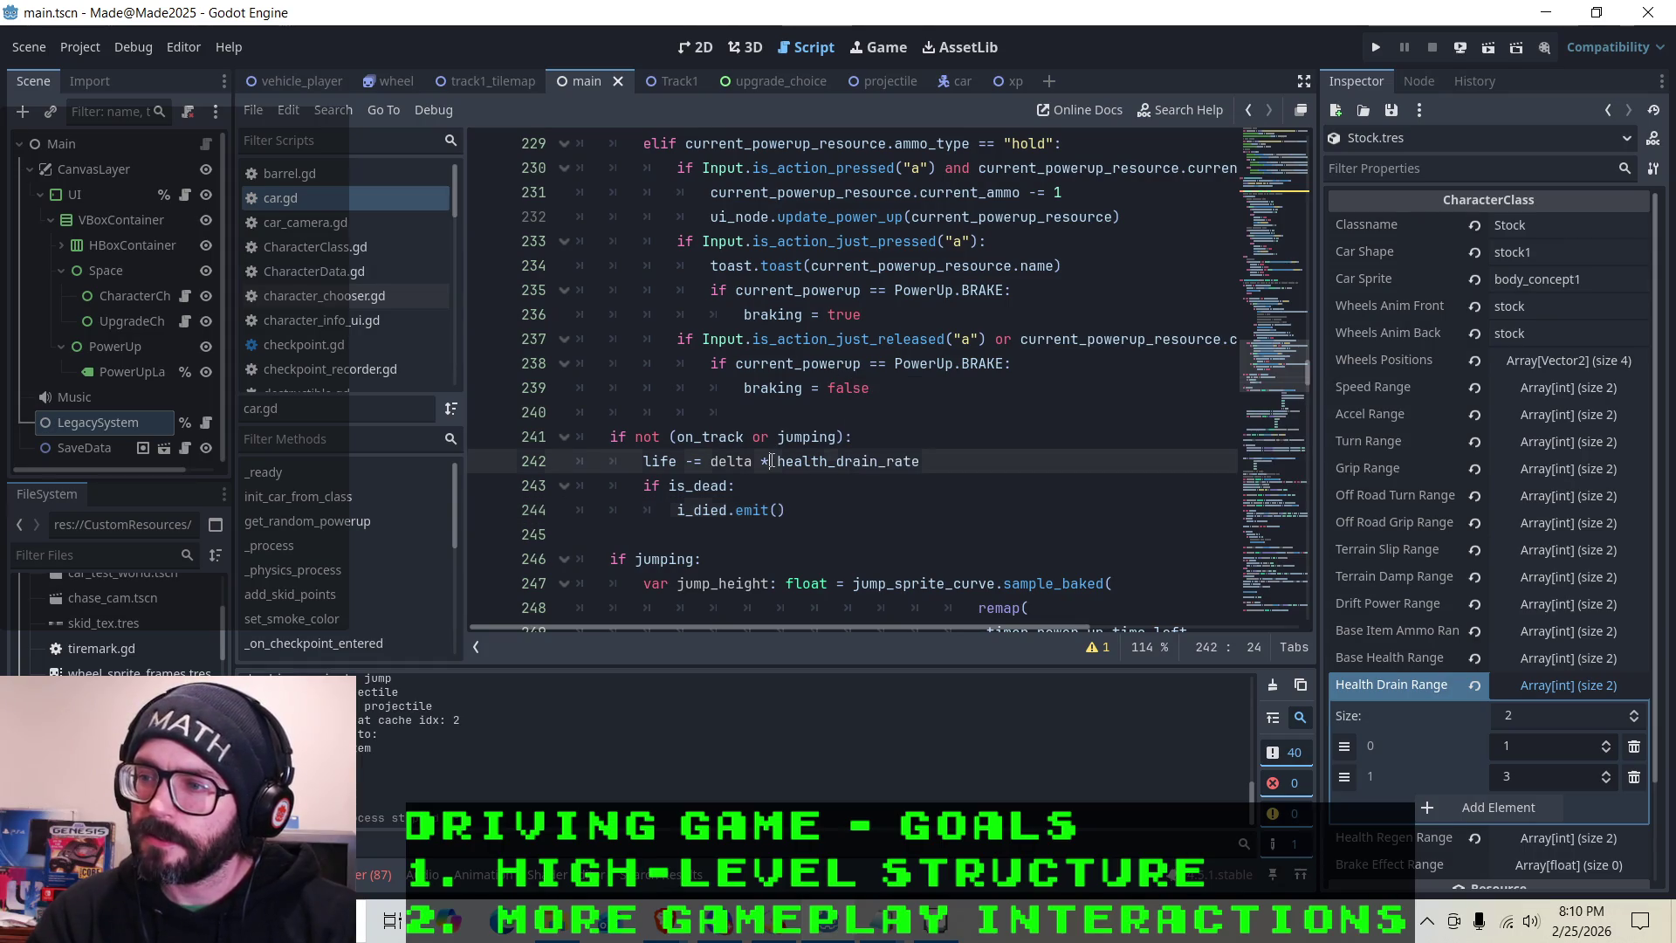
{"action": "left_click", "coordinate": [805, 461]}
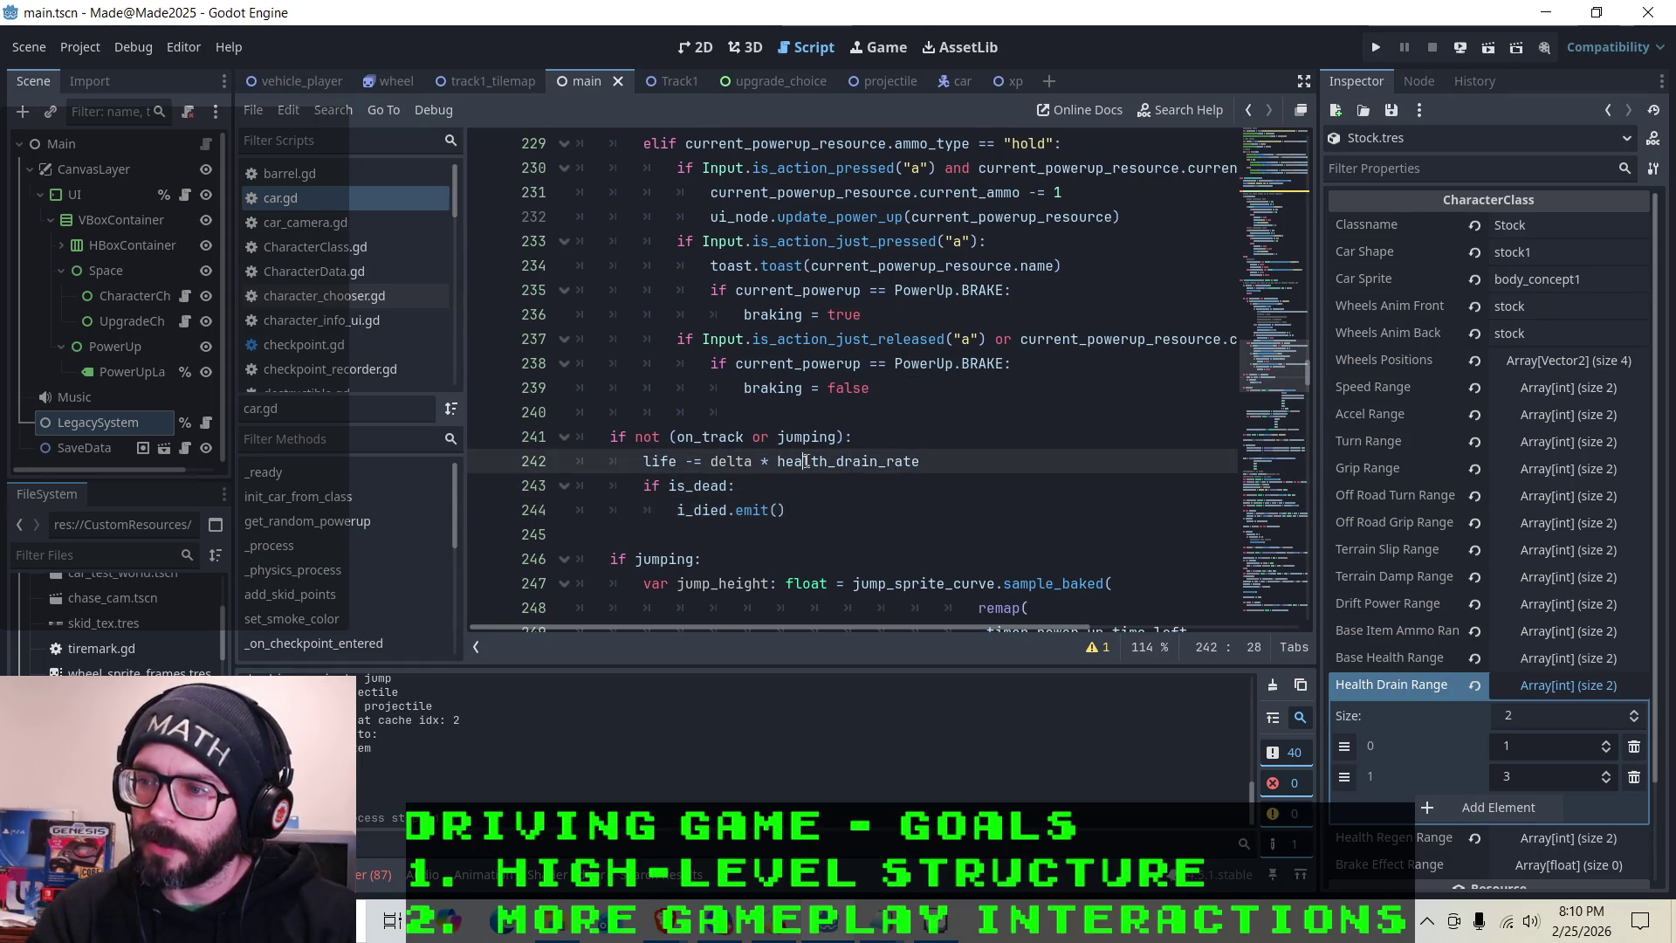
{"action": "left_click", "coordinate": [861, 460]}
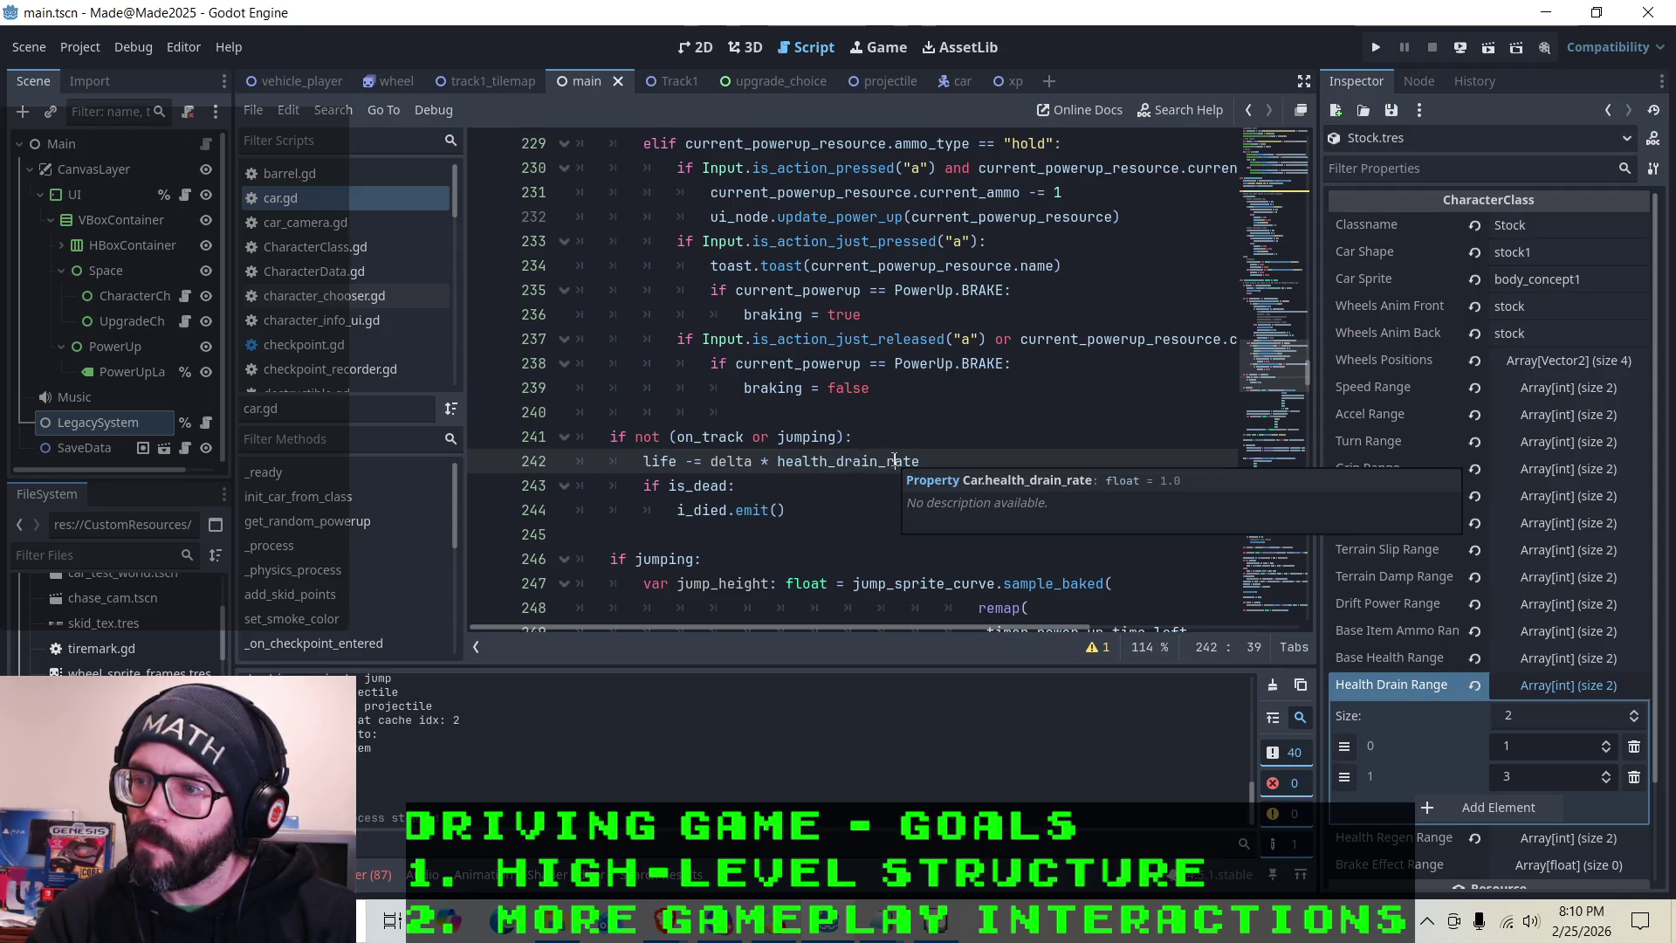
{"action": "left_click", "coordinate": [1376, 48]}
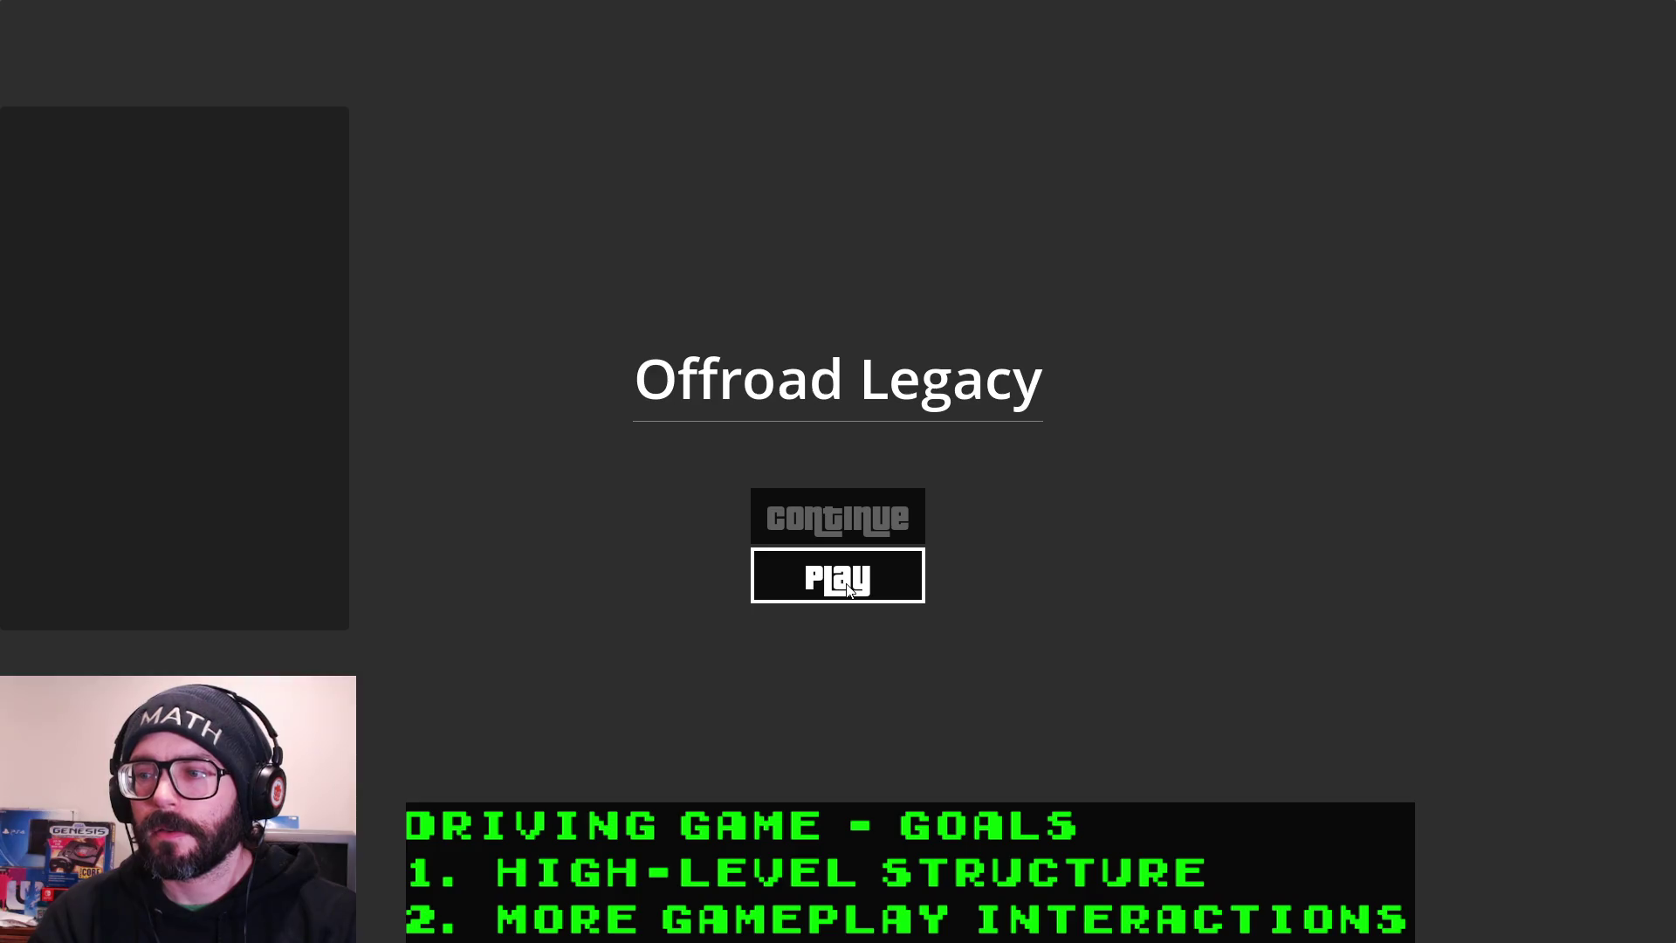
{"action": "left_click", "coordinate": [845, 580]}
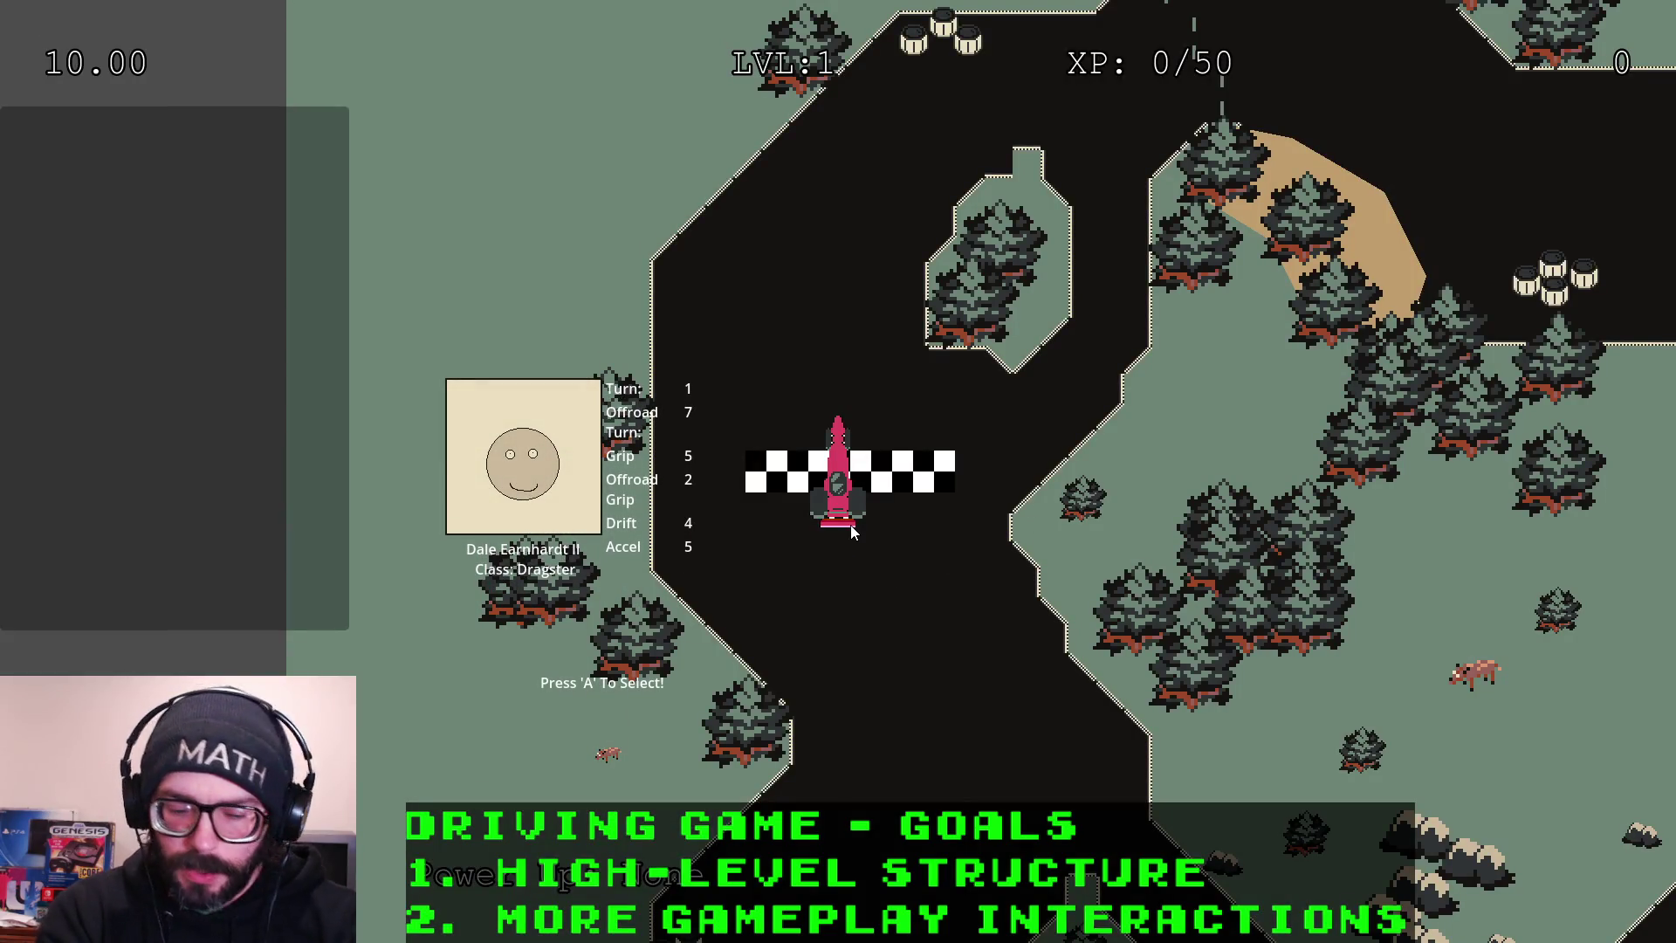
Drive the Dragster off the track until wasted, restart the race, and switch back to the editor
{"action": "key", "text": "a"}
{"action": "key", "text": "Up"}
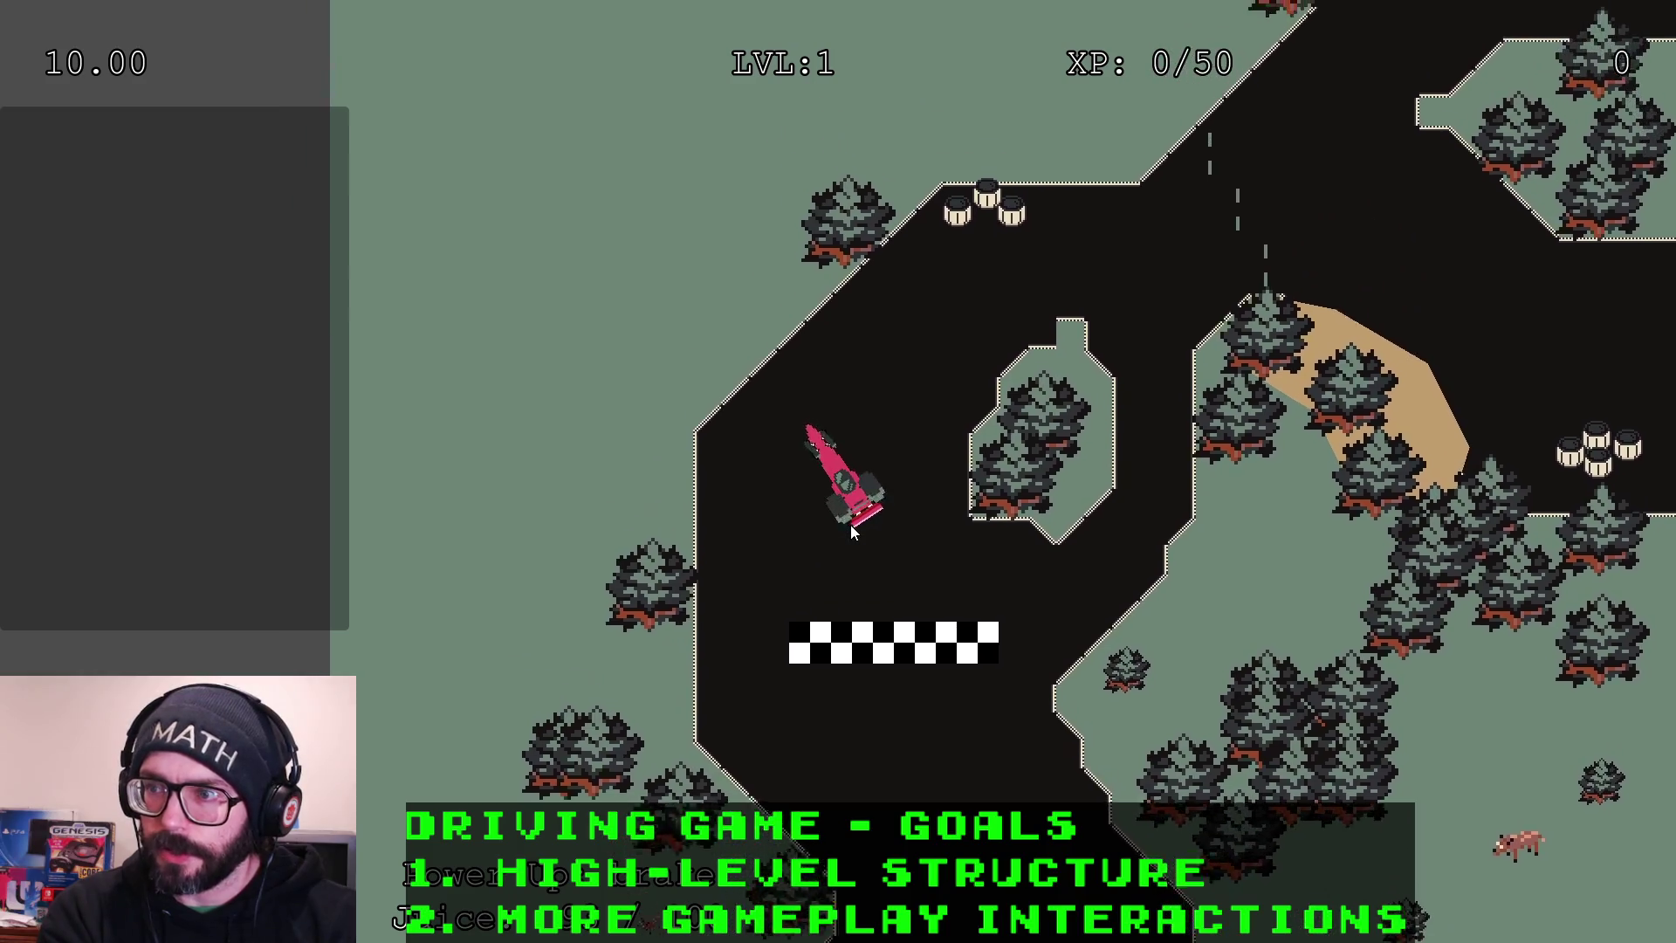
{"action": "key", "text": "d"}
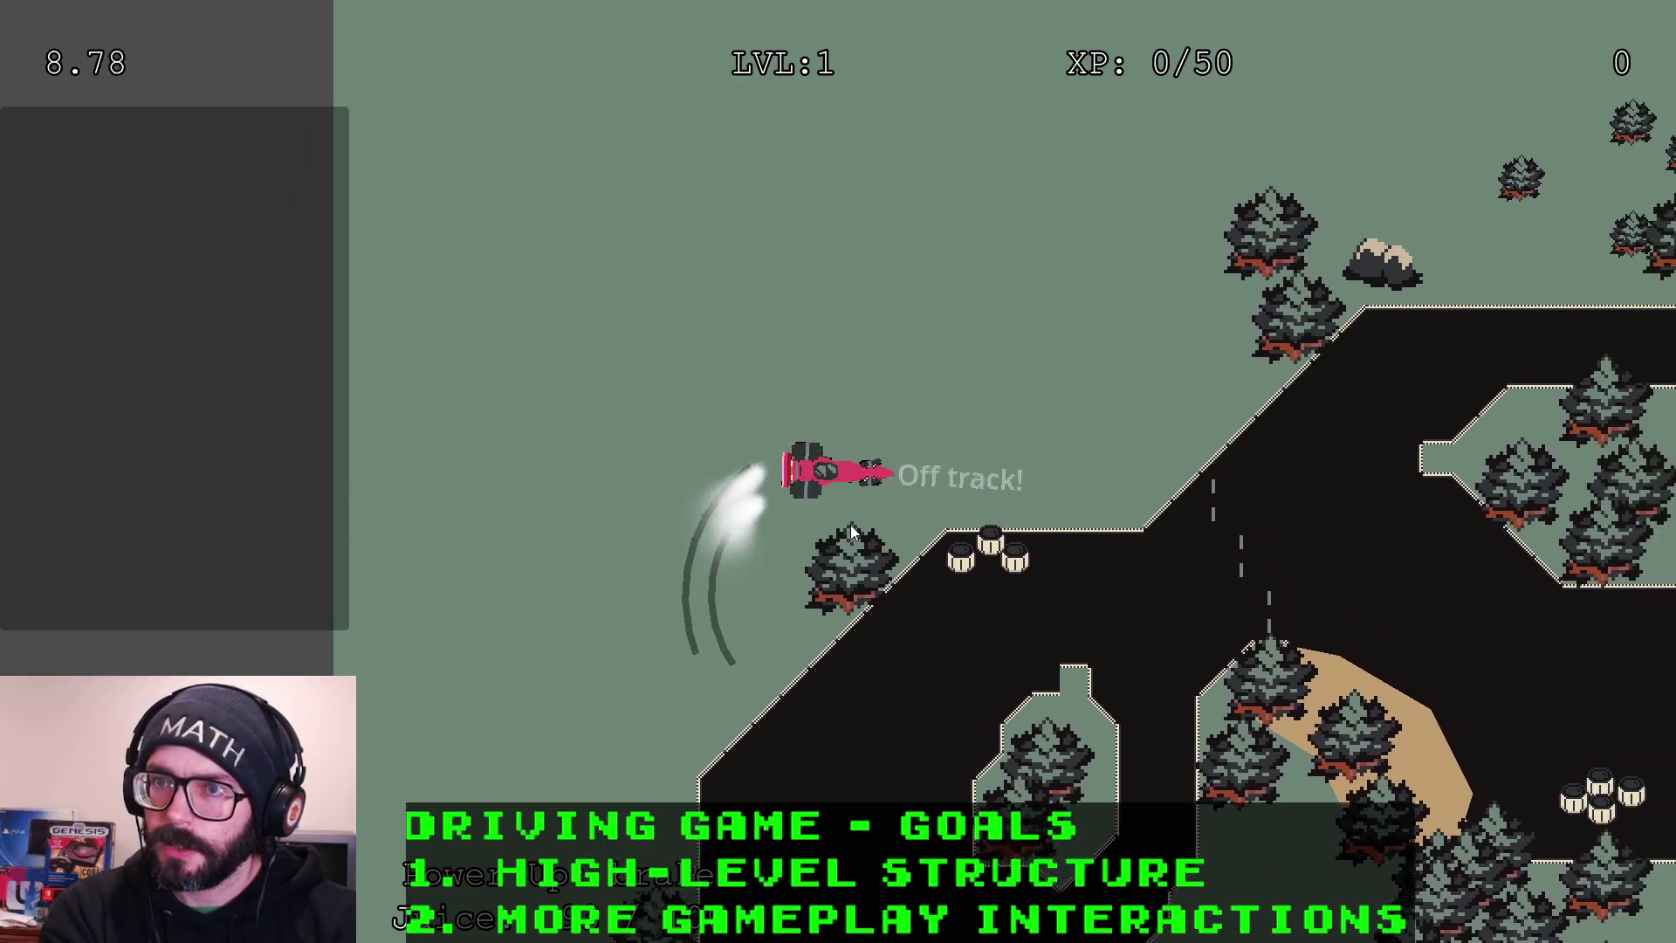
{"action": "key", "text": "a"}
{"action": "key", "text": "d"}
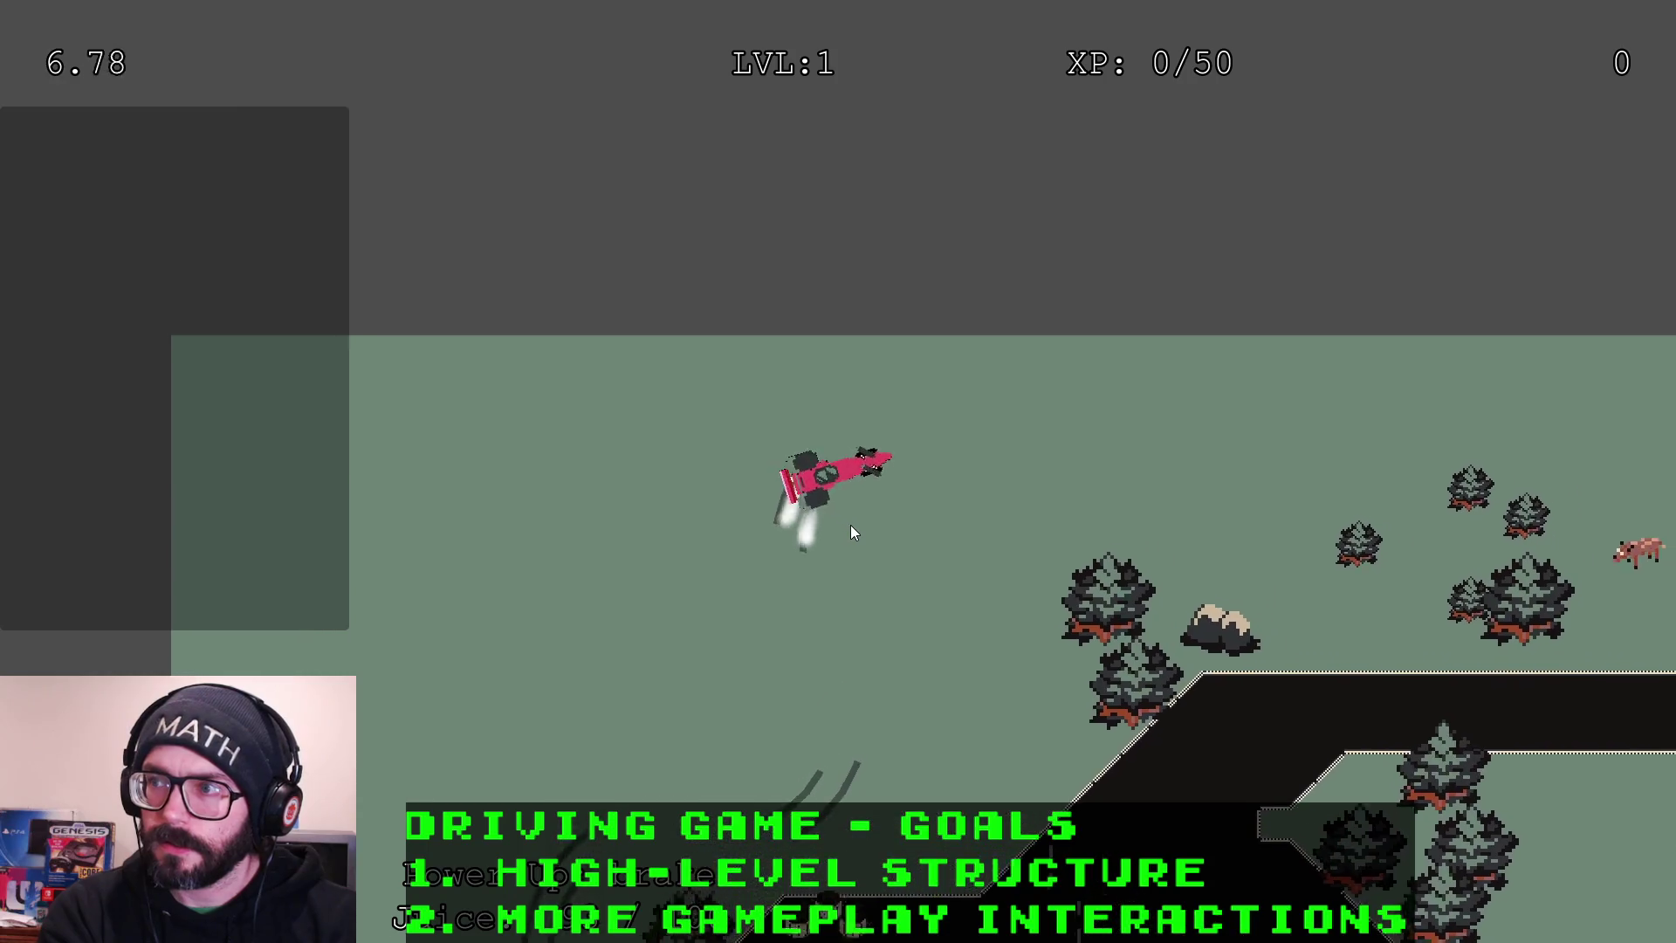
{"action": "key", "text": "Up"}
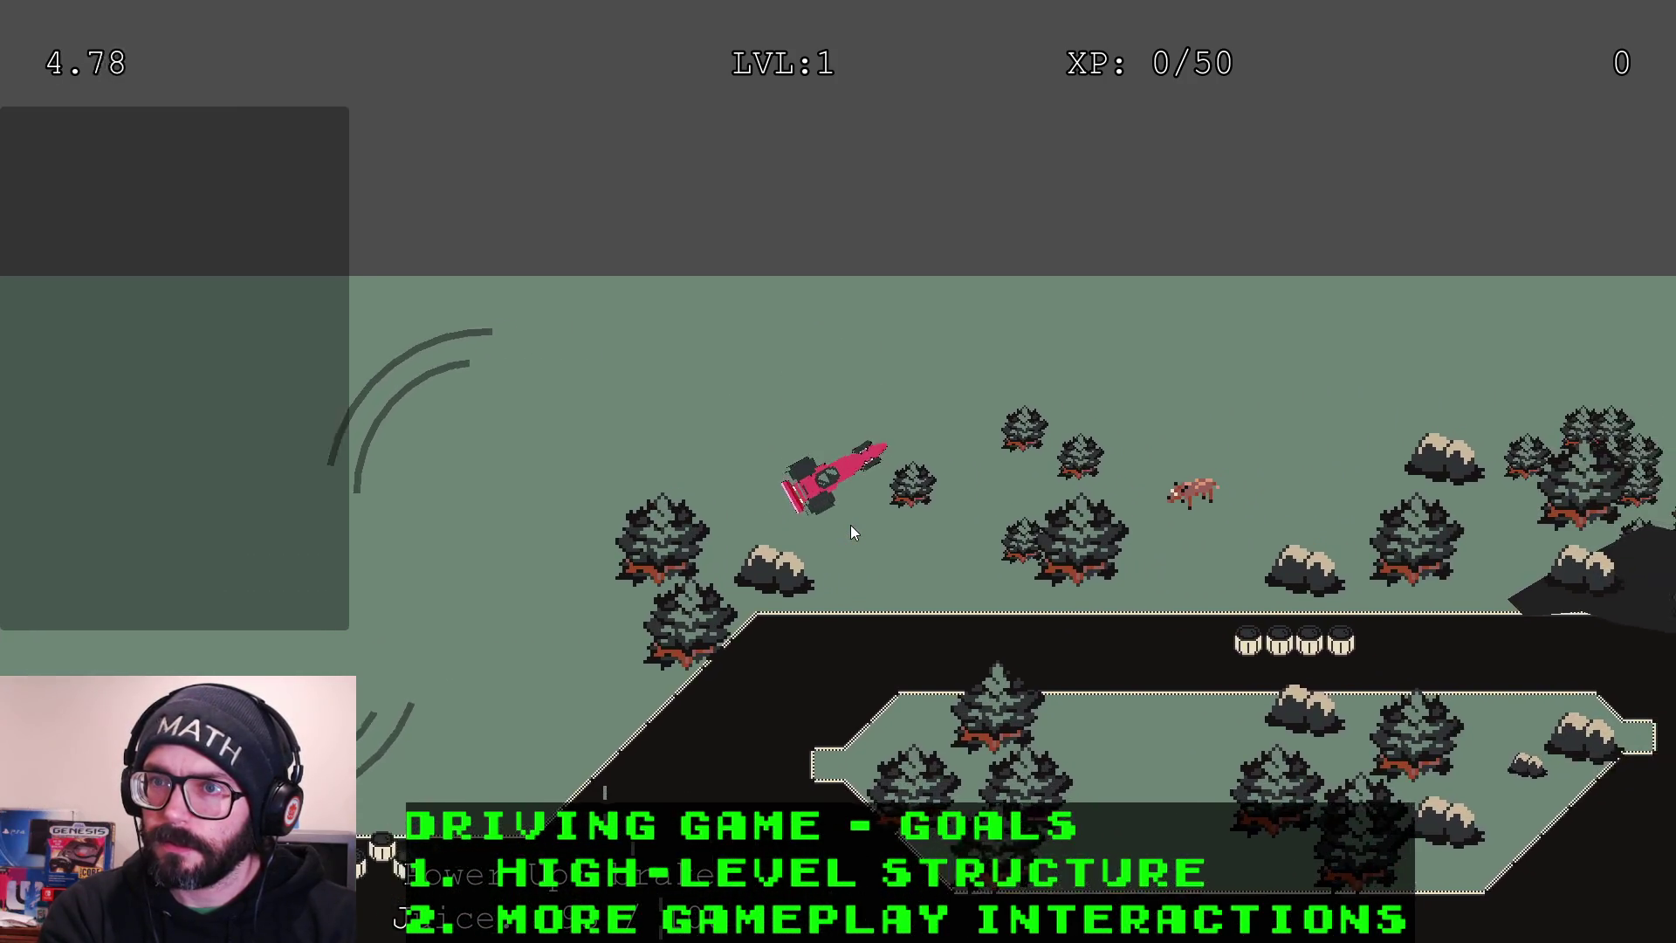
{"action": "key", "text": "Up"}
{"action": "key", "text": "d"}
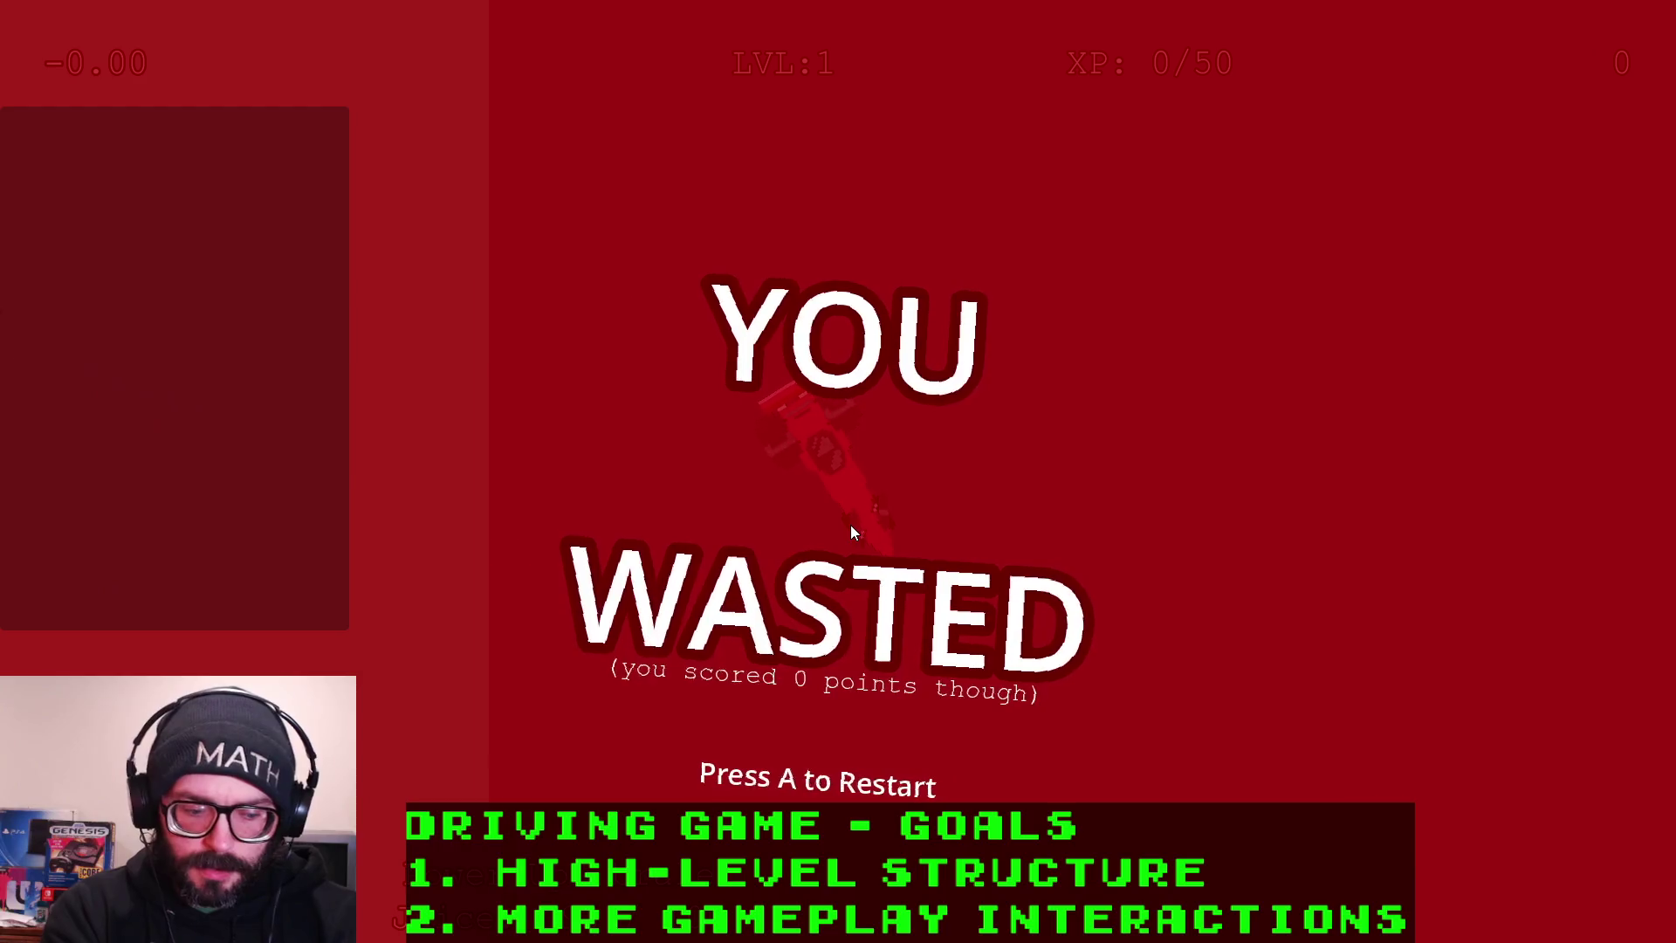
{"action": "key", "text": "a"}
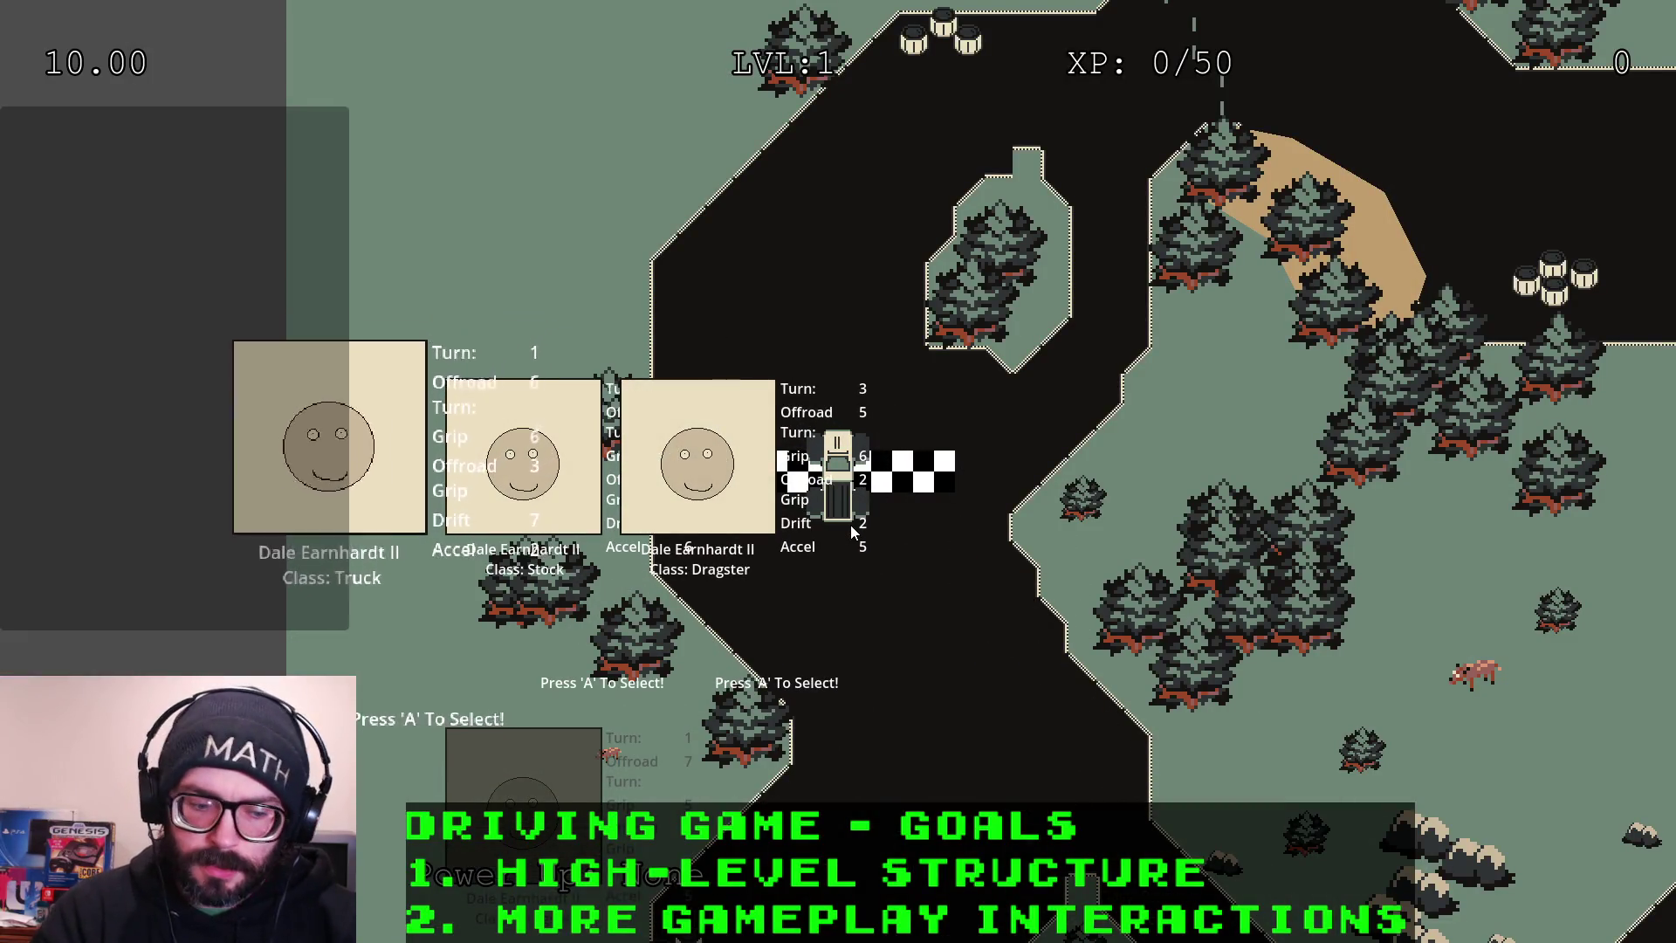
{"action": "key", "text": "a"}
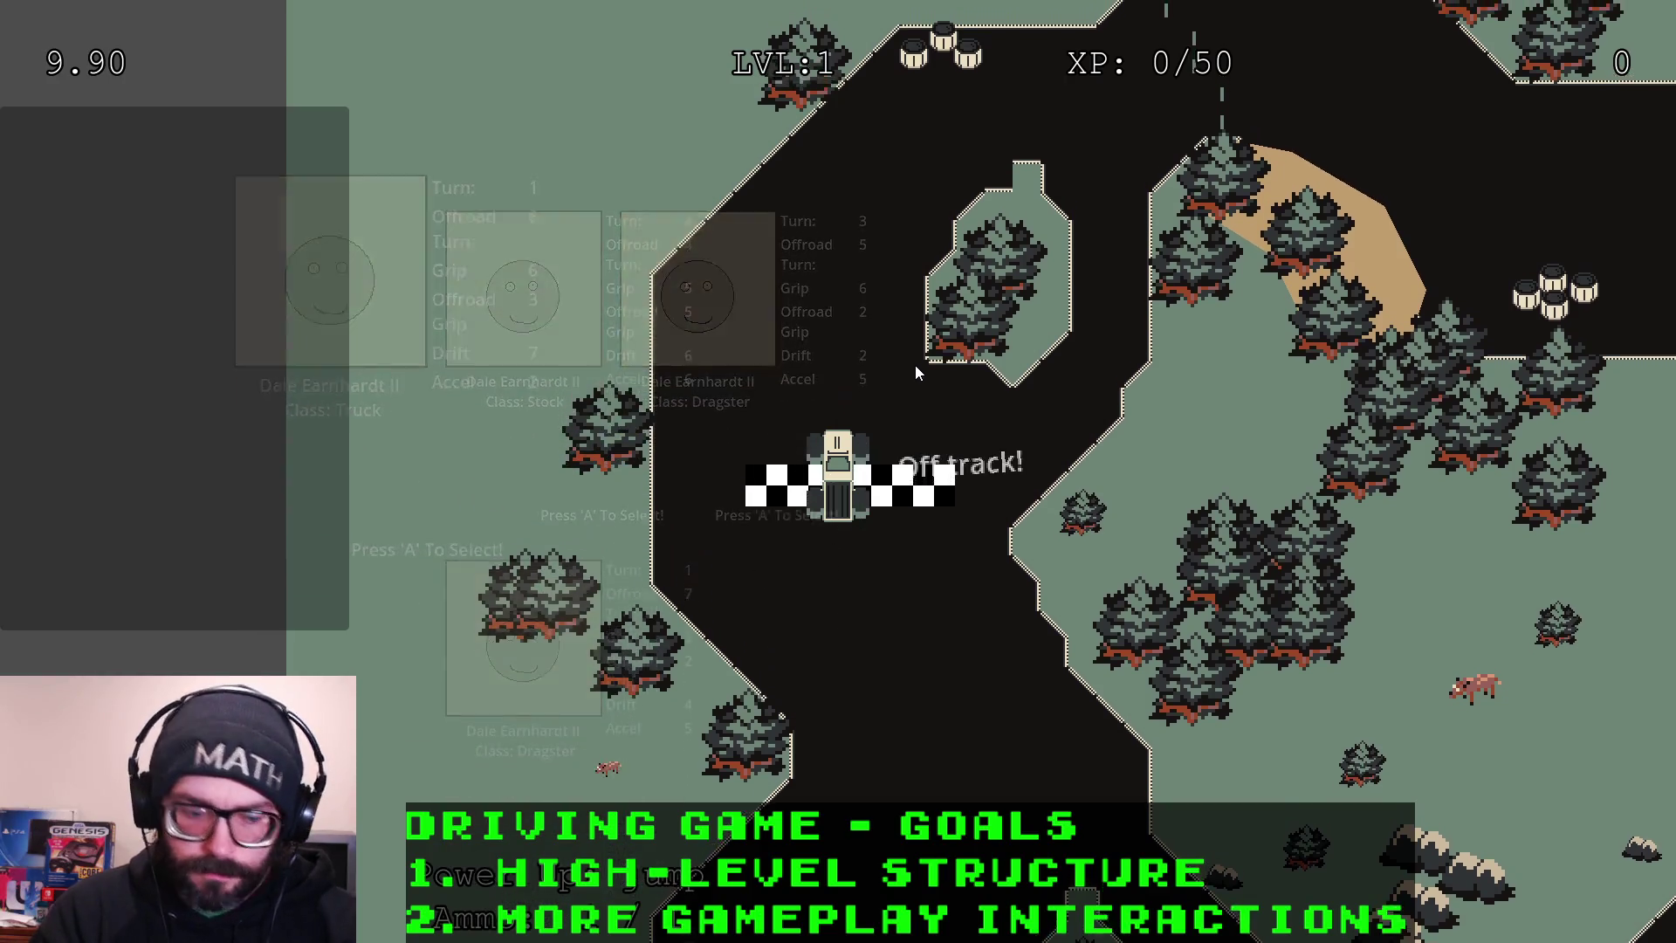
{"action": "key", "text": "alt+Tab"}
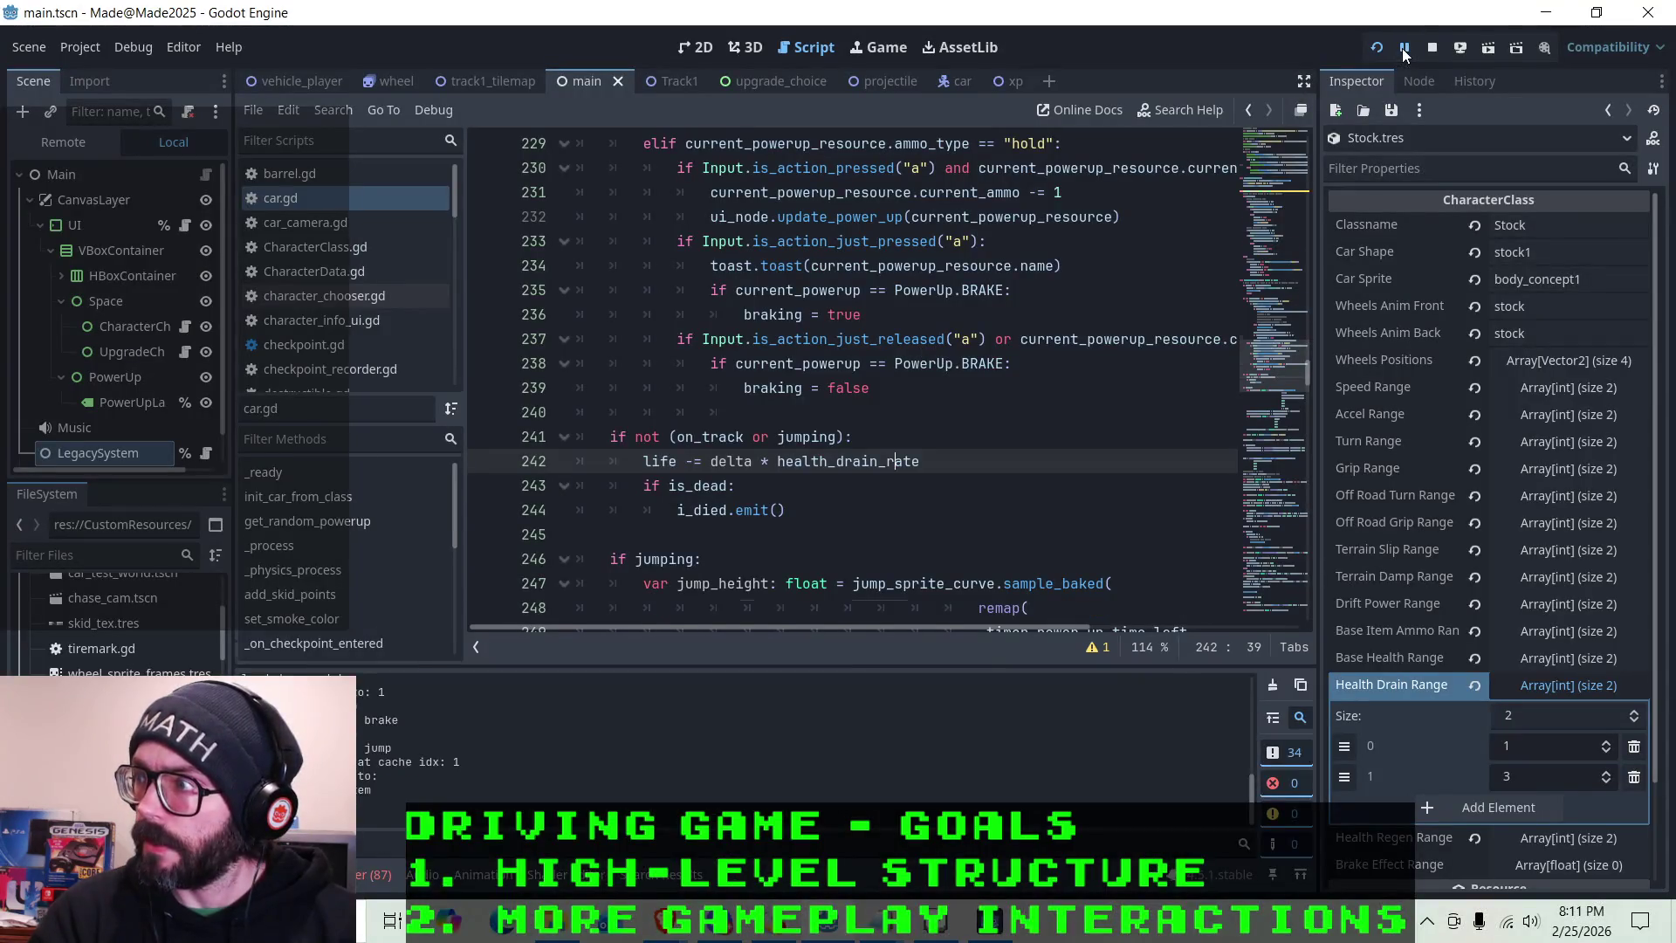
In the Remote scene tree, select the running Car and filter its properties by 'health' to read Health Drain Rate 6.0
{"action": "left_click", "coordinate": [60, 139]}
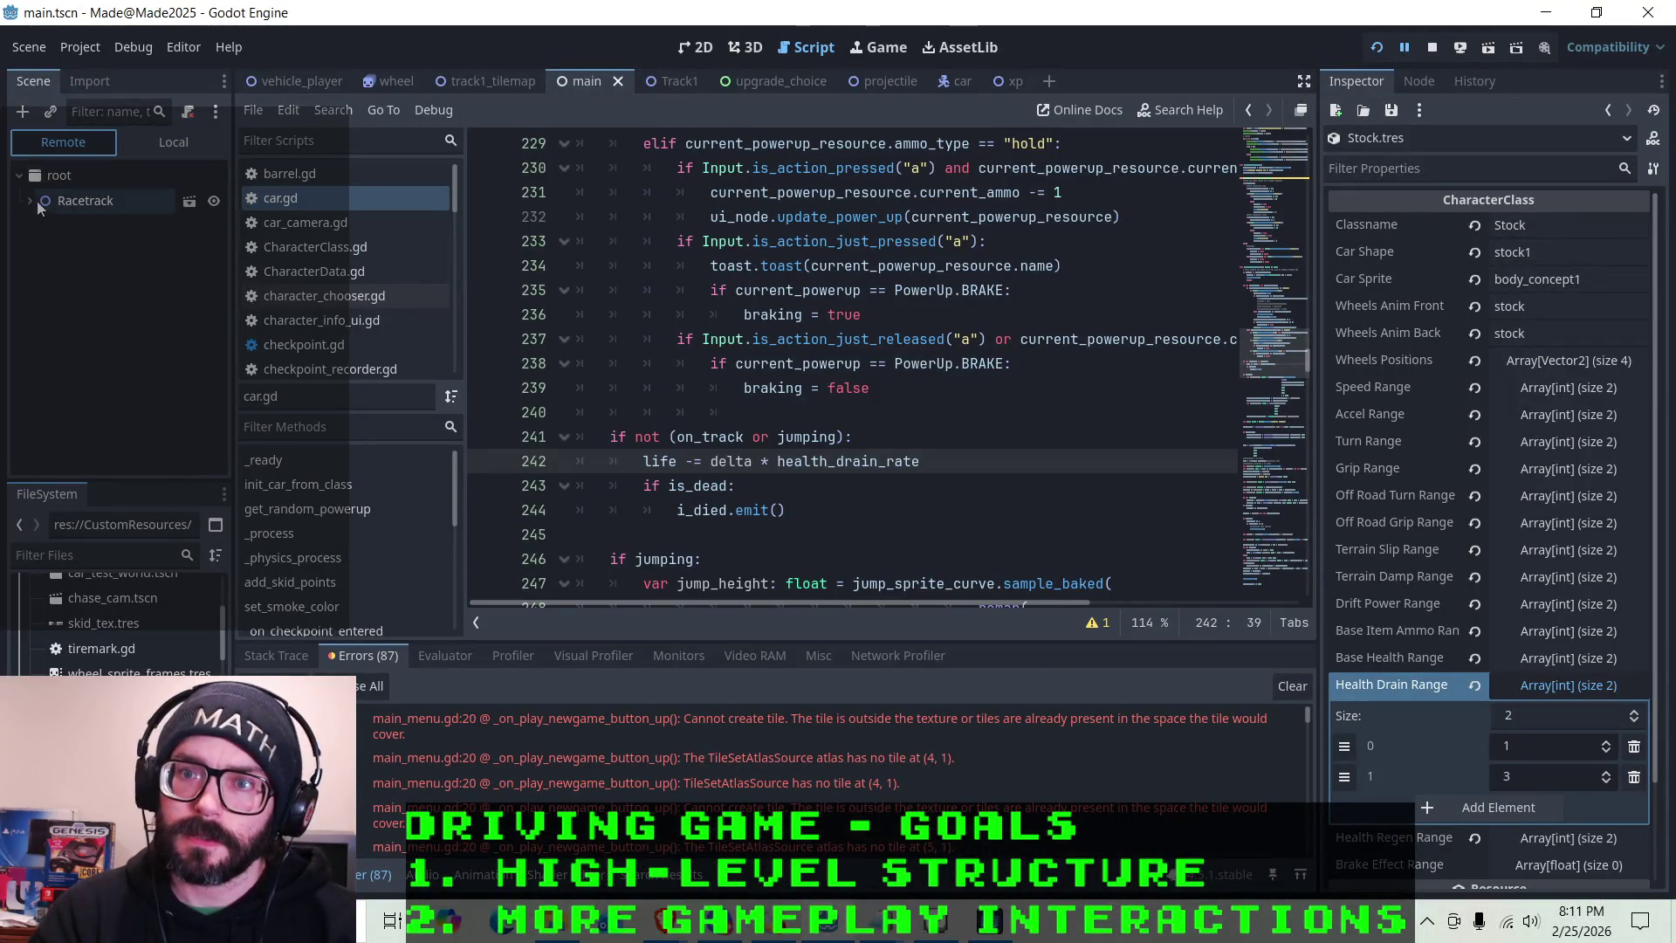
{"action": "left_click", "coordinate": [30, 199]}
{"action": "left_click", "coordinate": [40, 276]}
{"action": "left_click", "coordinate": [54, 274]}
{"action": "scroll", "coordinate": [1339, 465], "scroll_direction": "down", "scroll_amount": 10}
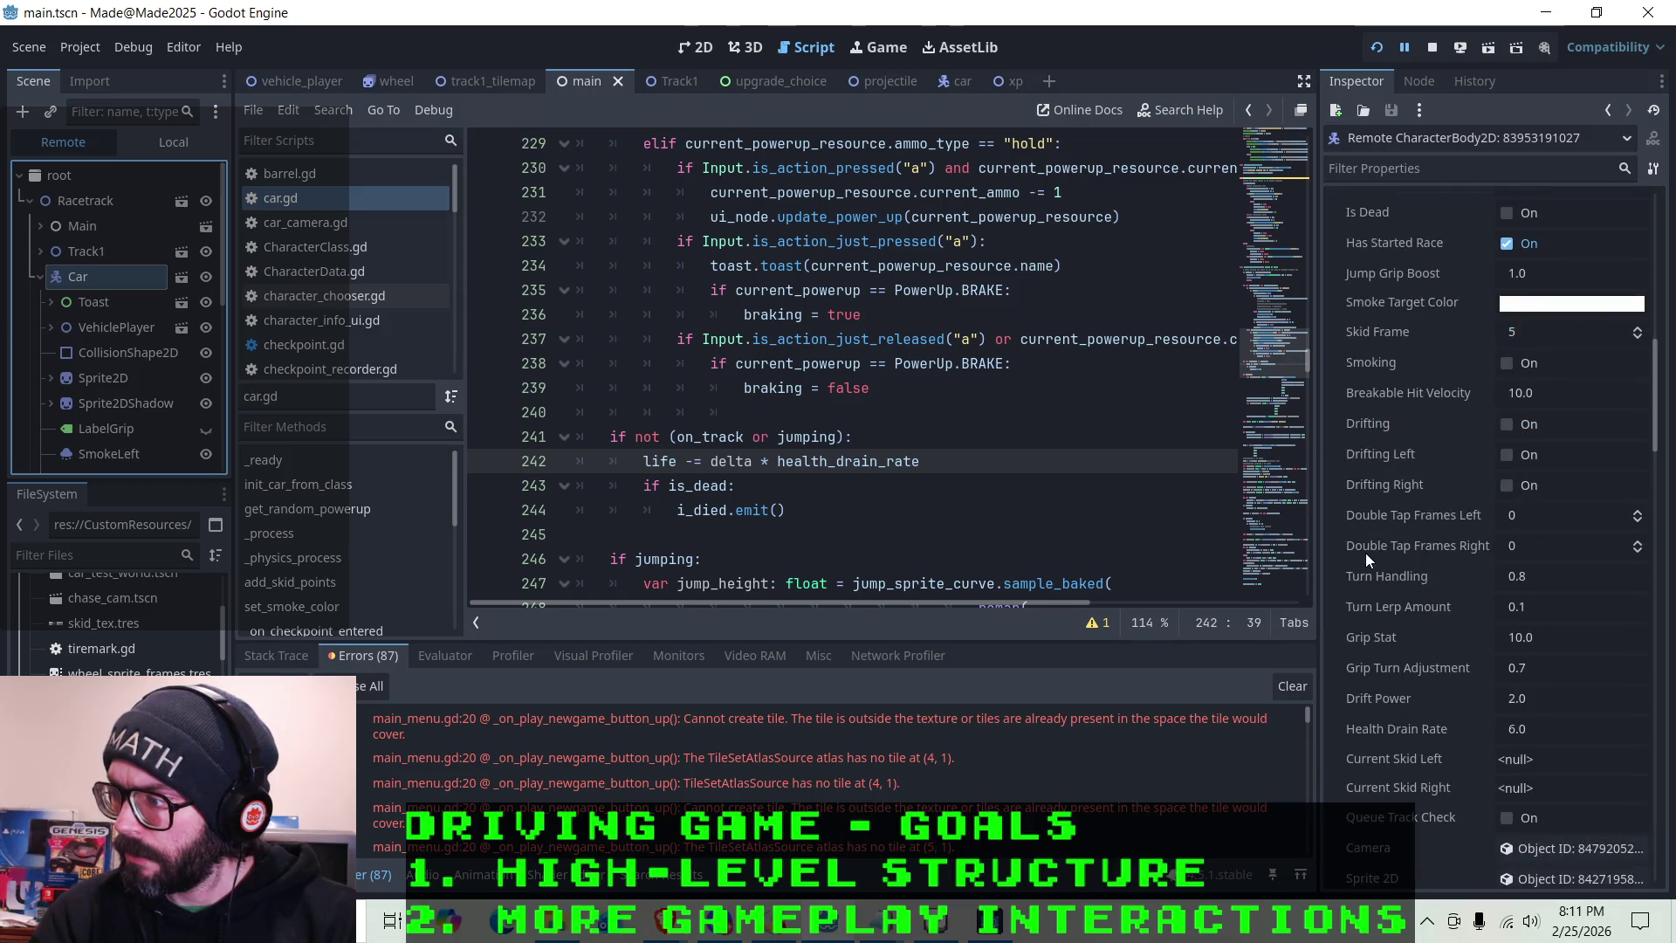
{"action": "scroll", "coordinate": [1385, 520], "scroll_direction": "up", "scroll_amount": 2}
{"action": "left_click", "coordinate": [1385, 166]}
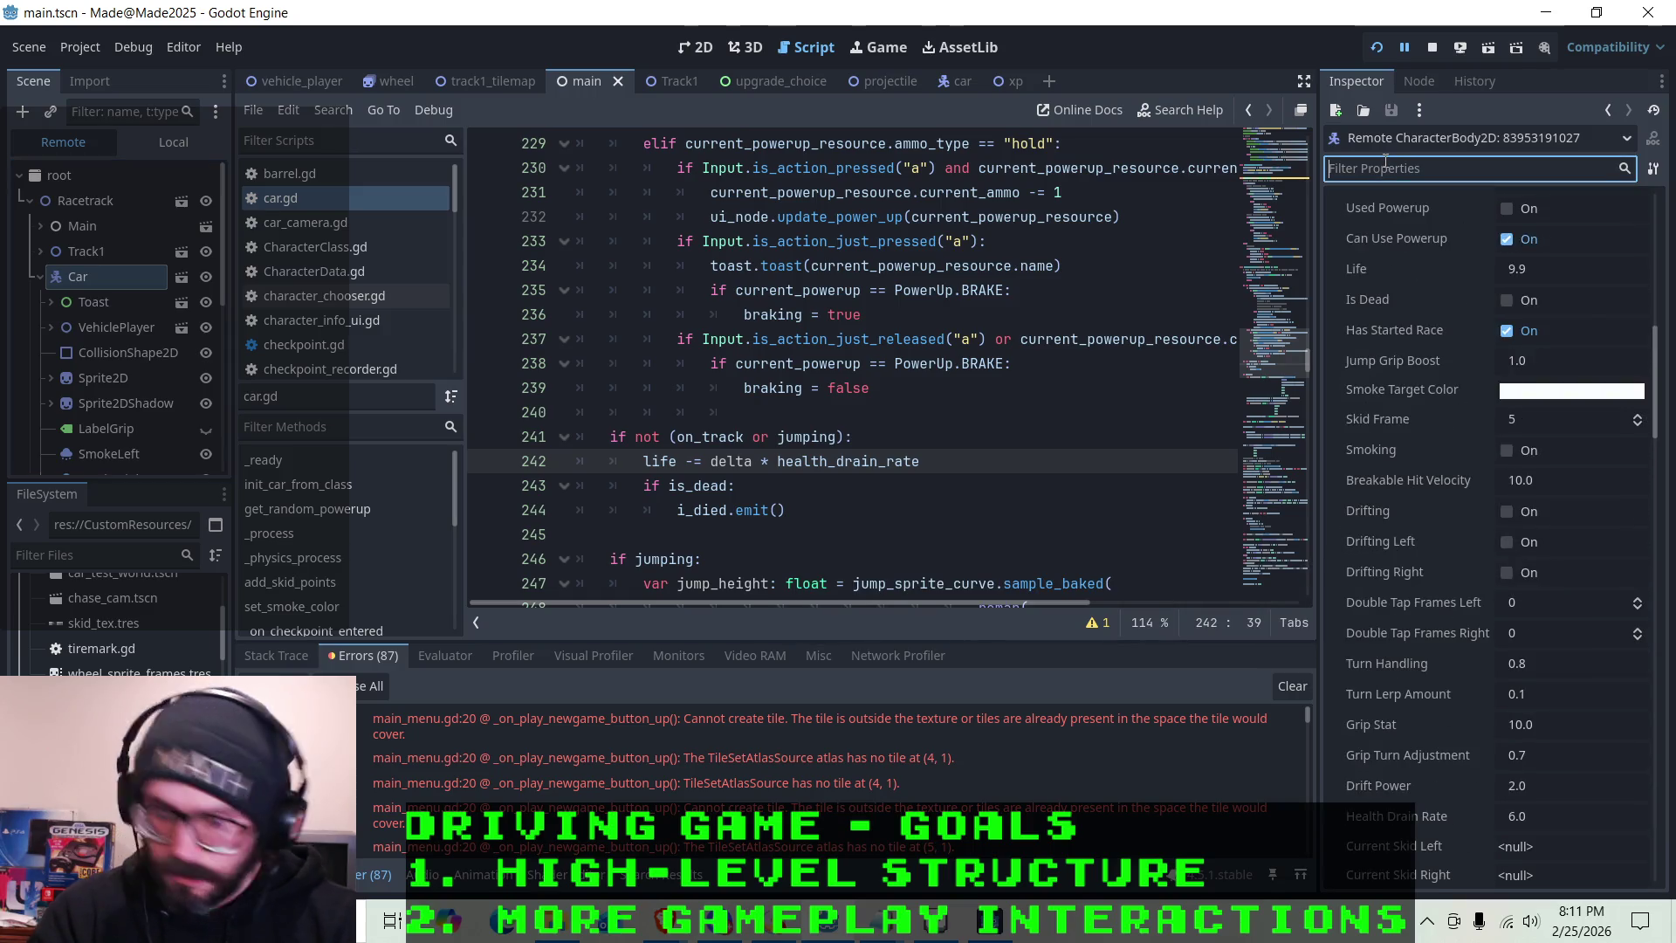
{"action": "type", "text": "health"}
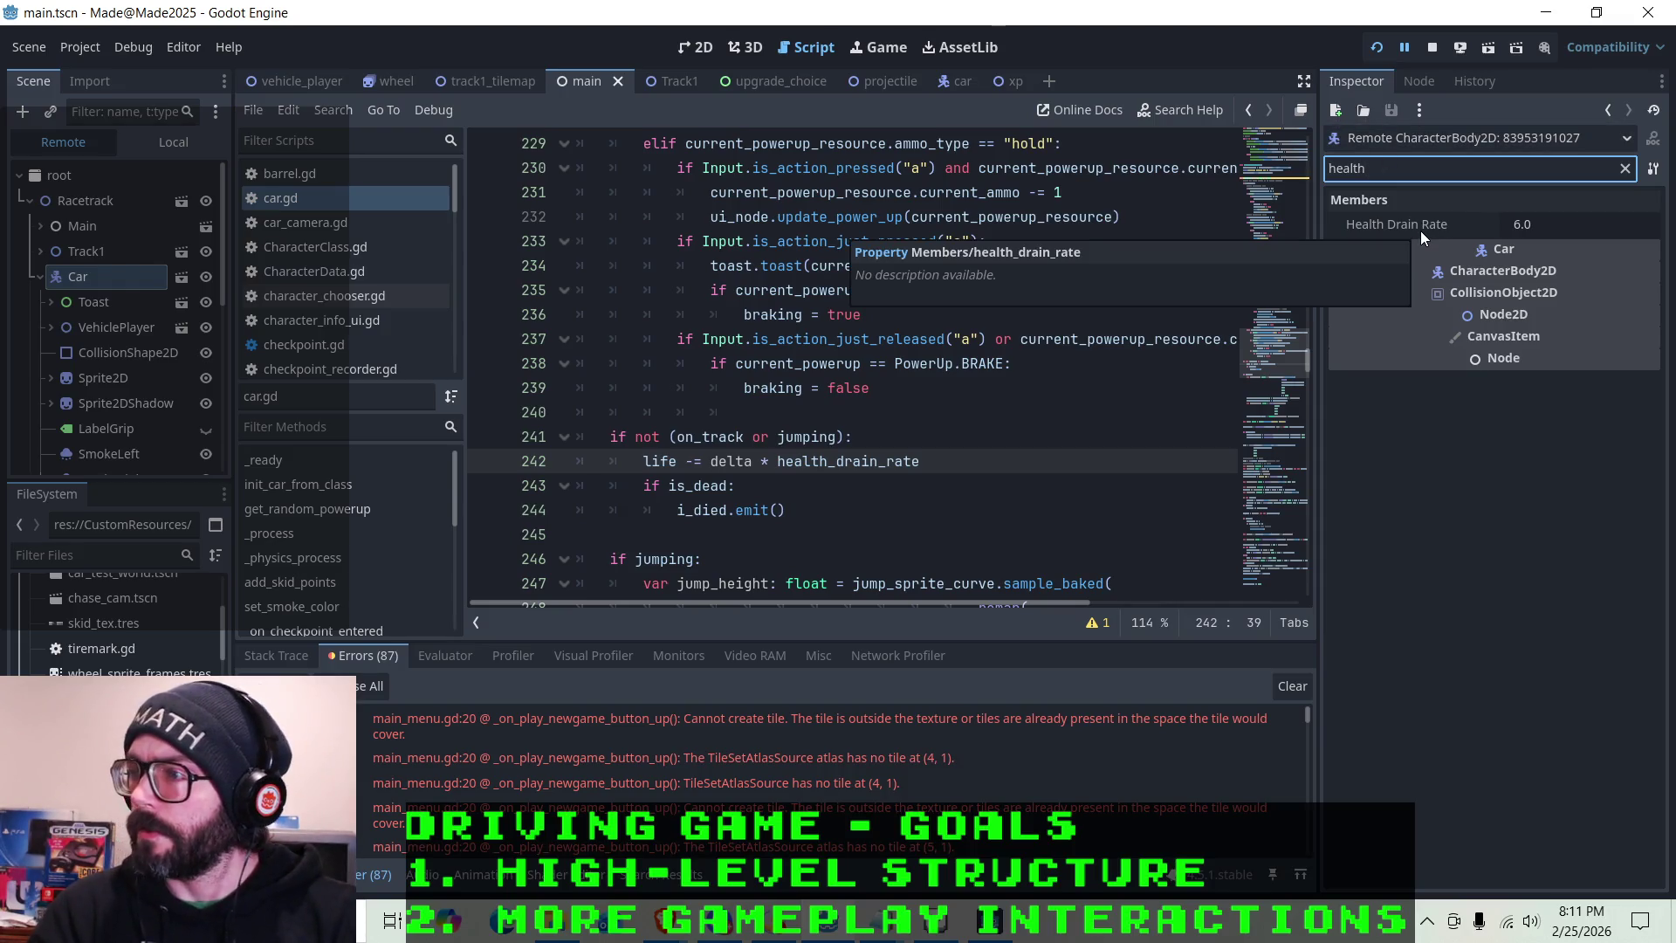
Stop the running game and go back to the health drain code in car.gd
{"action": "left_click", "coordinate": [1435, 51]}
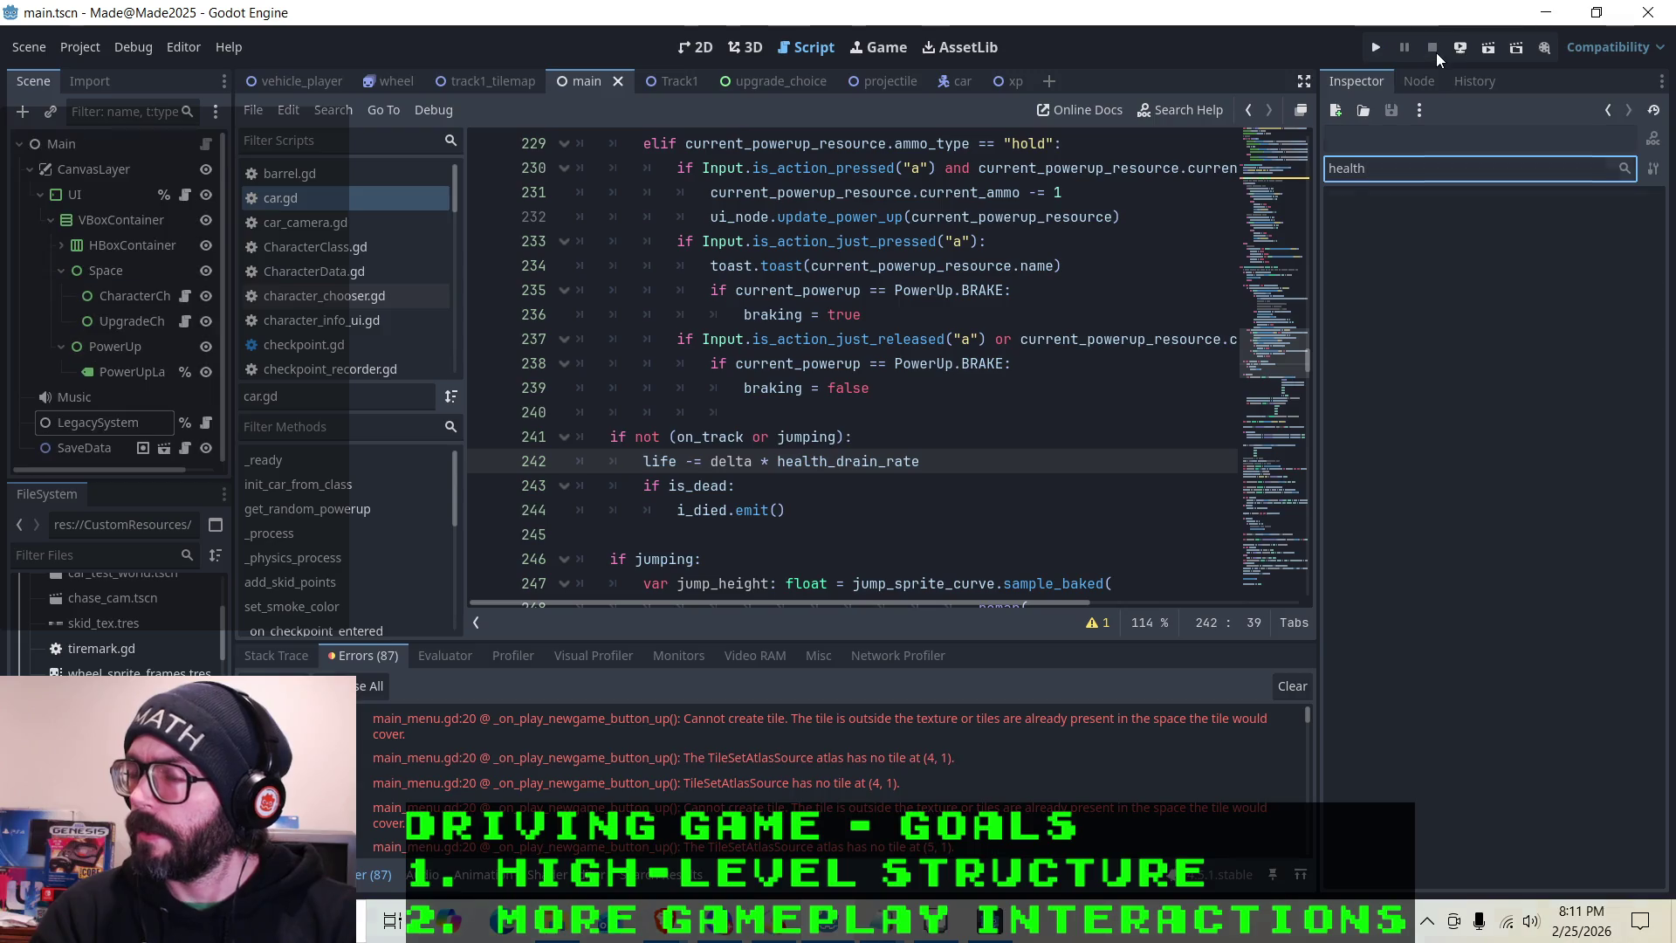
{"action": "left_click", "coordinate": [1019, 362]}
{"action": "left_click", "coordinate": [972, 436]}
{"action": "left_click", "coordinate": [960, 486]}
Look over the health drain code around line 242 of the current script
{"action": "left_click", "coordinate": [978, 510]}
{"action": "left_click", "coordinate": [1002, 460]}
{"action": "scroll", "coordinate": [1002, 460], "scroll_direction": "up", "scroll_amount": 6}
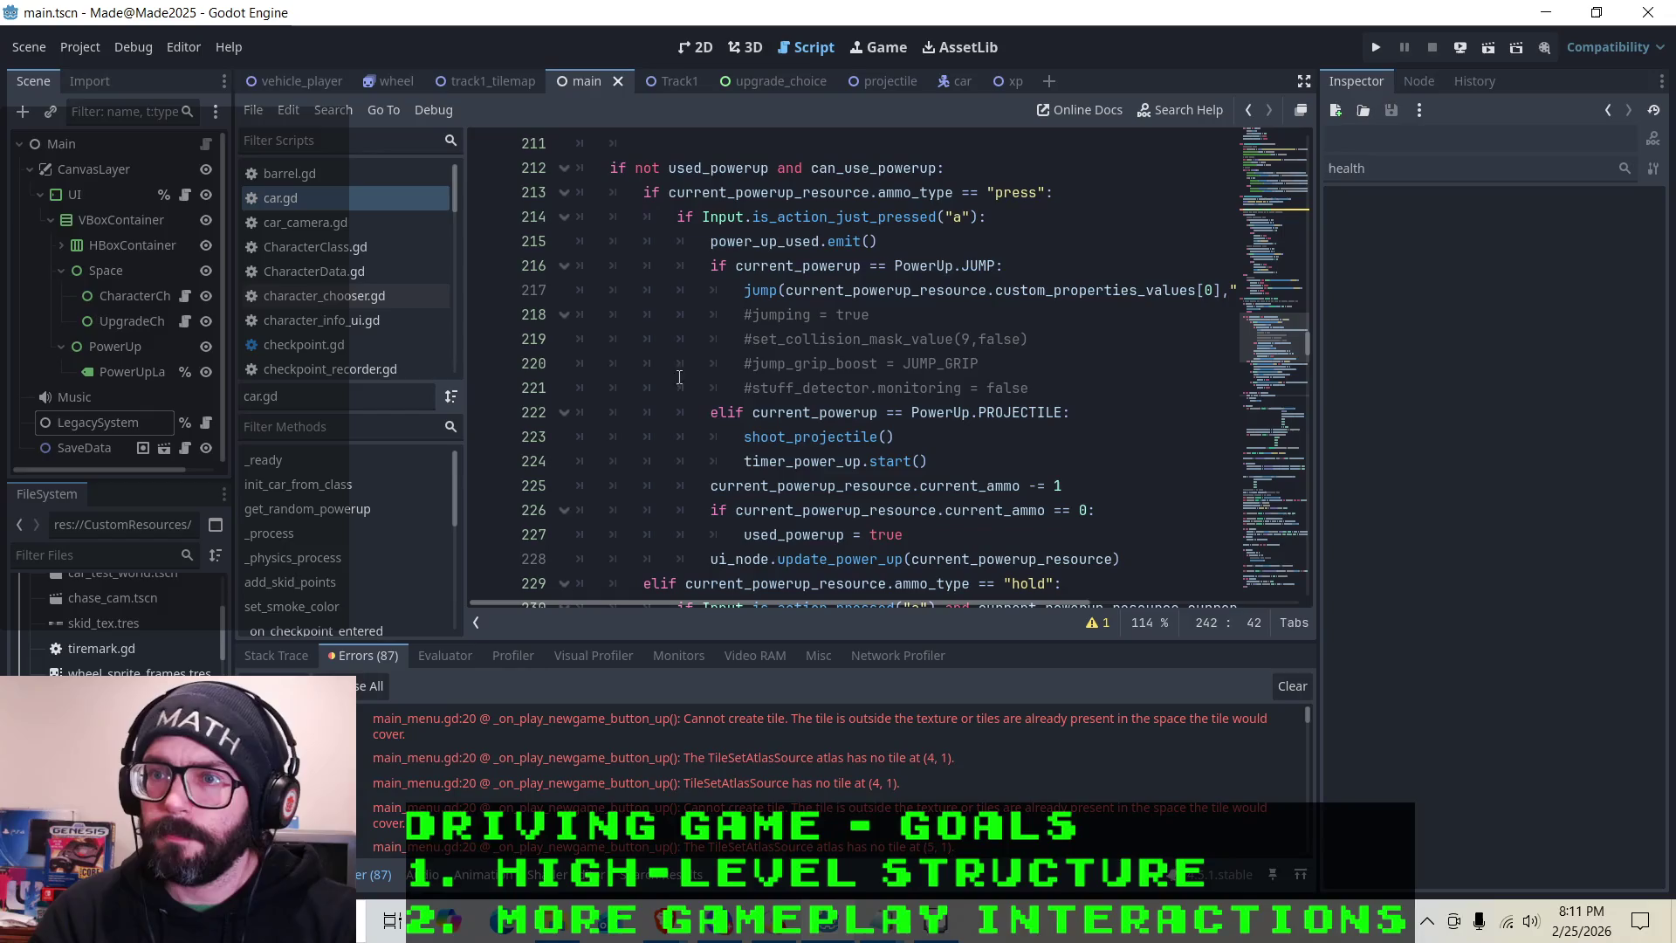
{"action": "scroll", "coordinate": [332, 291], "scroll_direction": "down", "scroll_amount": 5}
Open legacy_system.gd and review the health_drain_values entries
{"action": "left_click", "coordinate": [328, 280]}
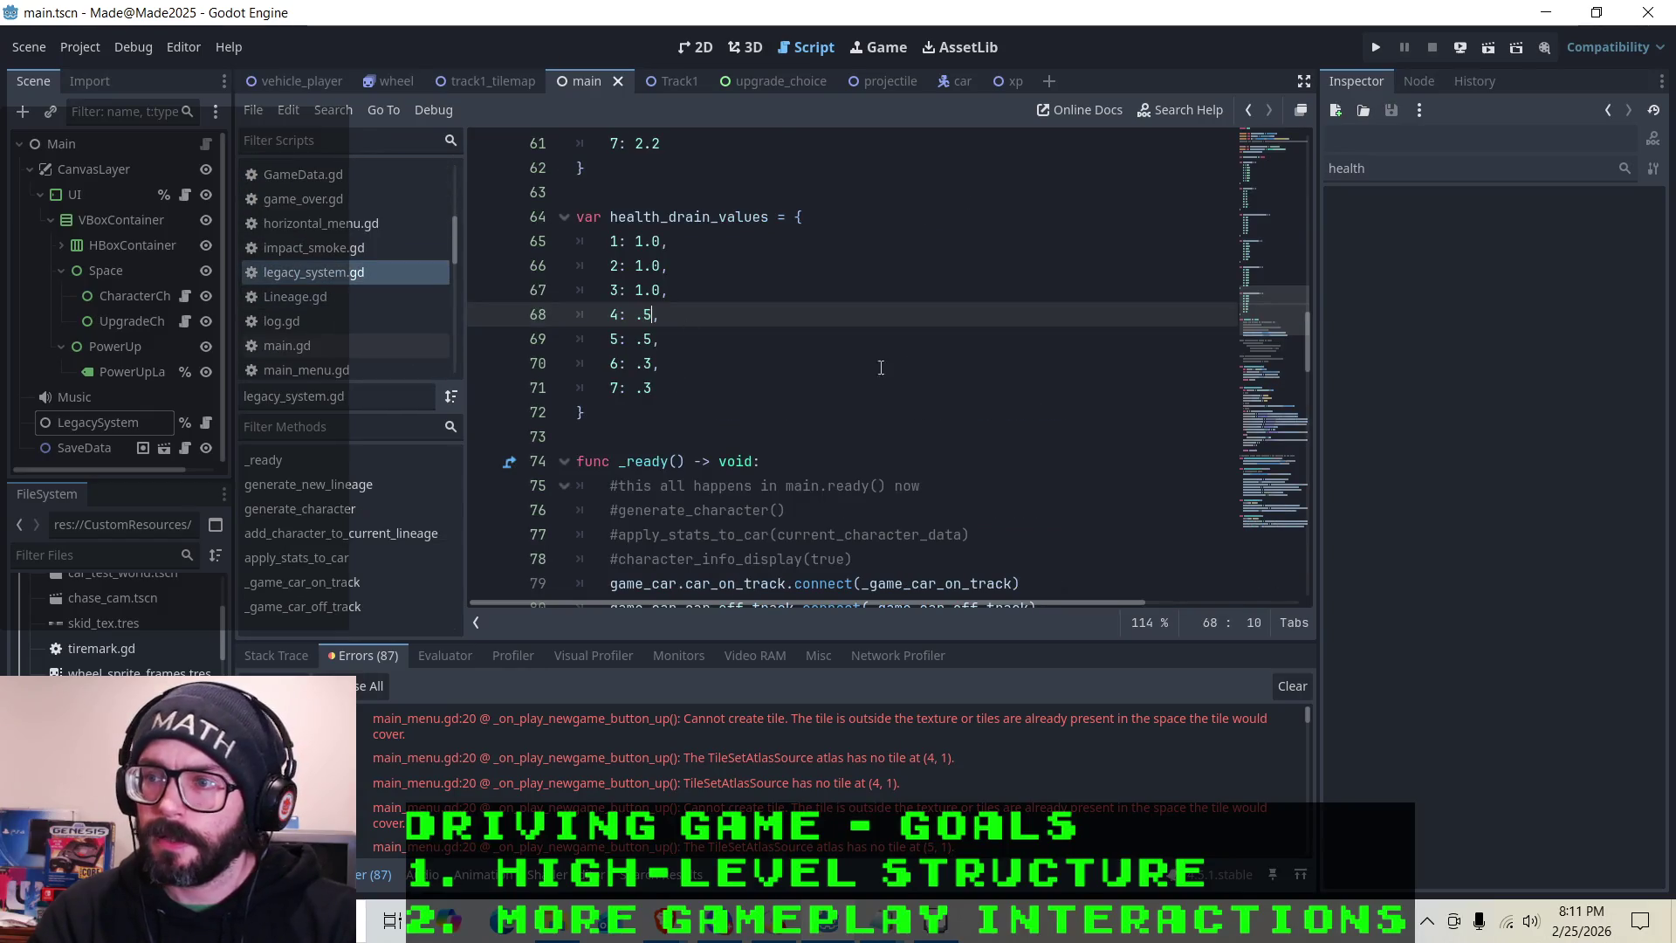
{"action": "left_click", "coordinate": [667, 370]}
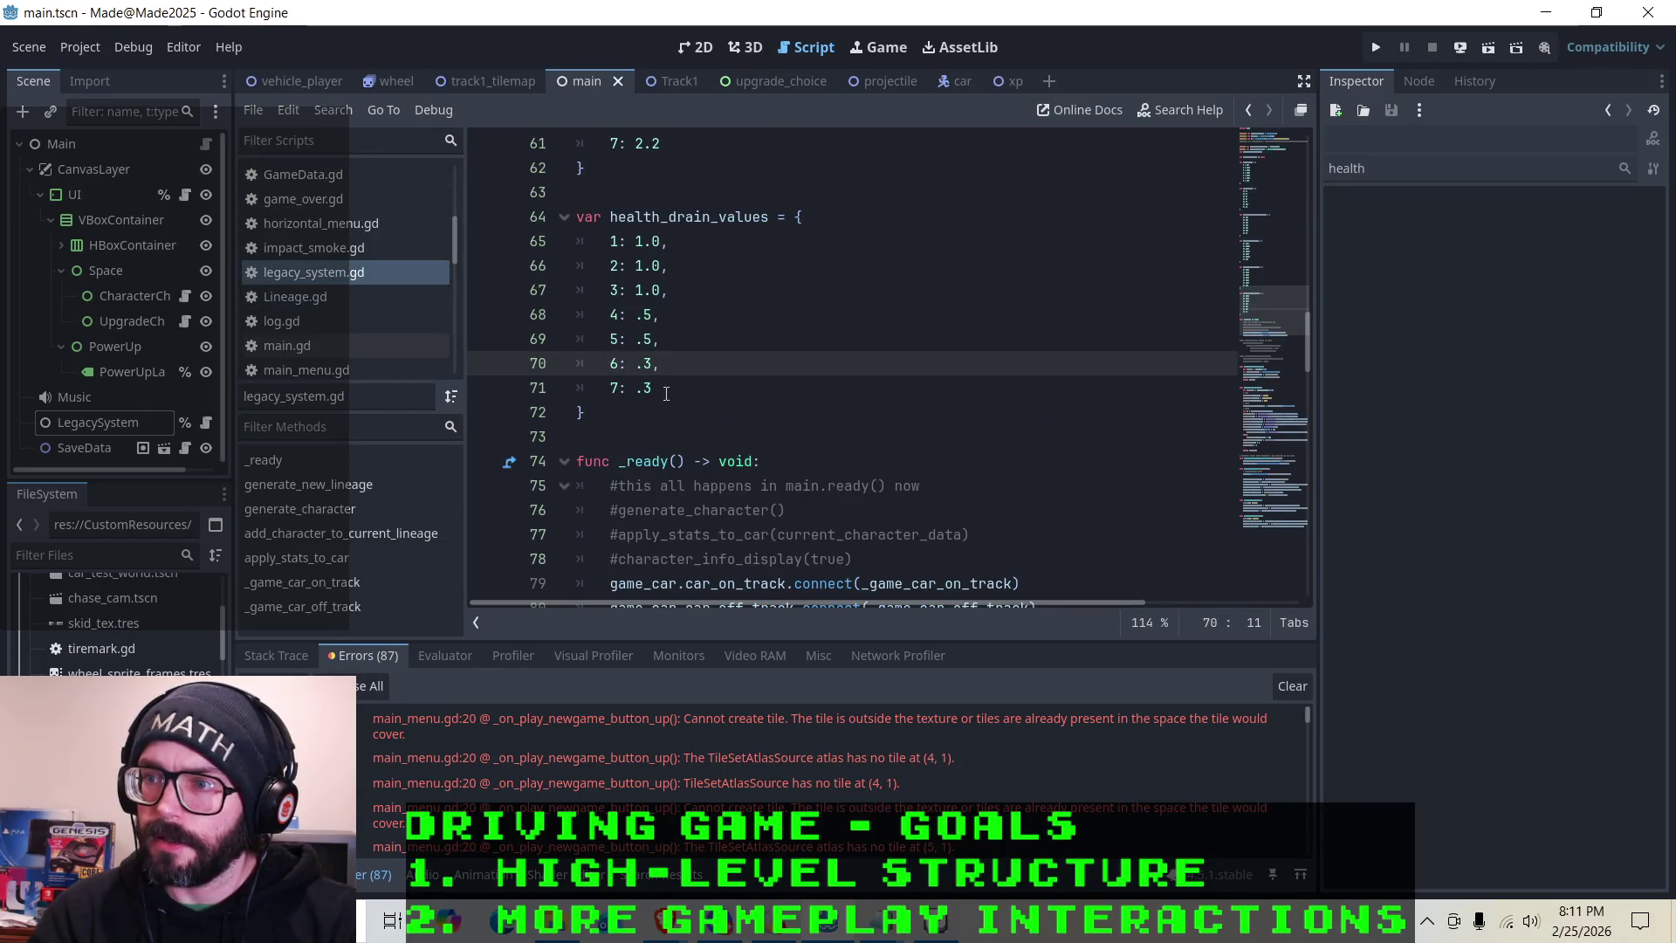
{"action": "scroll", "coordinate": [638, 372], "scroll_direction": "up", "scroll_amount": 5}
{"action": "scroll", "coordinate": [636, 371], "scroll_direction": "down", "scroll_amount": 4}
{"action": "scroll", "coordinate": [636, 371], "scroll_direction": "down", "scroll_amount": 14}
{"action": "scroll", "coordinate": [636, 361], "scroll_direction": "down", "scroll_amount": 3}
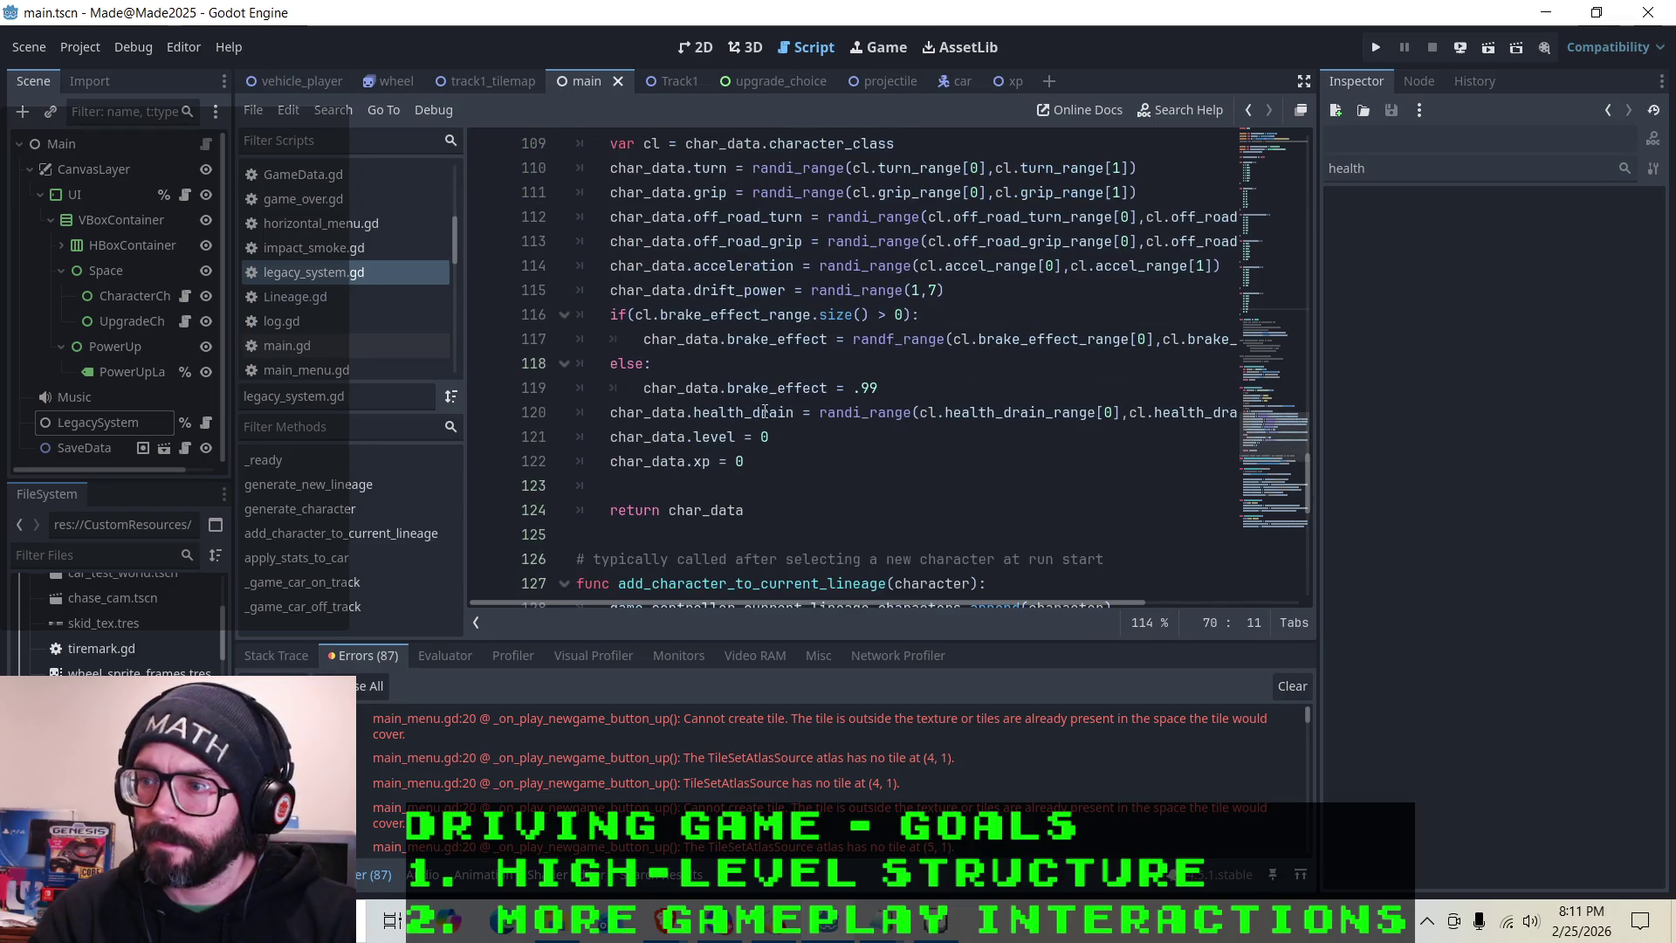
Examine where generate_character randomly assigns char_data.health_drain around line 120
{"action": "left_click", "coordinate": [767, 412]}
{"action": "left_click_drag", "start_coordinate": [935, 604], "coordinate": [1077, 609]}
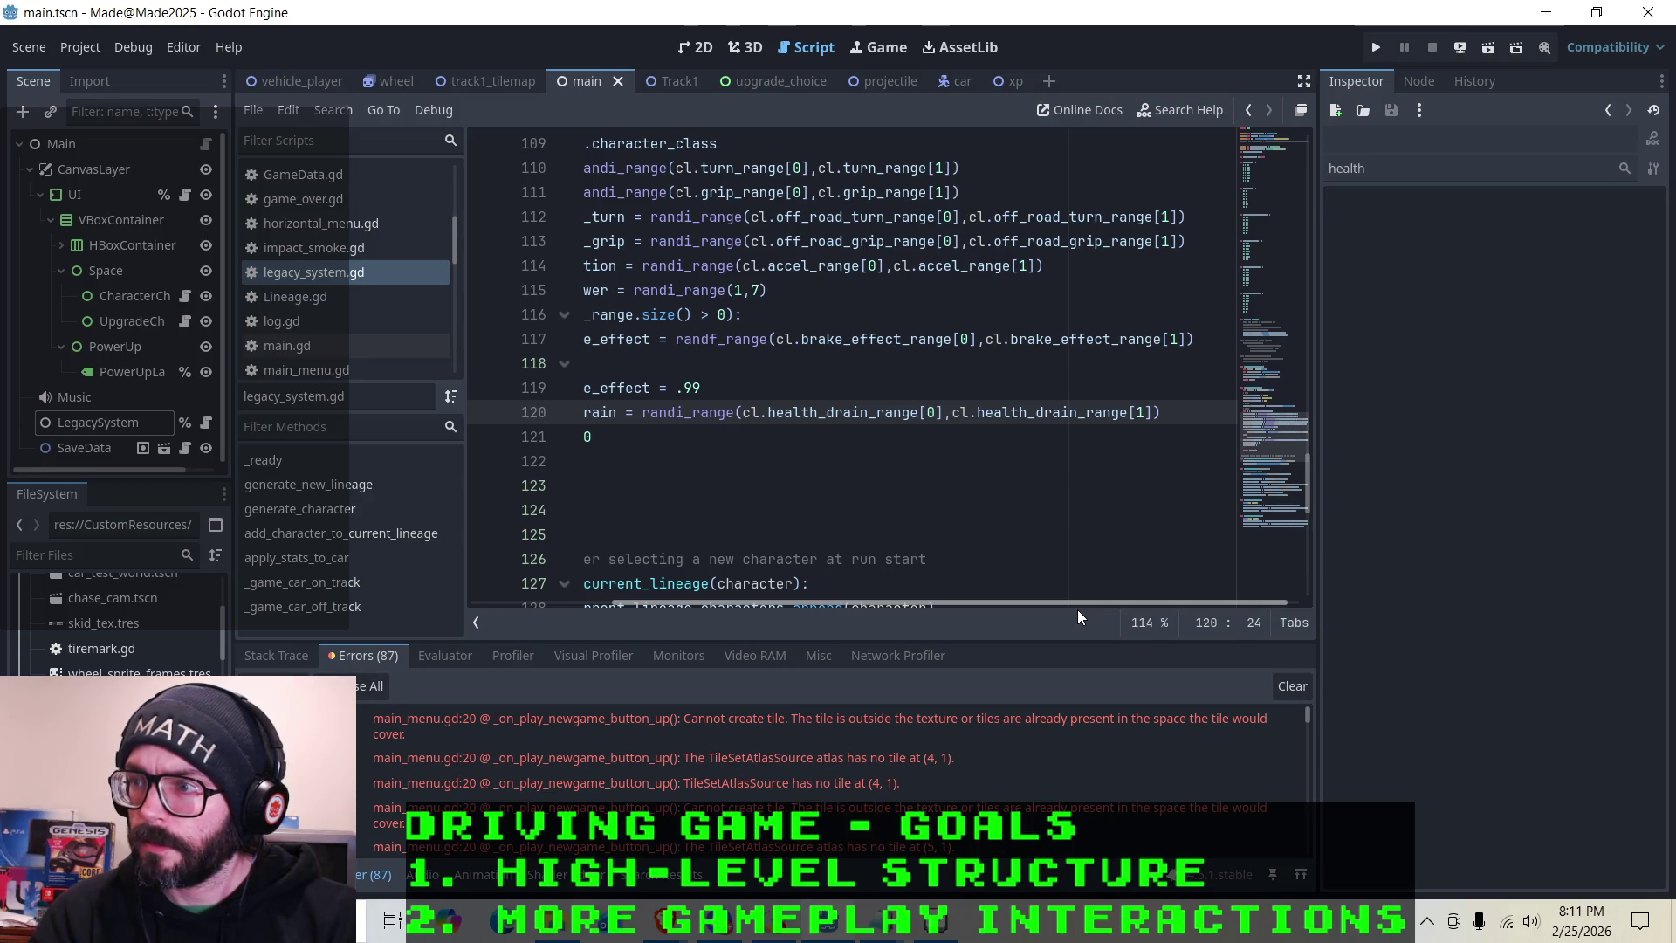
{"action": "left_click_drag", "start_coordinate": [1077, 609], "coordinate": [976, 599]}
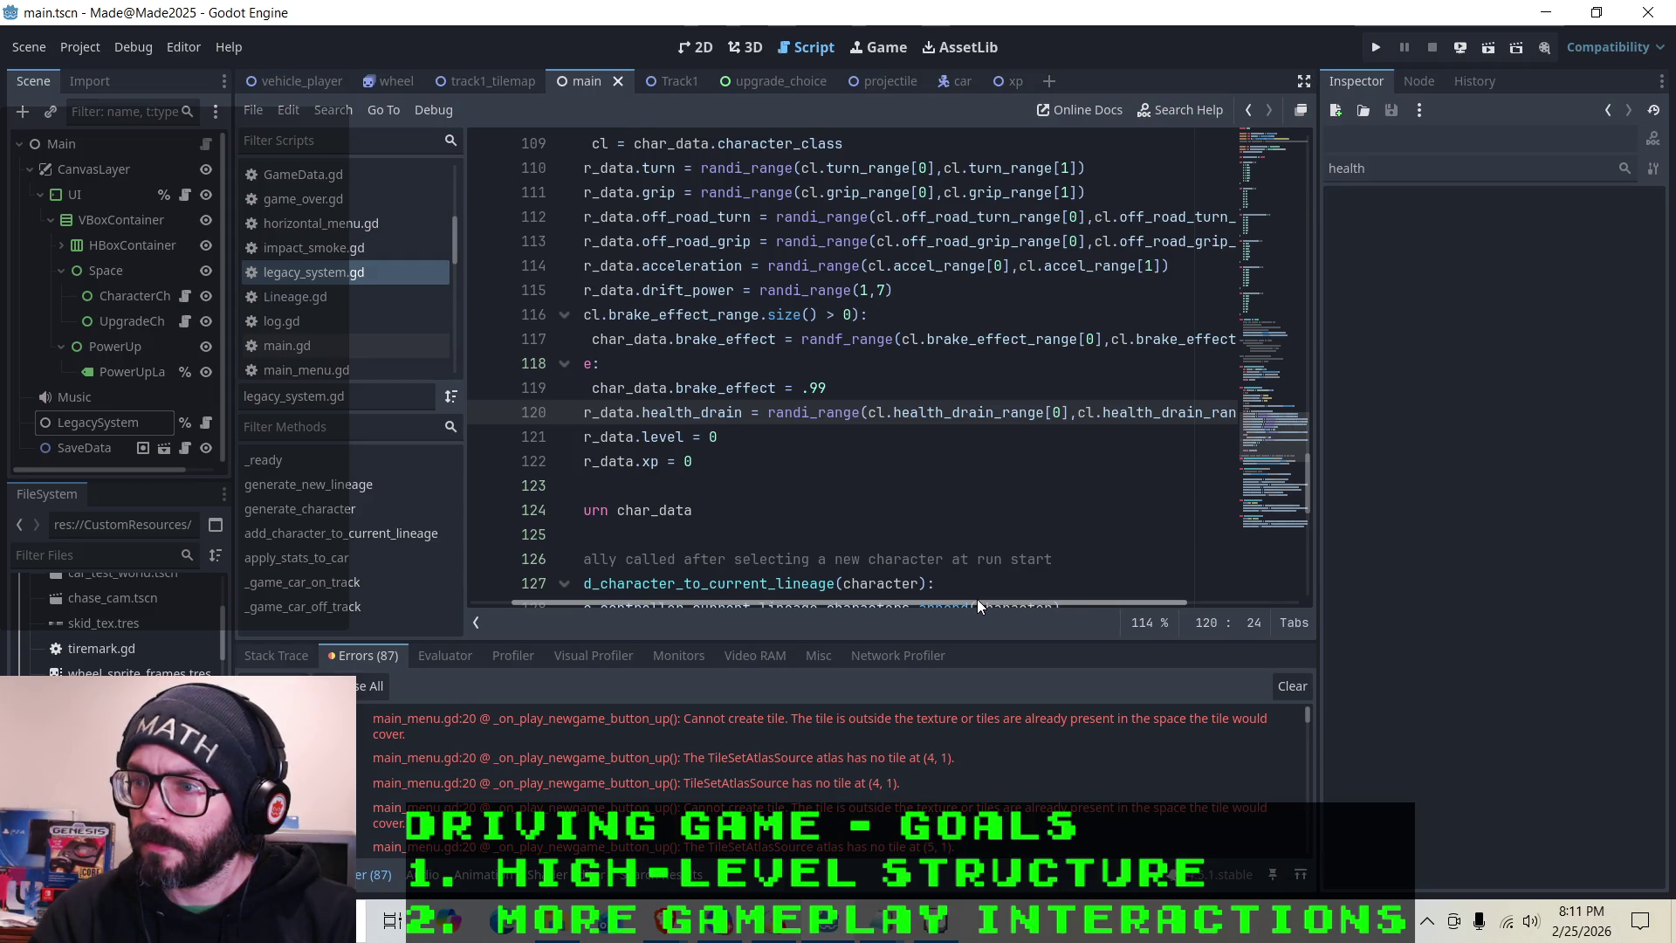
{"action": "left_click_drag", "start_coordinate": [977, 598], "coordinate": [935, 601]}
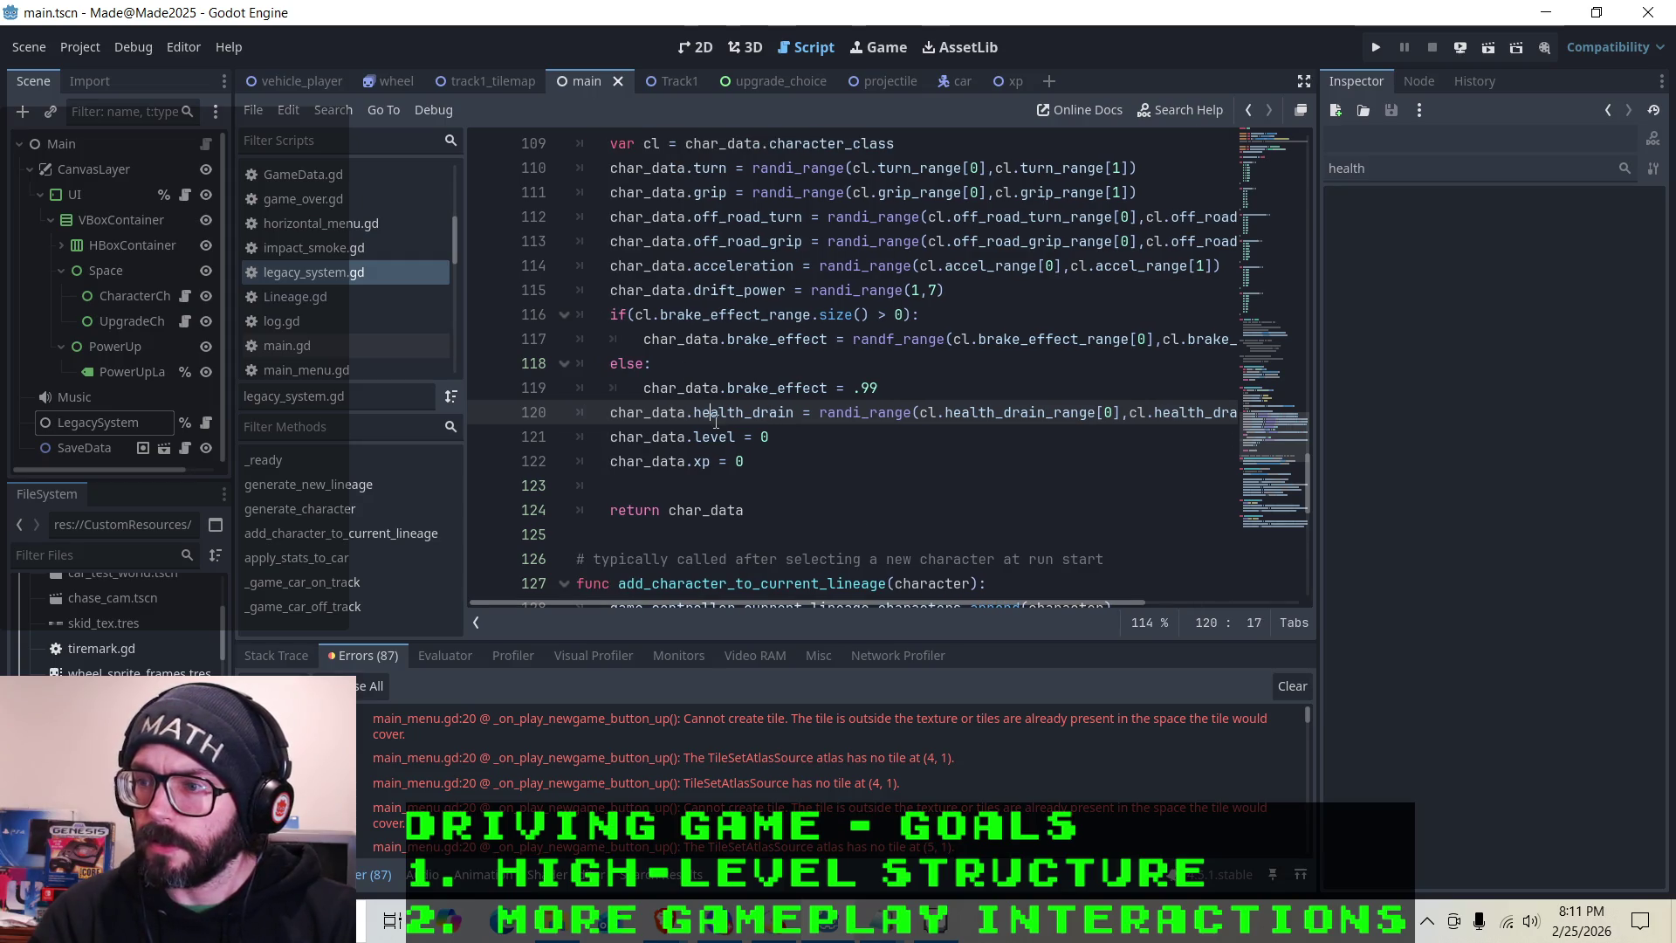
{"action": "left_click", "coordinate": [712, 414]}
{"action": "scroll", "coordinate": [703, 409], "scroll_direction": "down", "scroll_amount": 4}
{"action": "scroll", "coordinate": [696, 405], "scroll_direction": "up", "scroll_amount": 5}
{"action": "scroll", "coordinate": [733, 407], "scroll_direction": "down", "scroll_amount": 5}
{"action": "scroll", "coordinate": [697, 325], "scroll_direction": "down", "scroll_amount": 2}
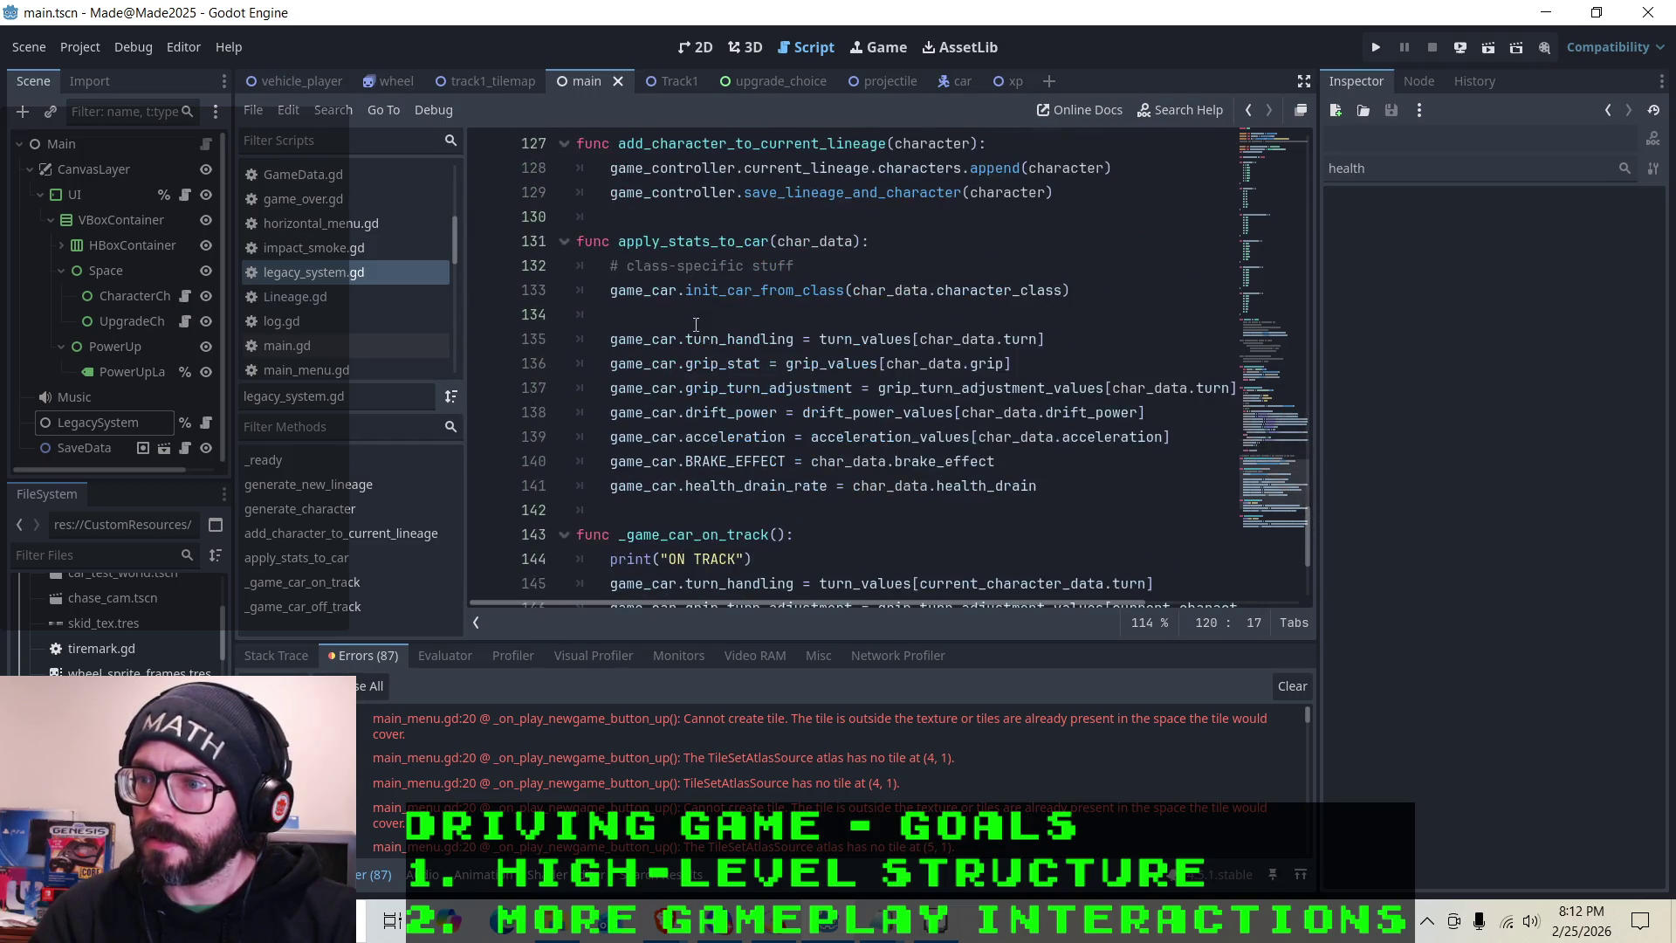
Put the caret just before health_drain in the line 141 drain-rate assignment
{"action": "left_click", "coordinate": [738, 485]}
{"action": "left_click", "coordinate": [938, 487]}
{"action": "key", "text": "Left"}
{"action": "key", "text": "Left"}
{"action": "key", "text": "Left"}
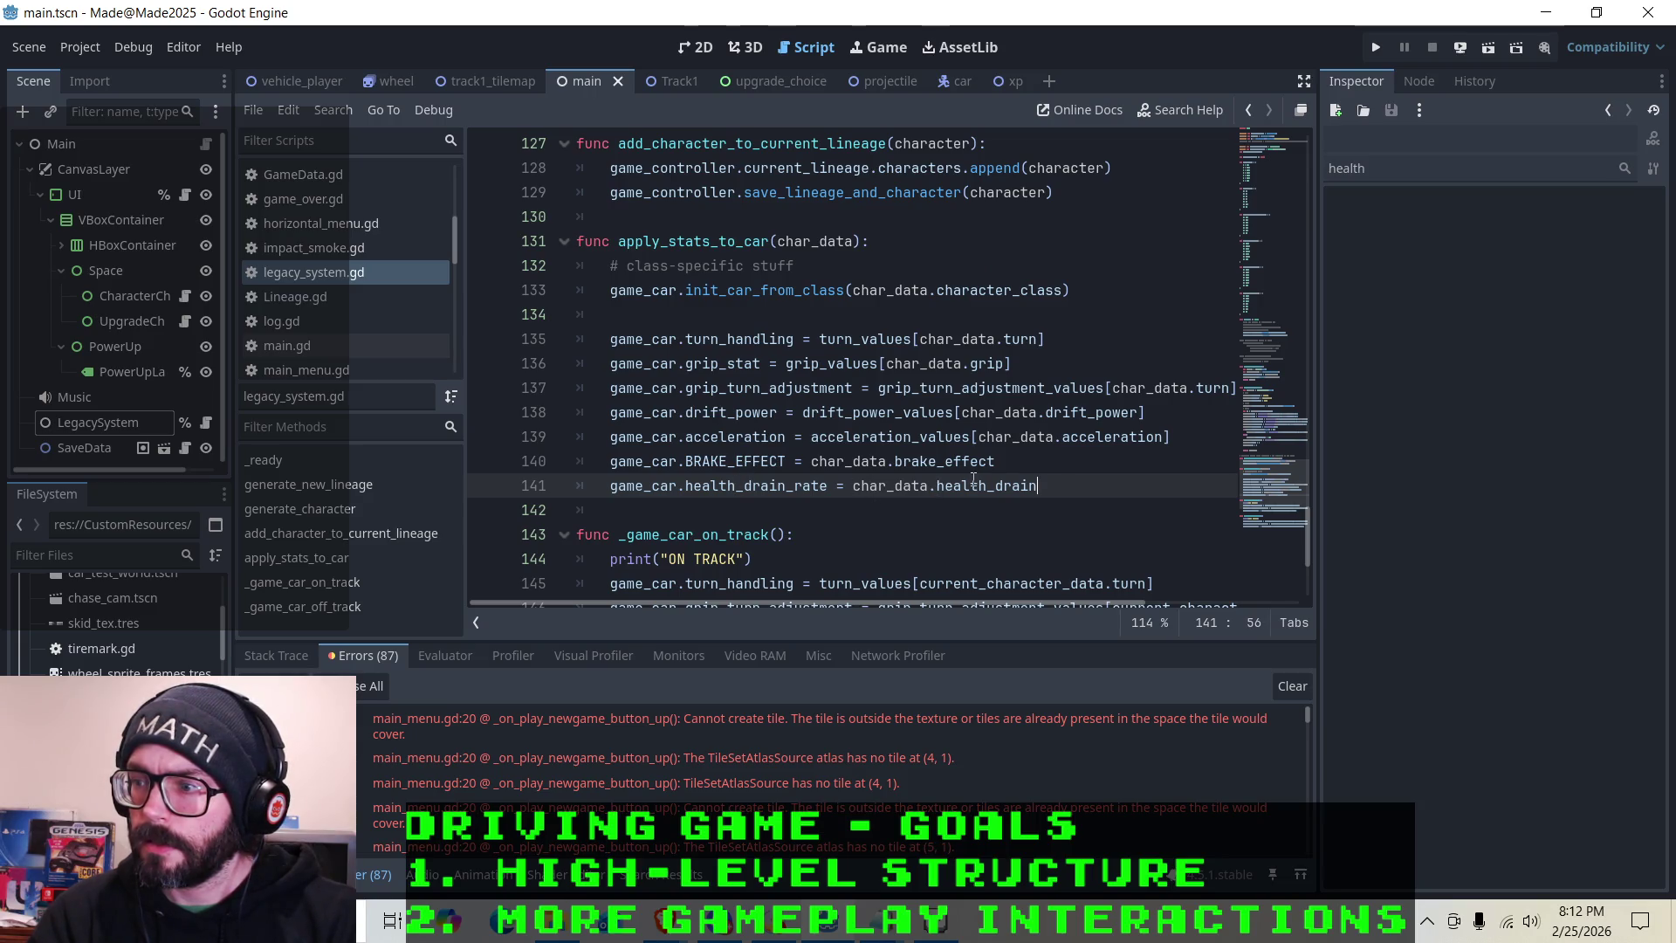
Change line 141 to health_drain_values[char_data.health_drain]
{"action": "left_click", "coordinate": [859, 482]}
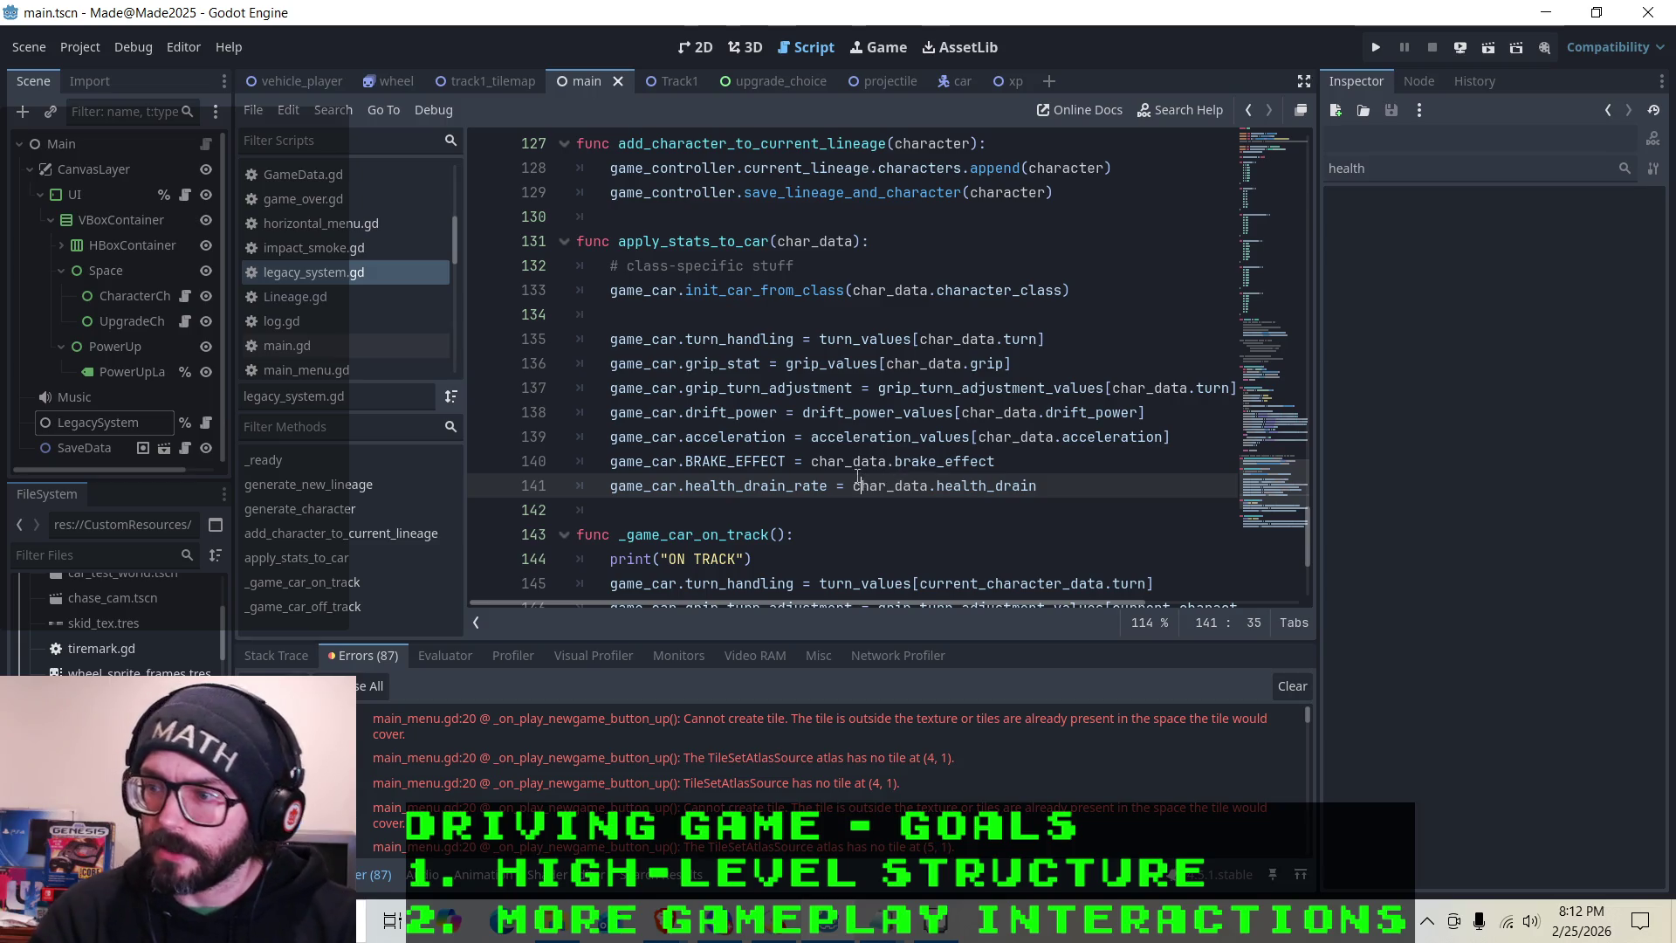
{"action": "type", "text": "health"}
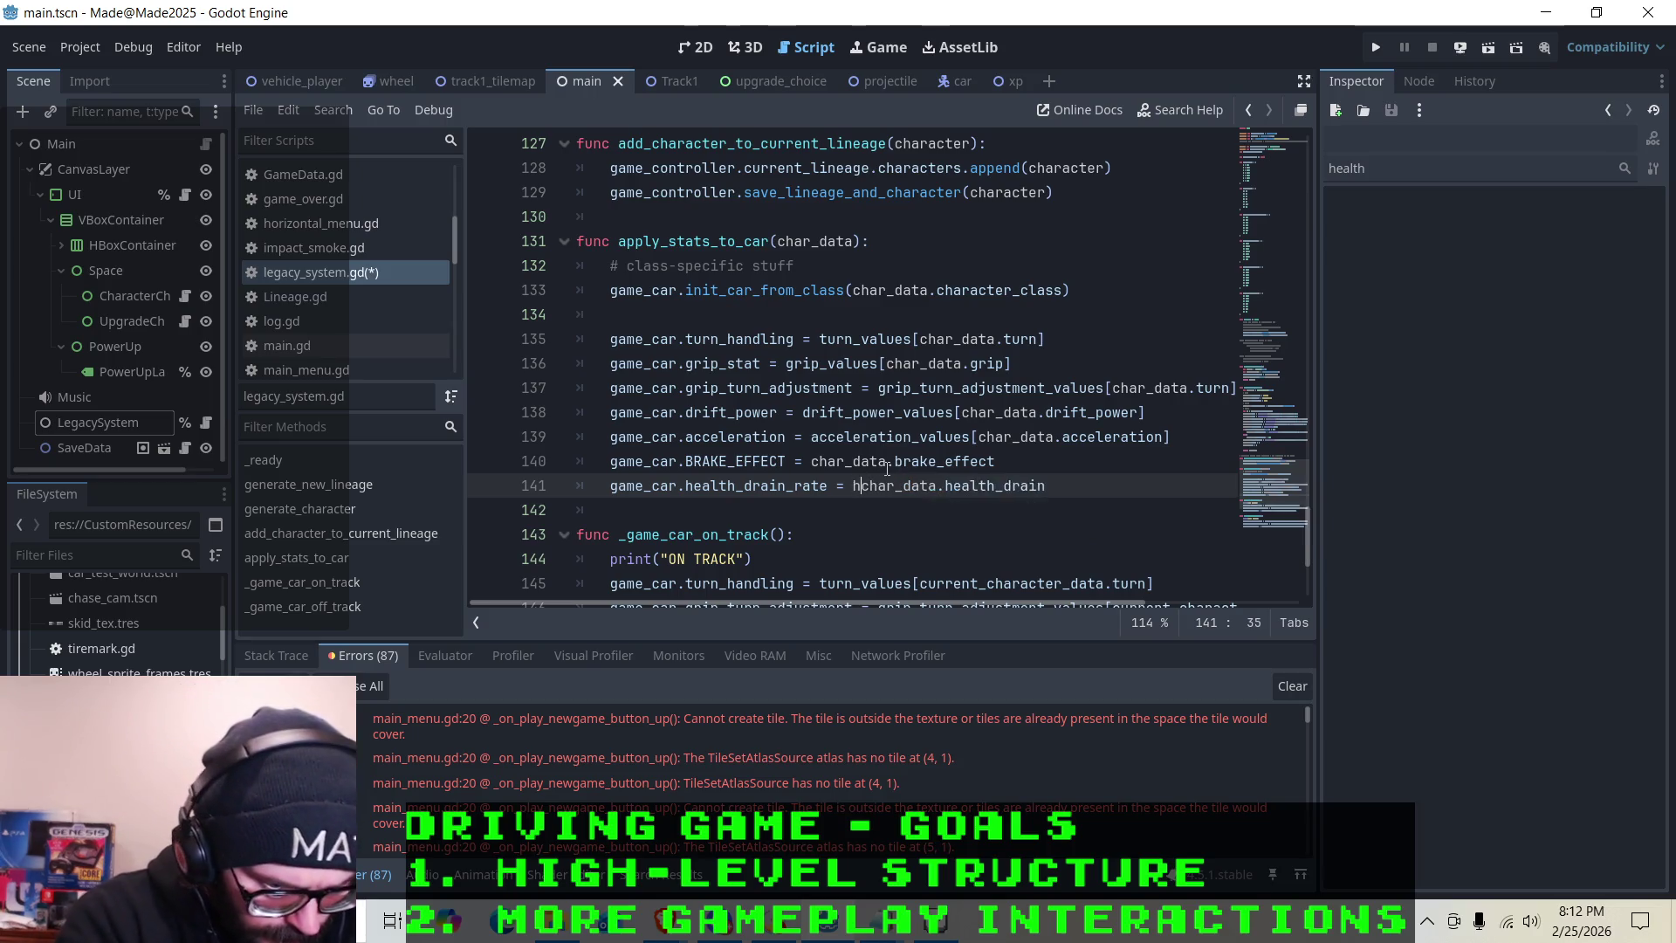
{"action": "type", "text": "_drain_val"}
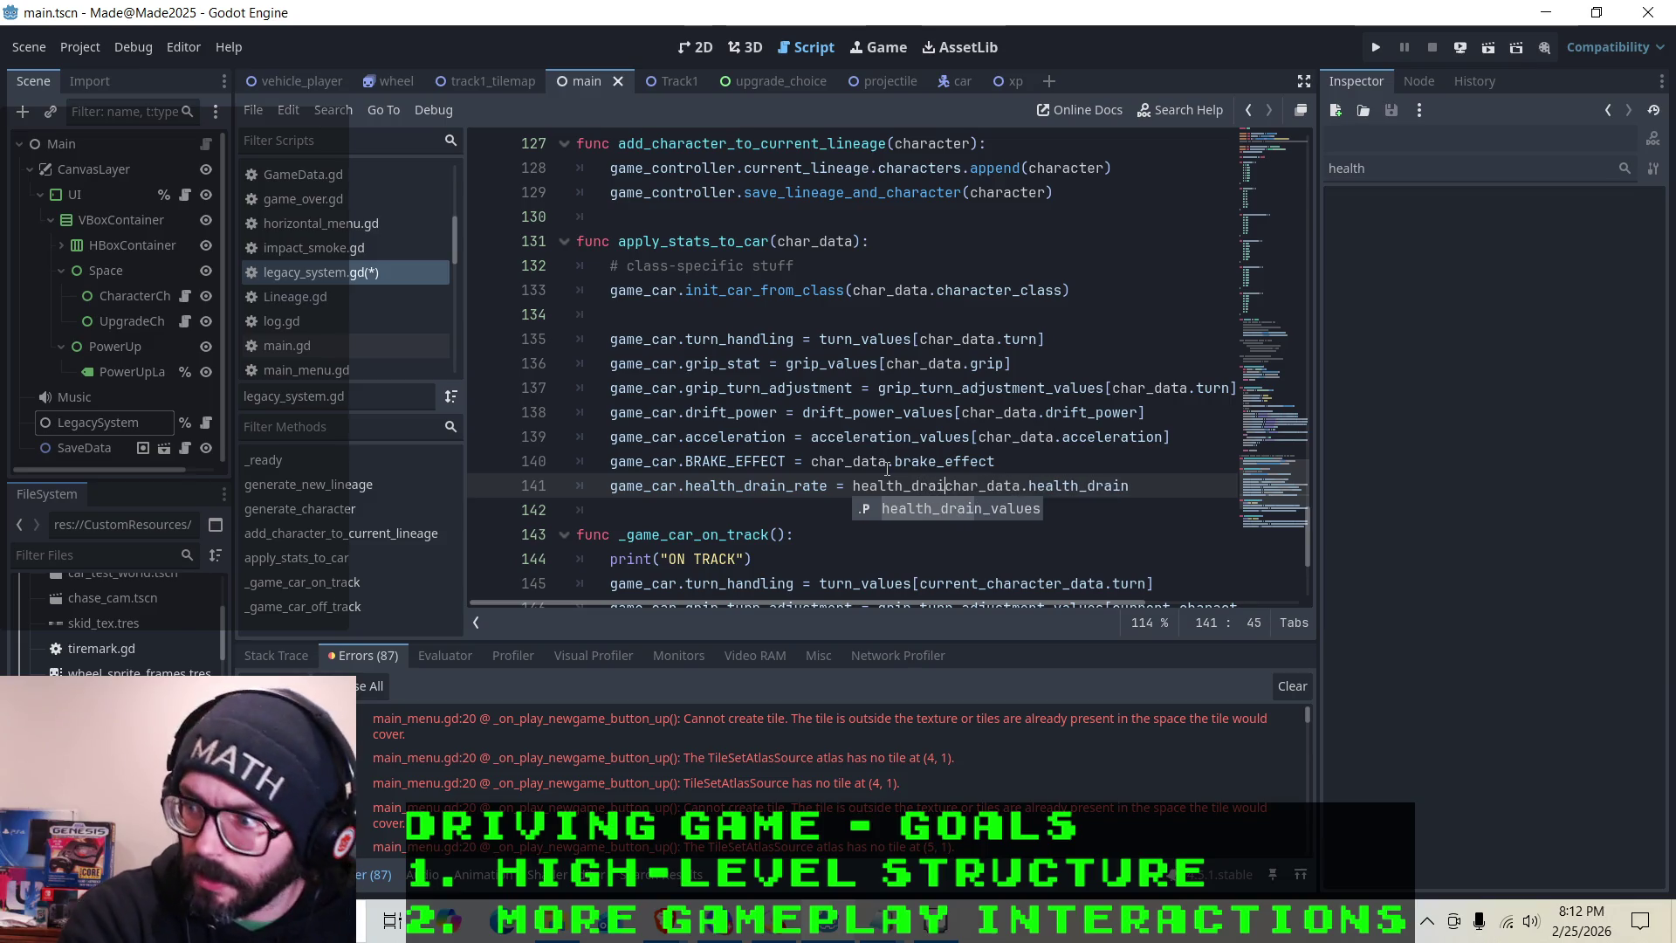
{"action": "key", "text": "Tab"}
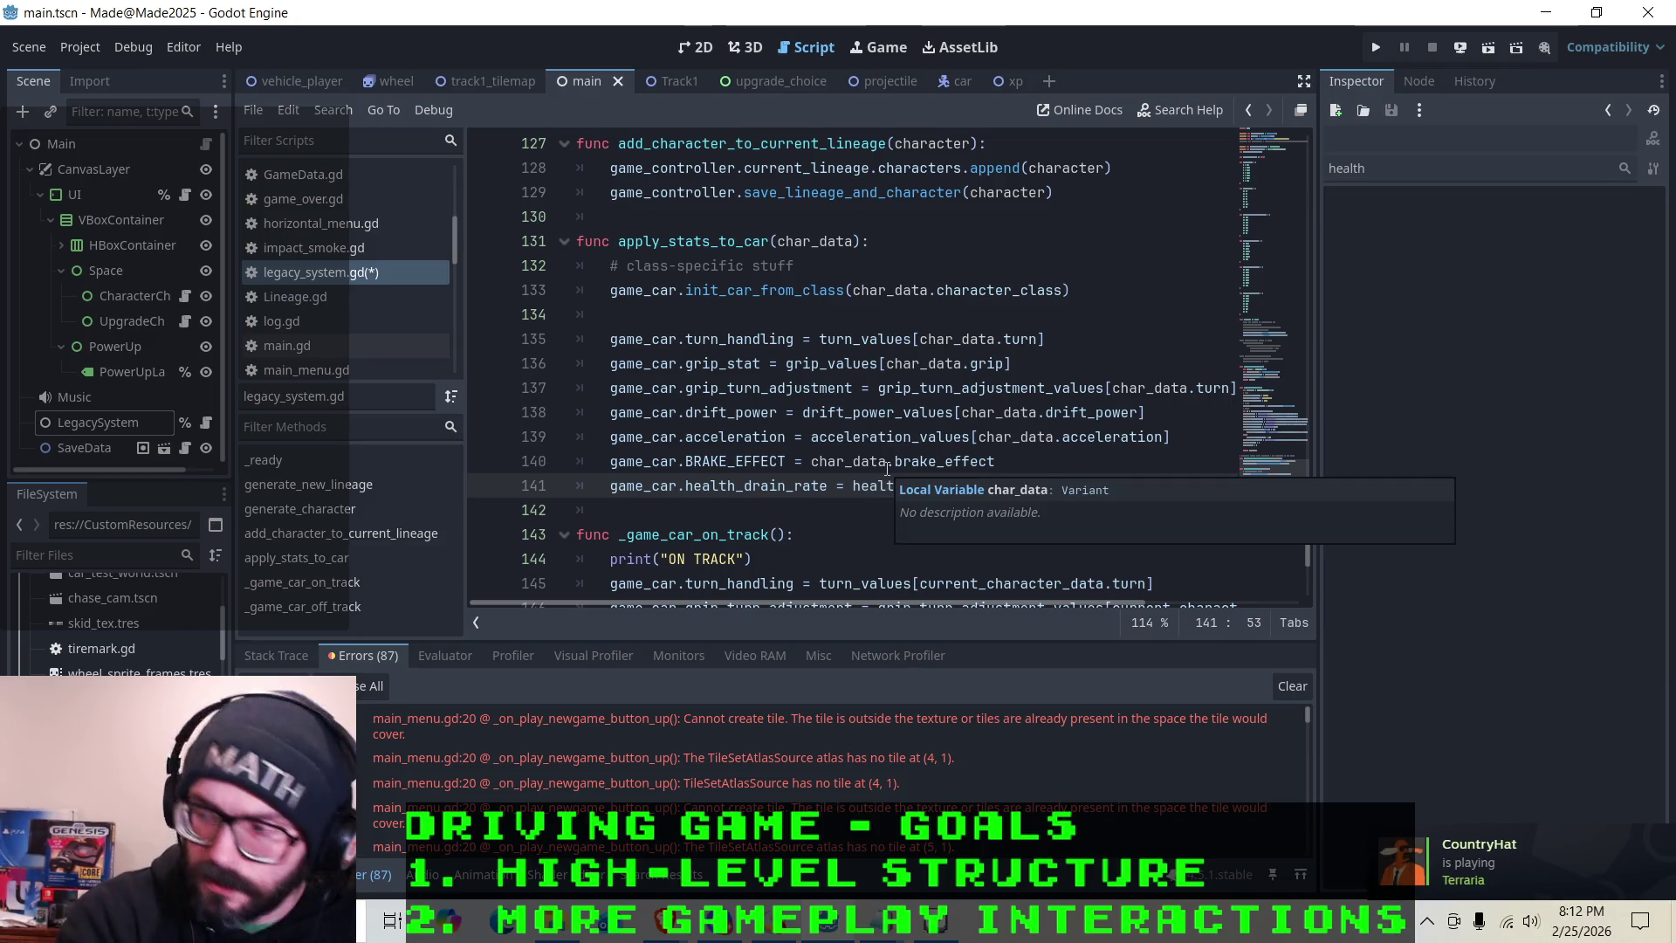
{"action": "type", "text": "["}
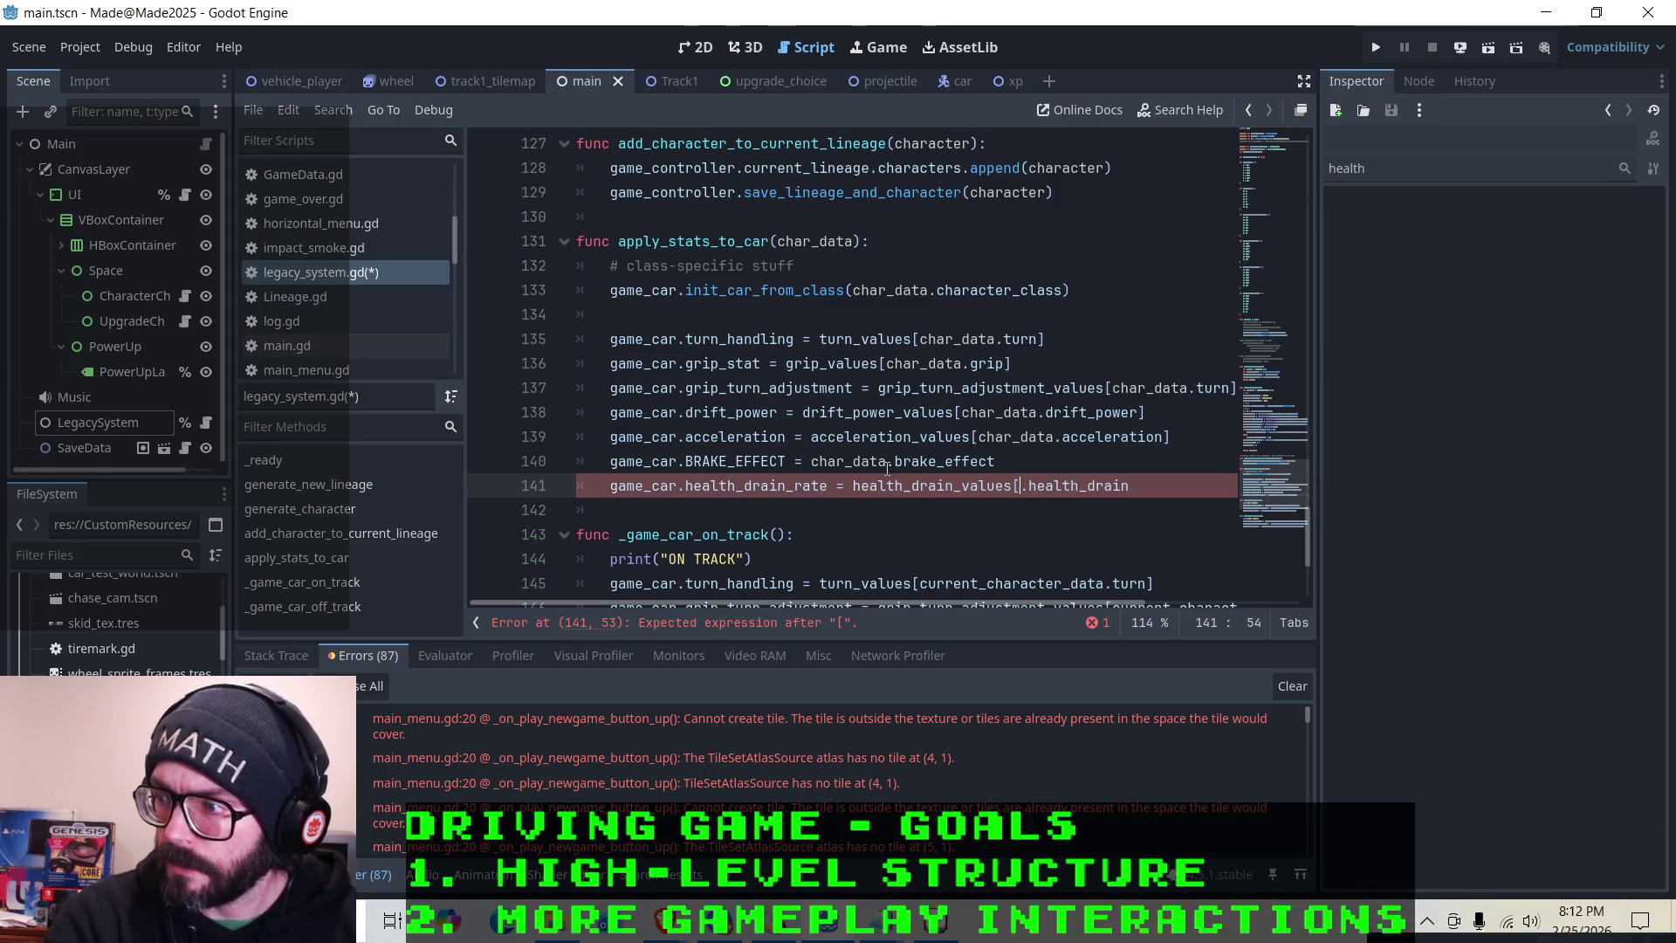
{"action": "type", "text": "char_dat"}
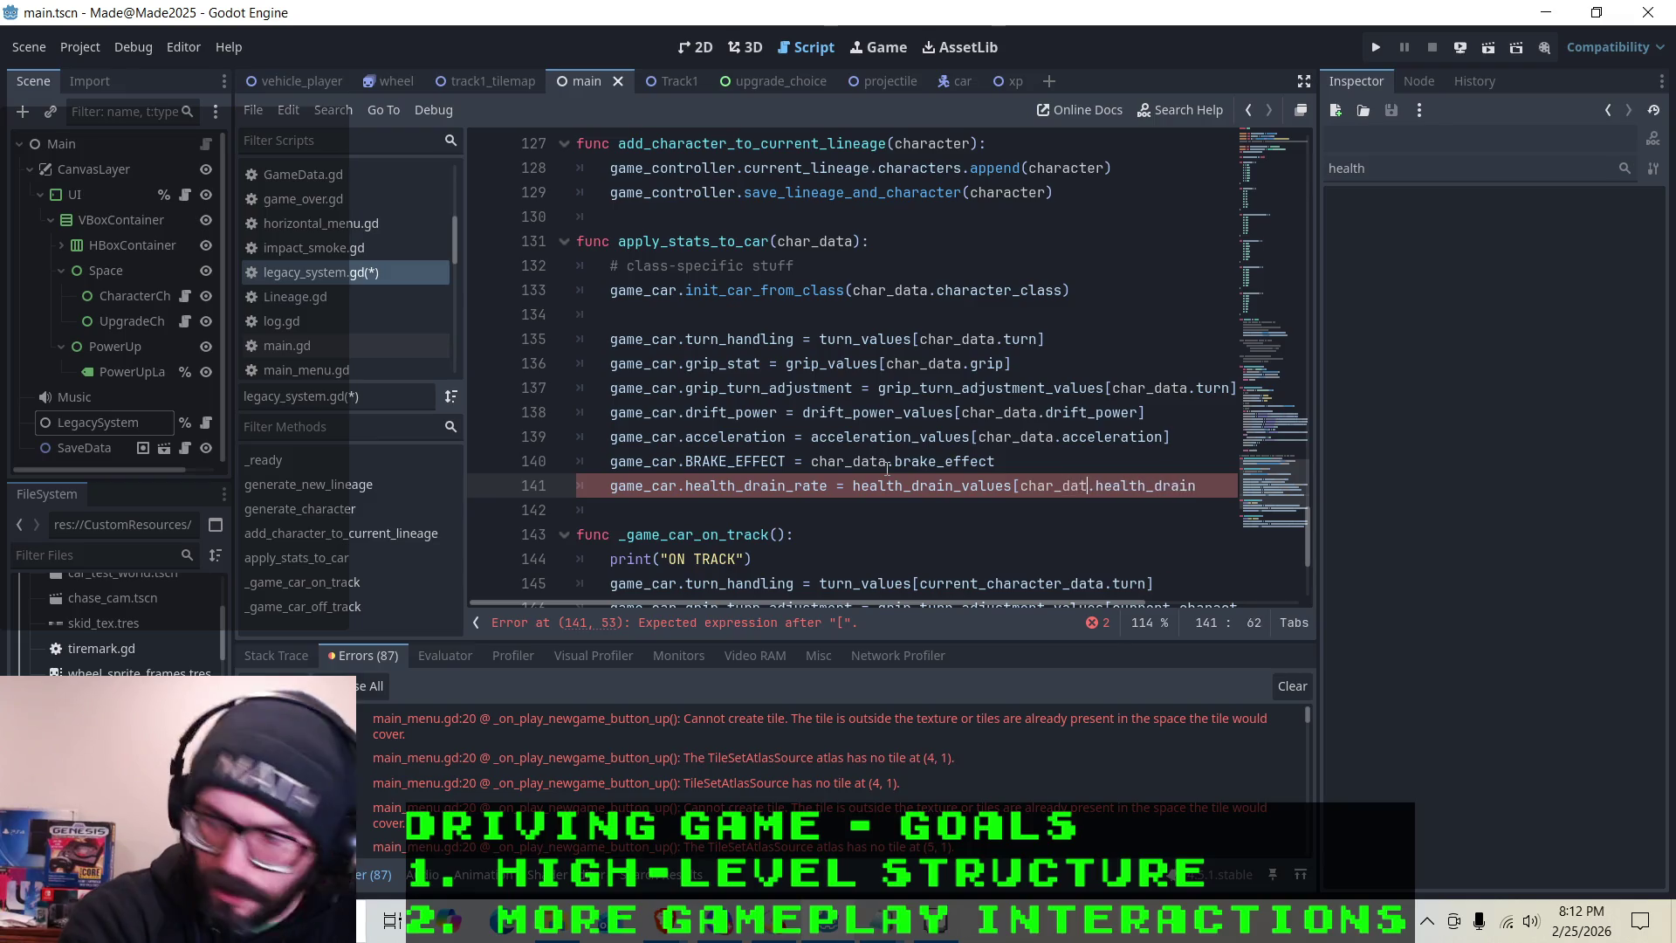
{"action": "type", "text": "a"}
{"action": "key", "text": "Right"}
{"action": "key", "text": "Right"}
{"action": "key", "text": "Right"}
{"action": "key", "text": "Right"}
{"action": "key", "text": "Right"}
{"action": "key", "text": "Right"}
{"action": "type", "text": "]"}
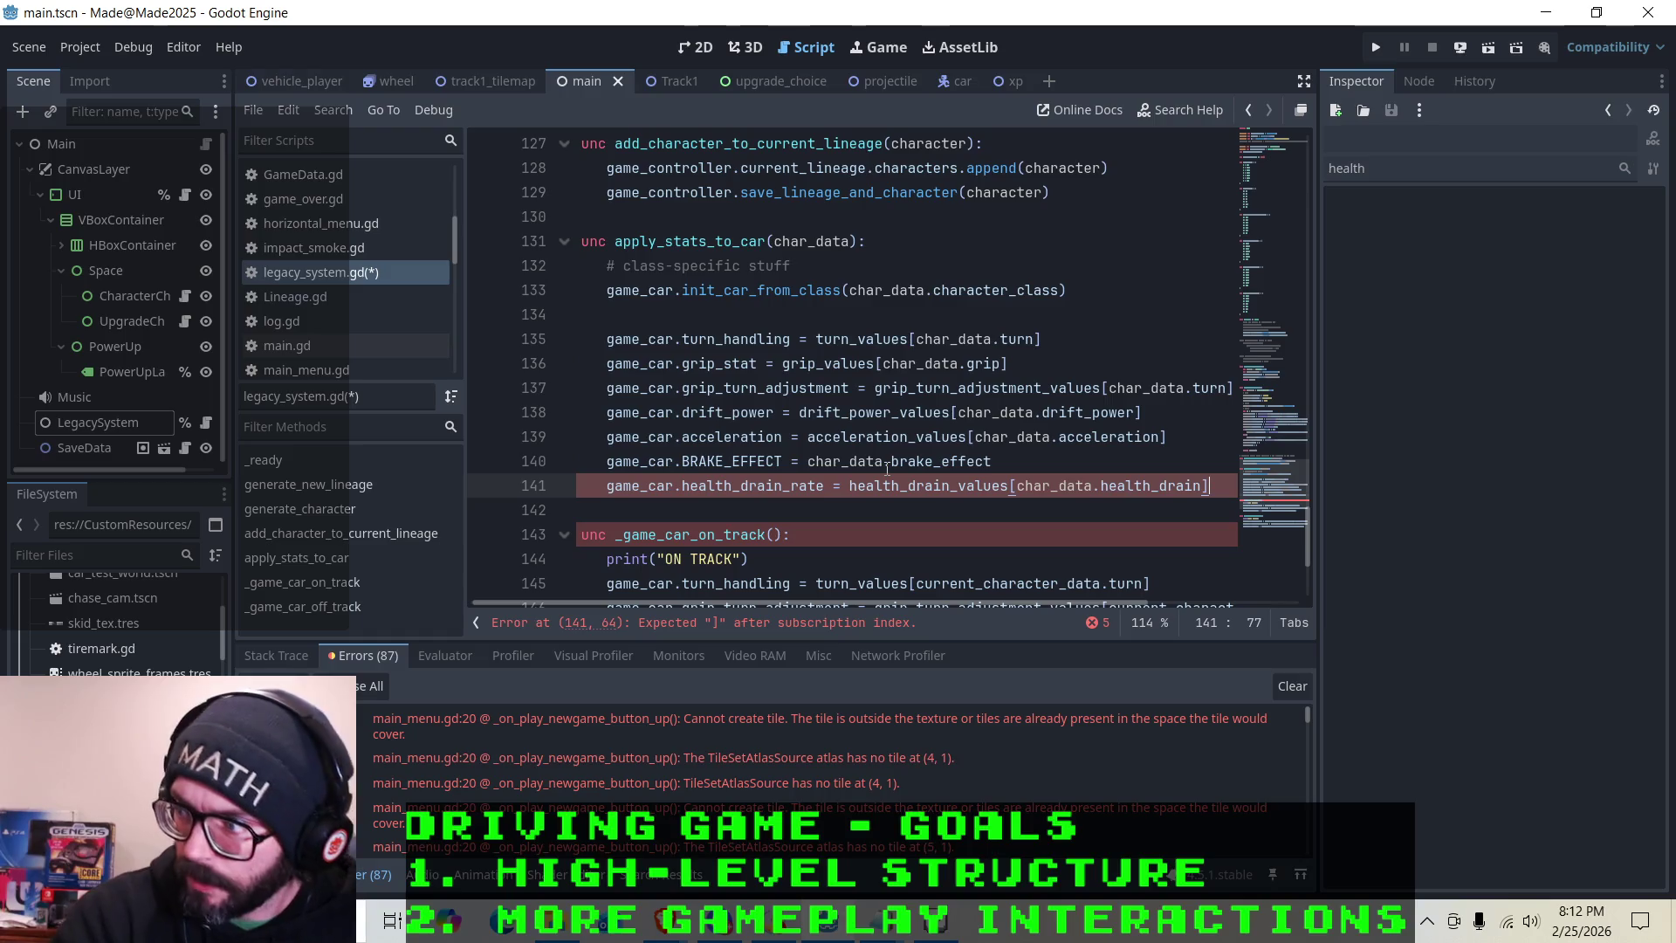
Check the edit against the other stat lookups, save legacy_system.gd, and run the project
{"action": "left_click", "coordinate": [846, 524]}
{"action": "left_click", "coordinate": [881, 486]}
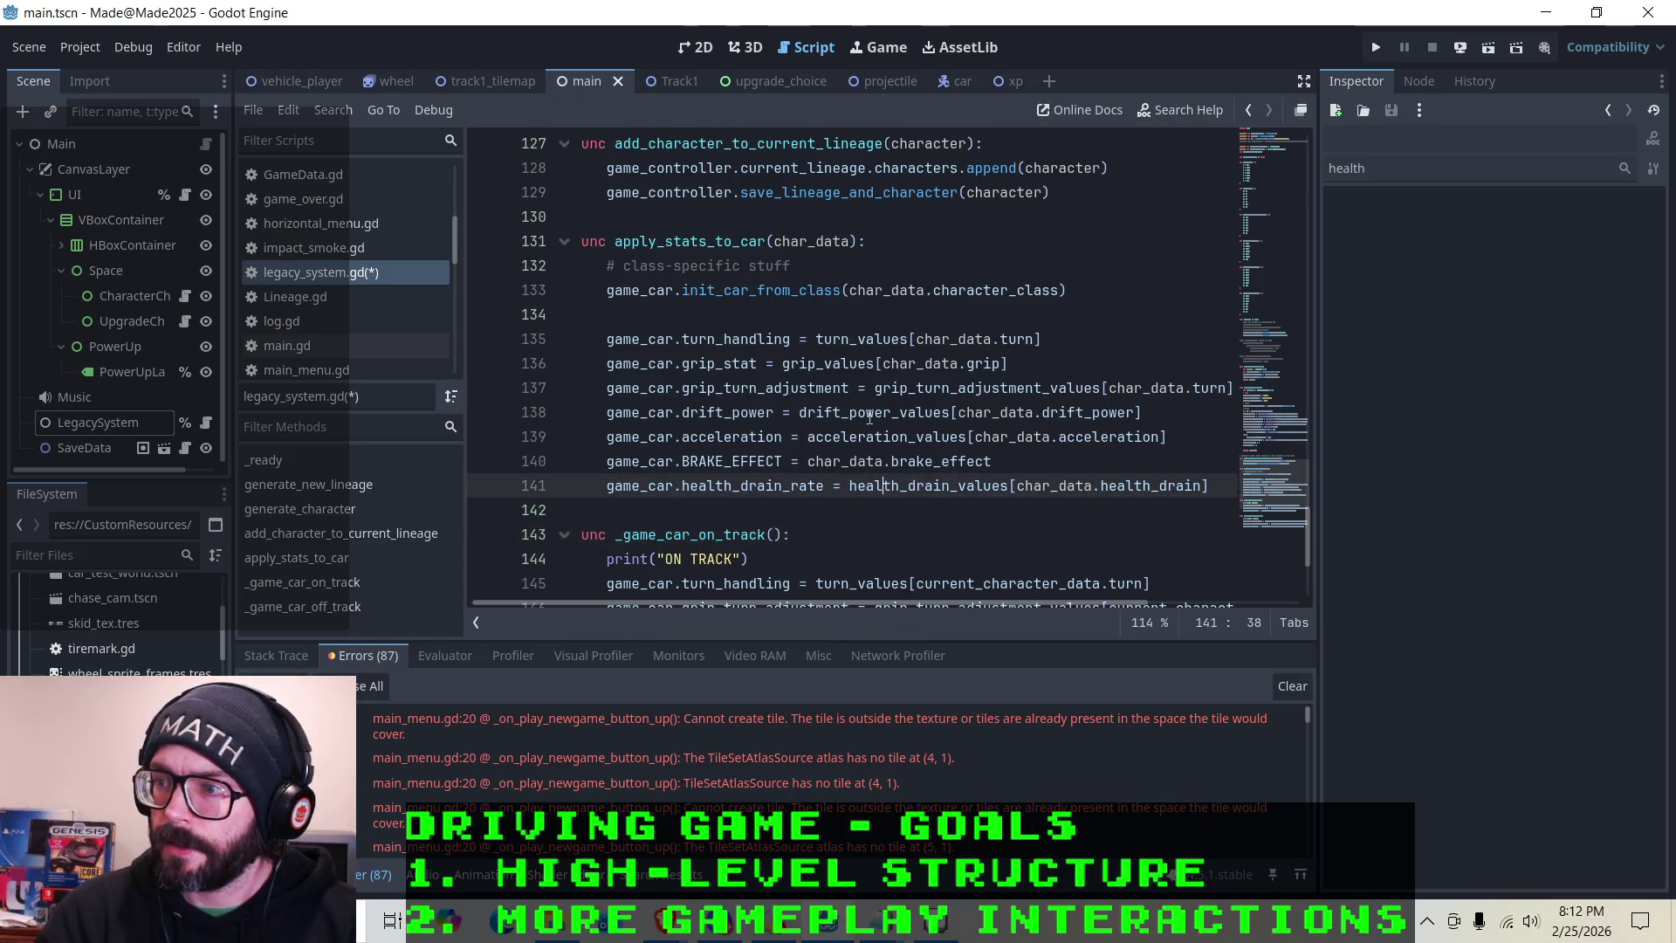
{"action": "left_click", "coordinate": [912, 375]}
{"action": "left_click", "coordinate": [959, 485]}
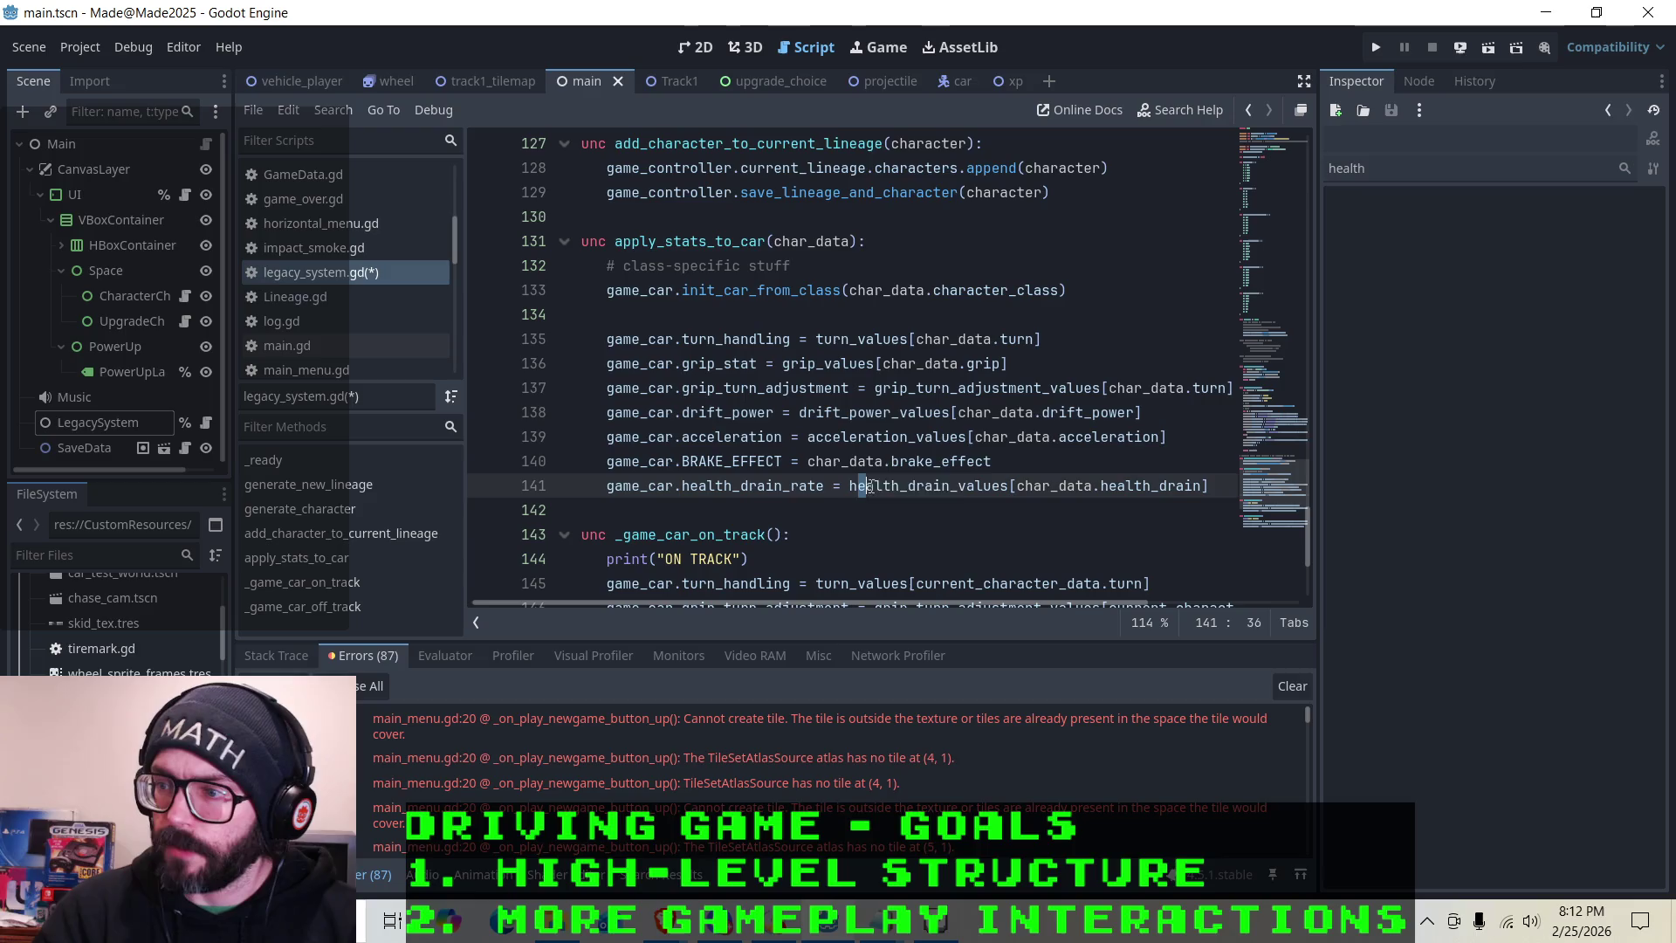
{"action": "left_click", "coordinate": [959, 504]}
{"action": "key", "text": "ctrl+s"}
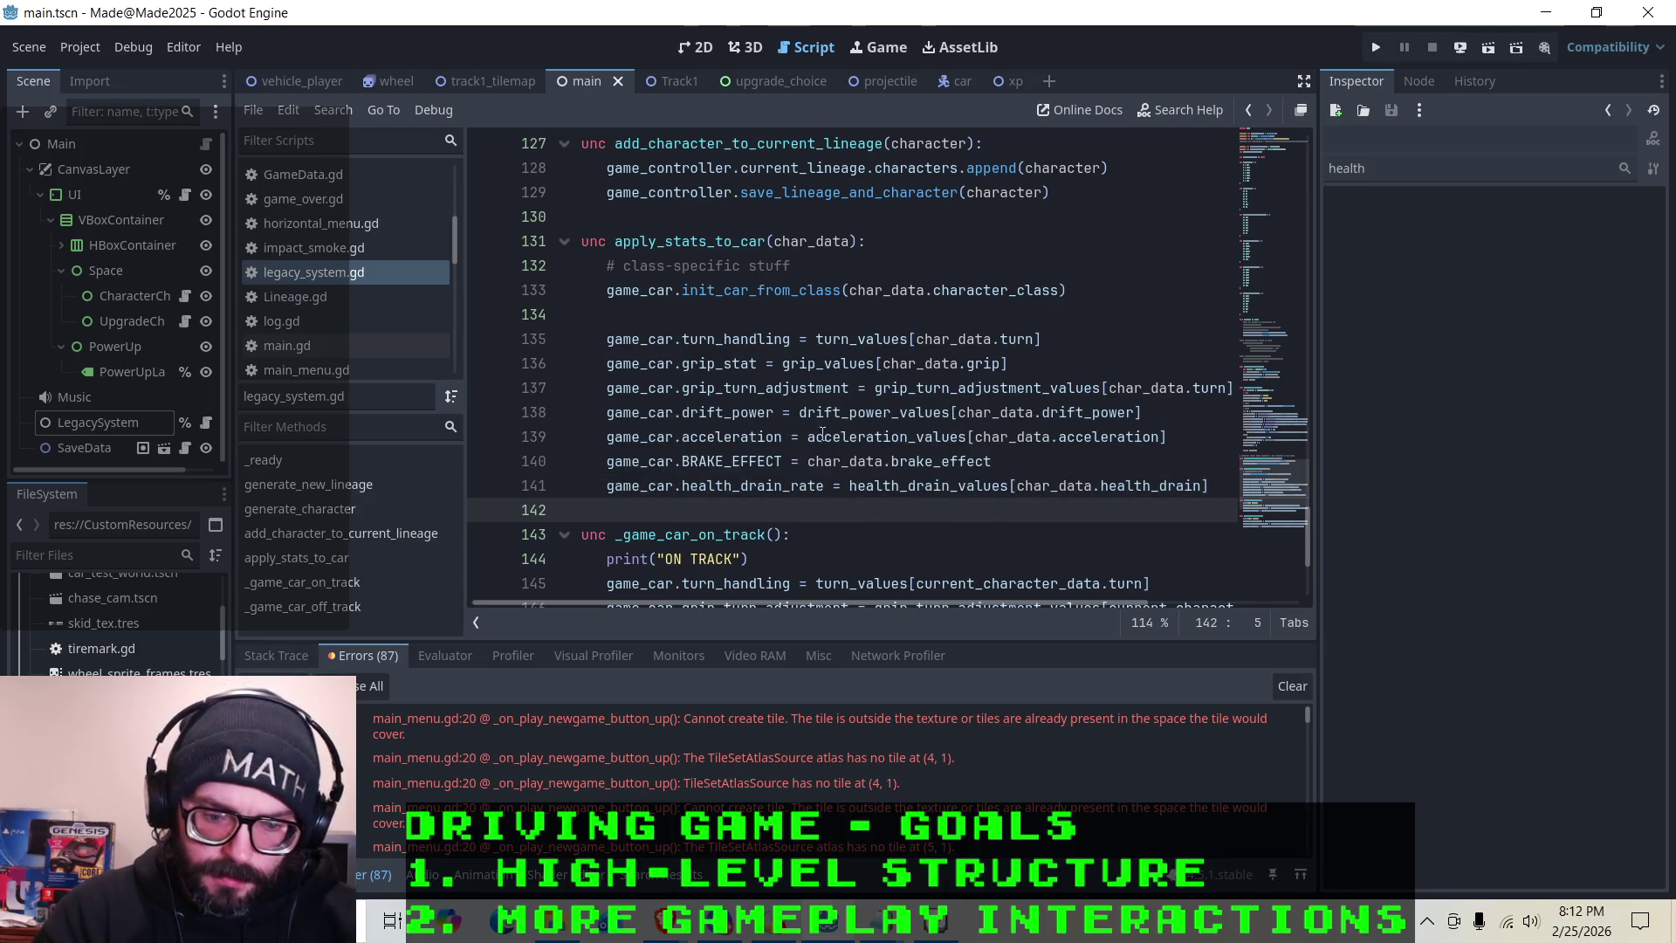
{"action": "left_click", "coordinate": [1378, 48]}
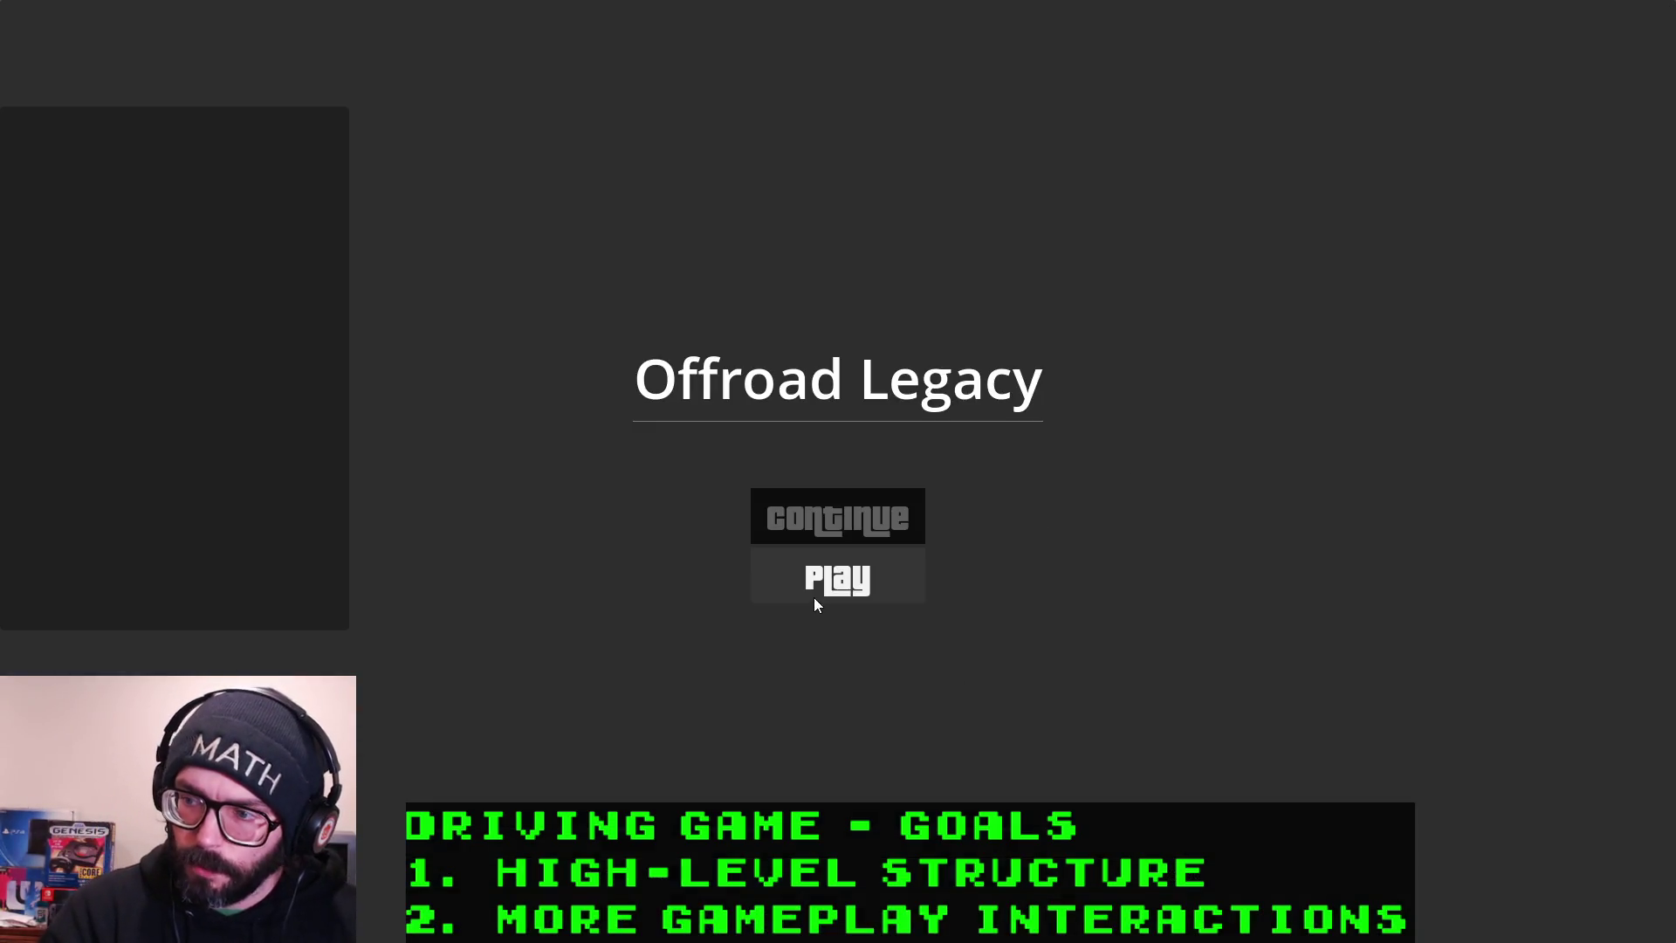
{"action": "left_click", "coordinate": [814, 589]}
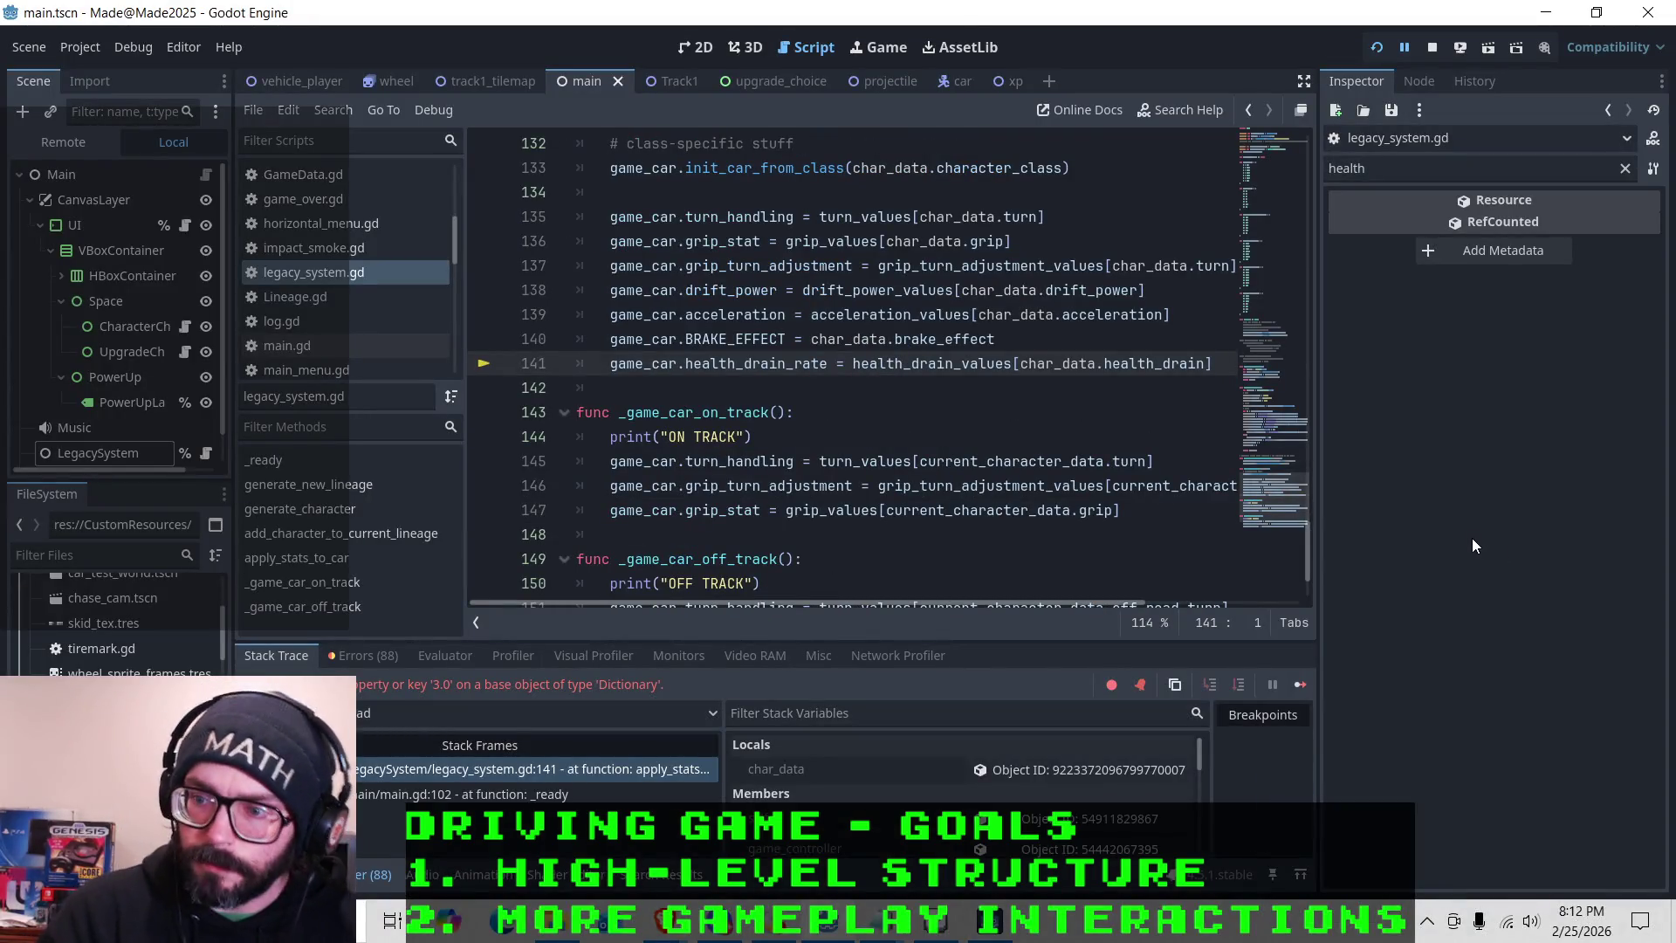
{"action": "left_click", "coordinate": [953, 363]}
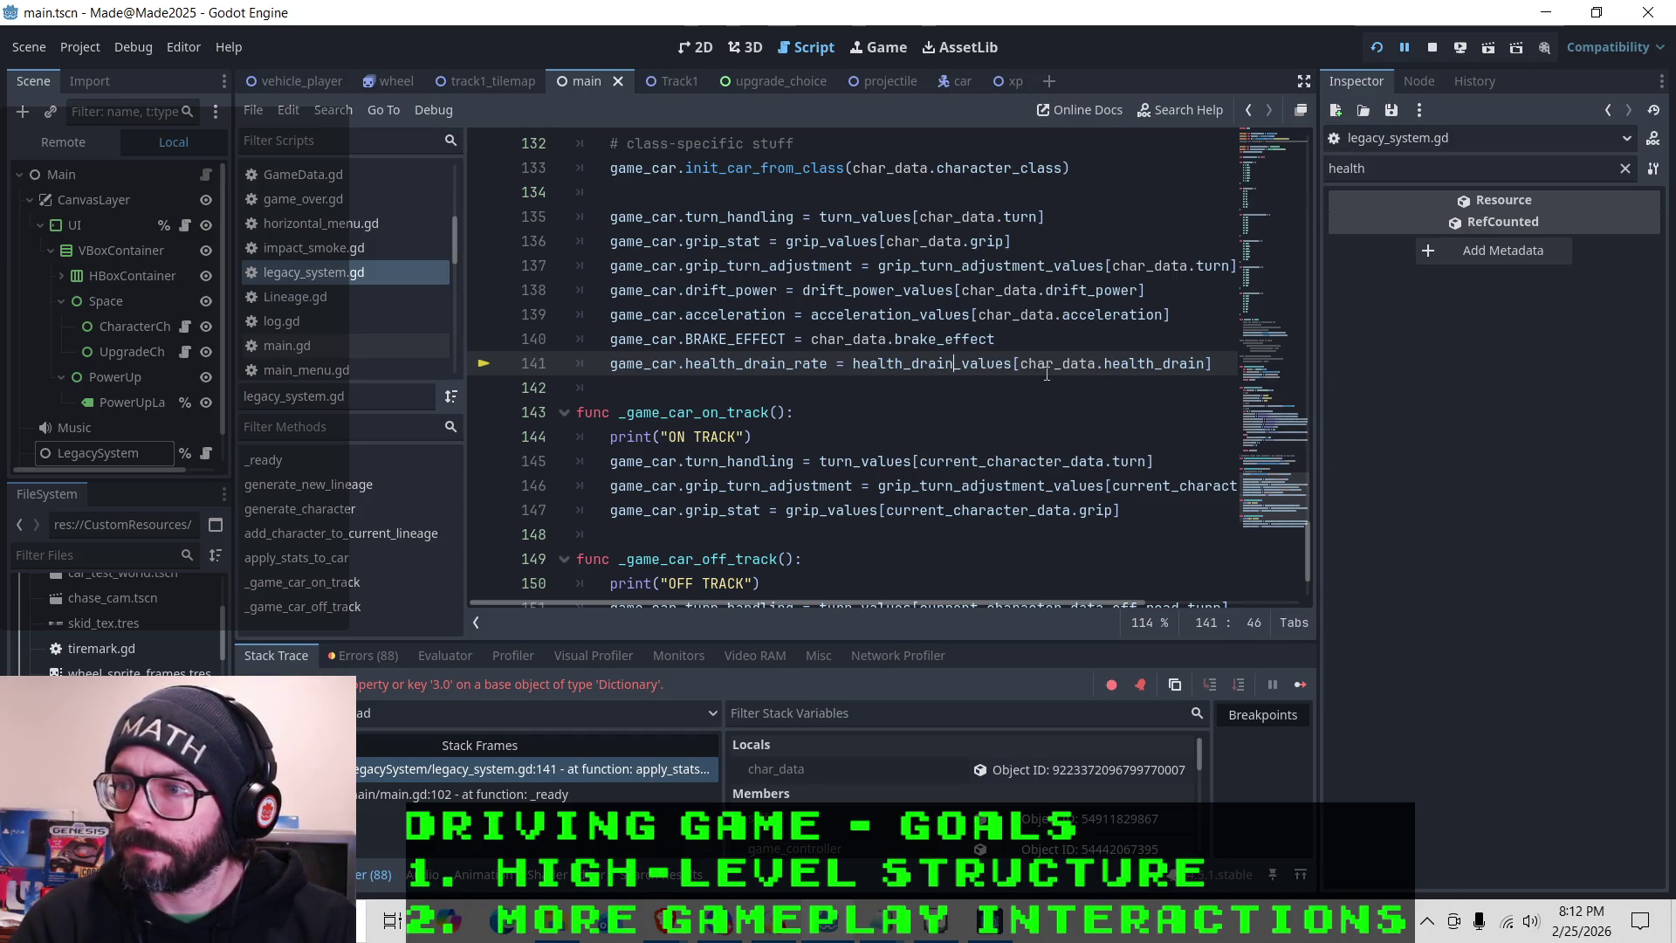
{"action": "left_click", "coordinate": [872, 368]}
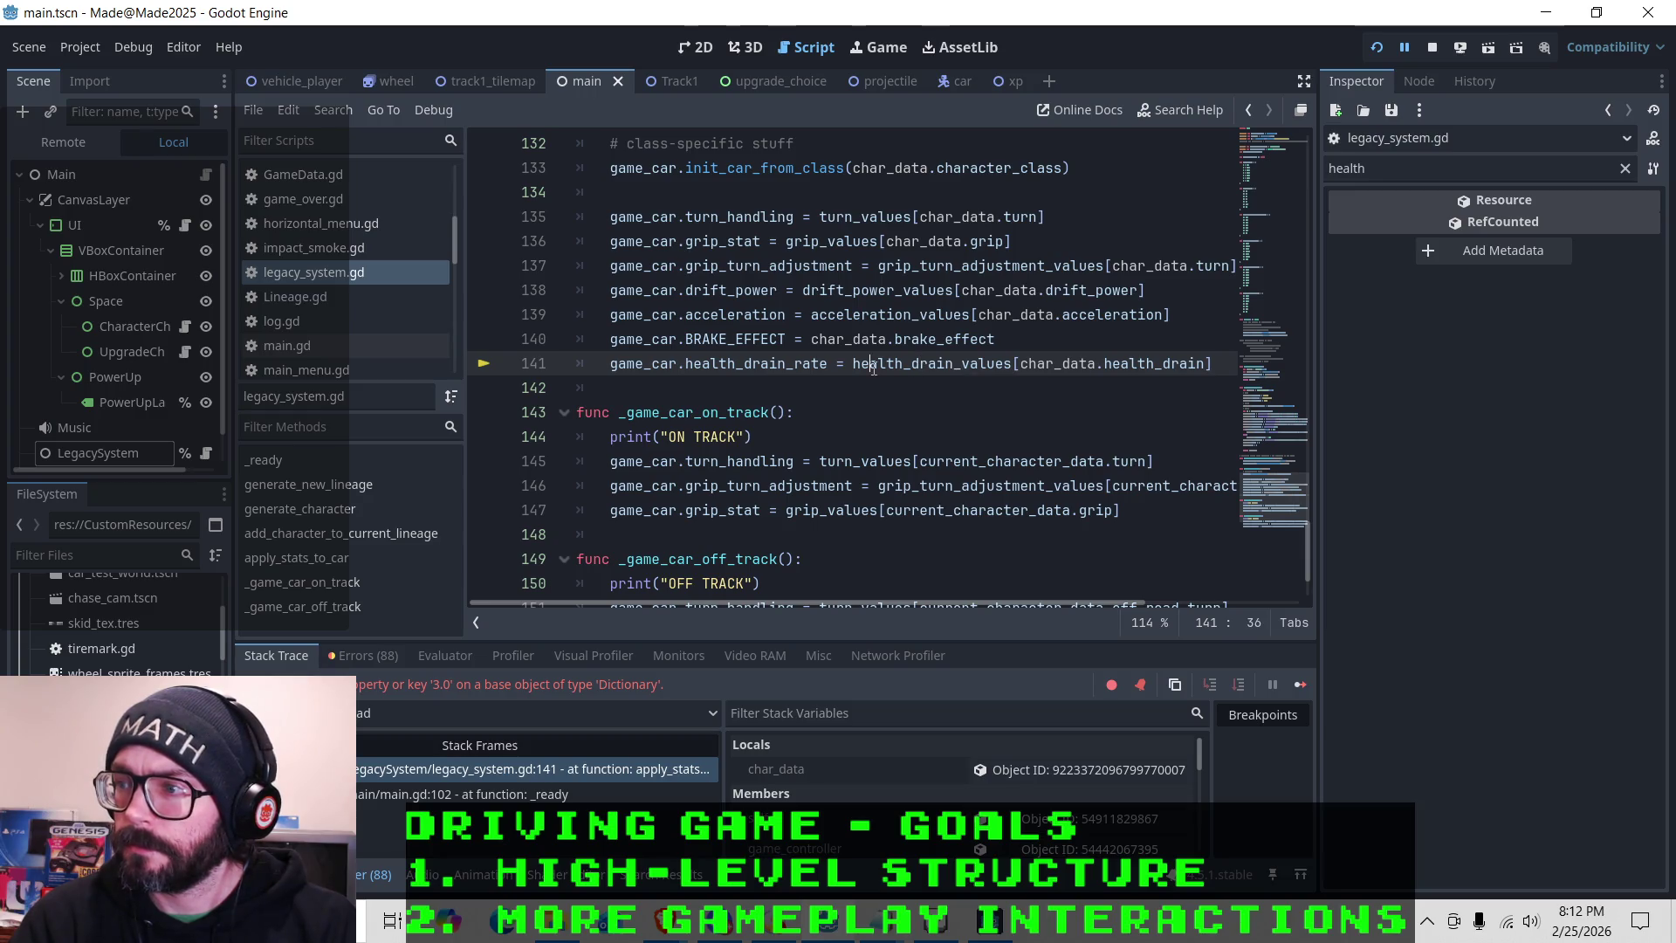
{"action": "left_click", "coordinate": [1145, 365]}
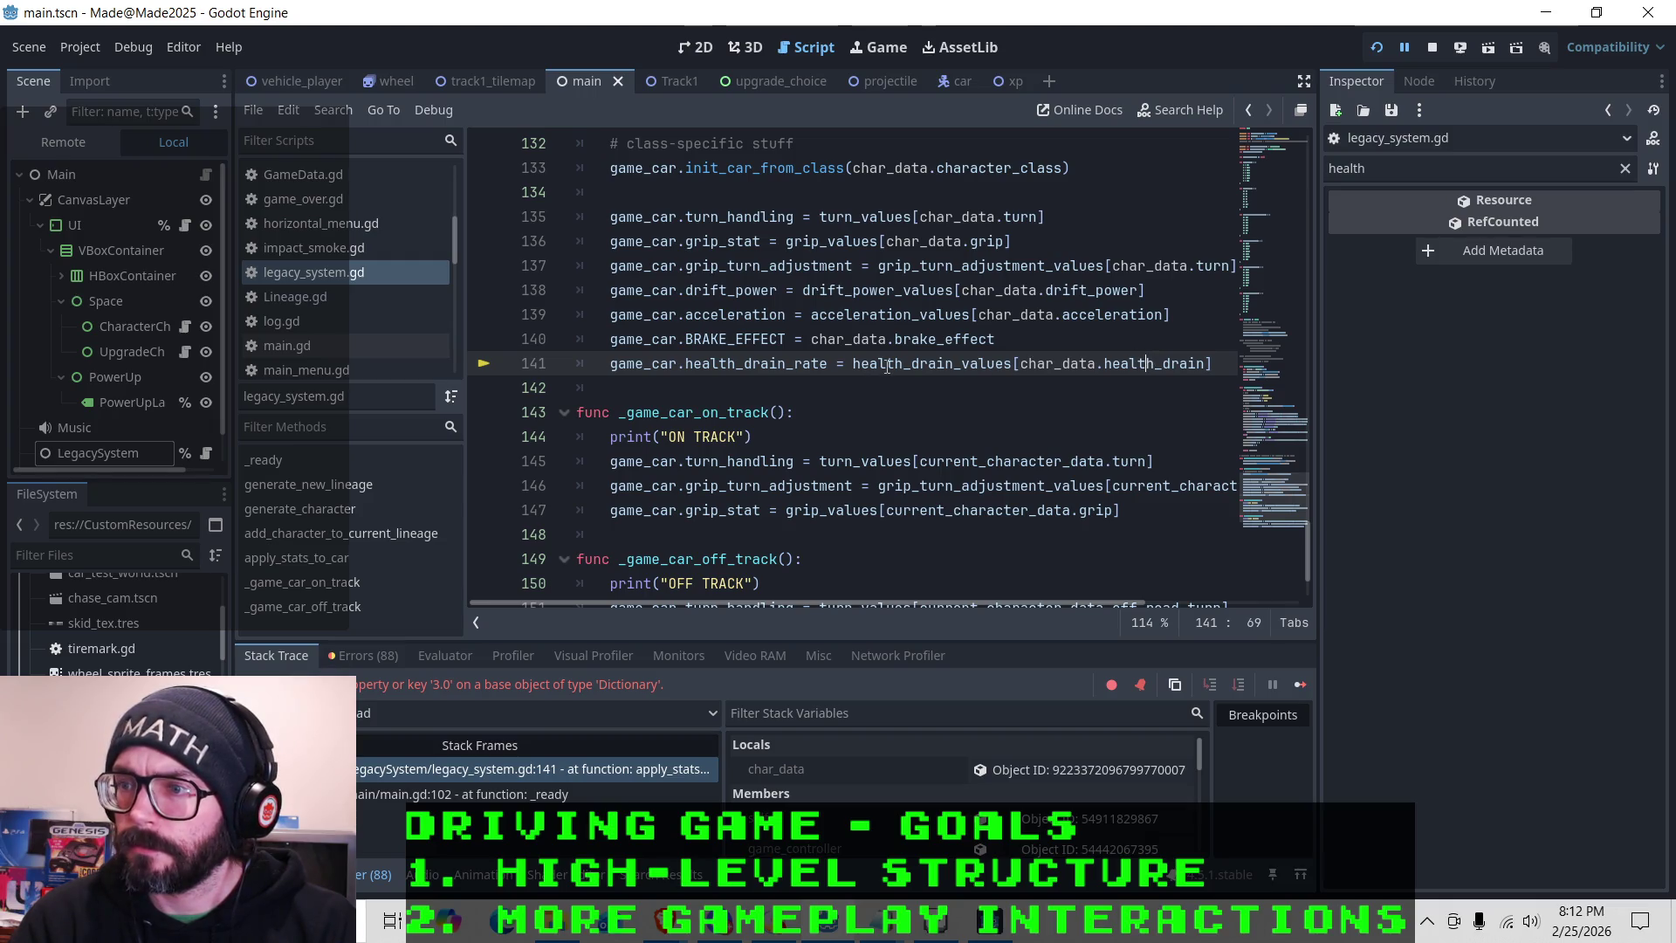
{"action": "mouse_move", "coordinate": [883, 366]}
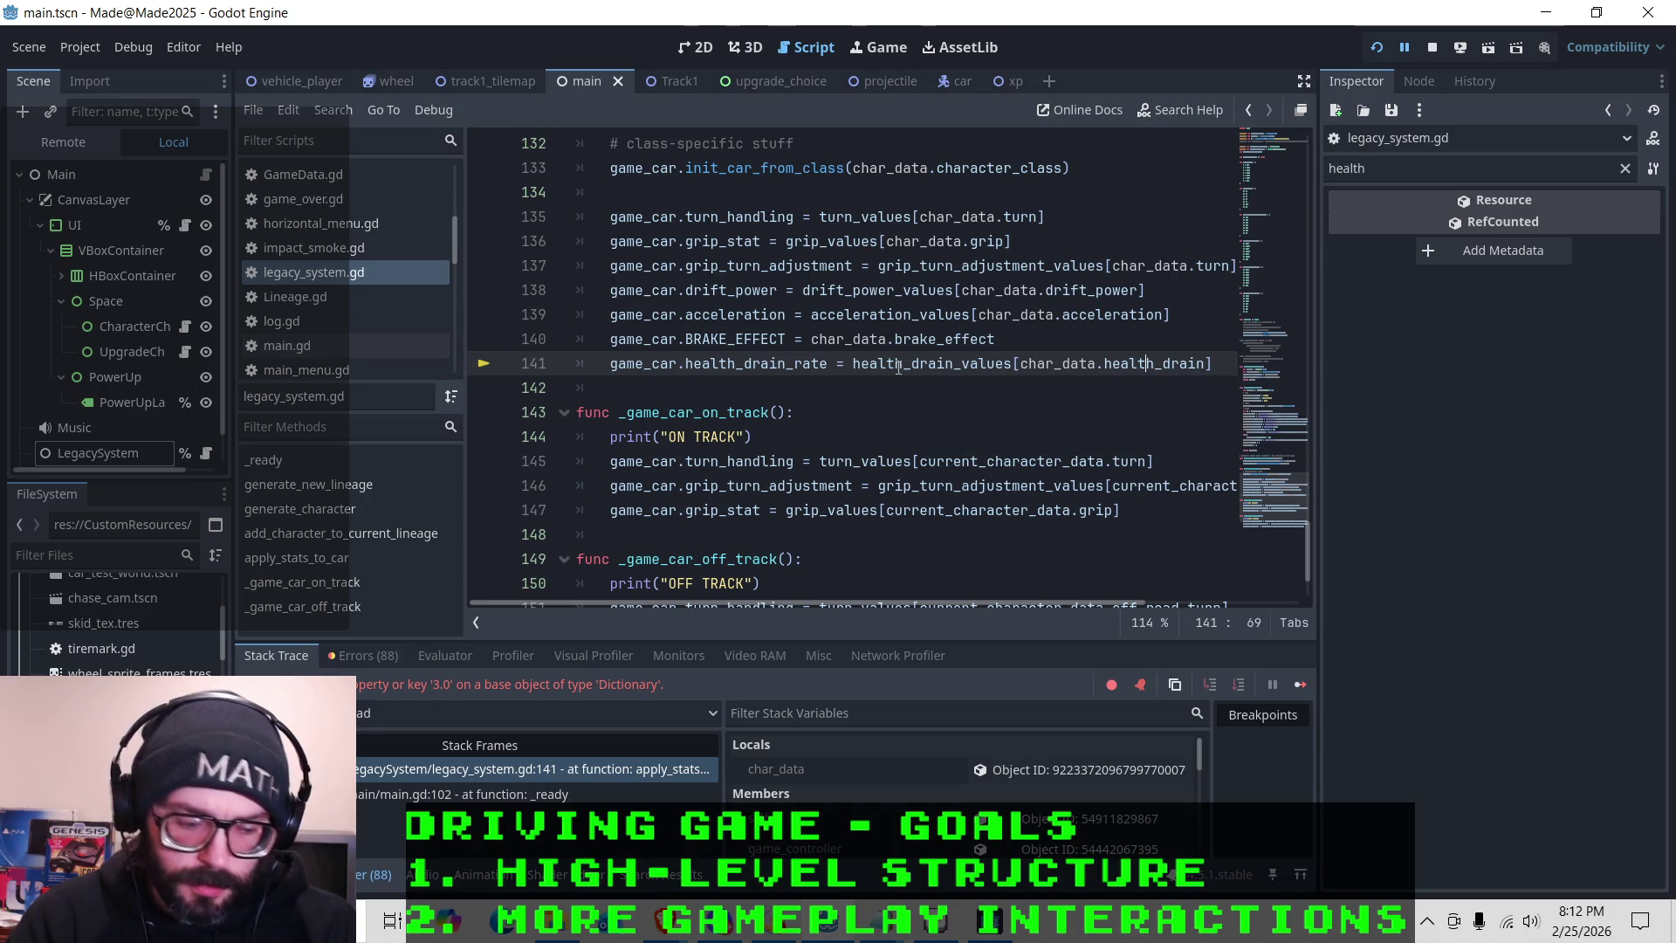
{"action": "left_click", "coordinate": [1211, 363]}
{"action": "scroll", "coordinate": [779, 394], "scroll_direction": "up", "scroll_amount": 1}
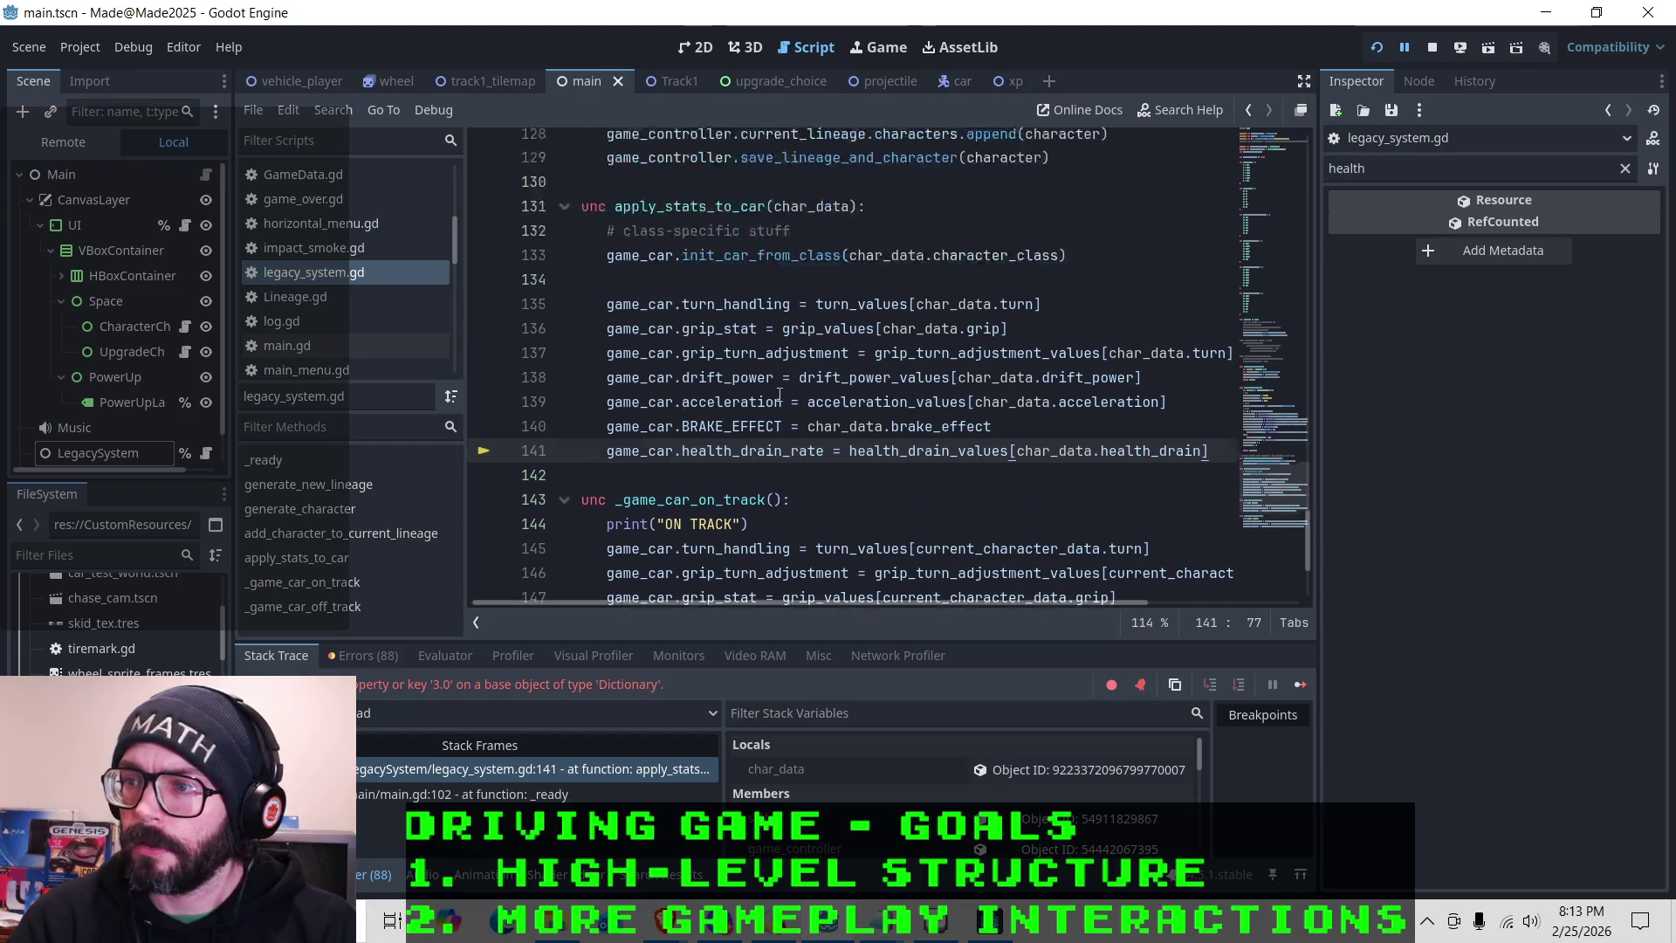
{"action": "scroll", "coordinate": [779, 394], "scroll_direction": "up", "scroll_amount": 10}
{"action": "scroll", "coordinate": [785, 376], "scroll_direction": "down", "scroll_amount": 10}
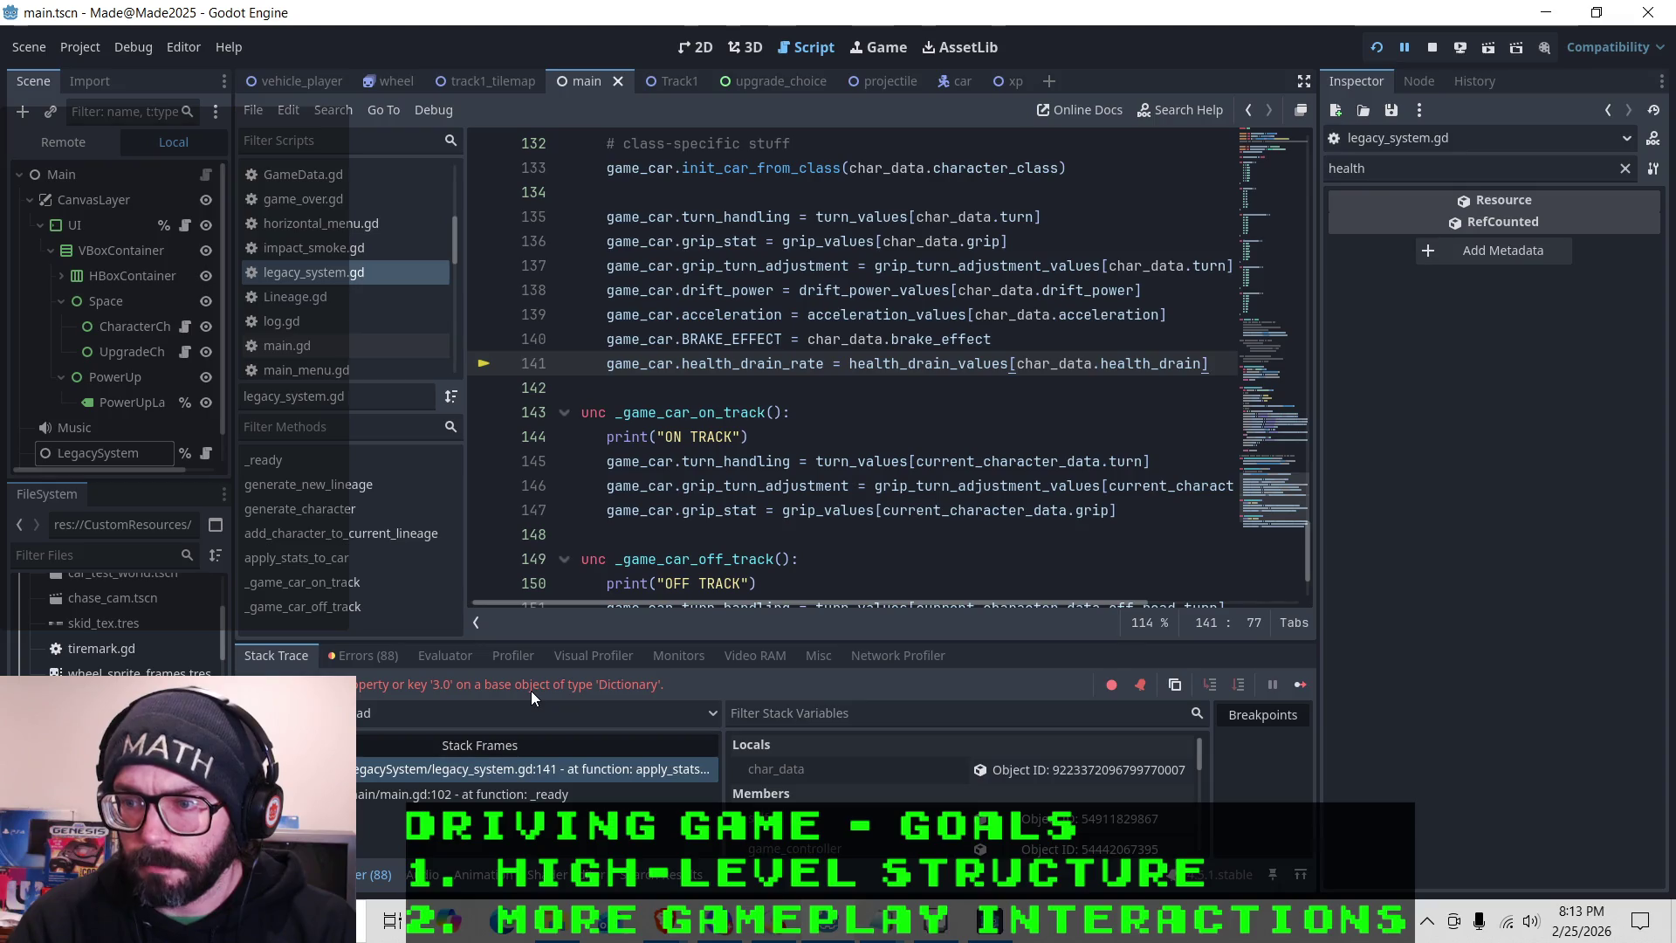
Open CharacterData.gd, stop the running game, and change health_drain's type from float to int
{"action": "scroll", "coordinate": [1102, 349], "scroll_direction": "up", "scroll_amount": 20}
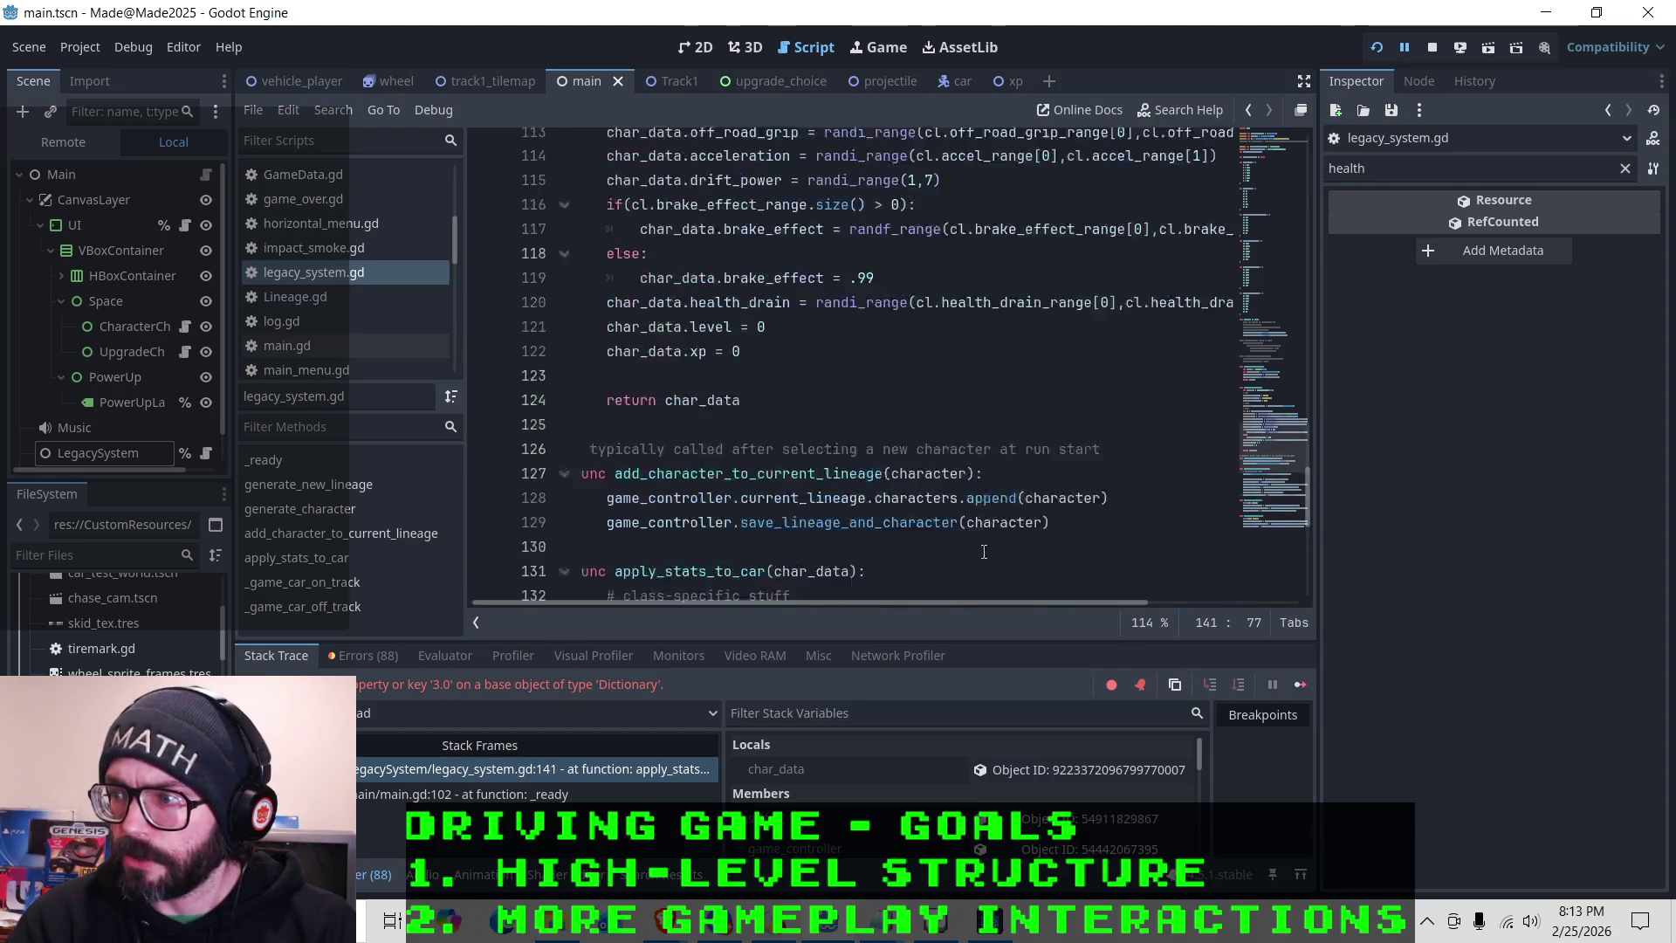
{"action": "scroll", "coordinate": [357, 279], "scroll_direction": "up", "scroll_amount": 5}
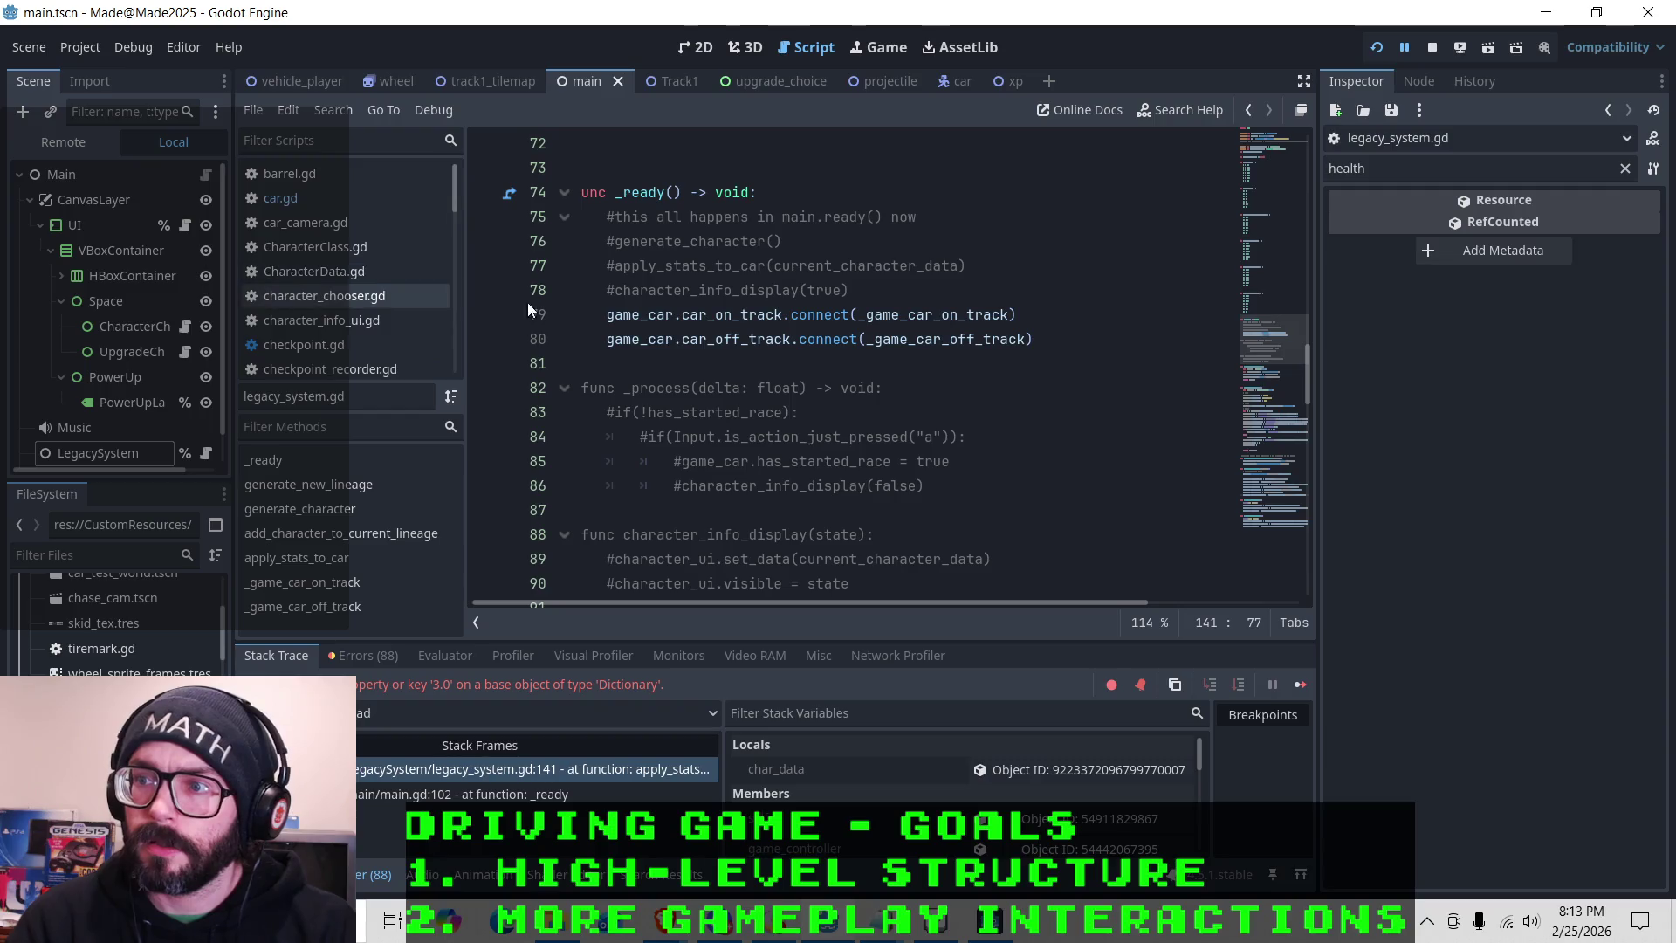
{"action": "left_click", "coordinate": [337, 271]}
{"action": "scroll", "coordinate": [646, 341], "scroll_direction": "down", "scroll_amount": 5}
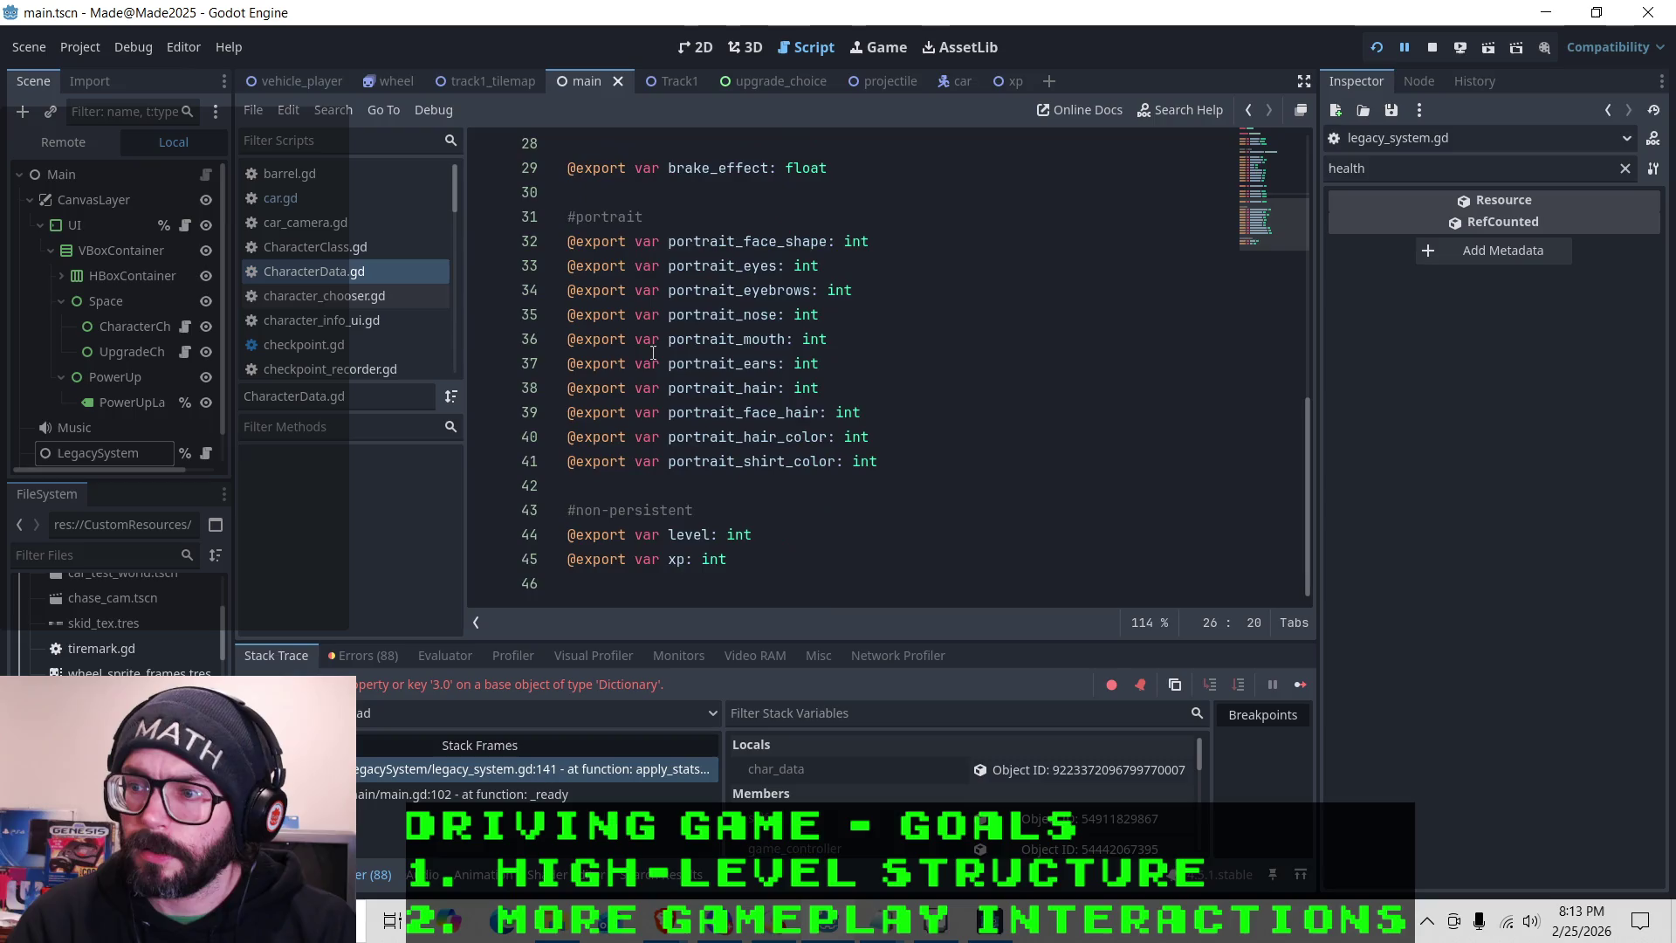
{"action": "scroll", "coordinate": [661, 351], "scroll_direction": "up", "scroll_amount": 5}
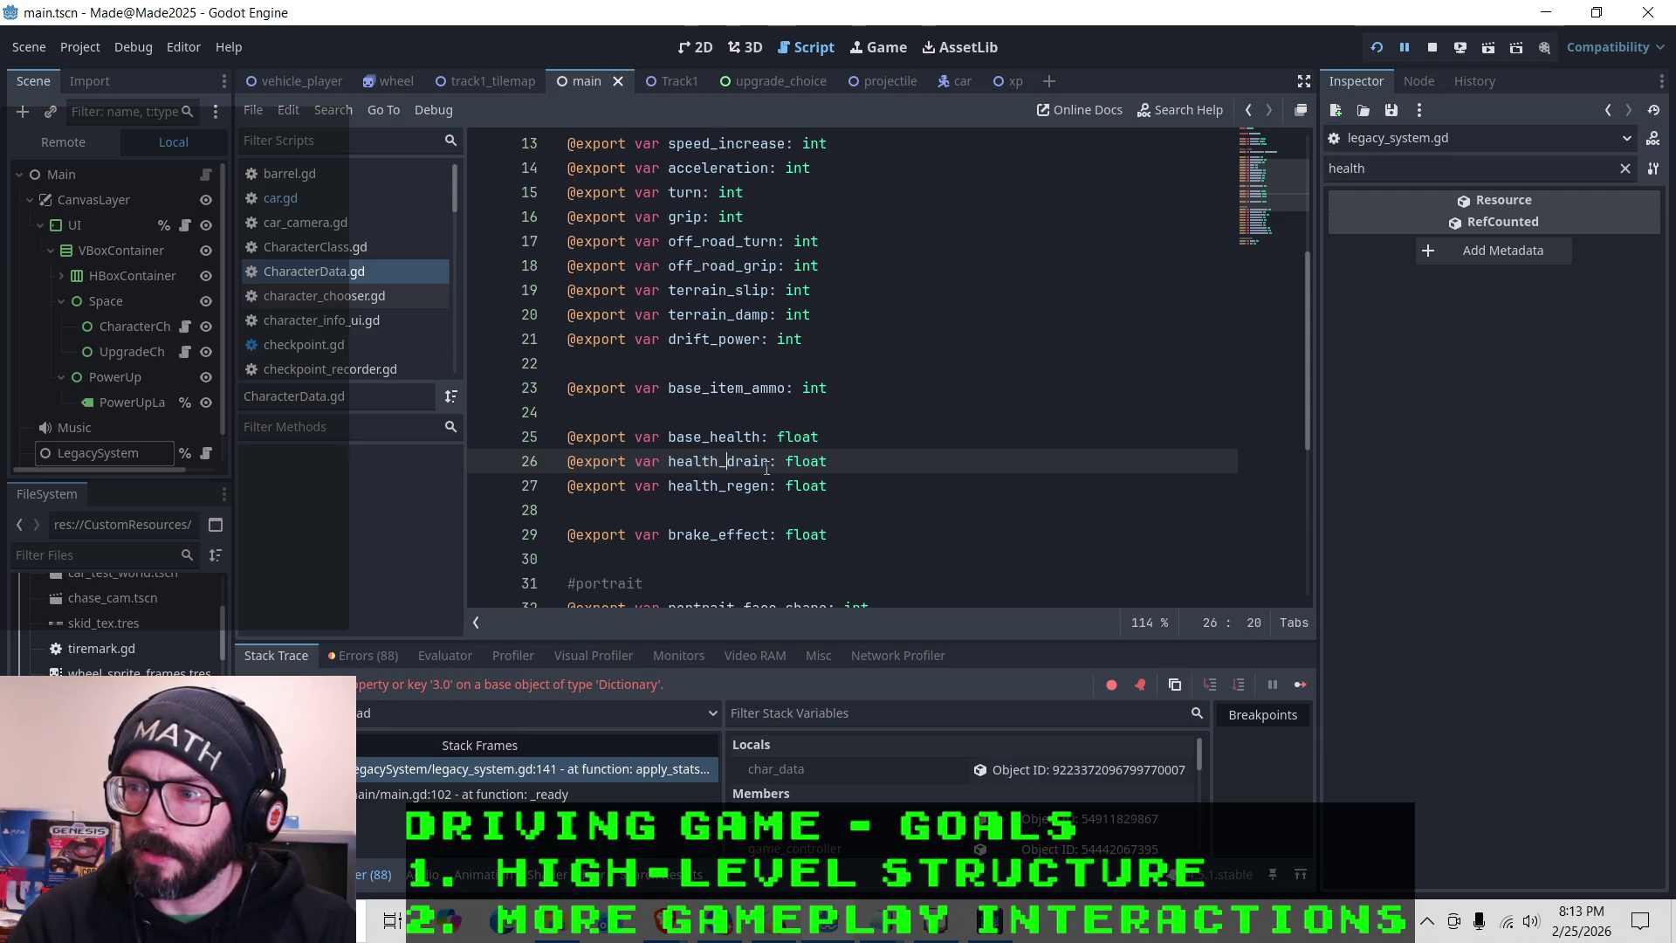
{"action": "double_click", "coordinate": [813, 460]}
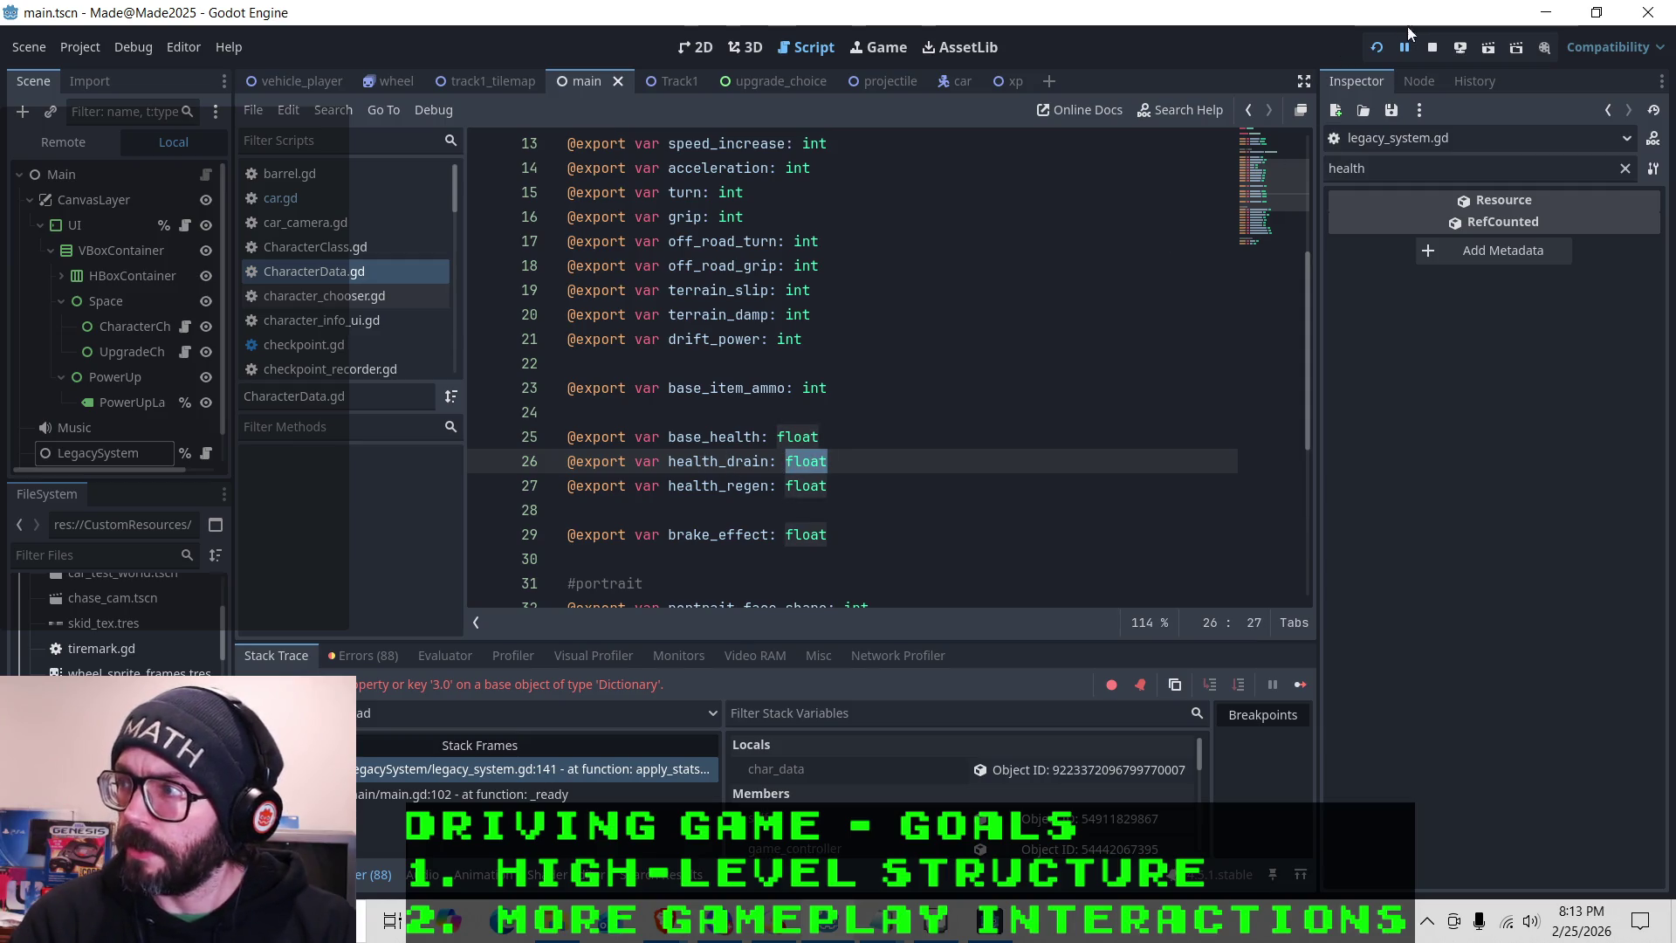
{"action": "left_click", "coordinate": [1432, 47]}
{"action": "type", "text": "int"}
{"action": "left_click", "coordinate": [867, 501]}
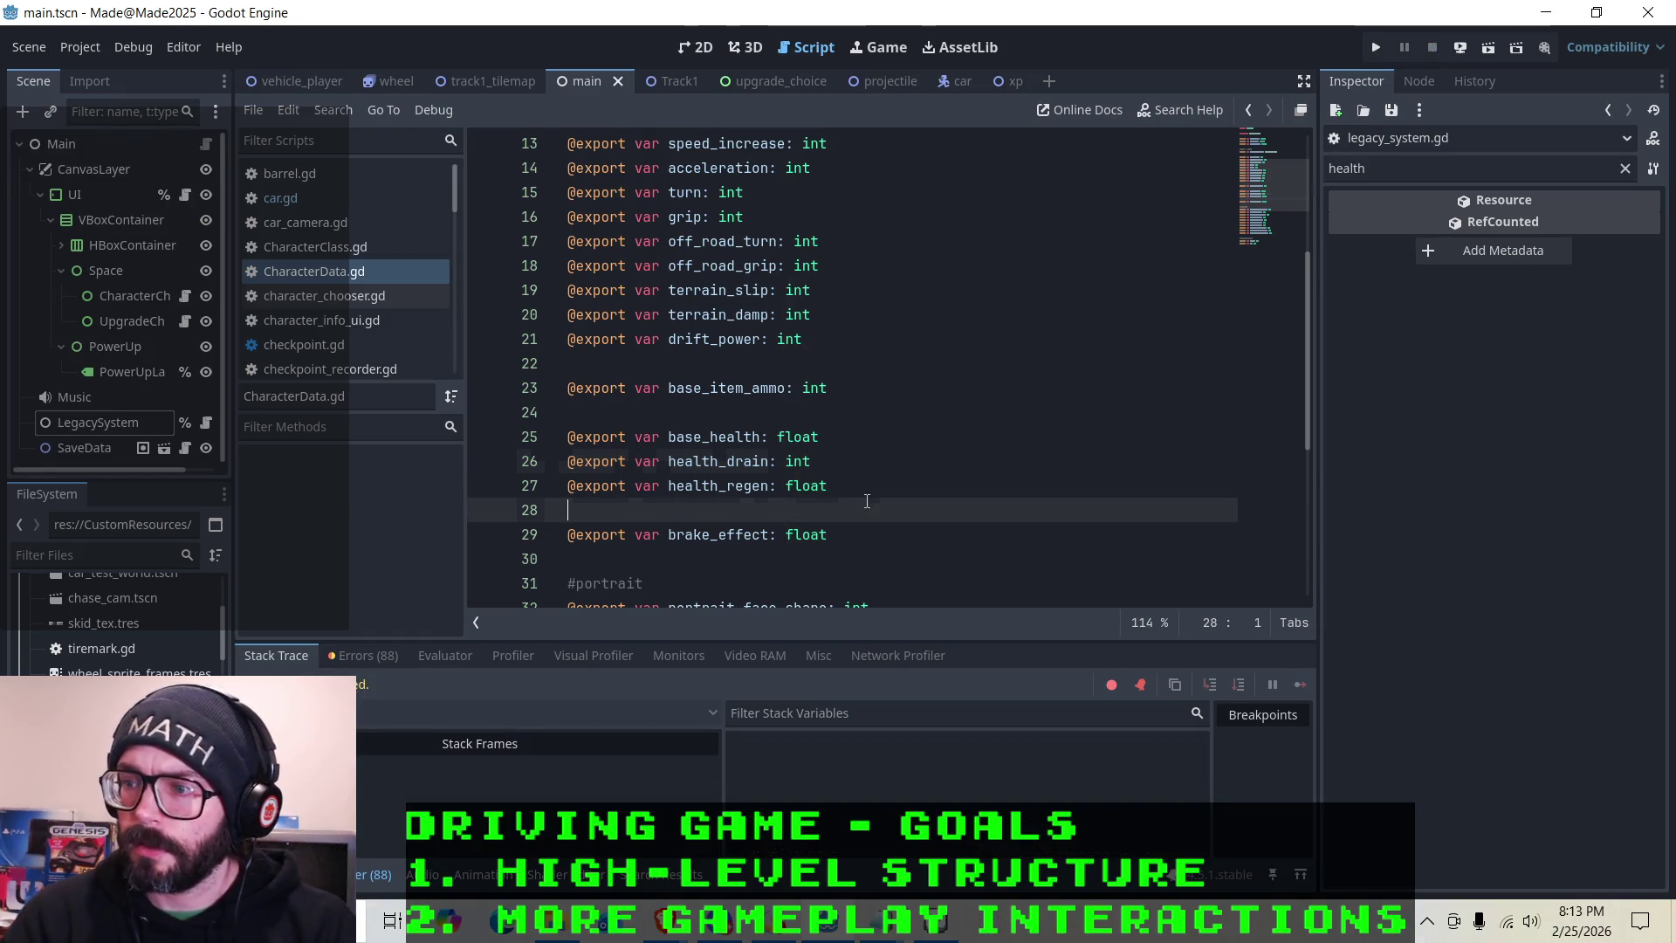
Briefly switch to the 2D view, then return to the CharacterData.gd code
{"action": "left_click", "coordinate": [859, 534]}
{"action": "scroll", "coordinate": [811, 373], "scroll_direction": "up", "scroll_amount": 3}
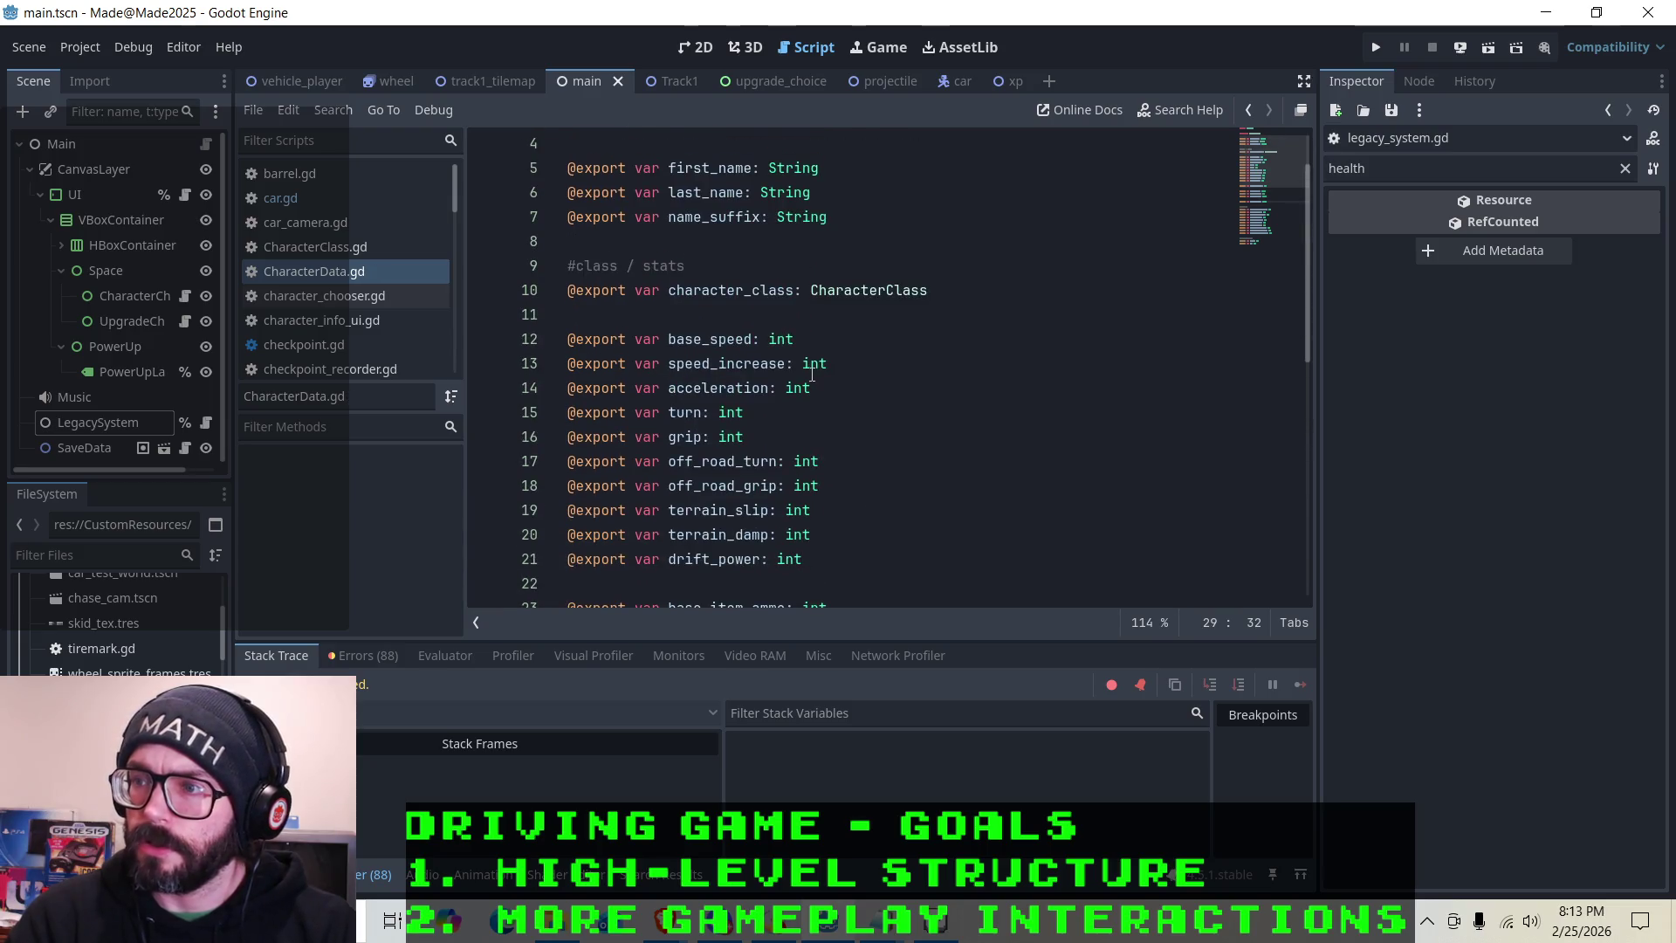
{"action": "scroll", "coordinate": [942, 419], "scroll_direction": "down", "scroll_amount": 4}
{"action": "left_click", "coordinate": [696, 47]}
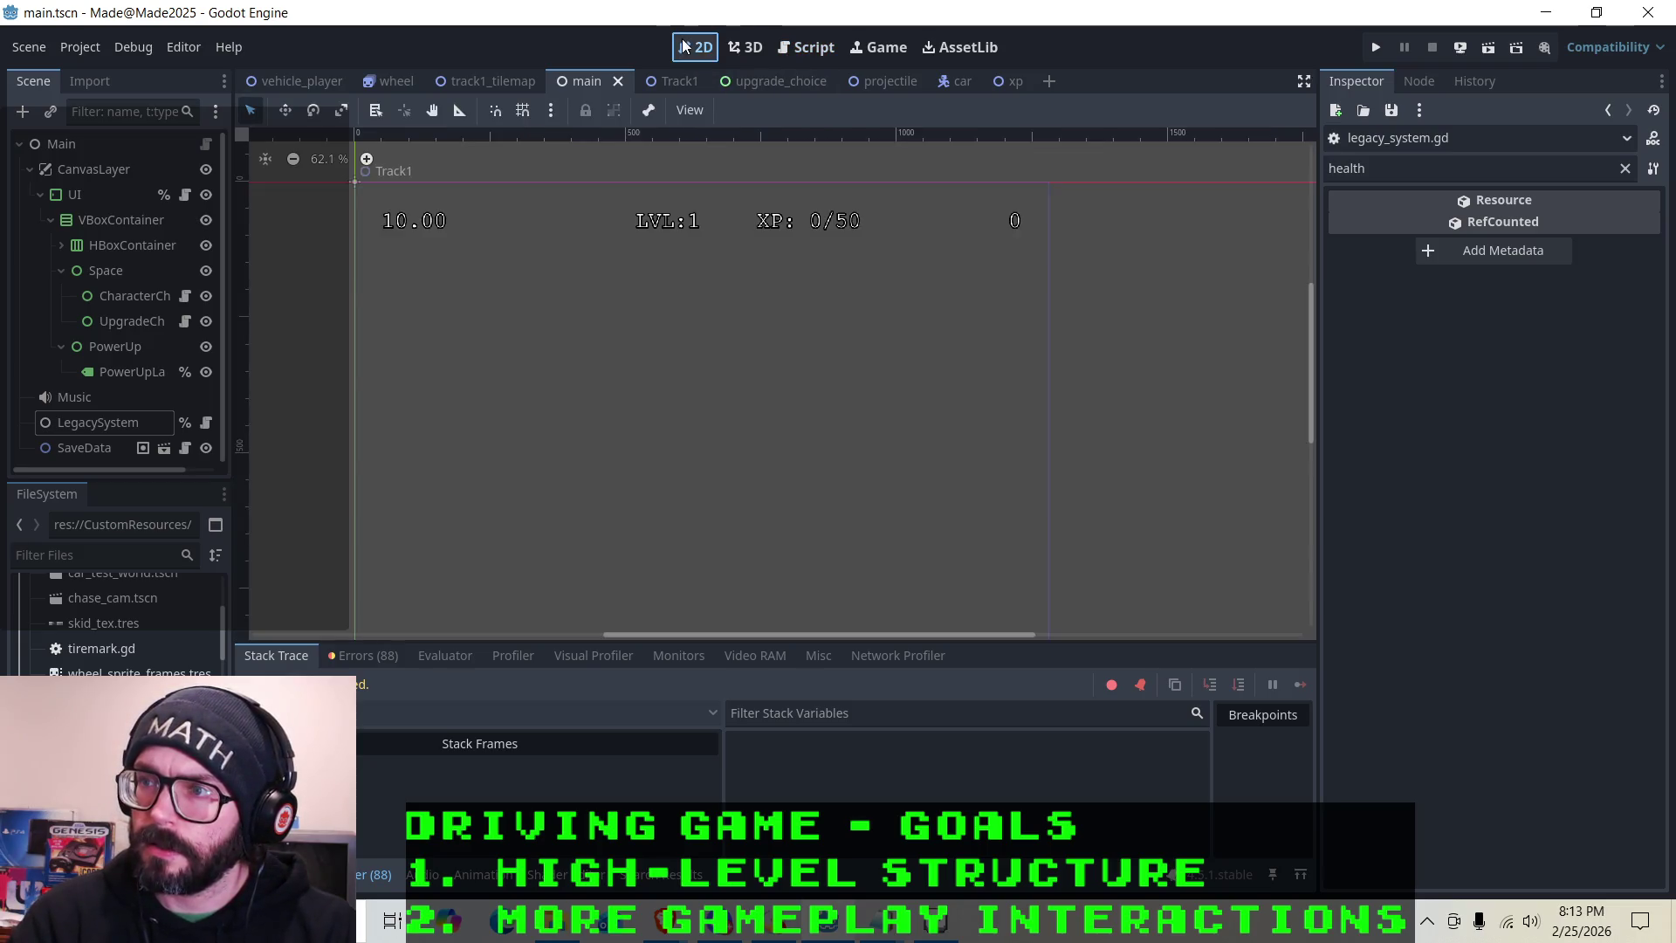
{"action": "left_click", "coordinate": [805, 47]}
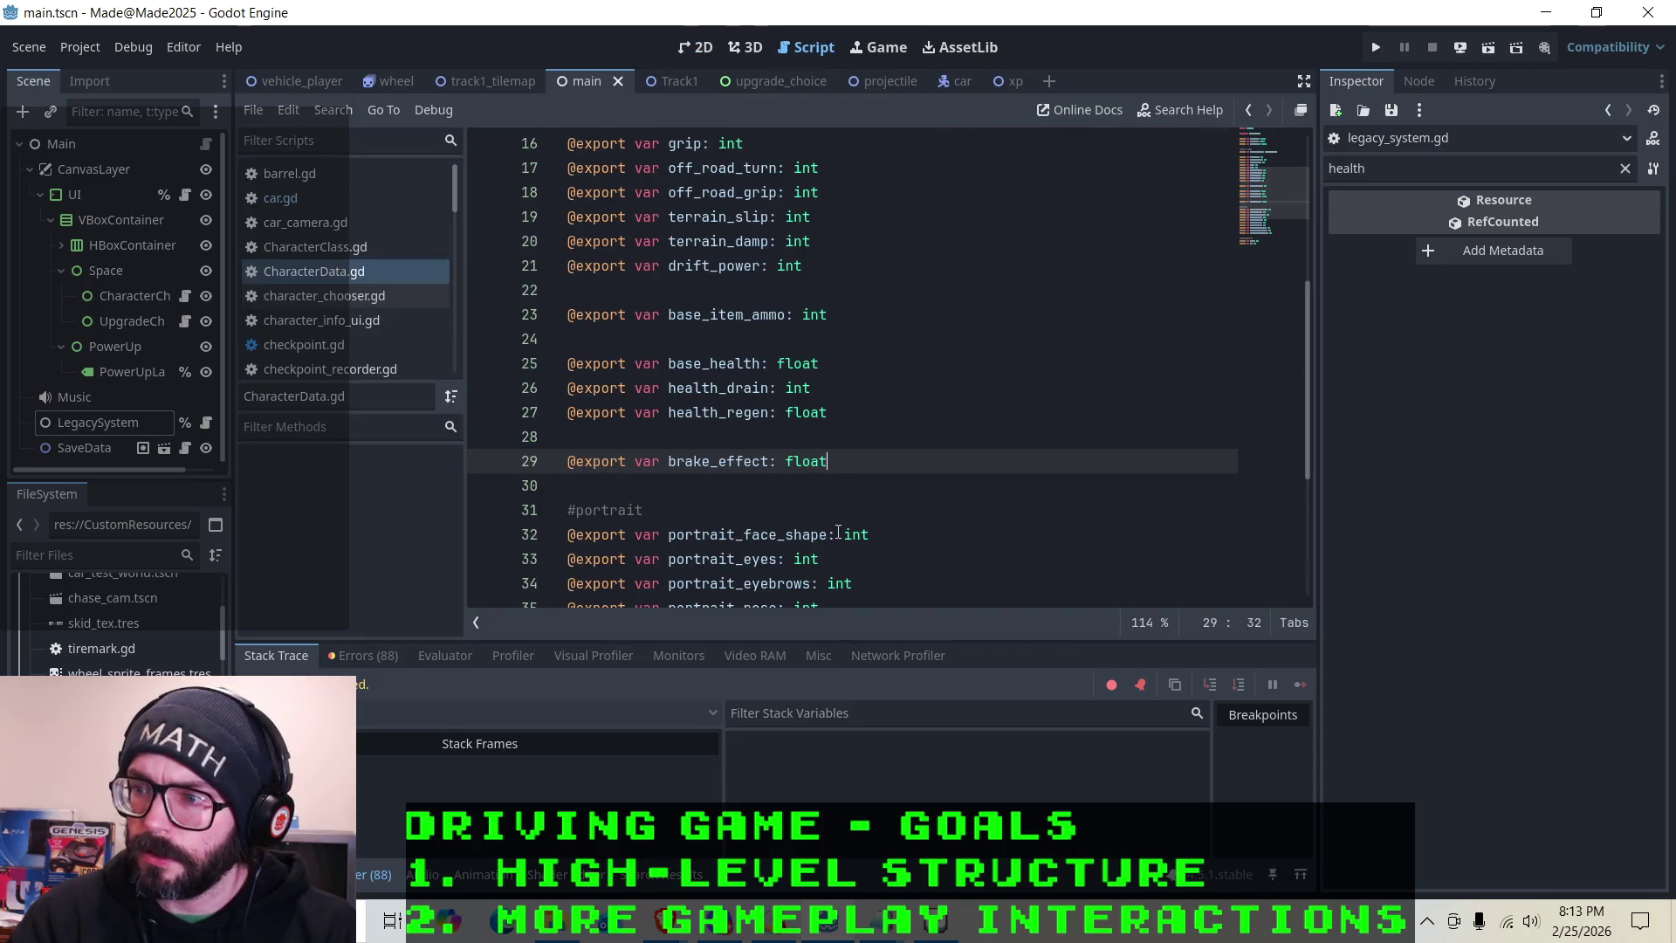
{"action": "scroll", "coordinate": [807, 322], "scroll_direction": "down", "scroll_amount": 1}
Change base_health and health_regen from float to int
{"action": "double_click", "coordinate": [817, 291]}
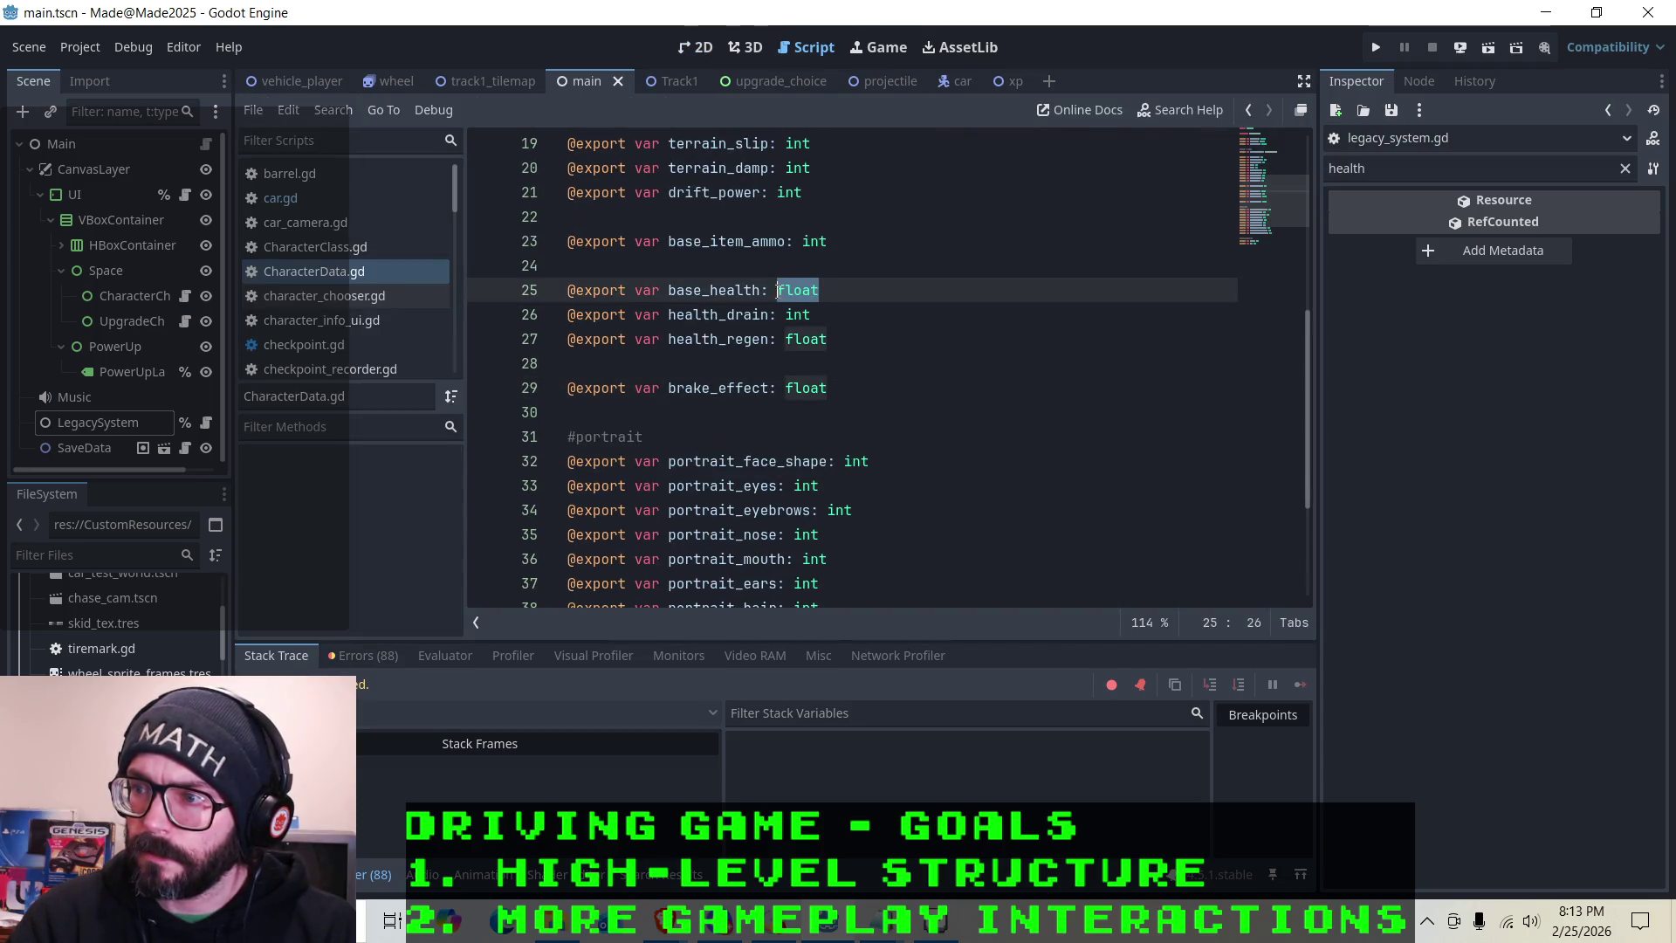
{"action": "type", "text": "int"}
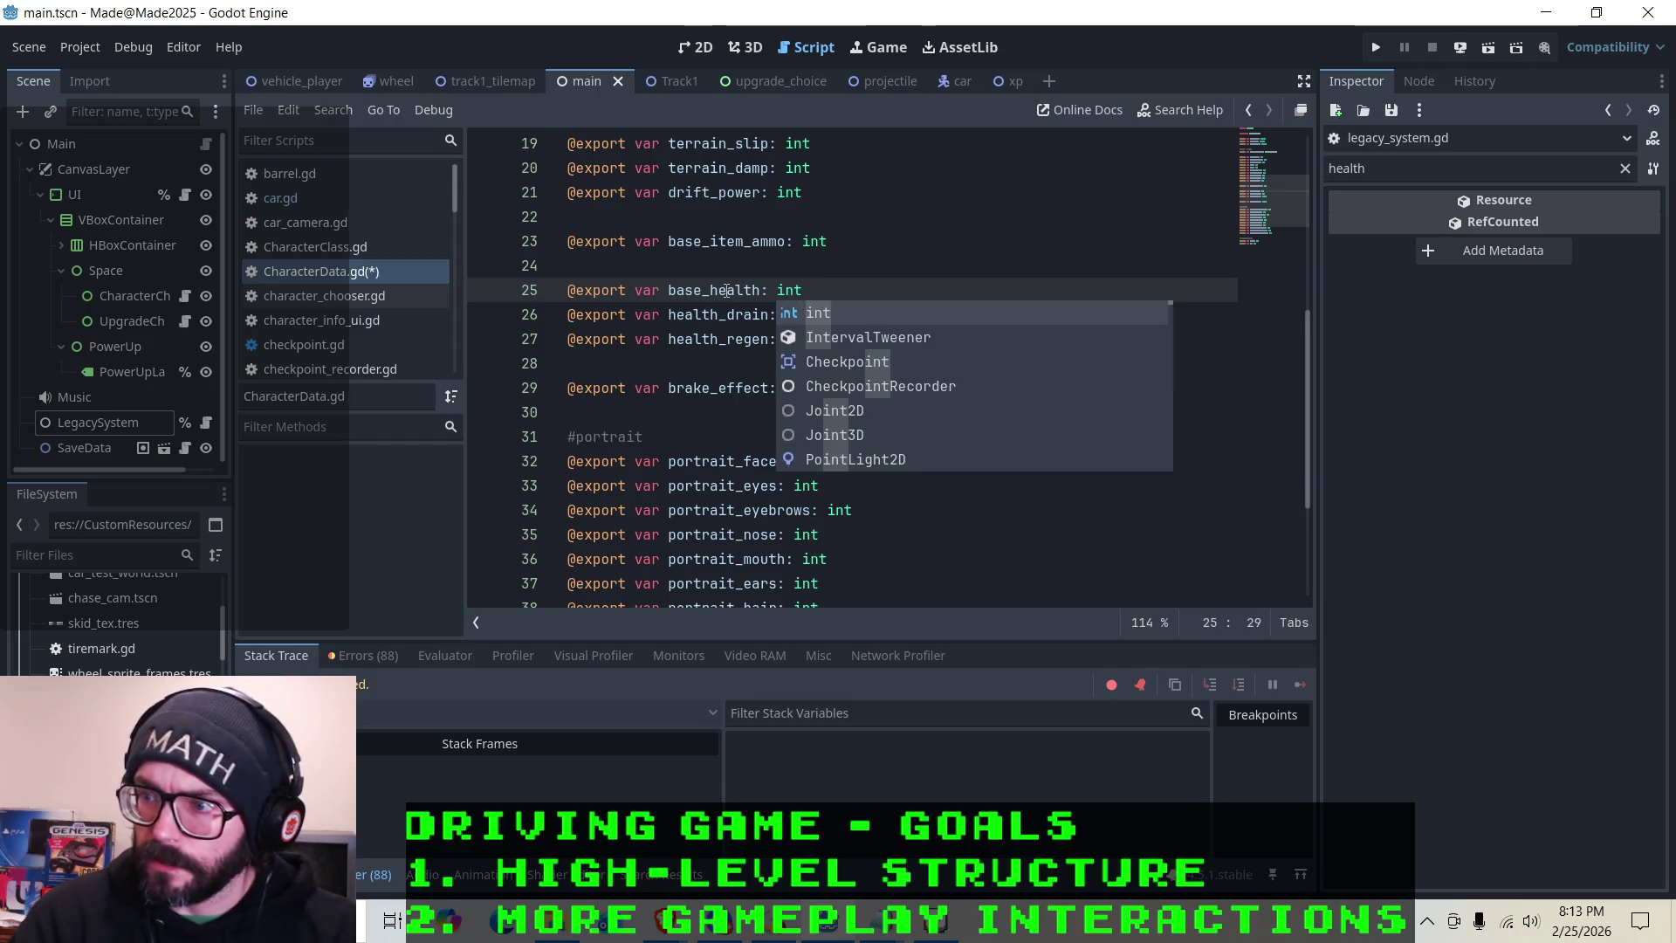
{"action": "key", "text": "Escape"}
{"action": "left_click_drag", "start_coordinate": [829, 342], "coordinate": [786, 346]}
{"action": "type", "text": "int"}
{"action": "key", "text": "Escape"}
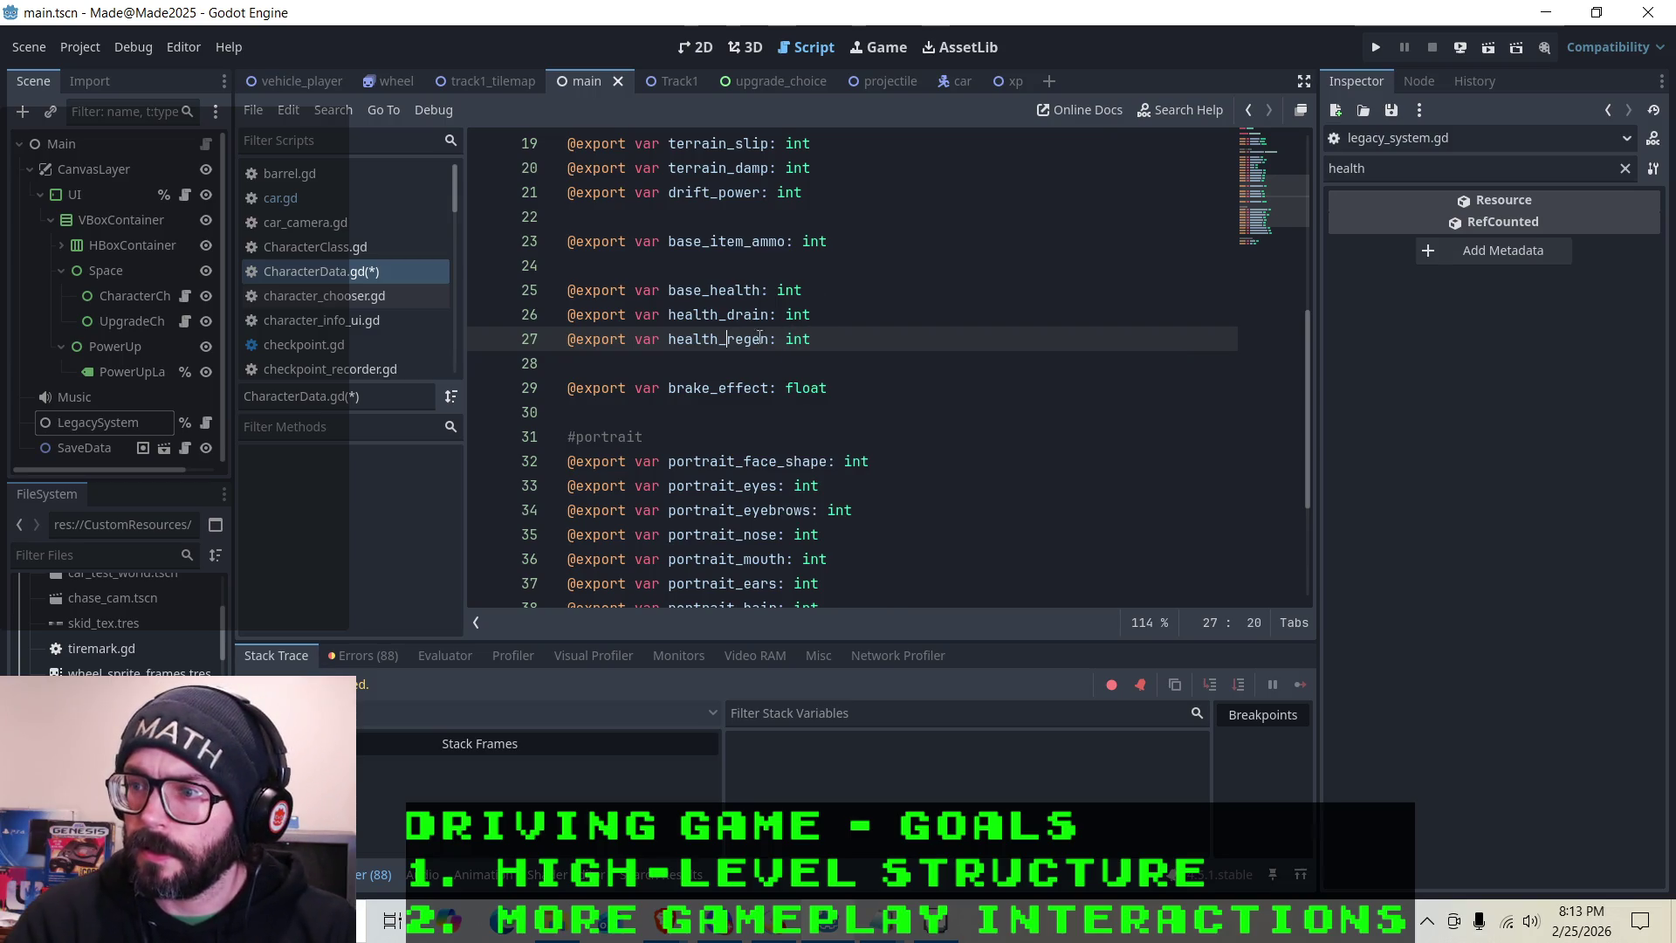
{"action": "key", "text": "Down"}
Keep brake_effect as a float, save CharacterData.gd, and run the project
{"action": "left_click_drag", "start_coordinate": [833, 389], "coordinate": [786, 389]}
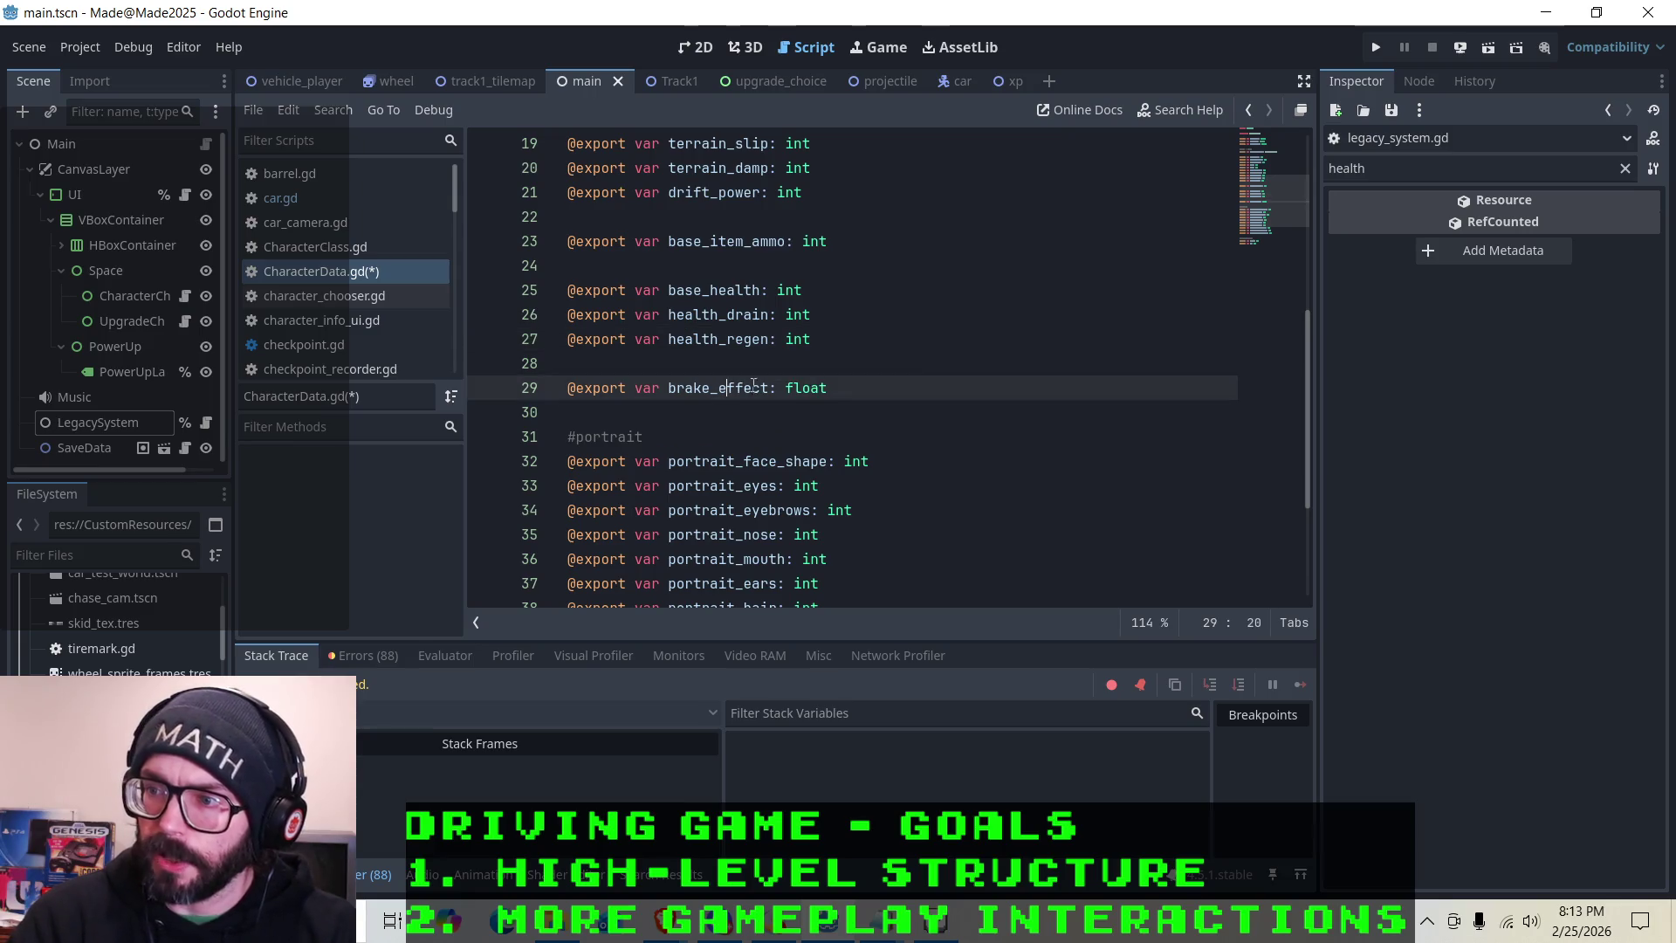
{"action": "left_click", "coordinate": [911, 373]}
{"action": "key", "text": "ctrl+s"}
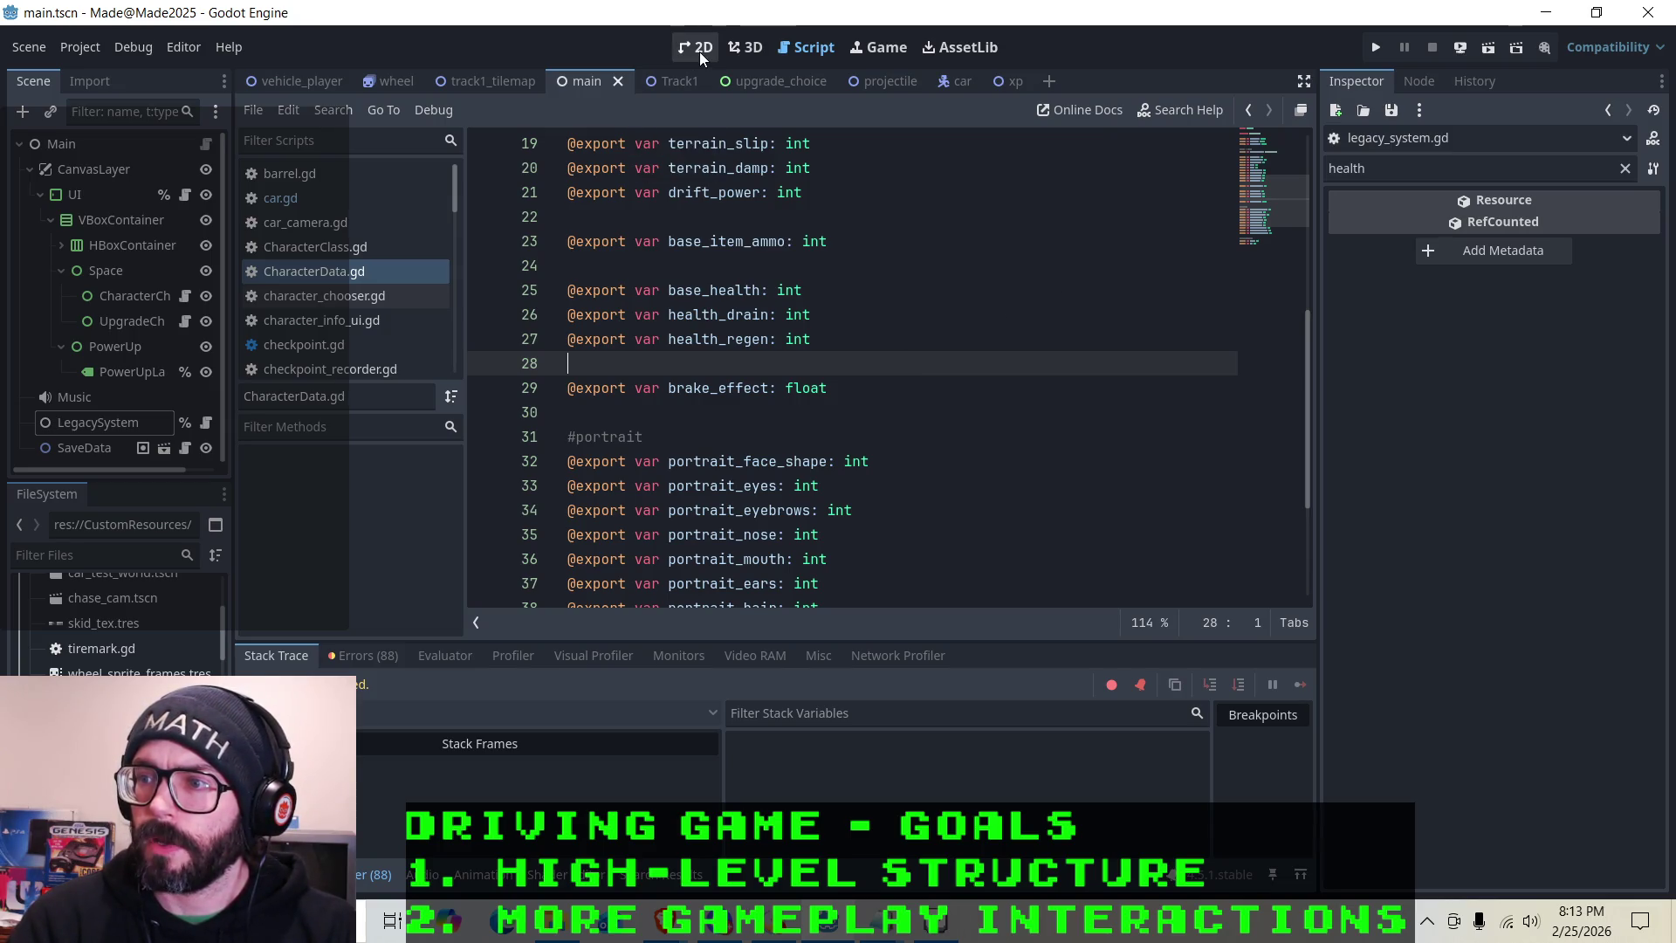
{"action": "left_click", "coordinate": [1372, 51]}
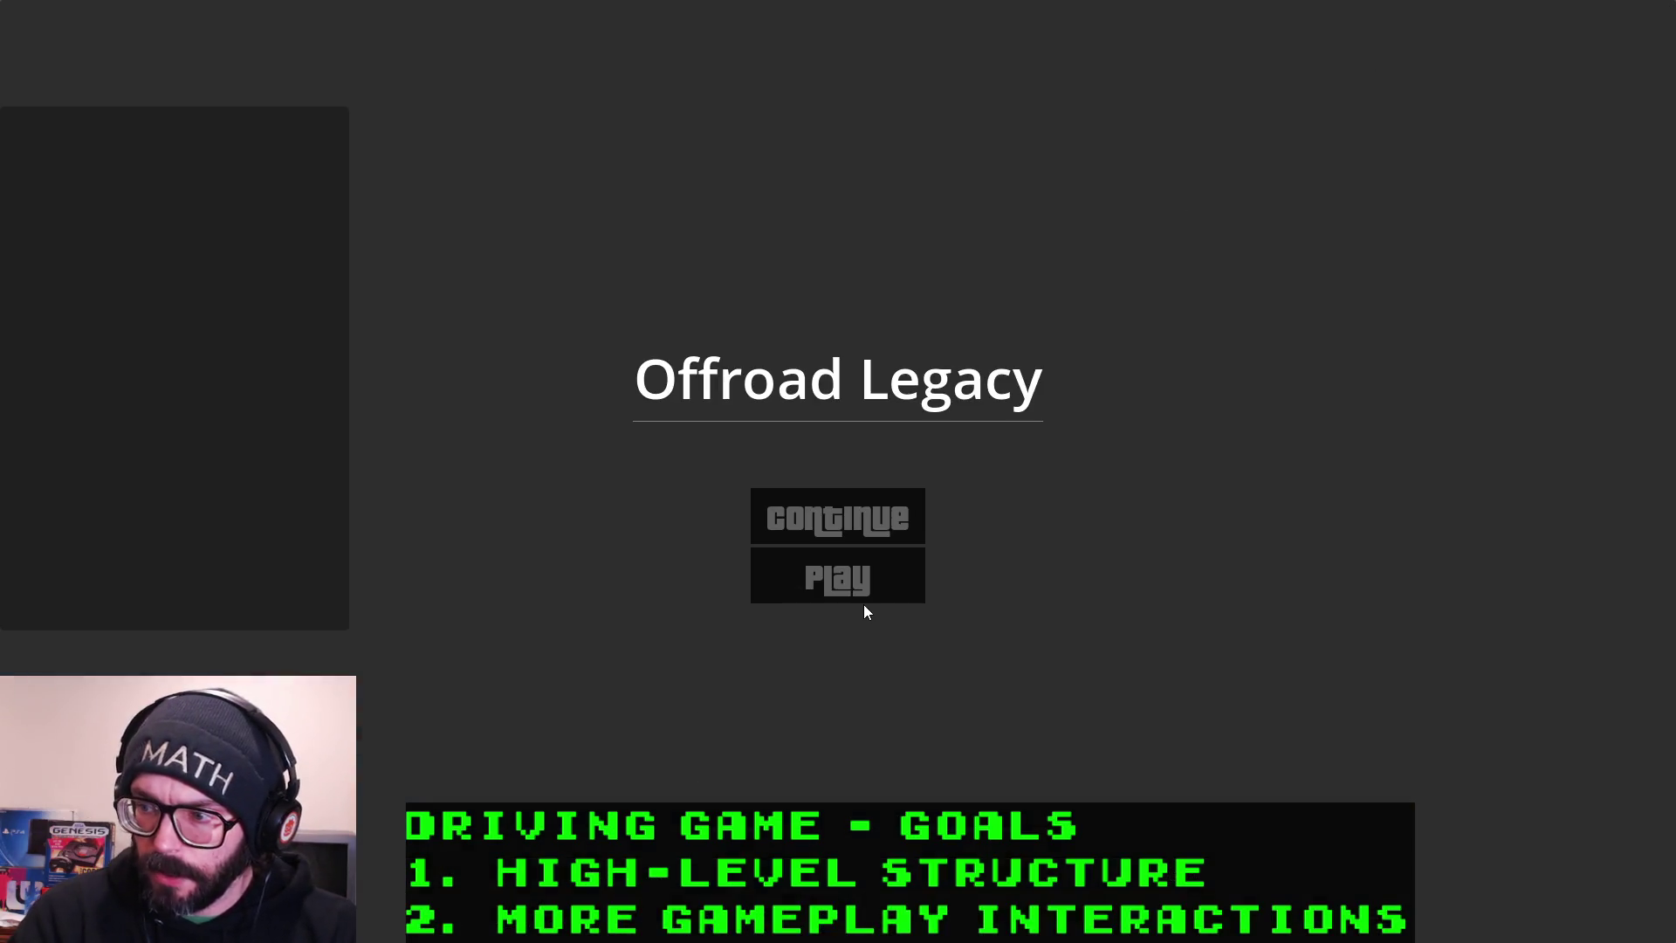
Start a new game from the title menu and begin driving the truck
{"action": "left_click", "coordinate": [864, 586]}
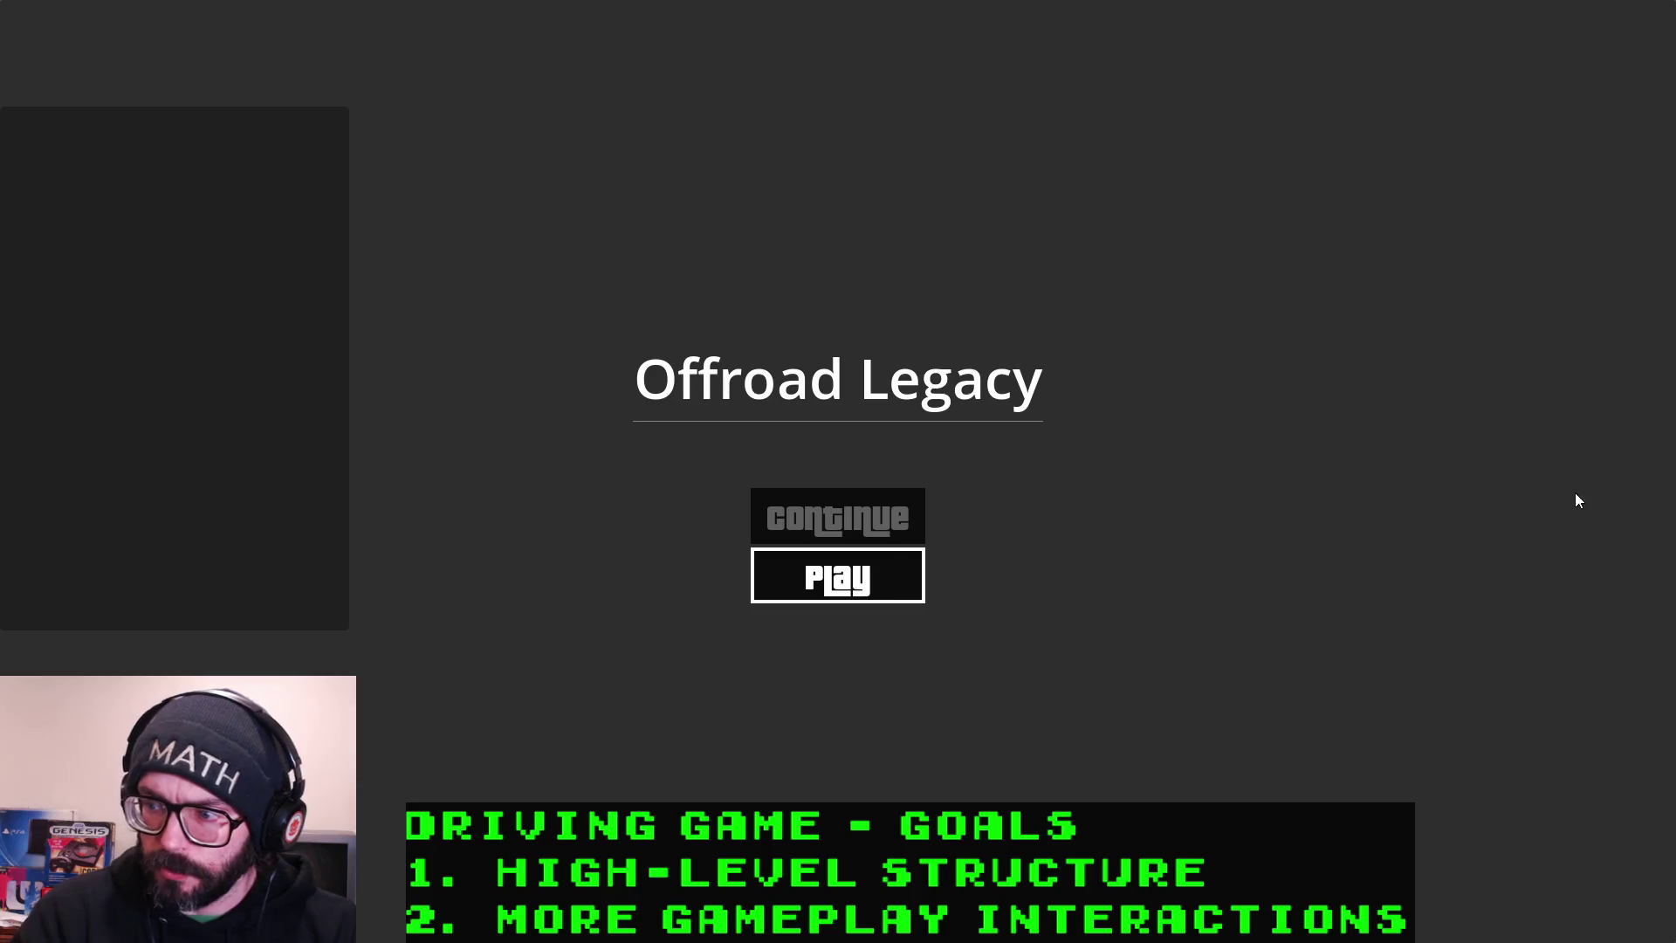
{"action": "key", "text": "a"}
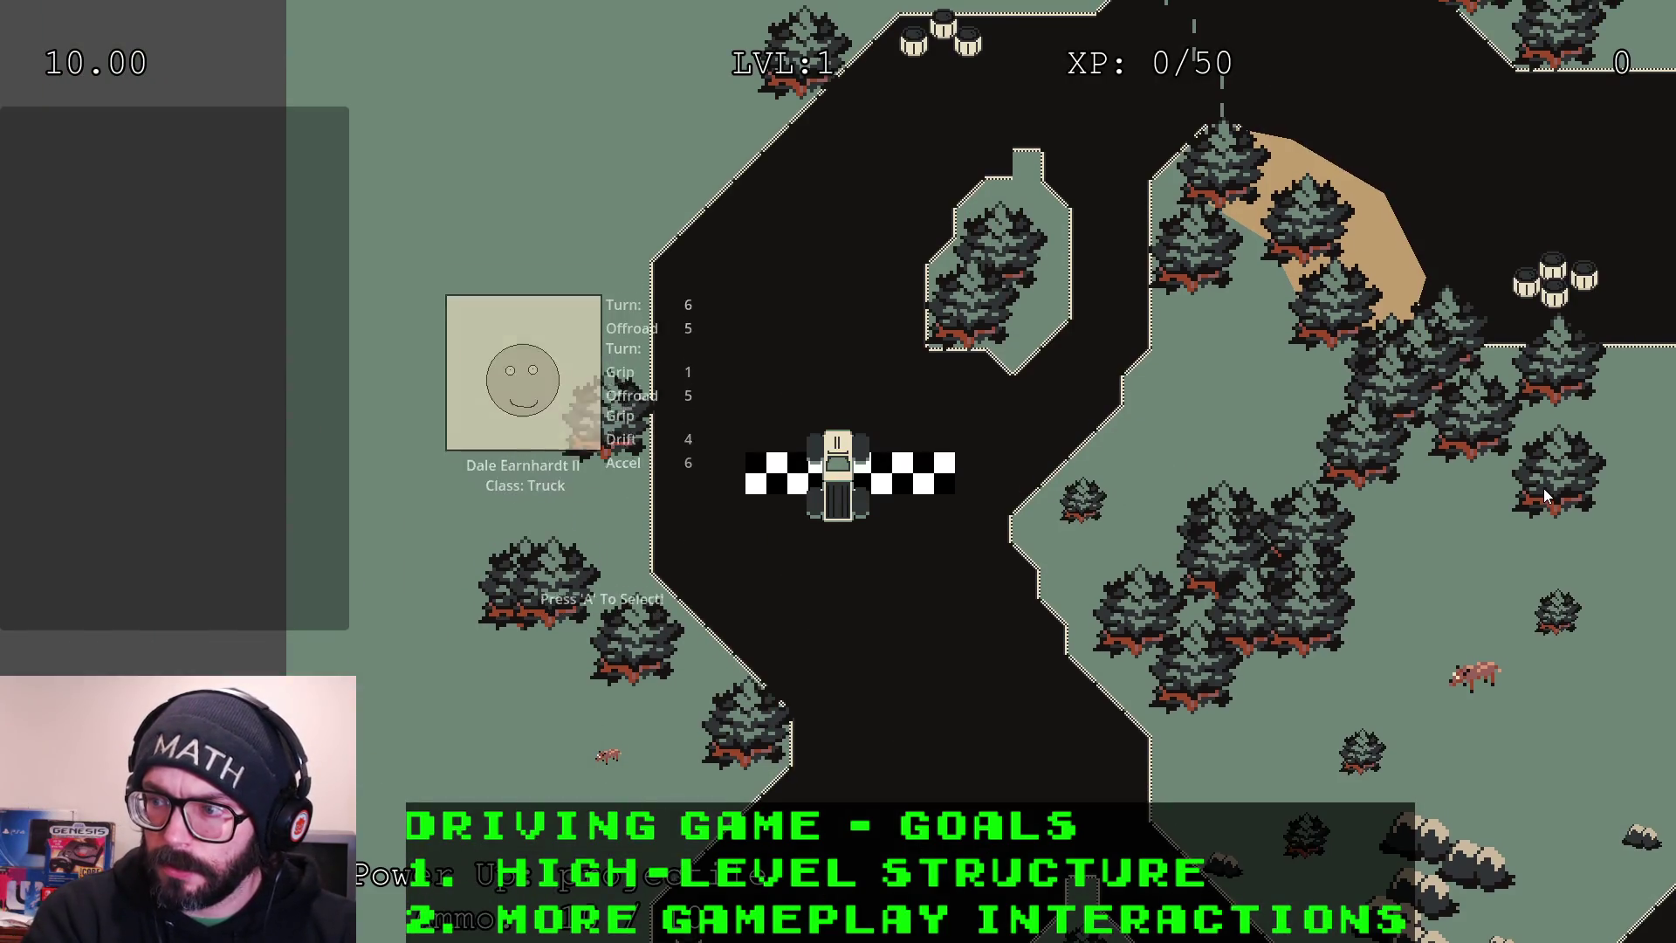
{"action": "key", "text": "Up"}
Drive the truck off-track through grass and trees, then back onto the road
{"action": "key", "text": "Left"}
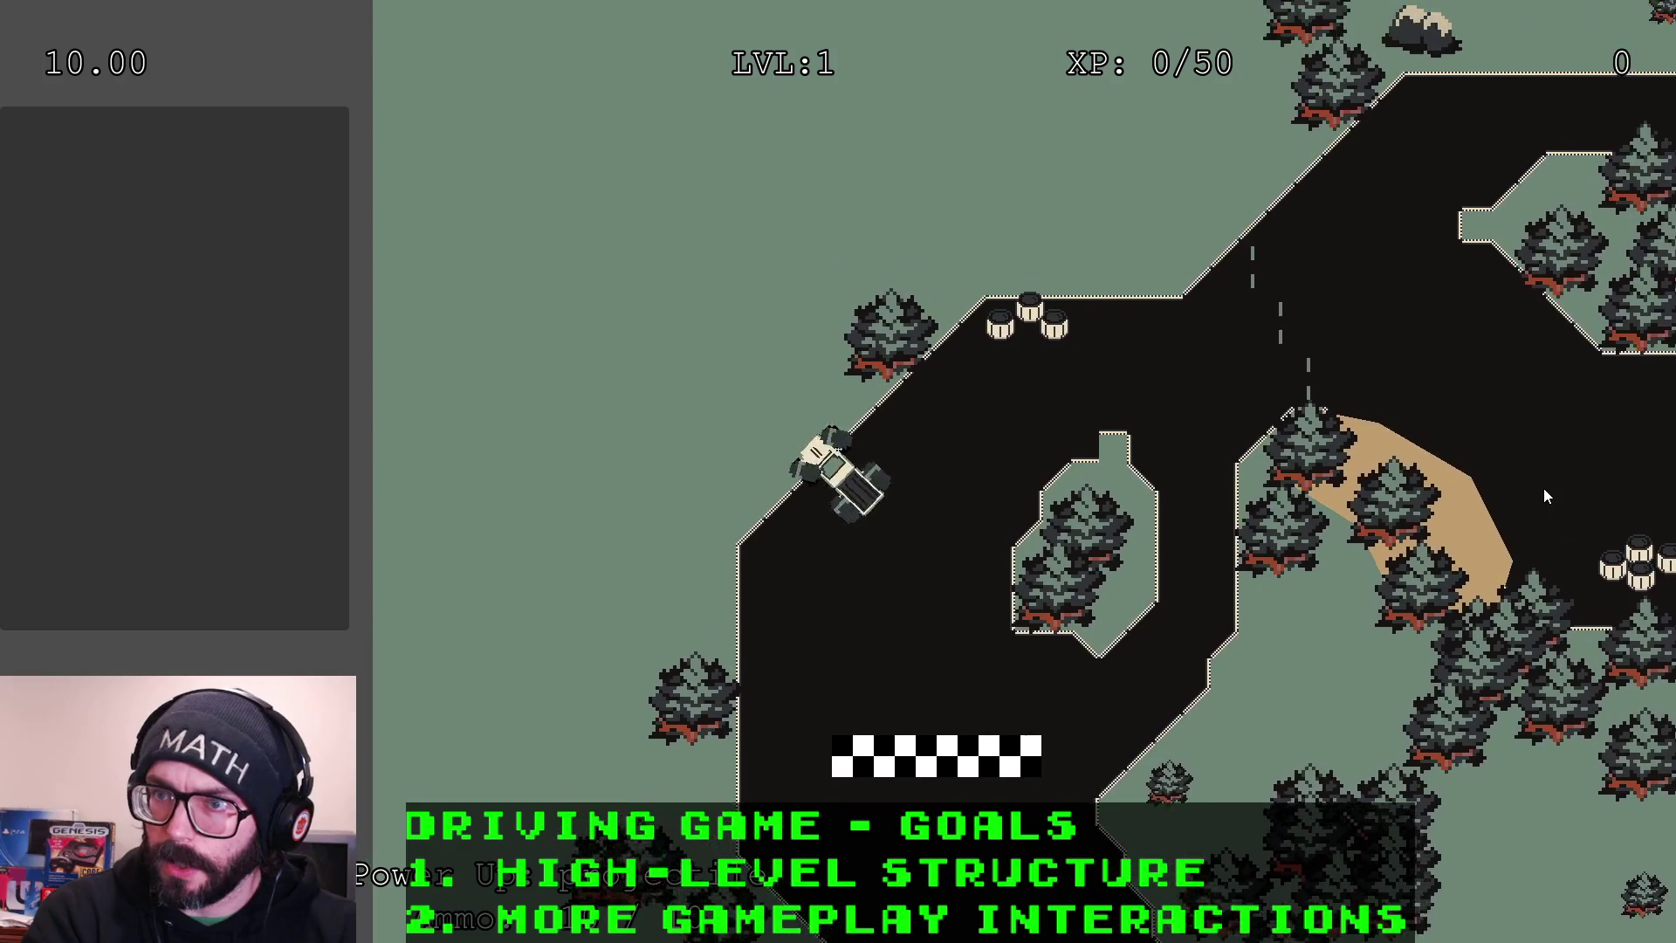
{"action": "key", "text": "Right"}
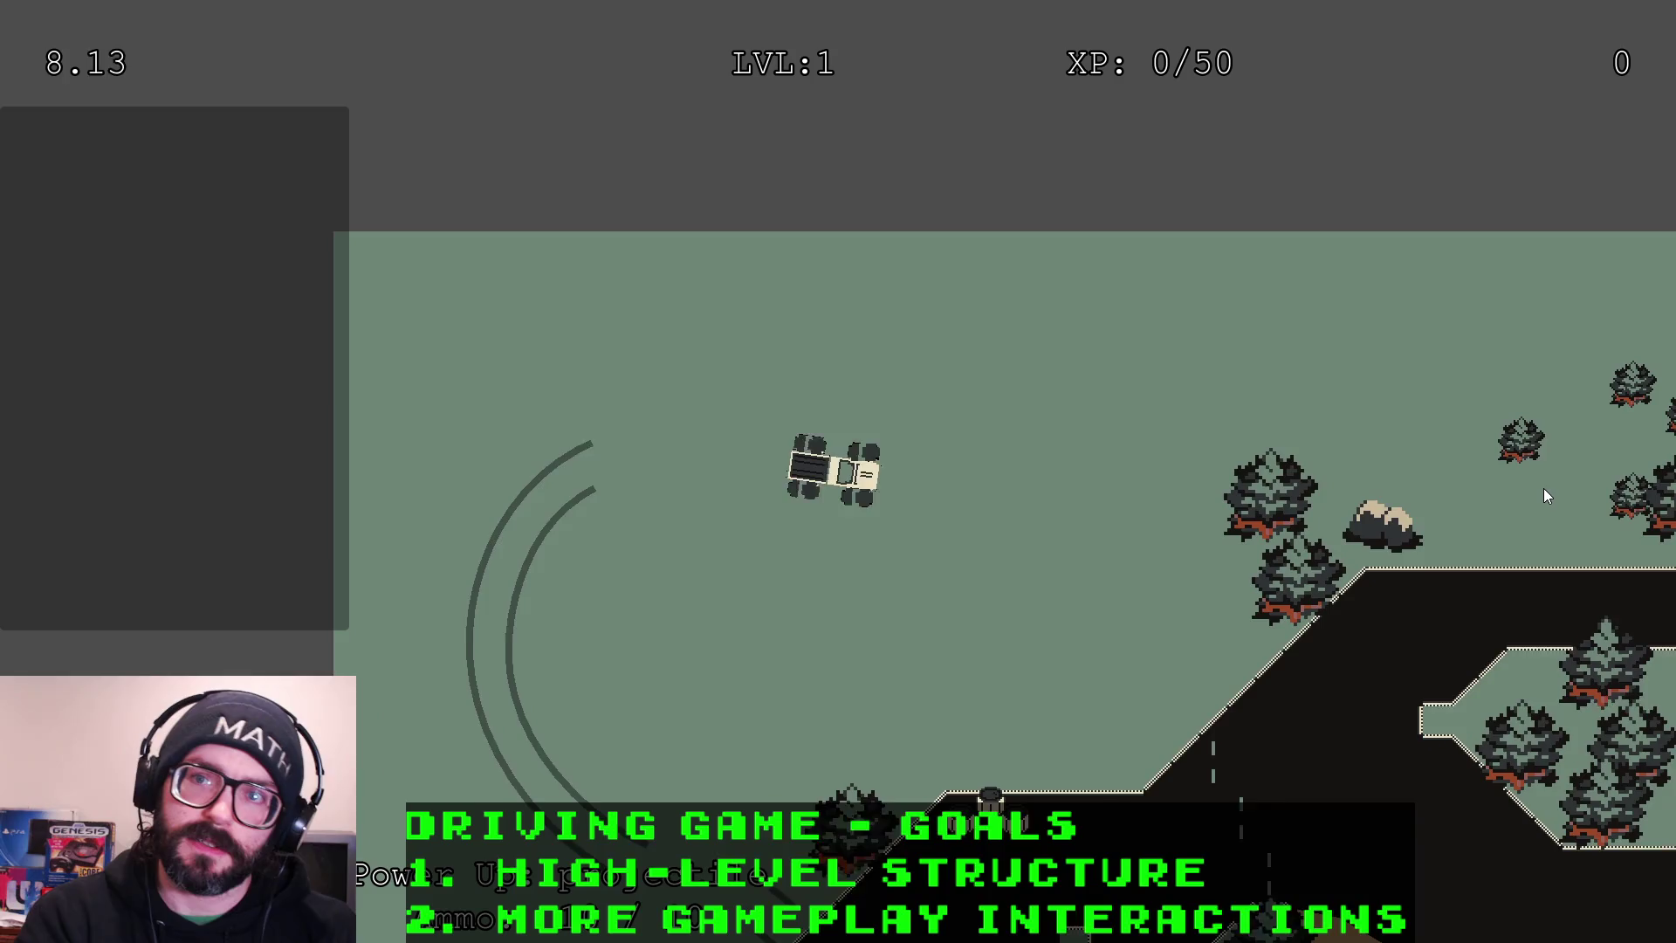
{"action": "key", "text": "Right"}
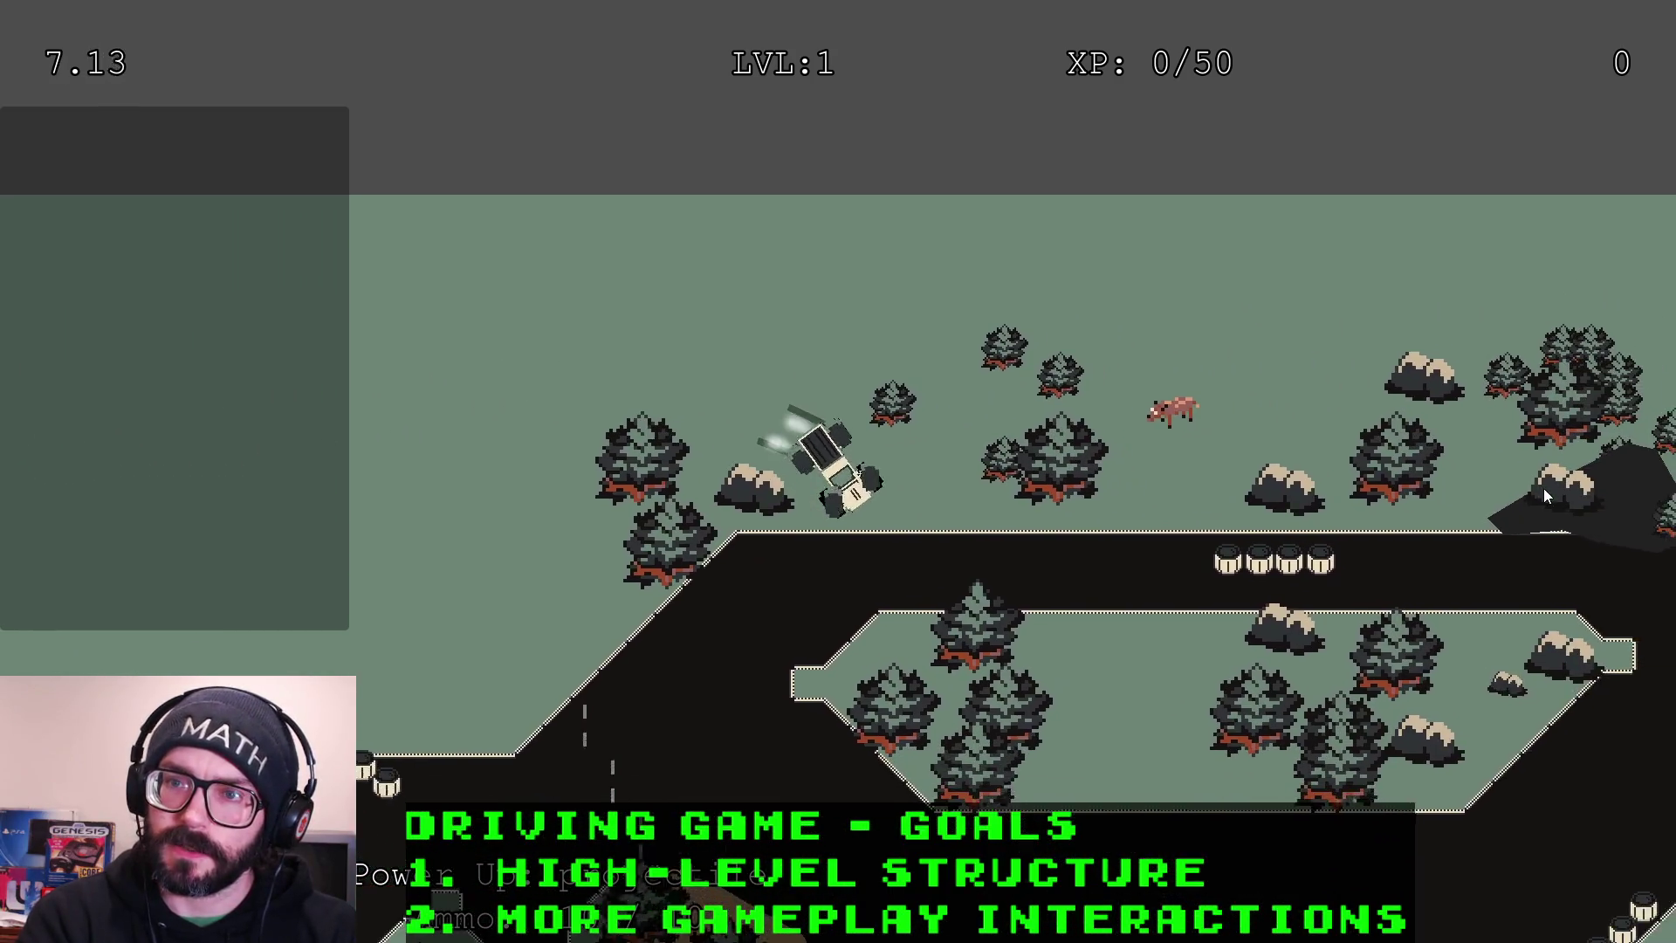
{"action": "key", "text": "Right"}
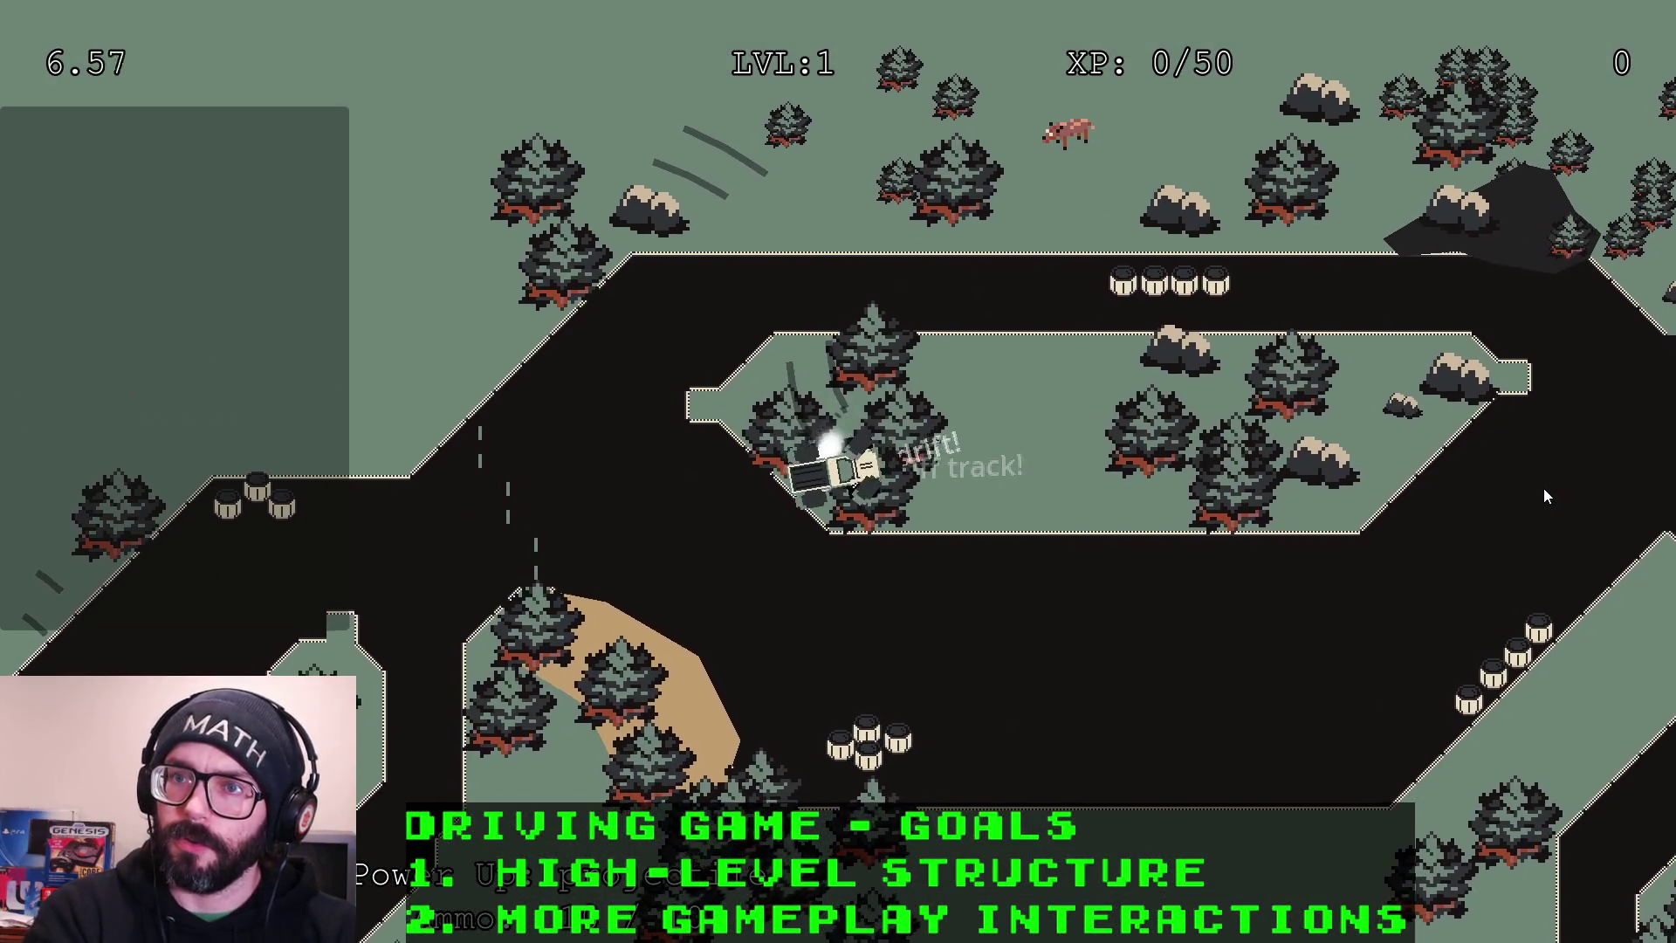
{"action": "key", "text": "Right"}
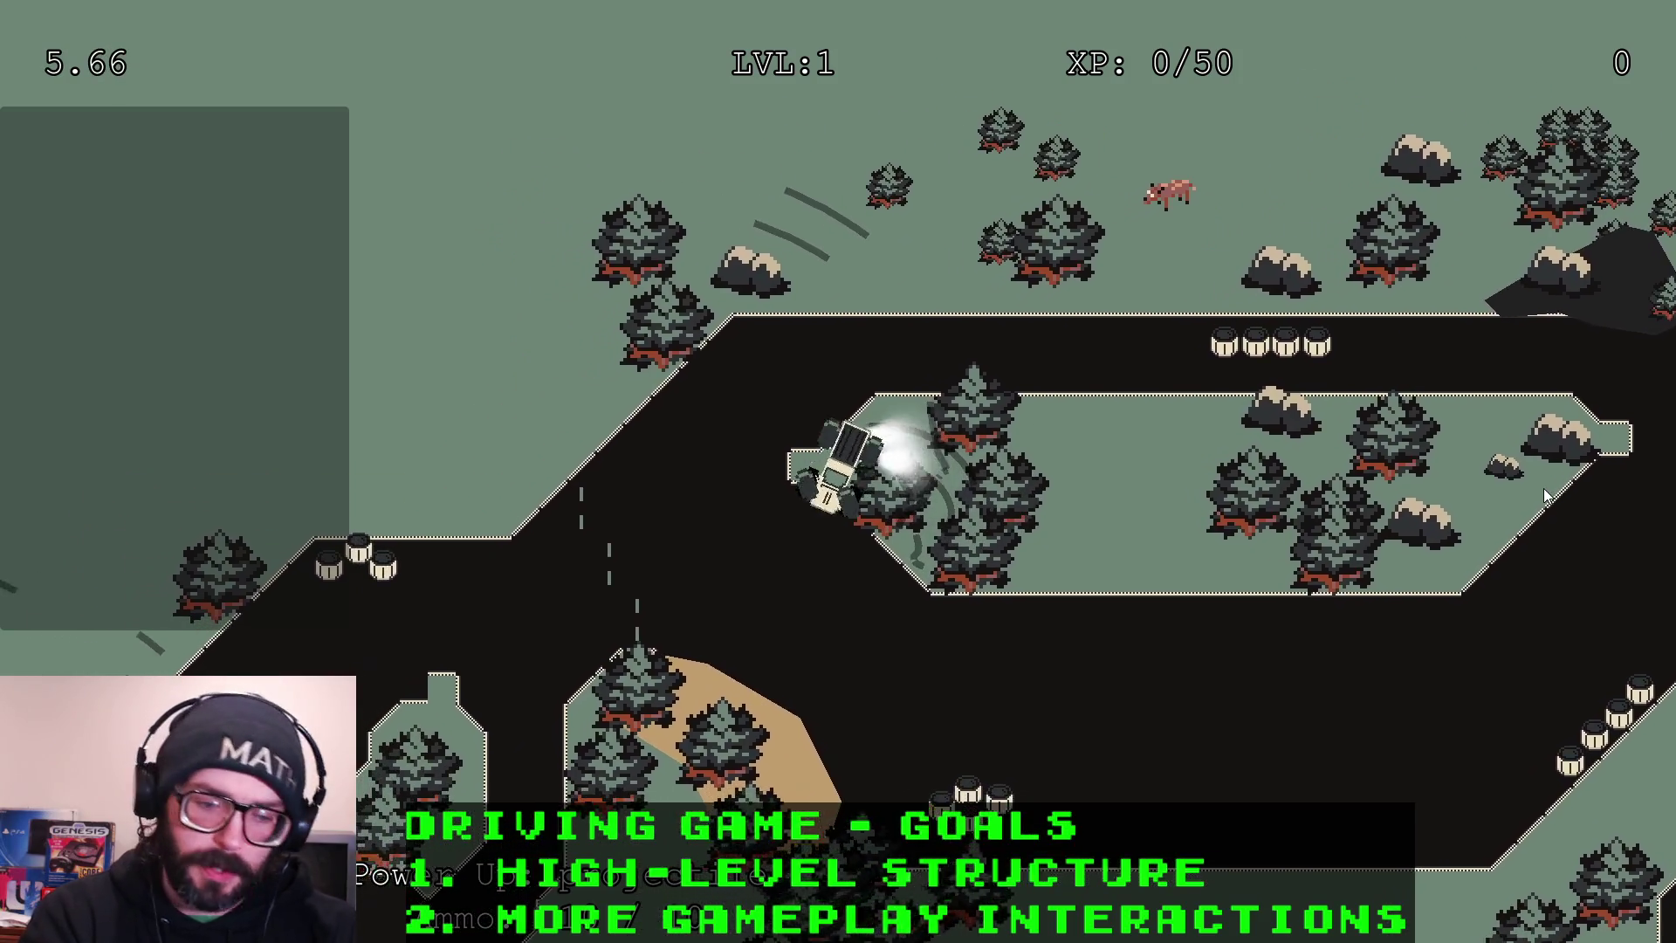
{"action": "key", "text": "alt+Tab"}
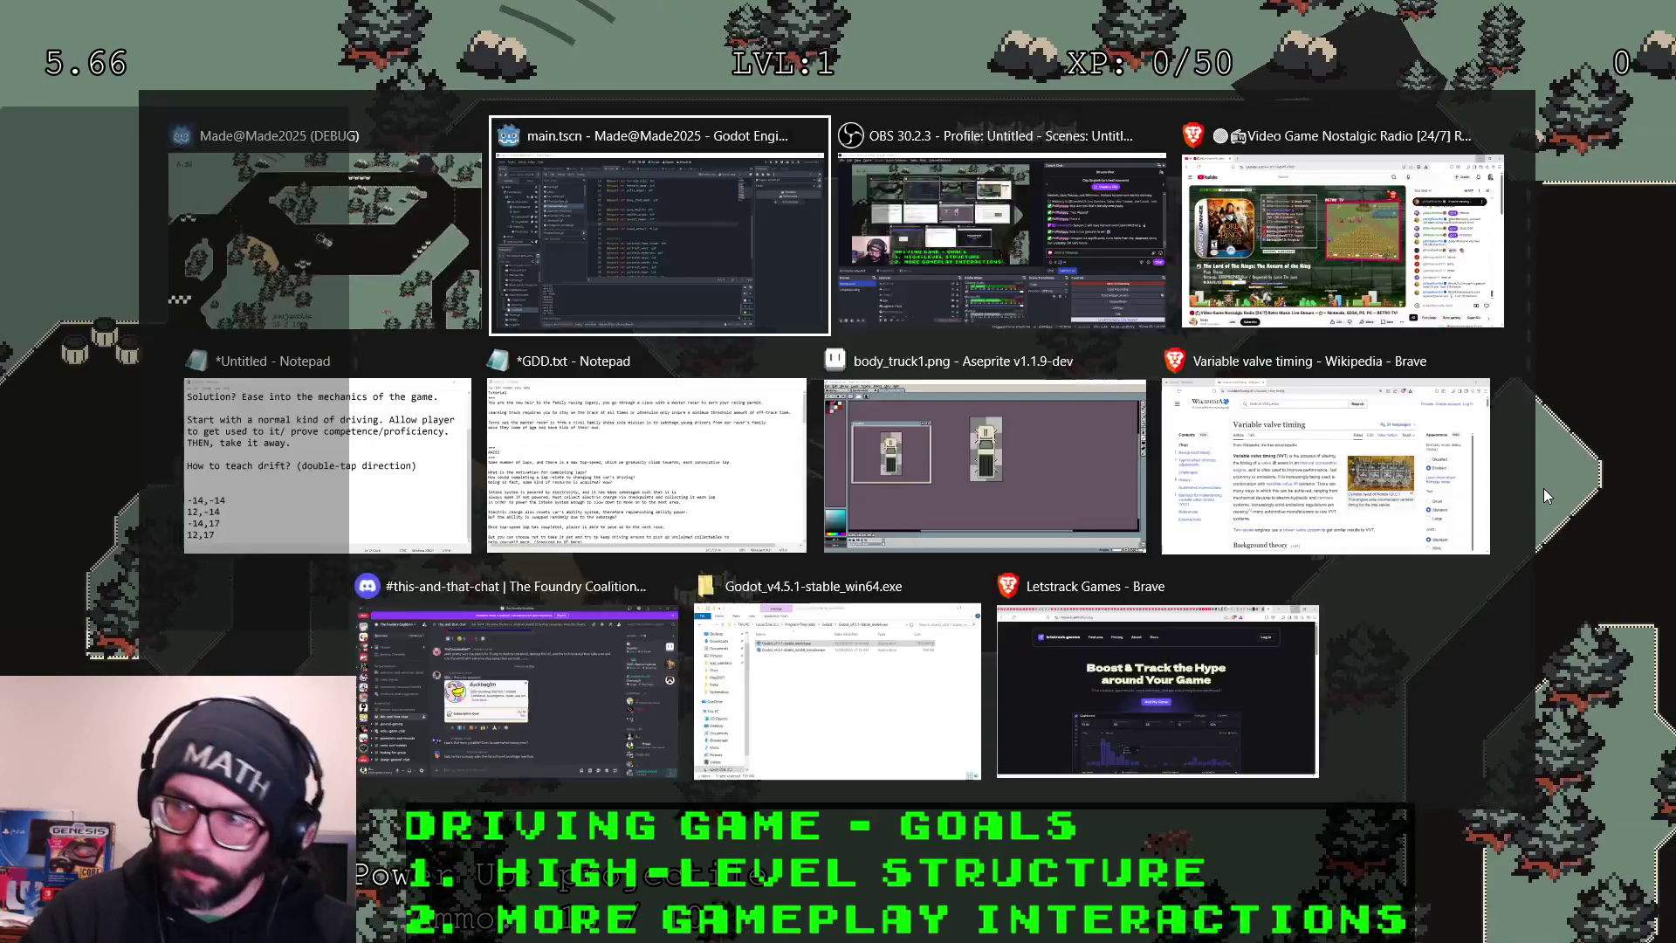
Stop the game, close Brave's Variable valve timing tab, and return to Godot
{"action": "left_click", "coordinate": [1429, 51]}
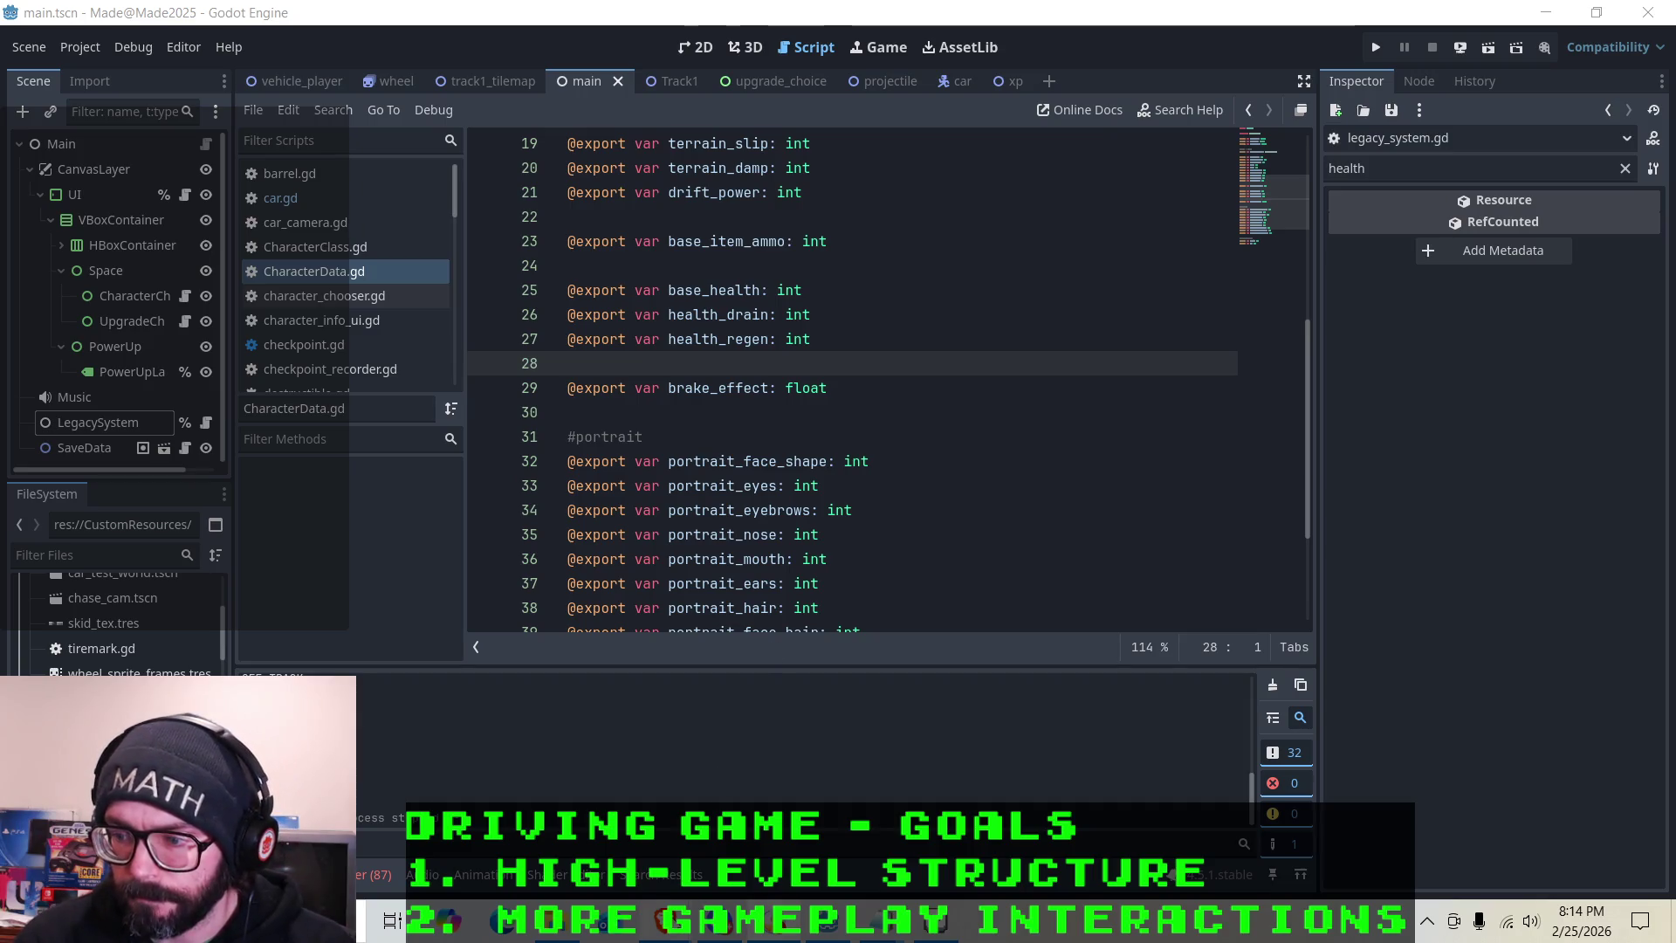
{"action": "mouse_move", "coordinate": [674, 921]}
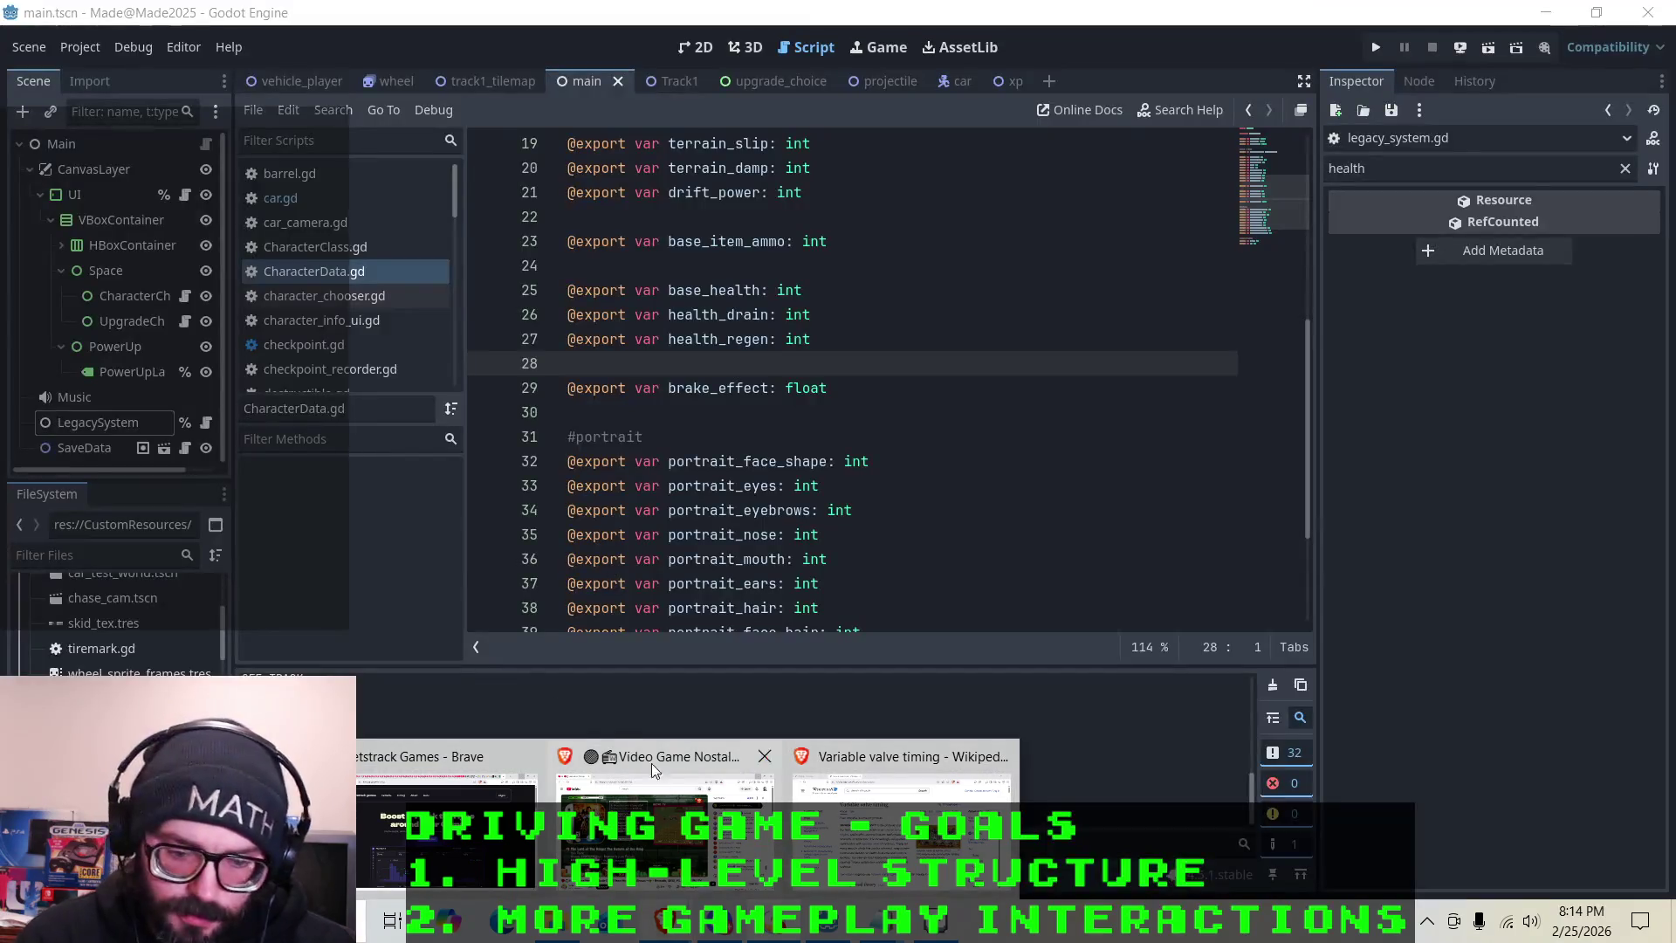
{"action": "left_click", "coordinate": [843, 833]}
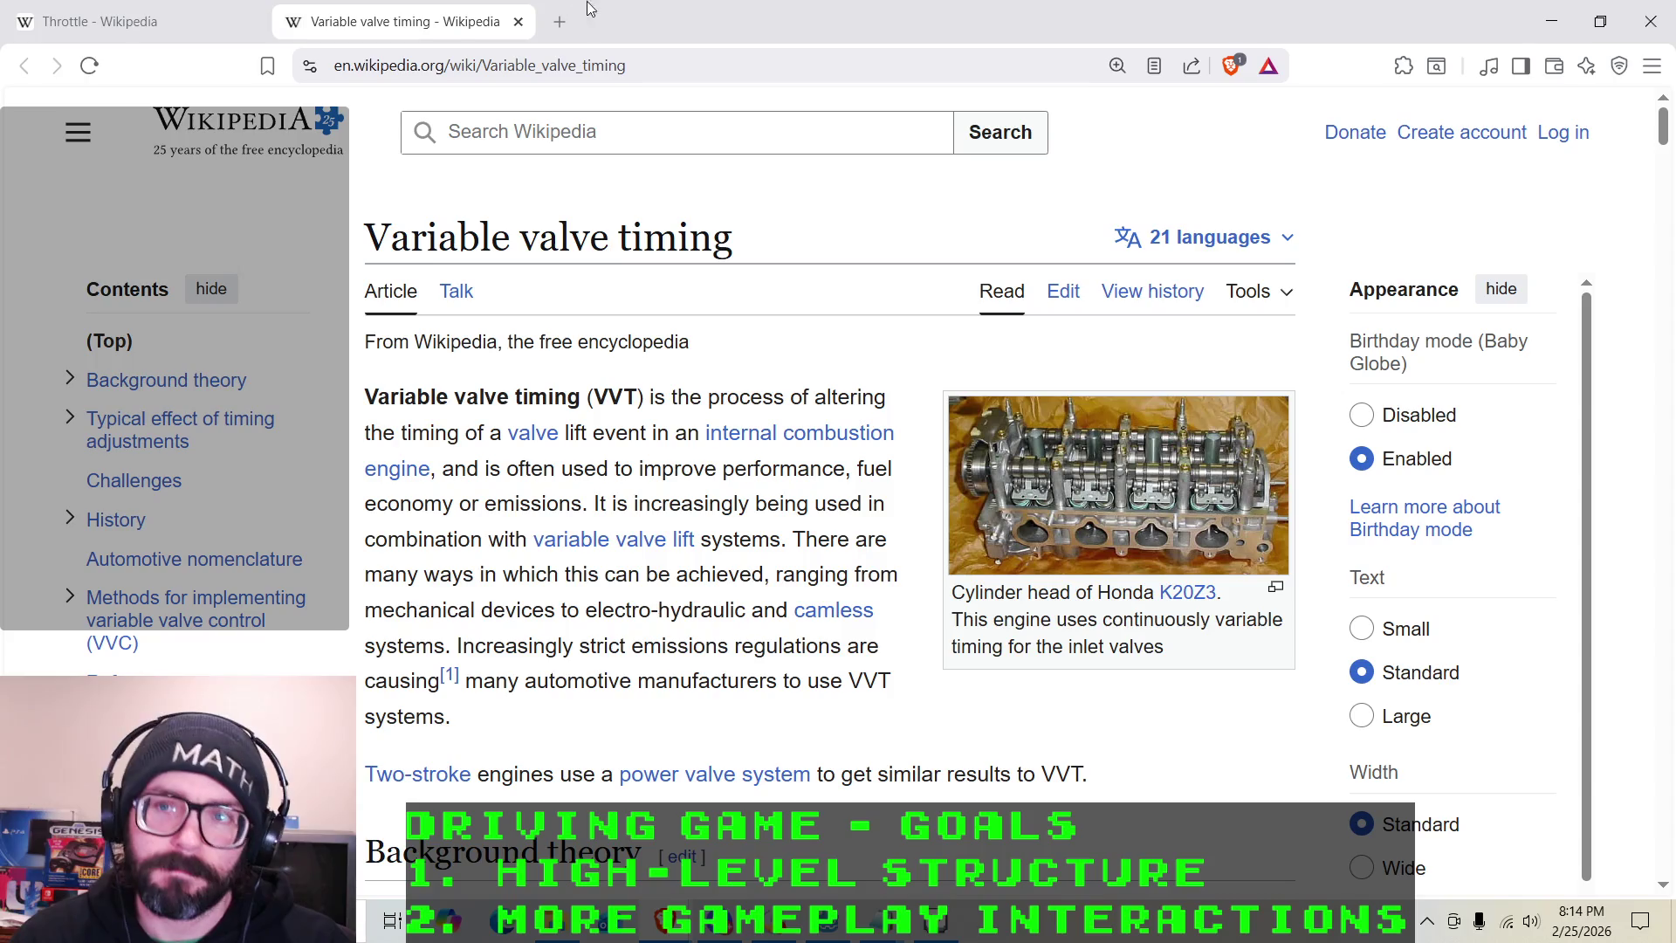
{"action": "left_click", "coordinate": [140, 18]}
{"action": "left_click", "coordinate": [478, 24]}
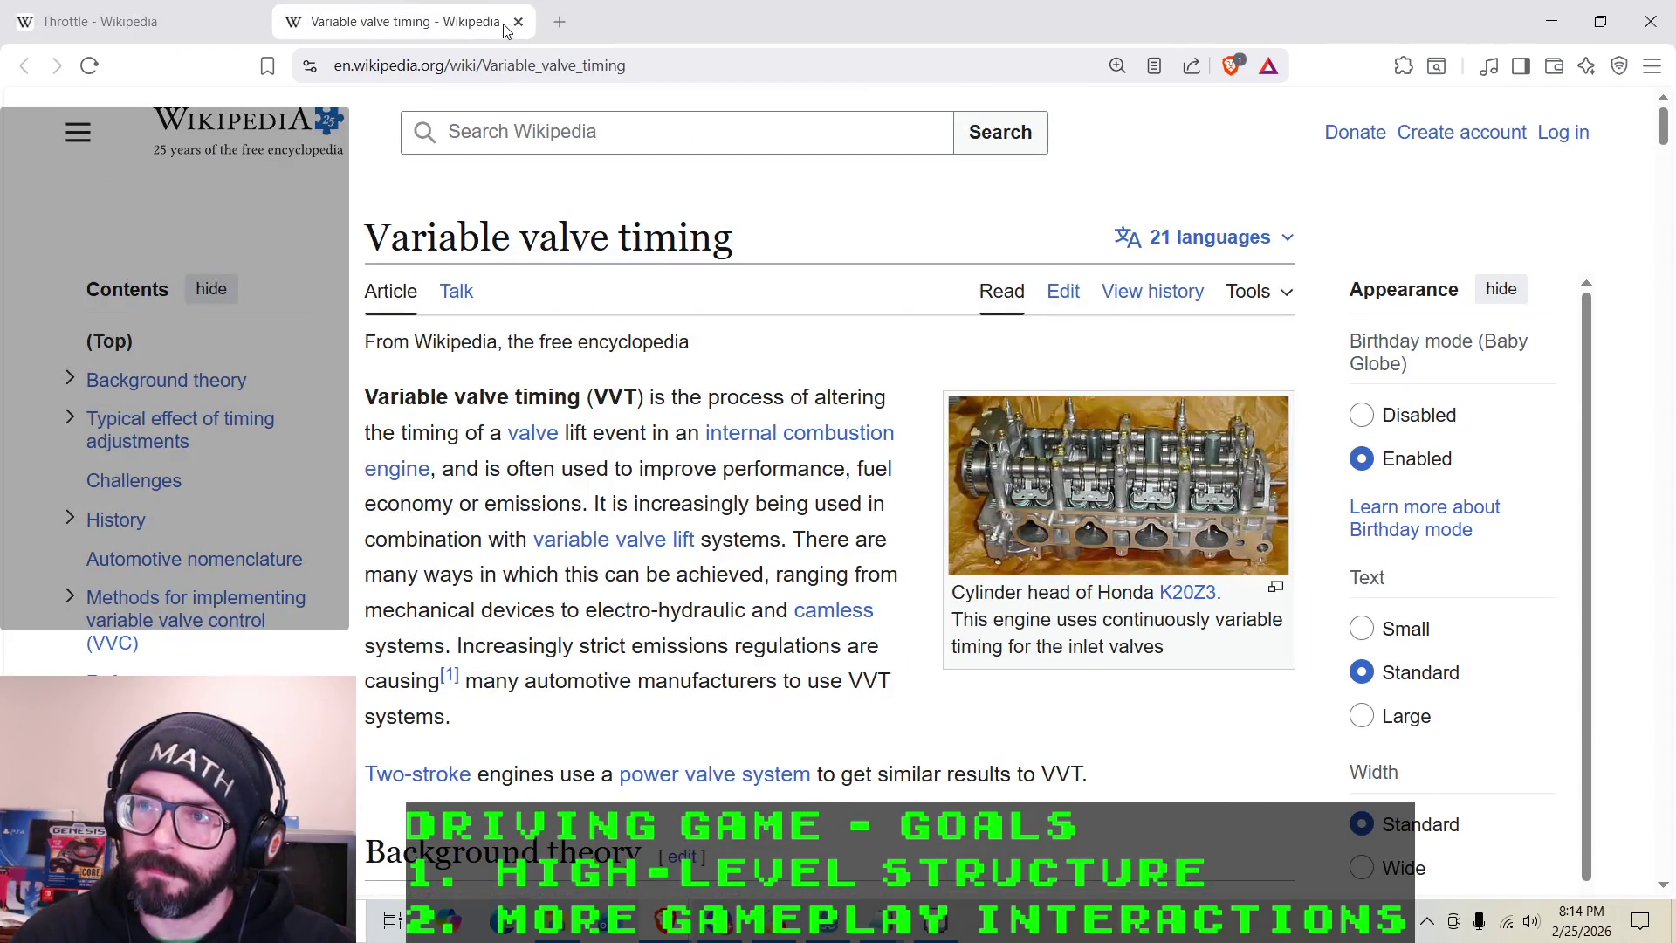
{"action": "left_click", "coordinate": [518, 22]}
{"action": "key", "text": "alt+Tab"}
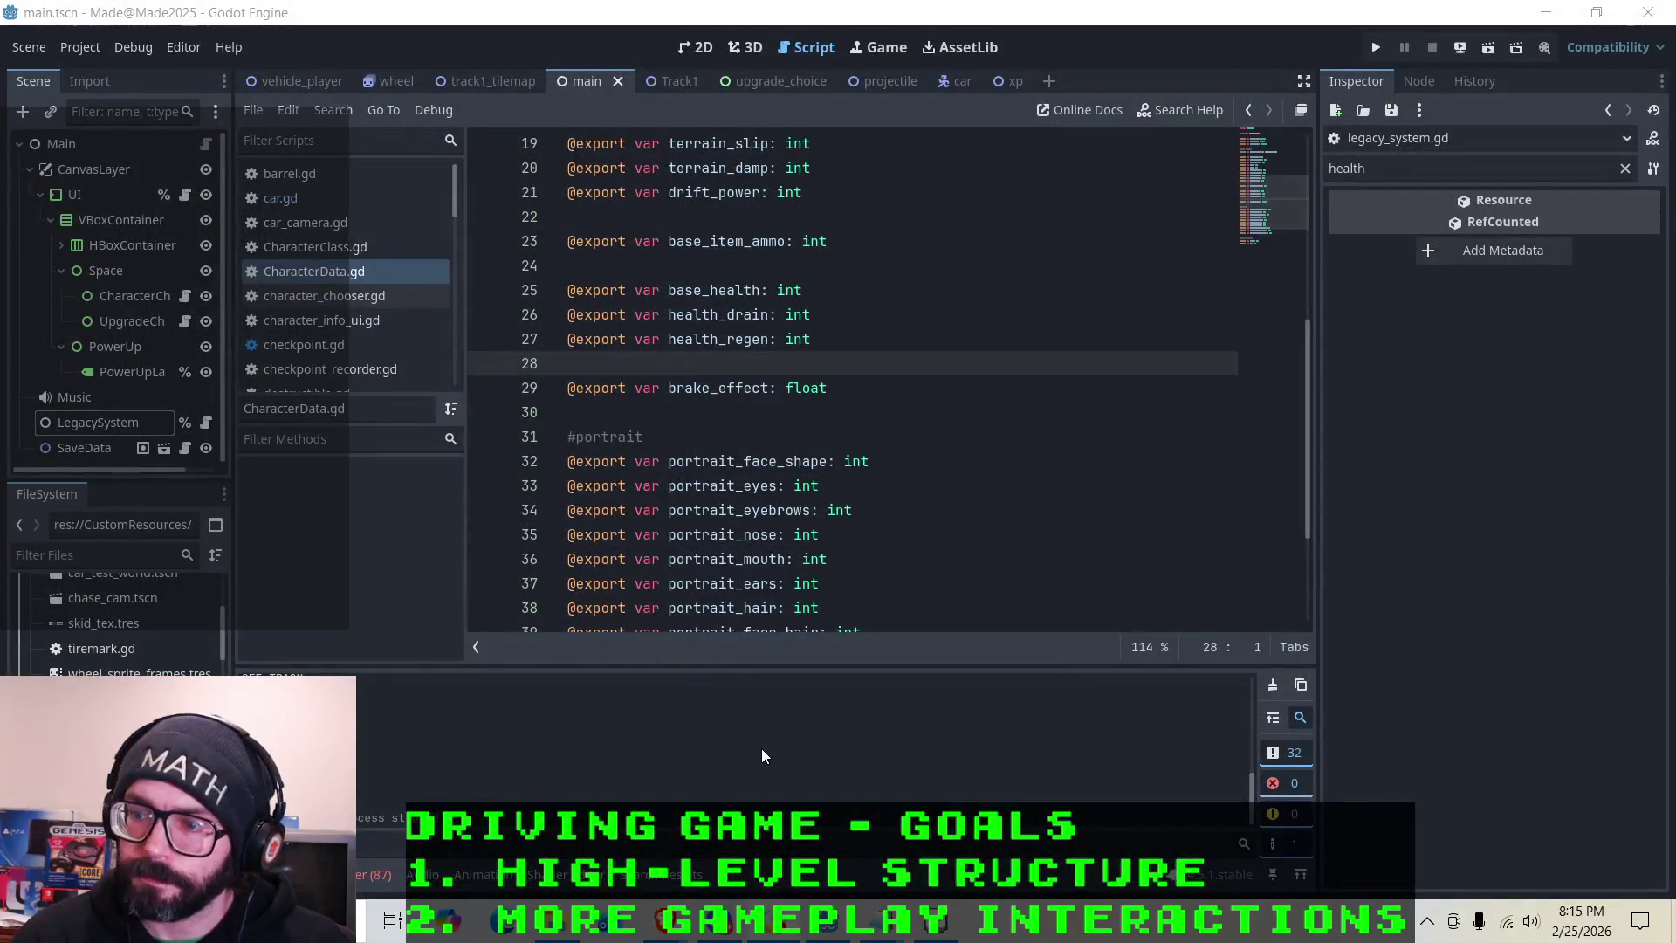